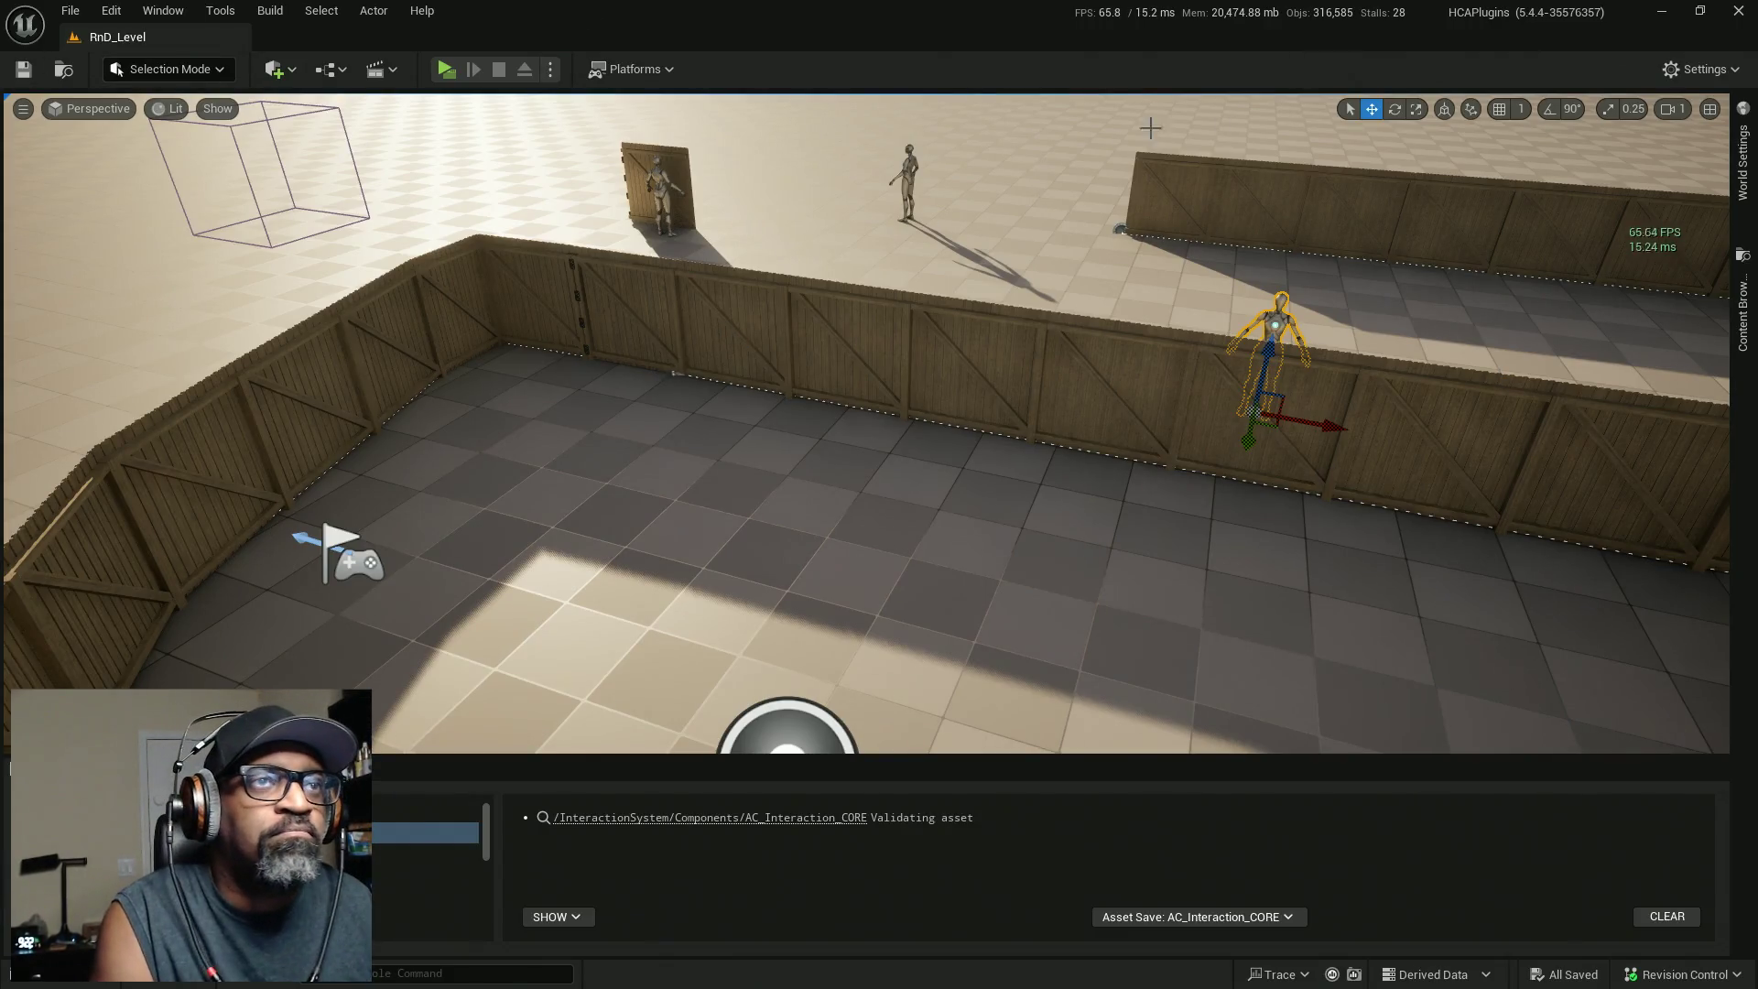
Load the DemoEnvironment level from the Downtown_West Maps folder in the Content Browser.
click(1742, 307)
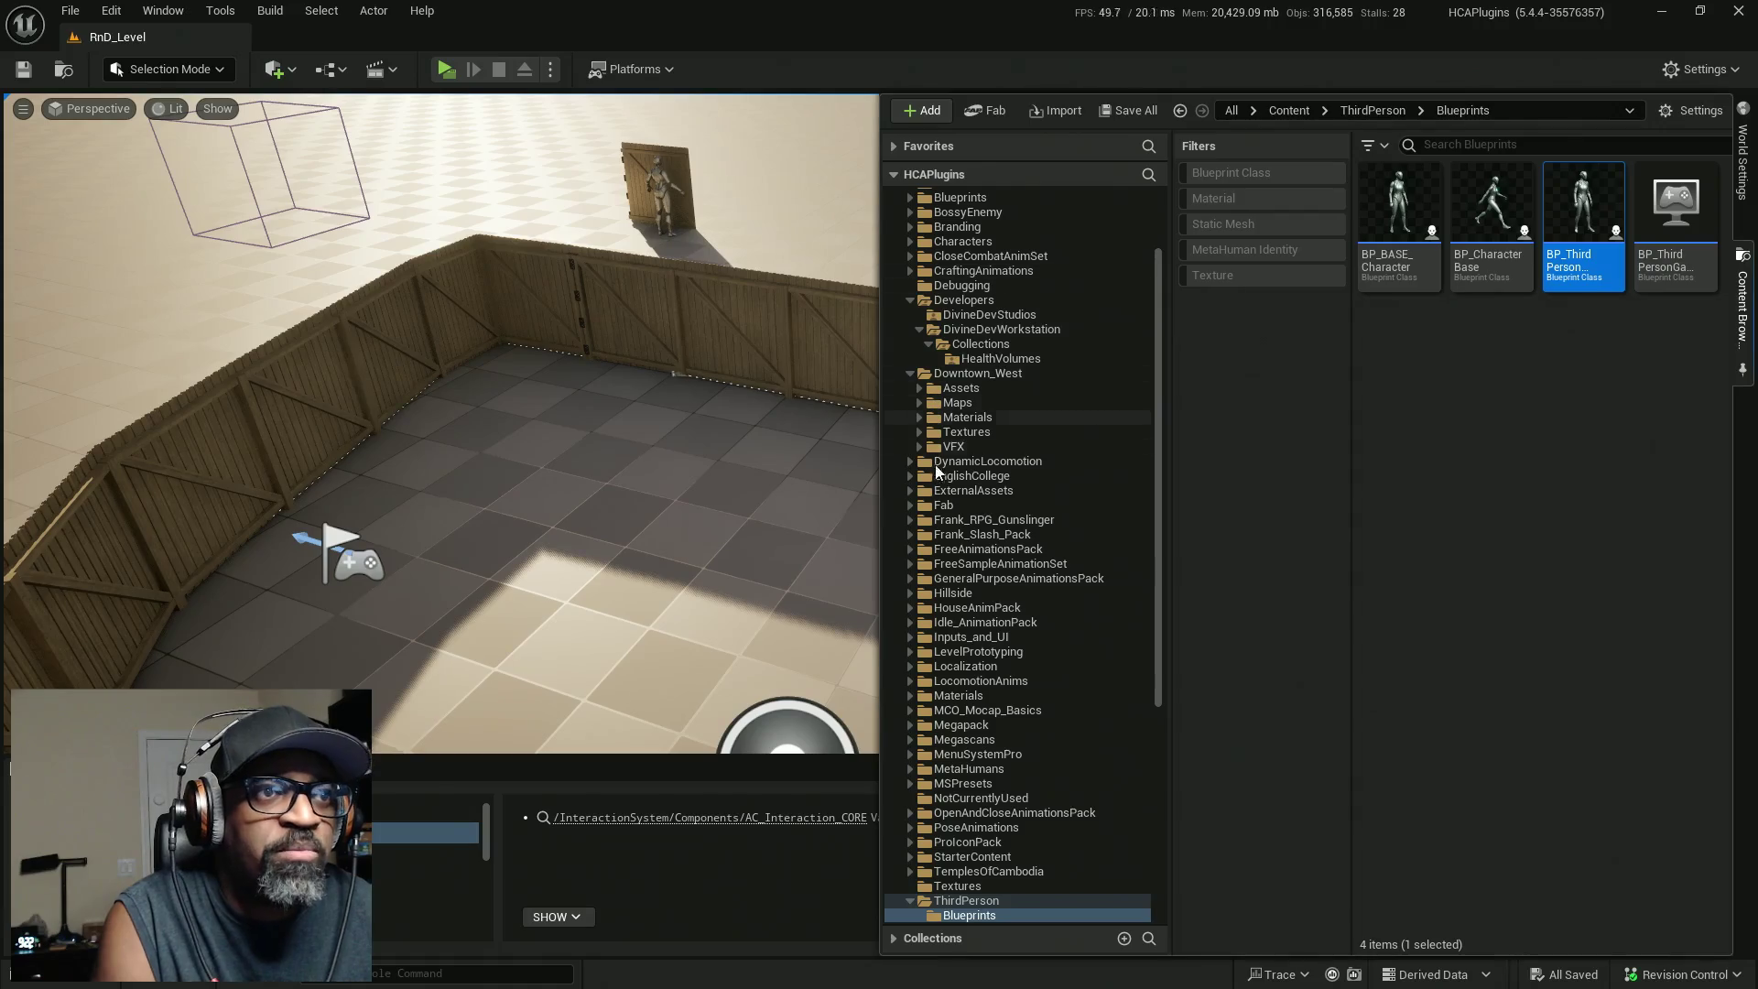
click(957, 403)
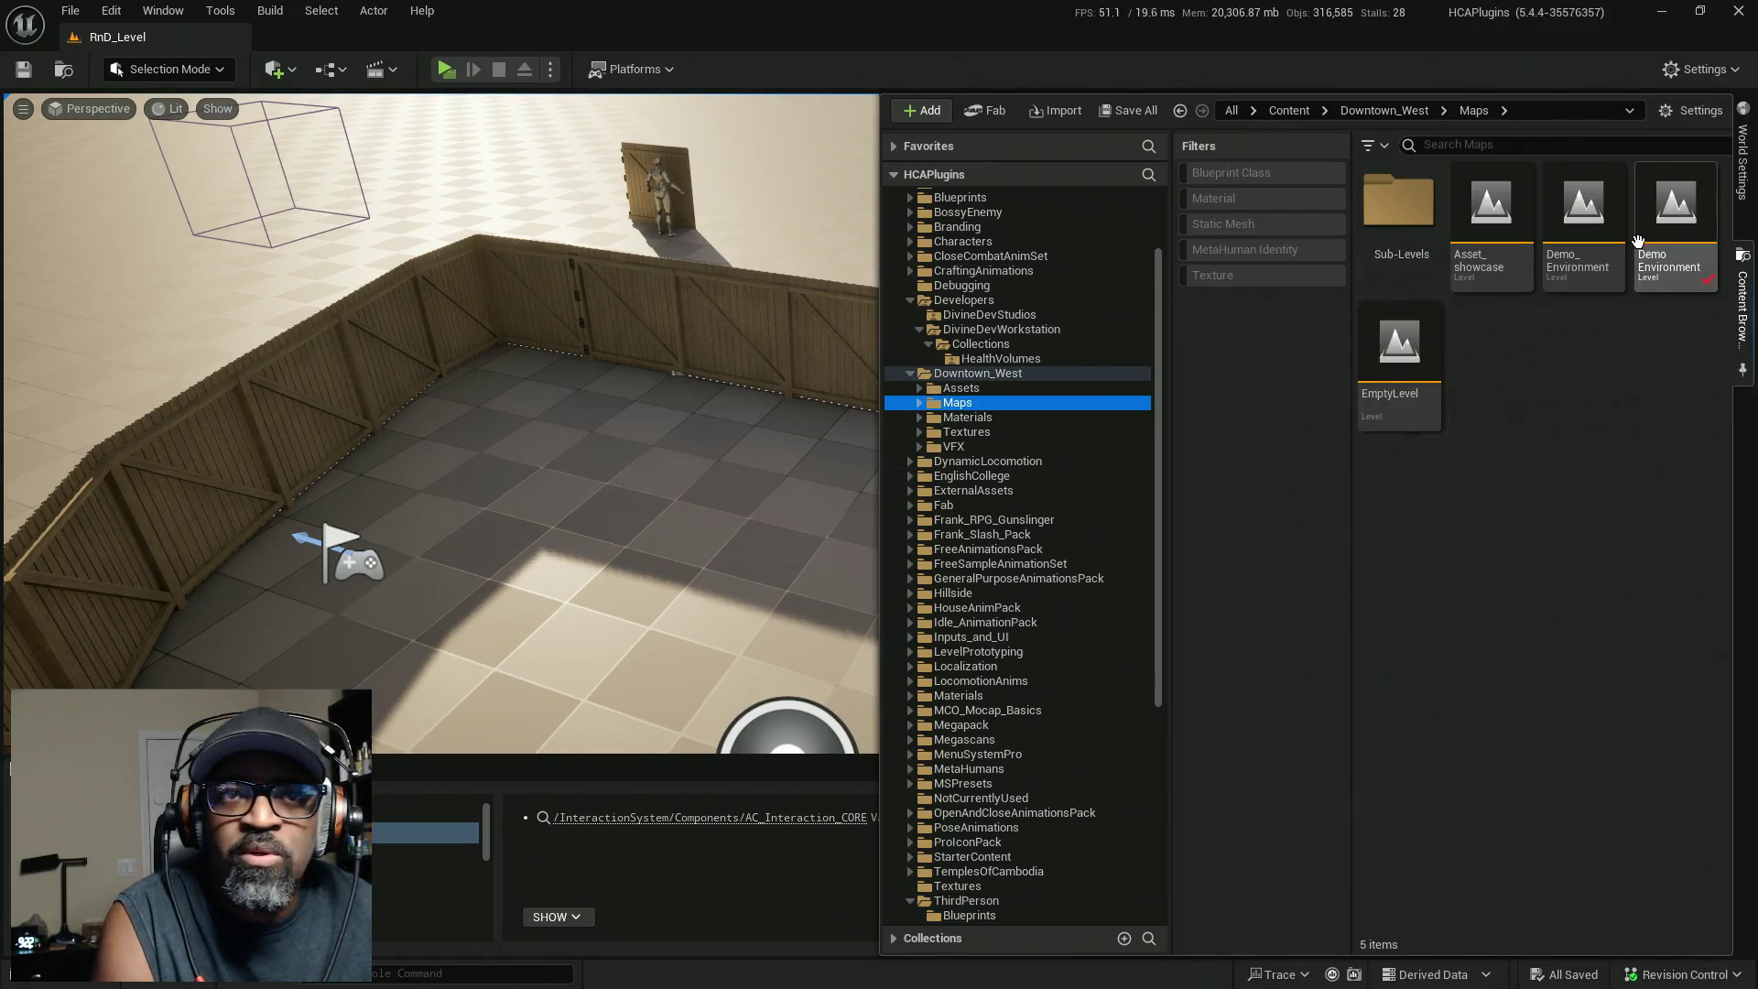
double_click(1687, 217)
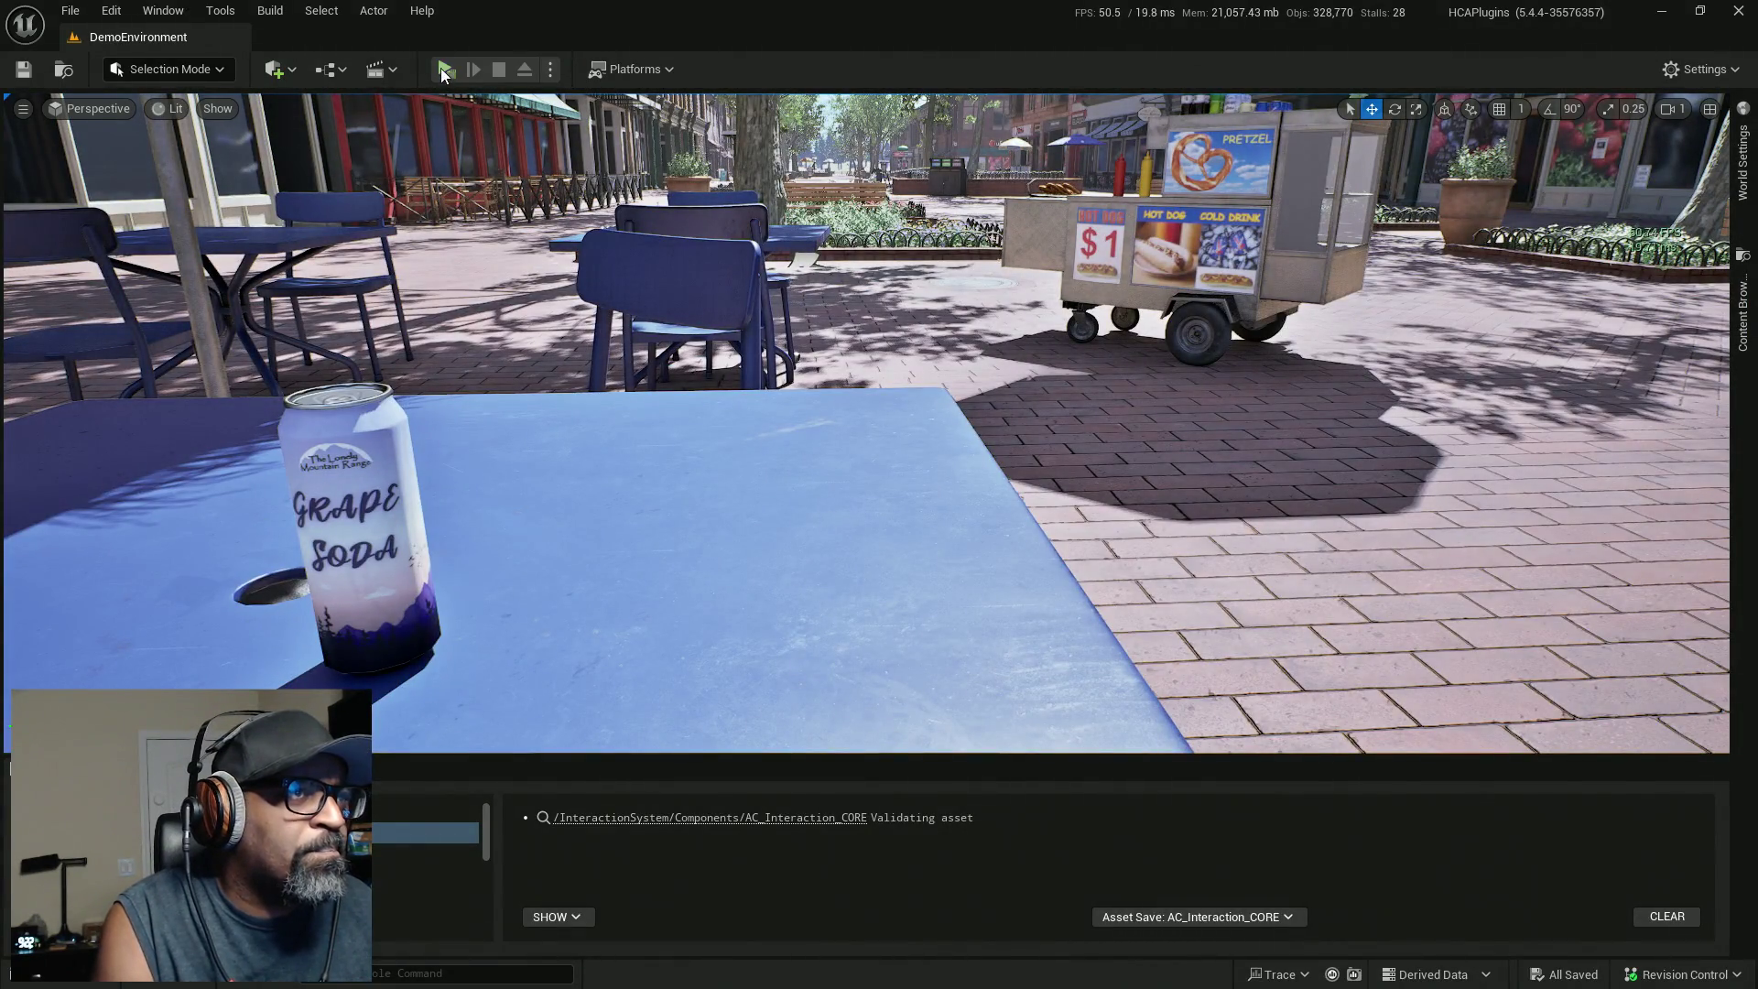
Play the level, walk the character to the café table and shoot the soda can.
key(alt+p)
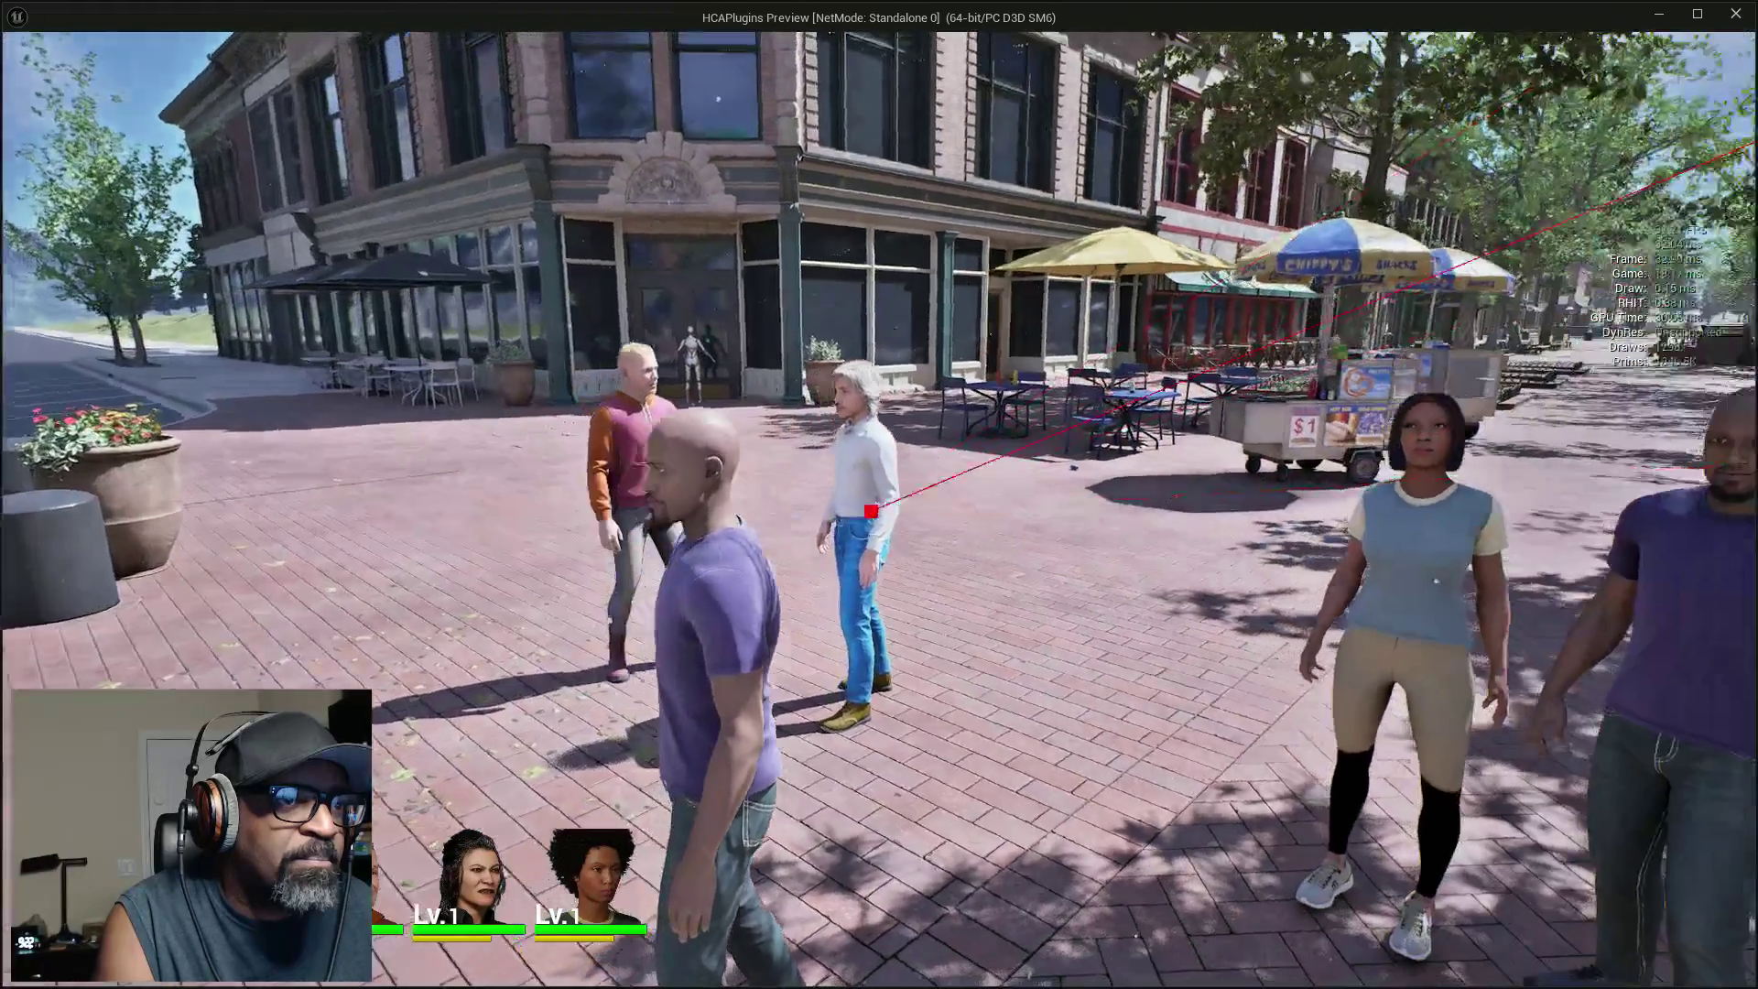
key(w)
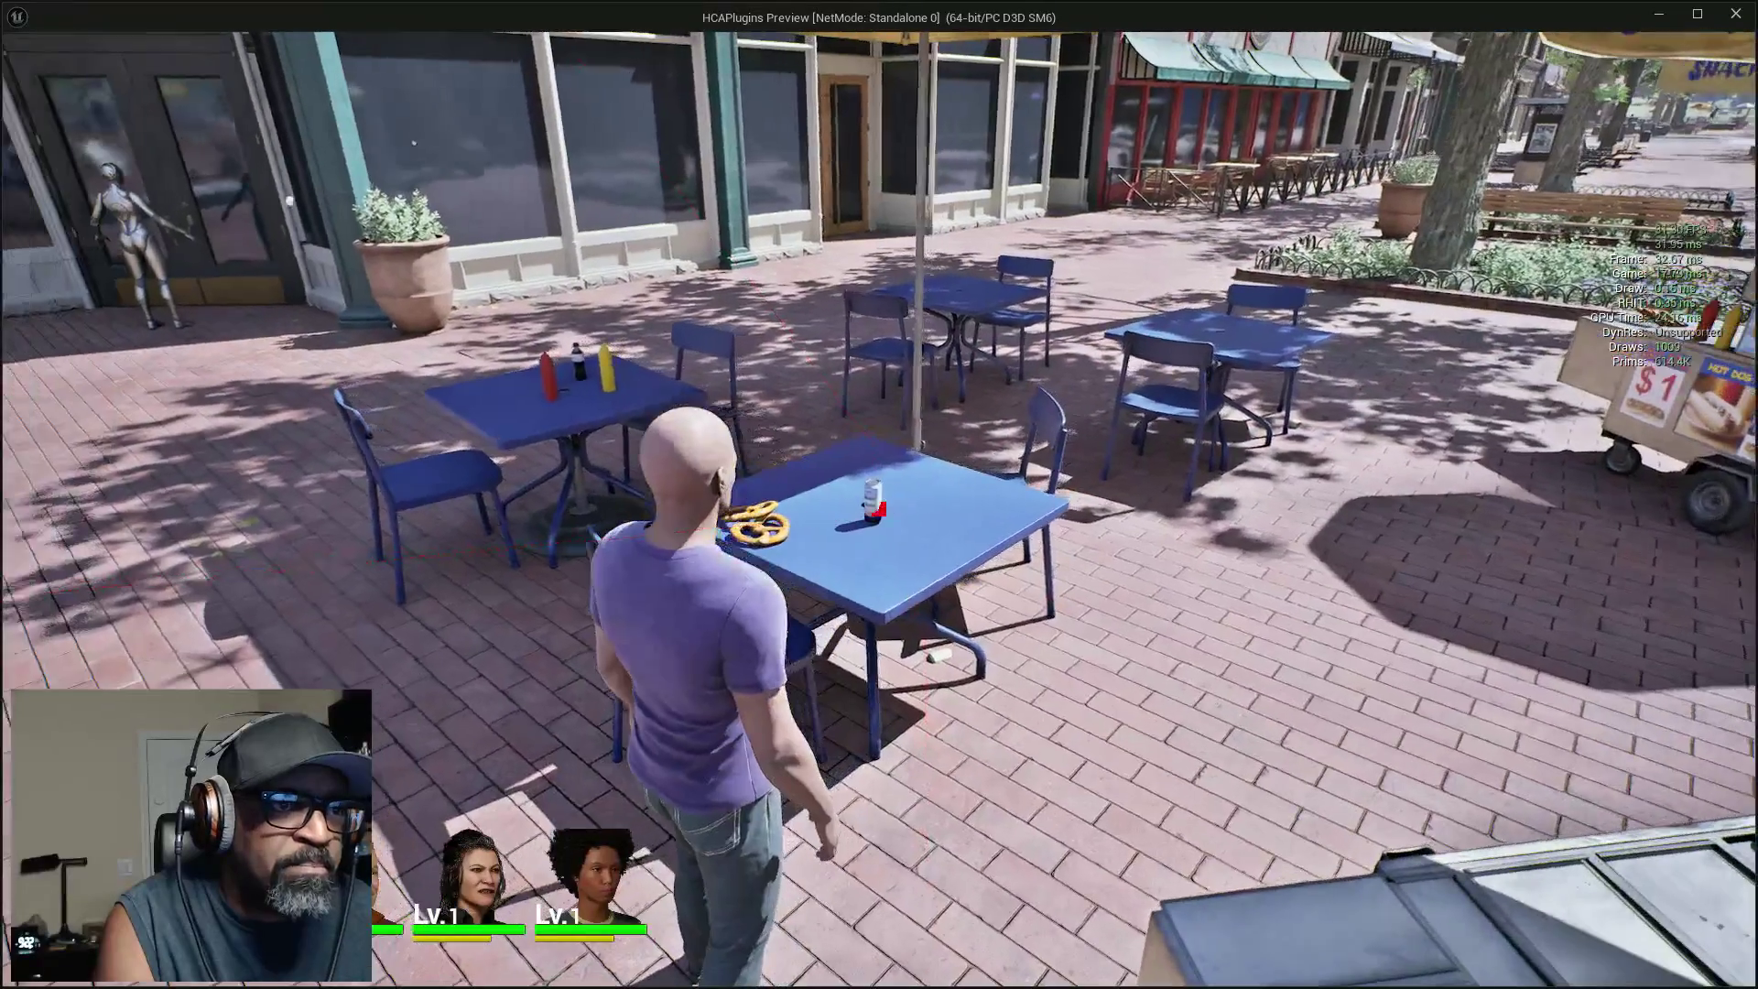
key(e)
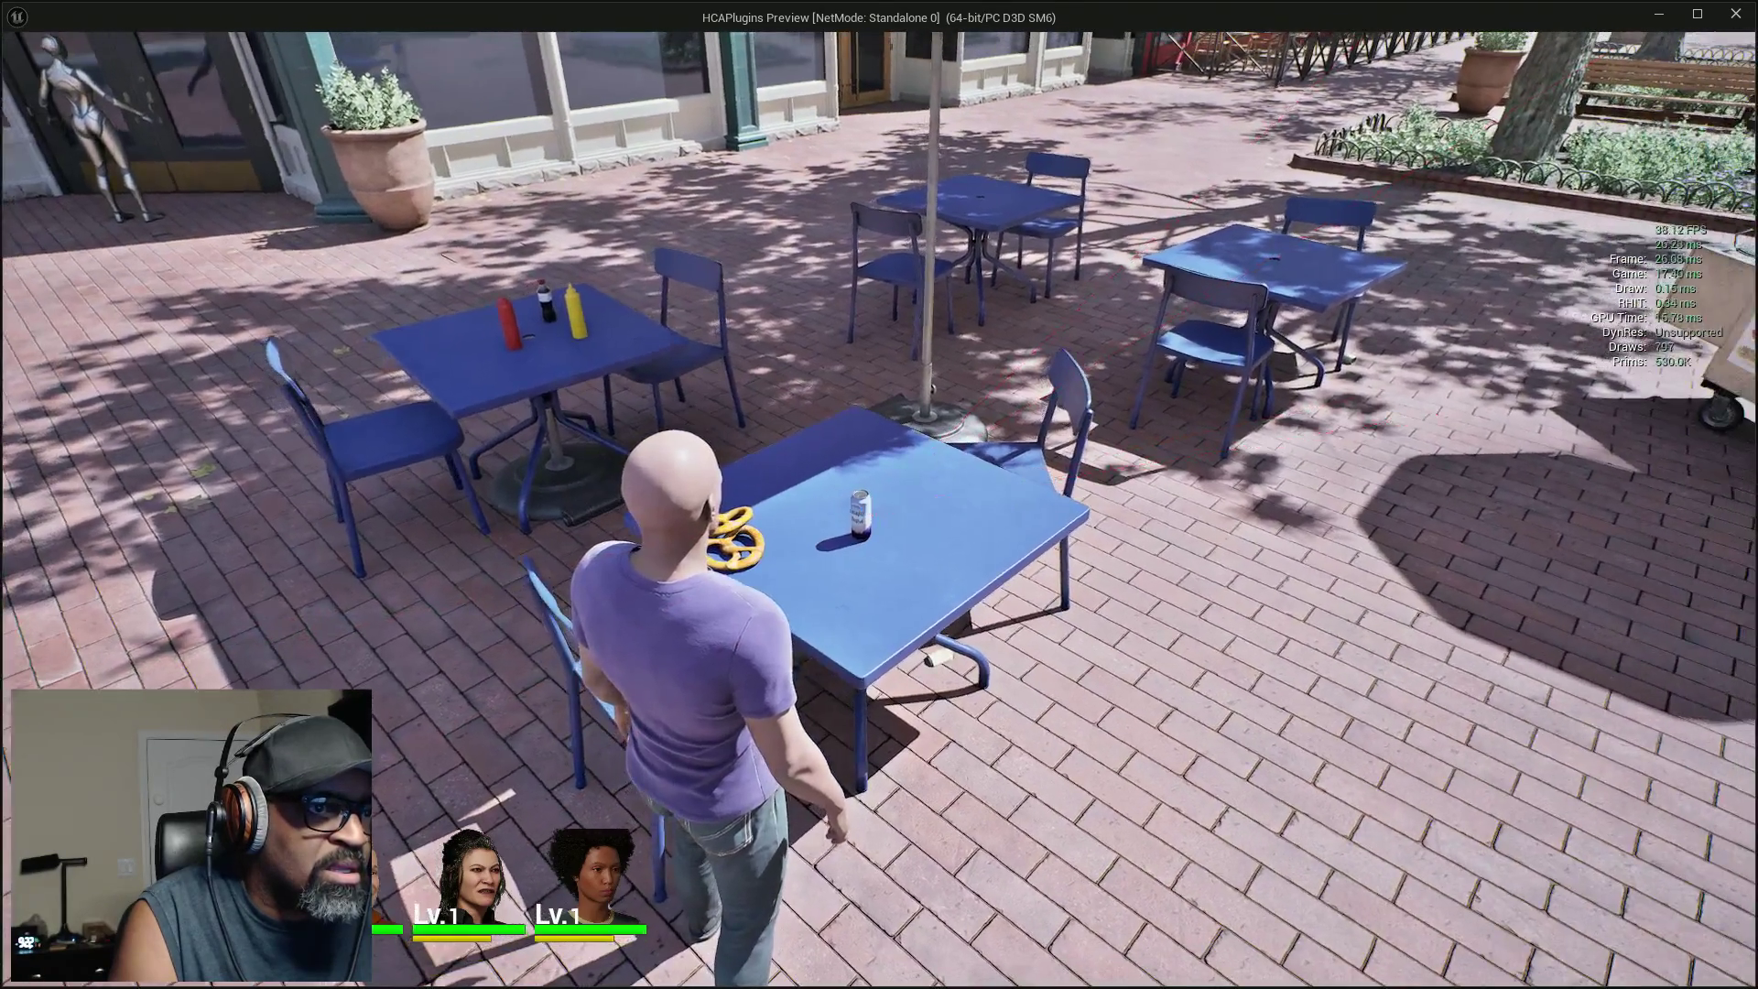
click(878, 506)
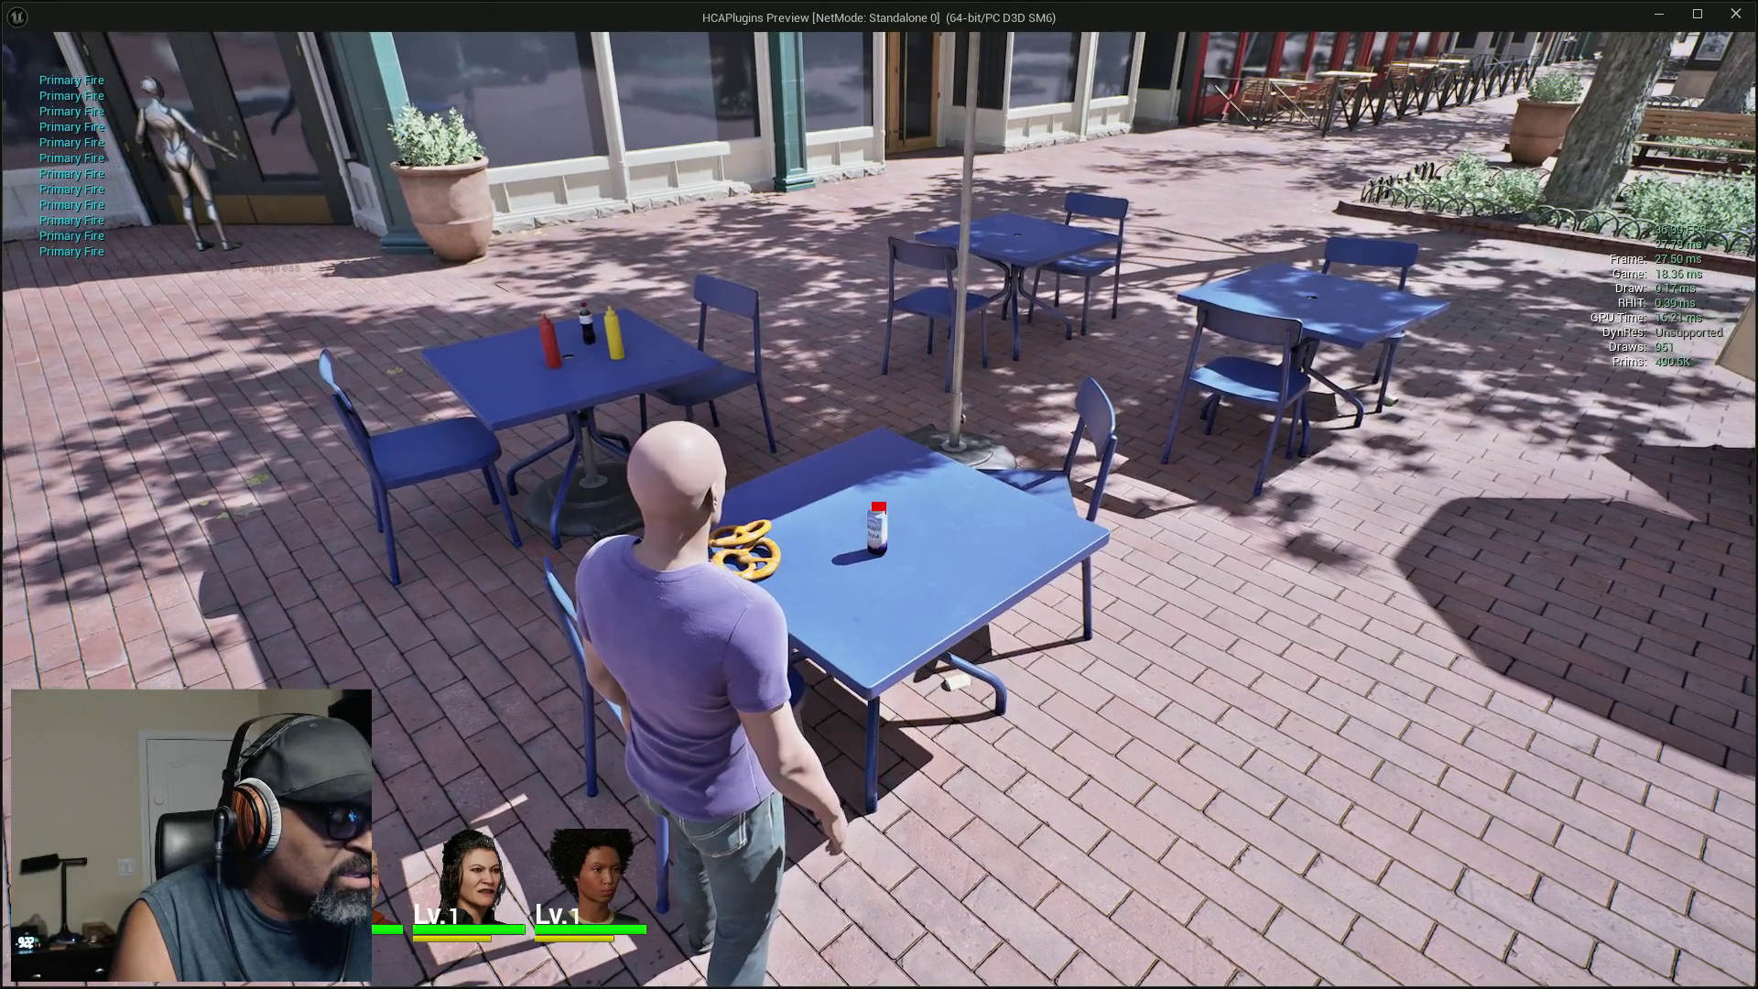
right_click(877, 527)
click(877, 513)
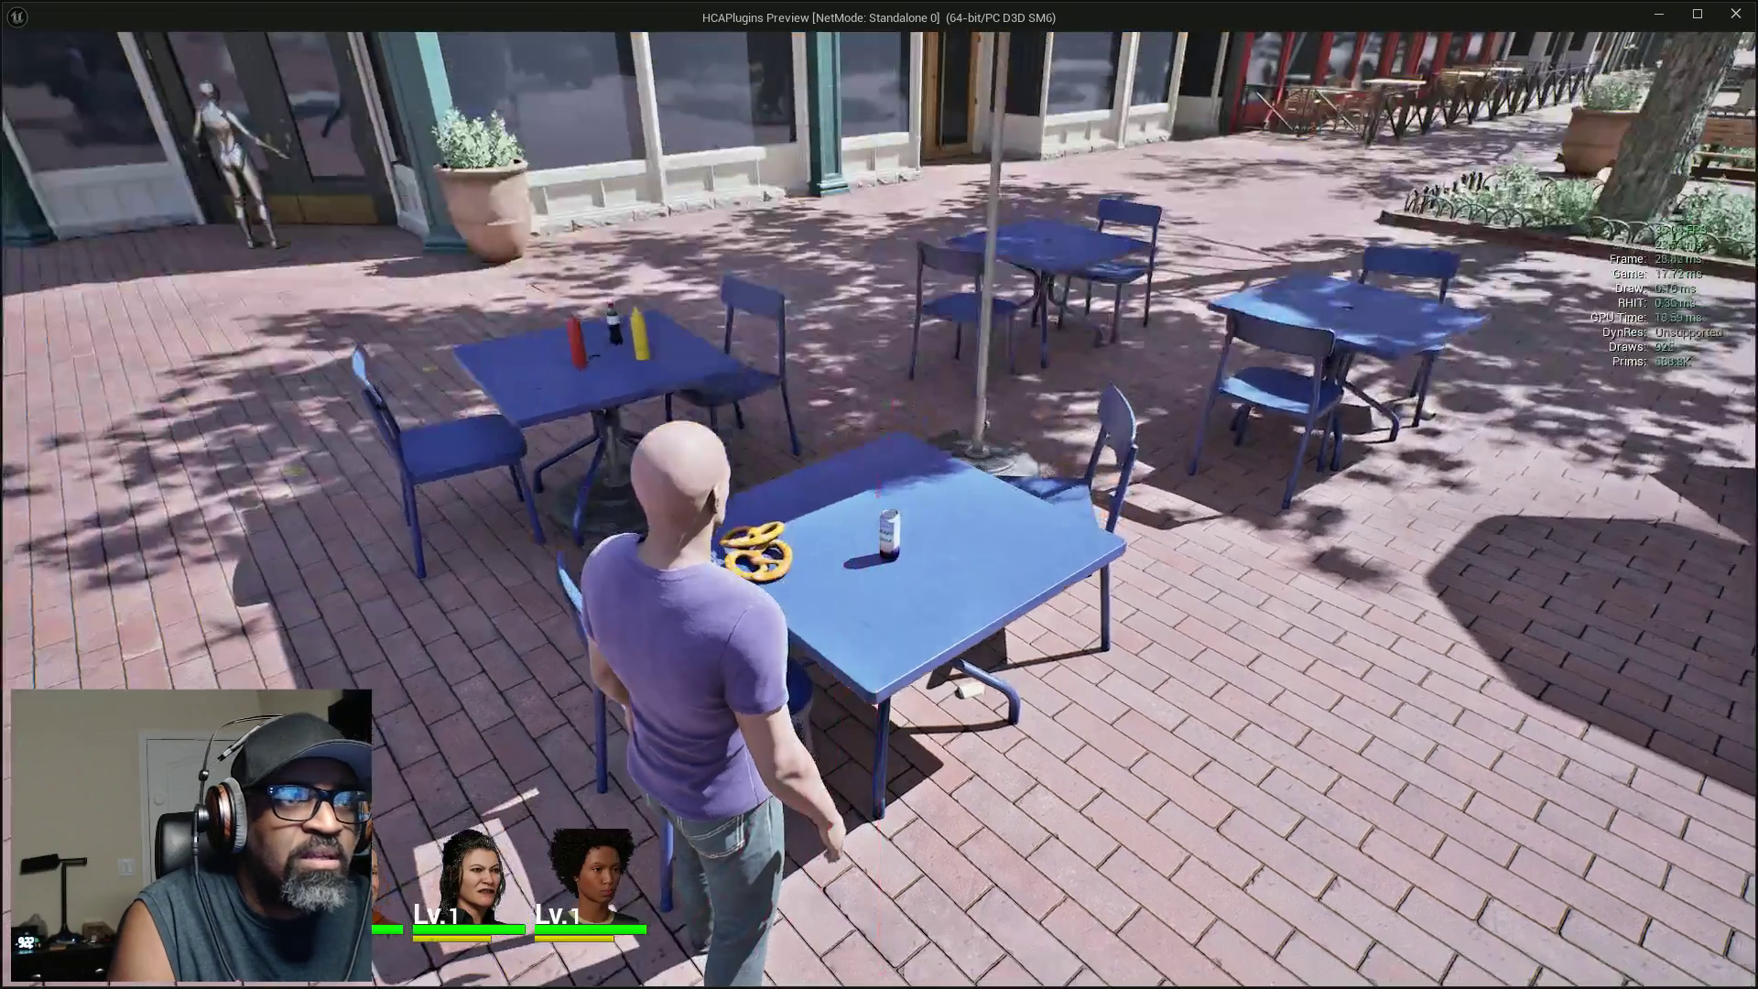
Switch from the running game to the AC_Interaction_CORE Trace for Interact graph.
key(alt+Tab)
key(Tab)
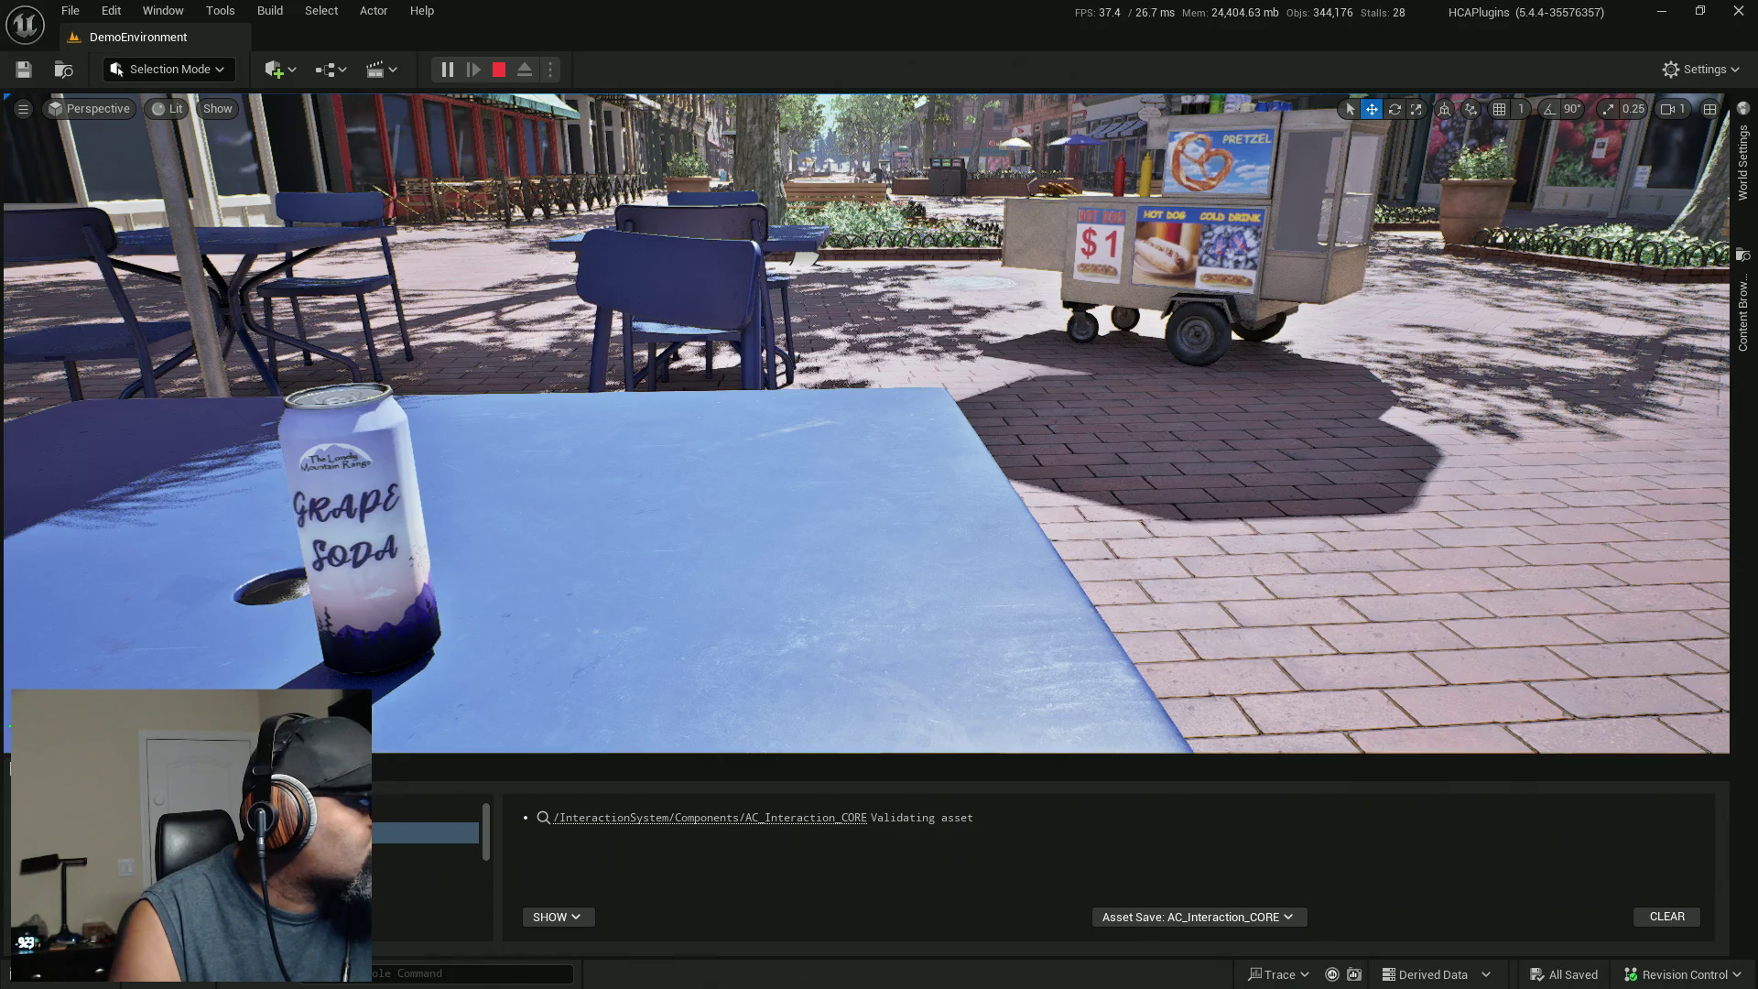
key(alt+Tab)
key(alt+Tab)
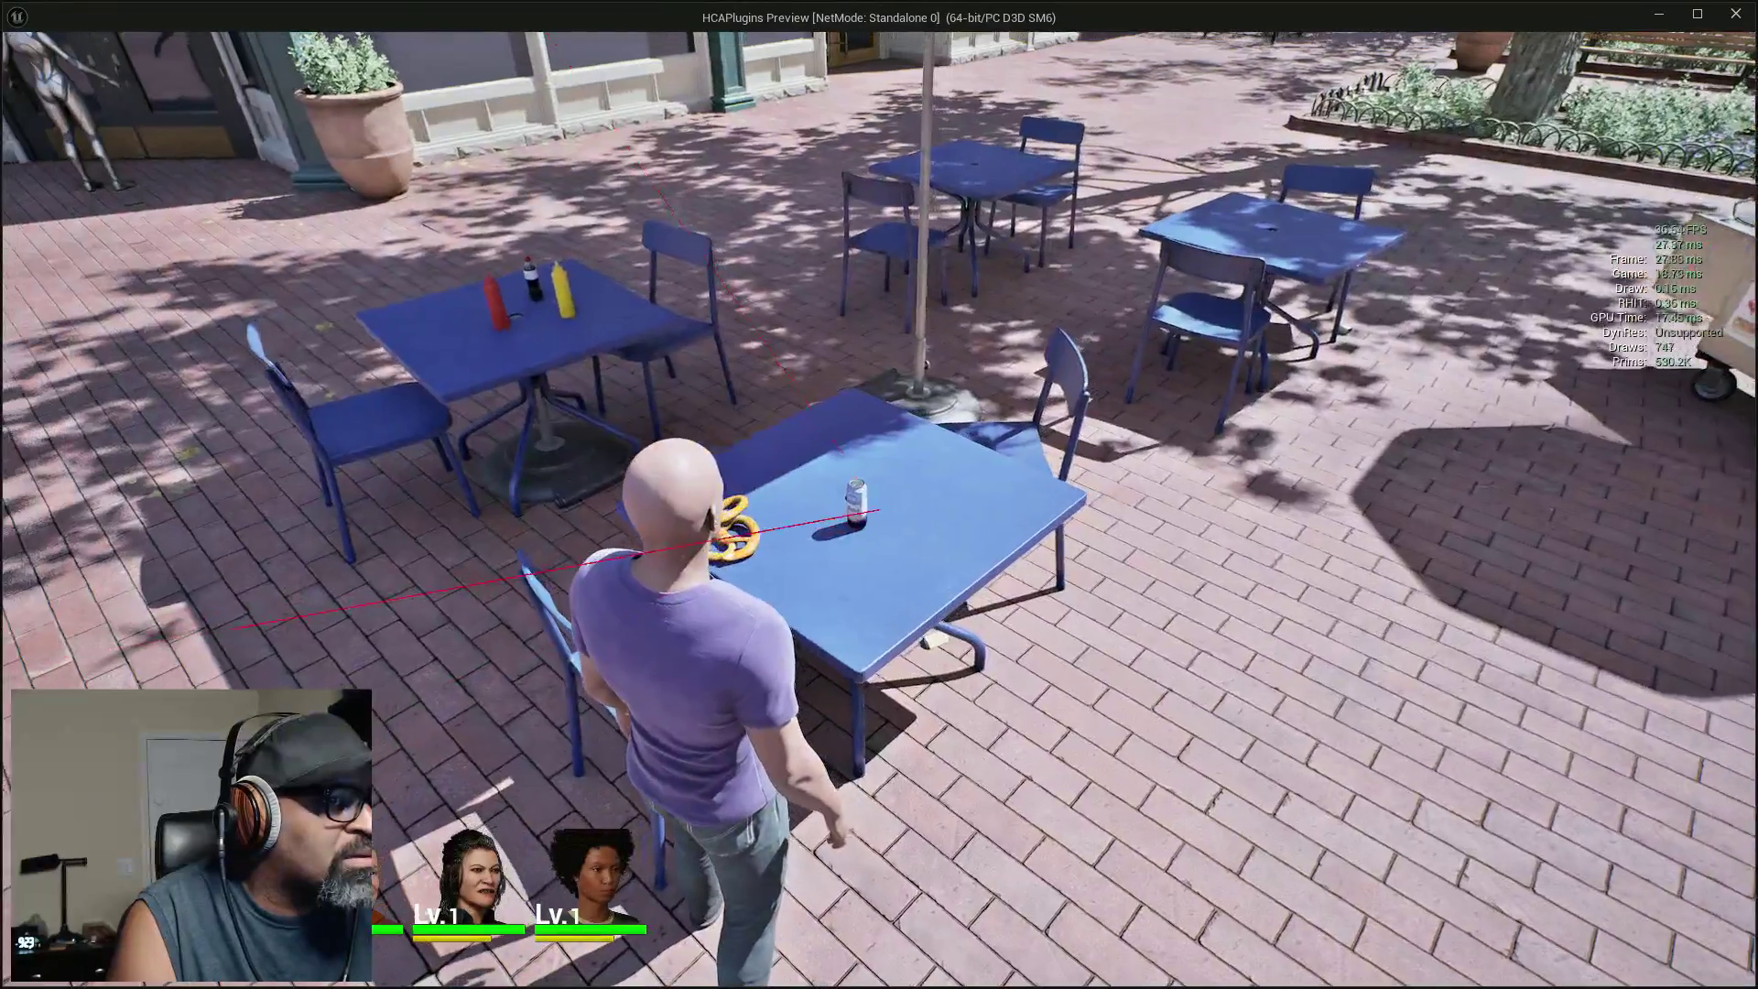
key(alt+Tab)
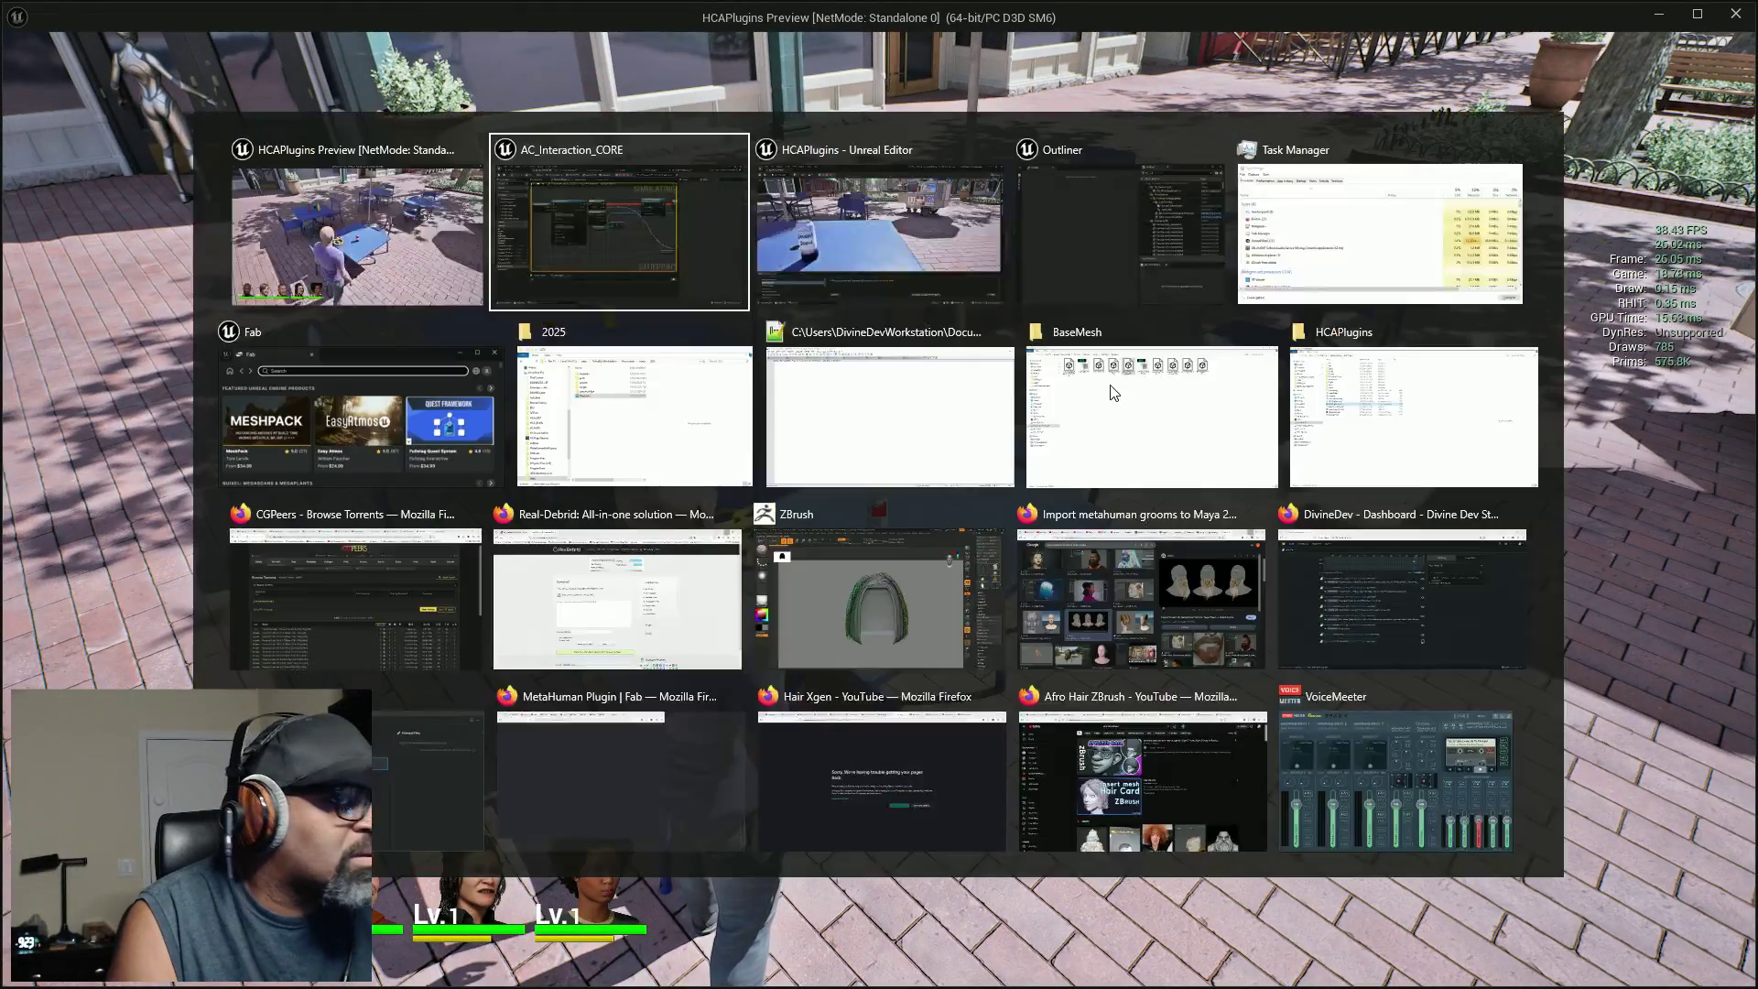
key(alt+Tab)
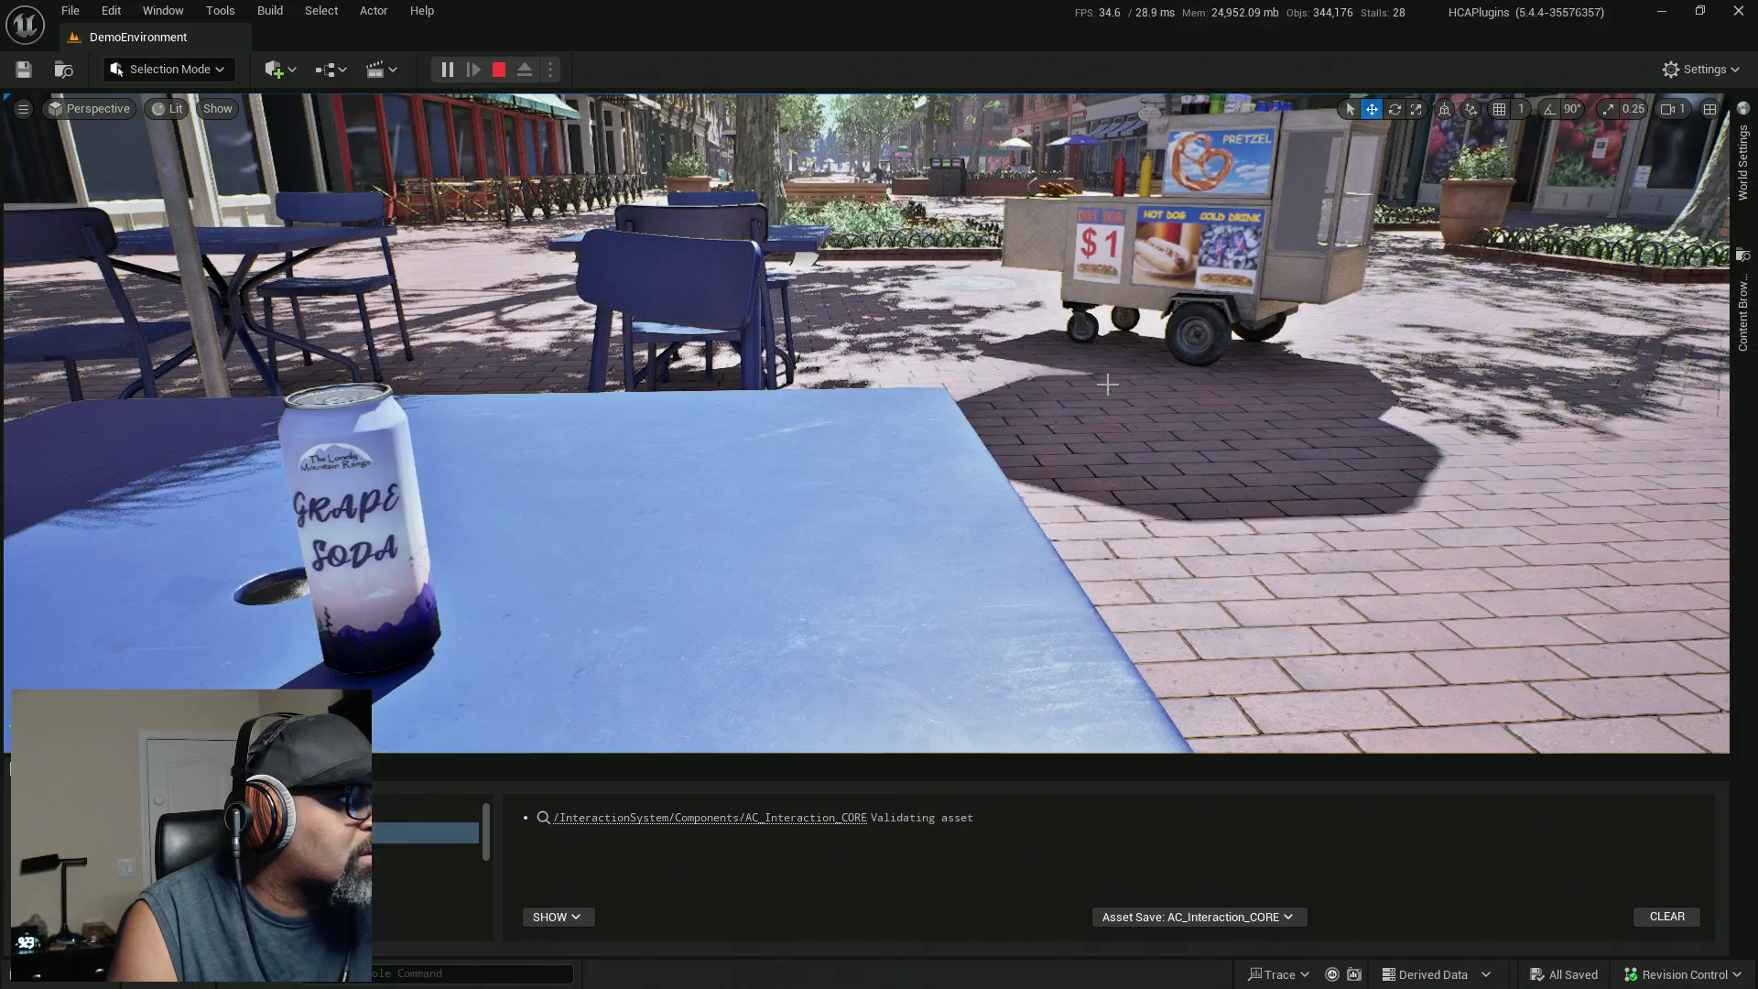
key(alt+Tab)
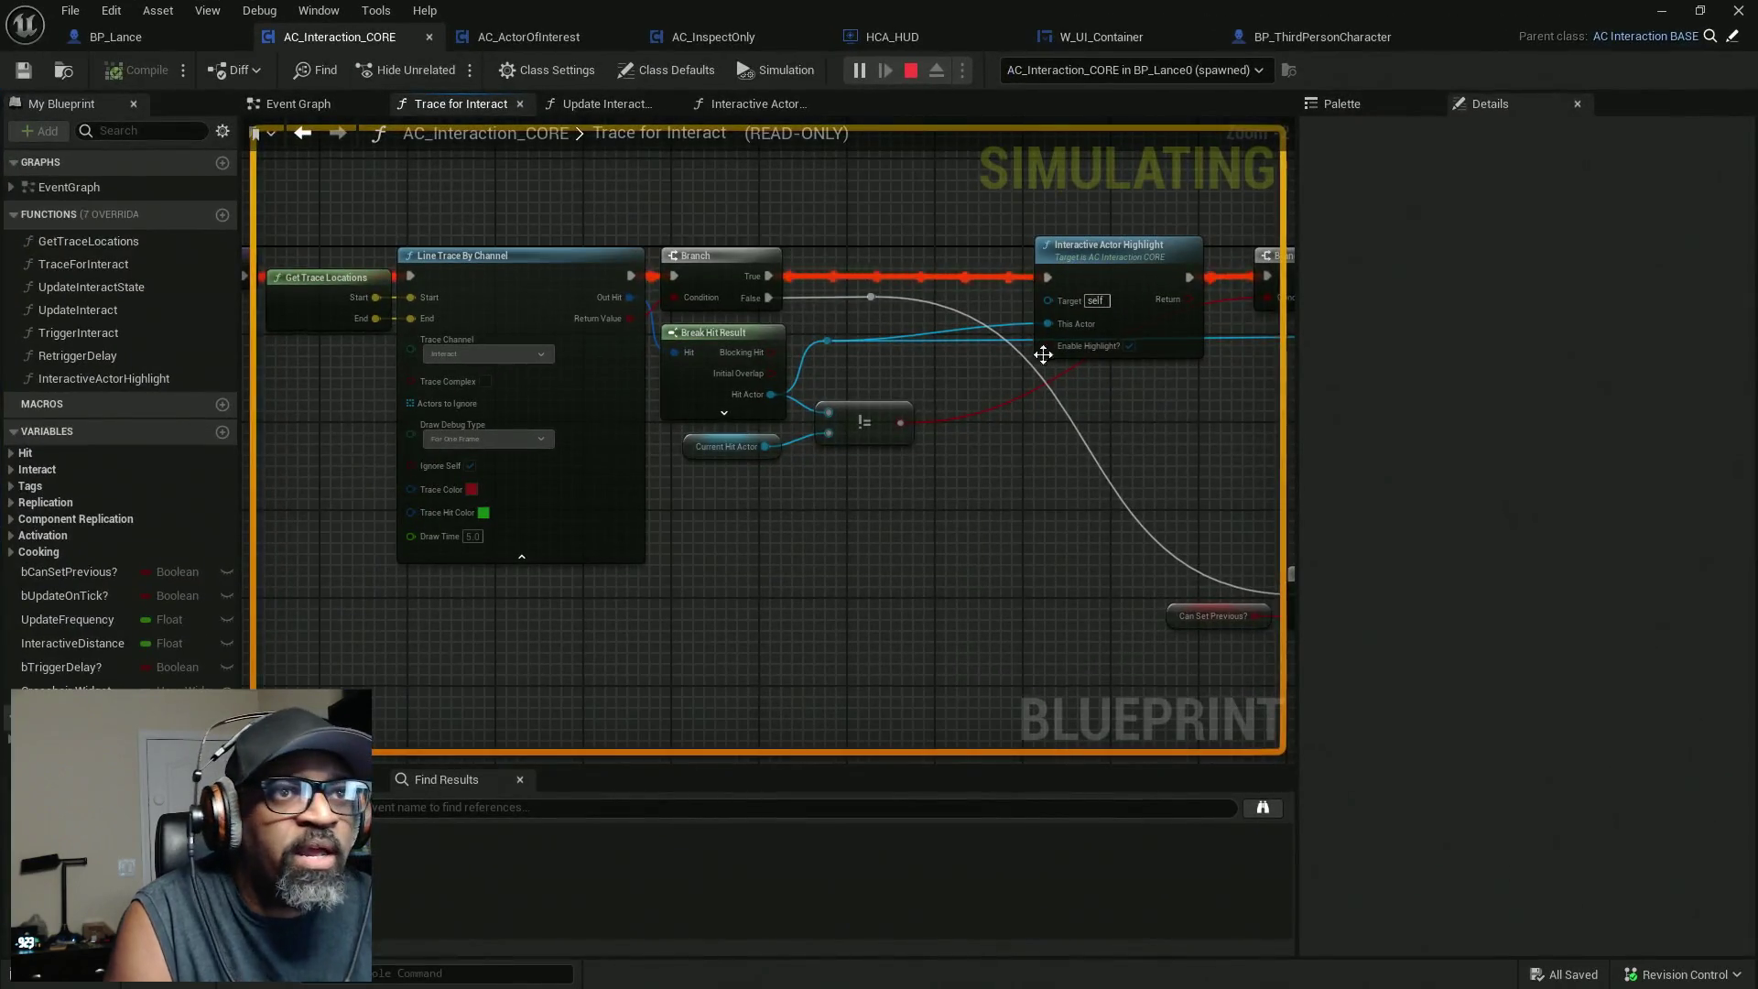
Pan from Line Trace By Channel past the Branch to the Interactive Actor Highlight call.
mouse_move(970, 412)
mouse_down()
mouse_move(710, 491)
mouse_move(788, 412)
mouse_move(708, 365)
mouse_move(569, 389)
mouse_up()
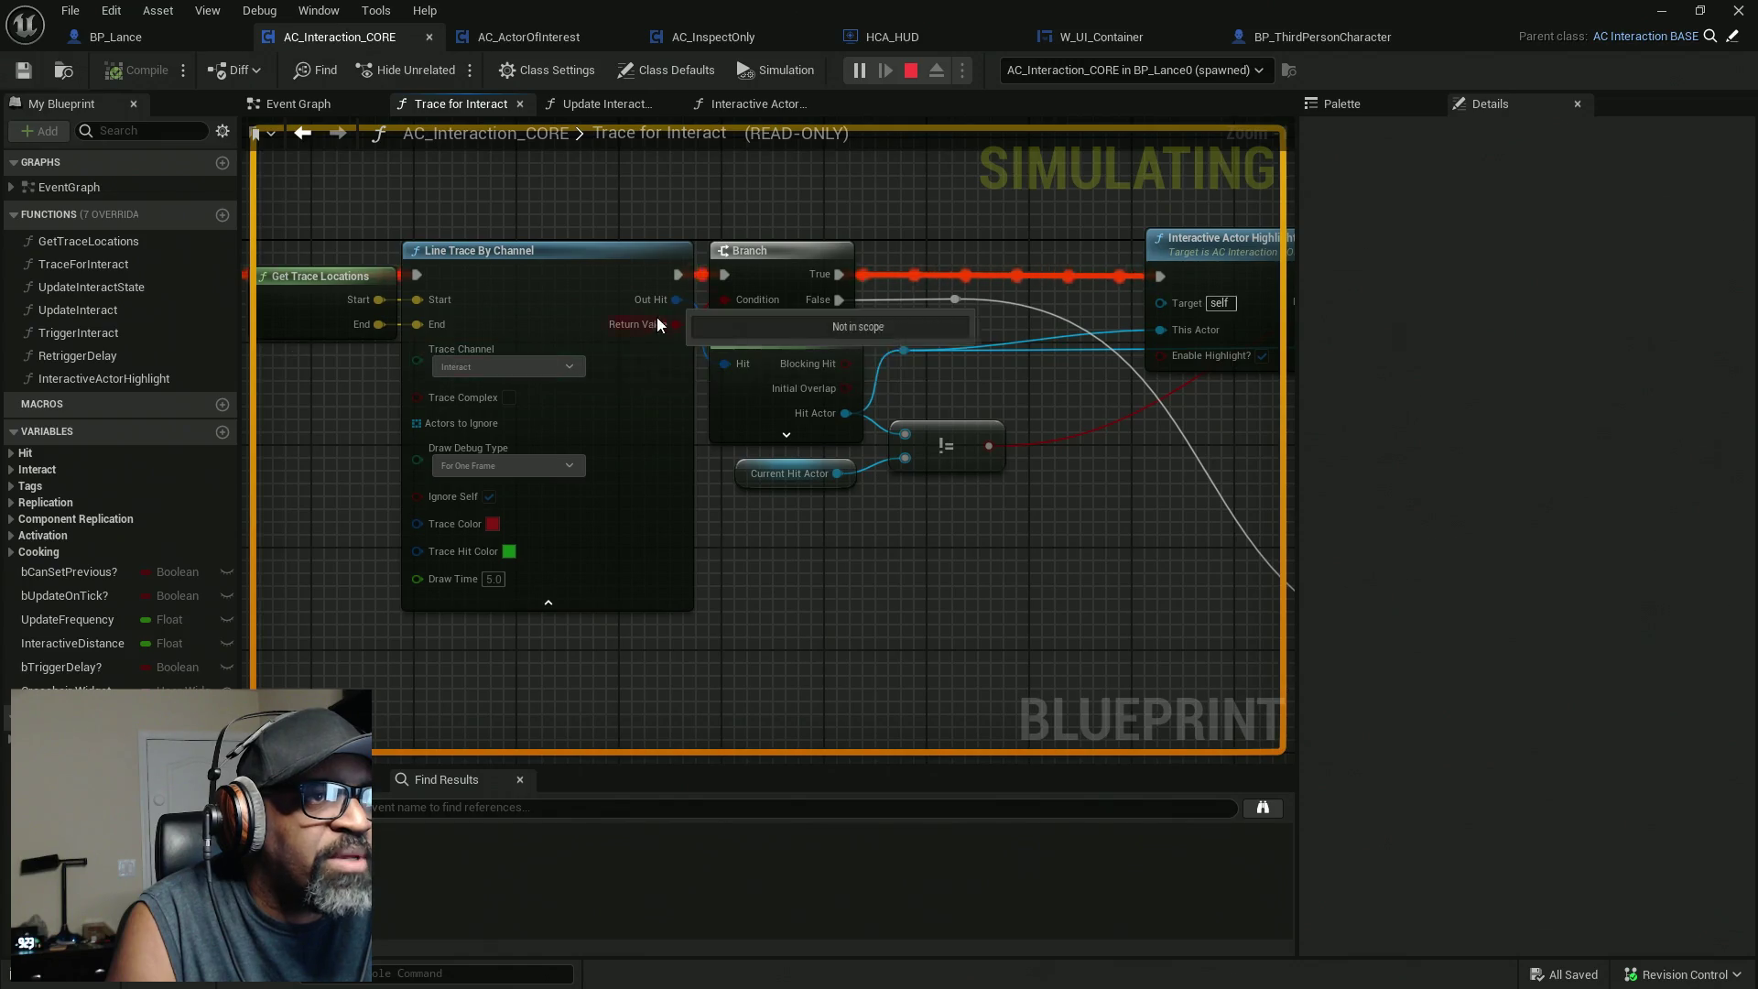
scroll(677, 324, up, 1)
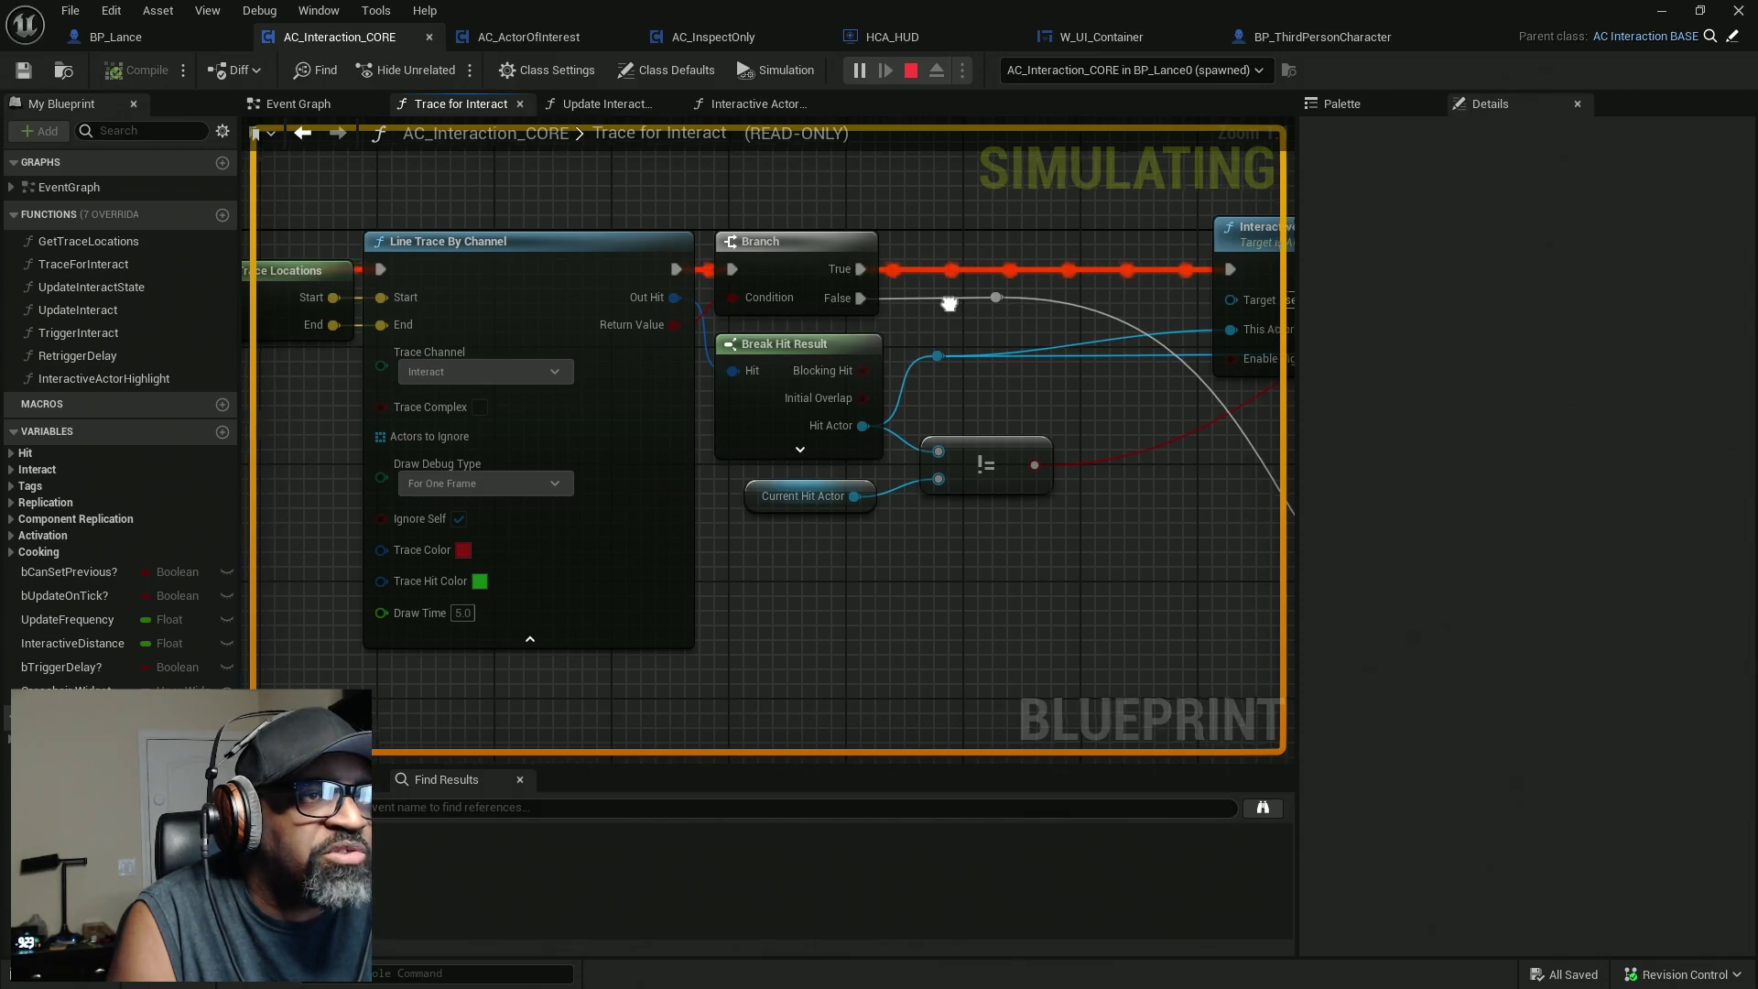
drag(893, 347, 678, 351)
drag(771, 421, 618, 430)
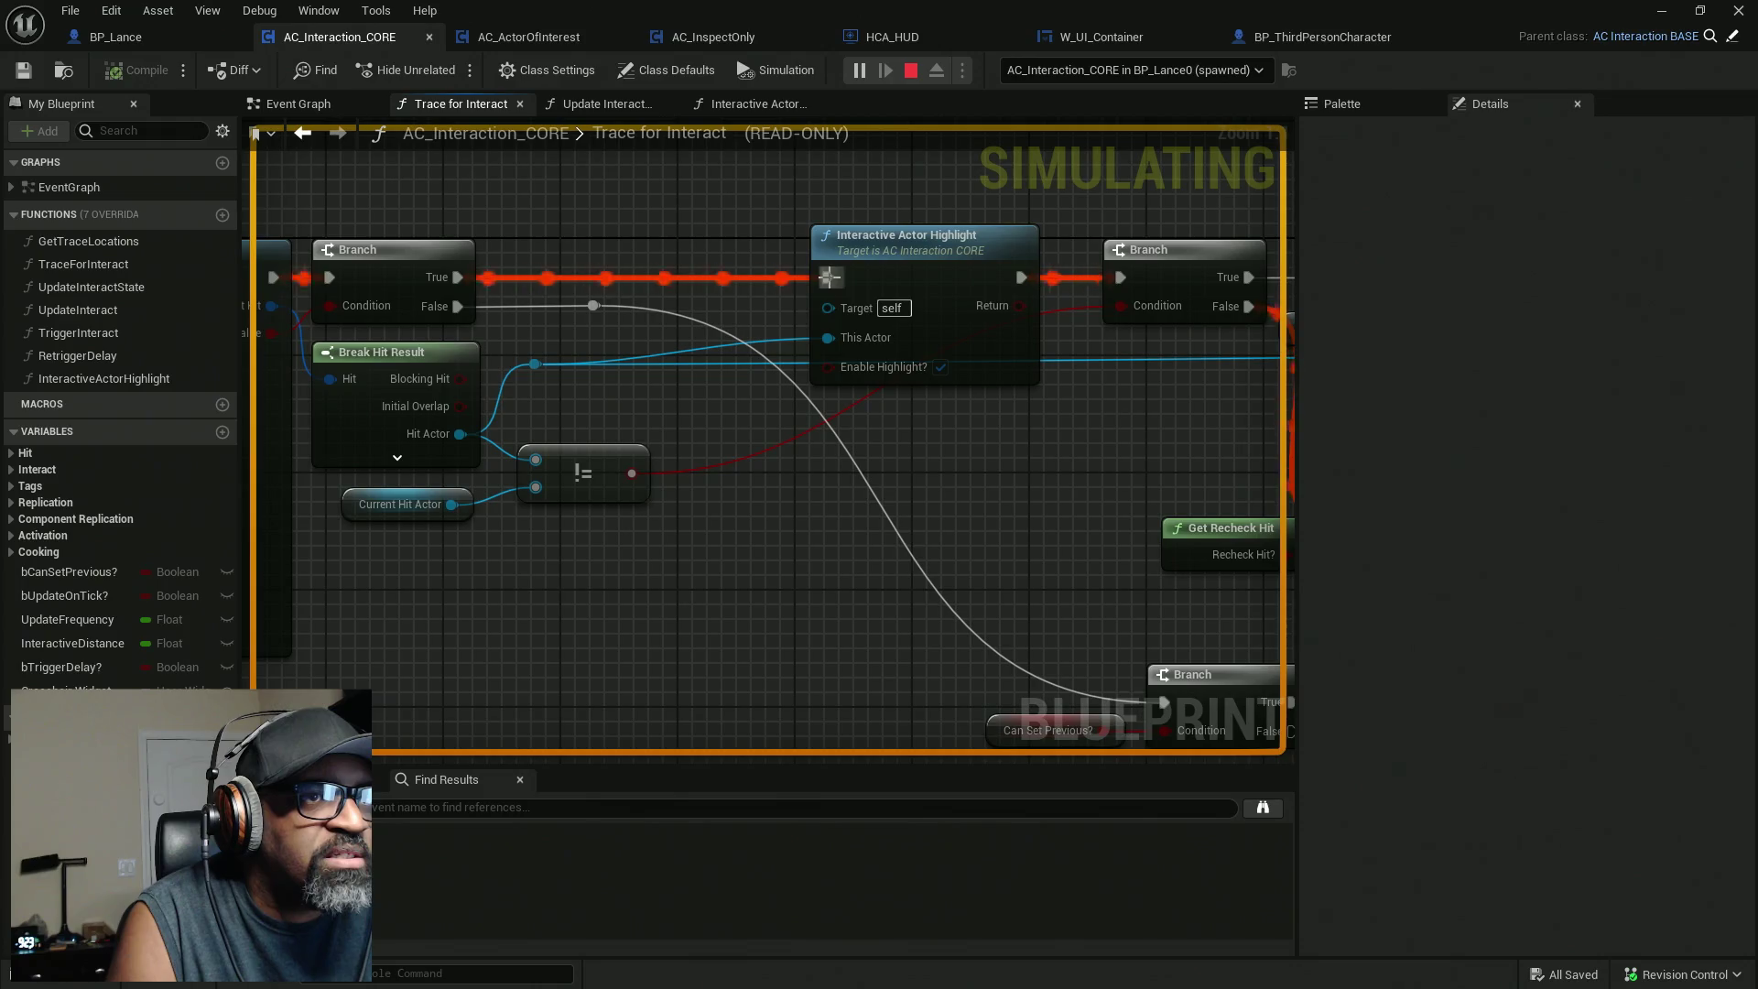
drag(1020, 381, 832, 400)
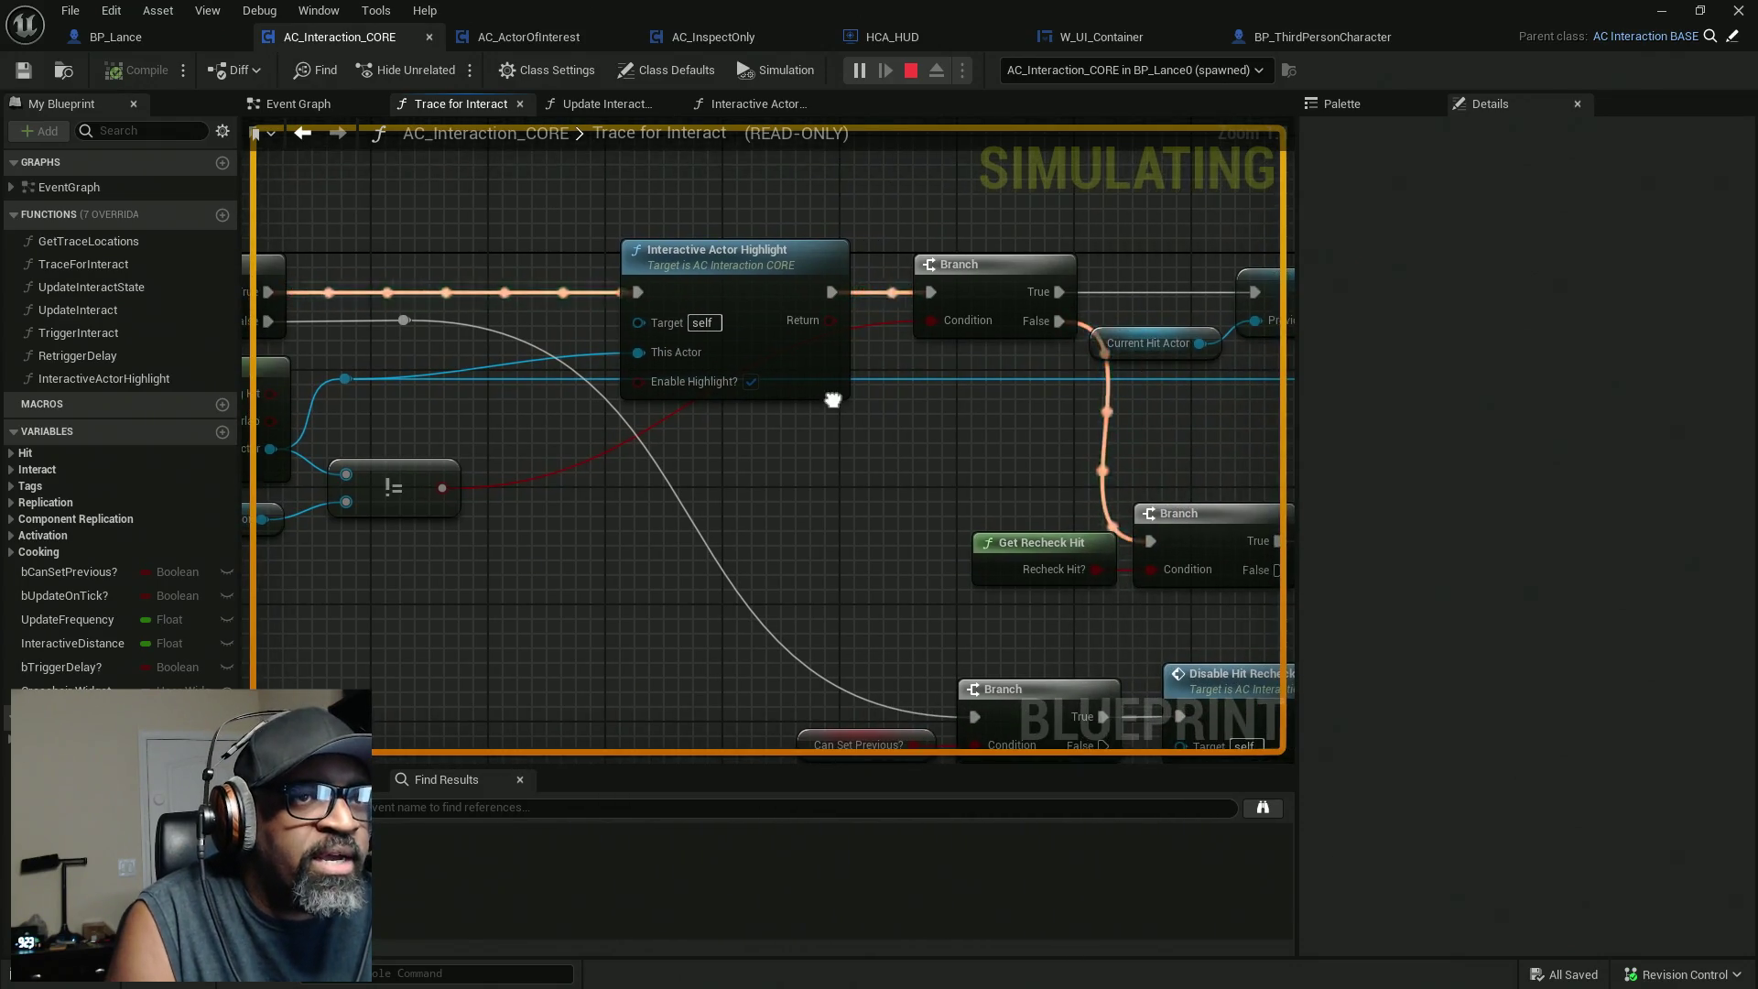
Open the Interactive Actor Highlight function and bring up the Is Valid node's actions.
double_click(714, 271)
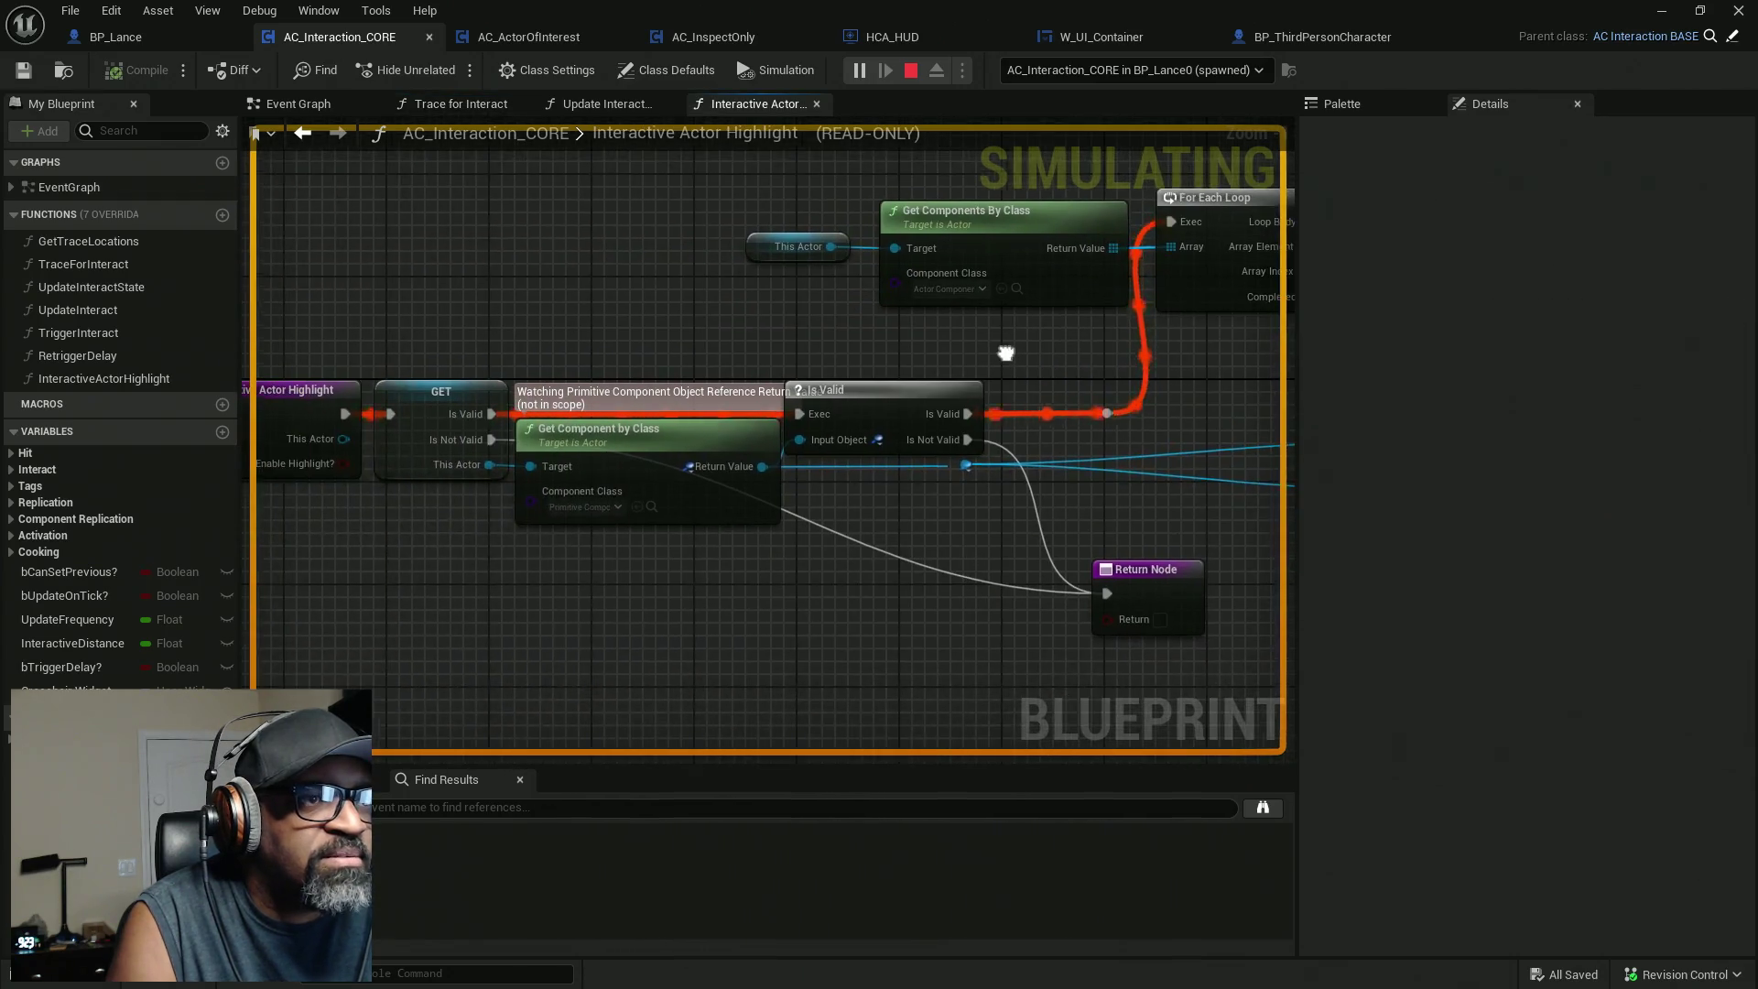
mouse_move(702, 443)
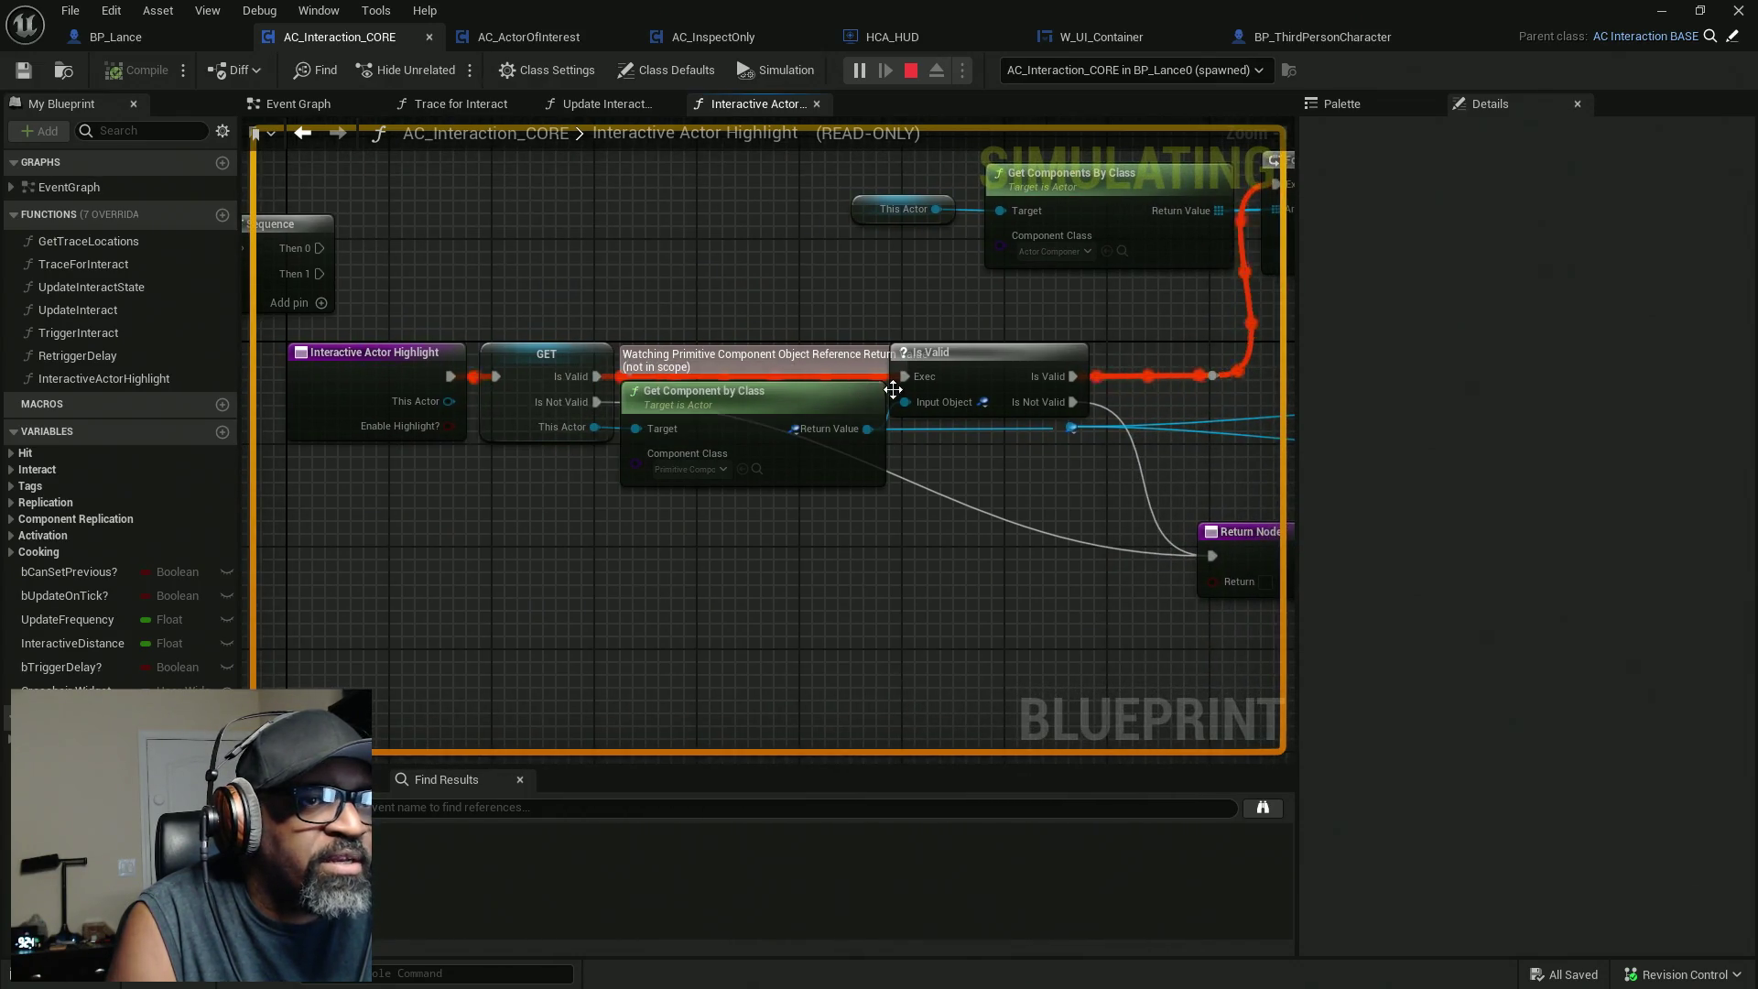
right_click(994, 371)
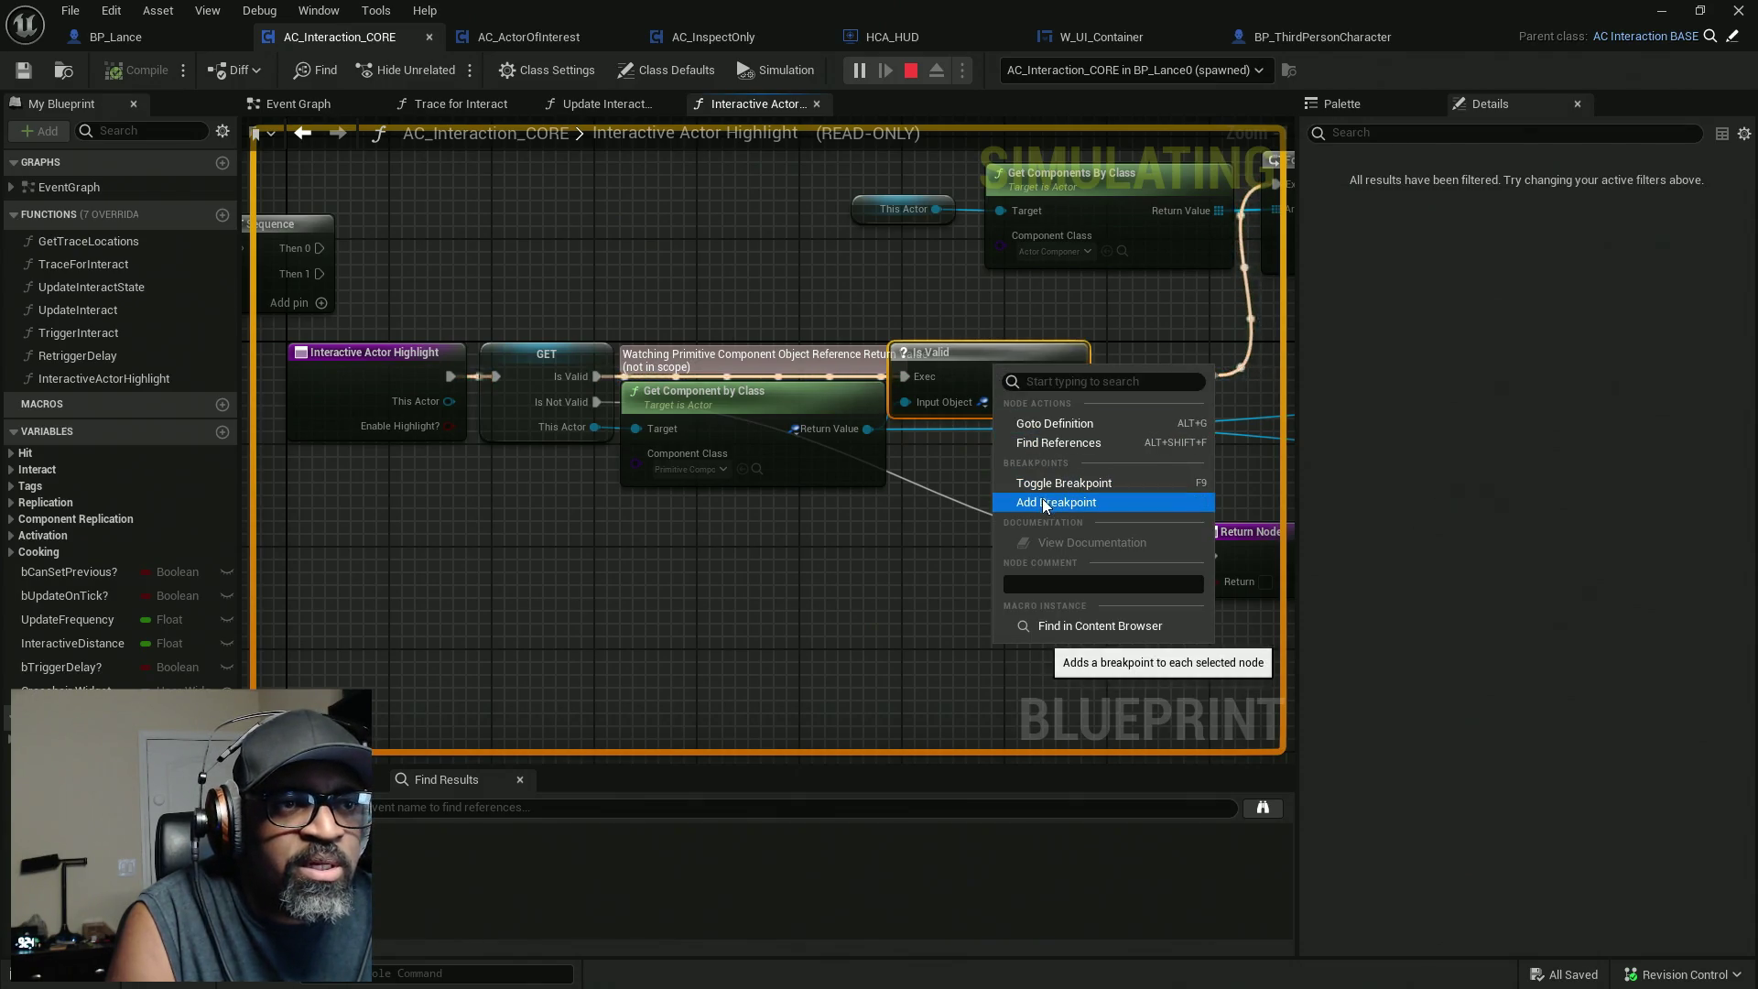
Break at the Is Valid node, inspect the GET node's inputs, then remove the breakpoint.
click(1041, 504)
drag(482, 344, 725, 339)
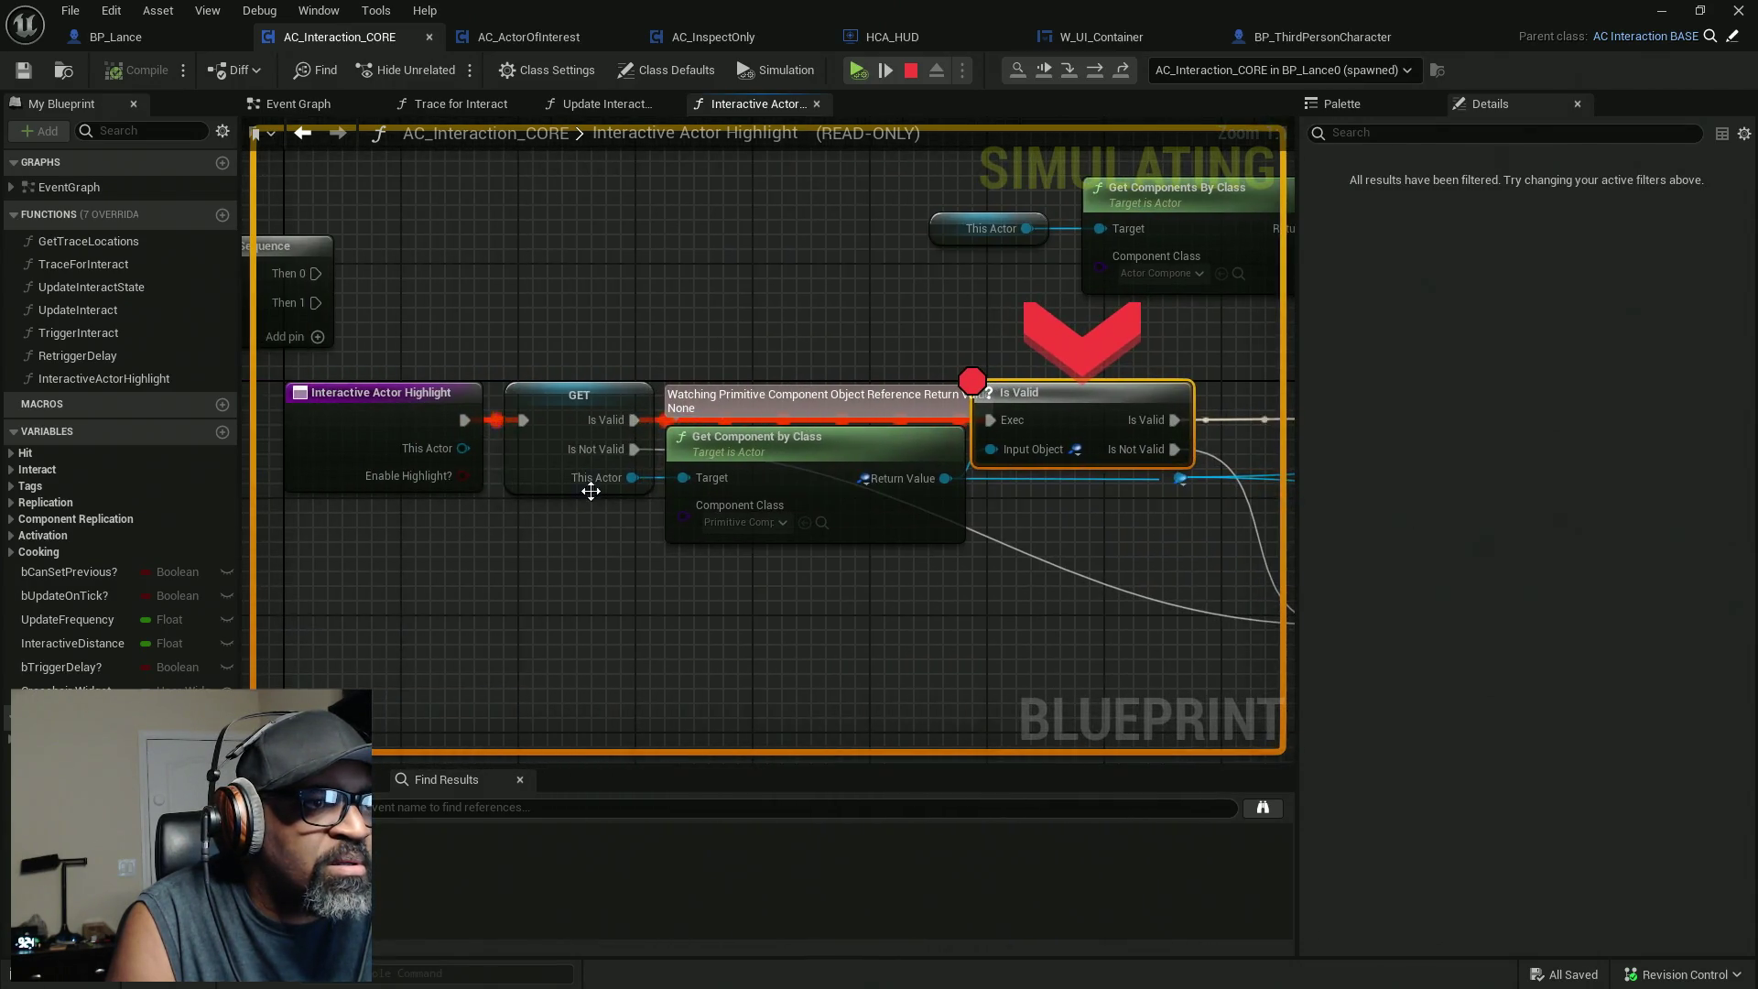
mouse_move(611, 480)
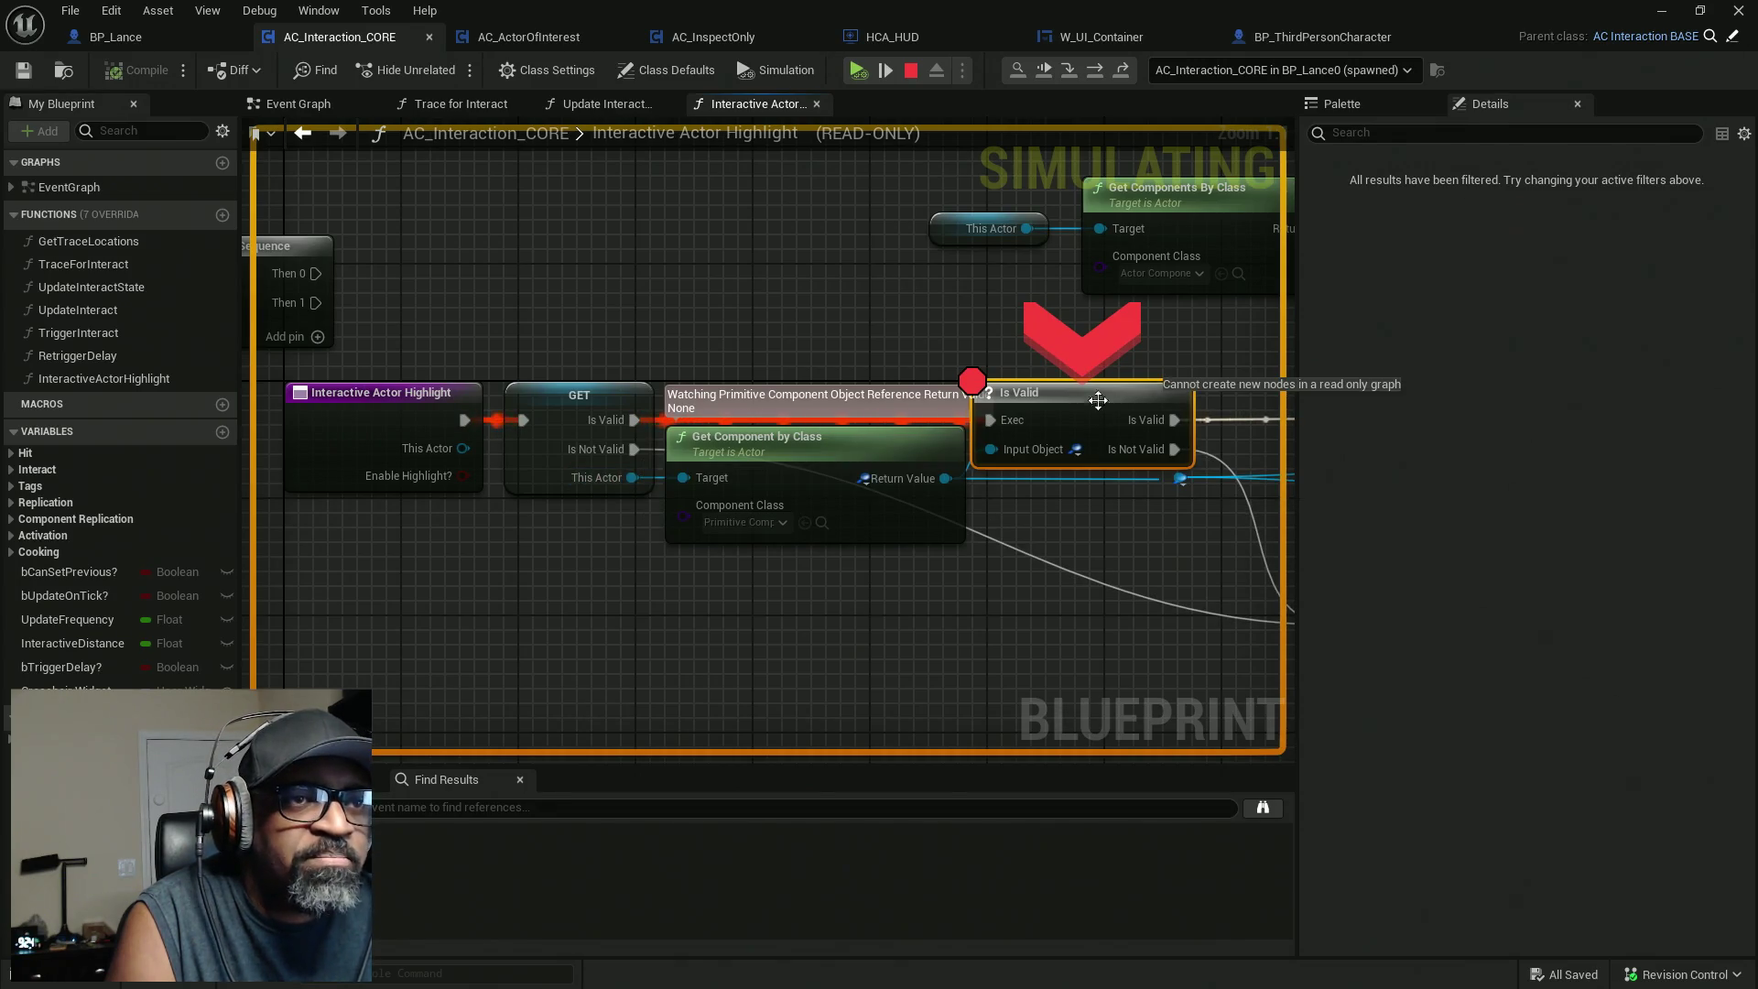
right_click(1035, 425)
click(1095, 560)
Resume play and follow the For Each Loop body to the Set Onscreen Info node.
drag(1086, 563, 834, 561)
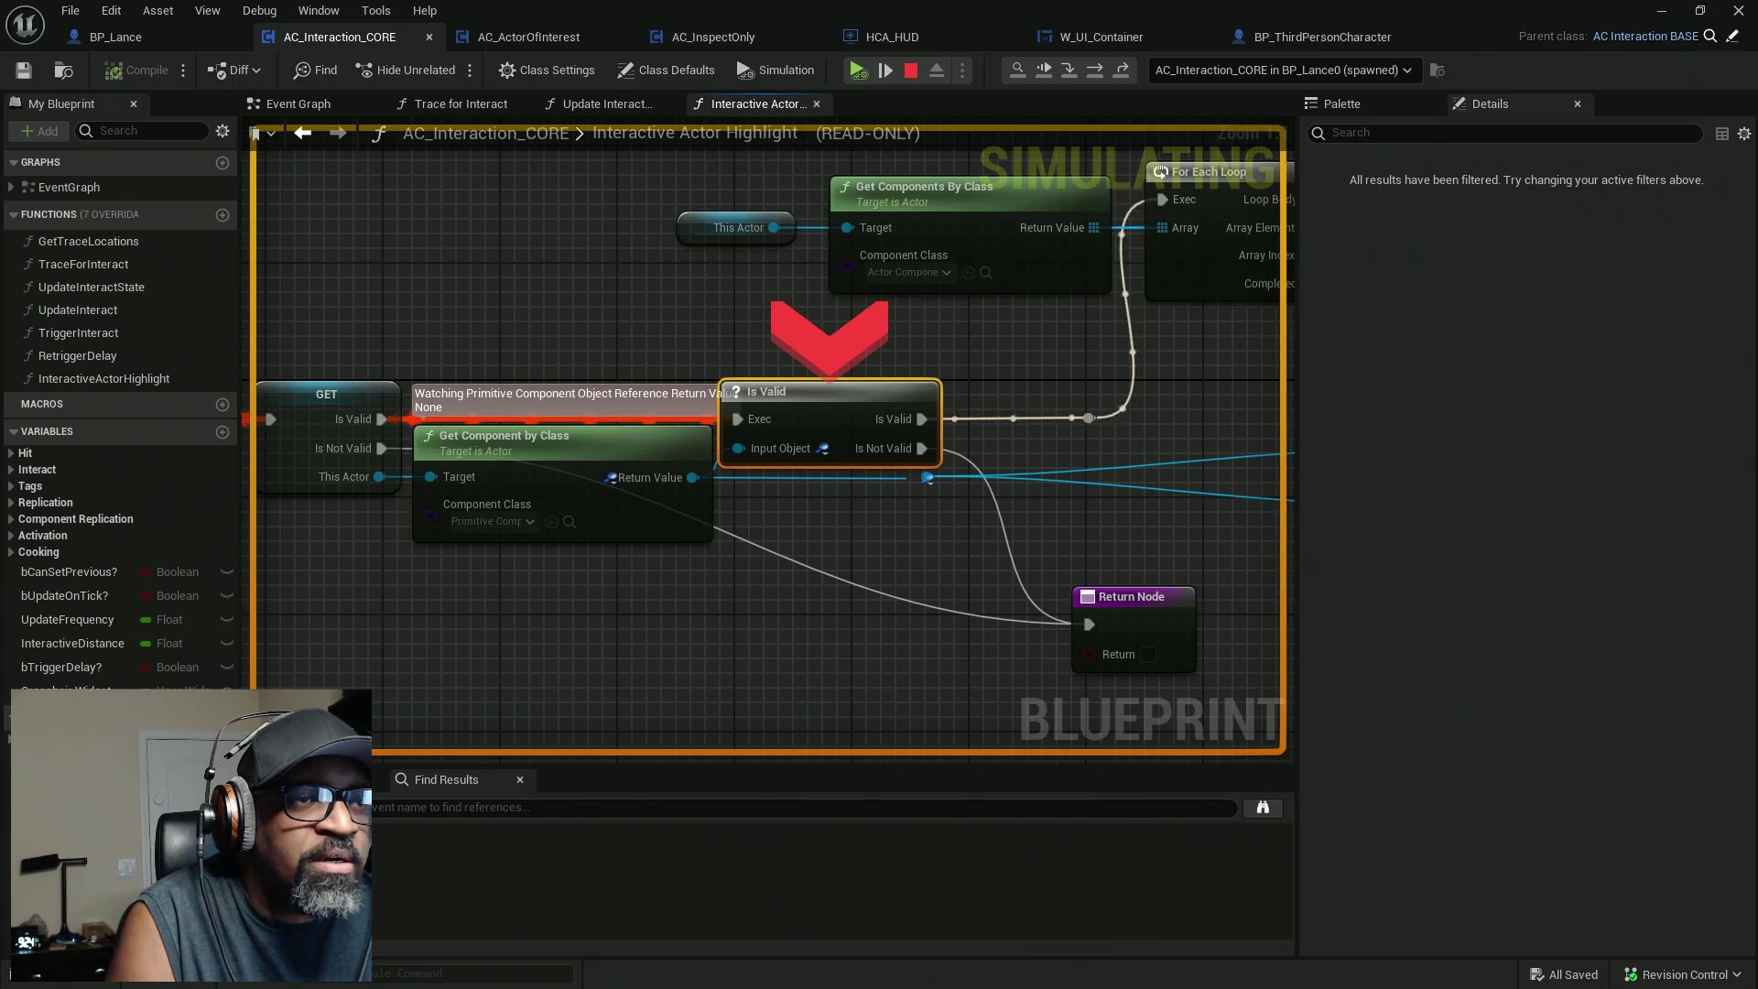
drag(1009, 296, 790, 348)
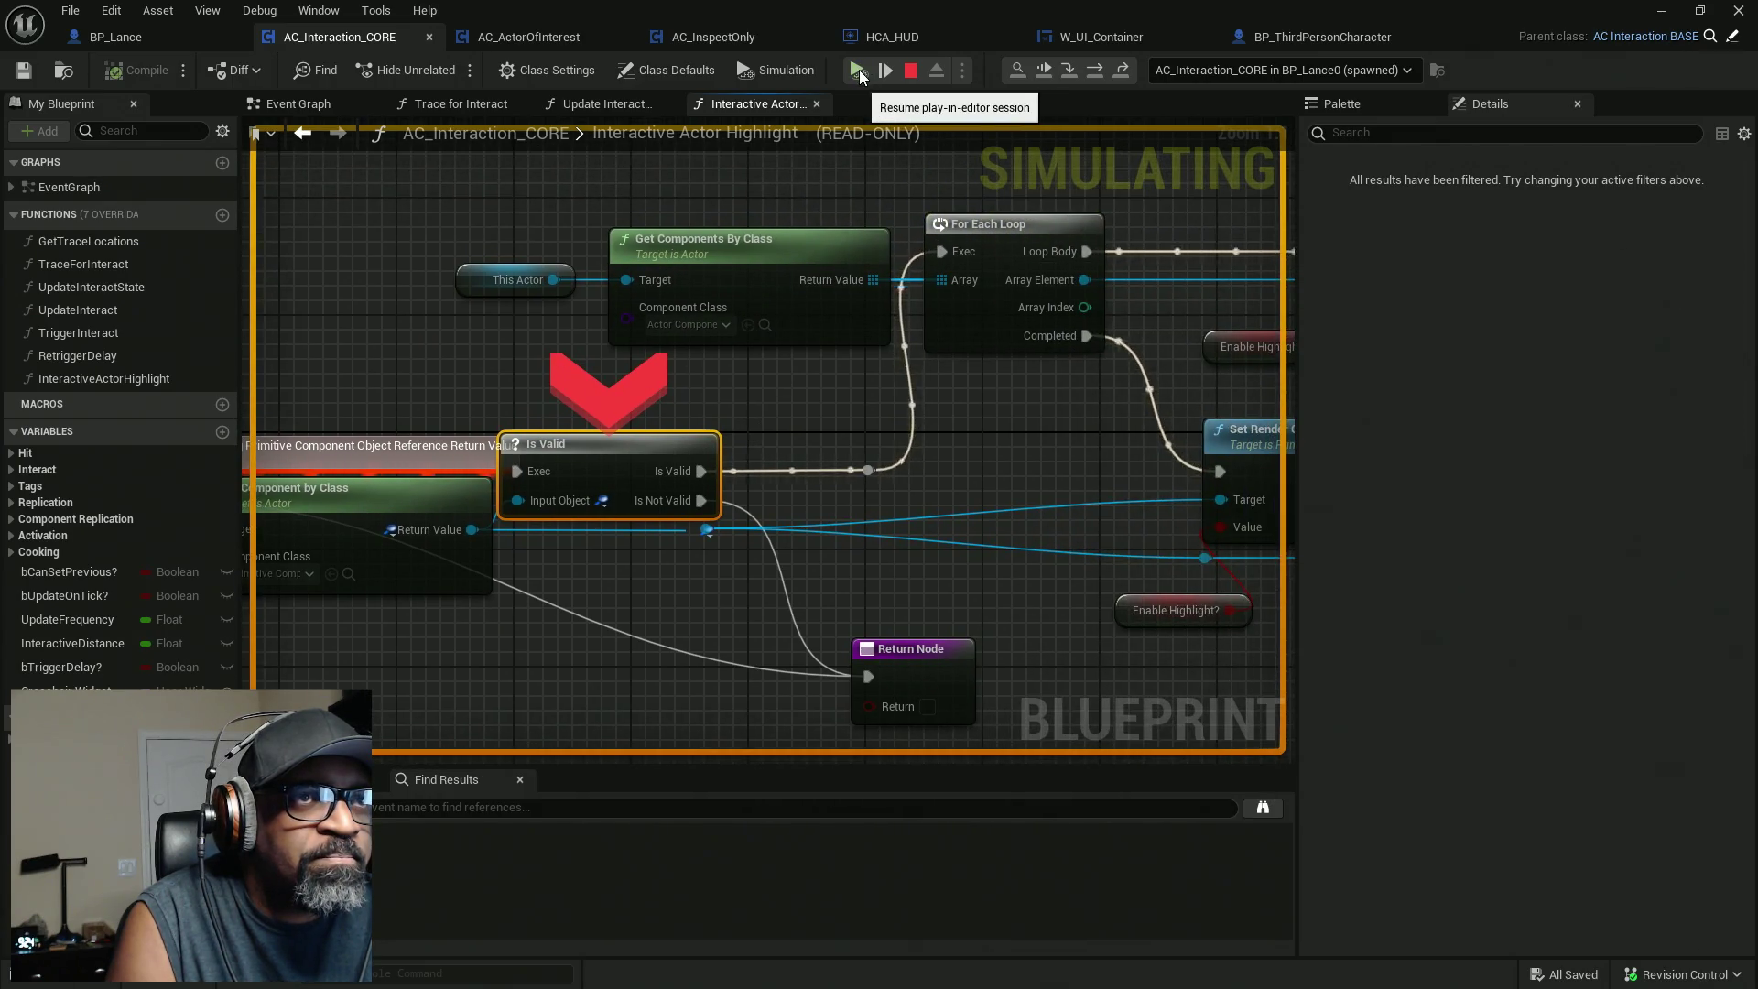
click(858, 69)
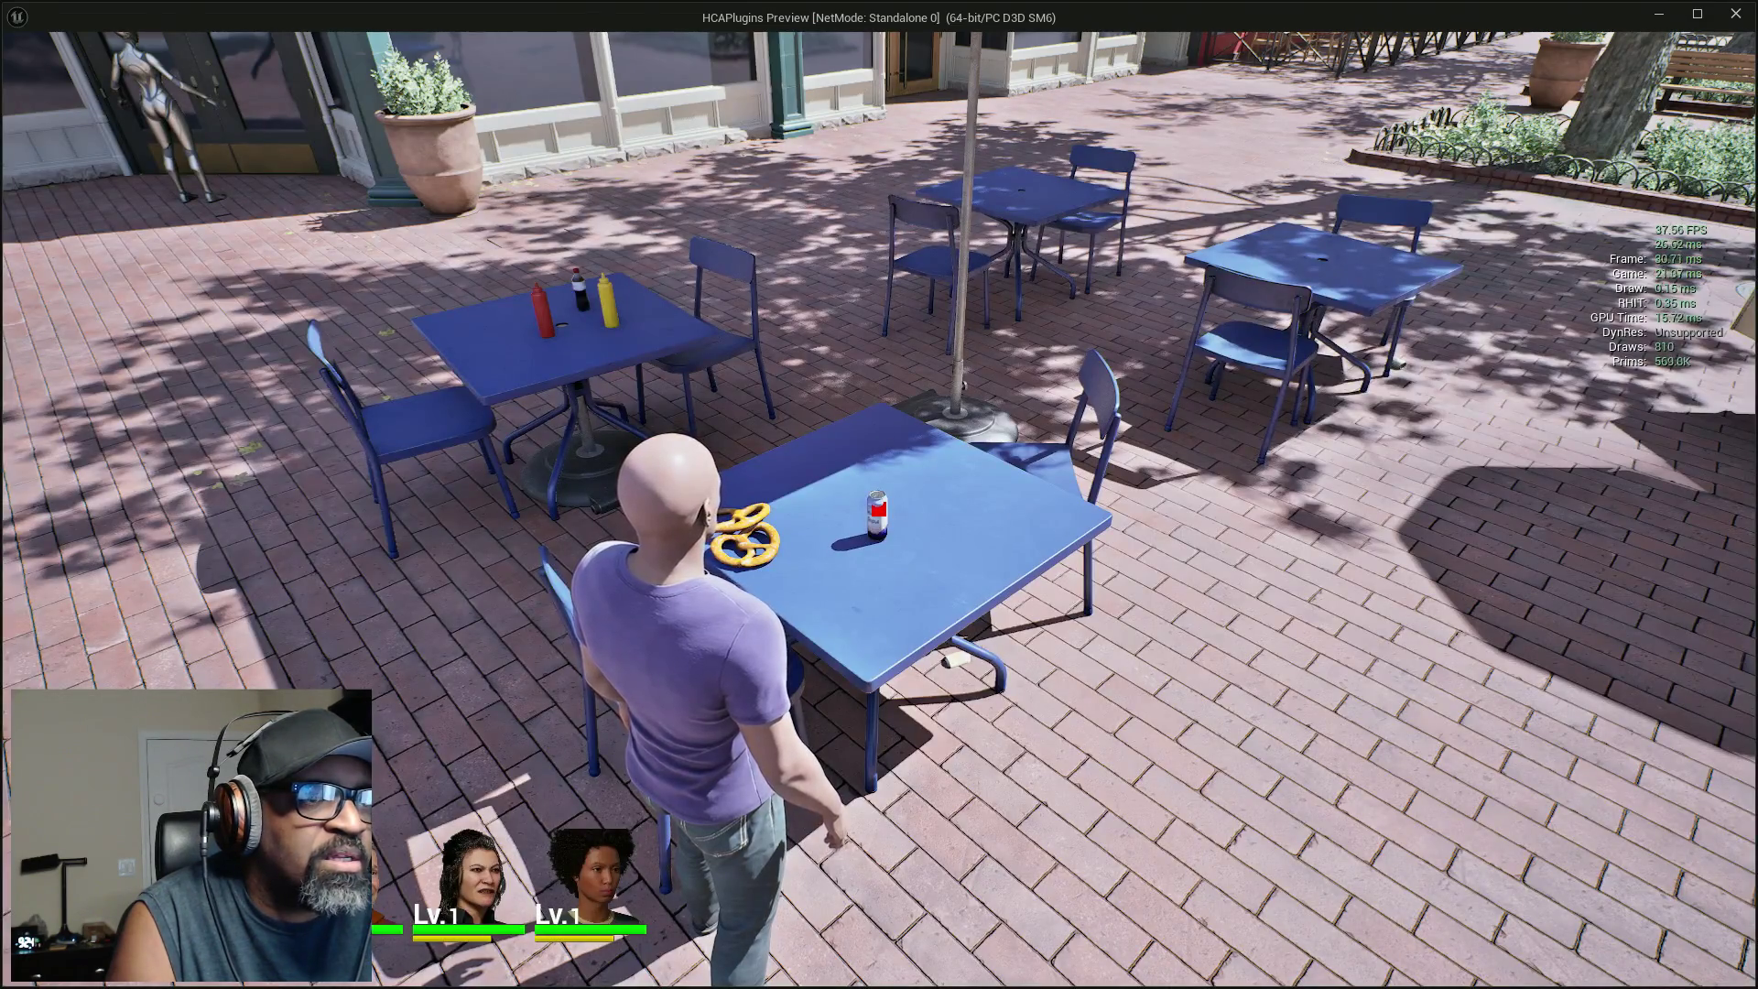
key(alt+Tab)
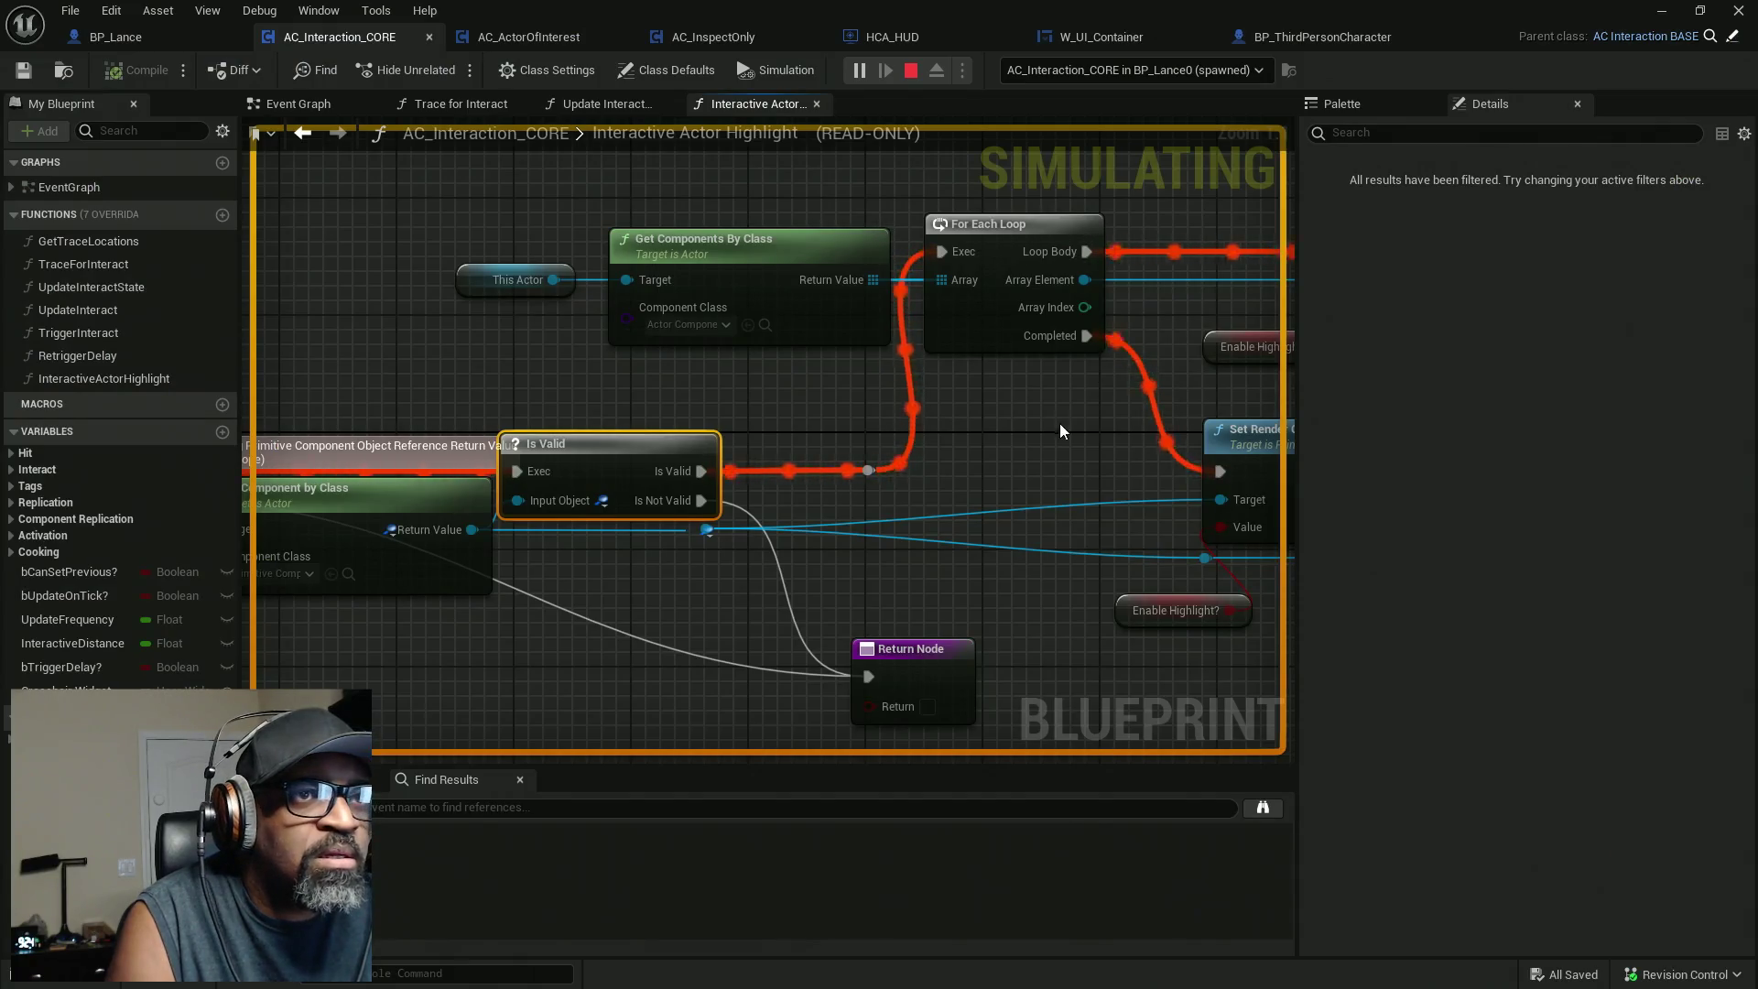
drag(1058, 423, 925, 436)
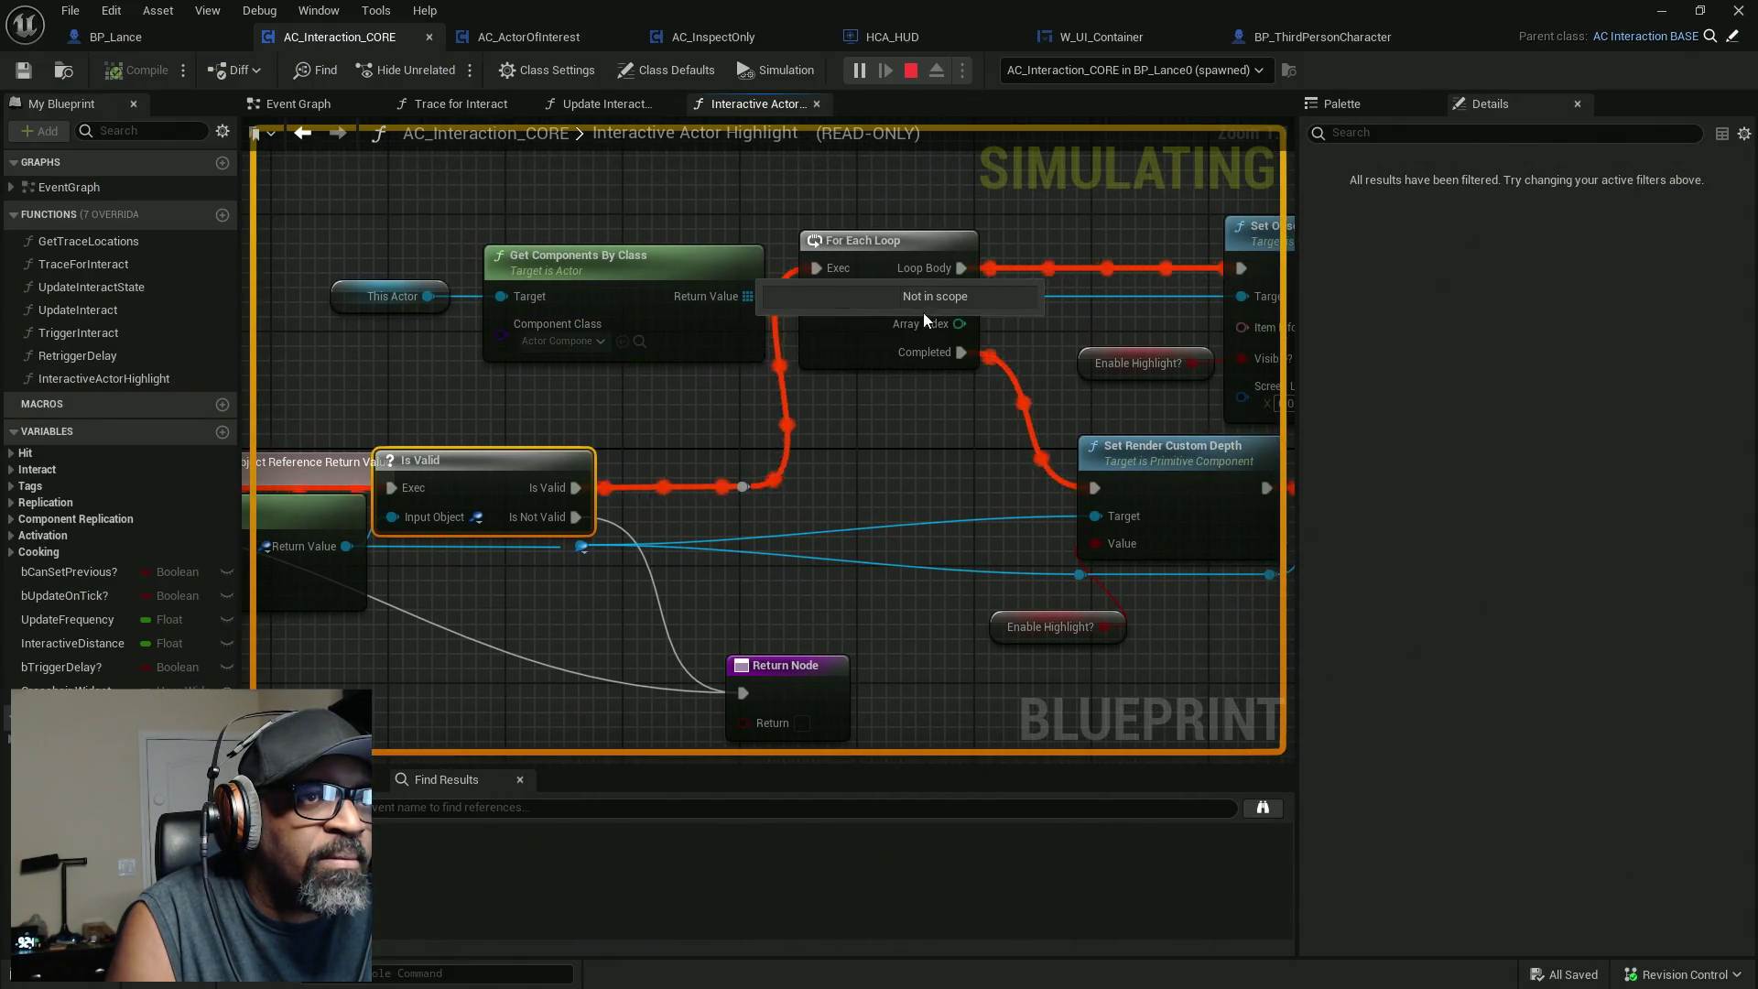
drag(1008, 242, 759, 261)
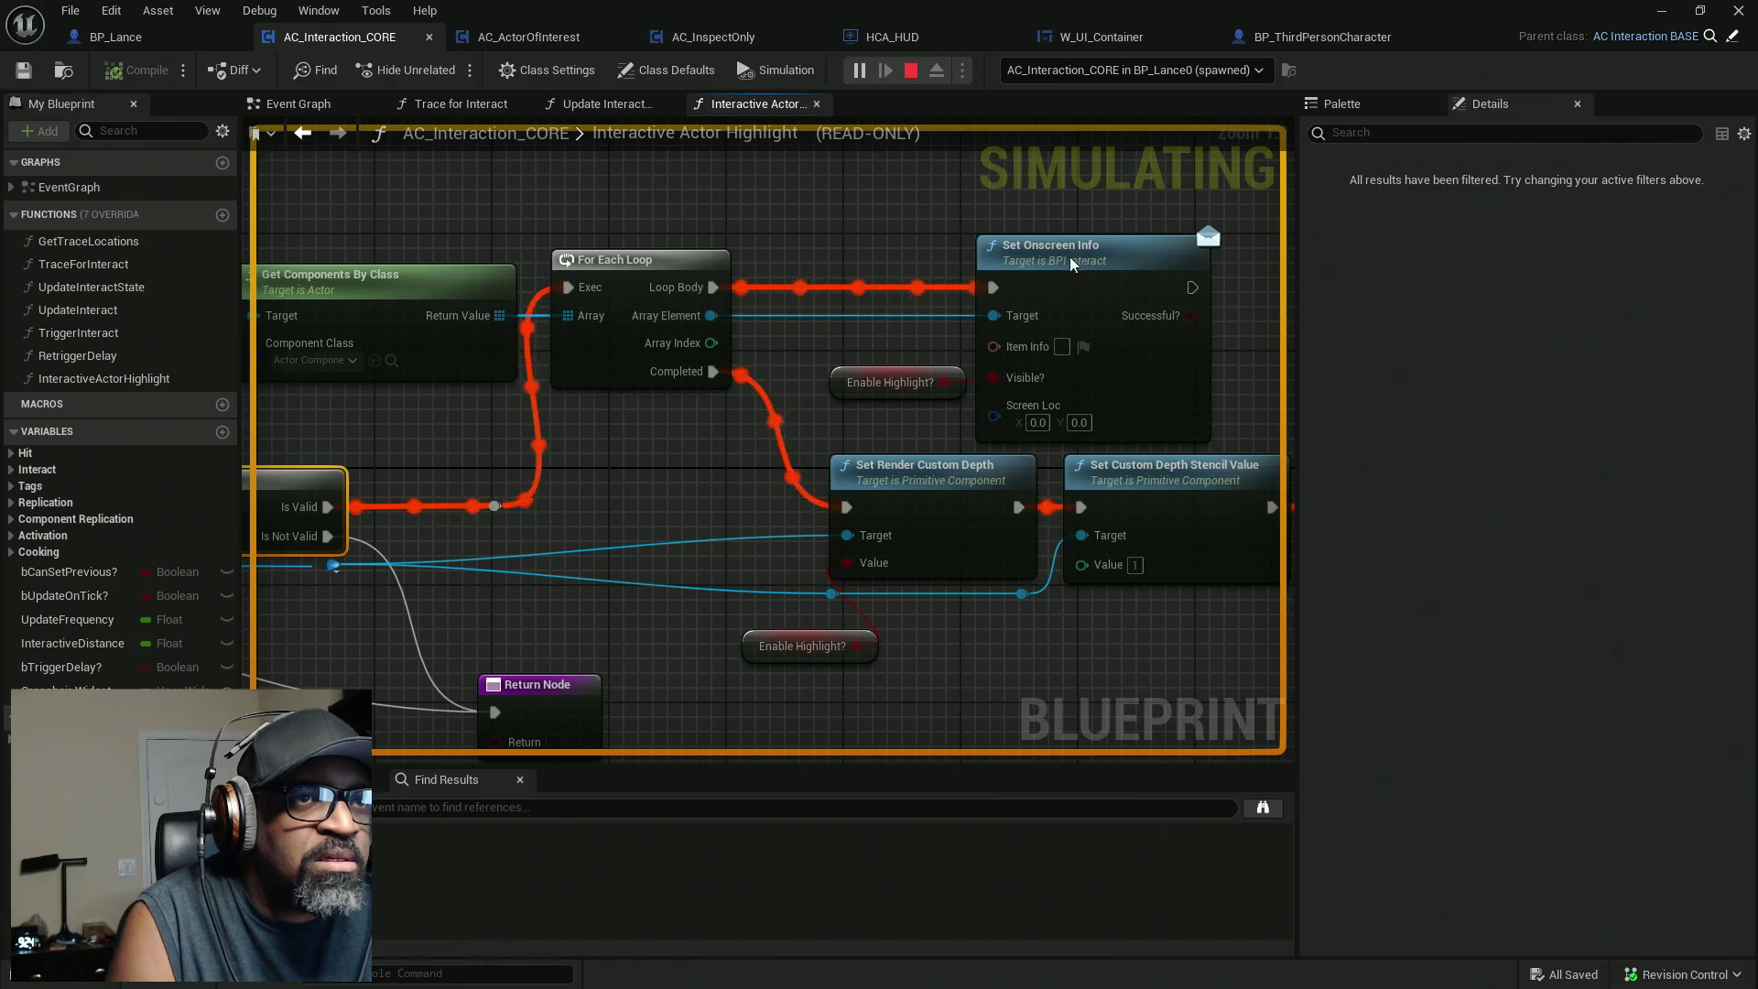
drag(756, 304, 594, 296)
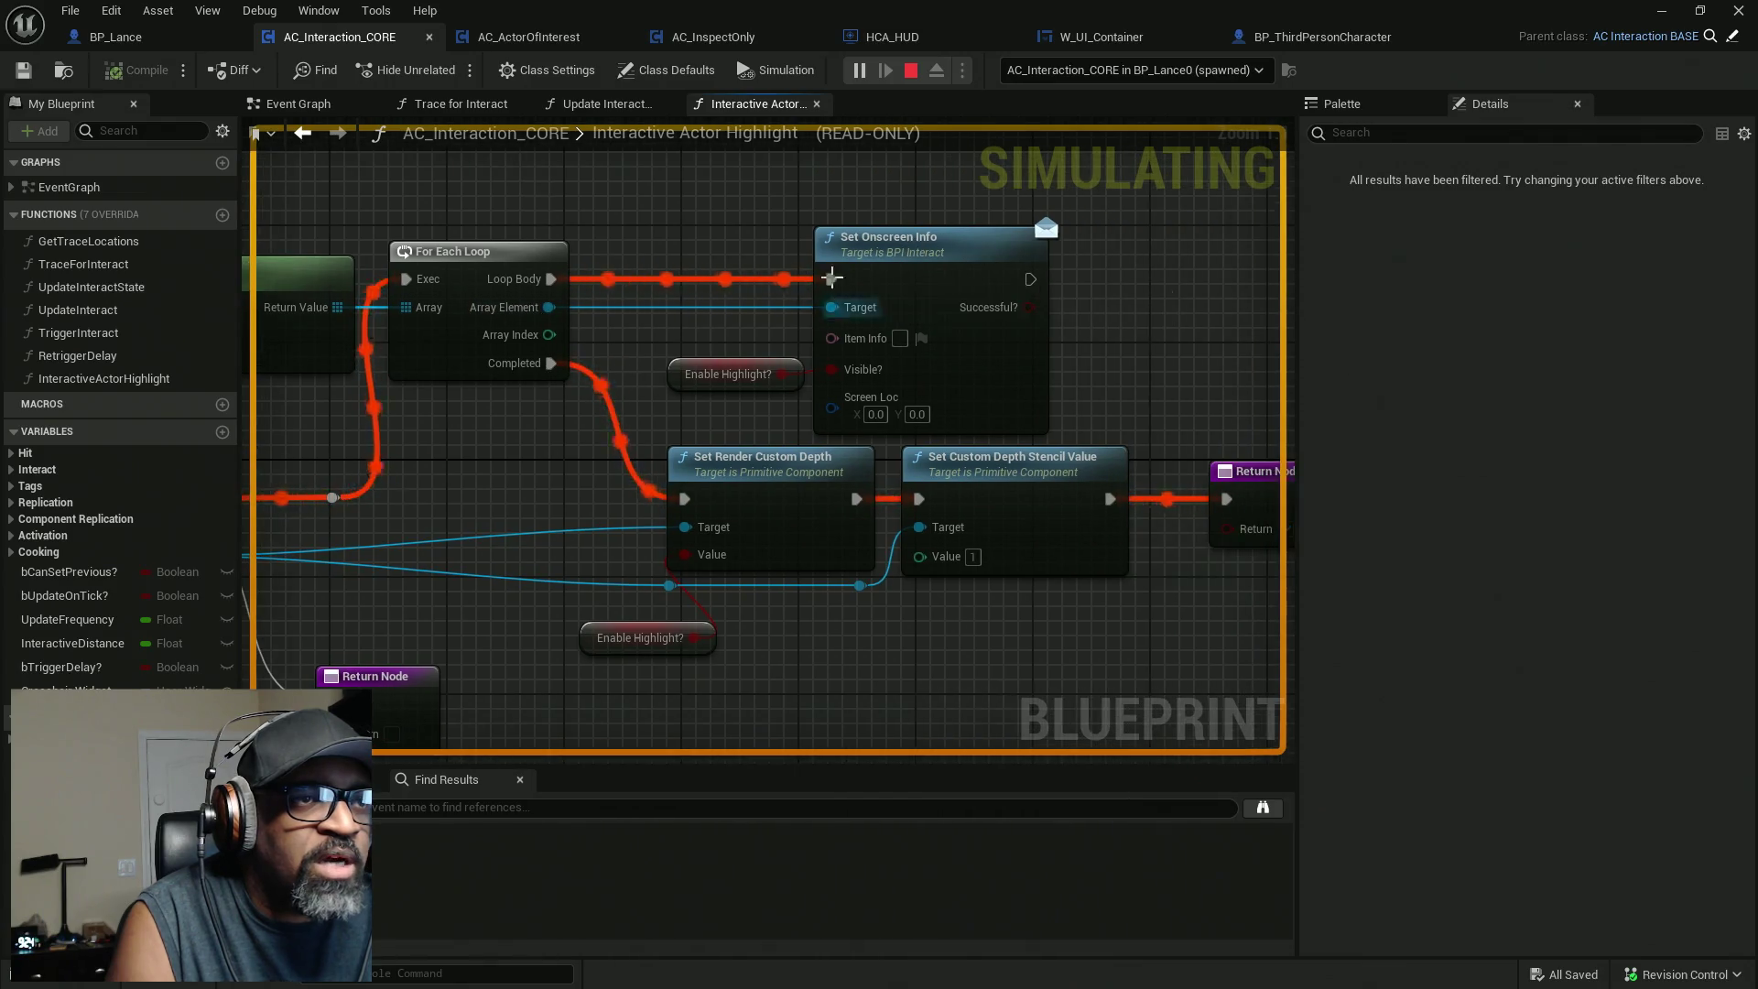
Break on Set Onscreen Info and inspect the found components, including AC_InspectOnly.
right_click(932, 275)
click(991, 408)
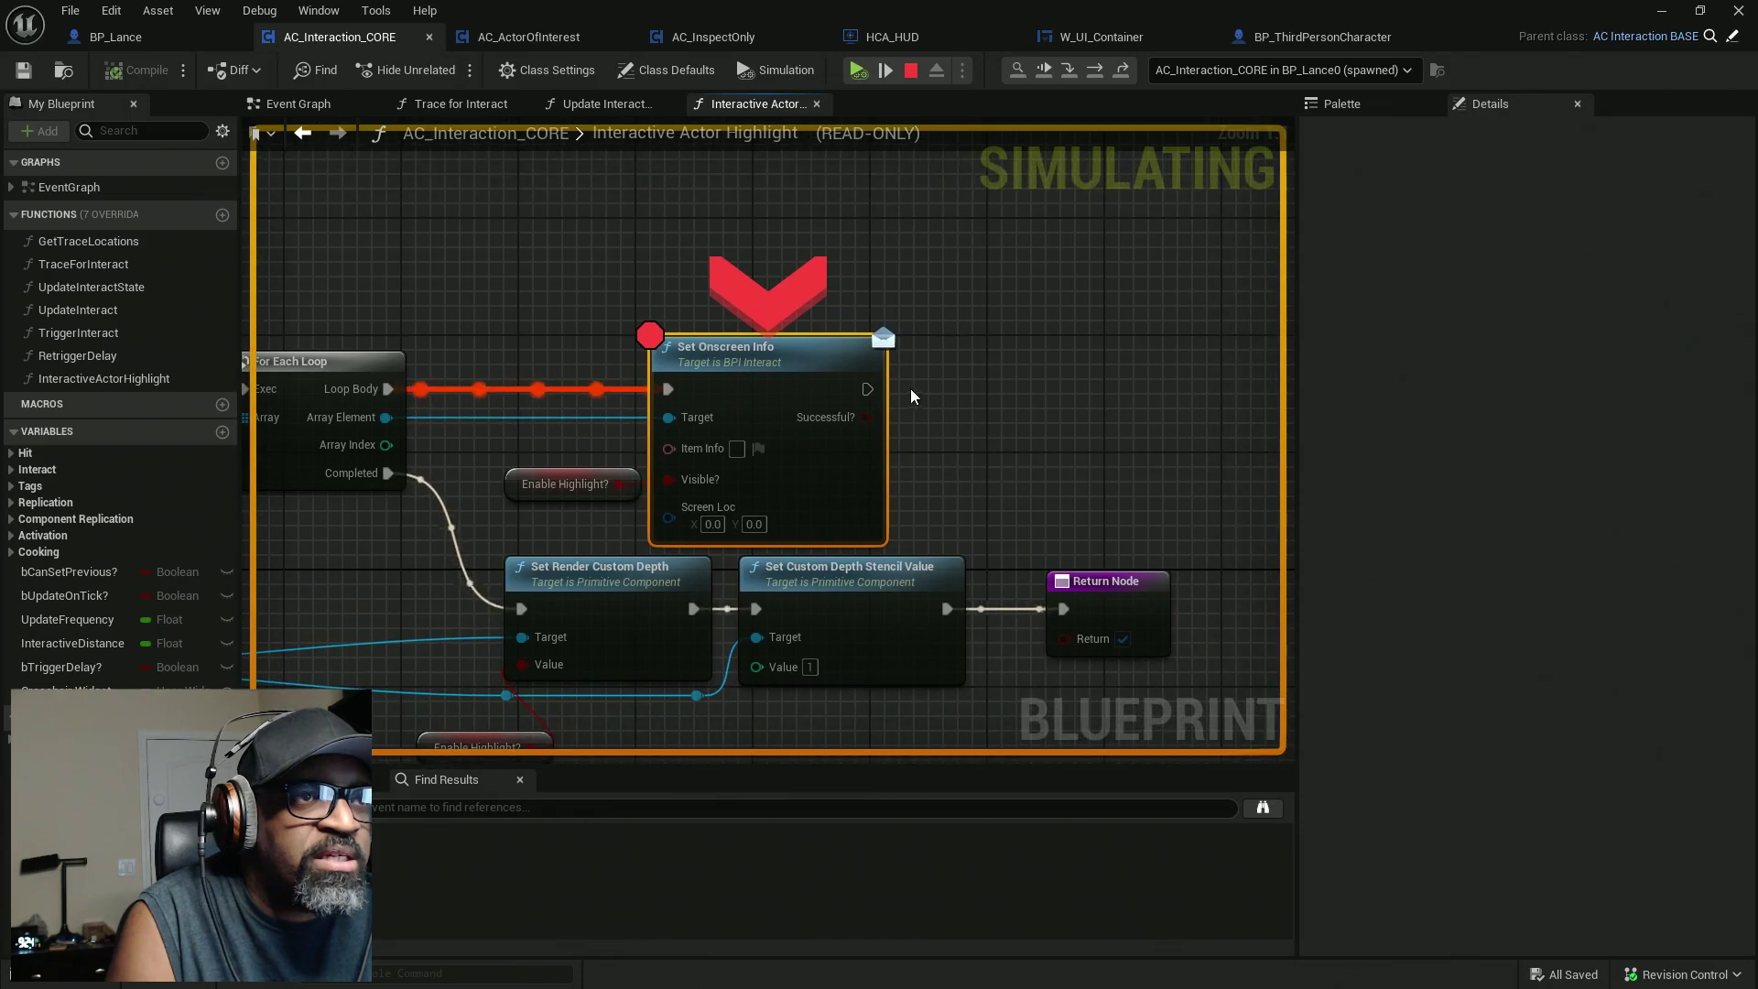
mouse_move(578, 492)
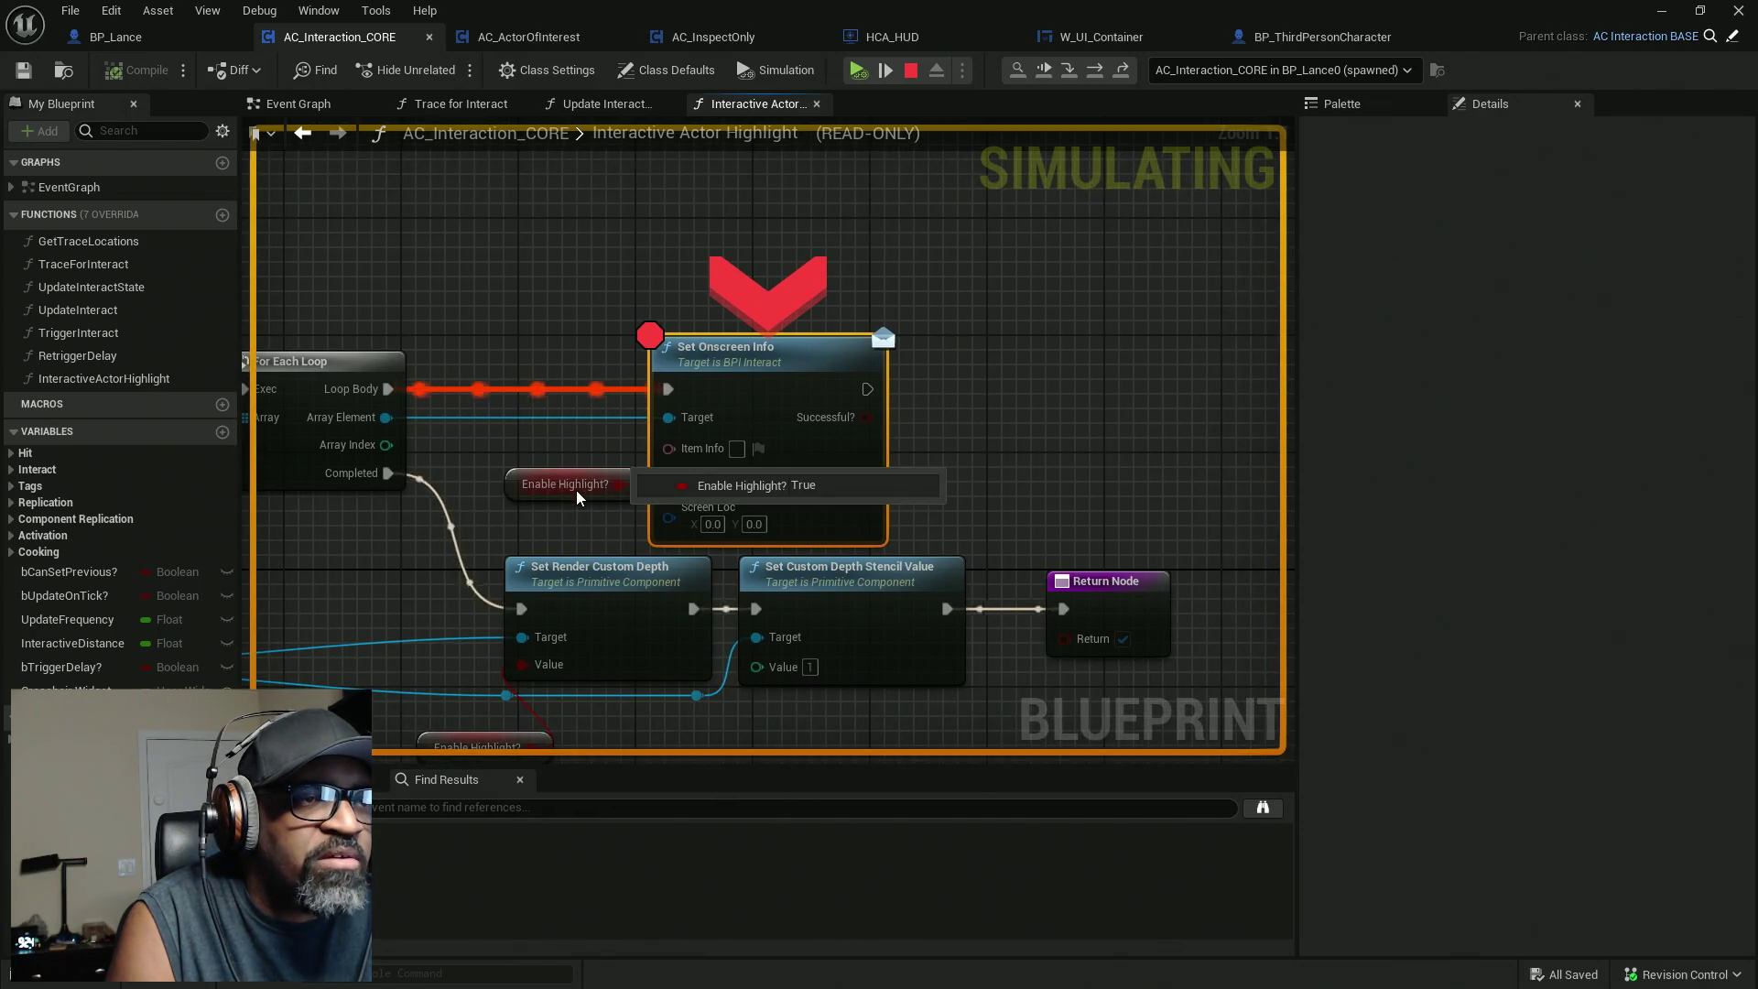
drag(578, 497, 802, 452)
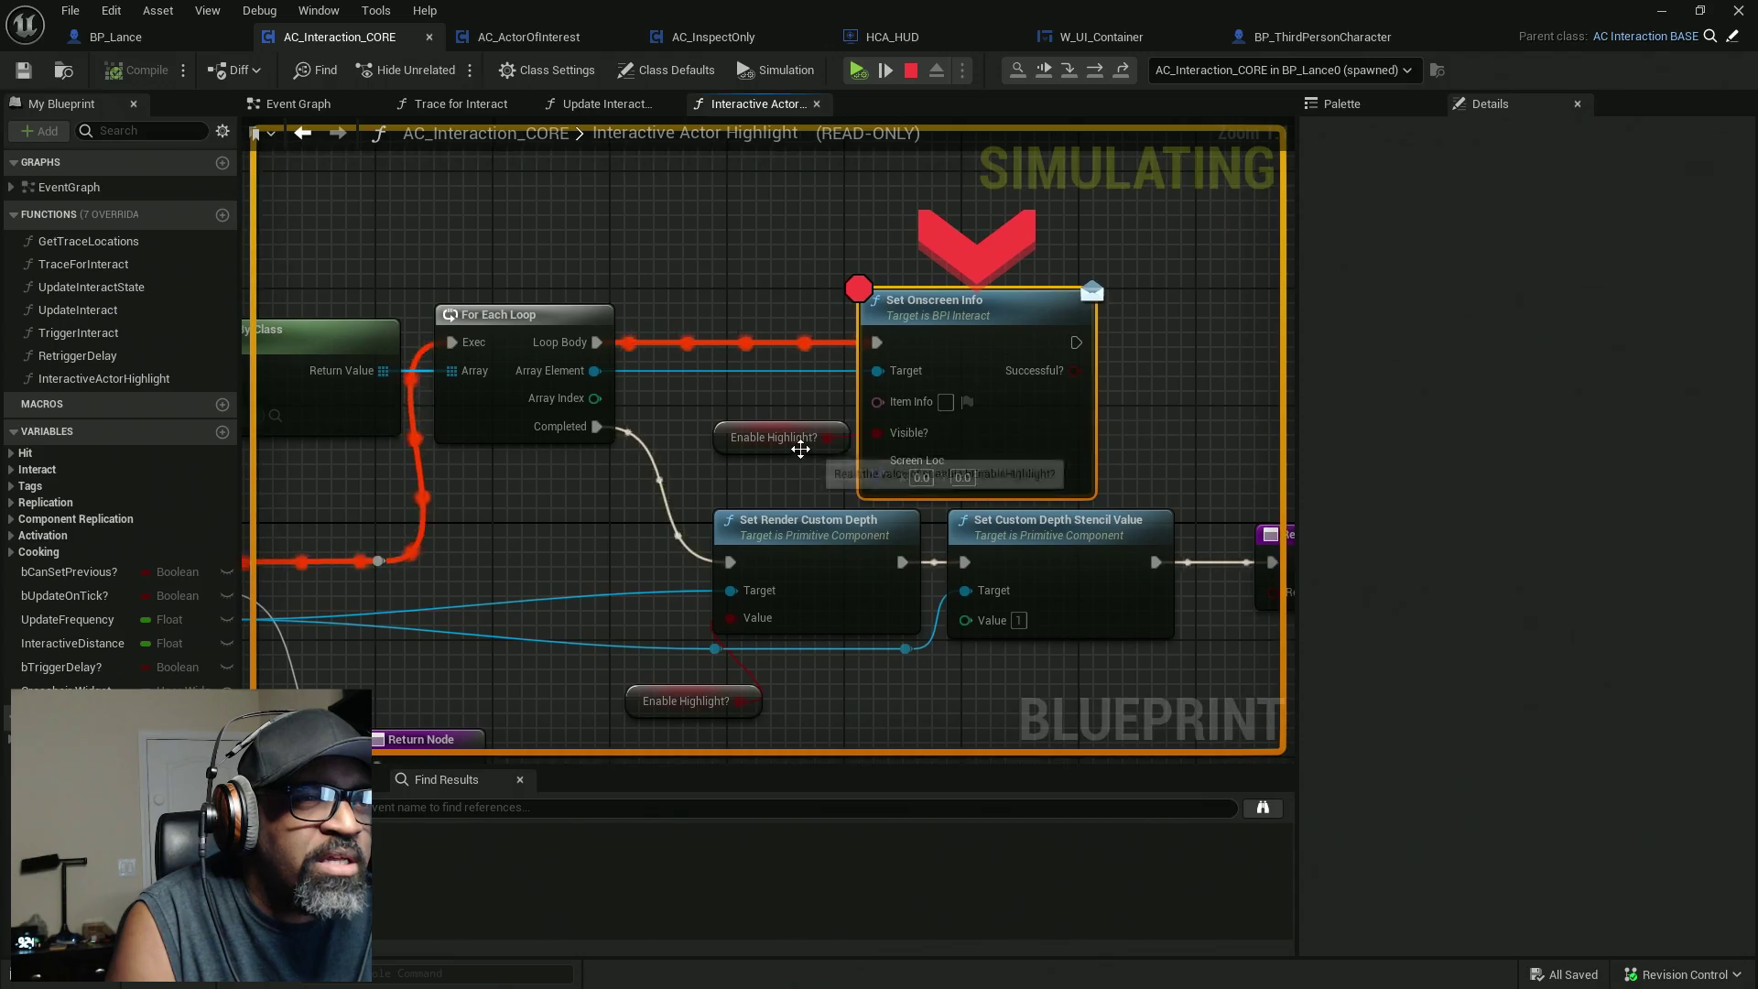
mouse_move(588, 405)
mouse_move(872, 383)
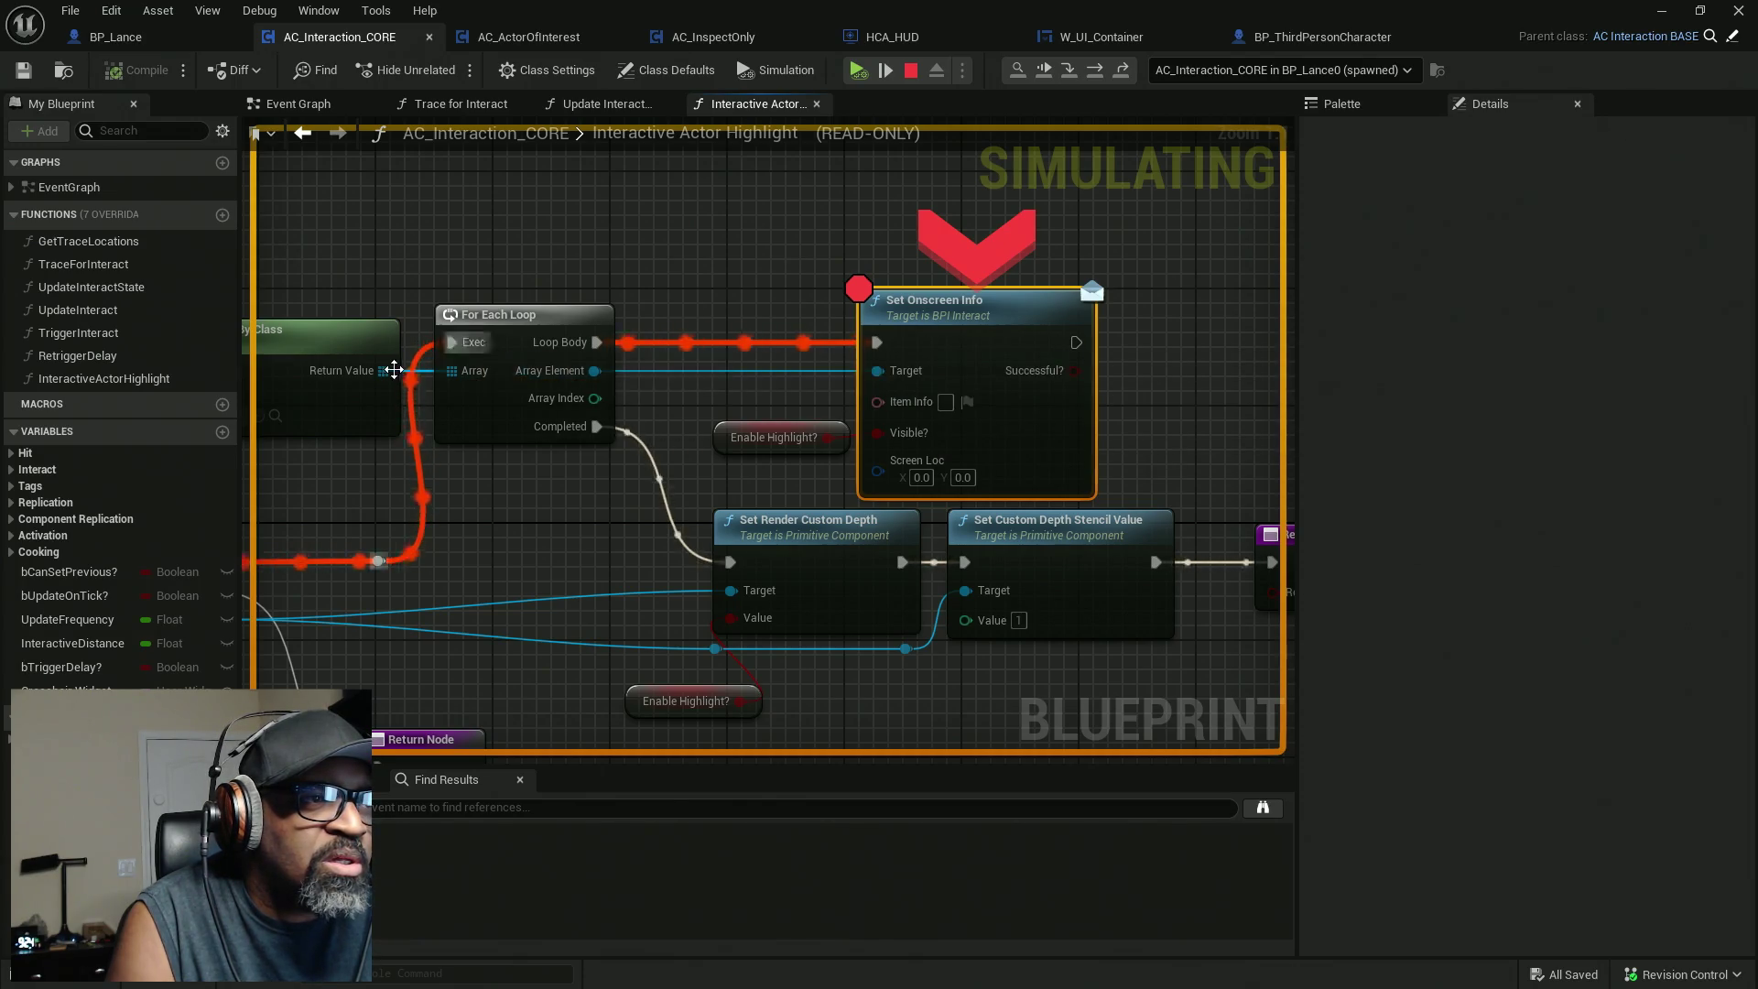
mouse_move(381, 370)
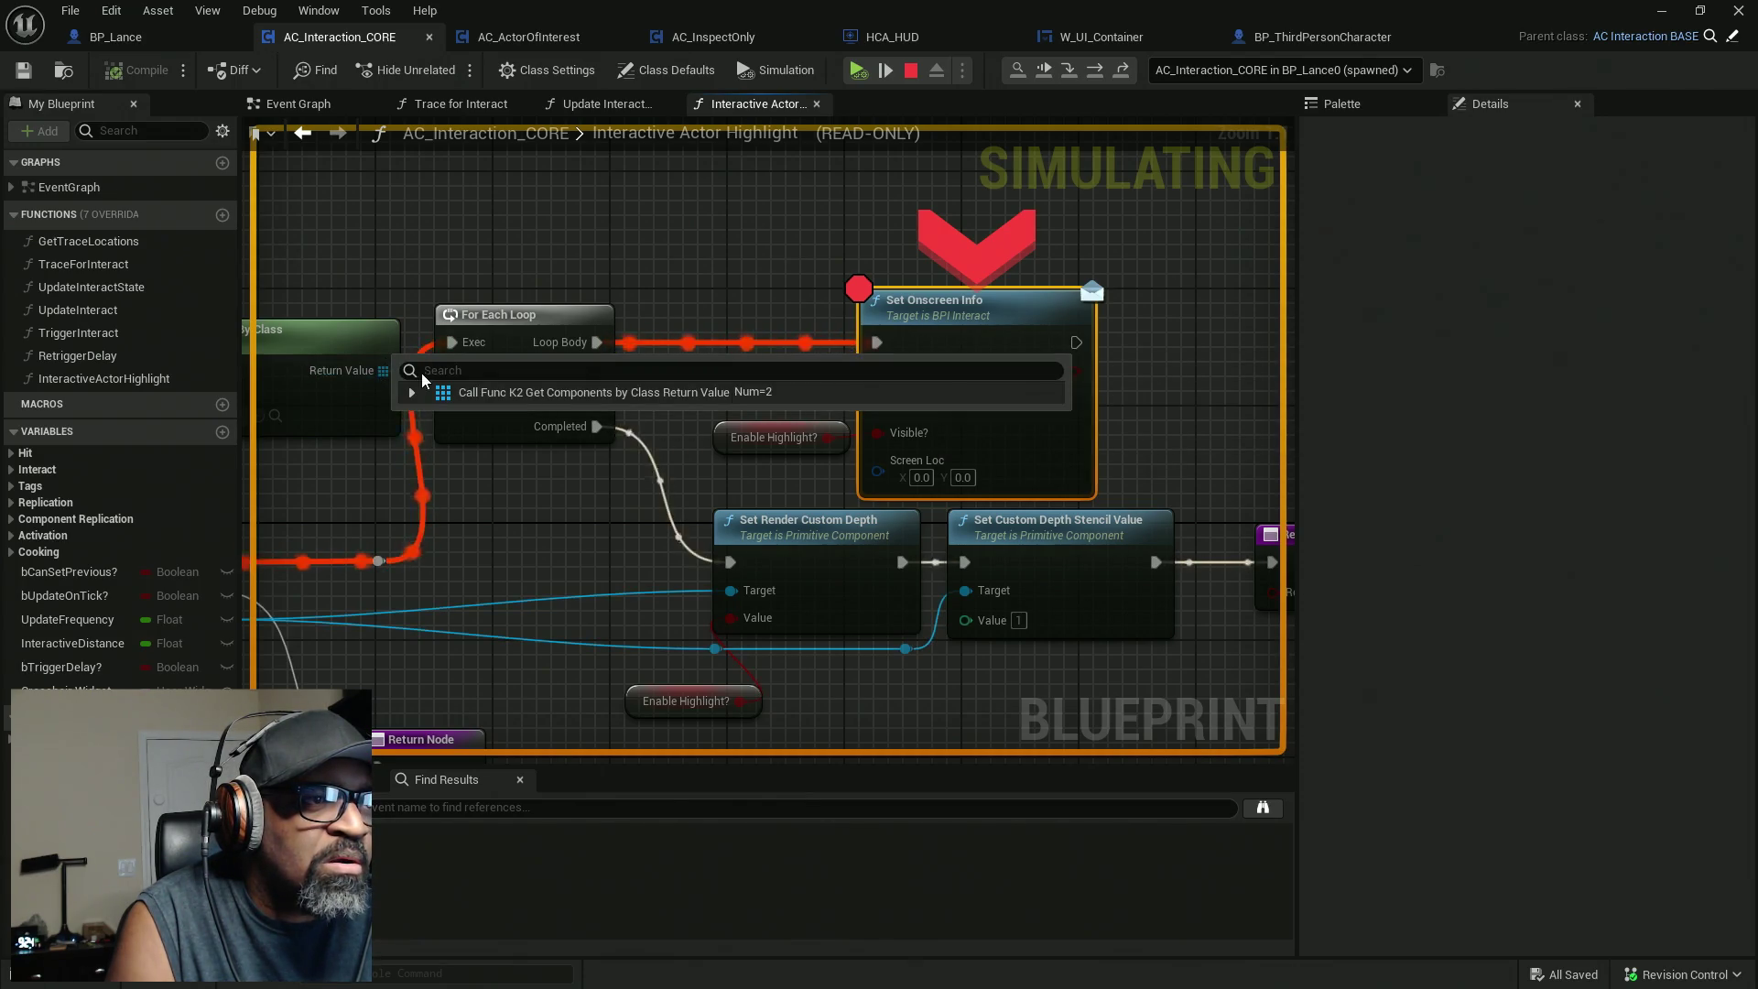
click(412, 392)
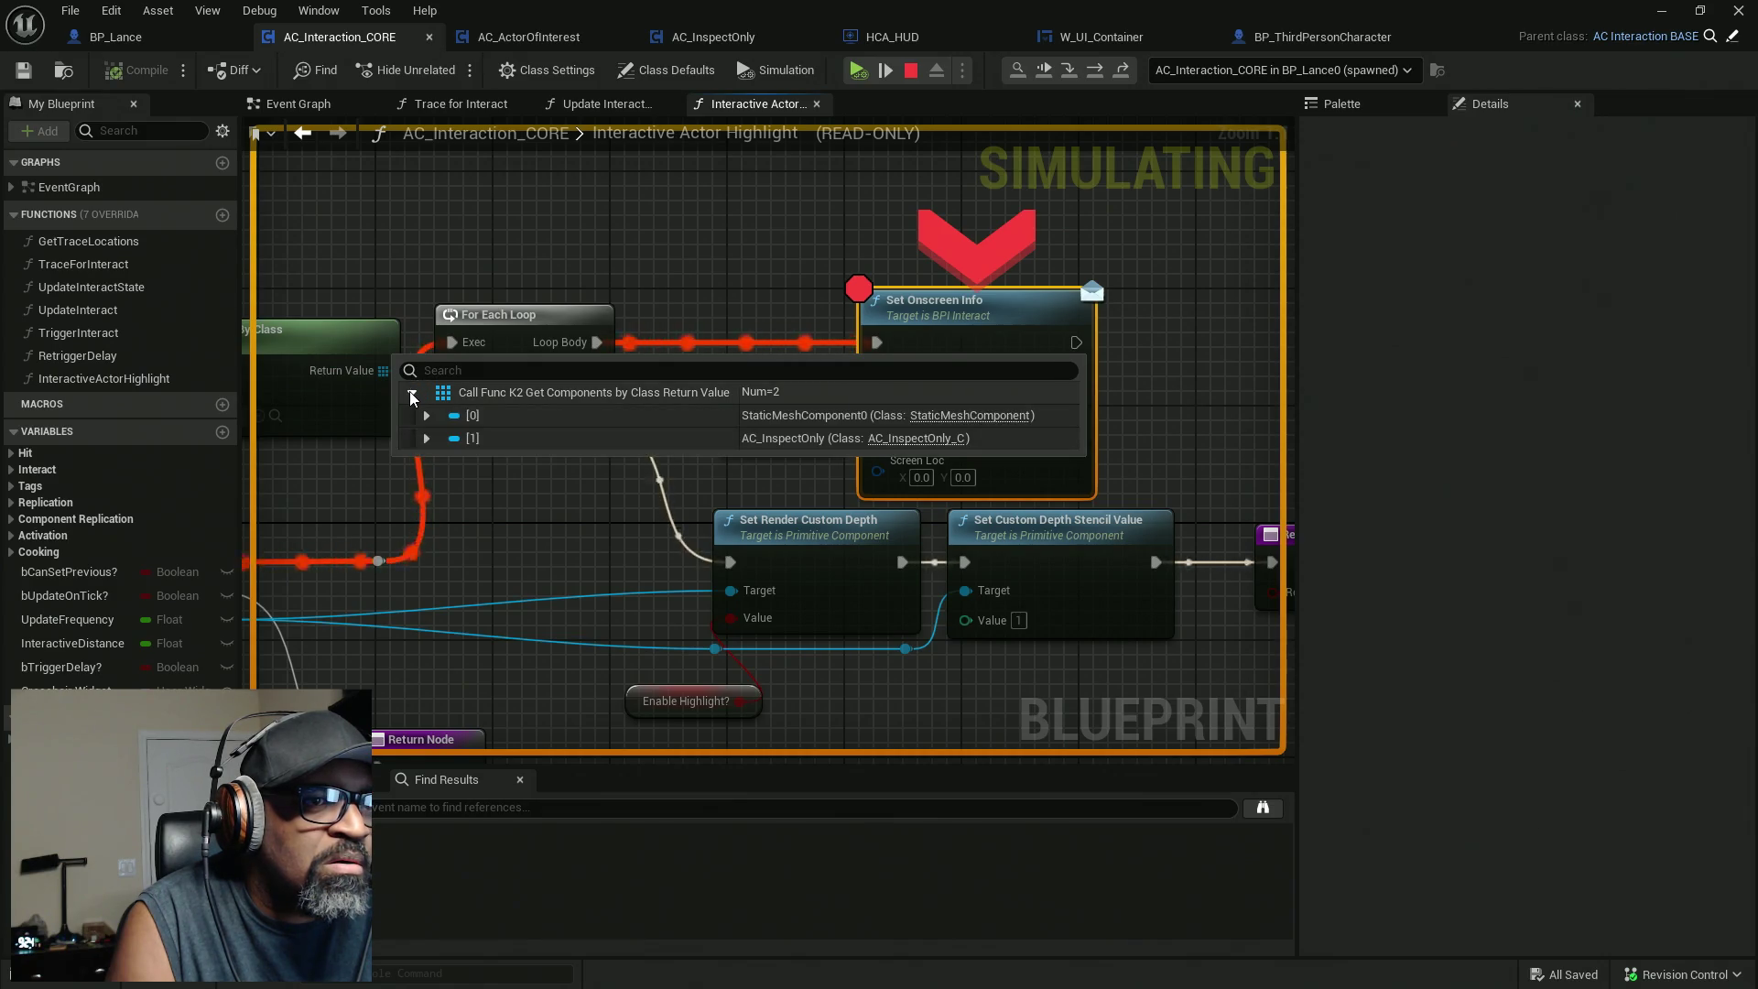
click(427, 439)
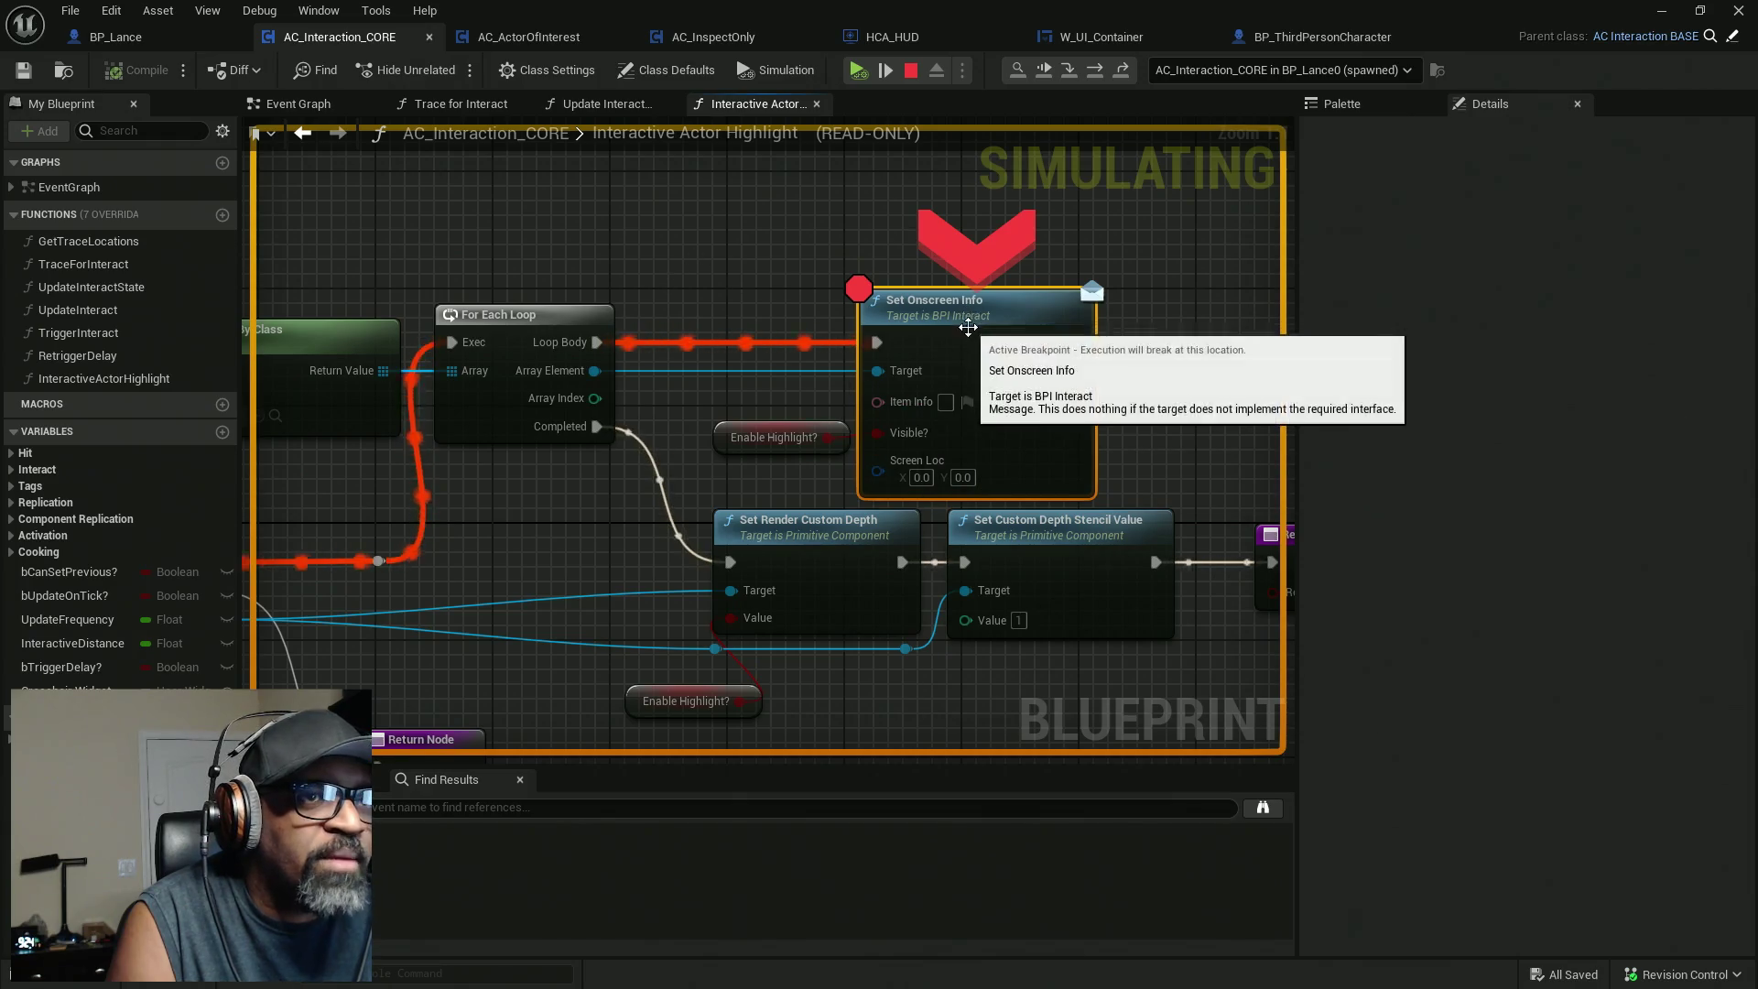
Remove the Set Onscreen Info breakpoint and select the two custom depth nodes.
right_click(969, 326)
click(1044, 465)
drag(711, 630, 691, 468)
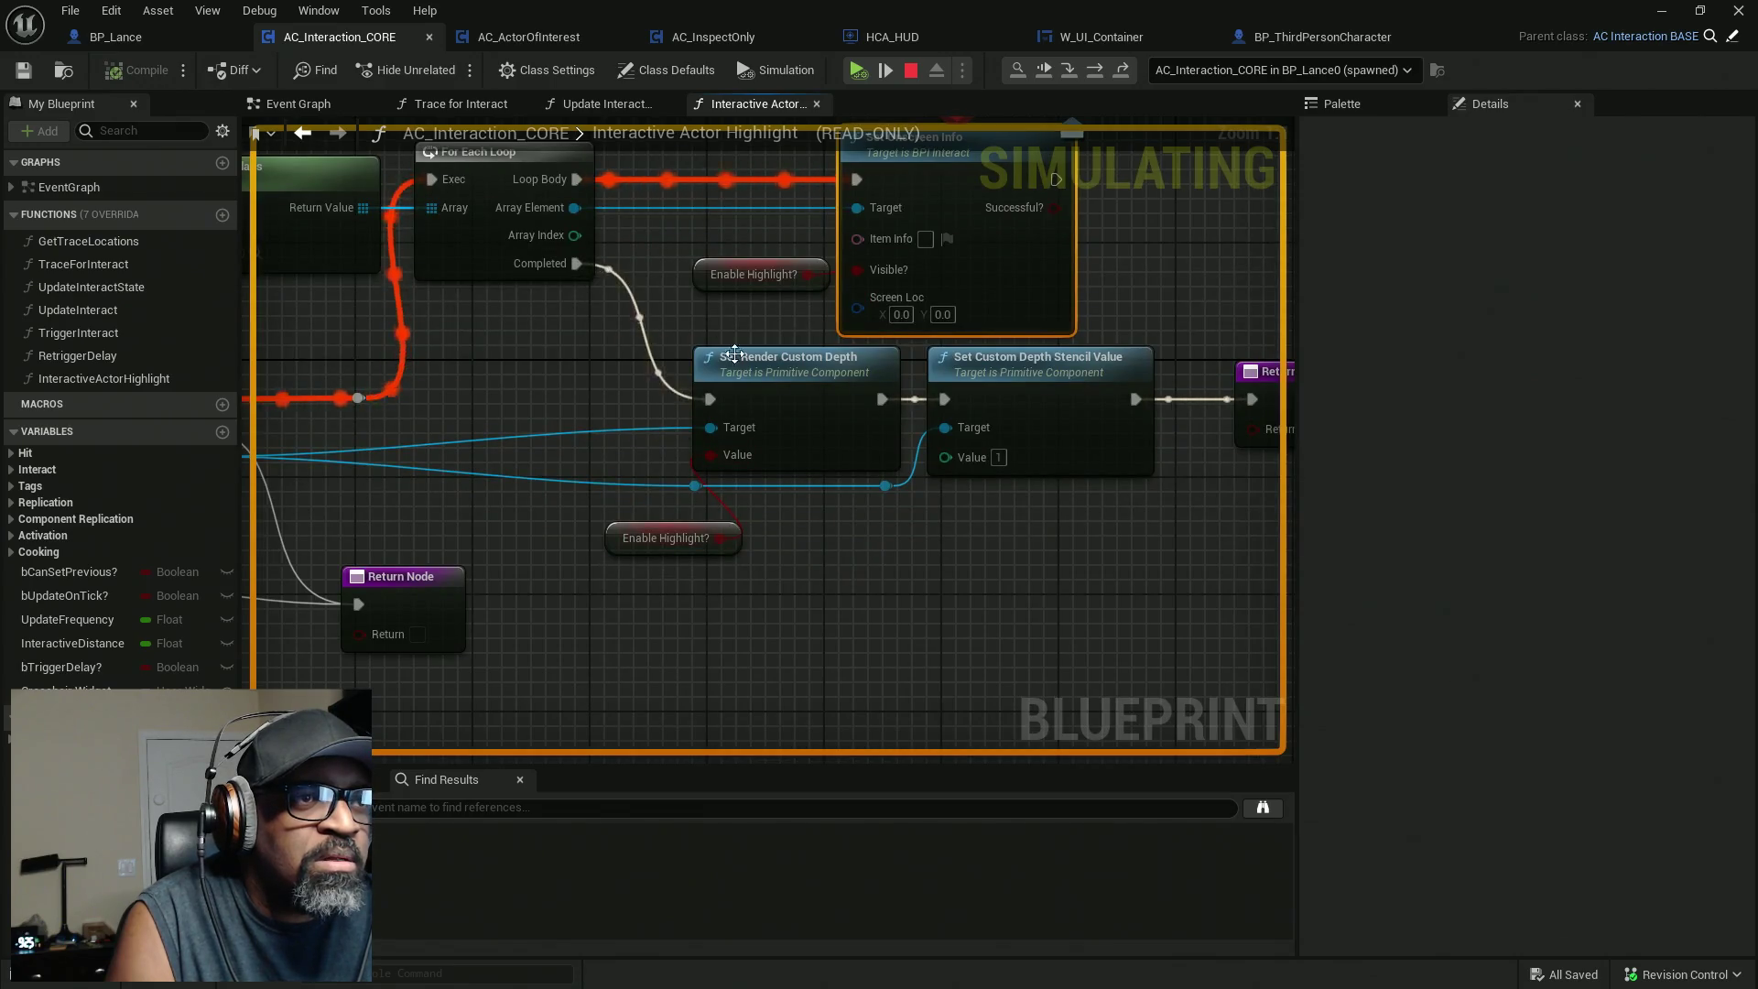
mouse_move(568, 362)
mouse_down()
mouse_move(828, 538)
mouse_move(837, 628)
mouse_up()
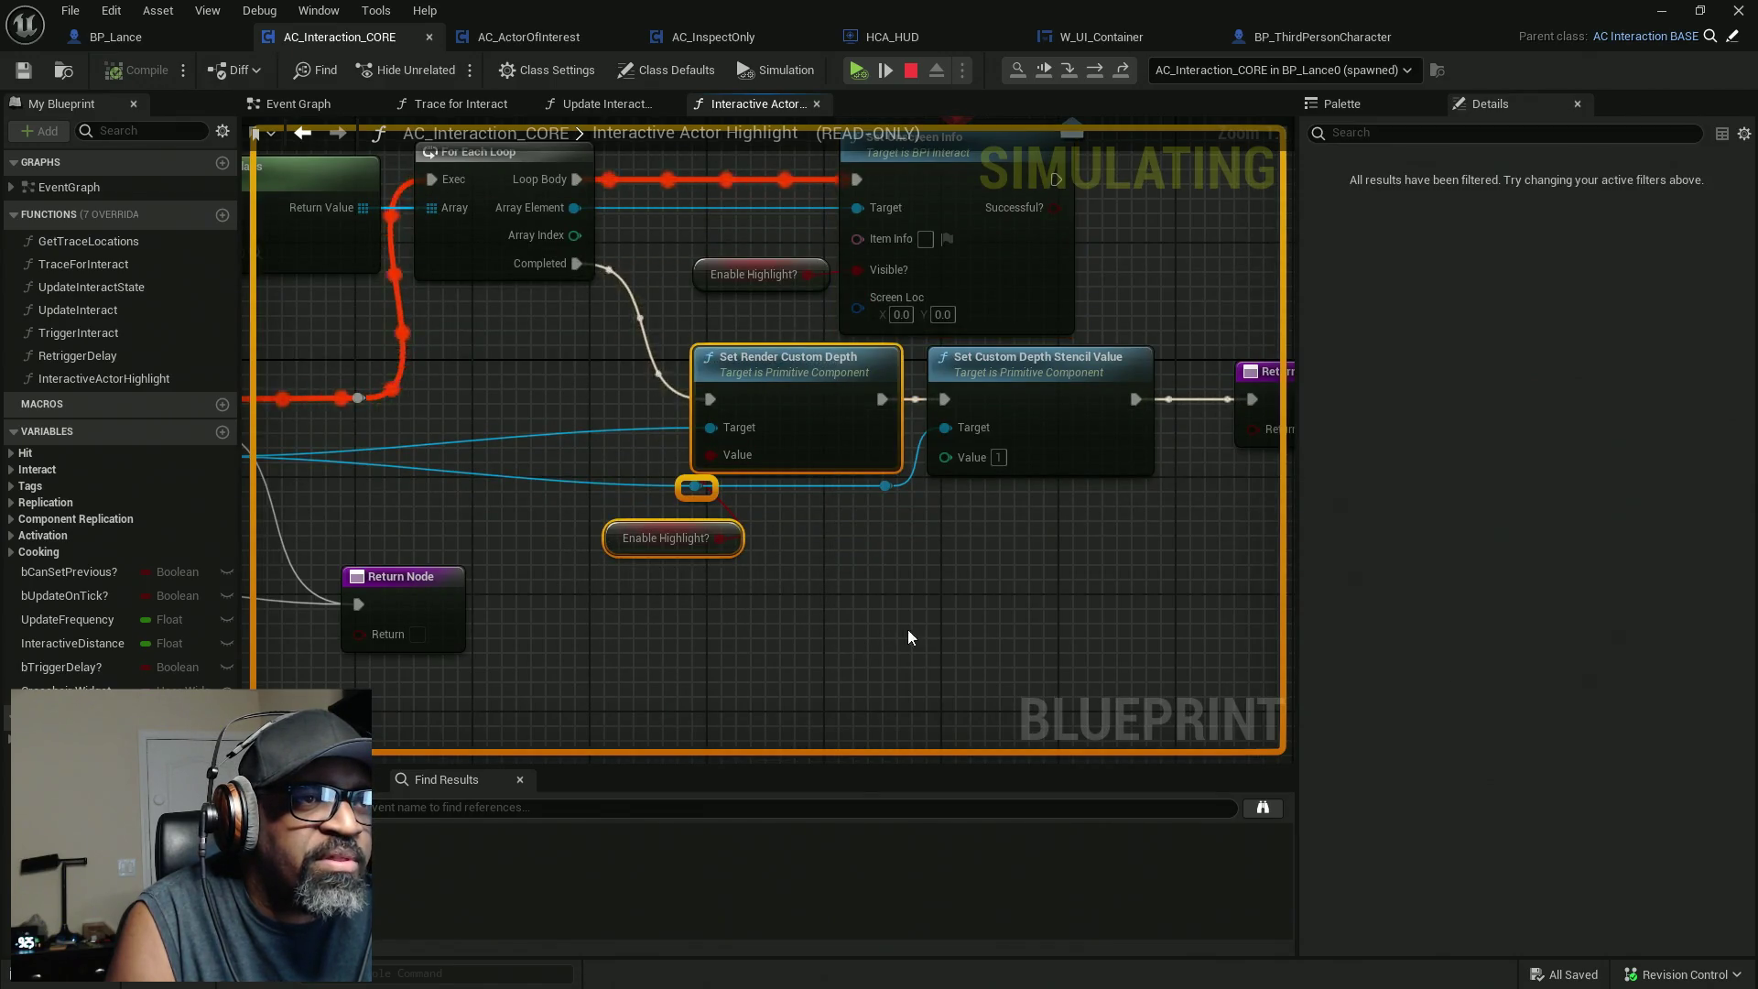
click(702, 398)
ctrl+click(1134, 458)
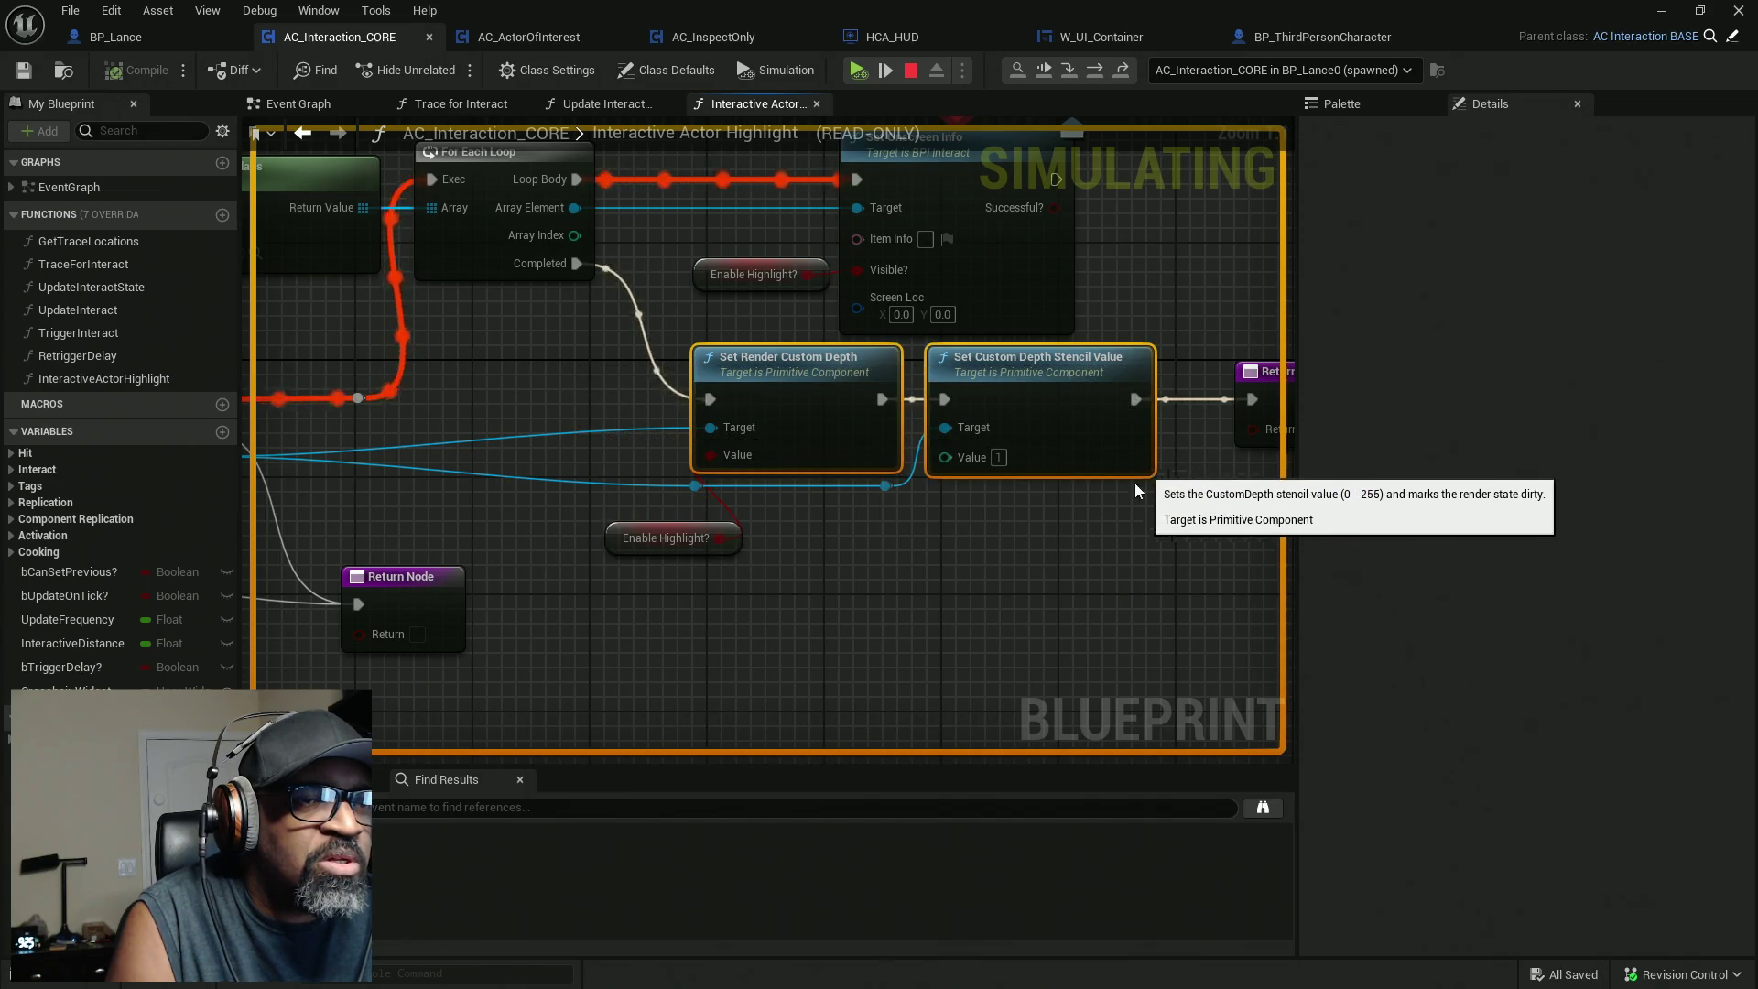
Pan to the Is Valid and Get Component lookup nodes, then stop the simulation.
mouse_move(1026, 575)
mouse_down()
mouse_move(902, 580)
mouse_move(1094, 586)
mouse_up()
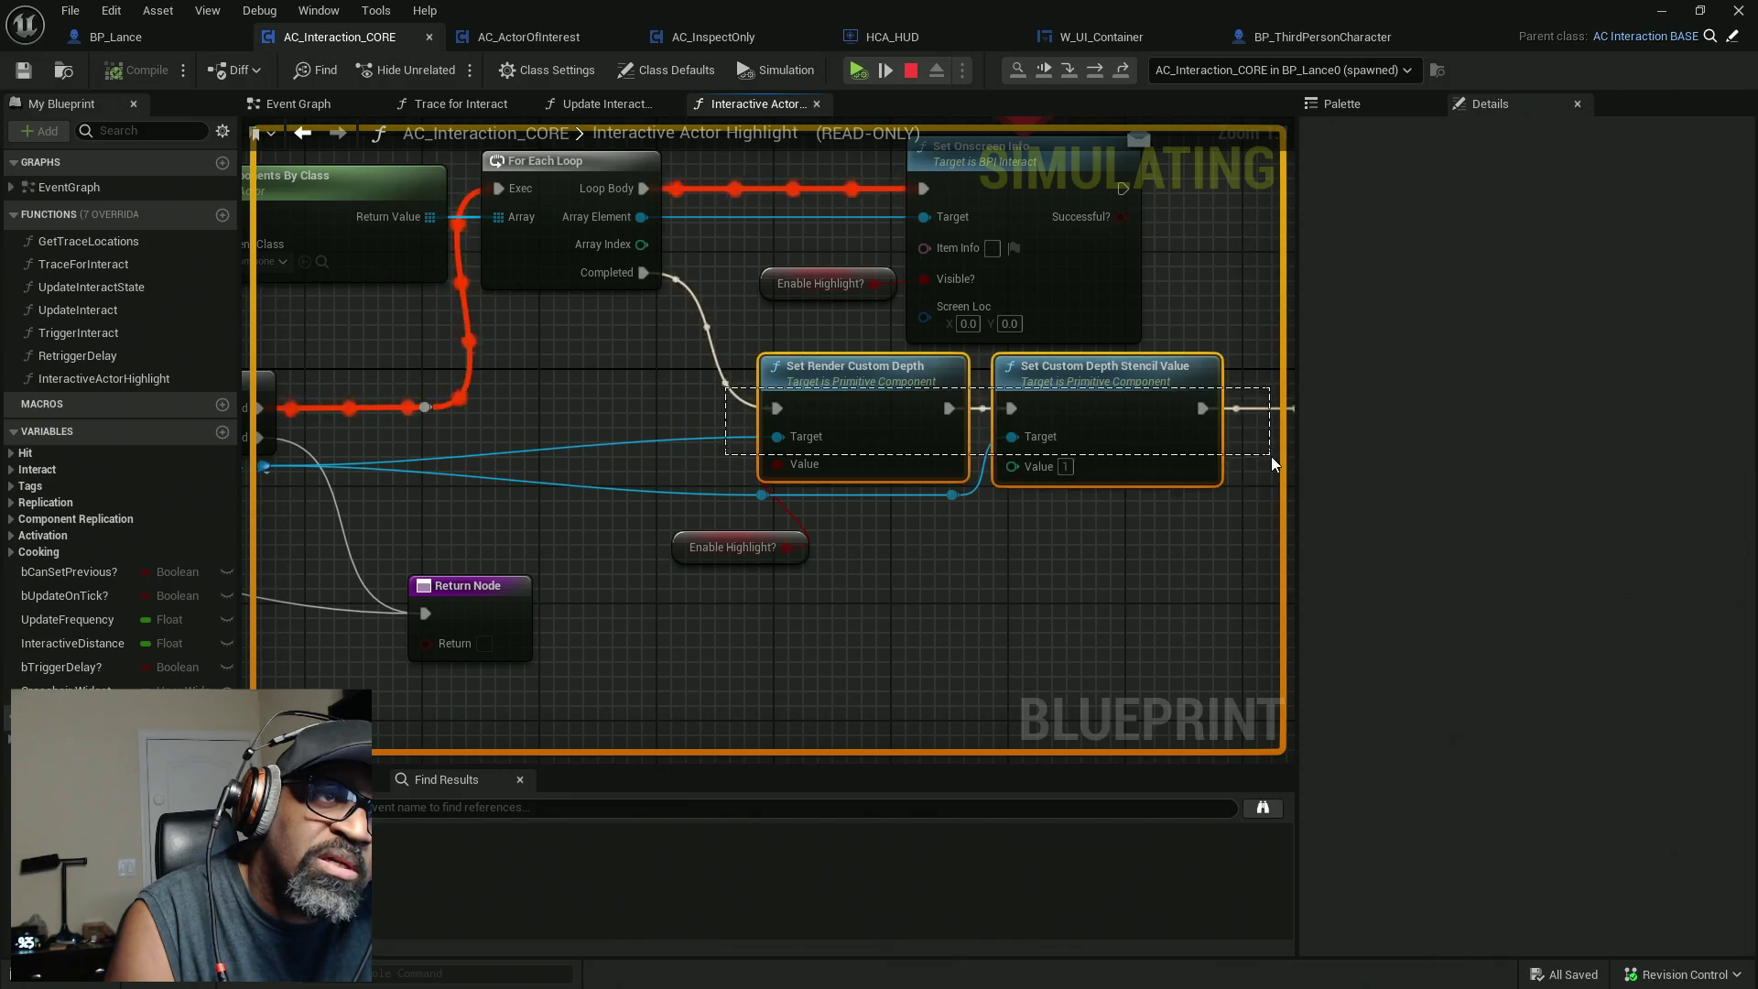
drag(998, 555, 1150, 470)
mouse_move(723, 573)
mouse_down()
mouse_move(1025, 641)
mouse_move(769, 365)
mouse_up()
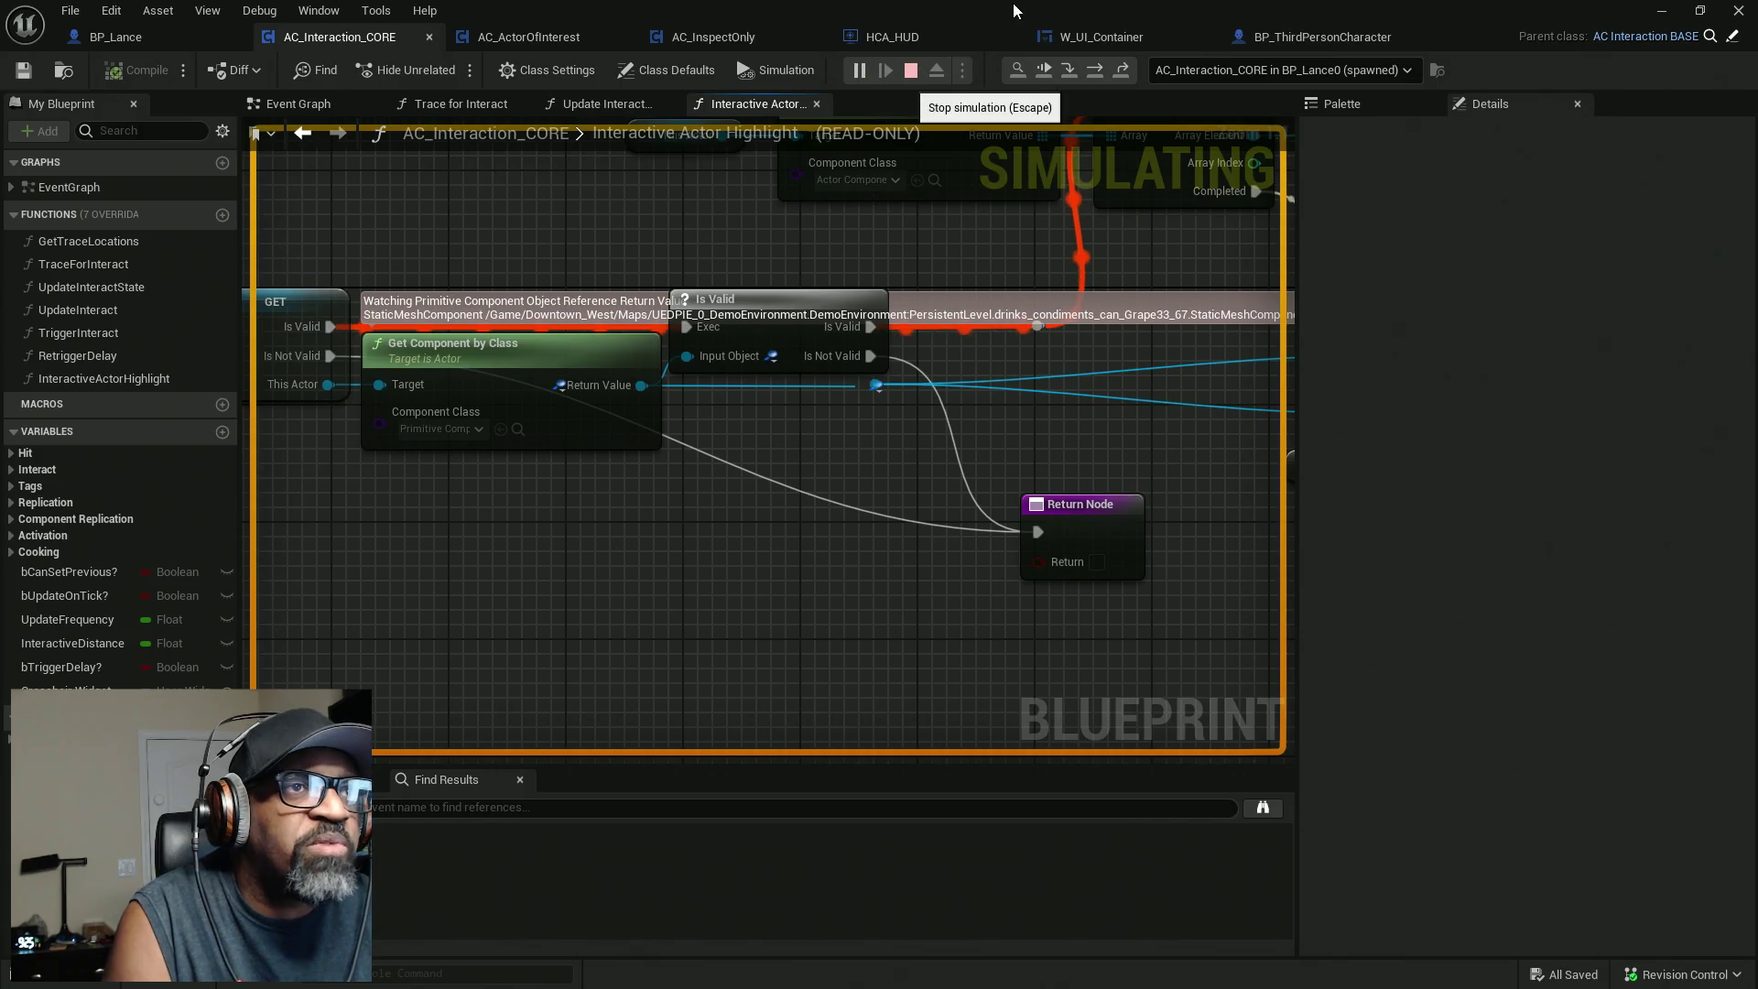
key(Escape)
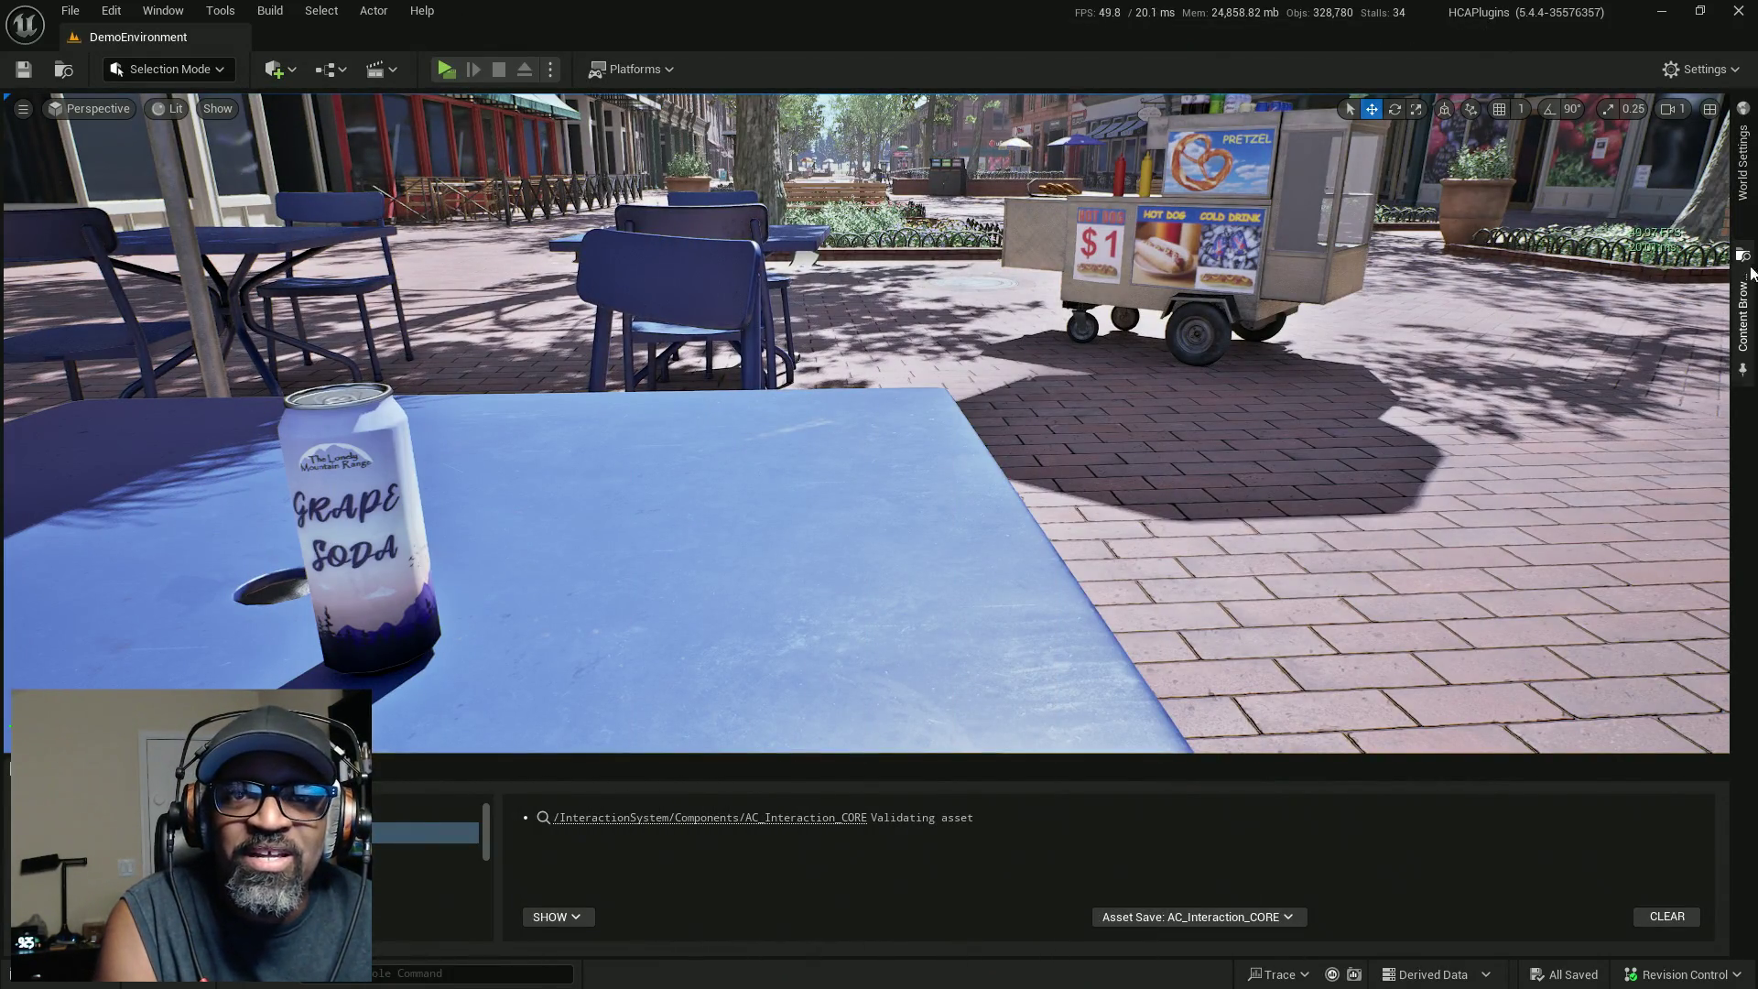
mouse_move(1748, 319)
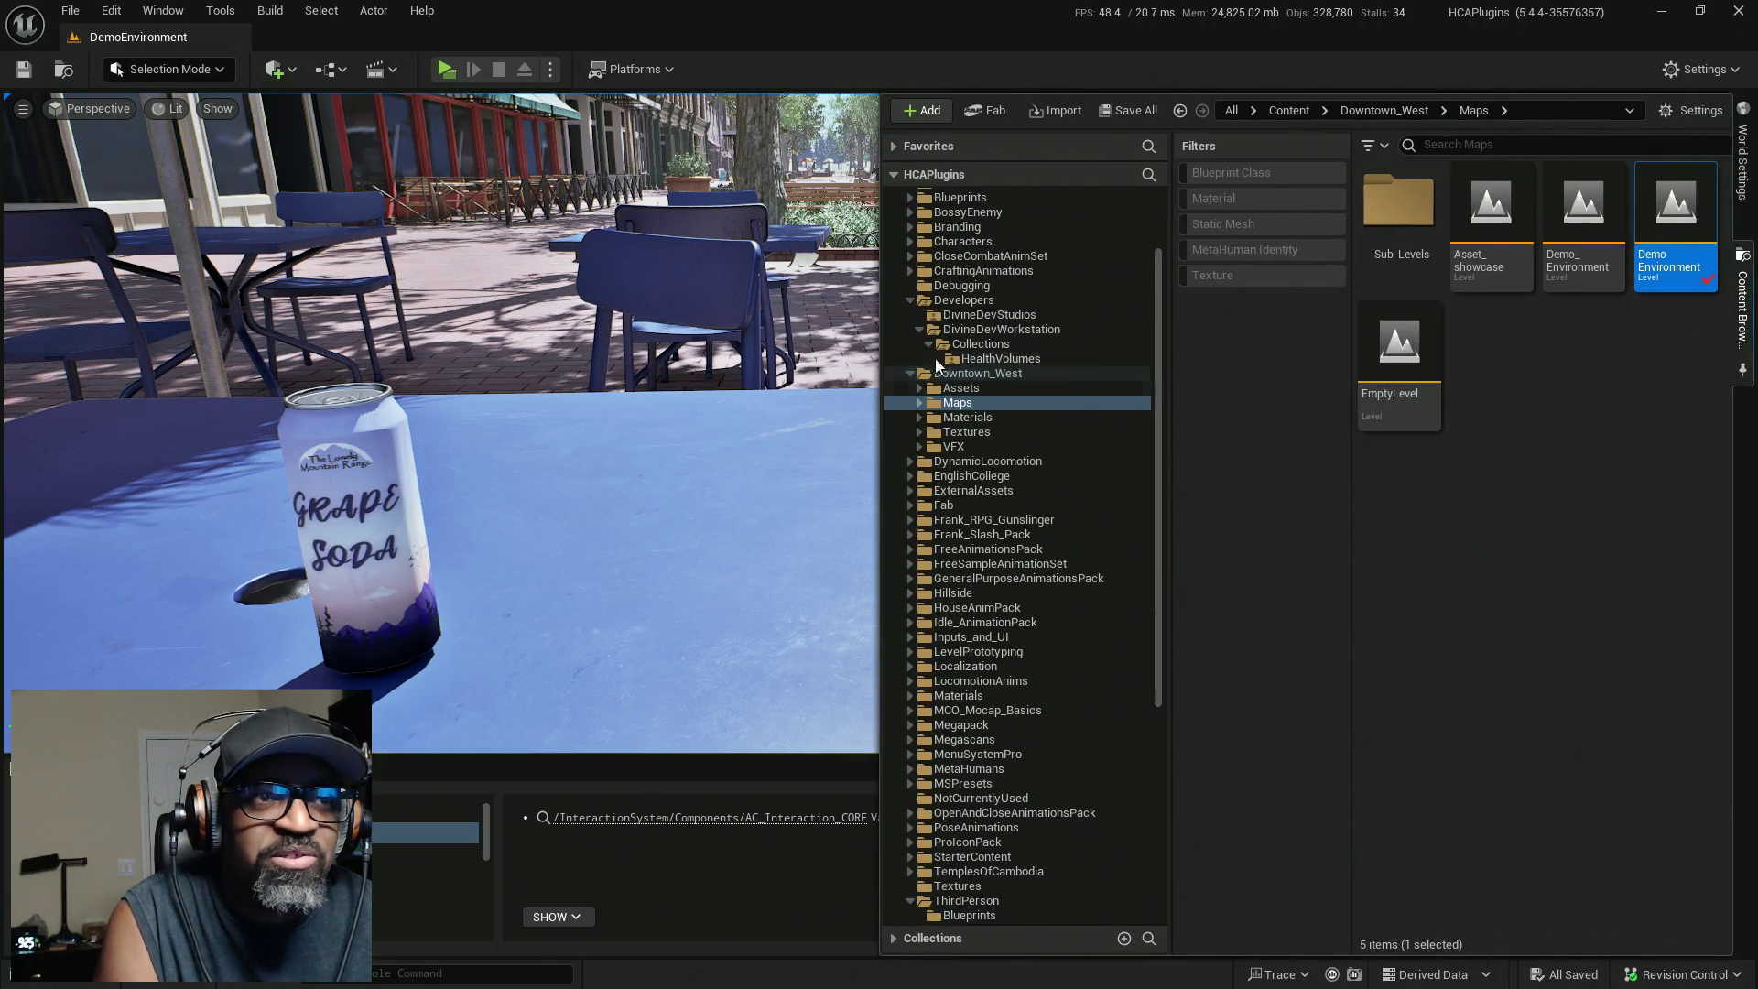
Load RnD_Level from Collections, select the SM_WoodenFenceGate_SM_GateSideHinge gate, and show its details.
click(981, 343)
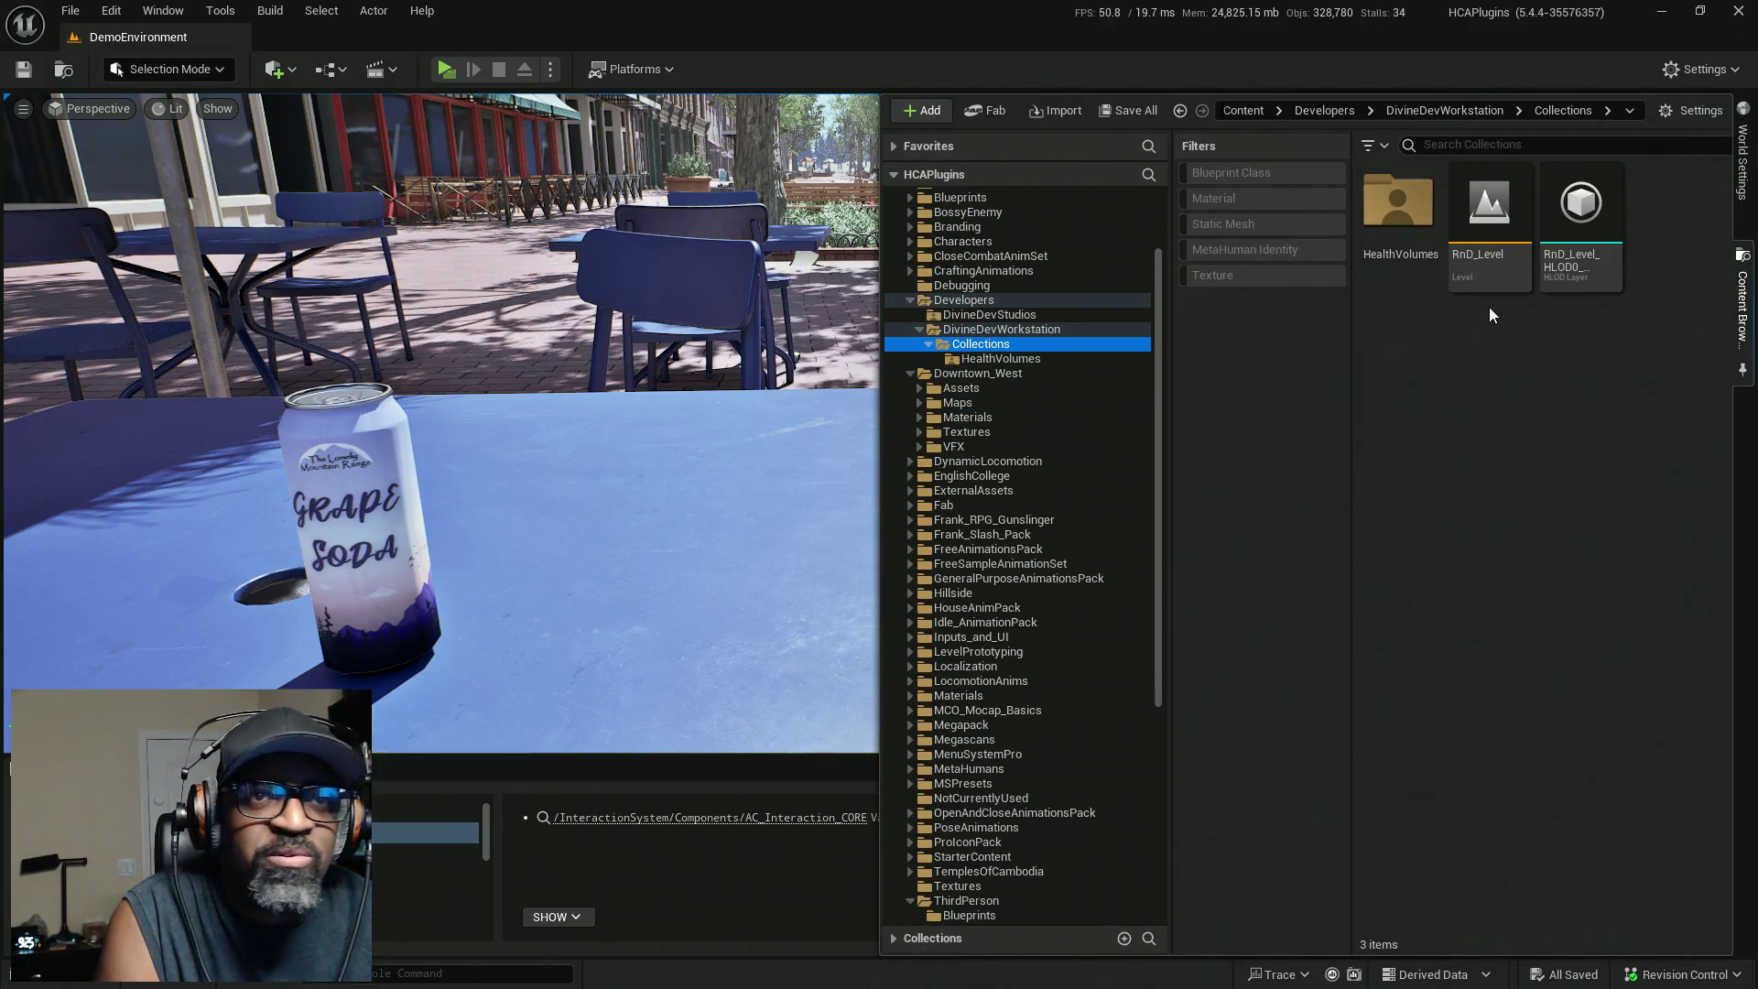
double_click(1490, 224)
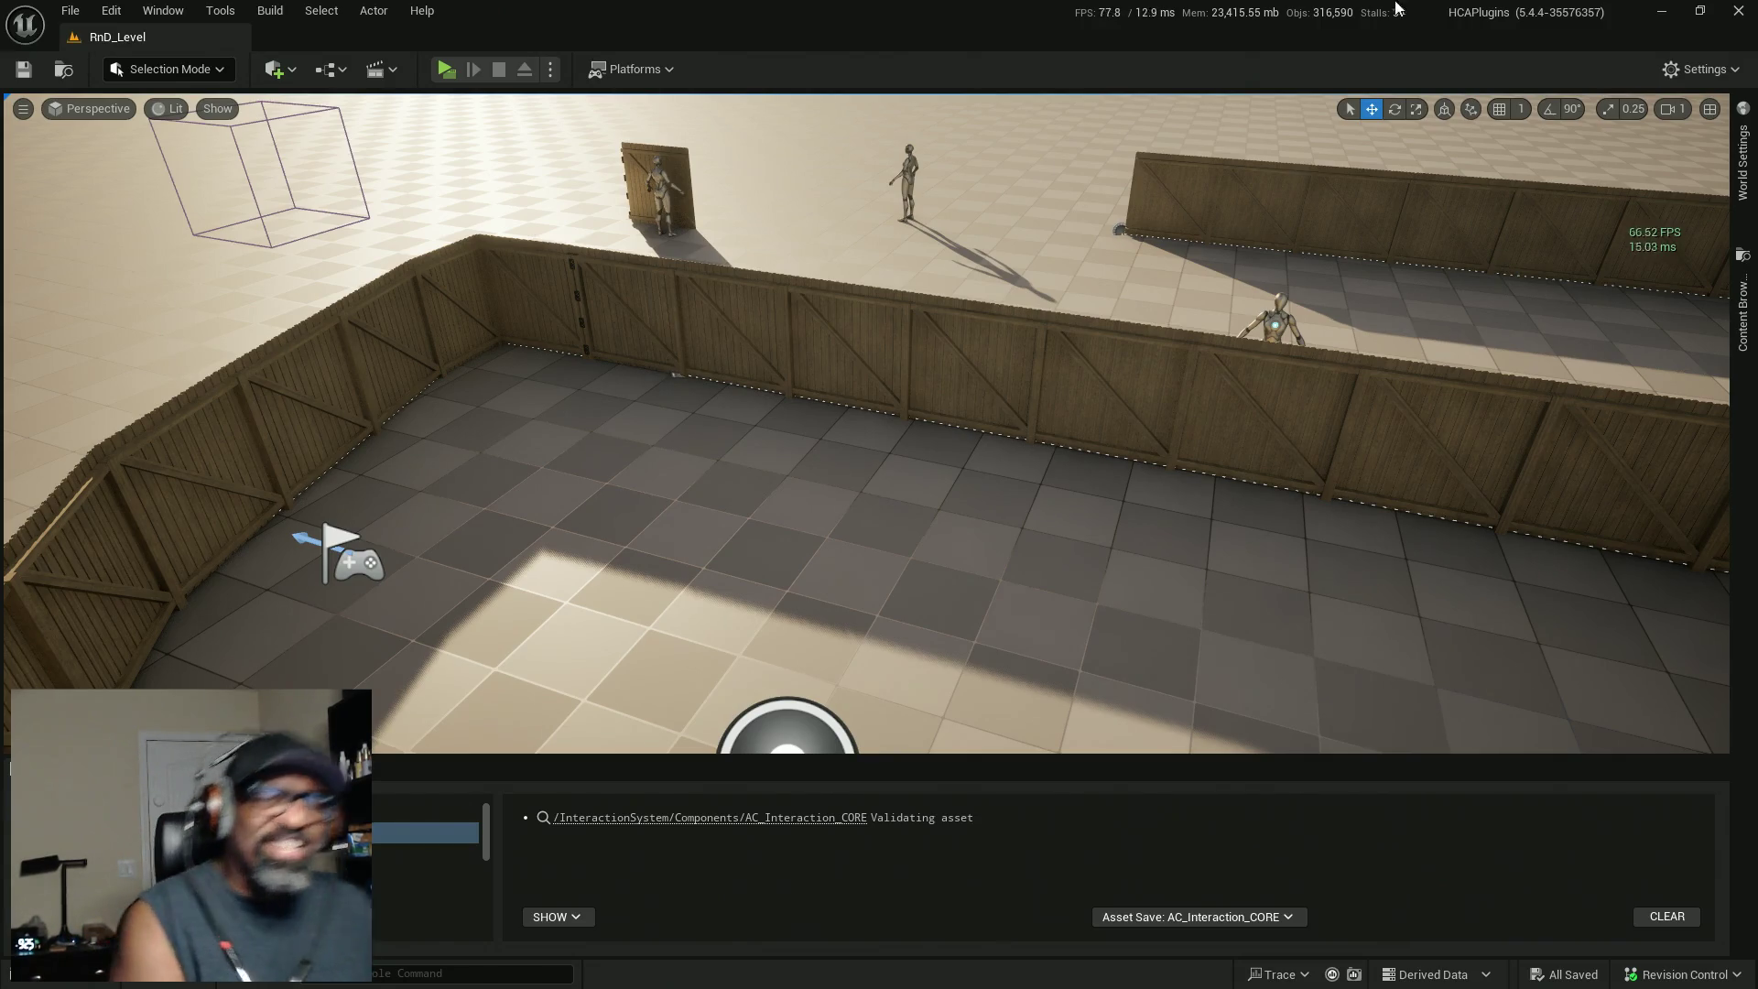
click(606, 343)
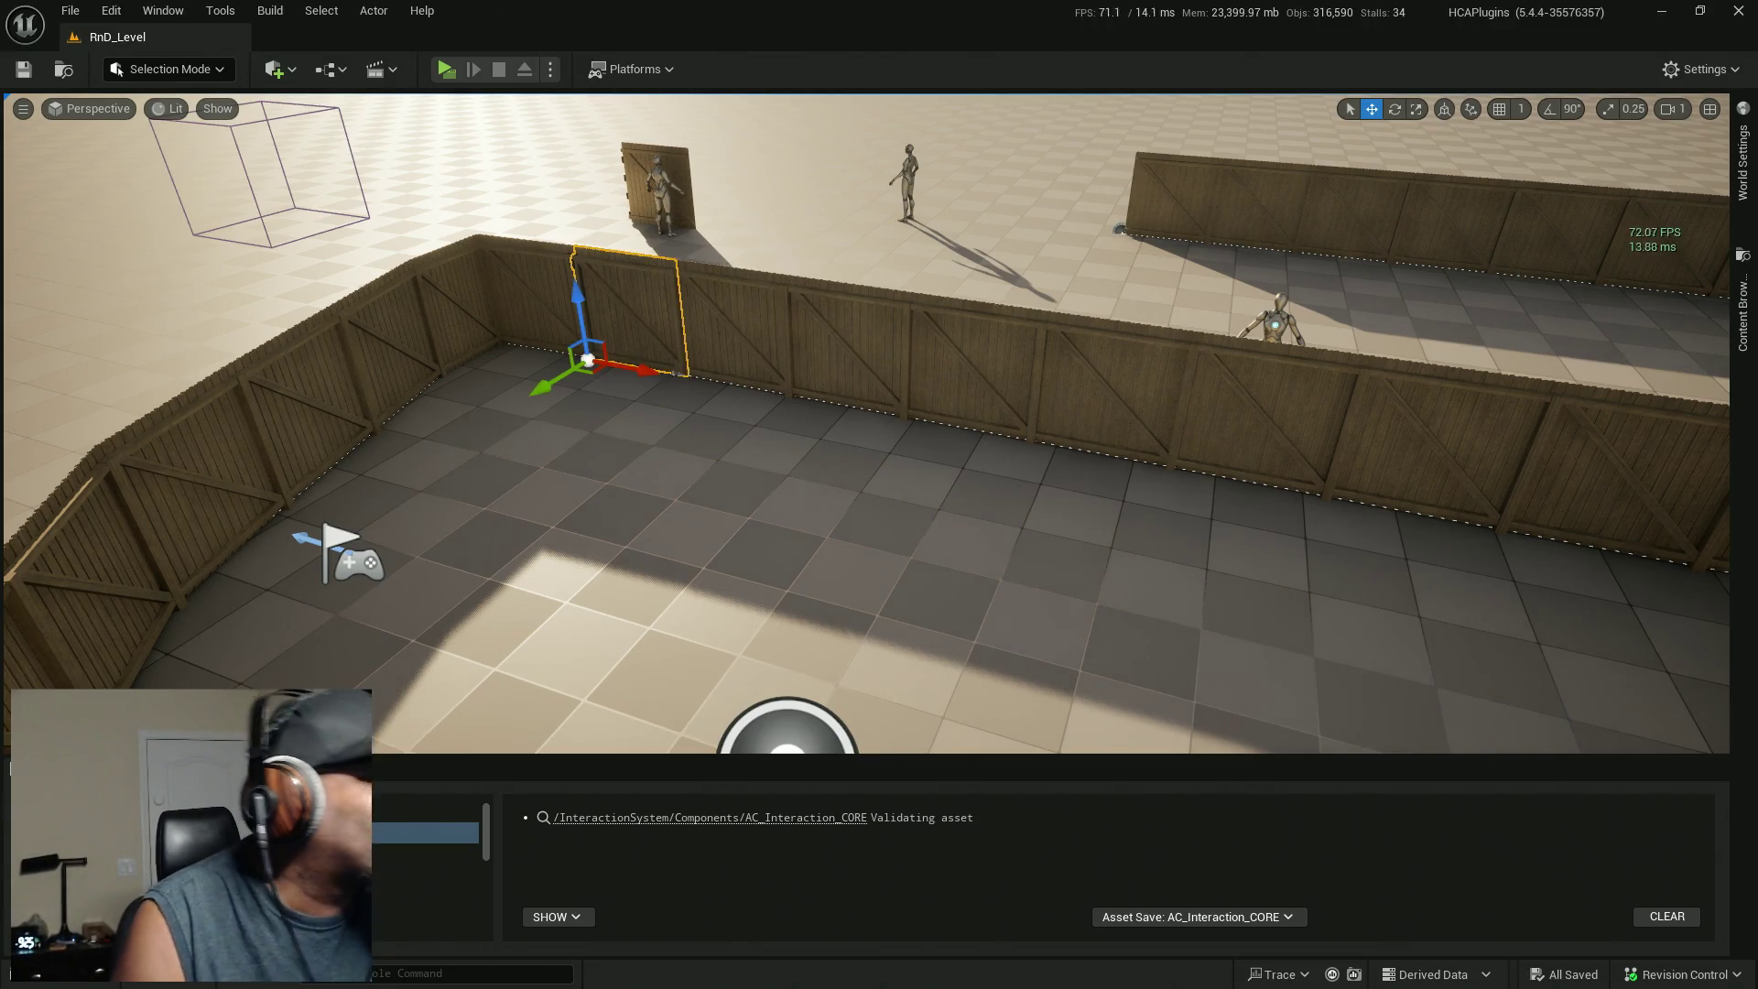
key(alt+Tab)
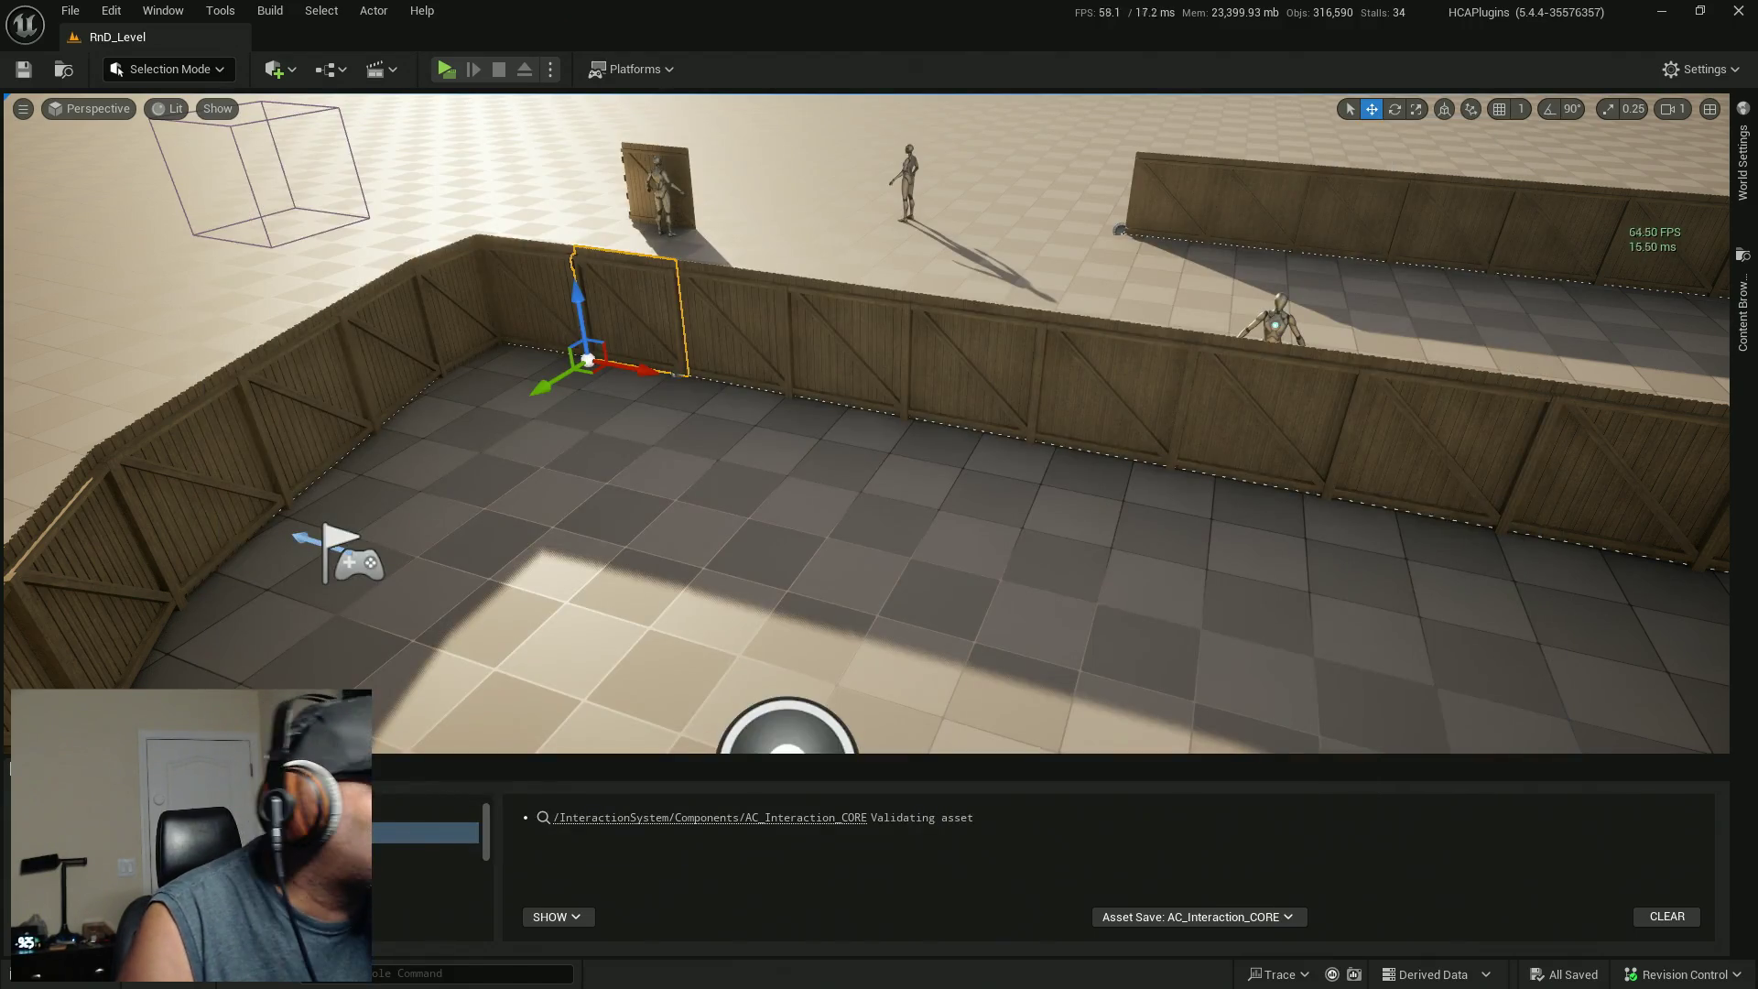
key(alt+Tab)
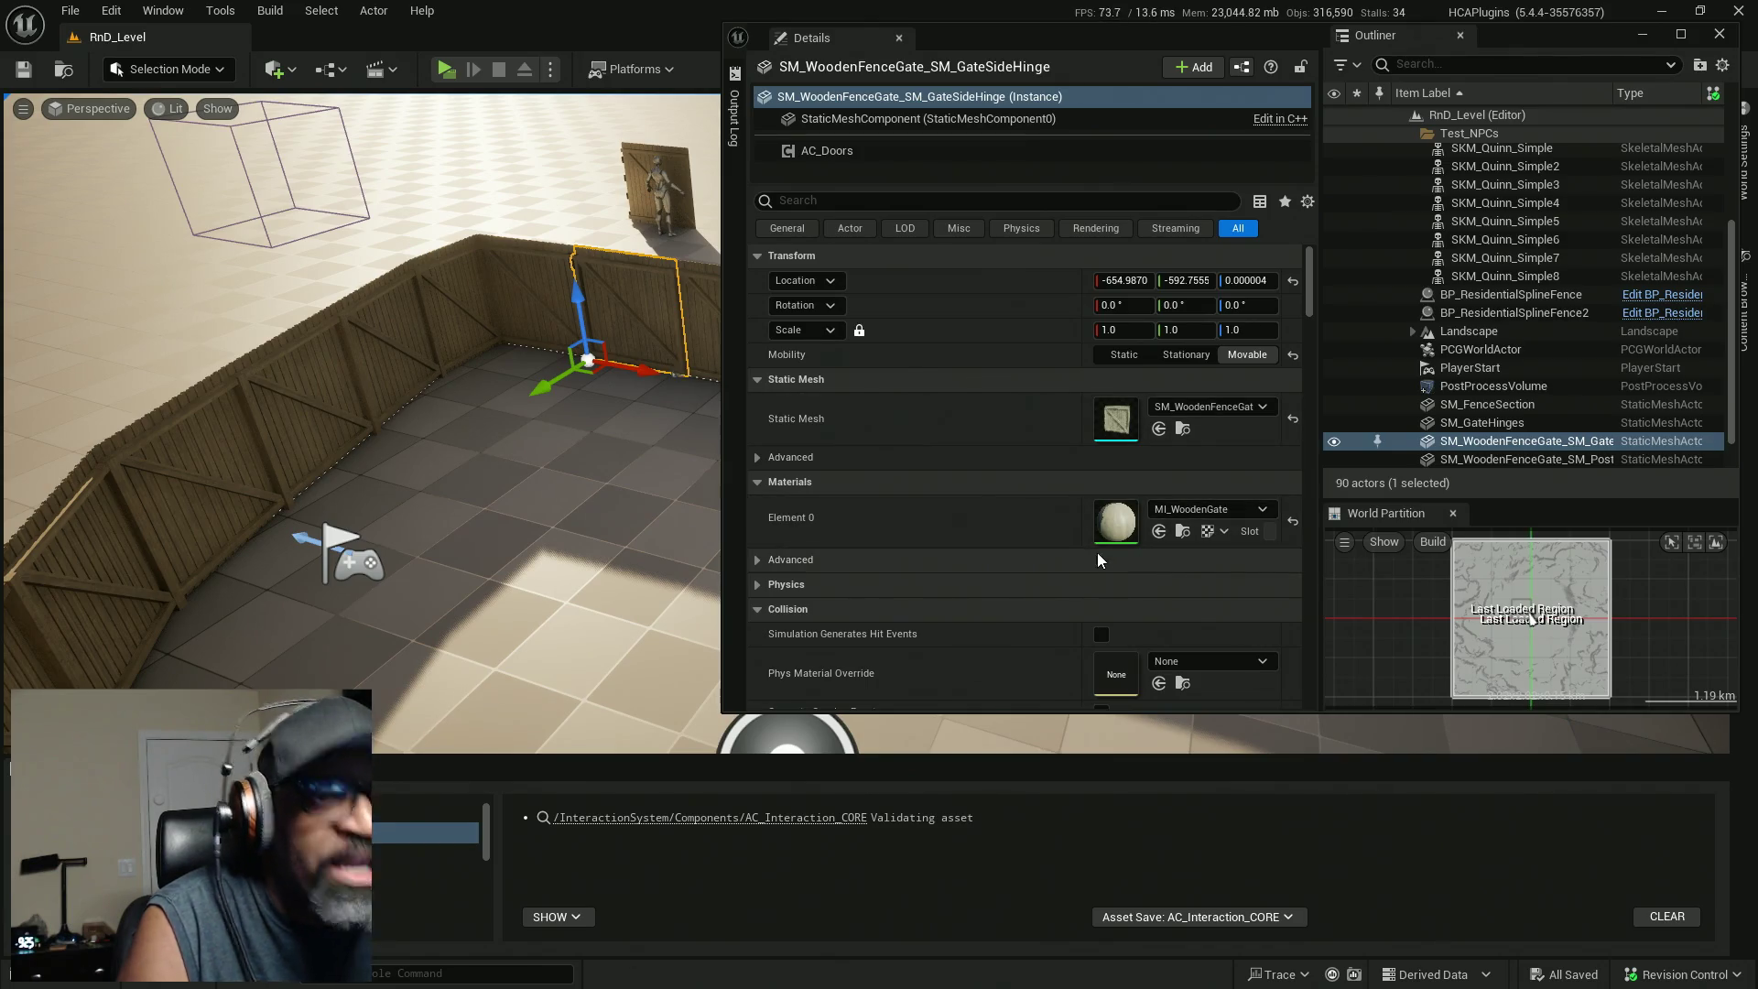
Check the gate's Collision and Rendering settings: Render CustomDepth Pass off, Use as Occluder on.
scroll(967, 488, down, 1)
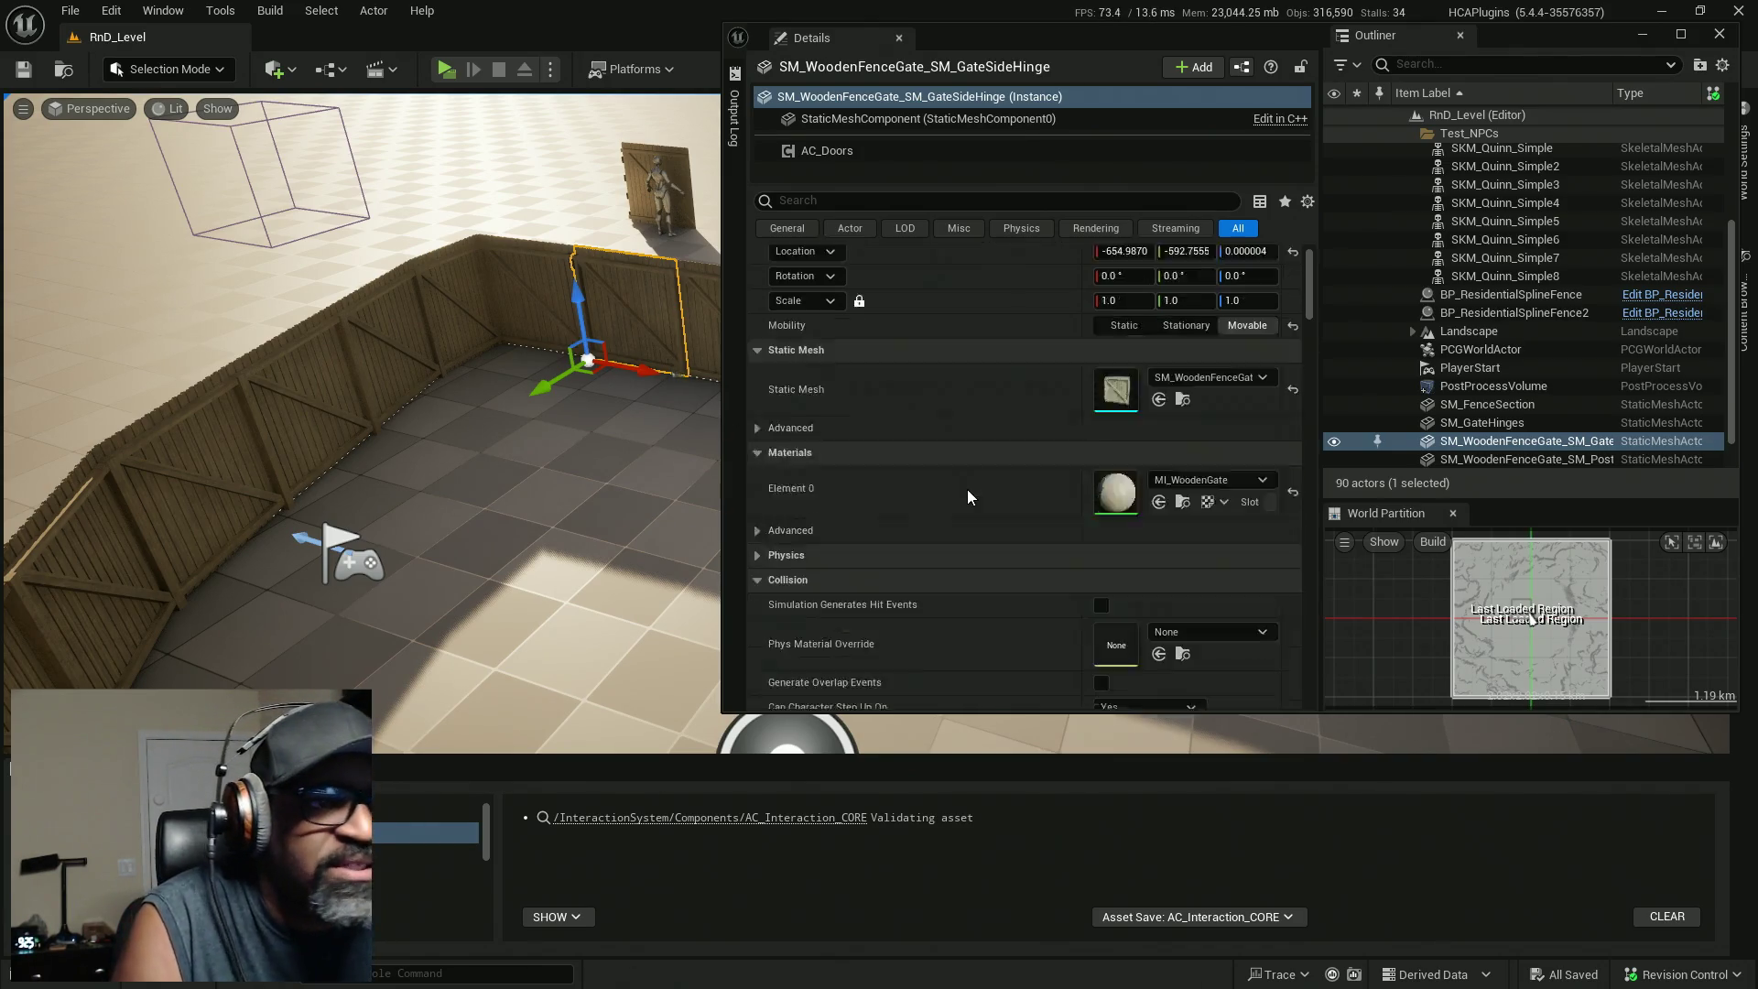
scroll(968, 491, down, 6)
scroll(965, 481, down, 3)
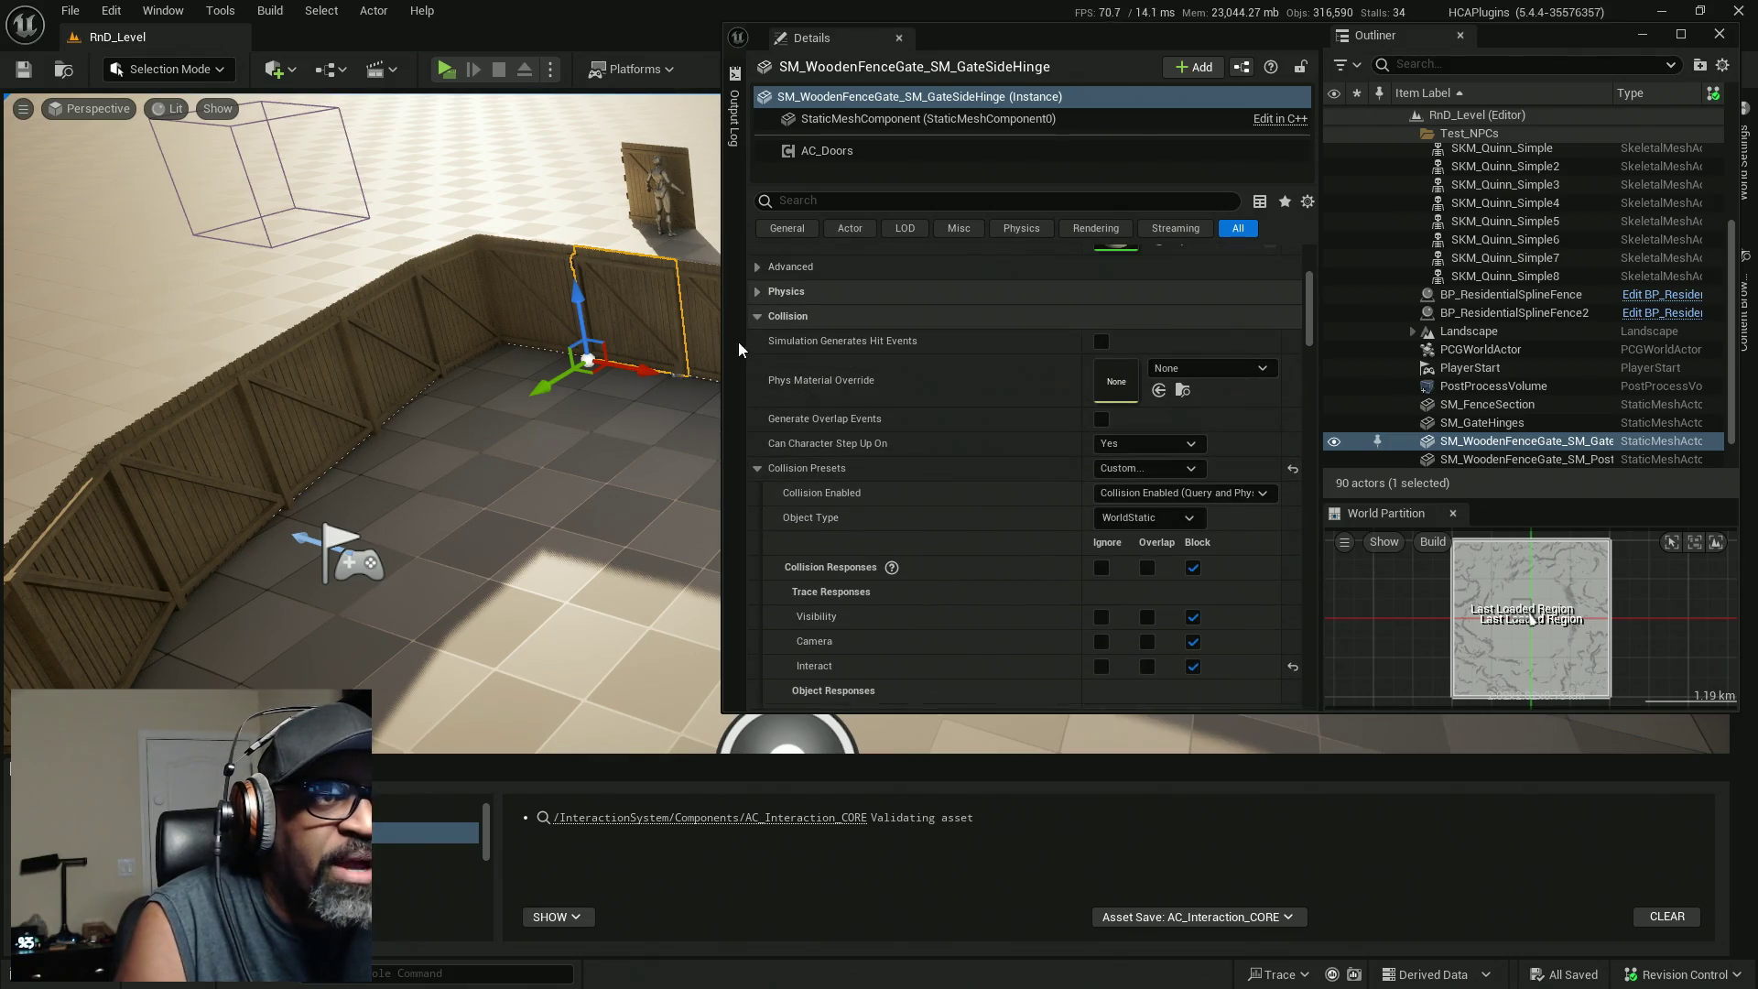
click(756, 316)
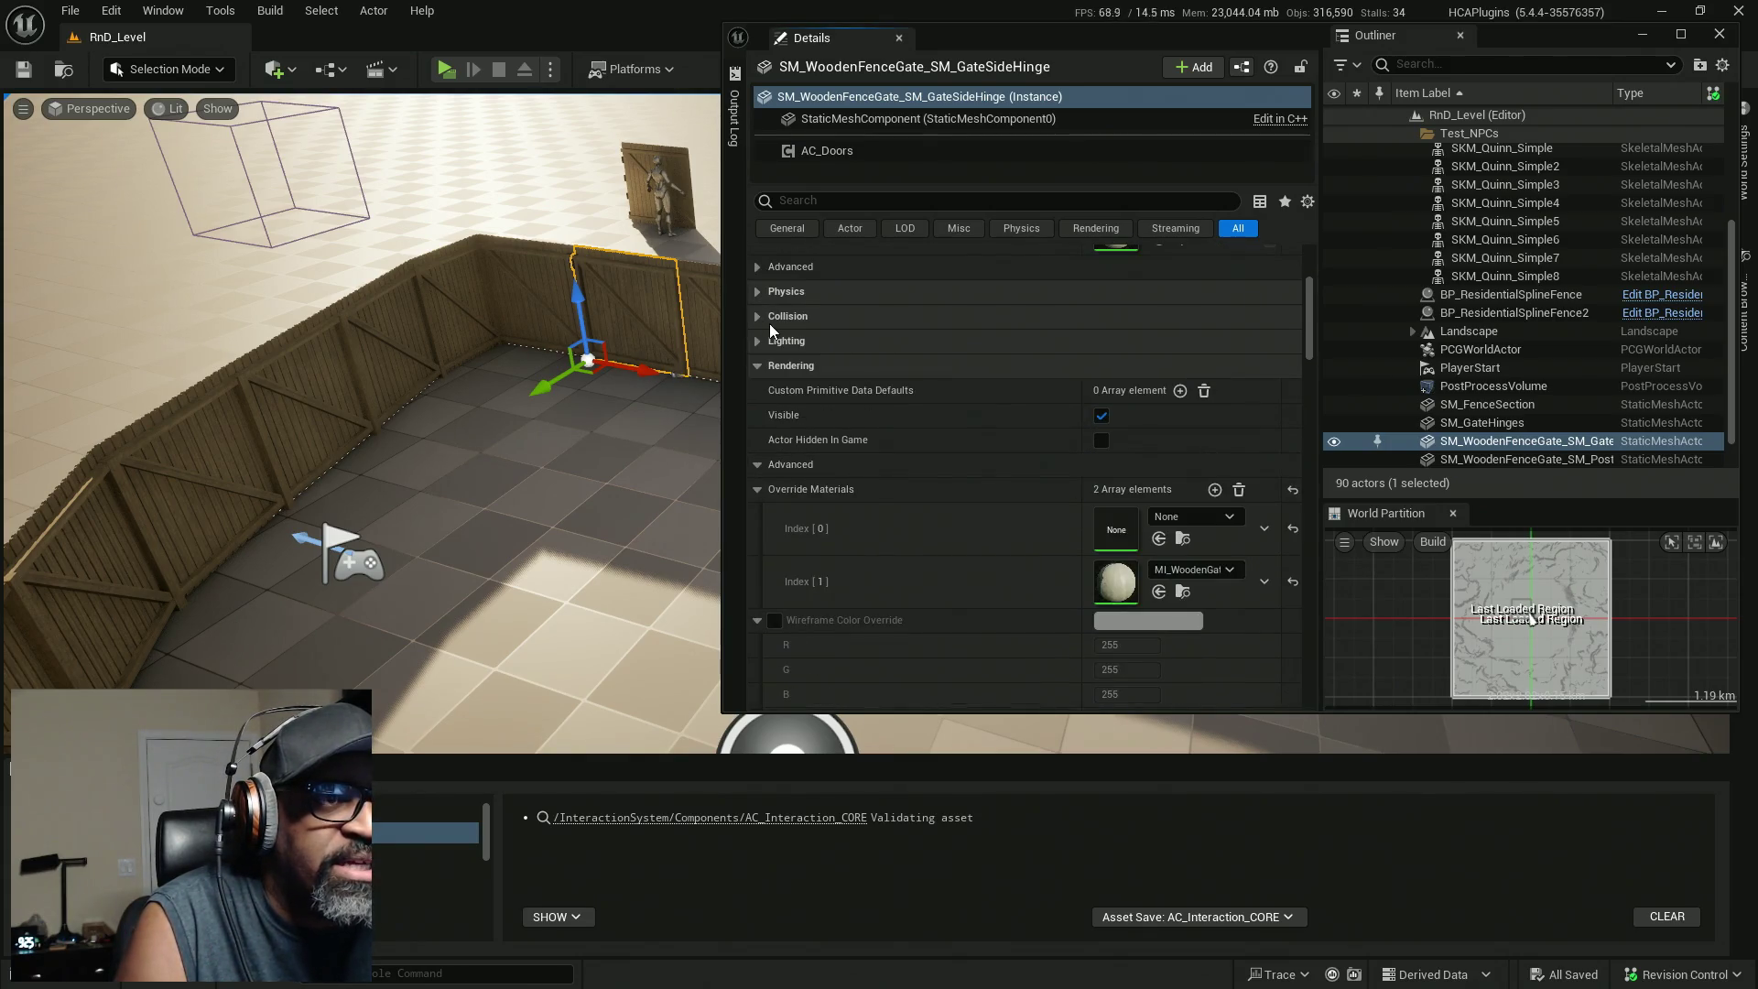
click(757, 317)
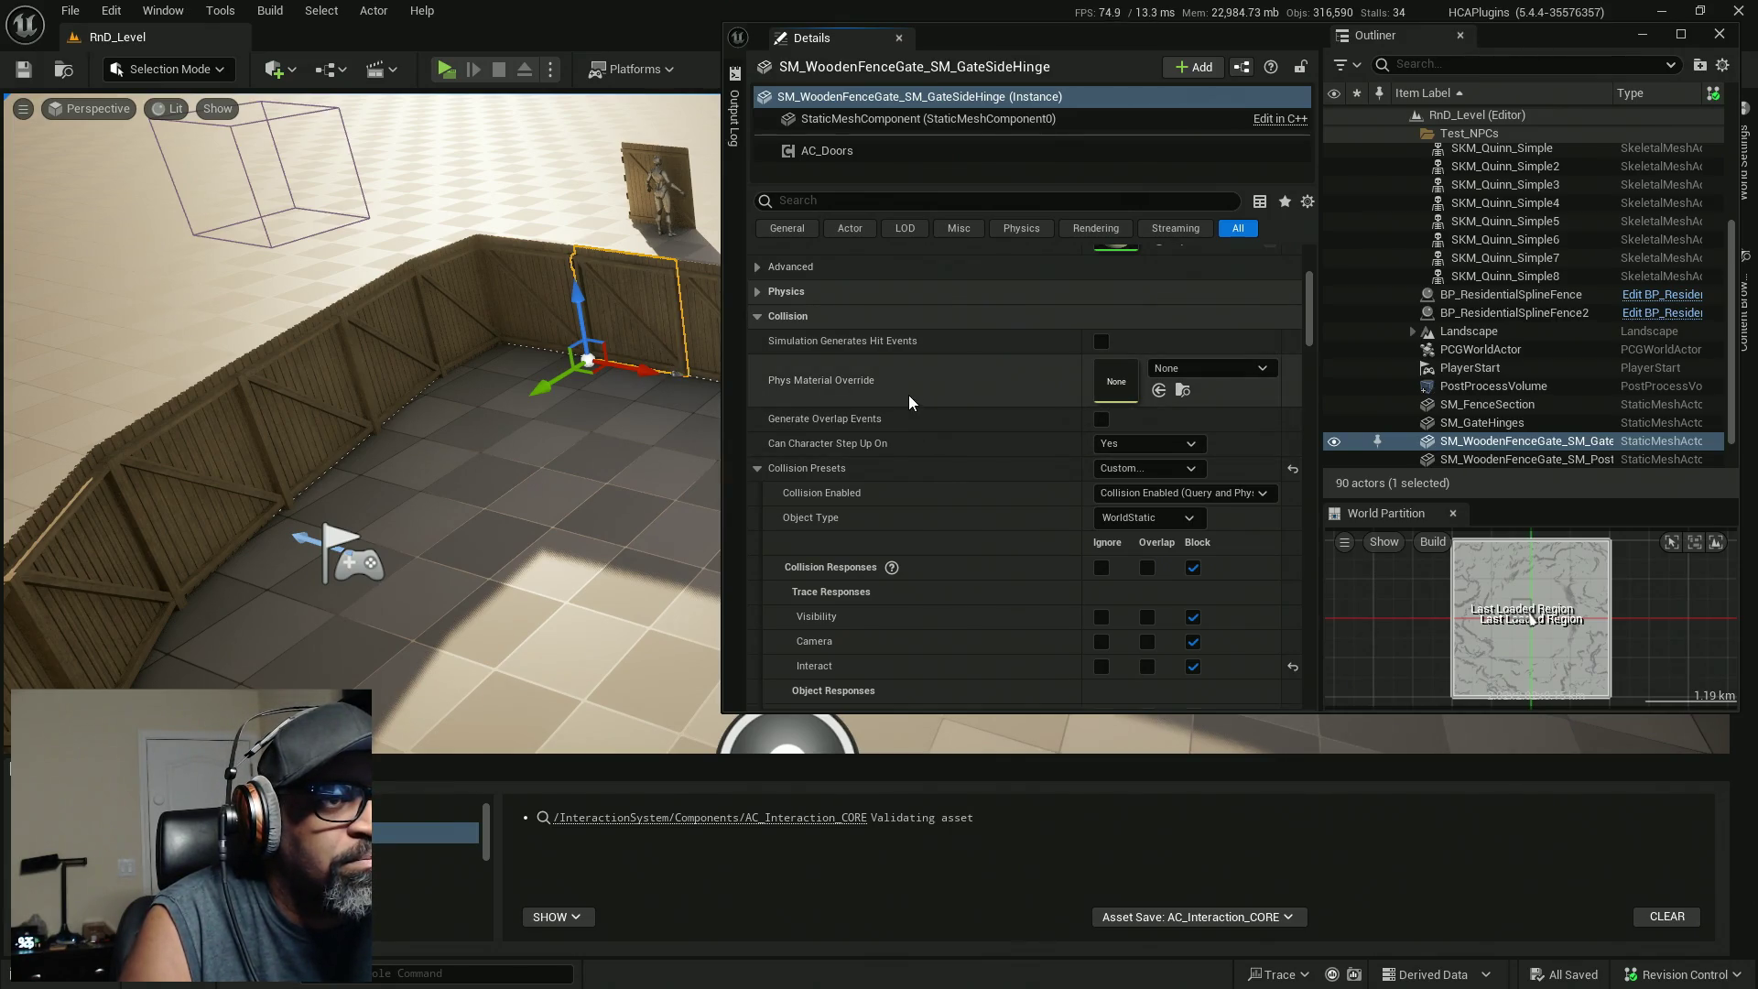
click(760, 316)
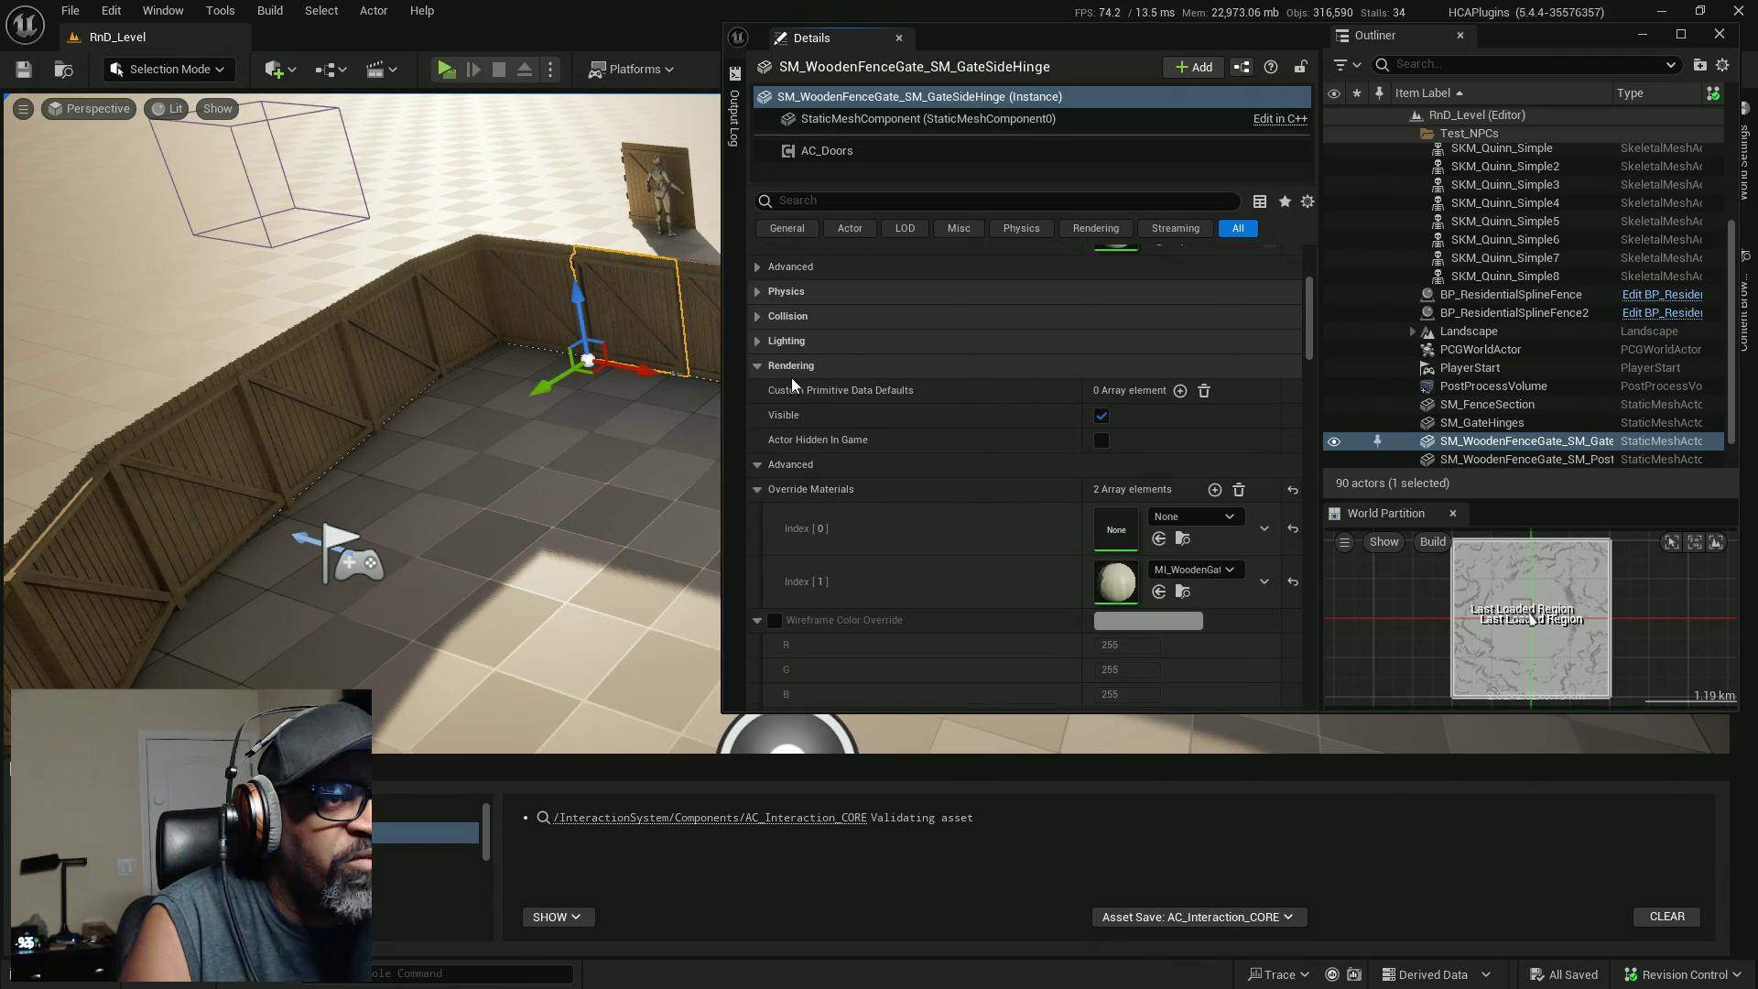
scroll(1003, 384, down, 5)
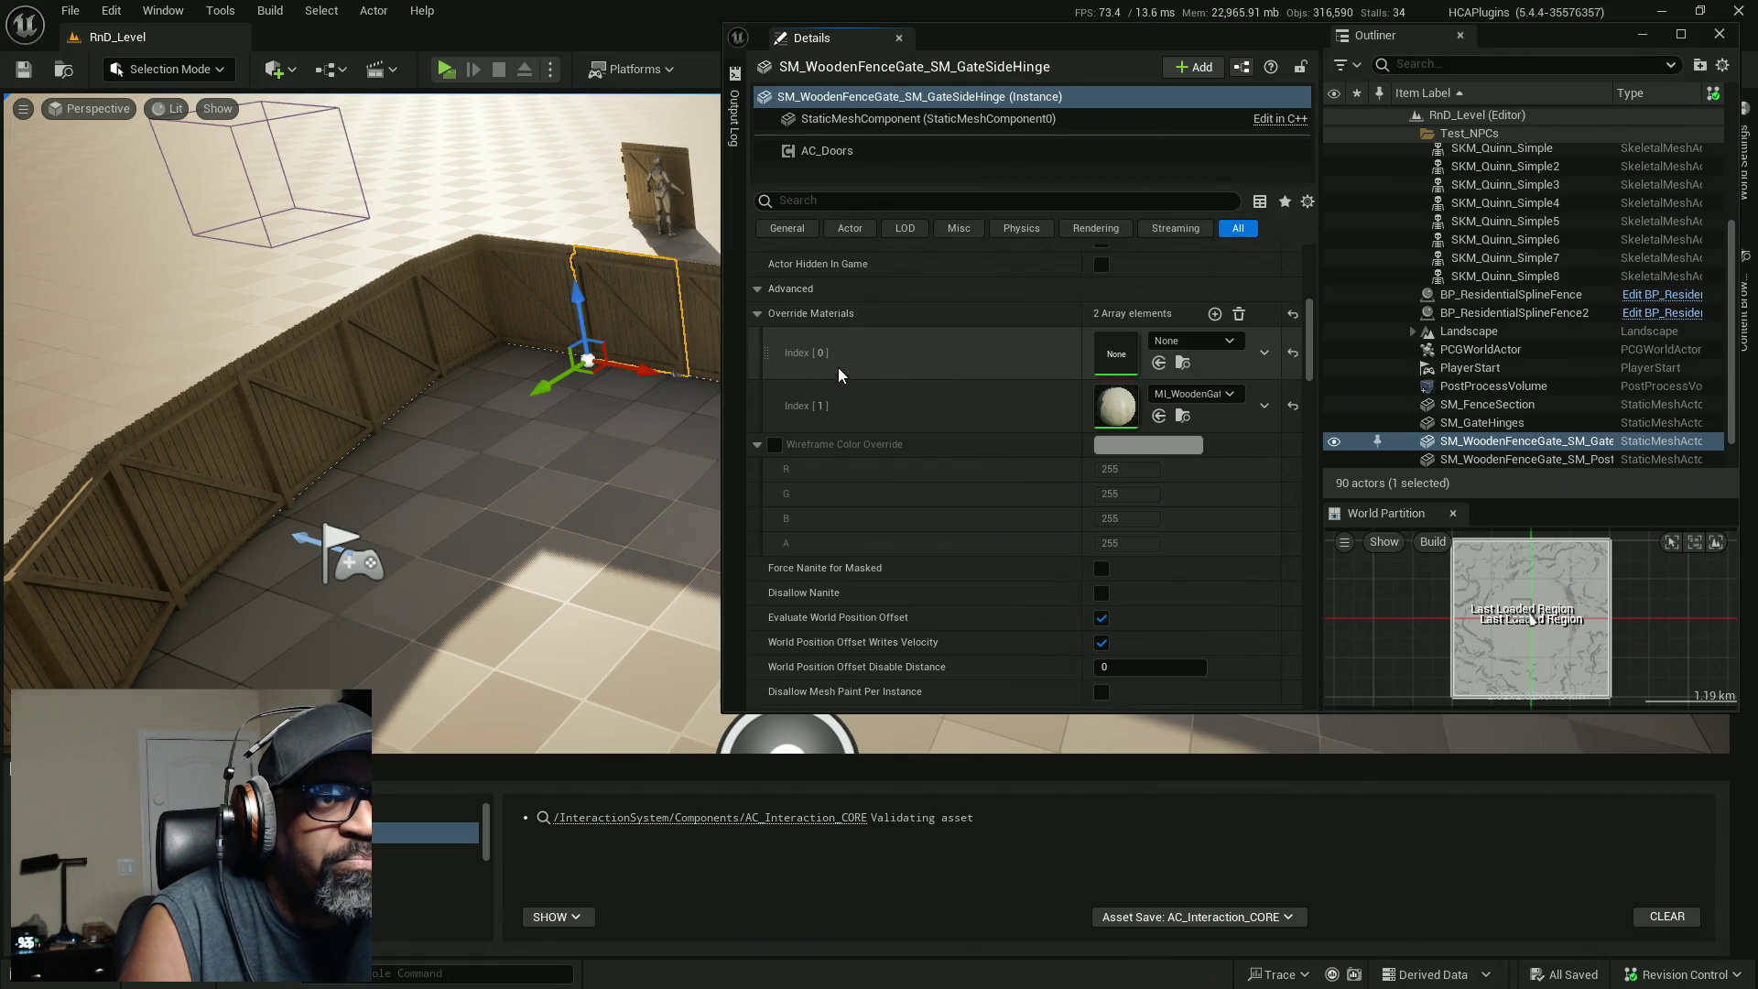
scroll(1013, 526, down, 2)
scroll(1013, 525, down, 5)
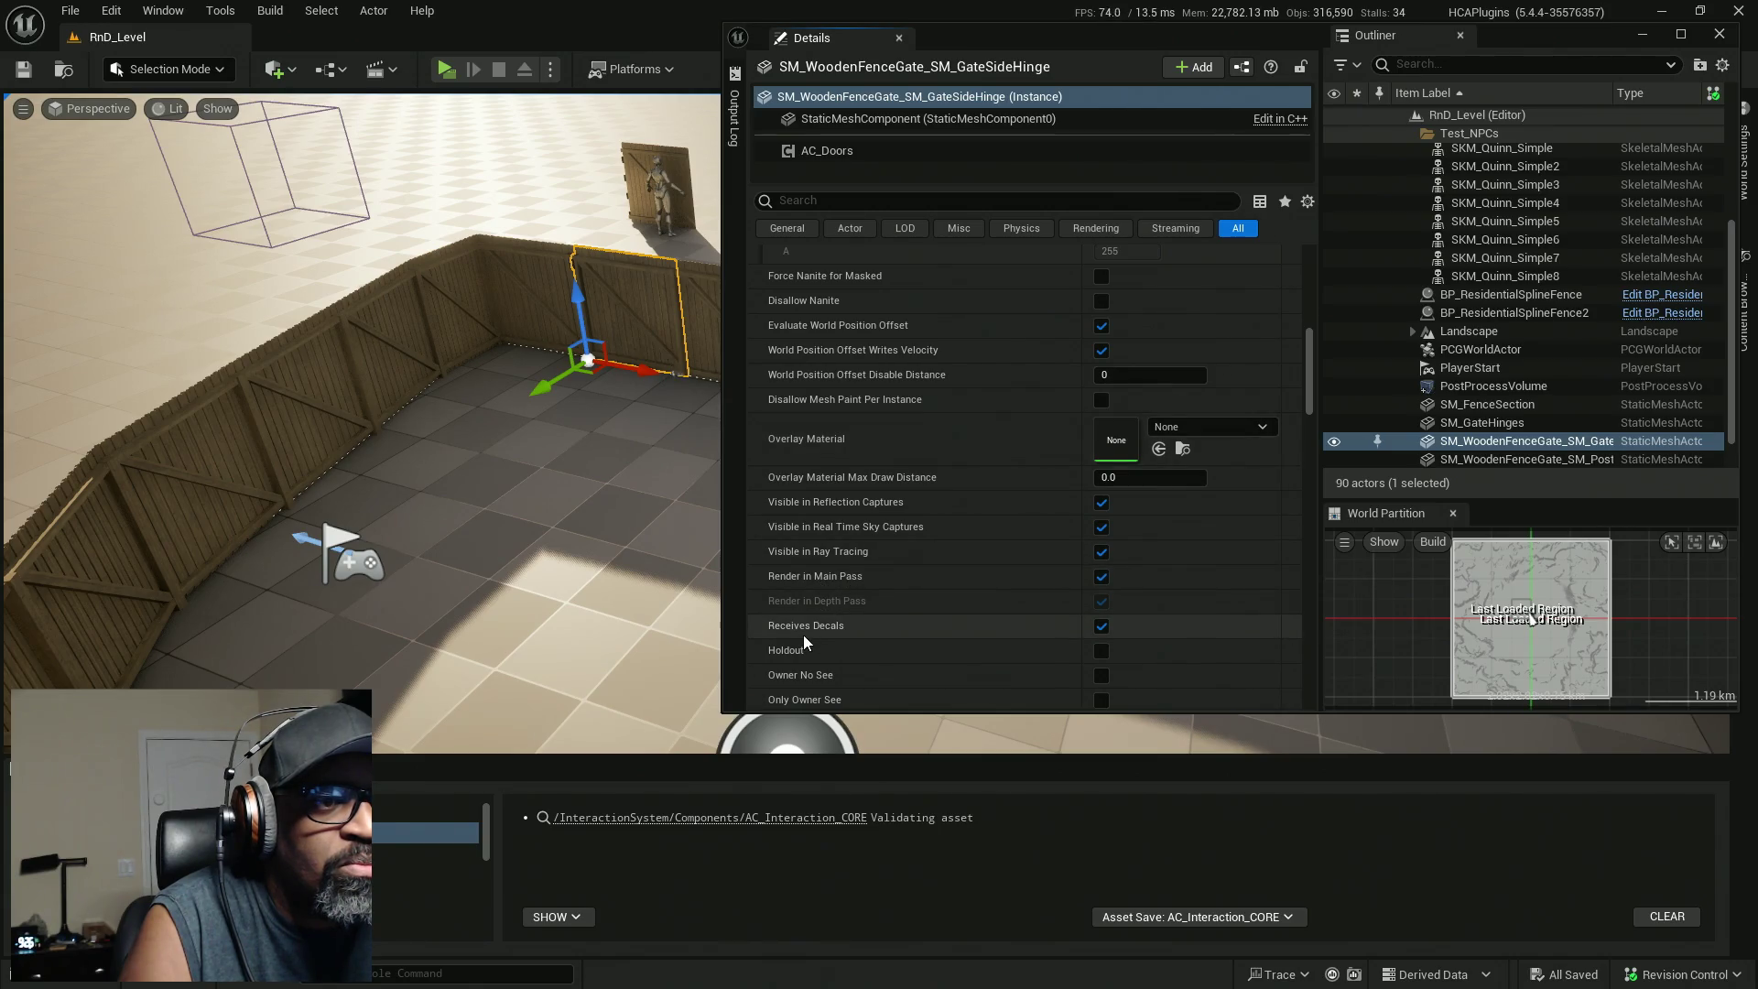
scroll(987, 586, down, 3)
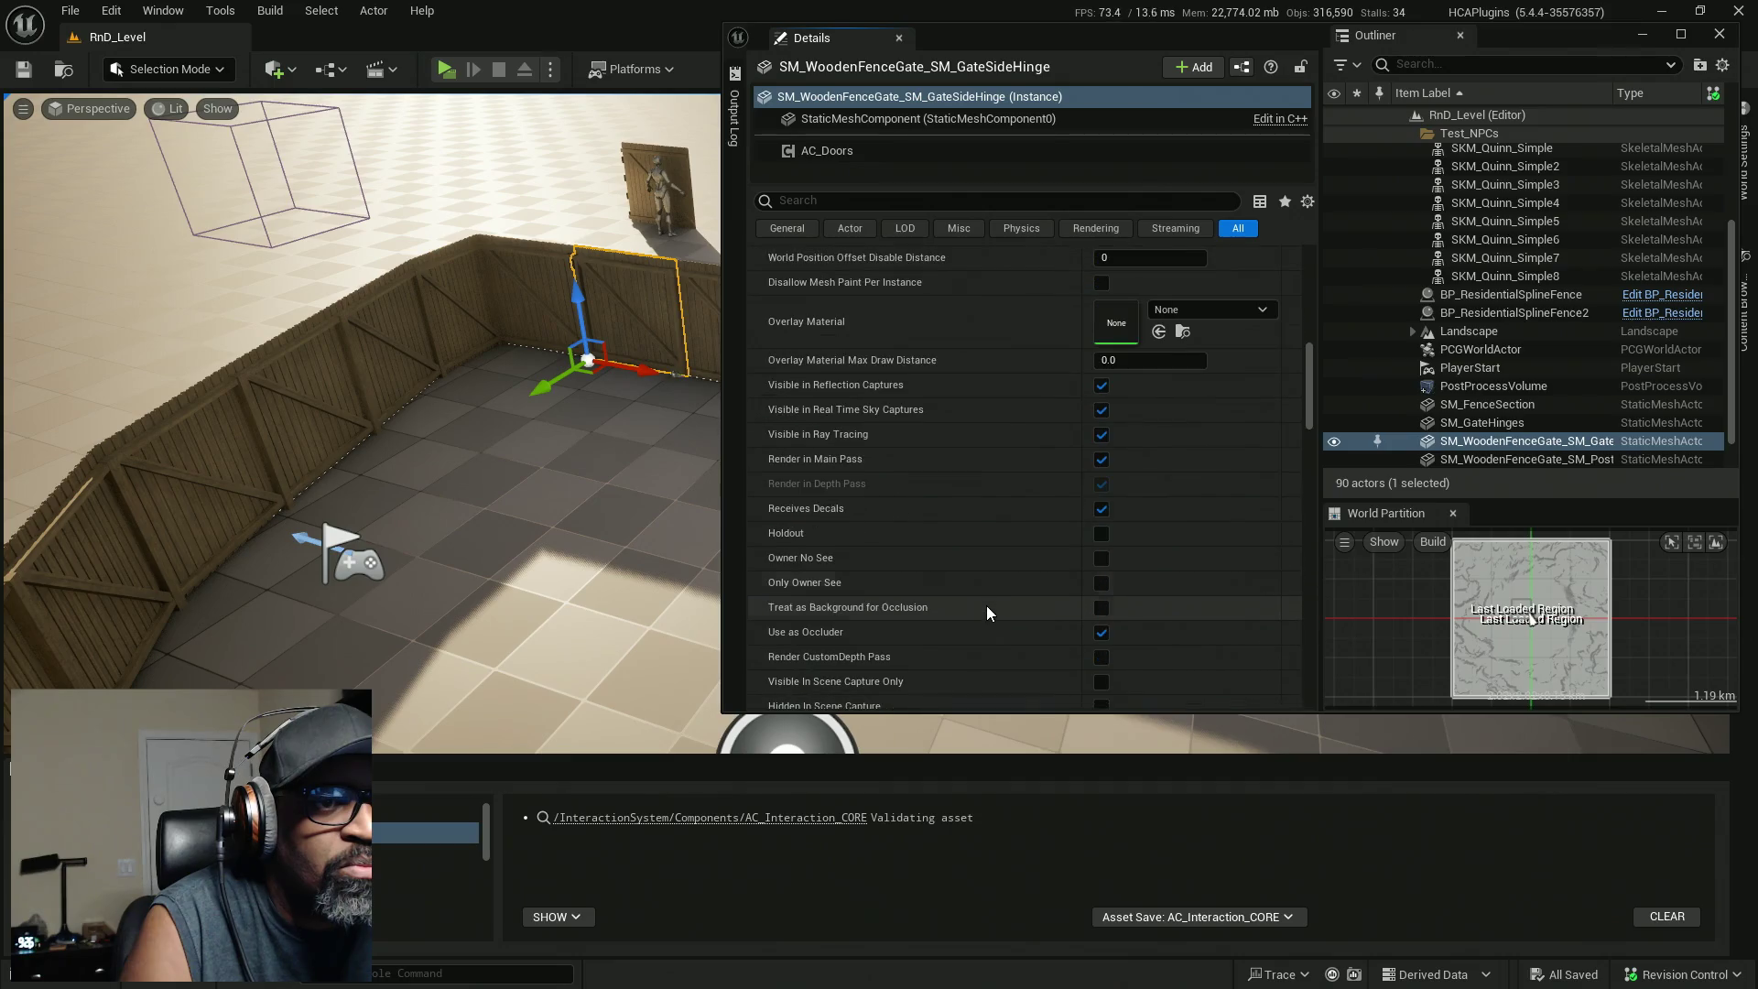
scroll(842, 636, down, 2)
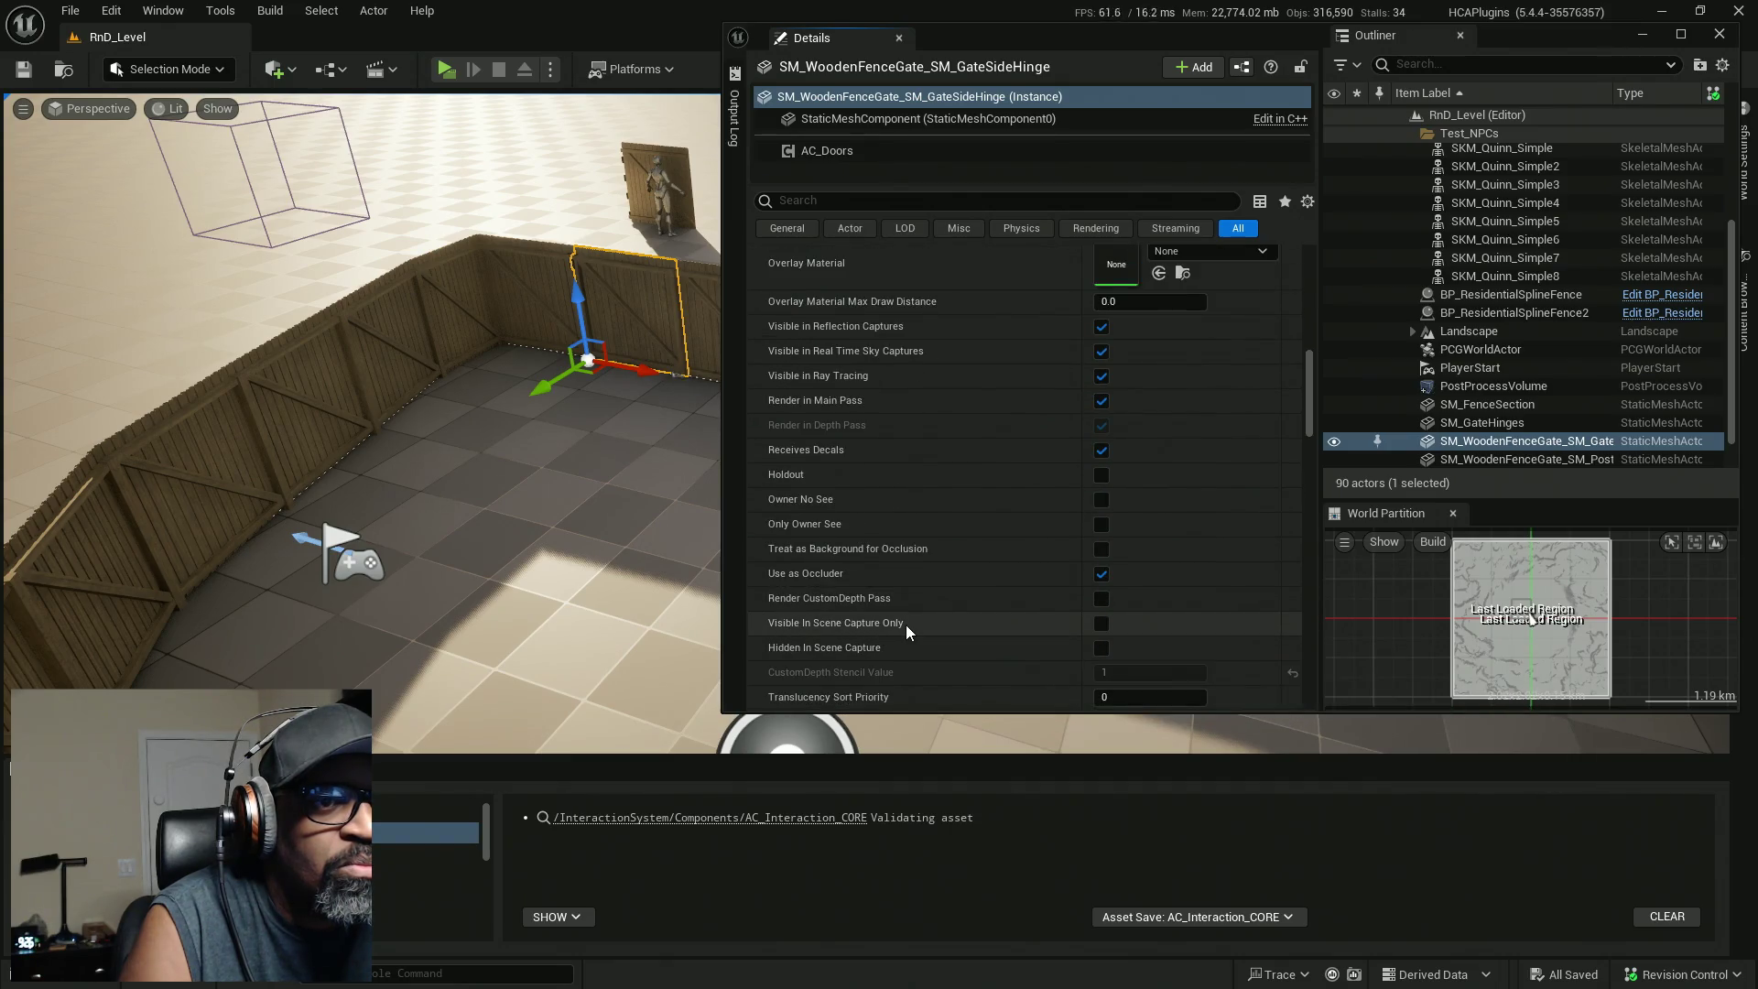
scroll(908, 624, down, 3)
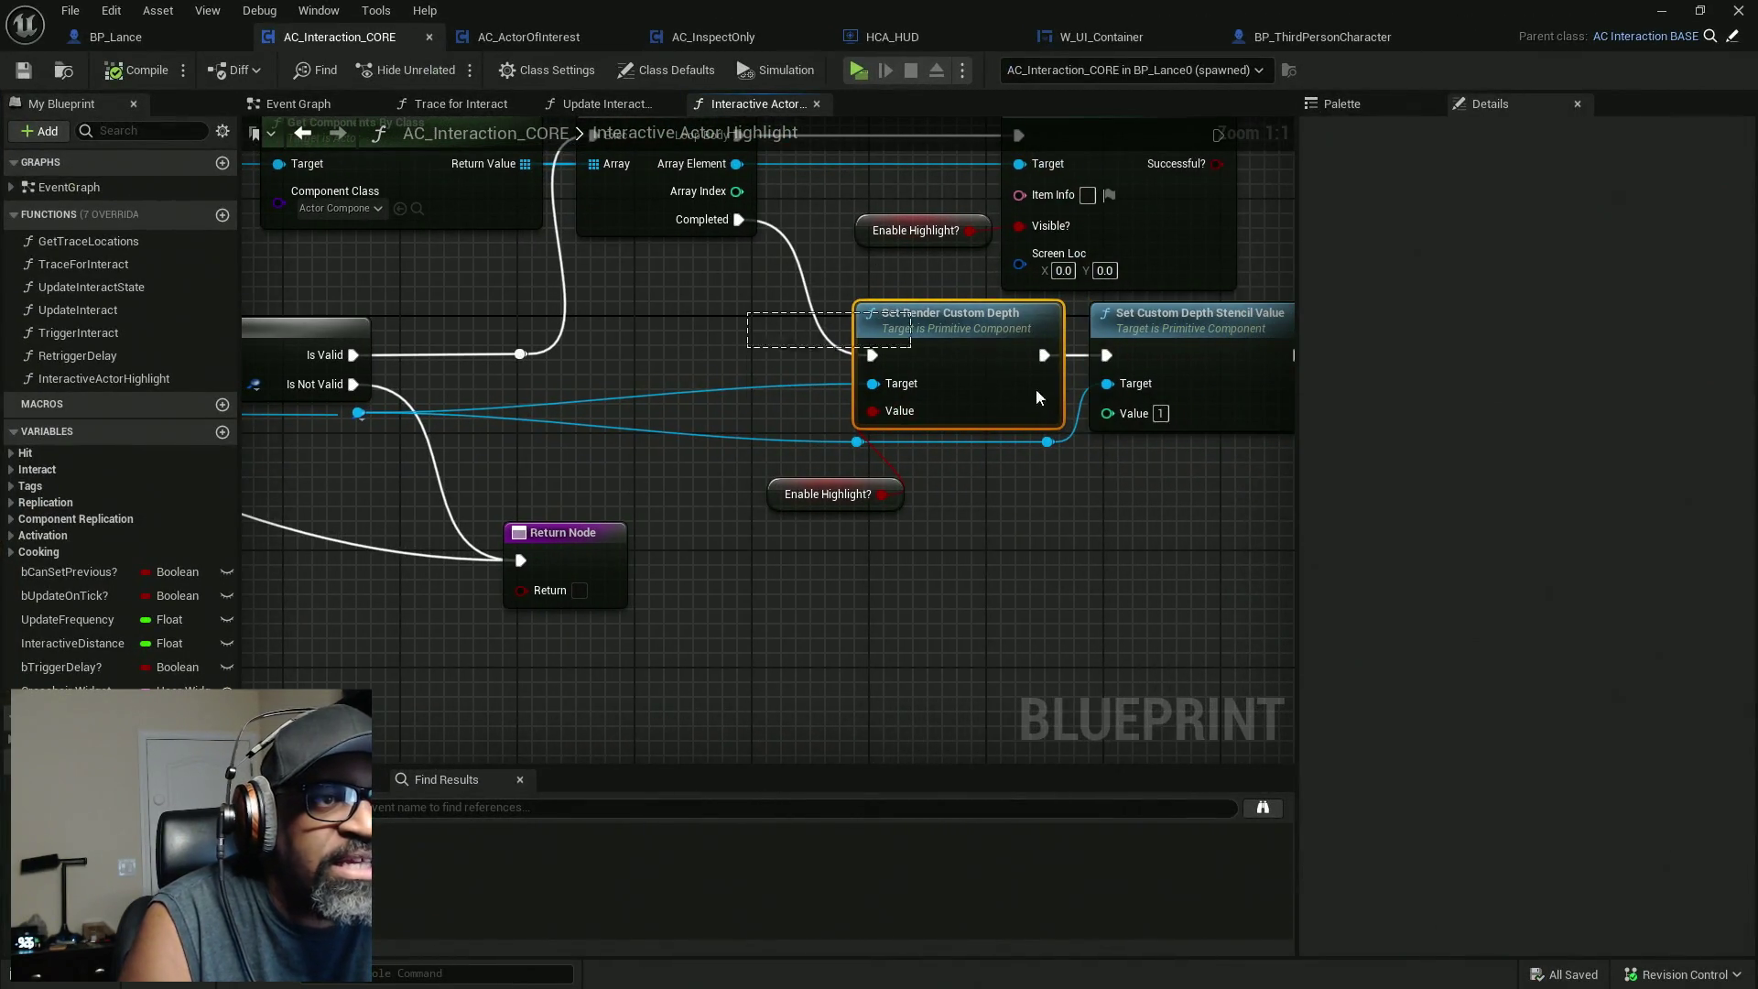
Pan to the second Return Node and select the Set Custom Depth Stencil Value node.
drag(1043, 566, 792, 593)
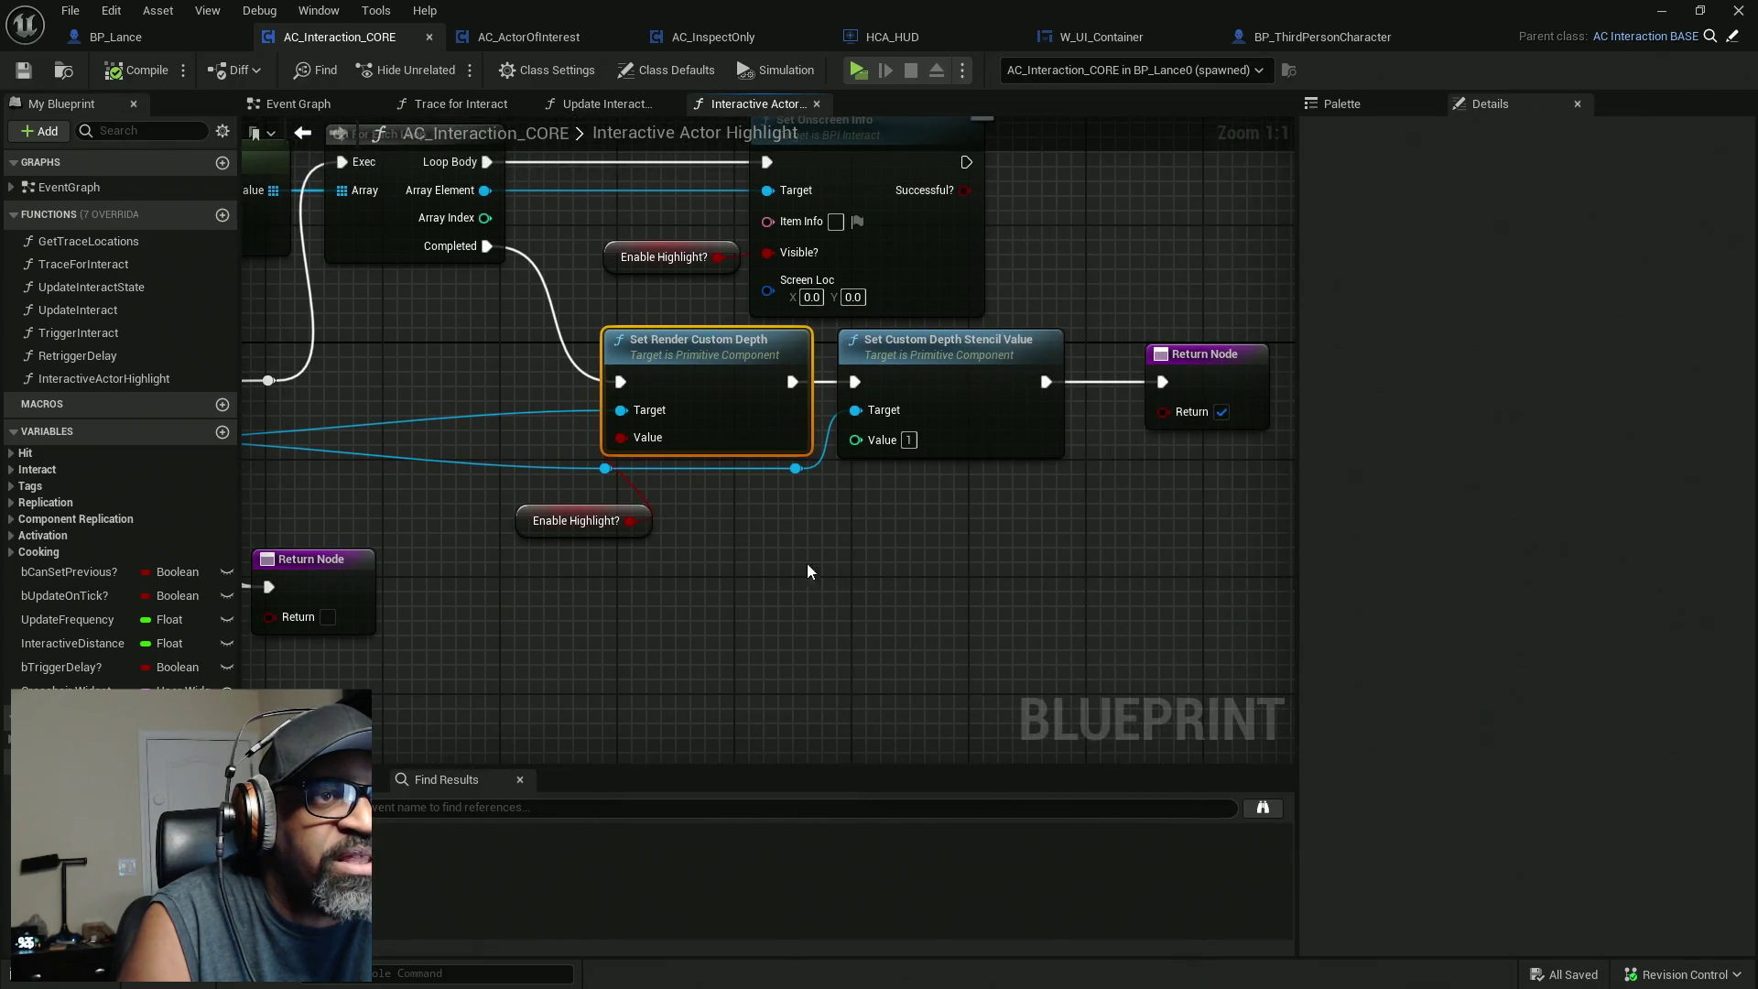
click(936, 382)
mouse_move(1113, 508)
mouse_down()
mouse_move(1068, 588)
mouse_move(1134, 558)
mouse_move(1005, 592)
mouse_move(1022, 593)
mouse_move(977, 596)
mouse_move(1071, 581)
mouse_move(940, 577)
mouse_move(909, 596)
mouse_up()
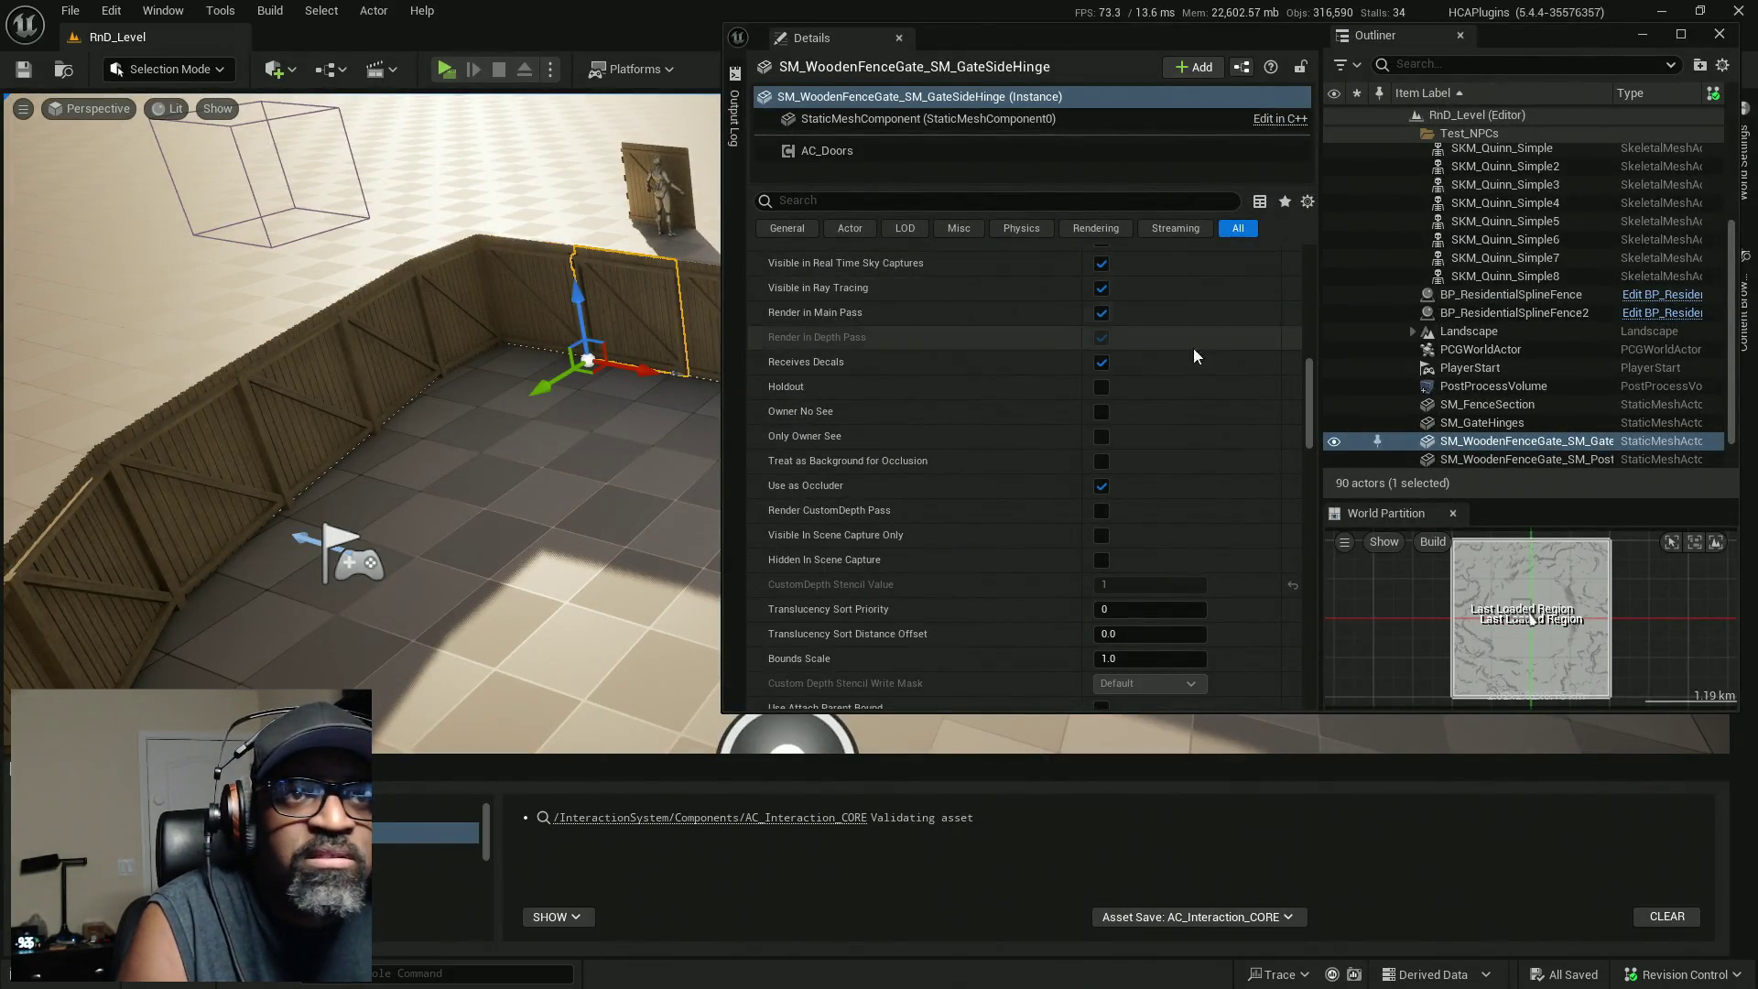
scroll(785, 314, up, 10)
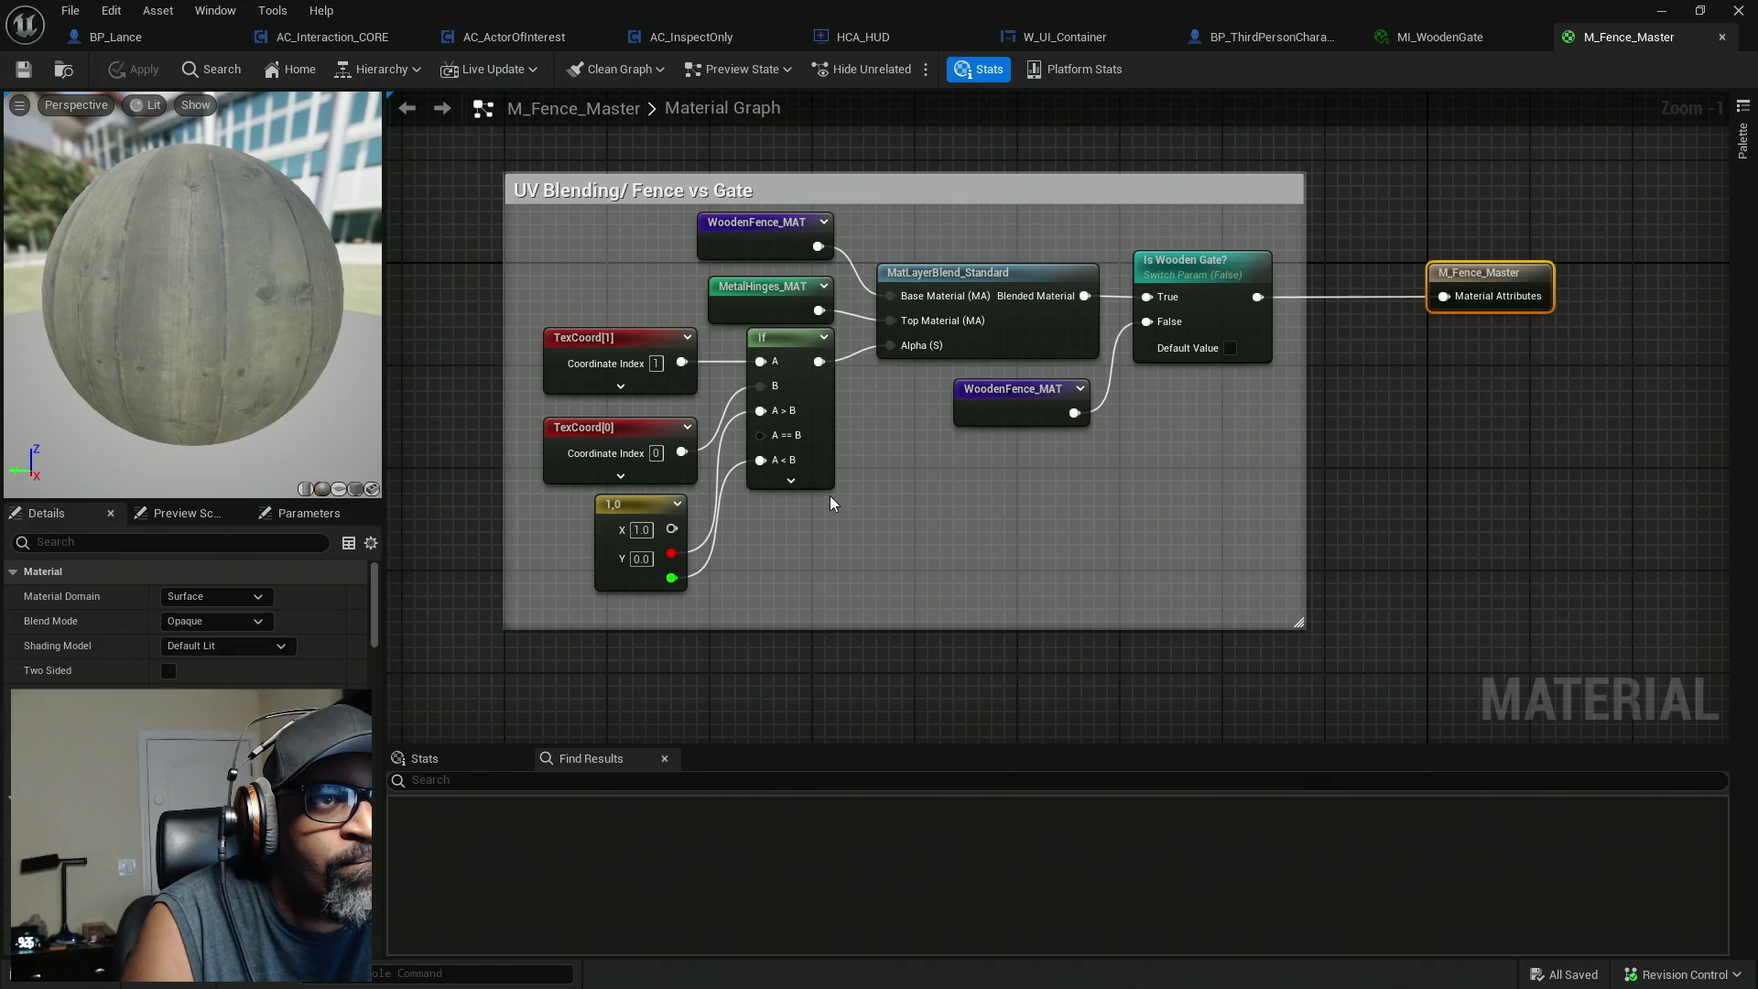
scroll(827, 493, down, 6)
drag(700, 415, 1060, 278)
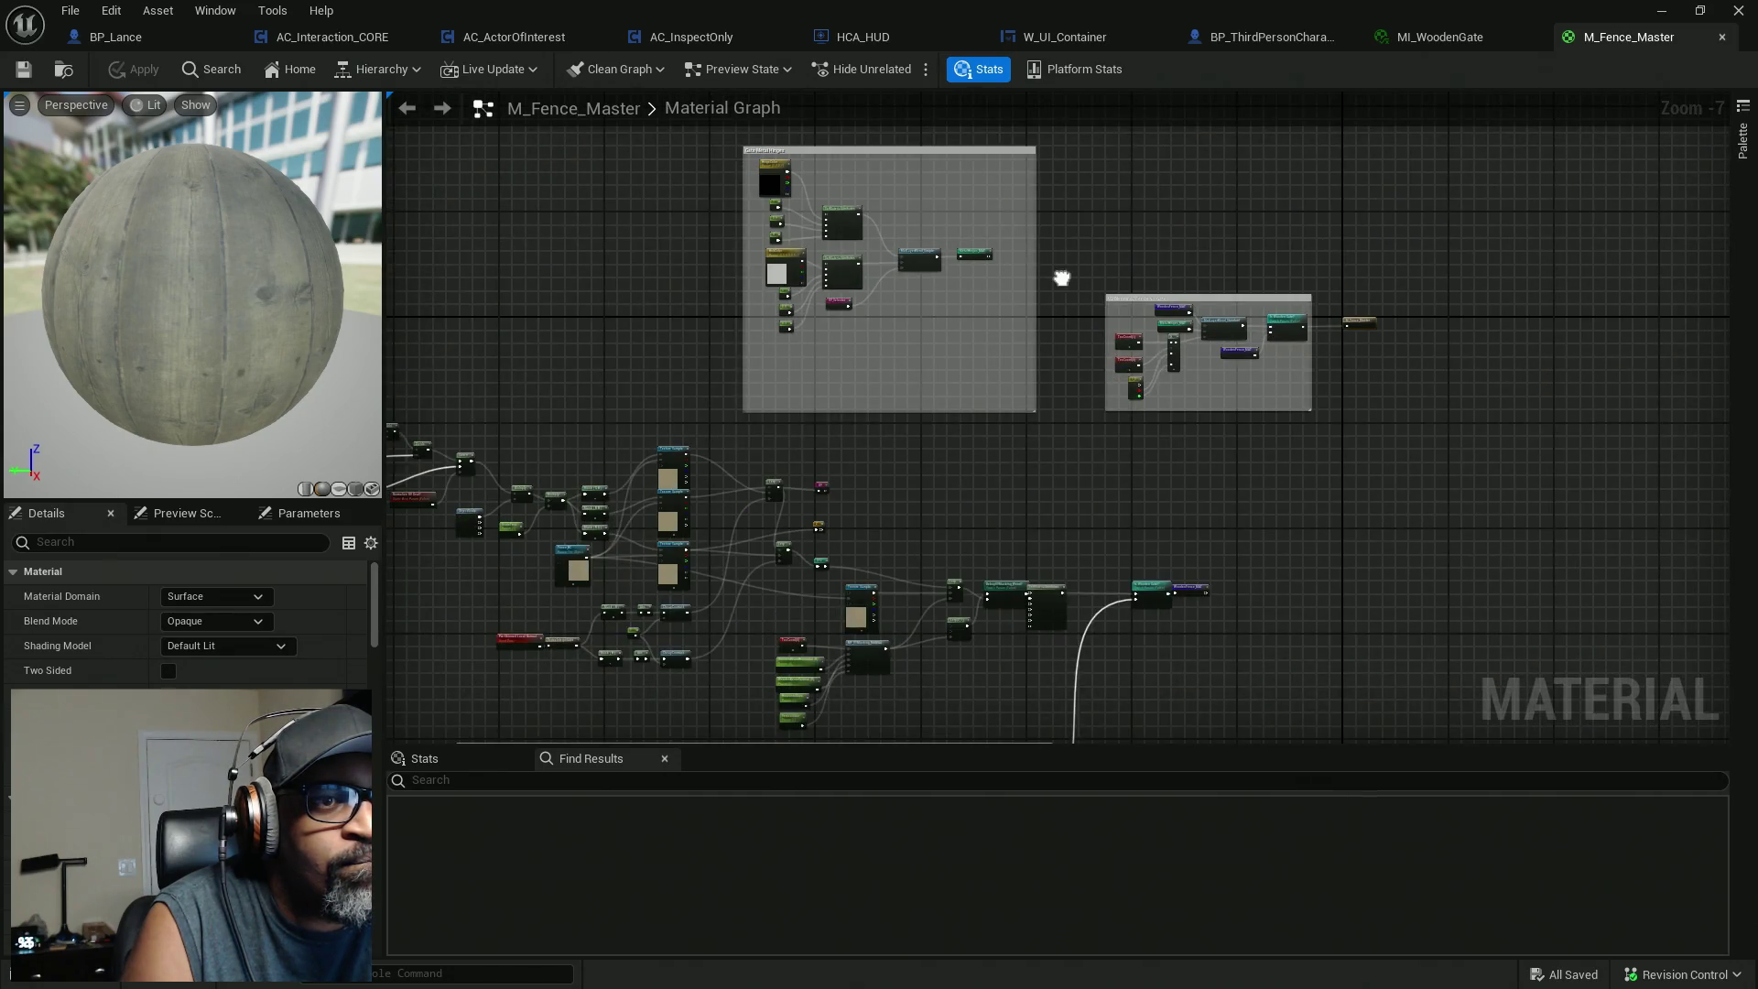
scroll(859, 232, up, 4)
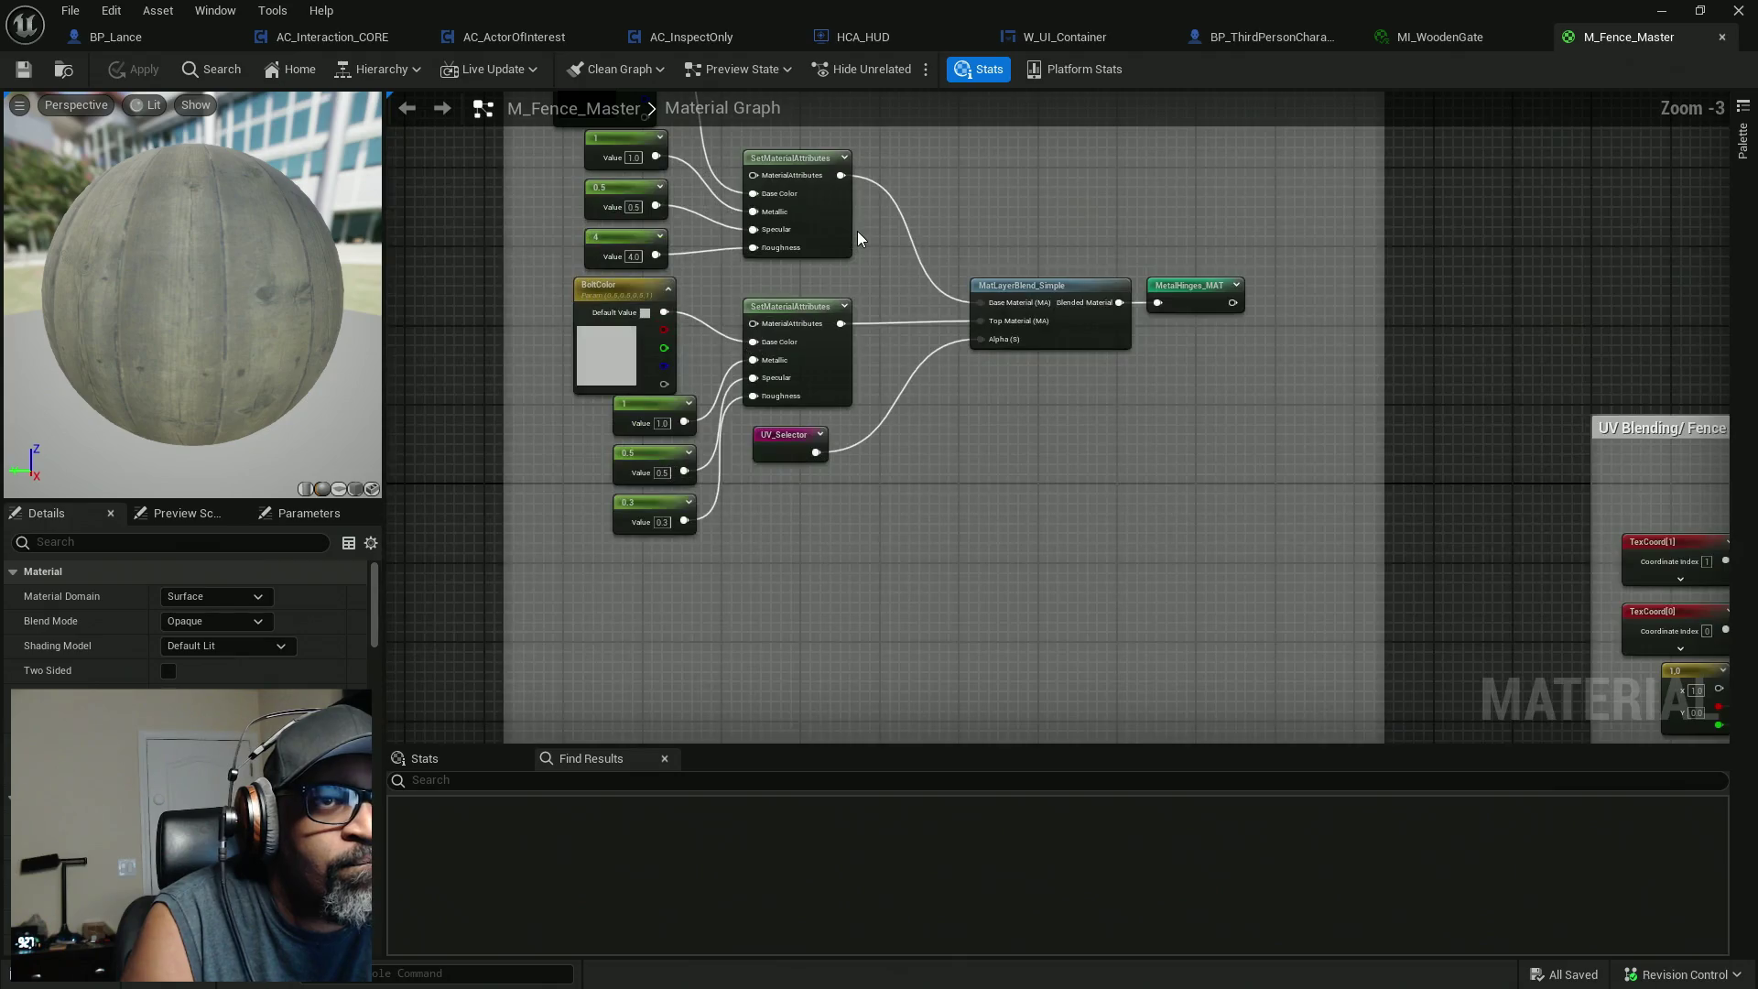
scroll(875, 229, down, 1)
mouse_move(973, 231)
mouse_down()
mouse_move(1041, 389)
mouse_move(1052, 146)
mouse_move(1035, 506)
mouse_move(1145, 341)
mouse_move(982, 311)
mouse_up()
scroll(1171, 380, up, 3)
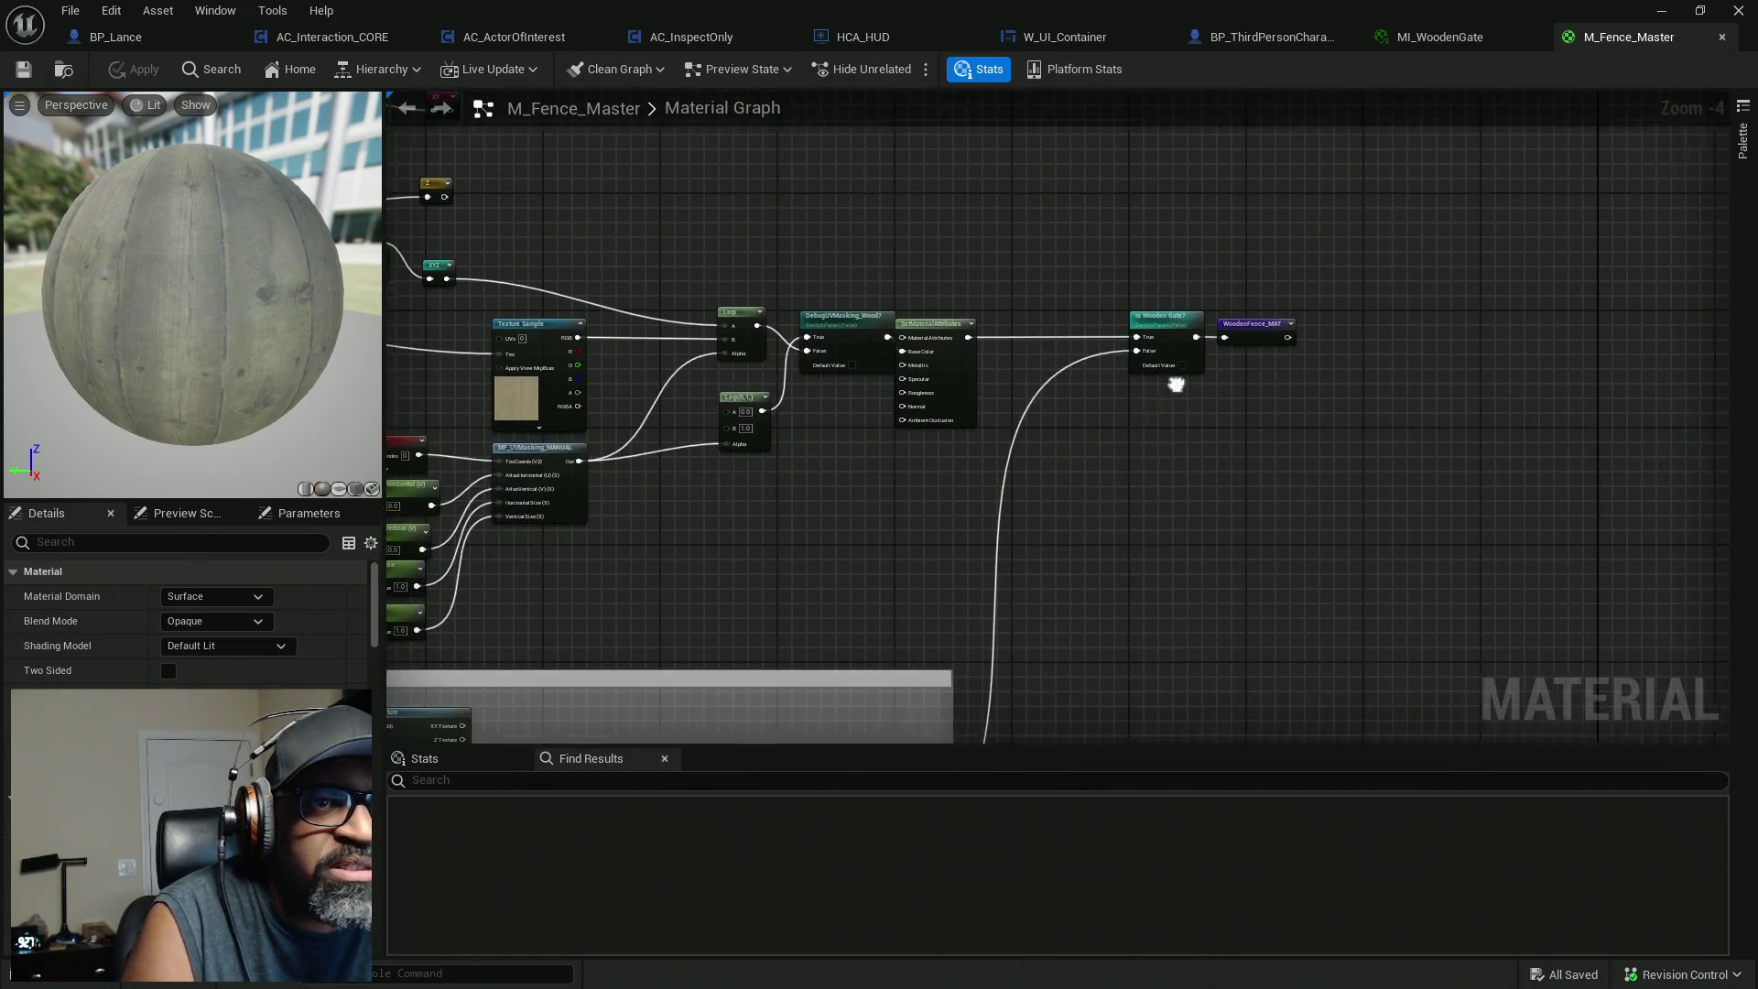
scroll(1178, 361, down, 2)
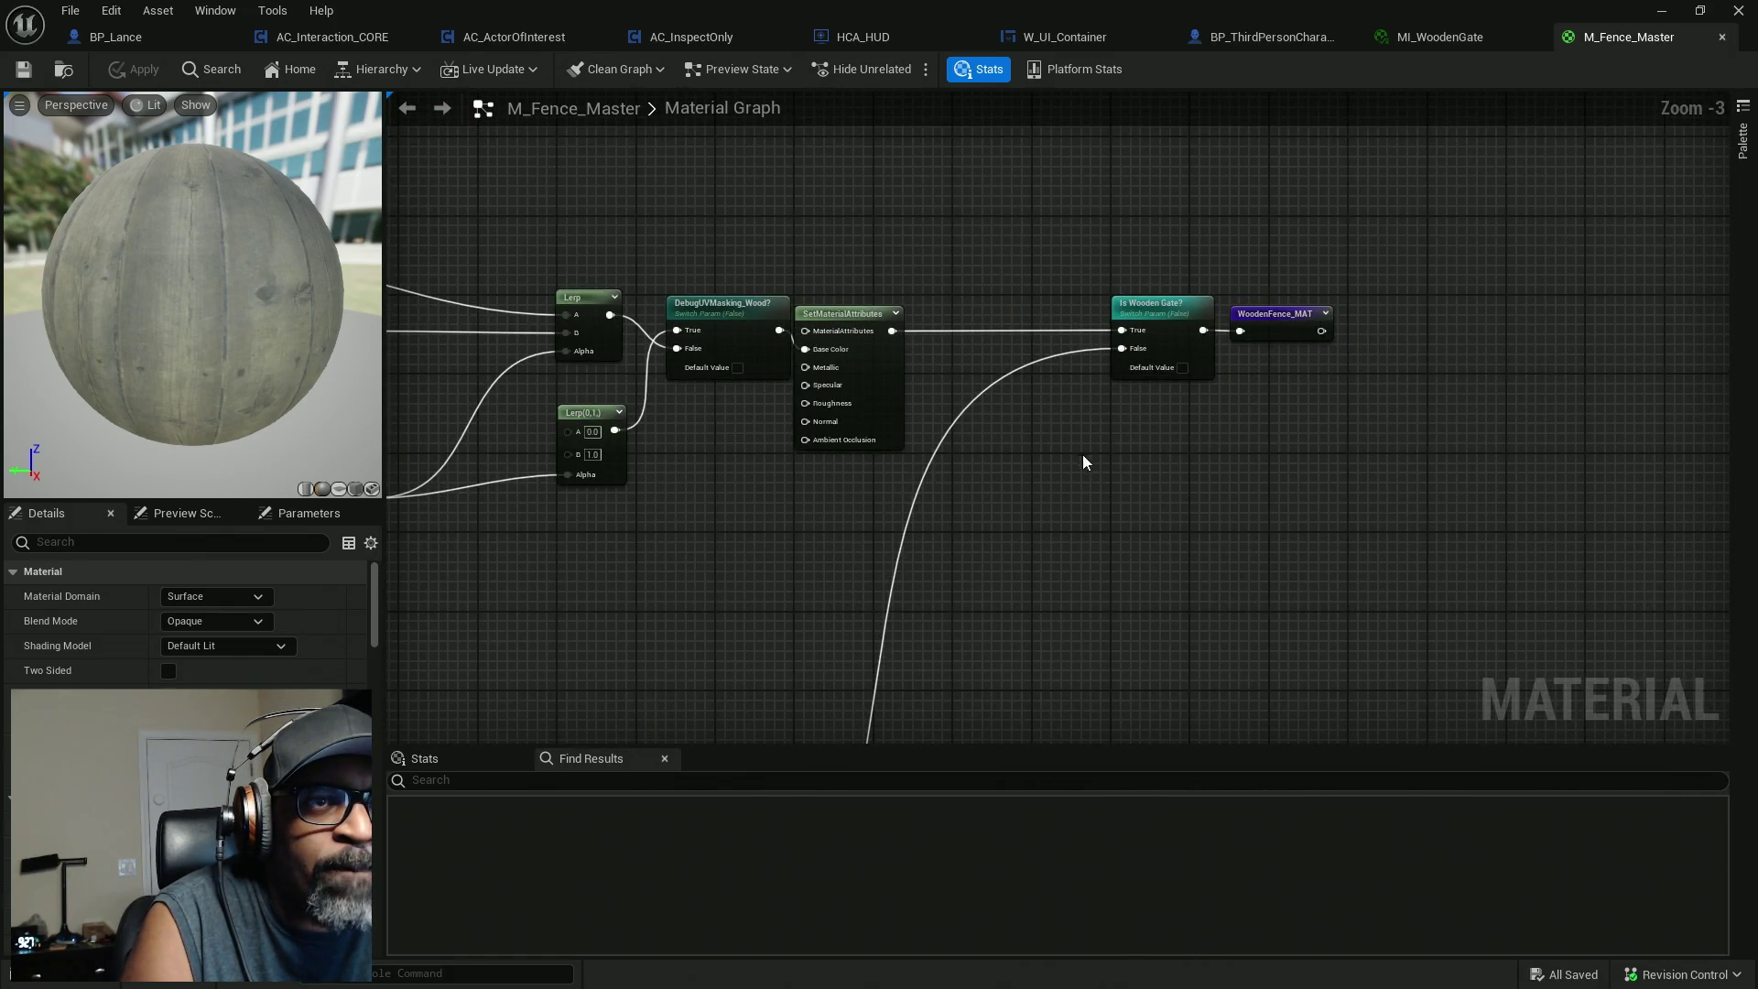
drag(787, 653, 843, 639)
scroll(1221, 514, down, 2)
drag(1220, 513, 1294, 404)
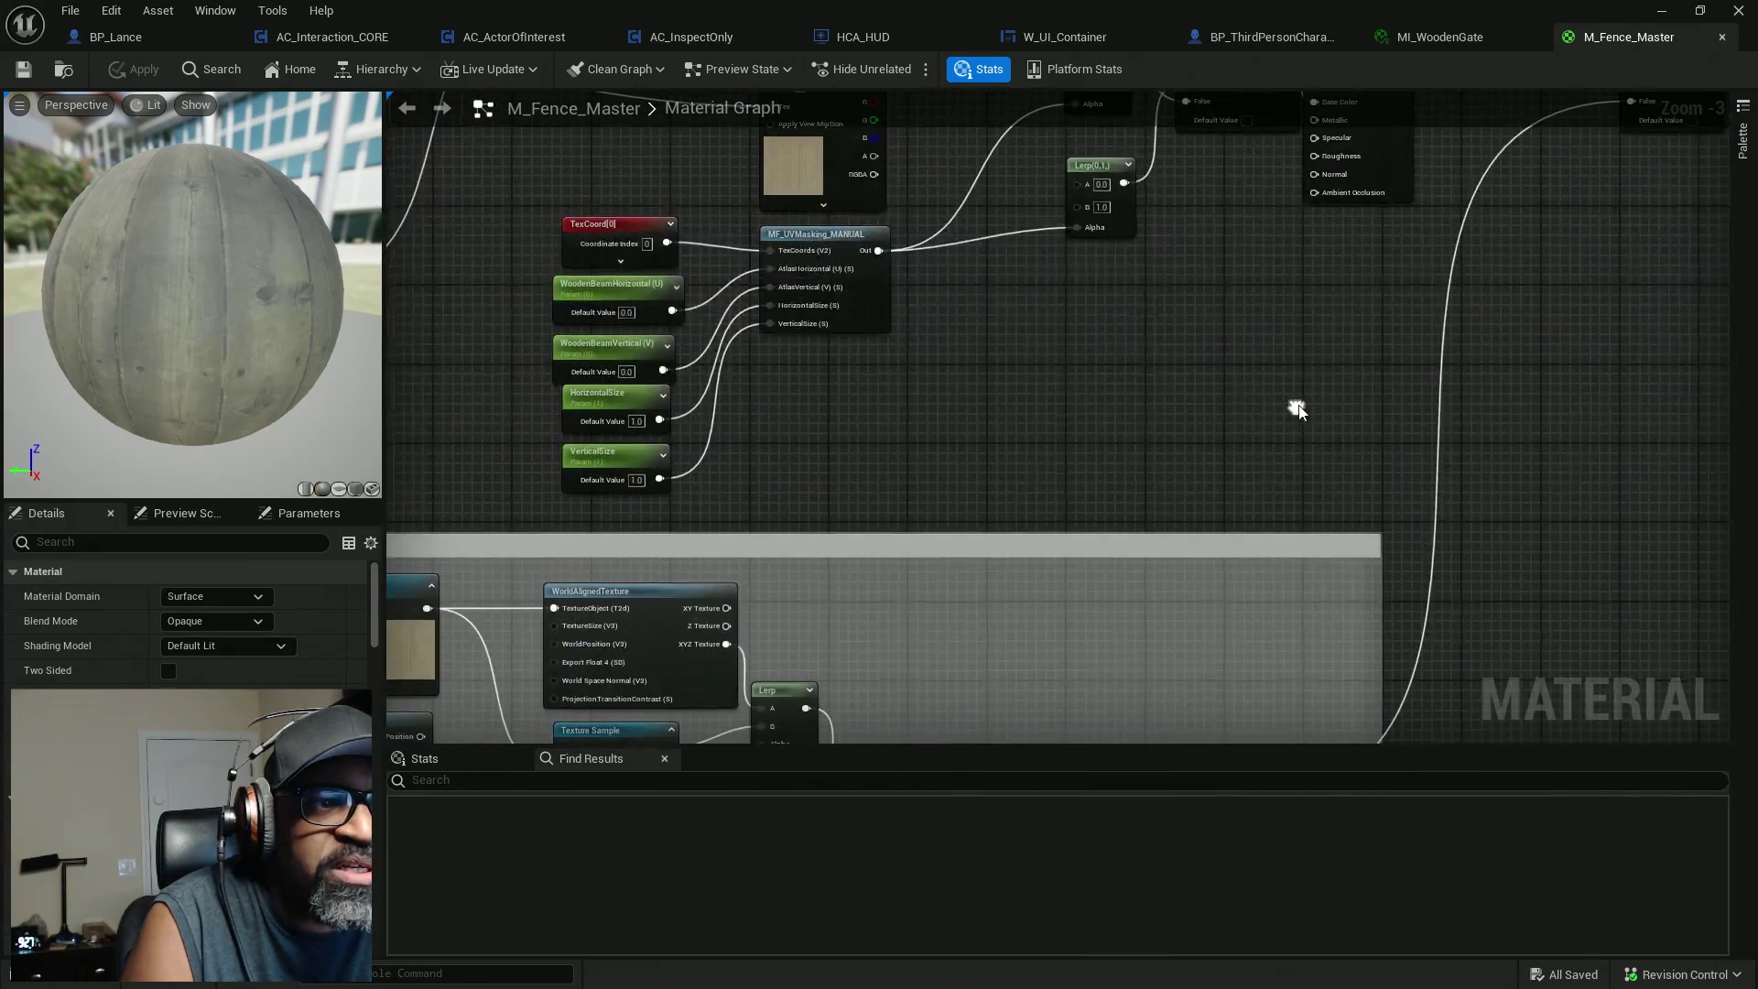
scroll(1031, 485, down, 1)
drag(1031, 485, 1186, 211)
scroll(829, 408, up, 3)
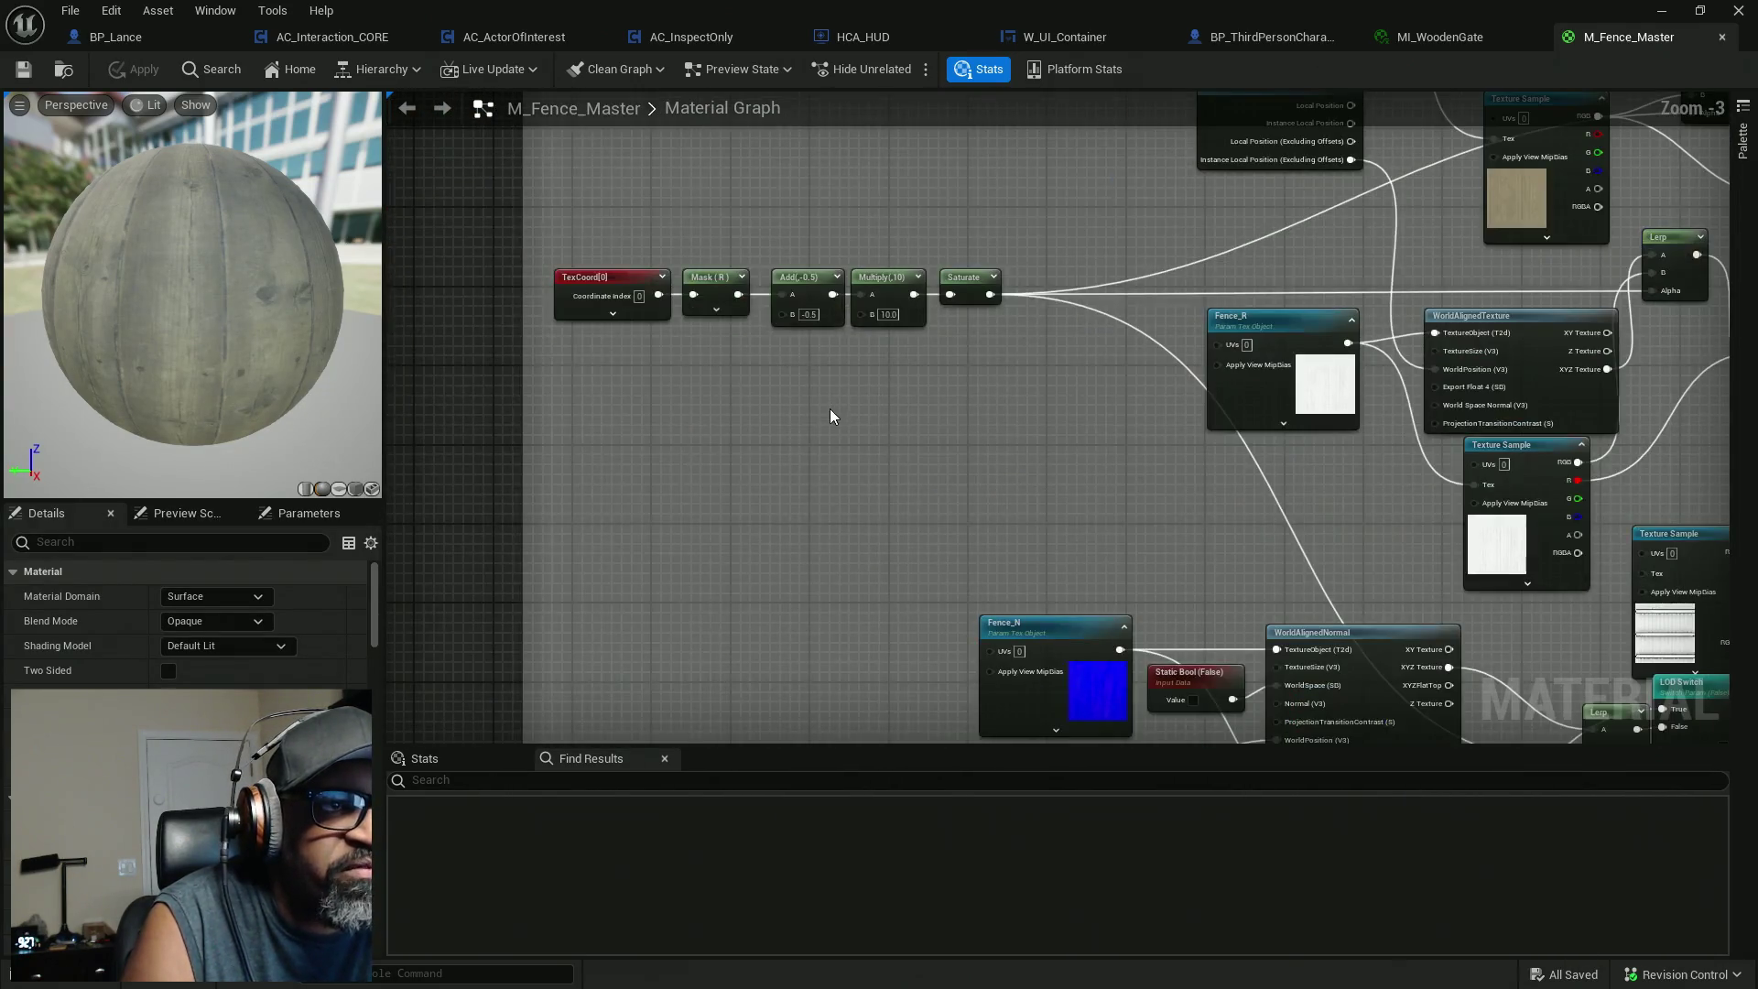
scroll(932, 510, down, 3)
drag(1052, 553, 942, 464)
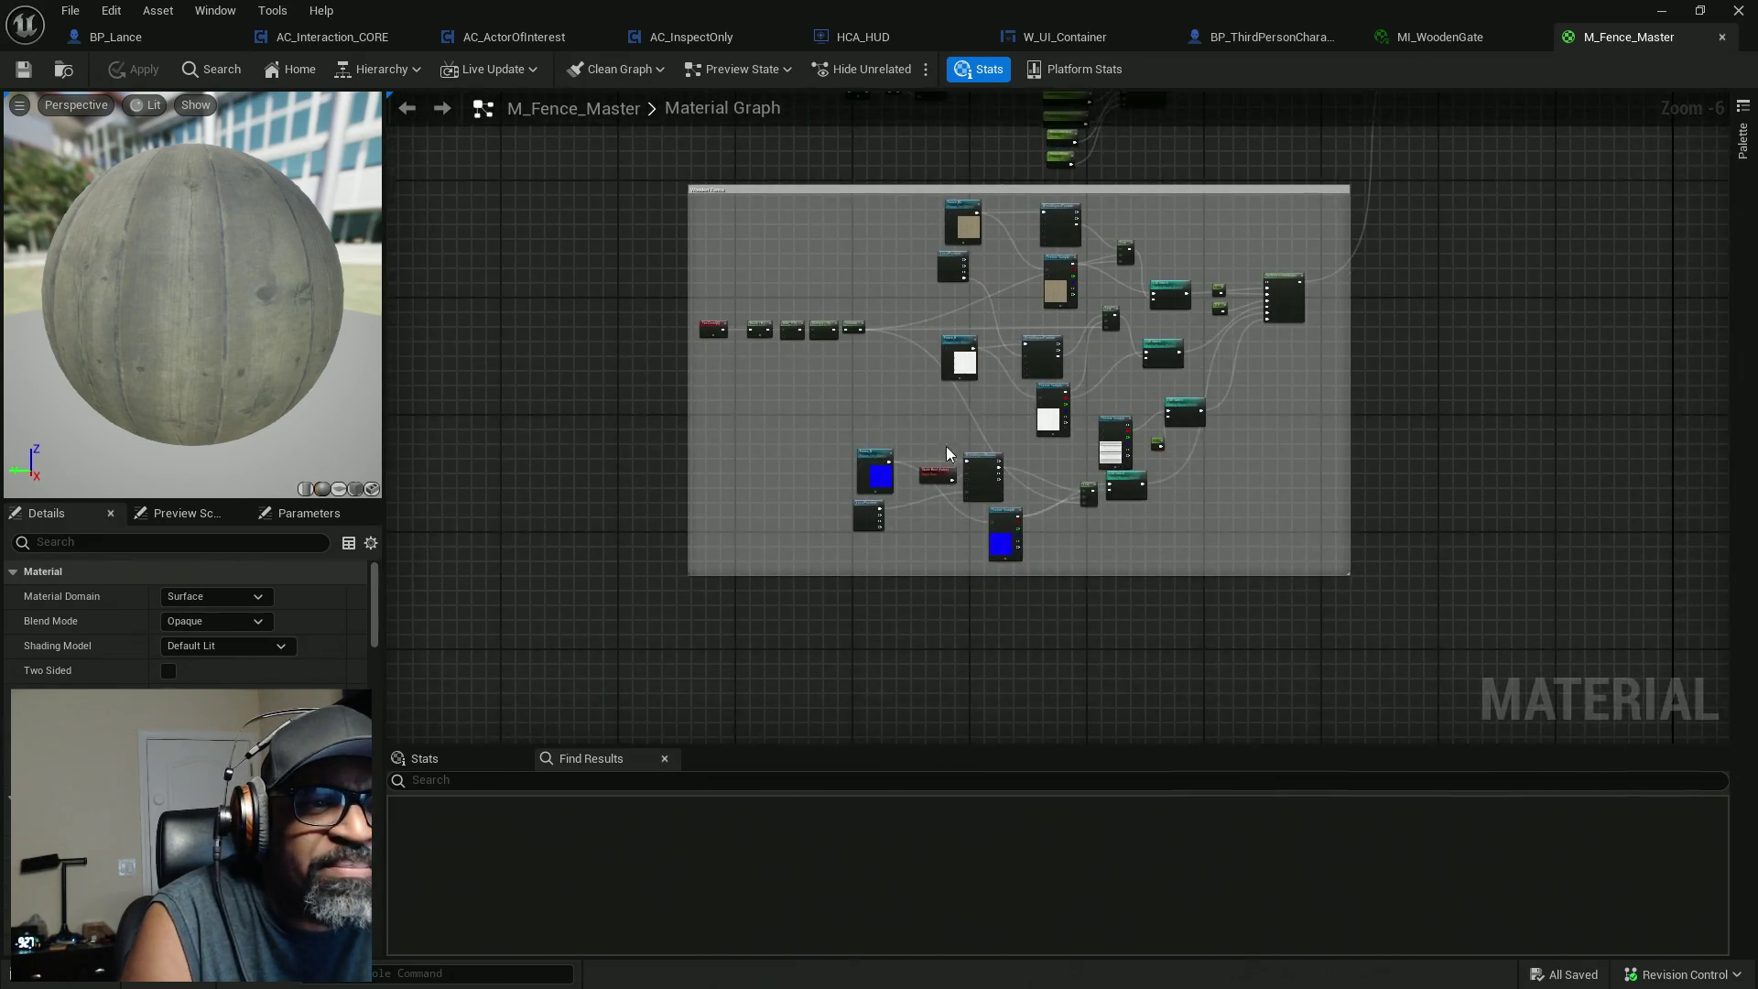
scroll(884, 497, up, 4)
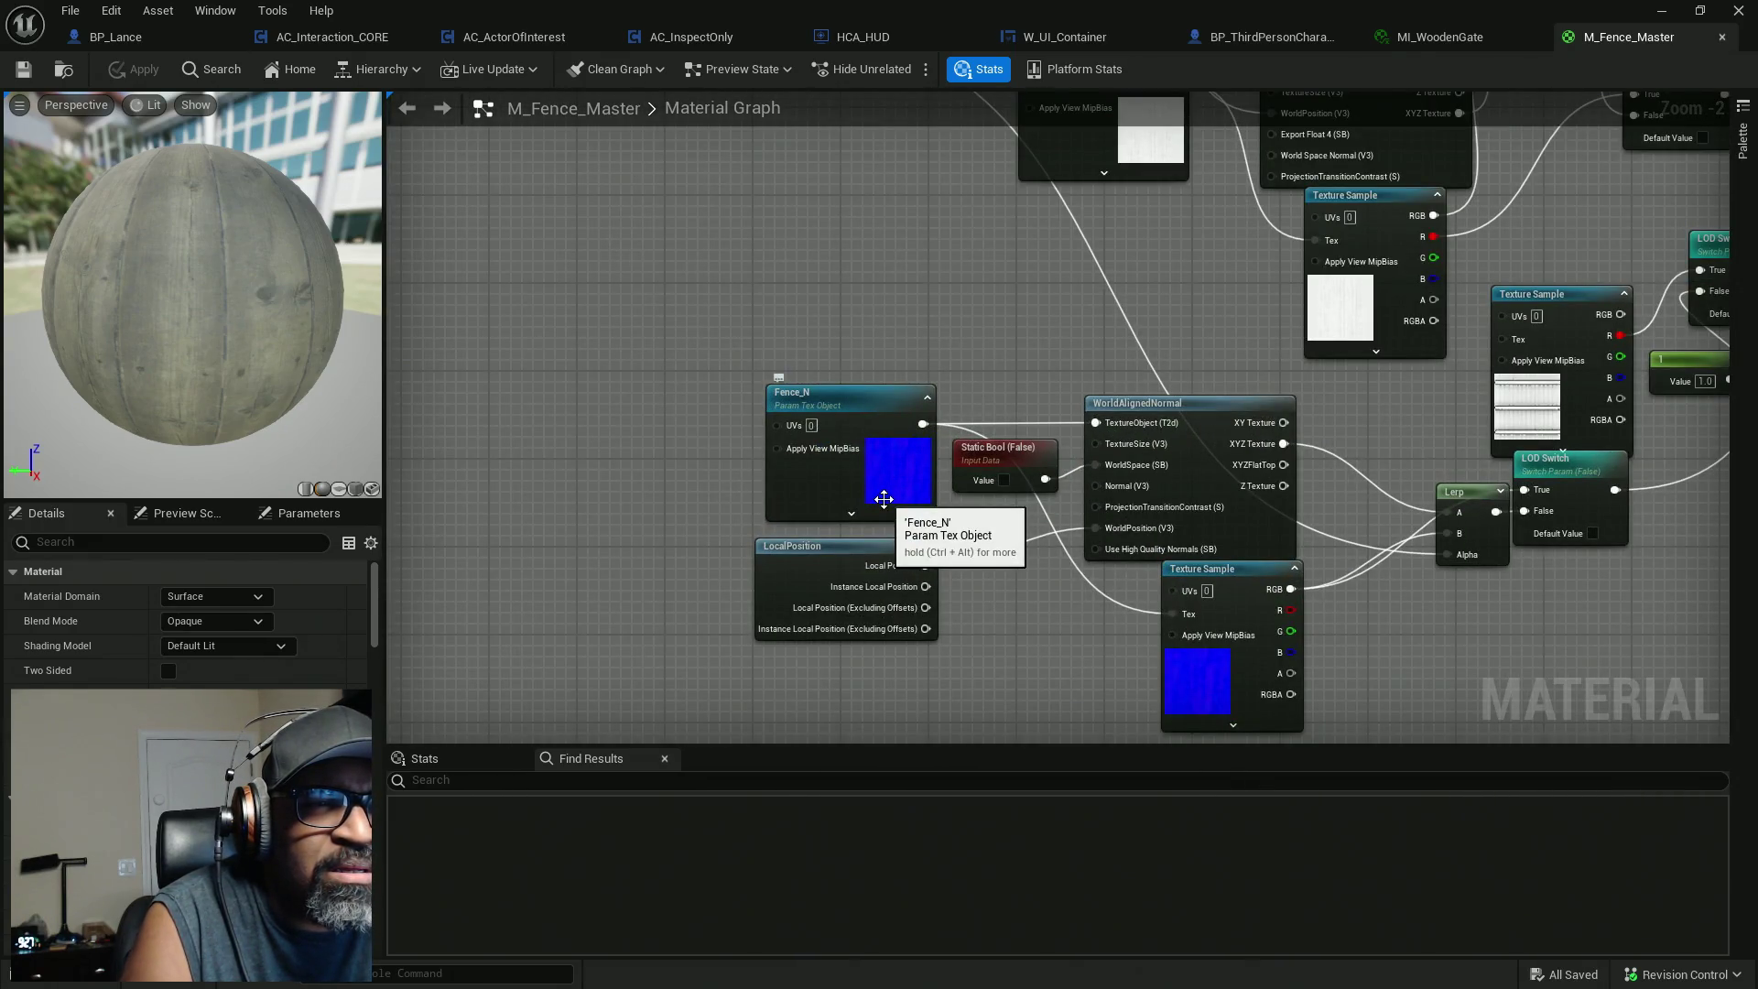
mouse_move(1038, 358)
mouse_down()
mouse_move(870, 342)
mouse_move(702, 538)
mouse_move(1240, 424)
mouse_move(1161, 616)
mouse_move(1230, 382)
mouse_move(1234, 23)
mouse_up()
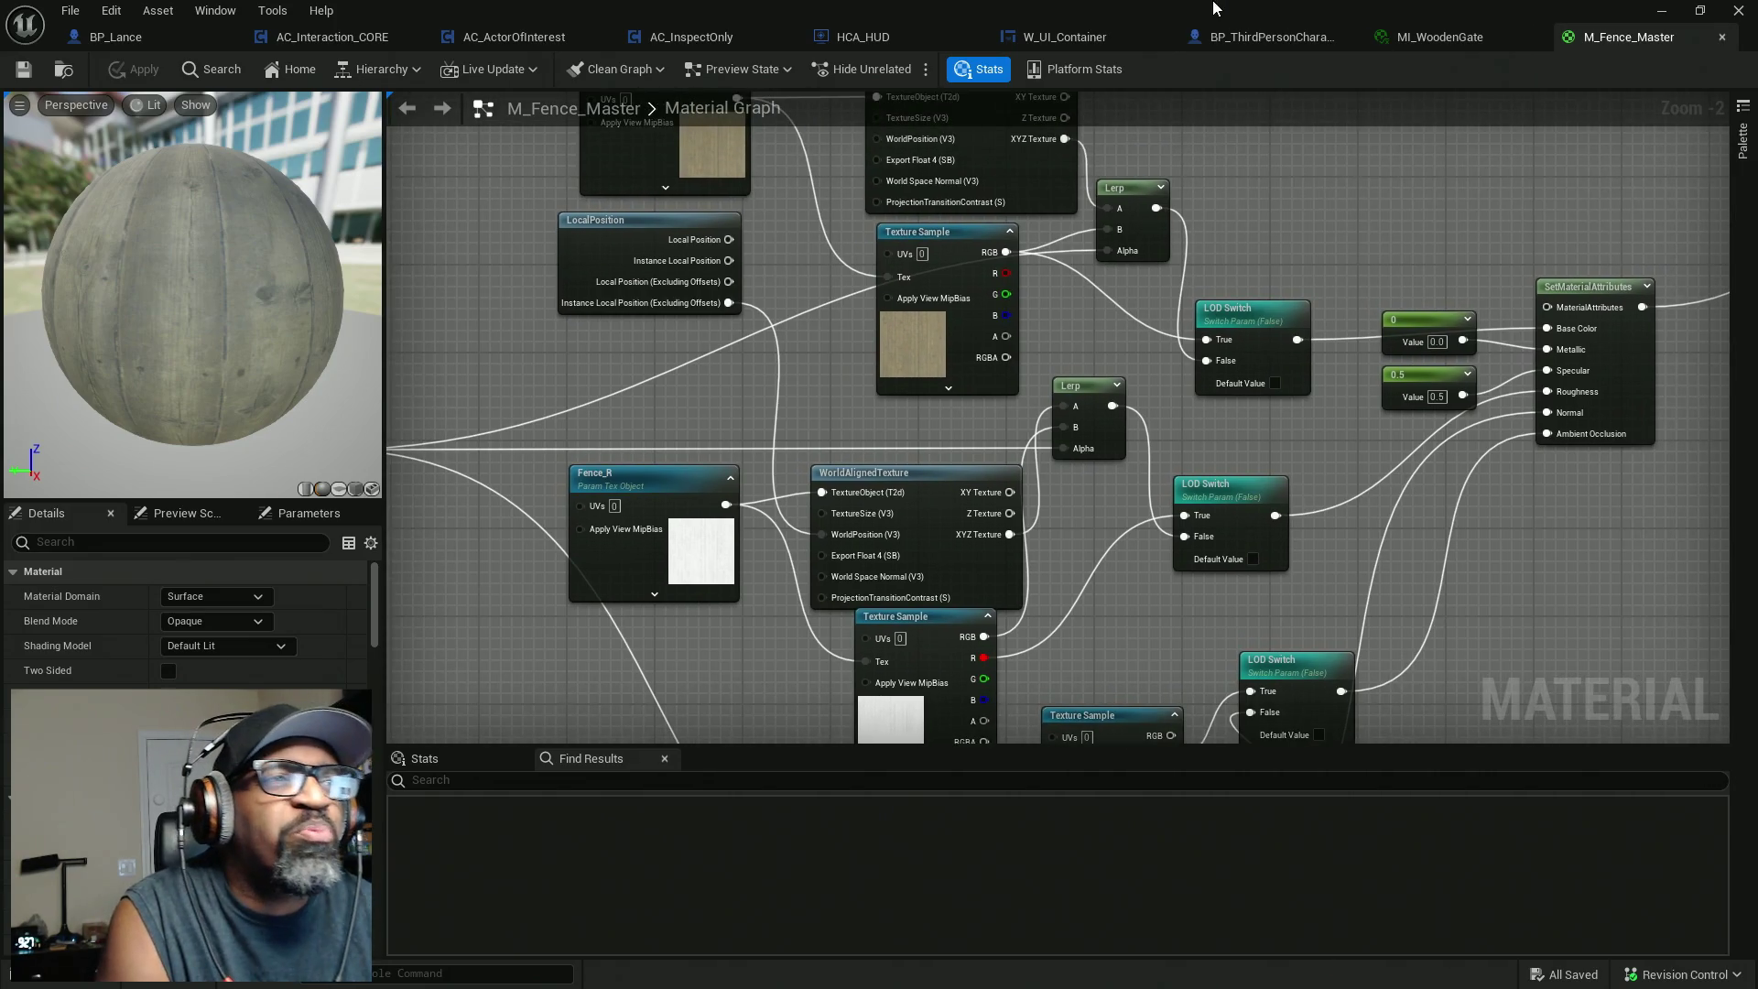
key(alt+Tab)
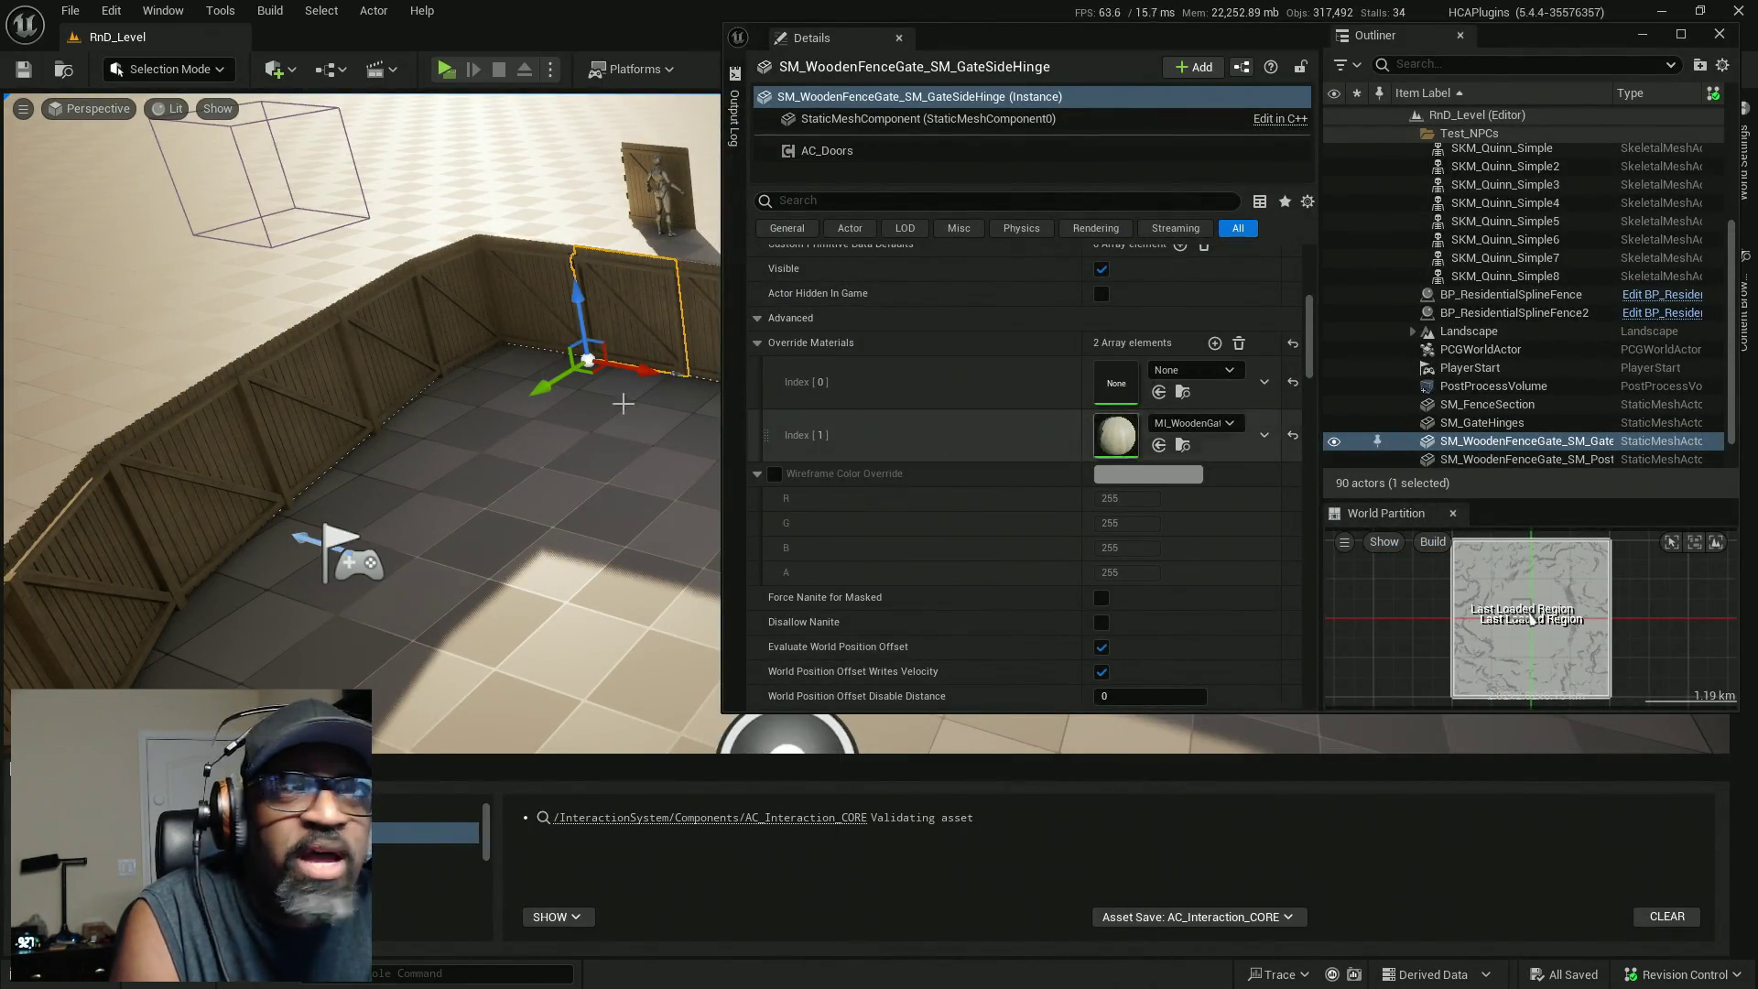
key(alt+Tab)
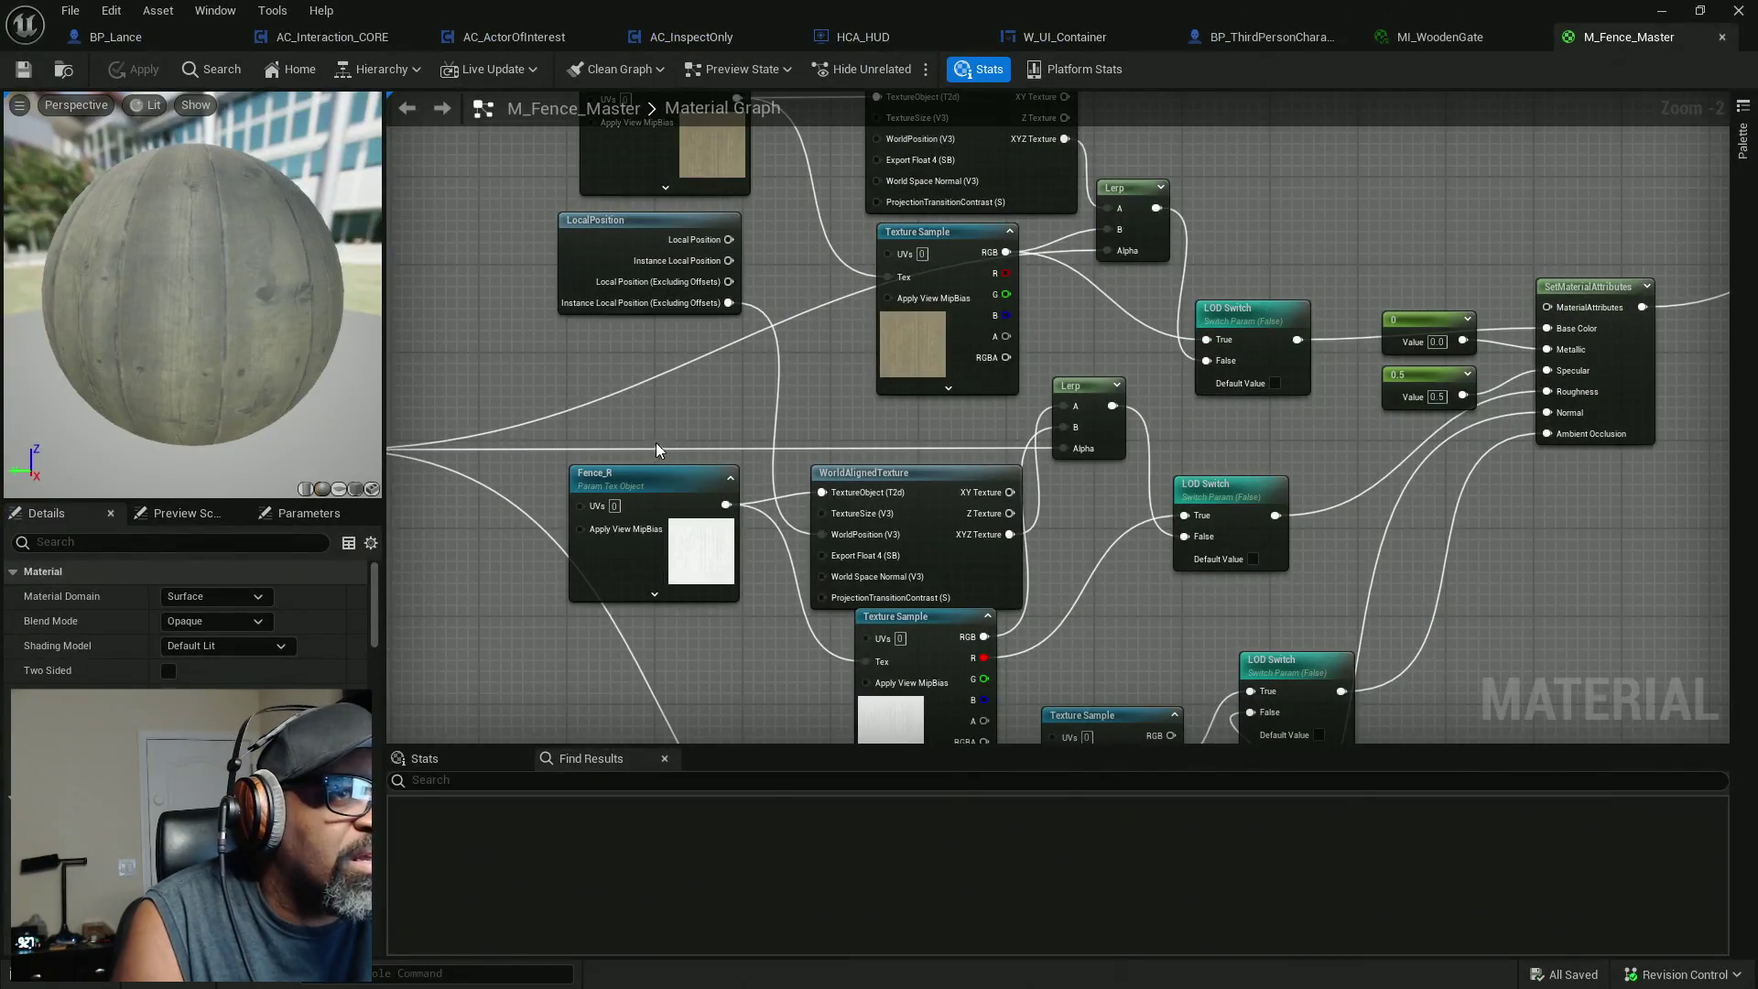
scroll(633, 454, down, 4)
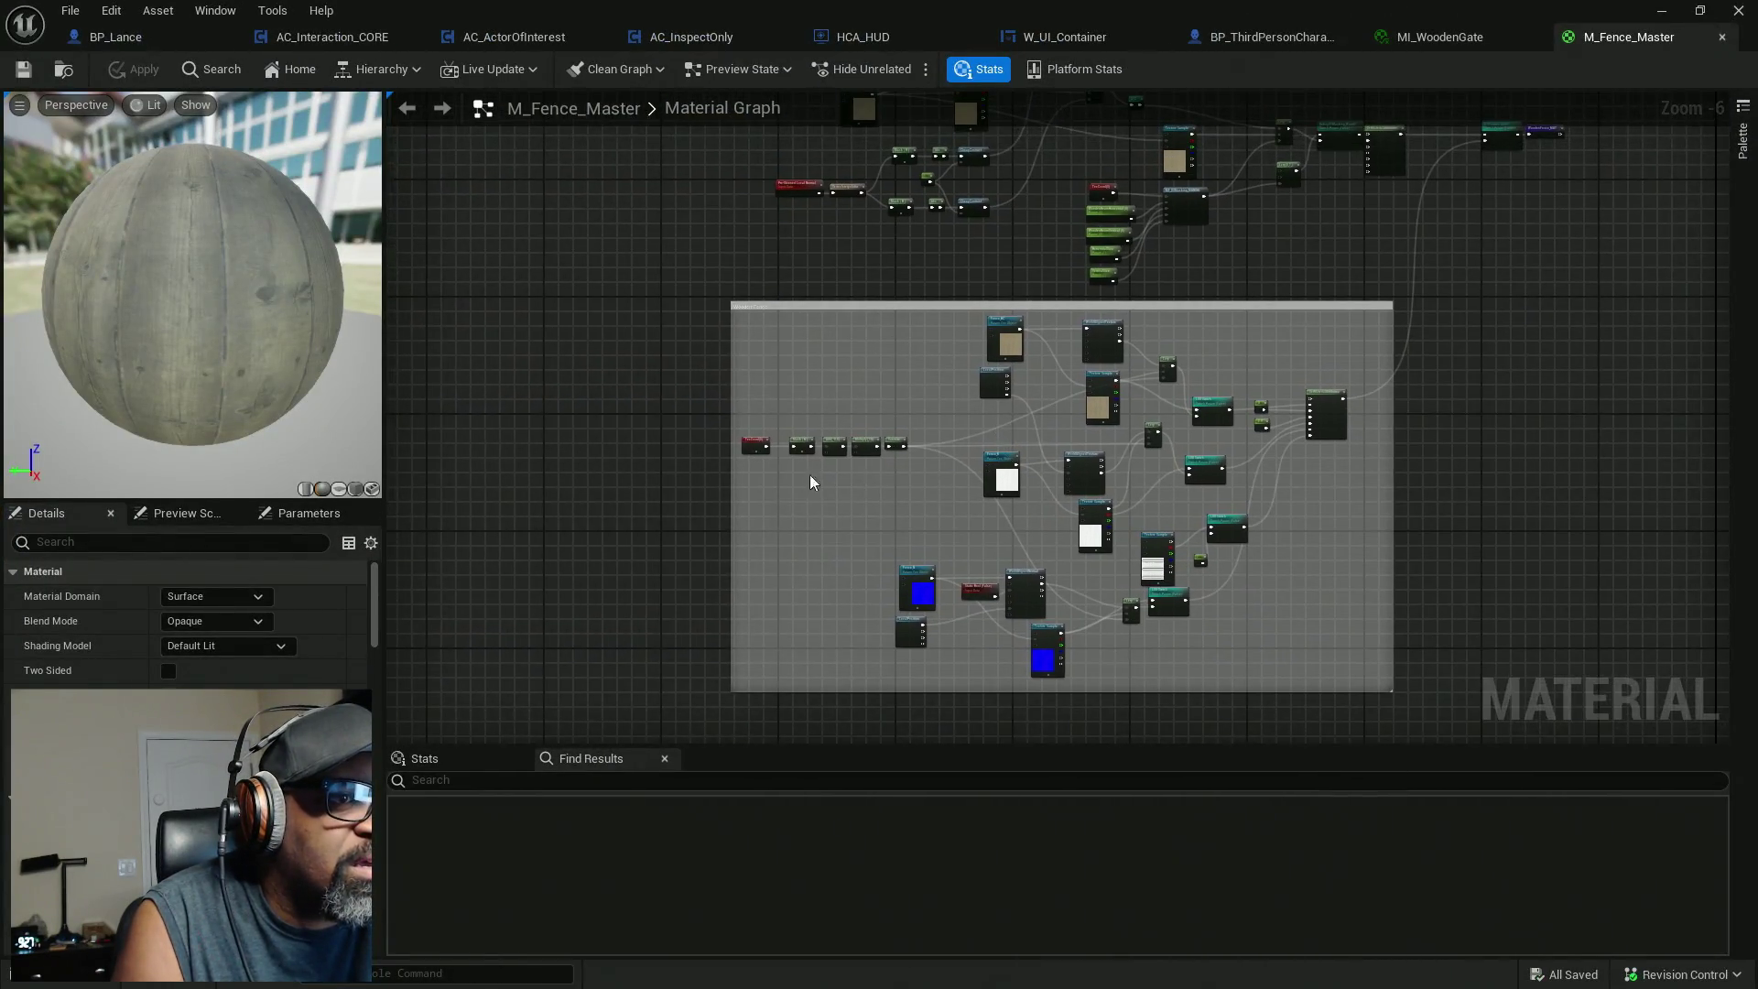
scroll(797, 457, up, 3)
scroll(794, 427, down, 3)
scroll(827, 549, up, 3)
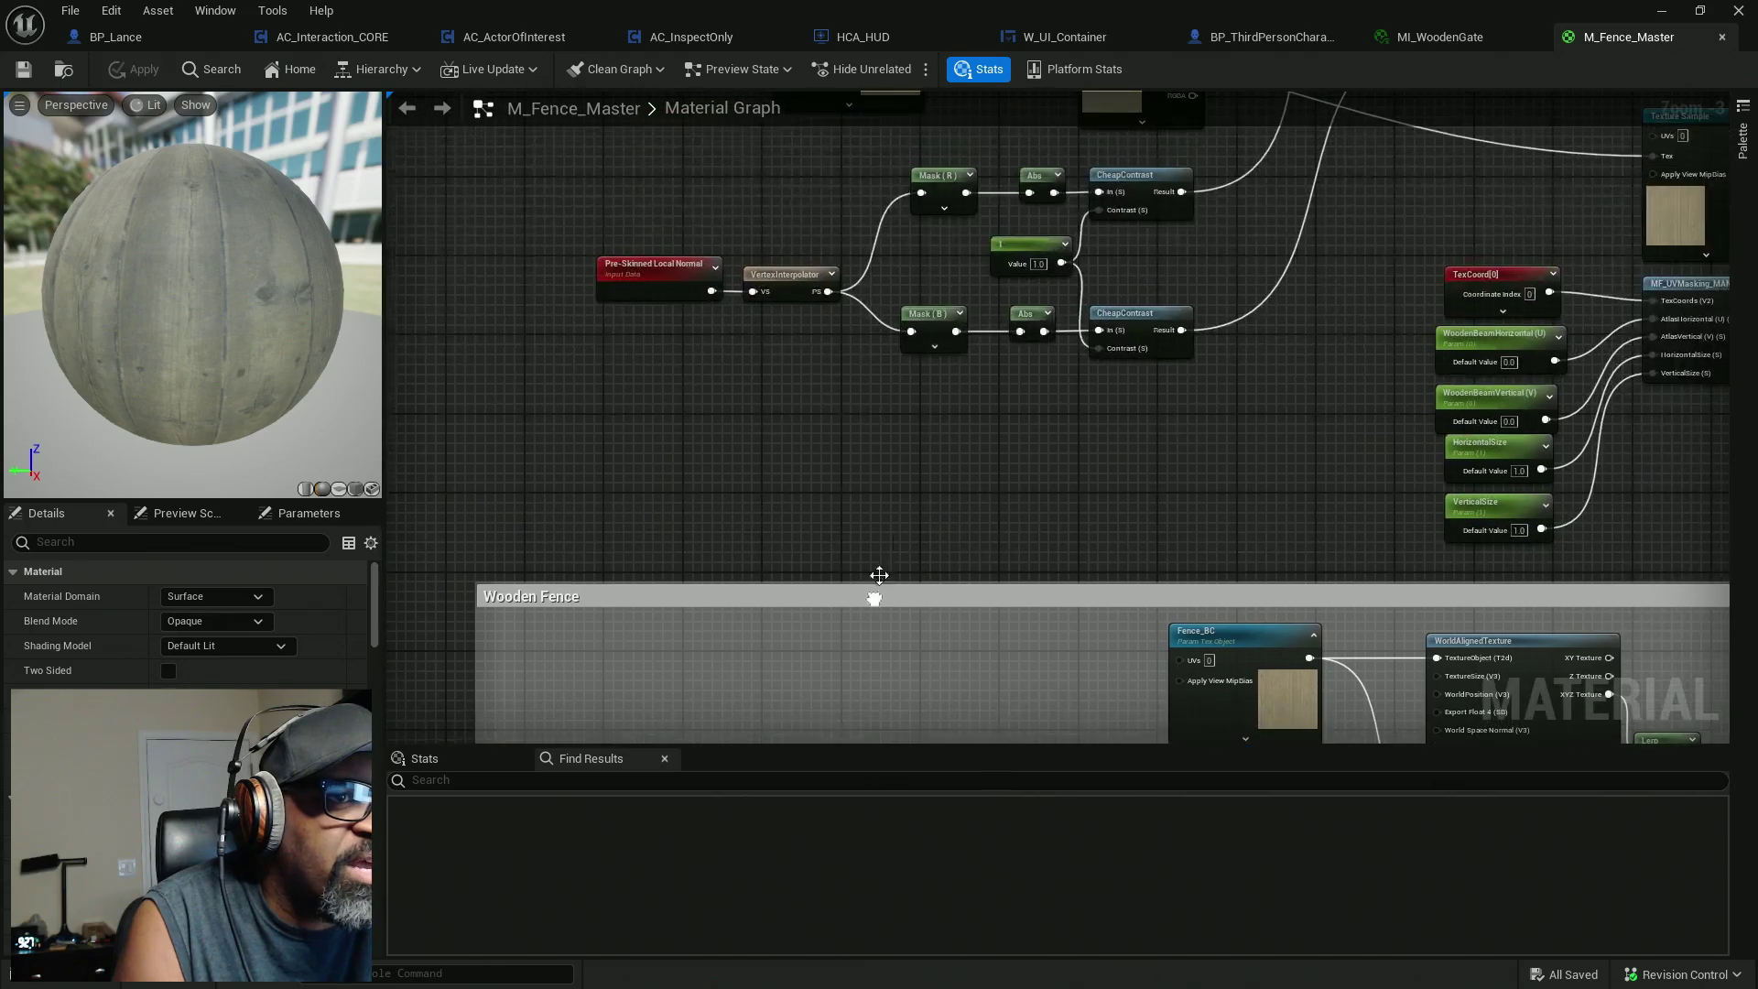
drag(931, 427, 923, 479)
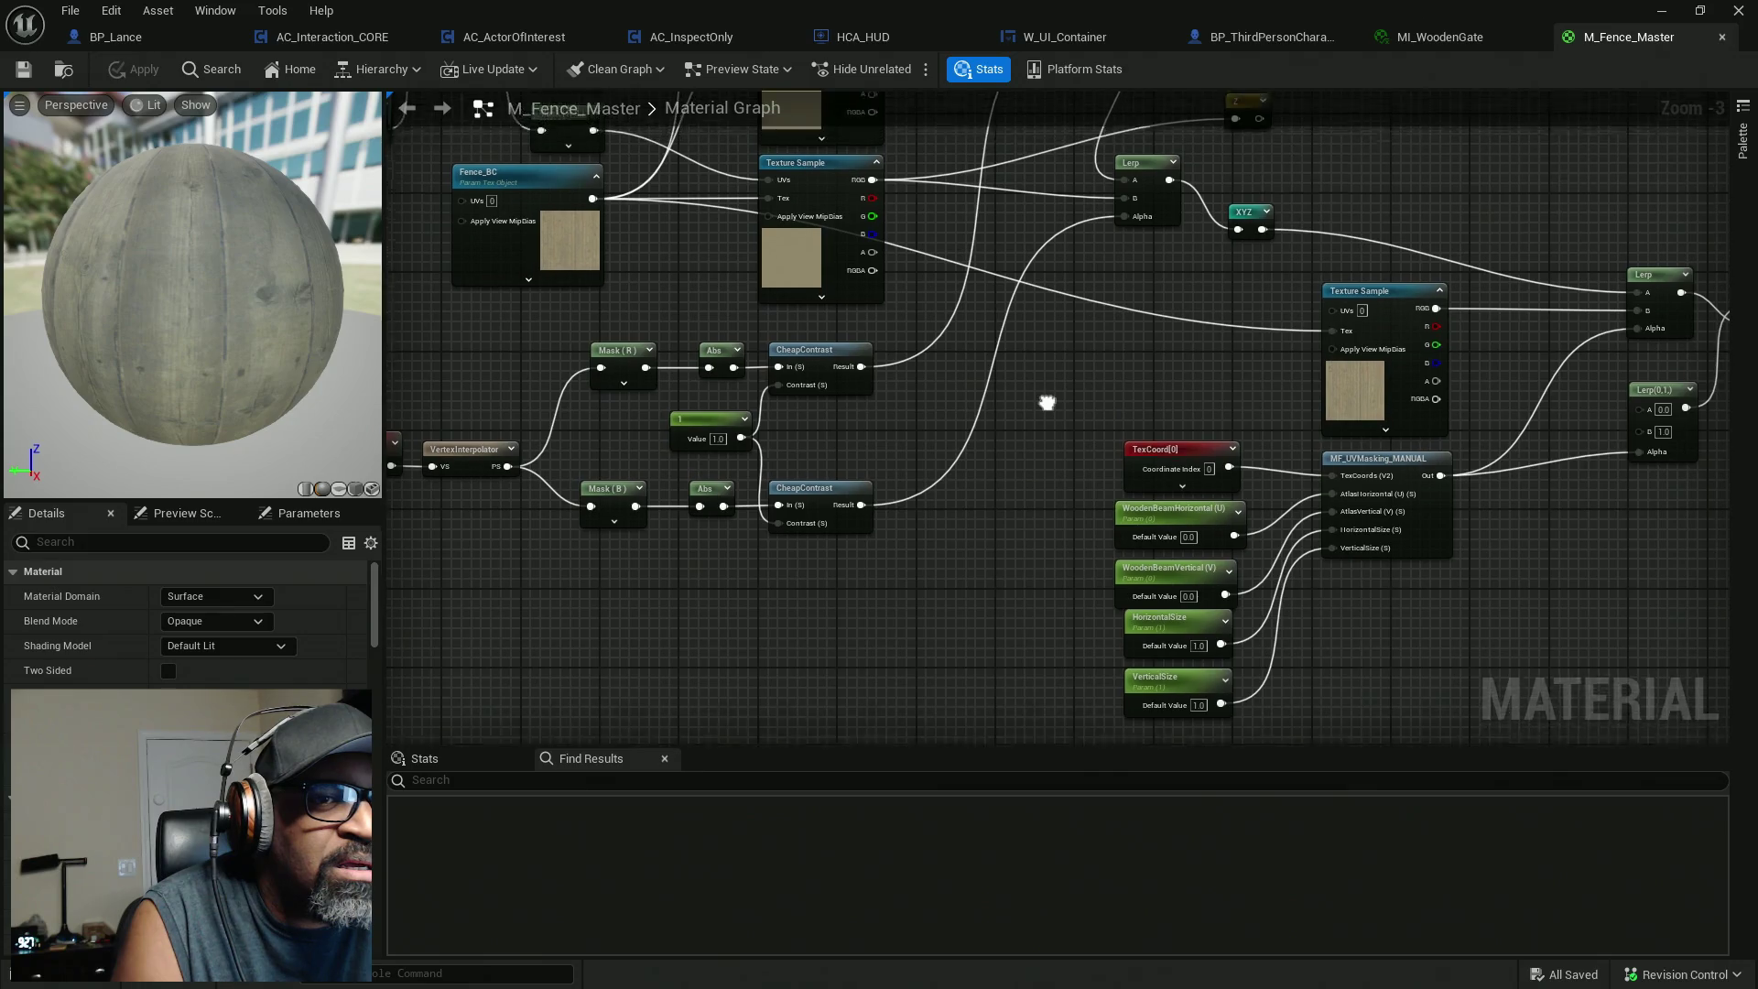
drag(1048, 396, 1071, 601)
mouse_move(714, 546)
mouse_down()
mouse_move(1013, 515)
mouse_move(1190, 588)
mouse_up()
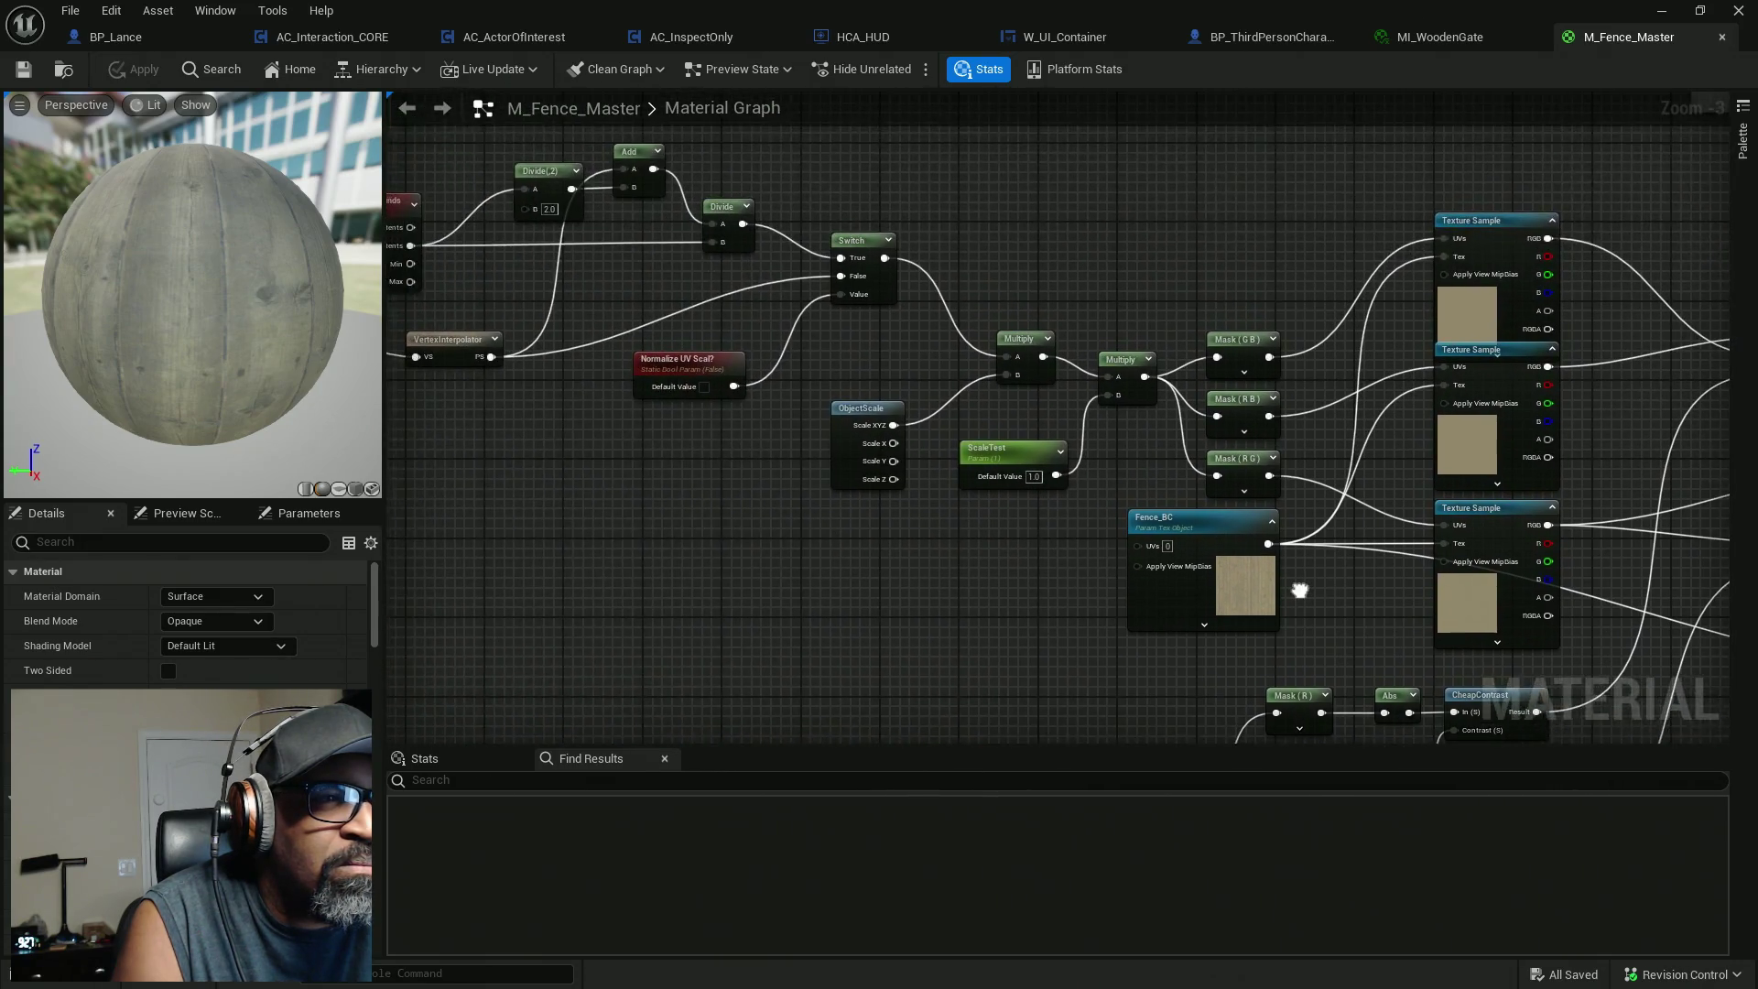
drag(882, 561, 1433, 560)
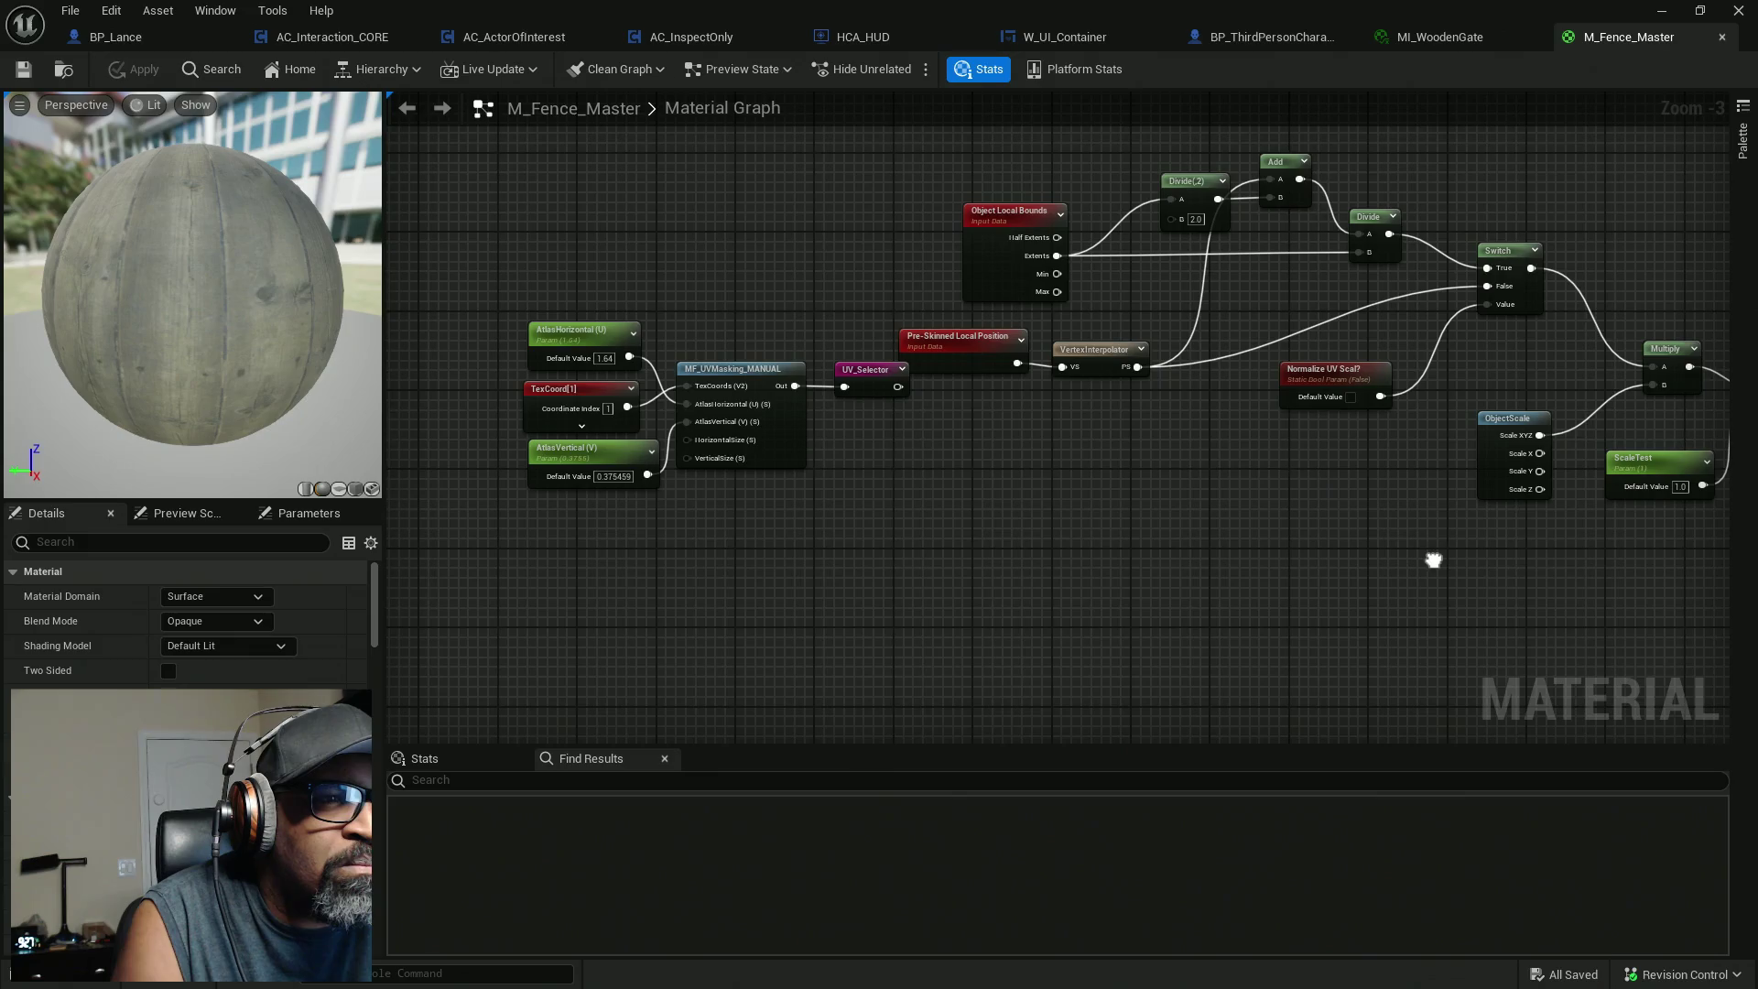
scroll(1433, 561, down, 5)
drag(1320, 274, 846, 259)
scroll(1320, 275, up, 5)
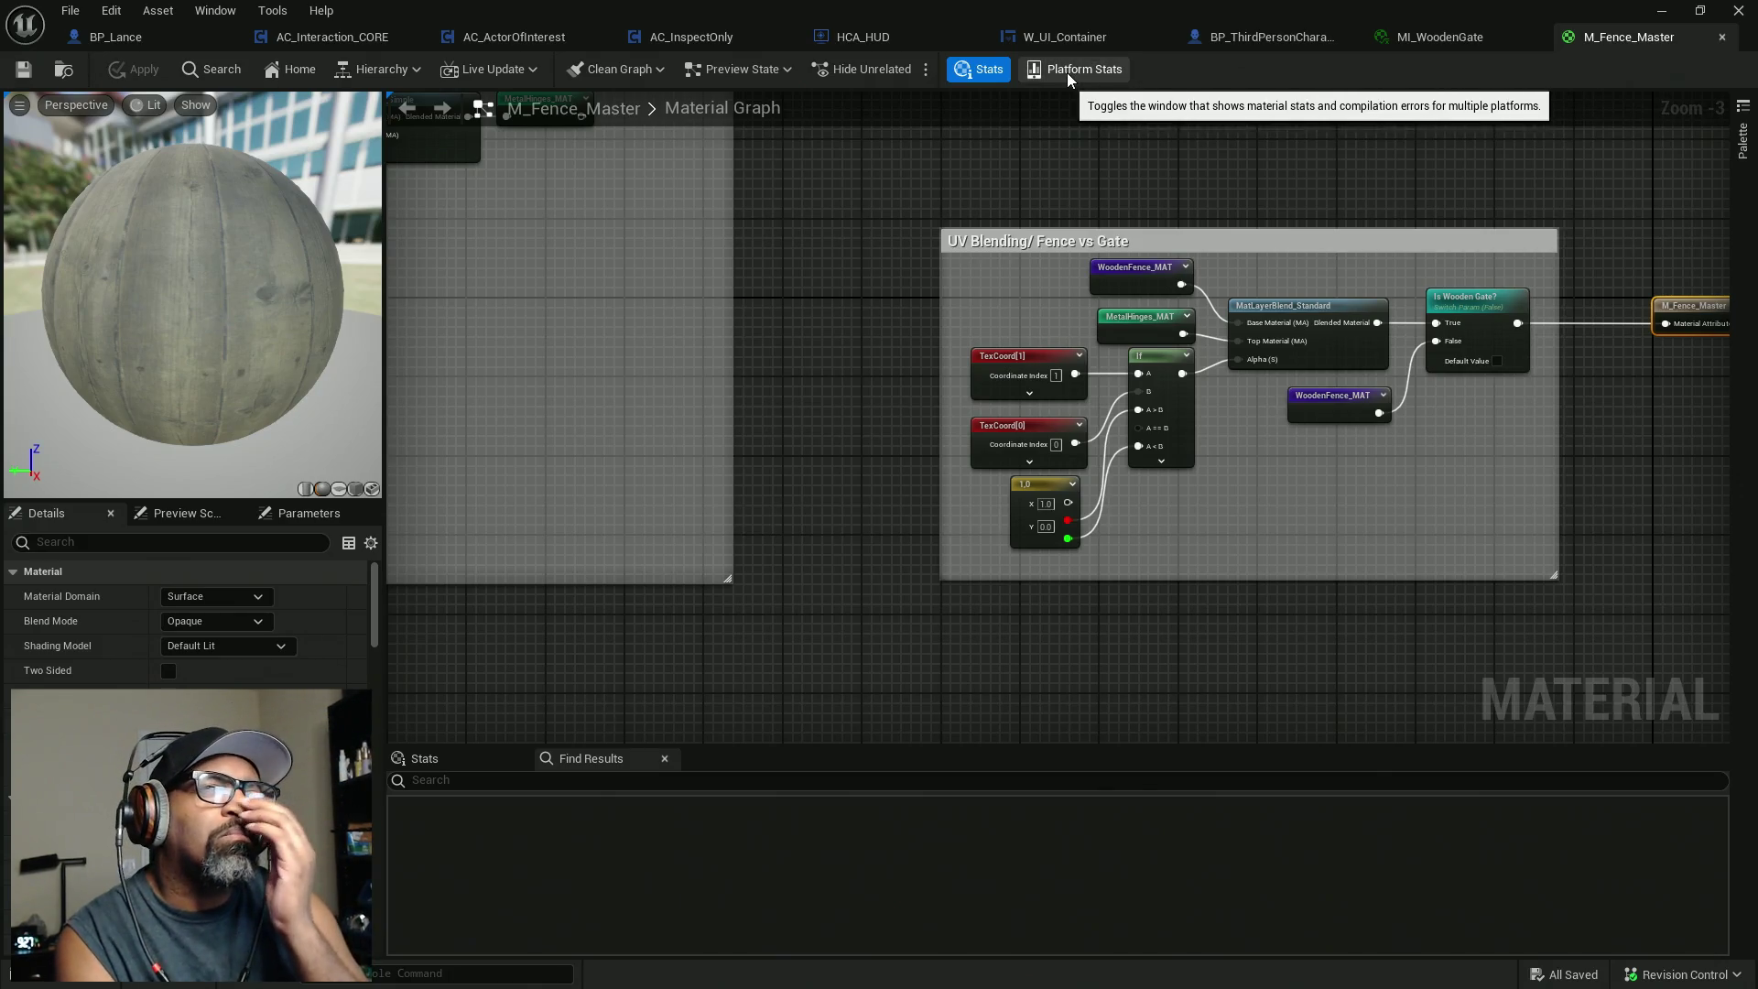
Switch to the MI_WoodenGate material instance and scroll through its settings.
click(1443, 37)
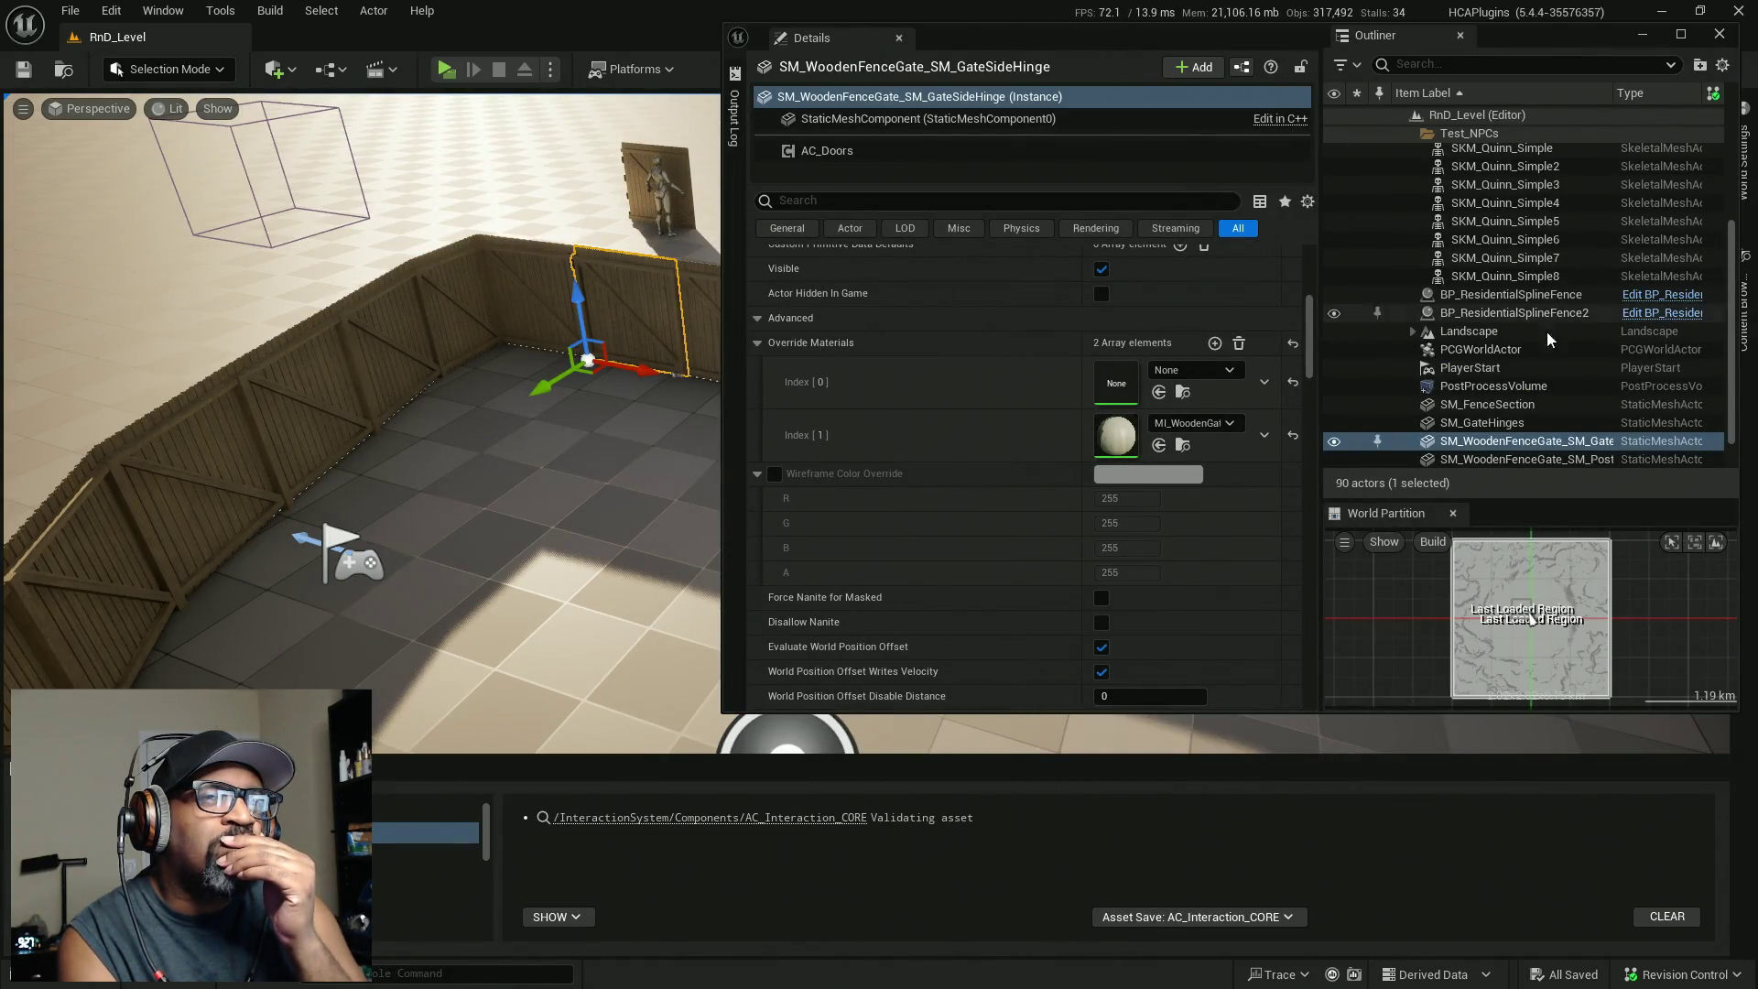
scroll(1640, 404, down, 2)
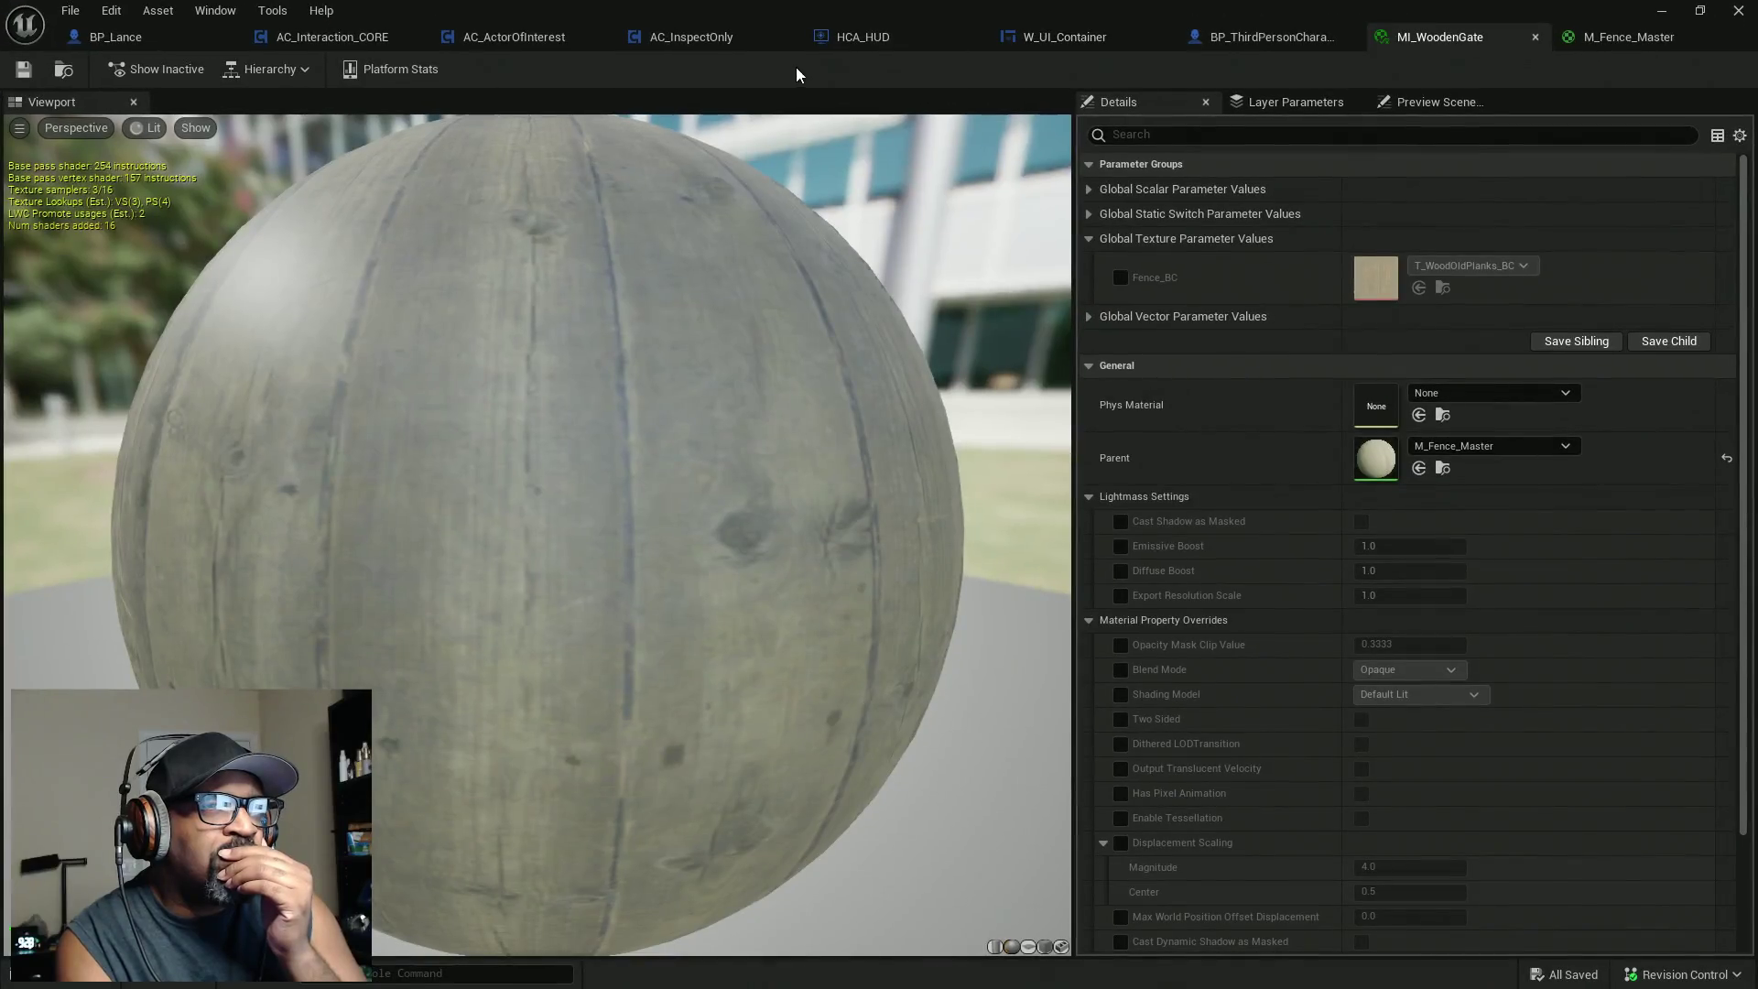
Trace Interactive Actor Highlight from Sequence to Set Onscreen Info, then return to the level editor.
click(334, 36)
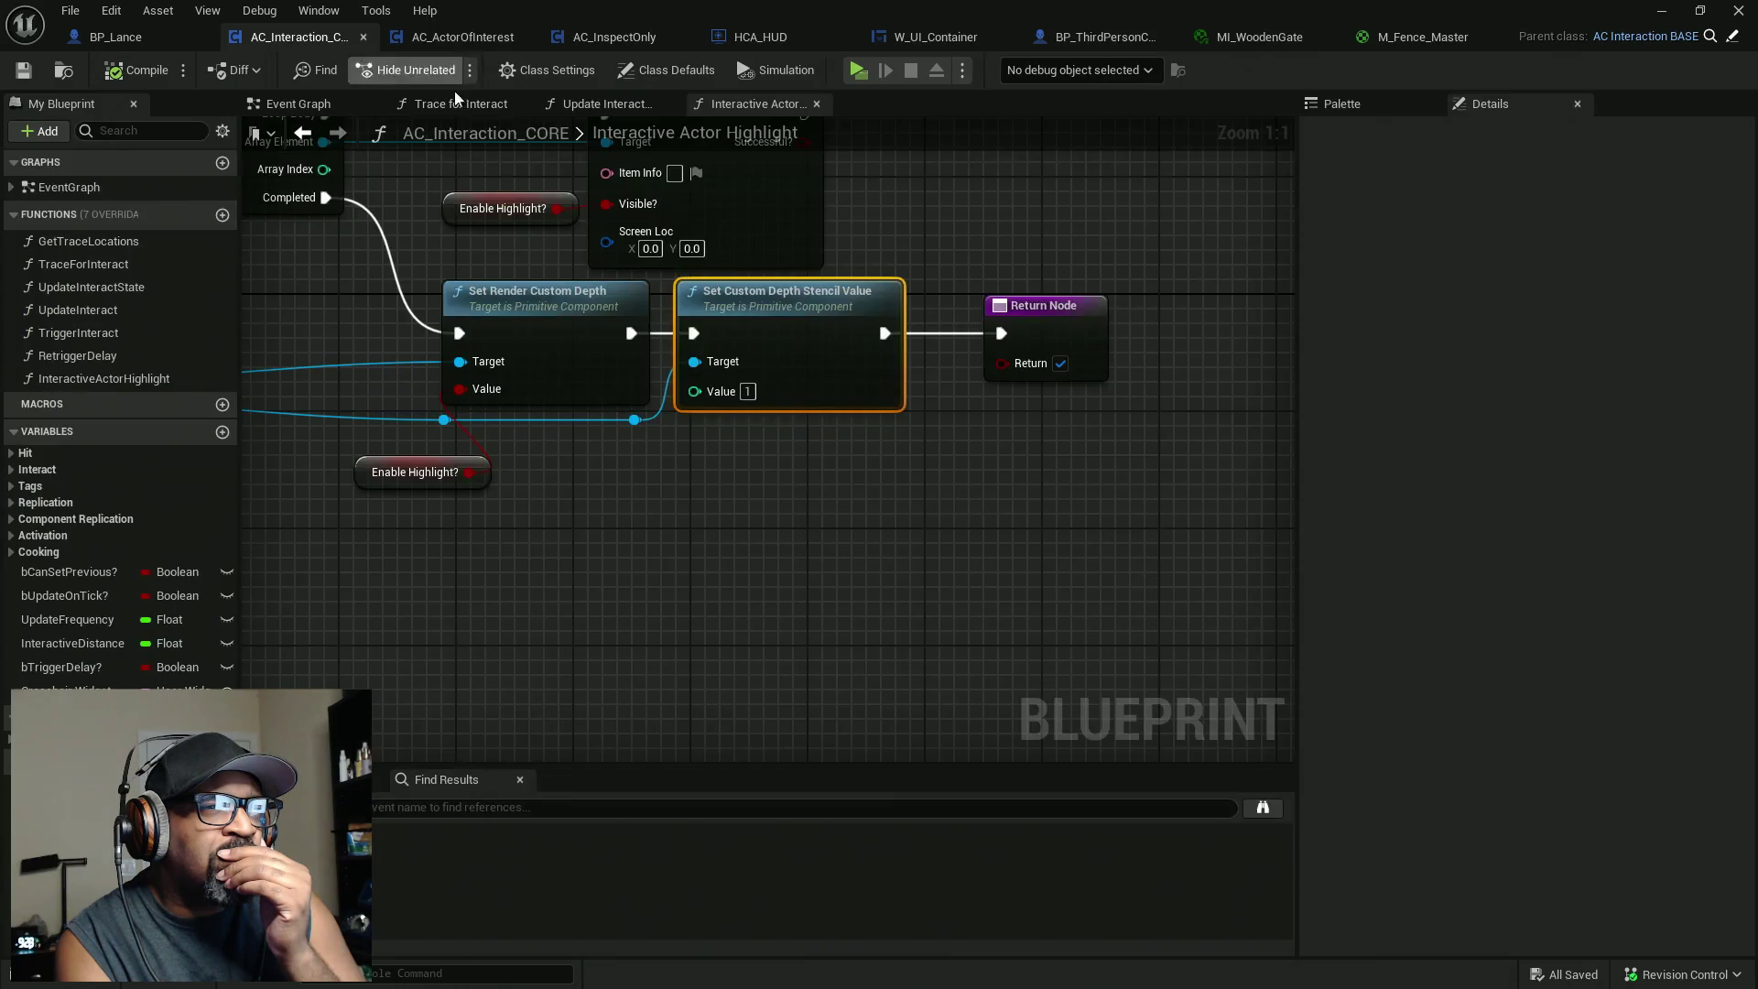
drag(580, 547, 675, 572)
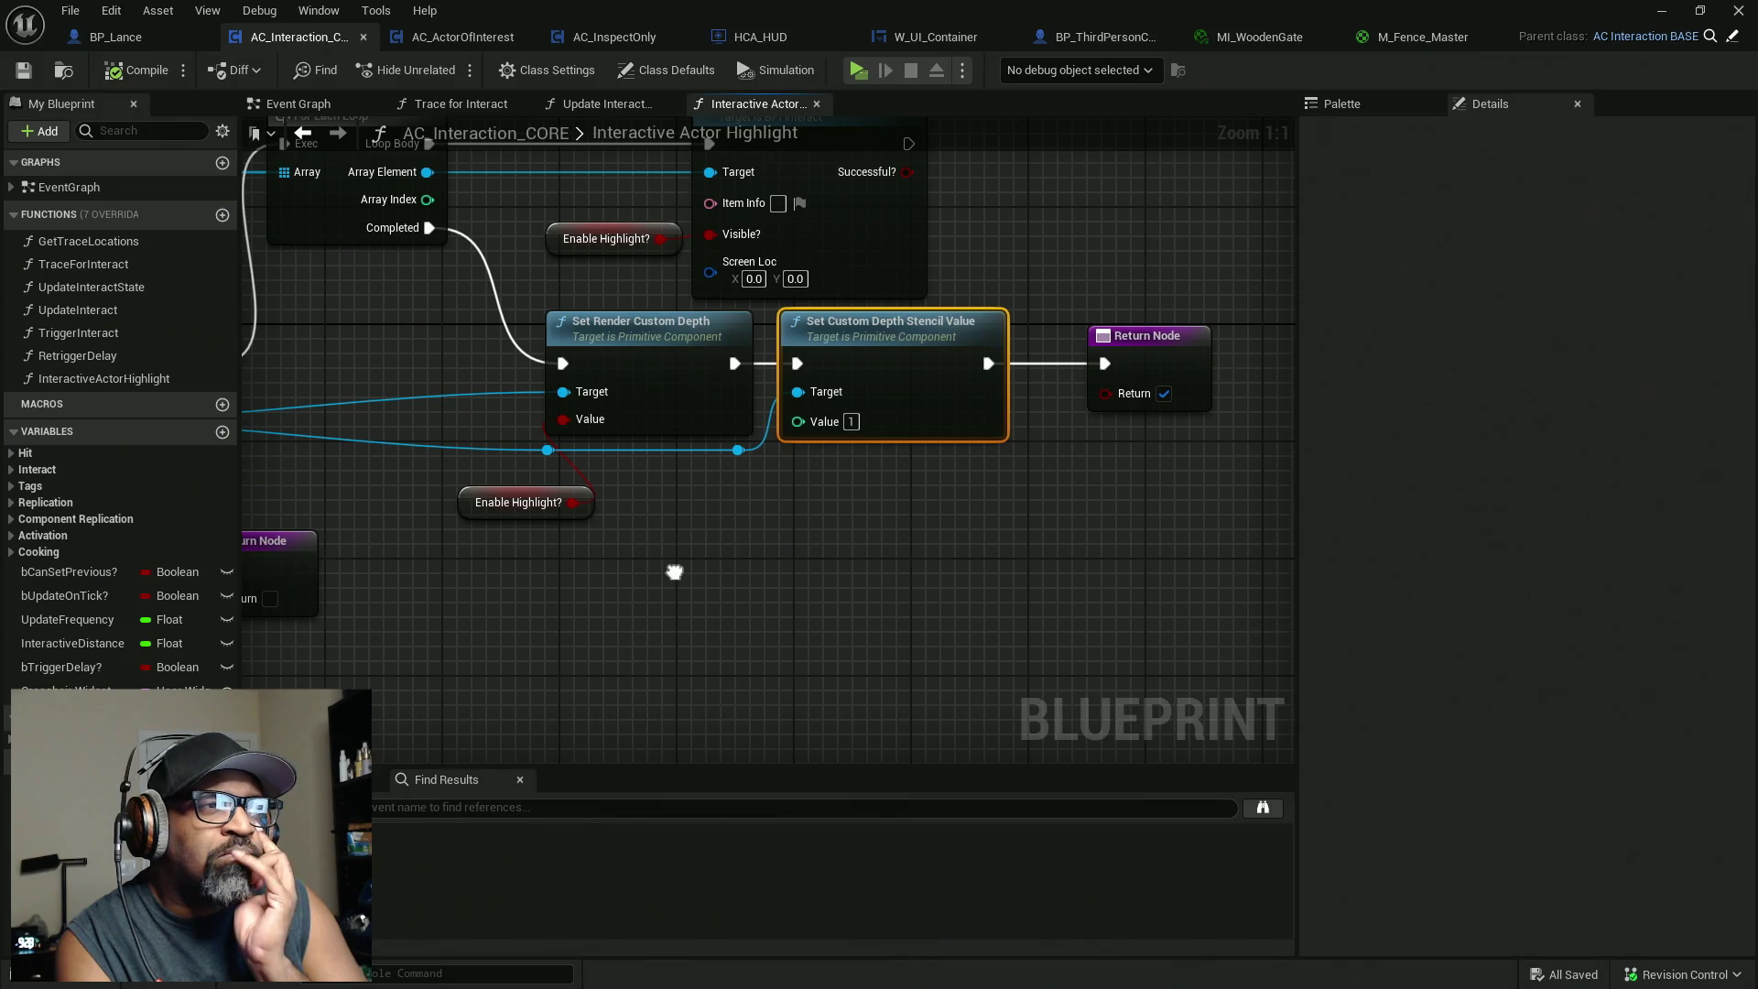
click(166, 379)
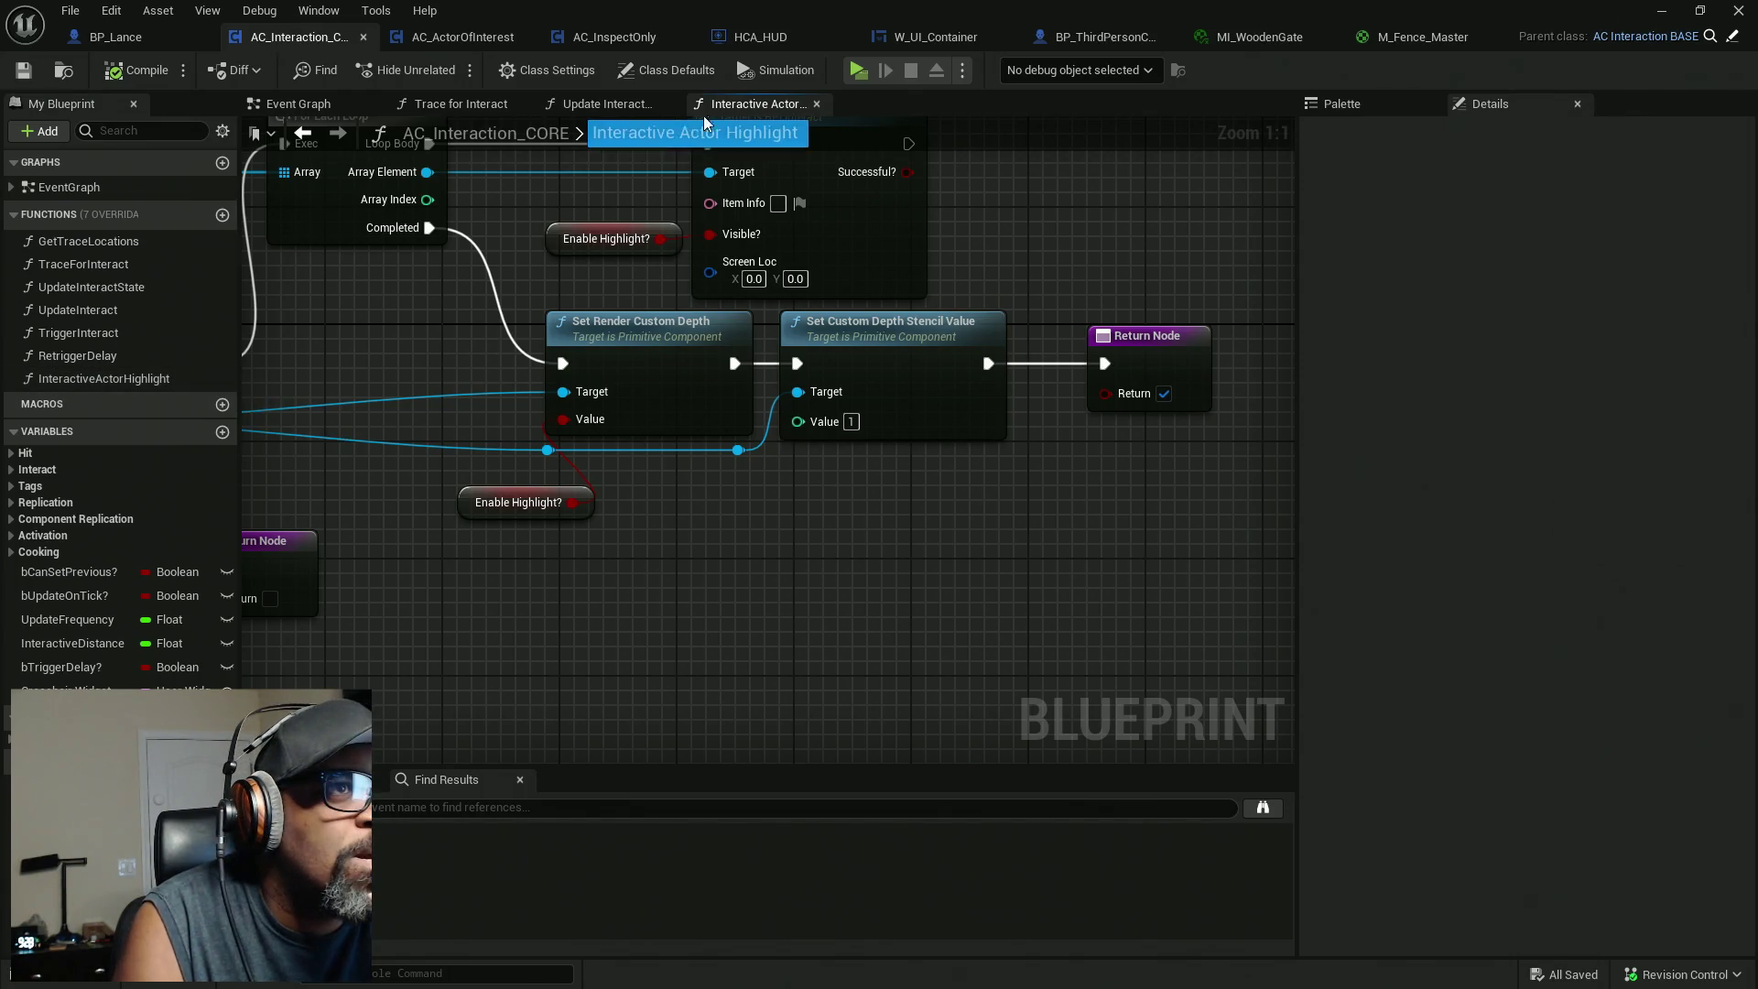
scroll(764, 511, down, 4)
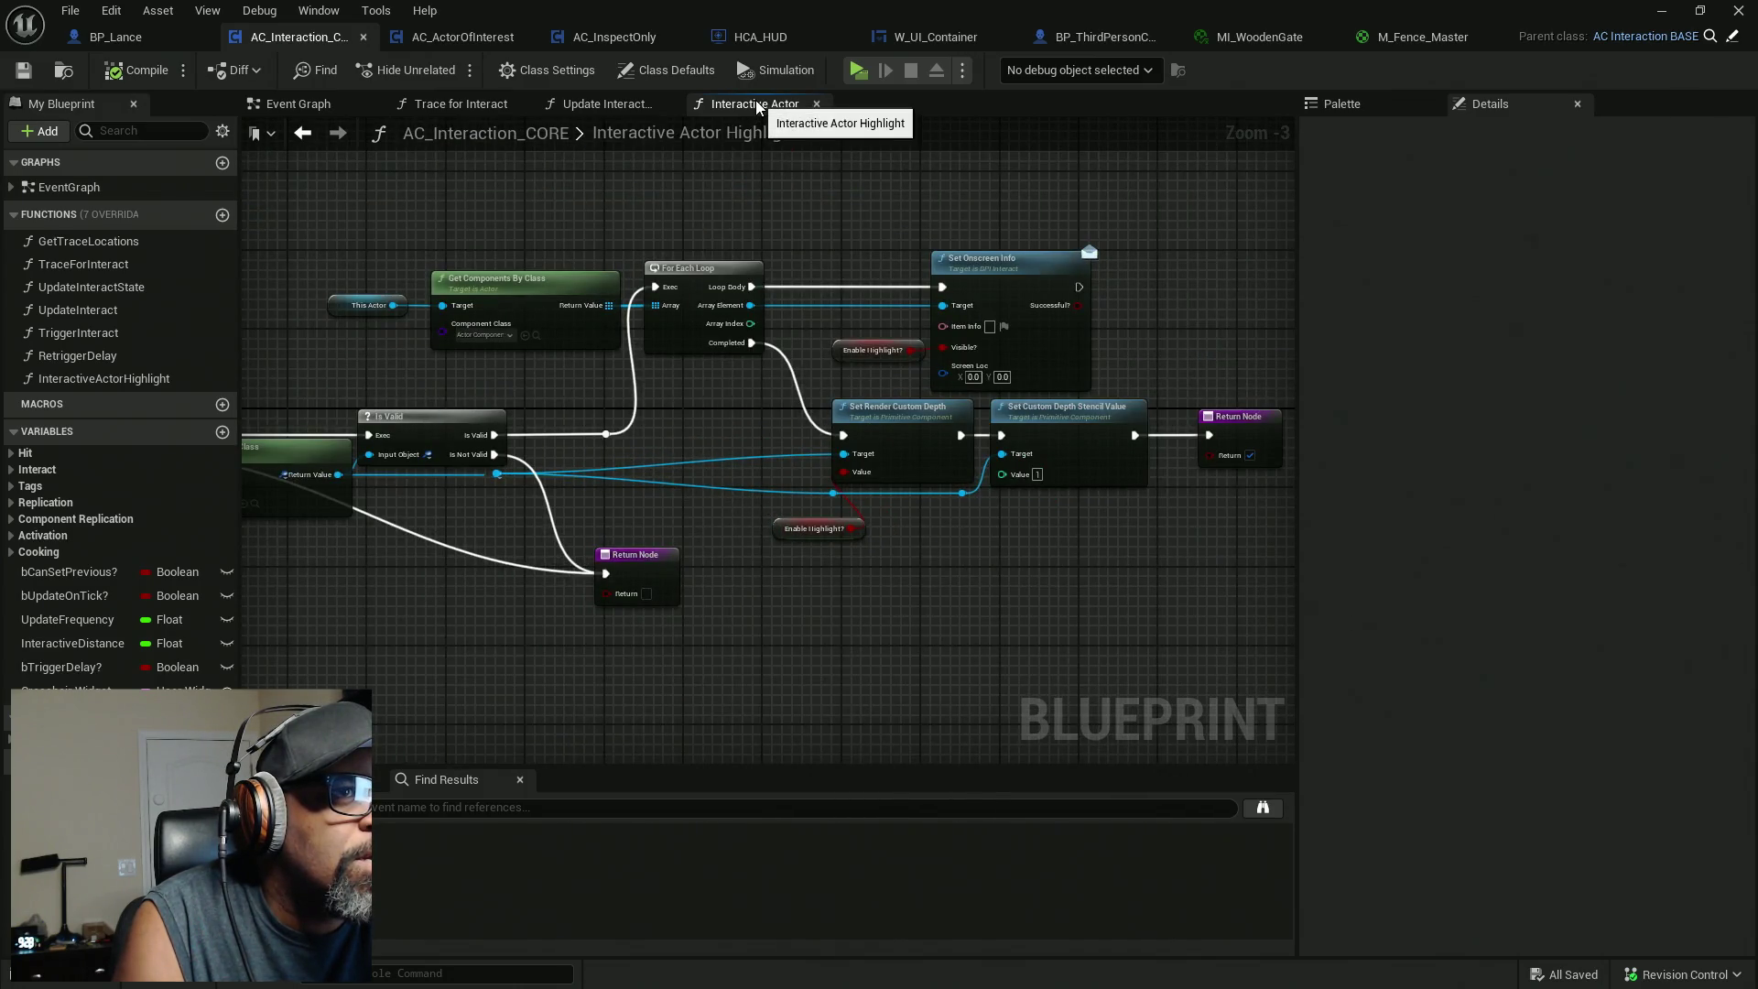
drag(503, 434, 952, 396)
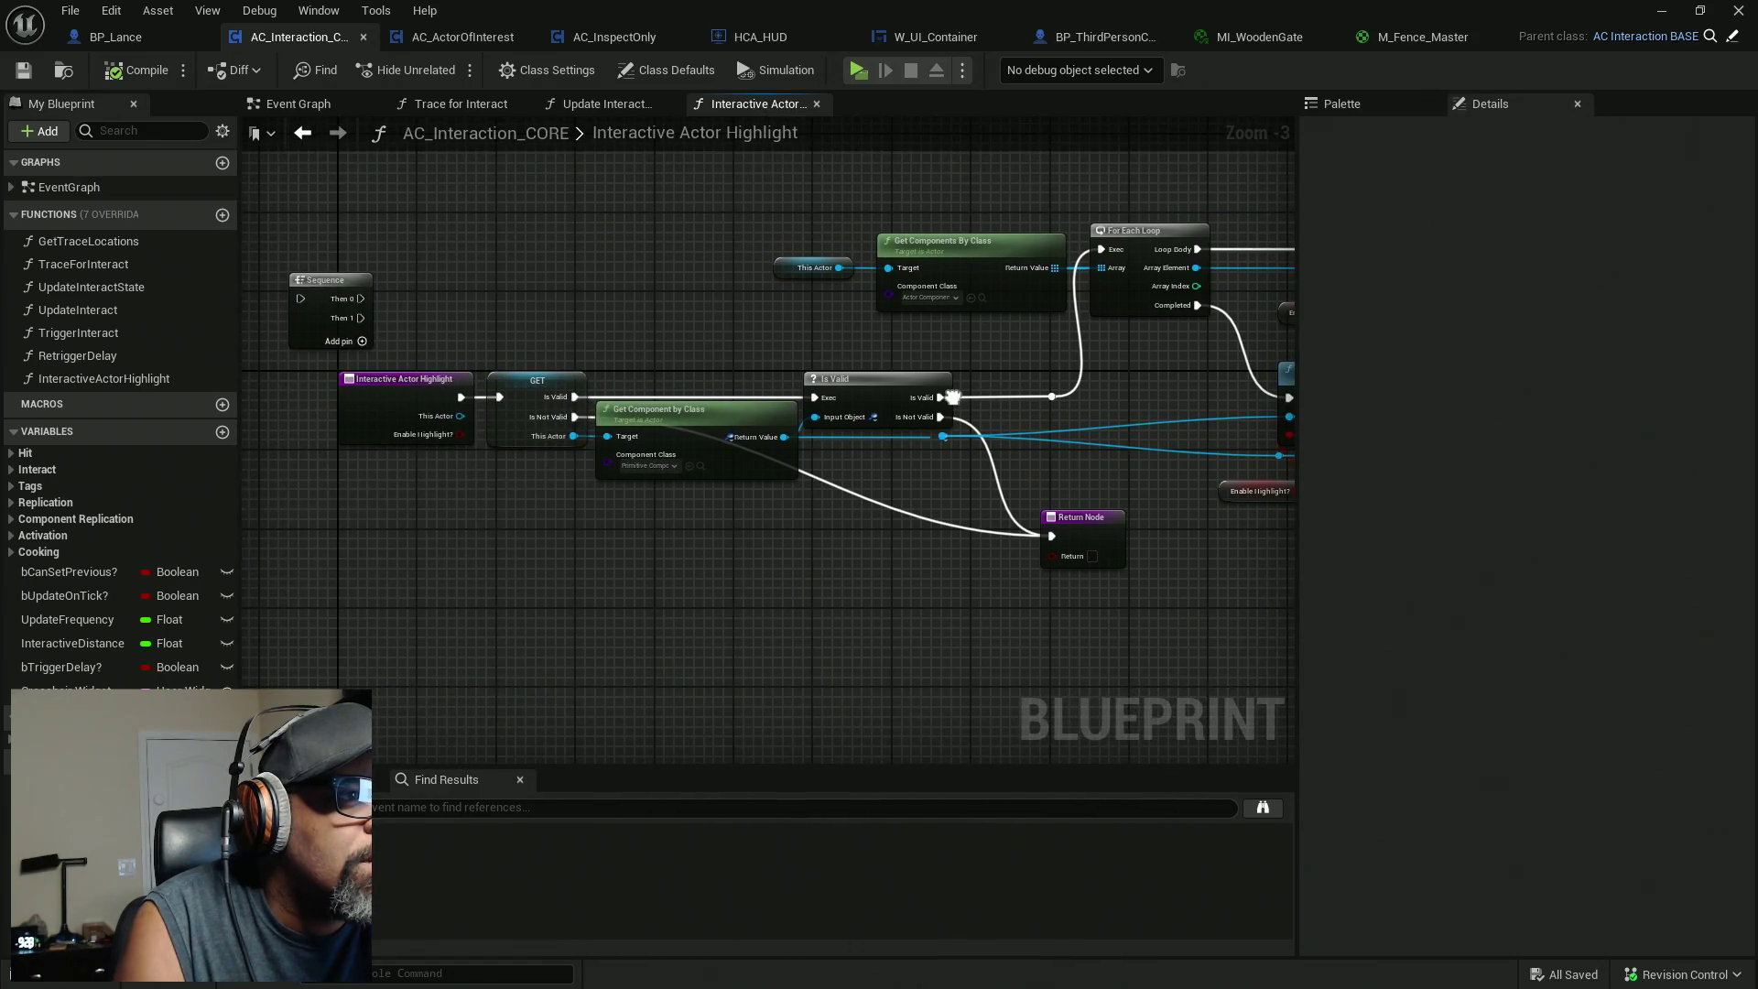
scroll(558, 480, up, 4)
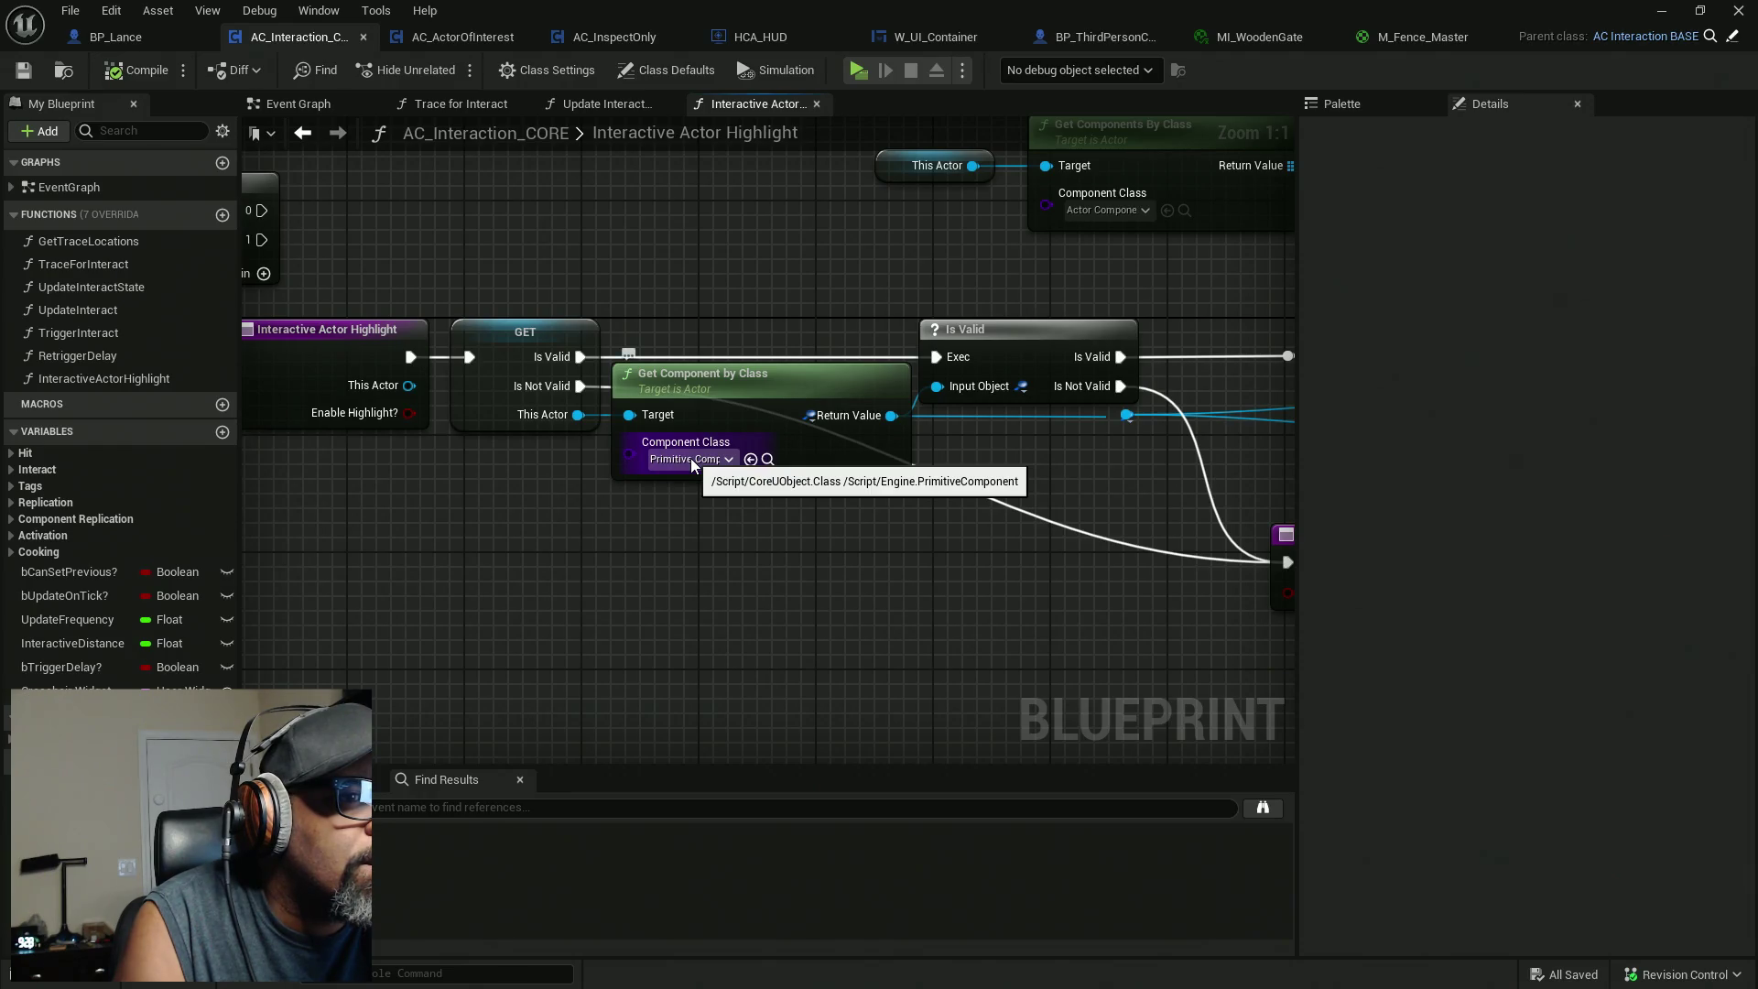
mouse_move(985, 491)
mouse_down()
mouse_move(654, 599)
mouse_move(439, 540)
mouse_move(361, 549)
mouse_up()
mouse_move(749, 509)
mouse_down()
mouse_move(553, 530)
mouse_move(387, 584)
mouse_up()
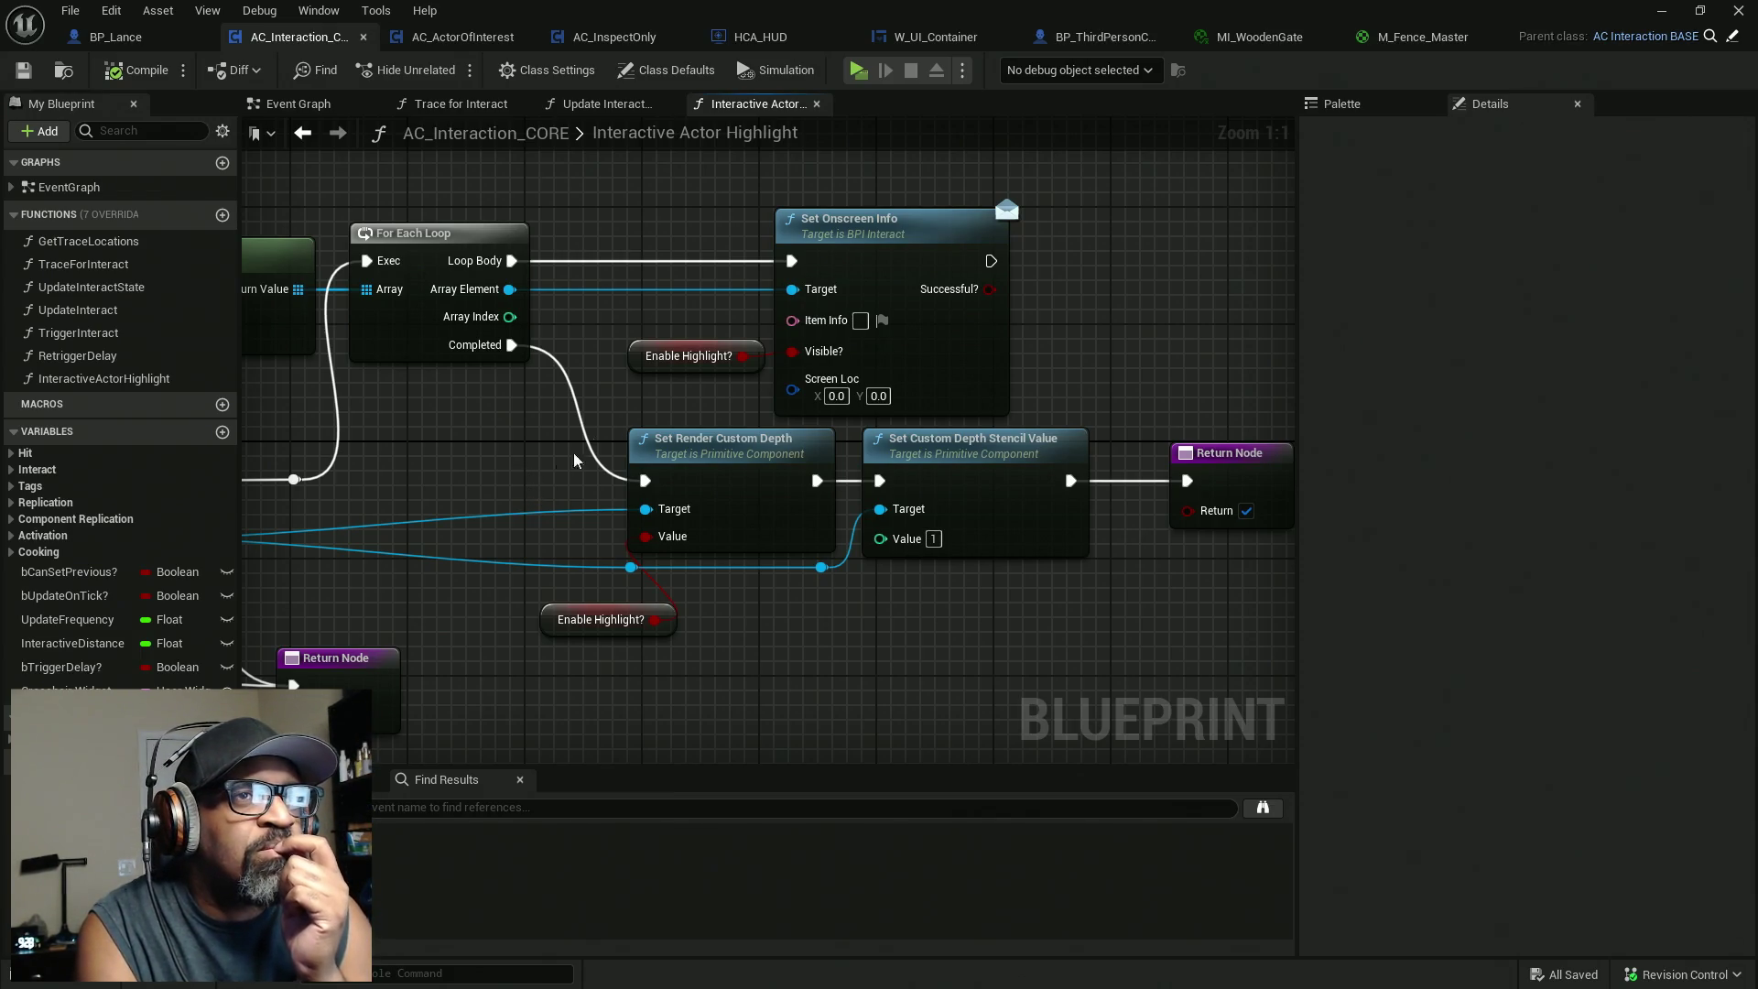
key(alt+Tab)
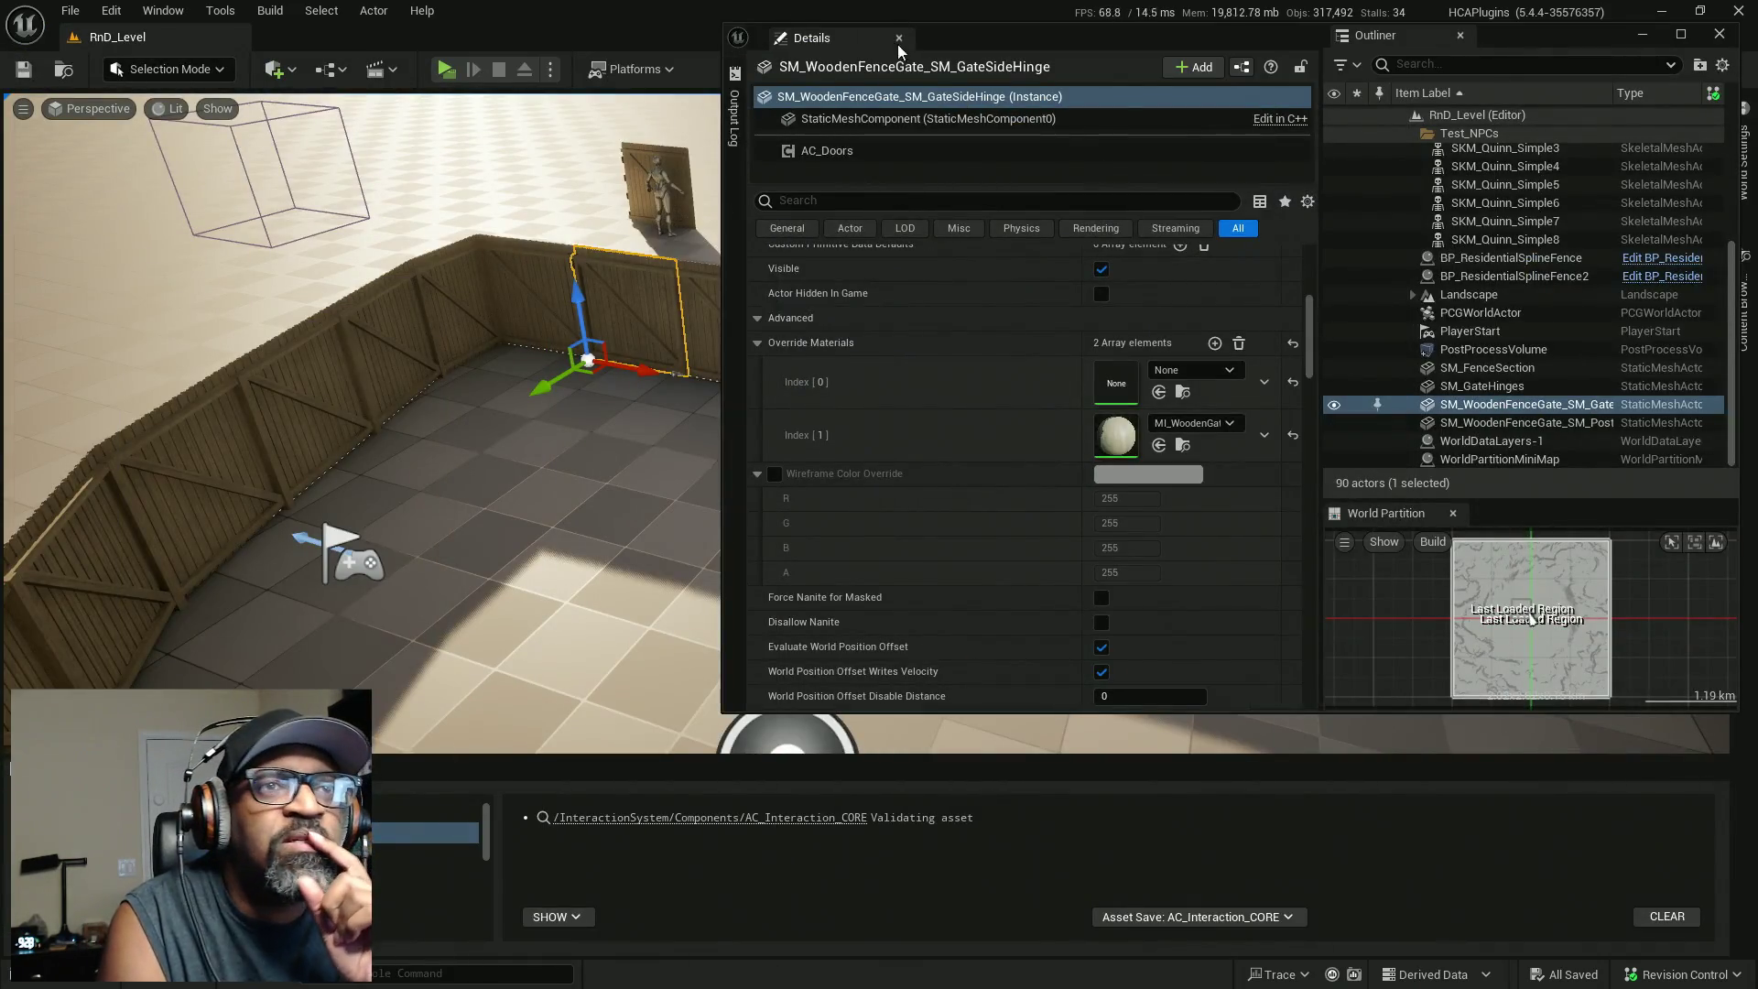
Select the PostProcessVolume and browse to its M_InteractOutline post process material in the Content Browser.
double_click(899, 48)
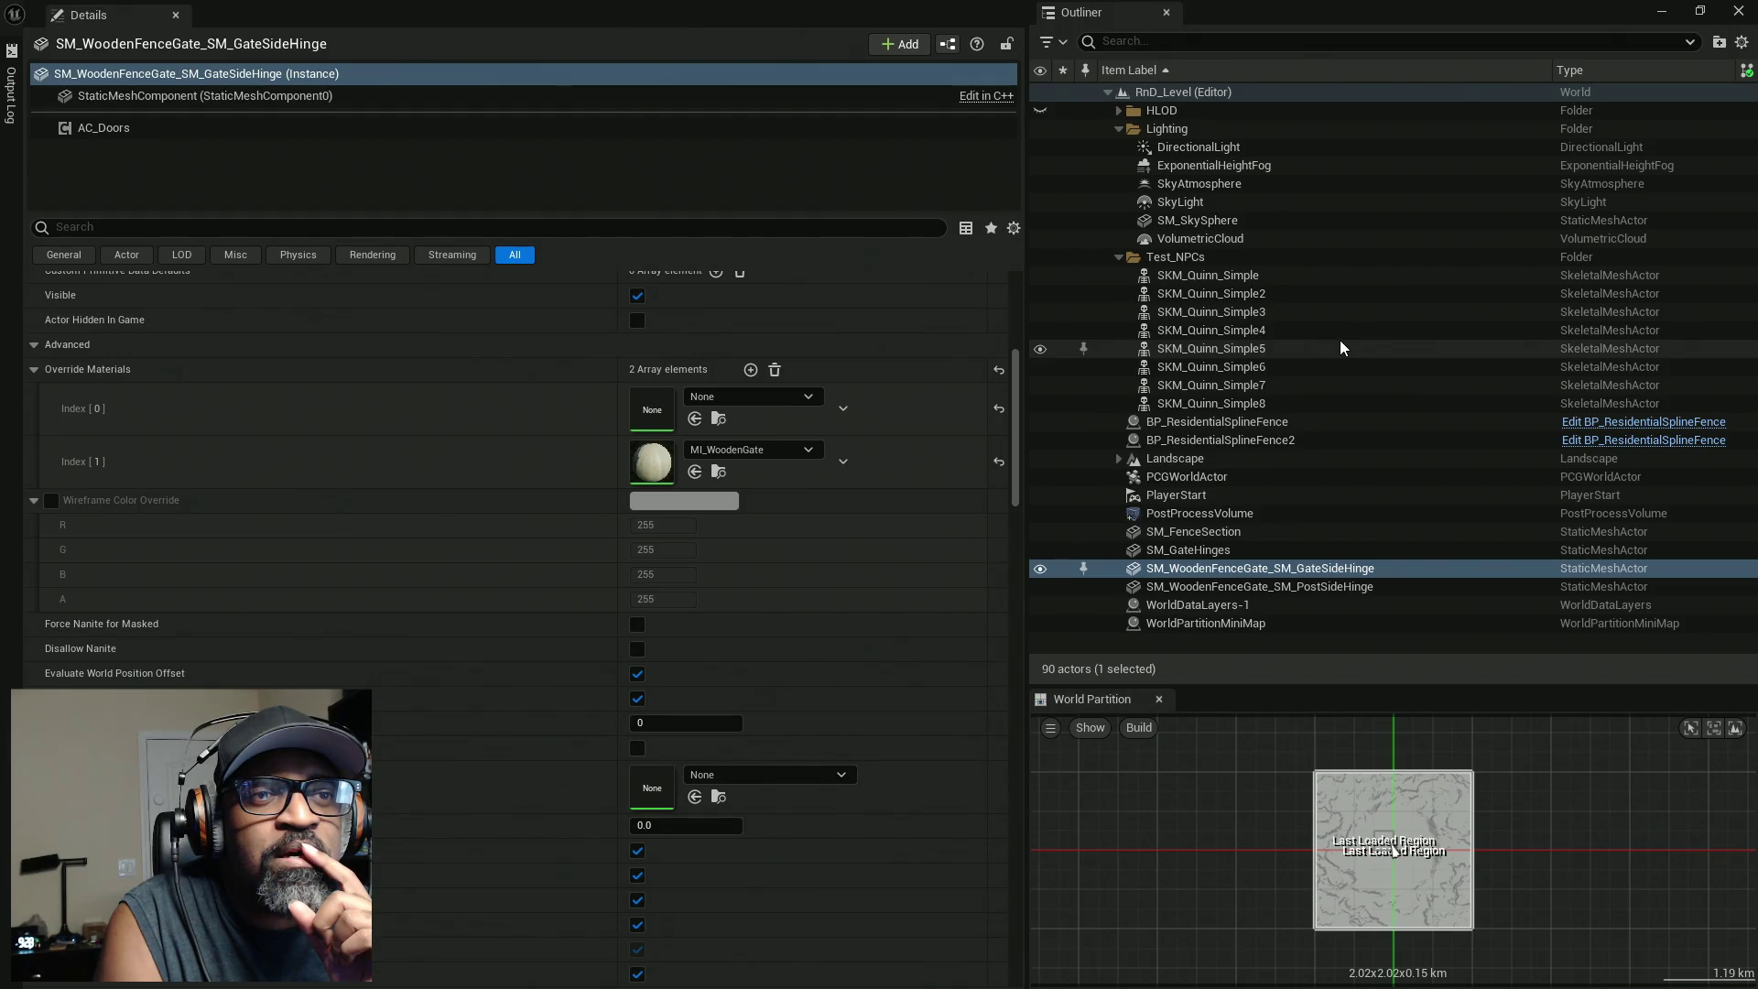
click(1198, 514)
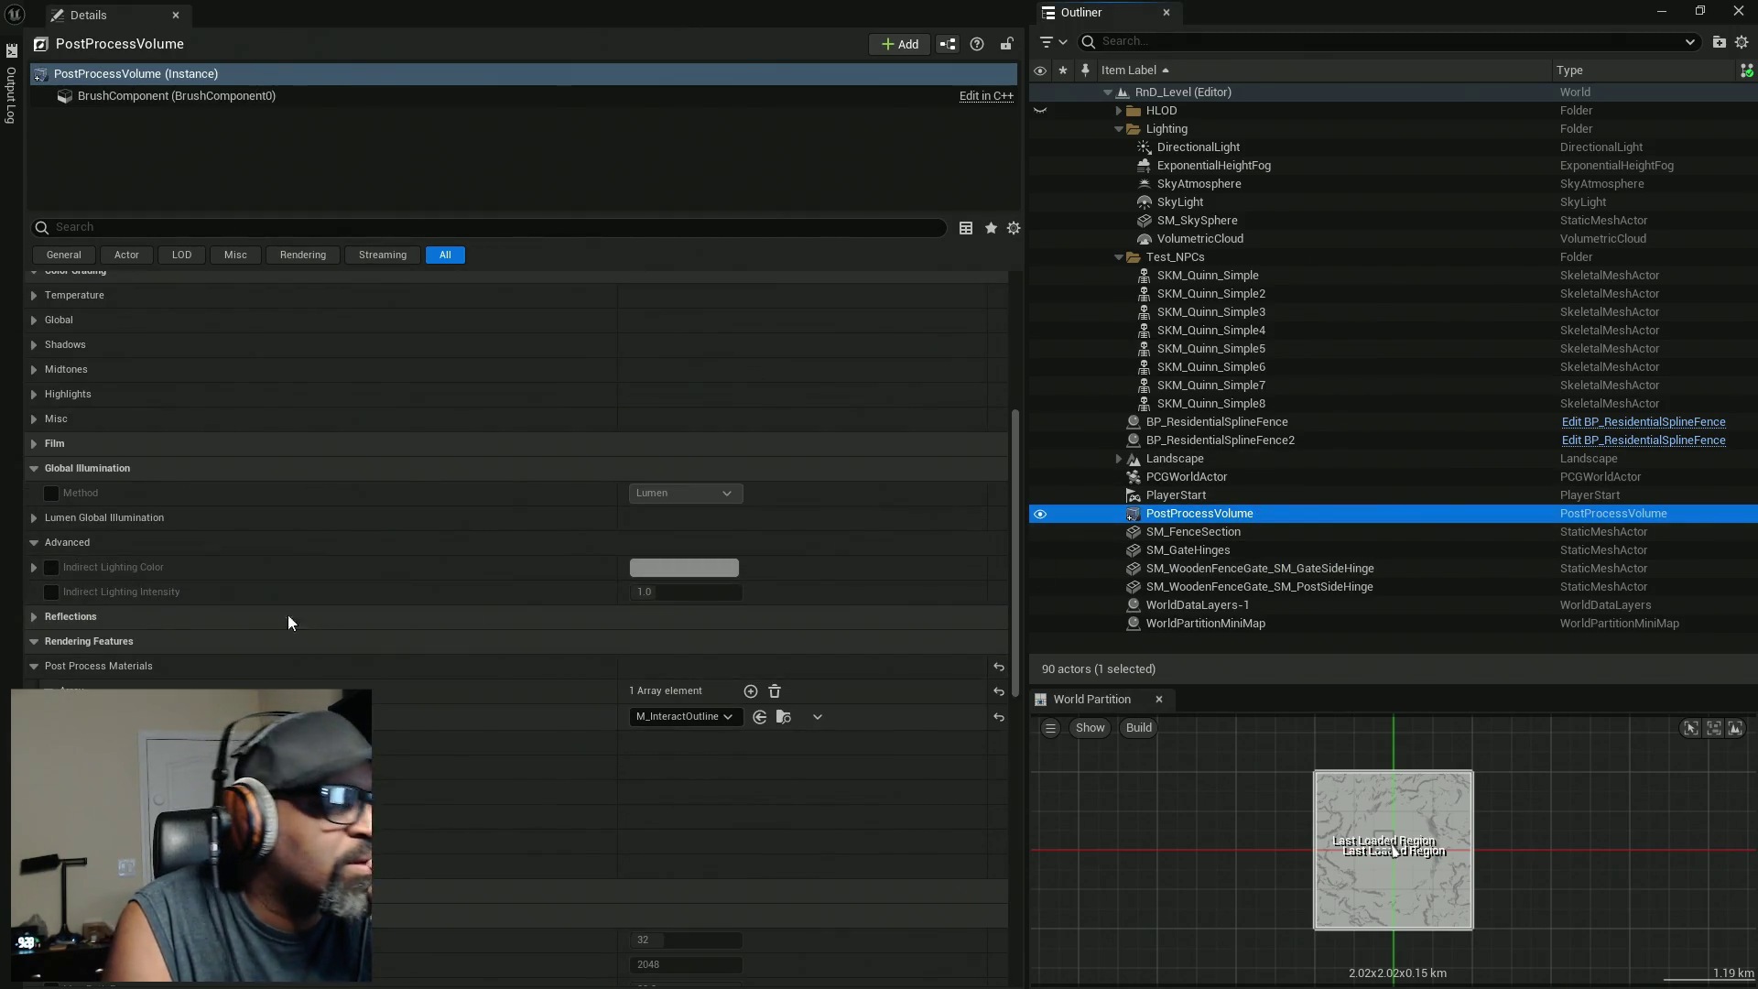
scroll(227, 593, down, 8)
scroll(227, 593, up, 2)
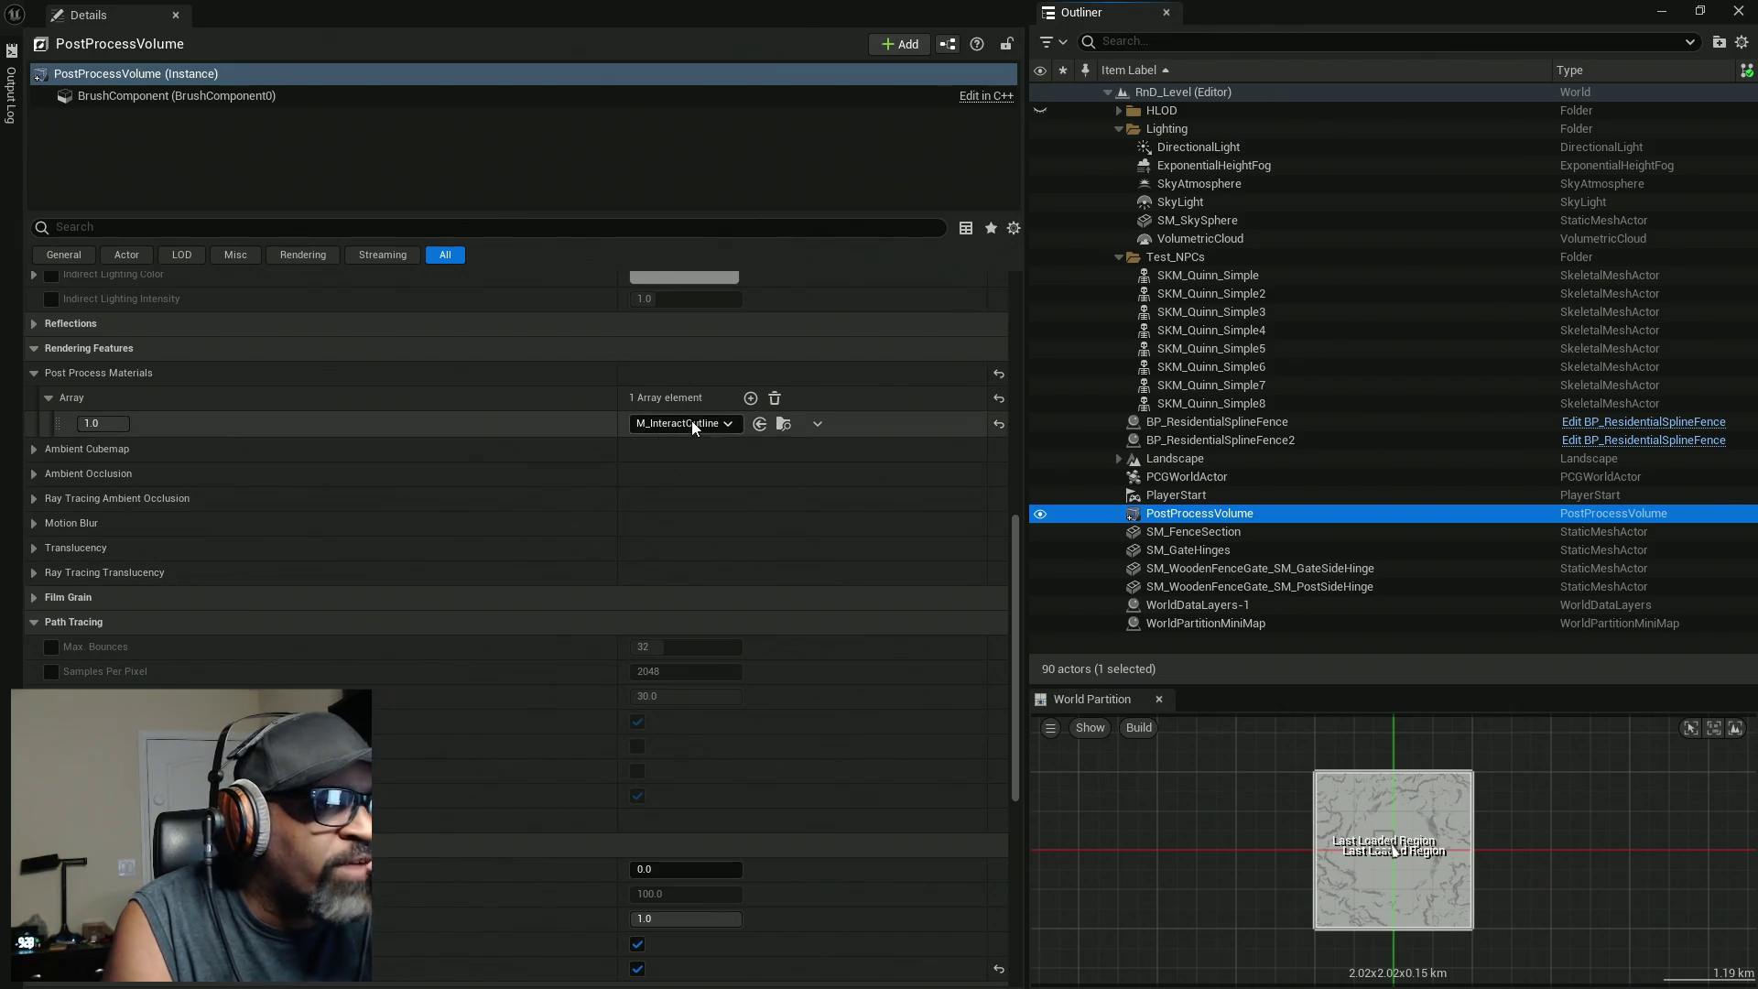
click(784, 424)
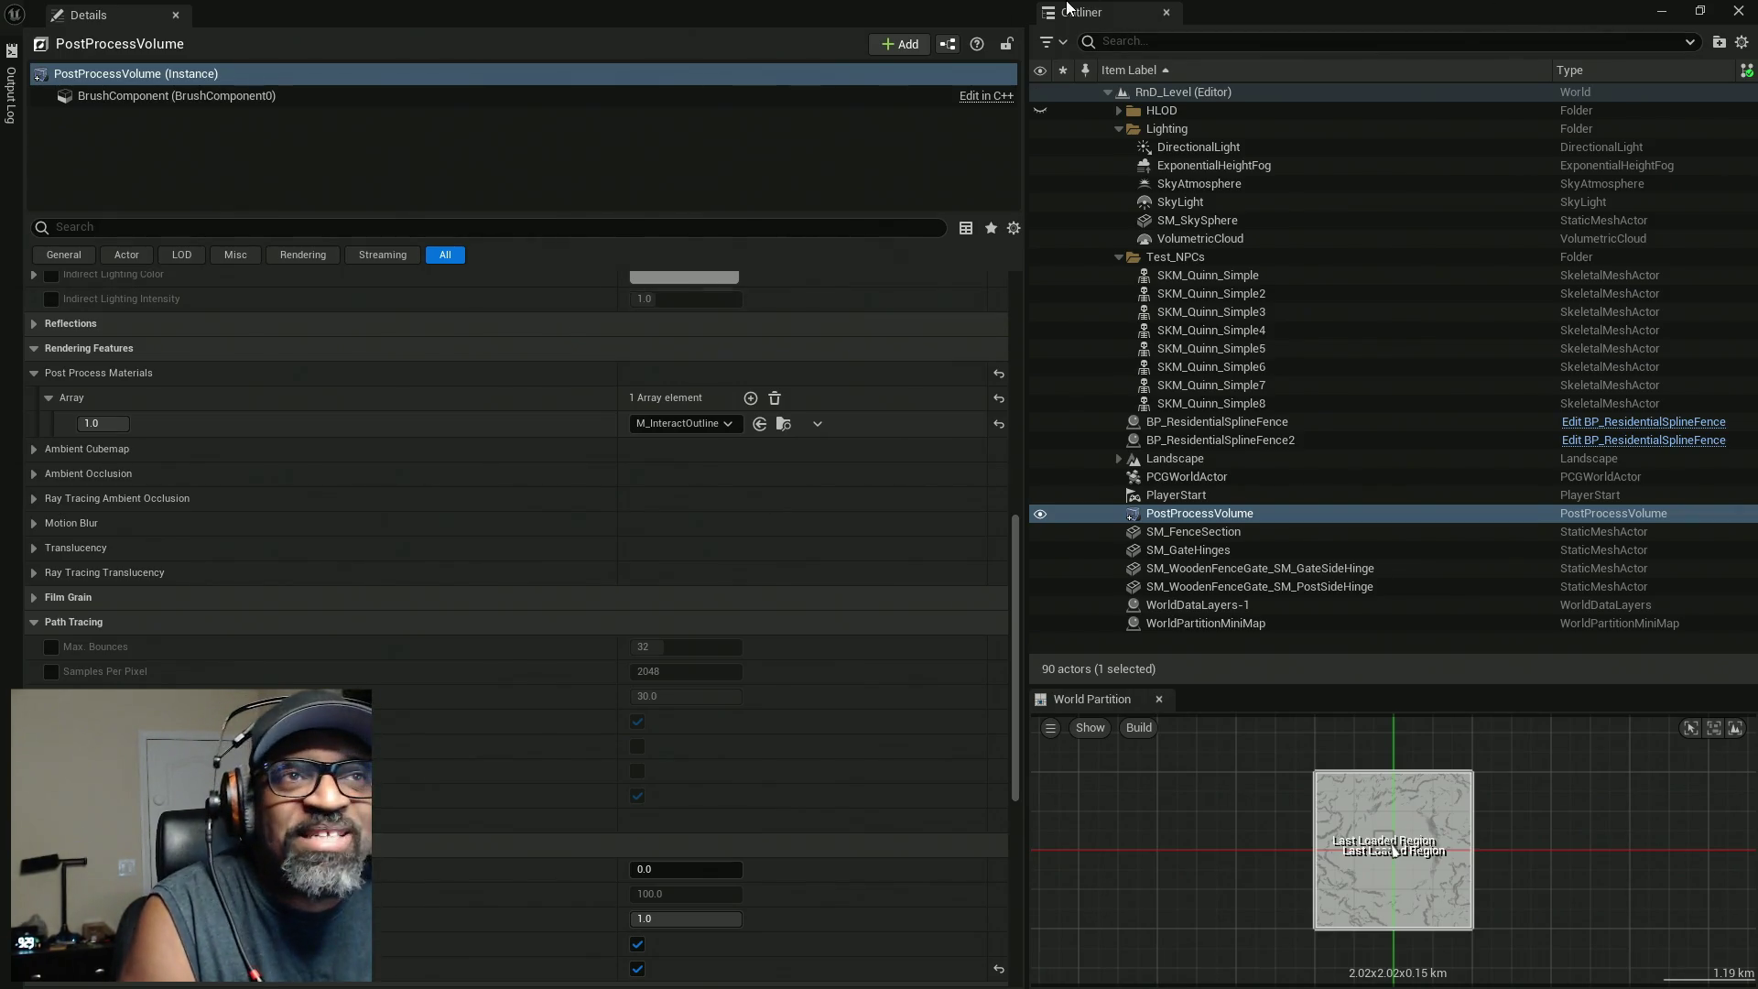
mouse_move(1313, 8)
mouse_down()
mouse_move(659, 210)
mouse_move(659, 760)
mouse_up()
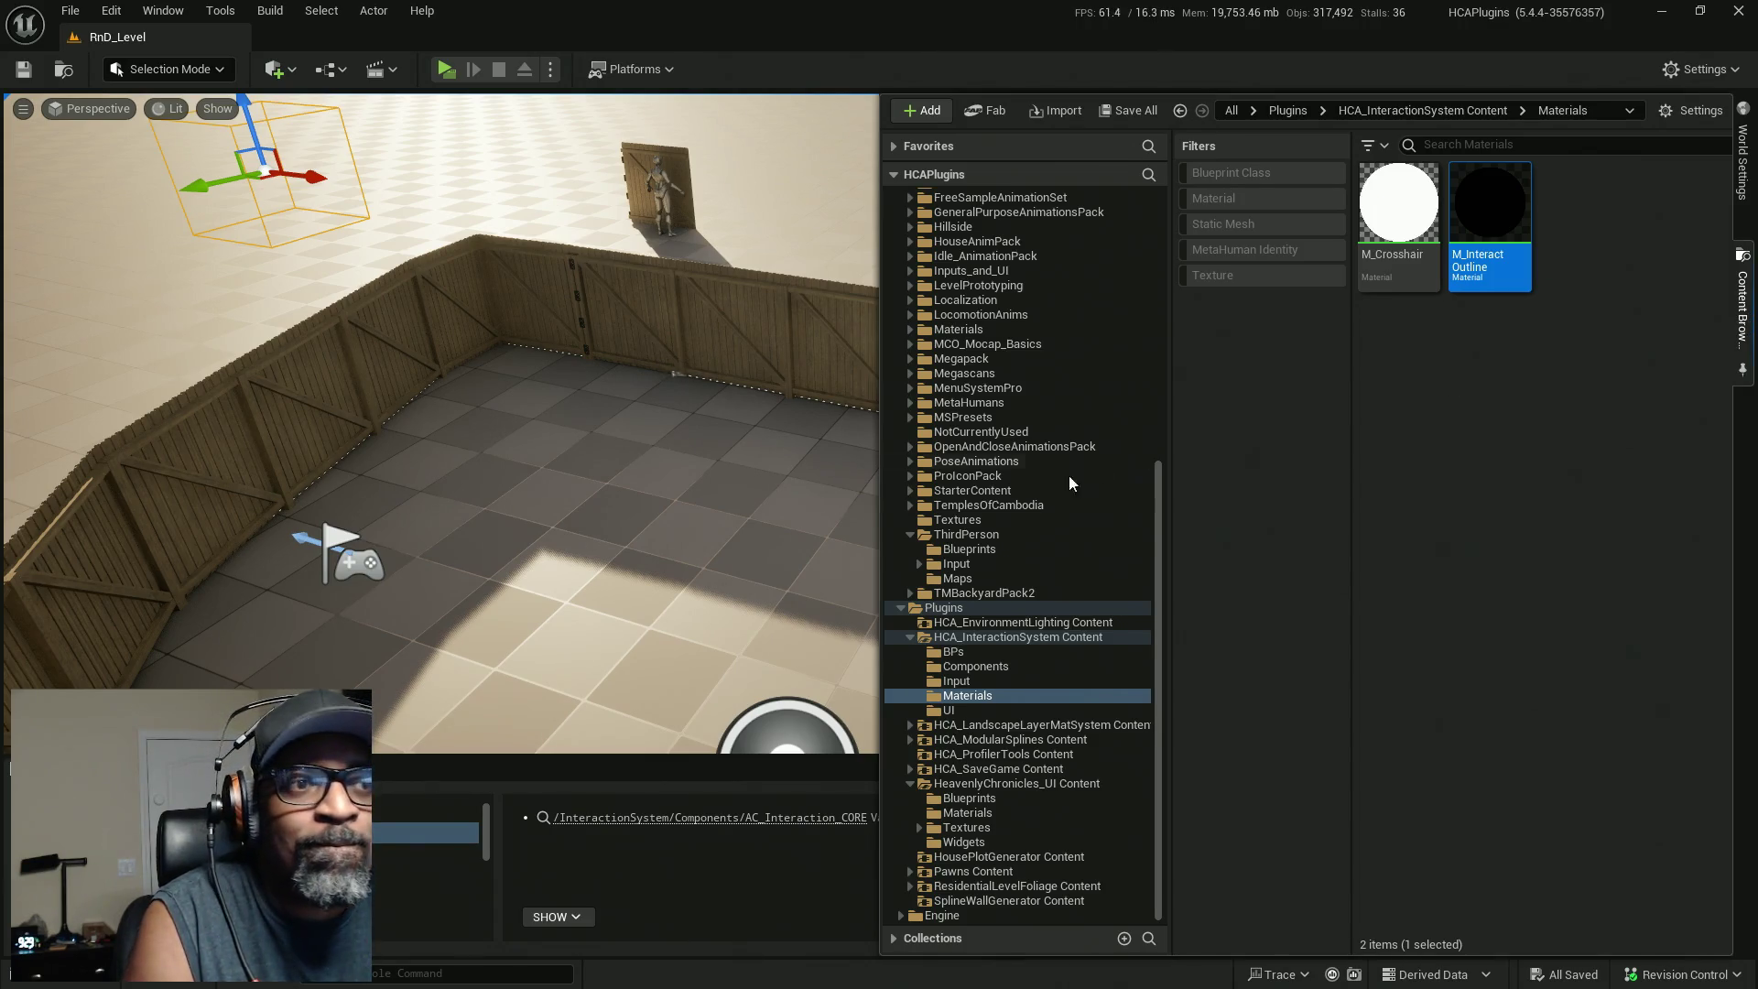
Open the DemoEnvironment level from the Downtown_West Maps folder.
scroll(975, 553, up, 8)
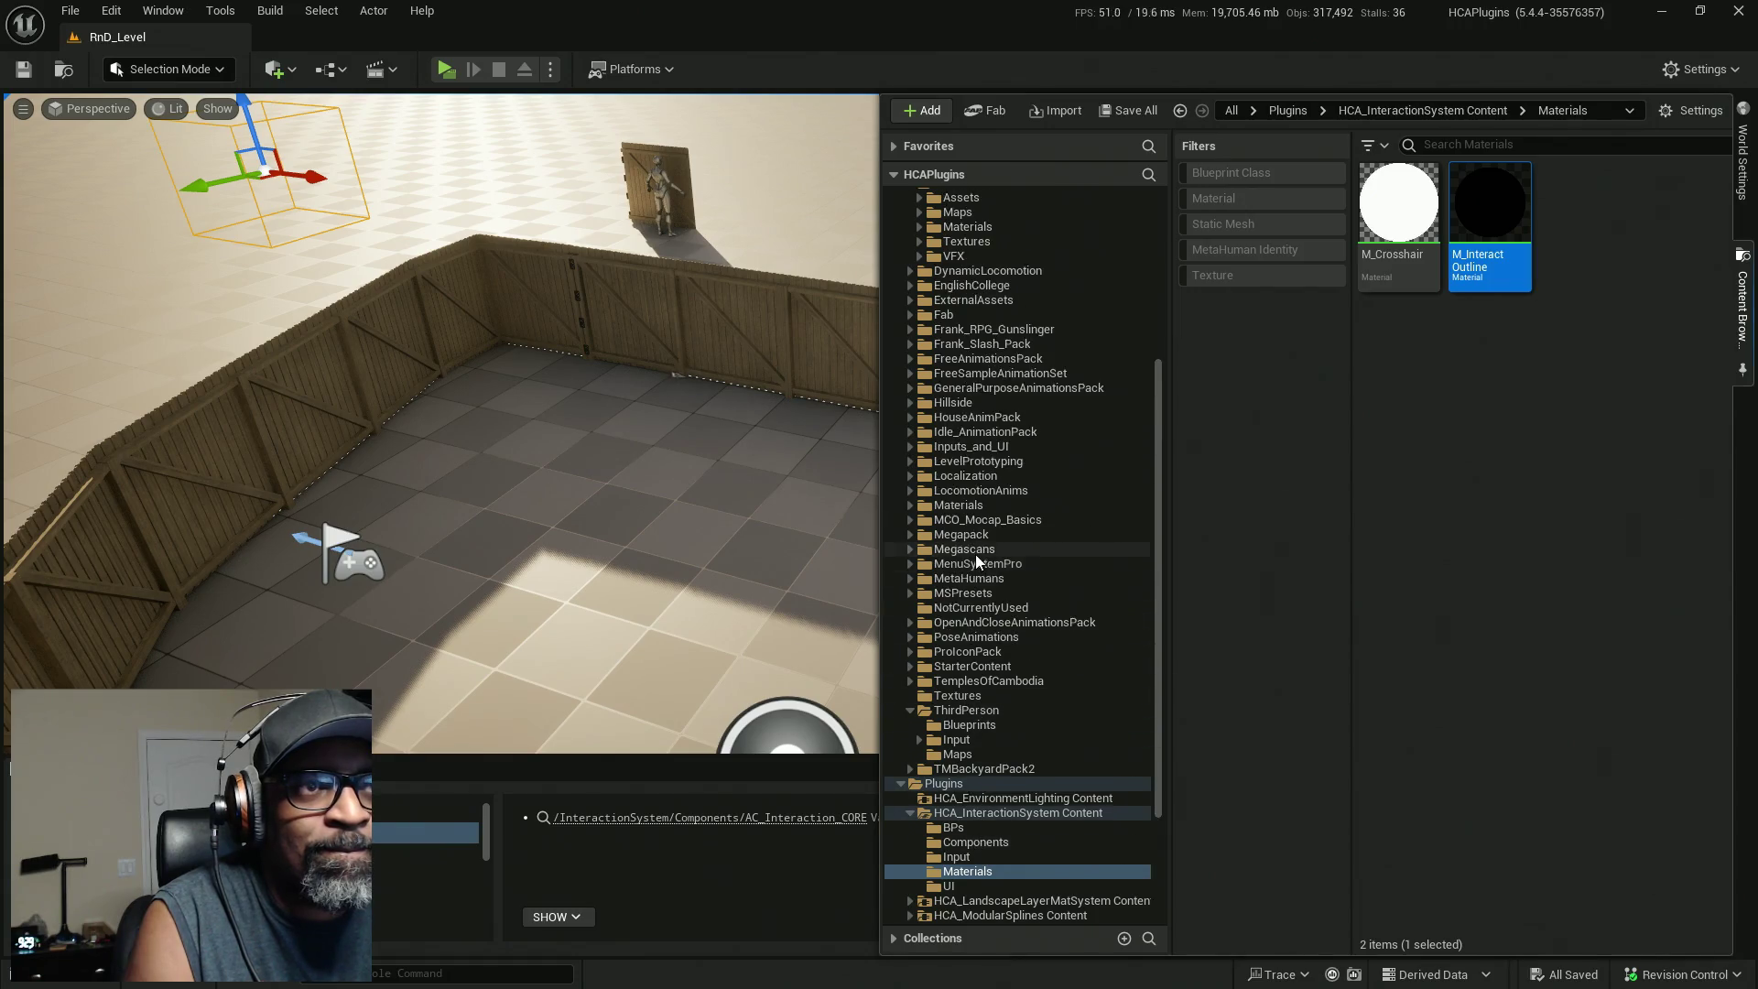
click(974, 386)
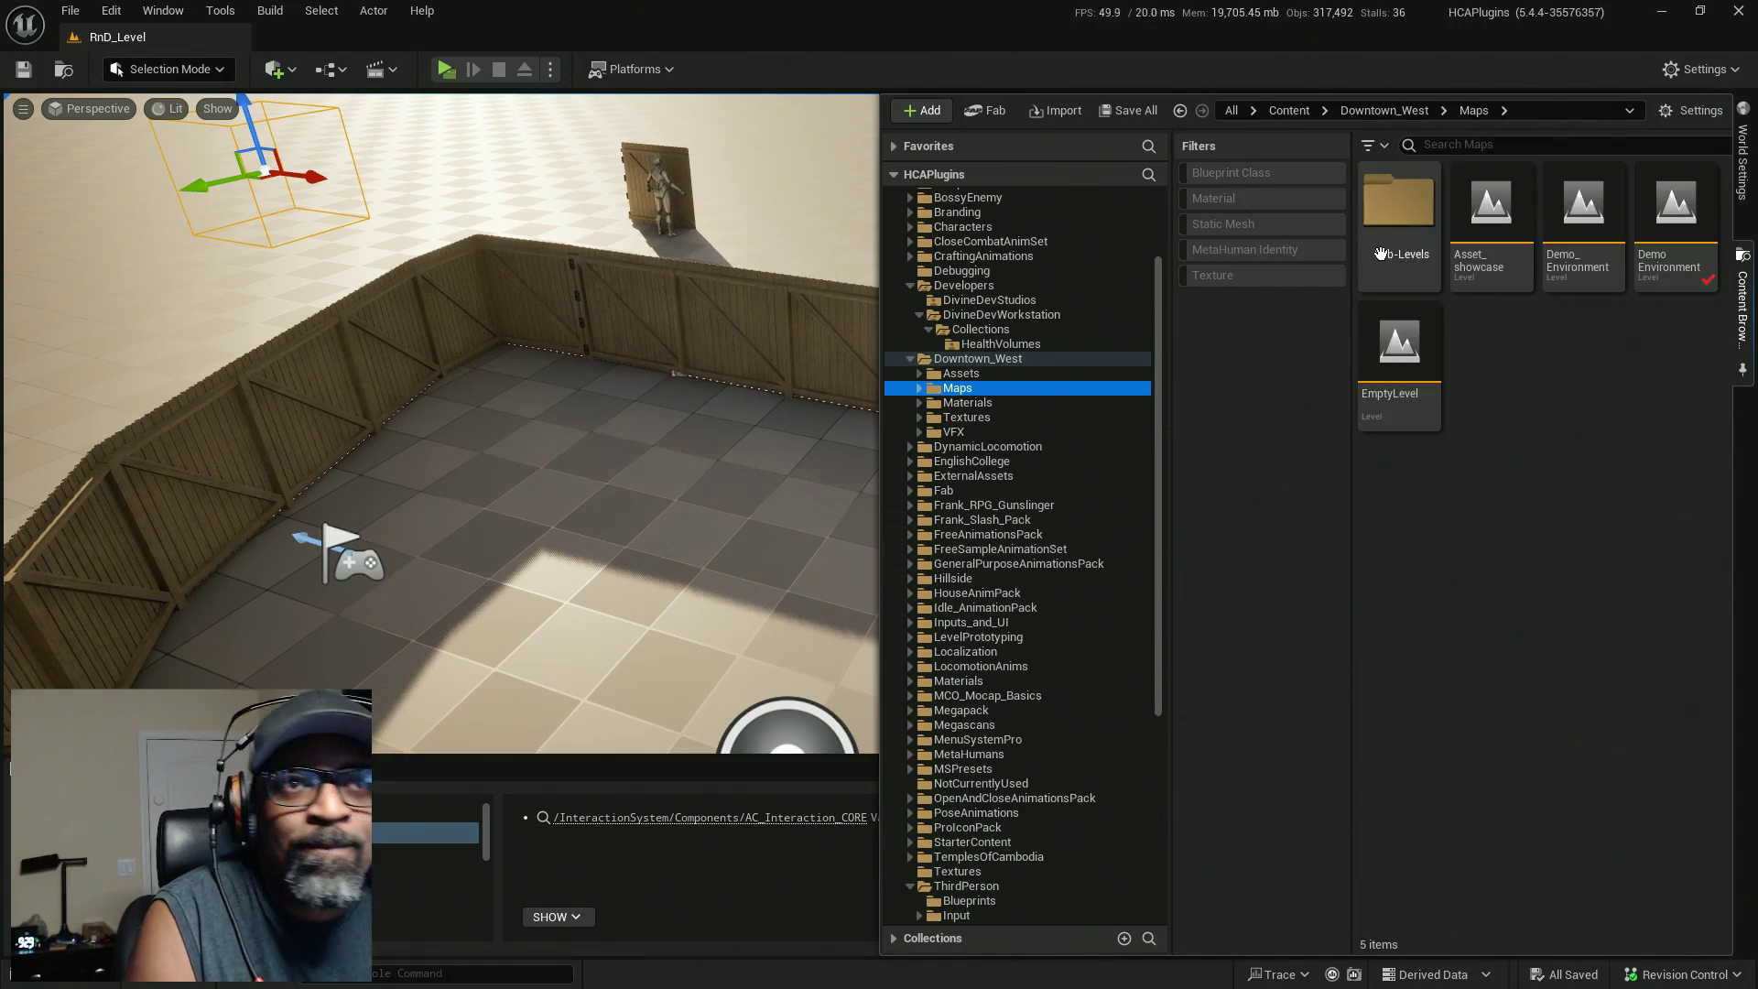
click(1687, 218)
double_click(1687, 218)
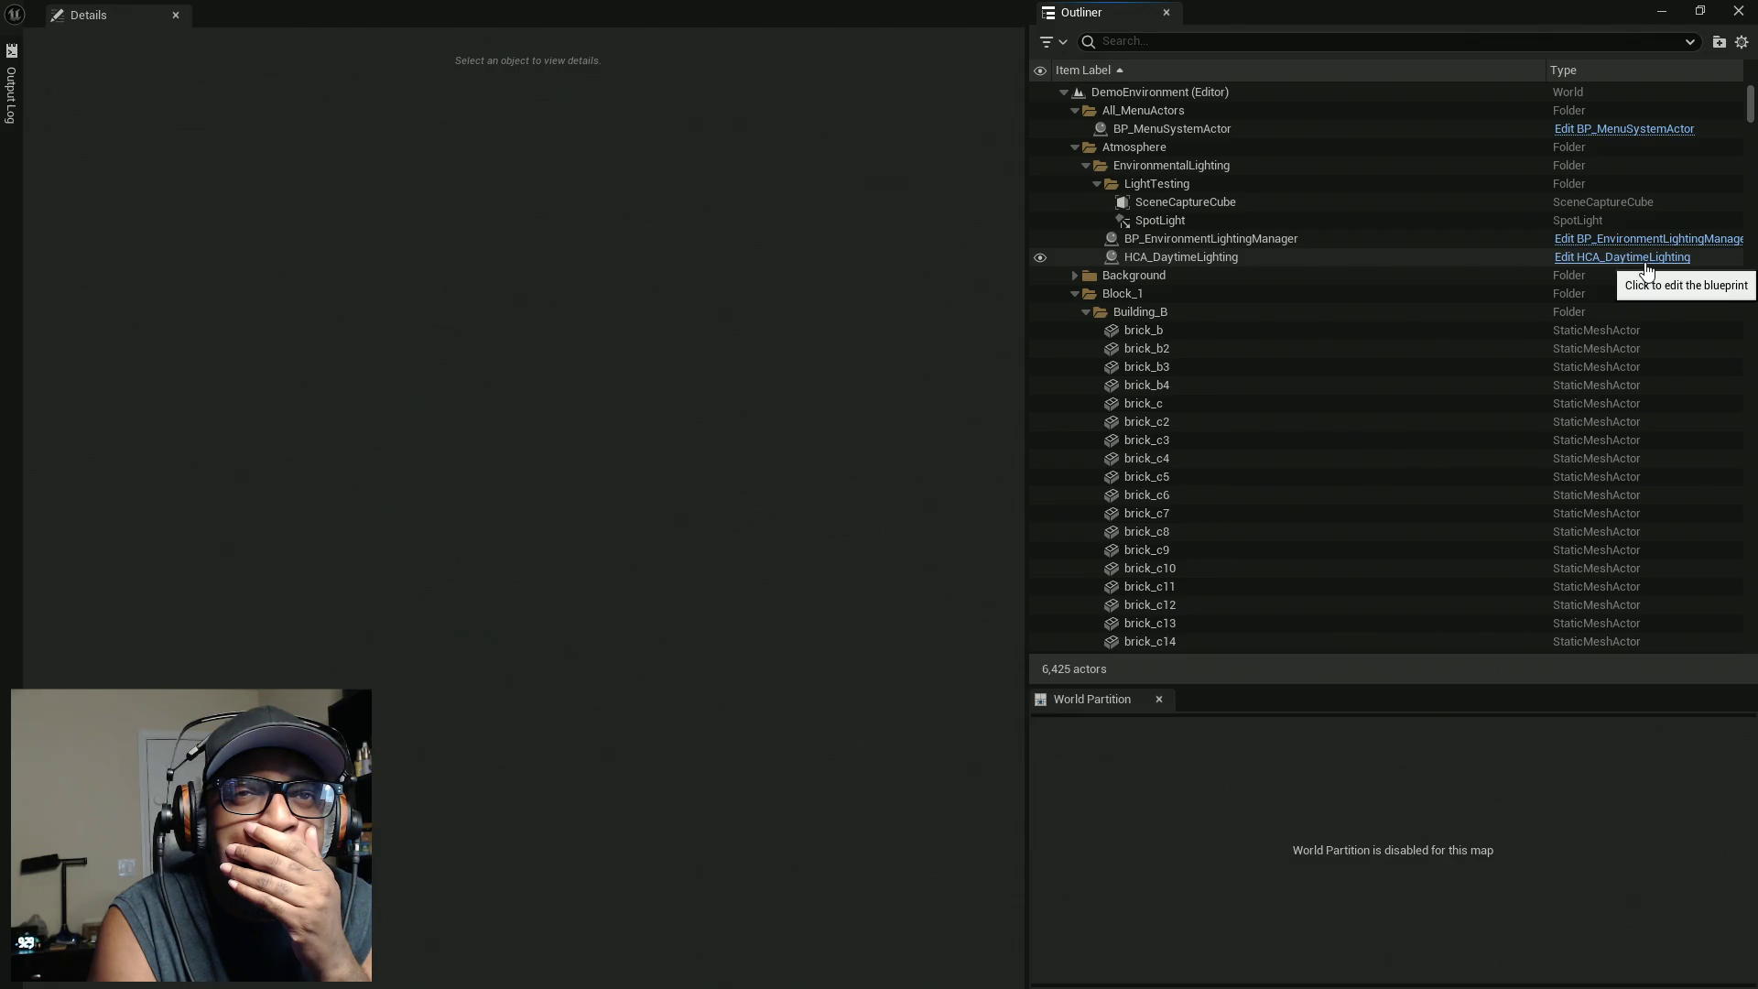
Select HCA_DaytimeLighting in the Outliner and pick its PostProcess component.
click(1322, 260)
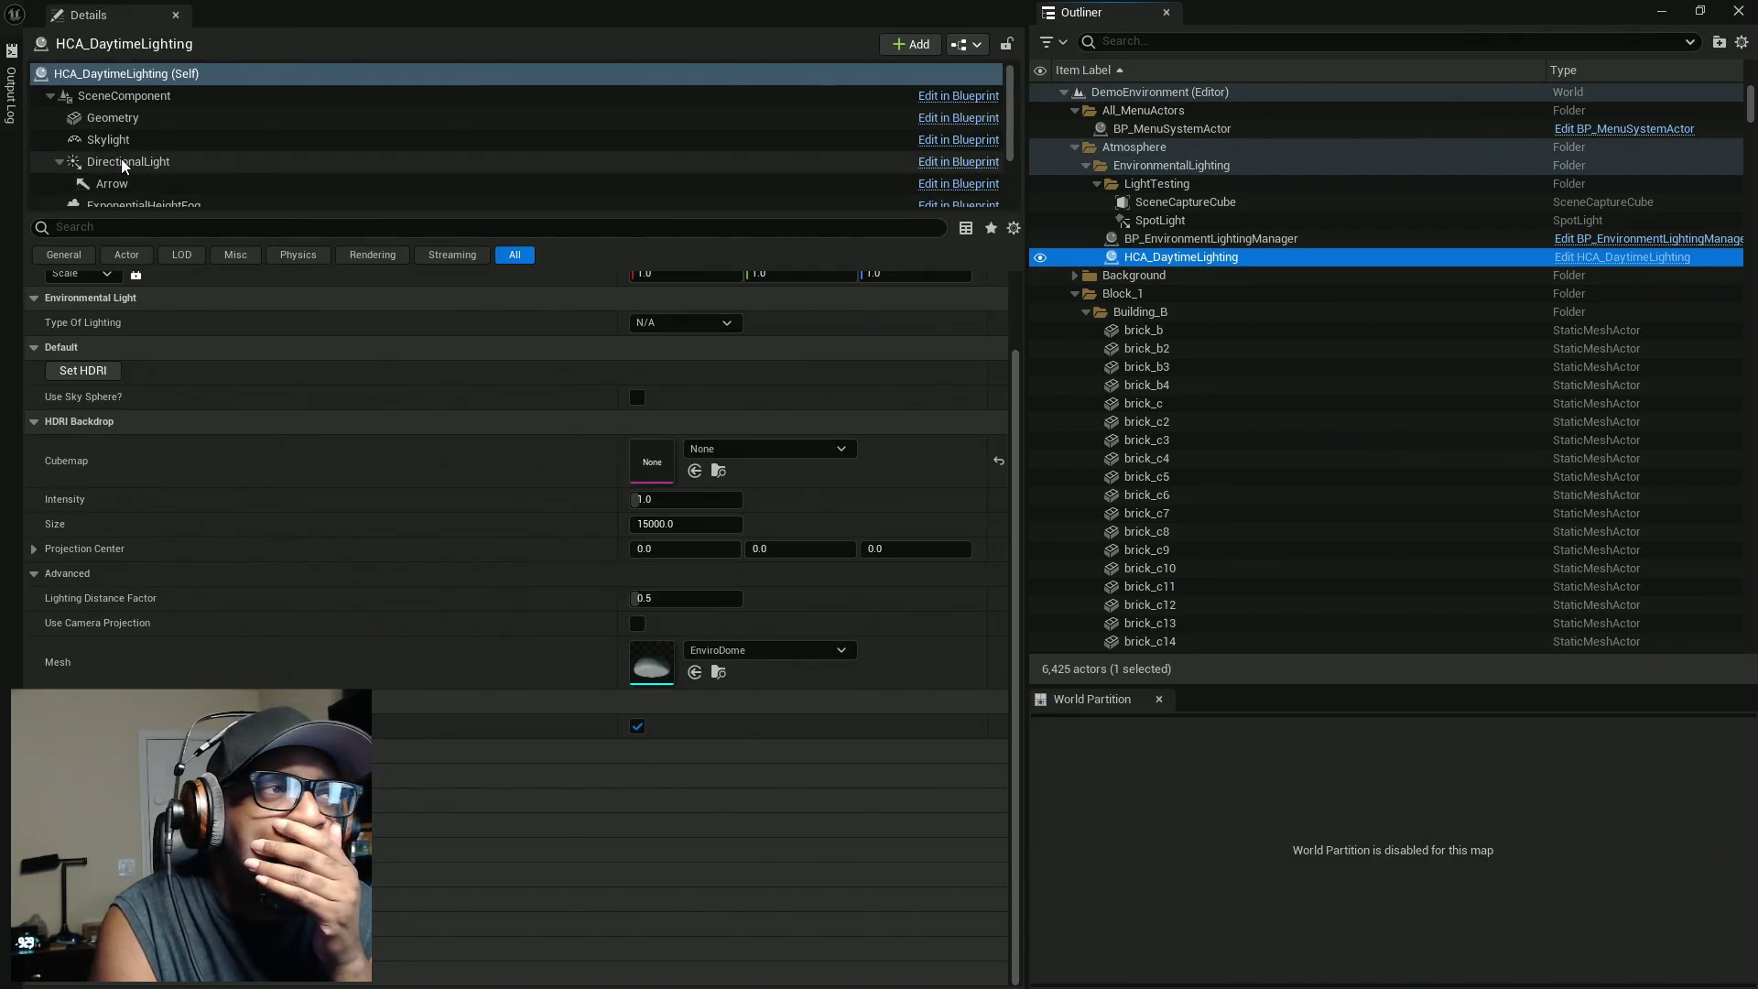
mouse_move(318, 212)
mouse_down()
mouse_move(324, 379)
mouse_move(330, 341)
mouse_up()
click(160, 249)
click(156, 228)
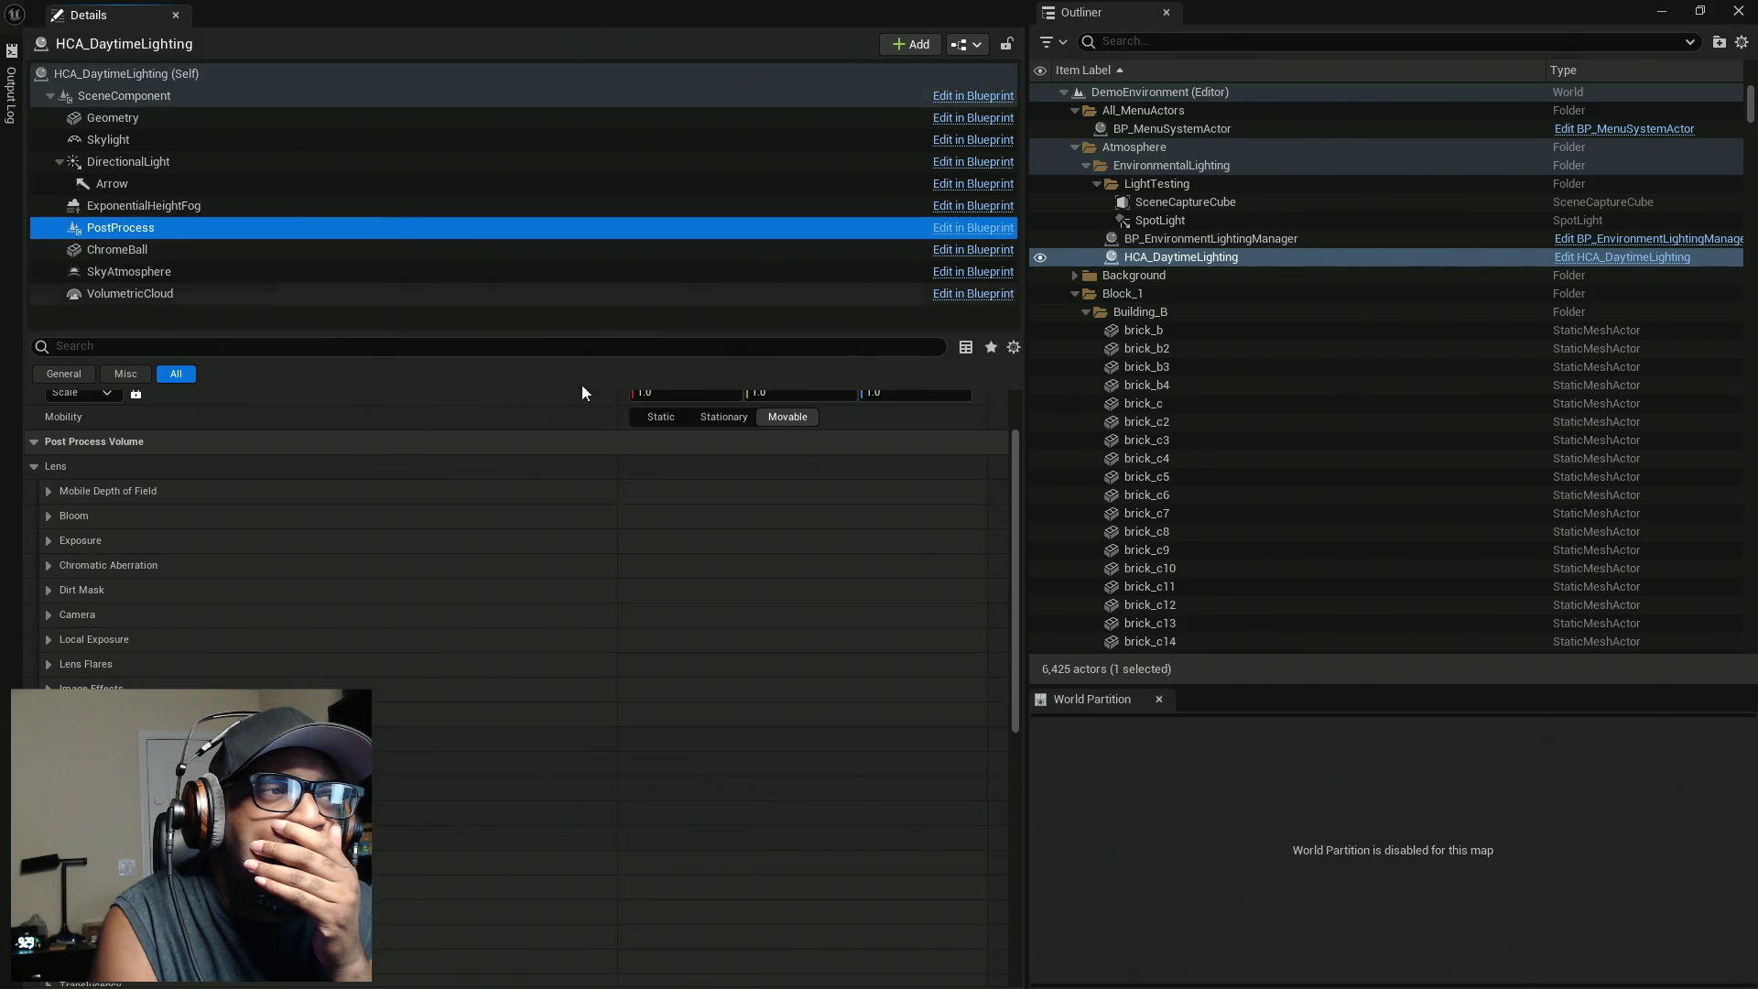
Expand Rendering Features and add an entry to the Post Process Materials array.
scroll(486, 541, down, 10)
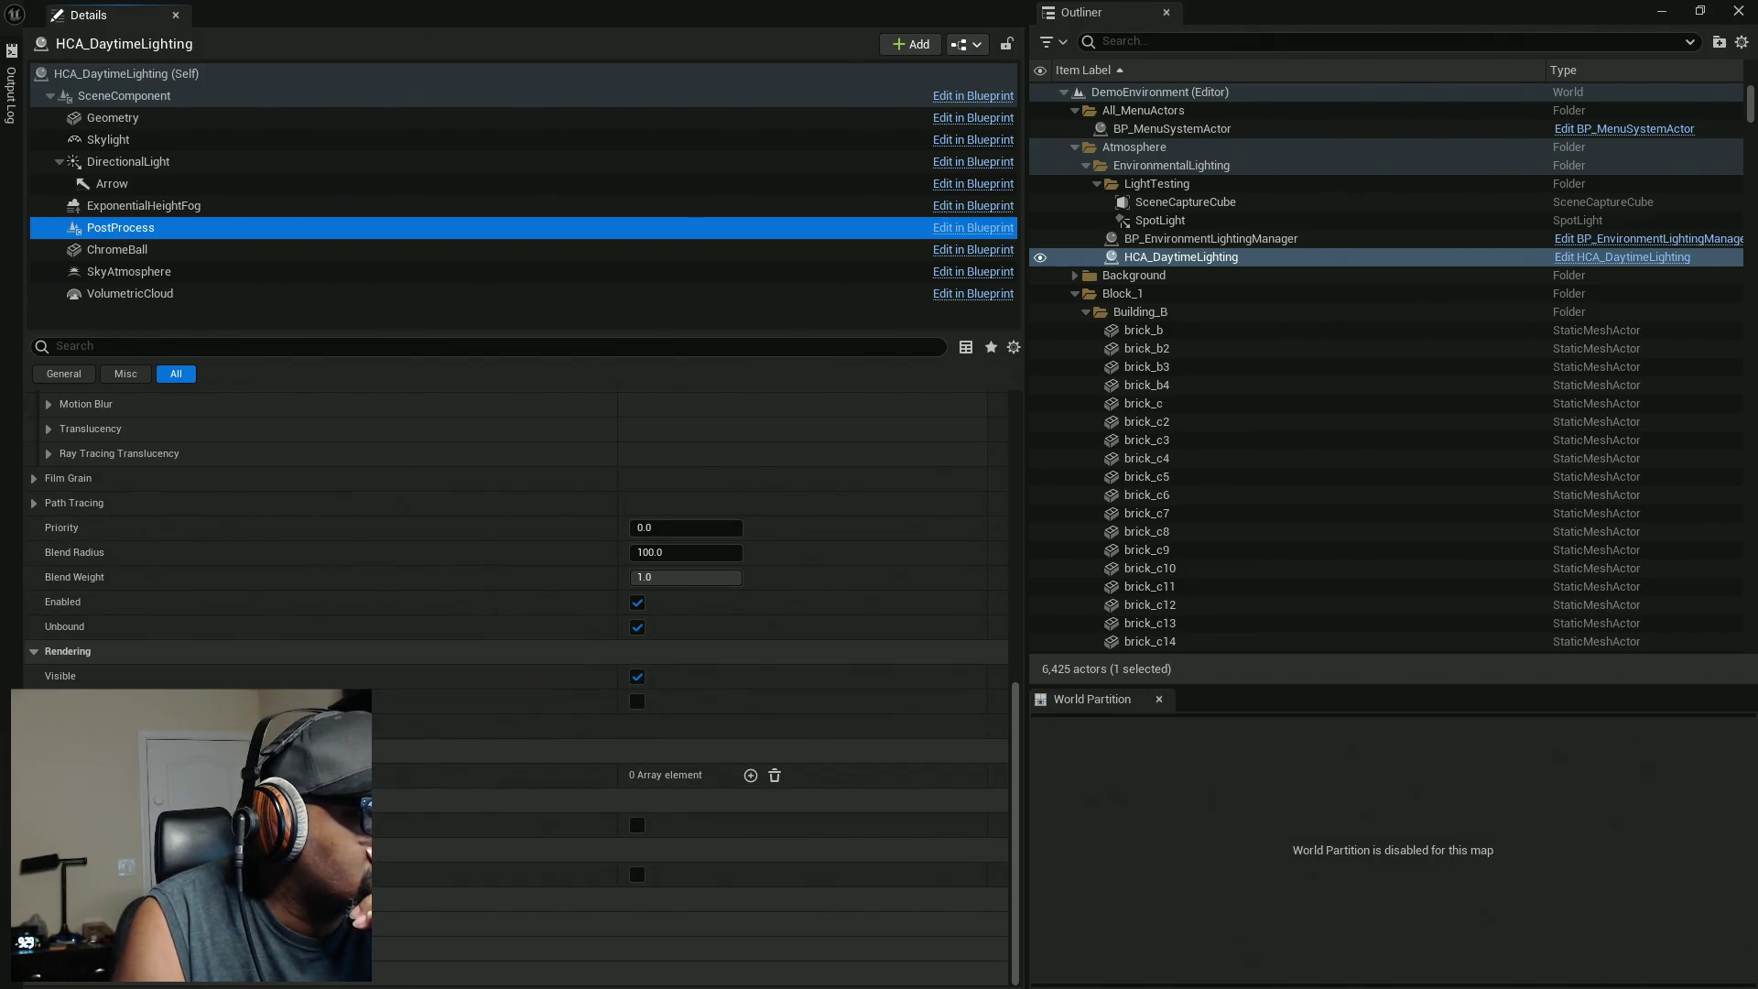
scroll(125, 634, up, 3)
scroll(125, 635, up, 2)
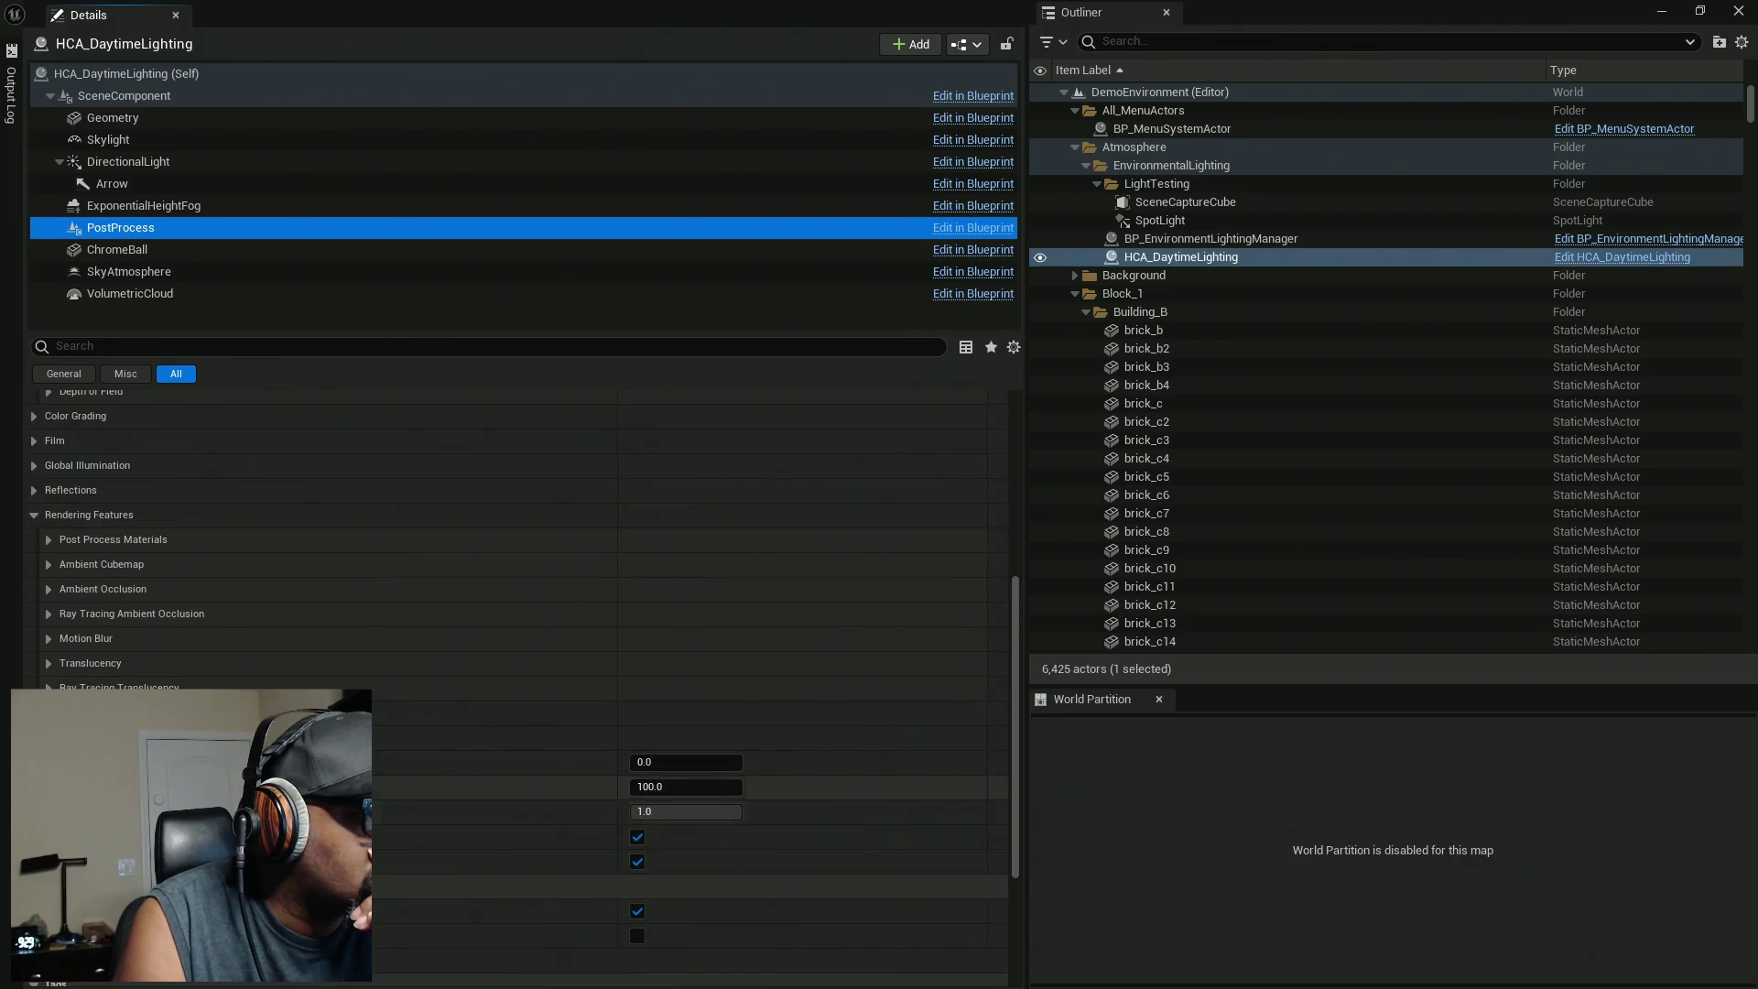
scroll(95, 656, up, 3)
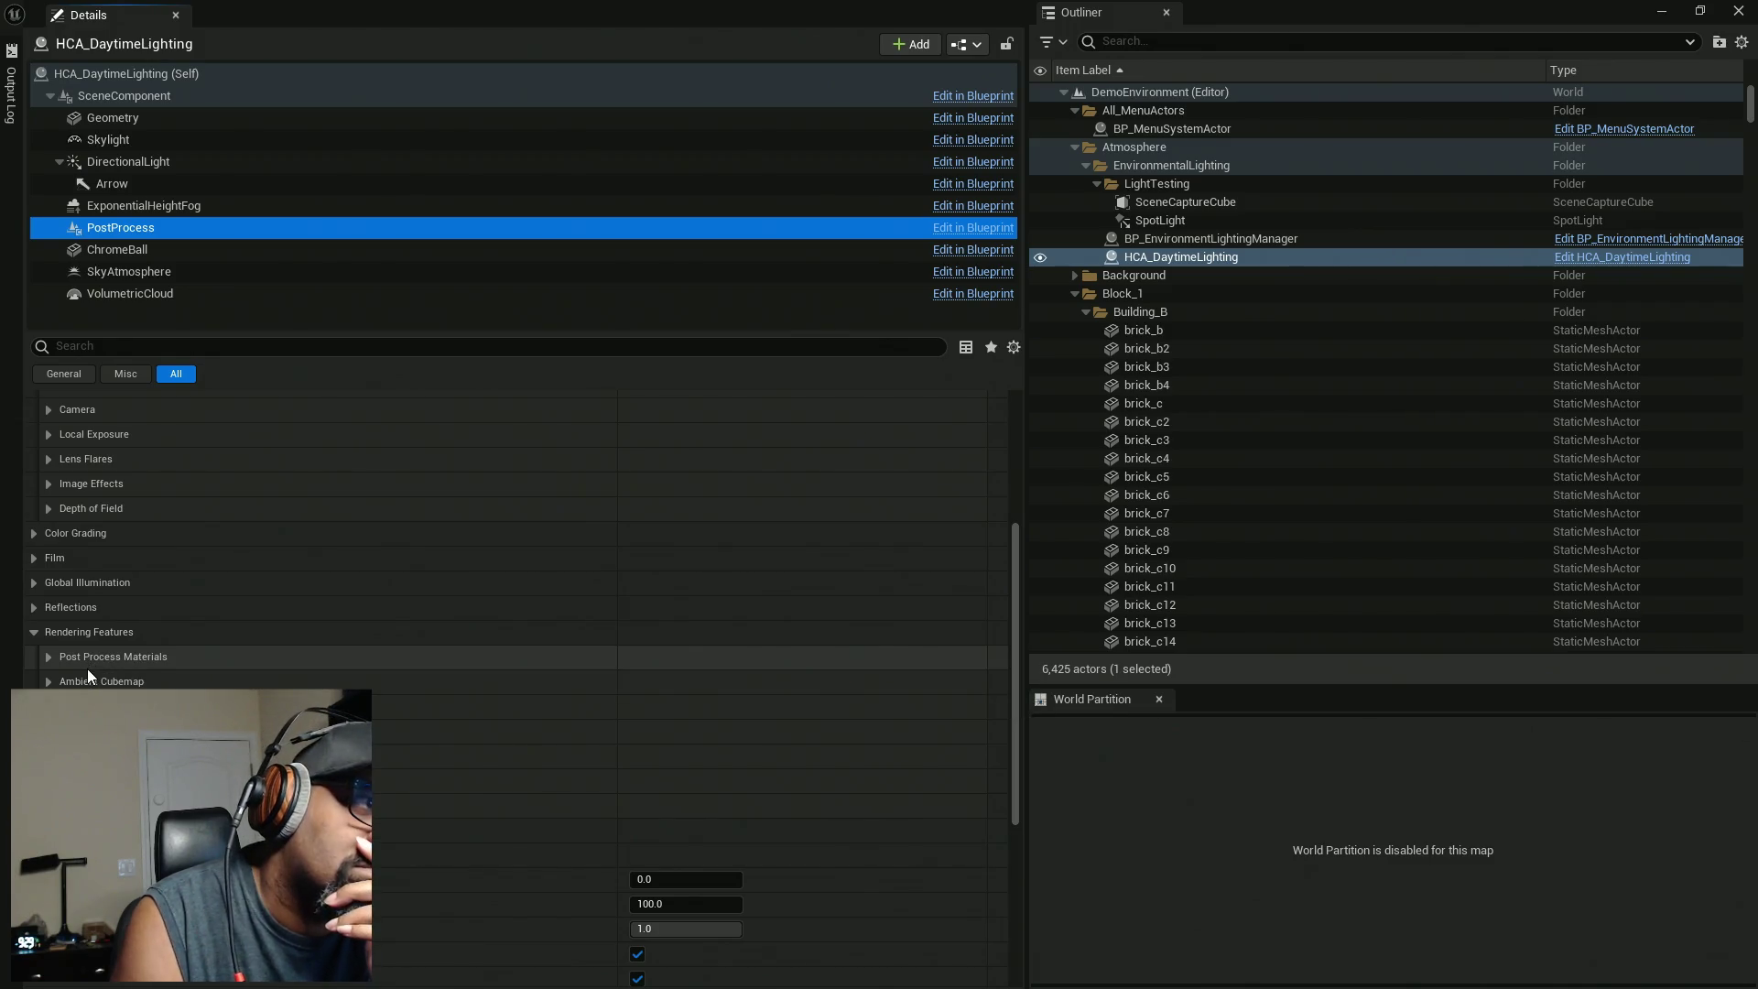
scroll(86, 668, up, 7)
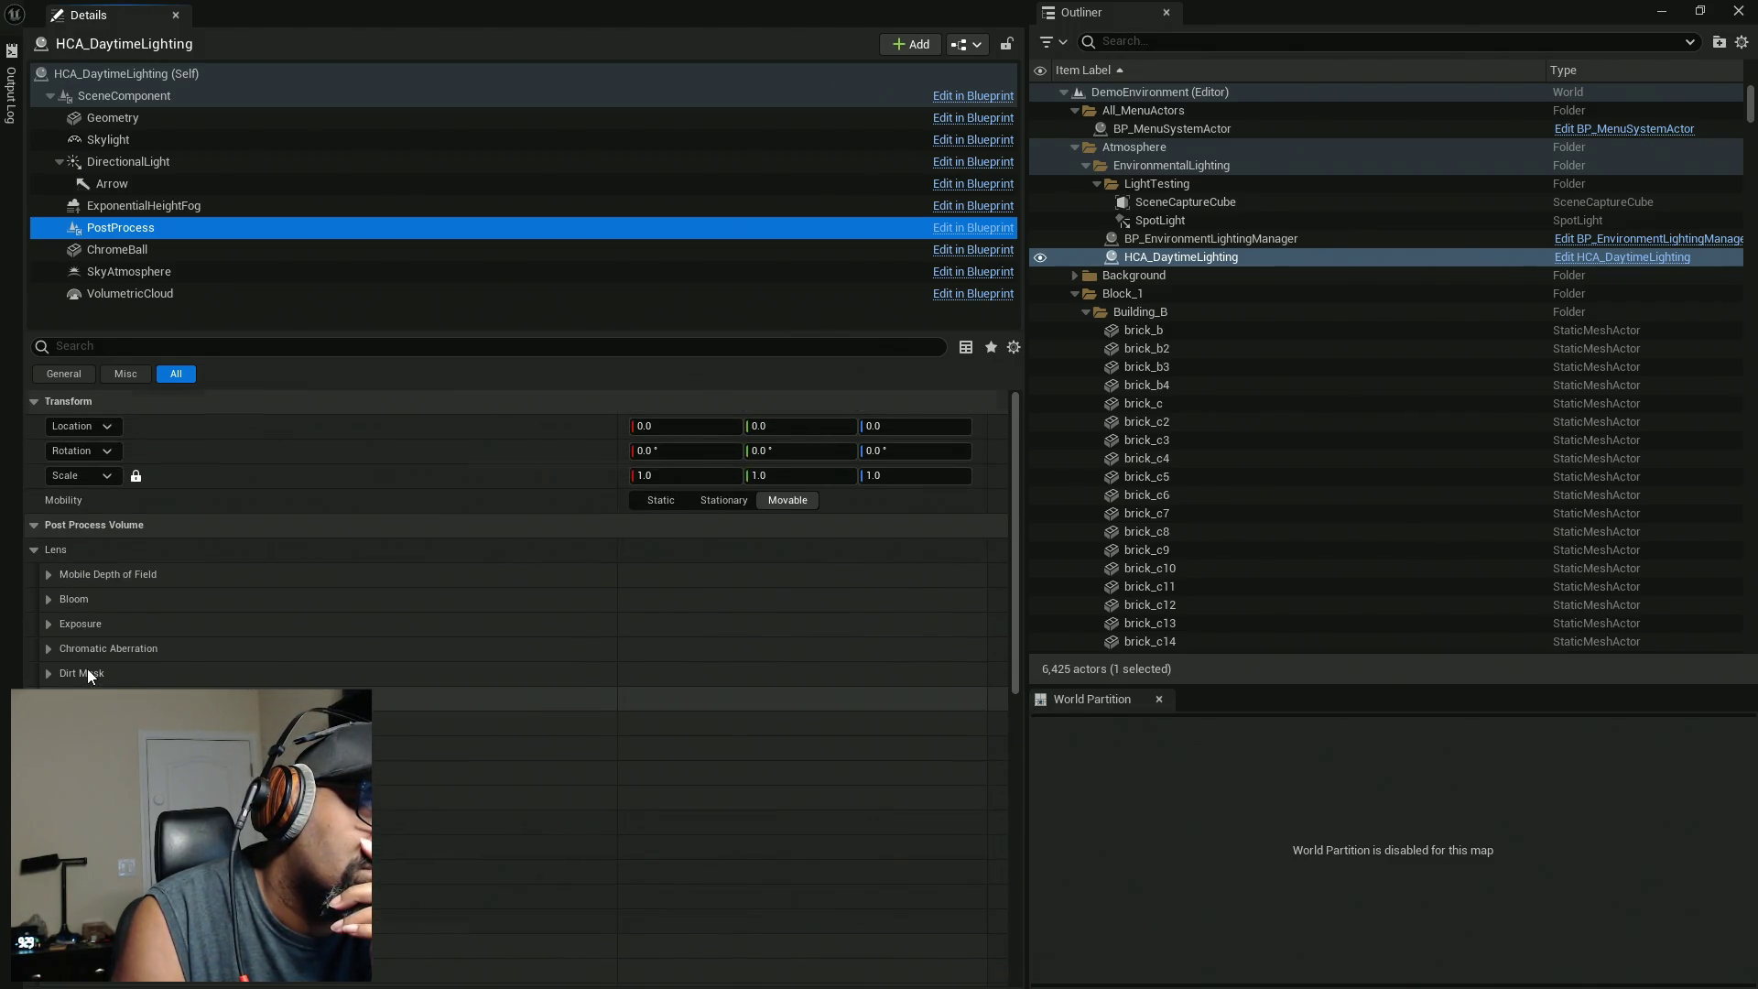
scroll(86, 668, down, 4)
scroll(88, 670, down, 1)
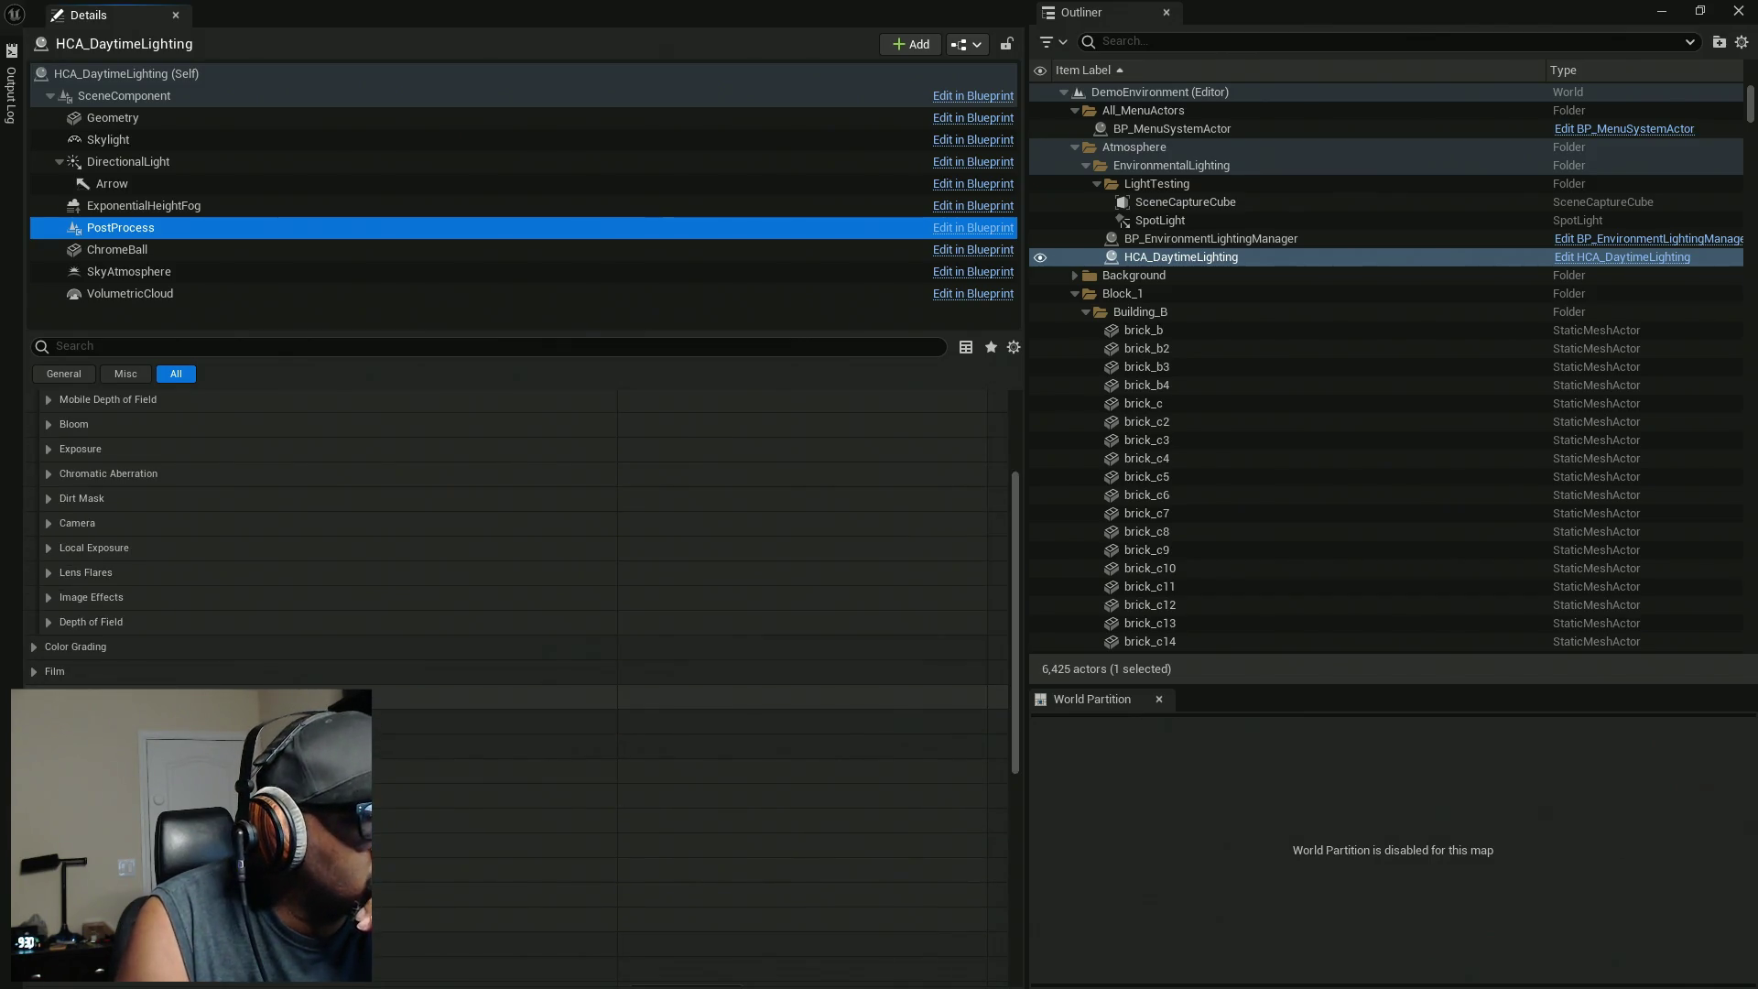
click(44, 746)
scroll(55, 696, down, 4)
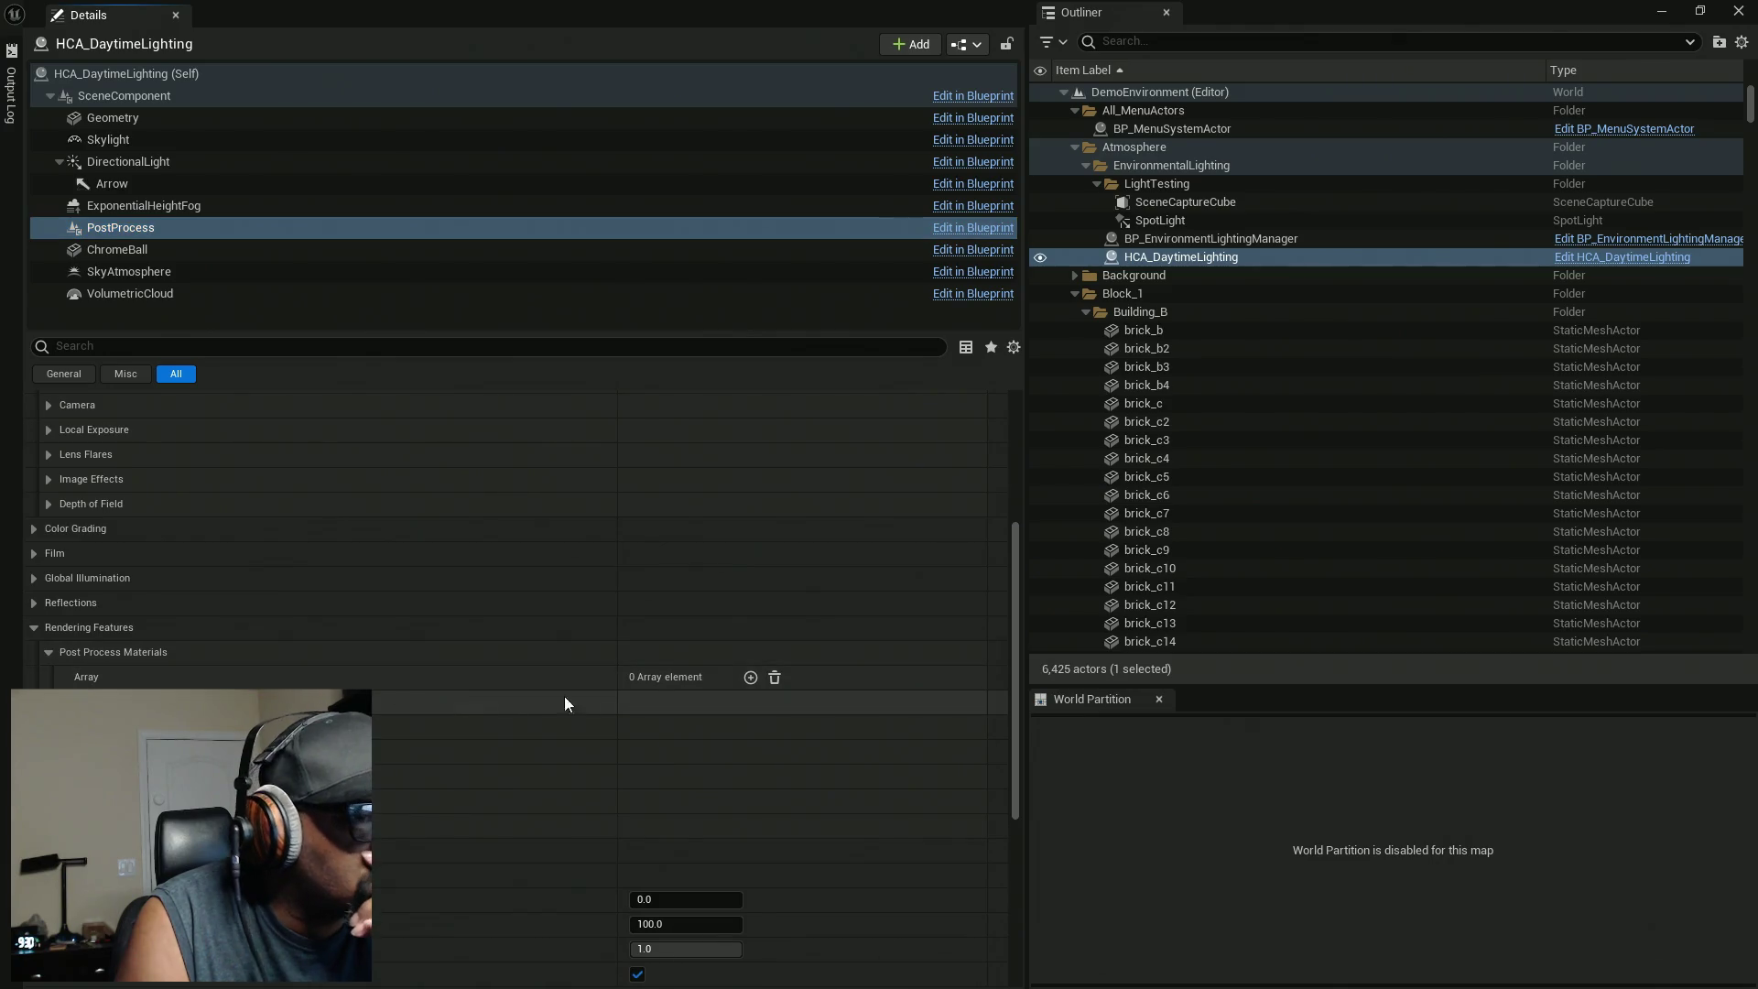
click(749, 677)
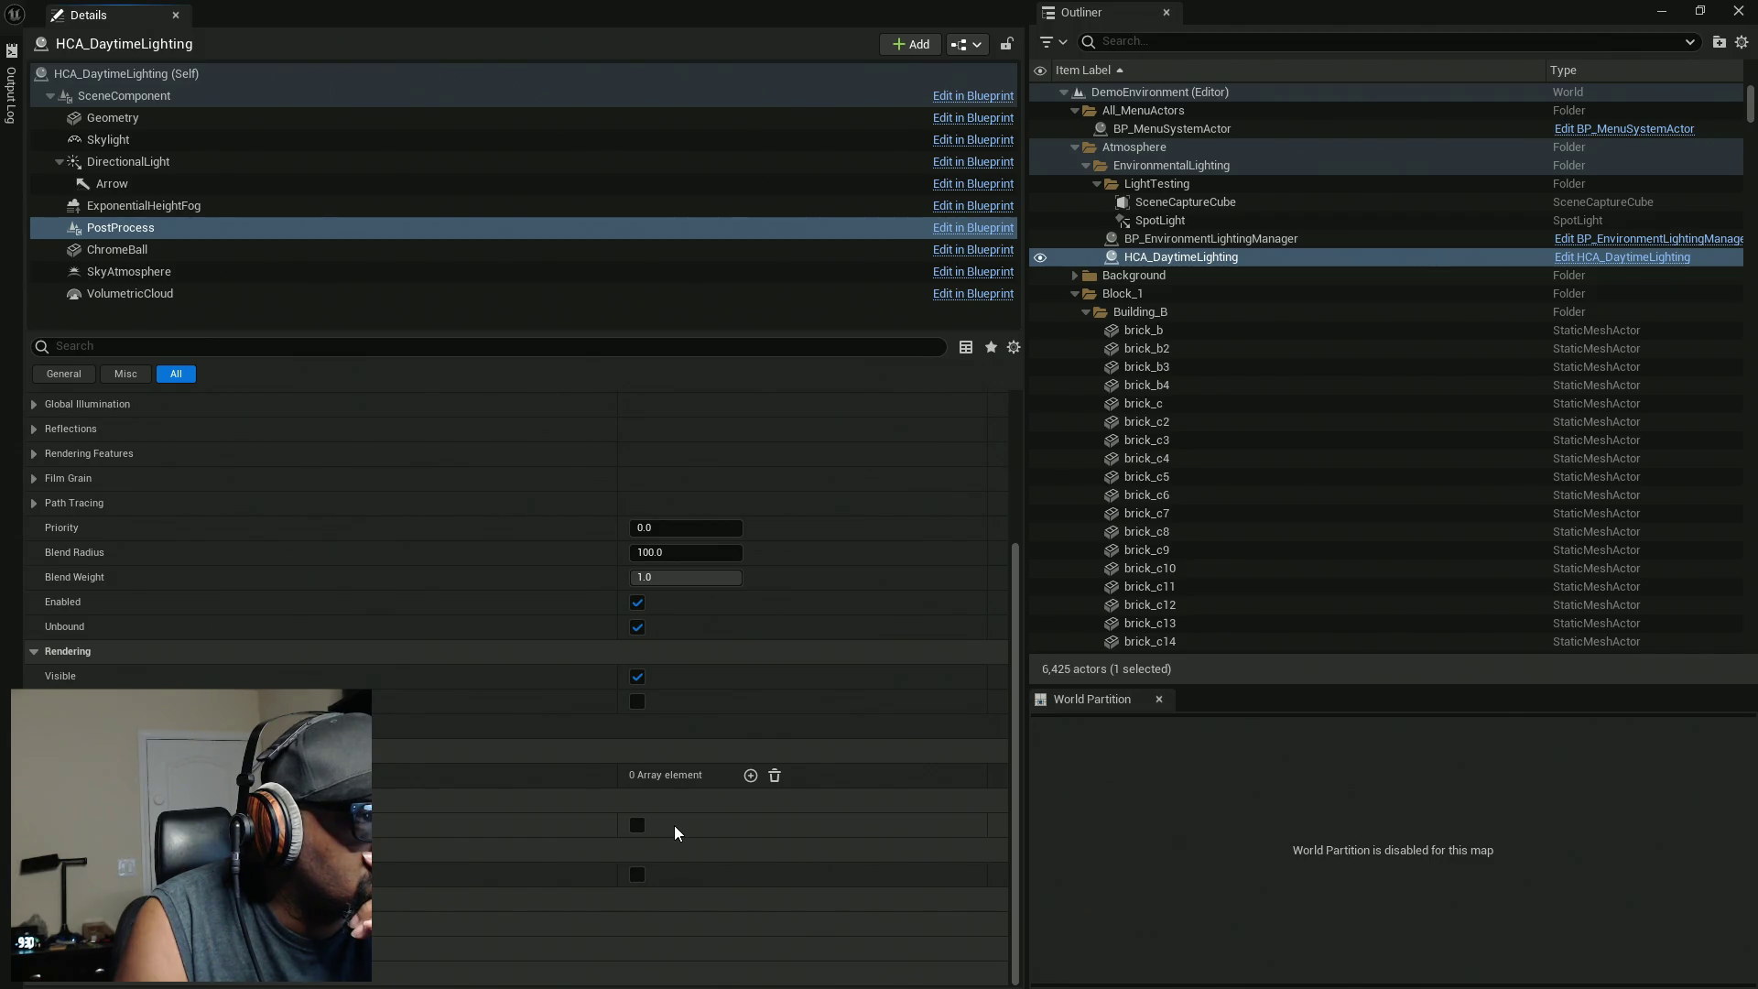
scroll(673, 826, up, 5)
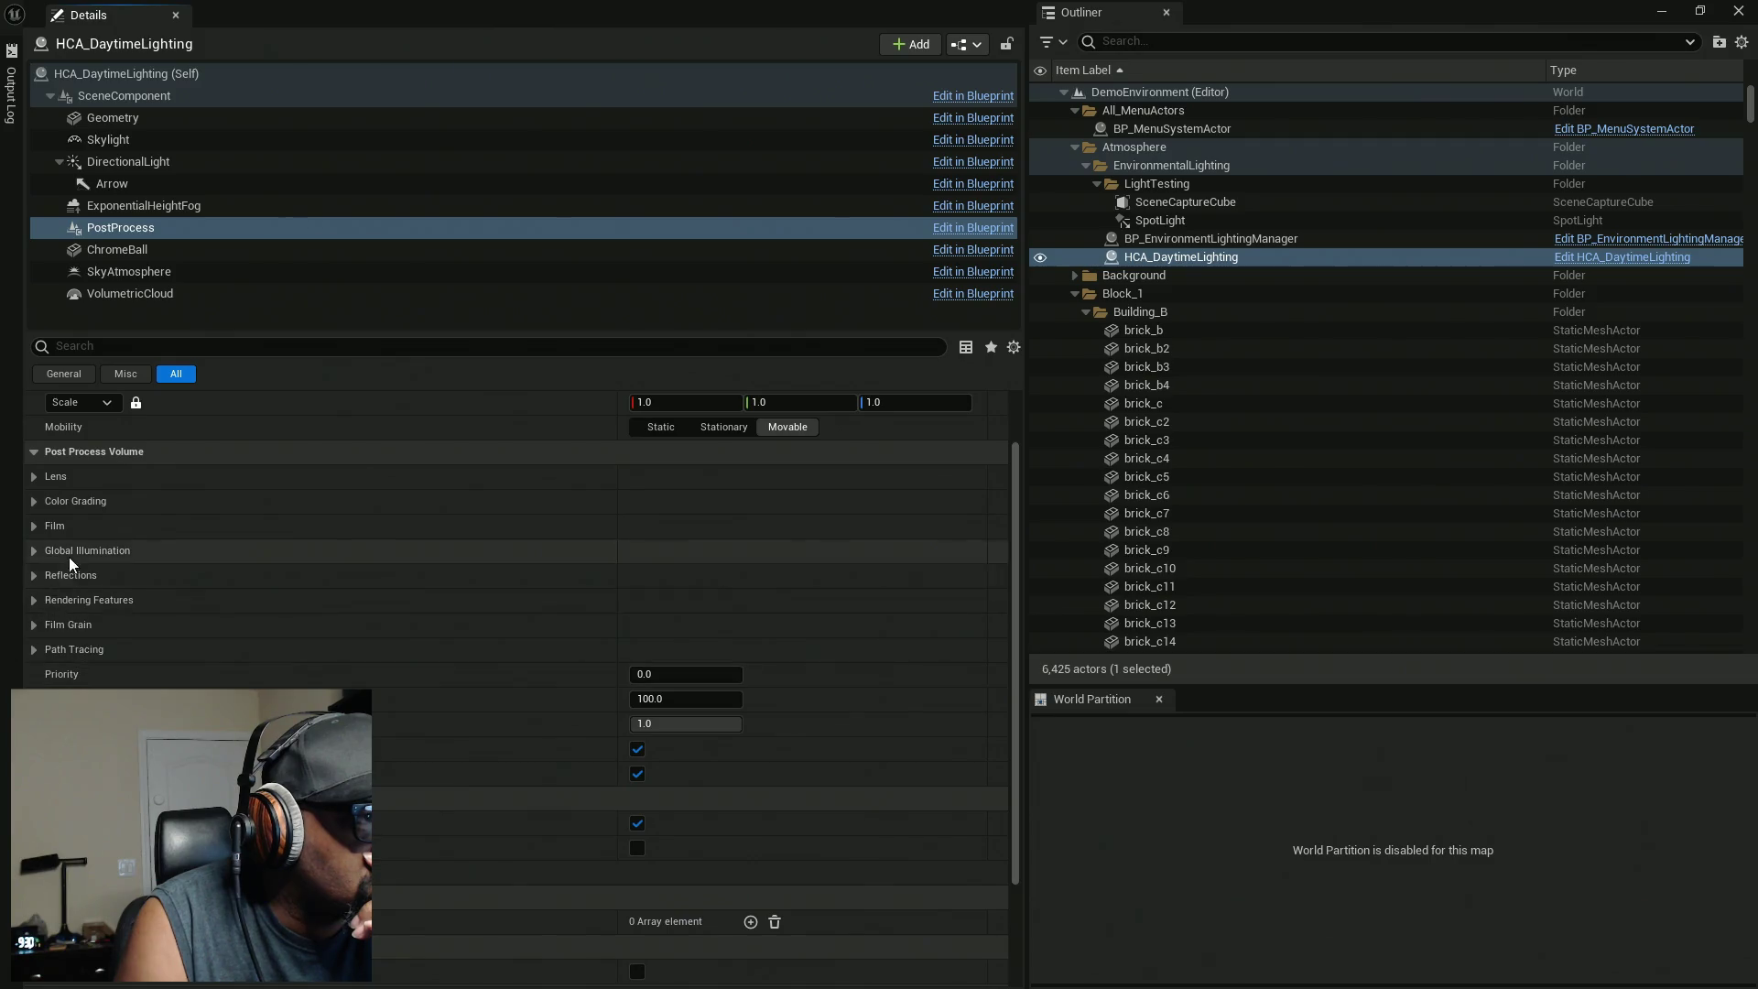
Expand the Post Process Materials array and set the new entry to Asset reference.
click(33, 602)
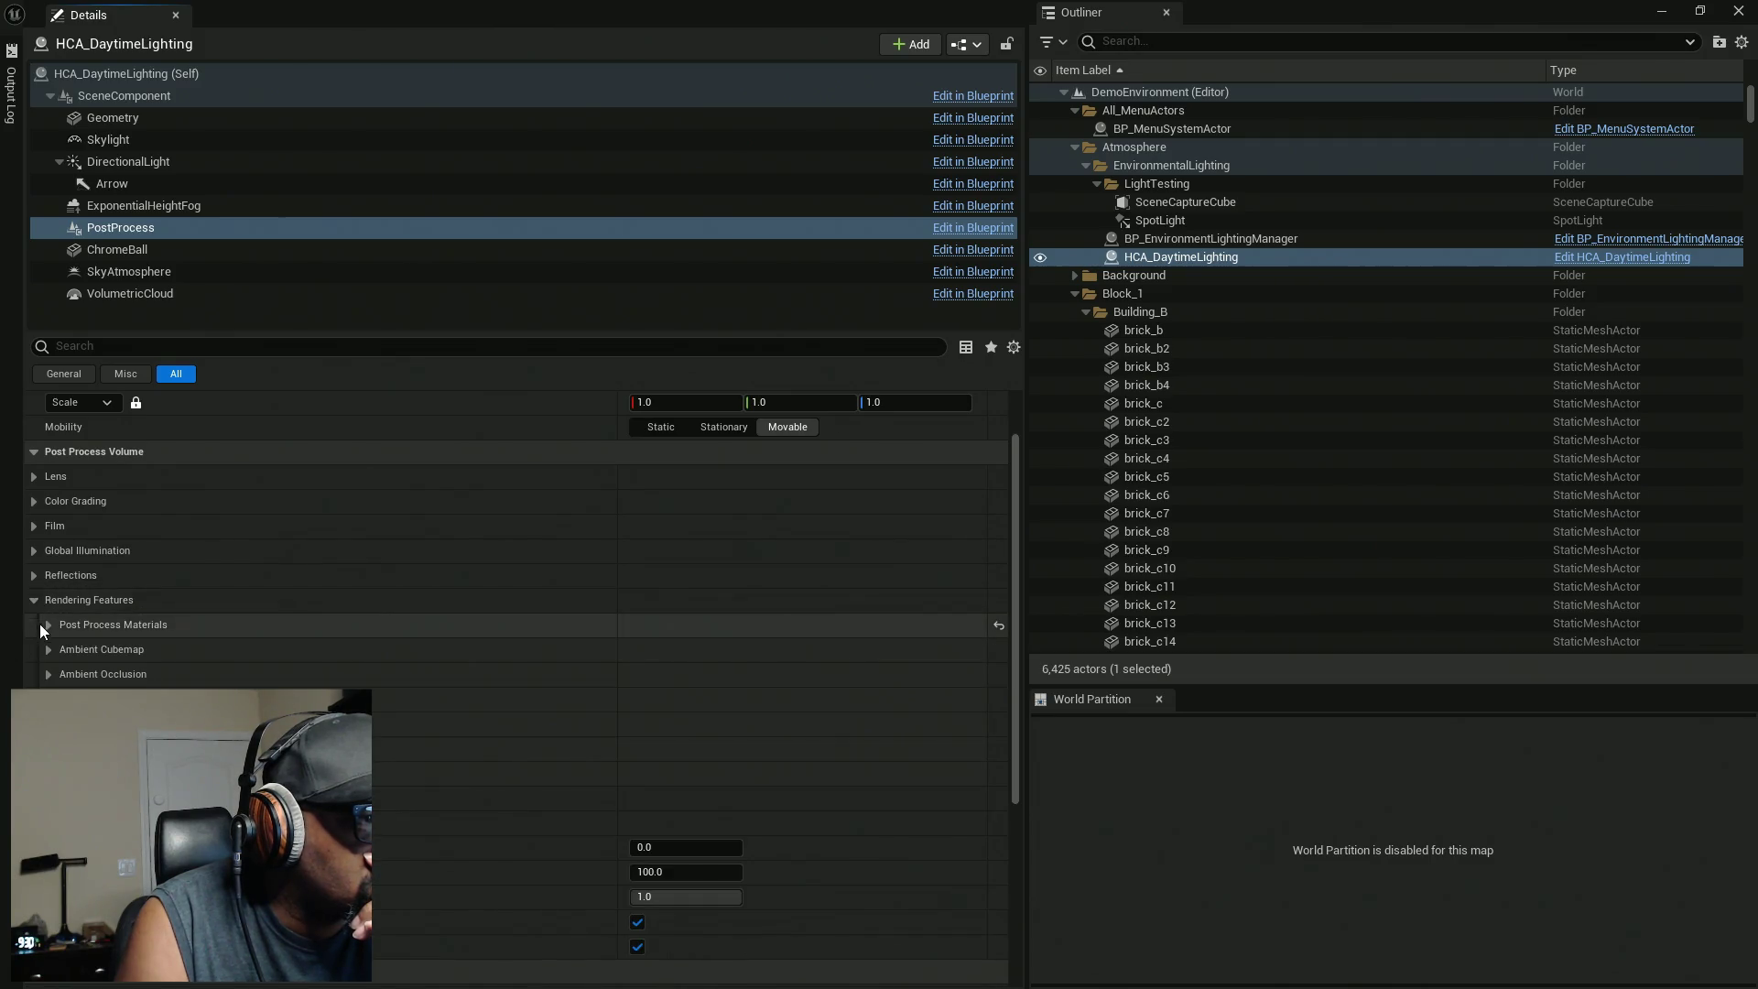
click(50, 626)
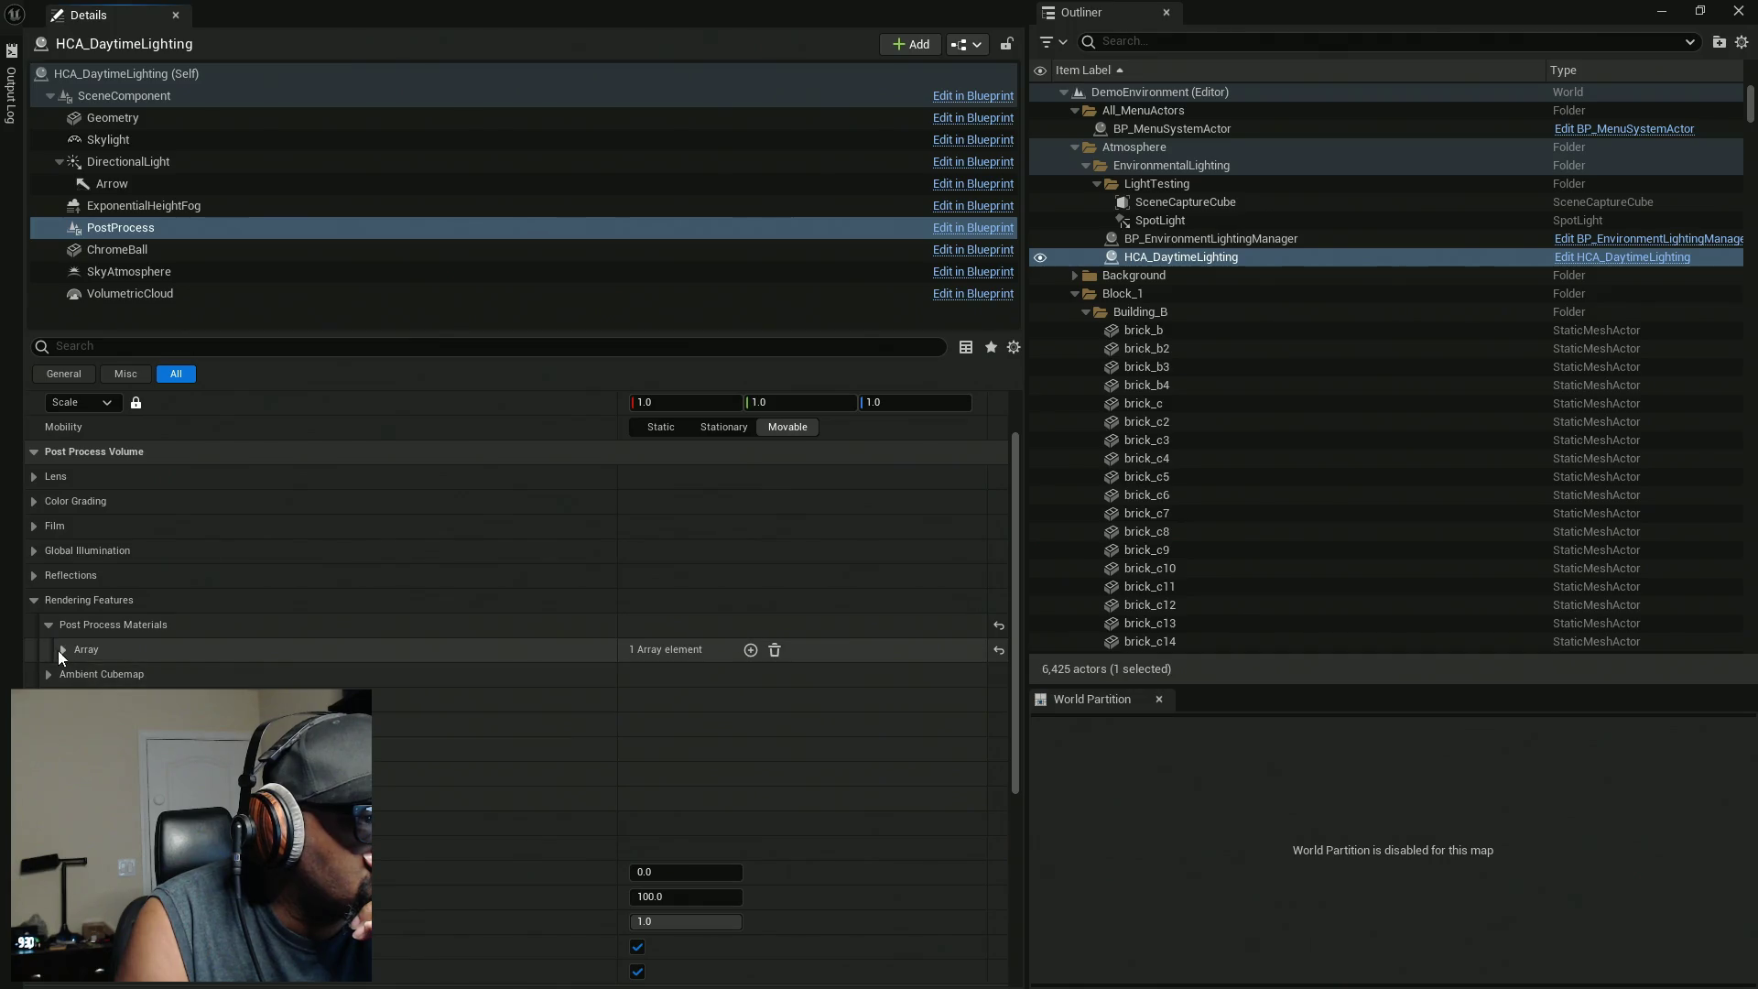
click(63, 651)
click(690, 674)
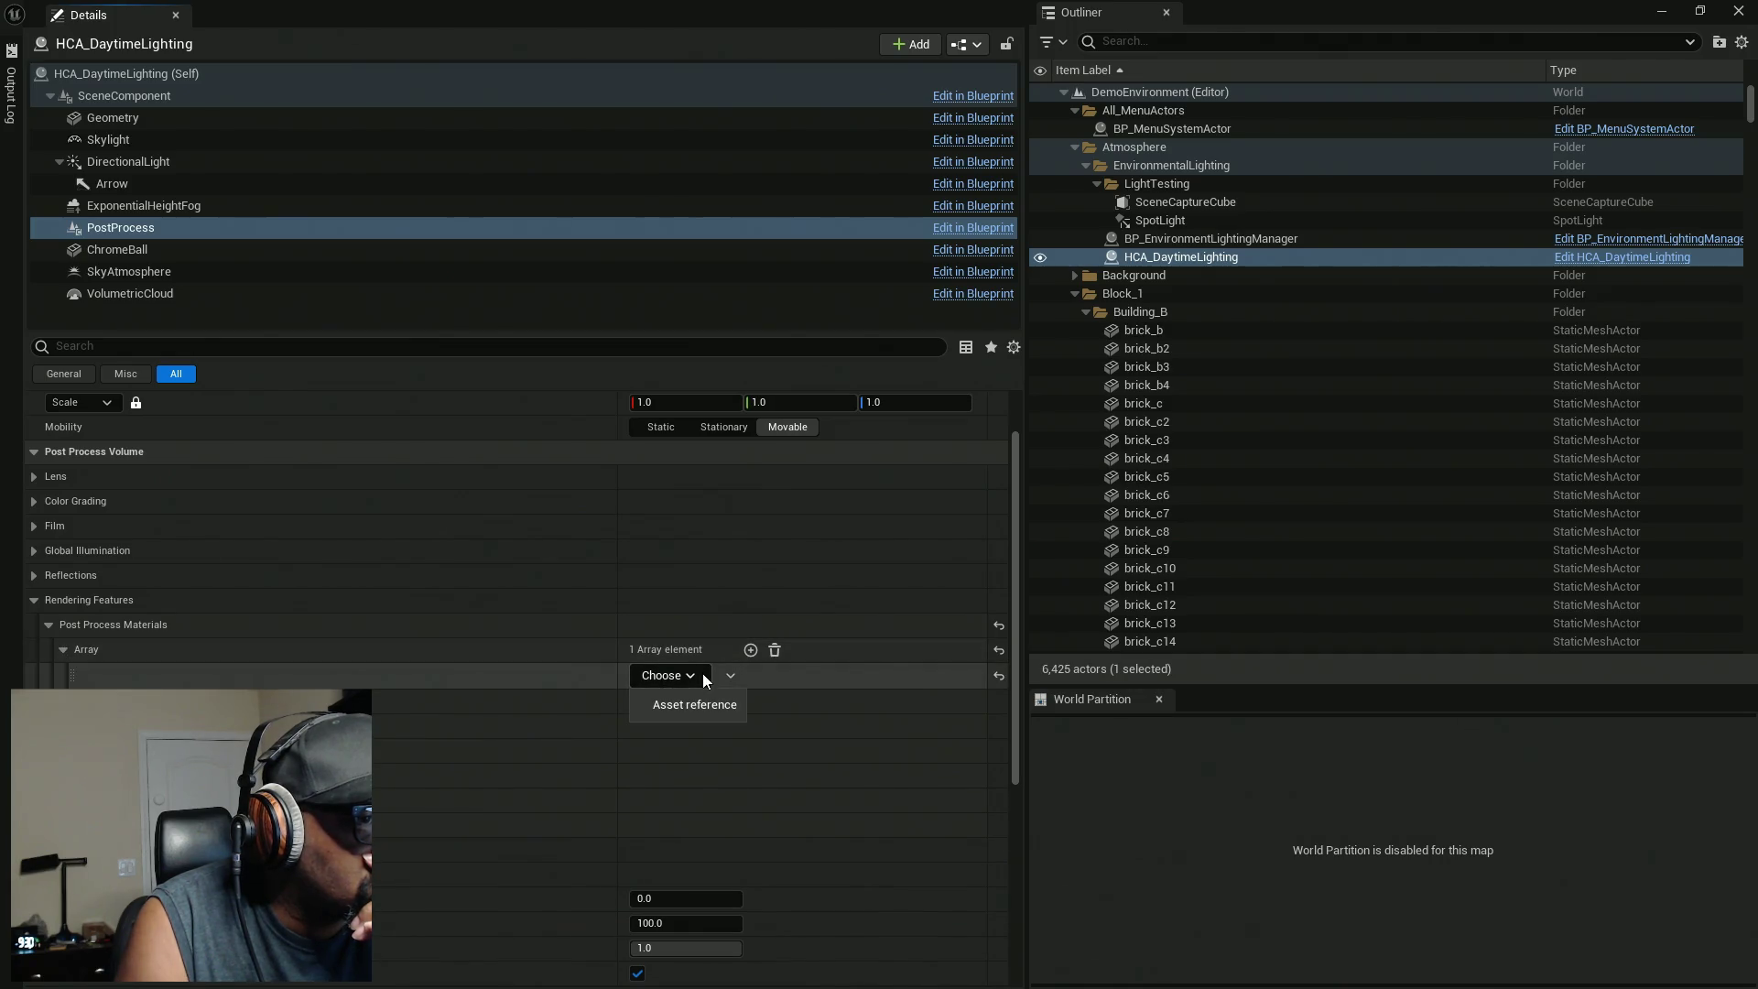
click(698, 701)
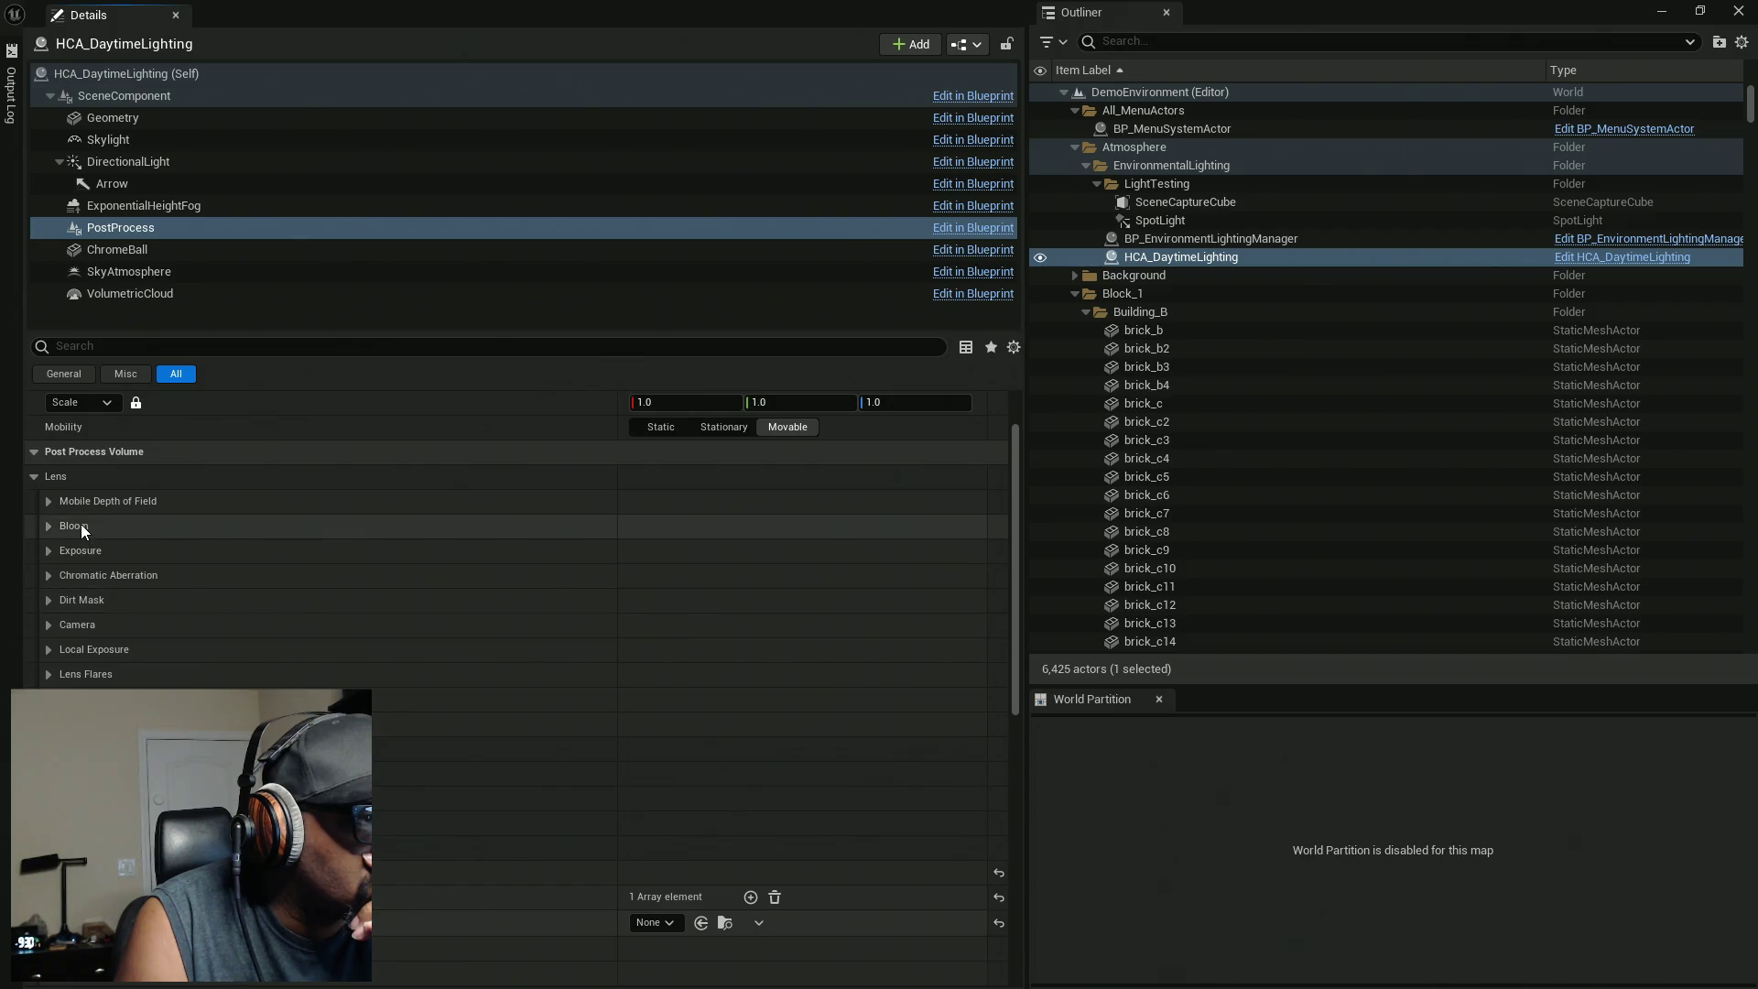
scroll(586, 816, down, 1)
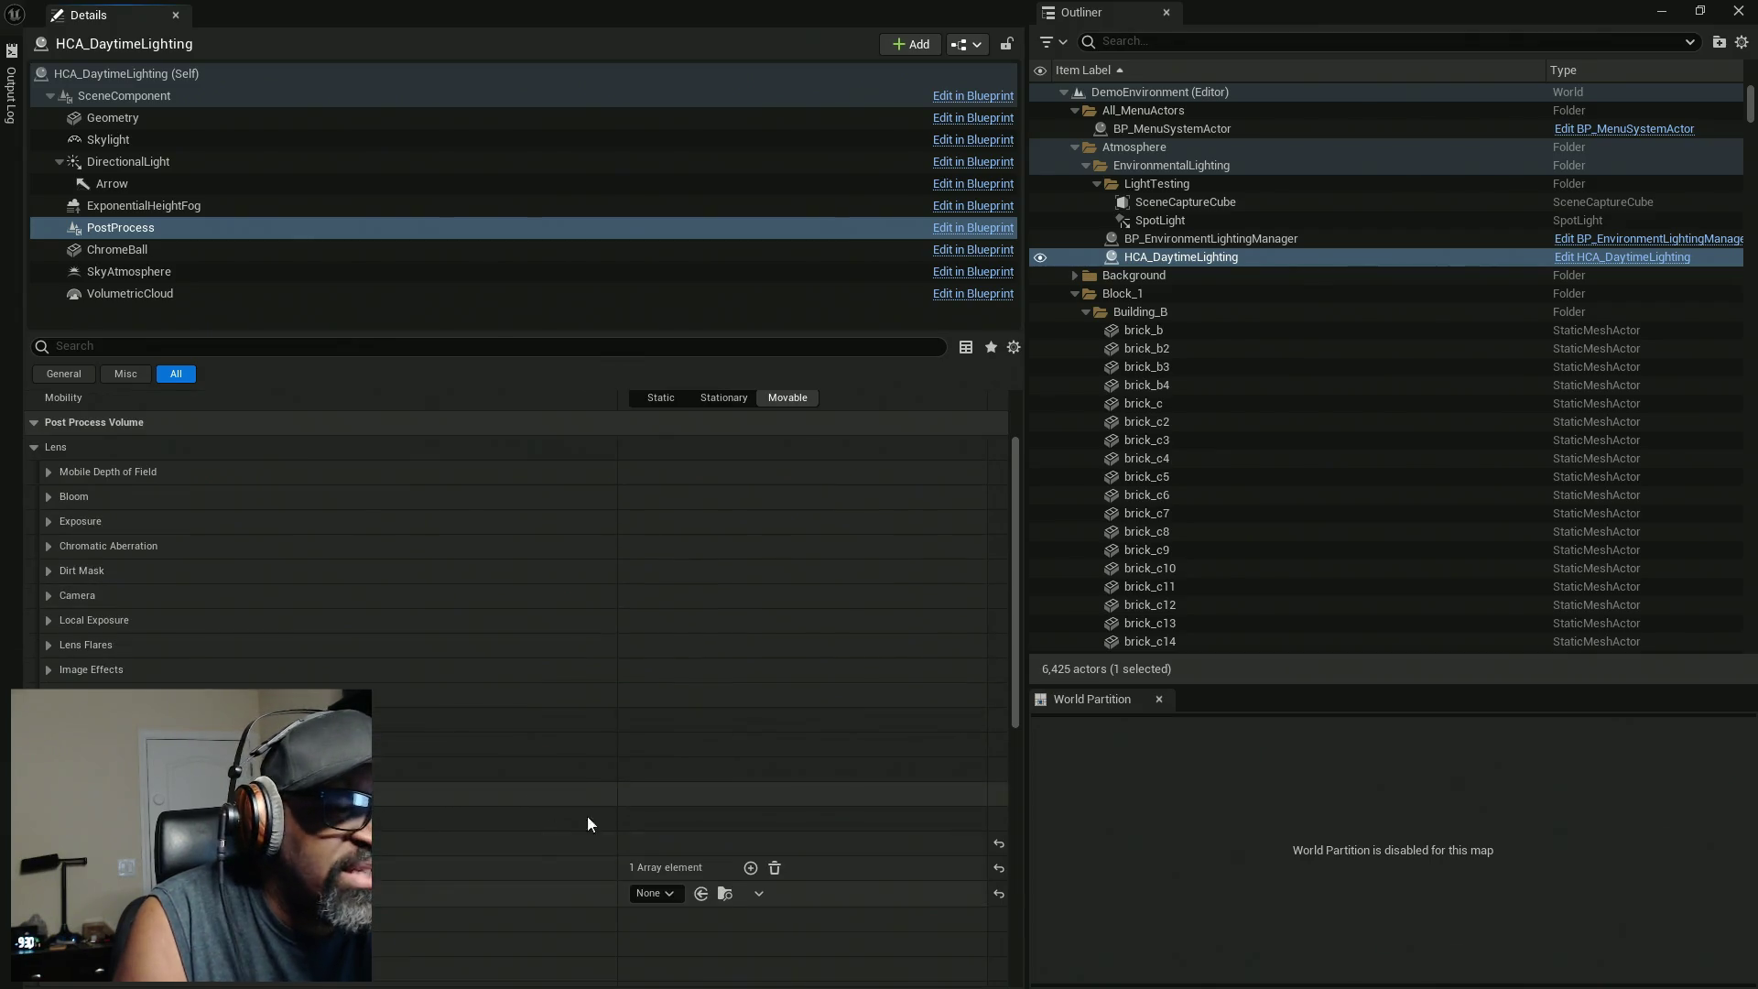
Search the entry's material picker for a highlight, then an interactive material.
click(672, 892)
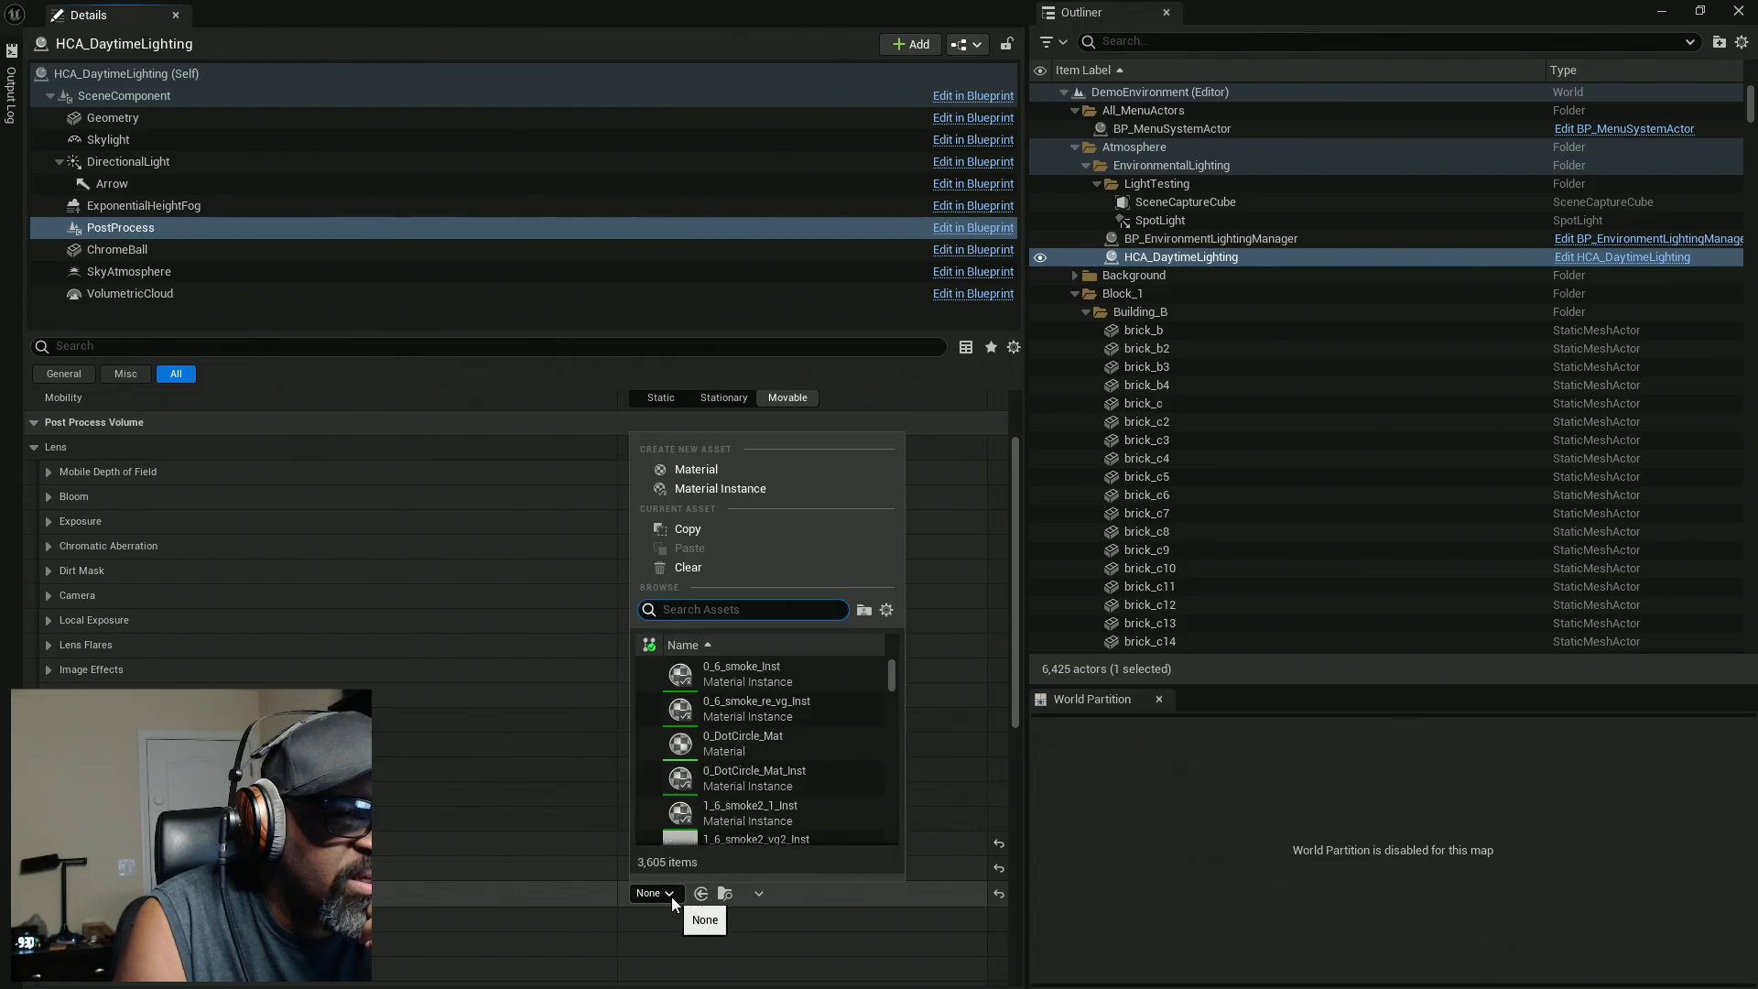
click(672, 892)
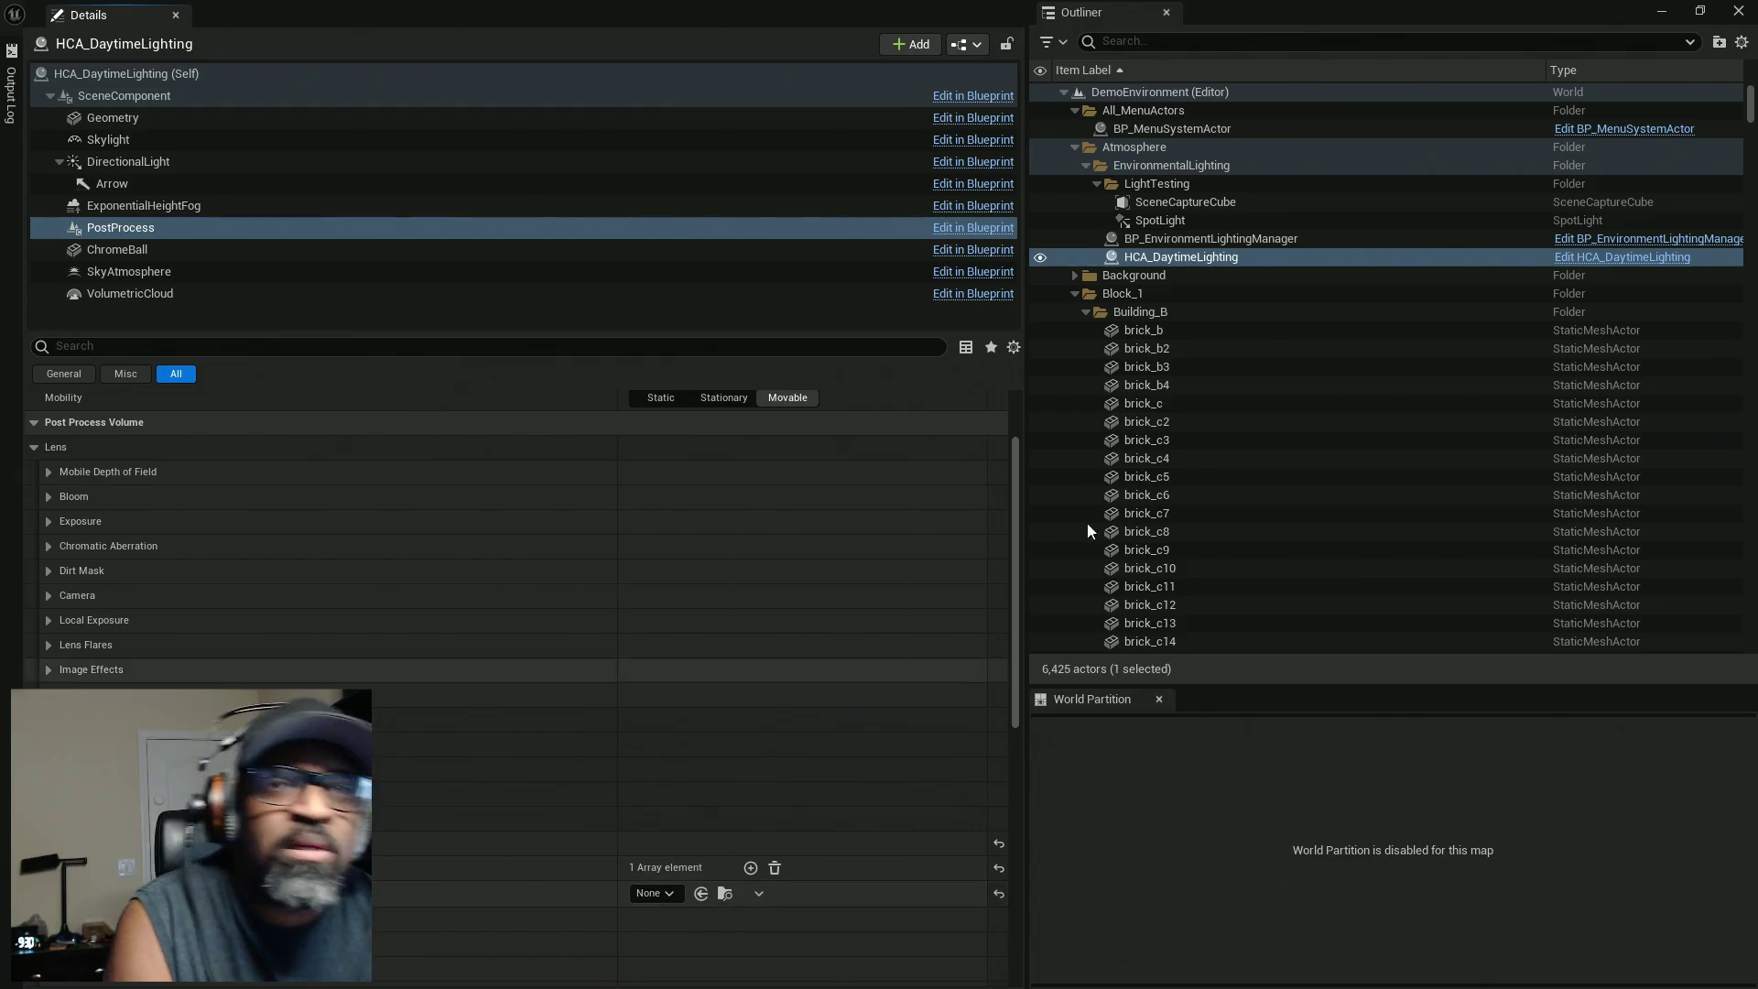
click(670, 894)
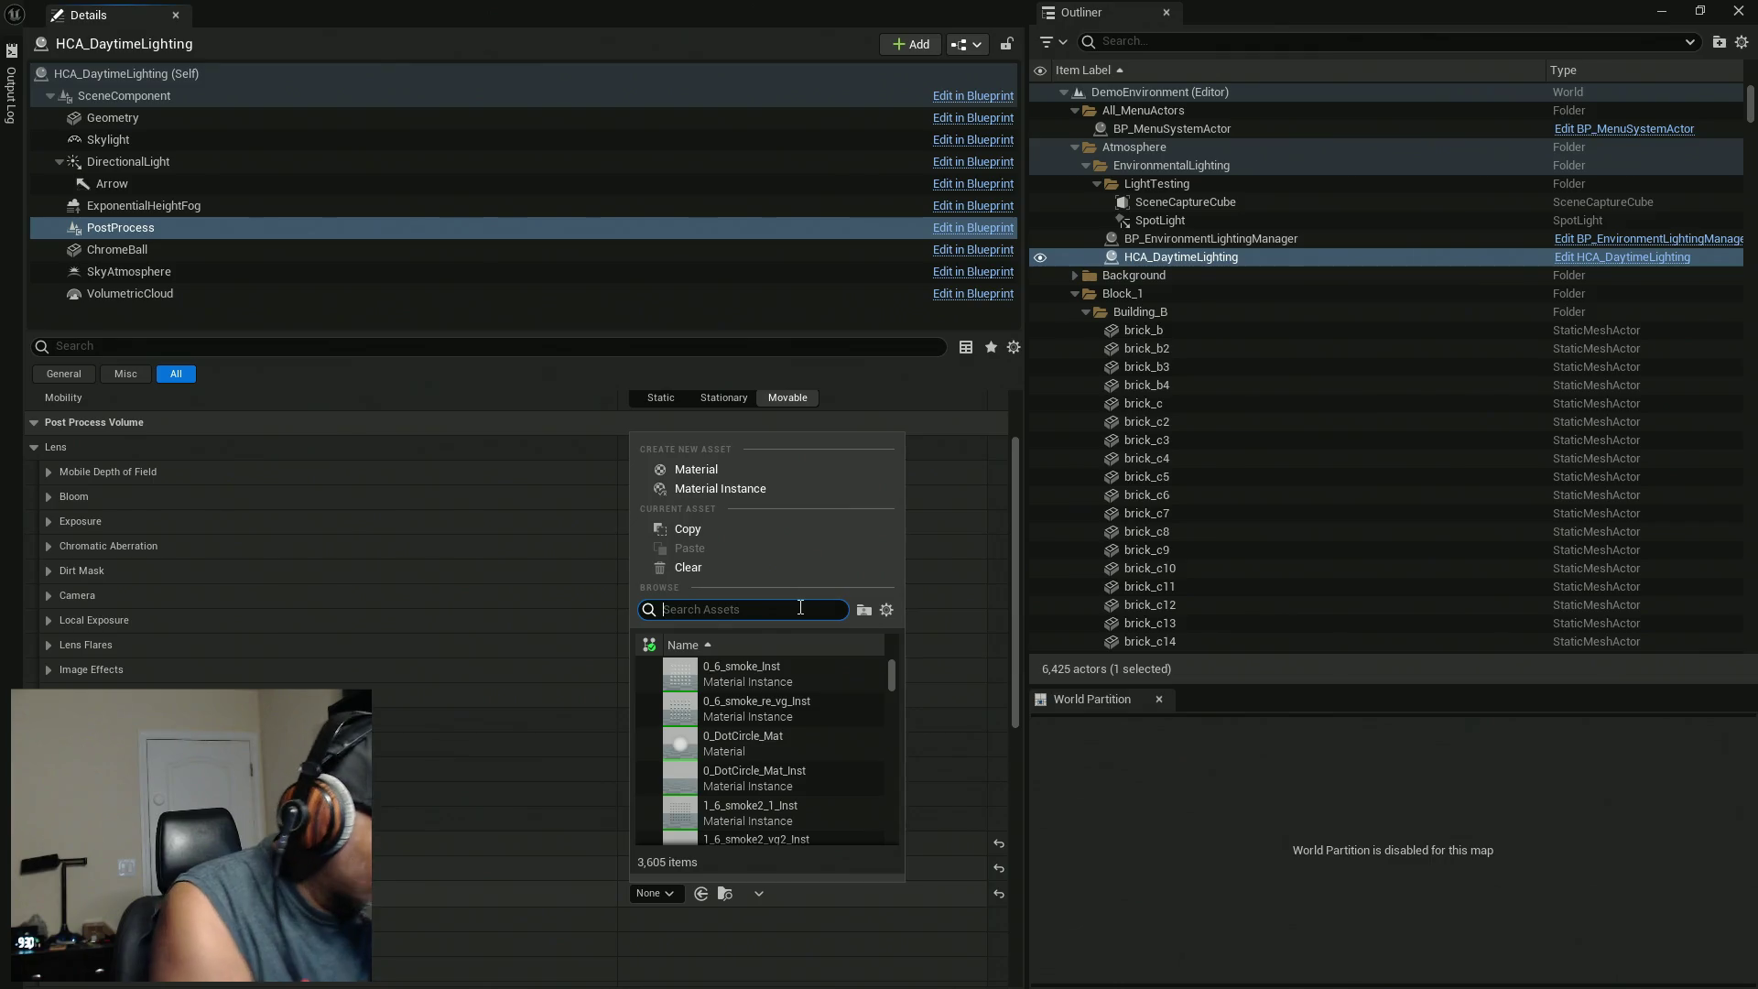
text(highligh)
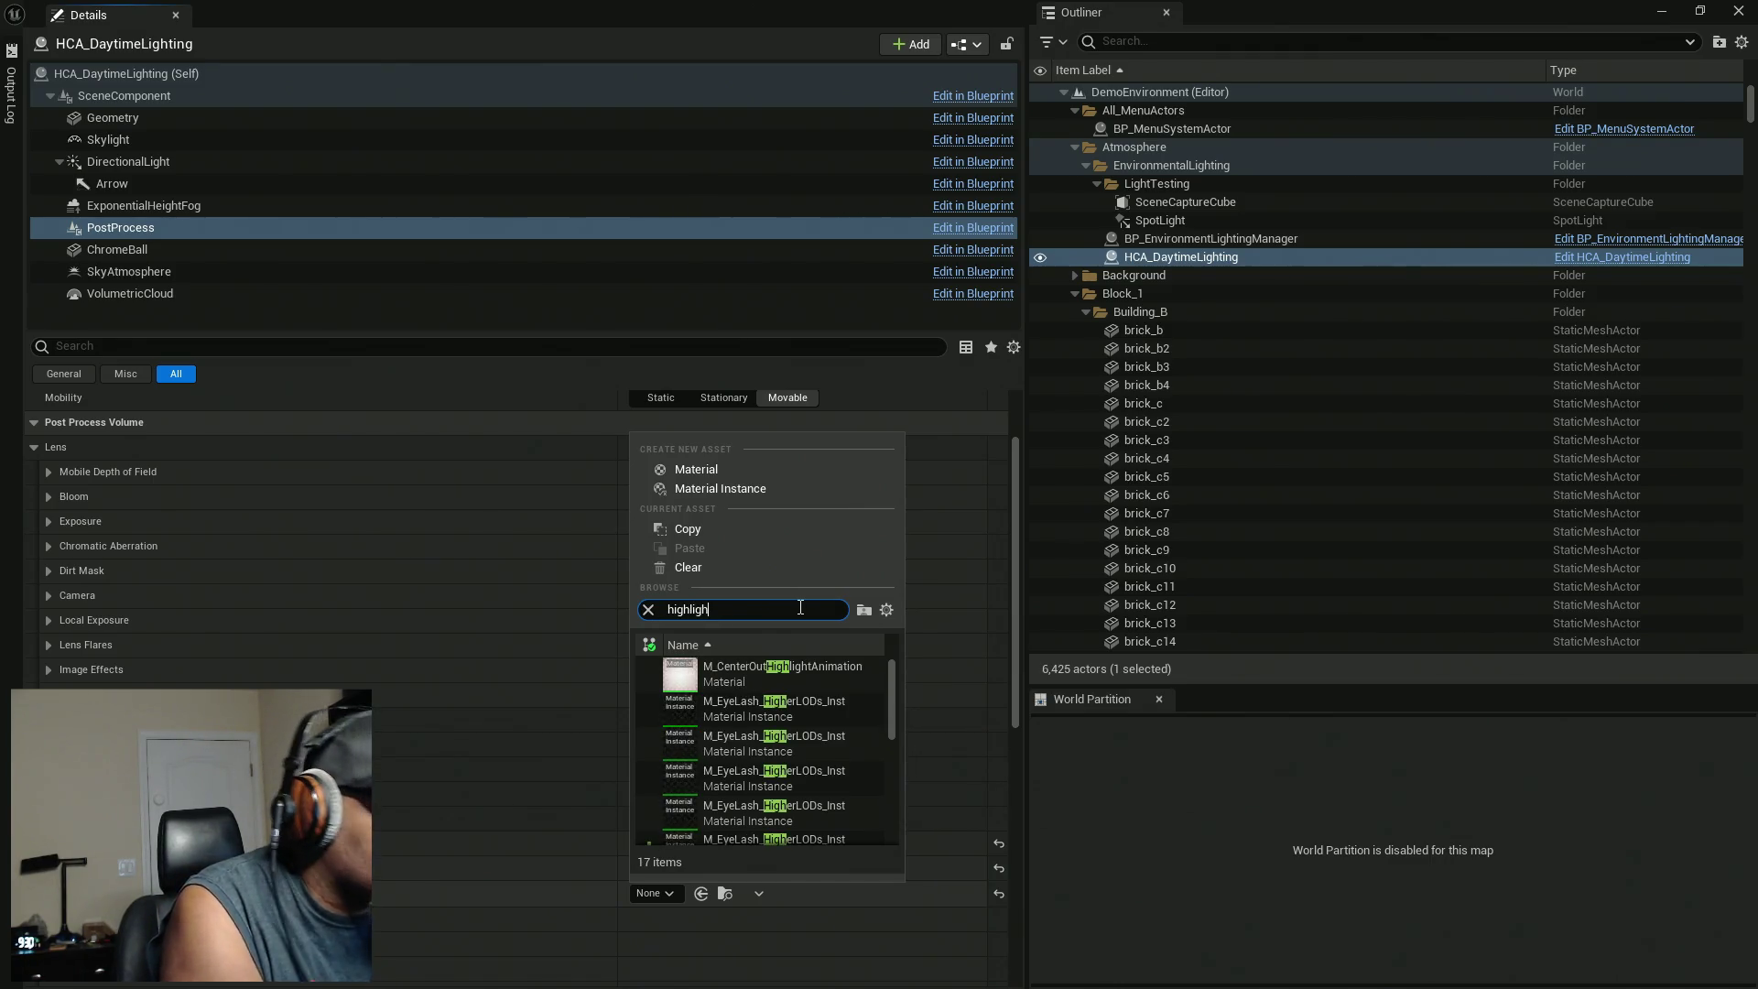
text(t)
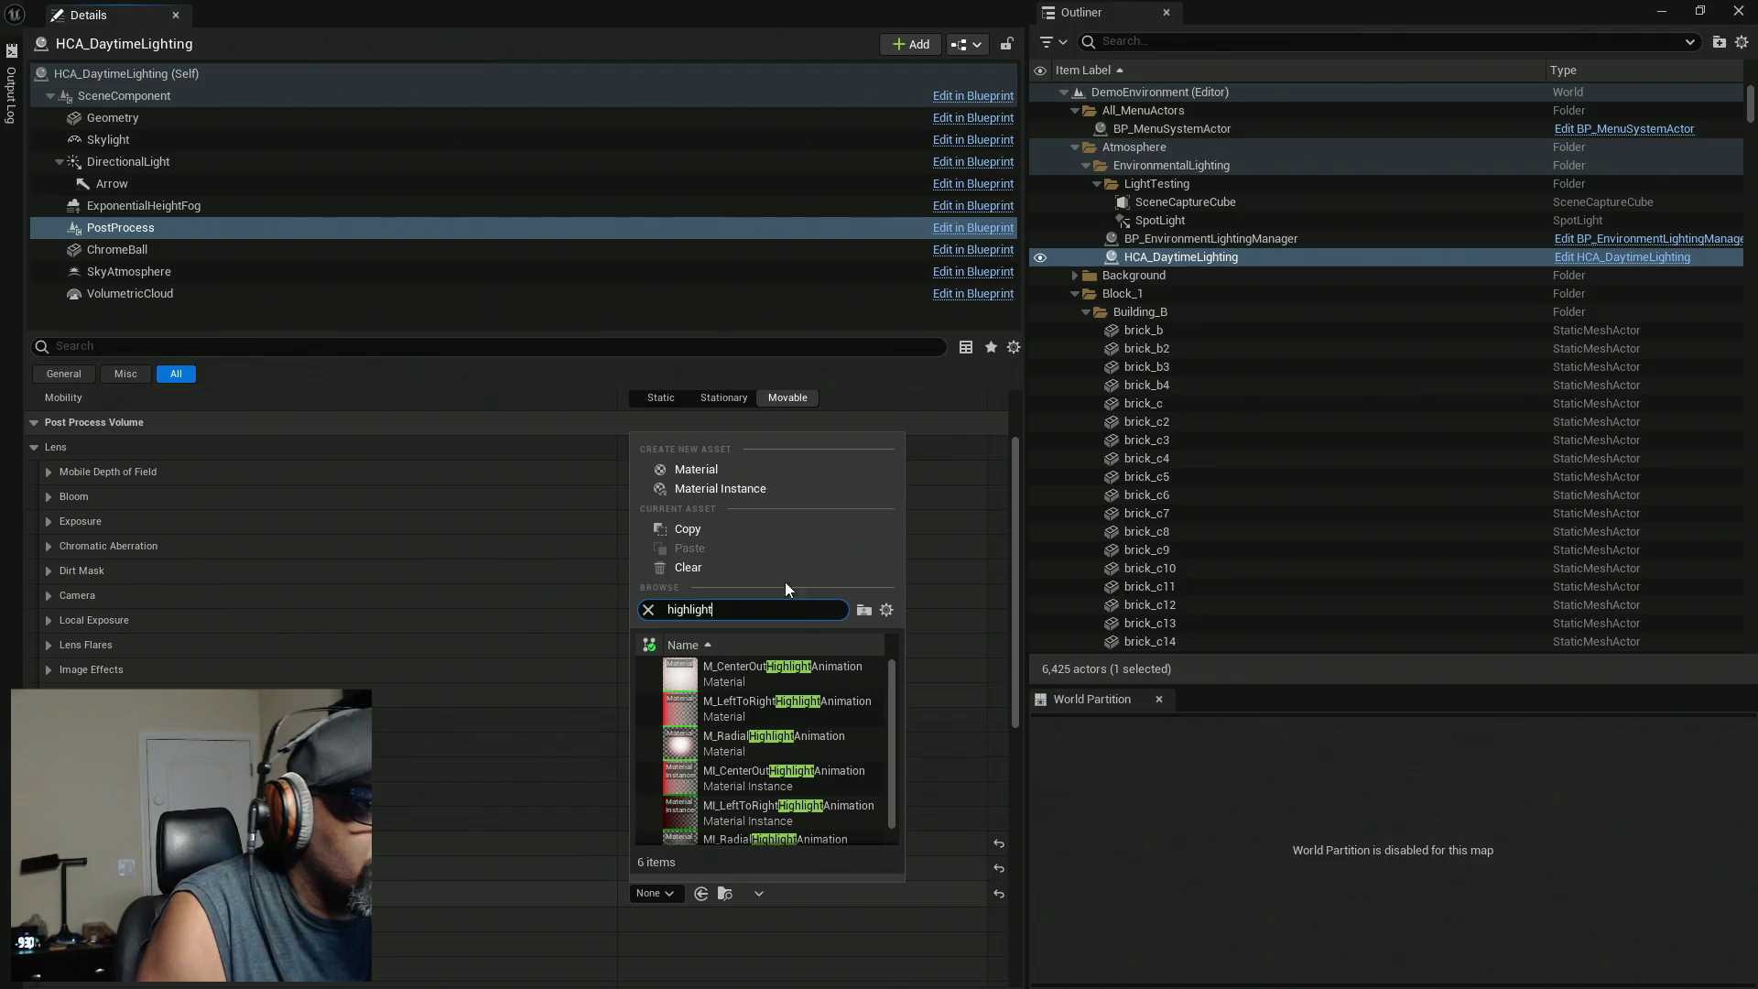
scroll(843, 773, down, 1)
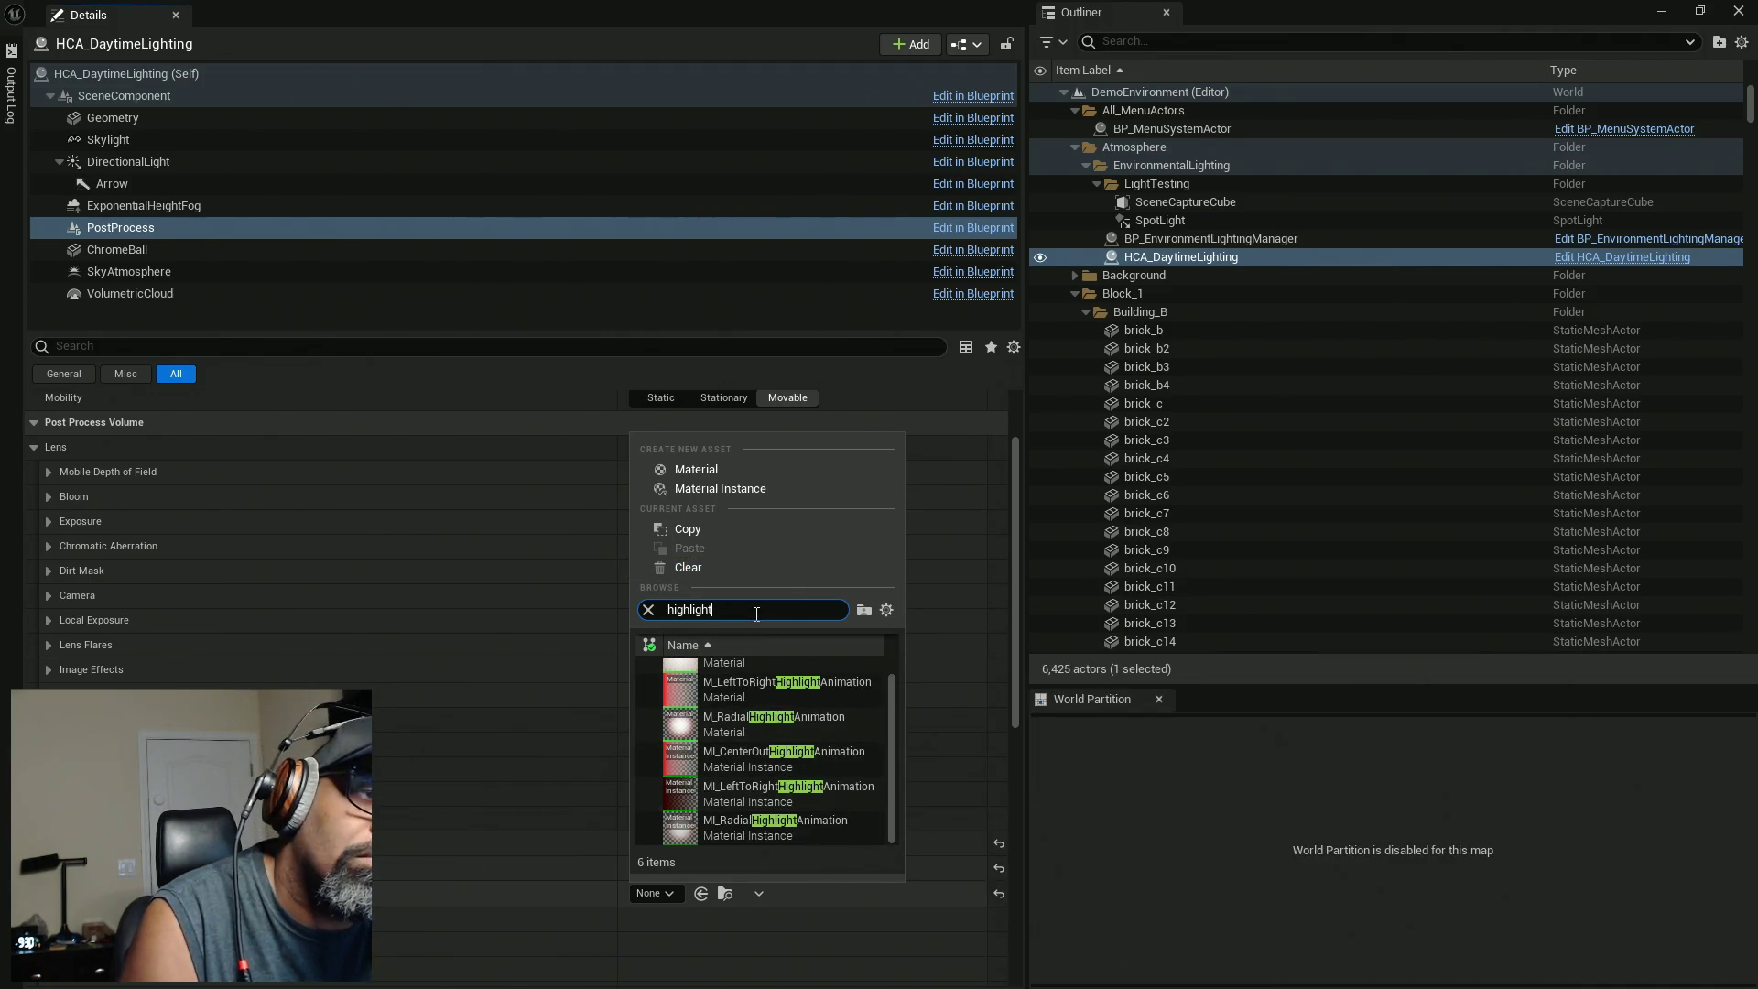
drag(659, 612, 656, 612)
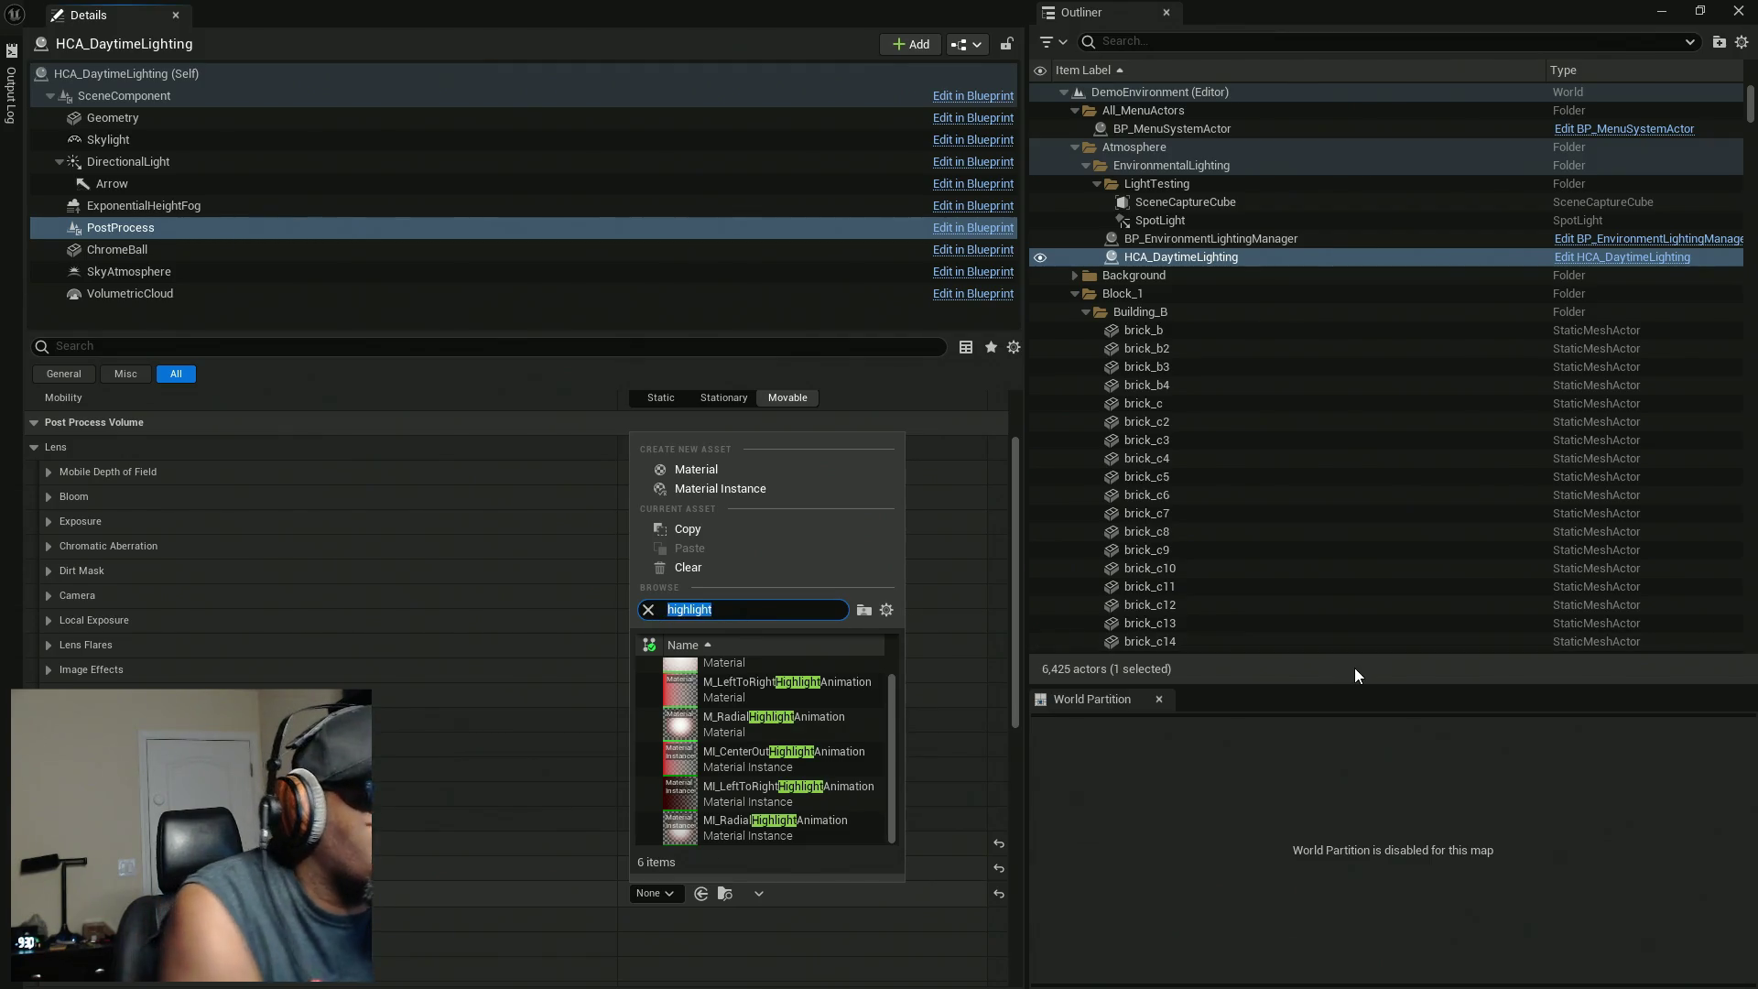
text(interactive)
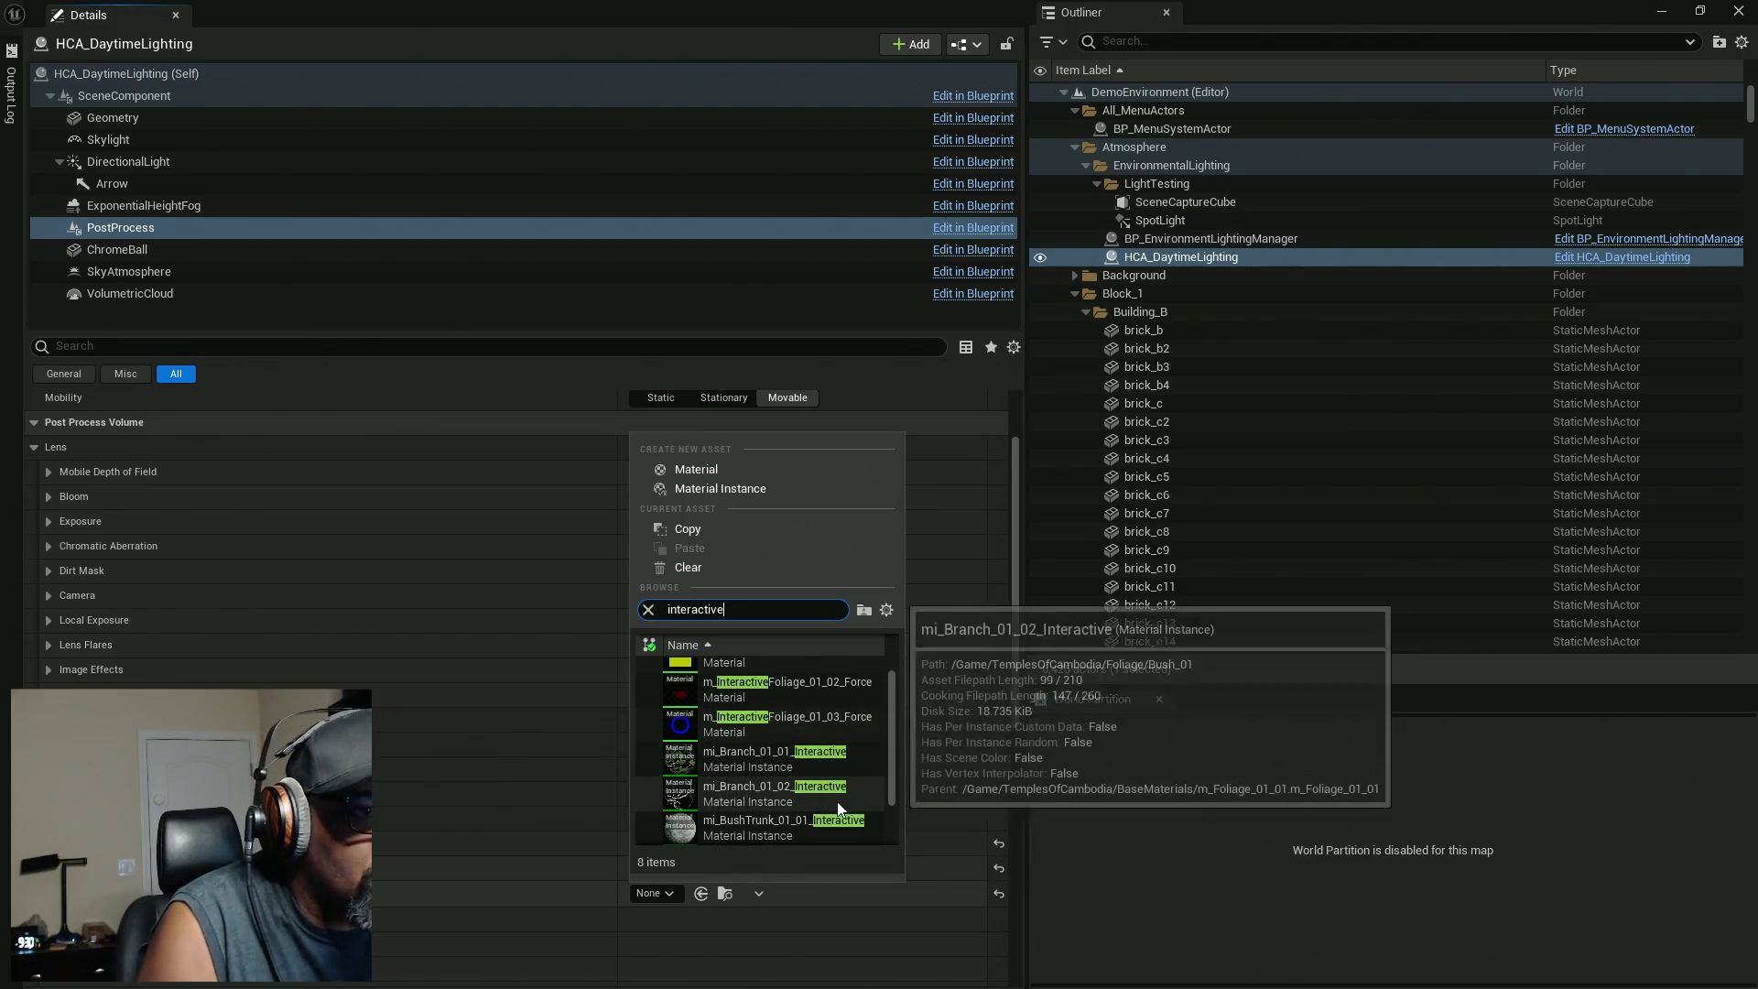
scroll(837, 801, up, 1)
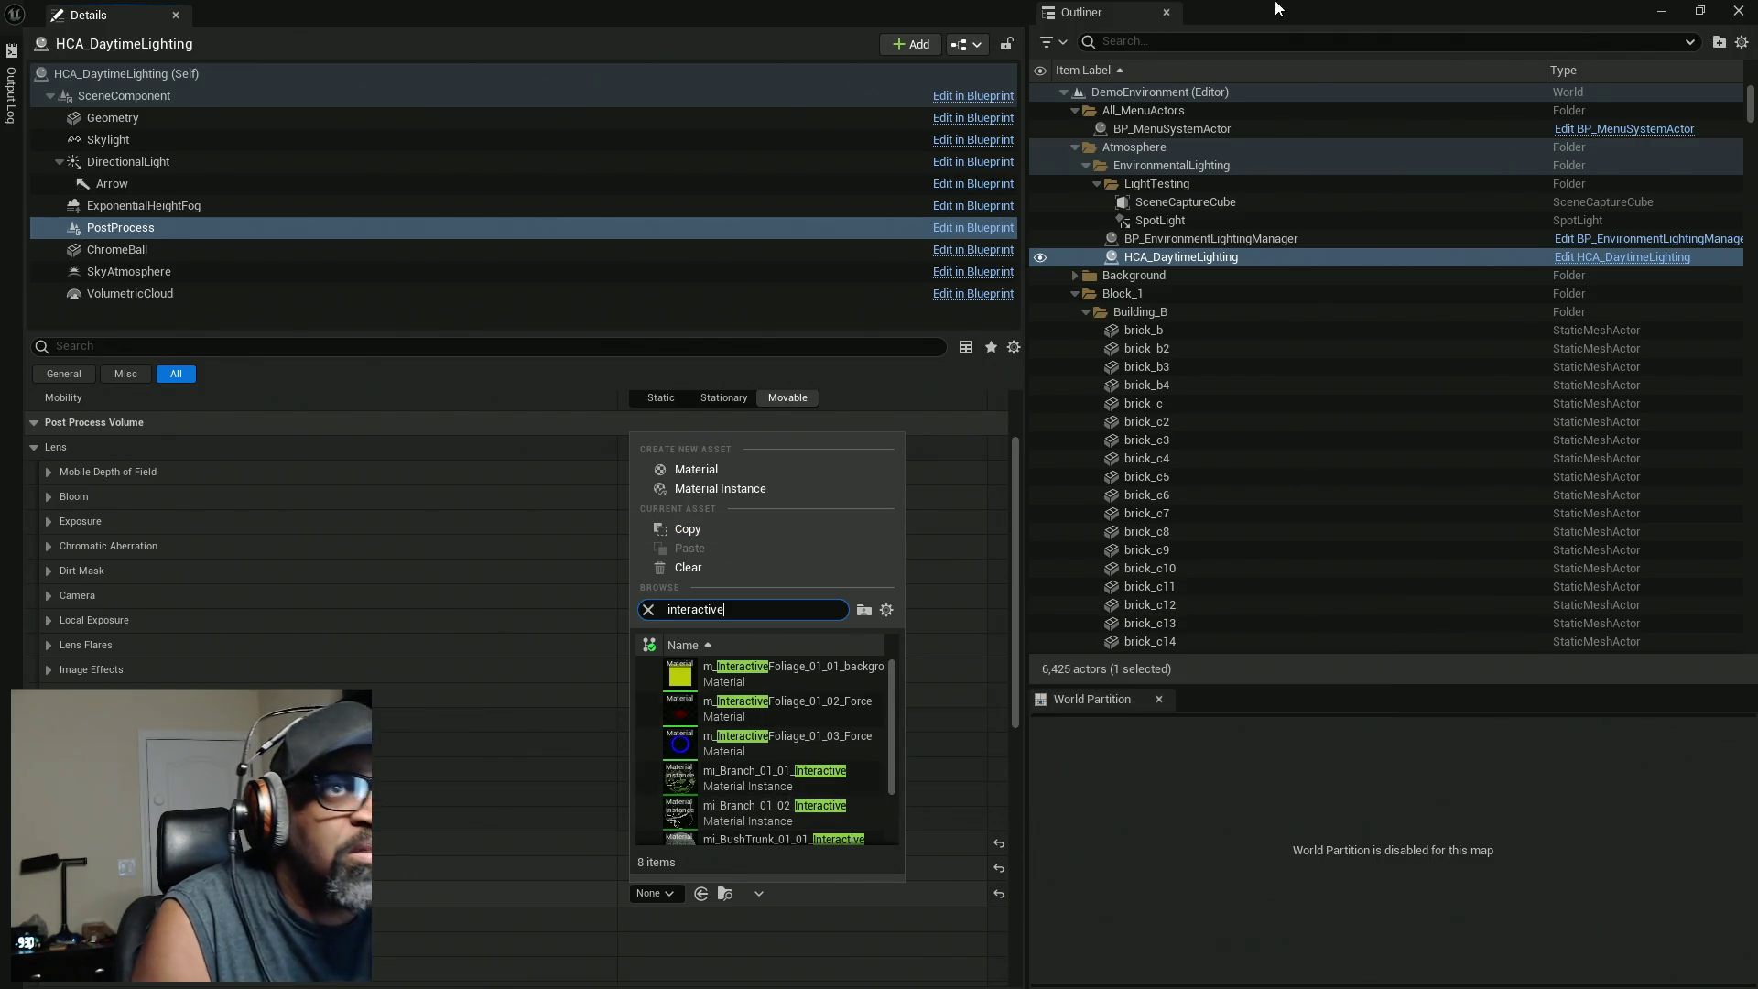
click(1661, 10)
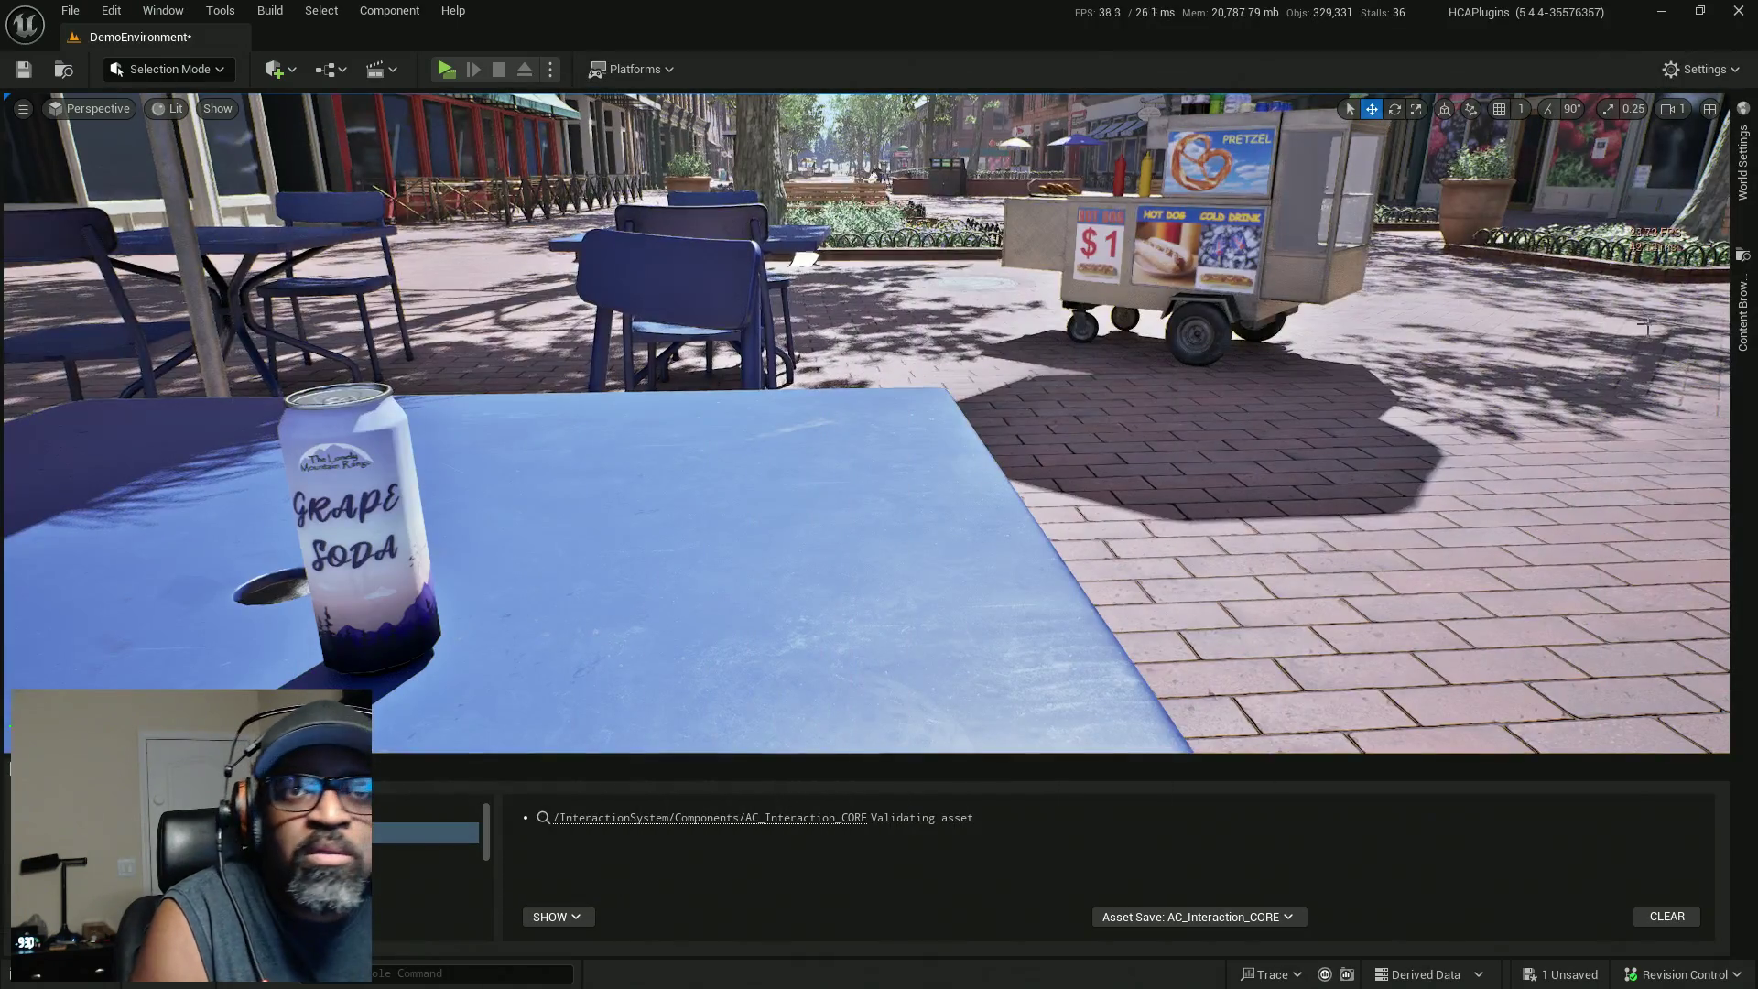
Assign M_InteractOutline from HCA_InteractionSystem Materials to the post process slot and save the map.
click(1744, 371)
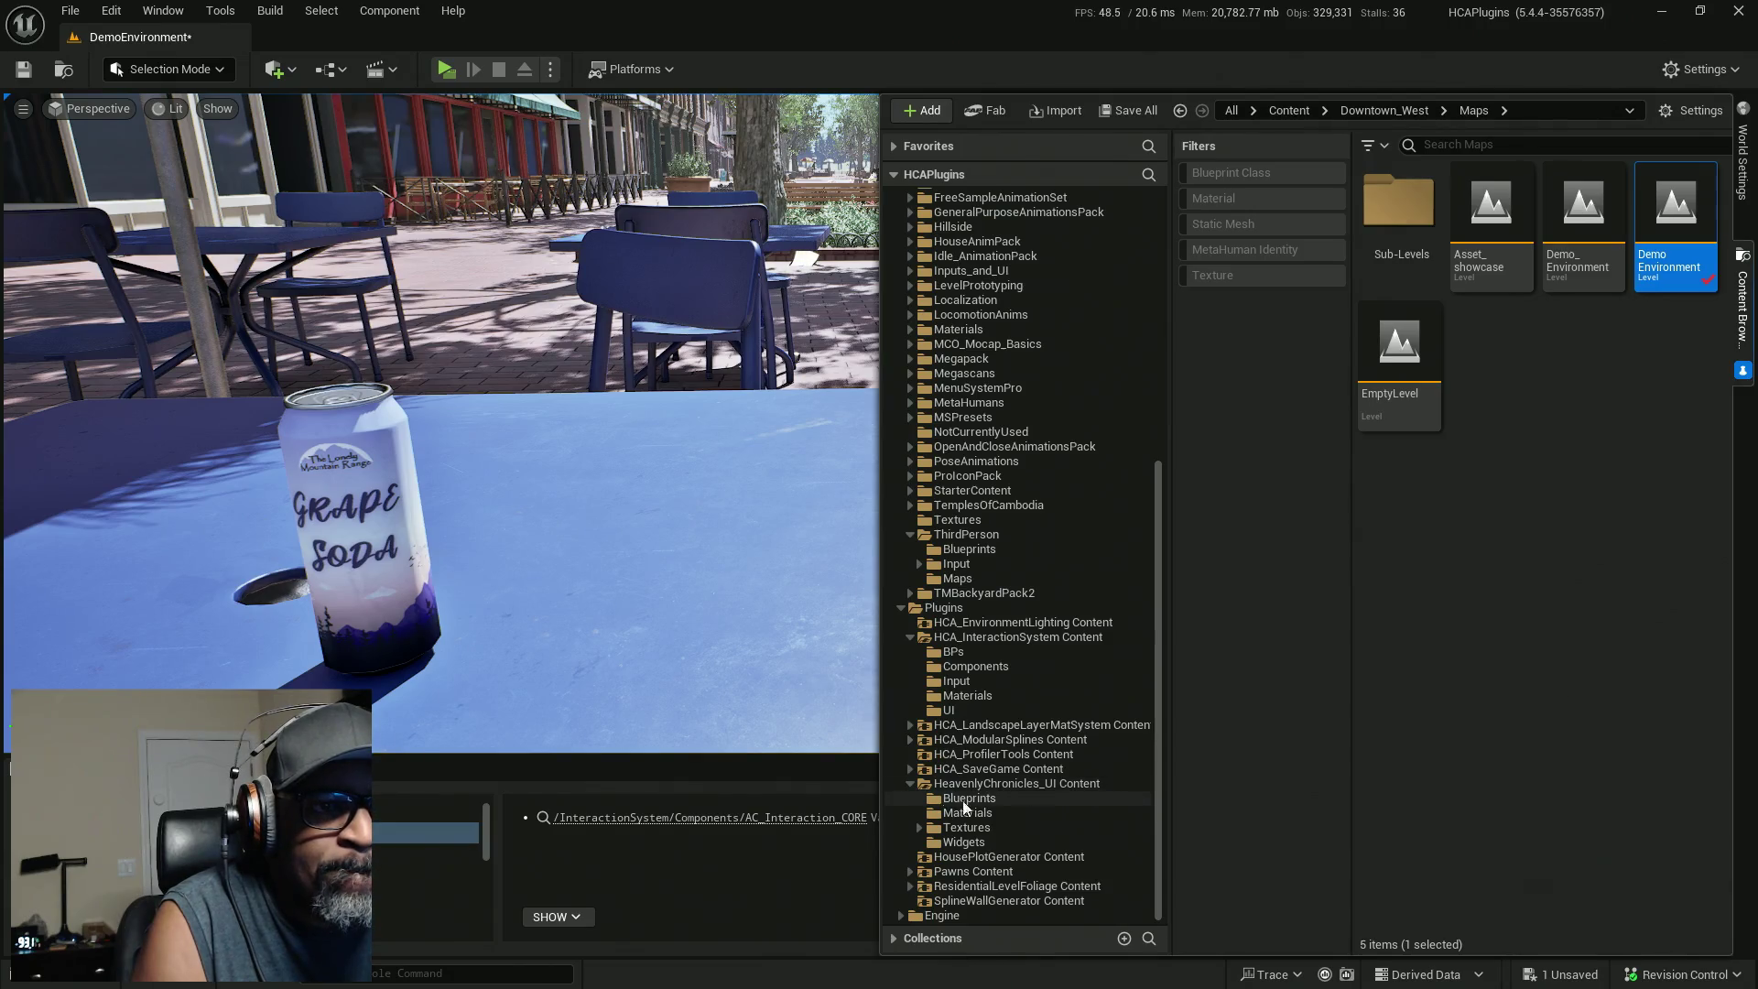
click(994, 814)
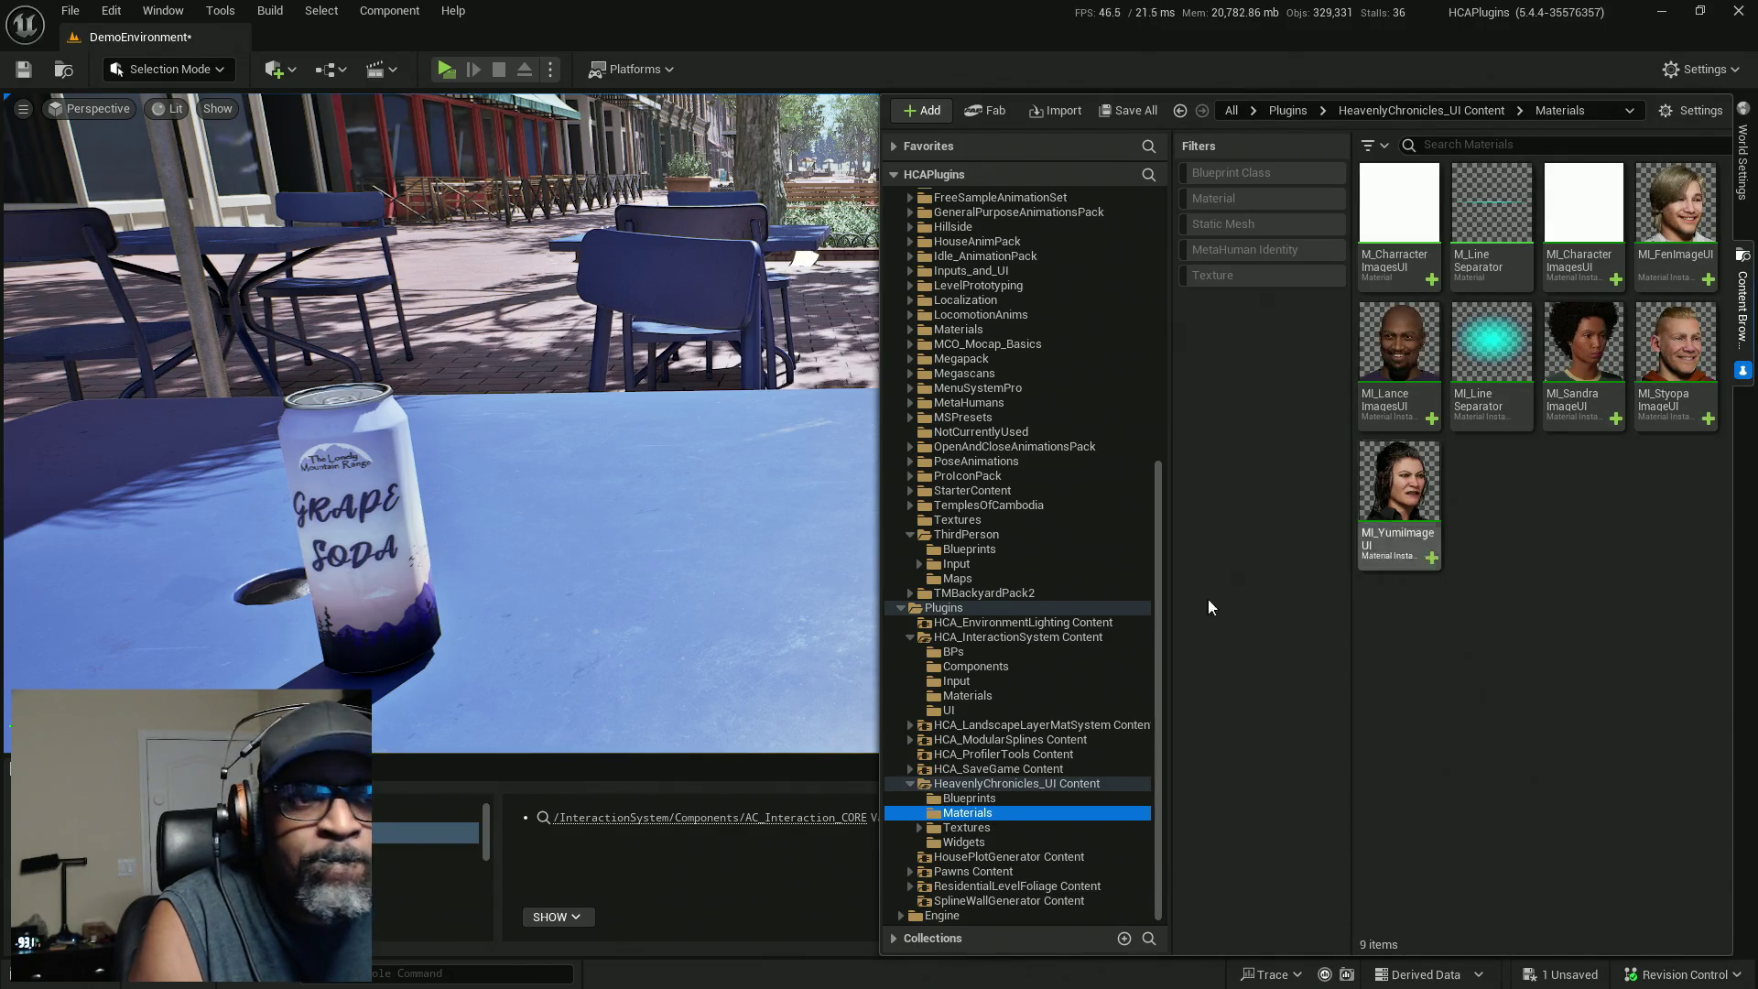
click(966, 696)
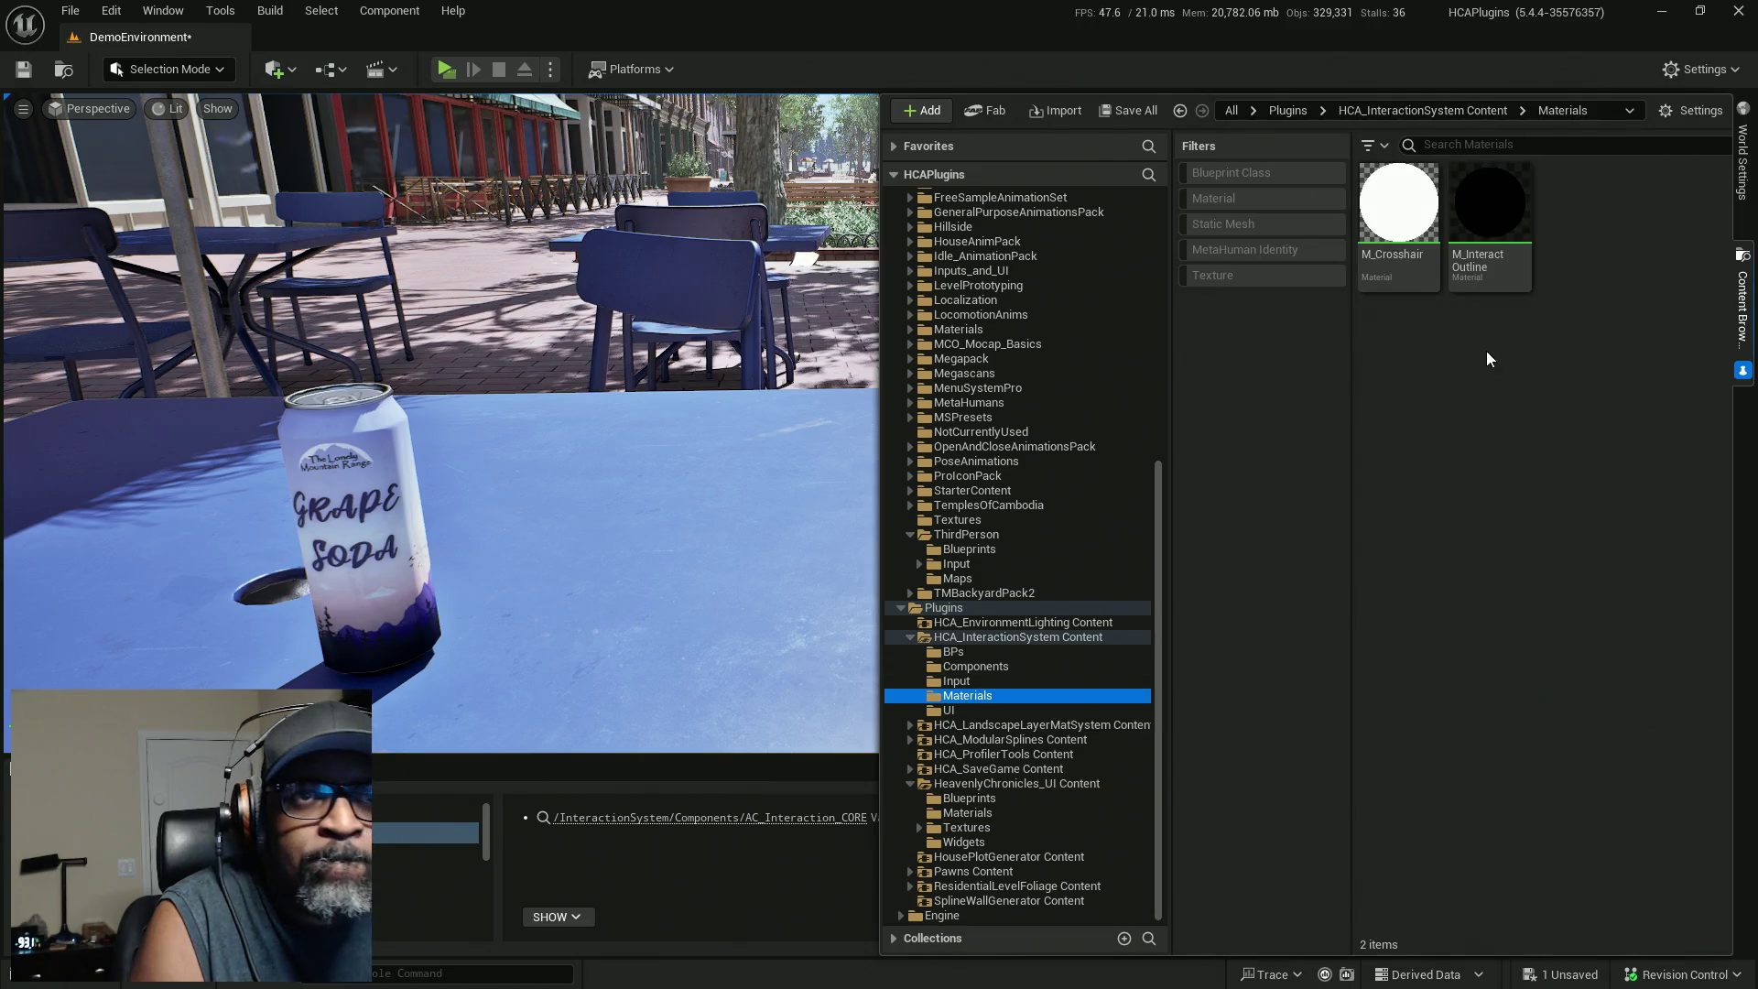
click(1470, 264)
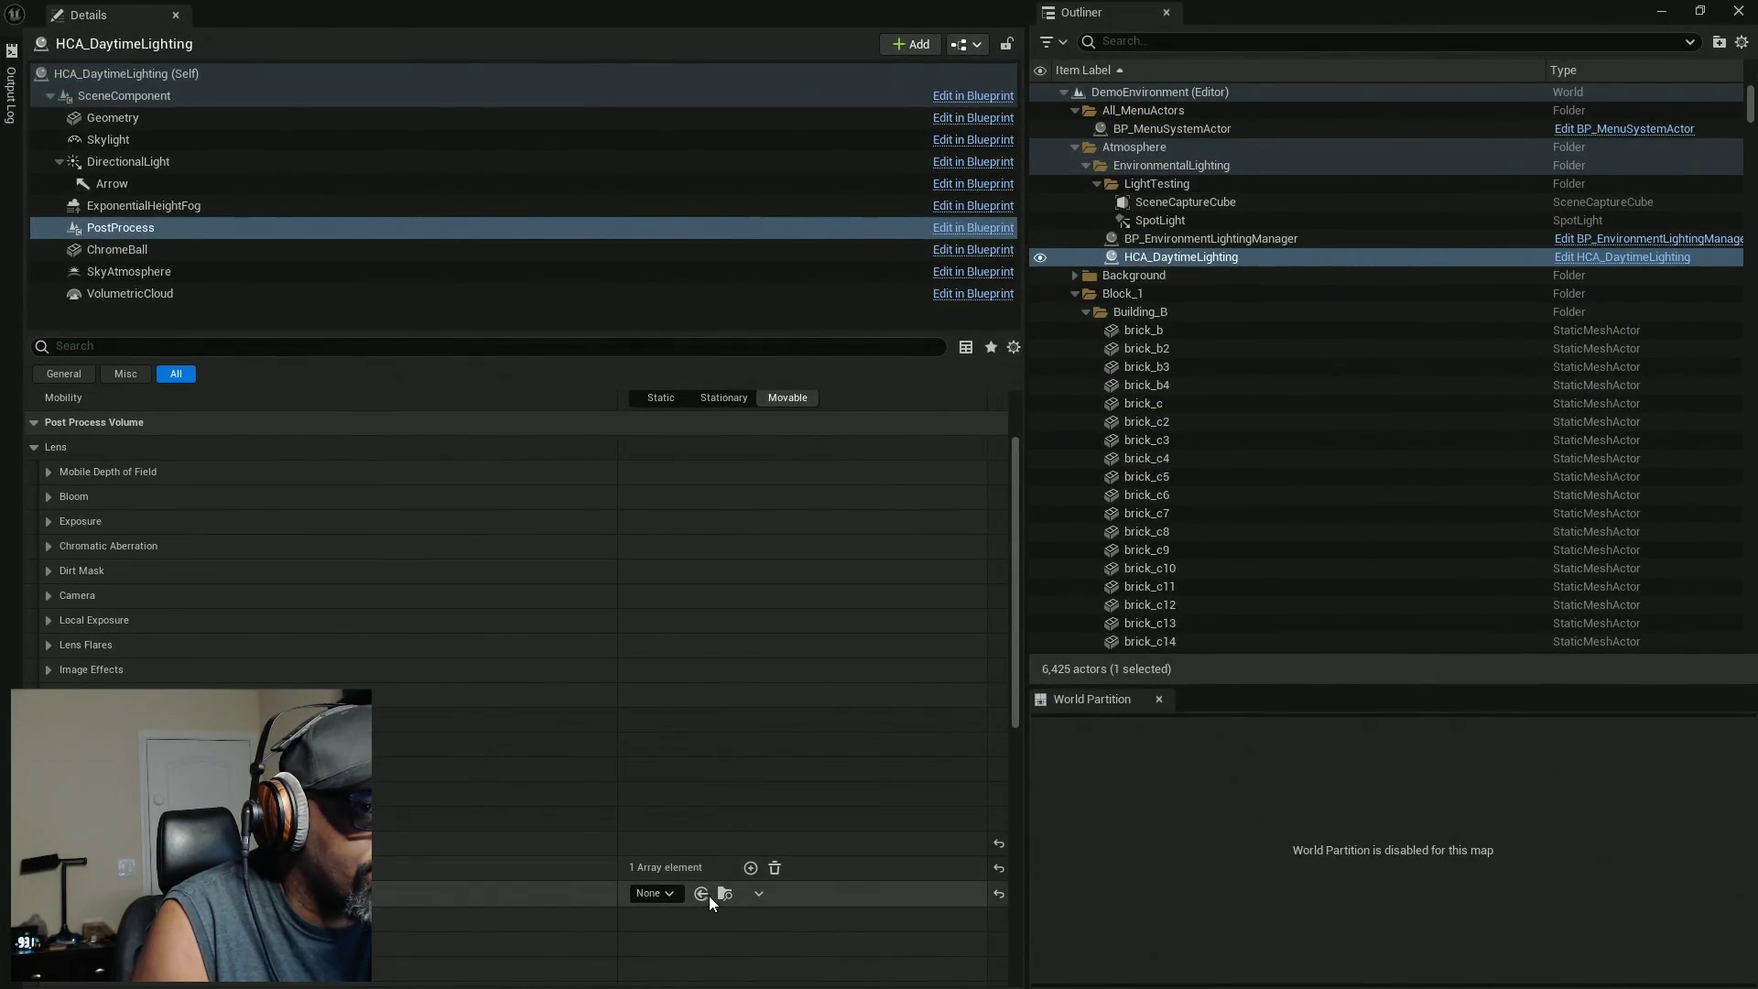
click(706, 894)
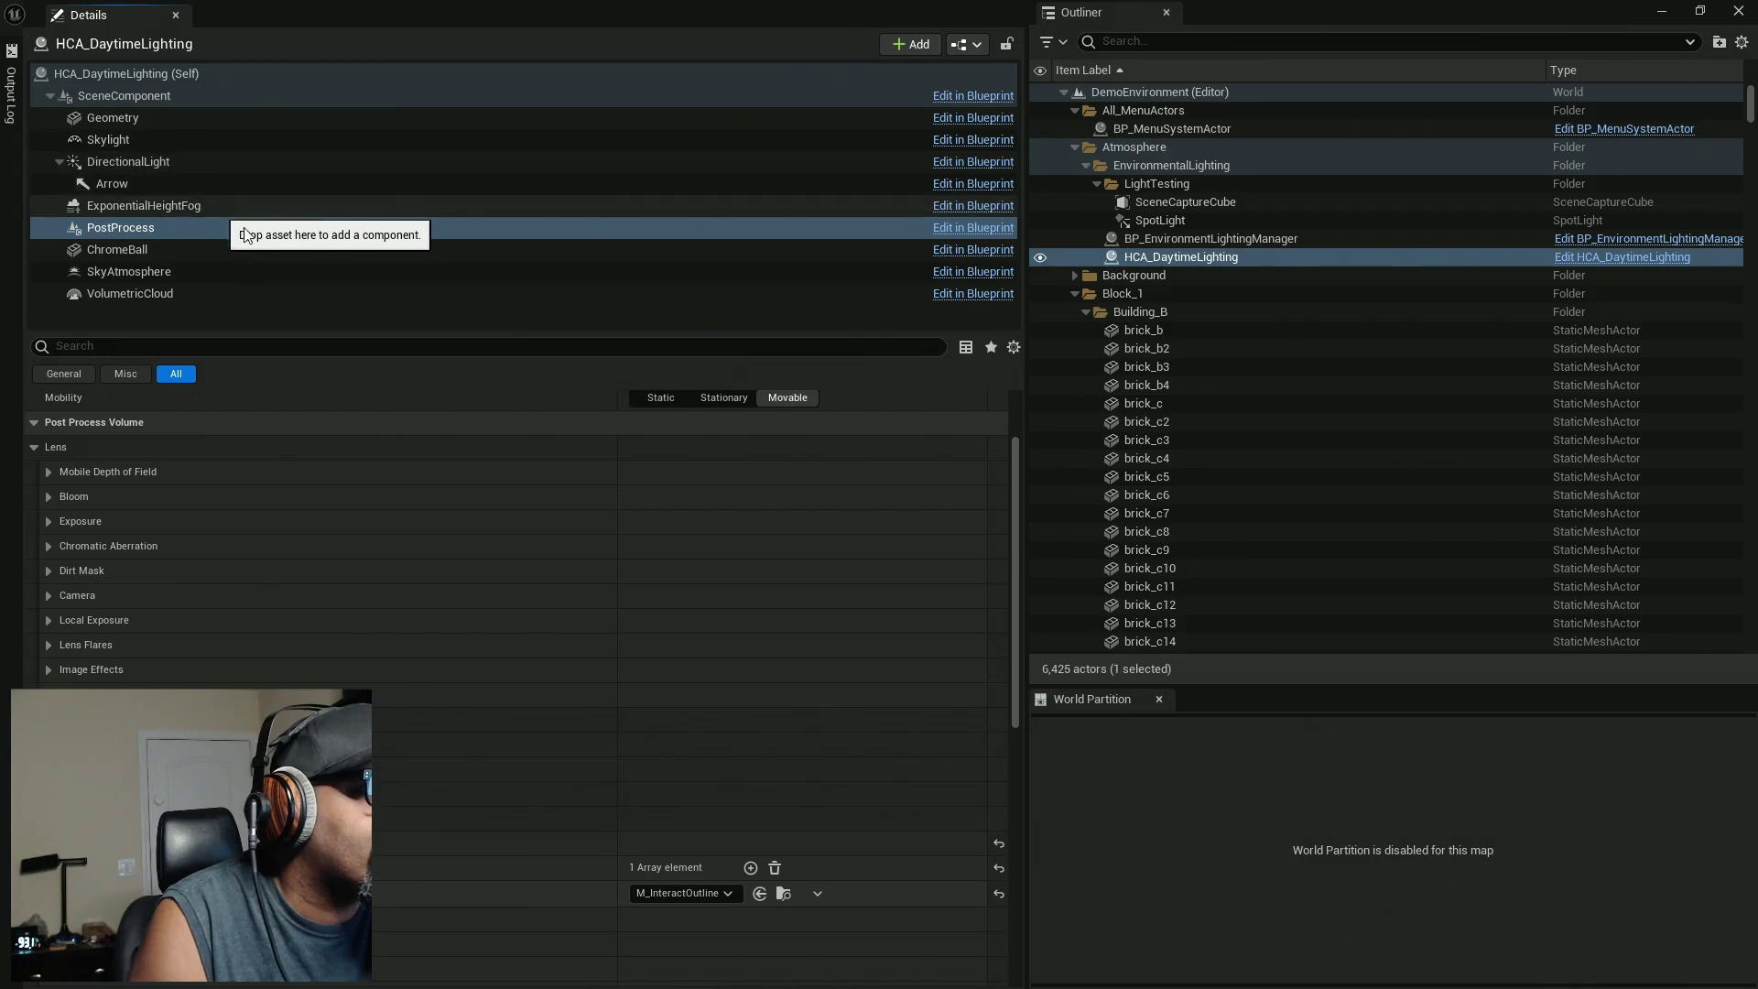
key(ctrl+s)
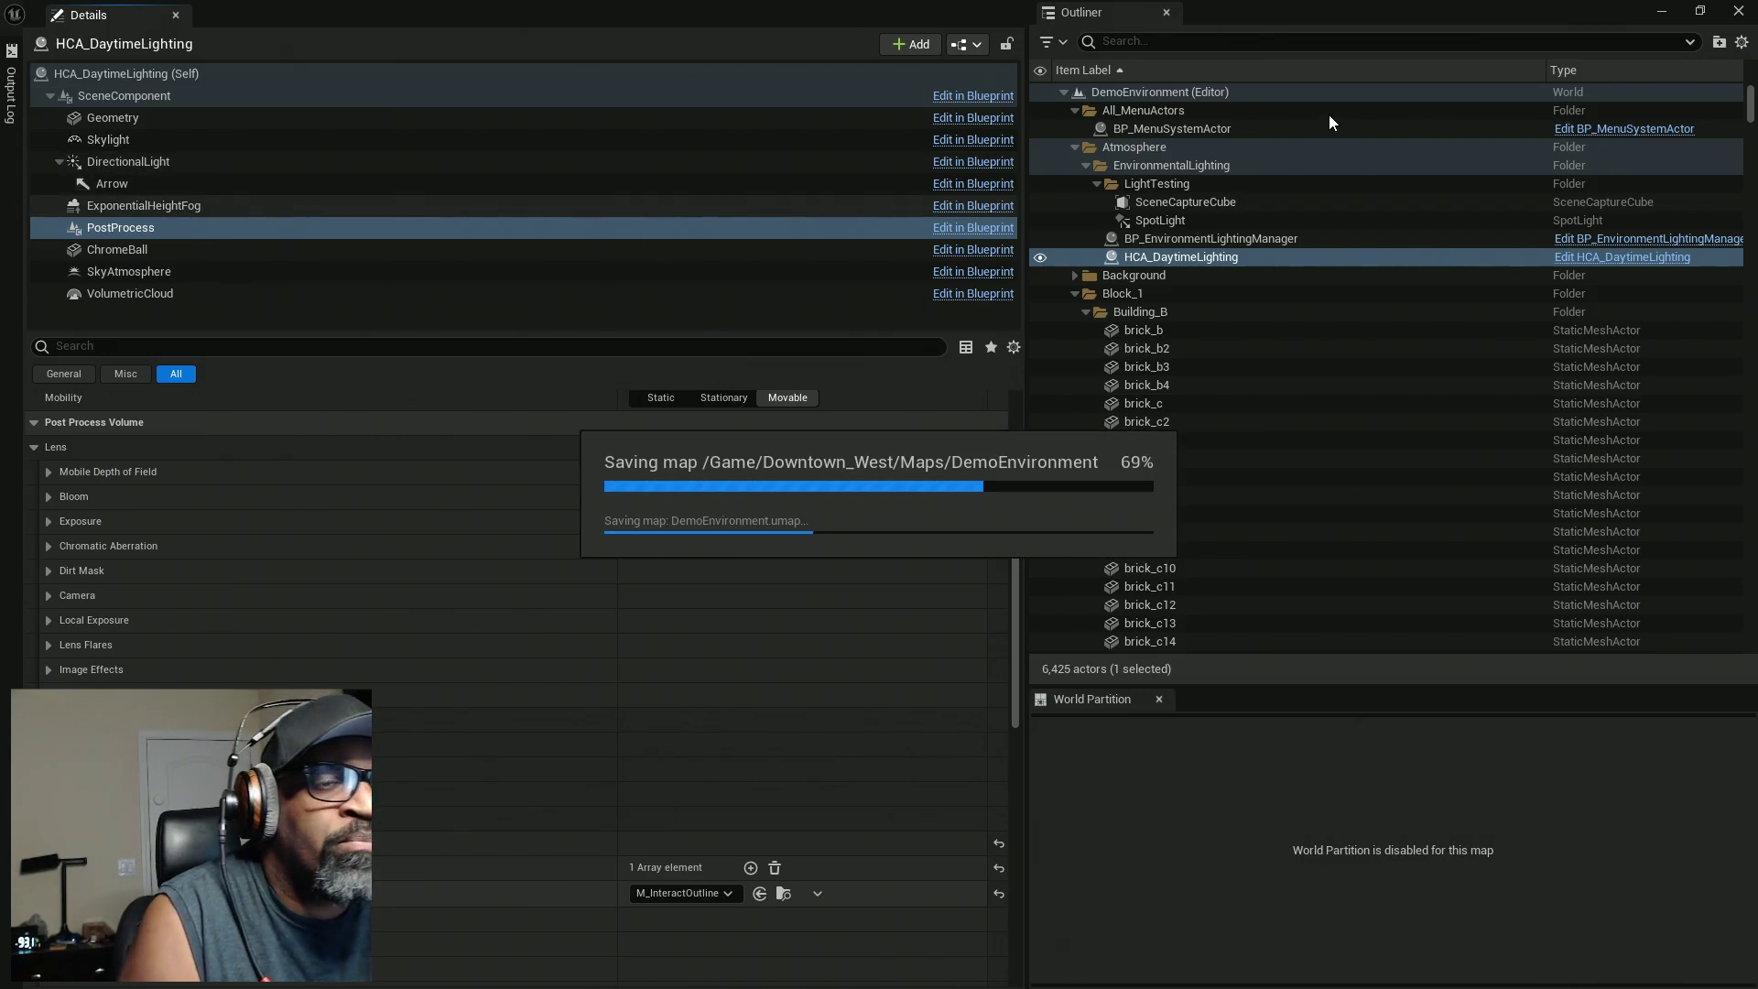
mouse_move(1323, 13)
mouse_down()
mouse_move(493, 187)
mouse_move(448, 73)
mouse_up()
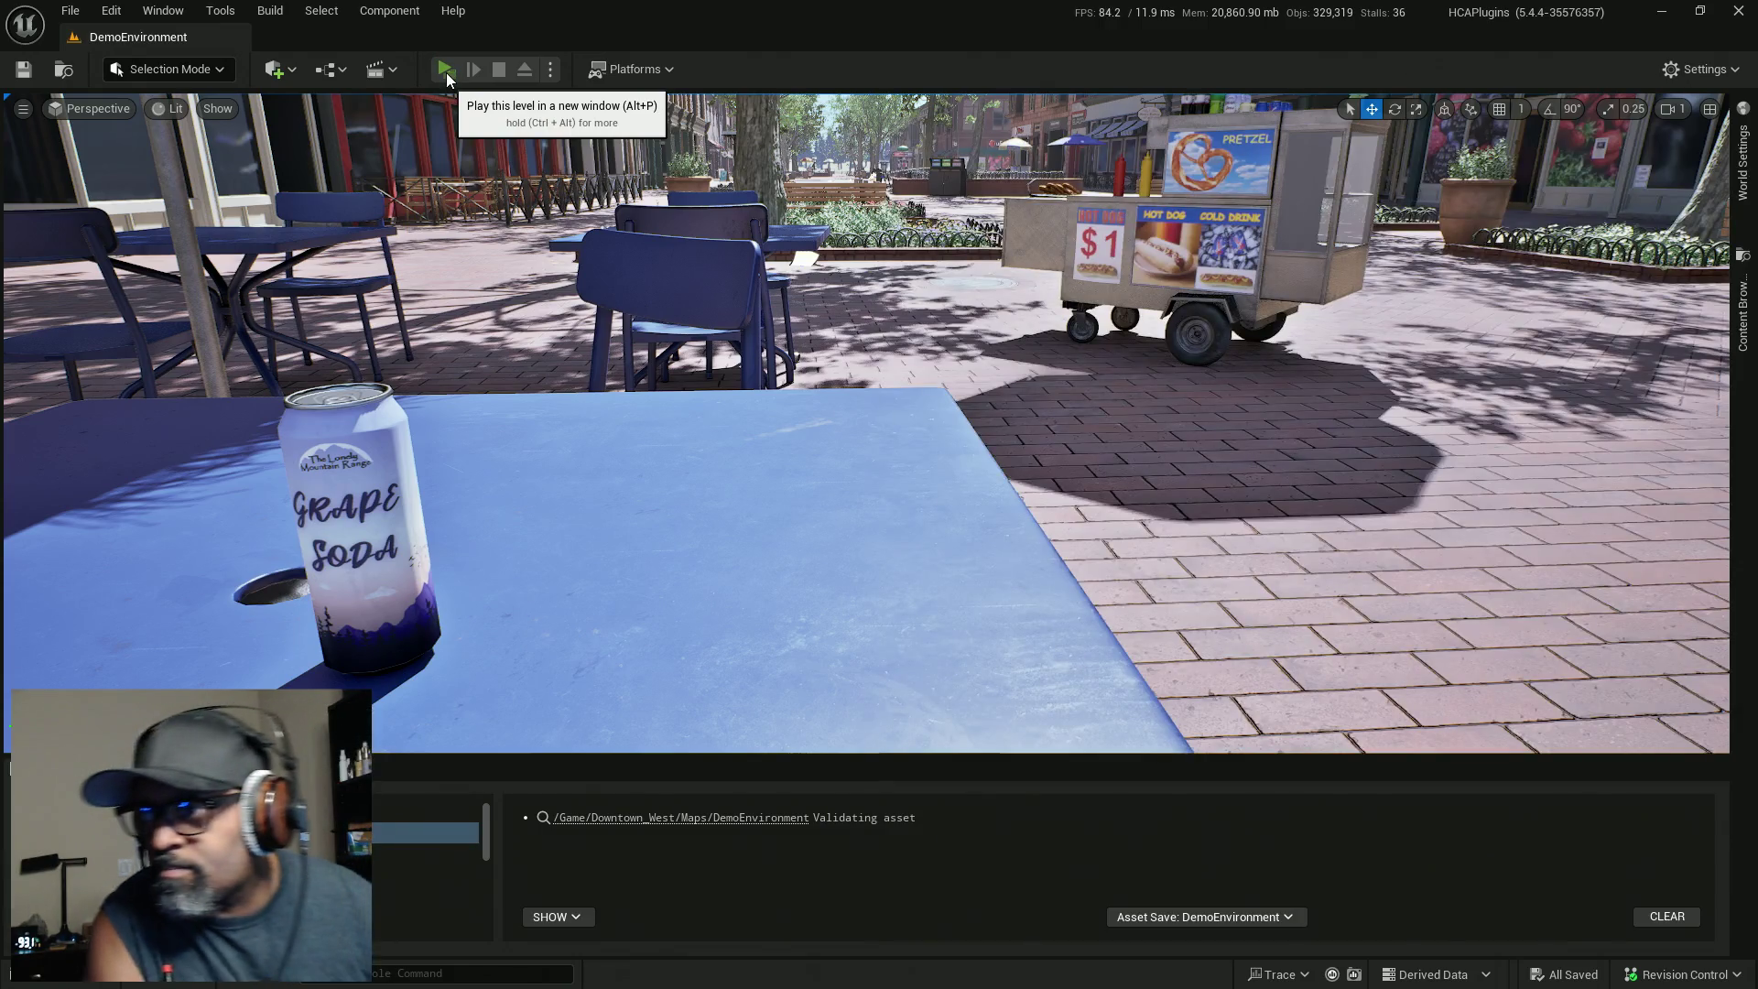
Play-test the level, walking the character toward the café tables, then exit back to the editor.
click(447, 74)
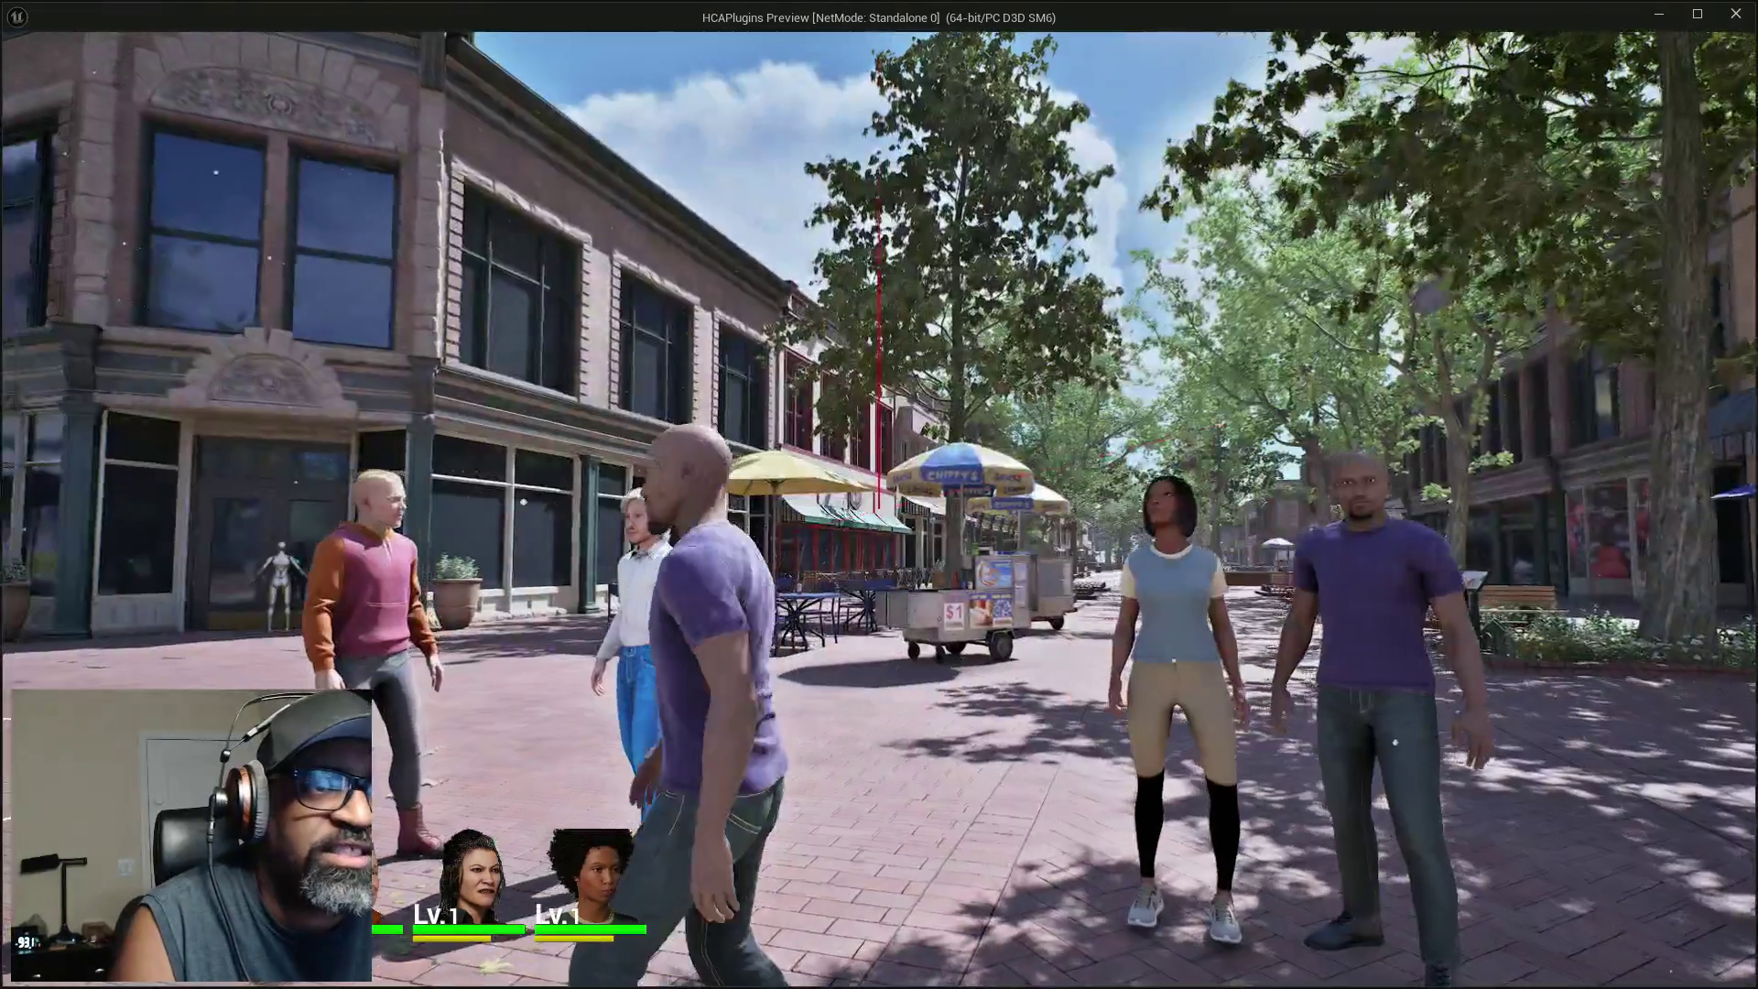
key(w)
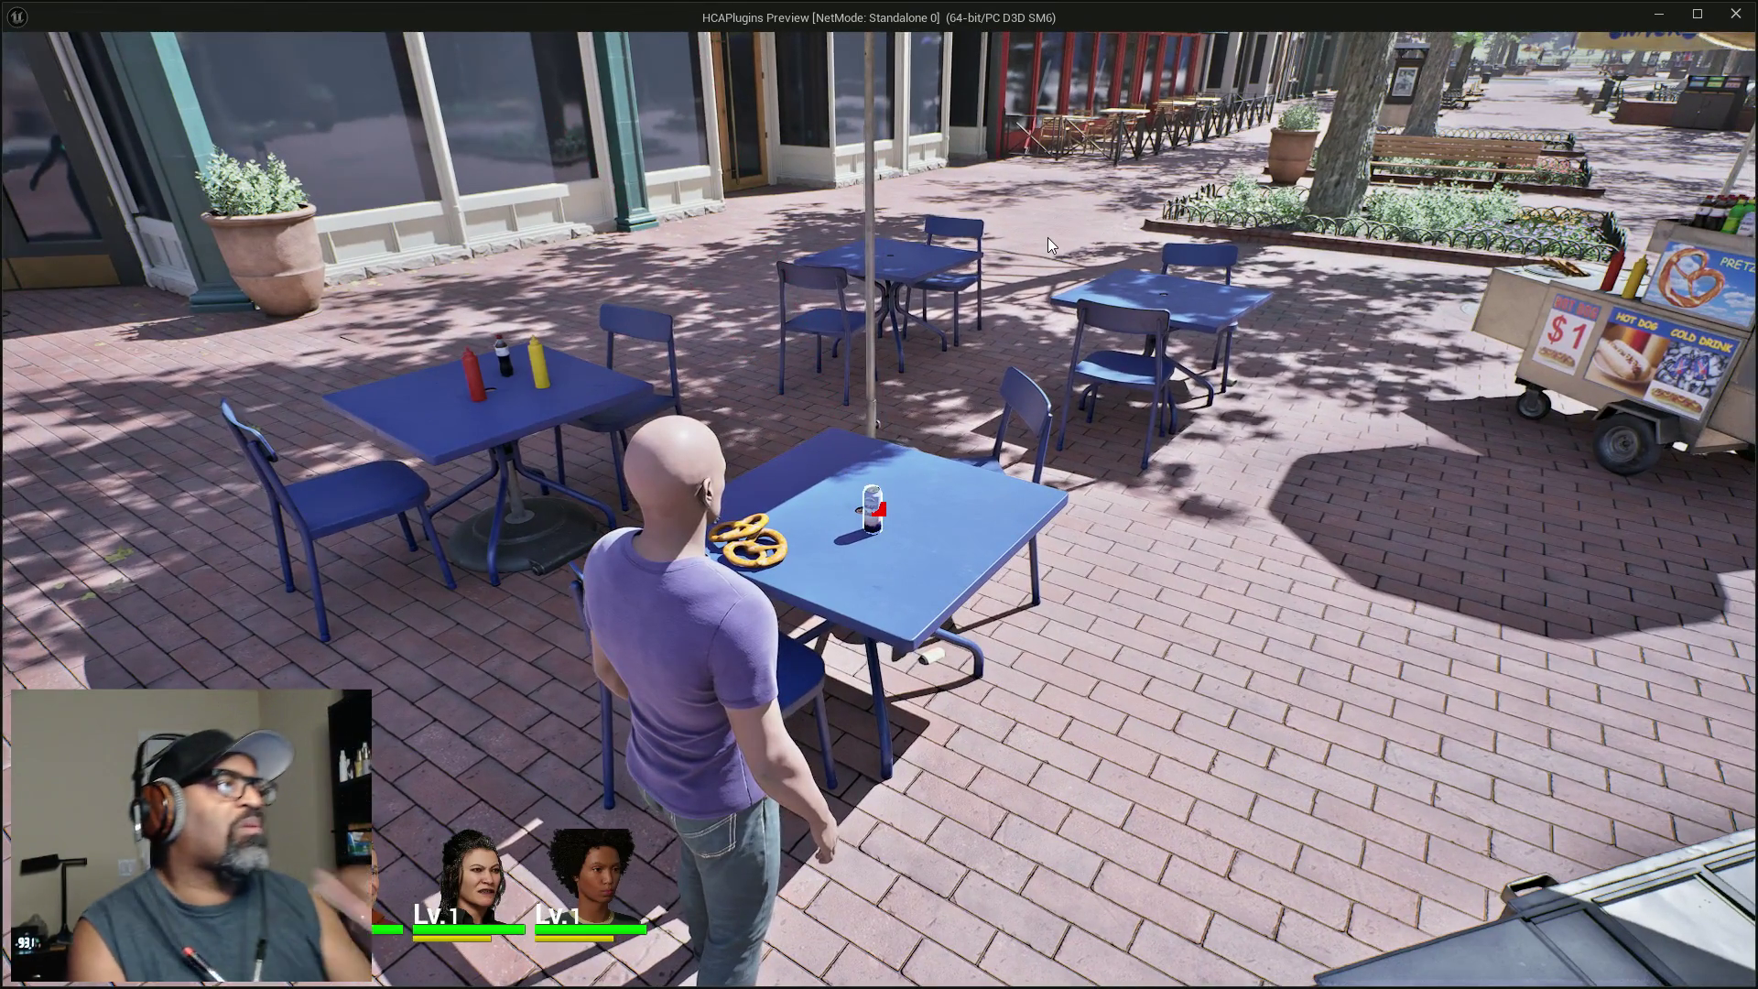
key(Escape)
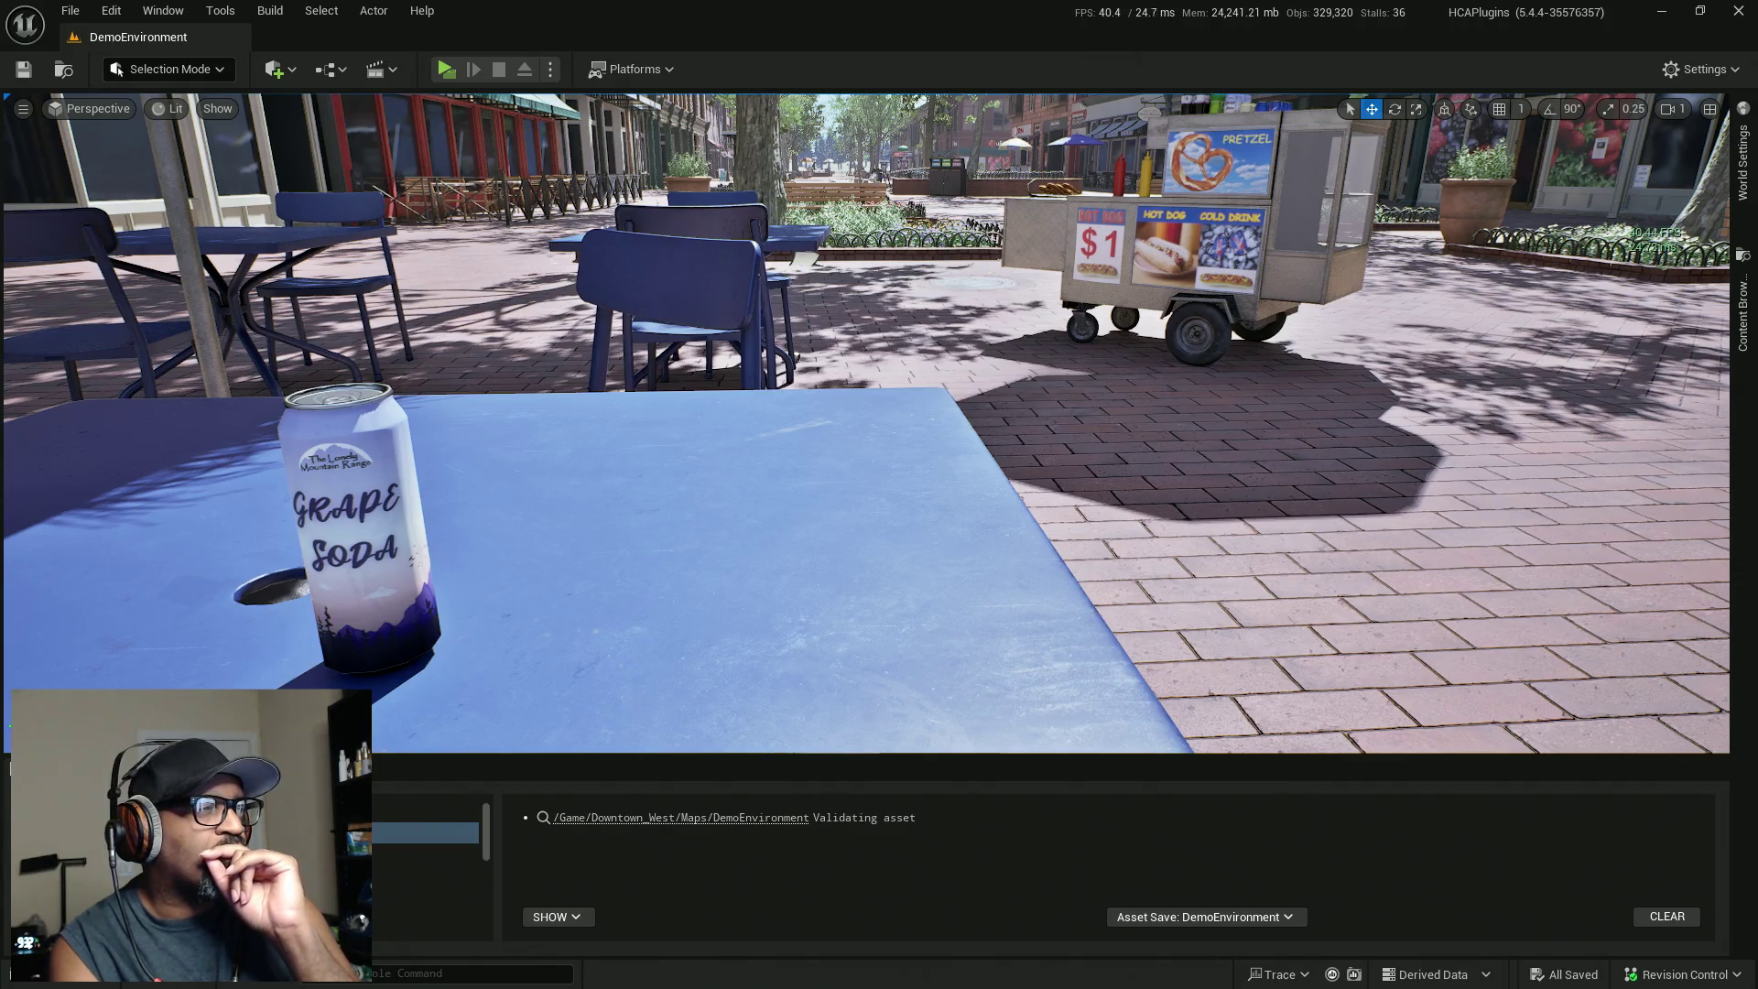
key(alt+Tab)
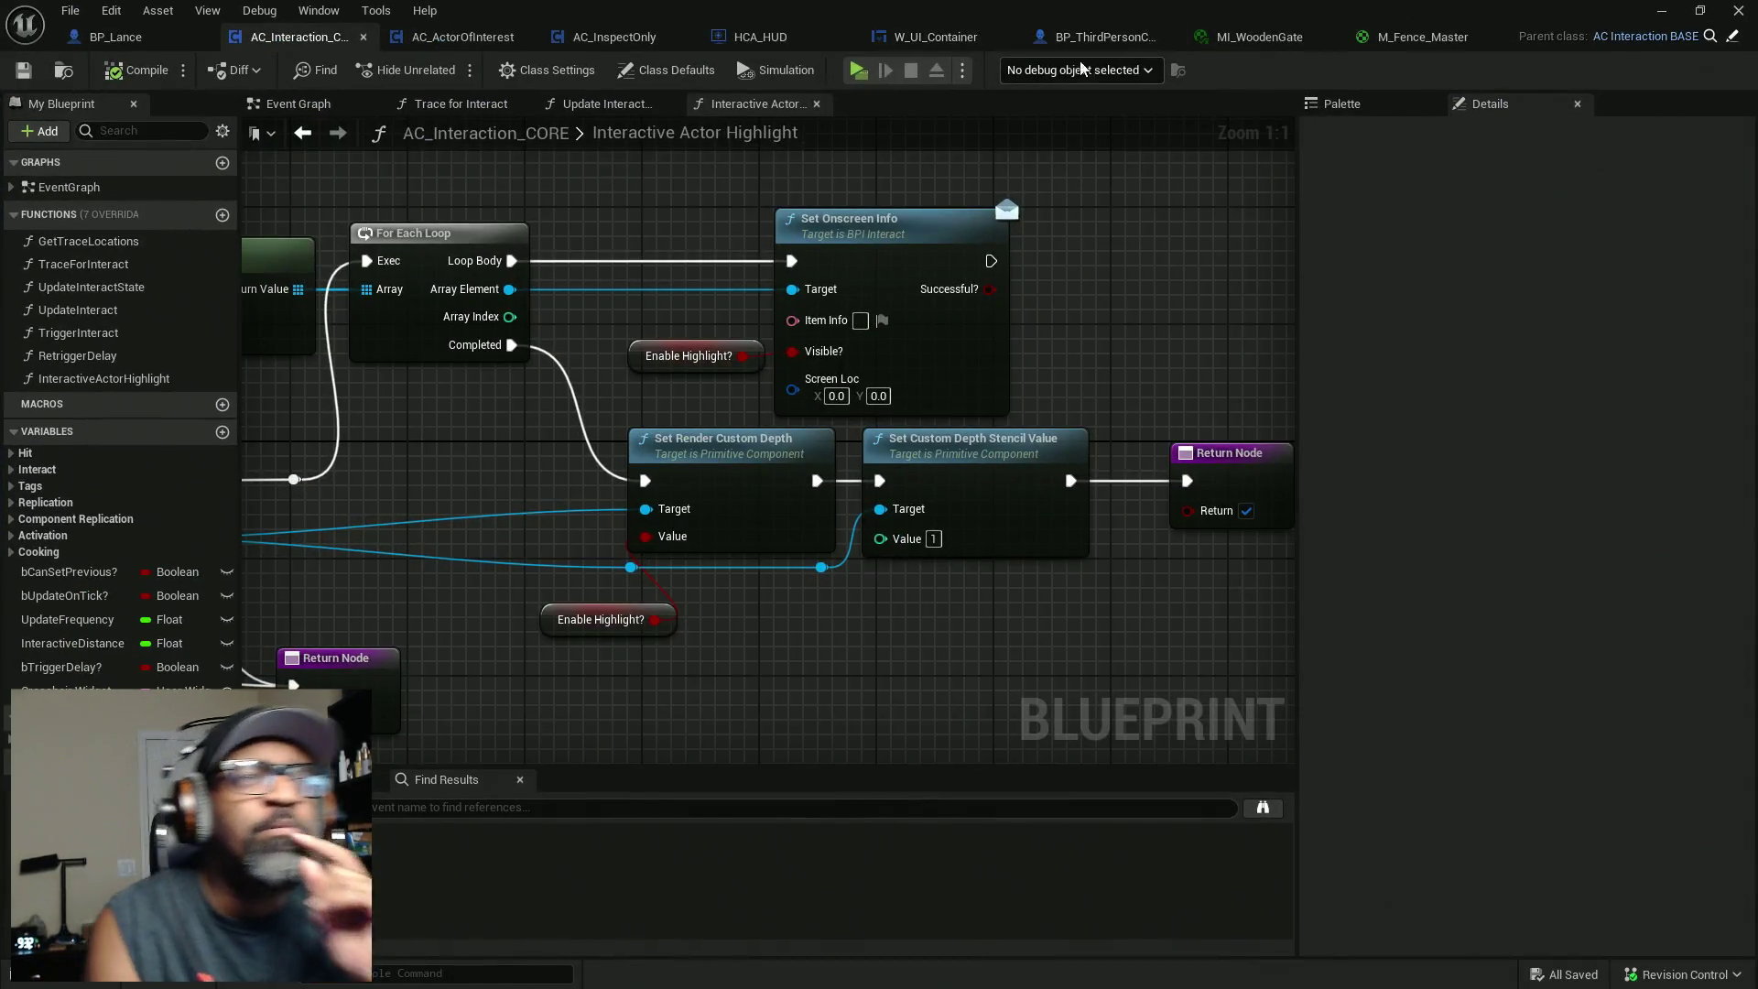
Add a breakpoint to the Add to Viewport node in HCA_HUD's event graph.
click(787, 37)
click(513, 352)
mouse_move(635, 220)
mouse_down()
mouse_move(749, 489)
mouse_move(749, 536)
mouse_up()
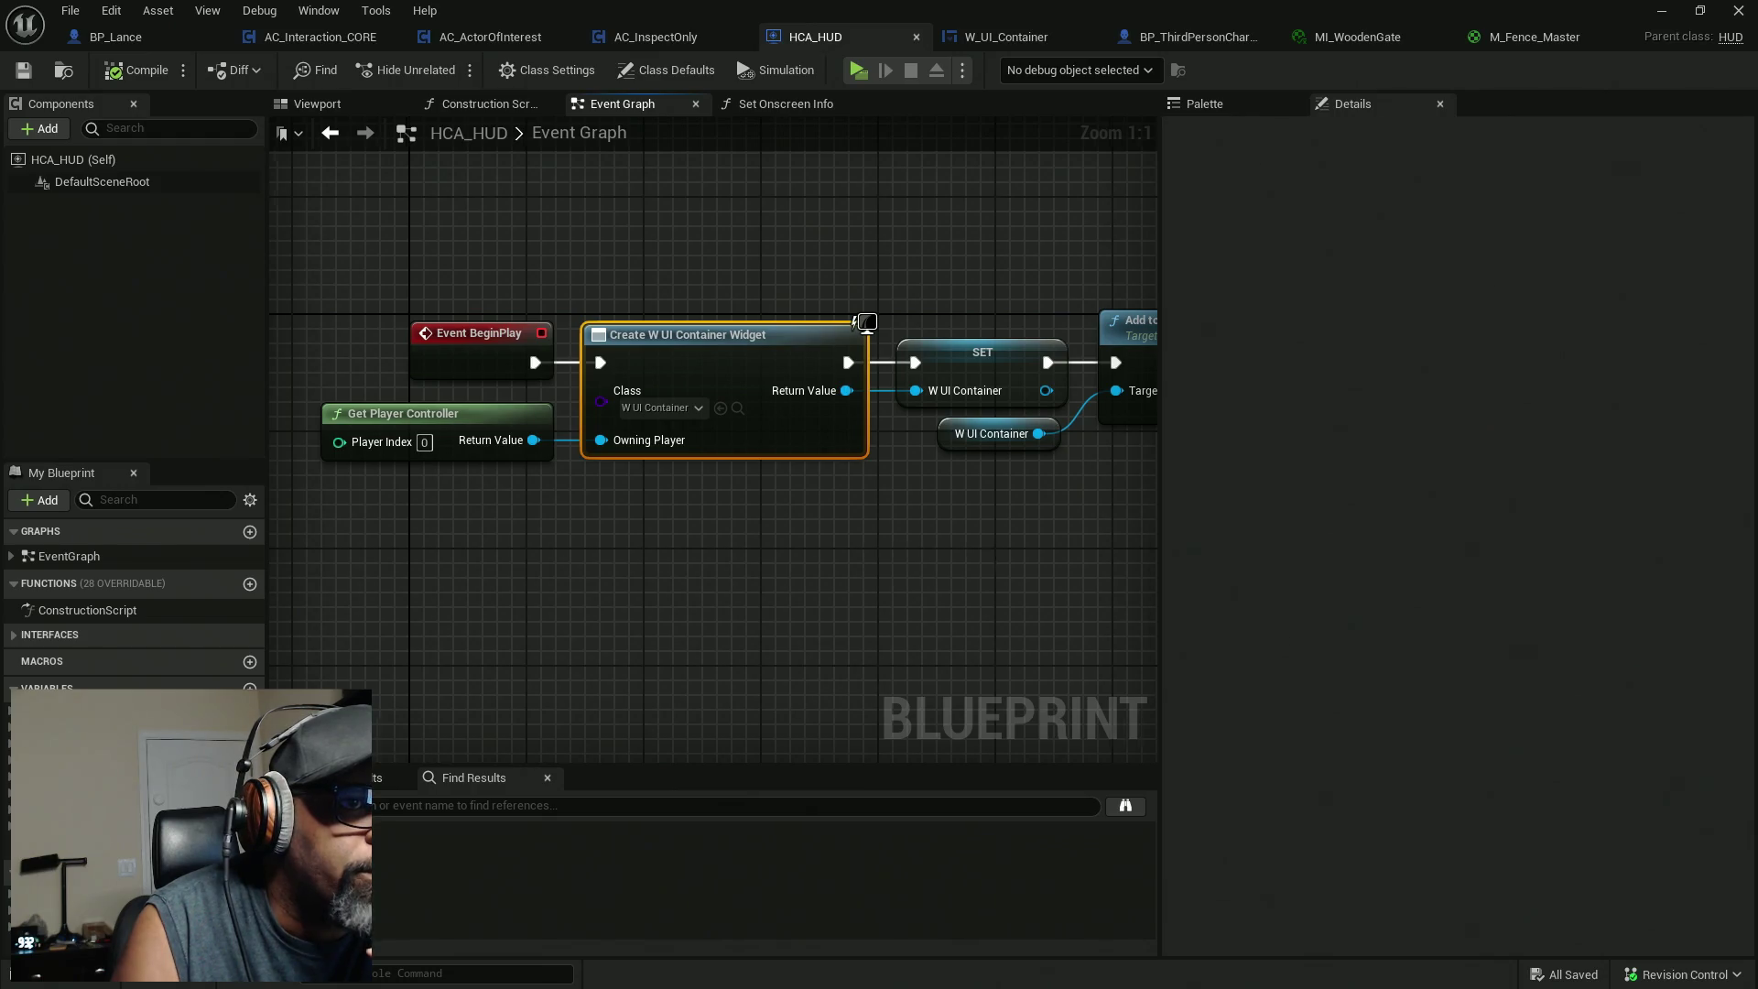
drag(999, 544, 735, 560)
drag(871, 228, 973, 522)
mouse_move(796, 690)
mouse_down()
mouse_move(726, 600)
mouse_move(577, 622)
mouse_up()
right_click(876, 375)
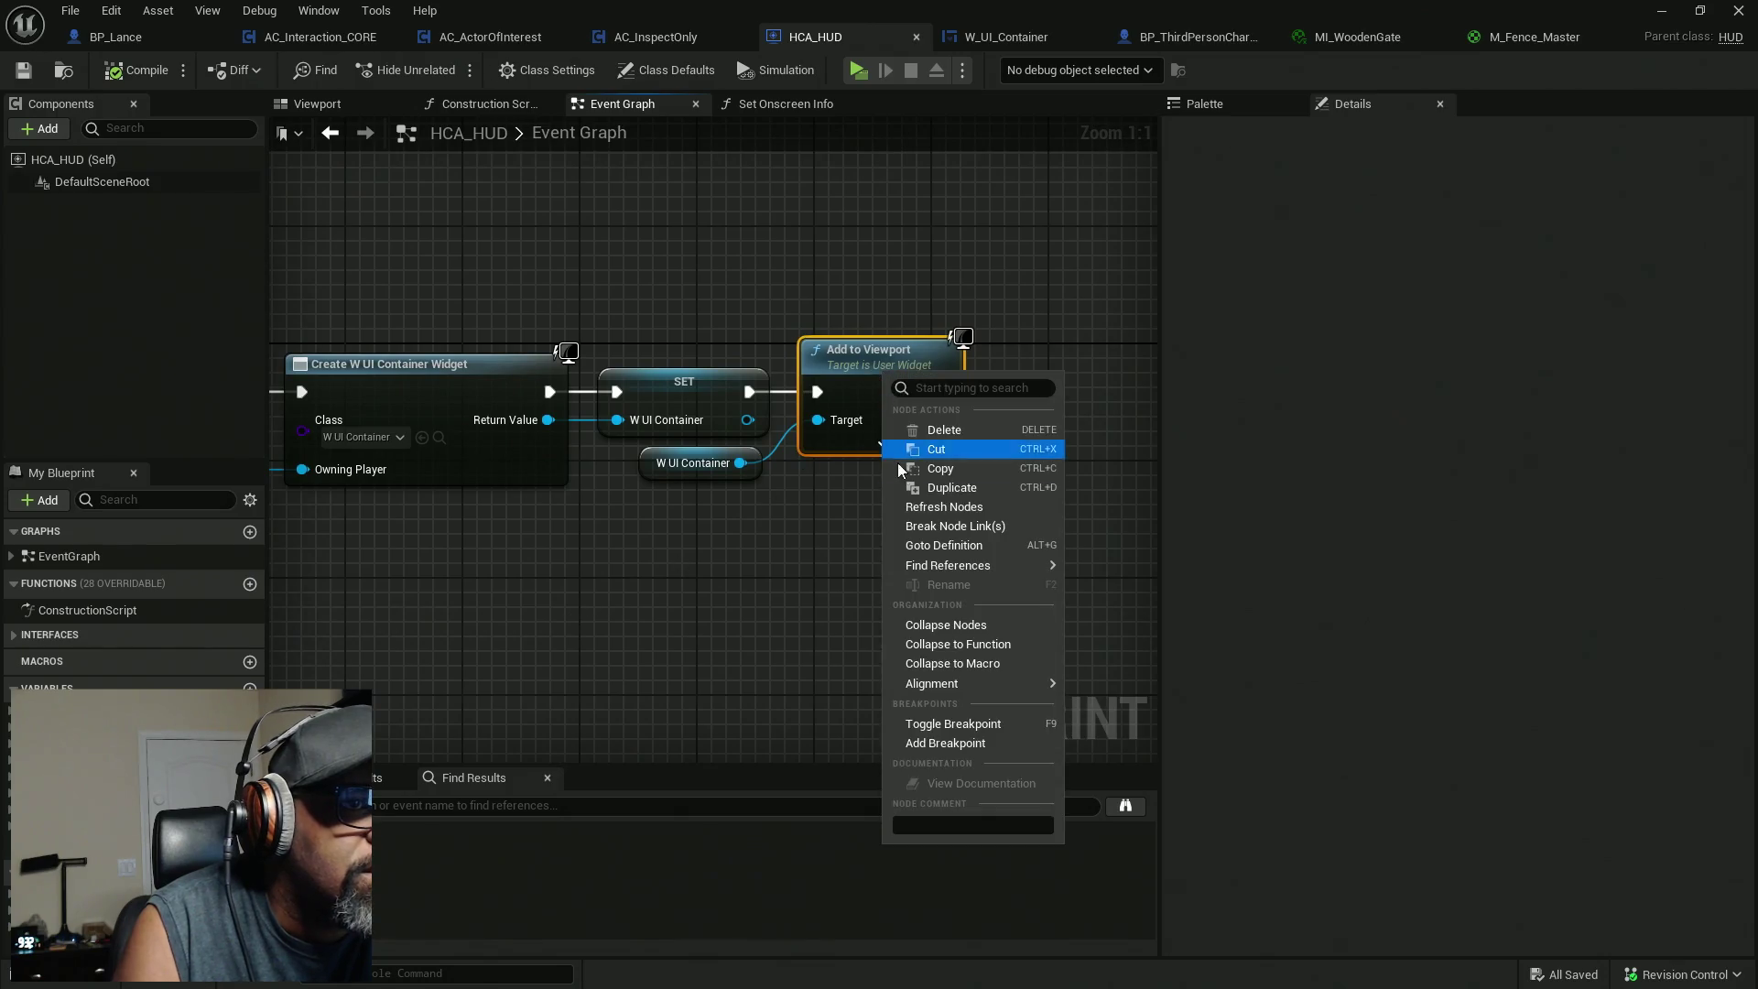
click(945, 742)
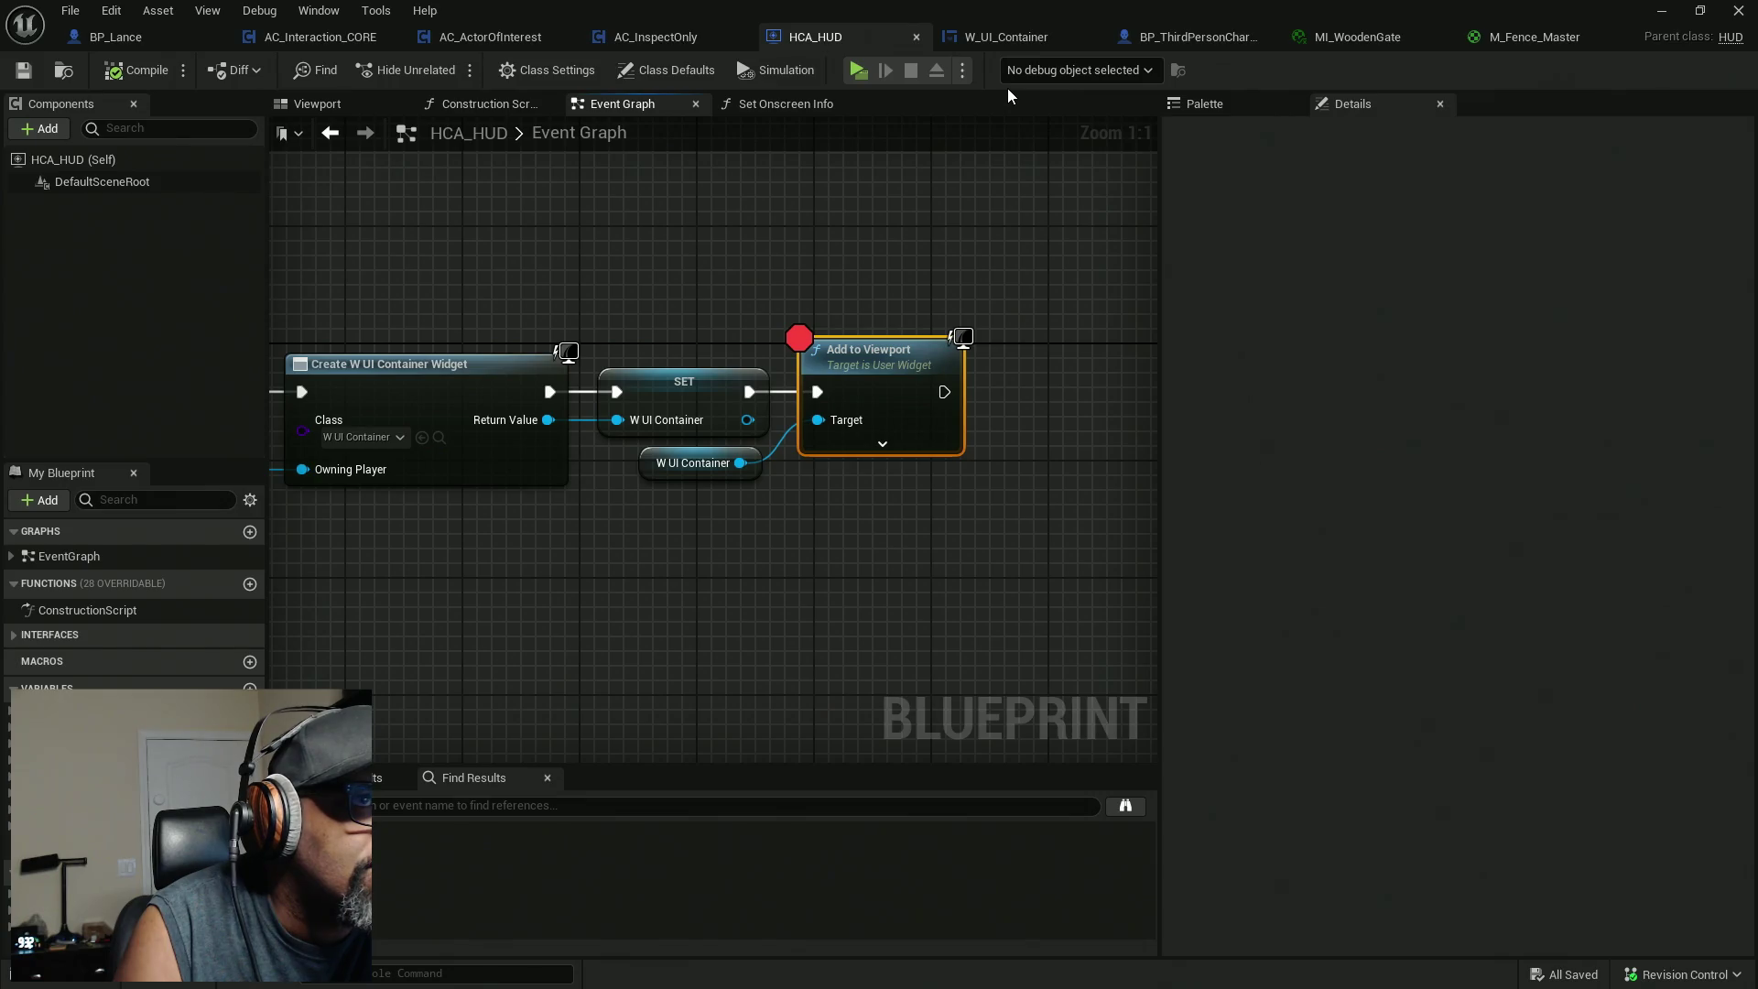
Reveal the HUD's interface functions, then return to AC_Interaction_CORE's highlight graph.
mouse_move(178, 460)
mouse_down()
mouse_move(183, 346)
mouse_move(220, 212)
mouse_up()
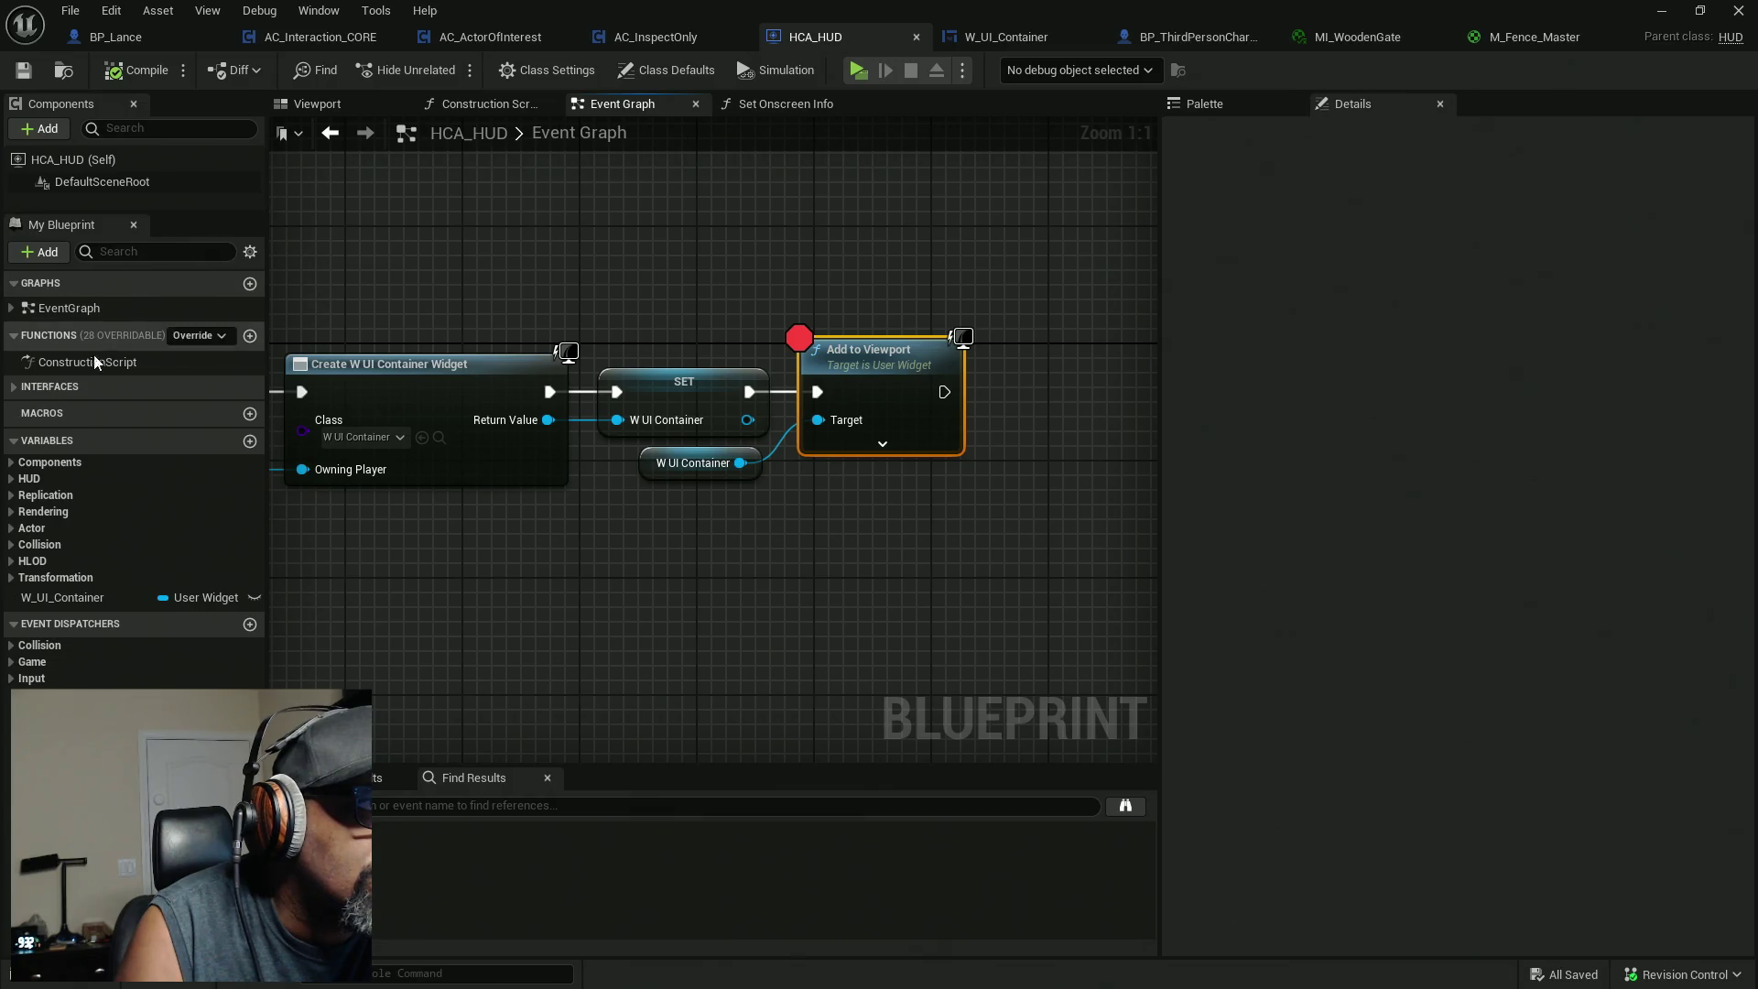
click(20, 388)
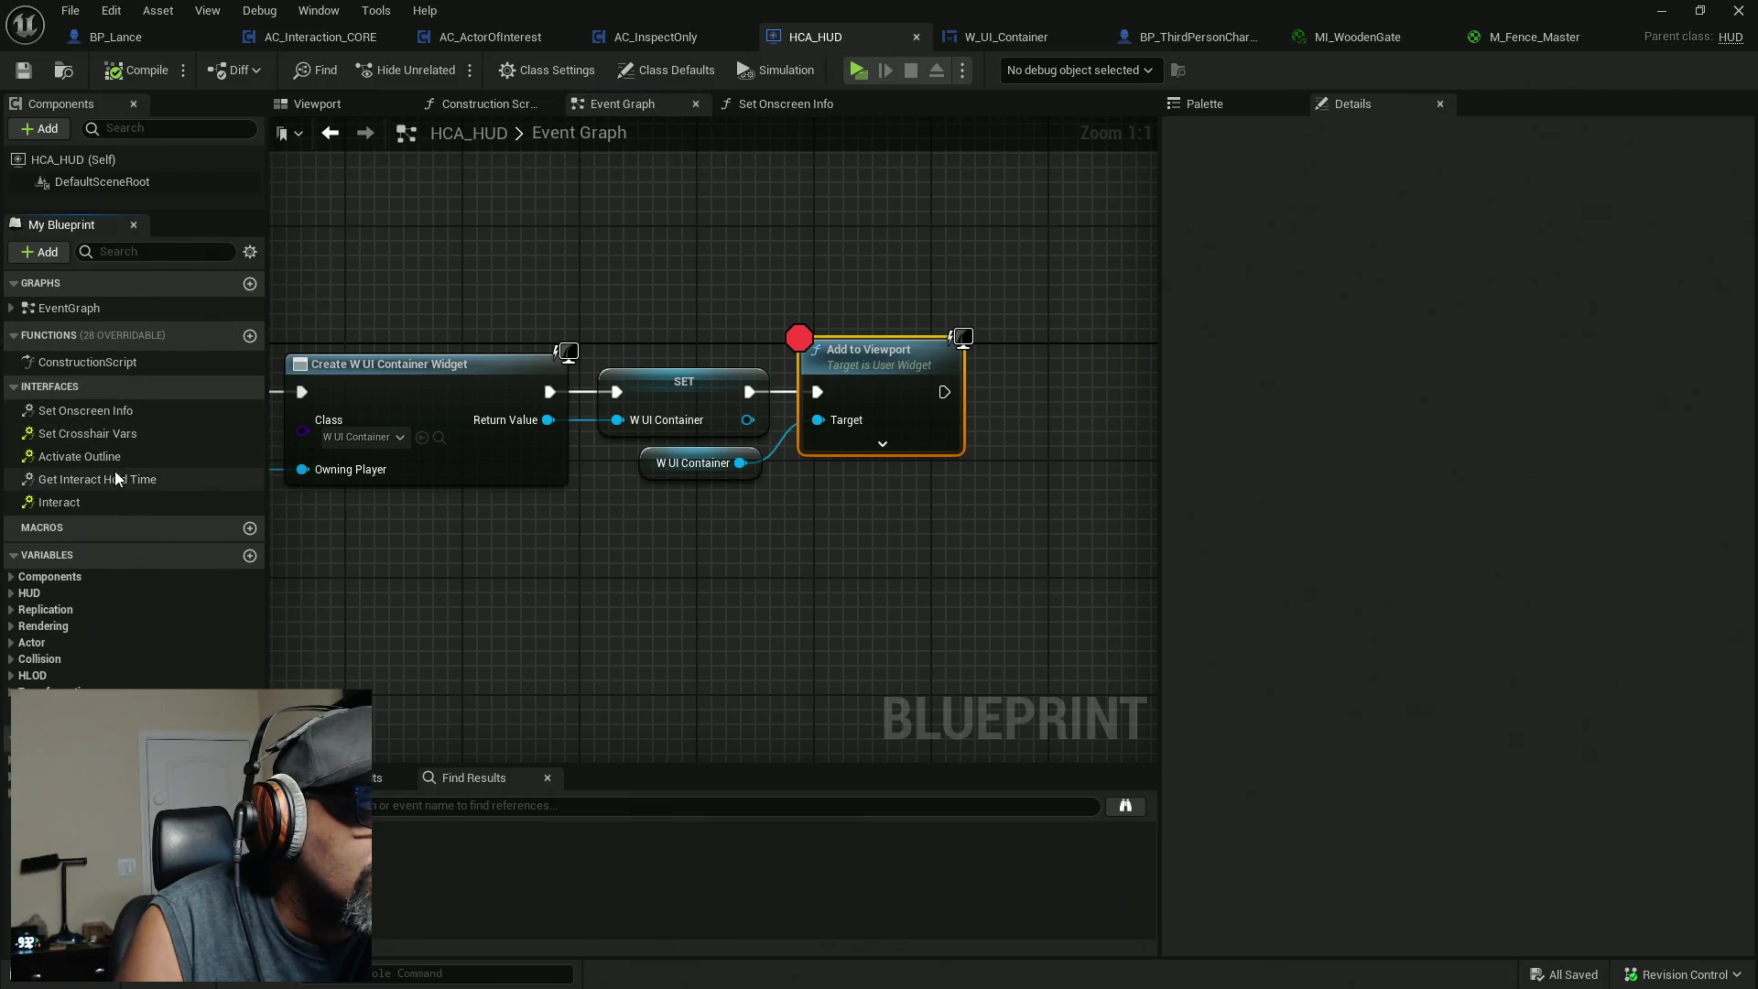
mouse_move(477, 561)
mouse_down()
mouse_move(925, 561)
mouse_move(651, 552)
mouse_up()
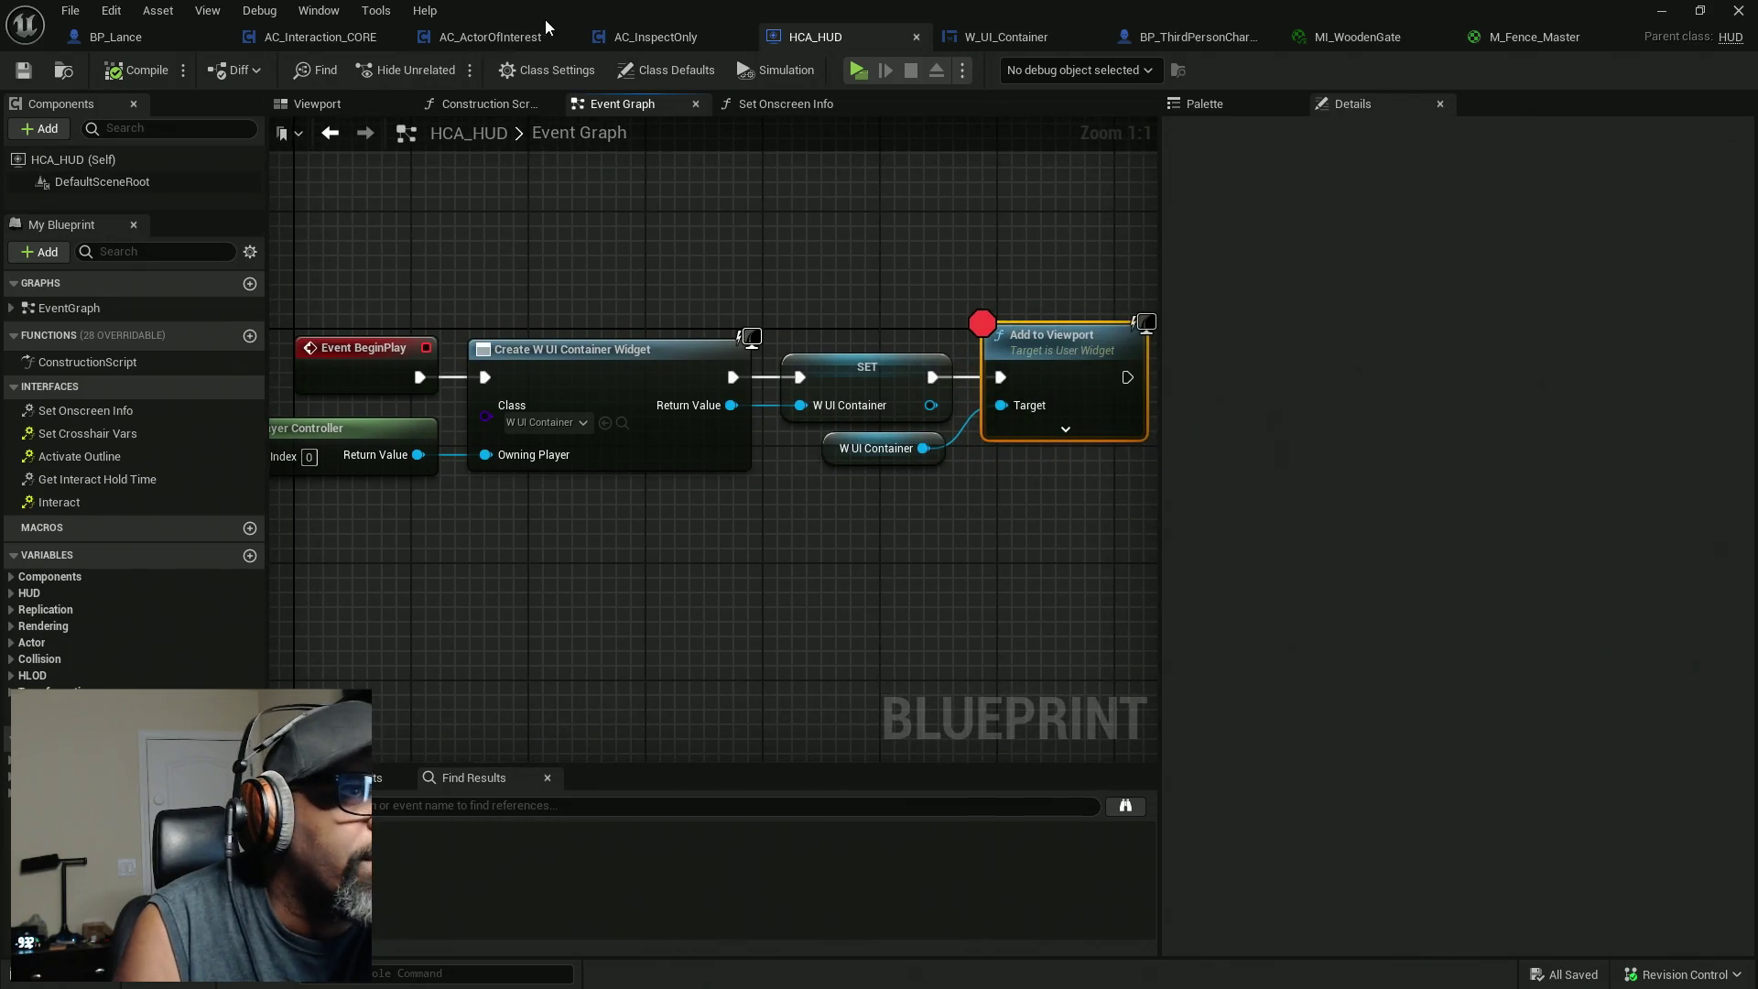
click(335, 44)
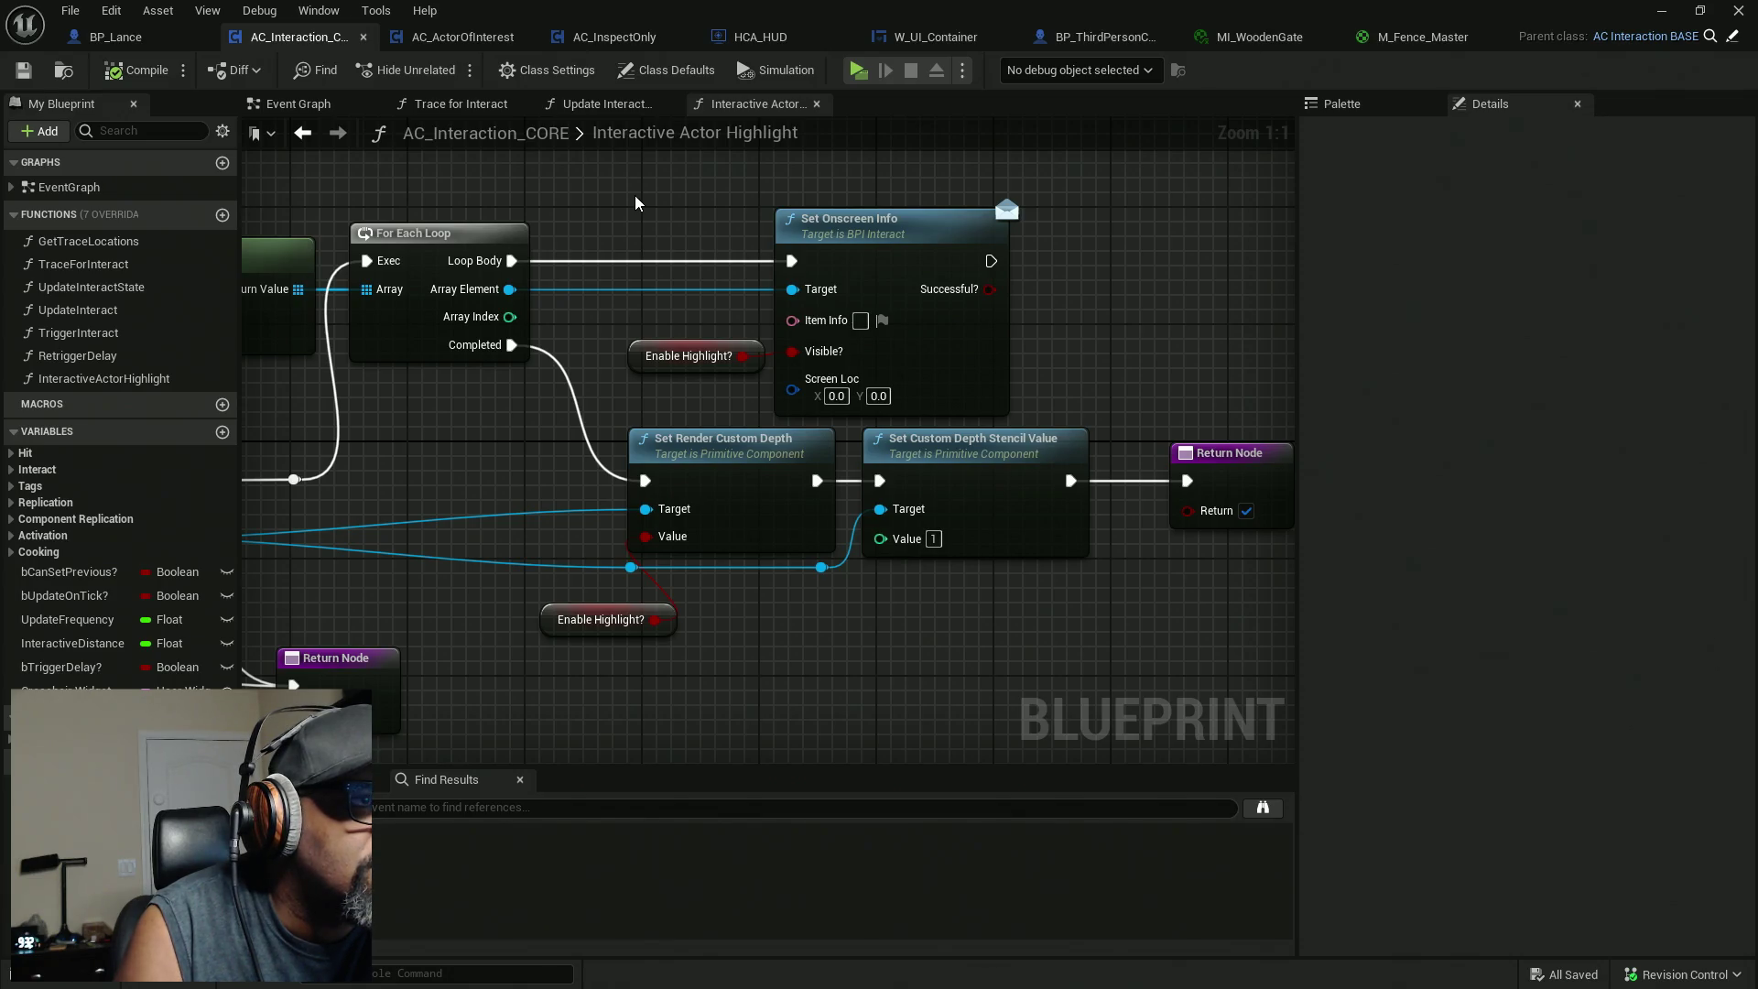
drag(636, 202, 846, 216)
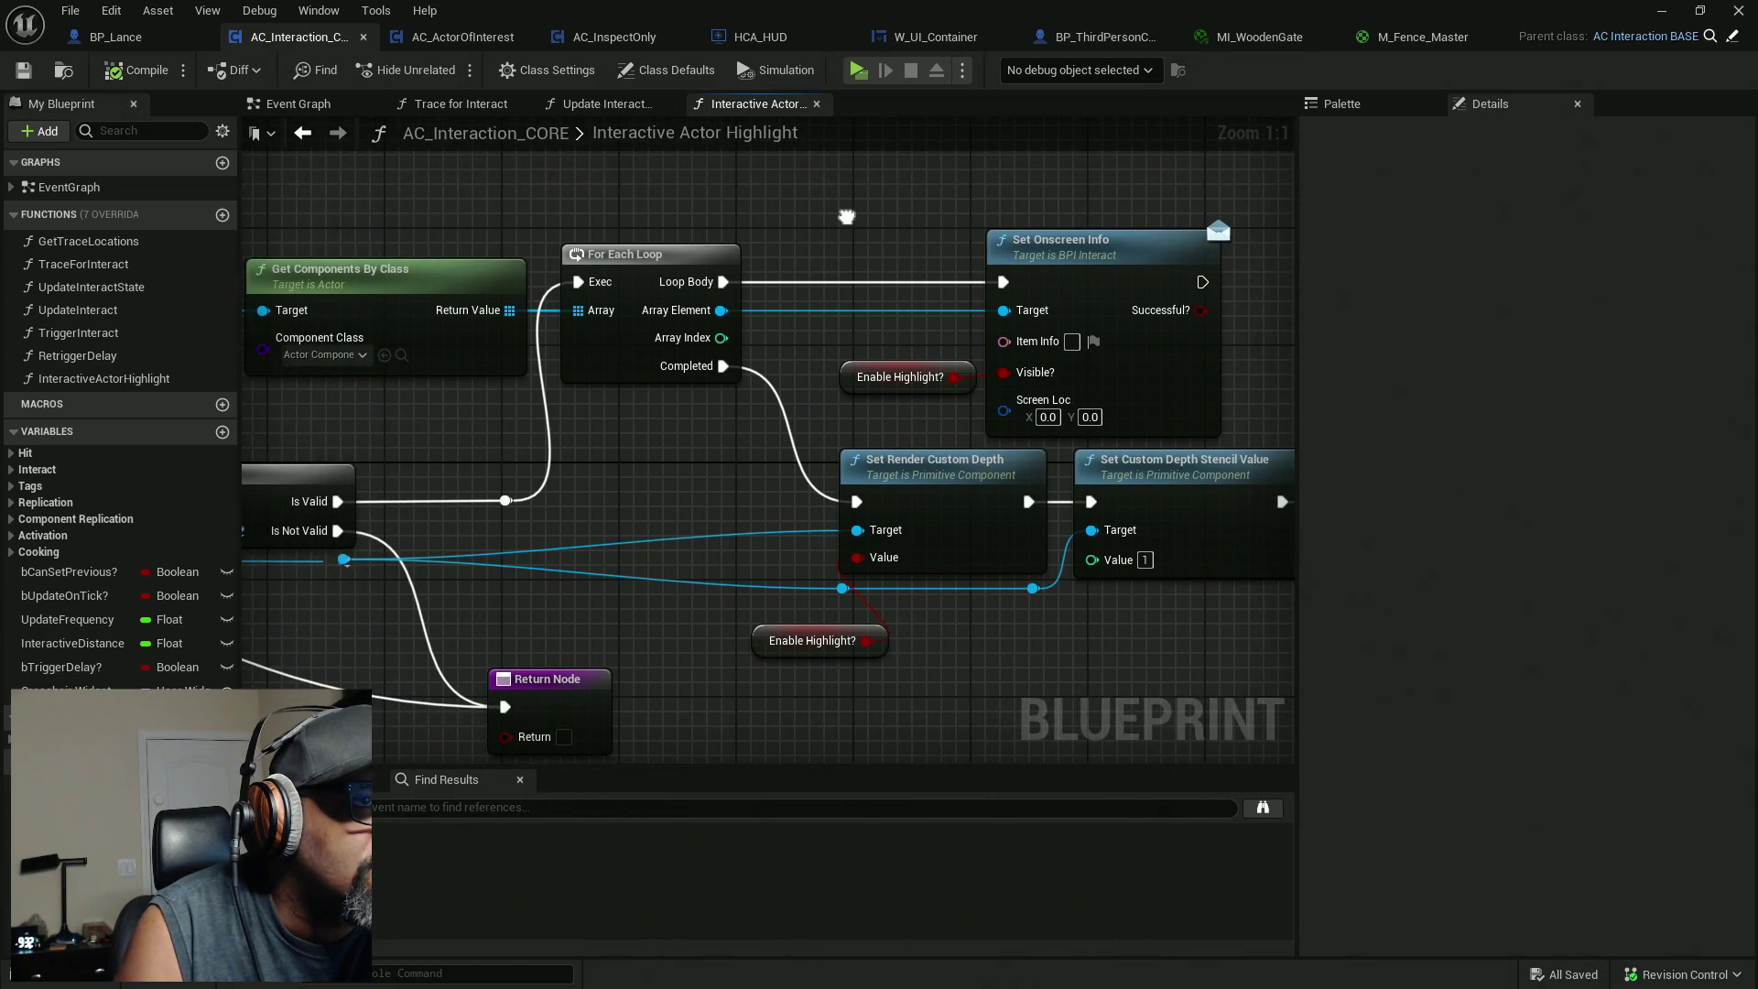
drag(939, 174, 1095, 291)
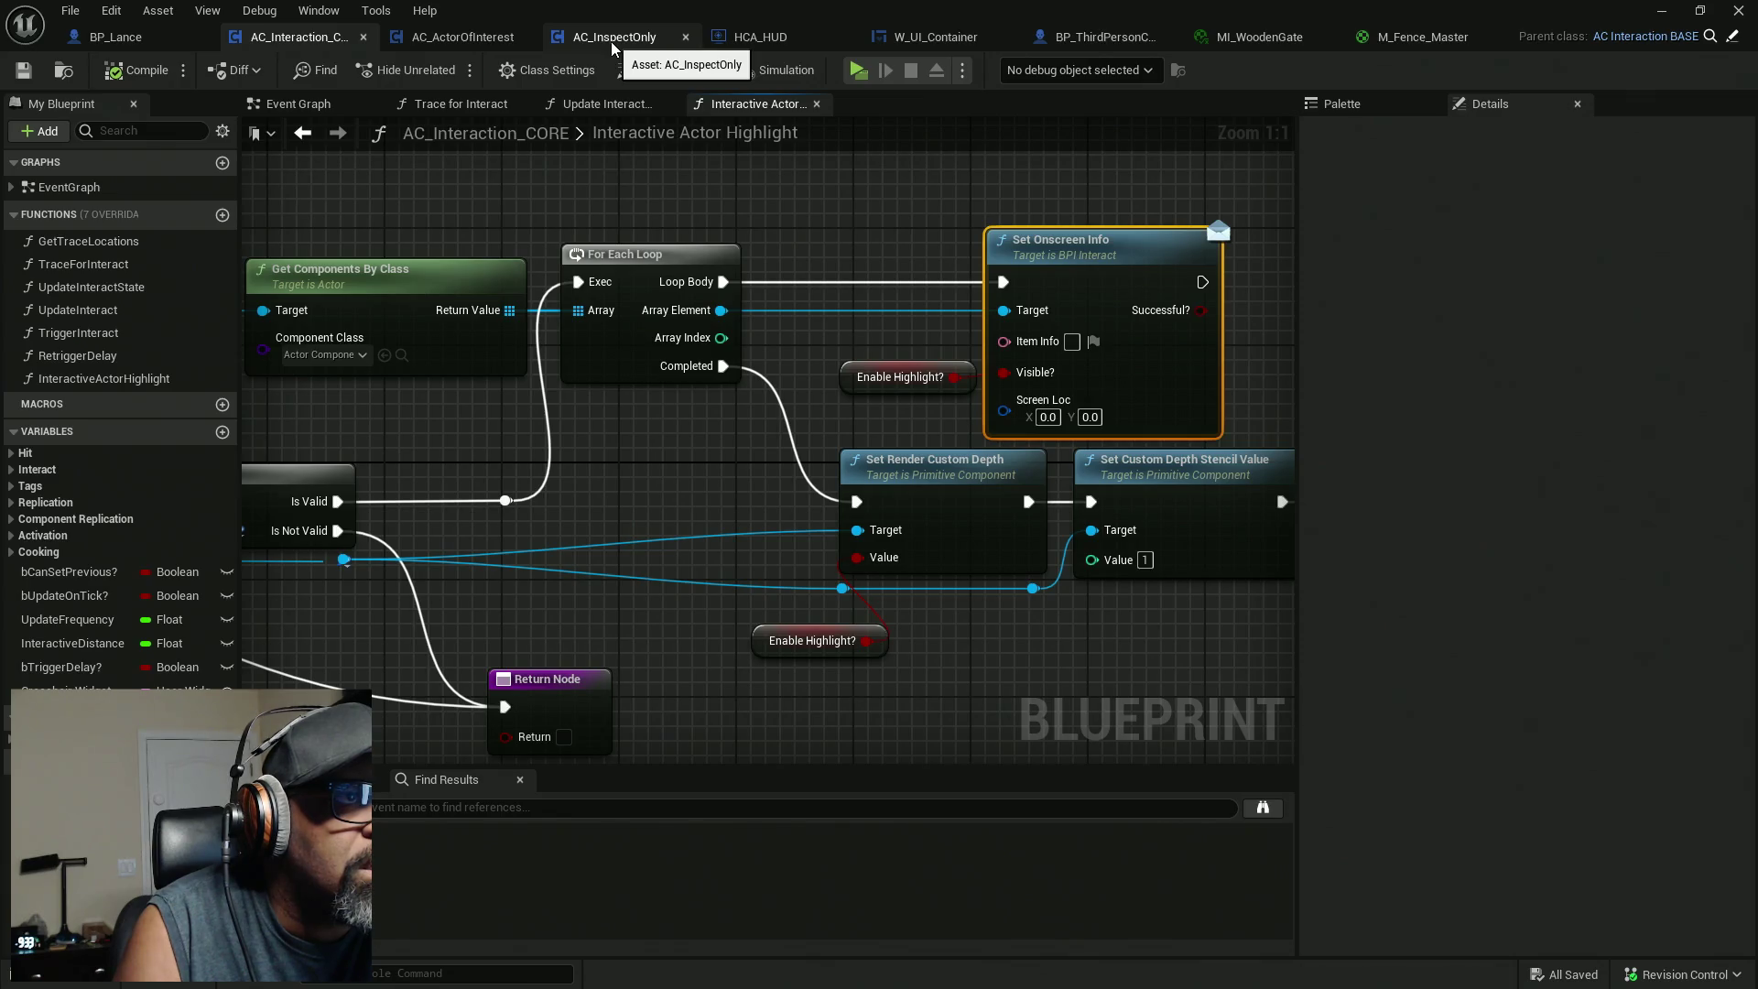
Inspect the Get HUD, Set Onscreen Info and Item Display Text nodes in AC_InspectOnly, then switch to HCA_HUD.
click(611, 41)
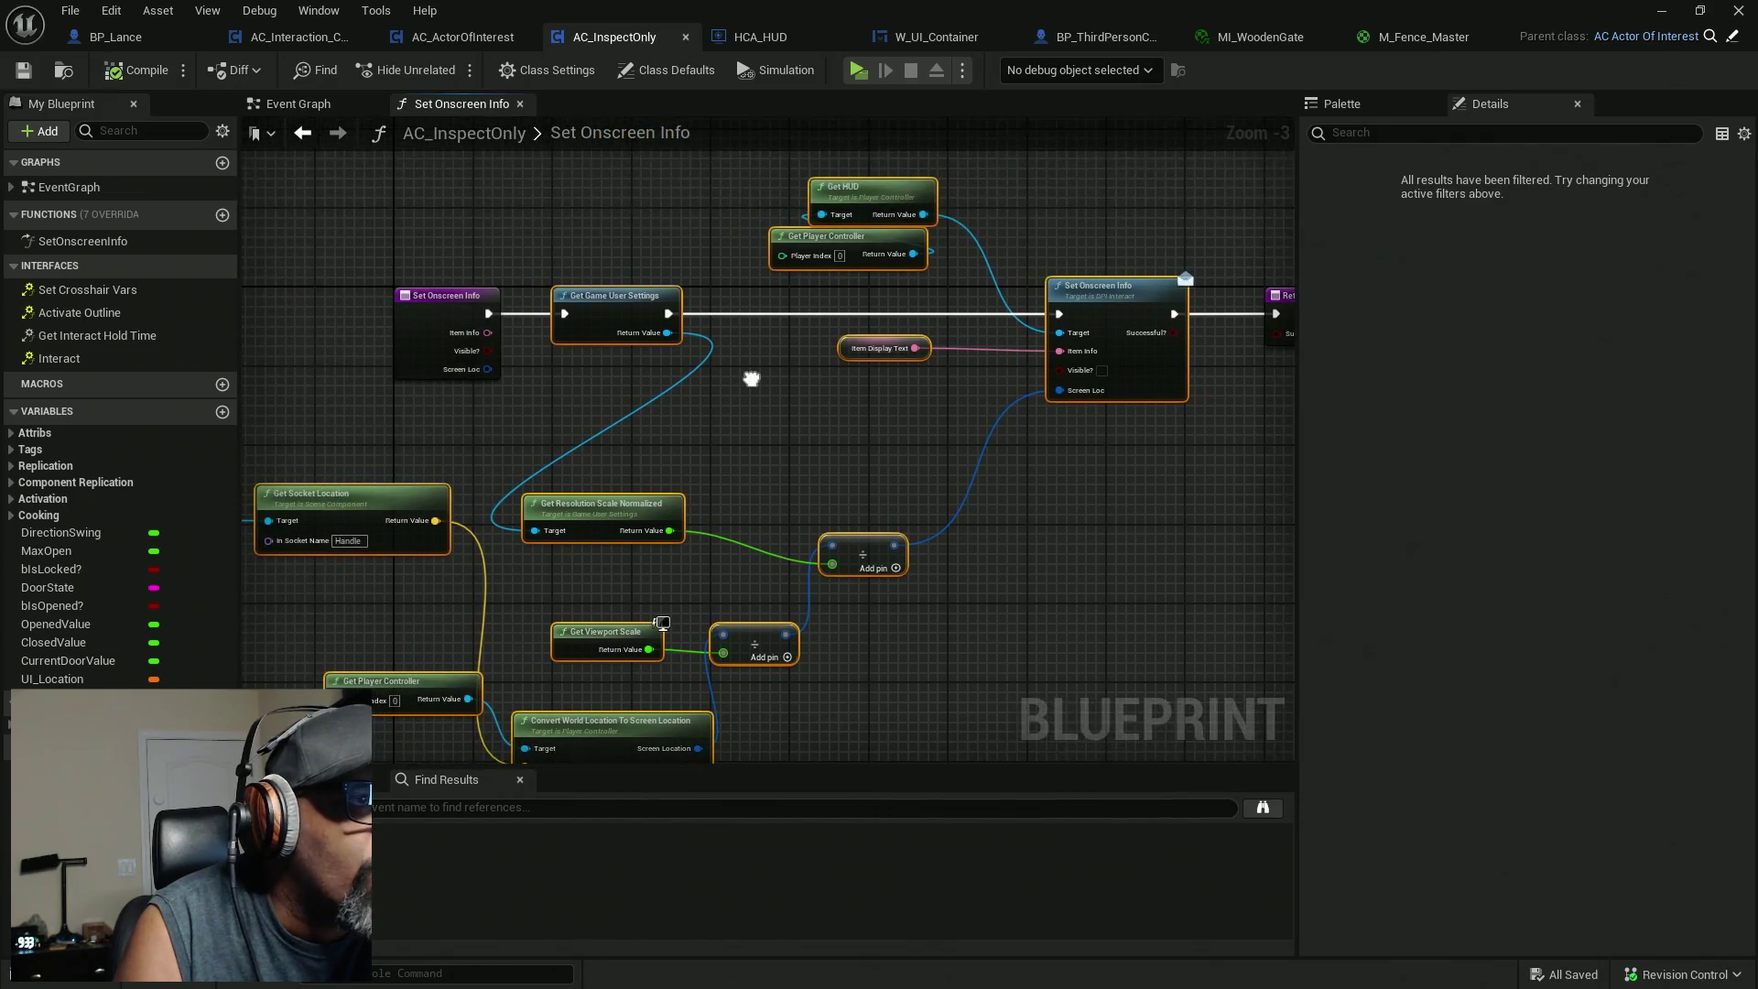
scroll(762, 373, up, 1)
scroll(767, 363, down, 1)
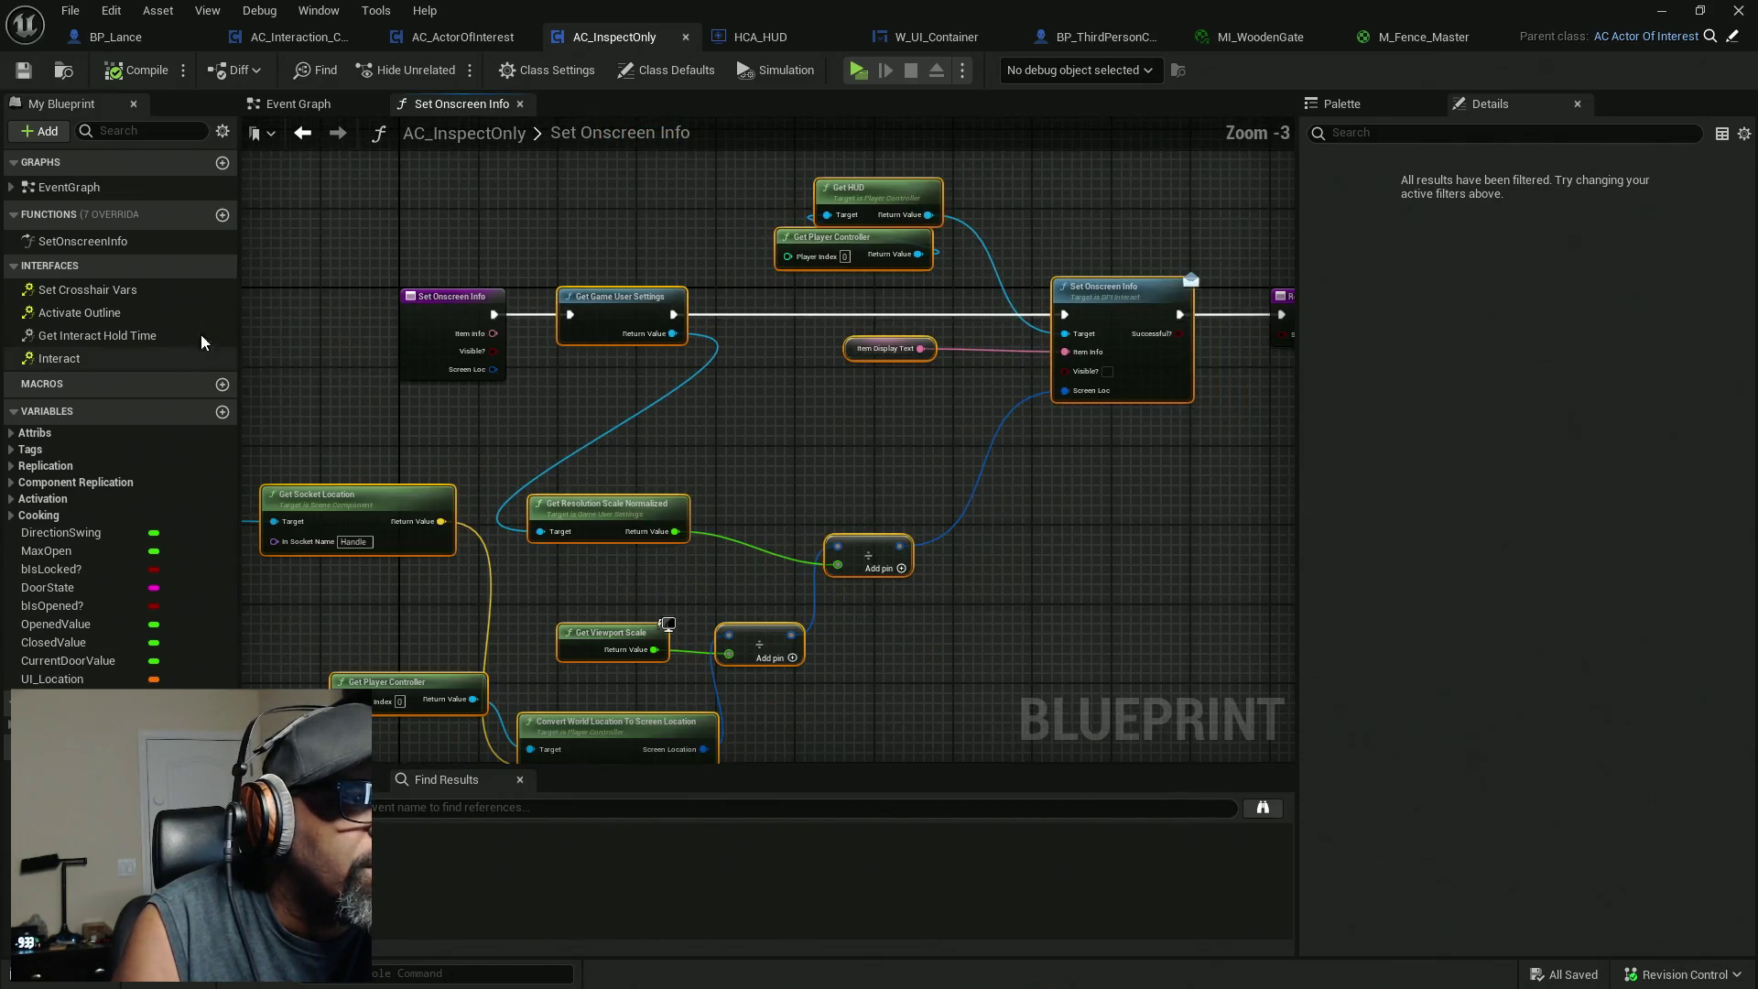
click(724, 234)
scroll(952, 401, up, 2)
click(963, 321)
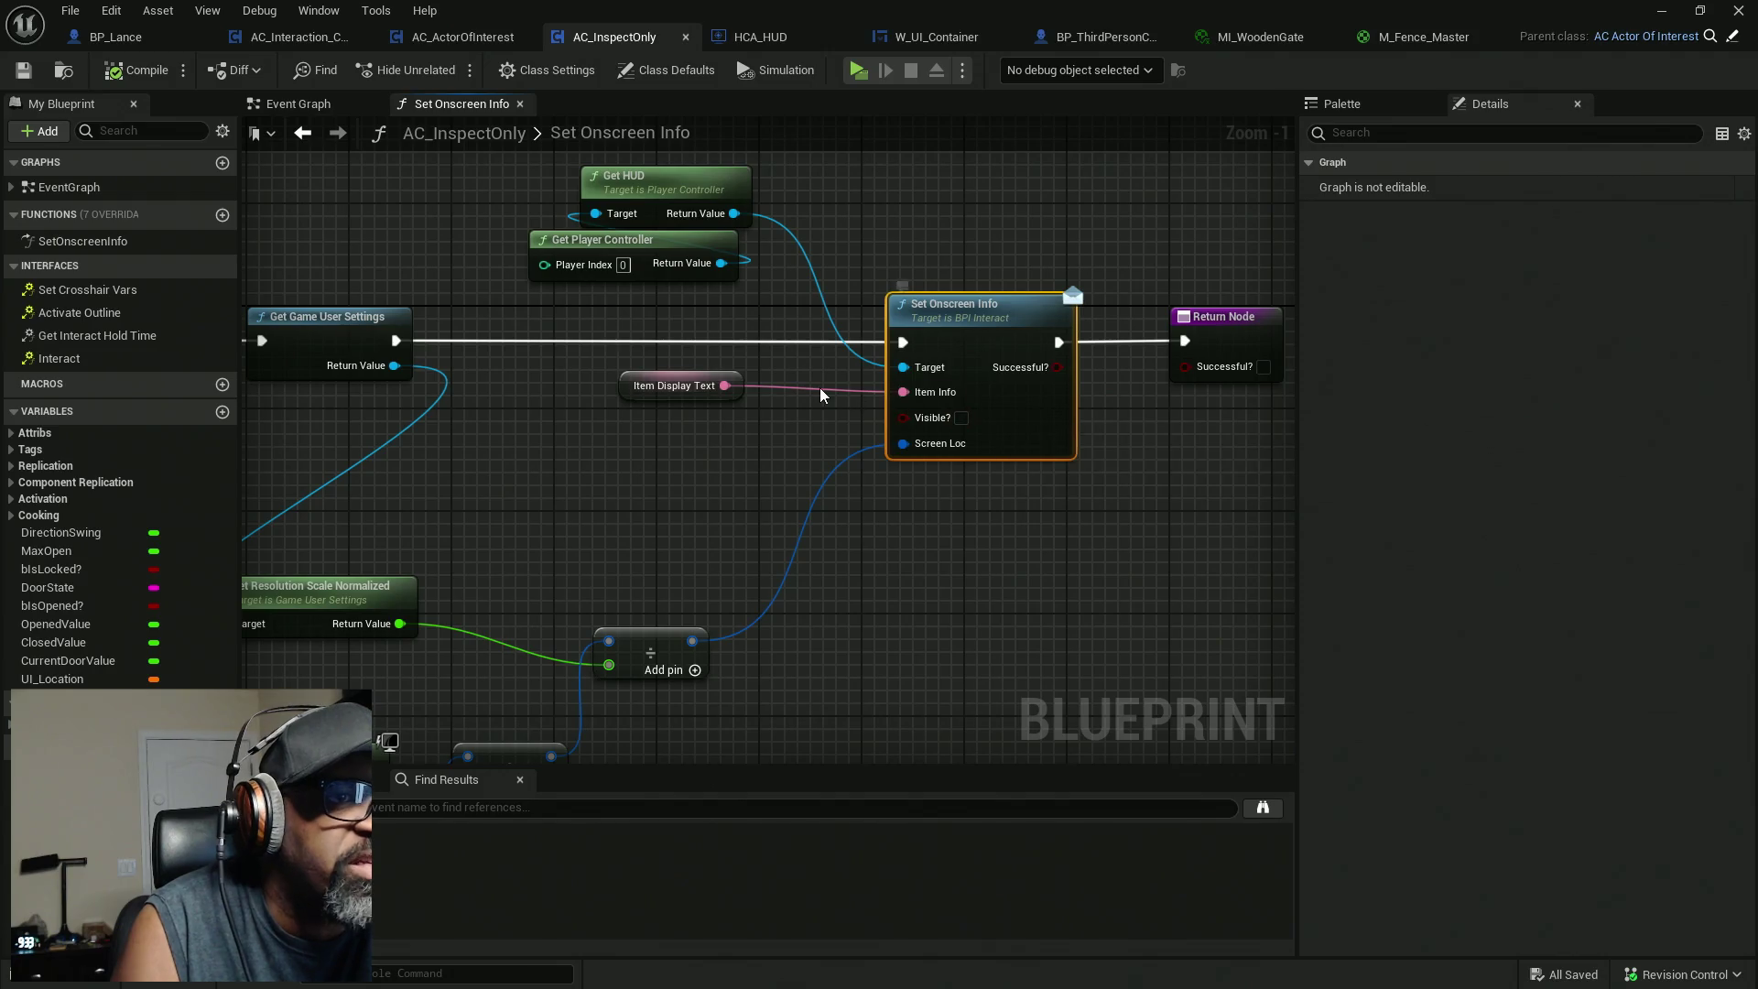
drag(810, 436, 679, 378)
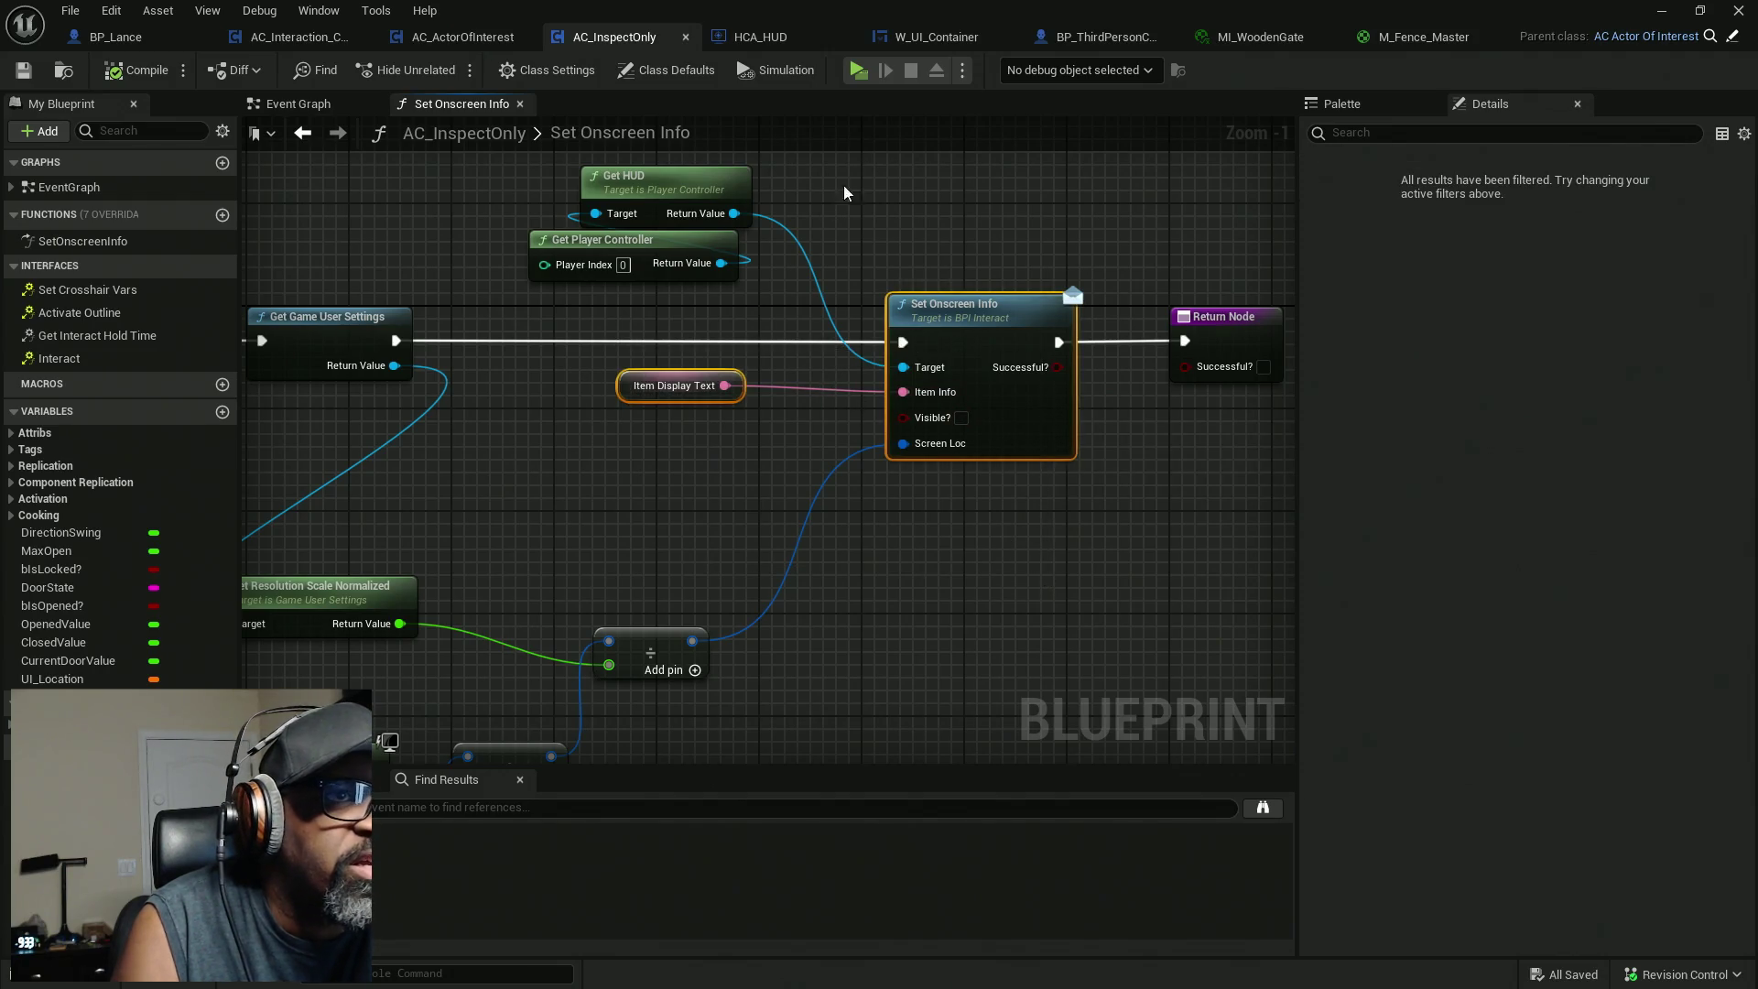
click(758, 40)
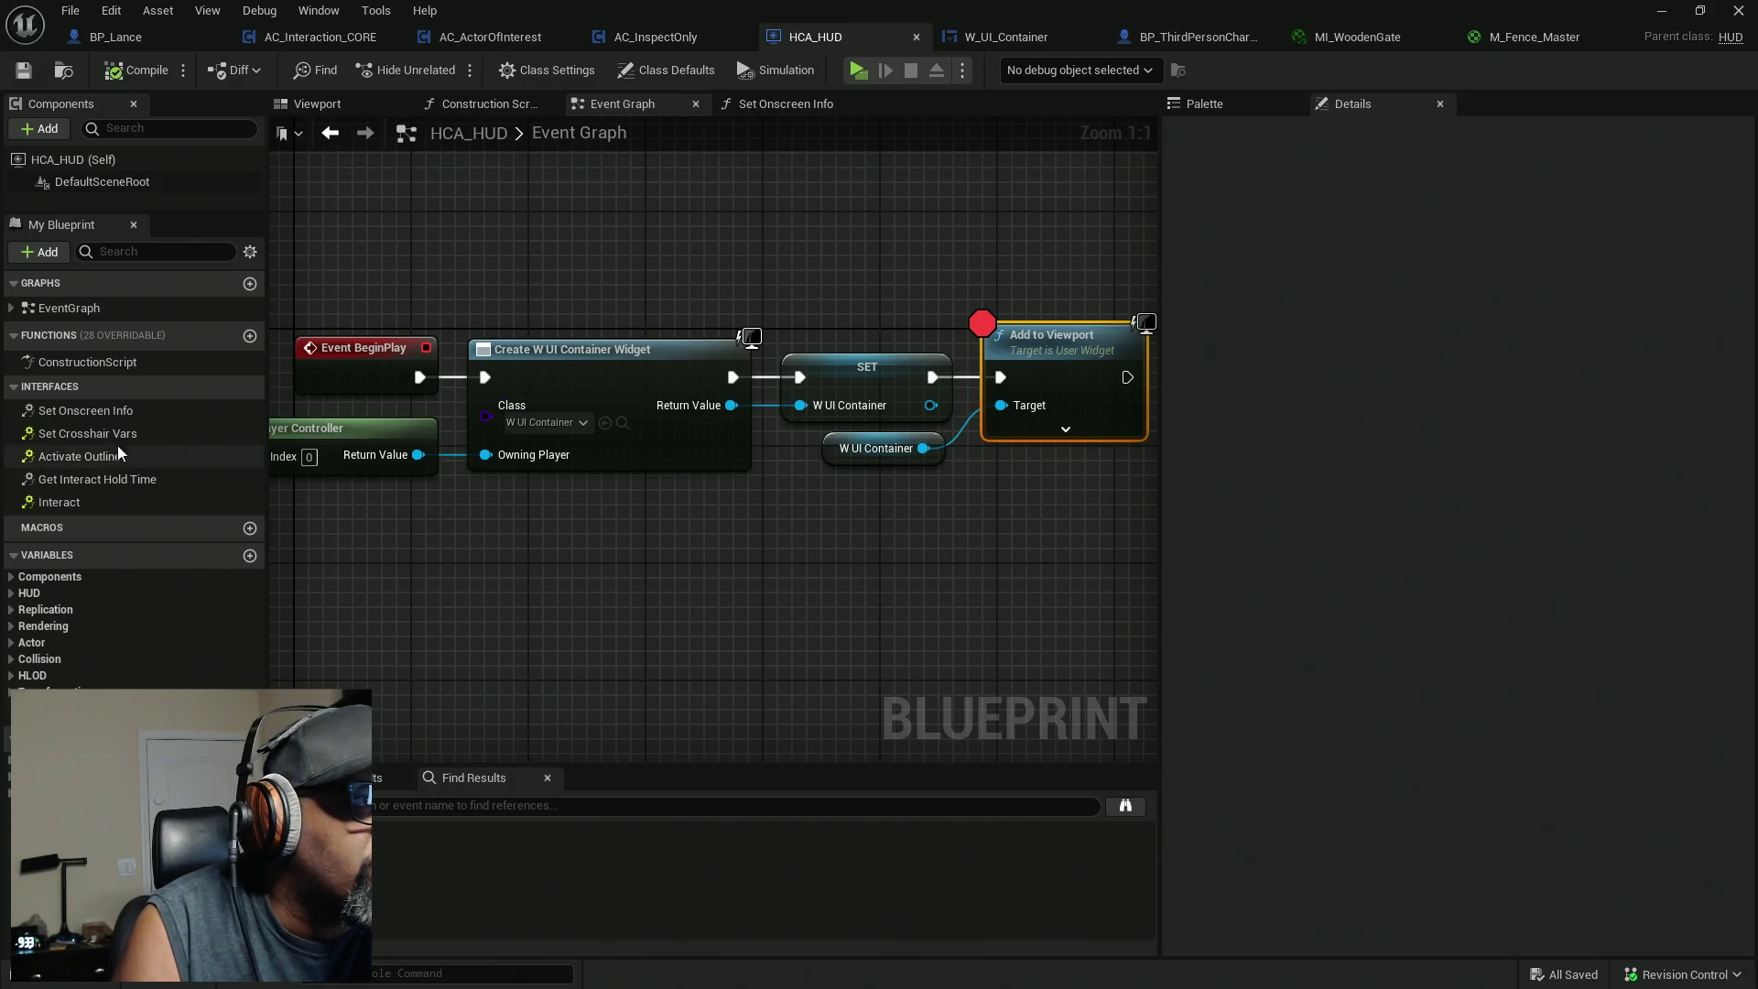
Open HCA_HUD's Set Onscreen Info interface function and inspect its call to W UI Container.
double_click(87, 411)
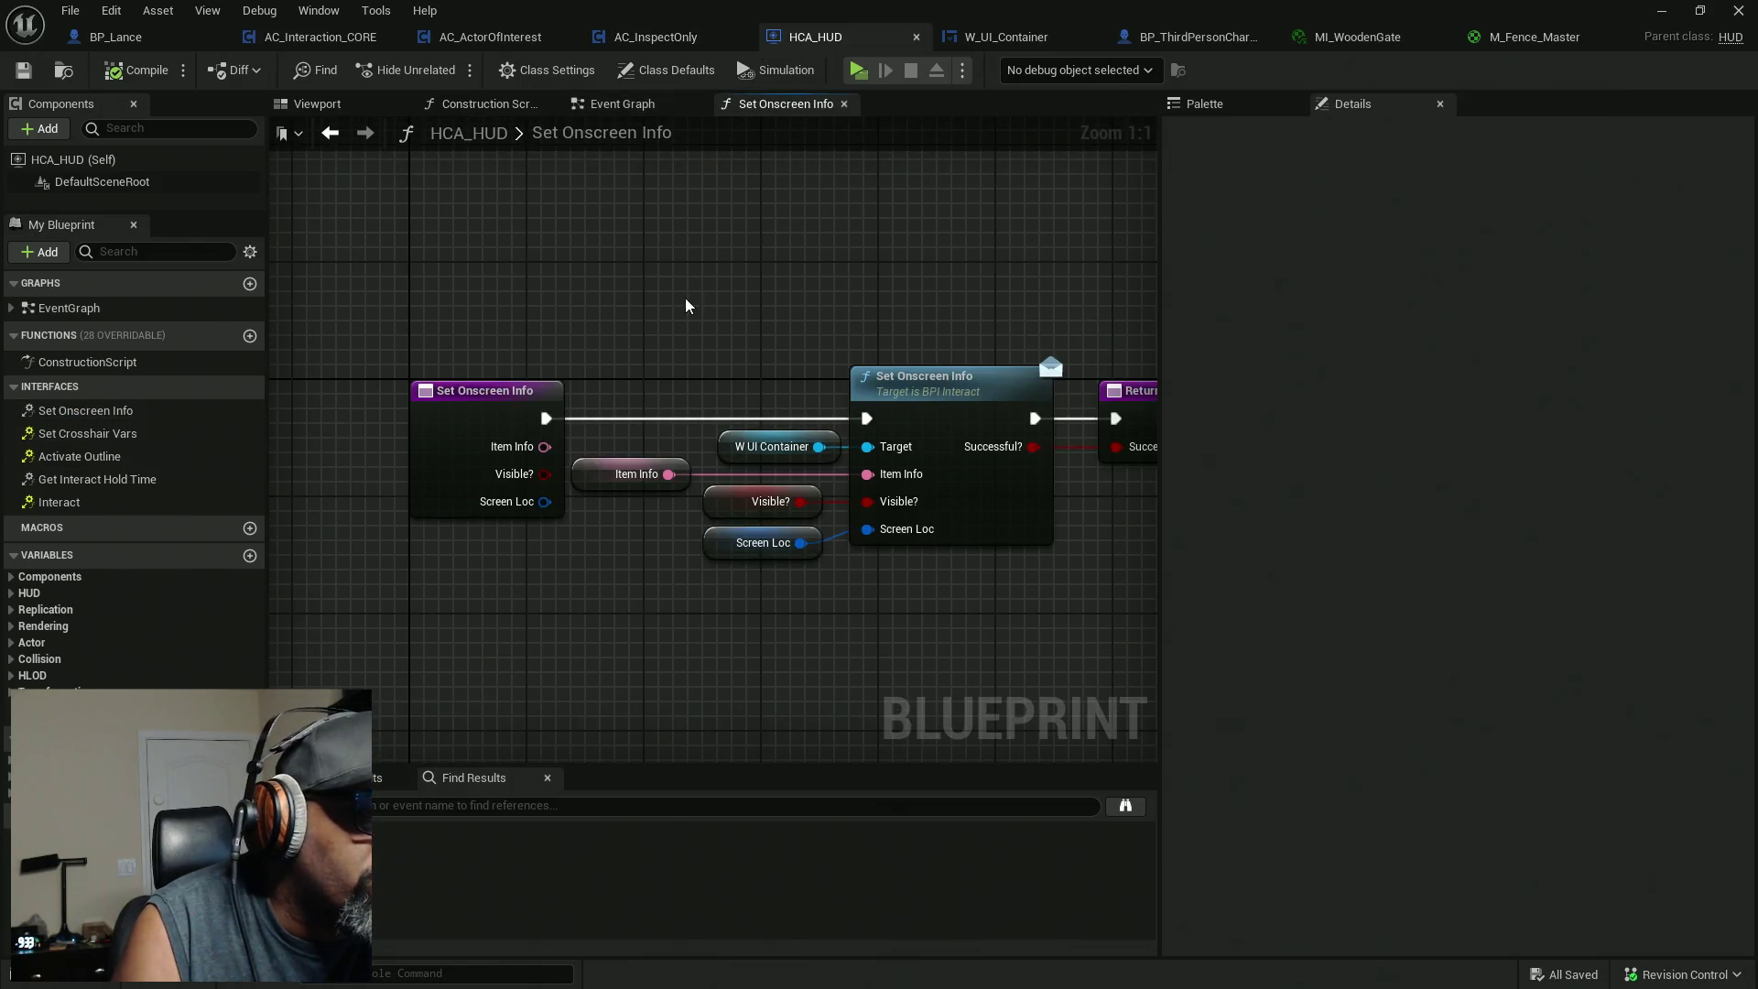
drag(467, 200, 984, 598)
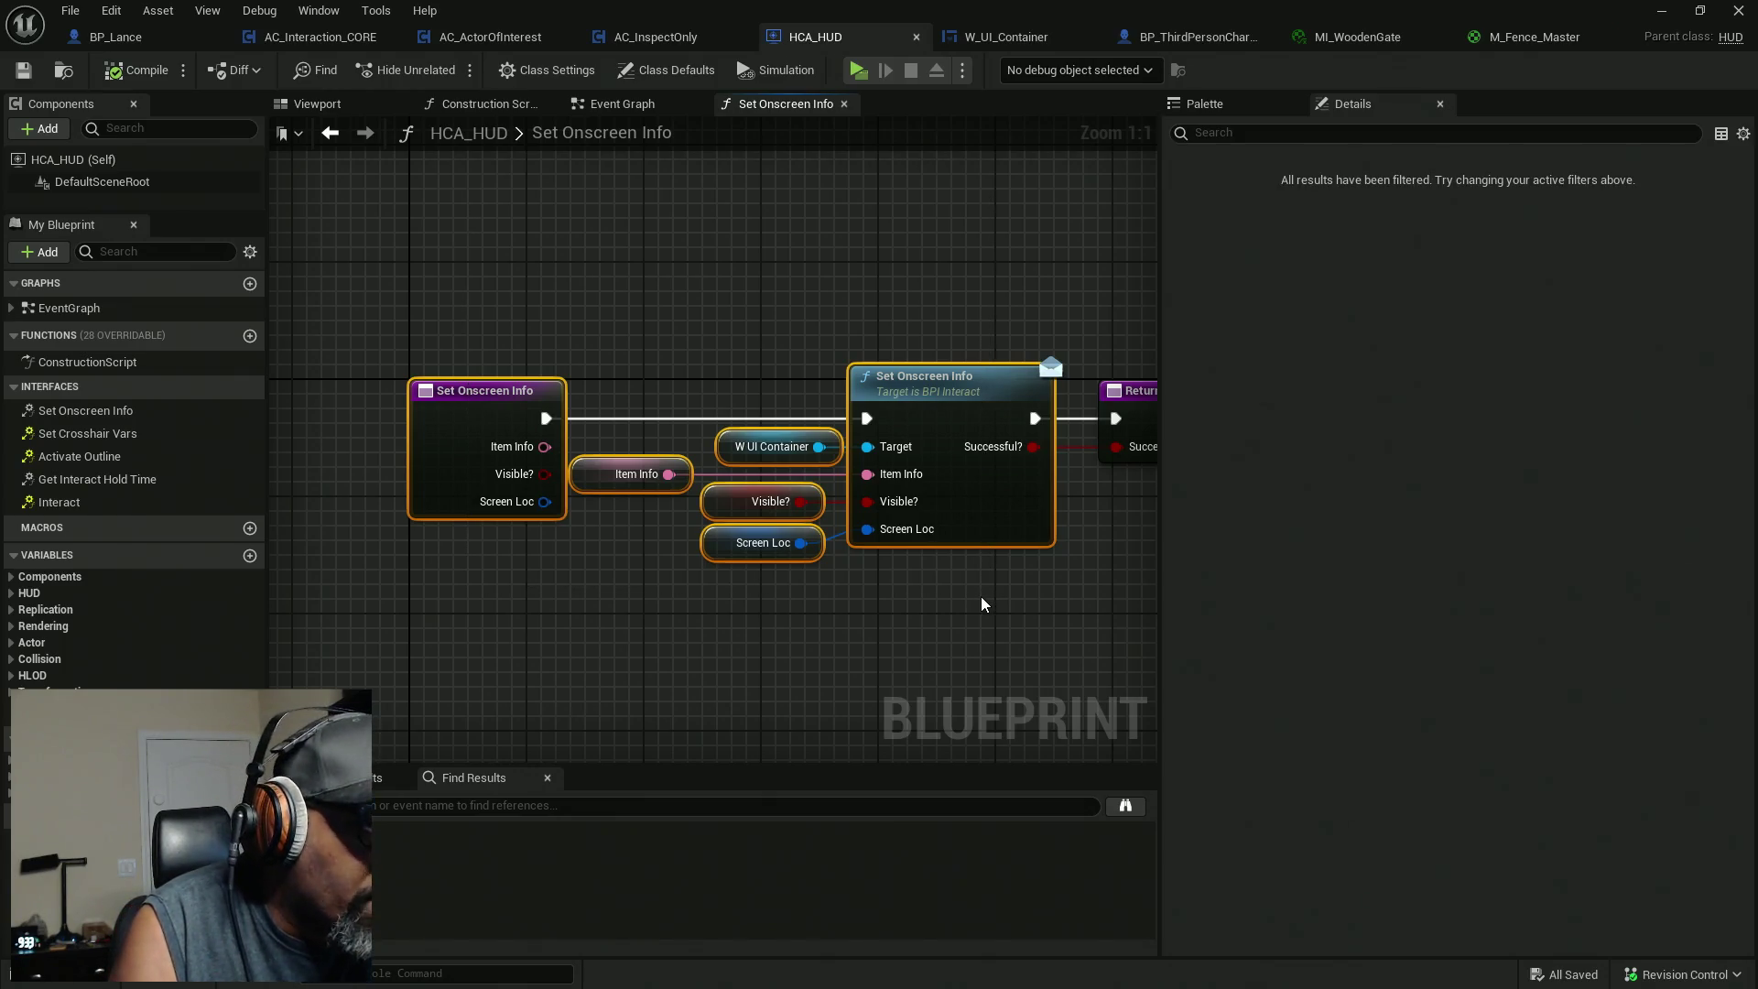
mouse_move(860, 607)
mouse_down()
mouse_move(843, 597)
mouse_move(898, 599)
mouse_up()
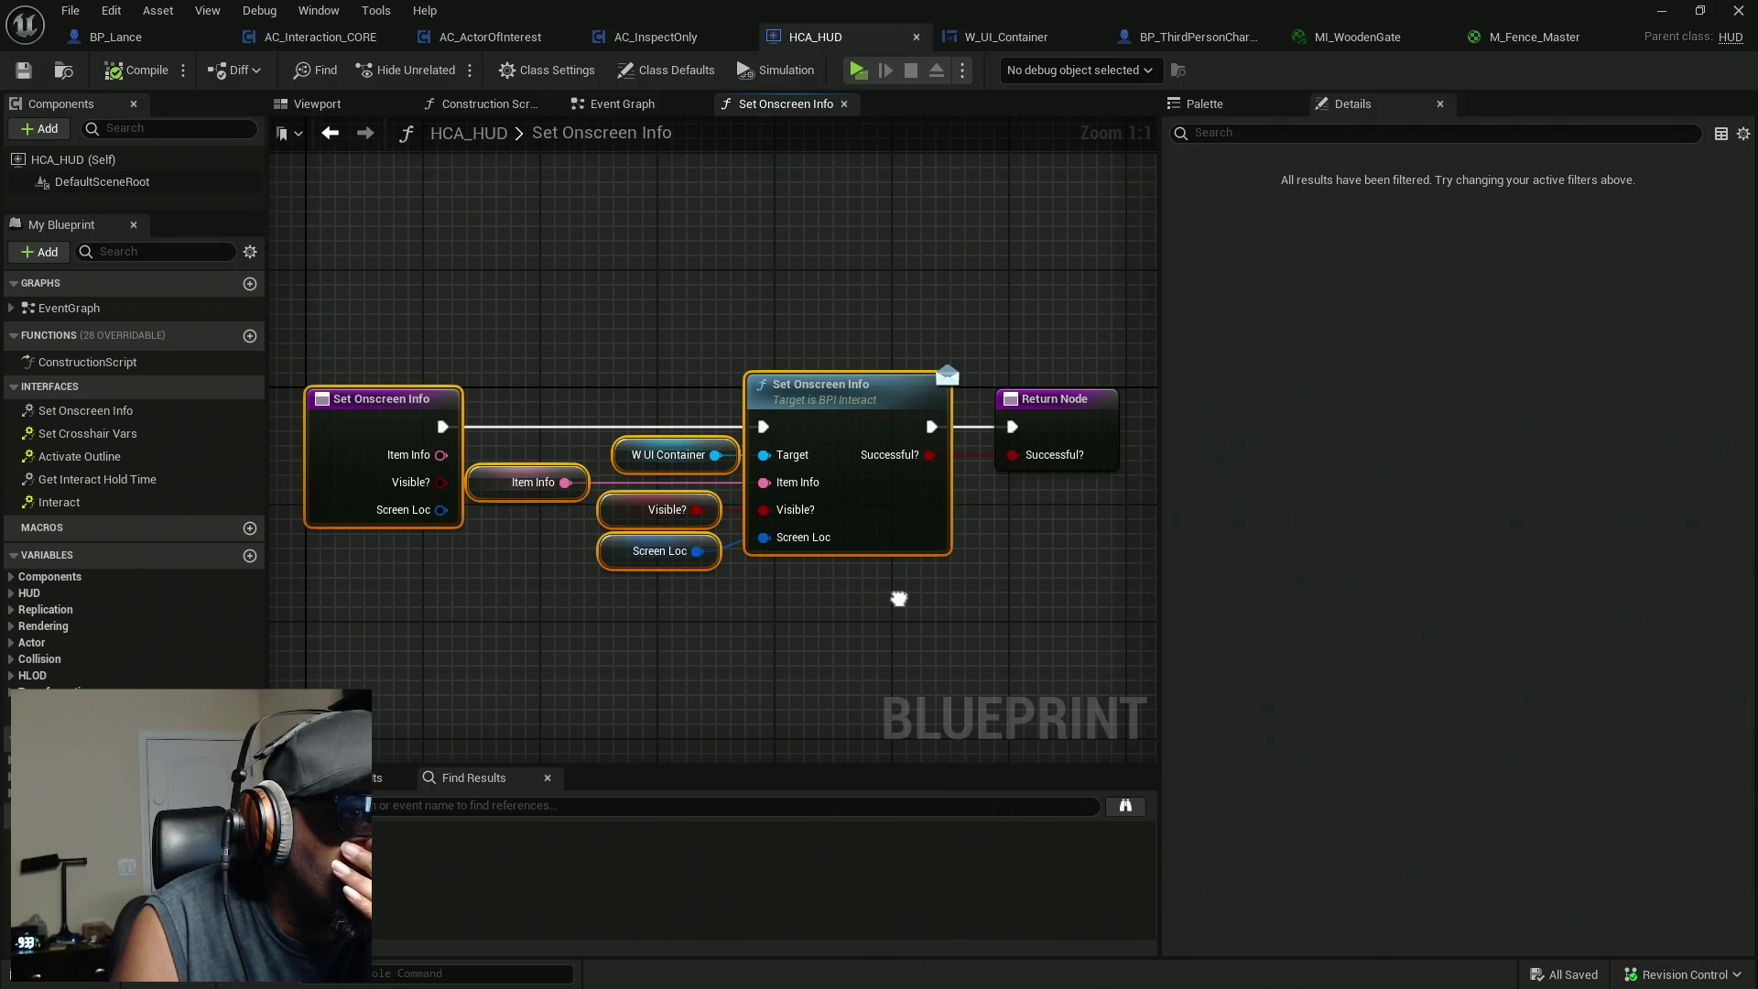
mouse_move(895, 314)
mouse_down()
mouse_move(865, 334)
mouse_move(870, 619)
mouse_move(867, 534)
mouse_up()
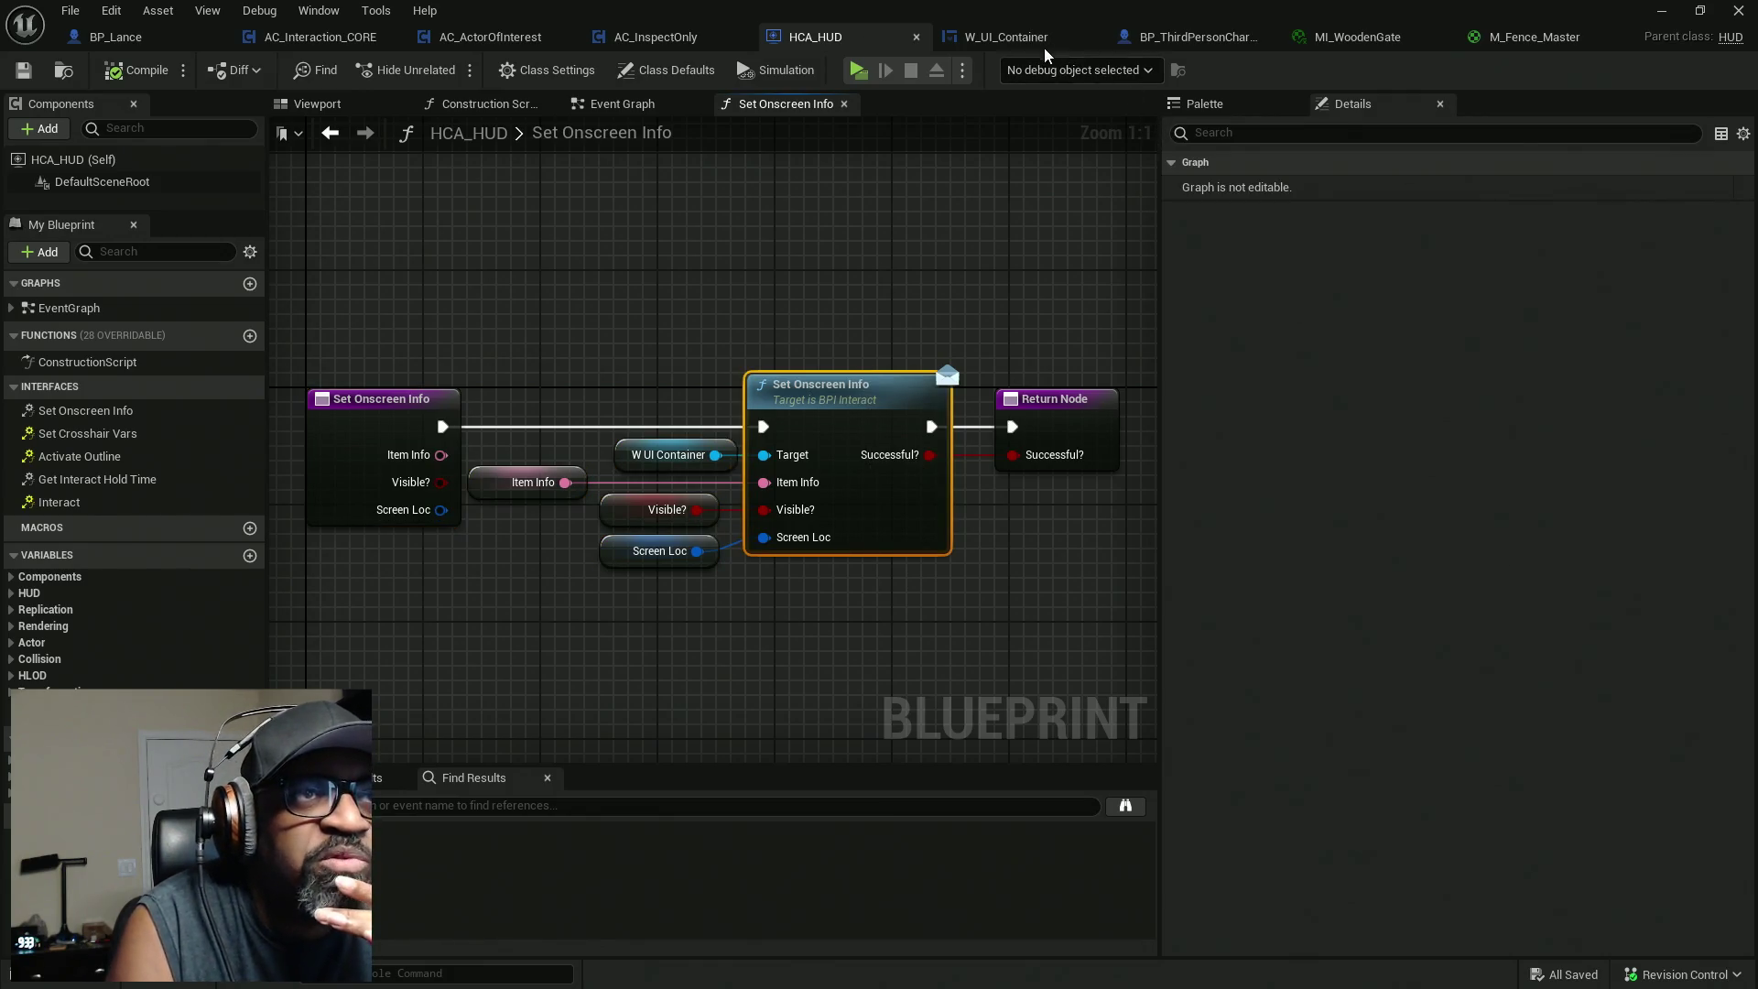
Open W_UI_Container's graph, expand its interface functions and locate Set Onscreen Info's Return Node.
click(1002, 36)
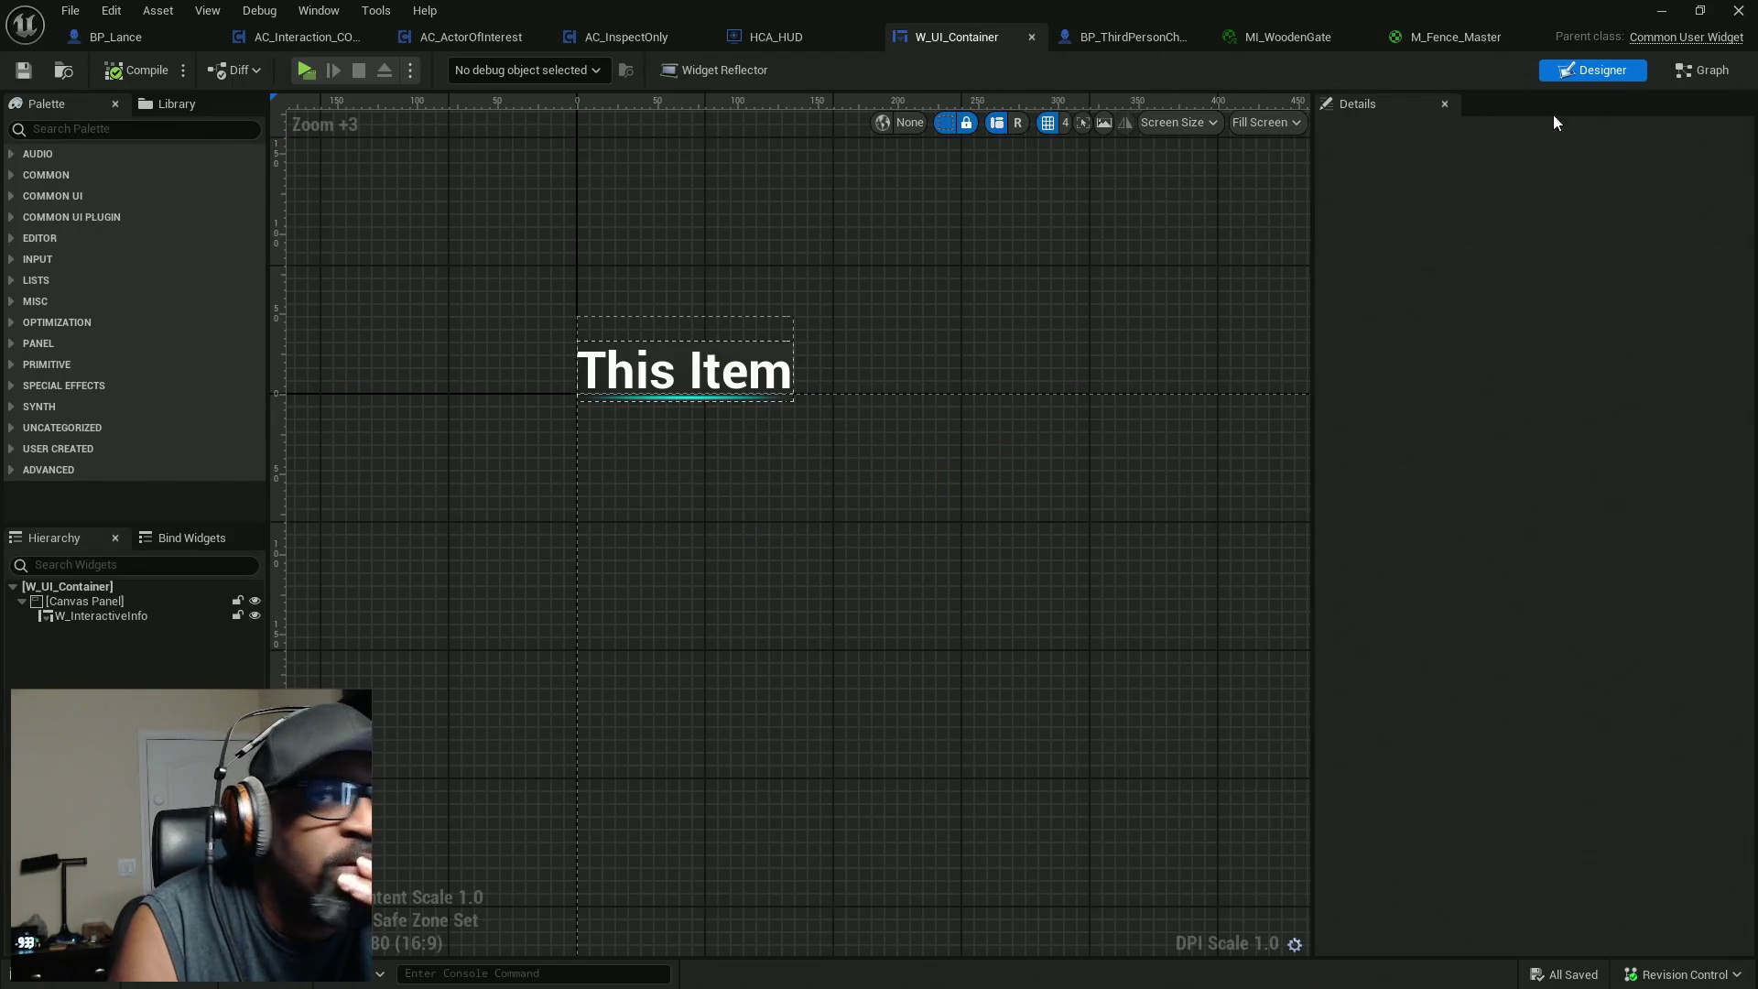
click(1703, 70)
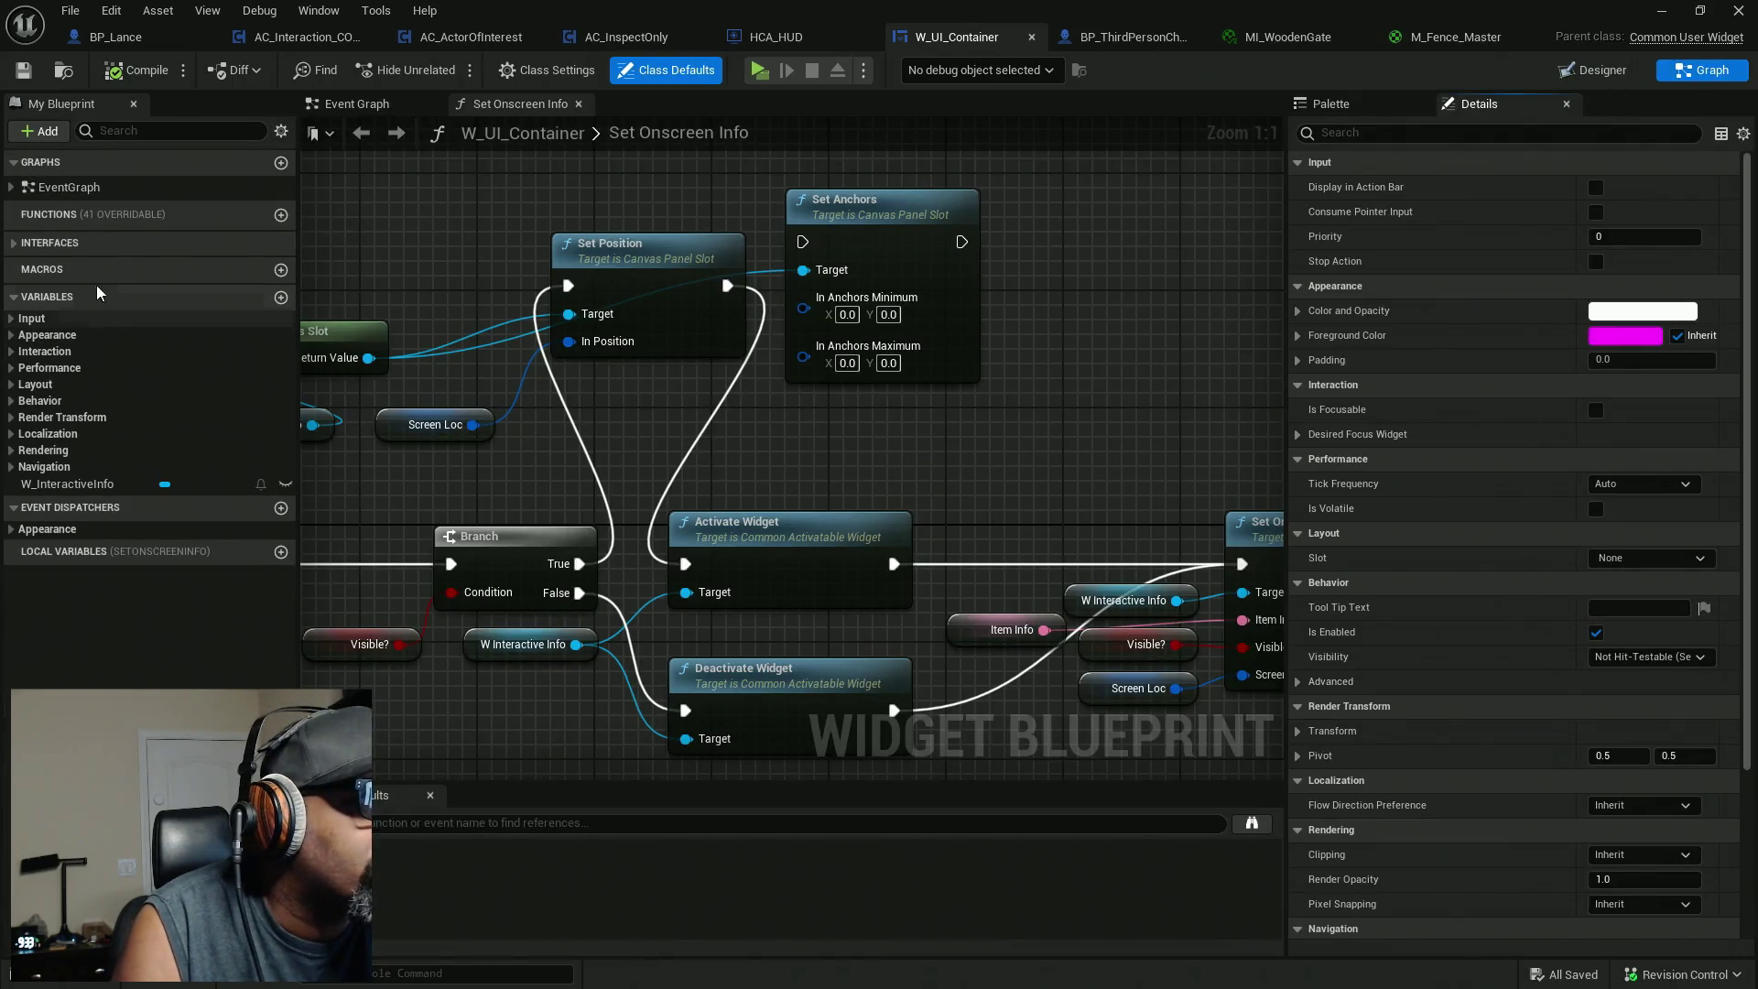
click(49, 242)
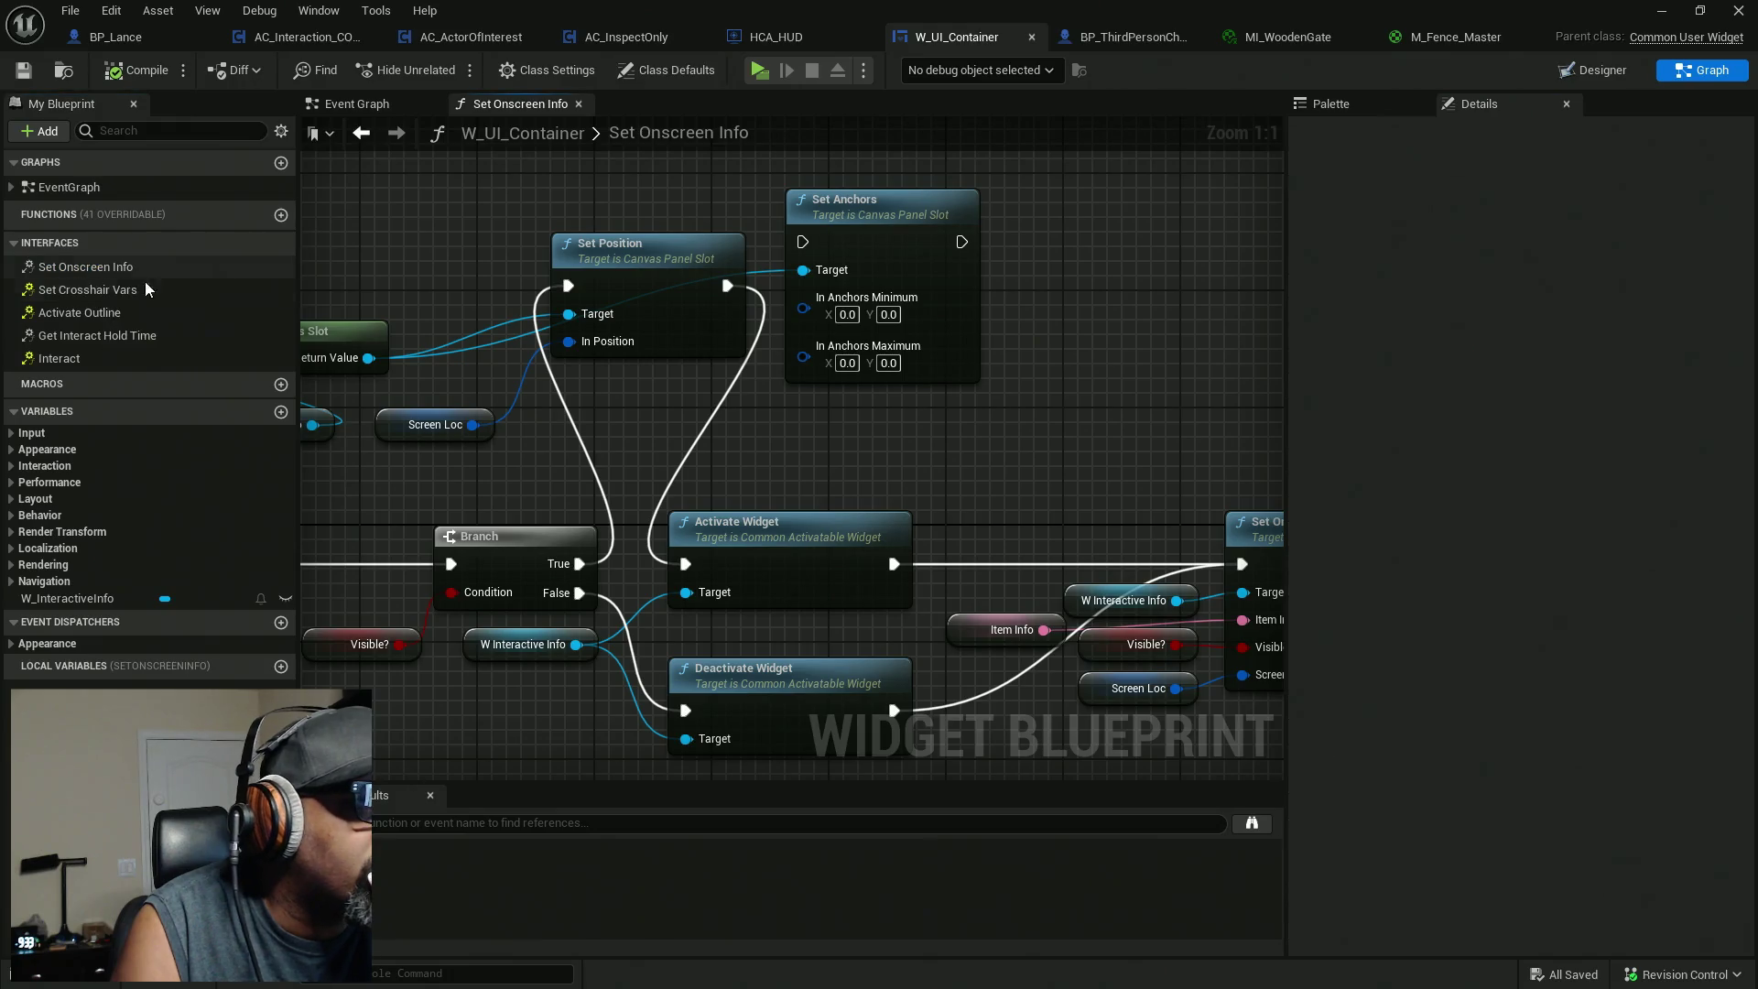
scroll(826, 417, down, 4)
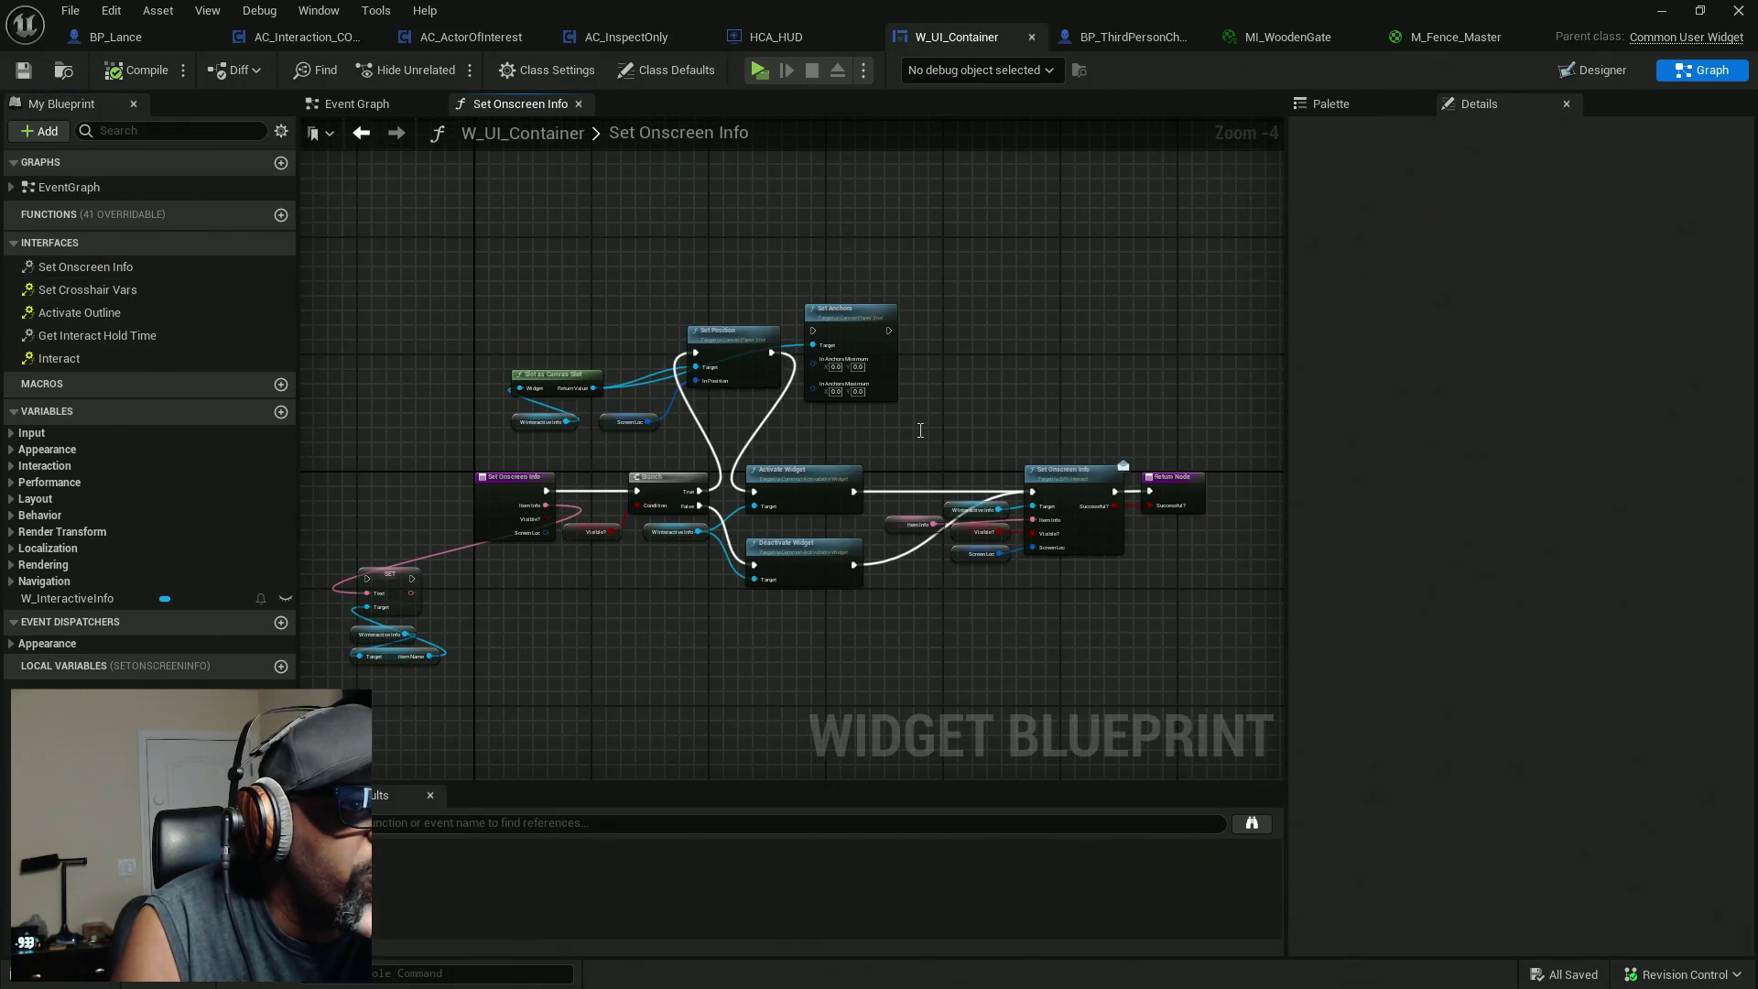
scroll(607, 607, up, 3)
scroll(626, 524, down, 1)
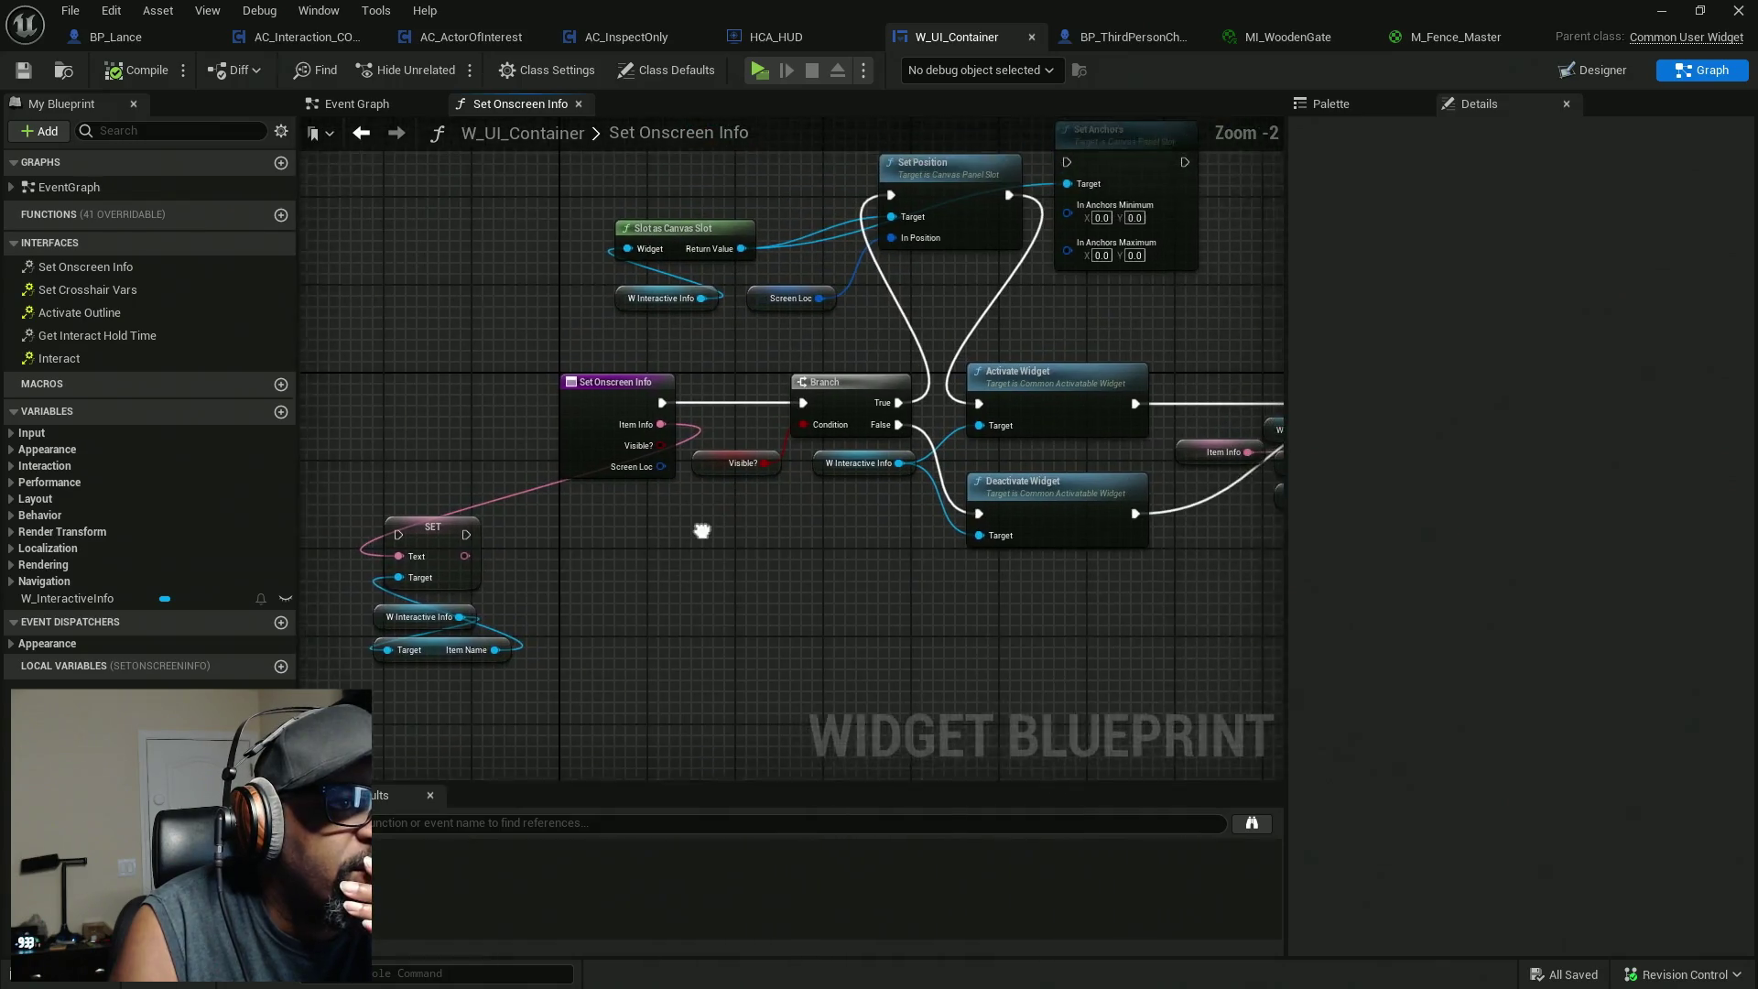
drag(808, 542, 707, 600)
click(828, 283)
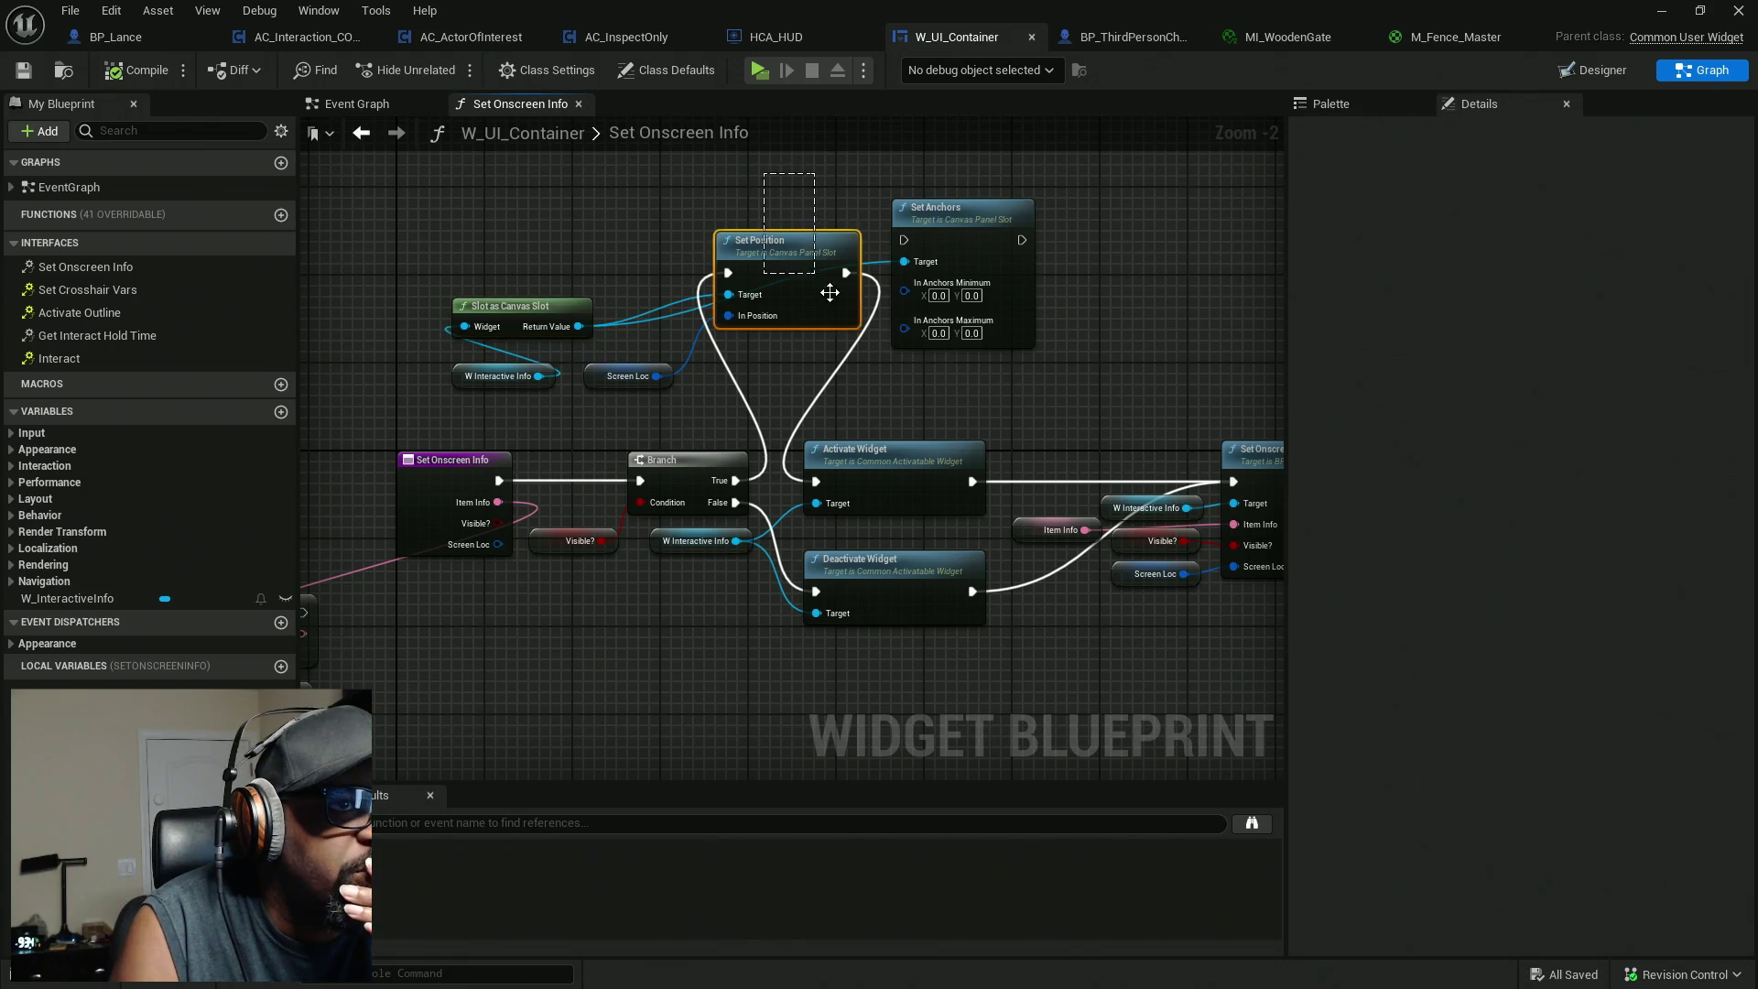
mouse_move(931, 381)
mouse_down()
mouse_move(844, 346)
mouse_move(816, 600)
mouse_up()
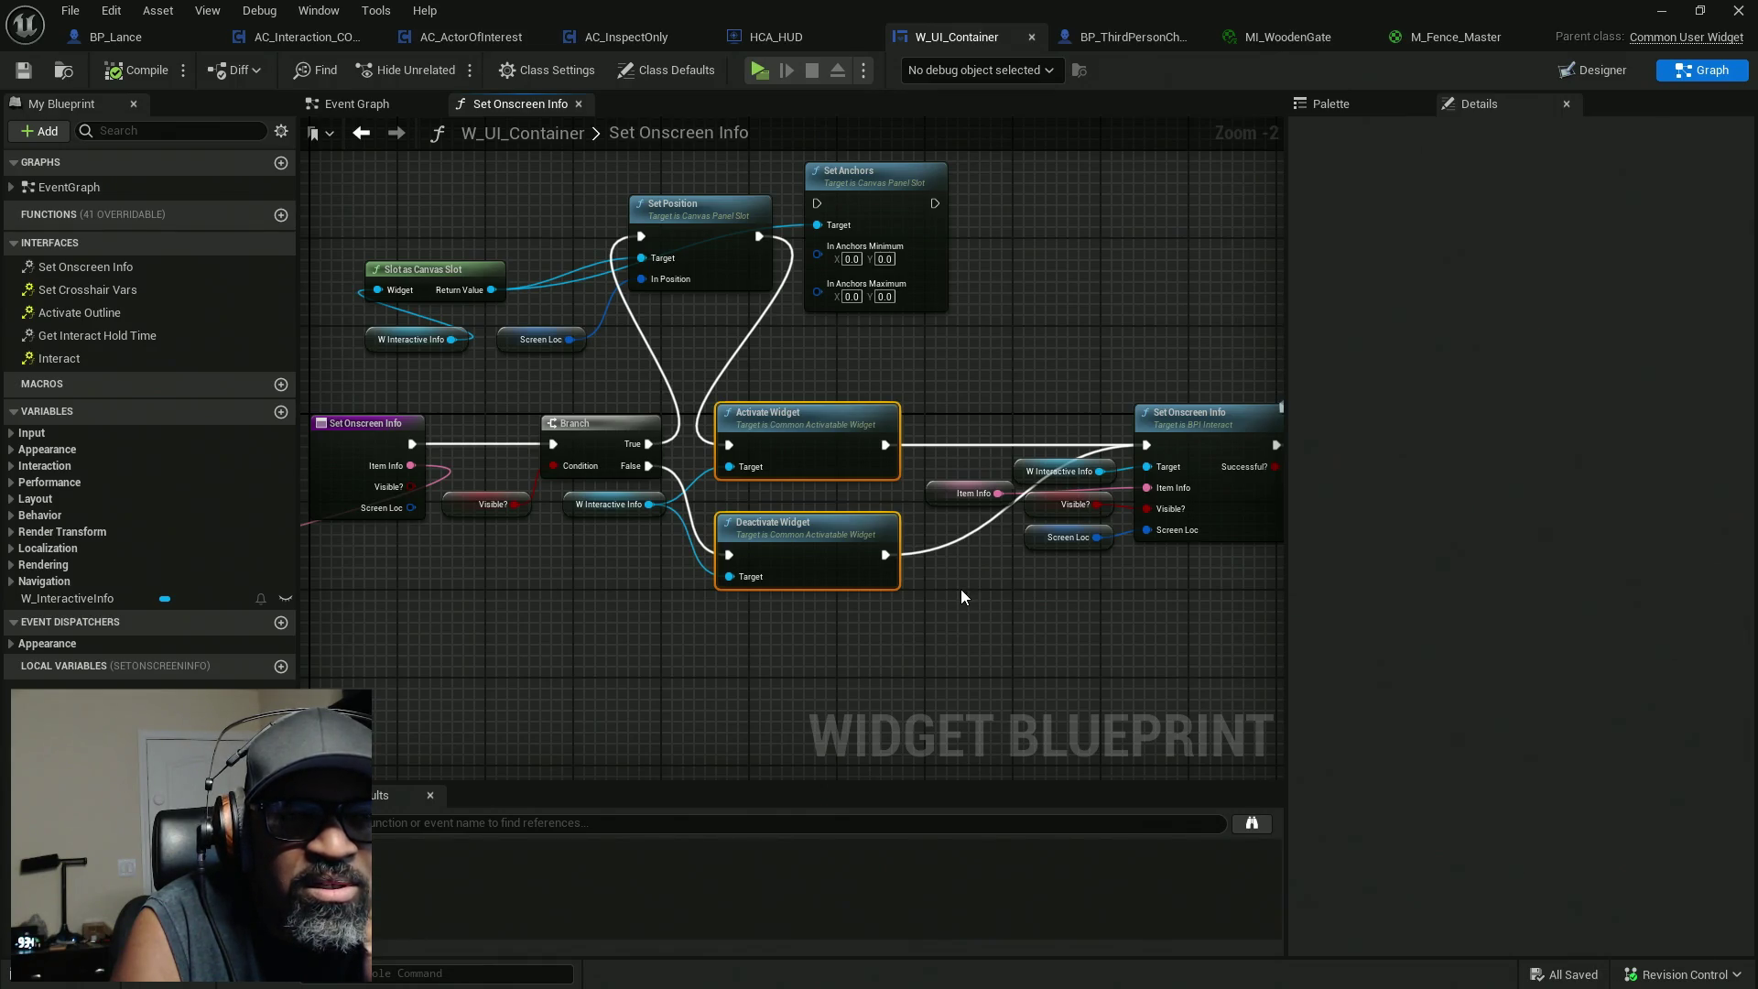
drag(961, 597, 910, 606)
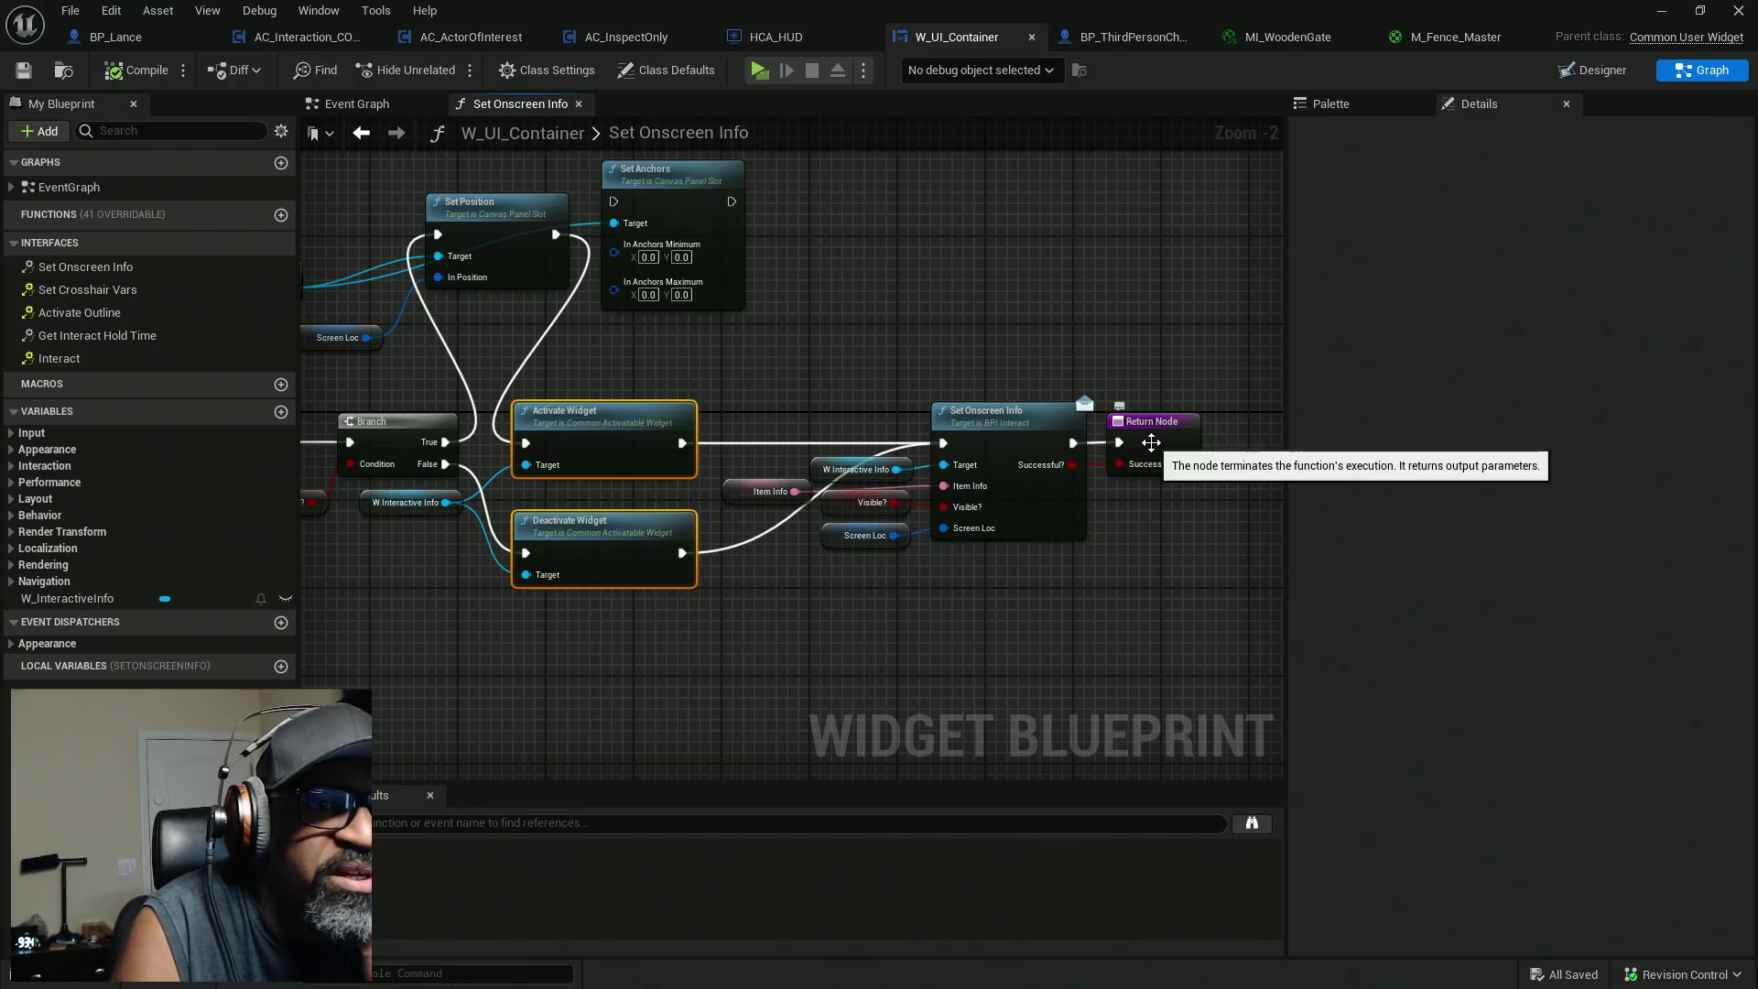
Add a breakpoint on the Return Node and switch back to the level editor.
right_click(1156, 436)
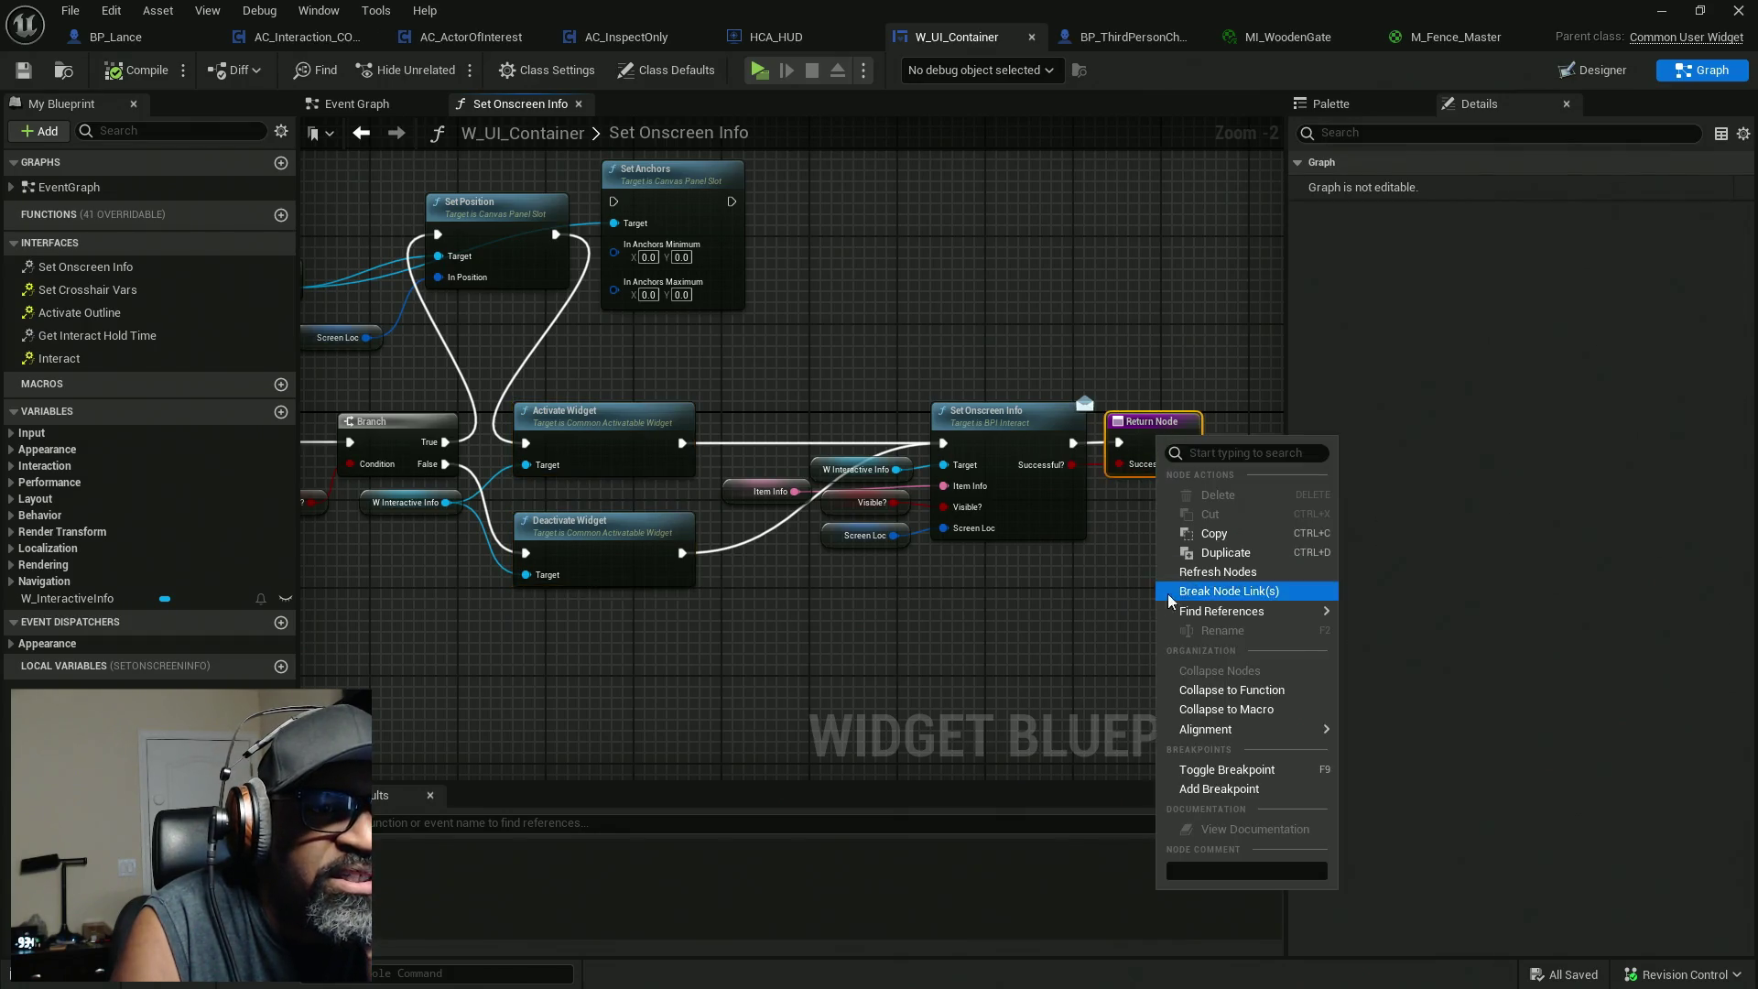
mouse_move(1205, 729)
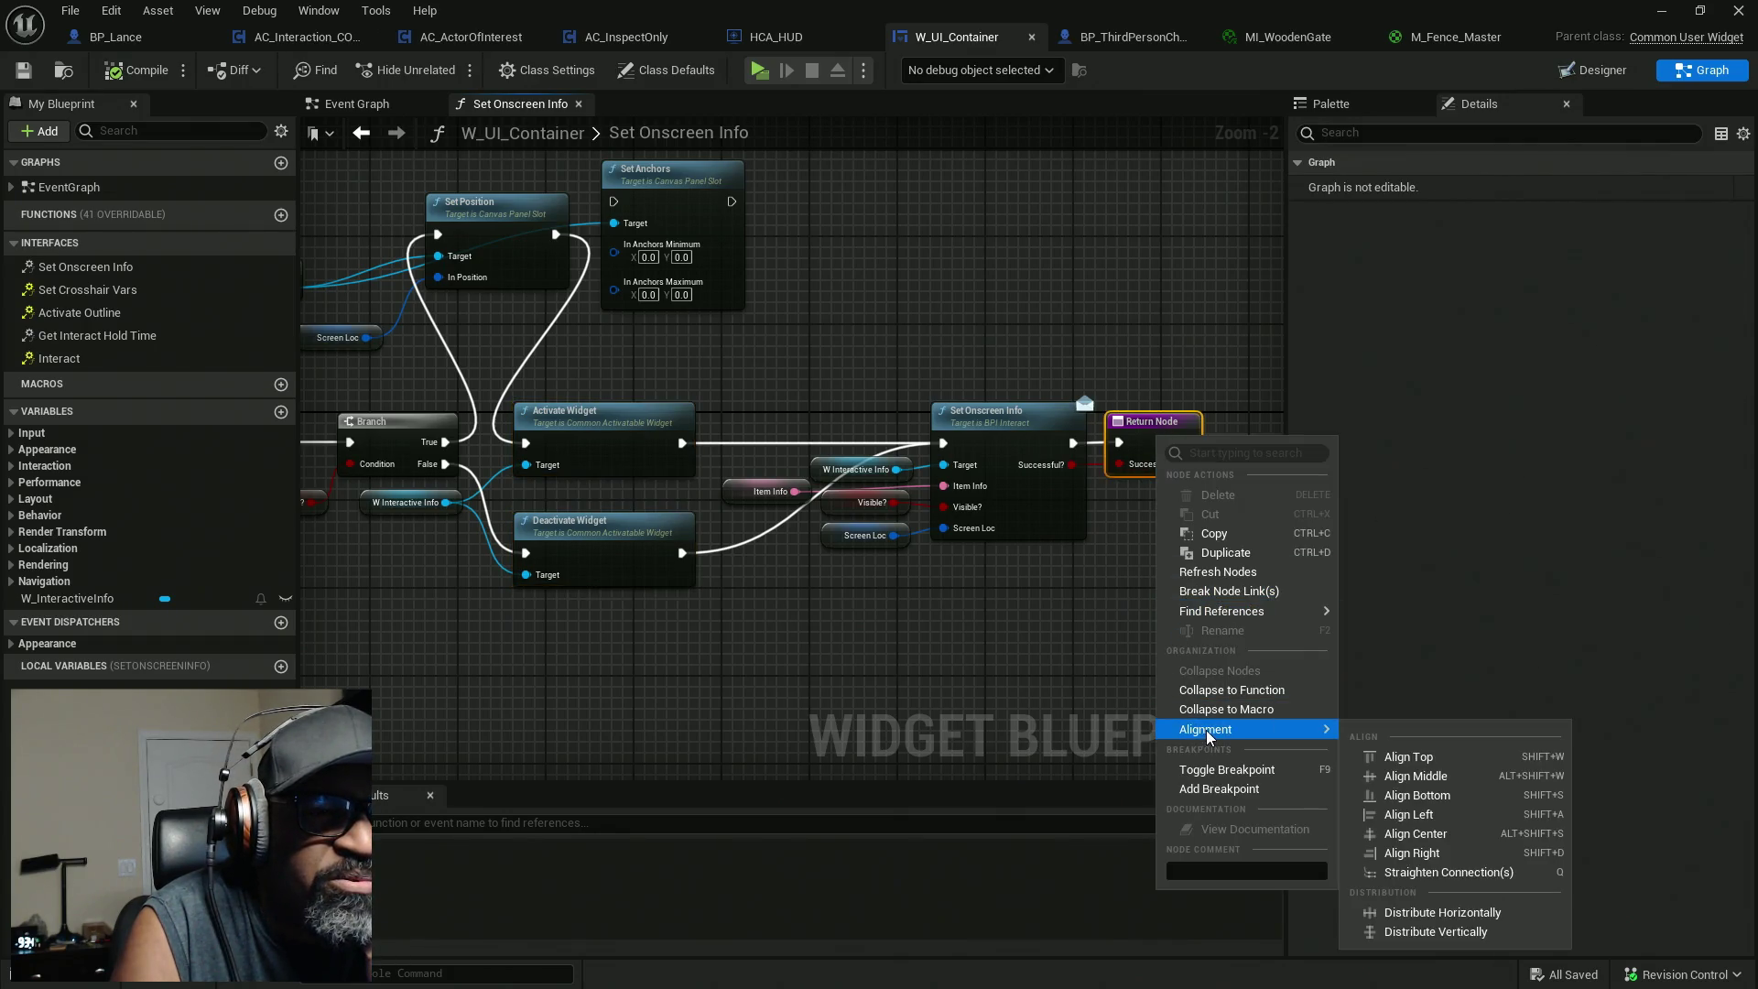
click(1217, 788)
key(alt+Tab)
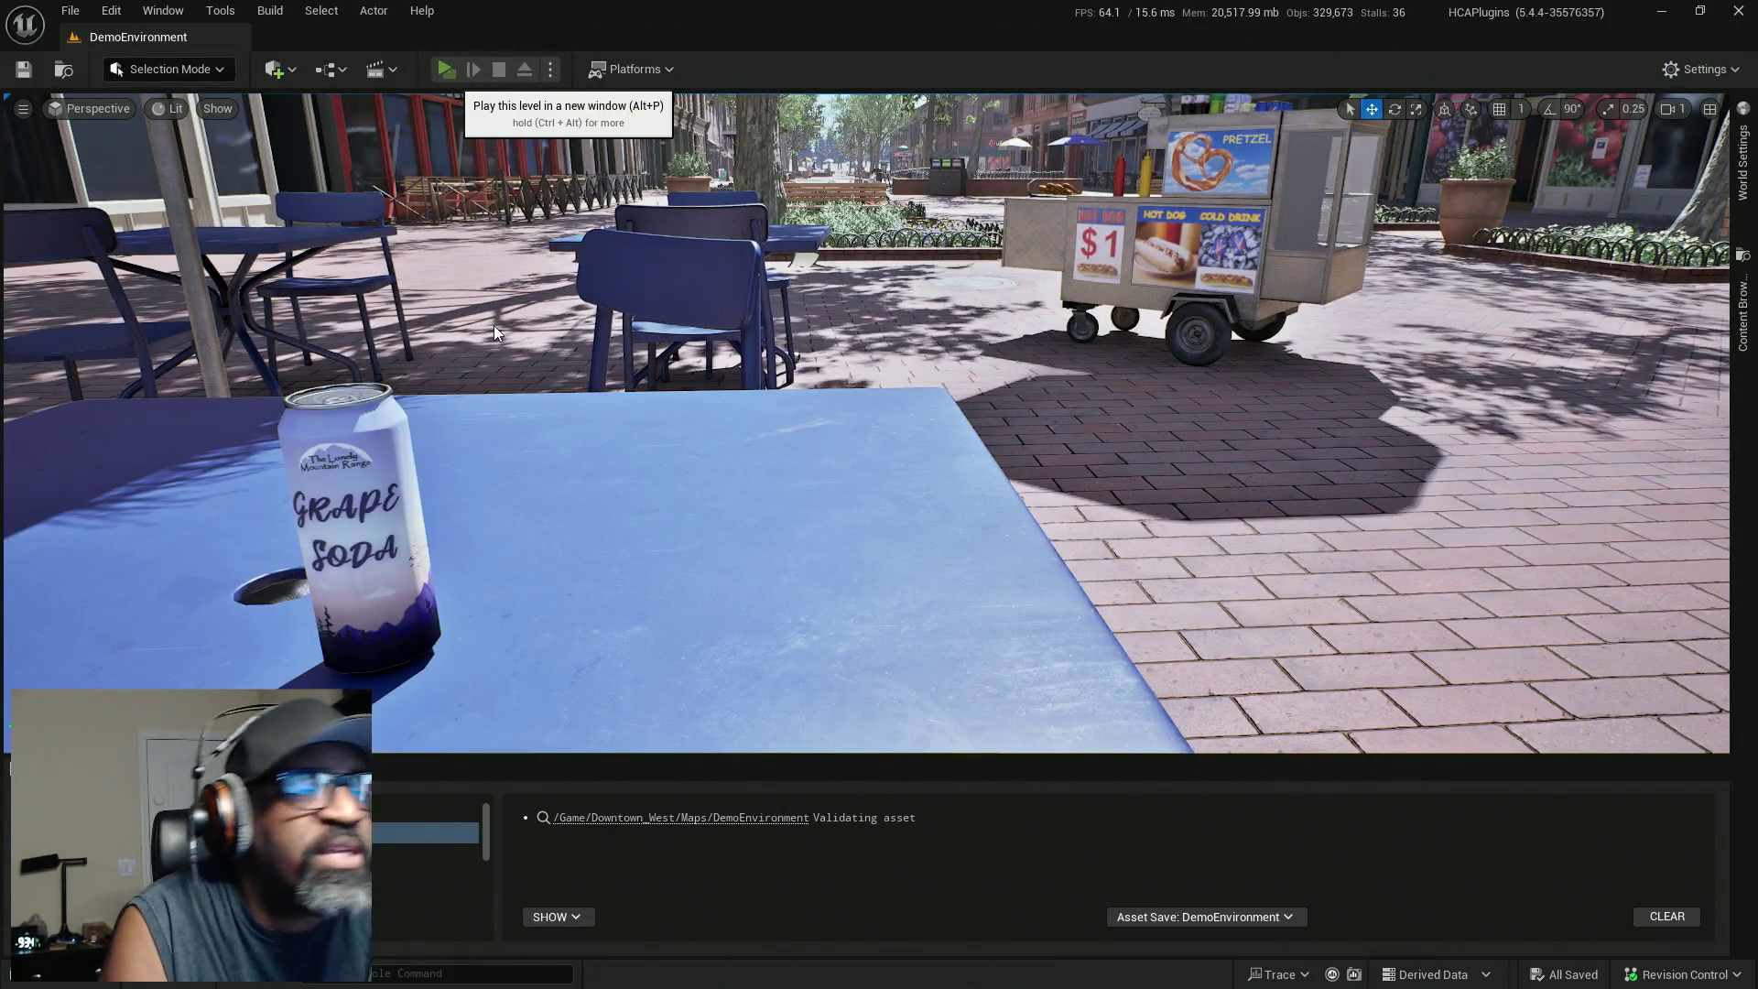
Play-test the level and clear the Add to Viewport breakpoint in HCA_HUD once it halts.
key(alt+p)
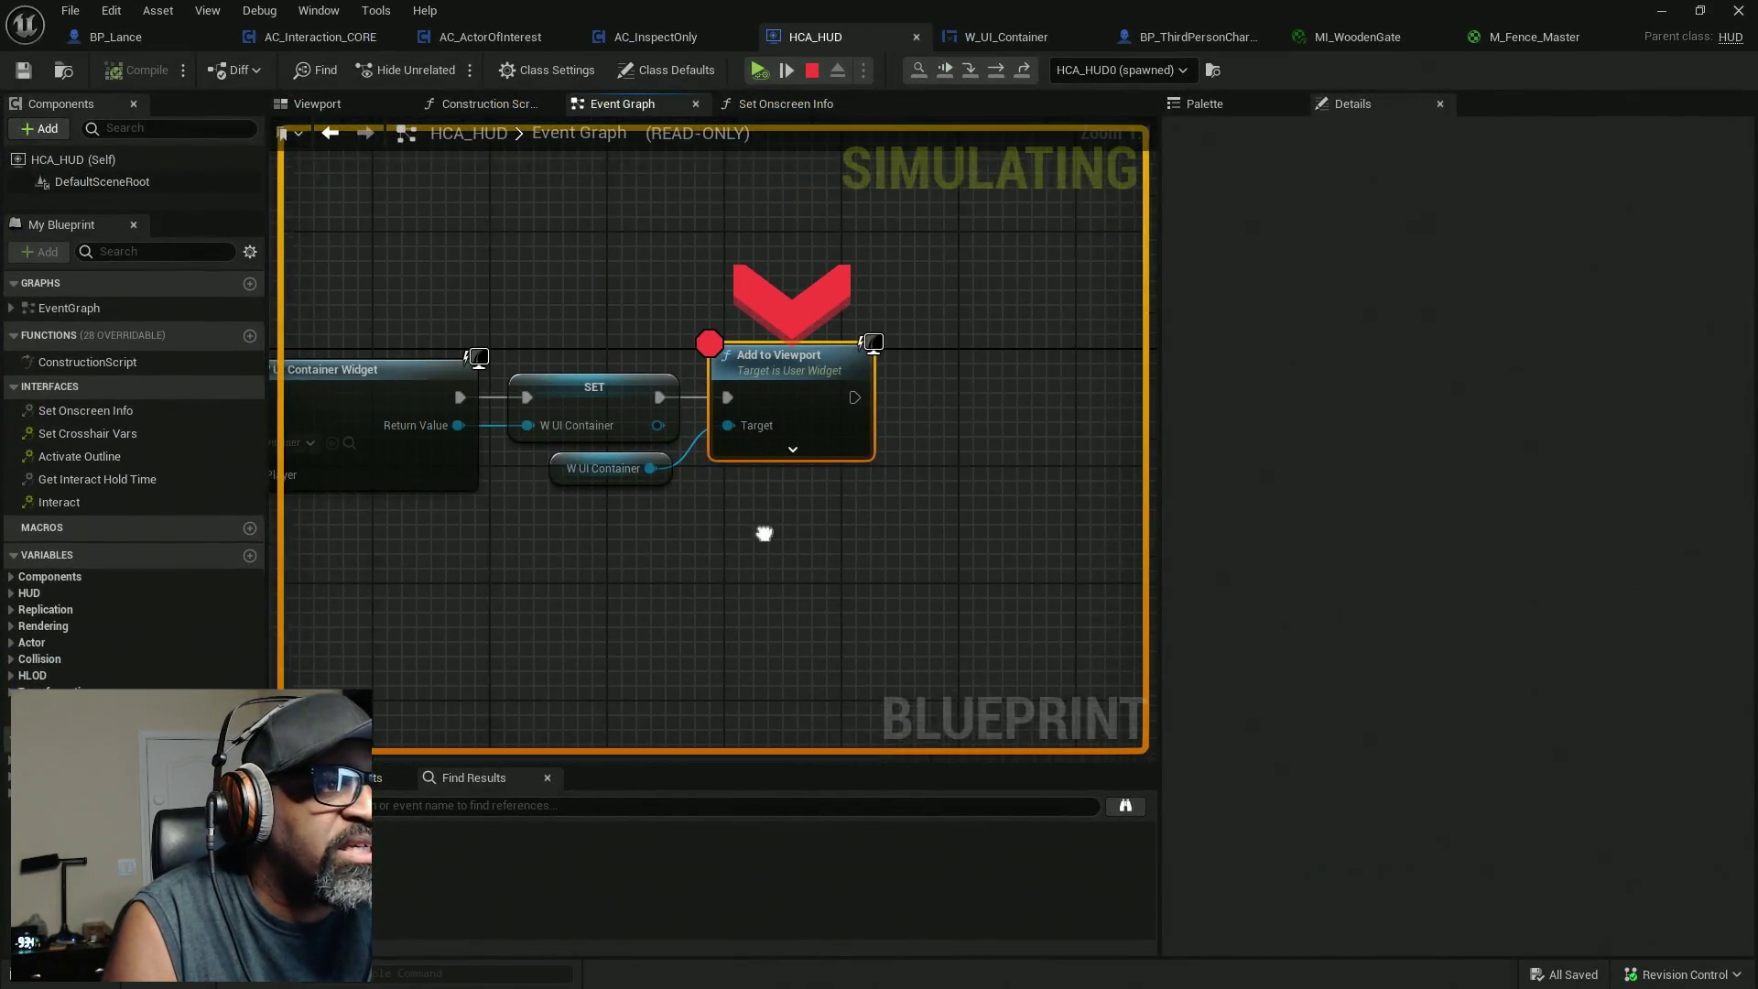
drag(764, 534, 979, 529)
mouse_move(671, 426)
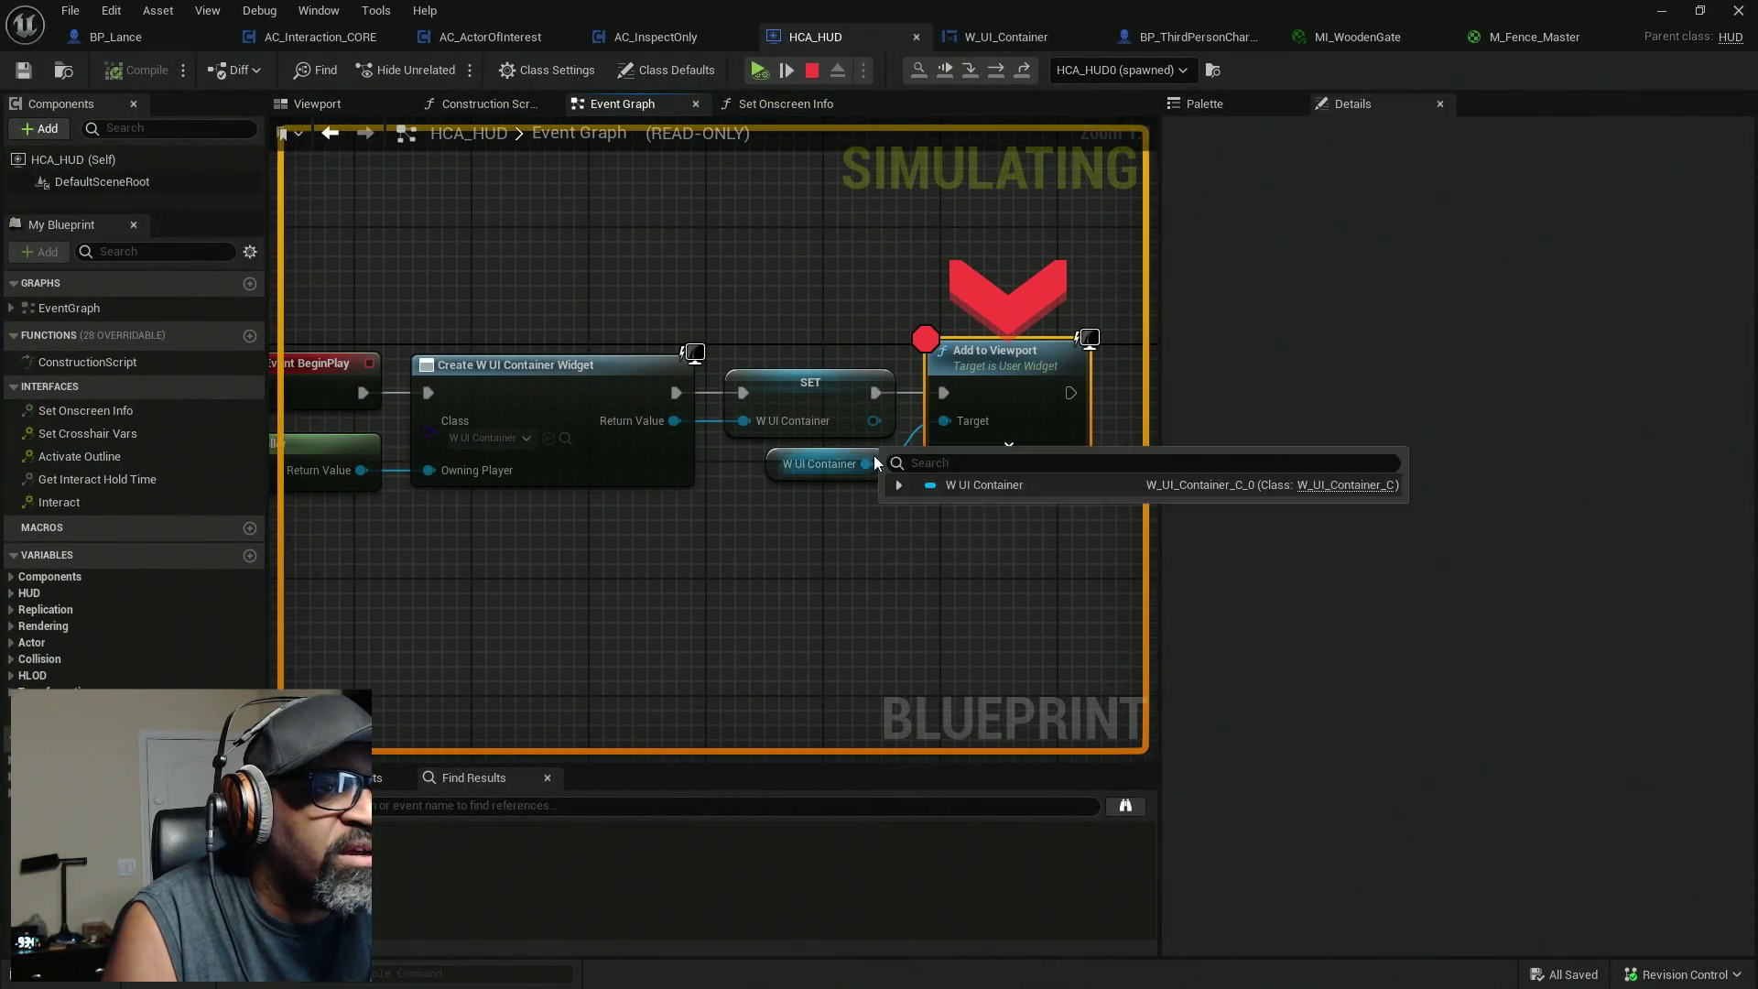
right_click(1007, 370)
click(1046, 508)
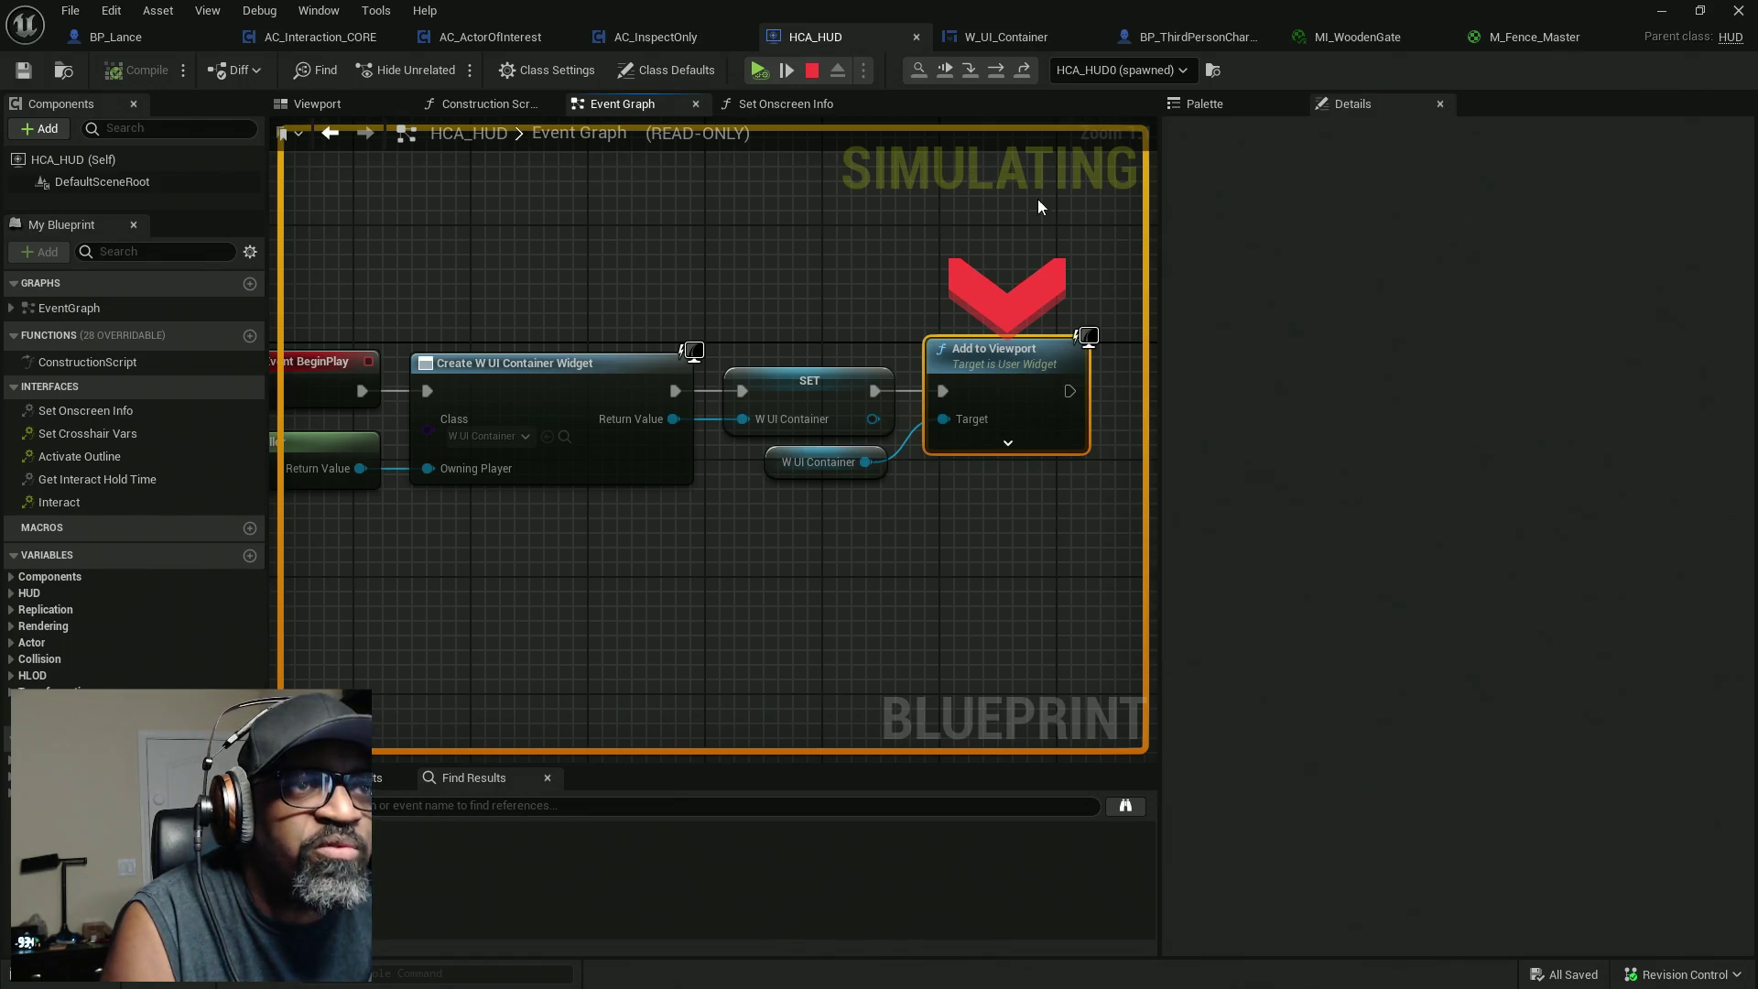
Resume, walk to the soda can, and inspect Set Onscreen Info's pin values at the breakpoint.
click(760, 70)
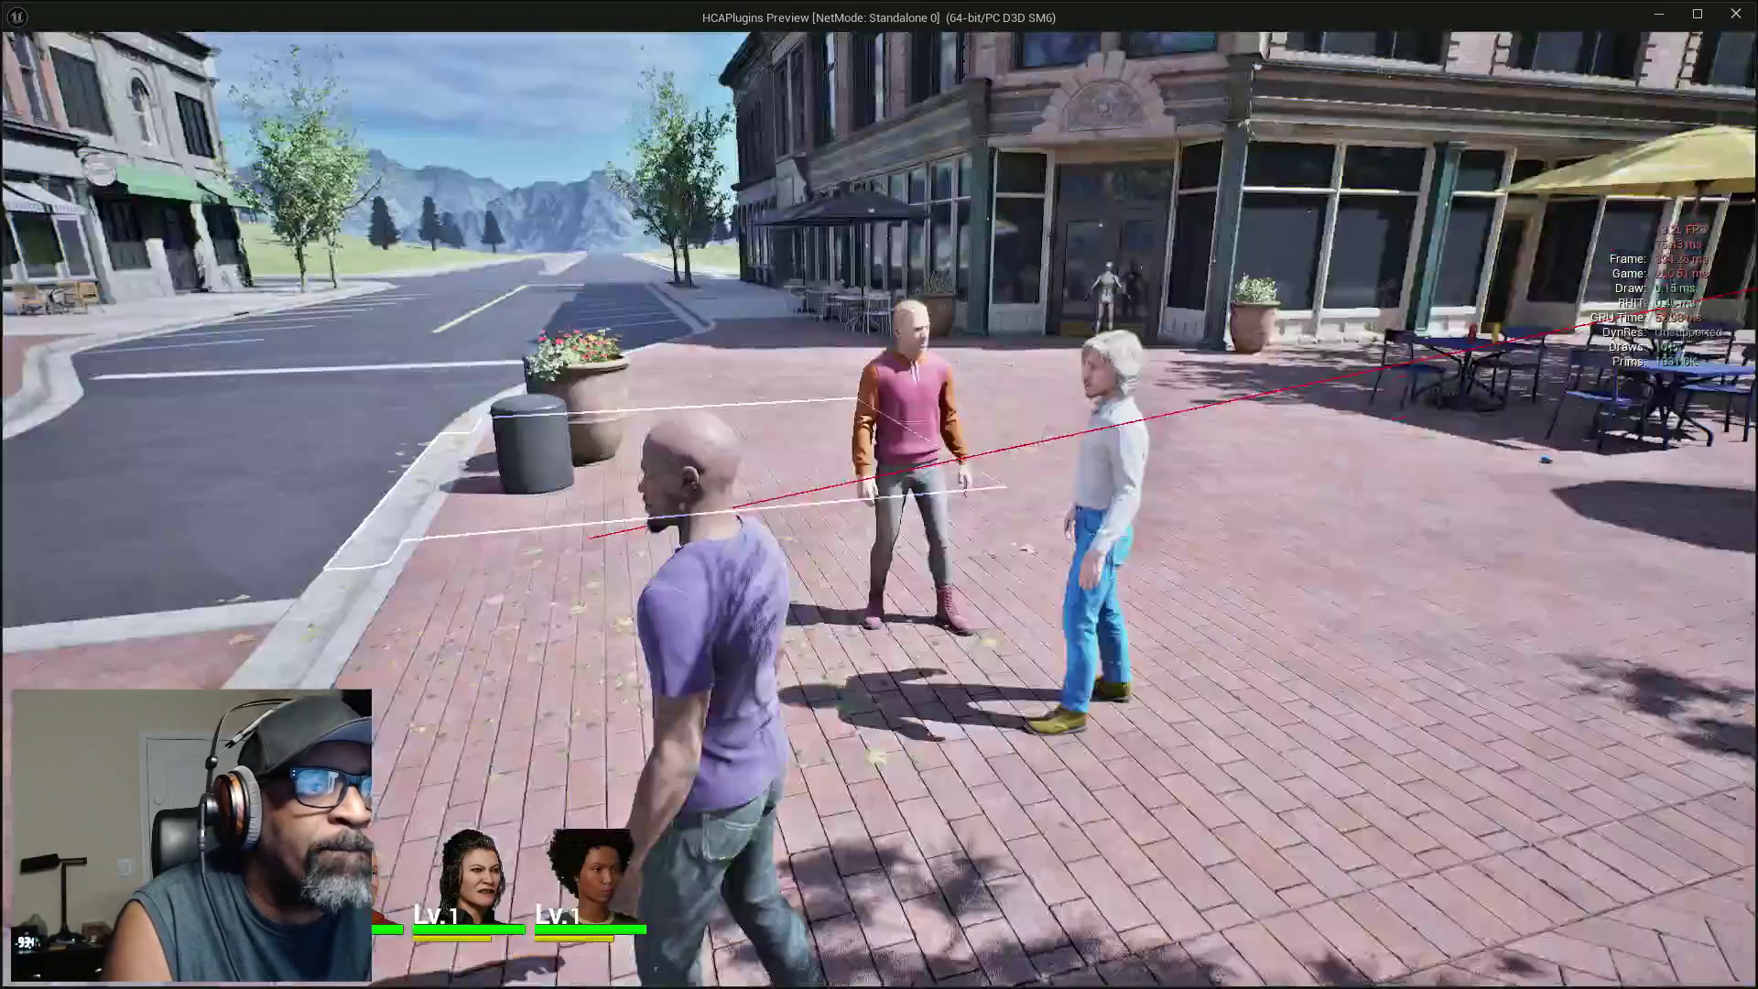
key(w)
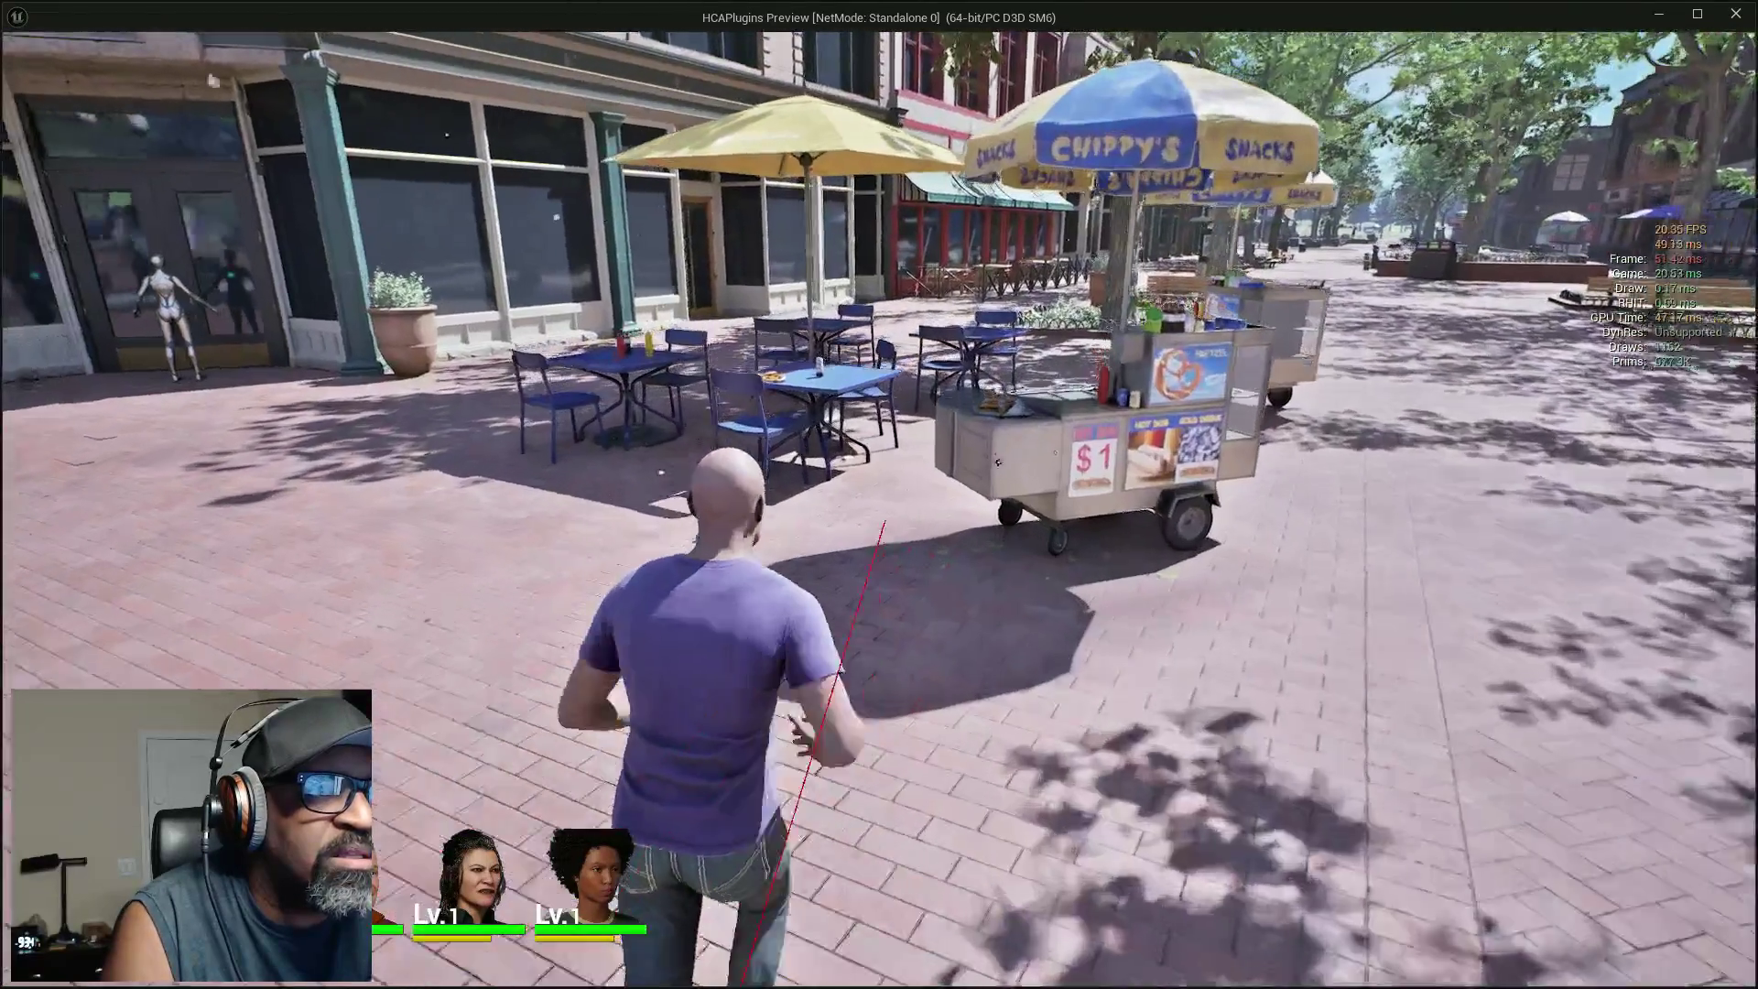
key(w)
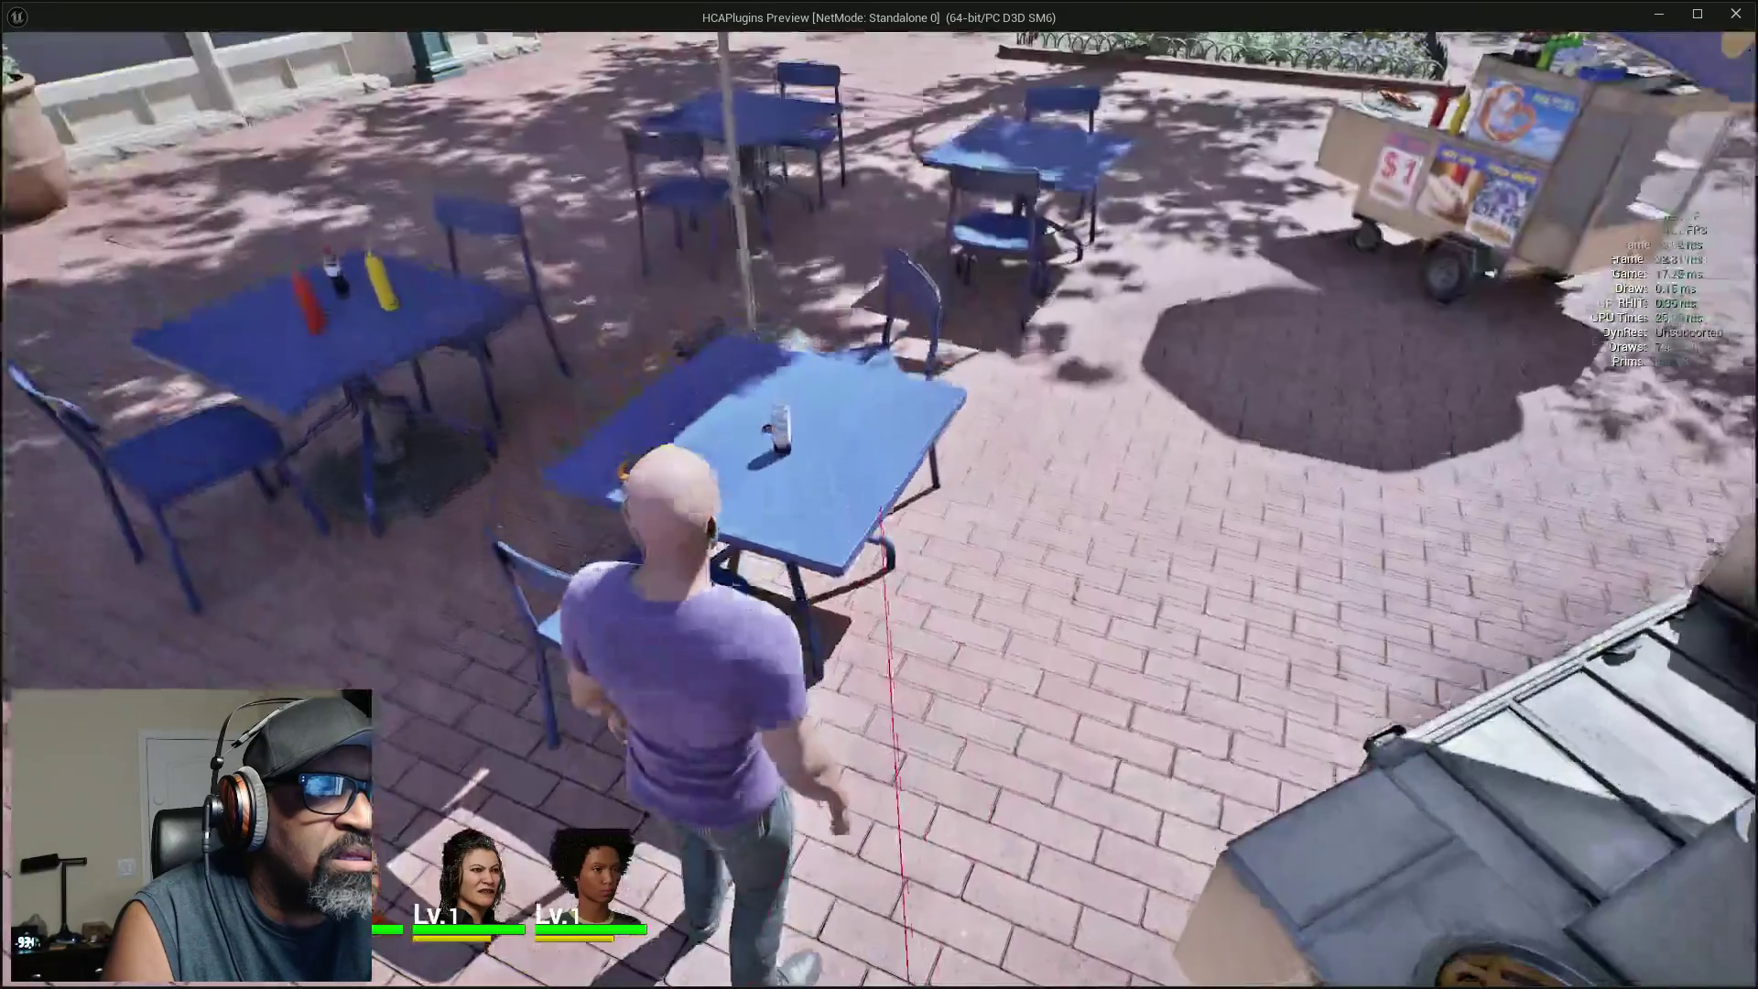
key(Escape)
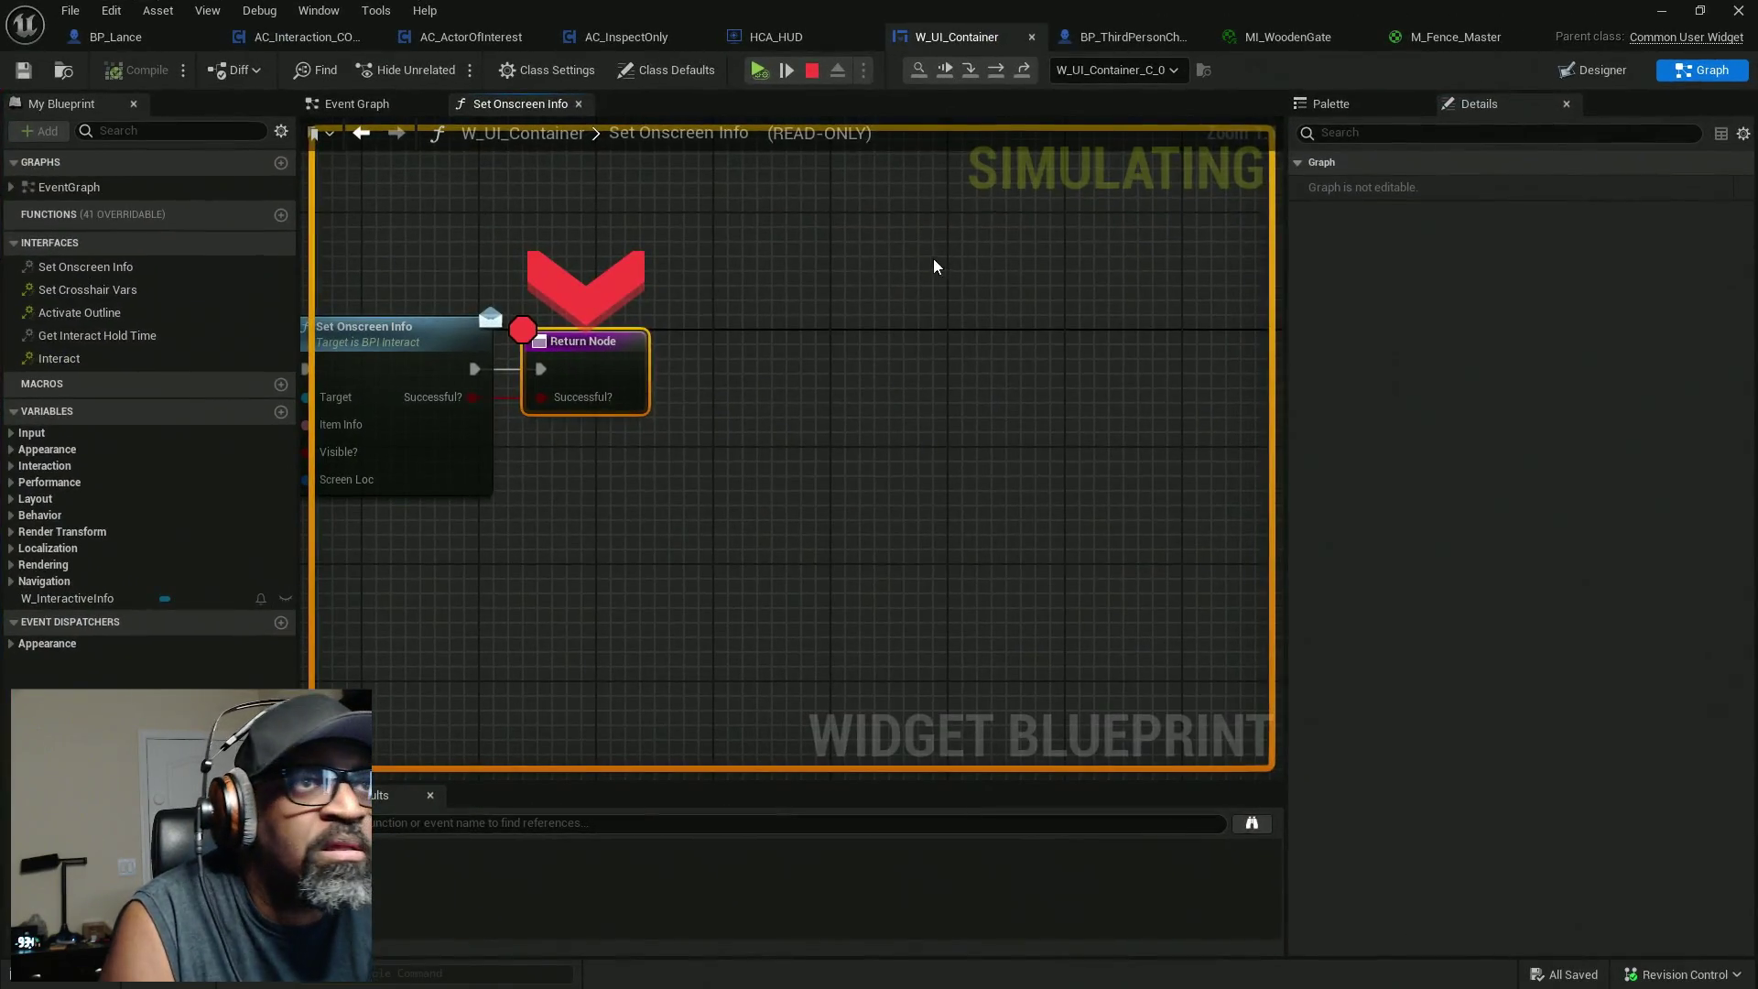
key(Home)
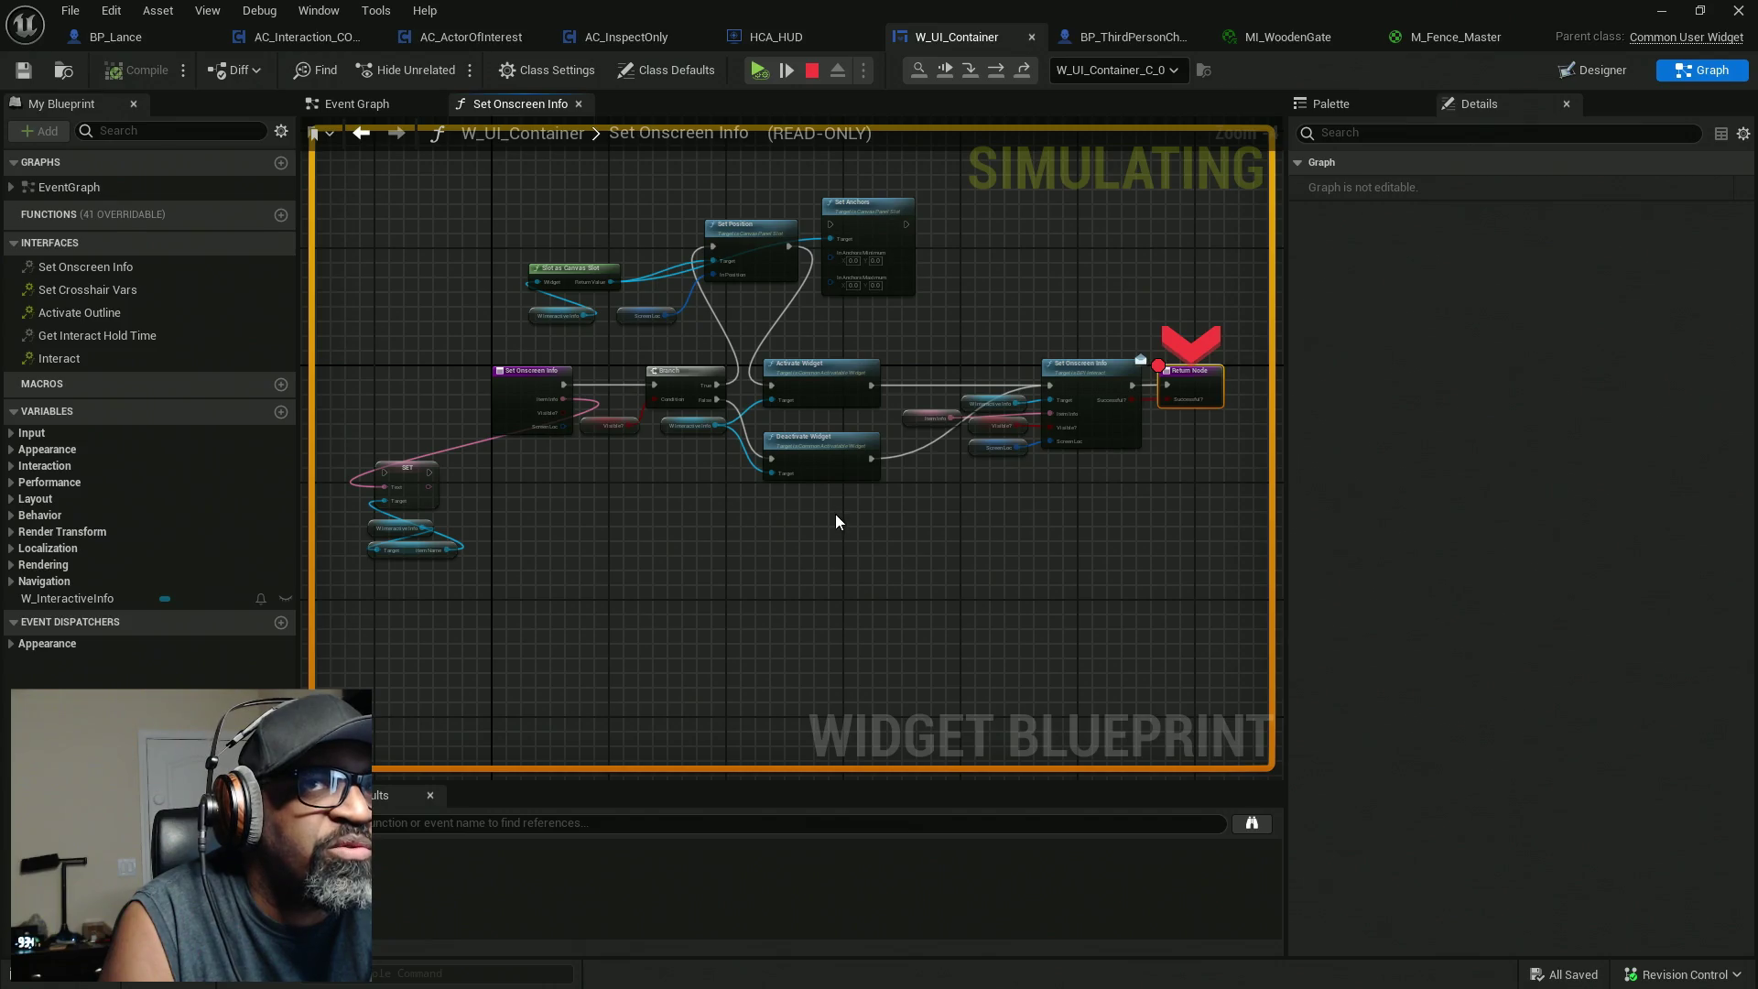
scroll(735, 507, up, 2)
scroll(635, 405, up, 1)
mouse_move(844, 454)
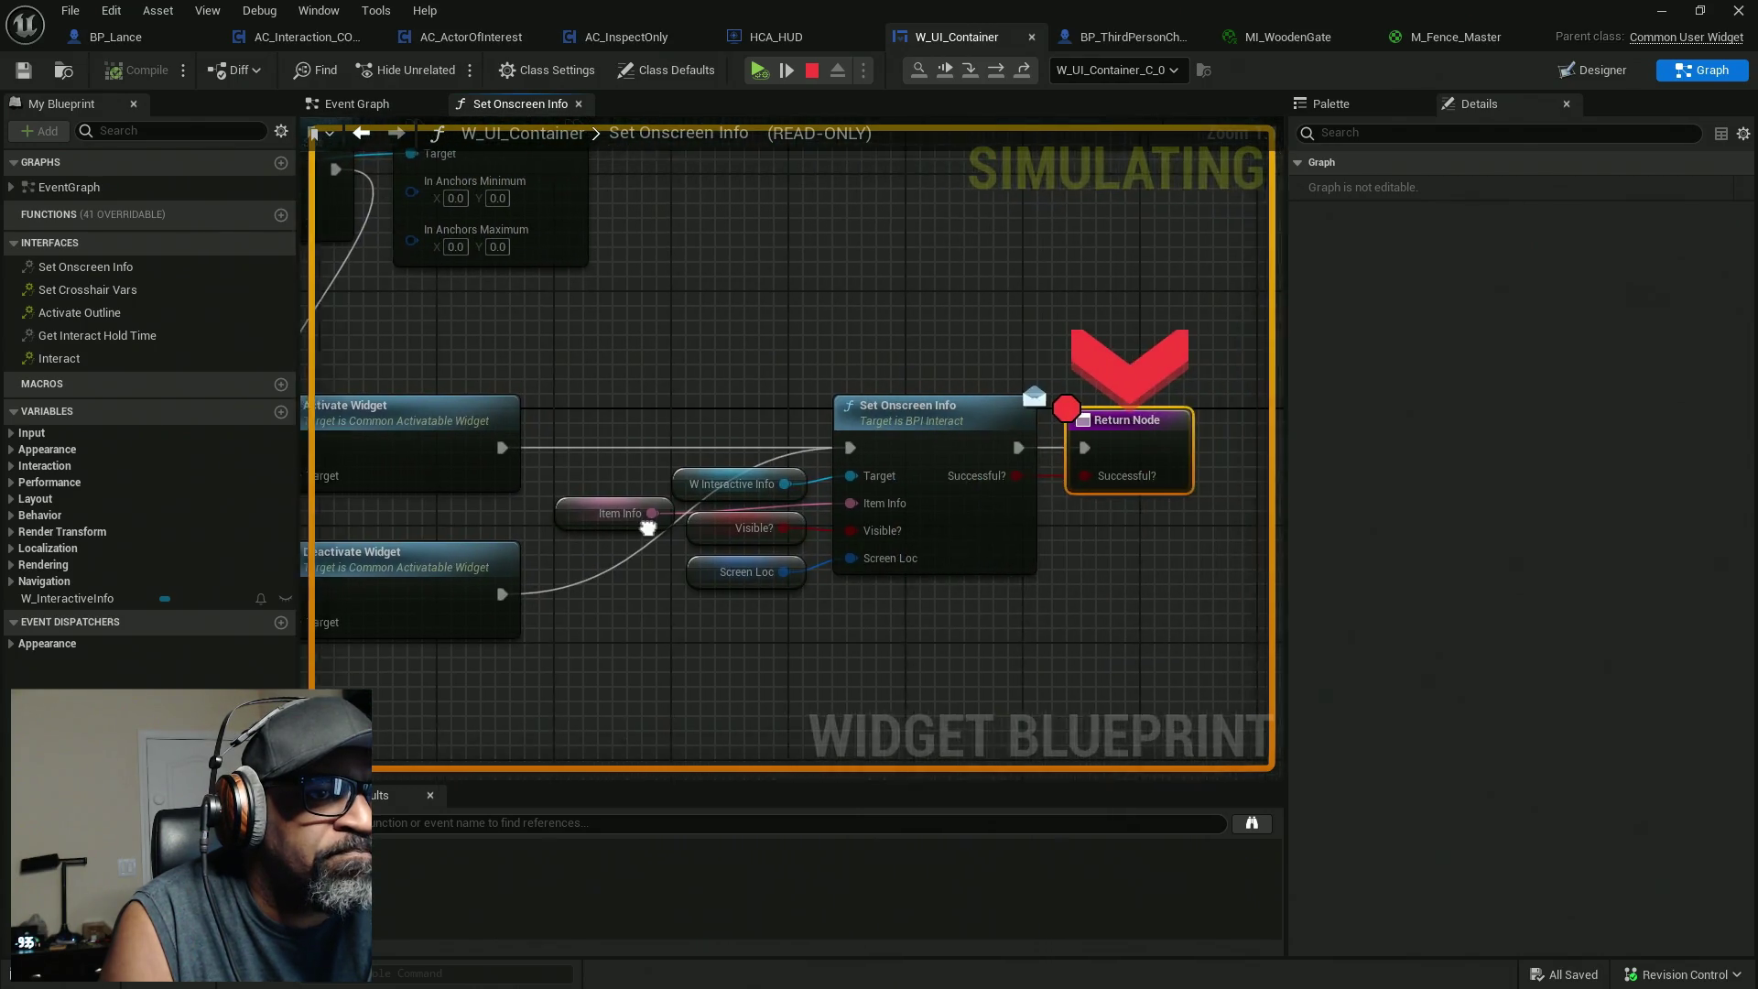
mouse_move(699, 483)
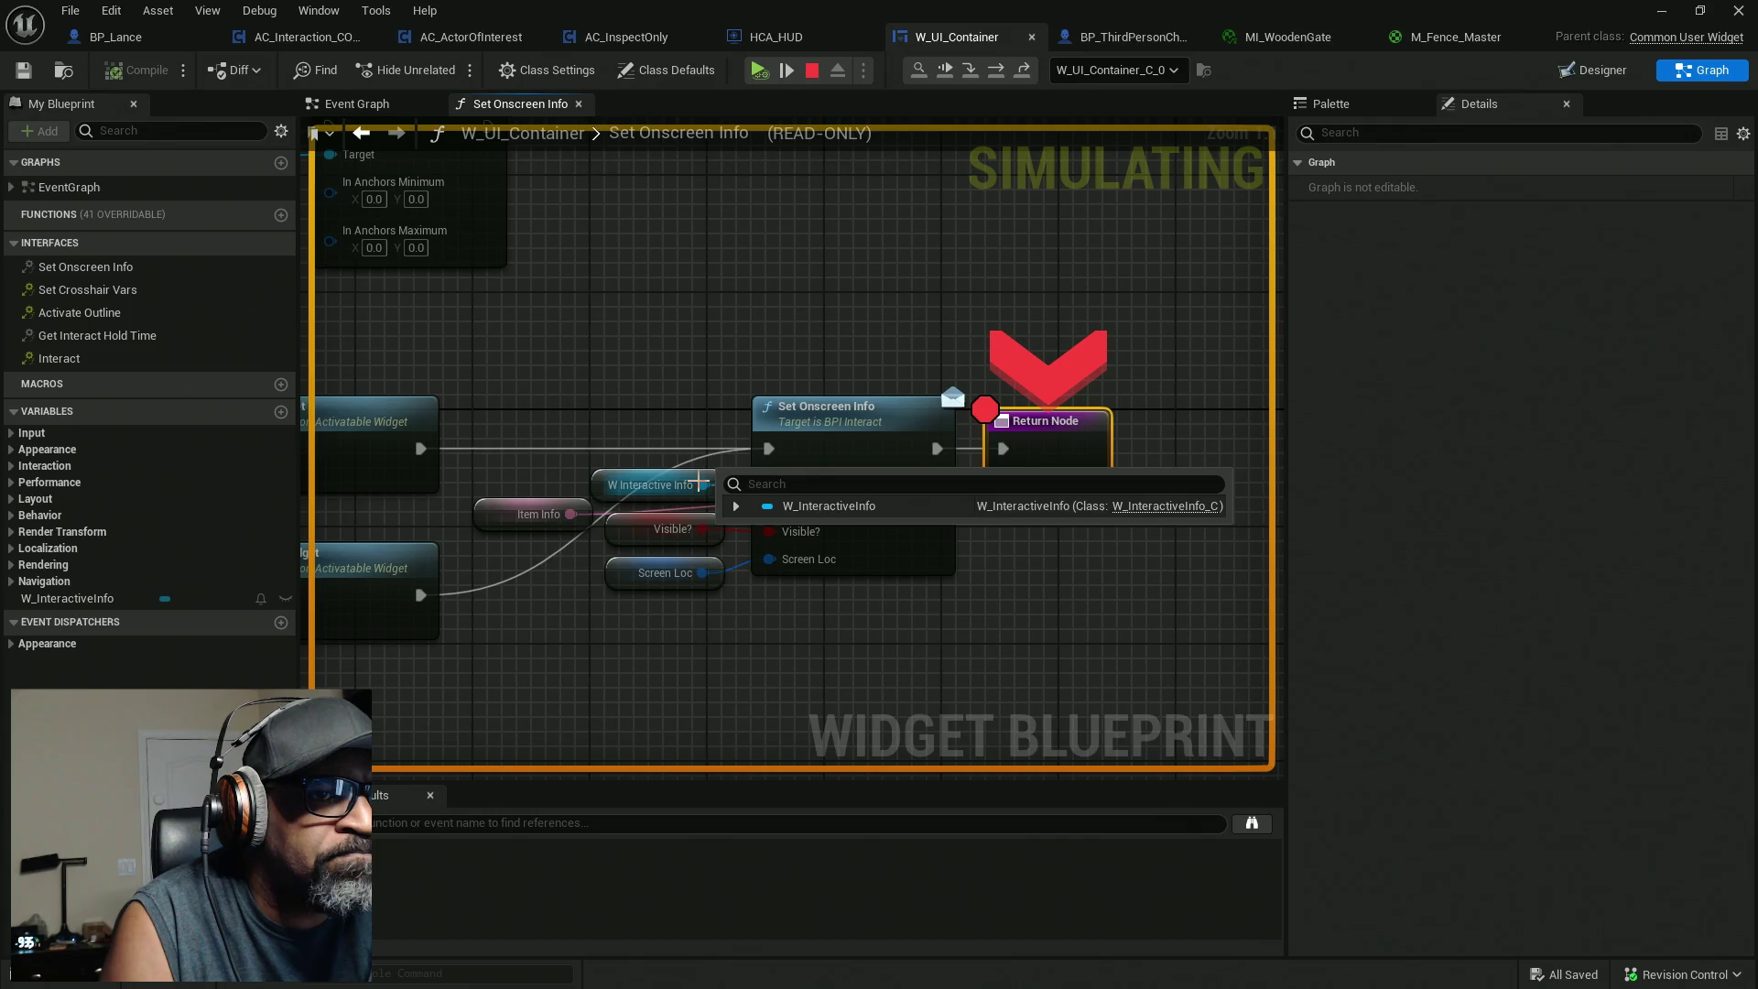
mouse_move(567, 518)
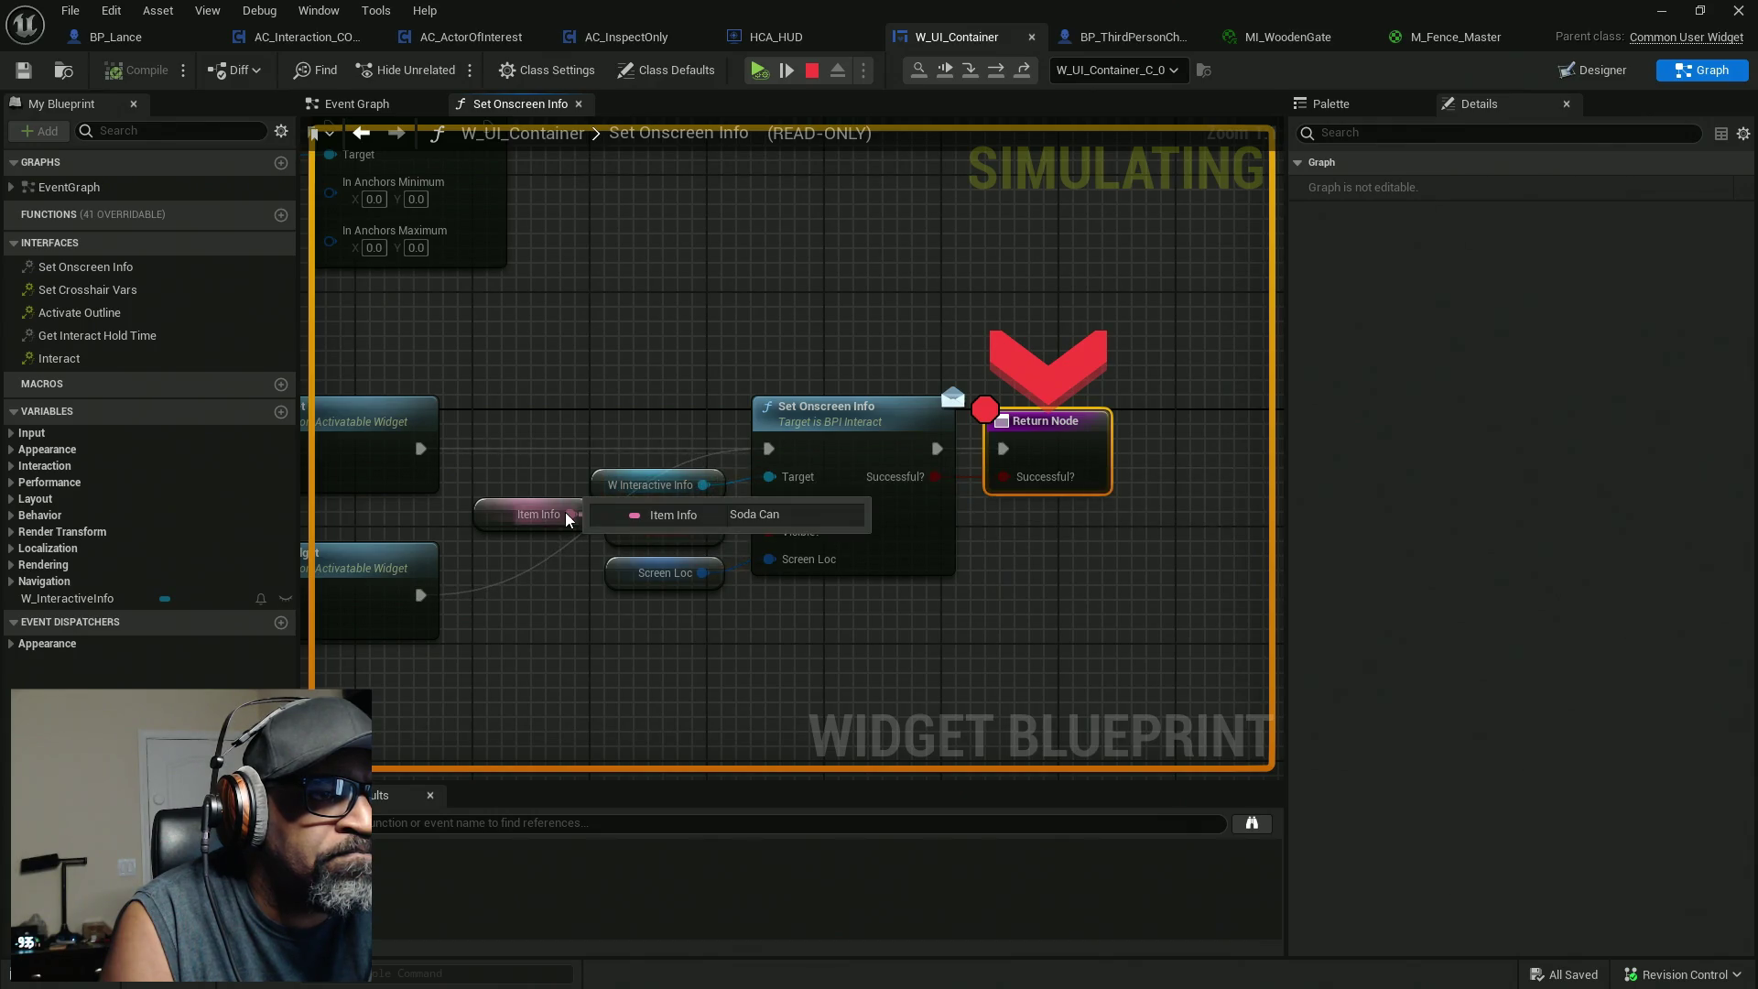
mouse_move(705, 531)
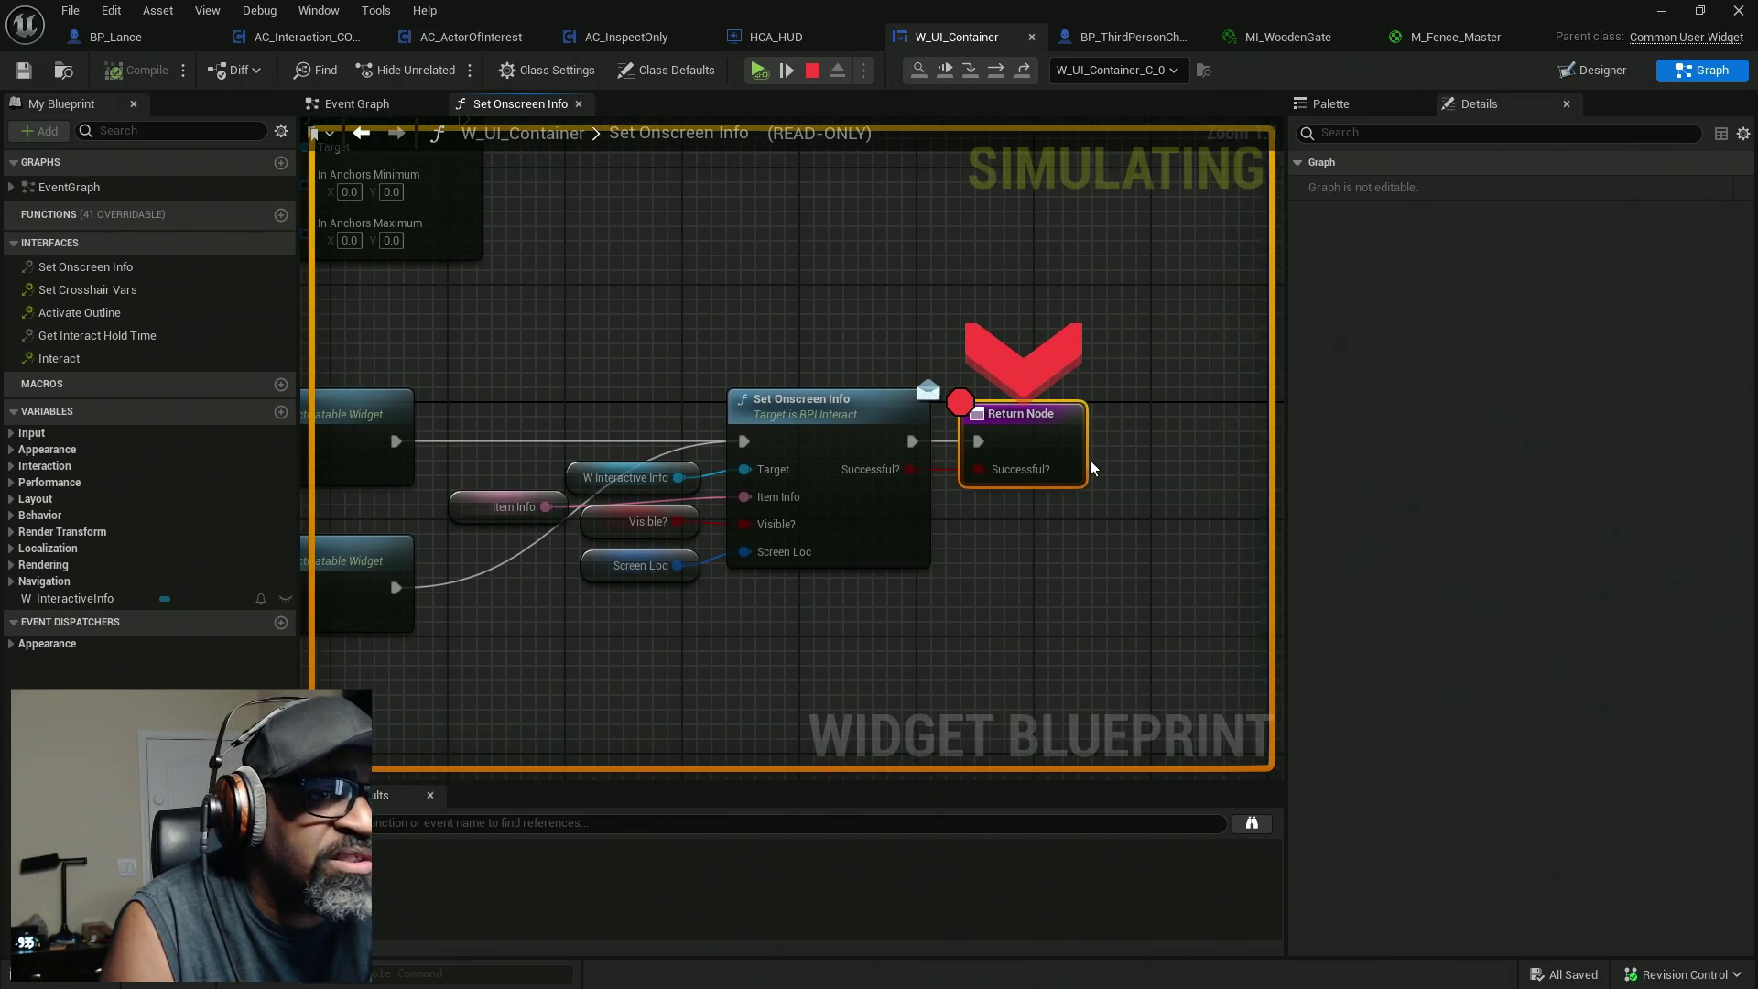
Move the breakpoint from the Return Node to the Branch node.
right_click(1012, 440)
click(1062, 519)
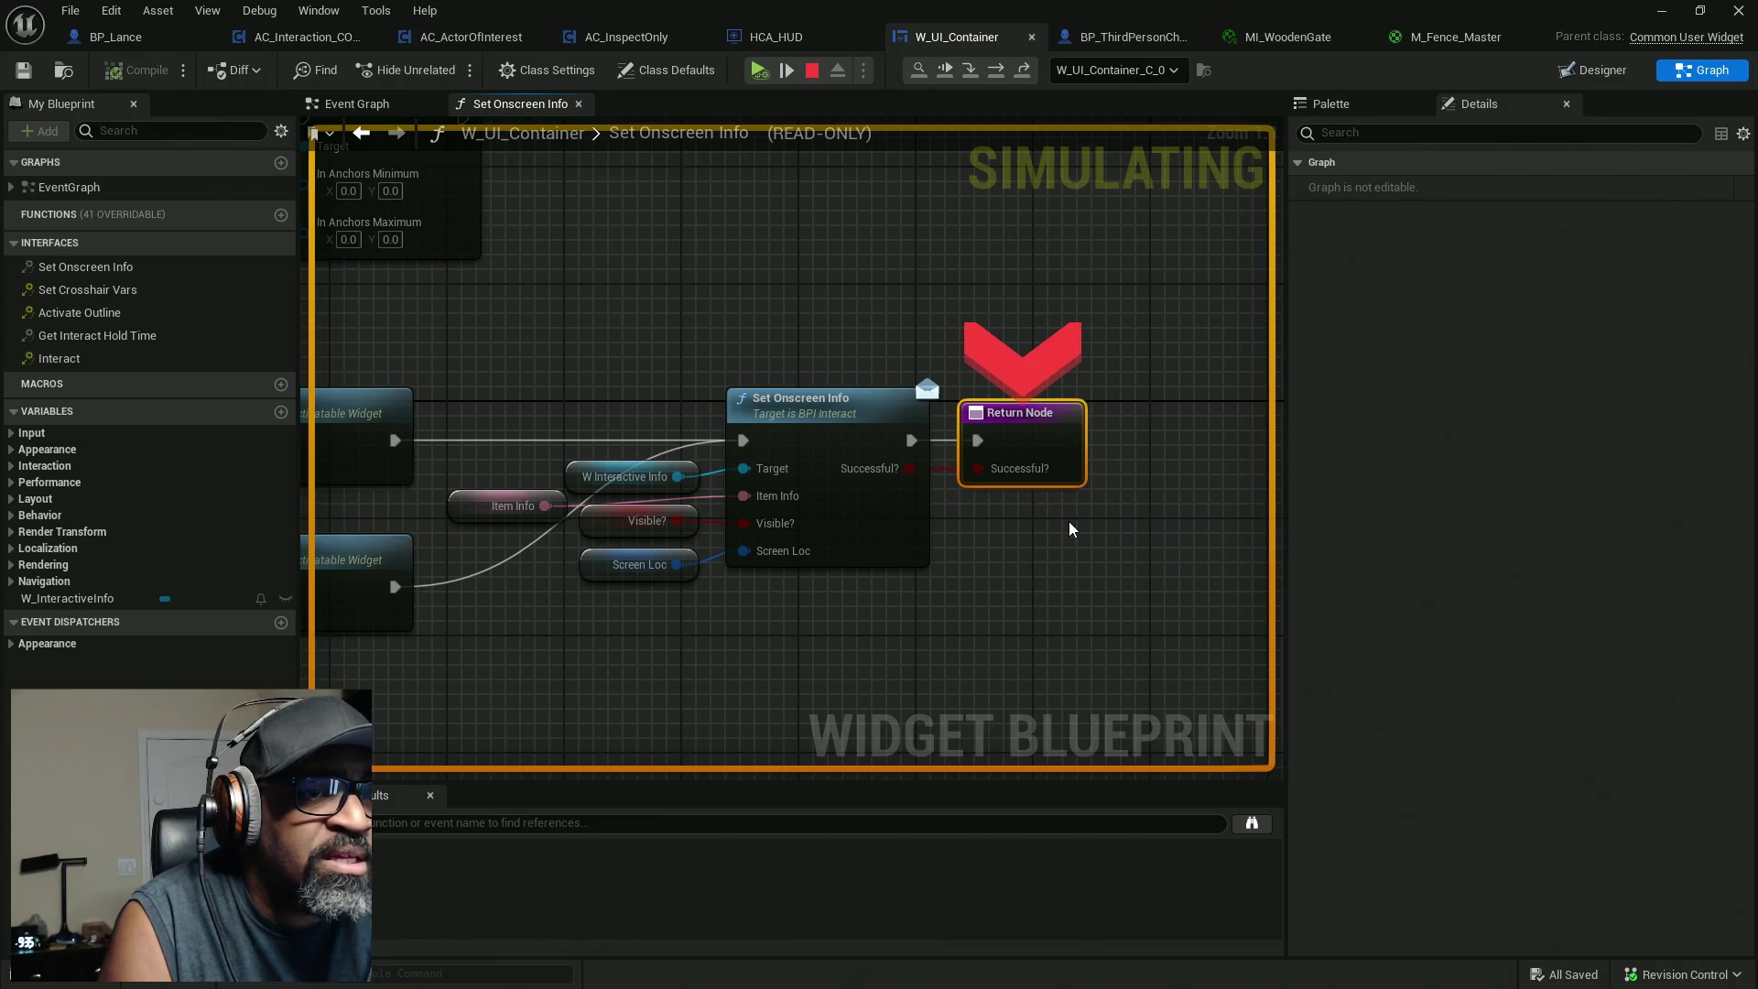
click(1068, 526)
drag(1024, 404, 804, 502)
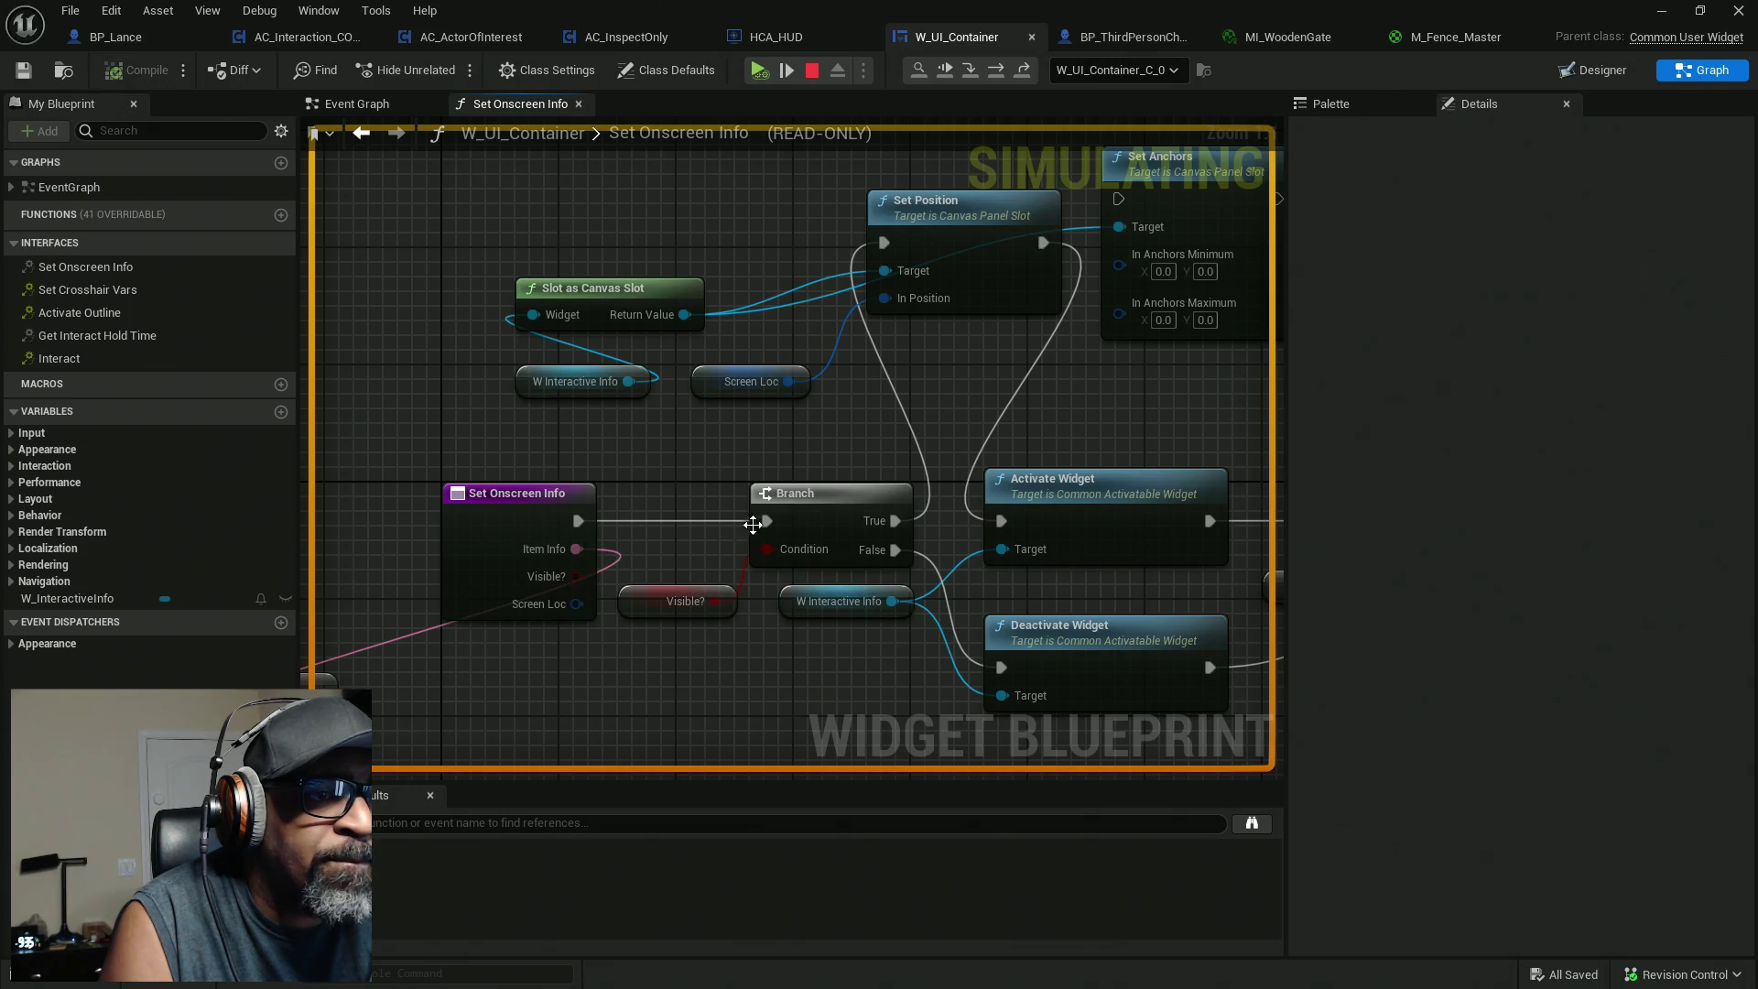
drag(826, 504, 775, 521)
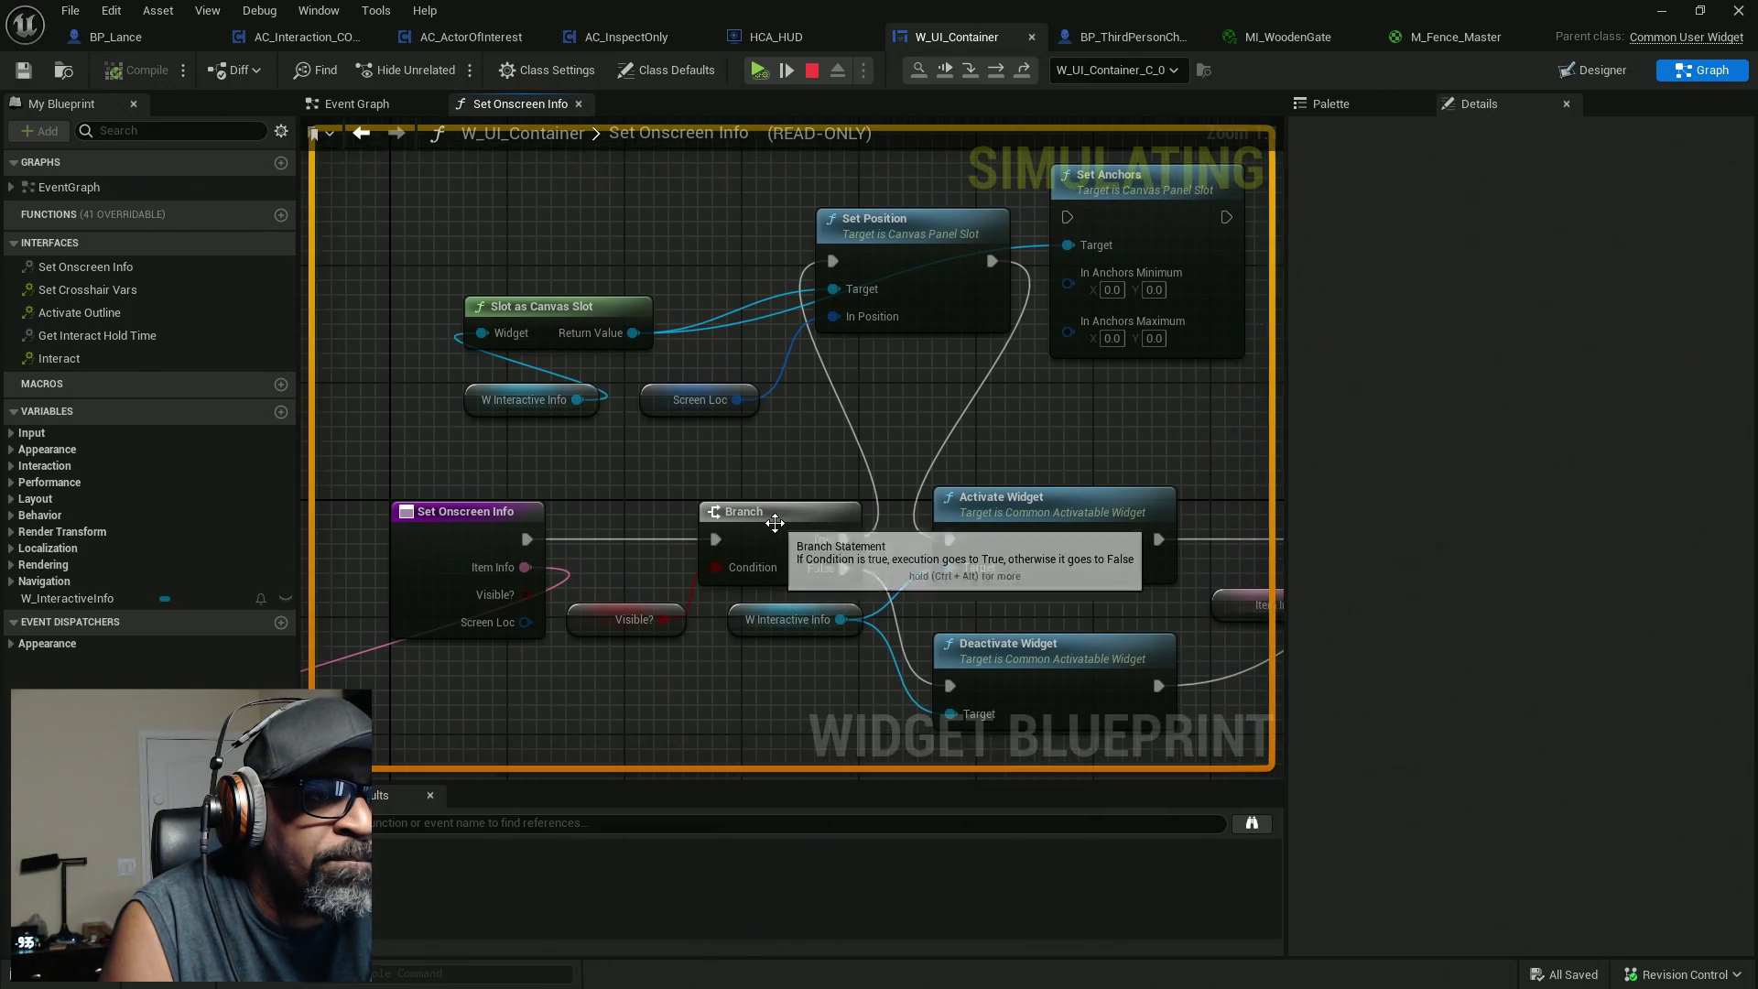
right_click(774, 521)
click(814, 623)
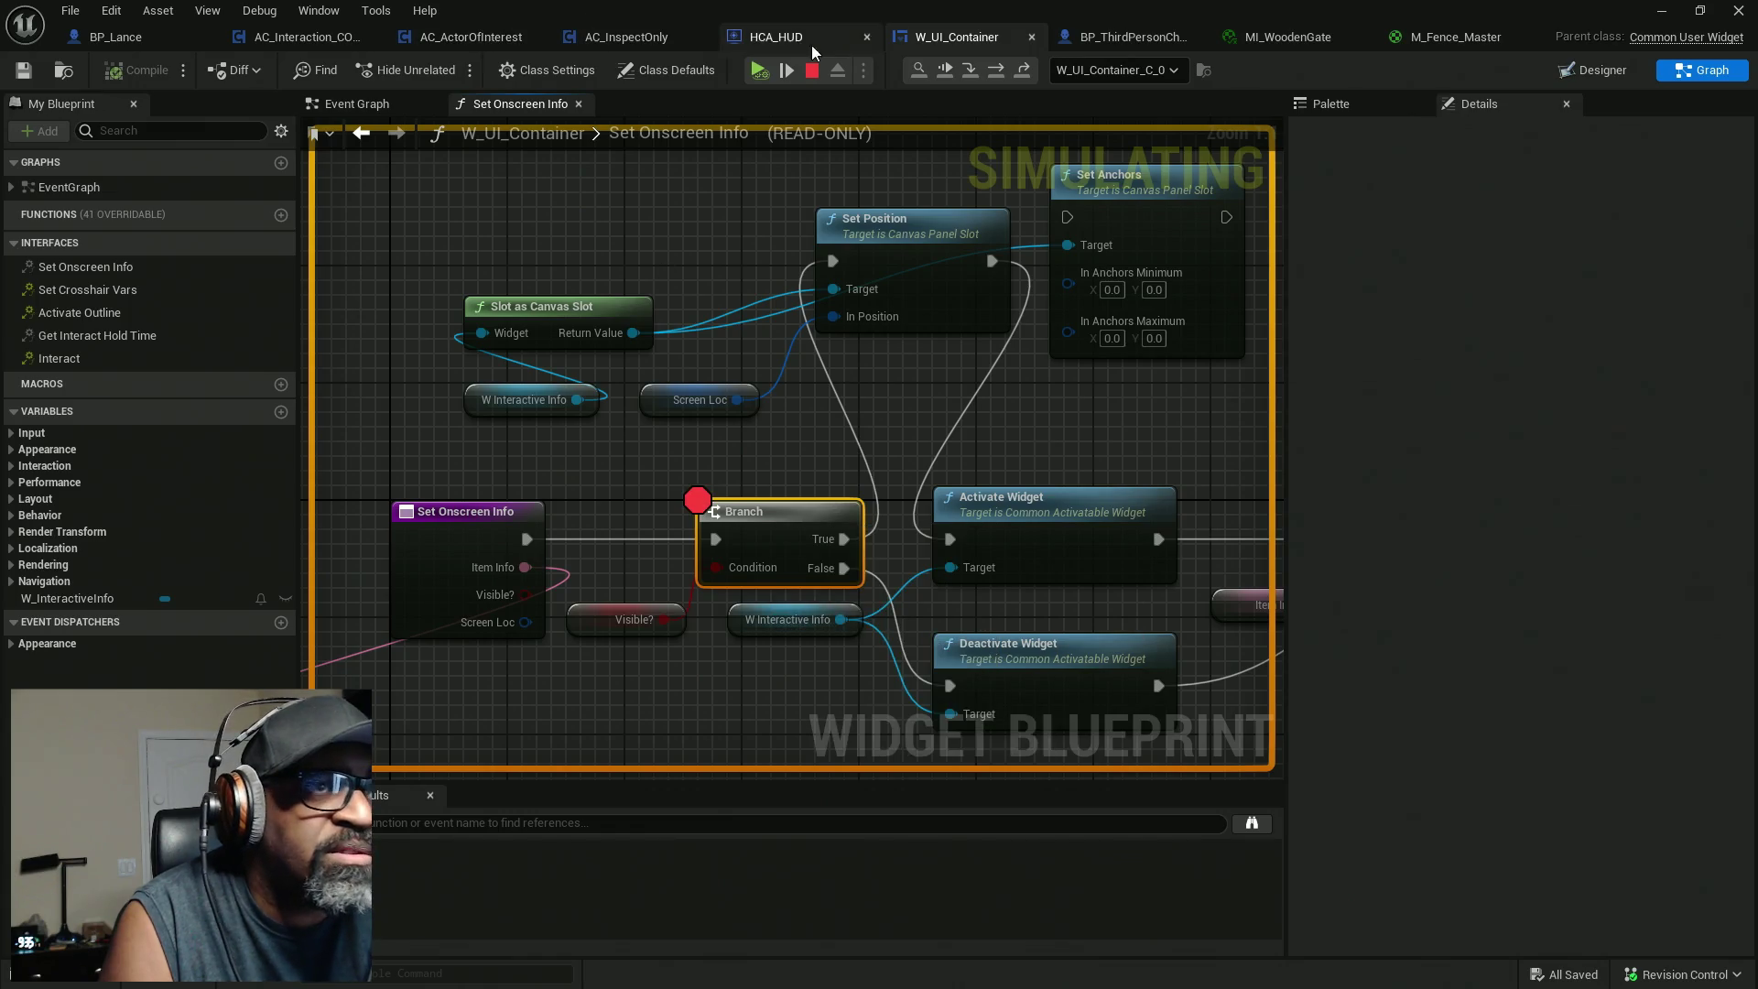
Resume execution past the Branch breakpoint and stop the play session.
click(758, 69)
mouse_move(668, 524)
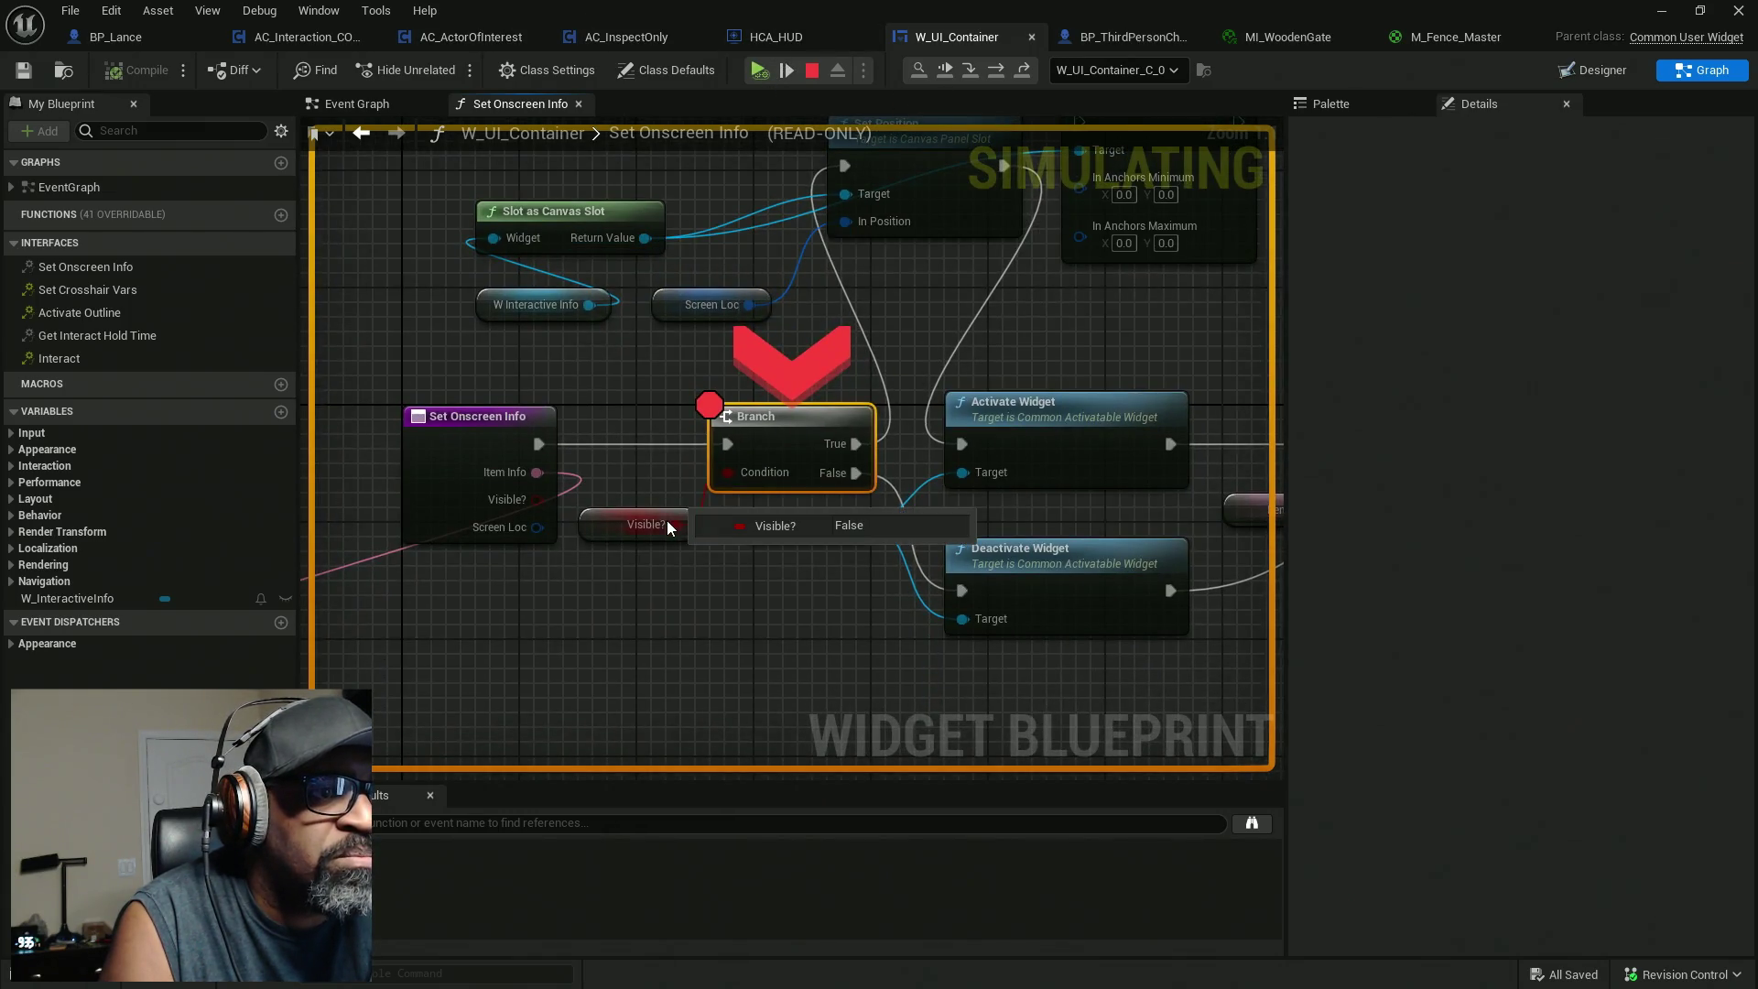
click(758, 69)
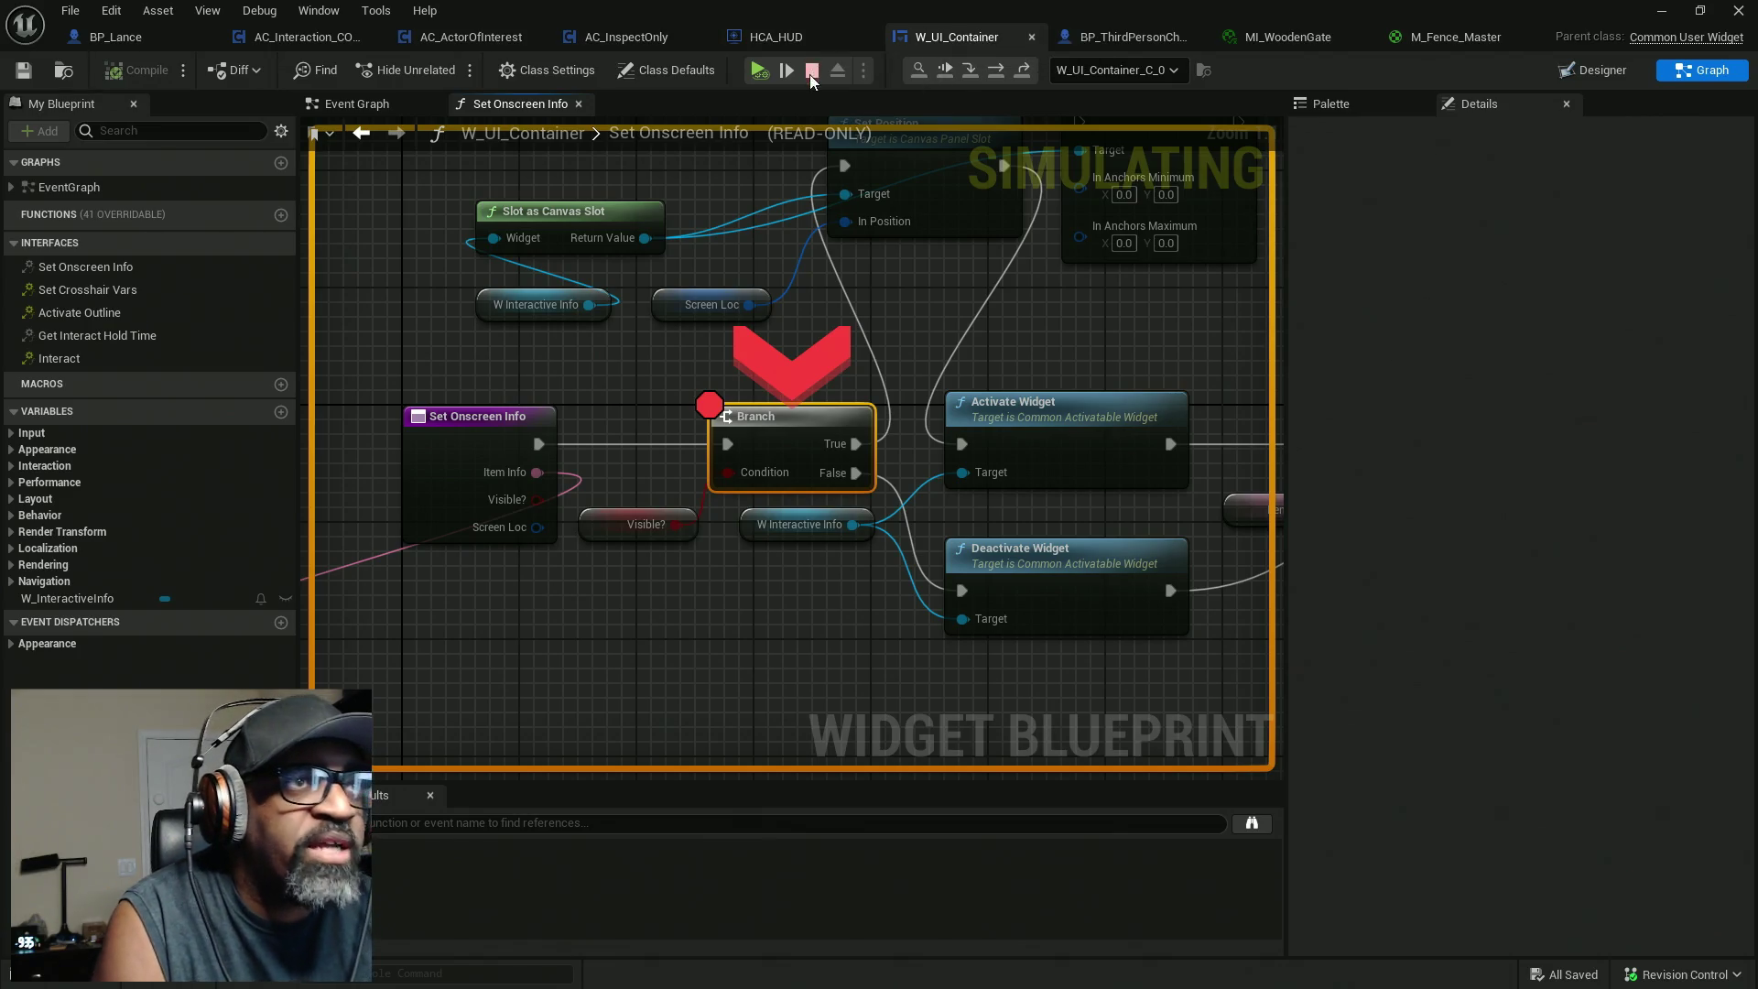
key(Escape)
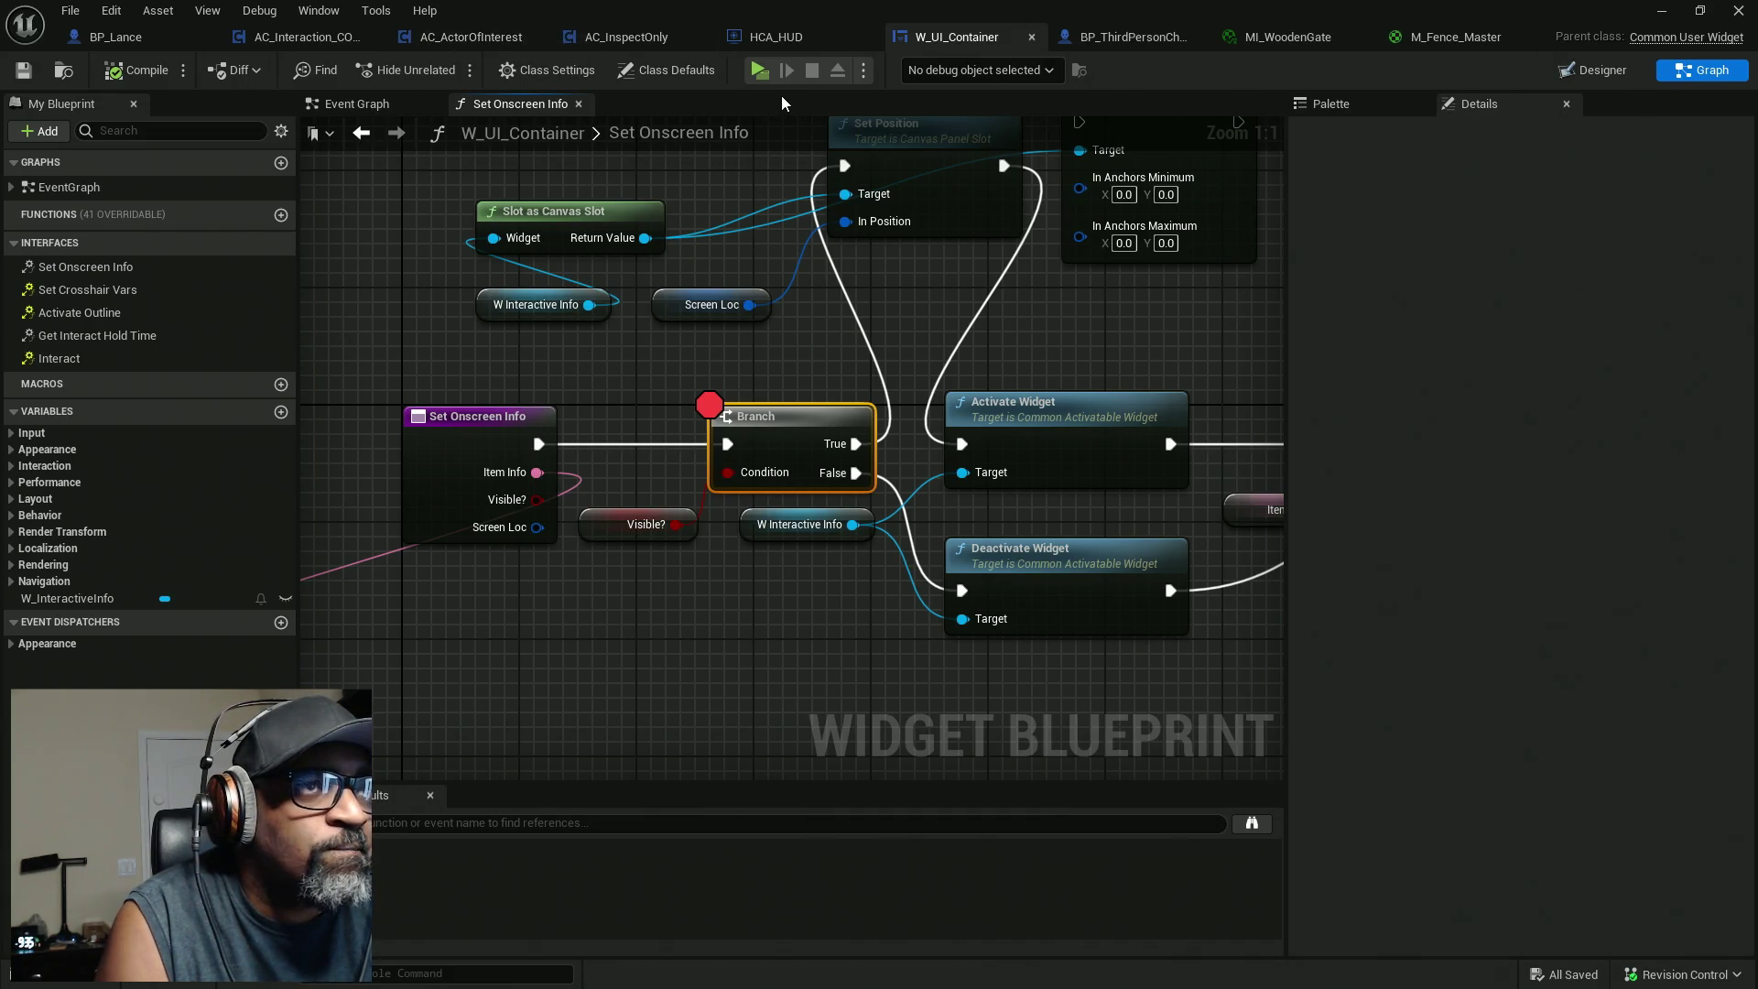
In HCA_HUD's Set Onscreen Info function, breakpoint the call that forwards to W UI Container.
click(789, 40)
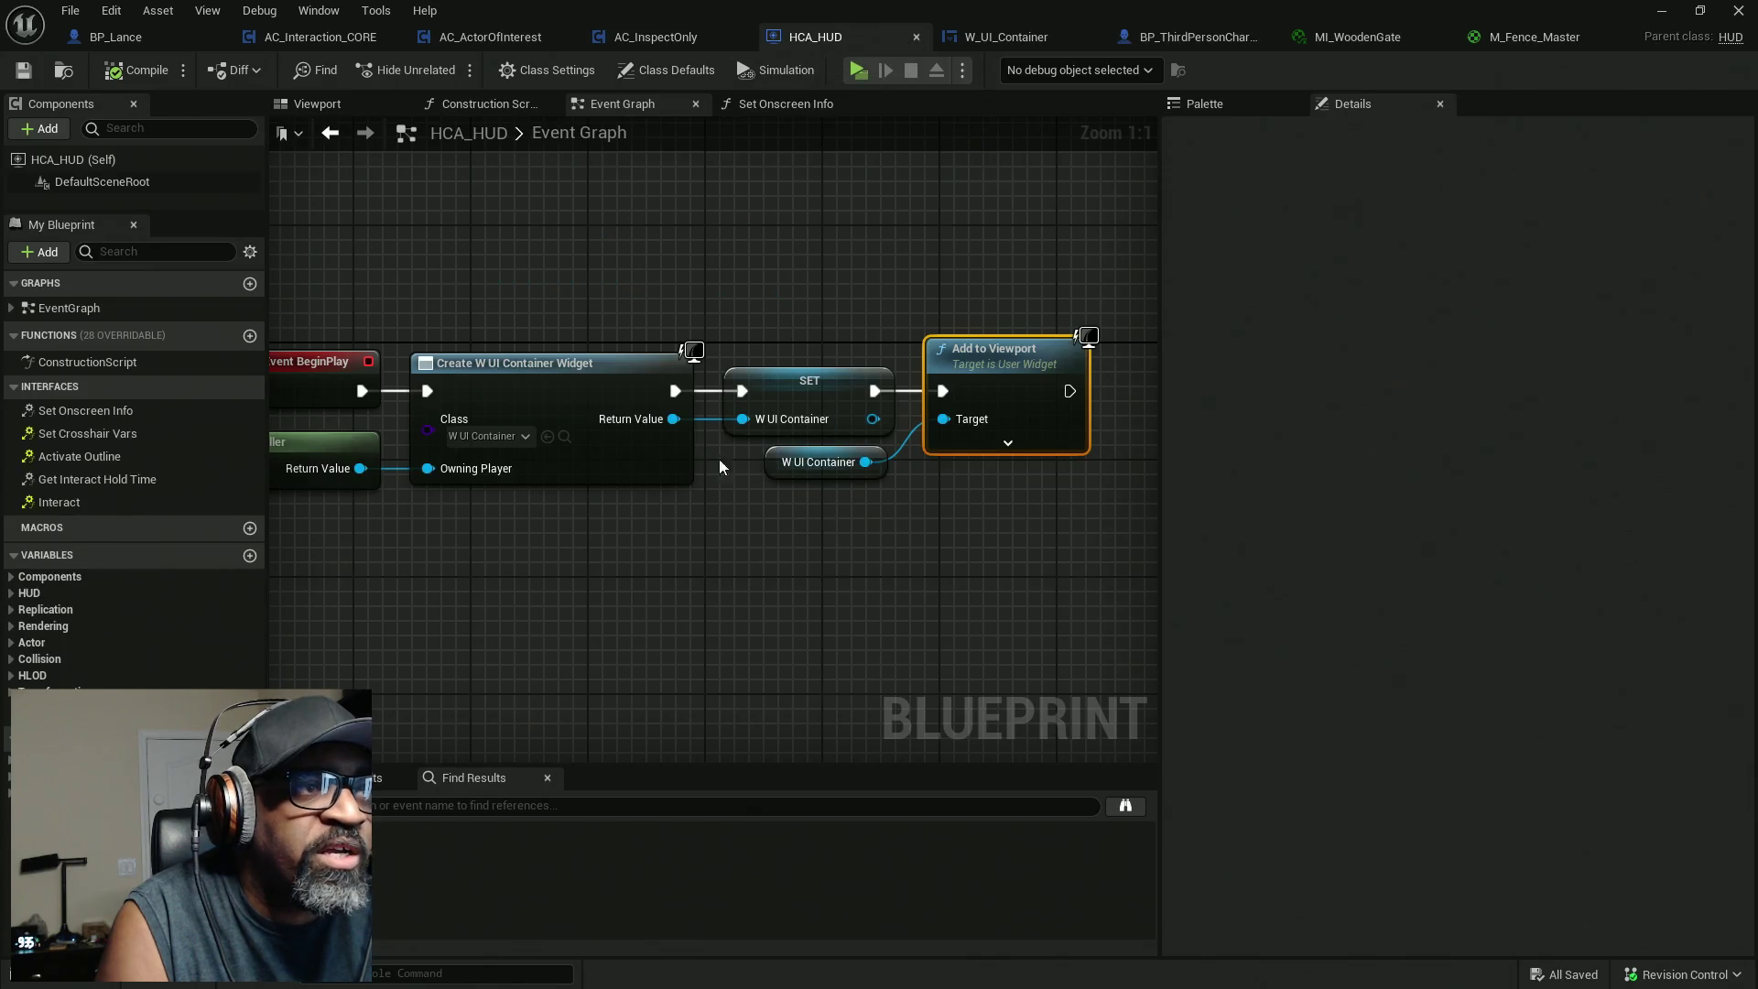
click(765, 104)
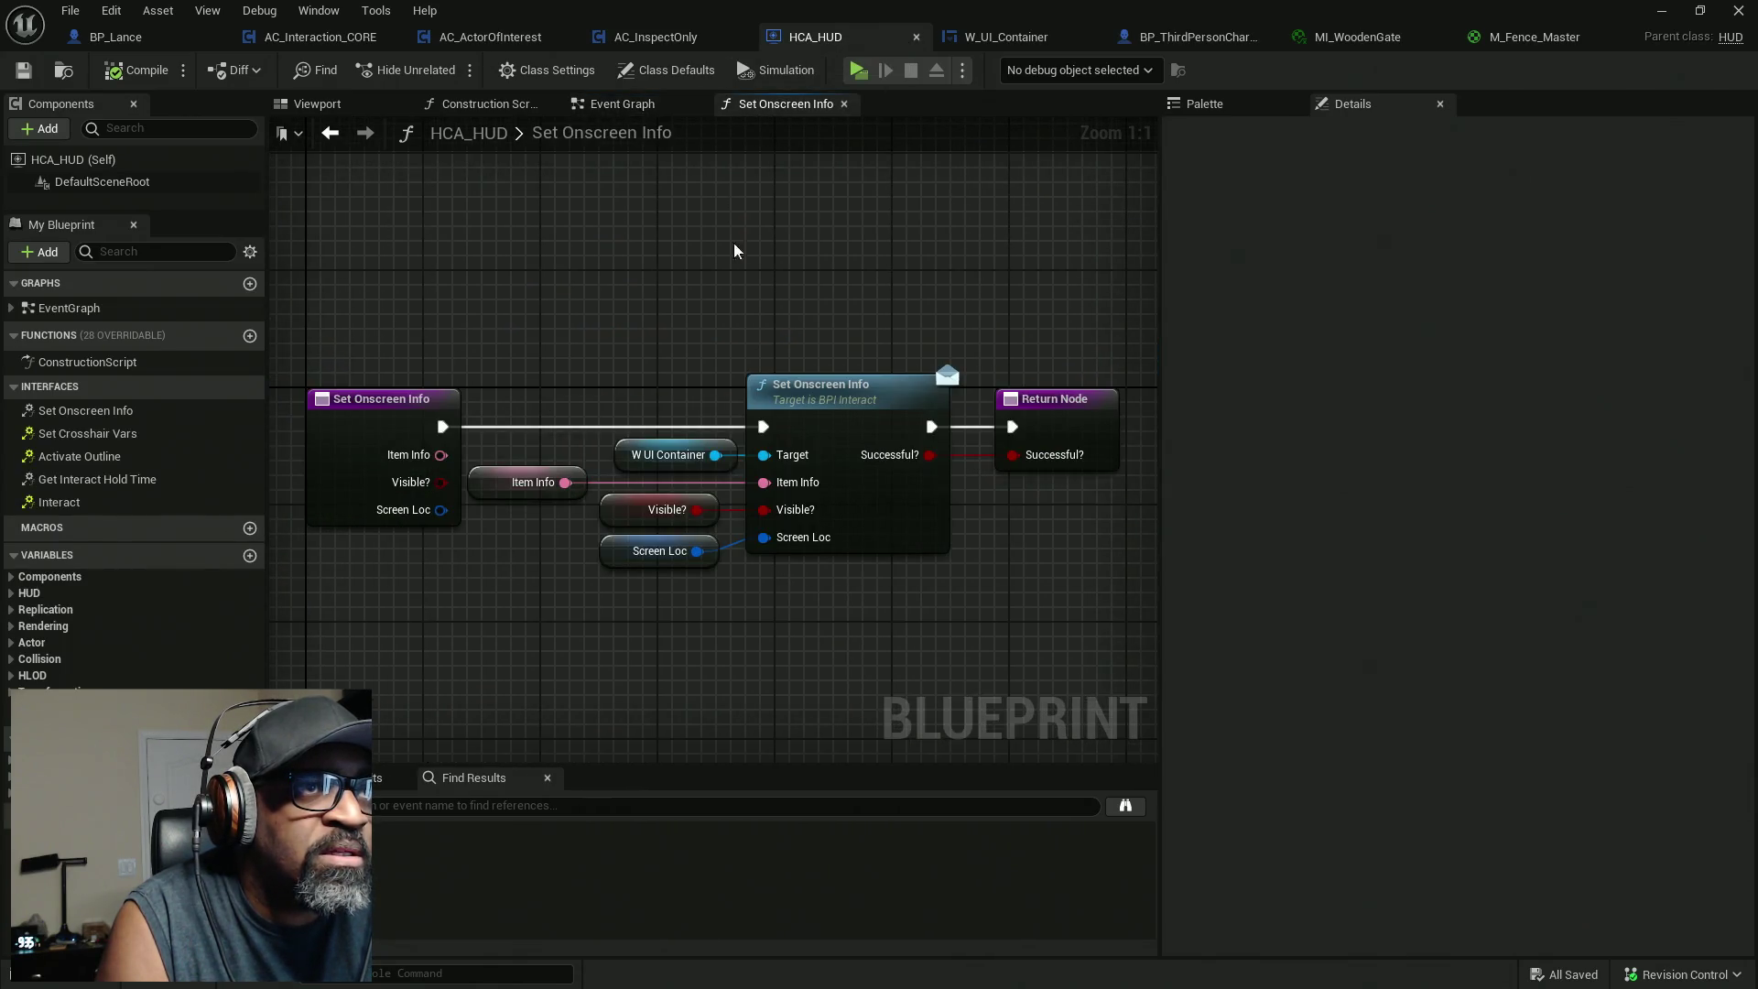
drag(592, 611, 723, 592)
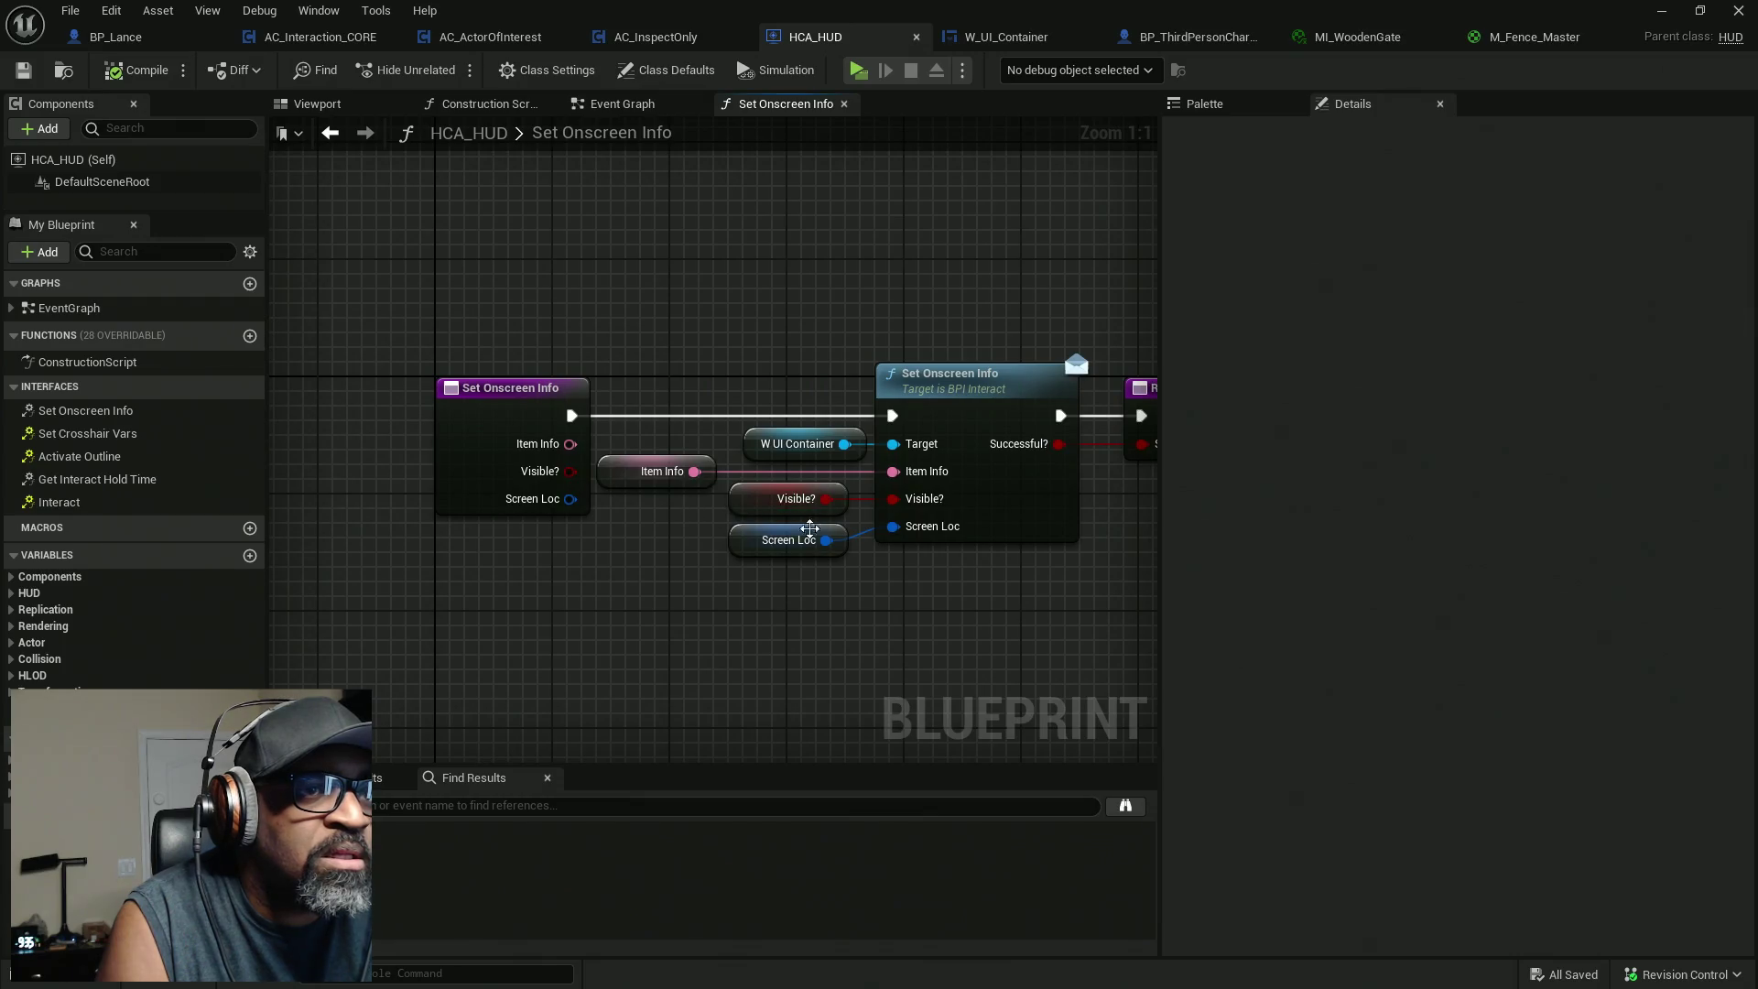
drag(785, 522, 592, 578)
right_click(798, 402)
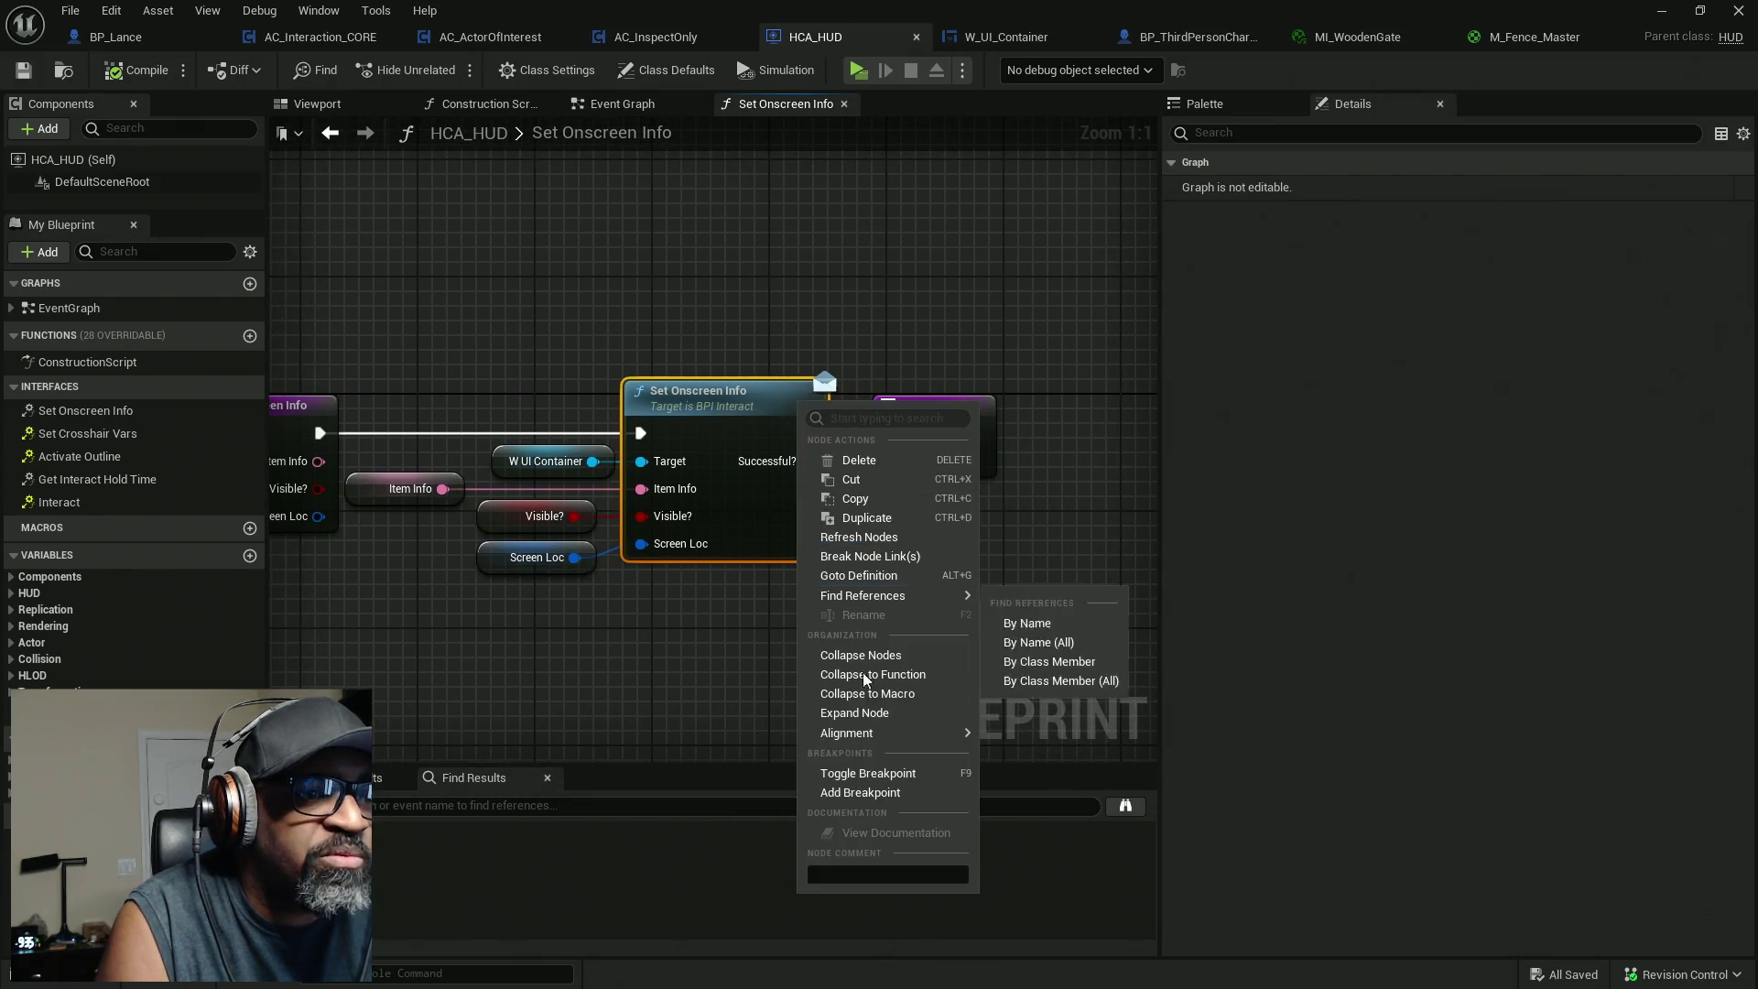
click(880, 793)
drag(581, 590, 895, 596)
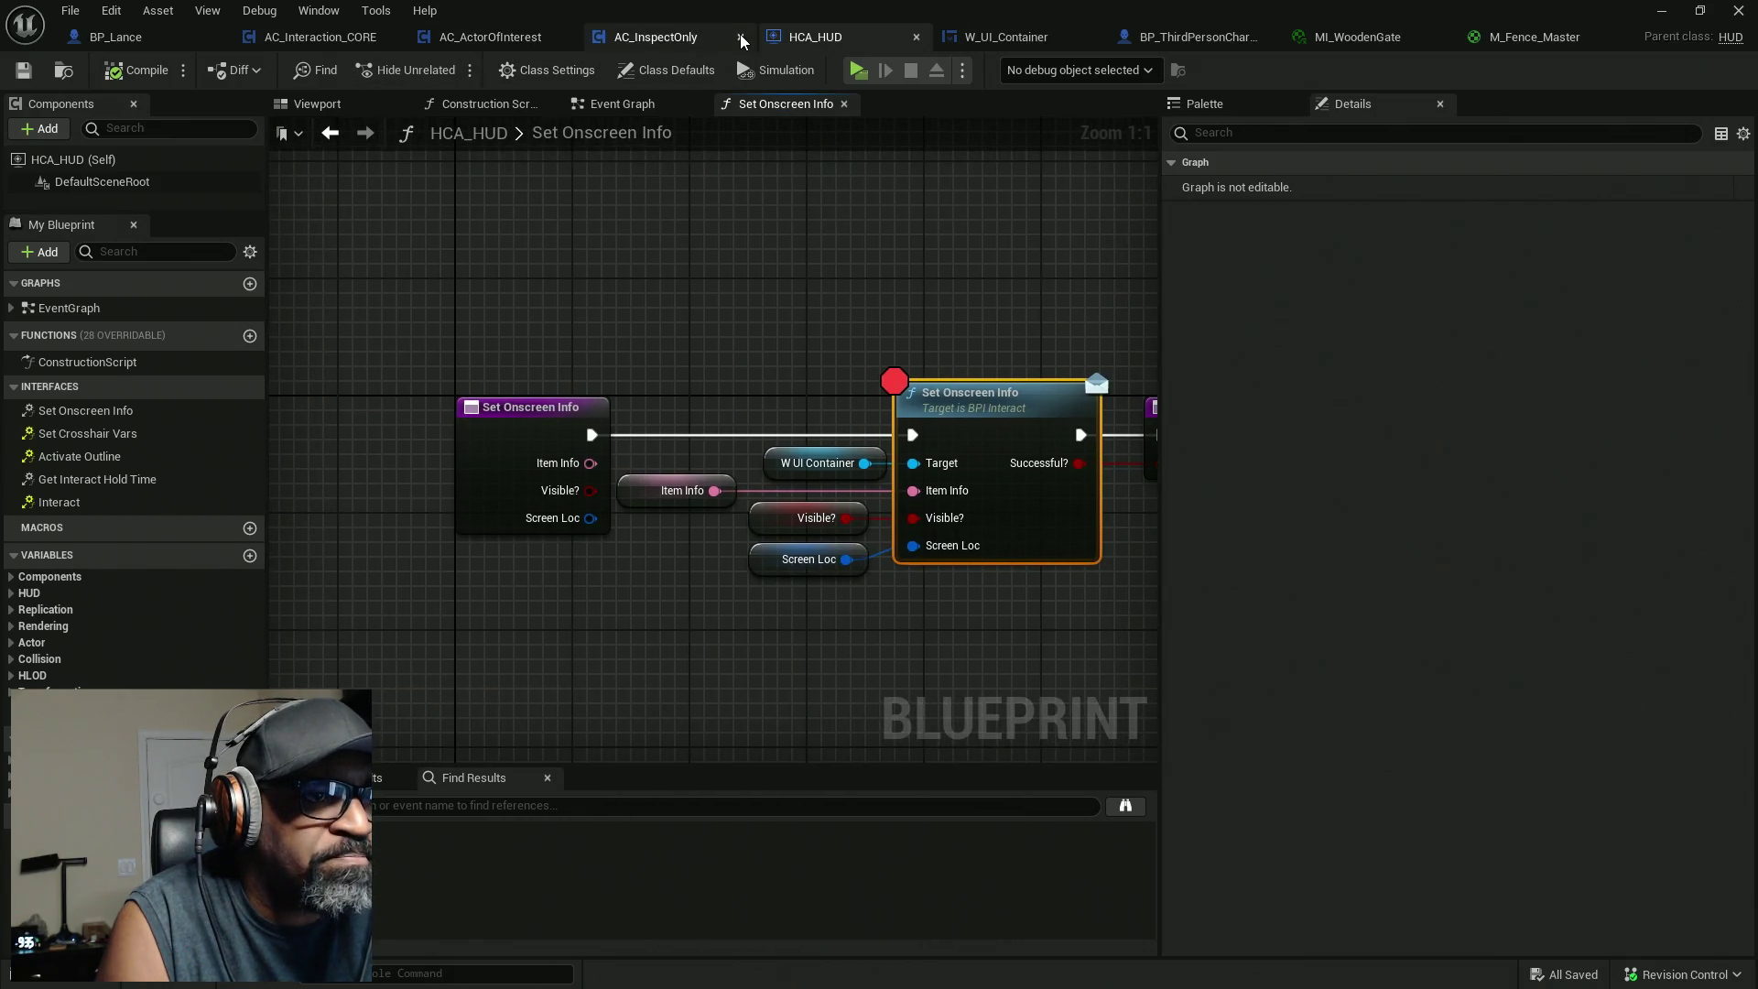
Show AC_InspectOnly's Set Onscreen Info graph zoomed out to -4 with its socket-location nodes framed.
click(657, 38)
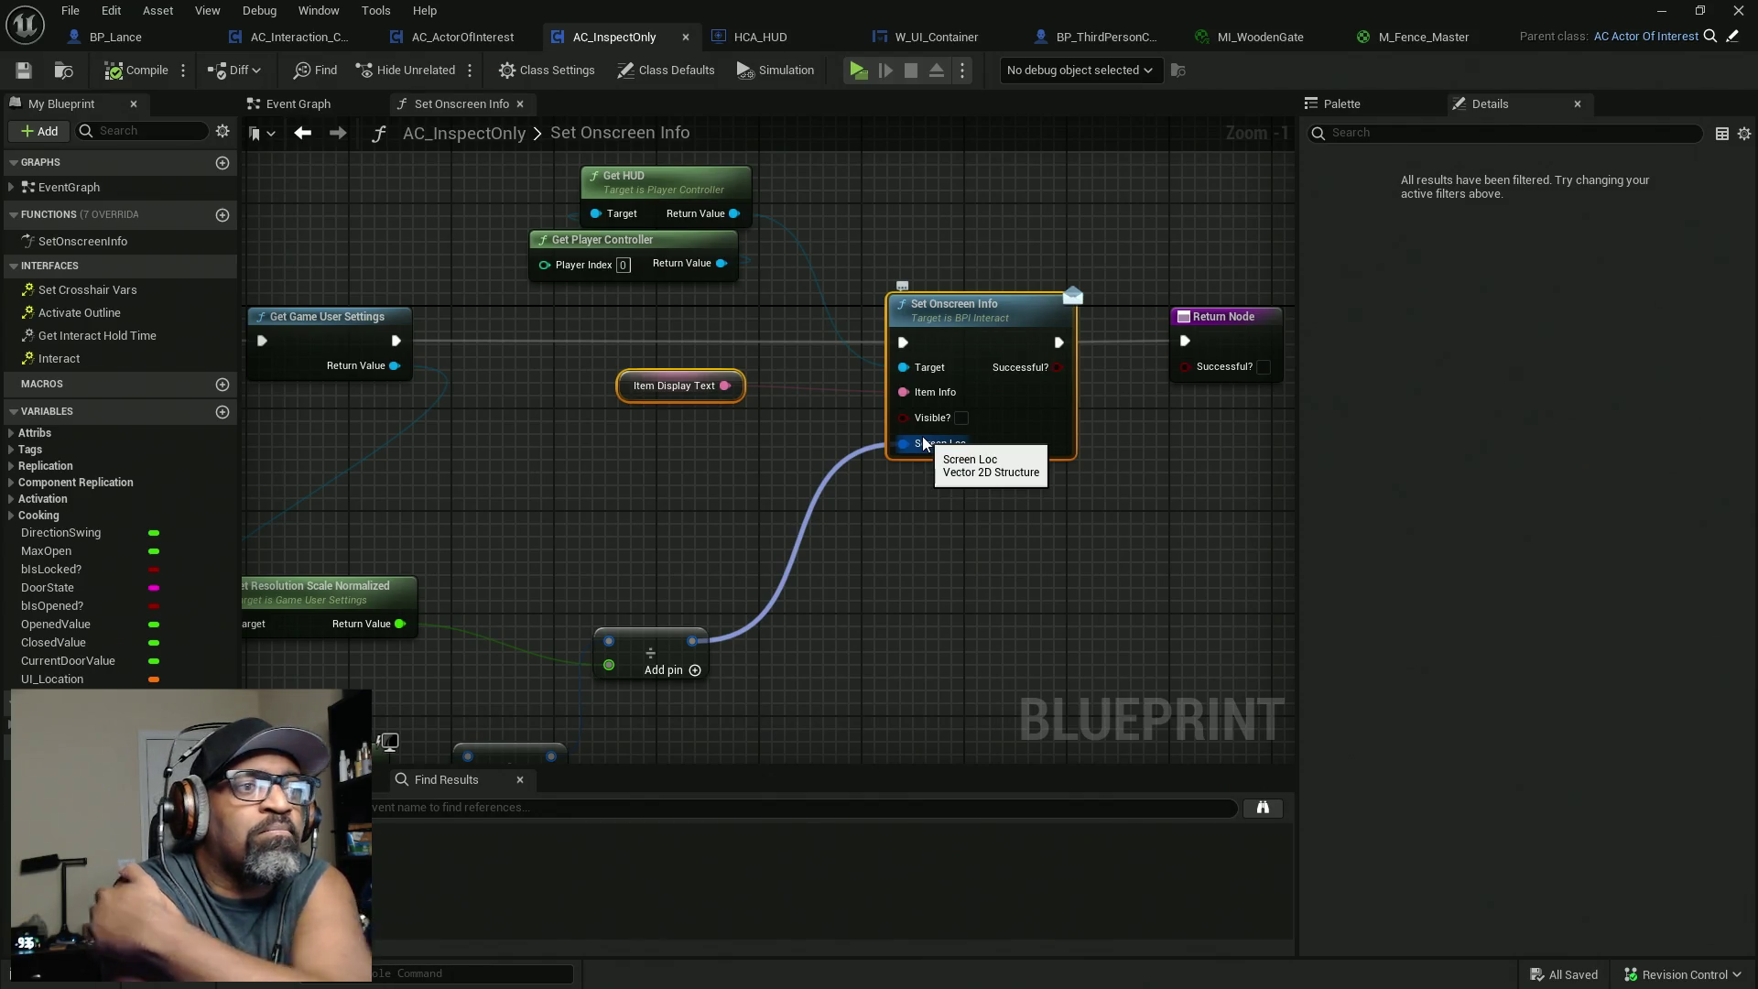
scroll(892, 379, down, 3)
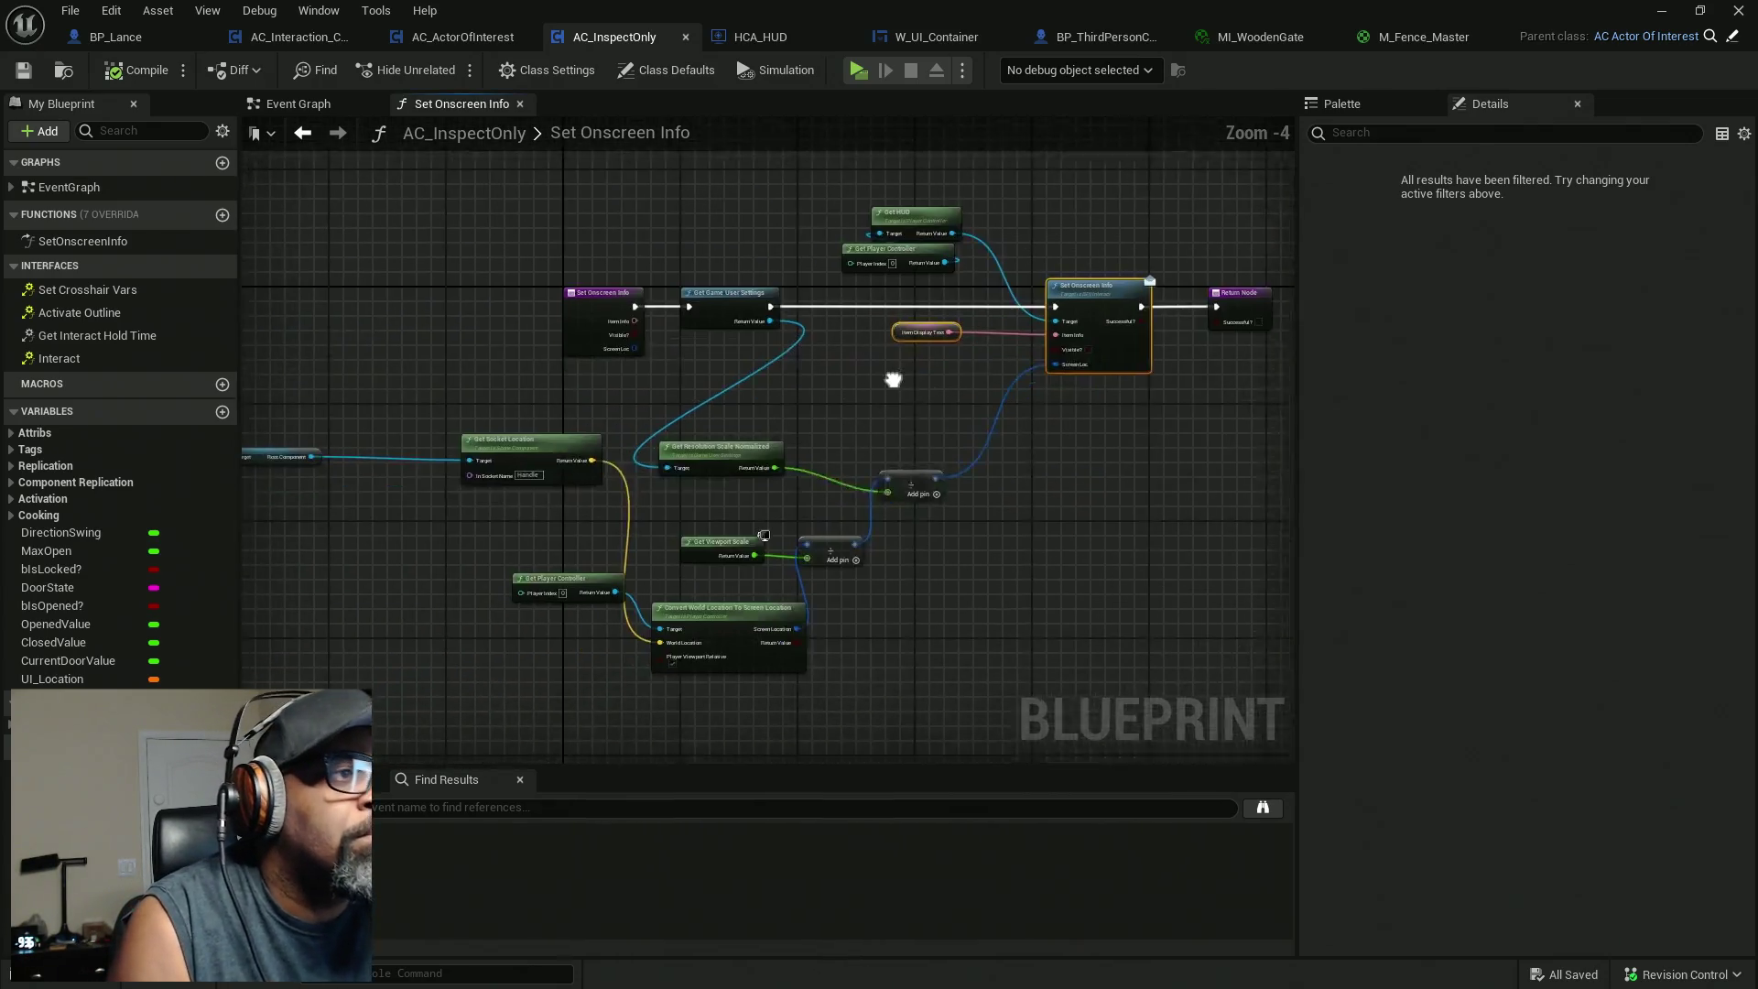
scroll(641, 348, up, 2)
scroll(1000, 457, down, 2)
mouse_move(999, 457)
mouse_down()
mouse_move(973, 341)
mouse_move(945, 357)
mouse_up()
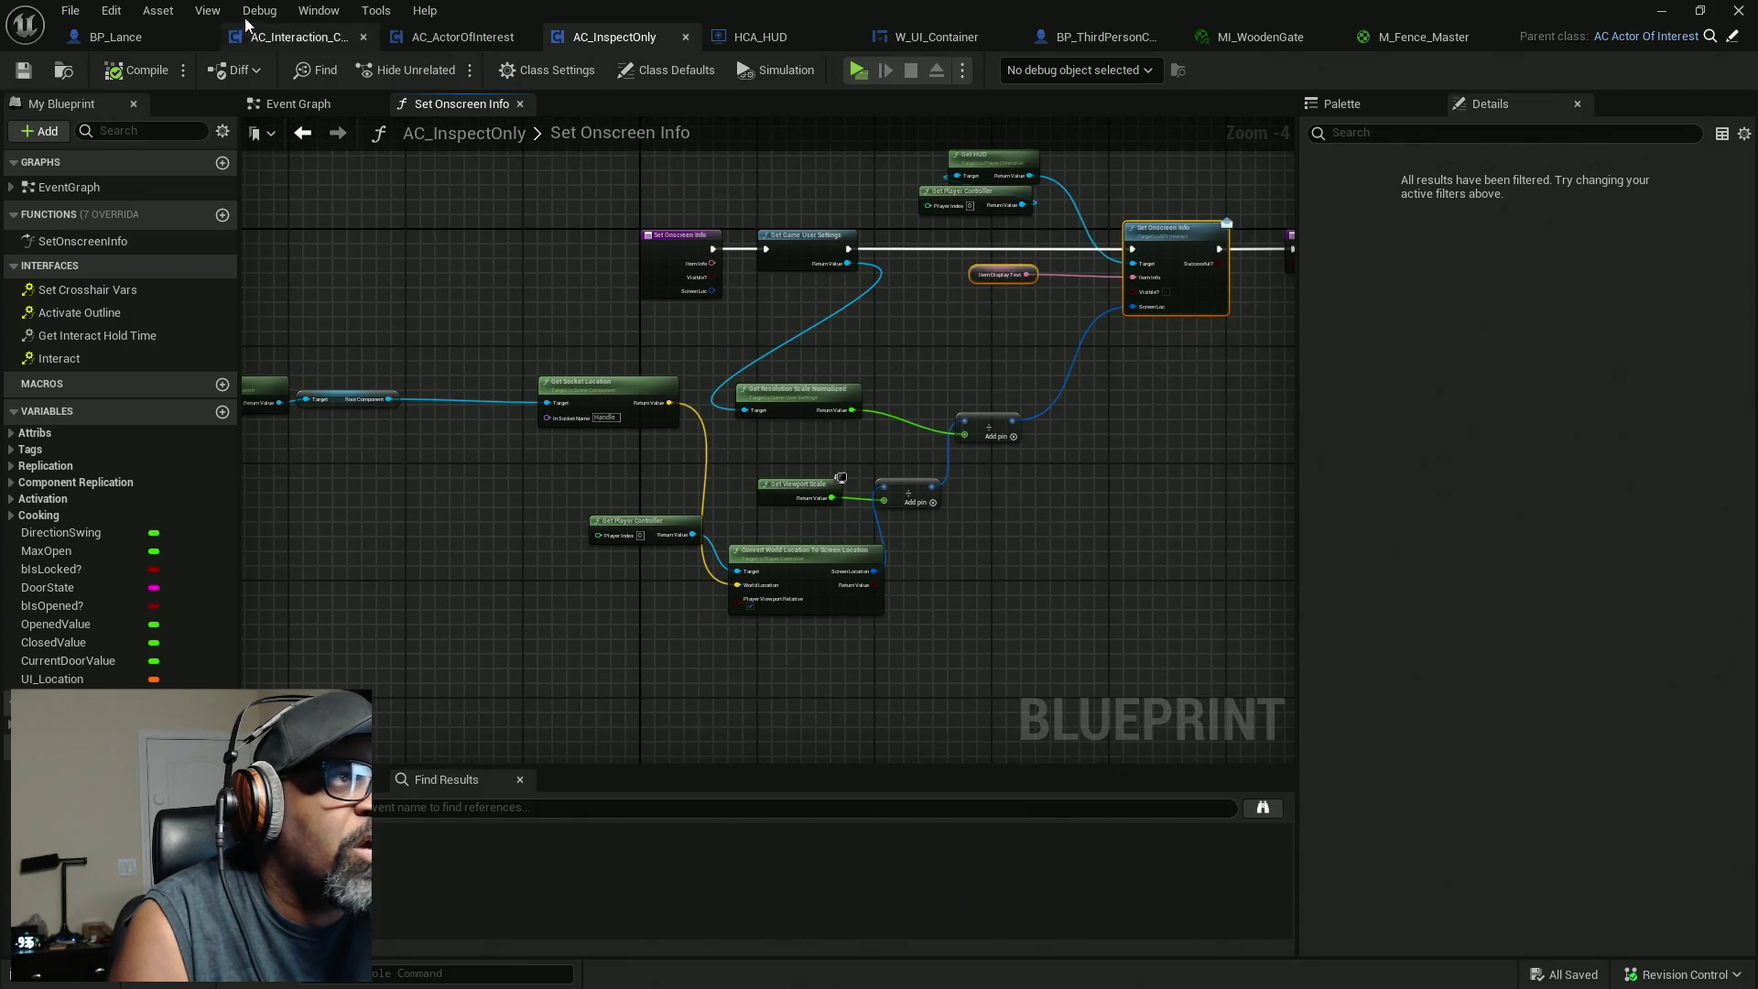
Show AC_Interaction_CORE's Interactive Actor Highlight graph at zoom -3 with its Sequence nodes visible.
click(298, 38)
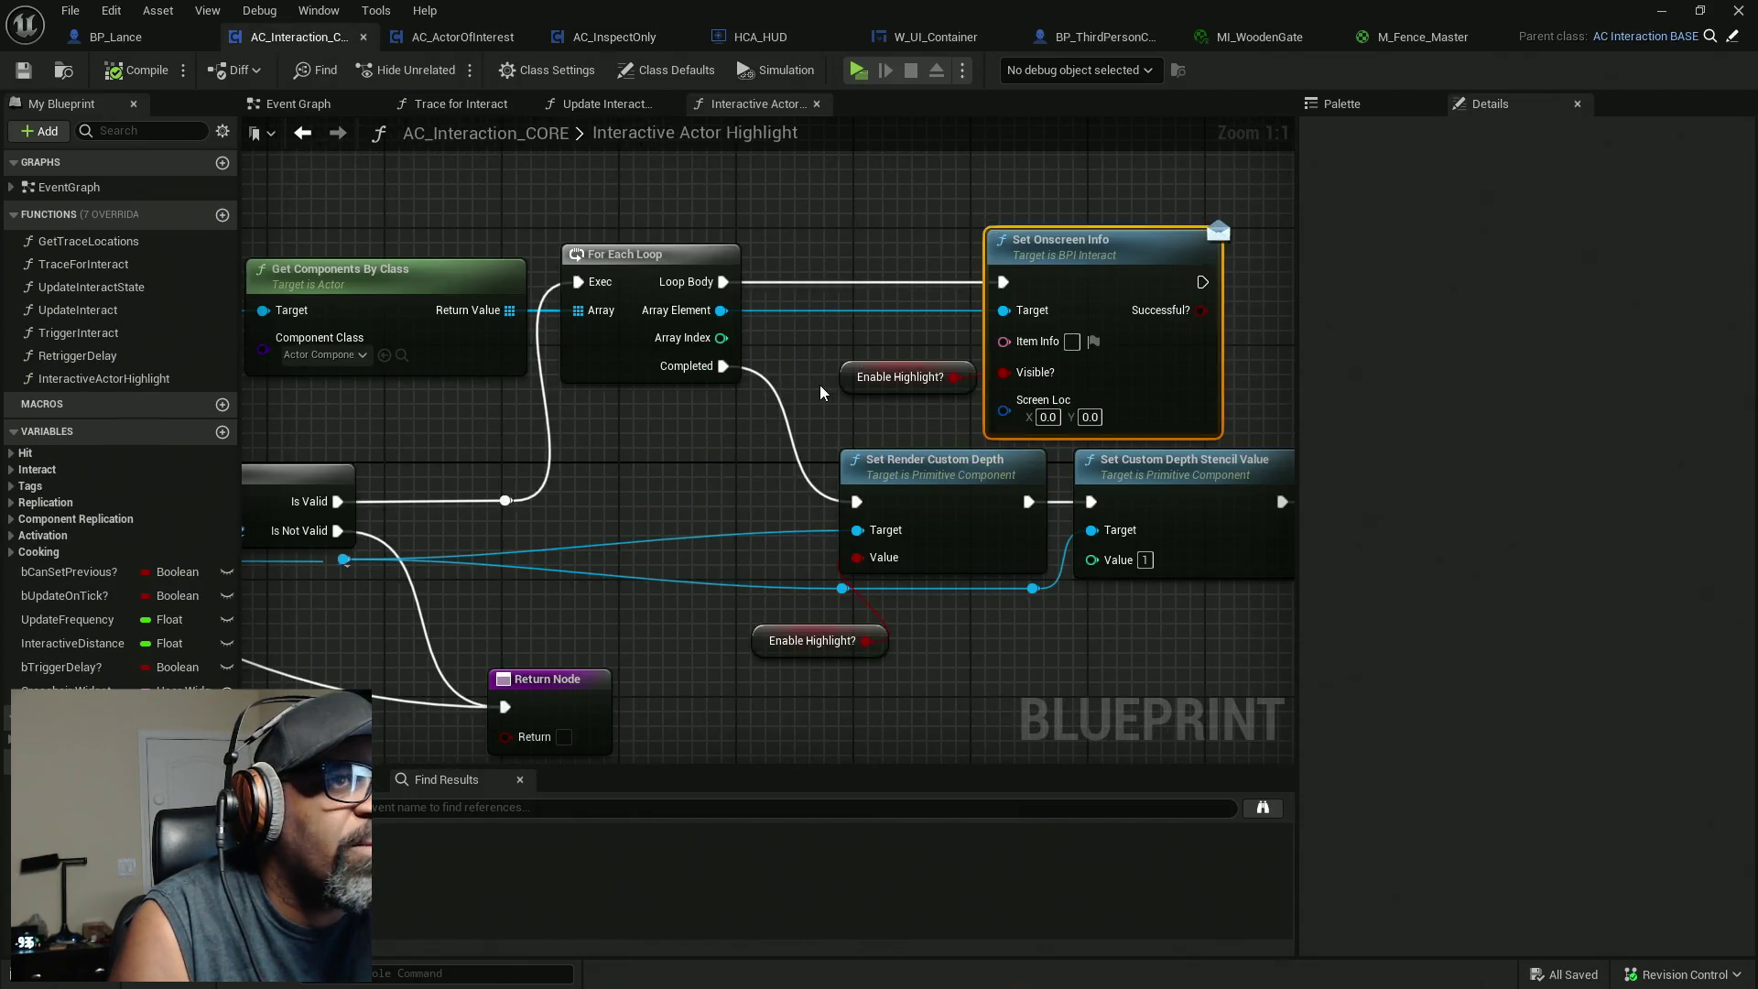
scroll(678, 485, down, 3)
mouse_move(707, 491)
mouse_down()
mouse_move(766, 393)
mouse_move(1054, 254)
mouse_move(909, 458)
mouse_move(573, 530)
mouse_up()
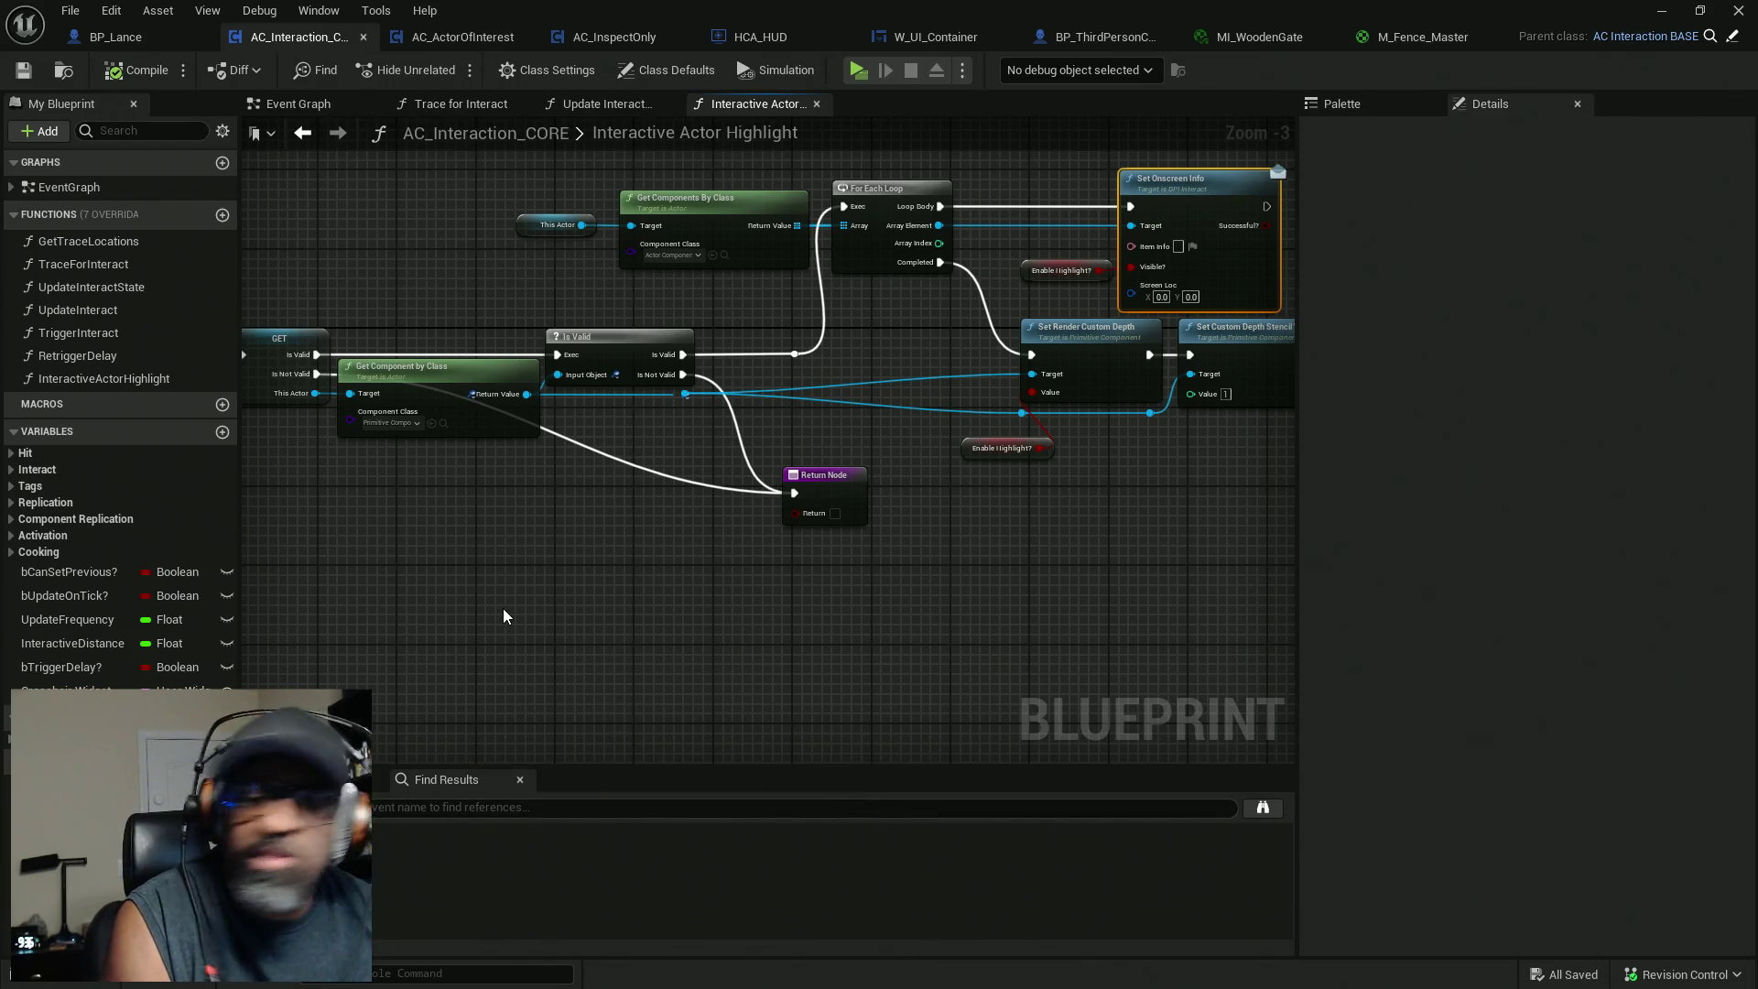
drag(494, 590, 748, 590)
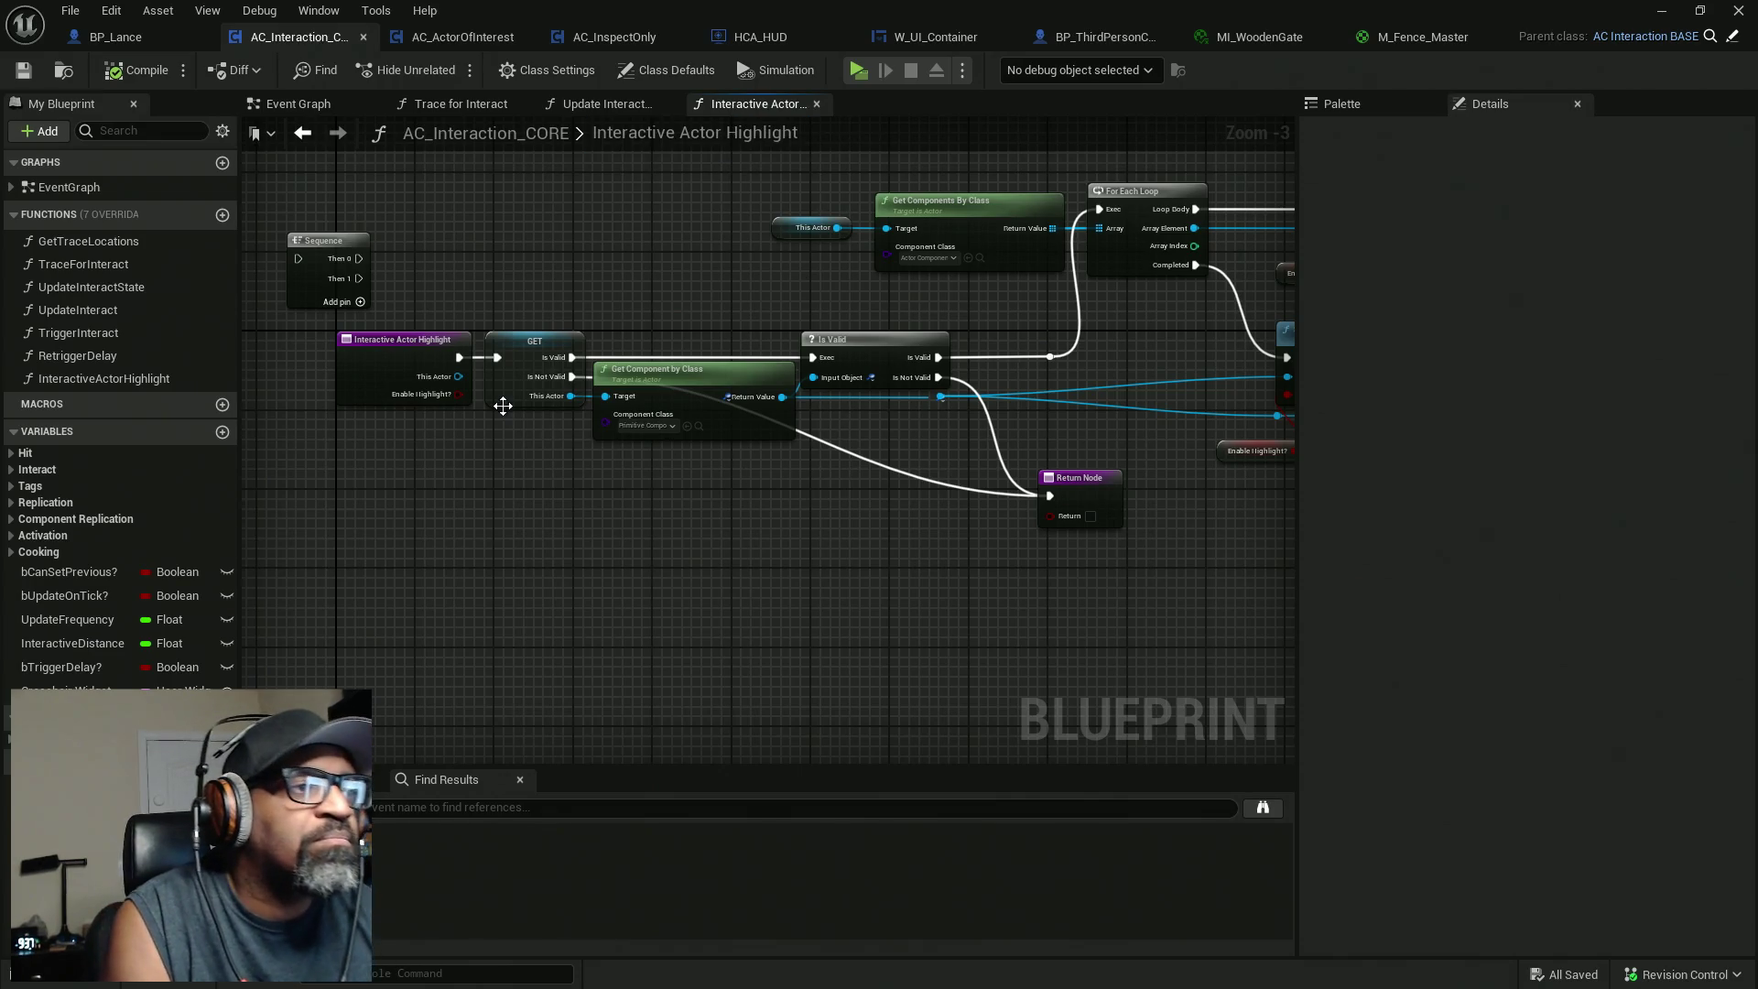
Review Trace for Interact's Line Trace, Branch and Interactive Actor Highlight nodes, then move to W_UI_Container.
click(610, 103)
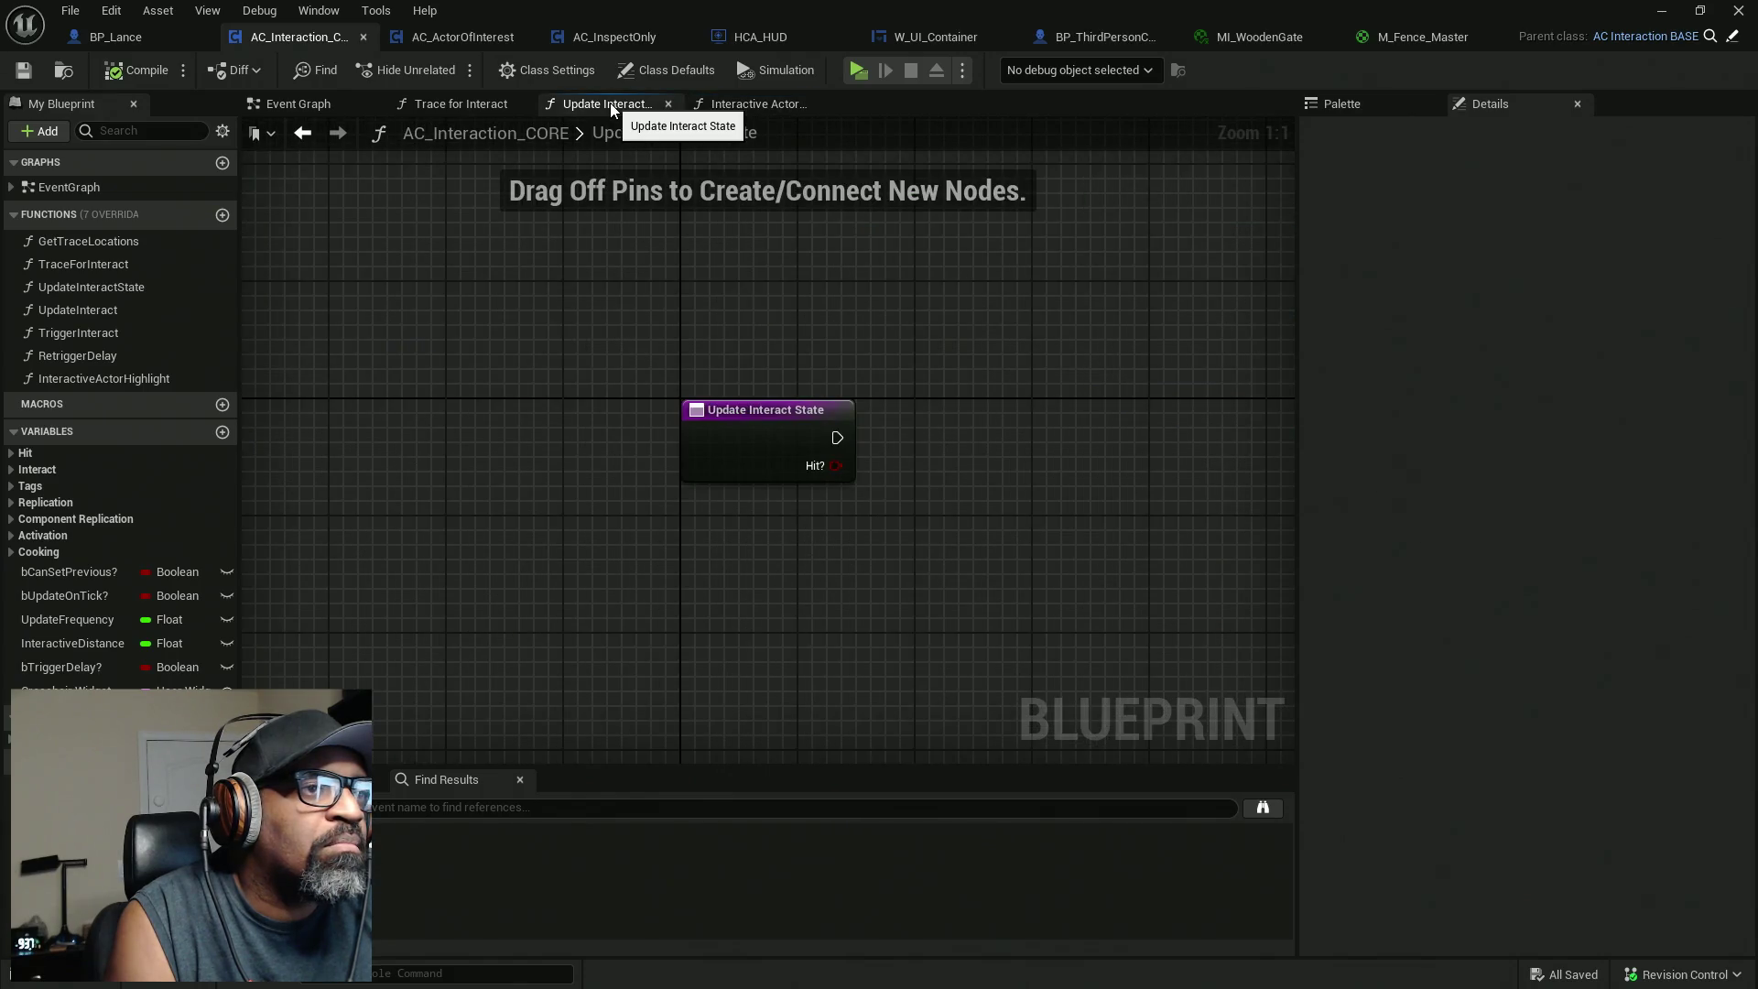
click(483, 109)
scroll(608, 496, down, 2)
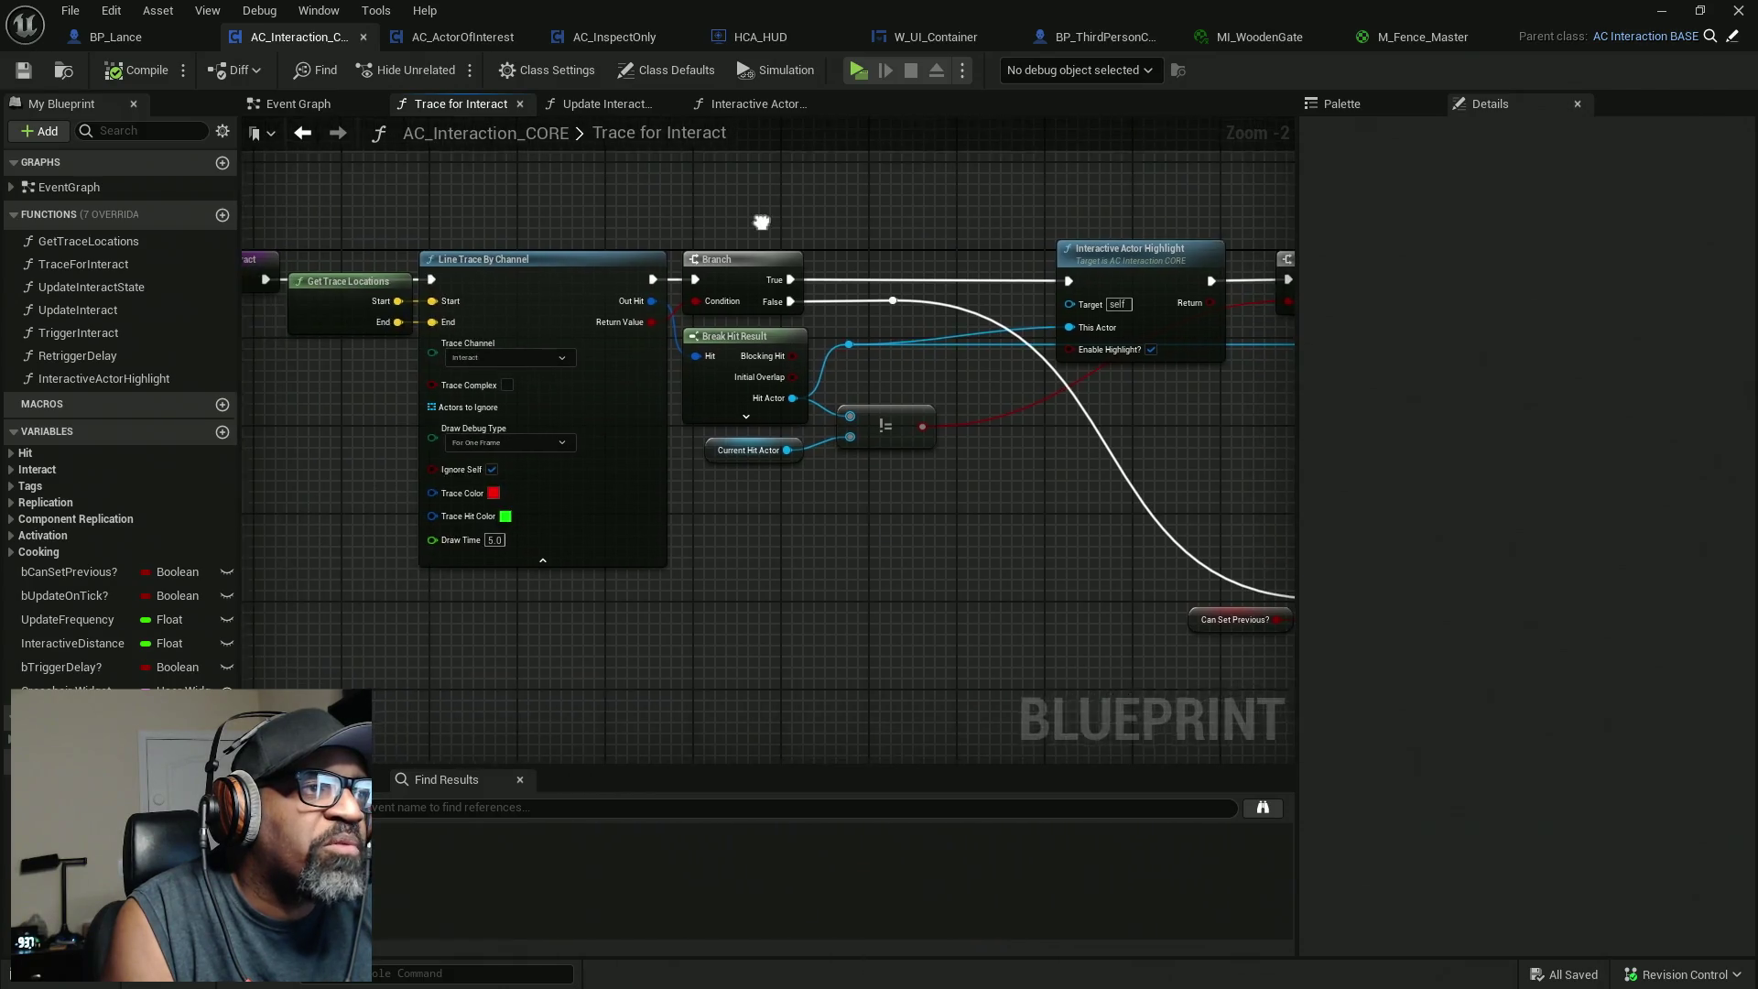
click(476, 265)
drag(884, 171, 701, 199)
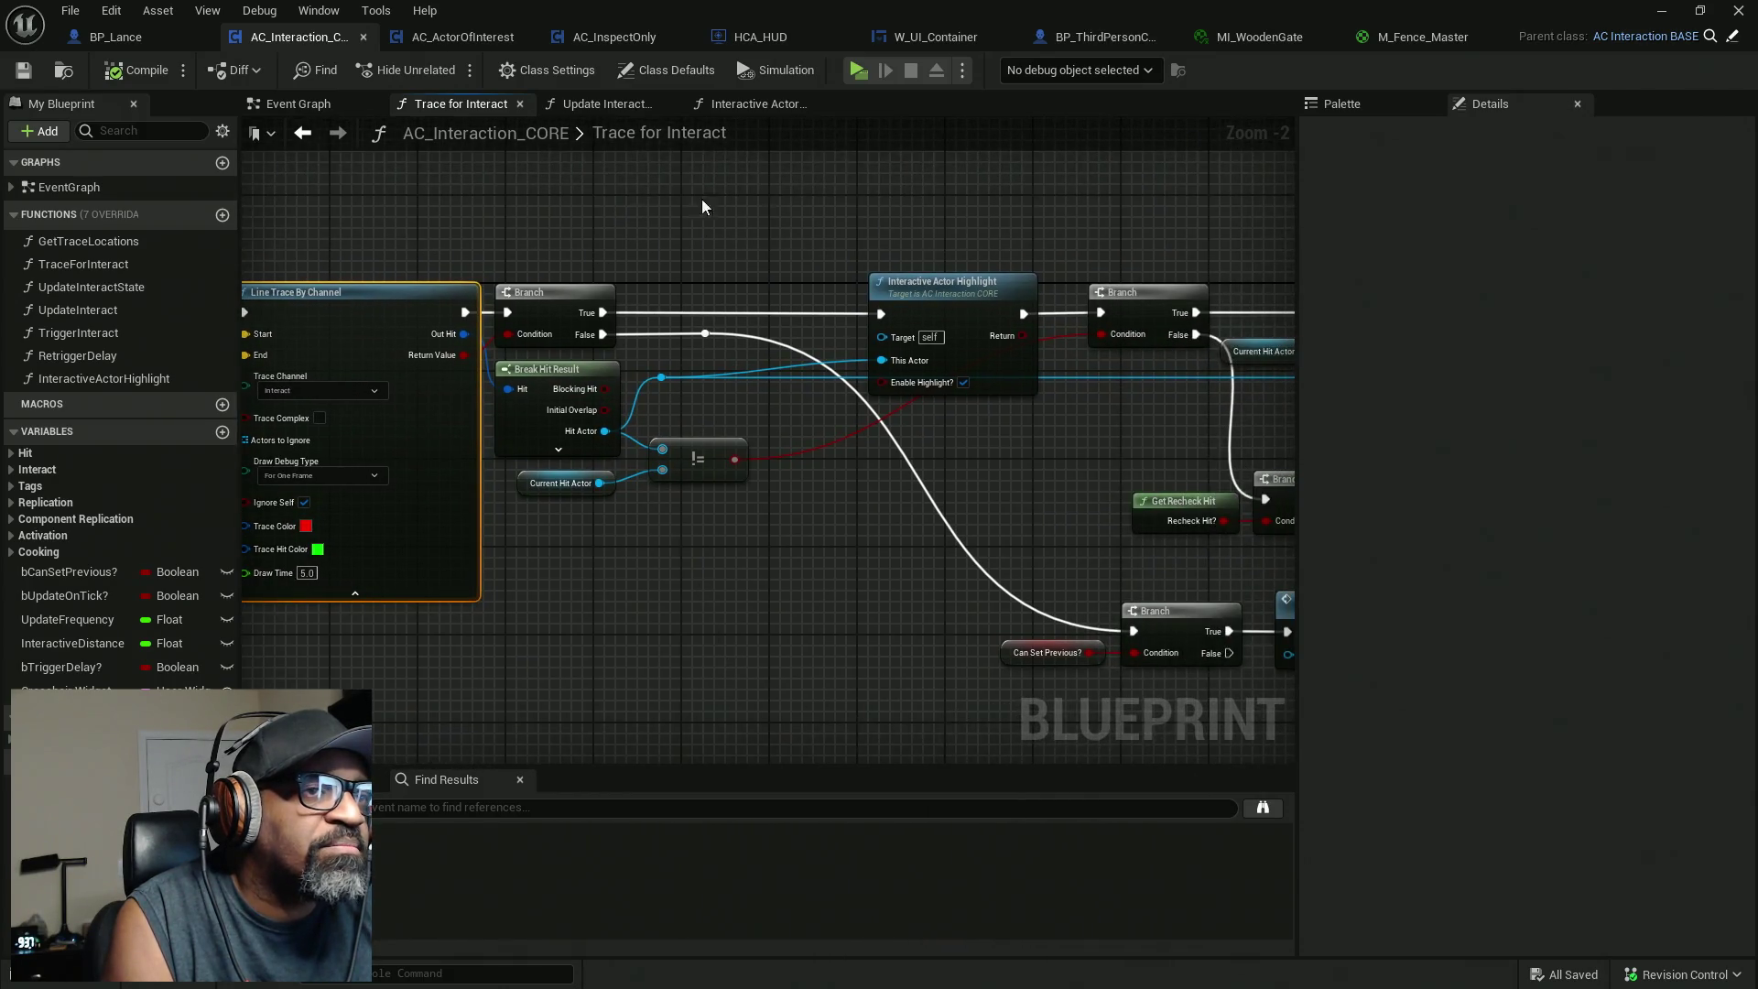
click(987, 388)
drag(924, 587, 852, 589)
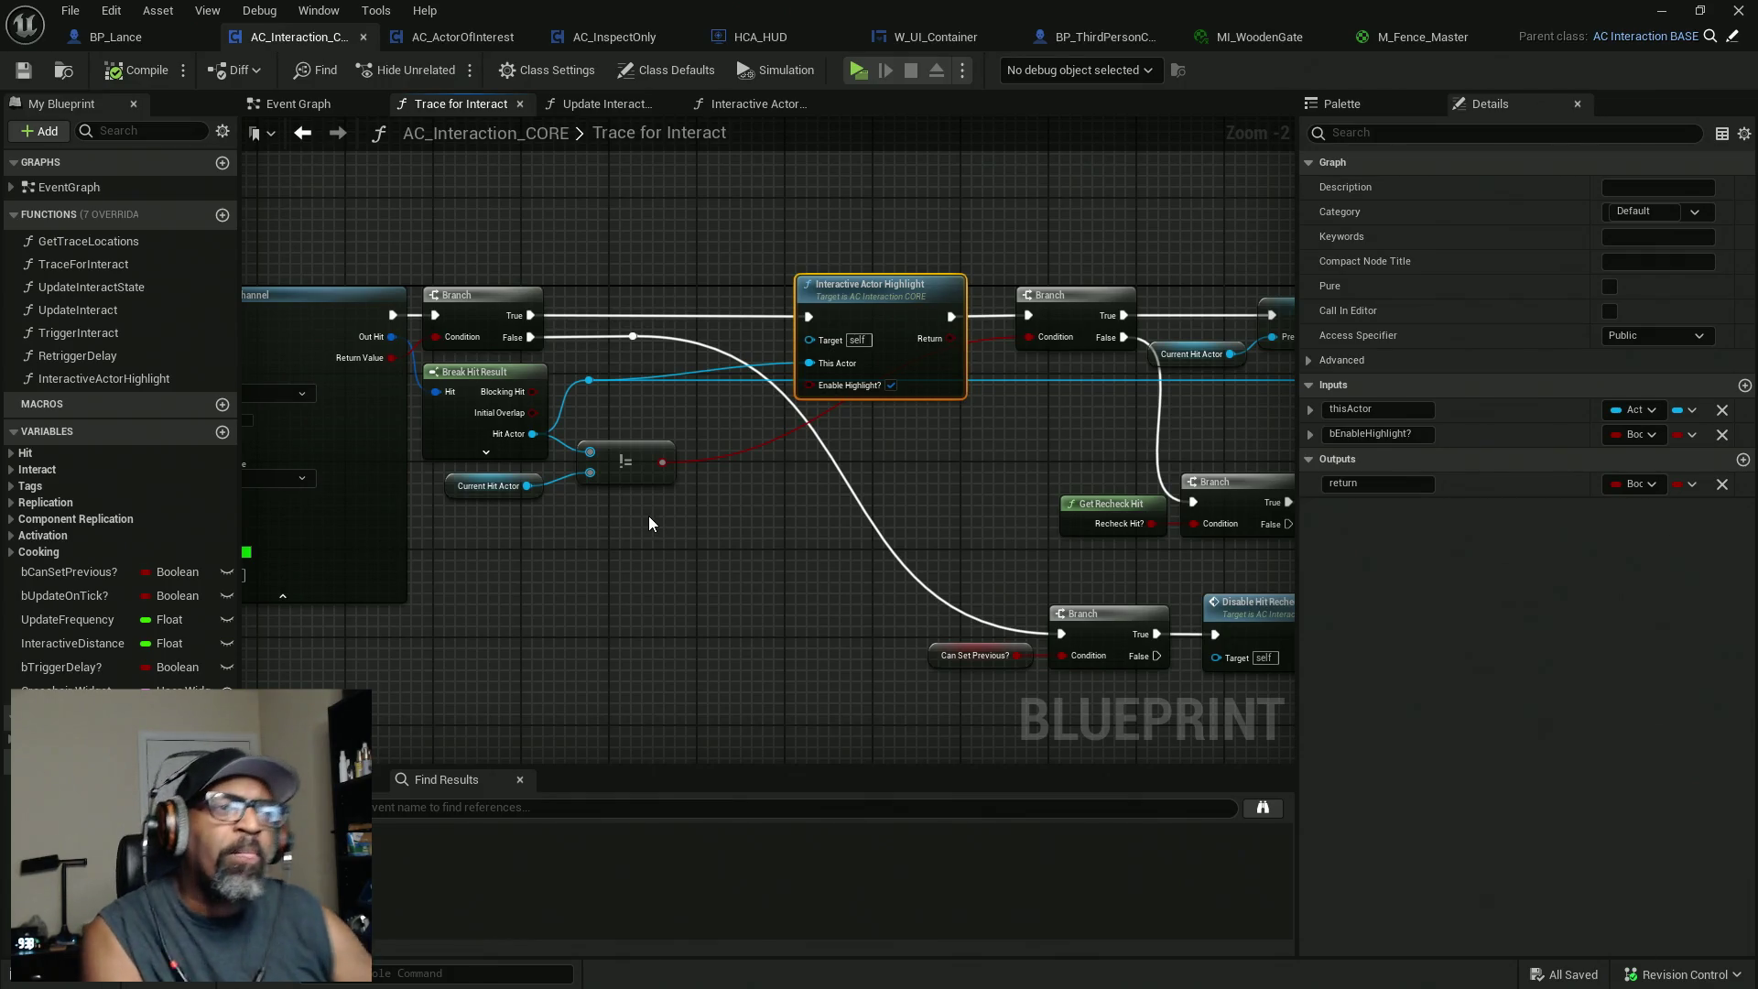
click(914, 37)
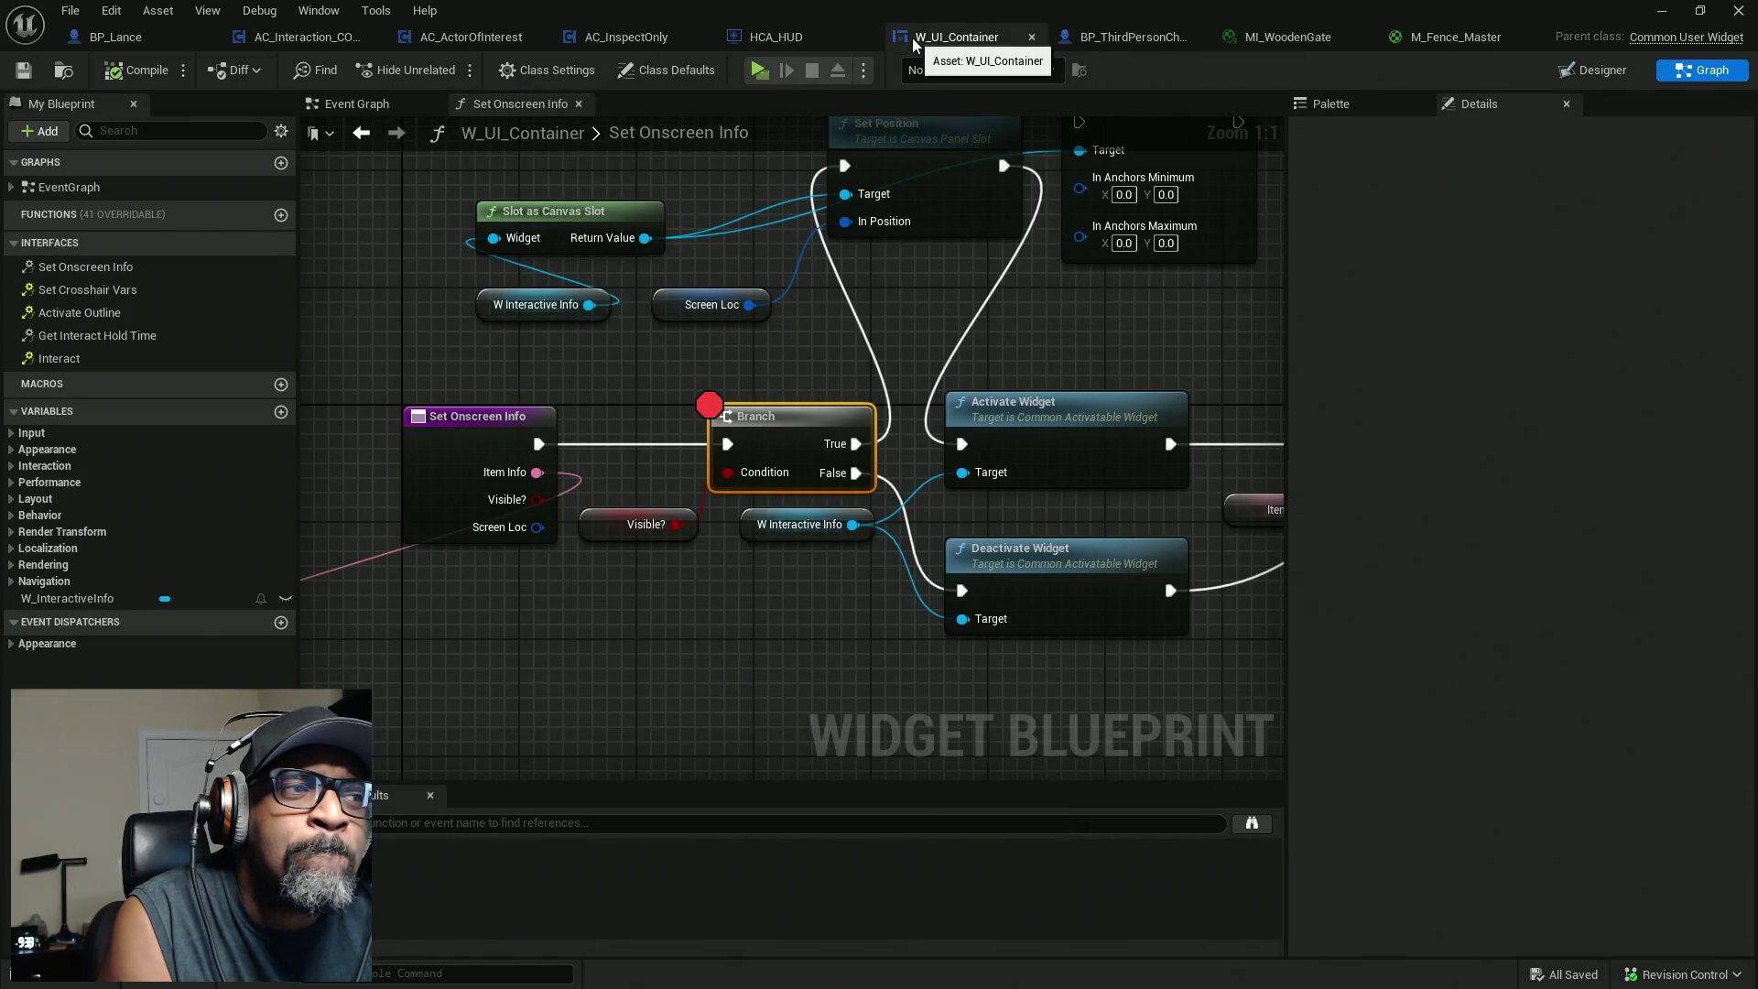
Compare the HCA_HUD and AC_InspectOnly Set Onscreen Info graphs, then move to W_UI_Container.
click(776, 39)
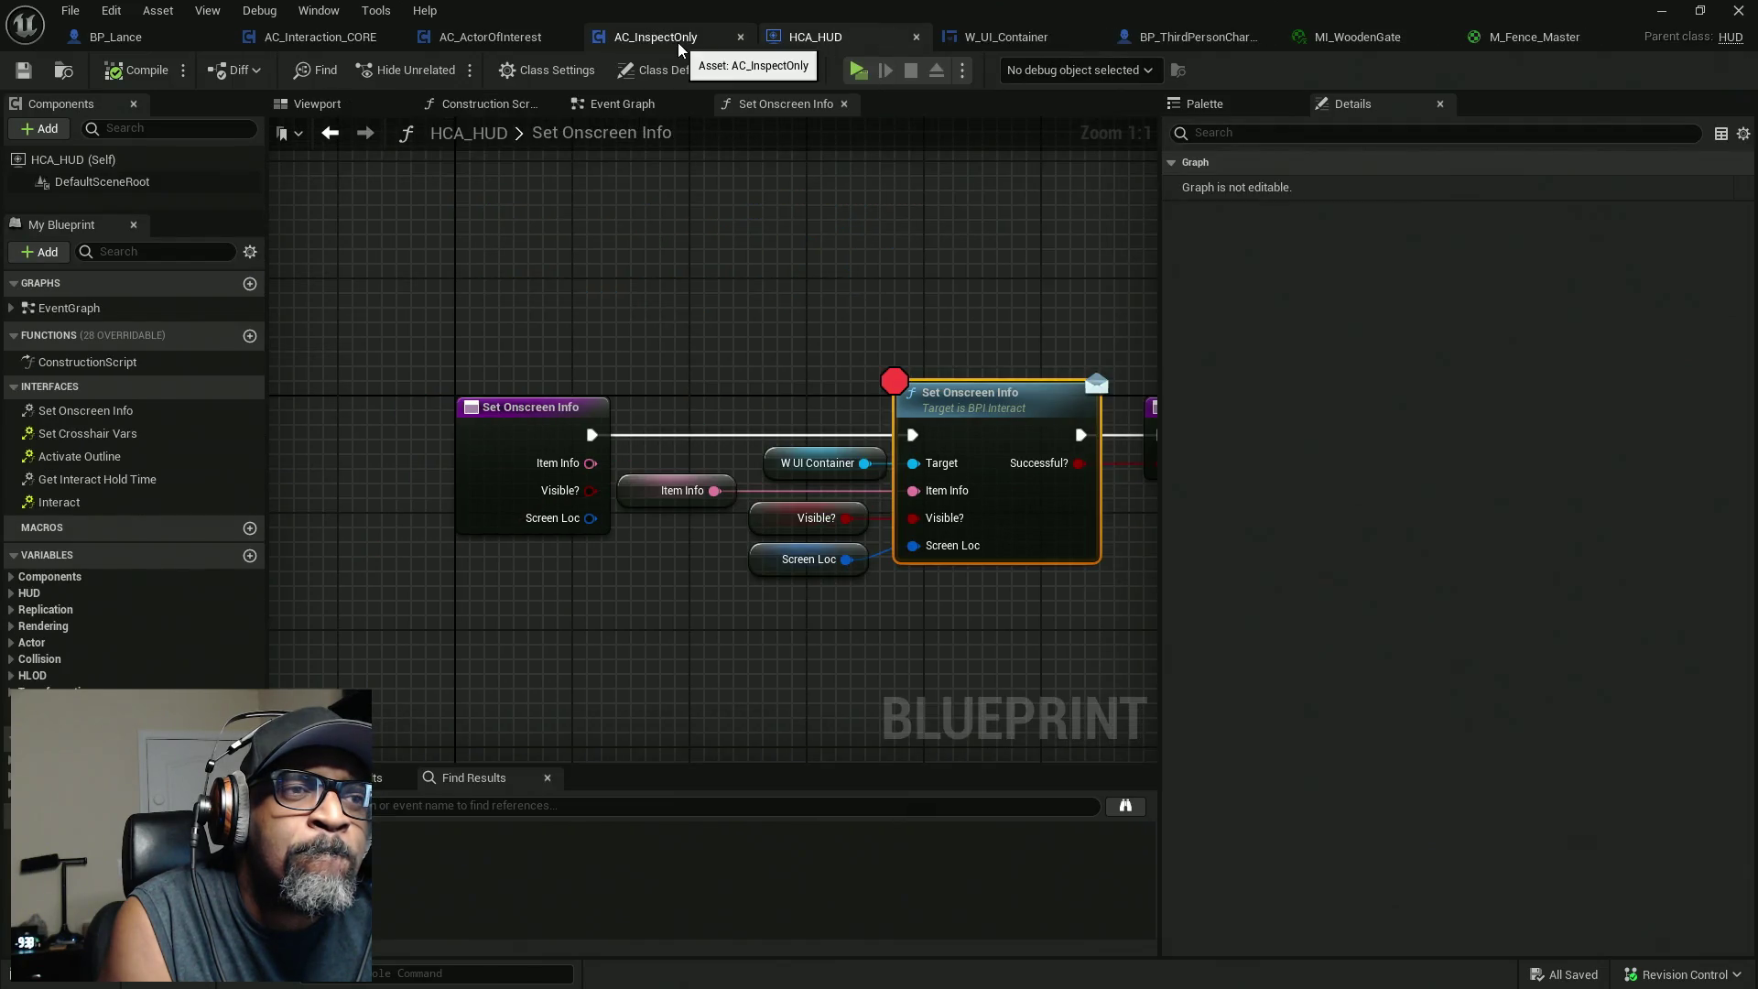
mouse_move(868, 323)
mouse_down()
mouse_move(743, 336)
mouse_move(682, 252)
mouse_up()
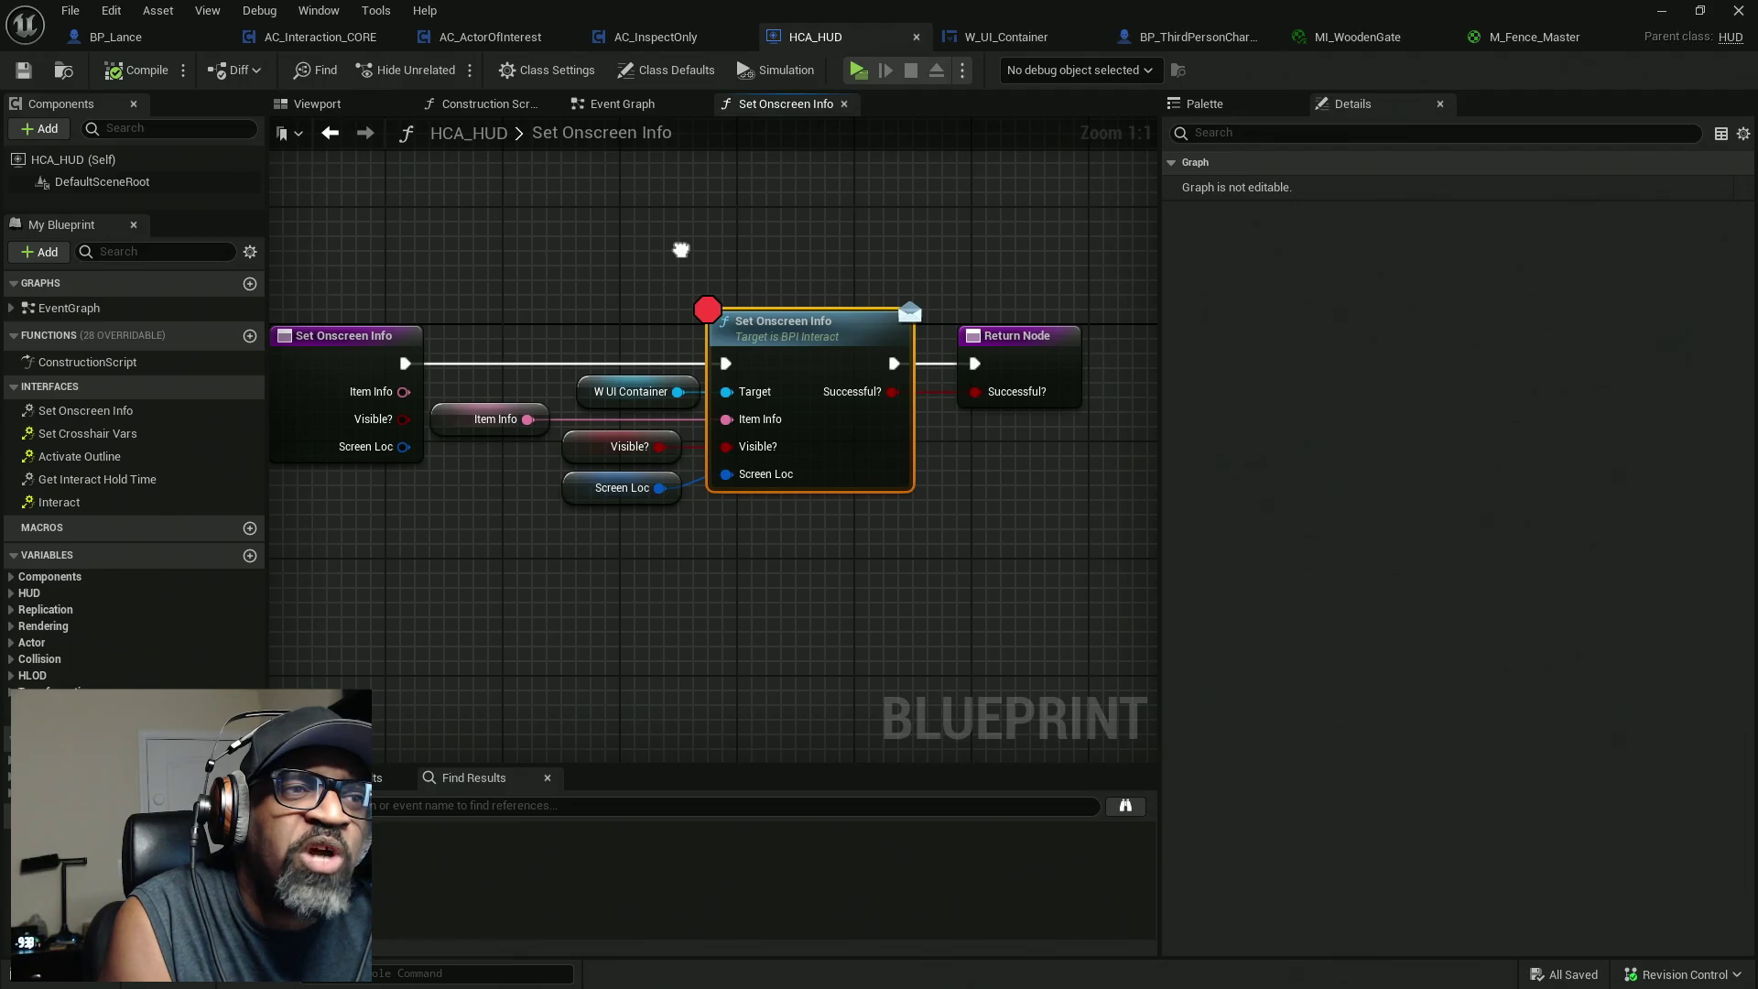
click(645, 36)
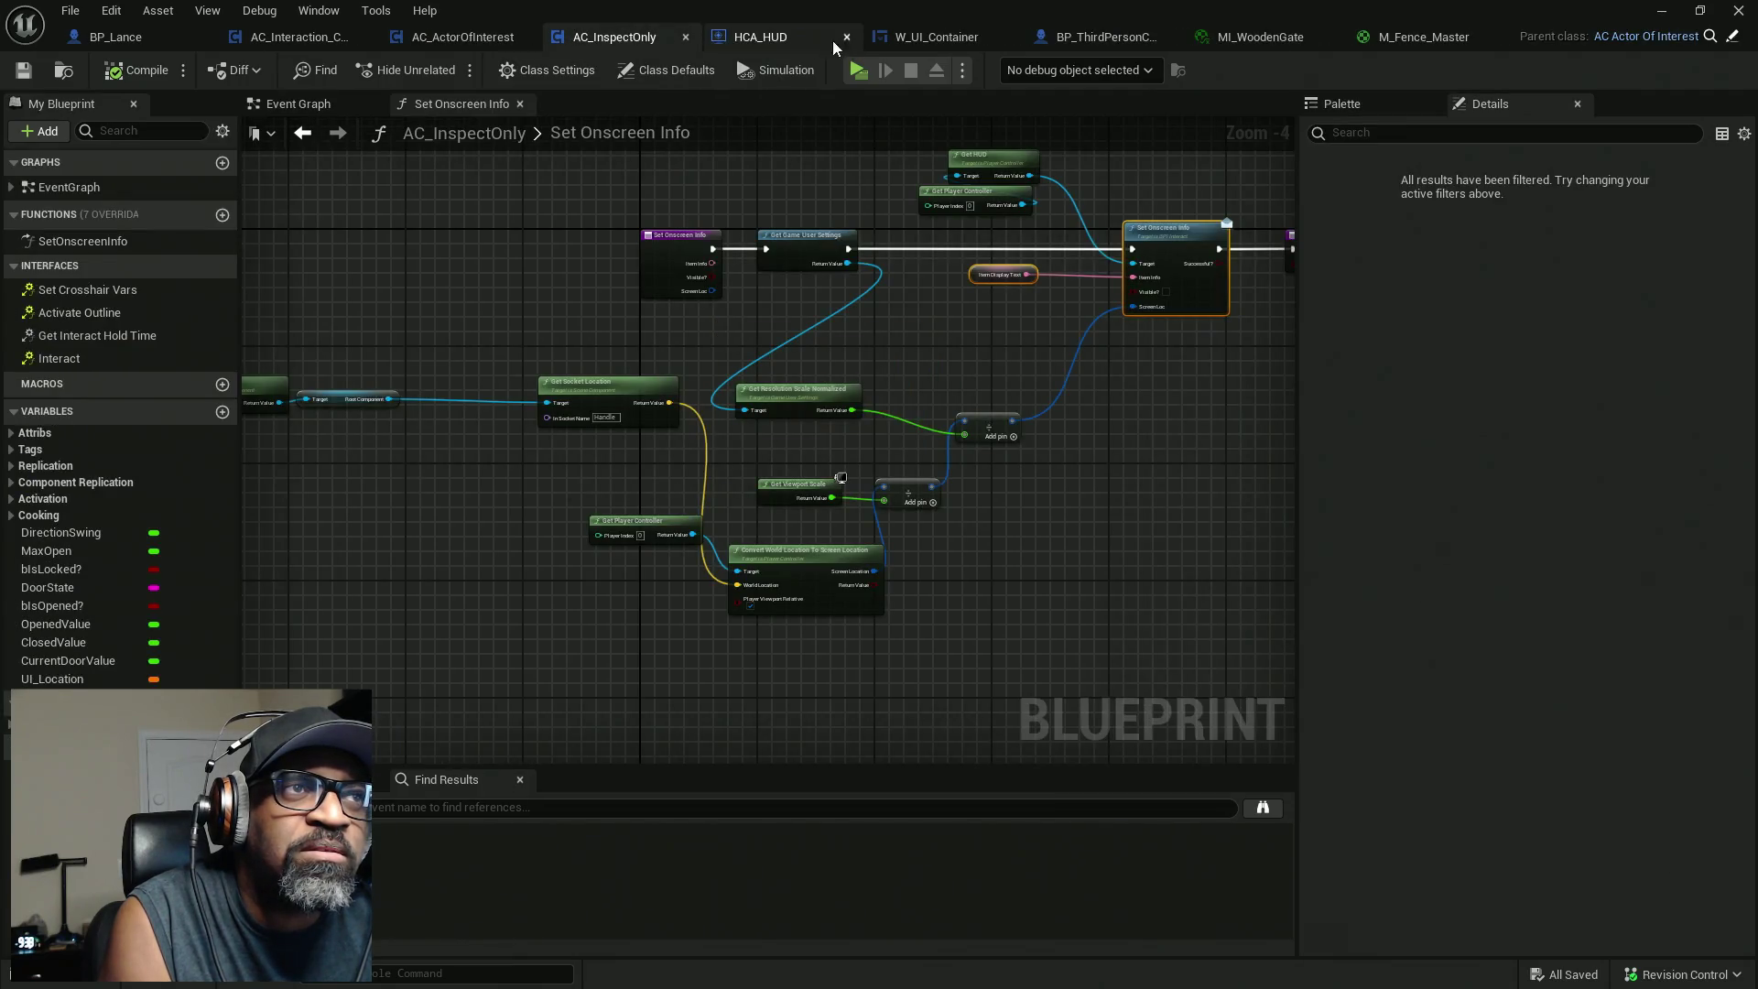
click(776, 40)
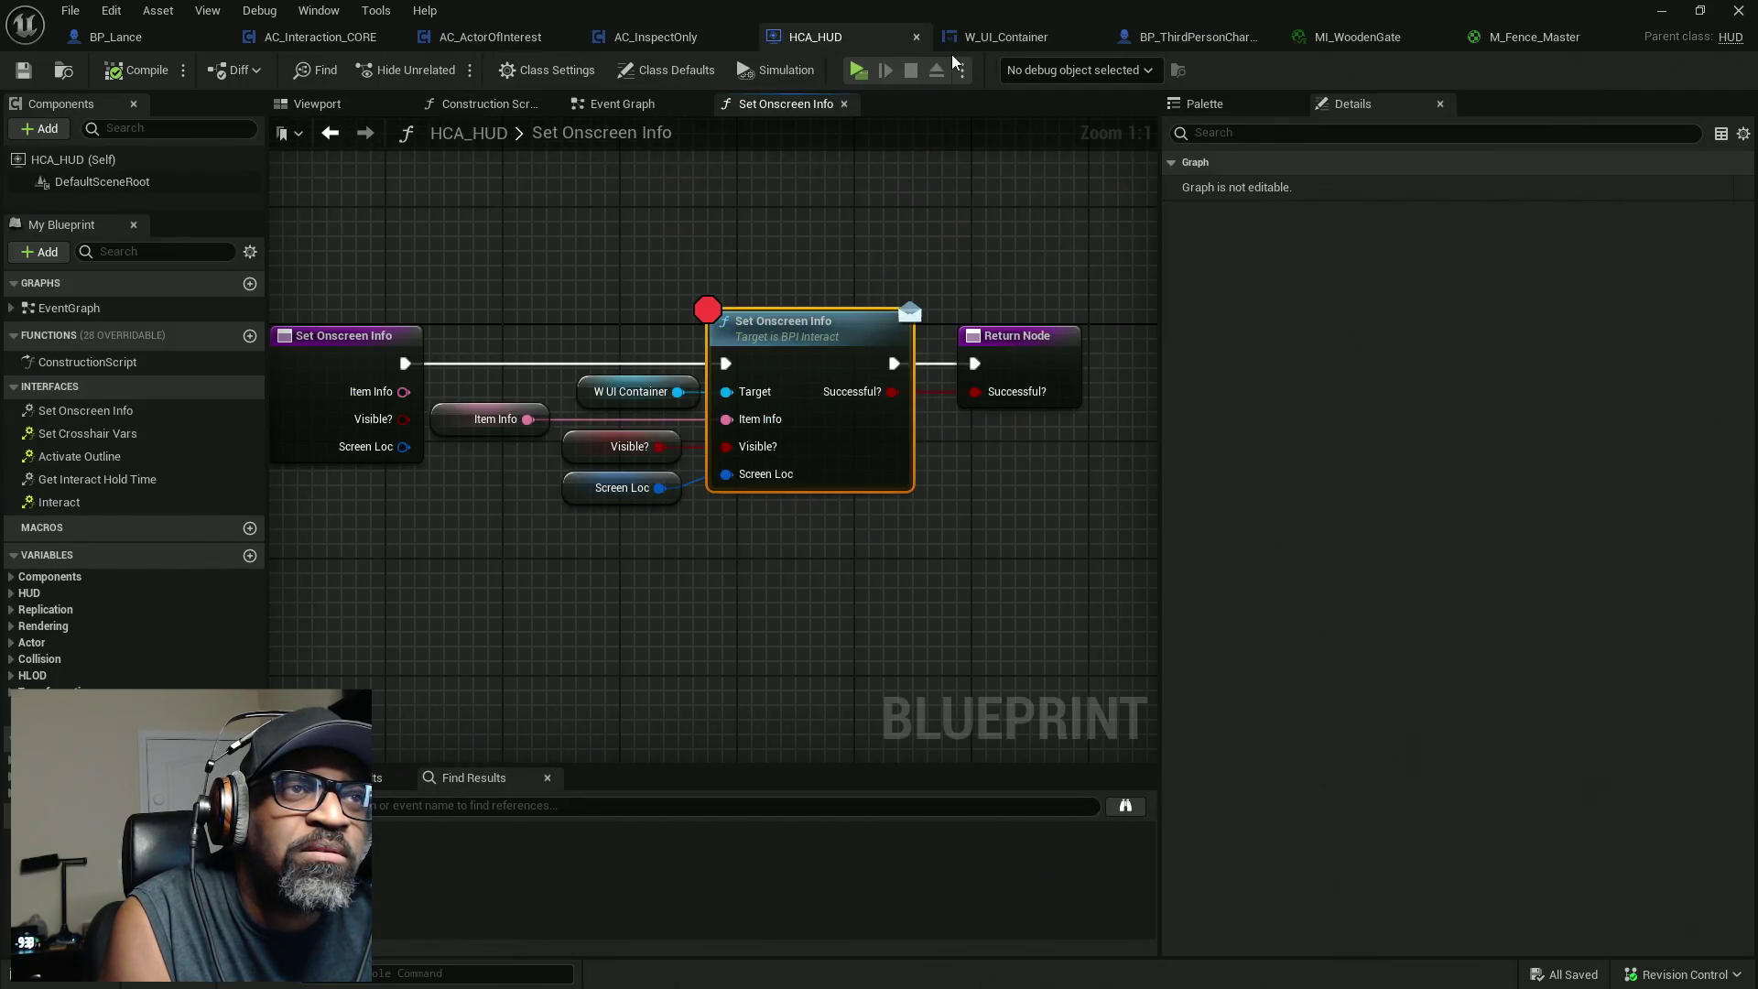
click(1032, 44)
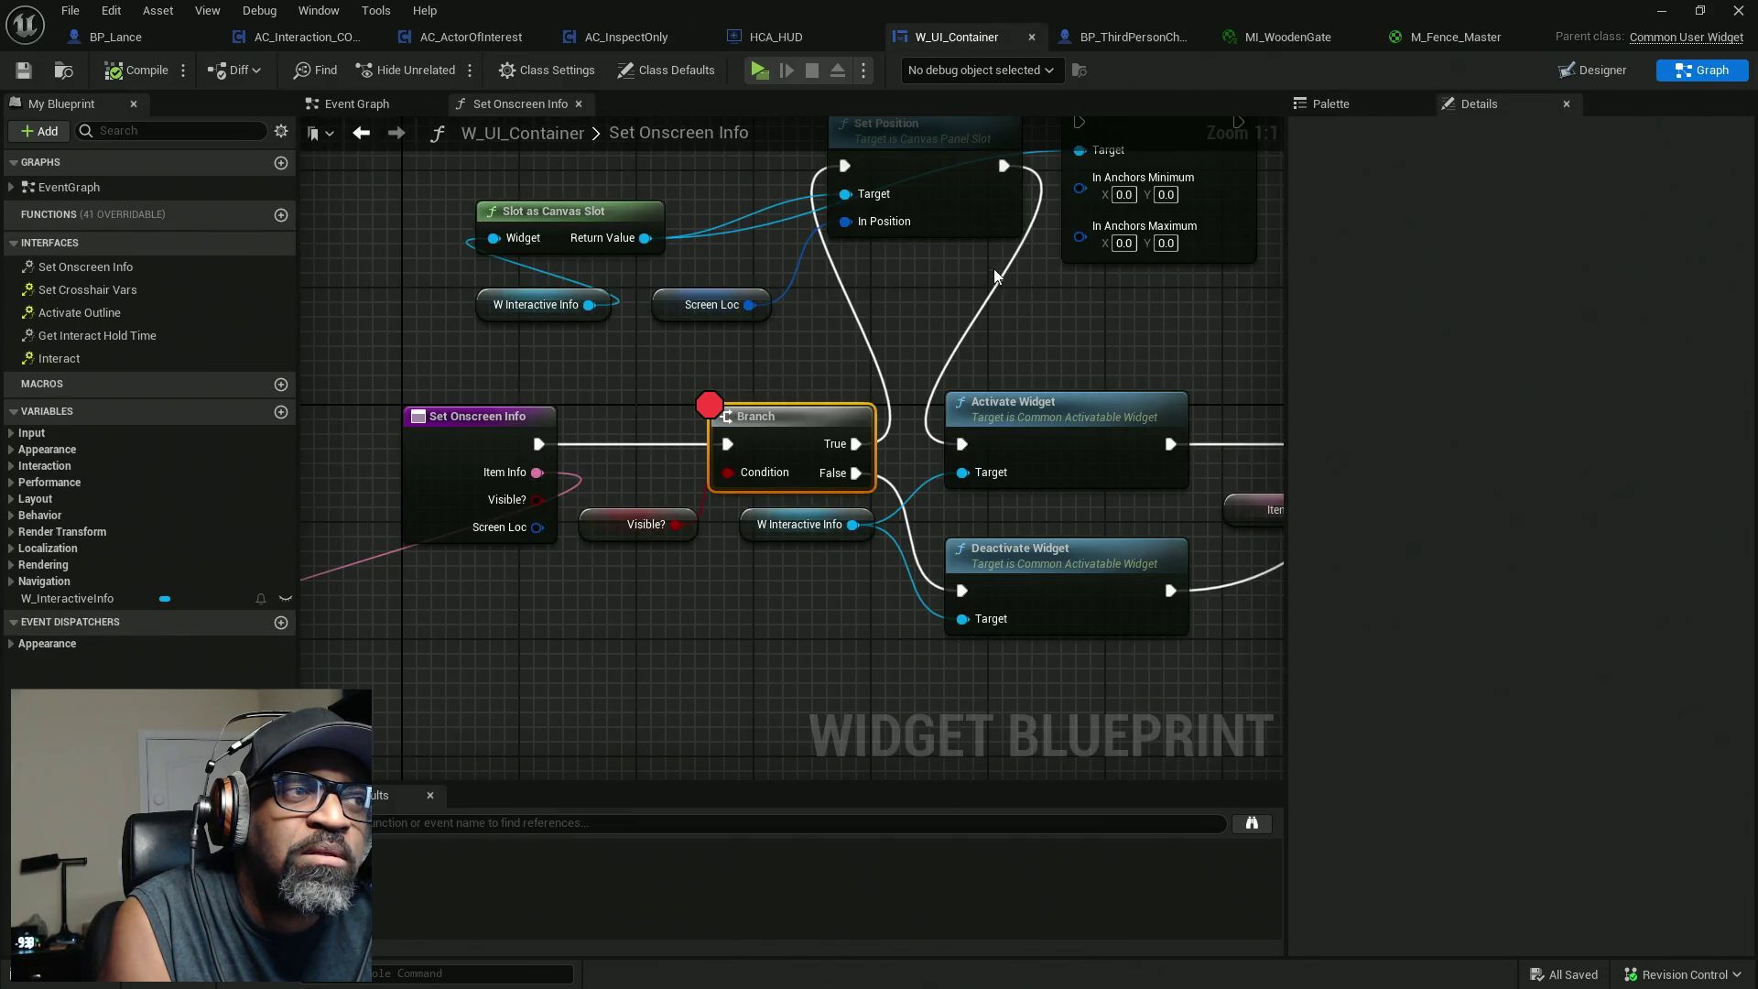
Delete the stray SET node and its two getters, then return to AC_InspectOnly.
scroll(1014, 292, down, 4)
drag(573, 499, 439, 320)
drag(470, 390, 469, 390)
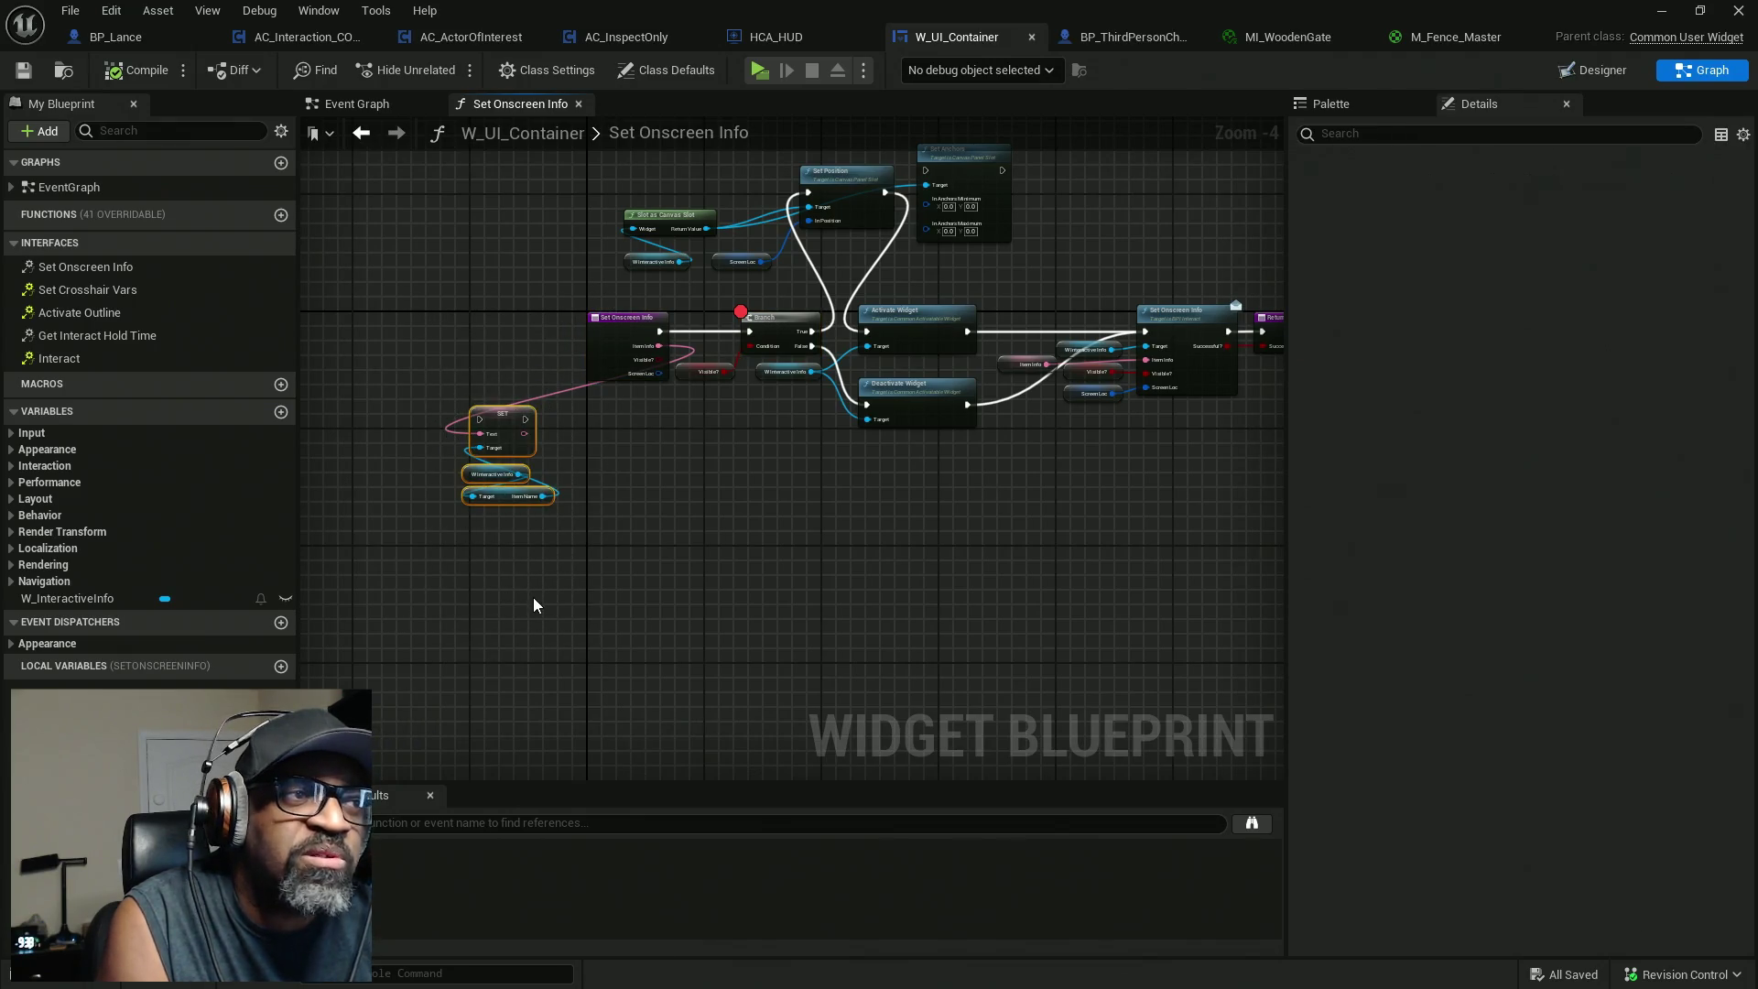
key(Delete)
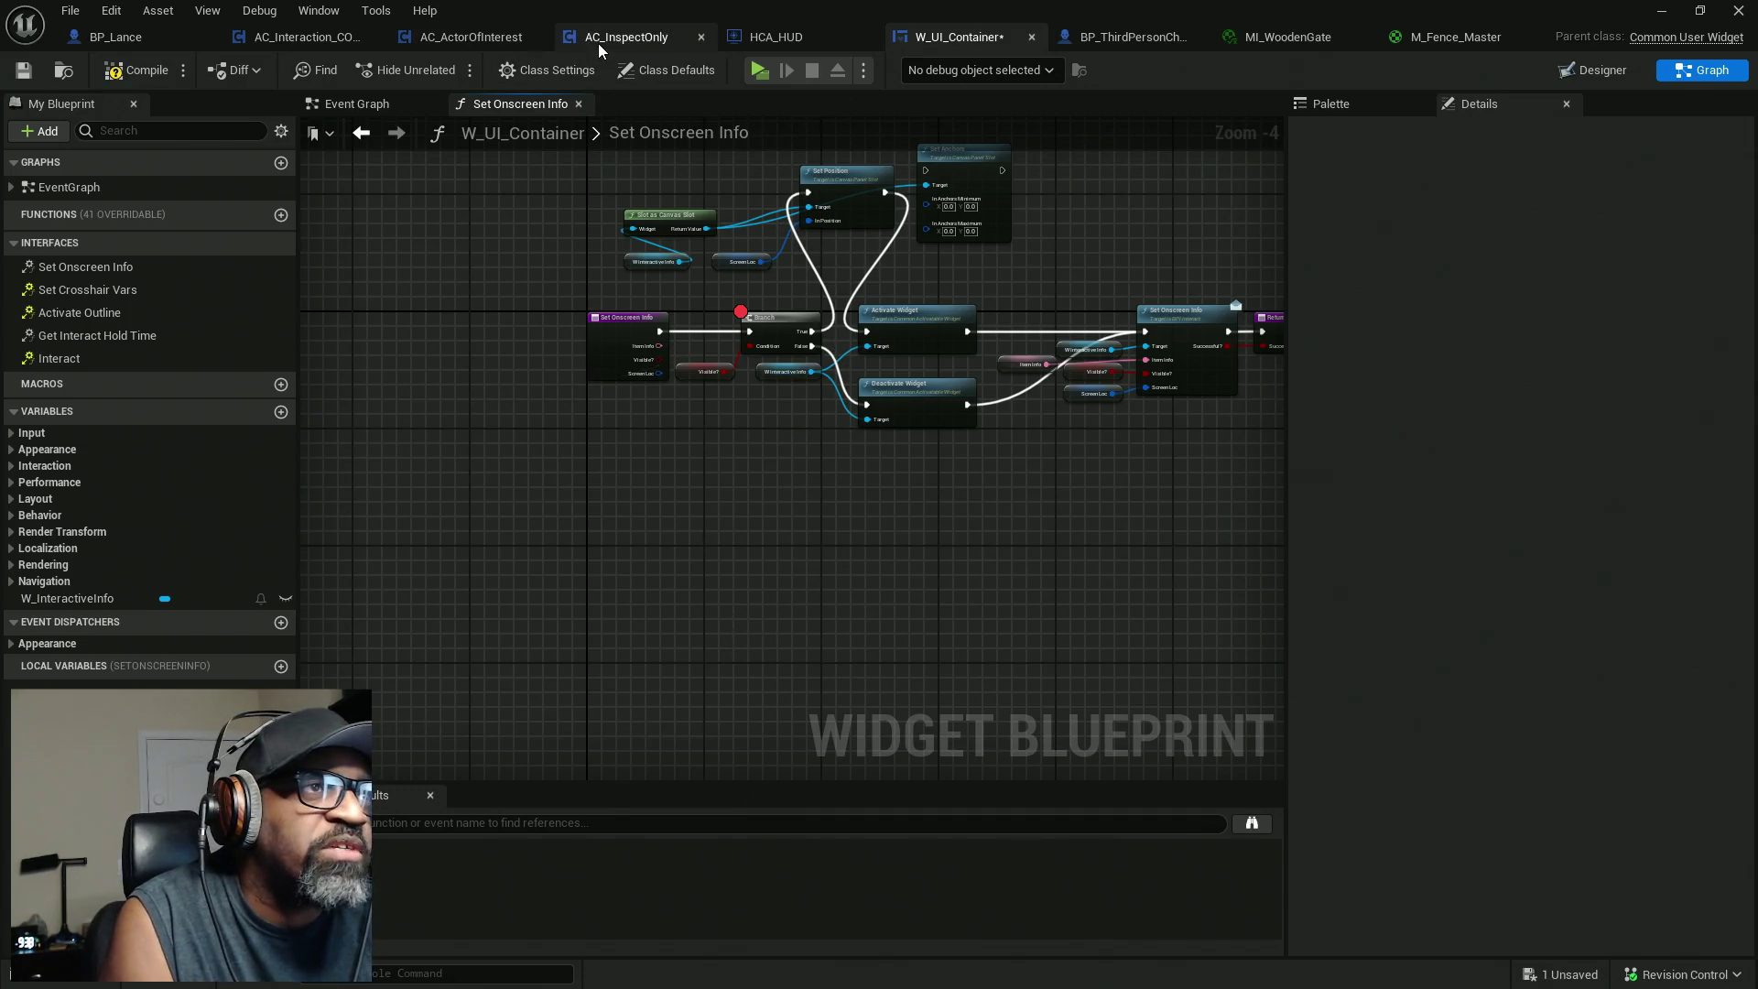
click(626, 37)
scroll(914, 345, up, 4)
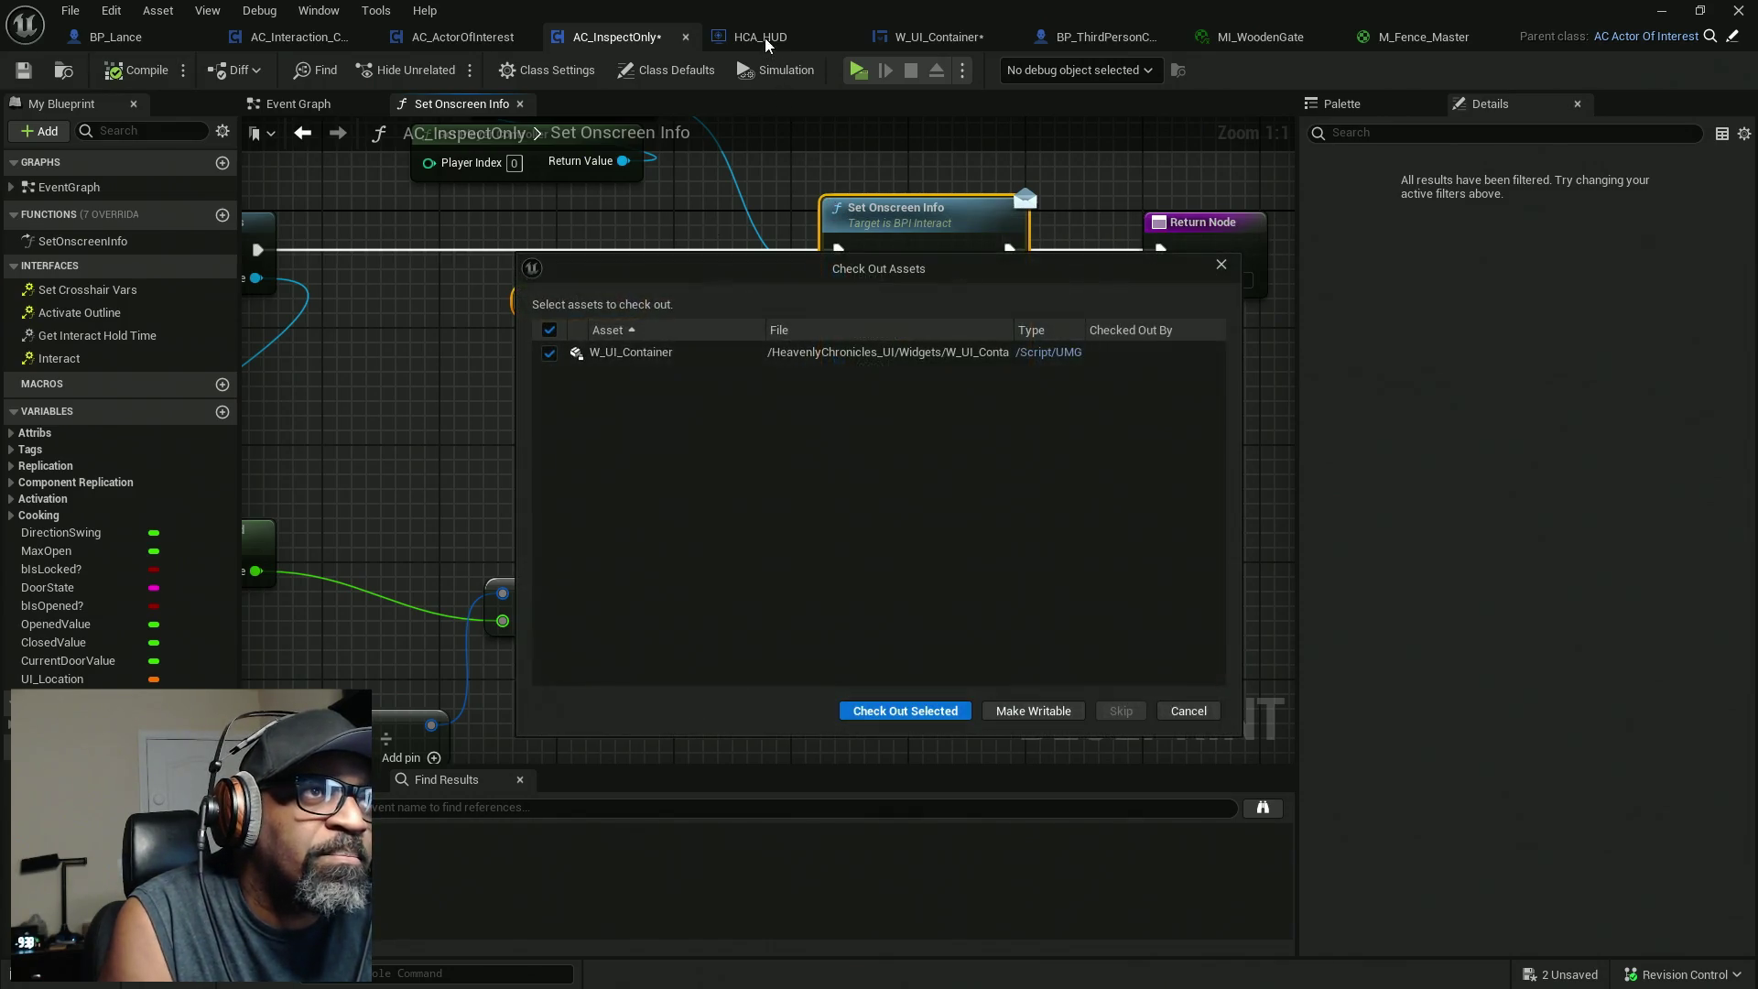
Check out W_UI_Container via Check Out Selected and return to HCA_HUD's Set Onscreen Info graph.
click(952, 707)
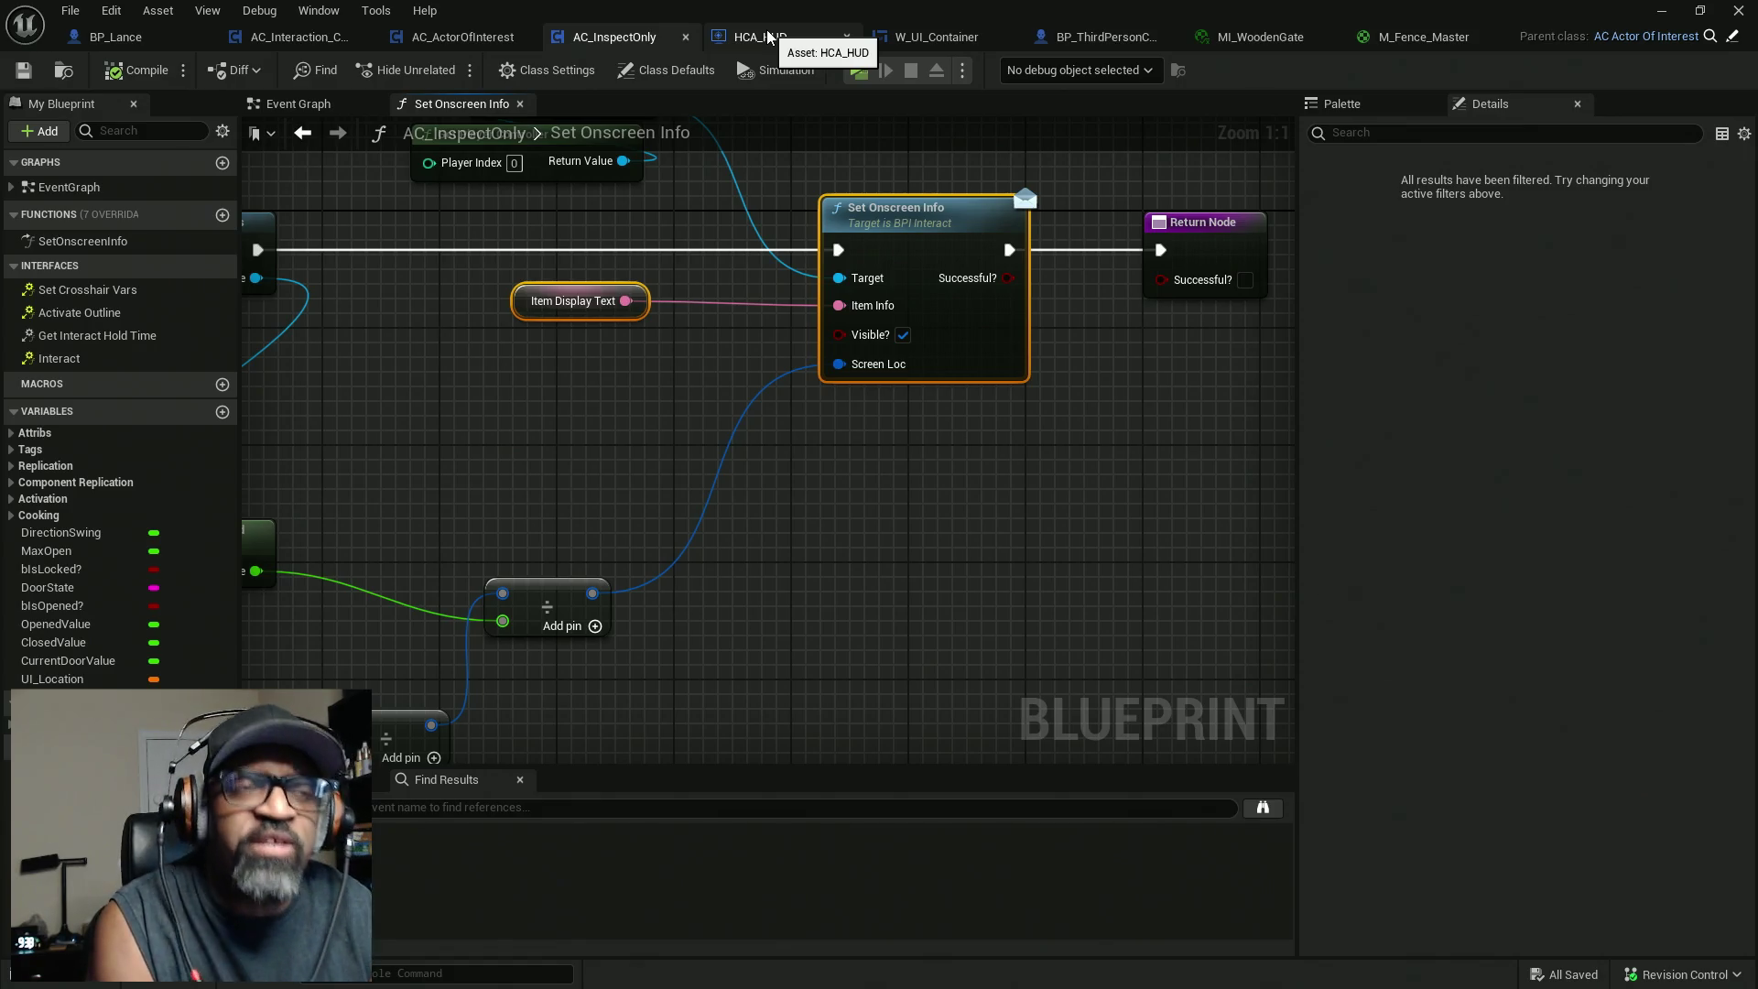
click(767, 37)
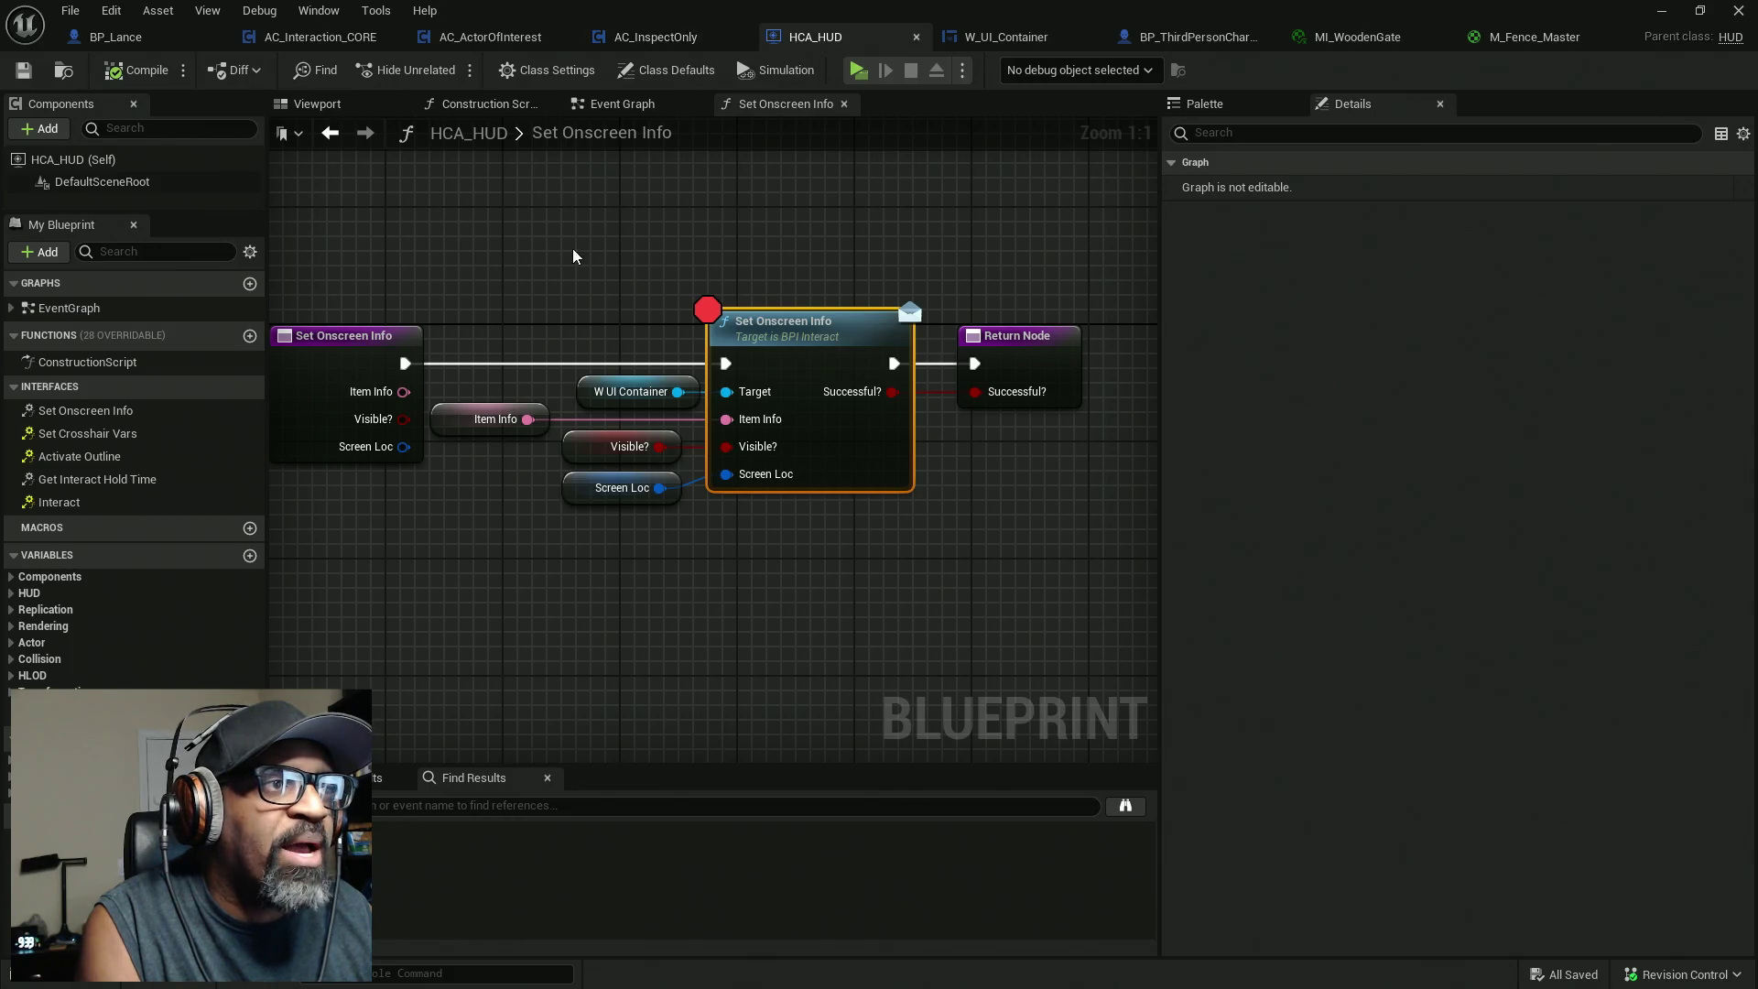
drag(572, 252, 767, 201)
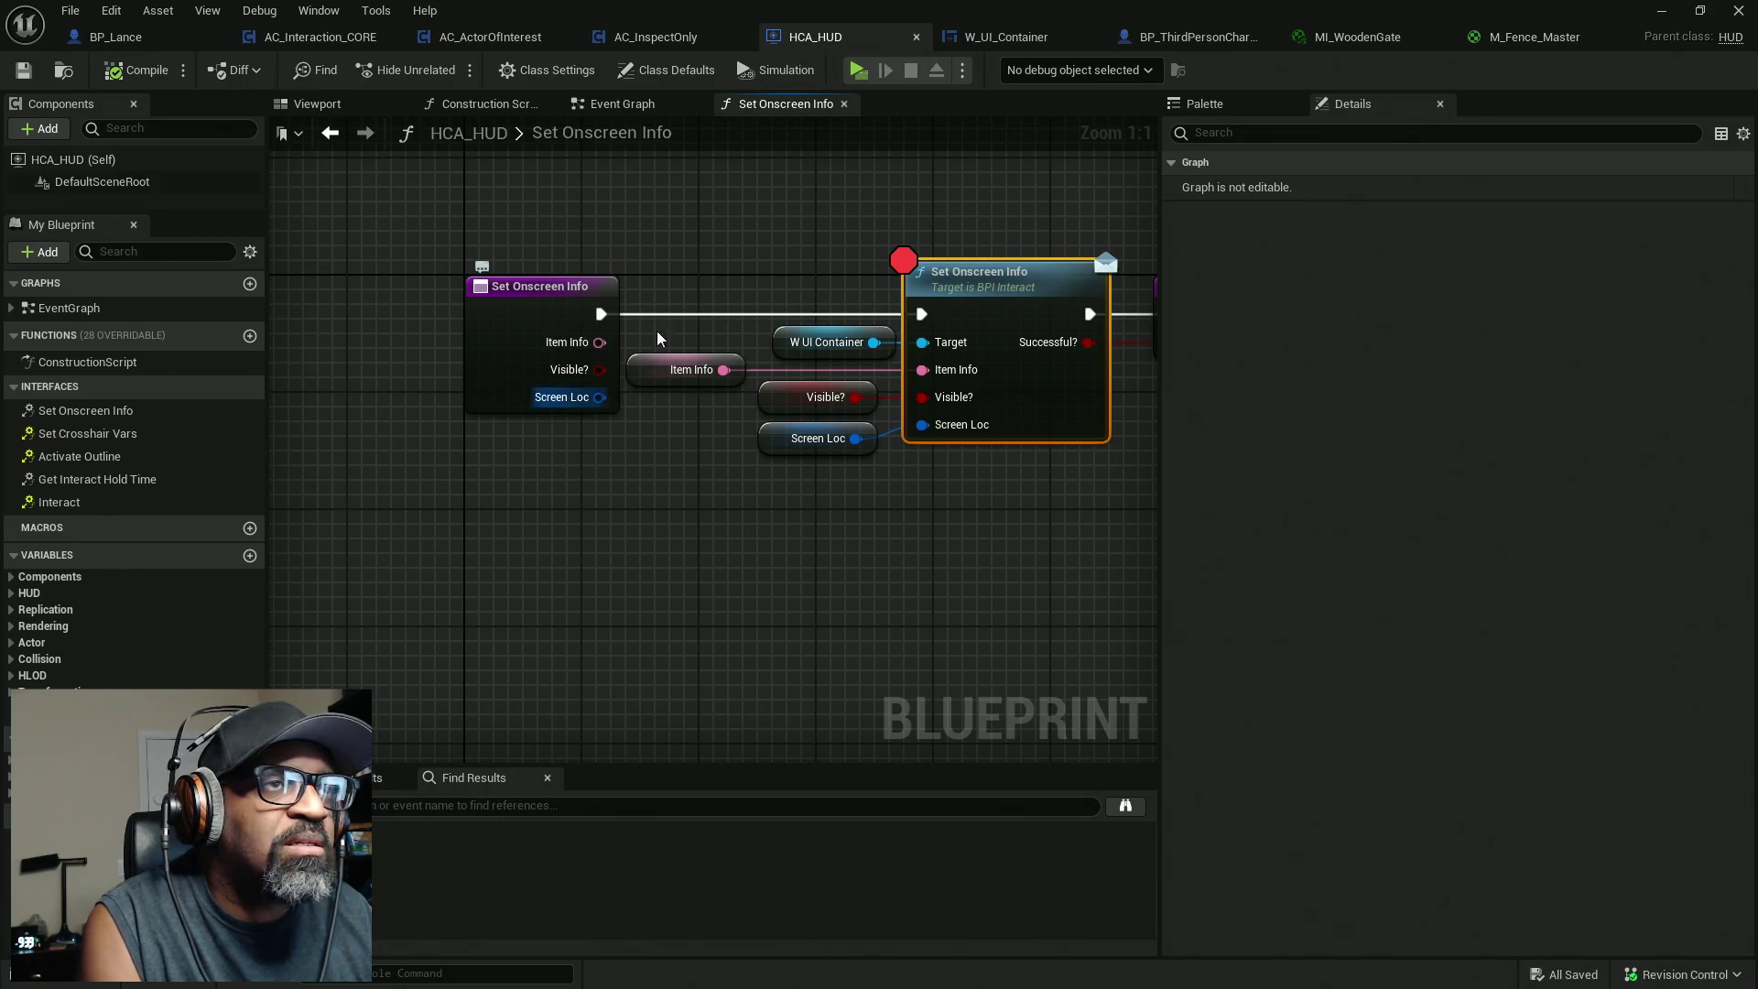
drag(886, 180, 728, 189)
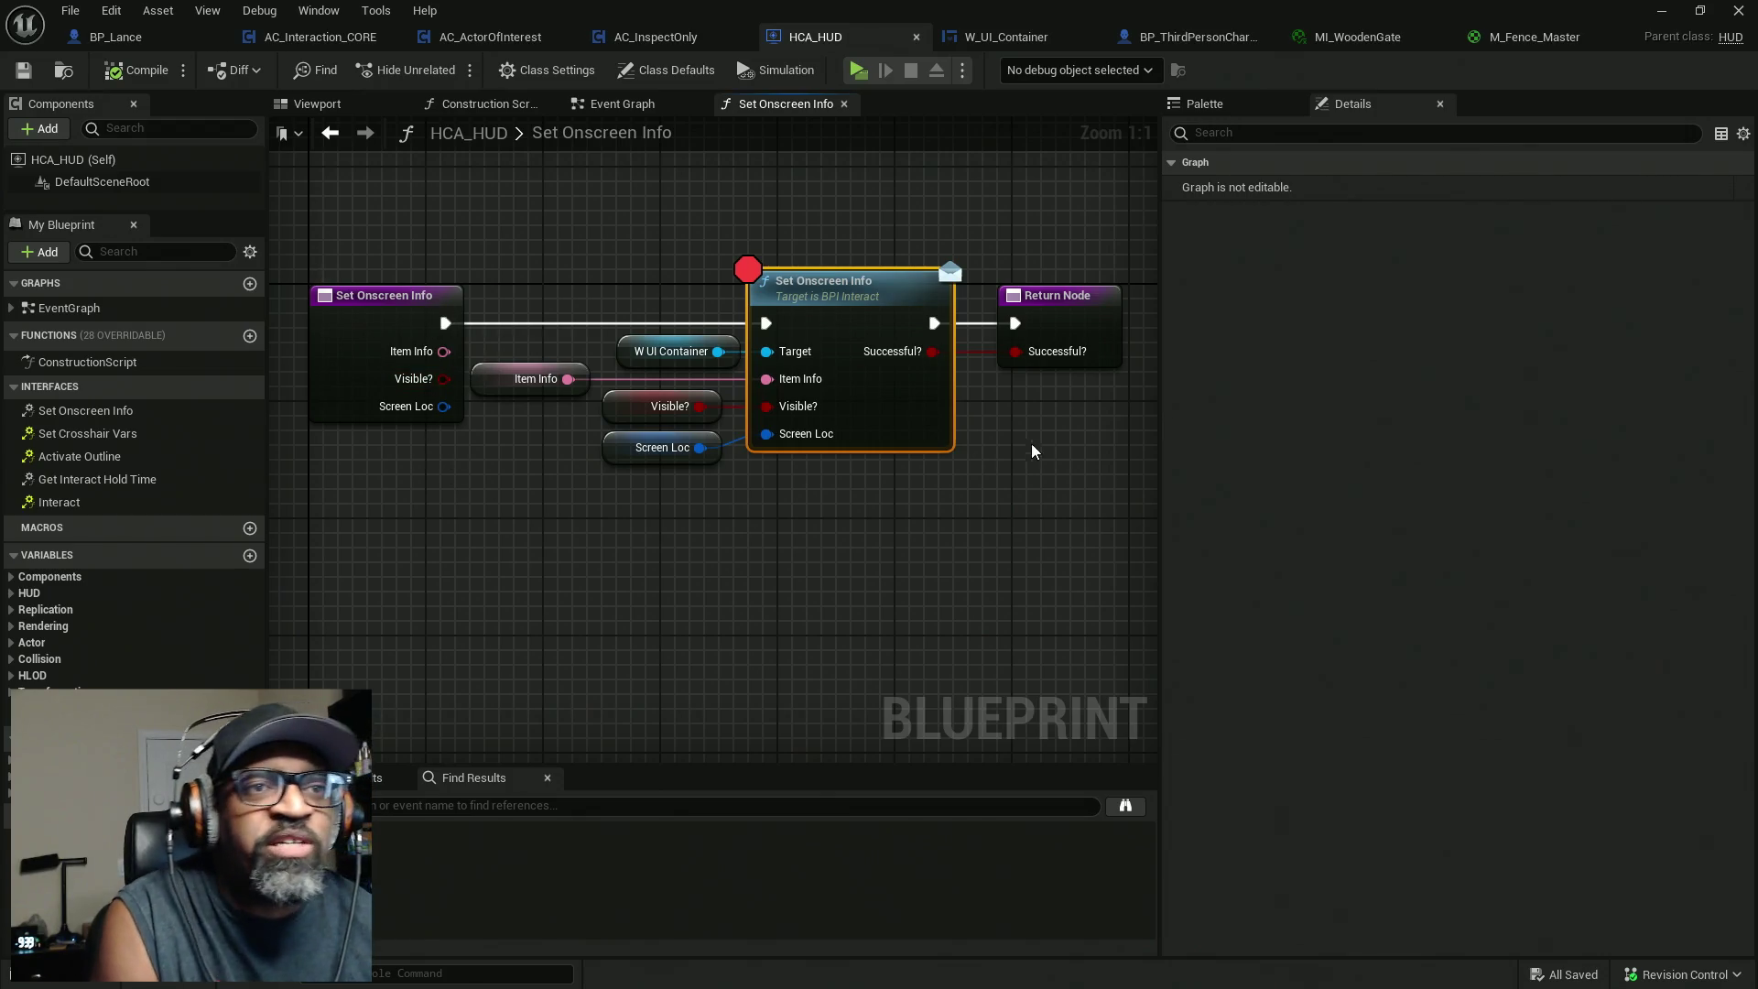
mouse_move(1160, 509)
mouse_down()
mouse_move(1510, 509)
mouse_move(1444, 510)
mouse_up()
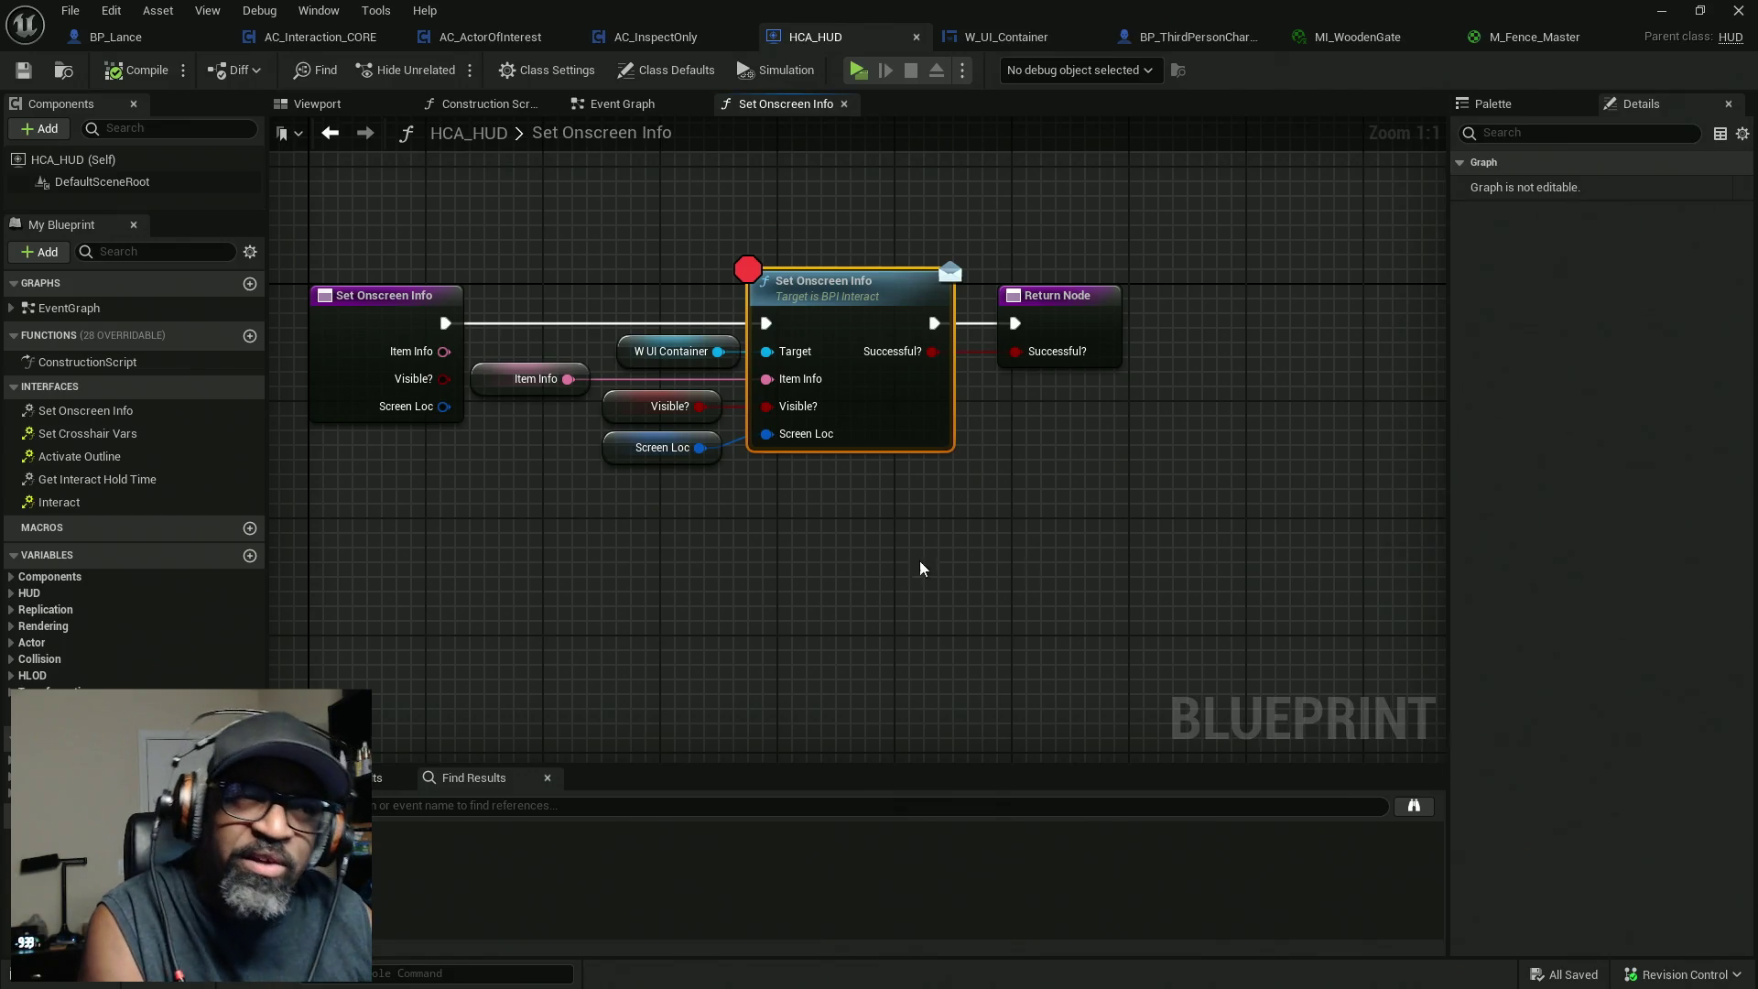
mouse_move(844, 583)
mouse_down()
mouse_move(988, 577)
mouse_move(965, 594)
mouse_up()
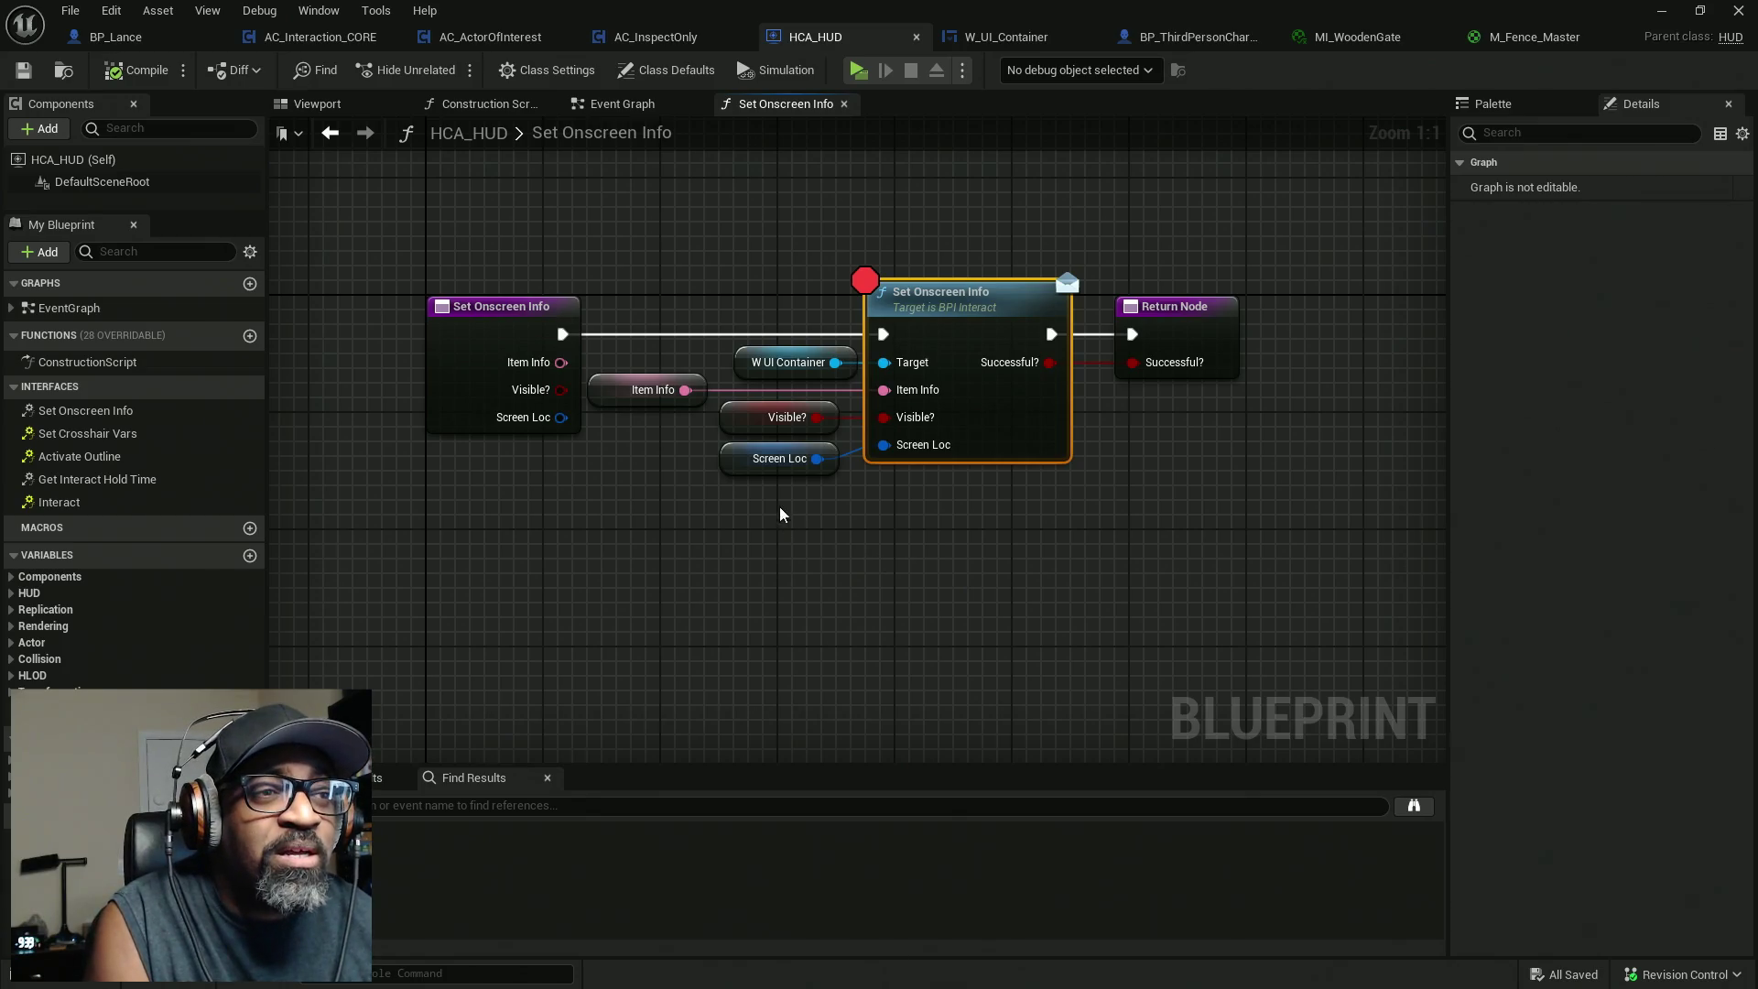
mouse_move(557, 363)
mouse_down()
mouse_move(778, 395)
mouse_move(884, 390)
mouse_move(685, 286)
mouse_move(688, 392)
mouse_move(788, 423)
mouse_move(886, 425)
mouse_move(723, 229)
mouse_up()
mouse_move(560, 417)
mouse_down()
mouse_move(659, 471)
mouse_move(919, 458)
mouse_move(836, 509)
mouse_move(385, 554)
mouse_up()
click(738, 503)
drag(886, 445, 688, 560)
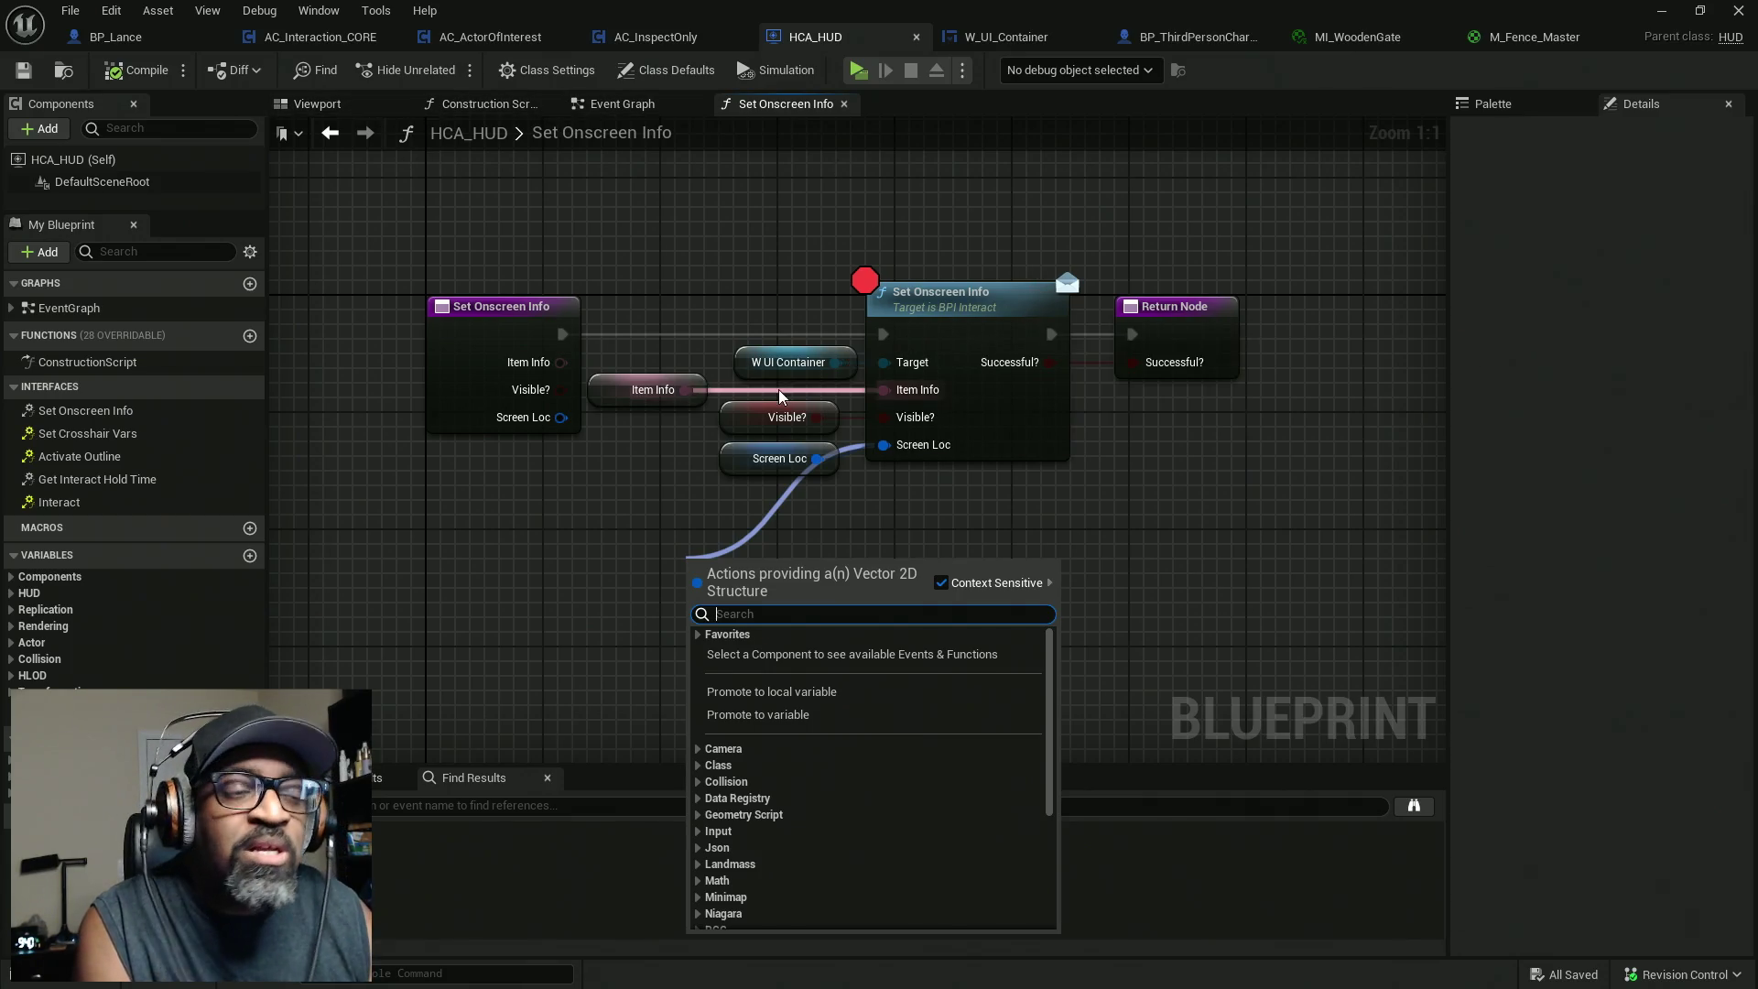
click(656, 500)
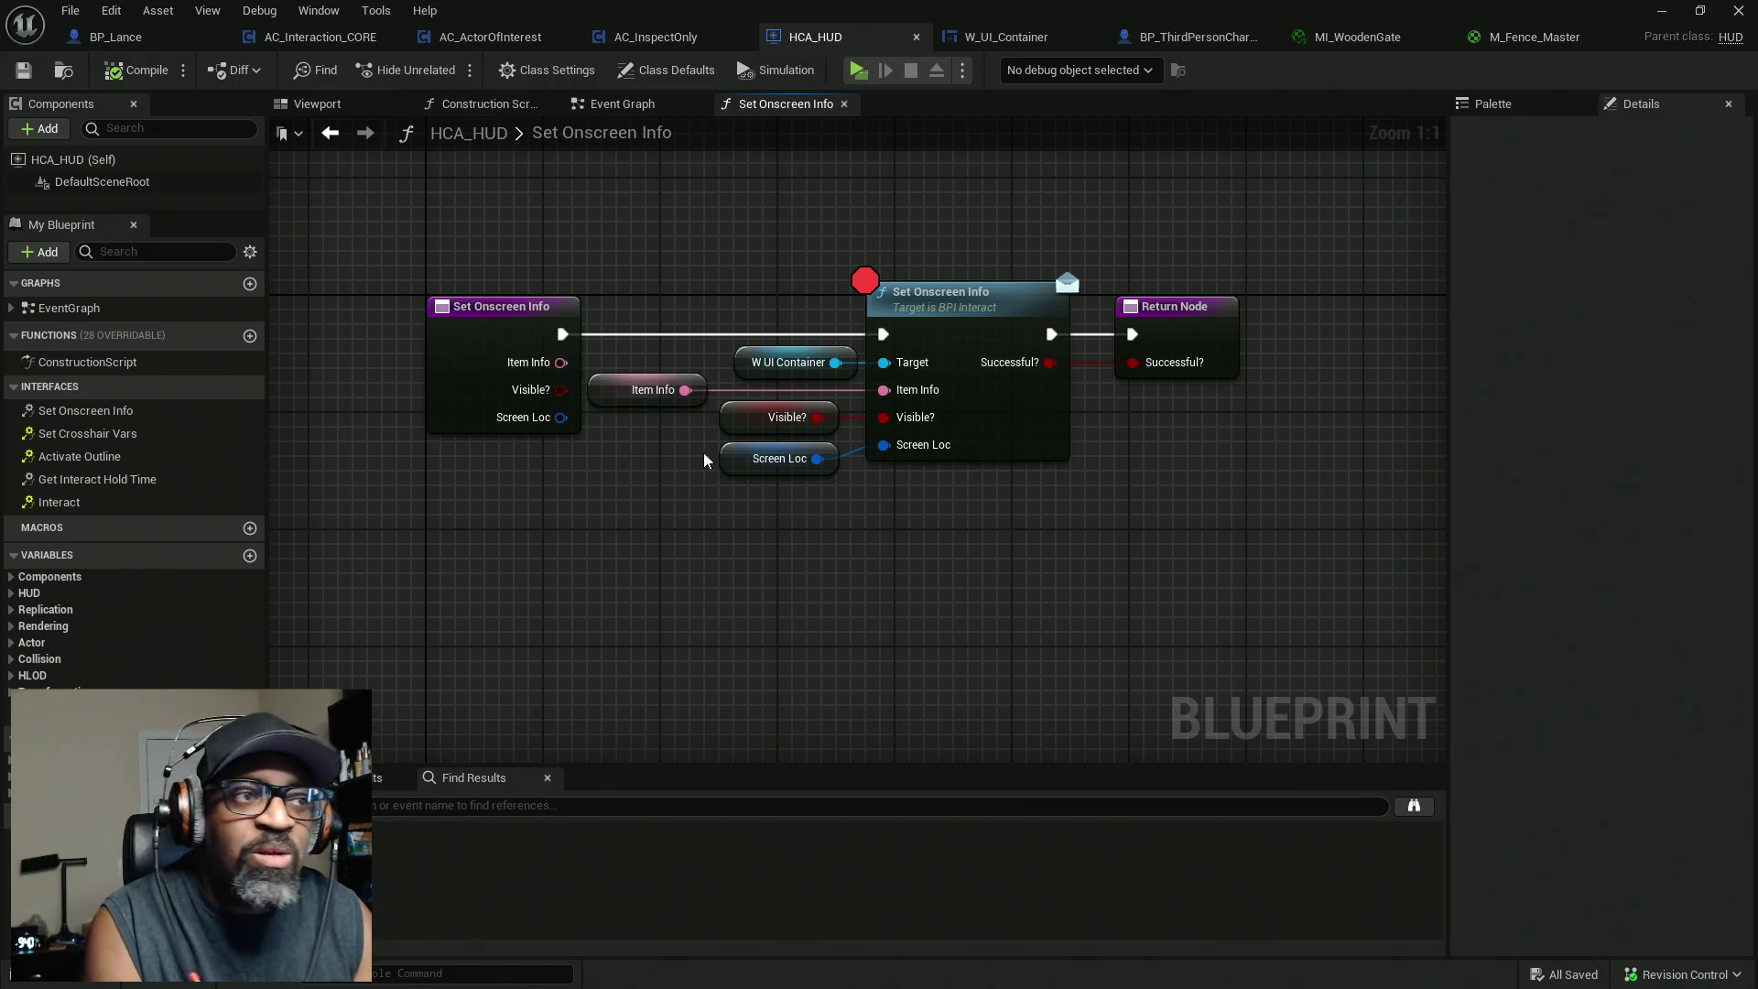
drag(545, 231, 489, 367)
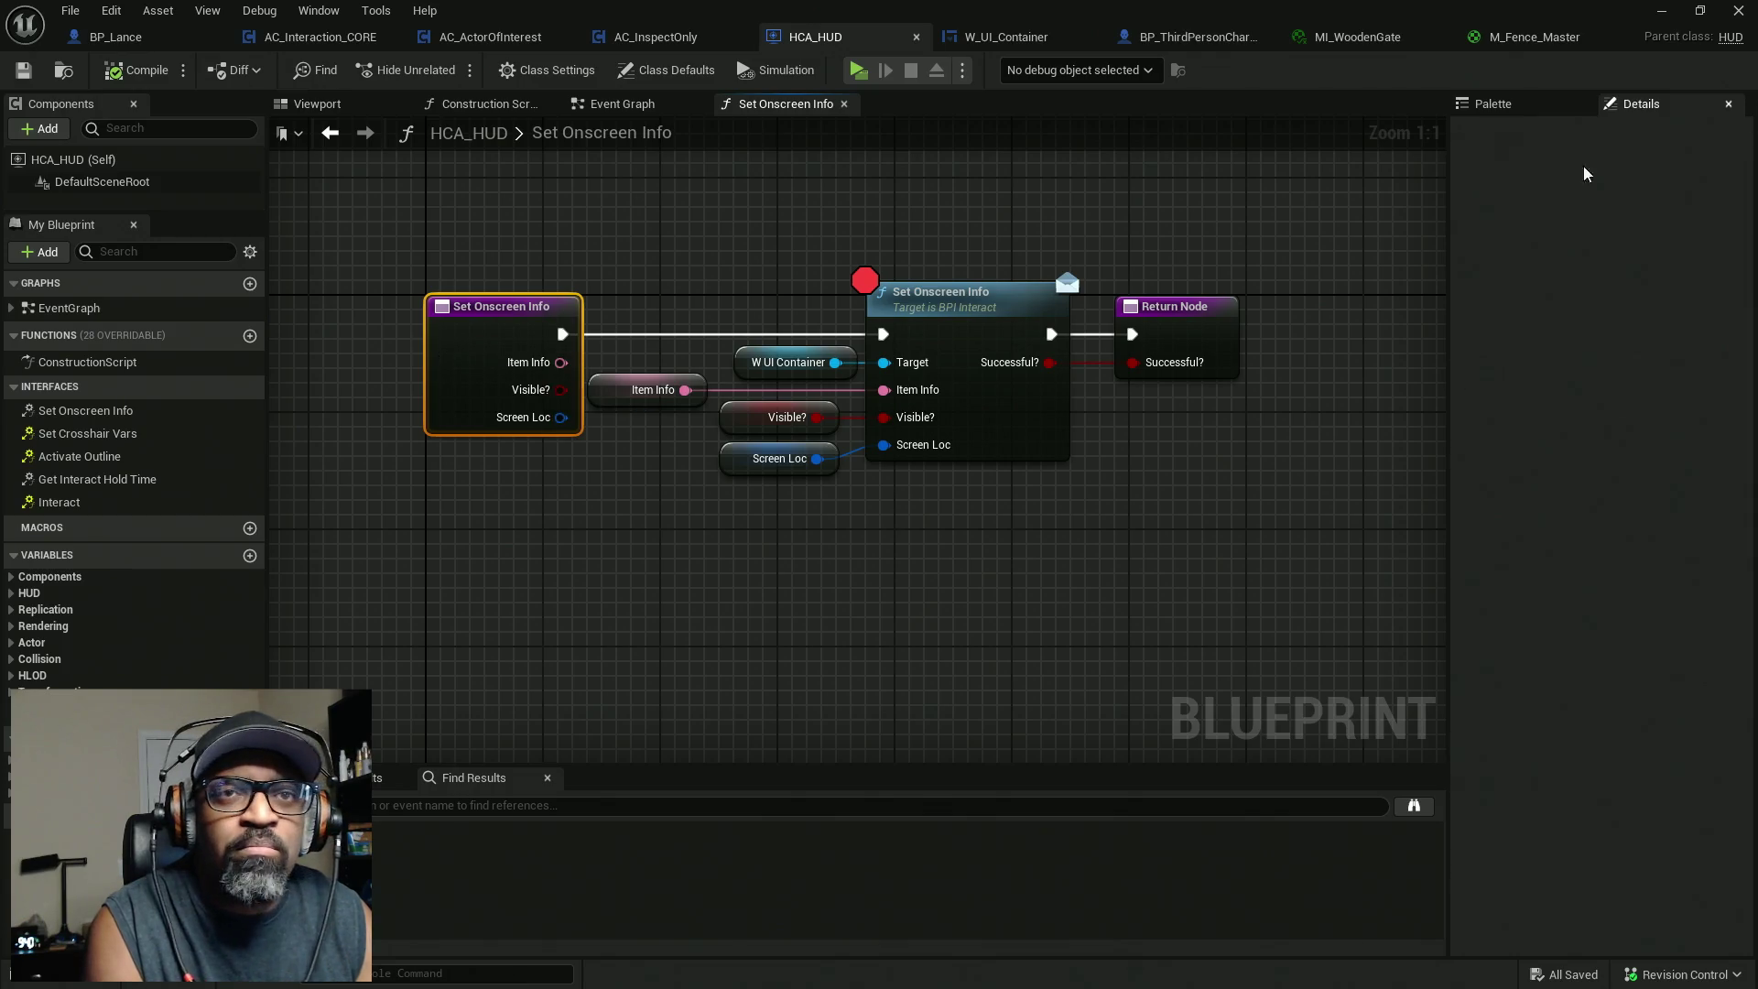
click(1153, 331)
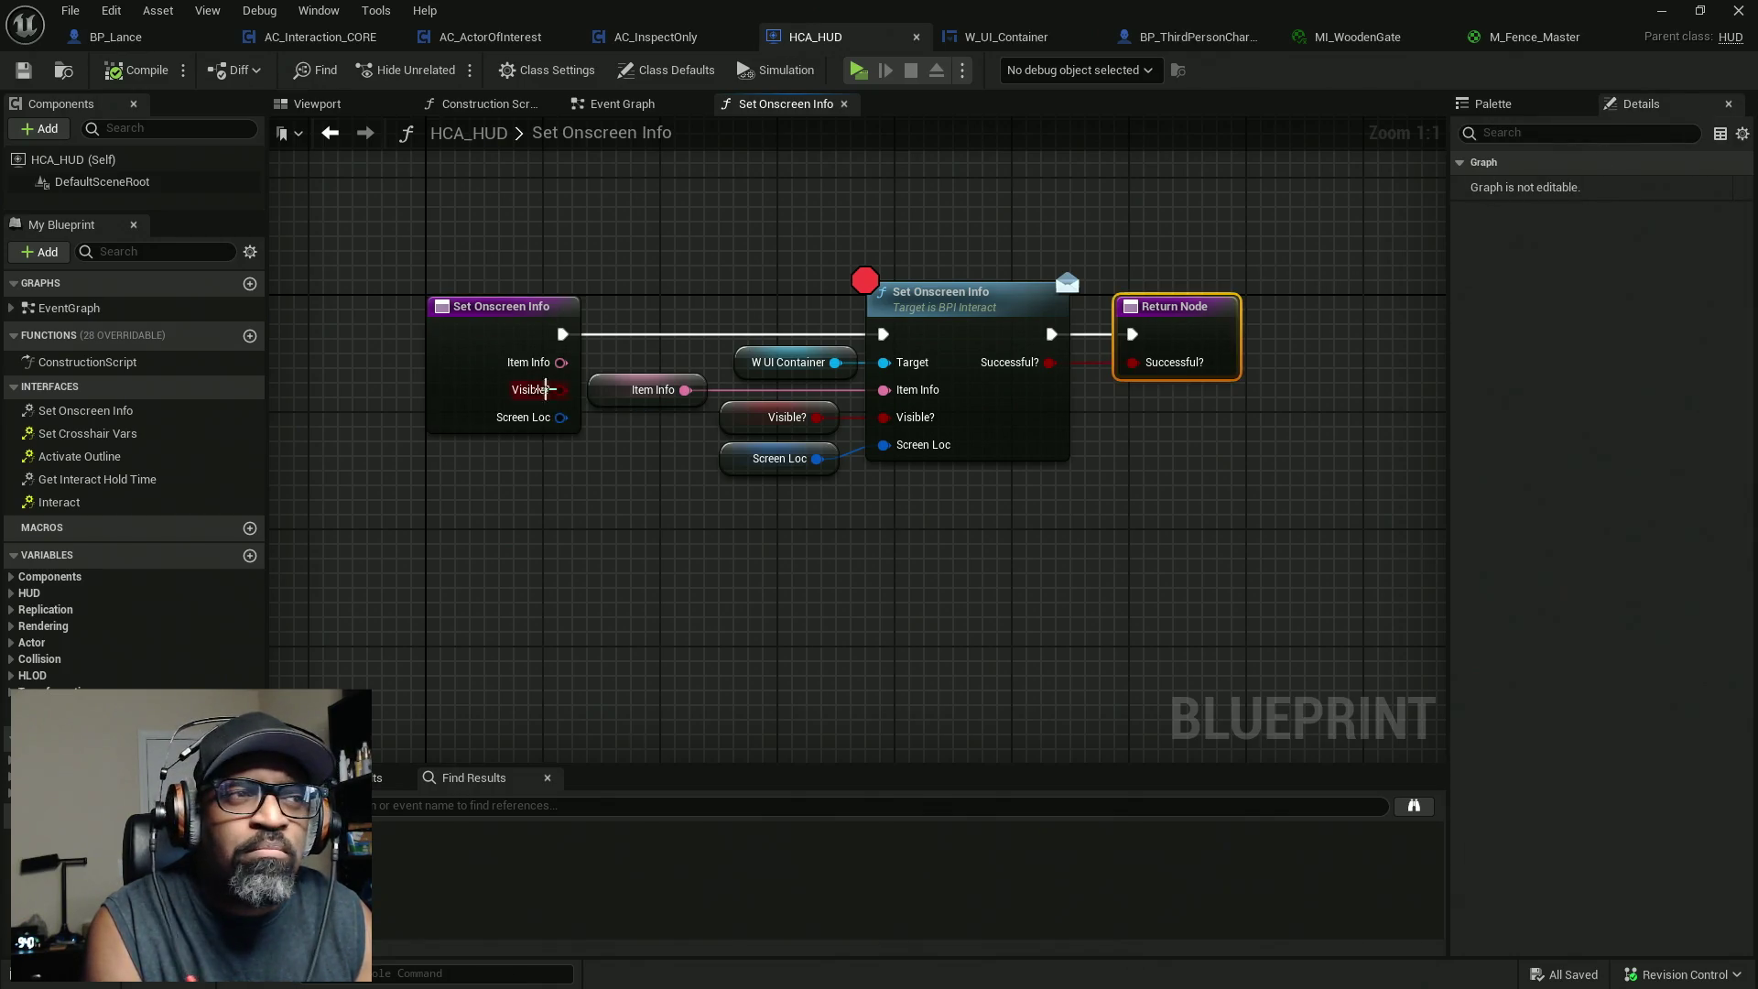
click(519, 348)
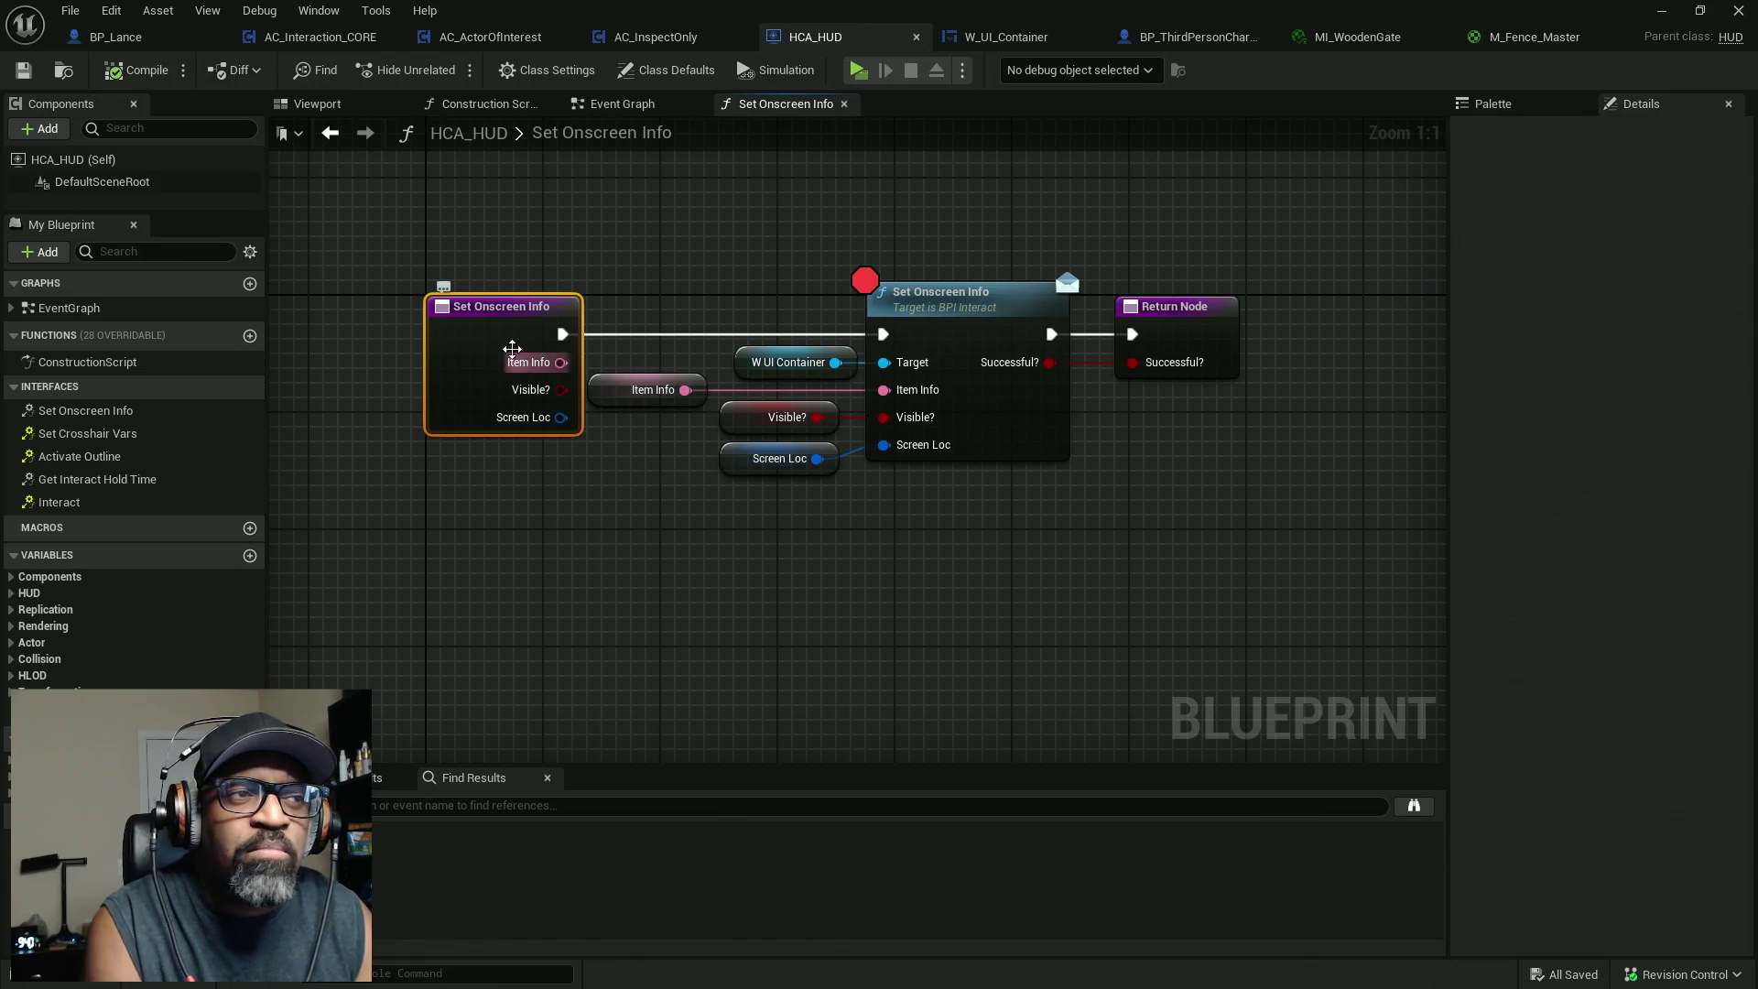
drag(913, 447, 756, 606)
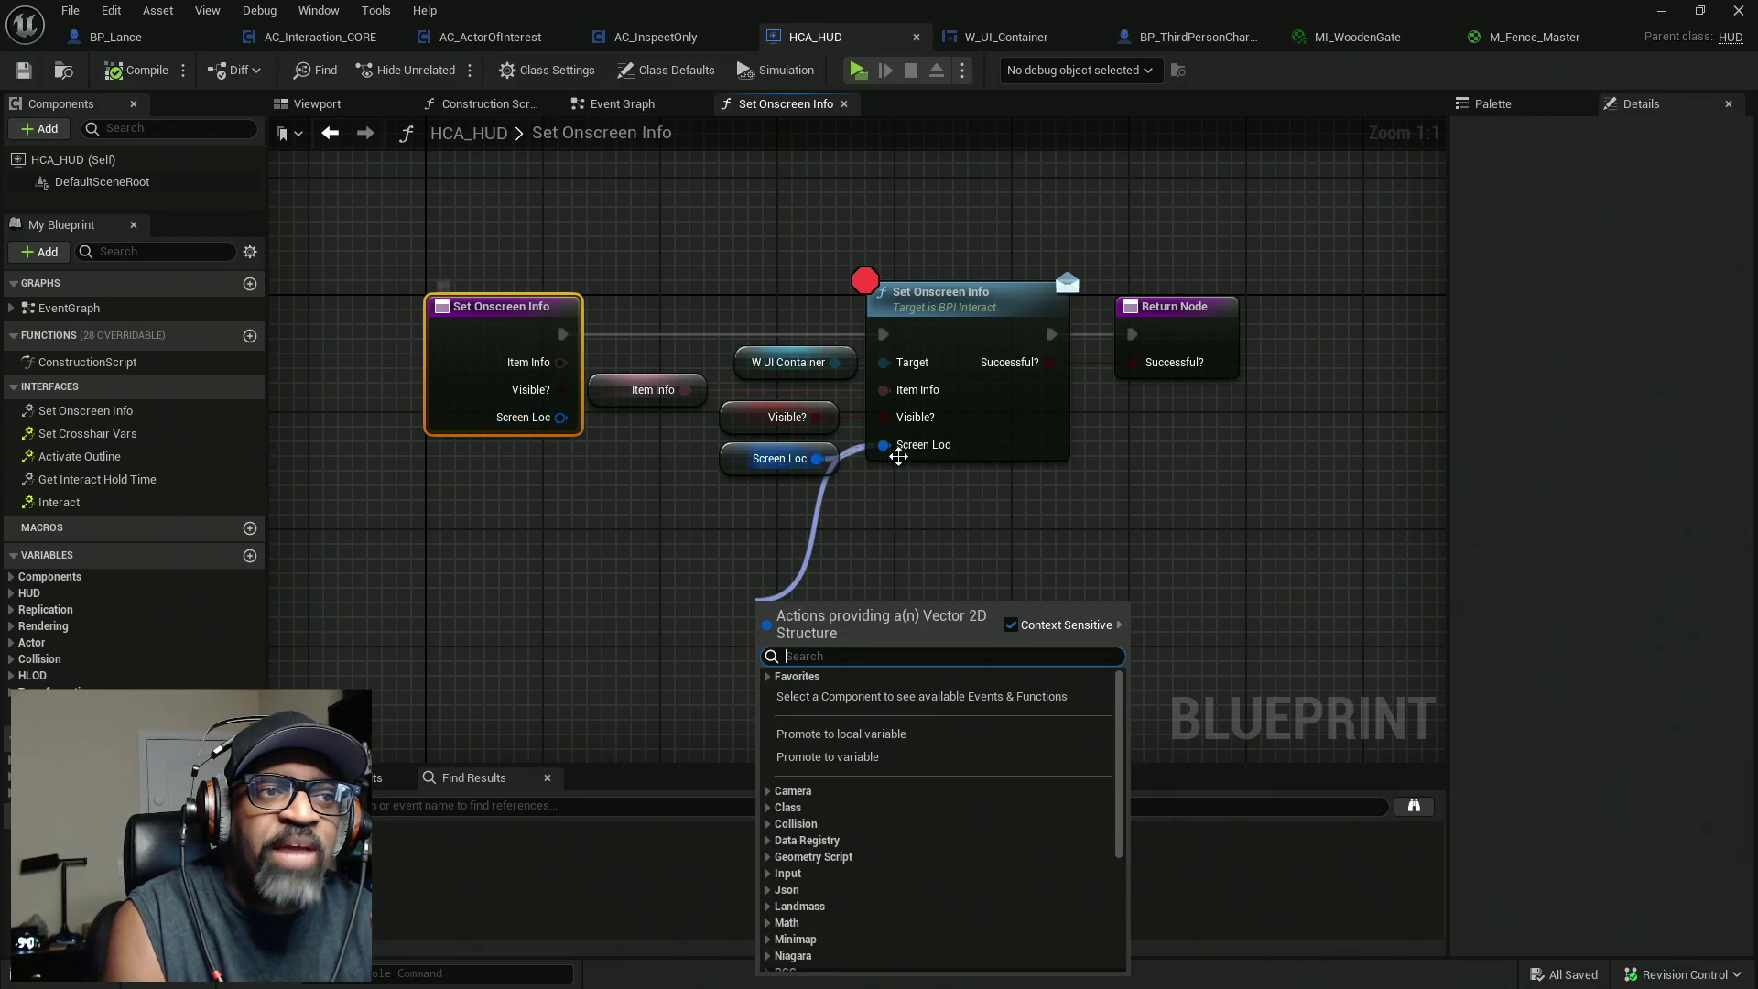
click(876, 499)
drag(883, 445, 828, 547)
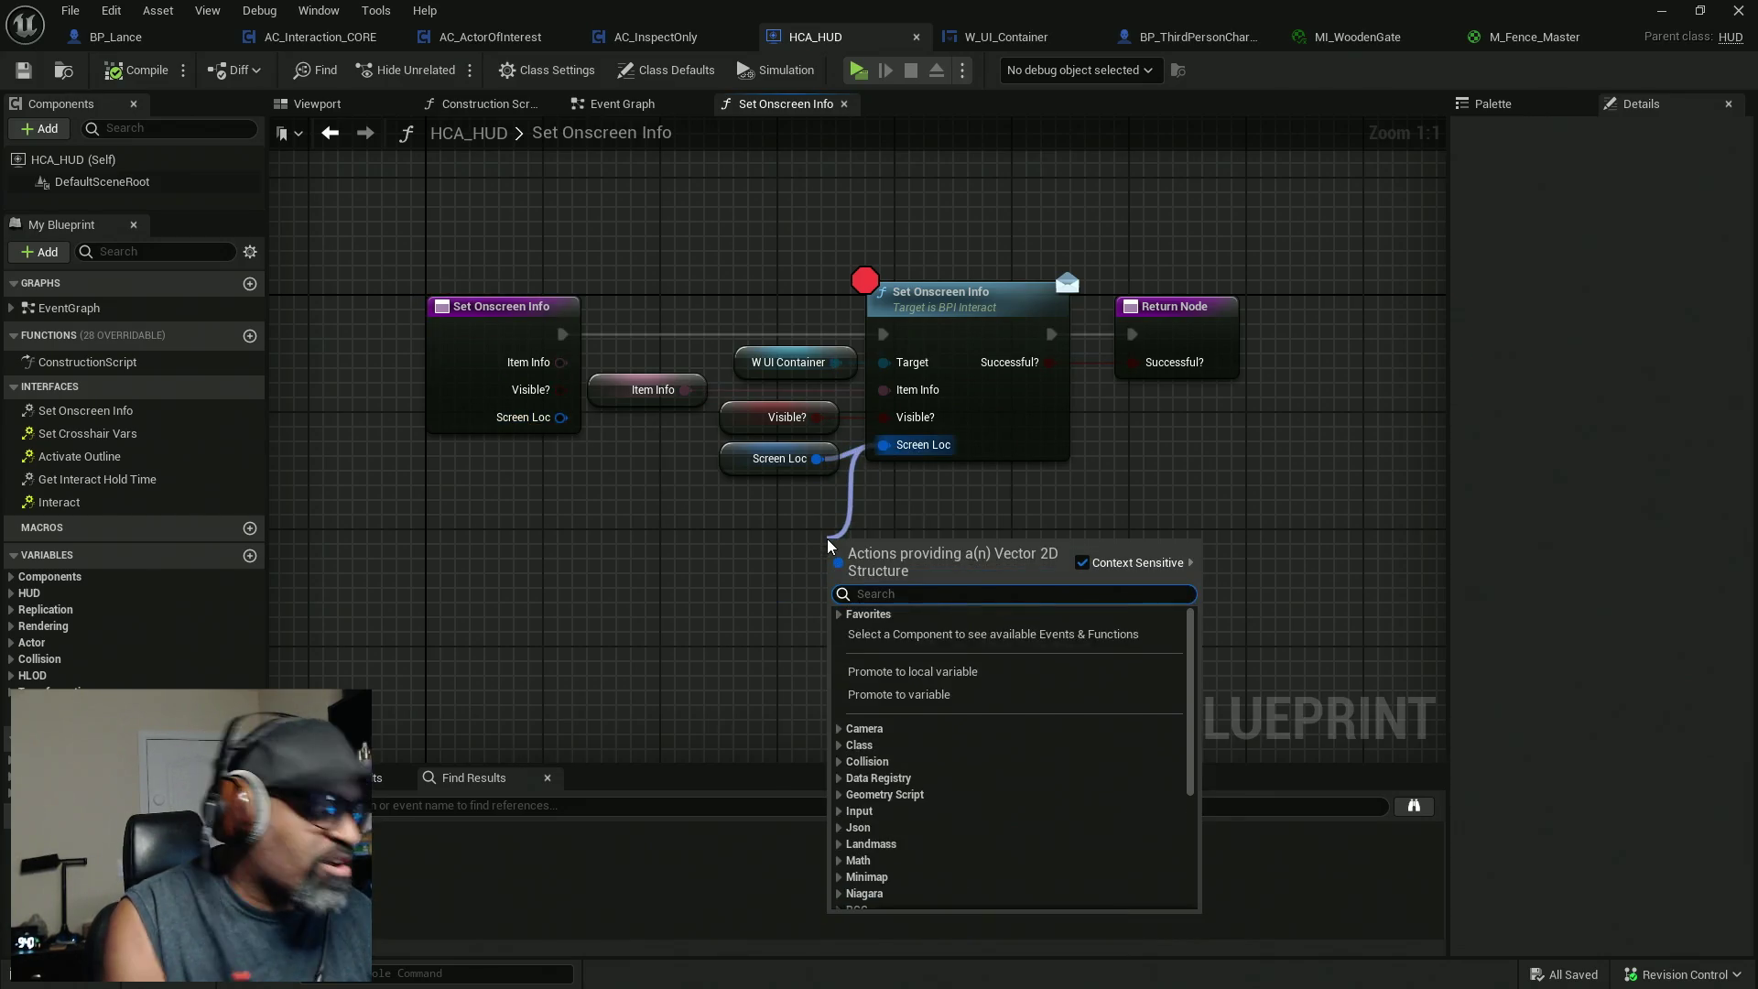
text(screen)
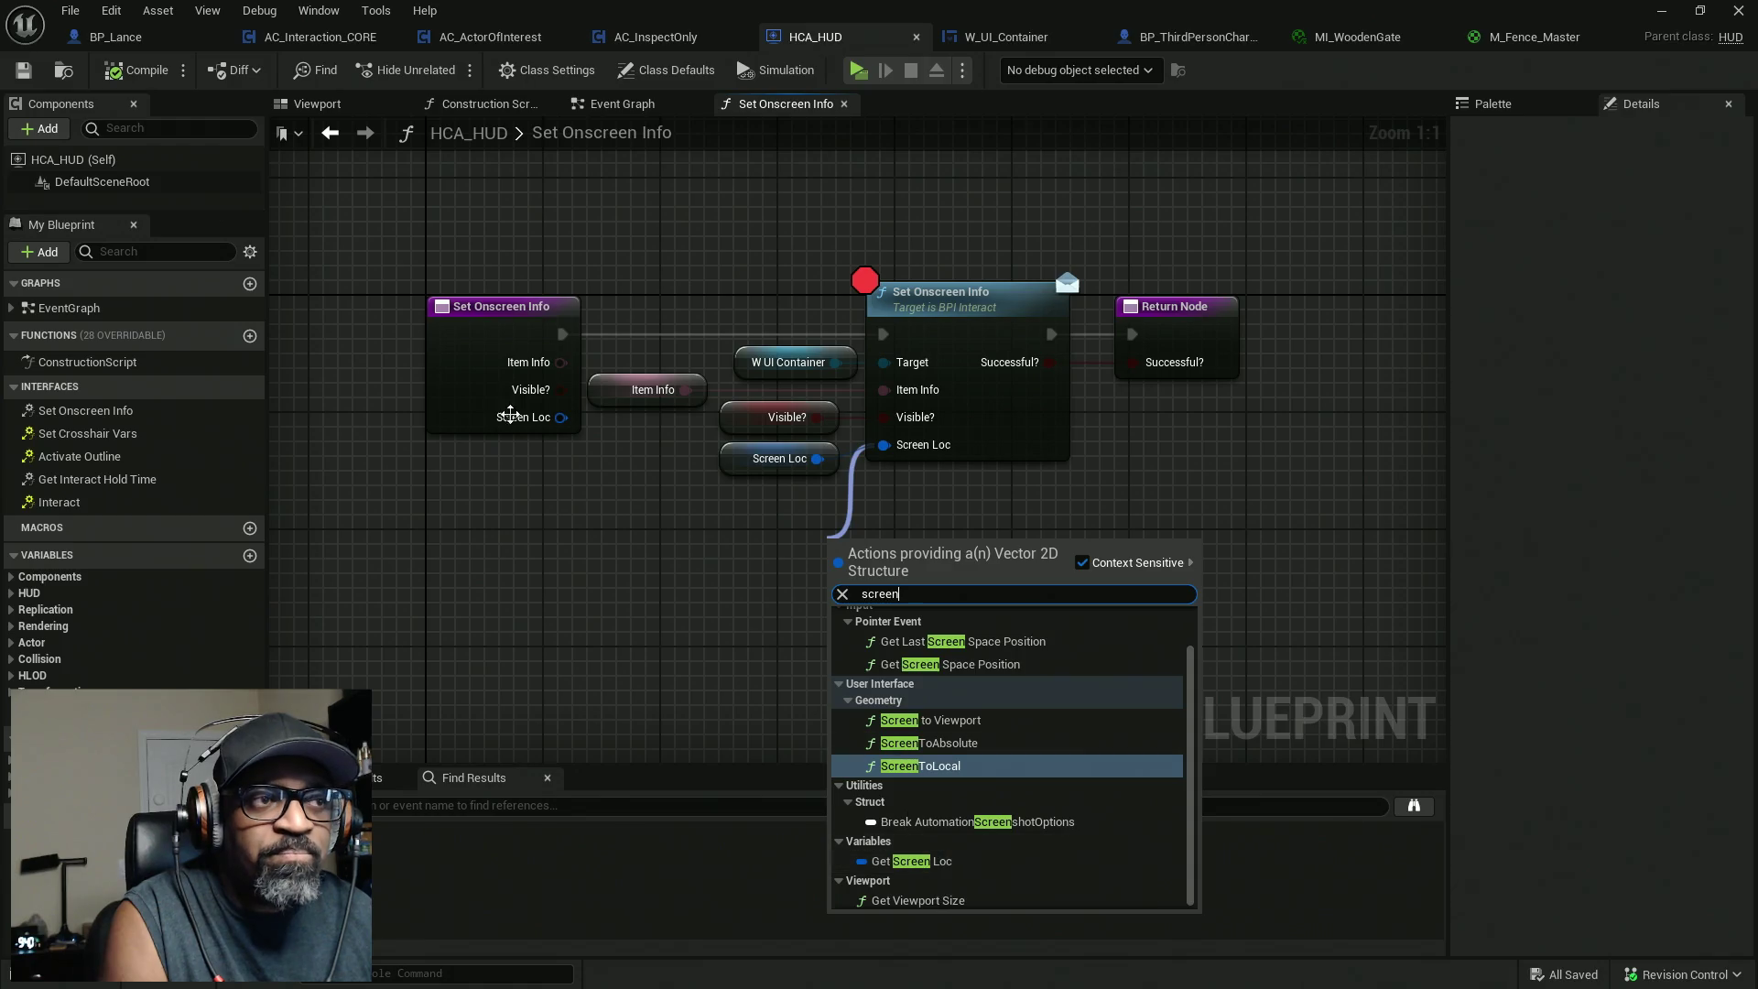
click(628, 553)
mouse_move(560, 417)
mouse_down()
mouse_move(952, 450)
mouse_move(581, 533)
mouse_up()
click(816, 250)
Zoom out and pan HCA_HUD's Set Onscreen Info graph to locate the distant call nodes.
scroll(998, 577, down, 3)
drag(999, 577, 698, 426)
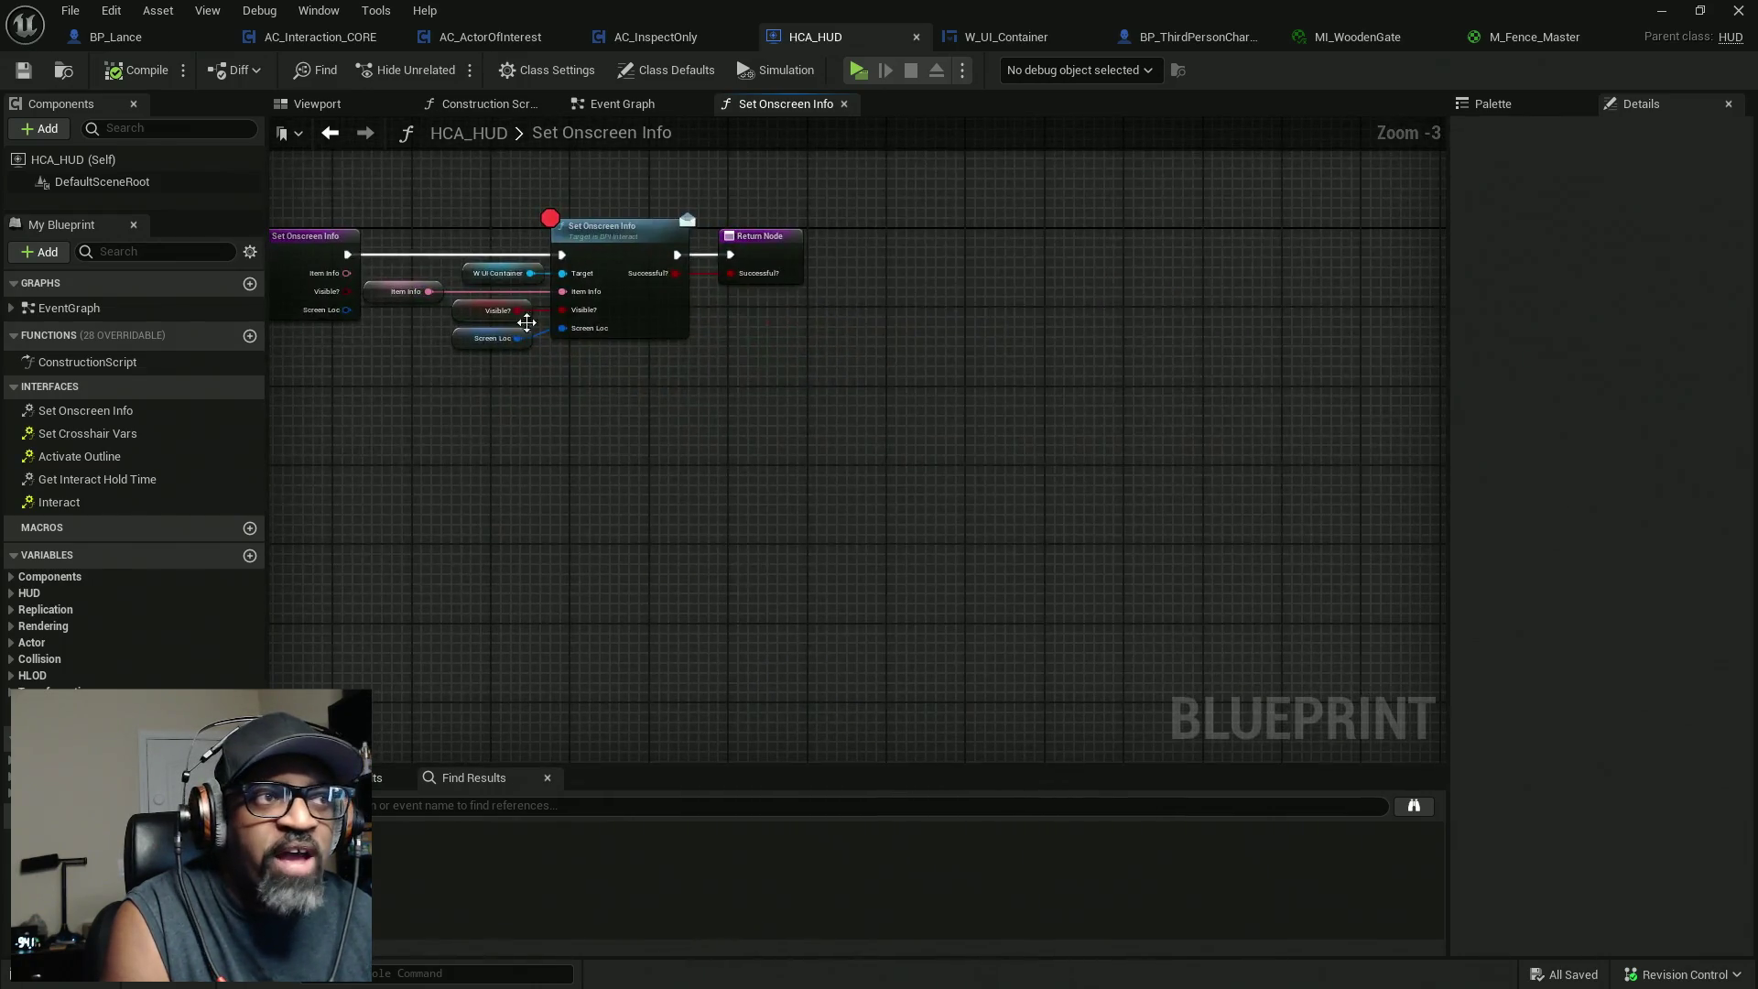
mouse_move(416, 195)
mouse_down()
mouse_move(815, 372)
mouse_move(1064, 452)
mouse_move(1181, 623)
mouse_up()
scroll(800, 441, down, 3)
drag(1068, 562, 1016, 424)
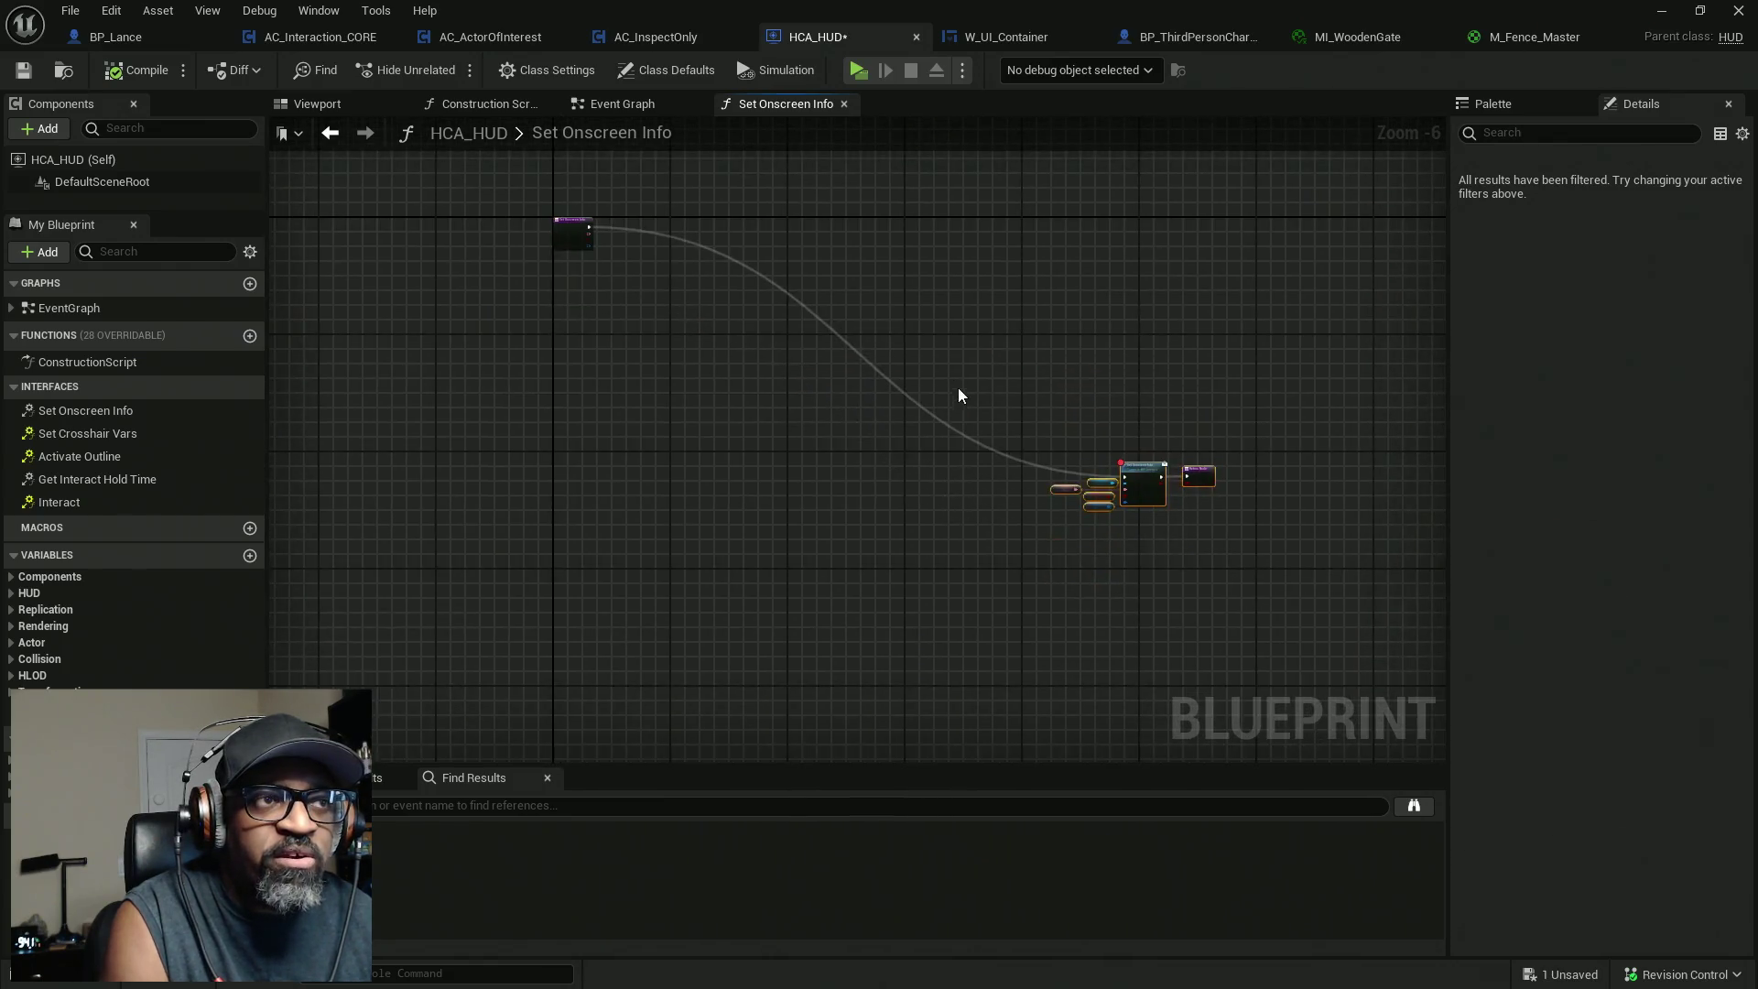
scroll(765, 358, up, 1)
mouse_move(489, 182)
mouse_down()
mouse_move(1627, 620)
mouse_move(443, 573)
mouse_move(491, 568)
mouse_move(904, 350)
mouse_up()
scroll(904, 350, down, 3)
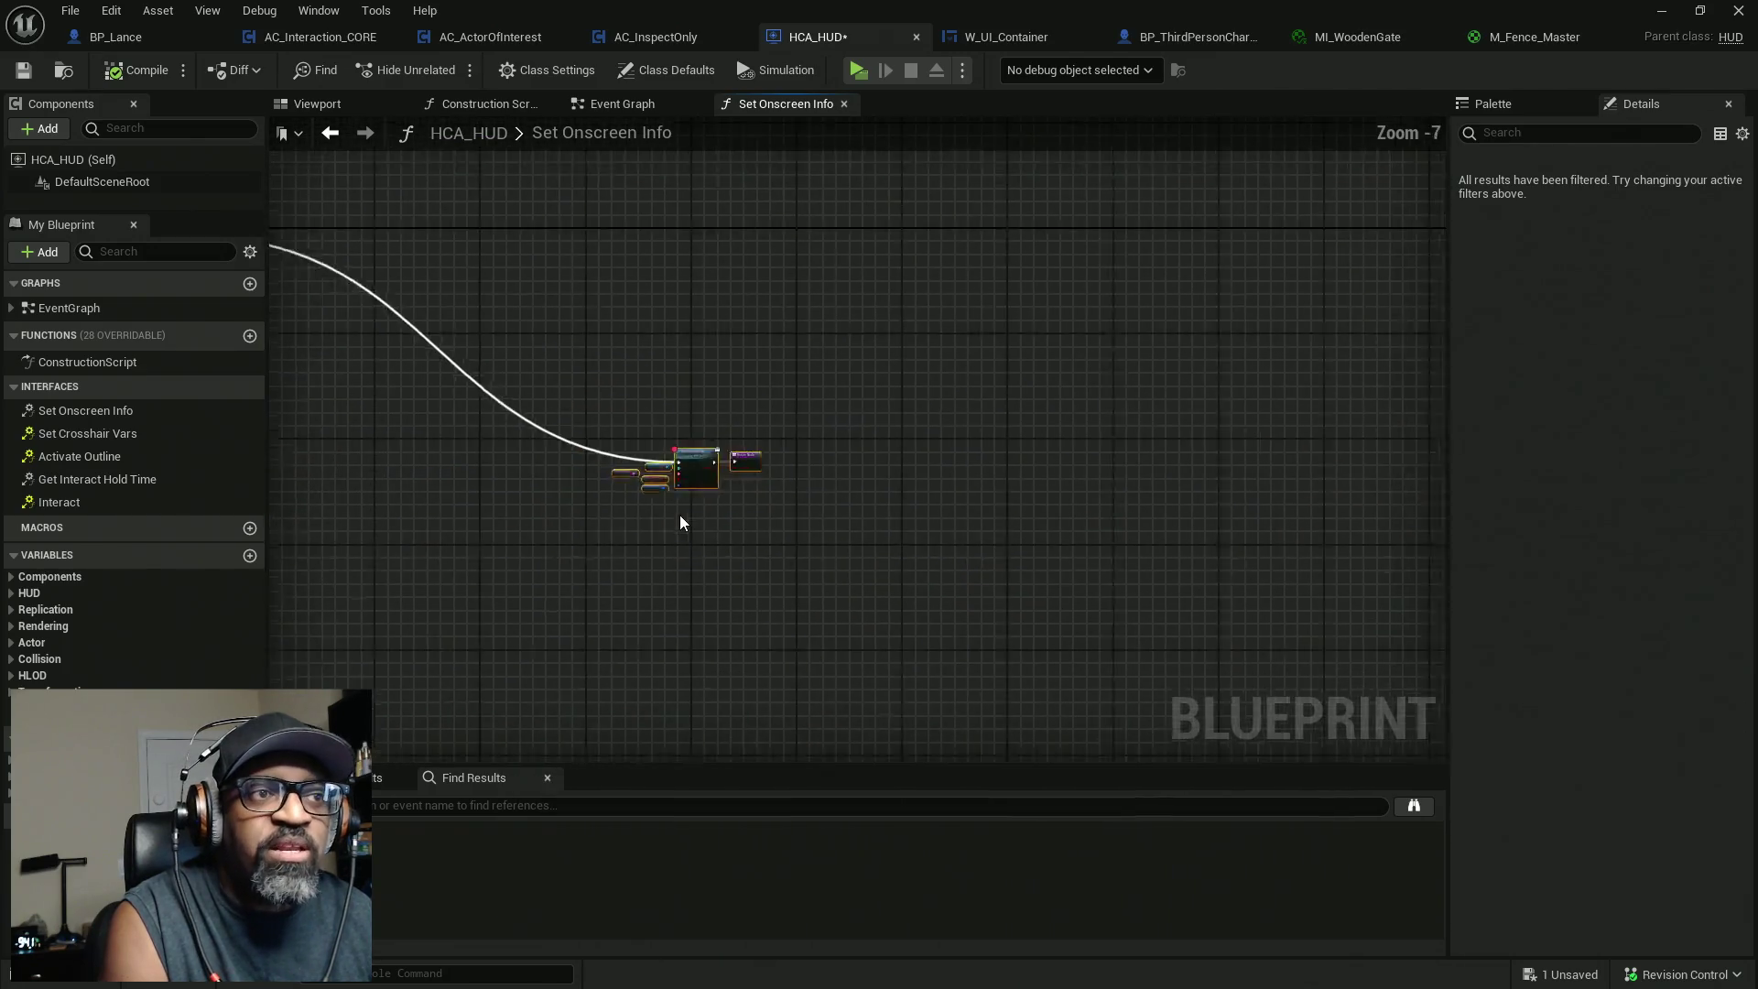
drag(679, 514, 956, 399)
Move the forwarding call, Return and variable nodes beside the entry node, then deselect.
drag(1029, 344, 888, 541)
scroll(1021, 549, down, 1)
mouse_move(1060, 459)
mouse_down()
mouse_move(1177, 545)
mouse_move(956, 395)
mouse_move(796, 357)
mouse_move(811, 362)
mouse_up()
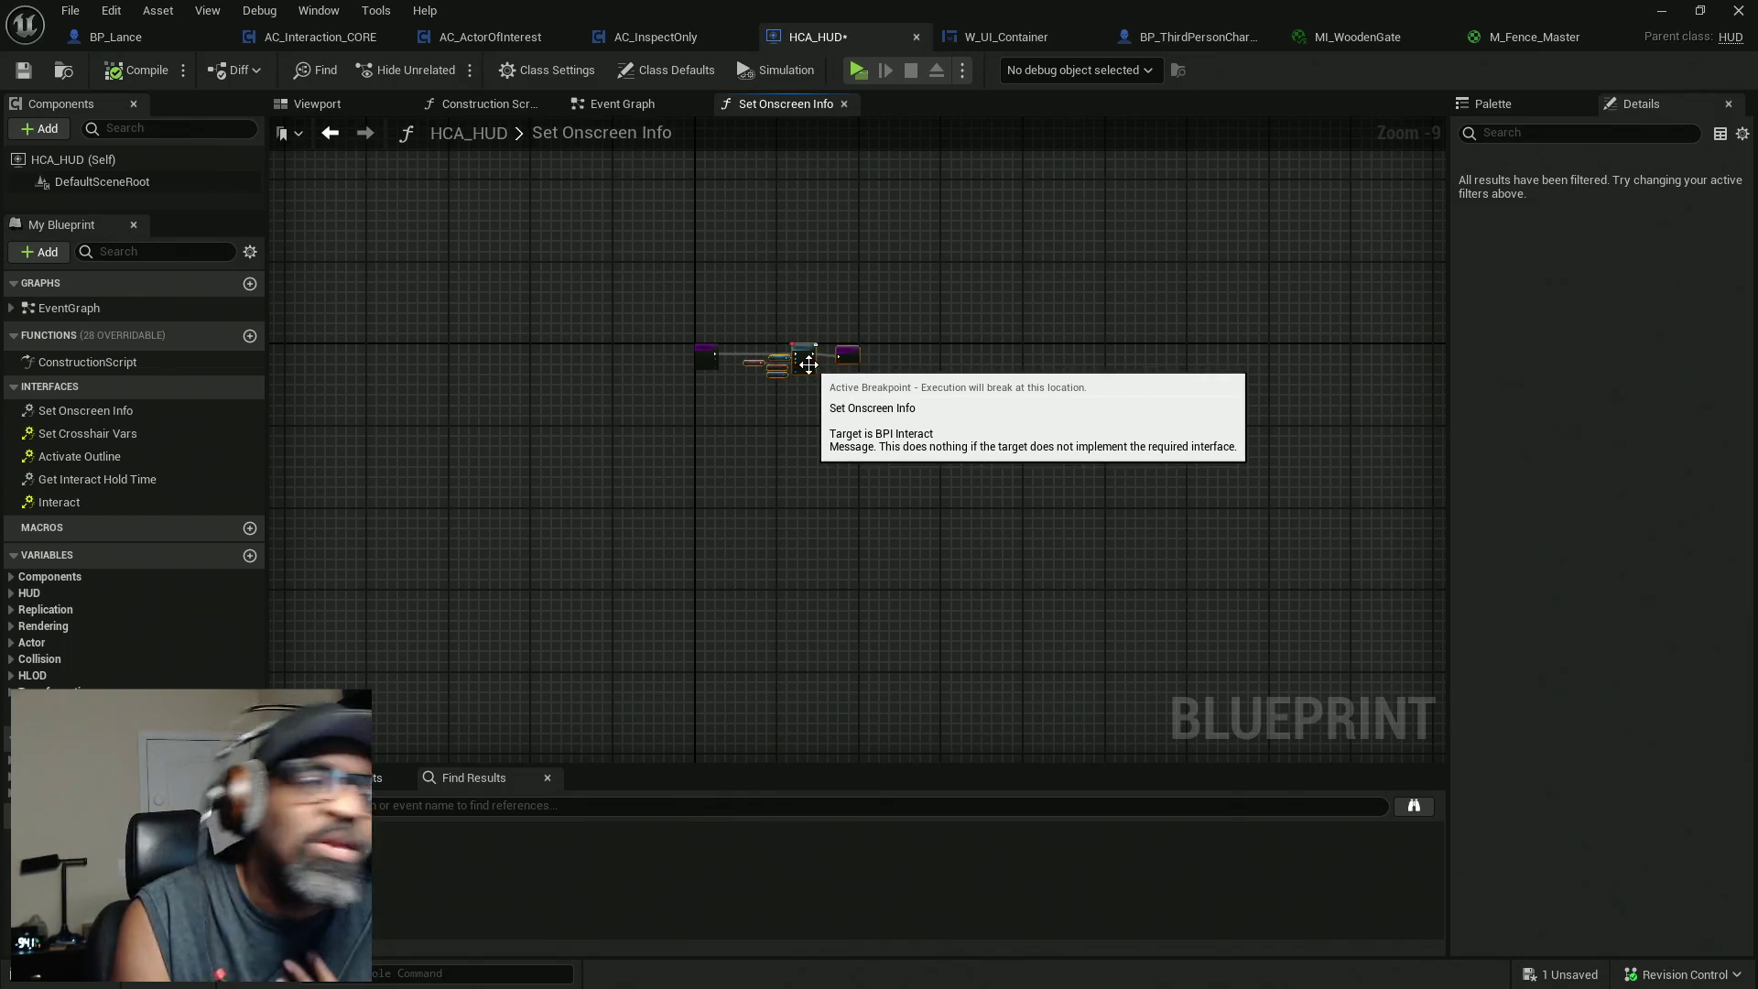
scroll(766, 327, up, 7)
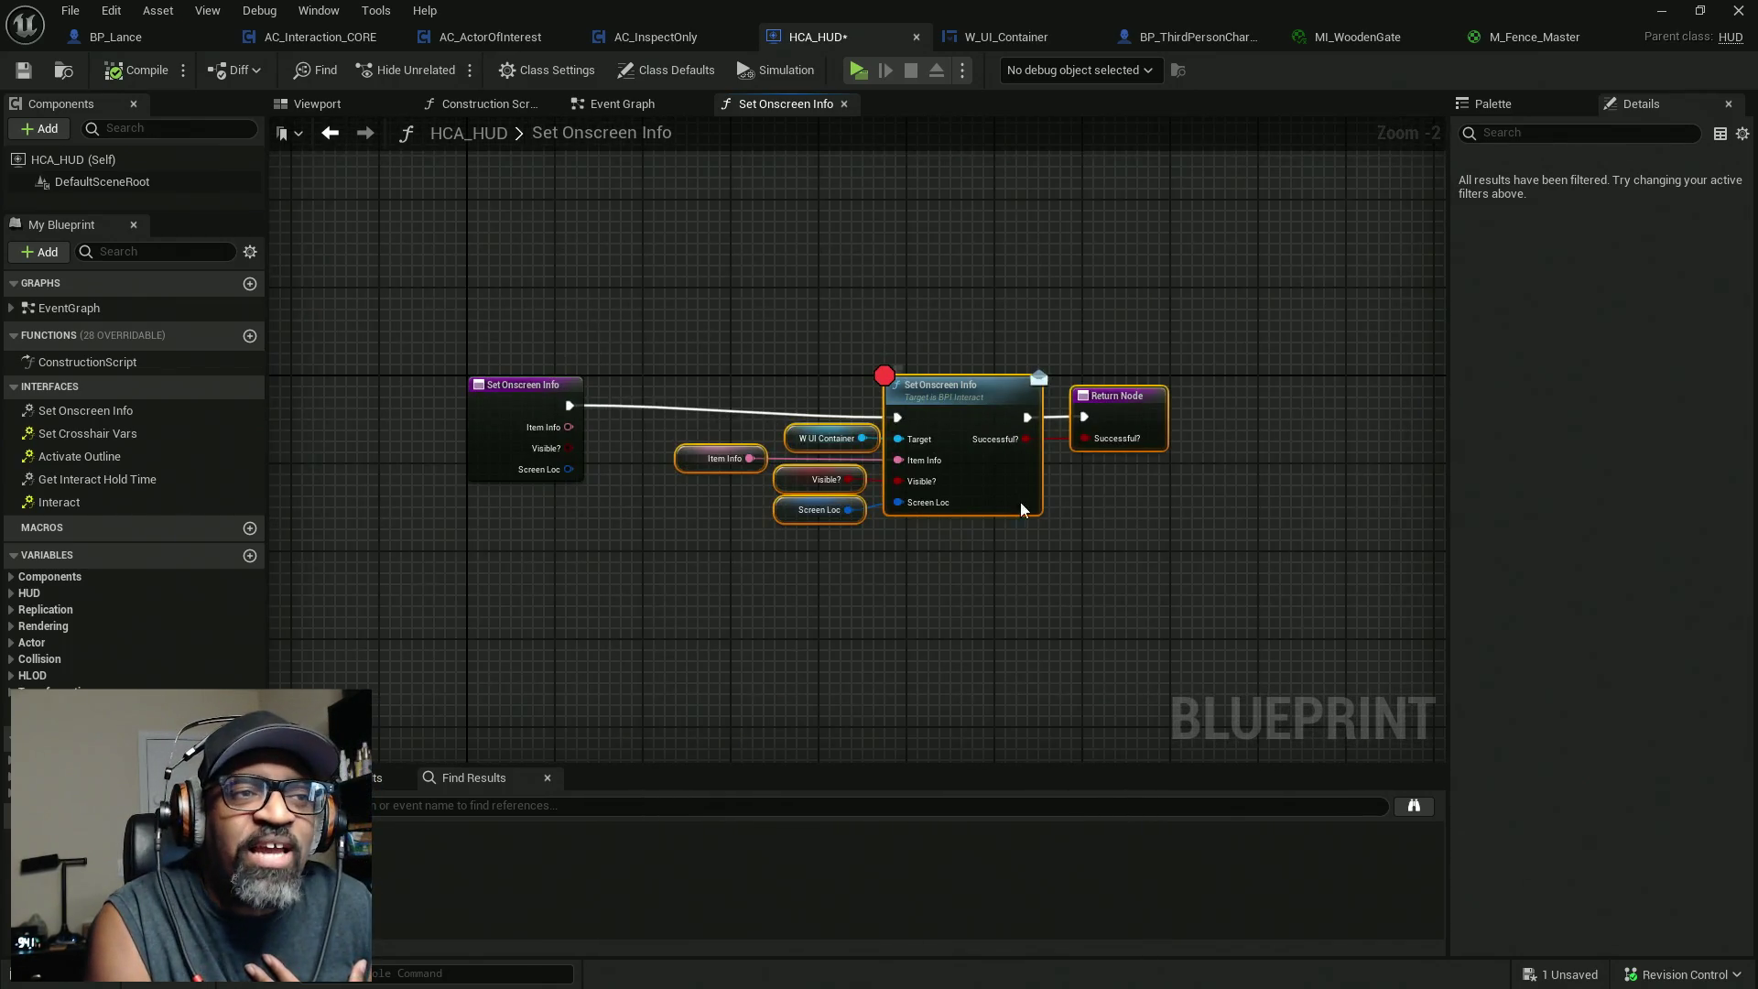
drag(1000, 496, 971, 492)
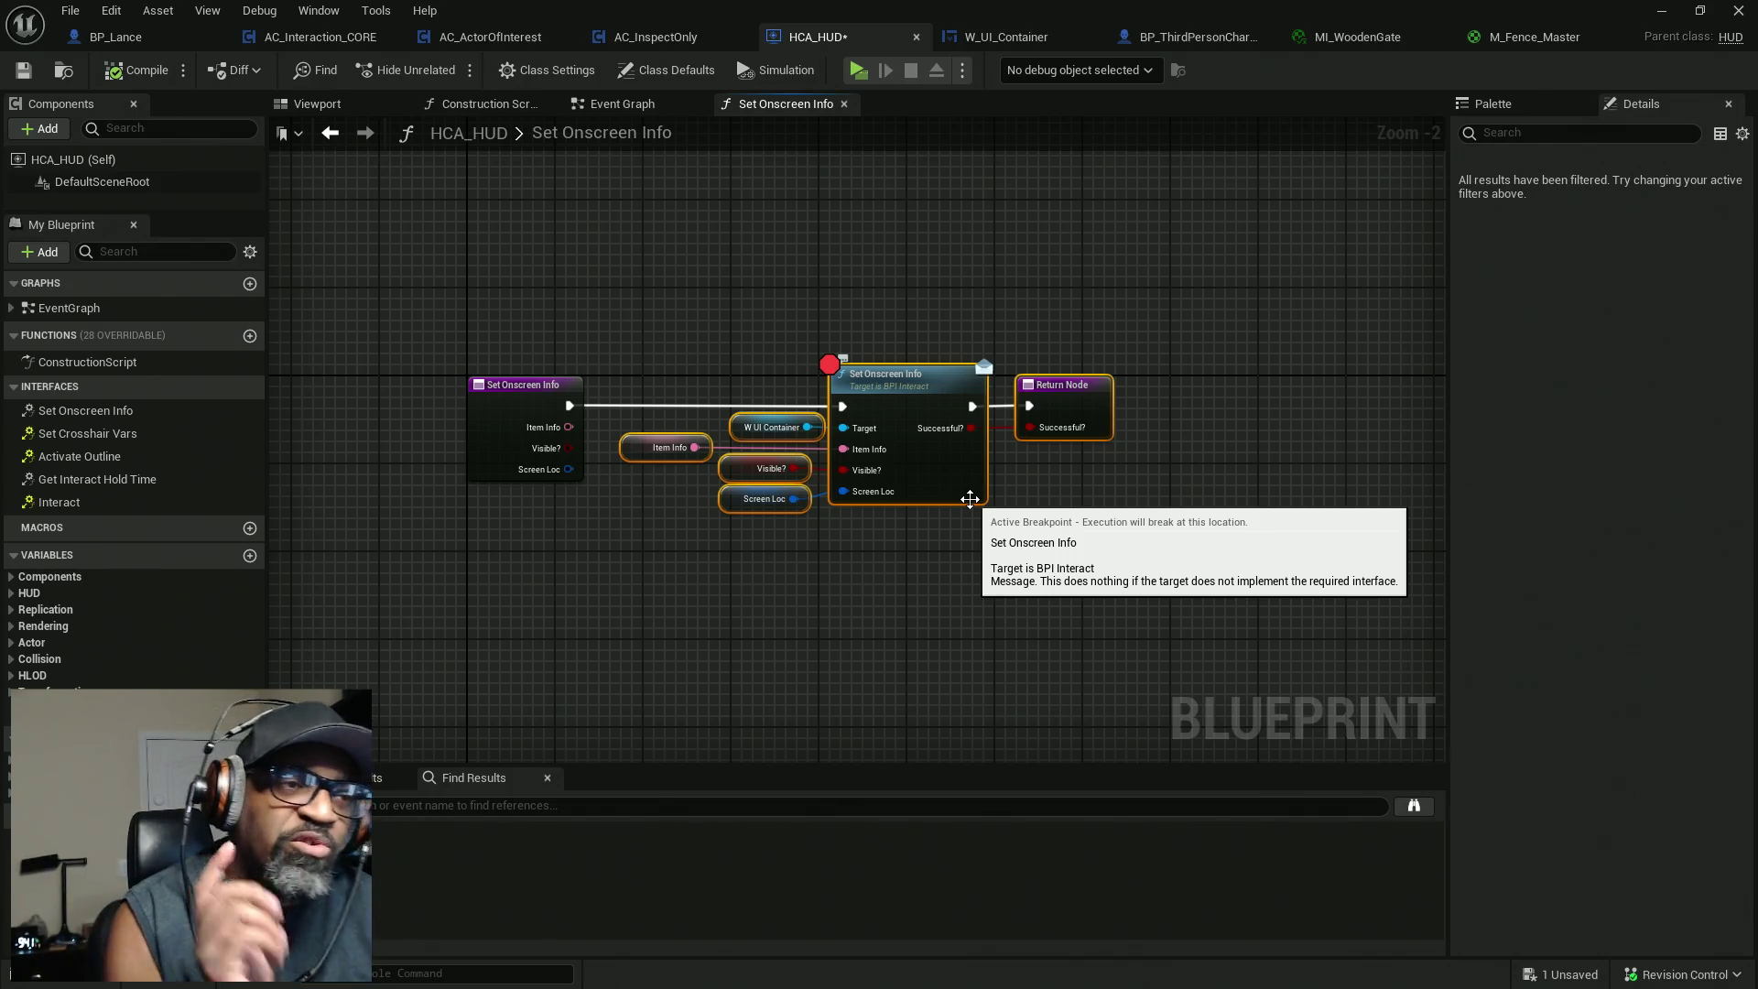
mouse_move(652, 277)
mouse_down()
mouse_move(887, 608)
mouse_move(773, 569)
mouse_move(699, 370)
mouse_move(767, 547)
mouse_up()
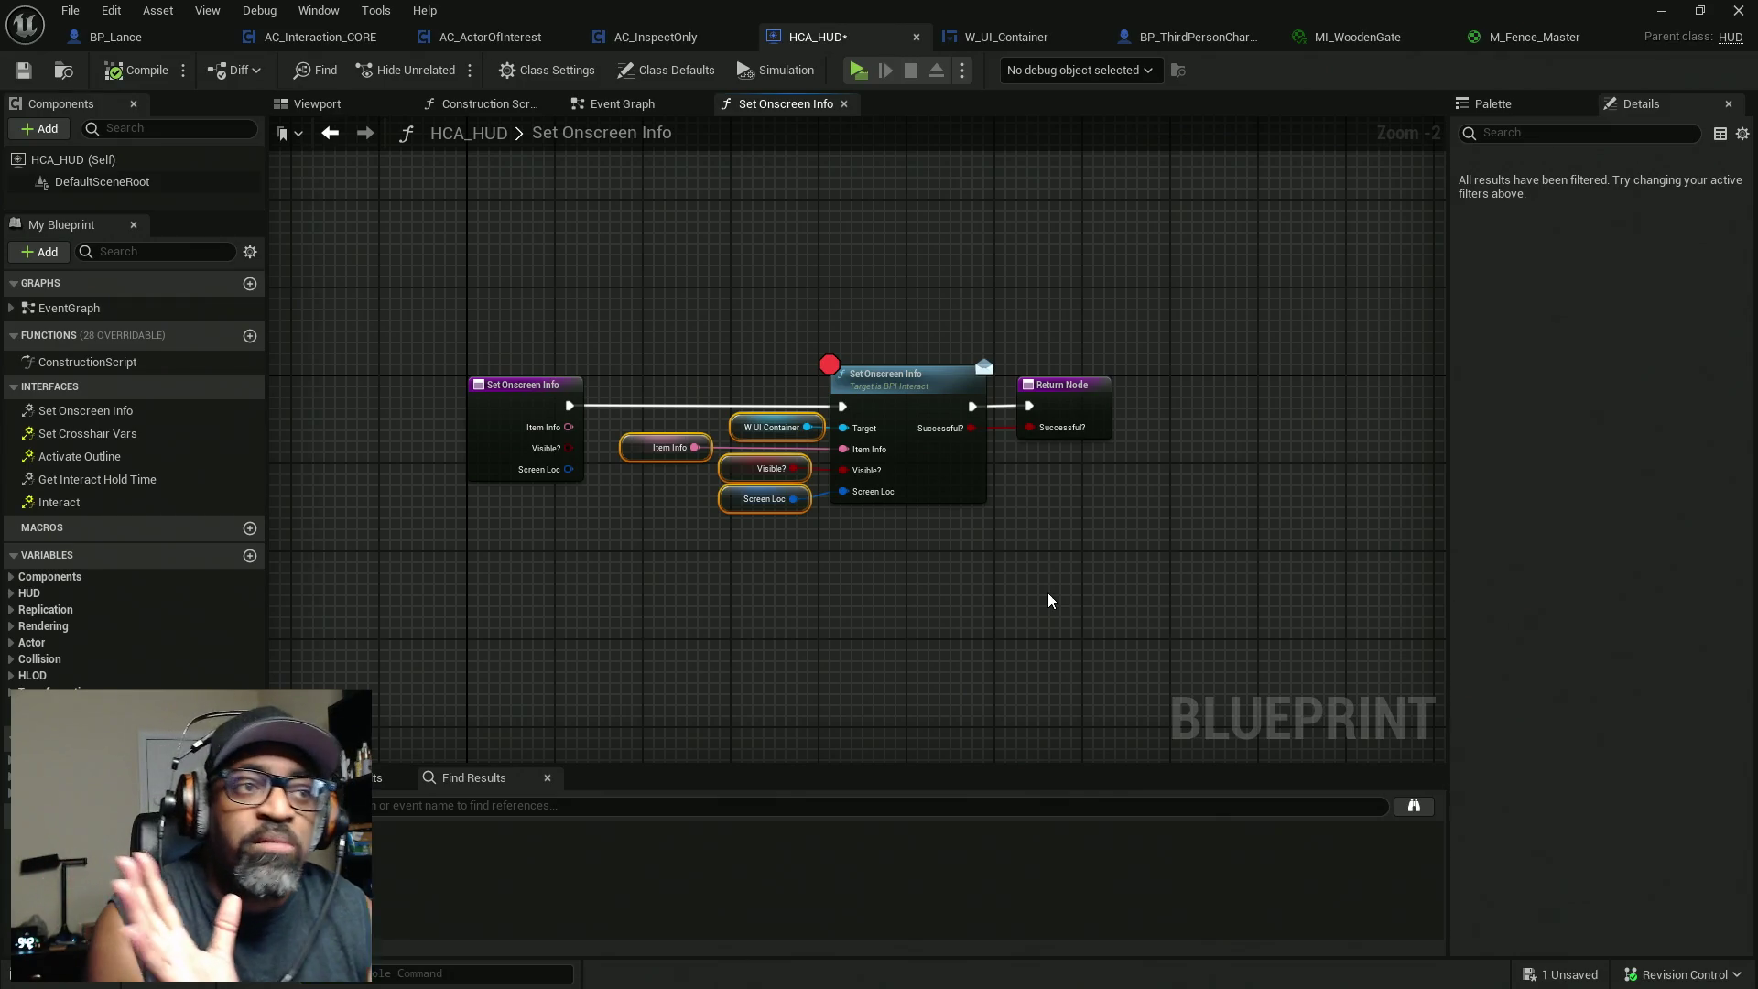
Select the W UI Container, Item Info, Visible? and Screen Loc getters and wire Screen Loc.
drag(616, 287, 737, 609)
mouse_move(704, 285)
mouse_down()
mouse_move(778, 595)
mouse_move(681, 309)
mouse_up()
drag(686, 273, 784, 616)
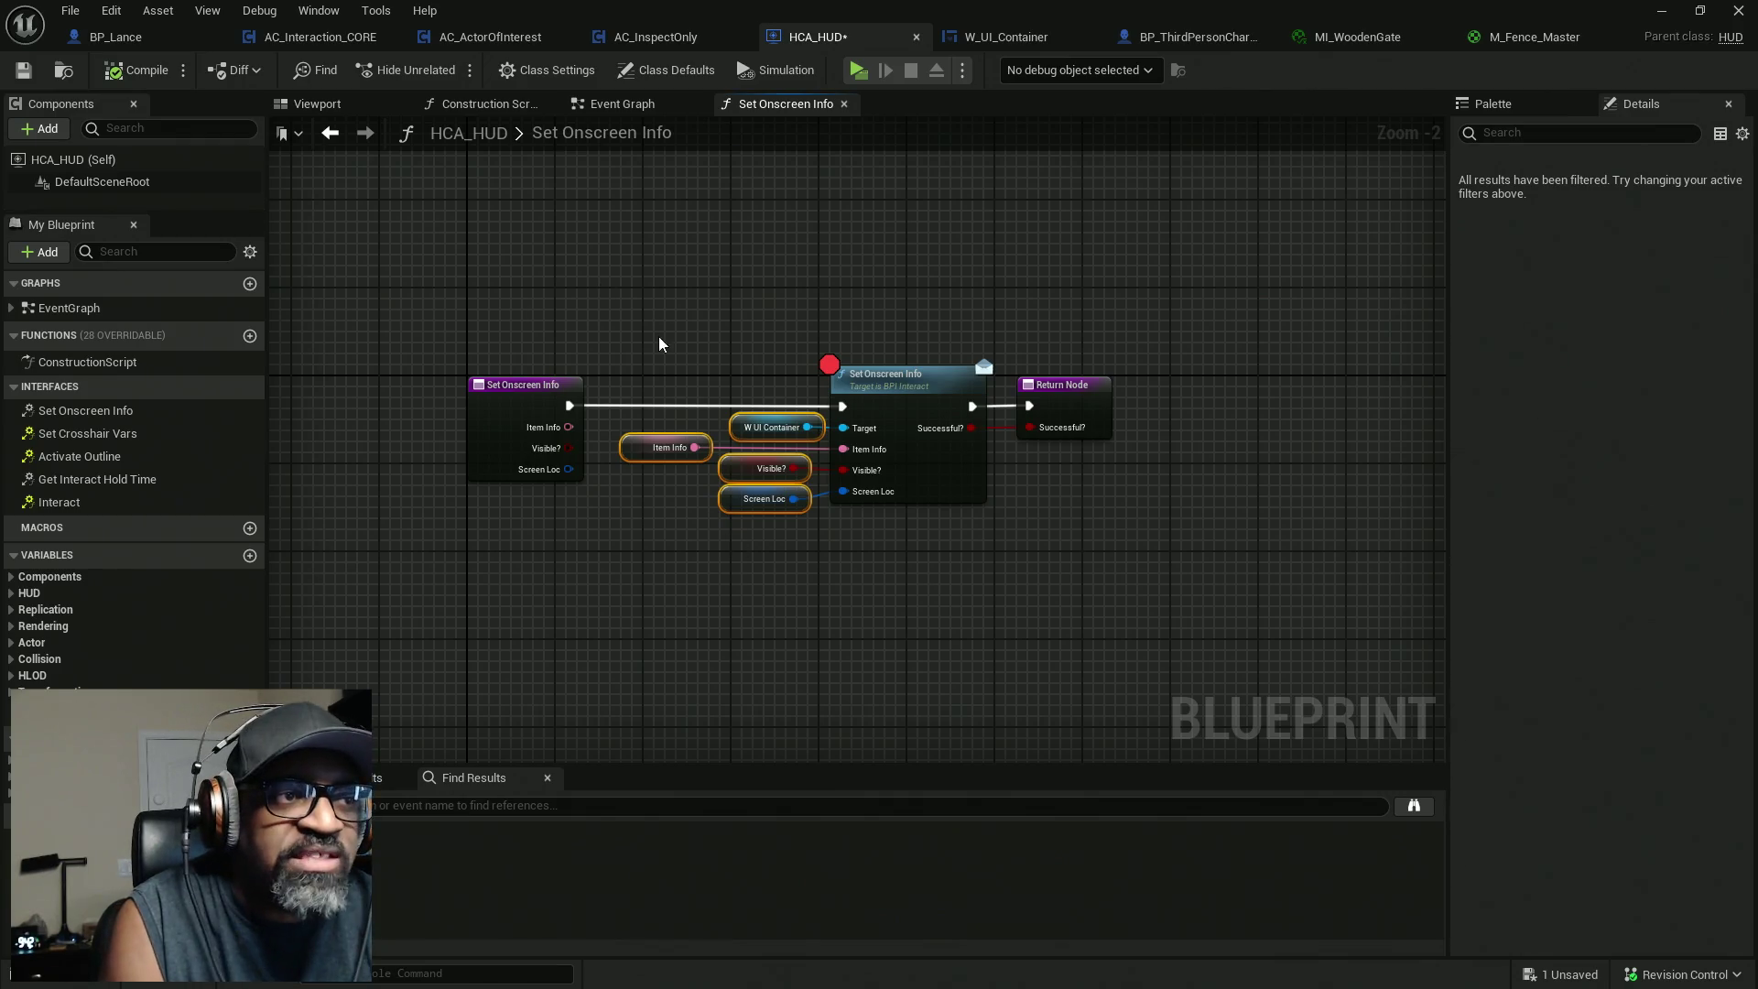
mouse_move(843, 492)
mouse_down()
mouse_move(745, 678)
mouse_move(795, 558)
mouse_up()
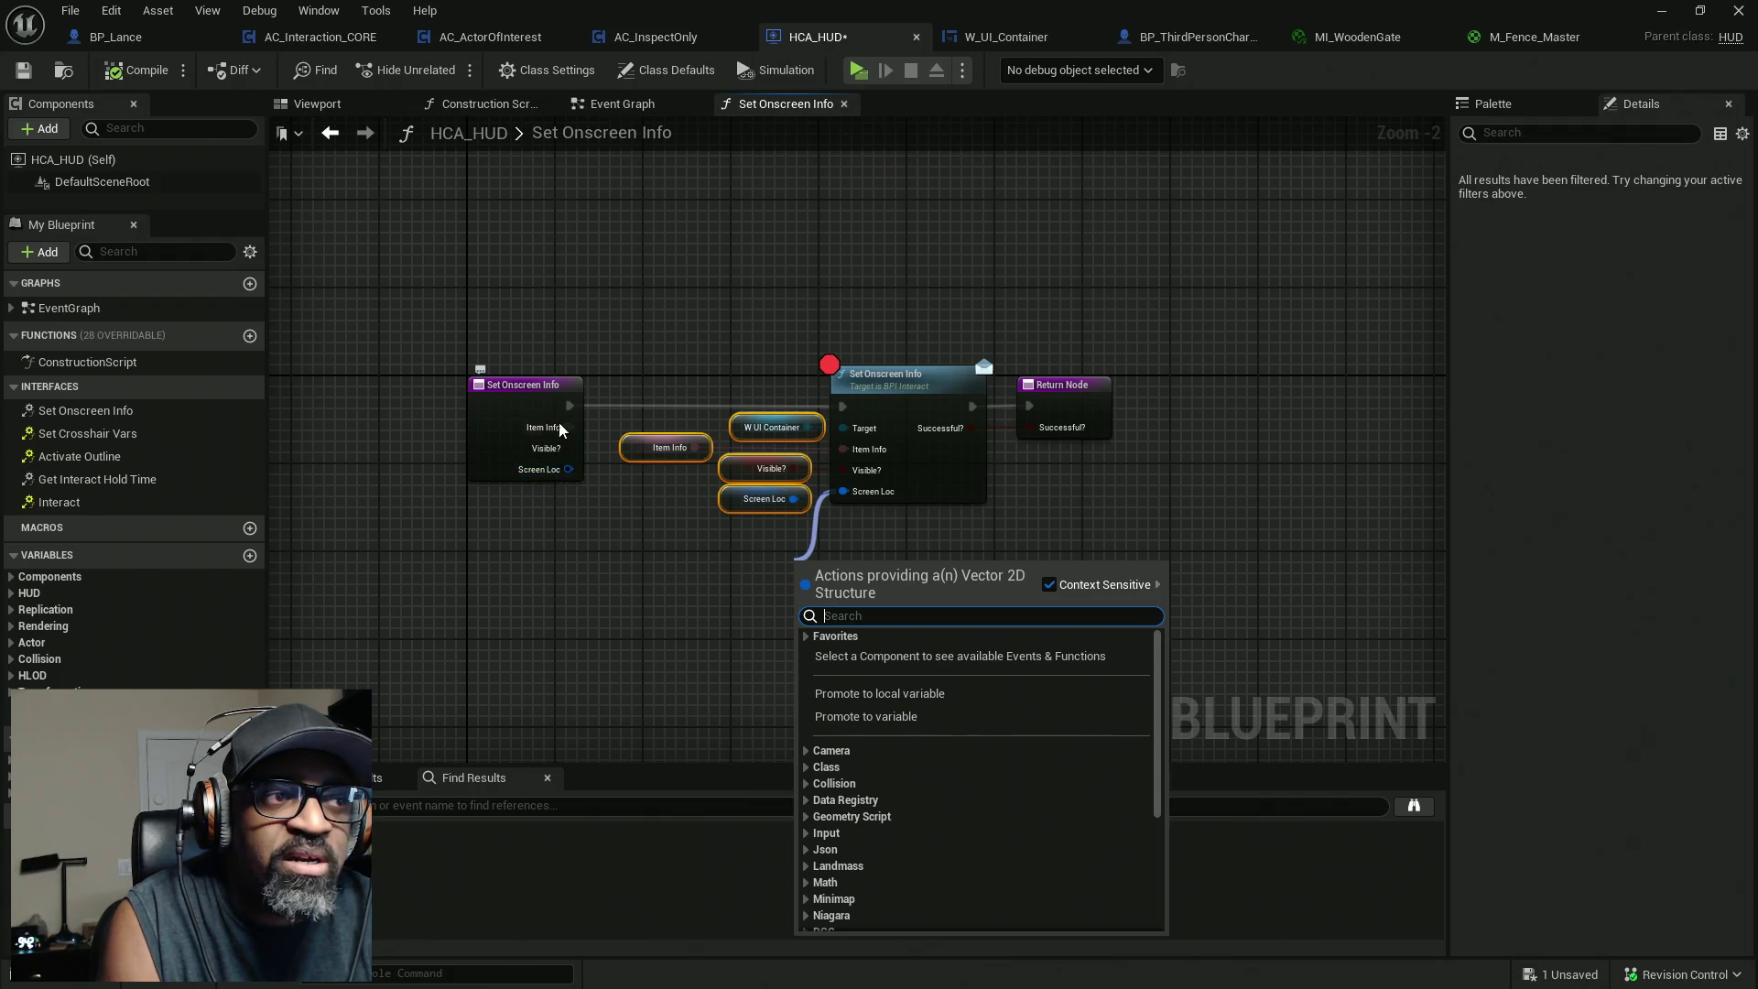
Dismiss the node suggestions, save HCA_HUD, and switch back to the DemoEnvironment level.
click(1125, 546)
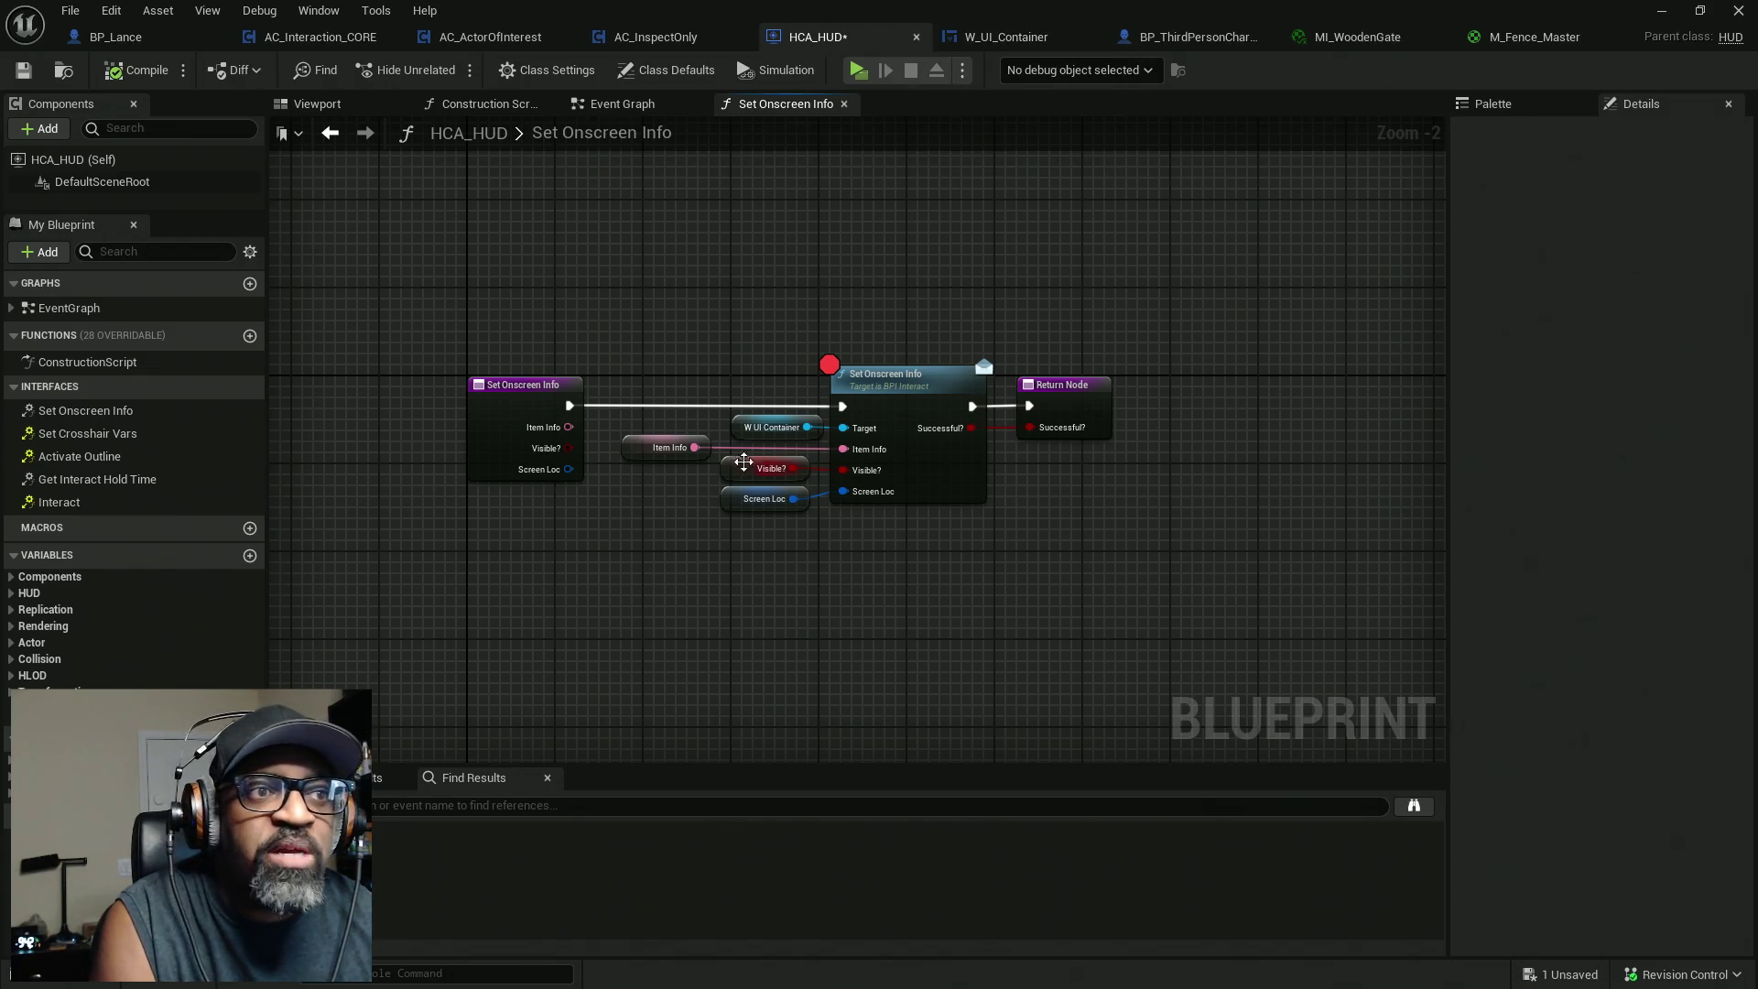
mouse_move(556, 474)
mouse_down()
mouse_move(765, 581)
mouse_move(910, 518)
mouse_move(568, 531)
mouse_up()
click(1262, 86)
key(alt+Tab)
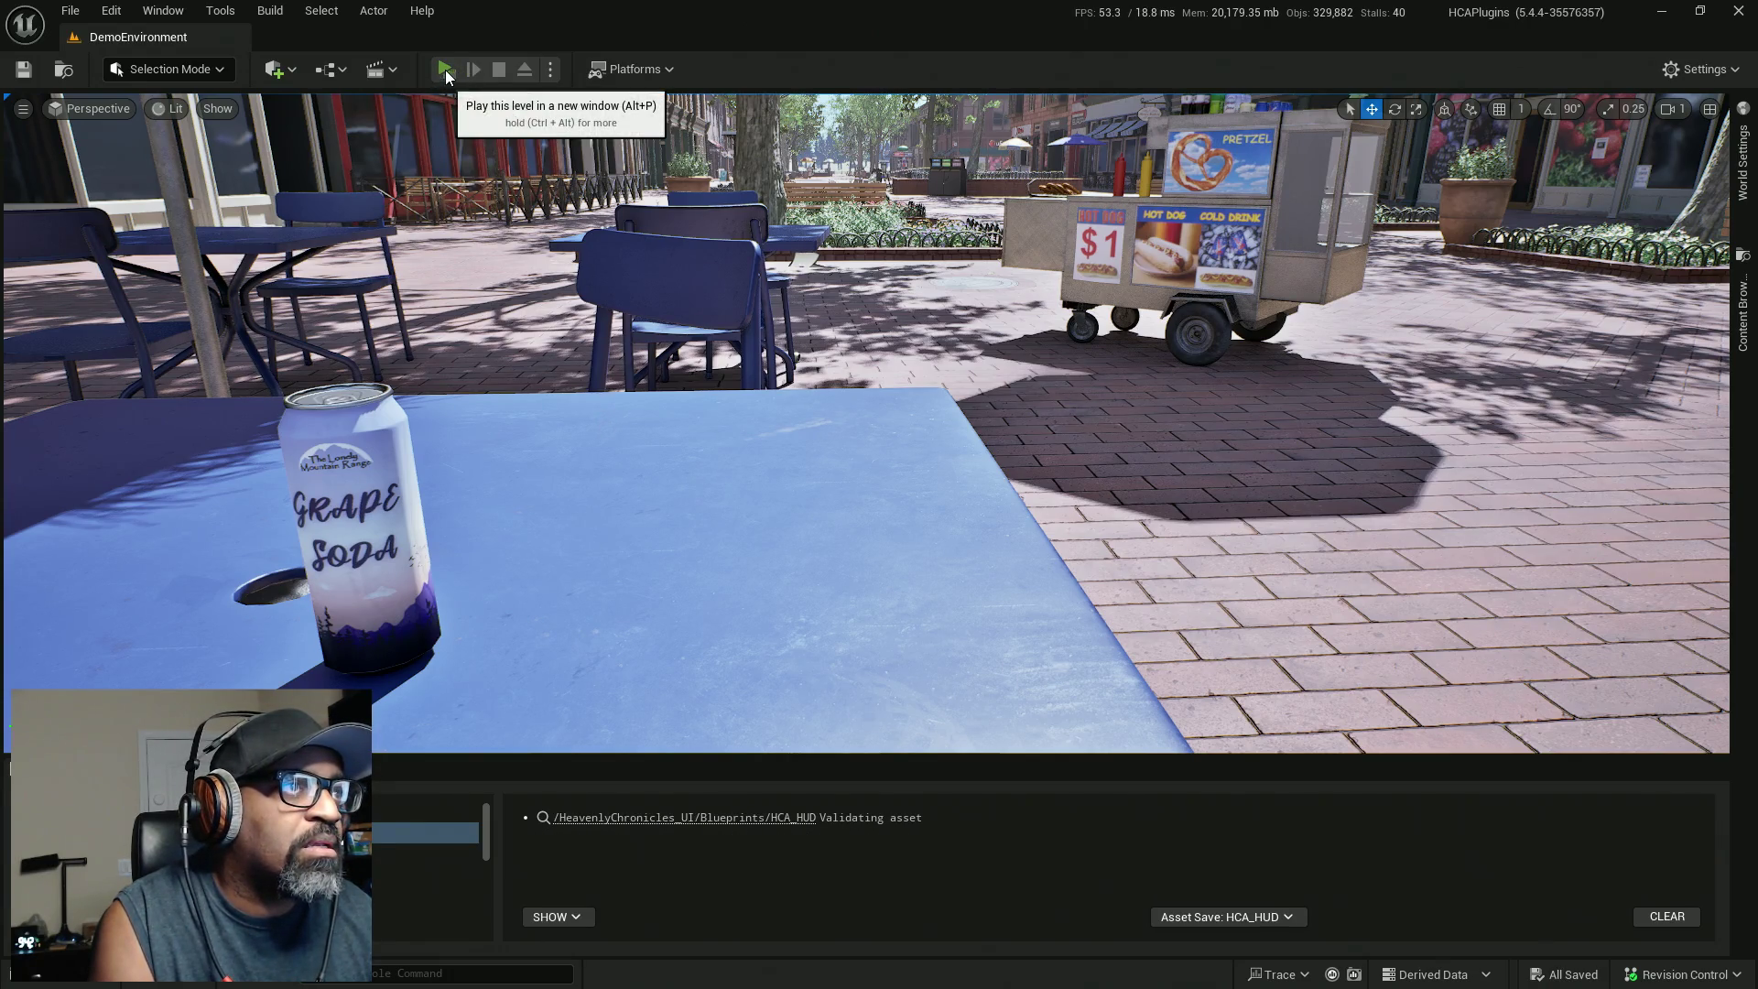
Play the level in a new window and inspect the paused breakpoint on the message node.
key(alt+p)
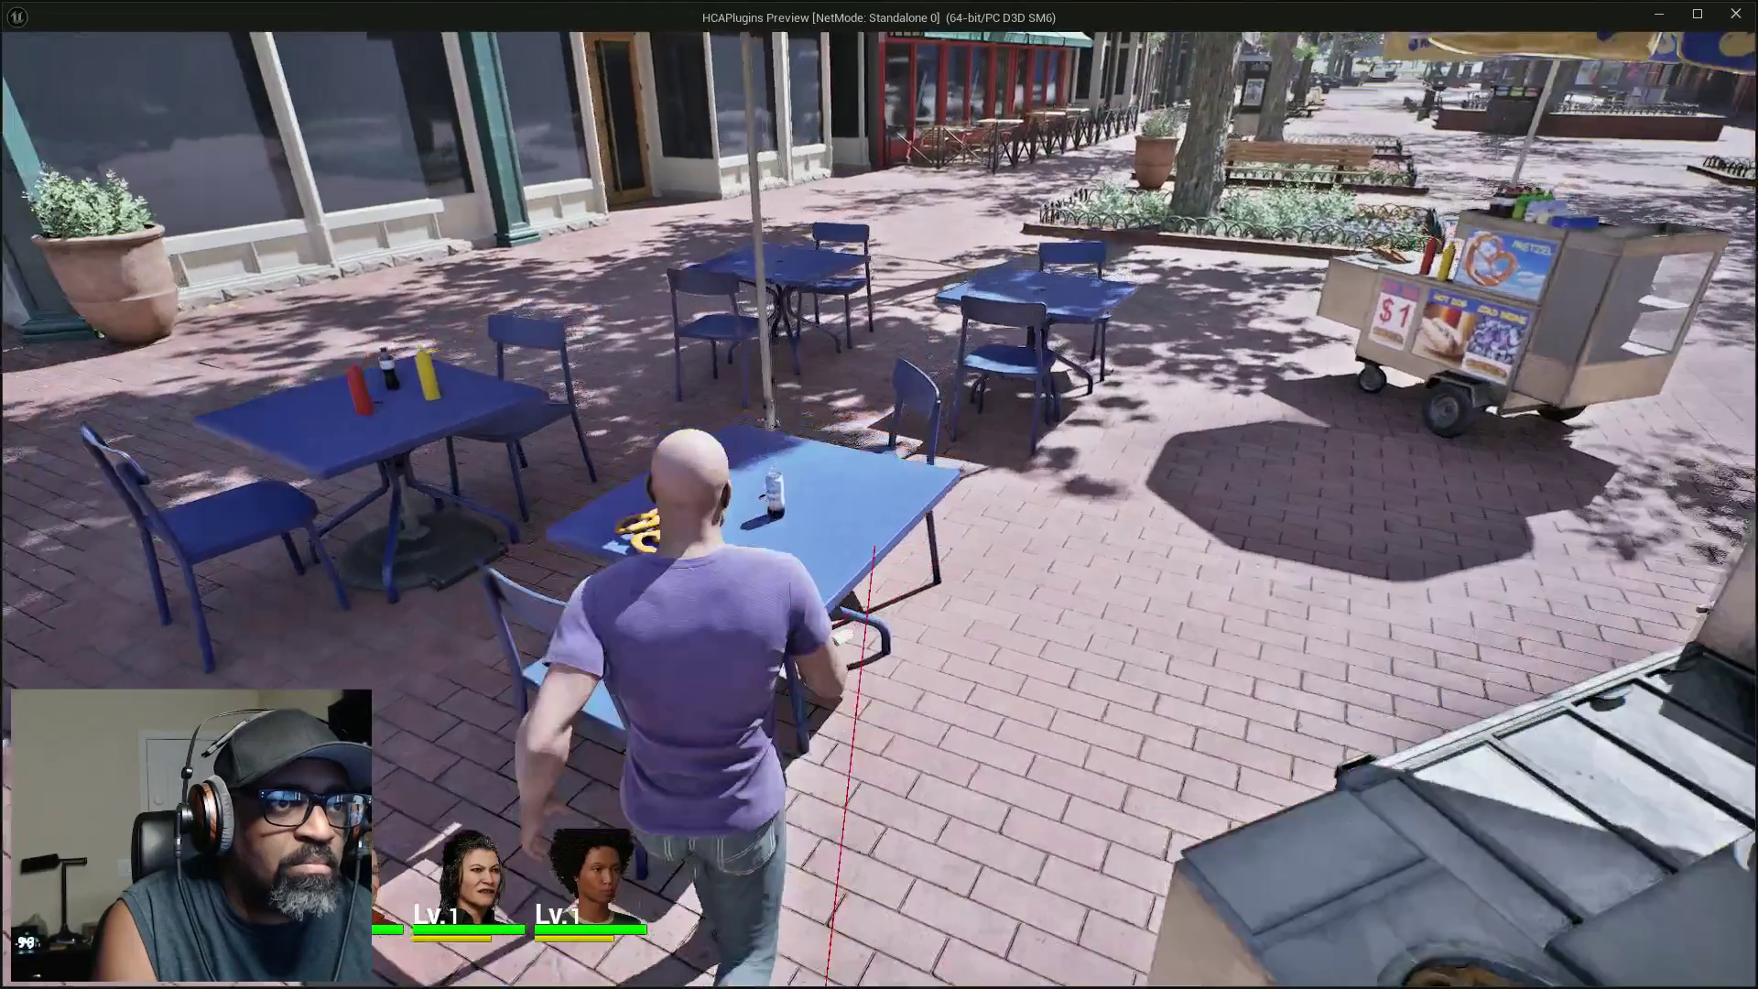
key(Escape)
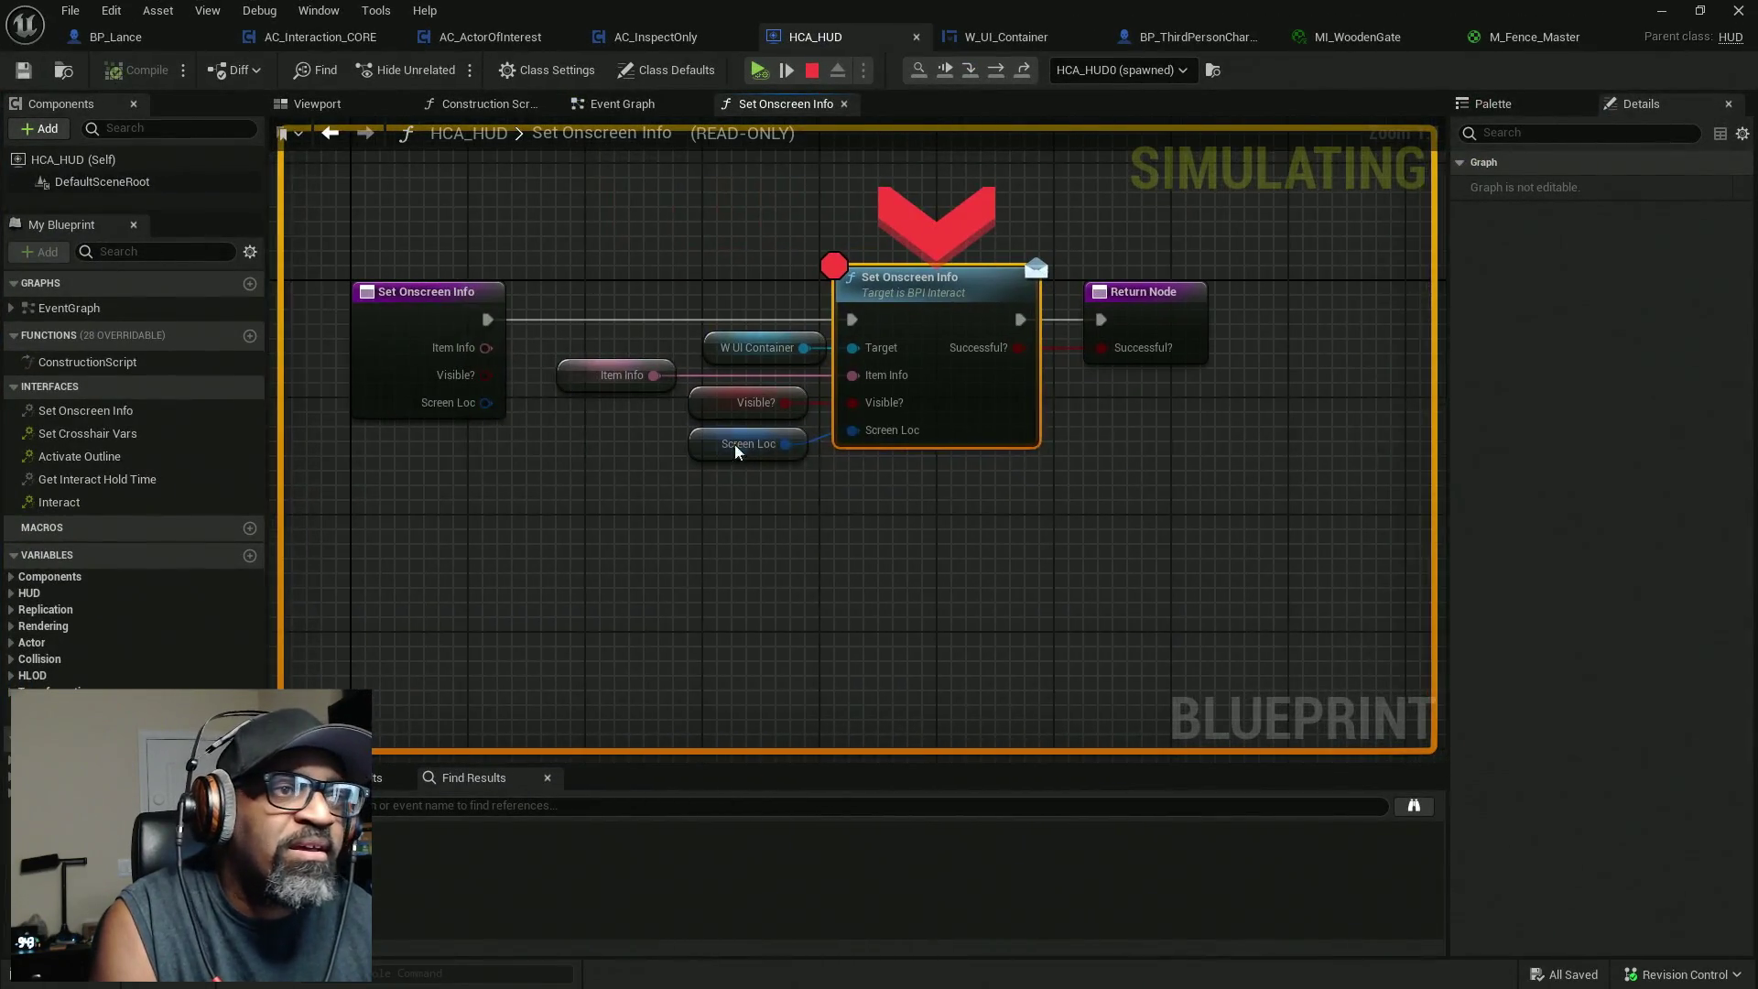
mouse_move(789, 404)
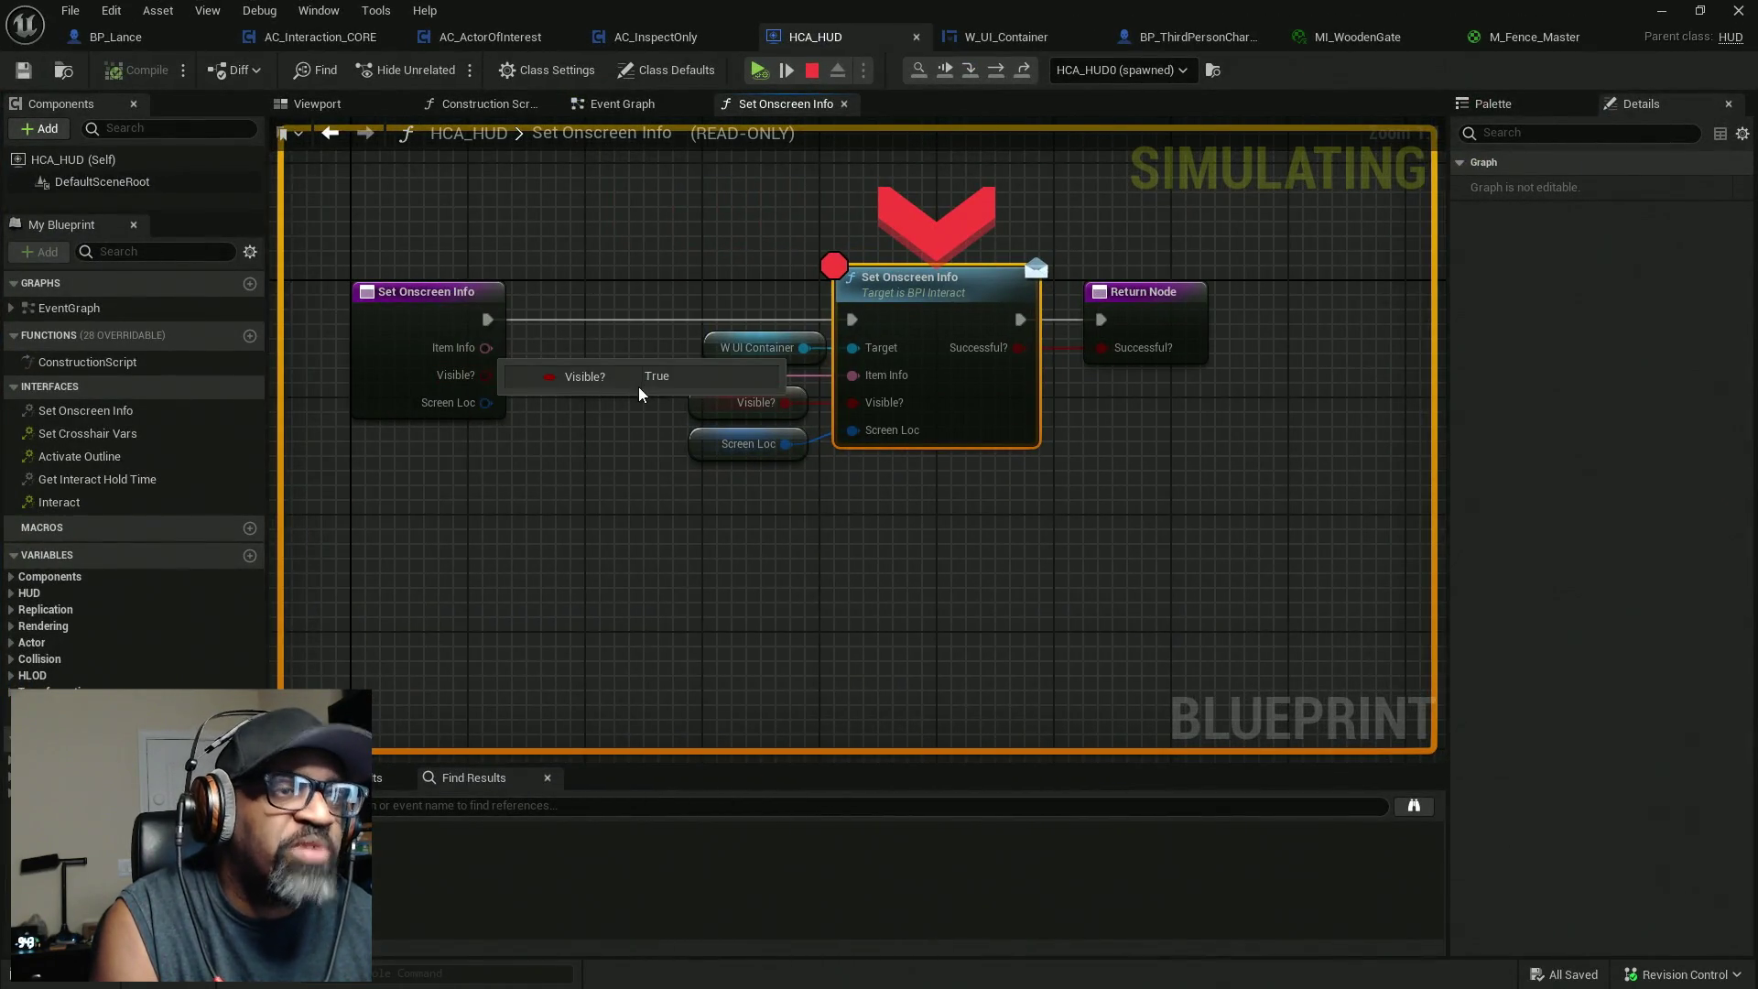
mouse_move(650, 376)
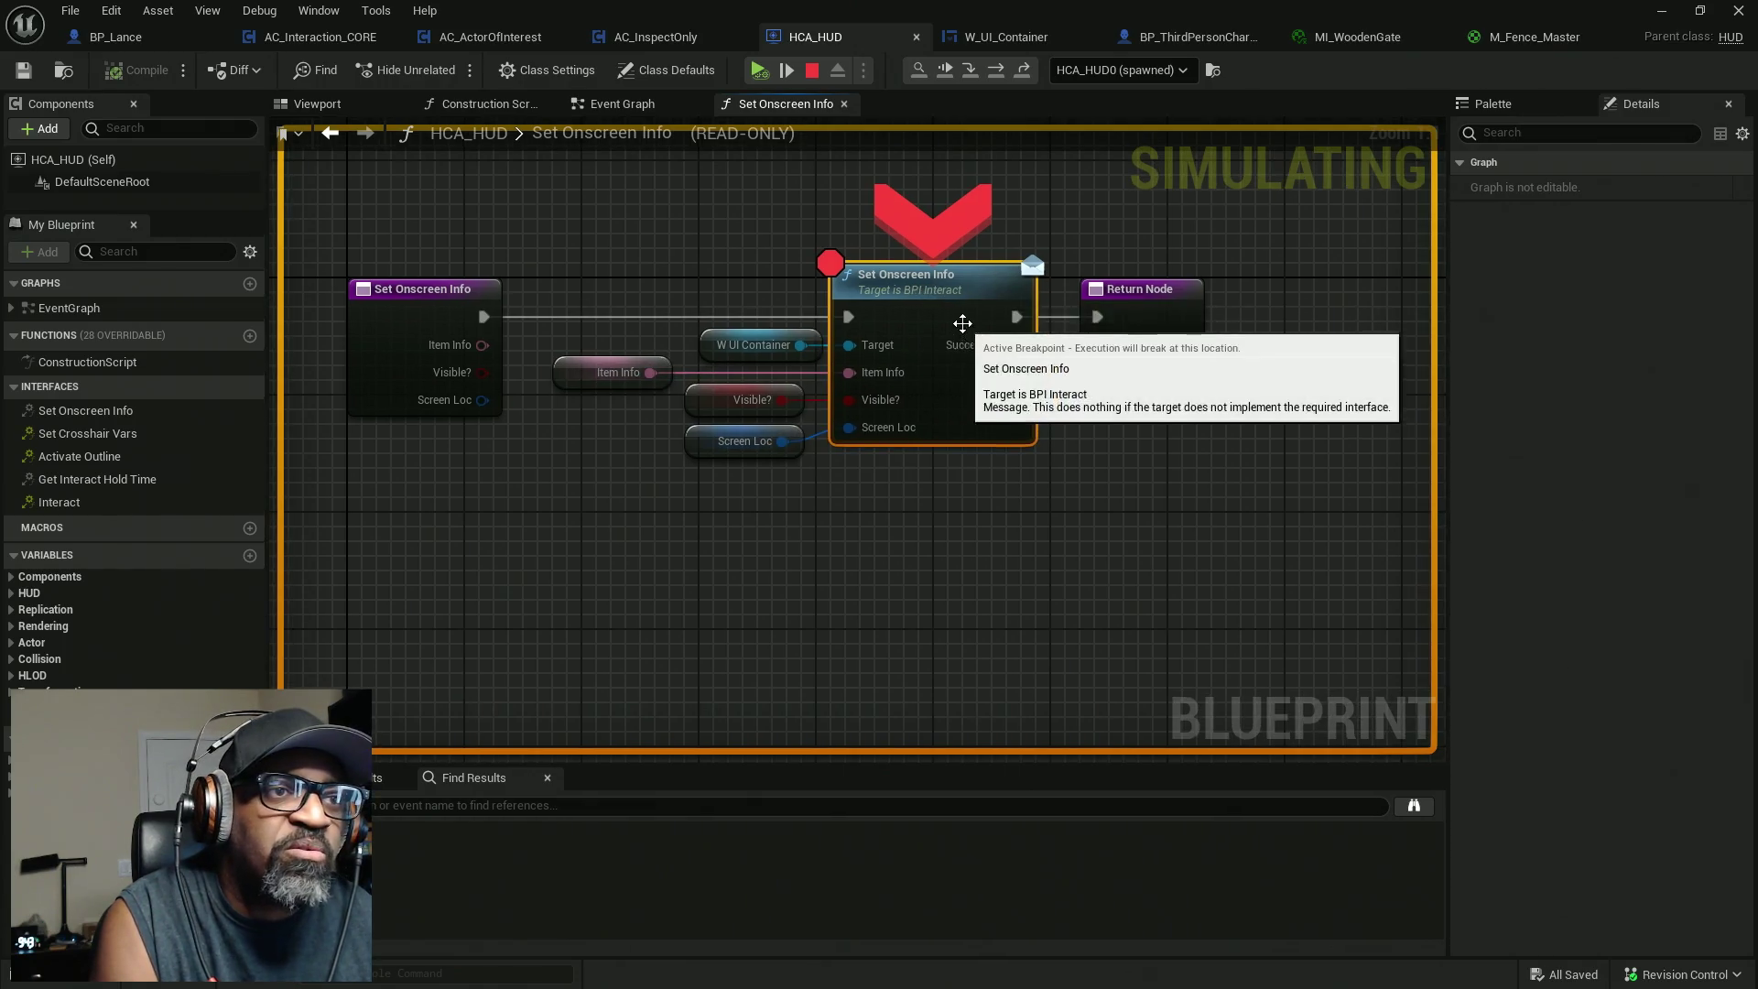
right_click(958, 326)
click(1002, 421)
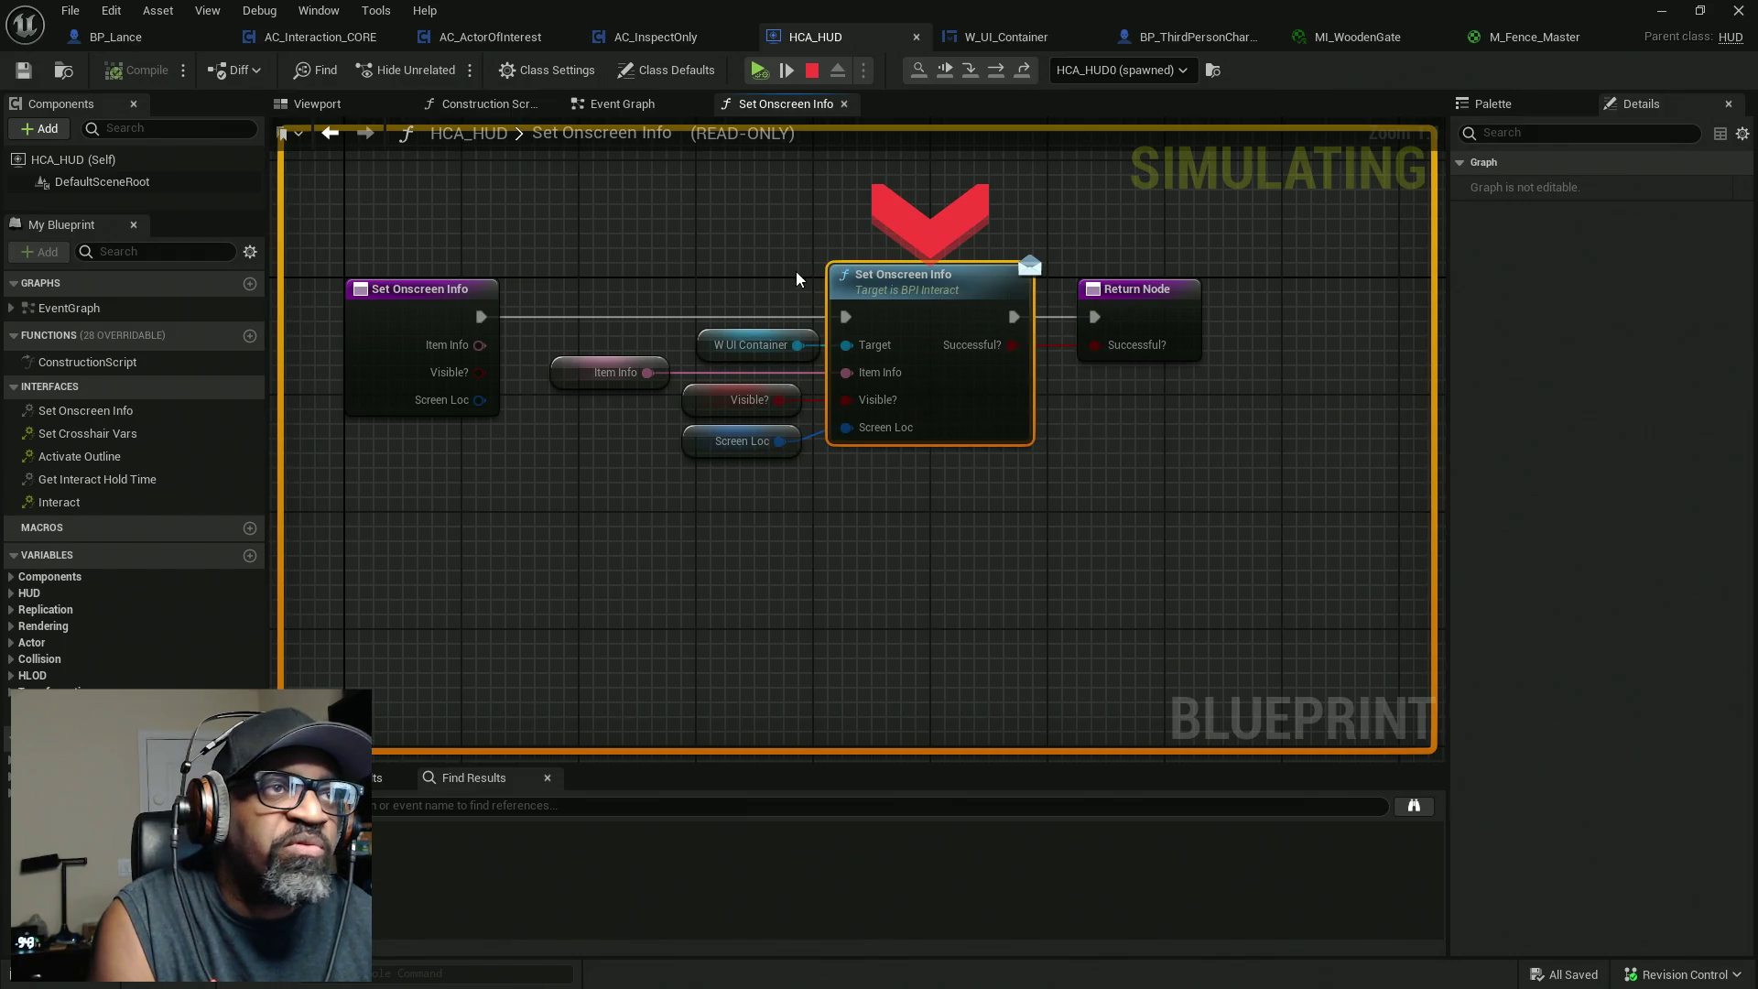
Resume the game, walk the character up to the soda can table to see its Soda Can label, and return to the blueprint editor.
key(F5)
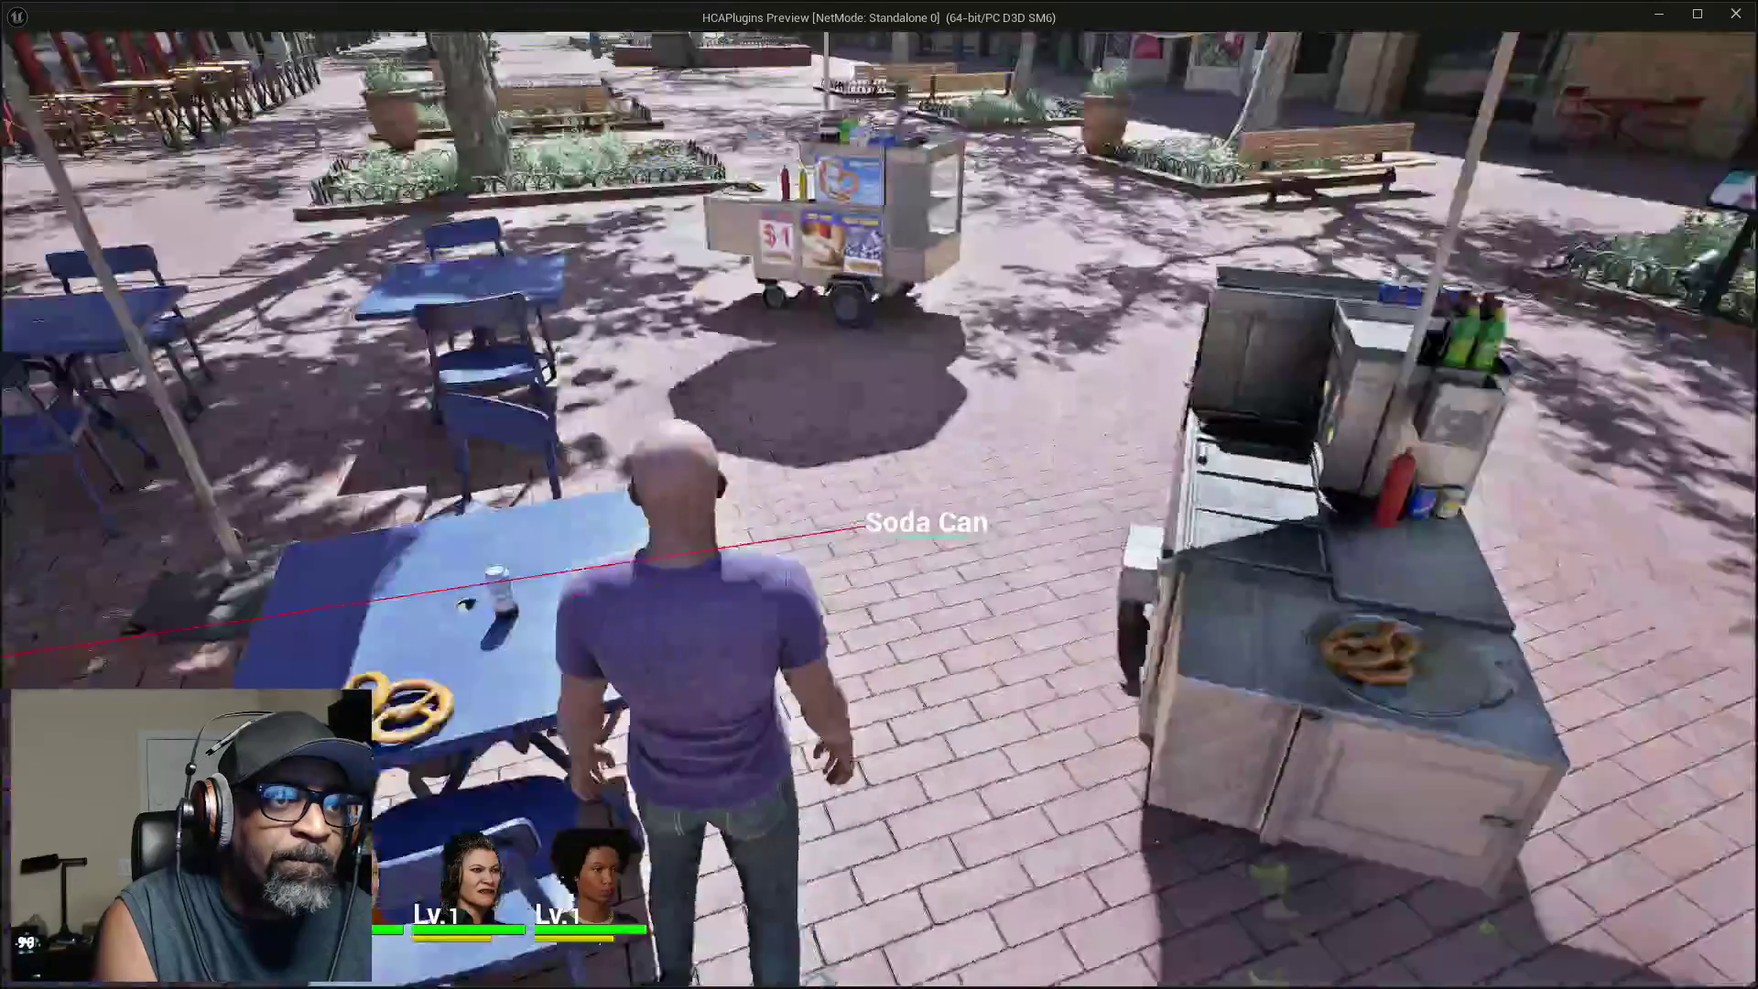
key(w)
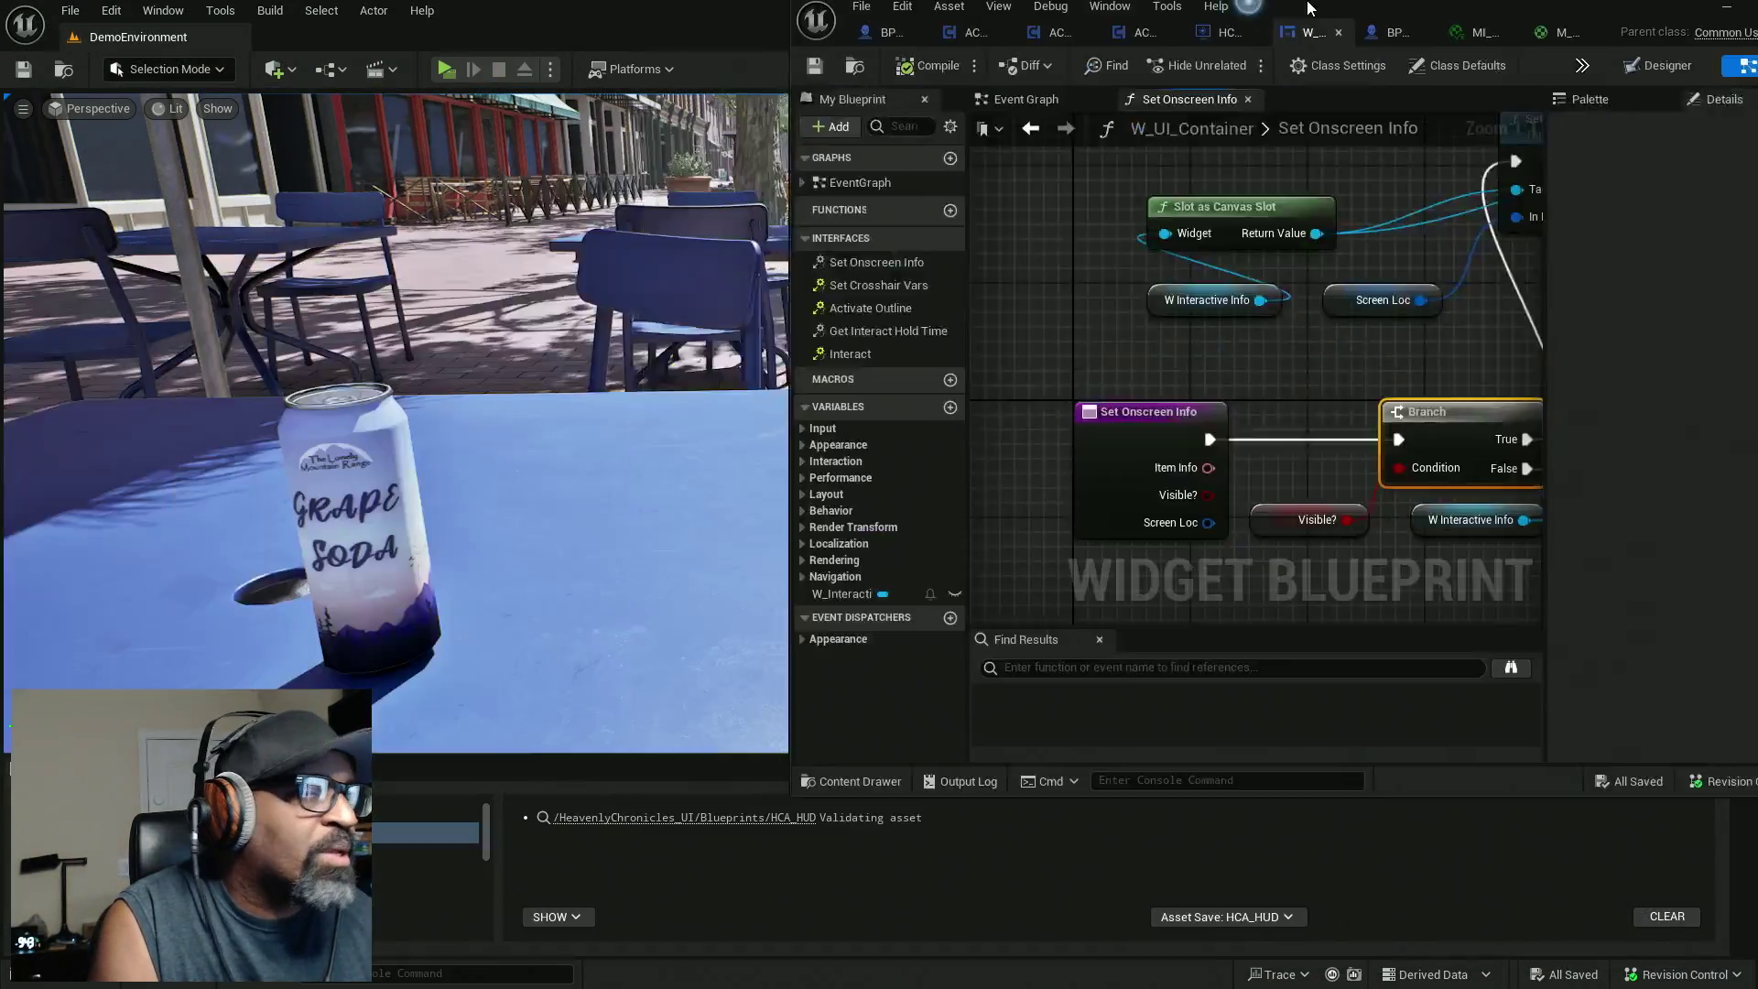
double_click(1307, 7)
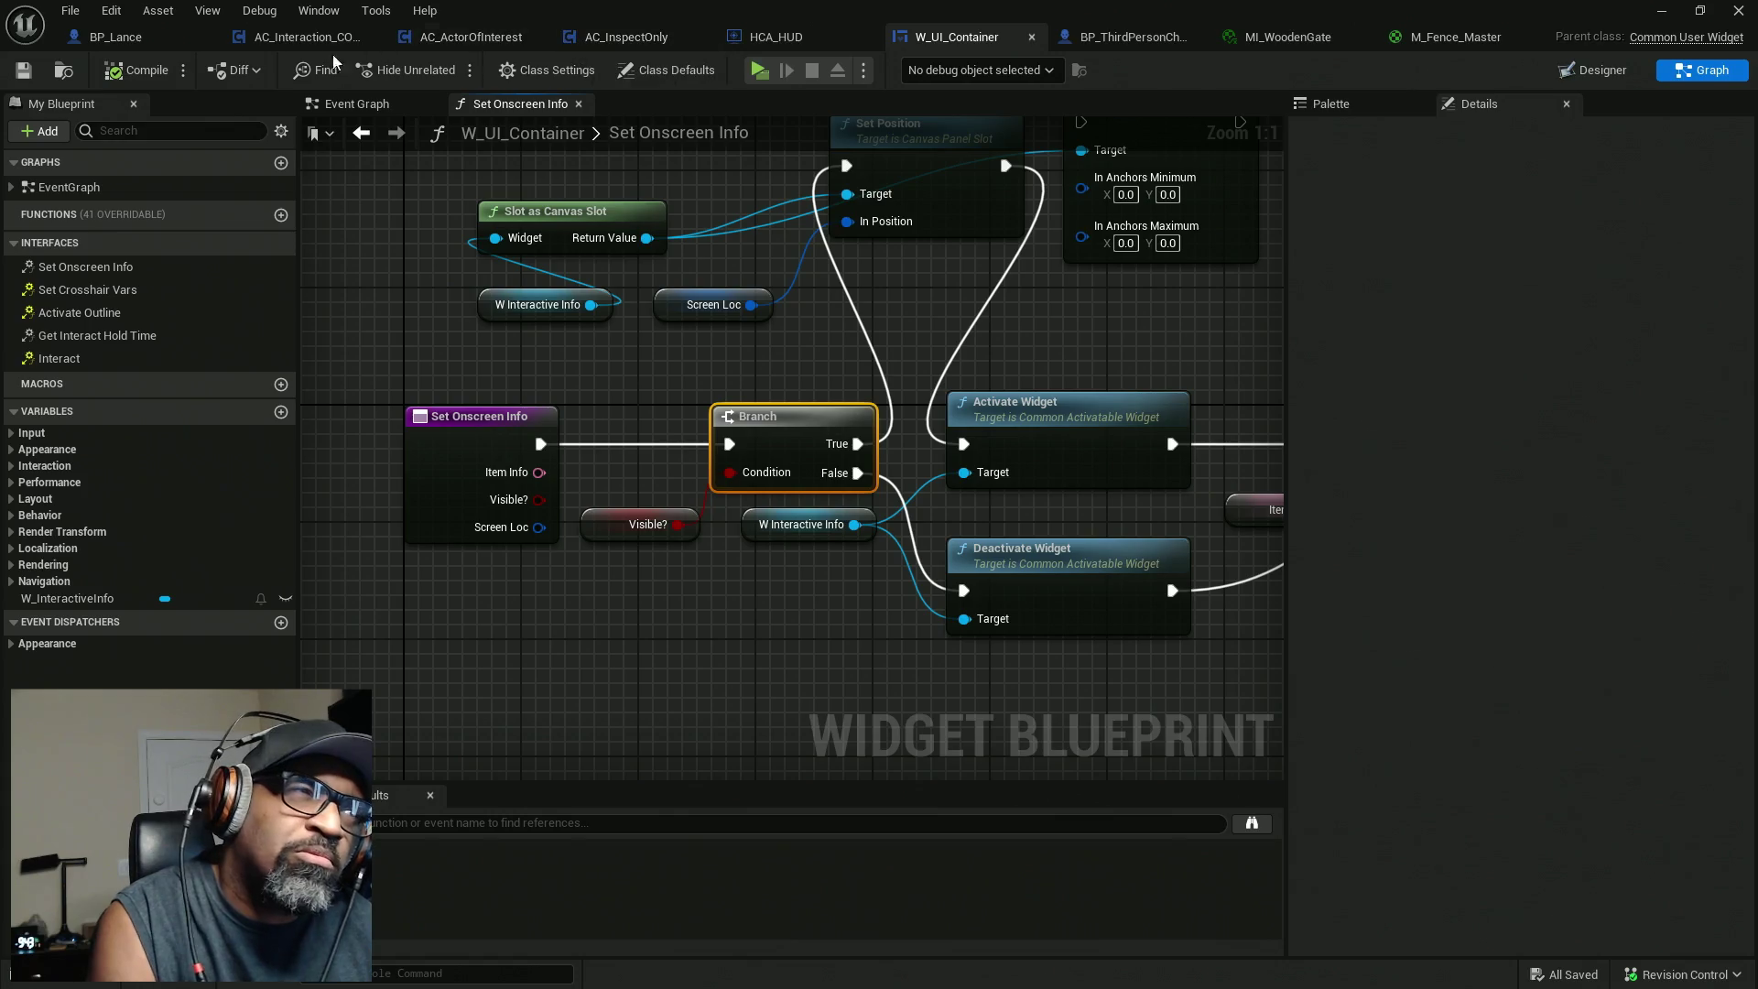
click(295, 37)
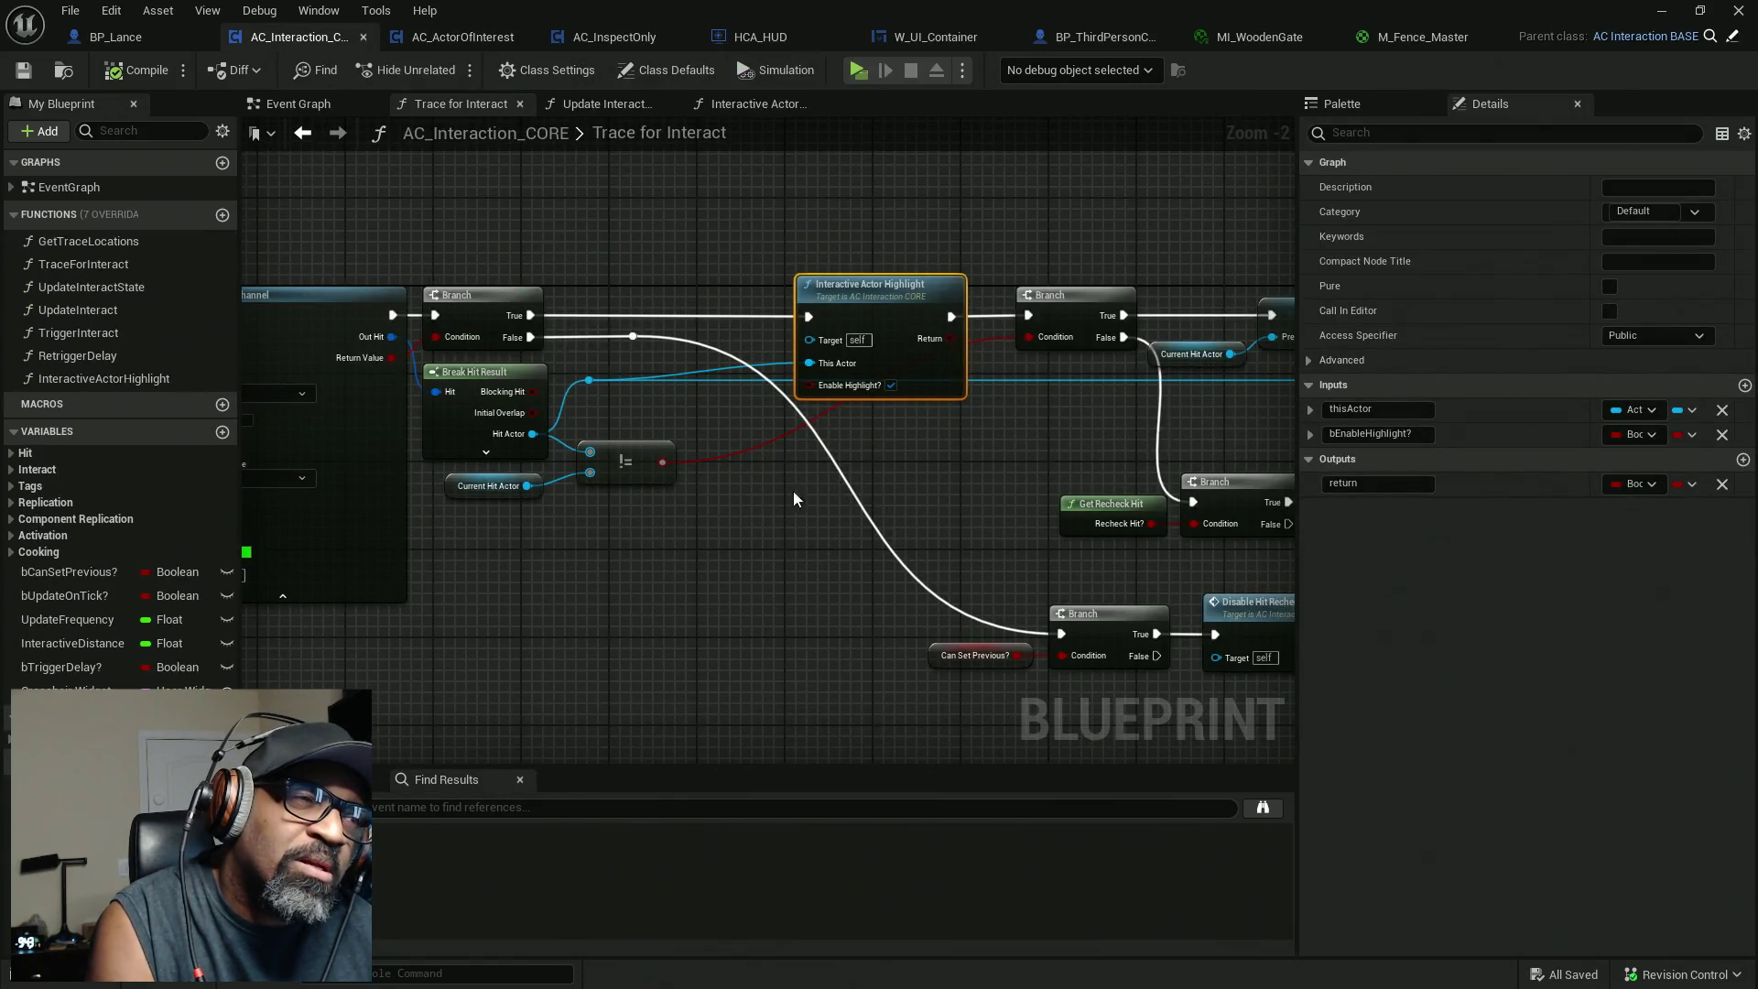
scroll(537, 612, down, 1)
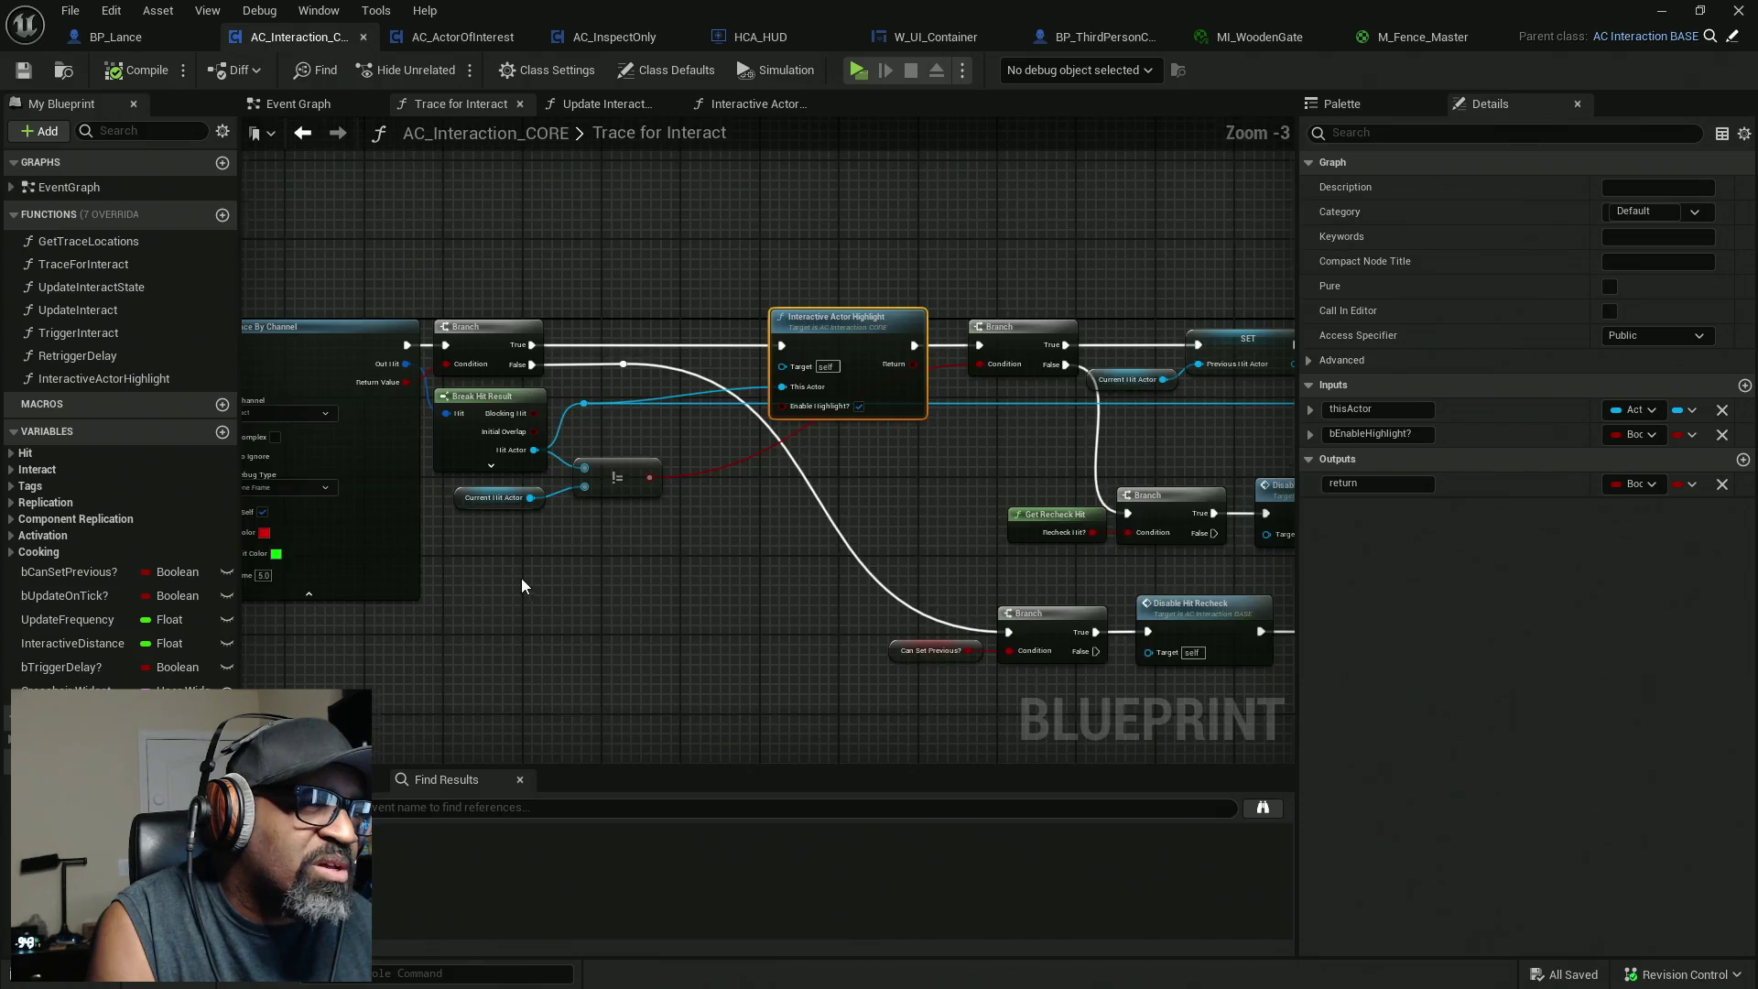
scroll(520, 578, up, 2)
click(494, 472)
scroll(646, 641, down, 4)
scroll(647, 641, up, 3)
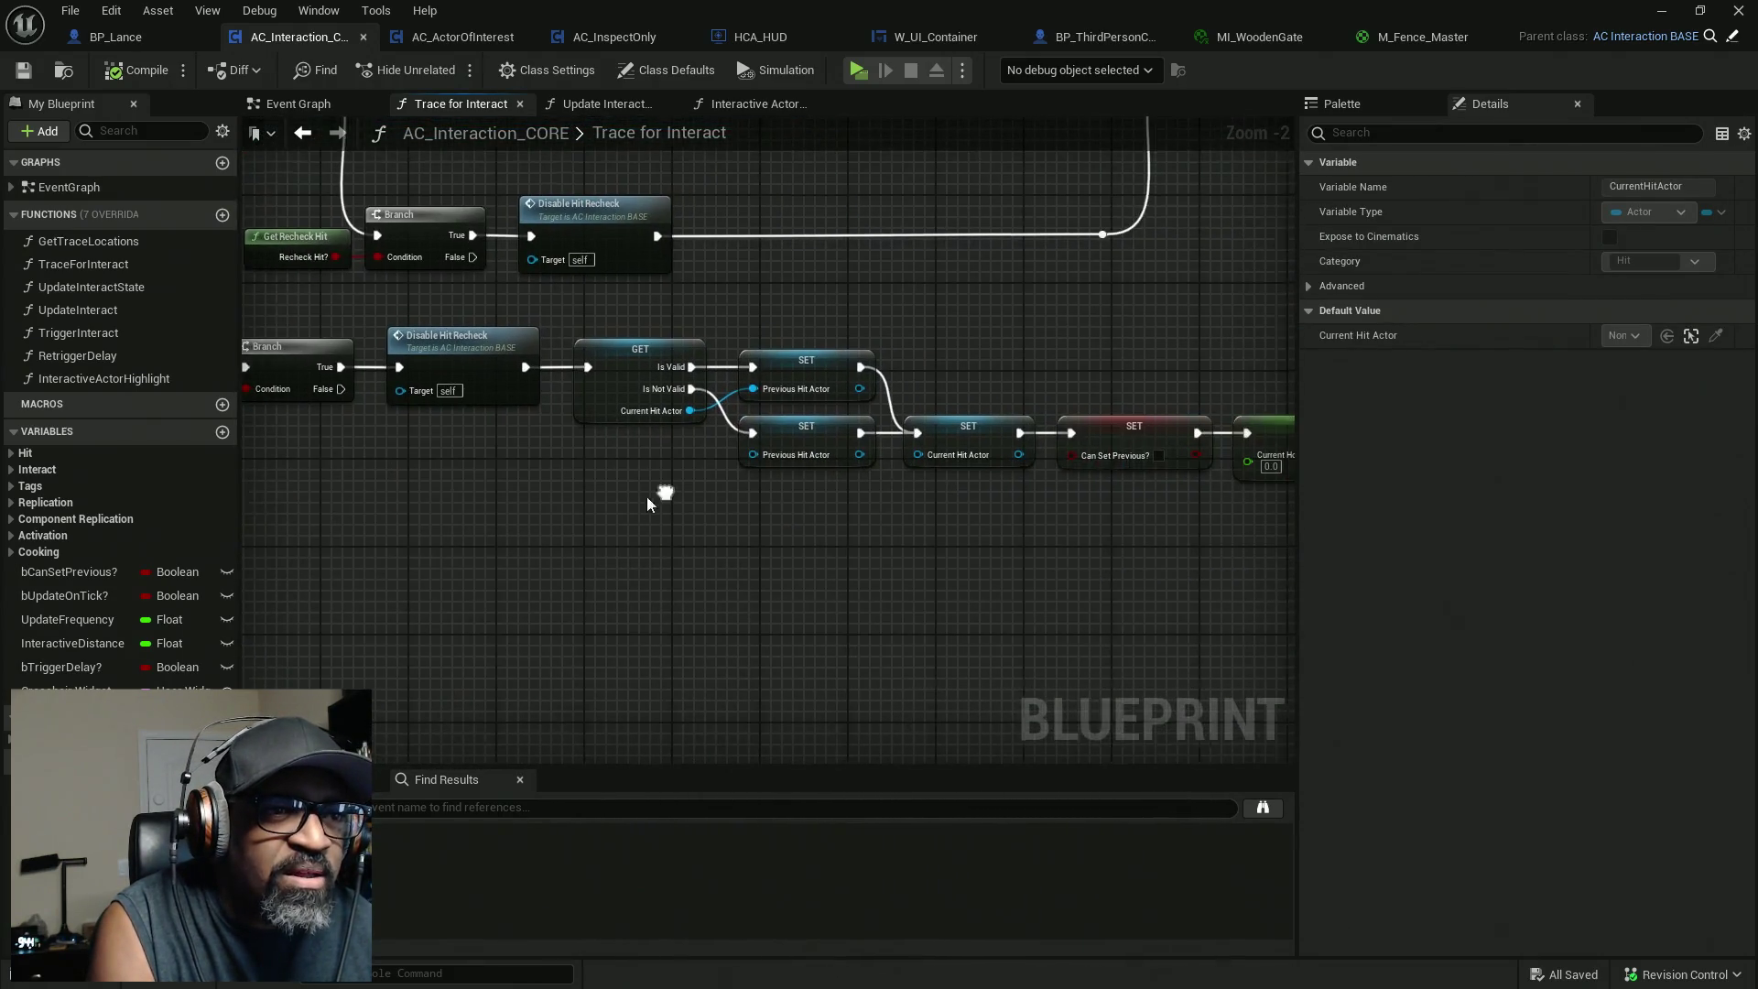
mouse_move(854, 527)
mouse_down()
mouse_move(977, 464)
mouse_move(961, 499)
mouse_move(1039, 487)
mouse_move(942, 502)
mouse_move(752, 450)
mouse_up()
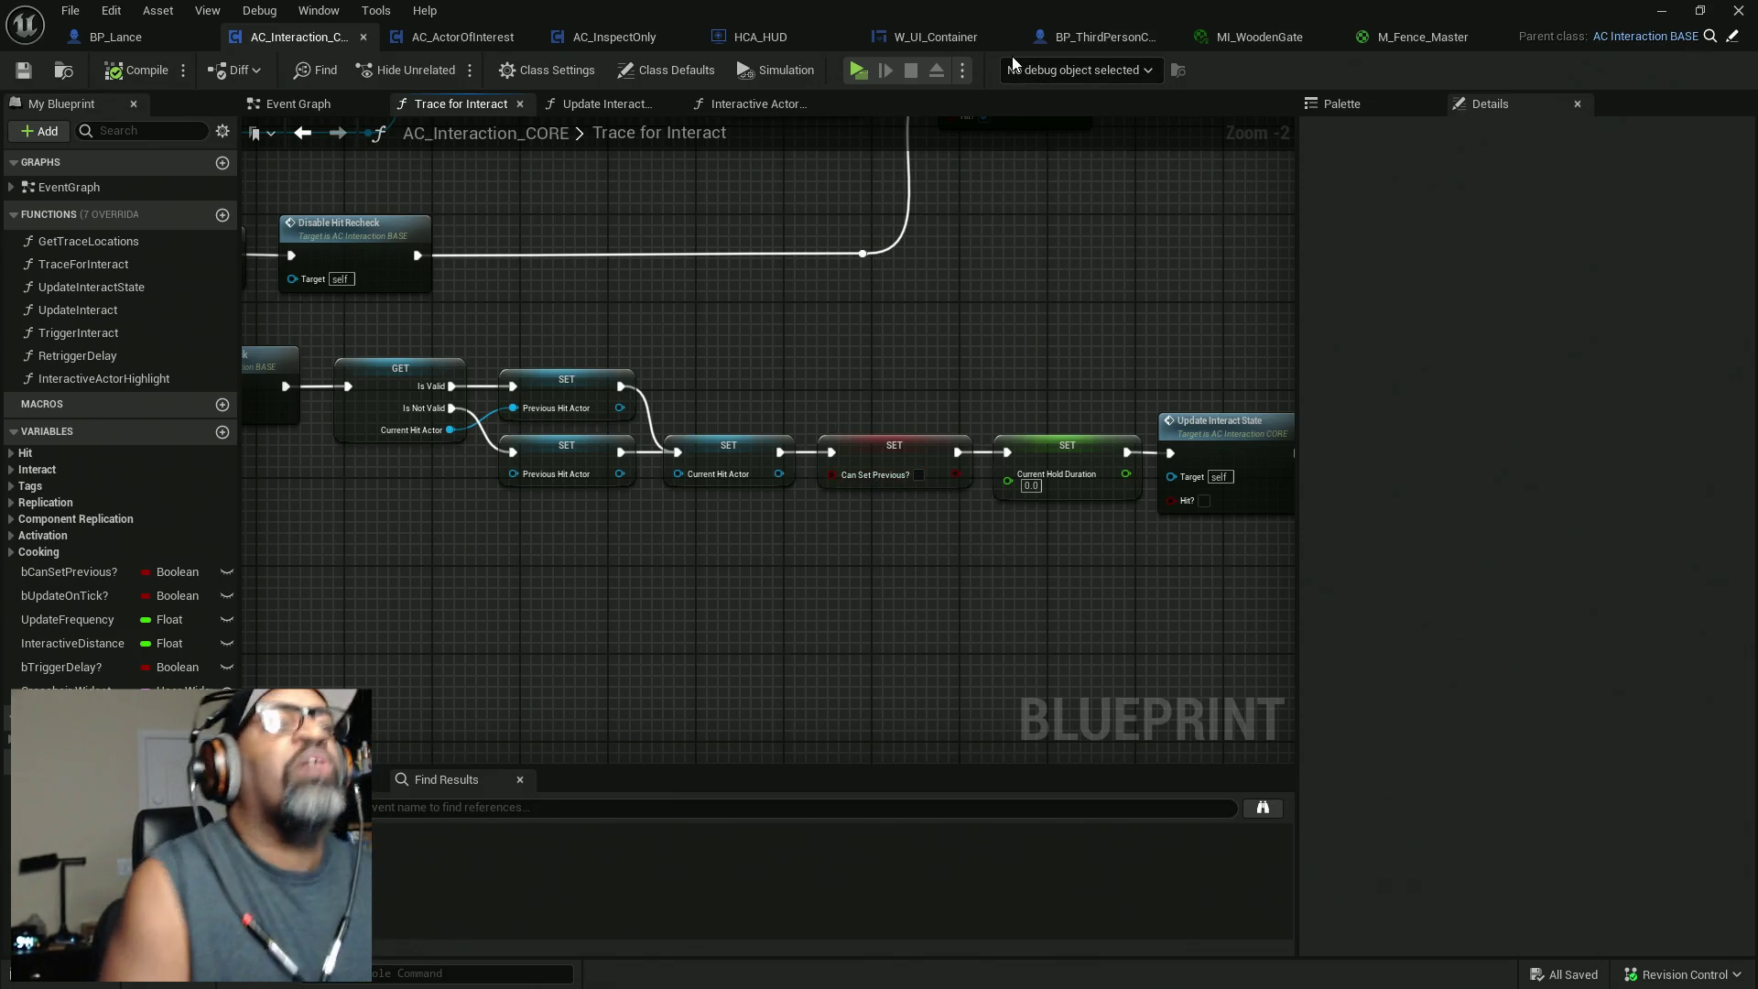
click(1660, 10)
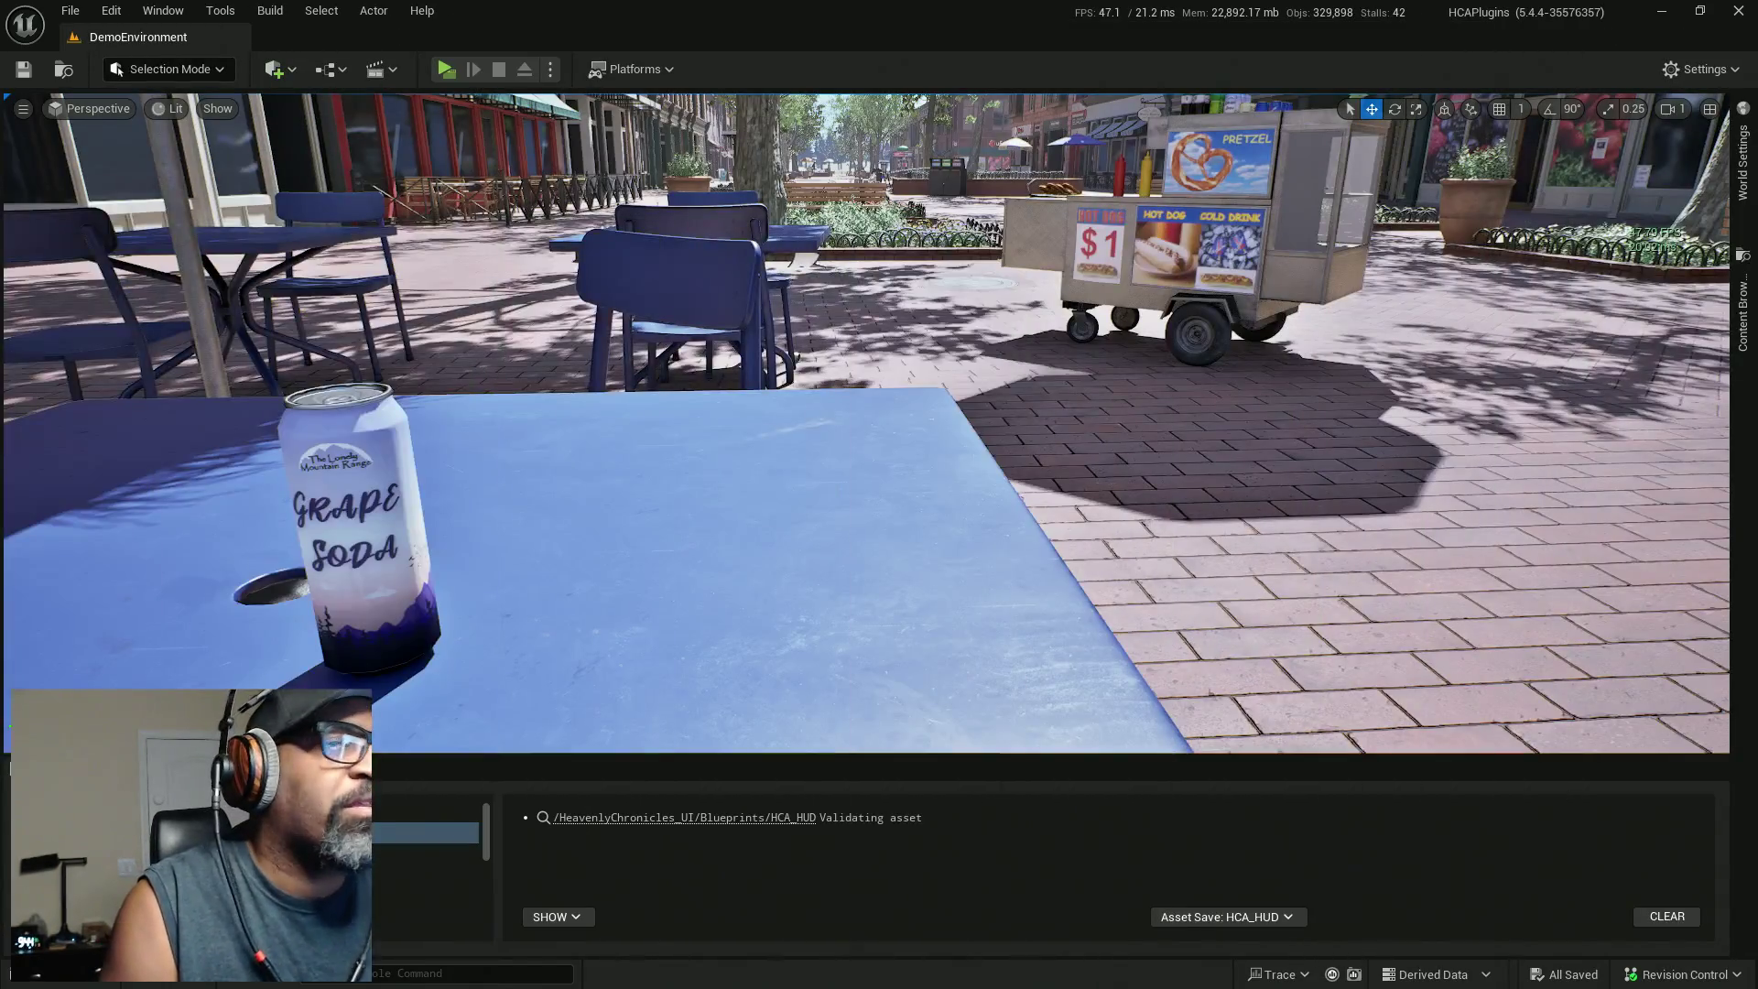
Browse to HCA_InteractionSystem Content > BPs and open BPI_Interact, widening its functions list.
click(1743, 315)
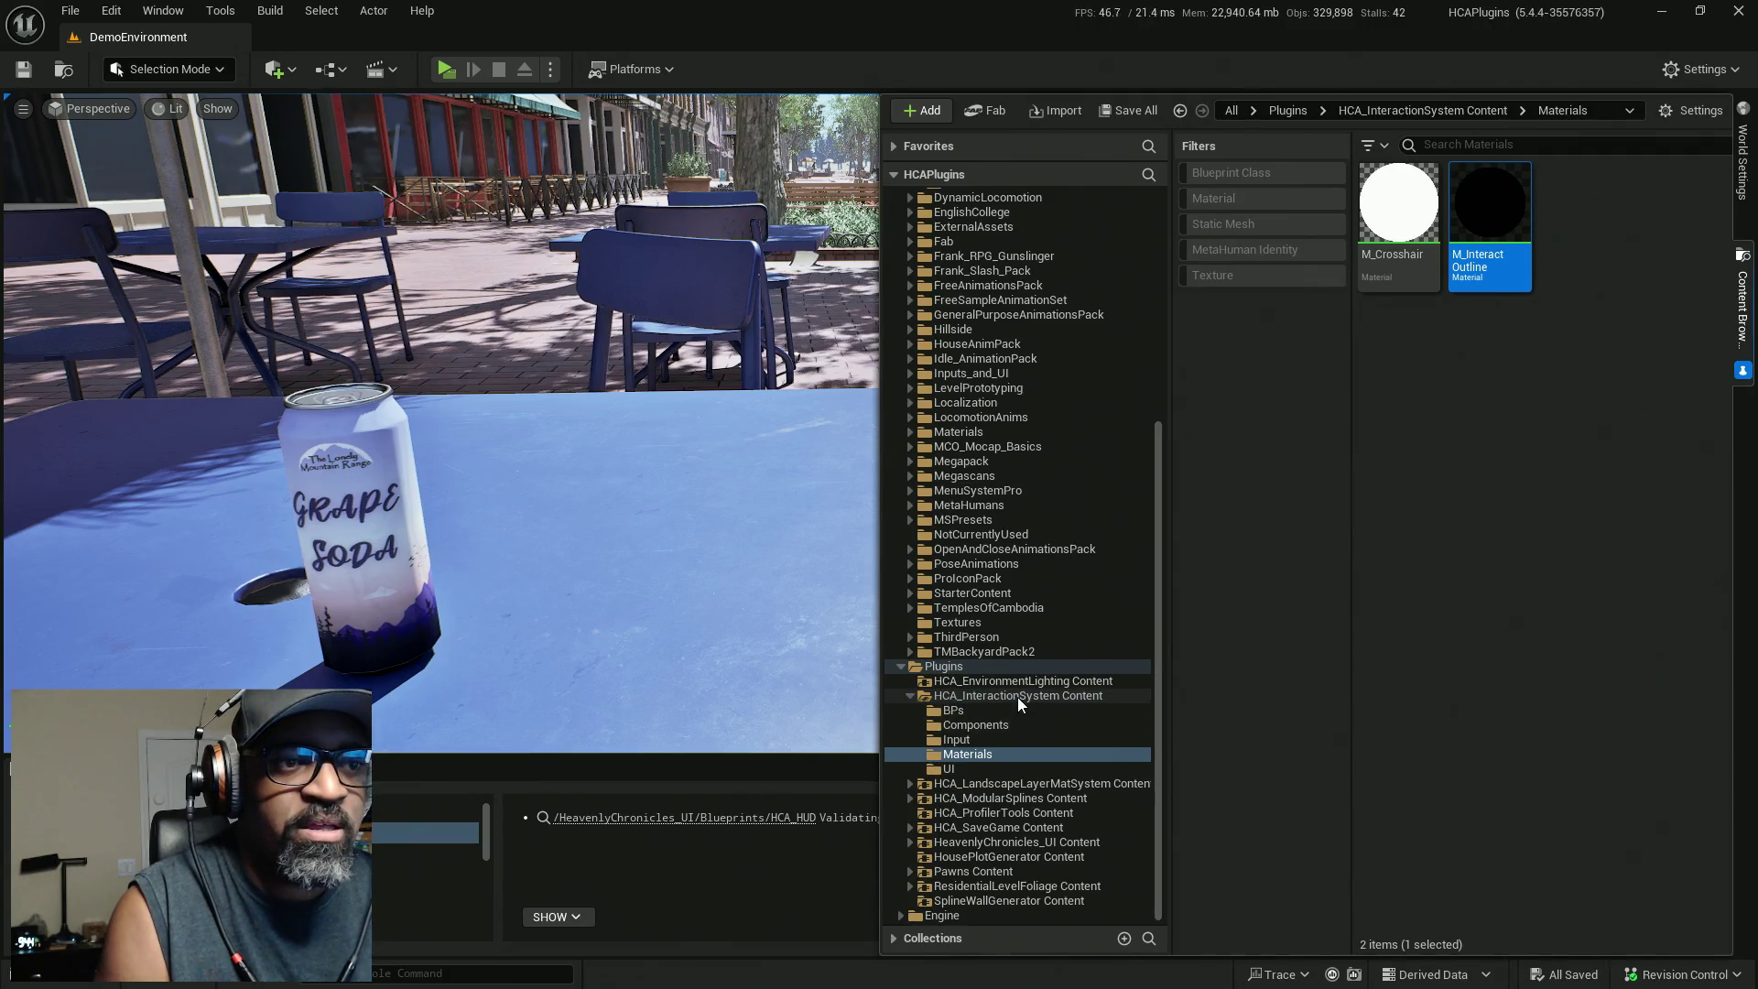
click(970, 697)
click(963, 712)
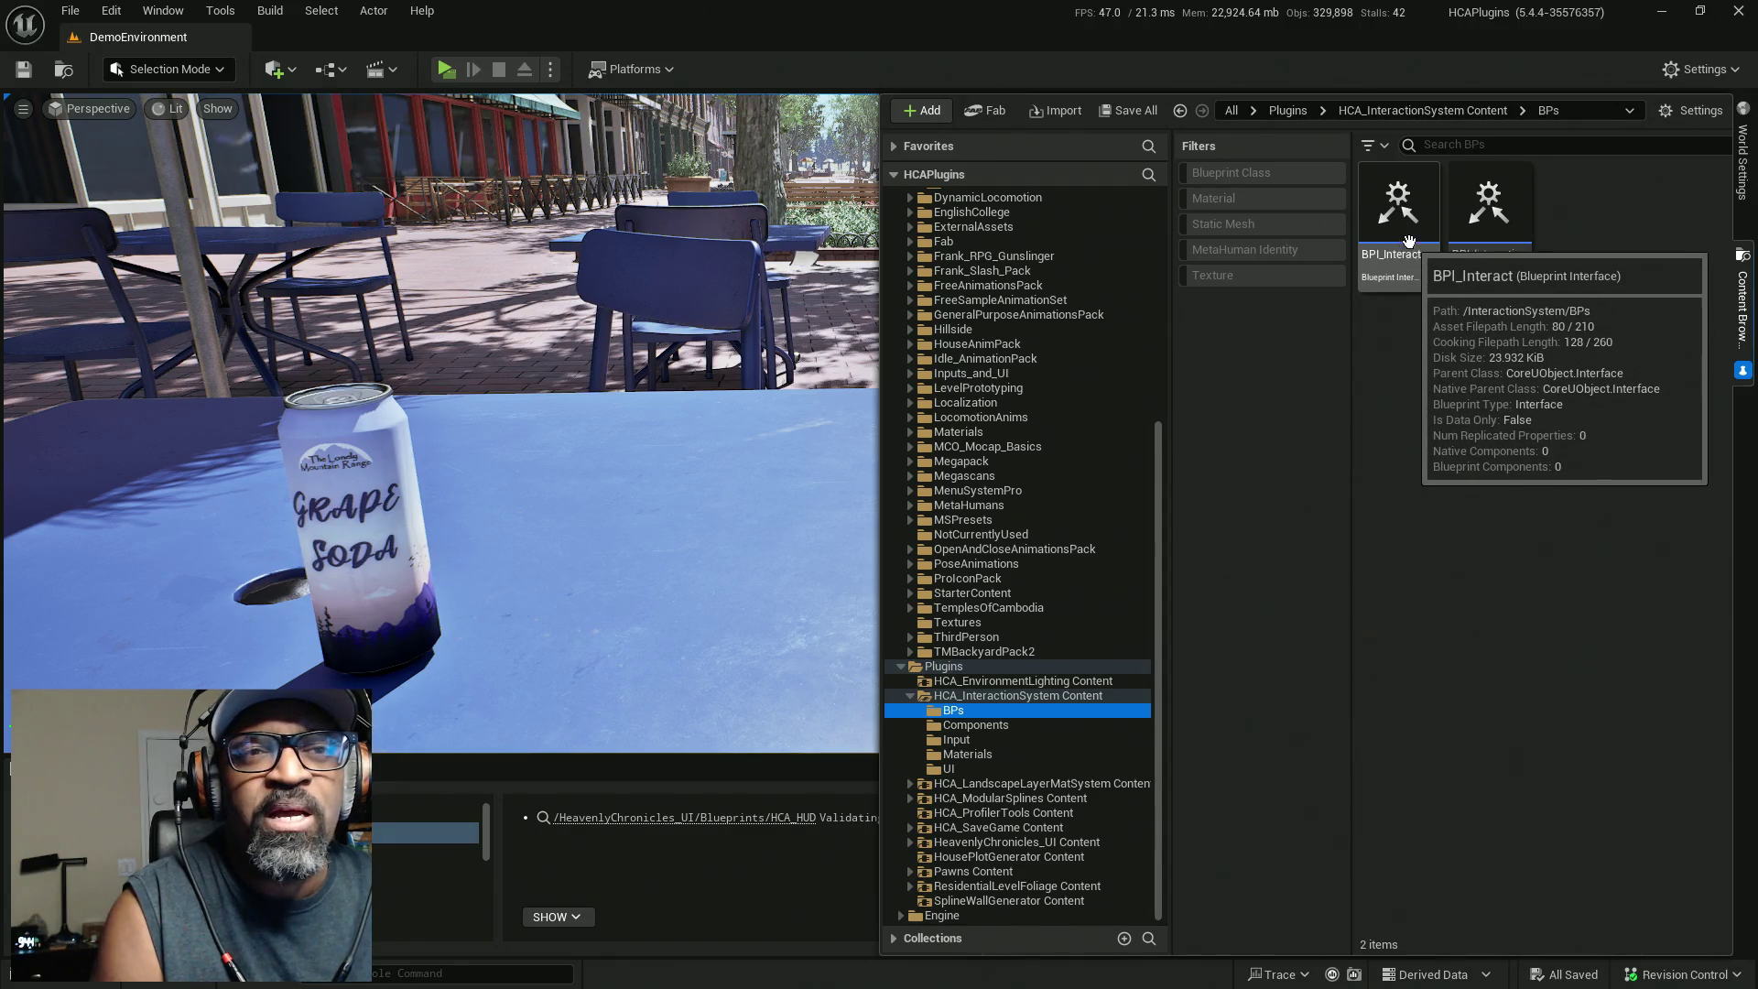
click(1412, 286)
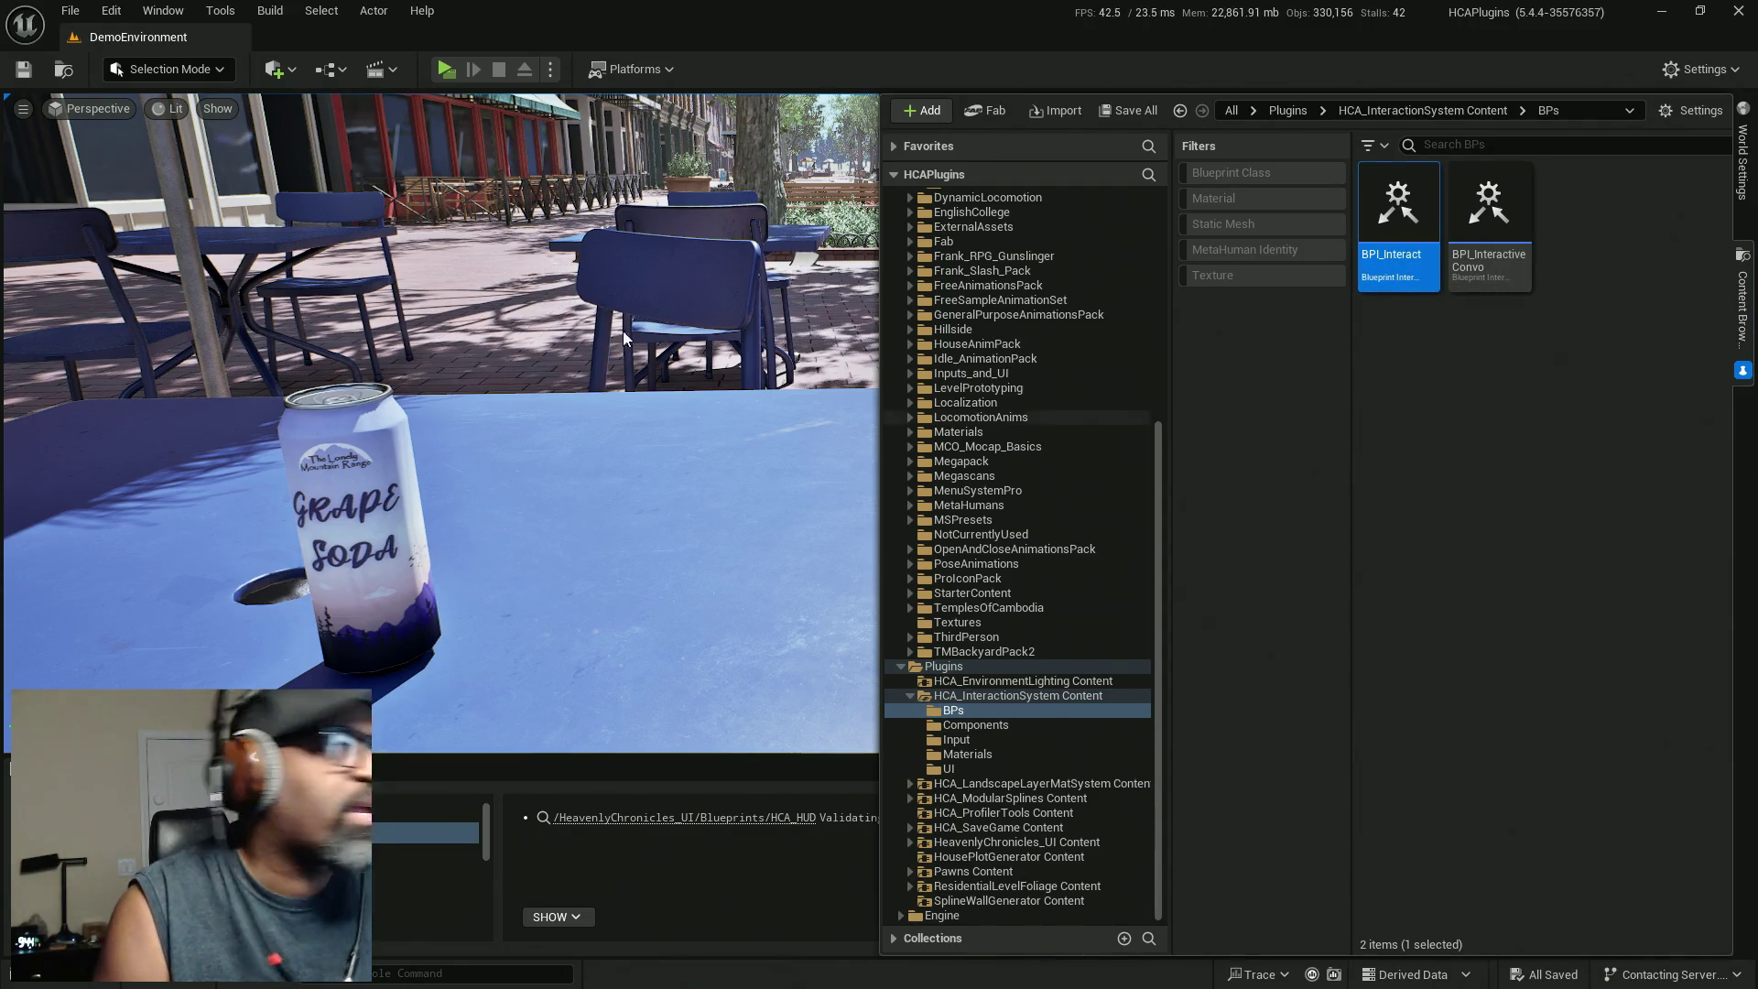
double_click(1412, 287)
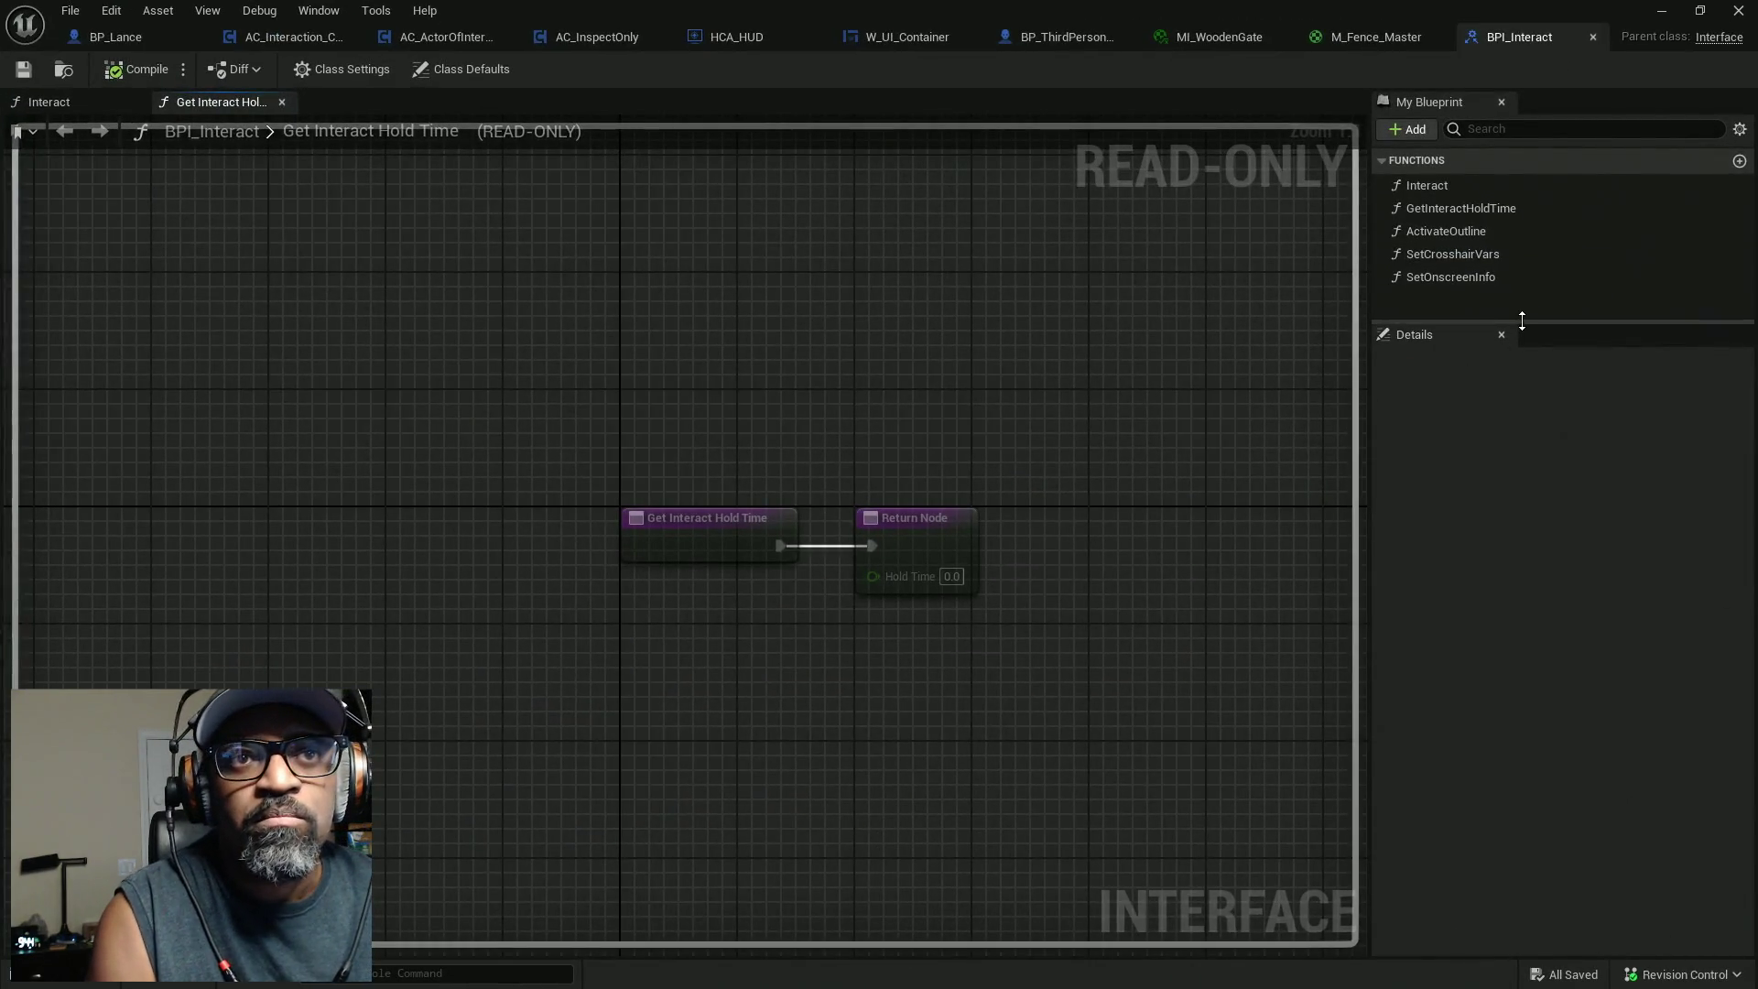
drag(1519, 322, 1524, 366)
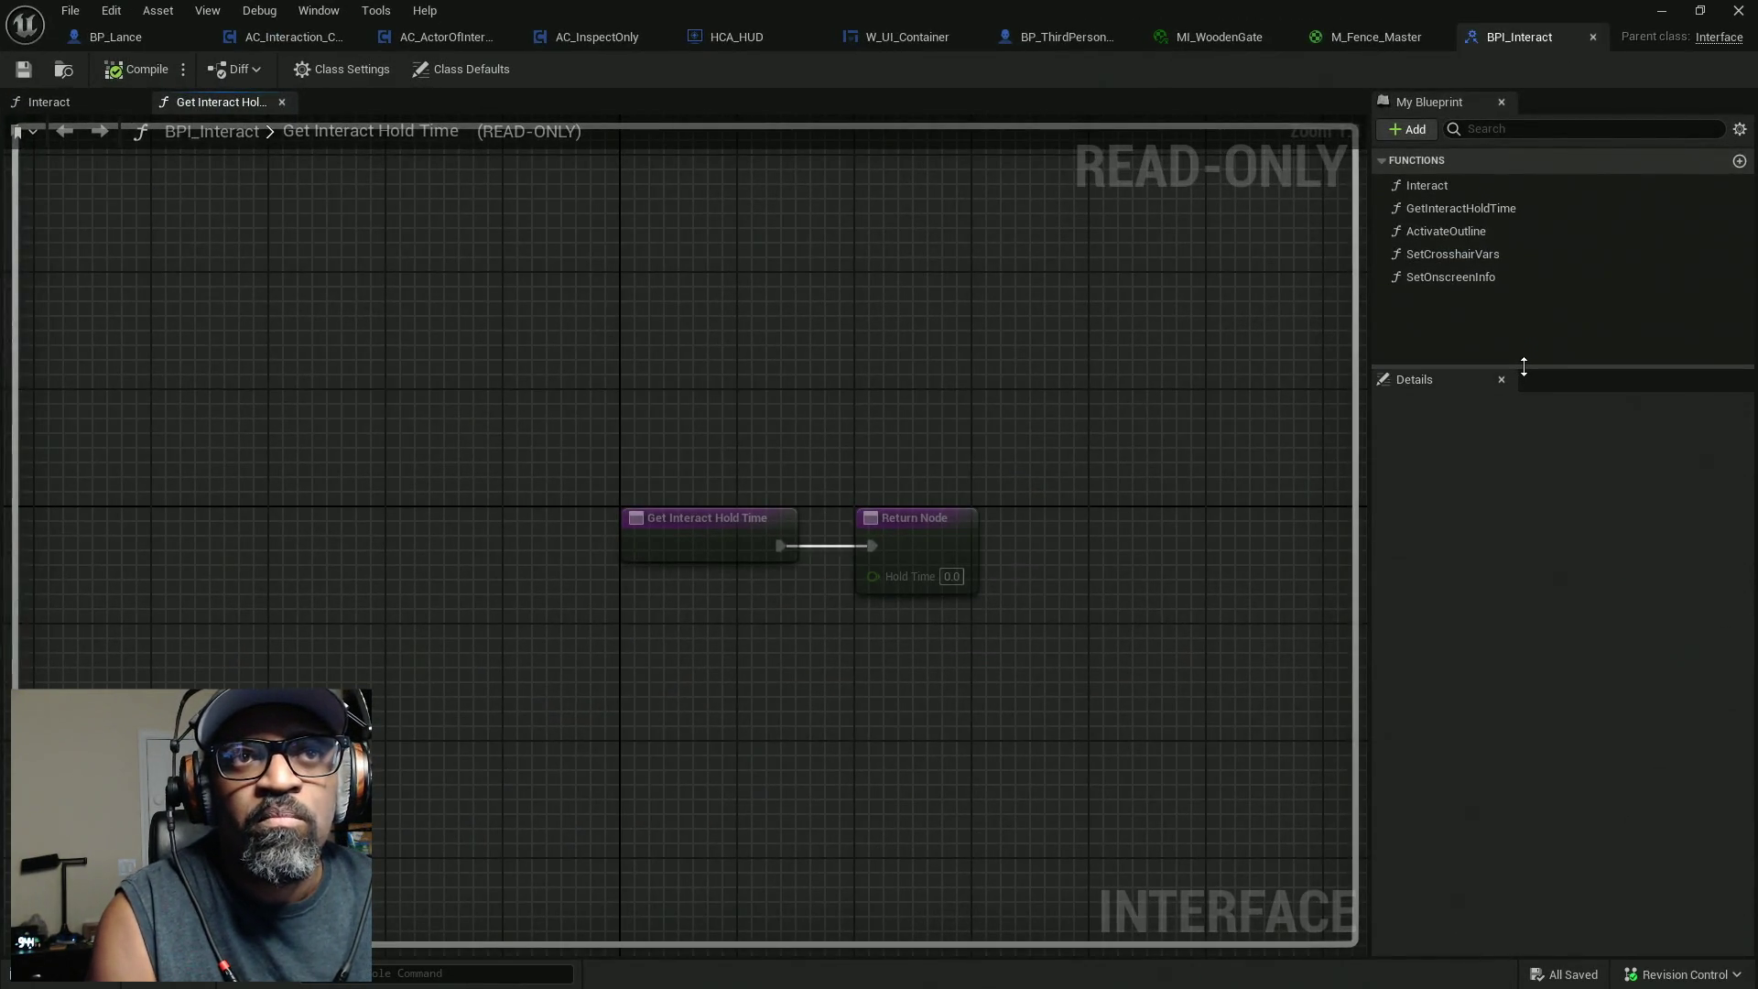
Add NewFunction to BPI_Interact after checking the Set Onscreen Info event inputs in W_UI_Container.
click(1430, 129)
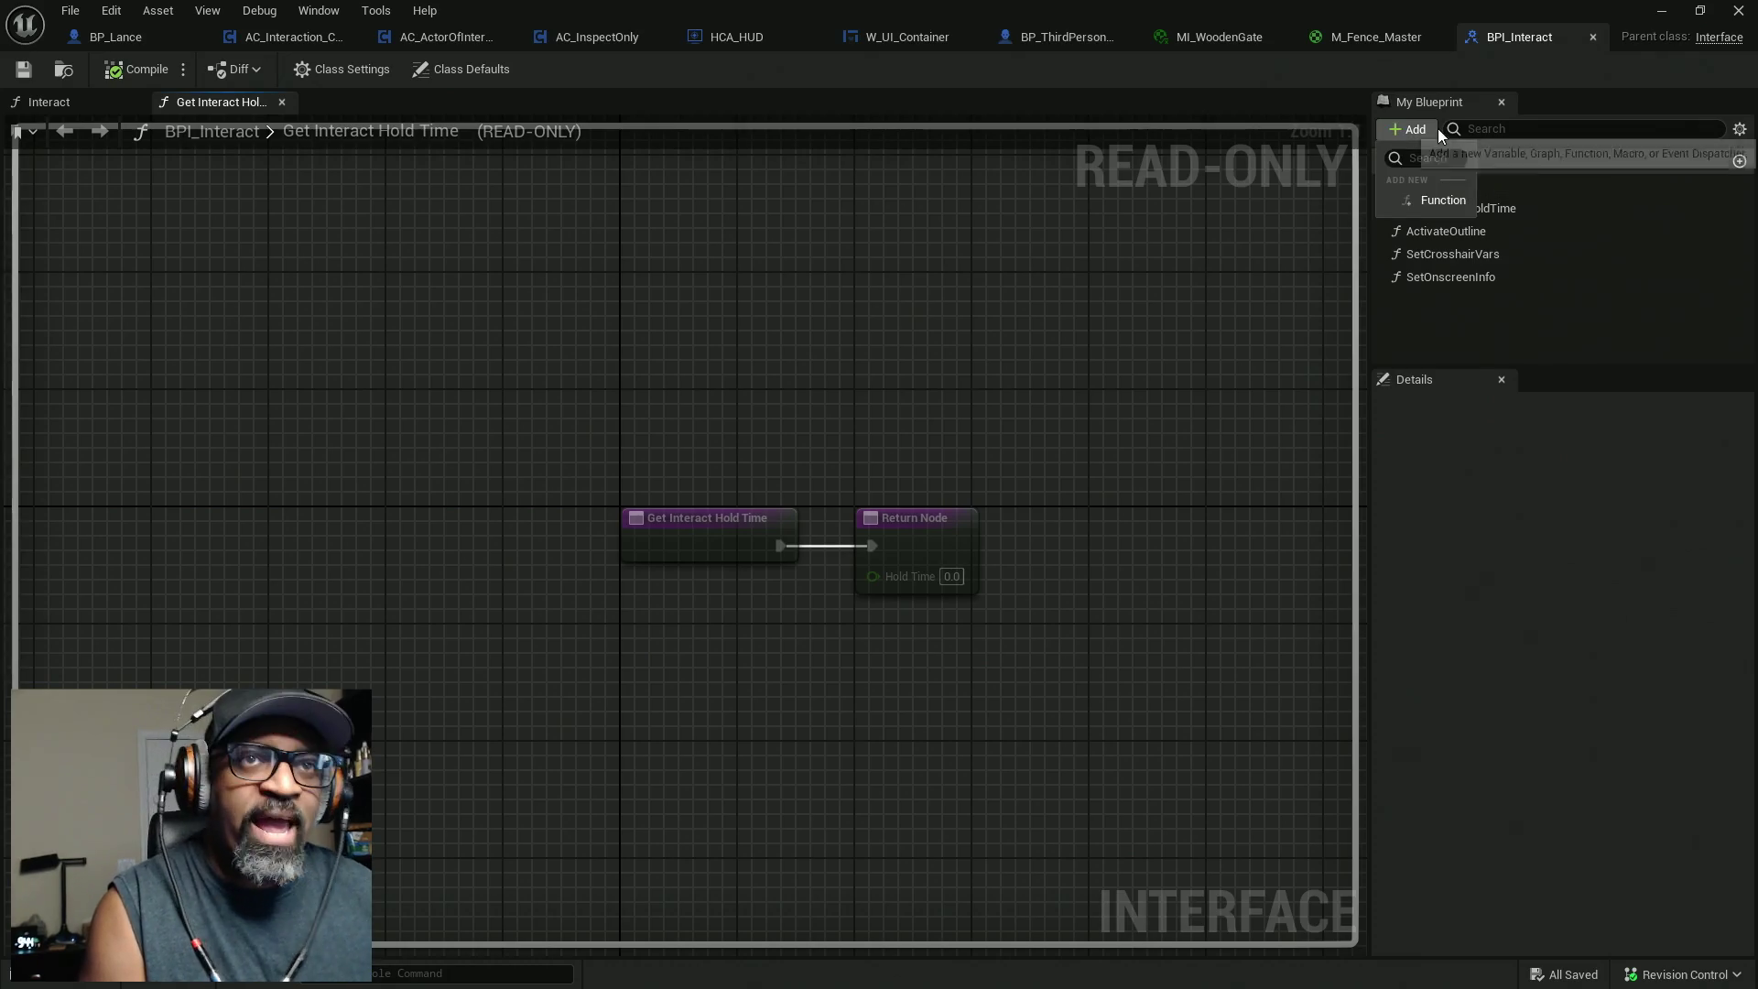
click(1443, 200)
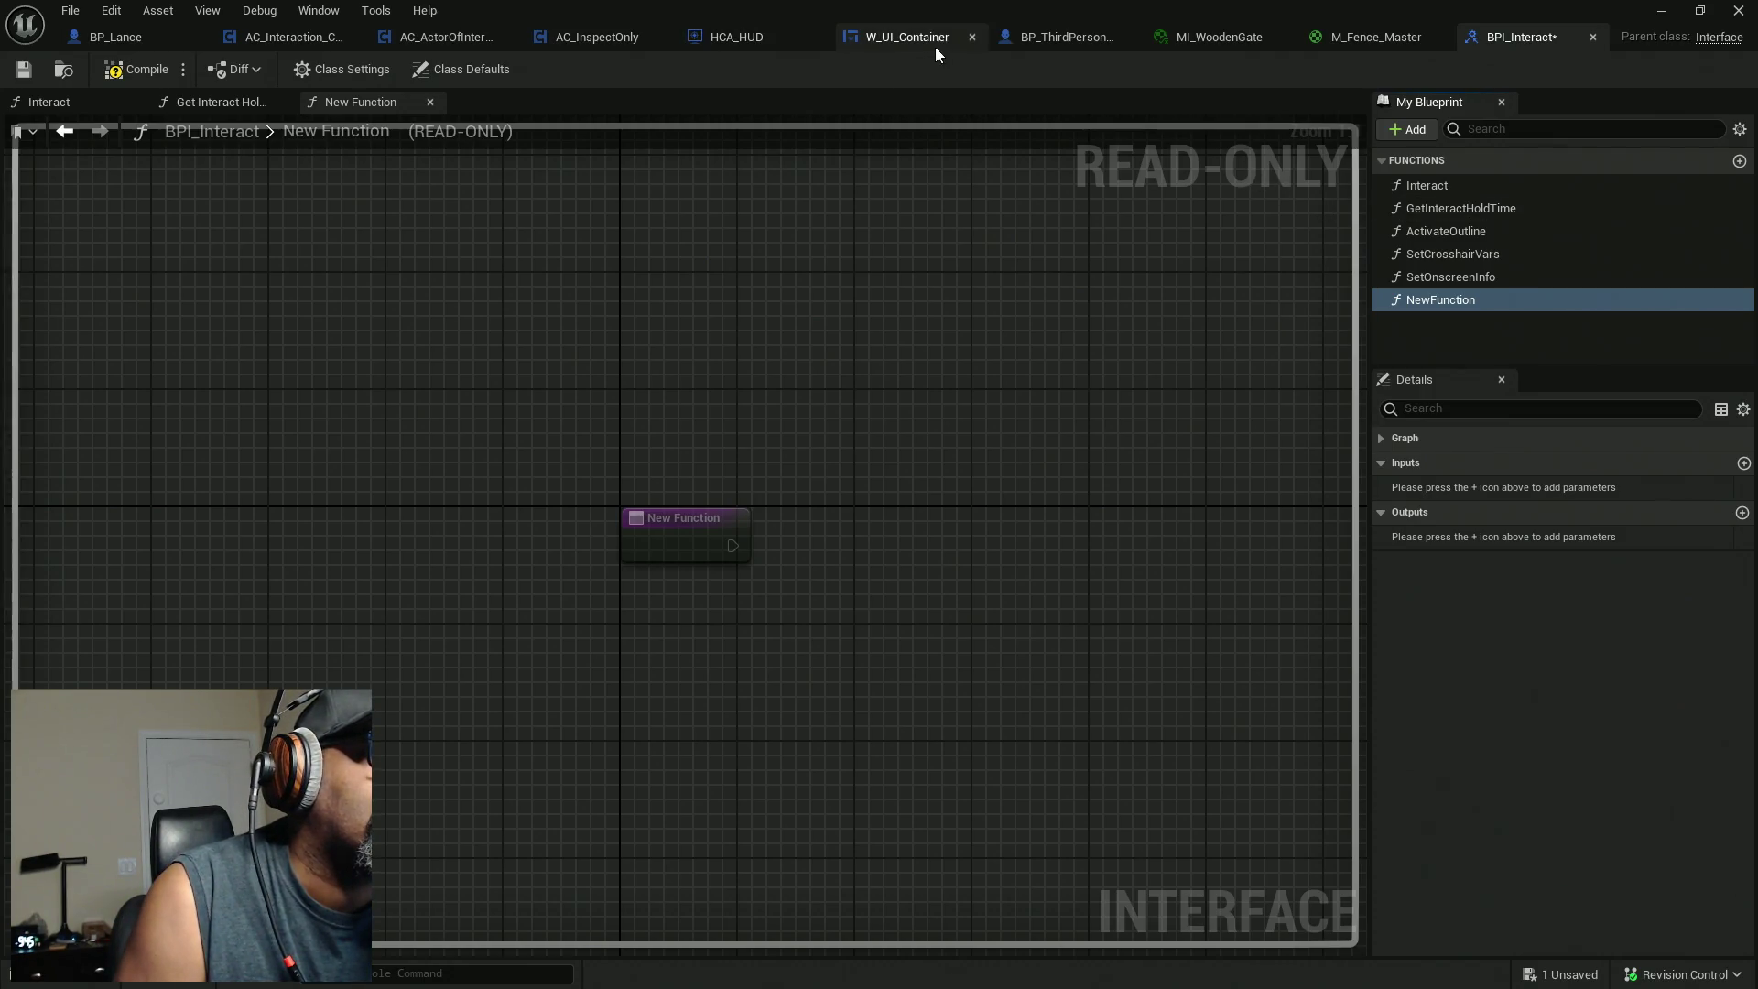
click(899, 46)
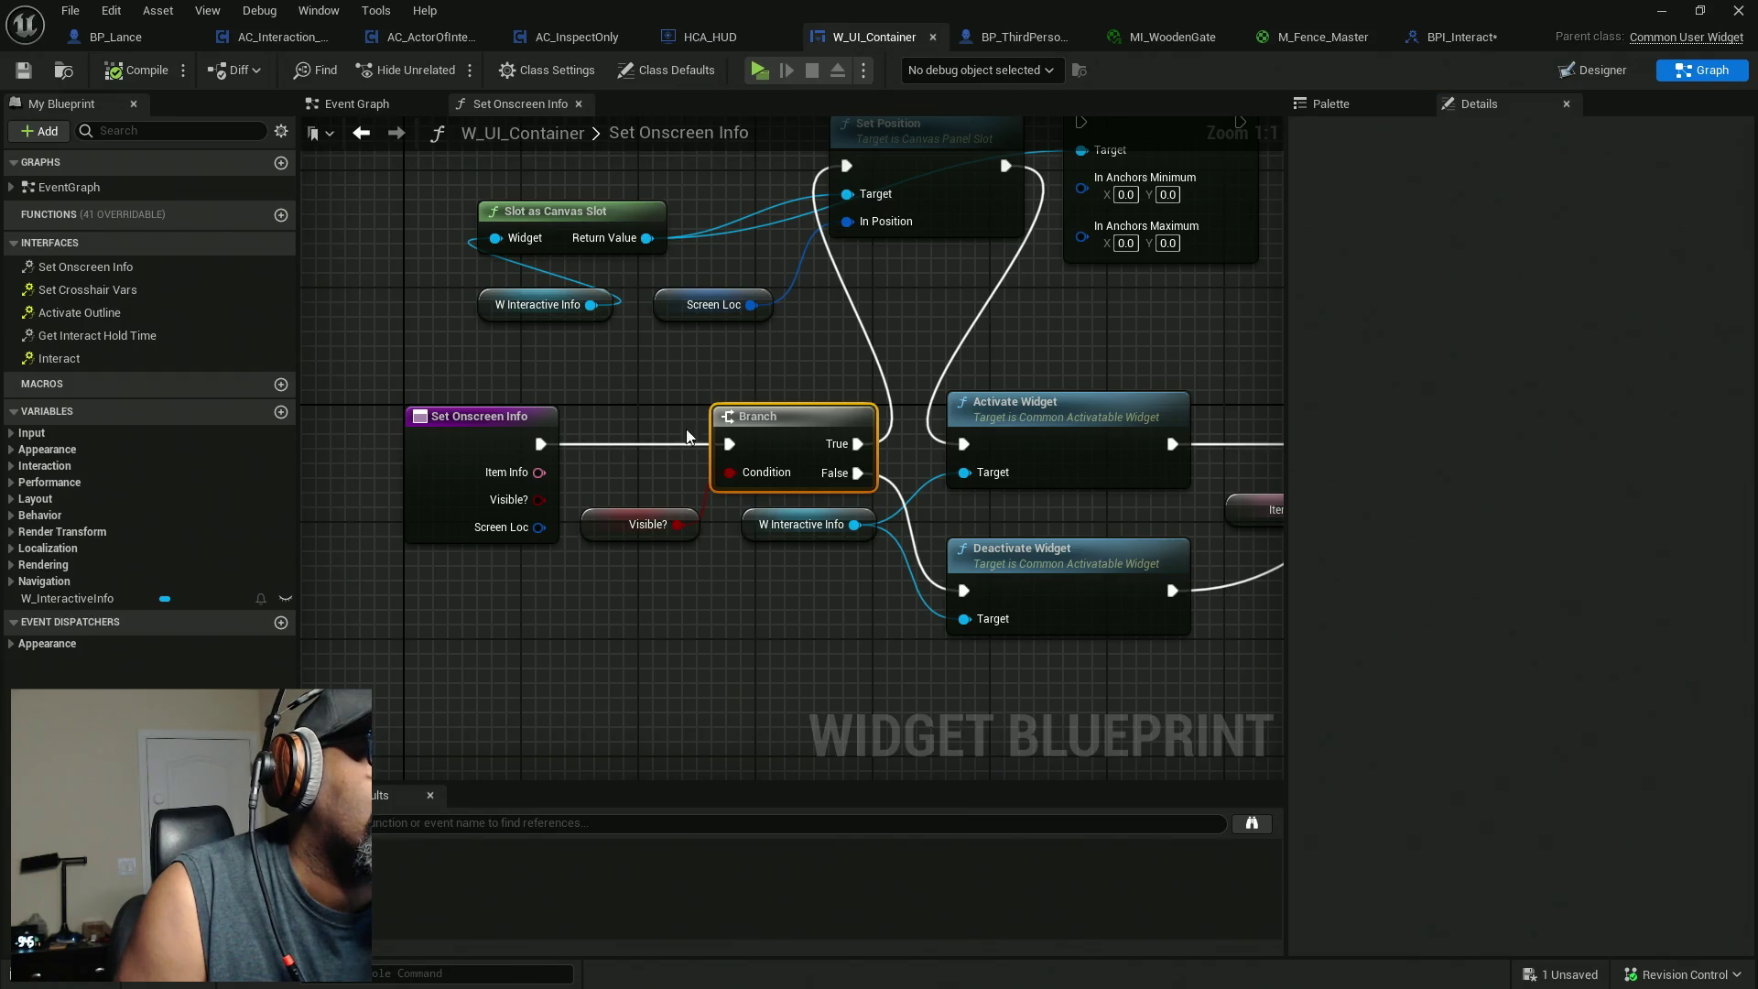
click(544, 513)
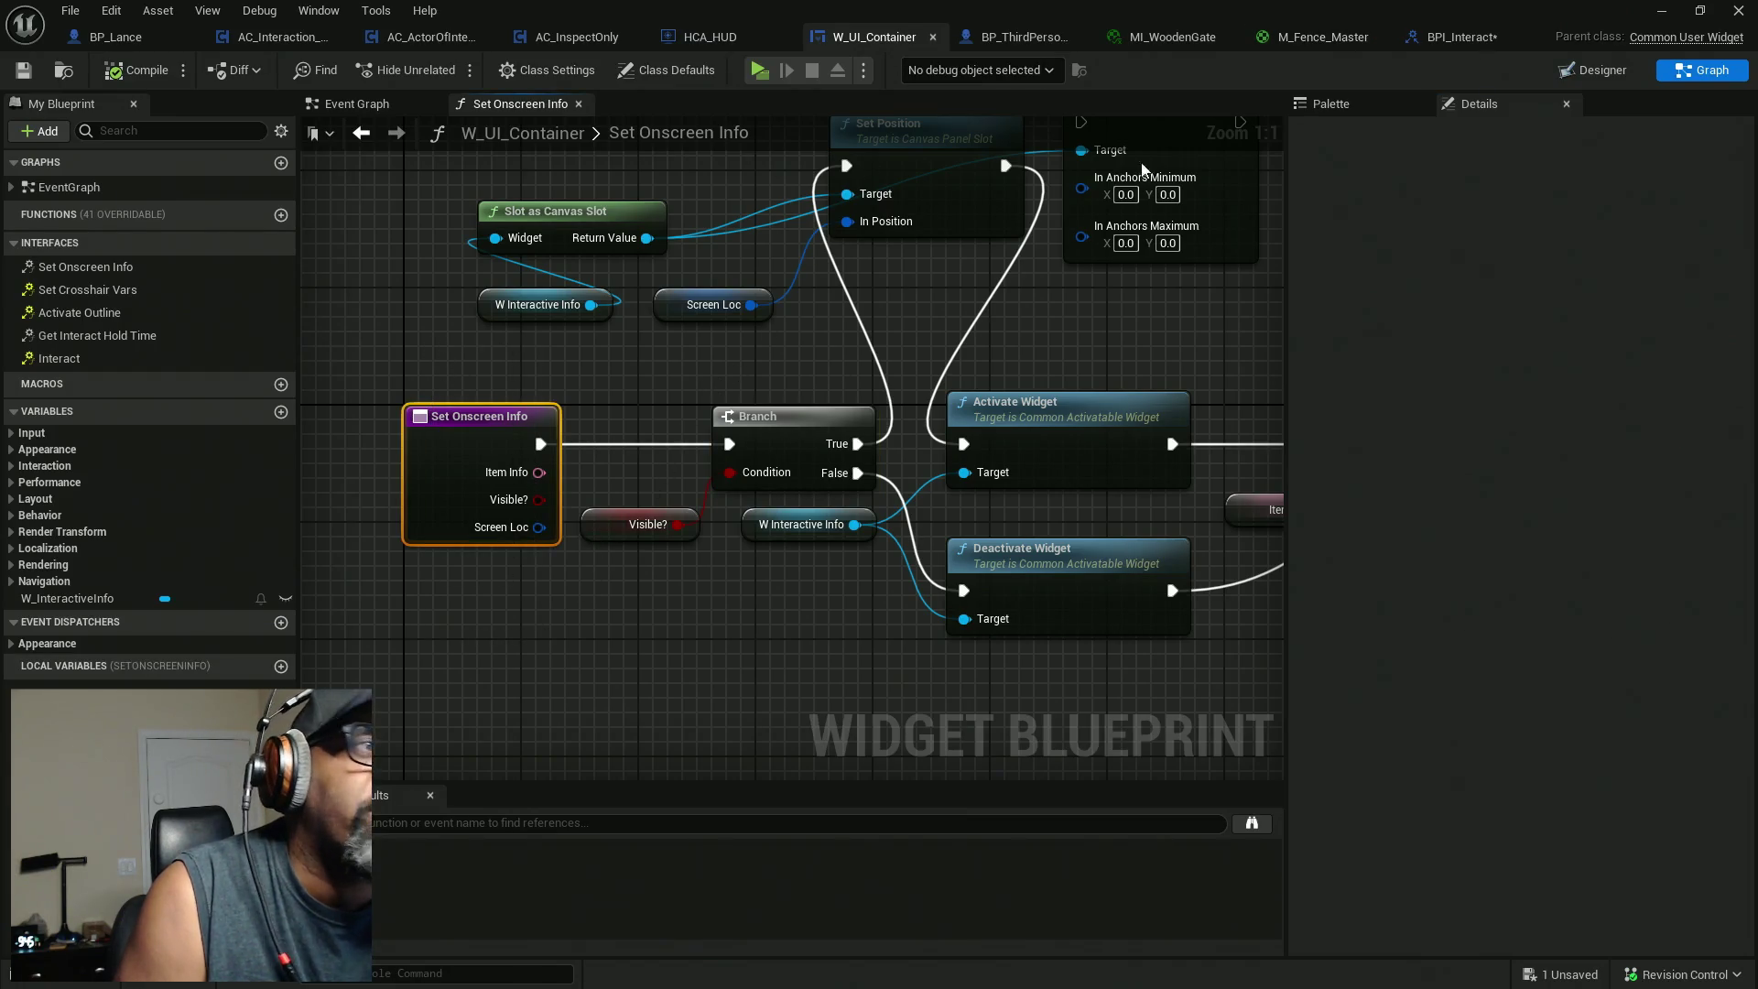
click(1436, 41)
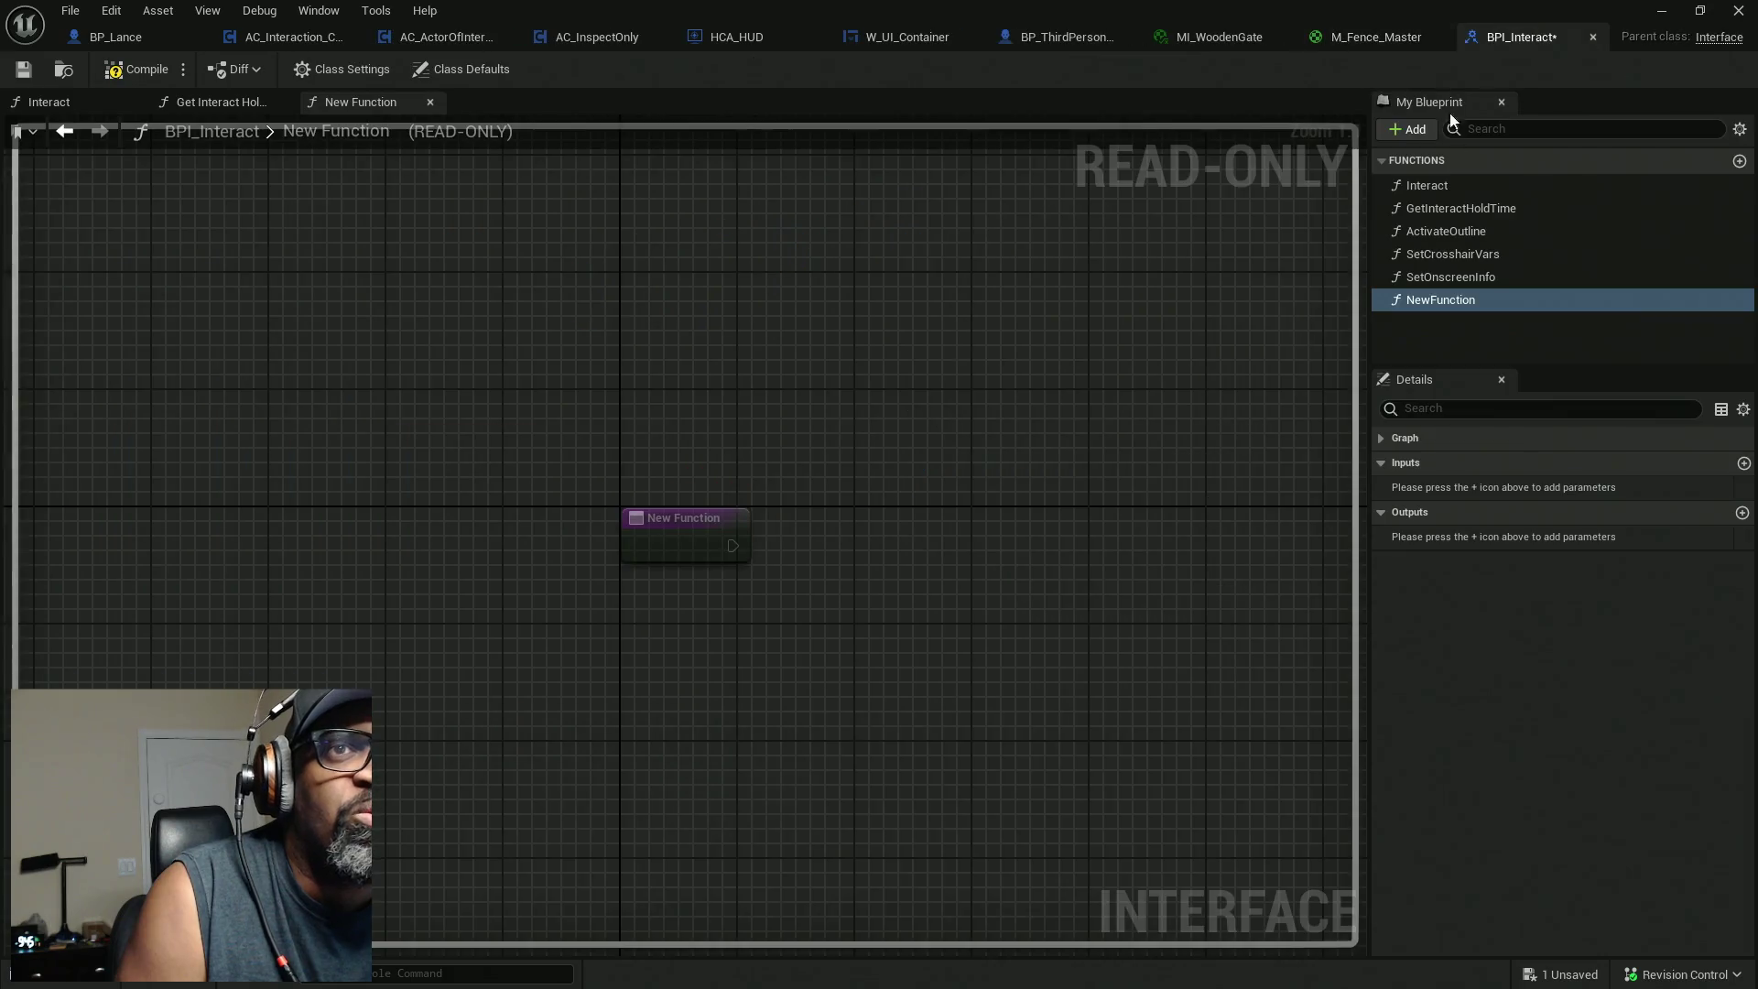
Add a Boolean input named NewParam to the SetOnscreenInfo function.
click(1464, 280)
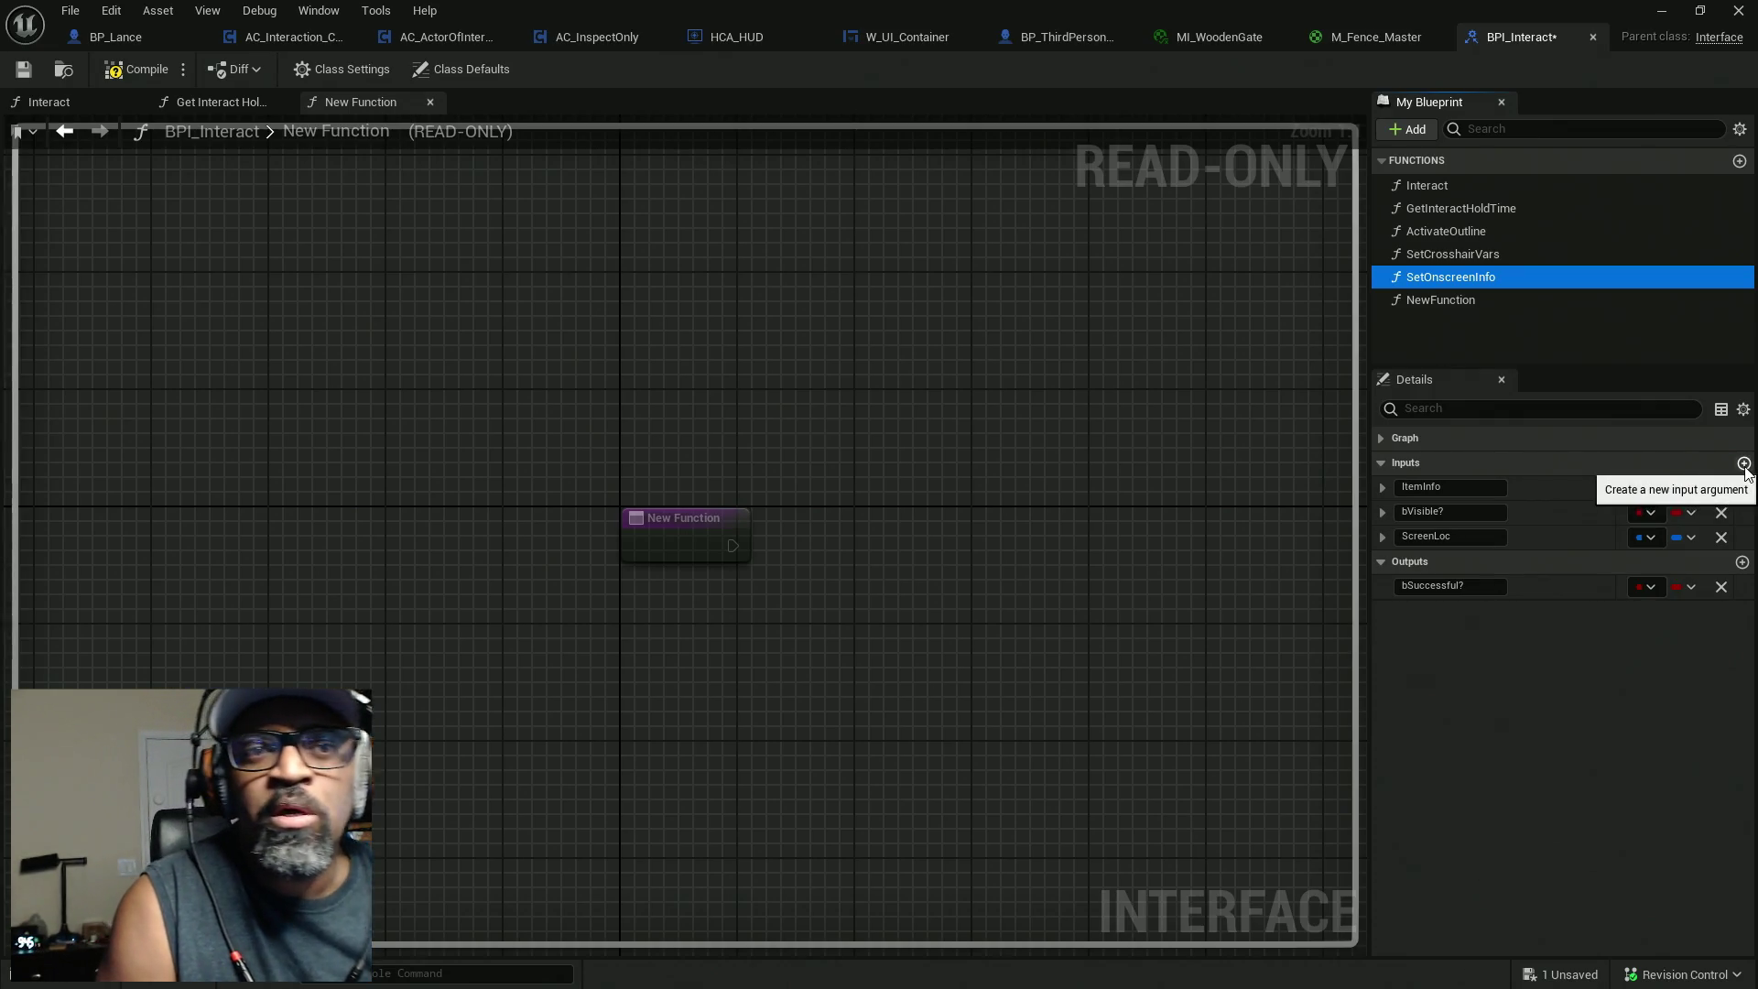
click(1743, 465)
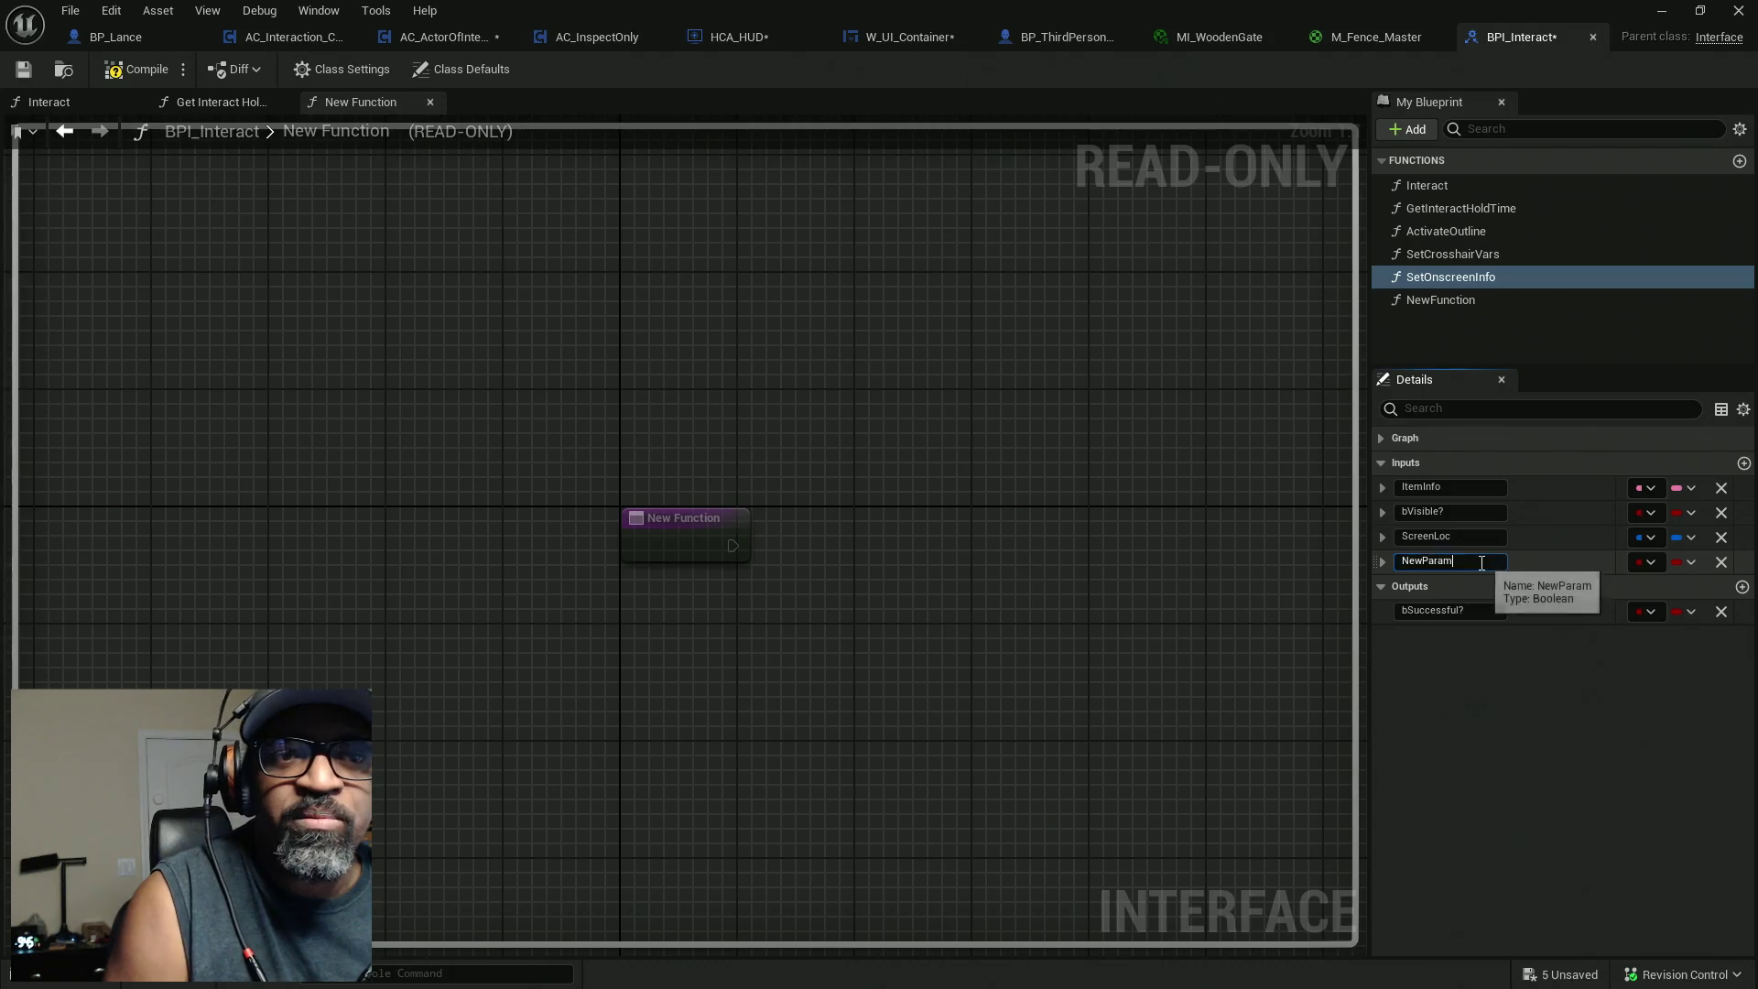
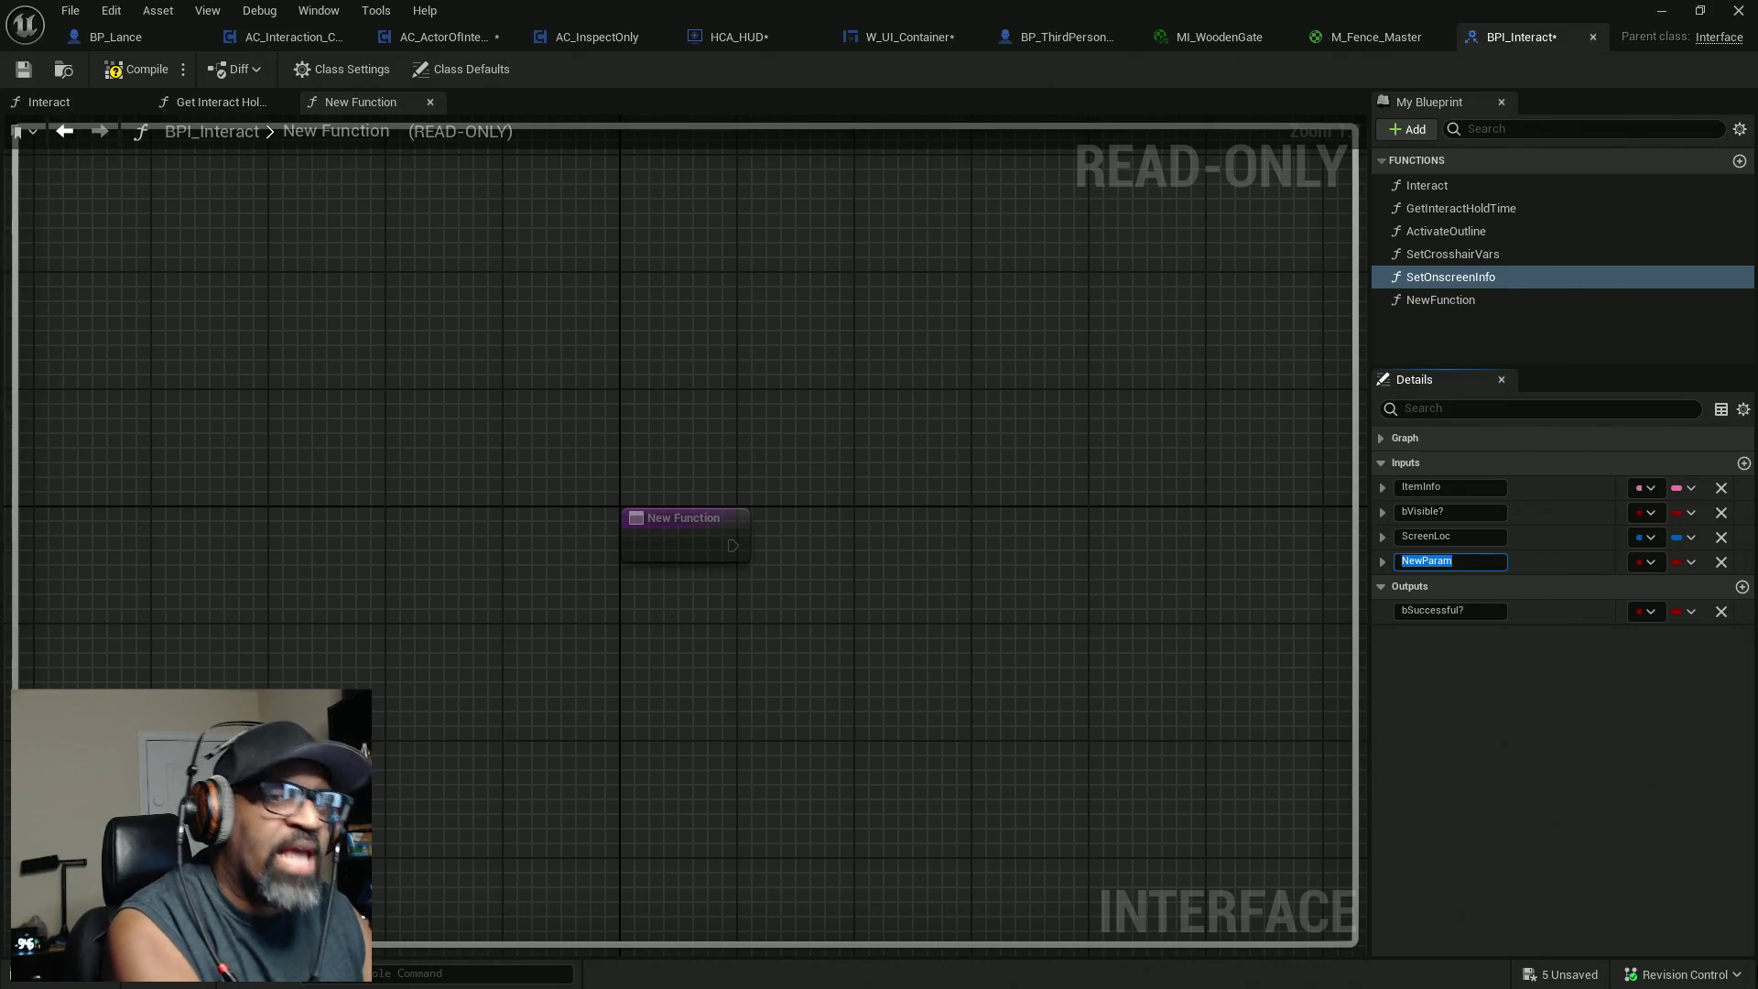
Name SetOnscreenInfo's new input hitActor and make it an Actor object reference.
text(hitActor)
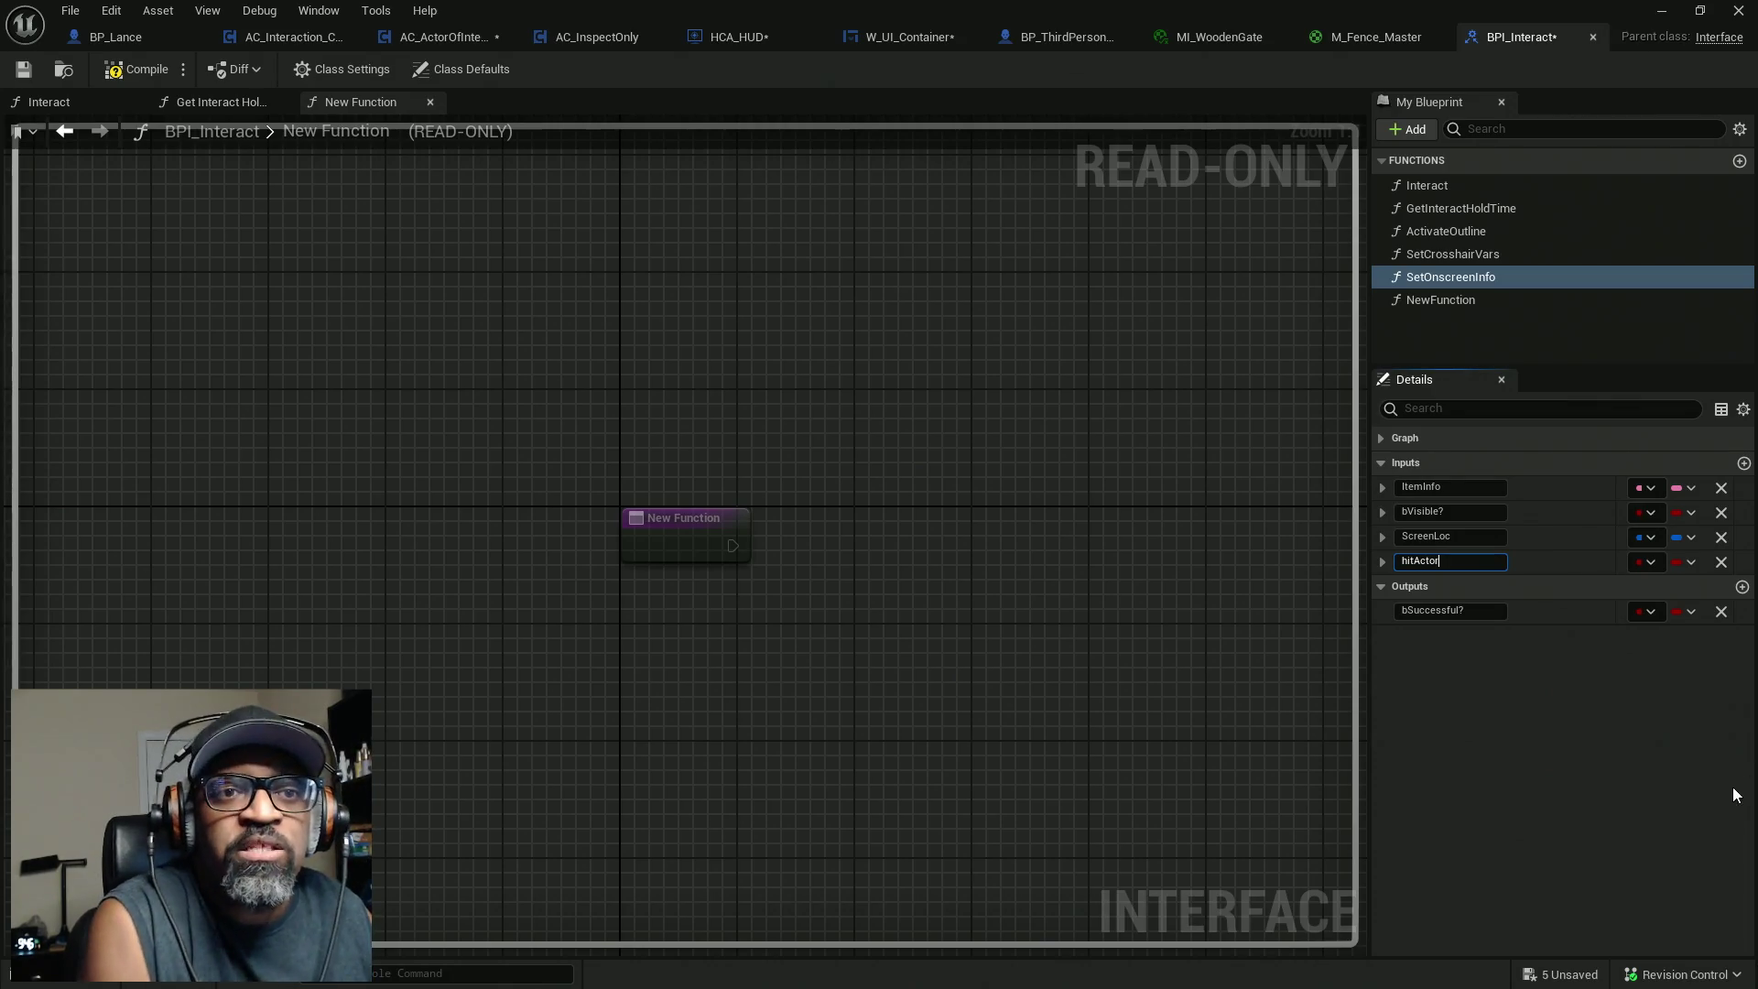
key(Return)
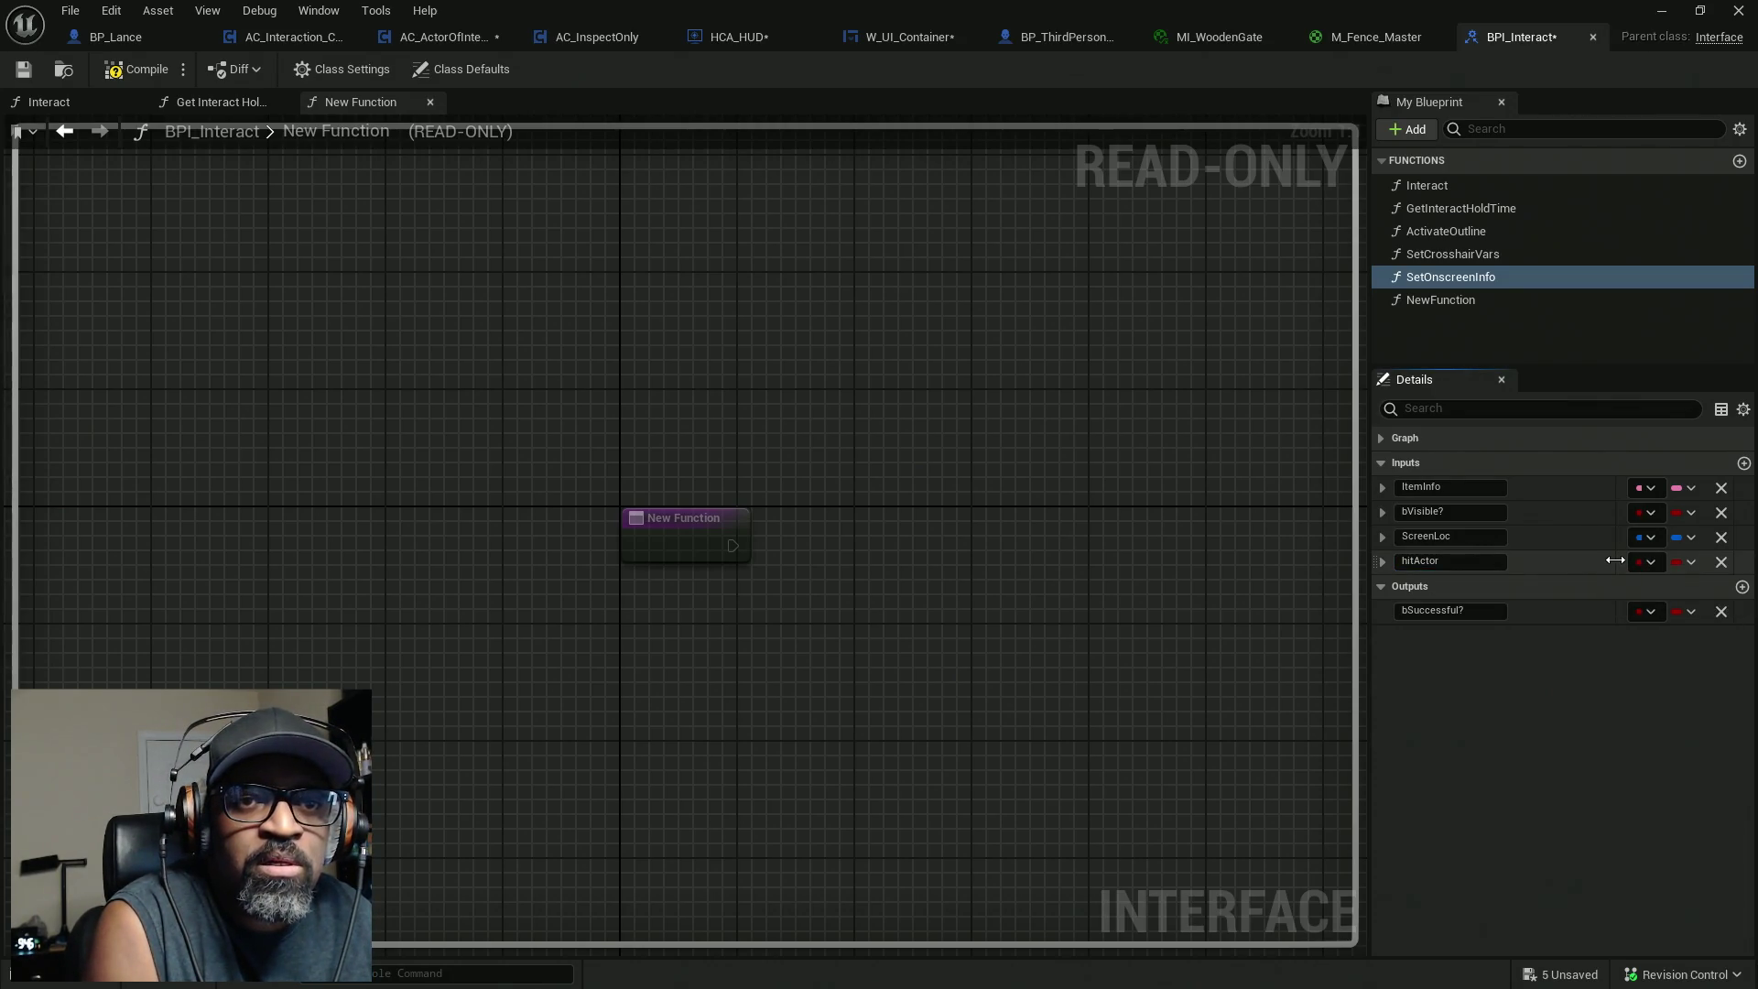
click(1624, 562)
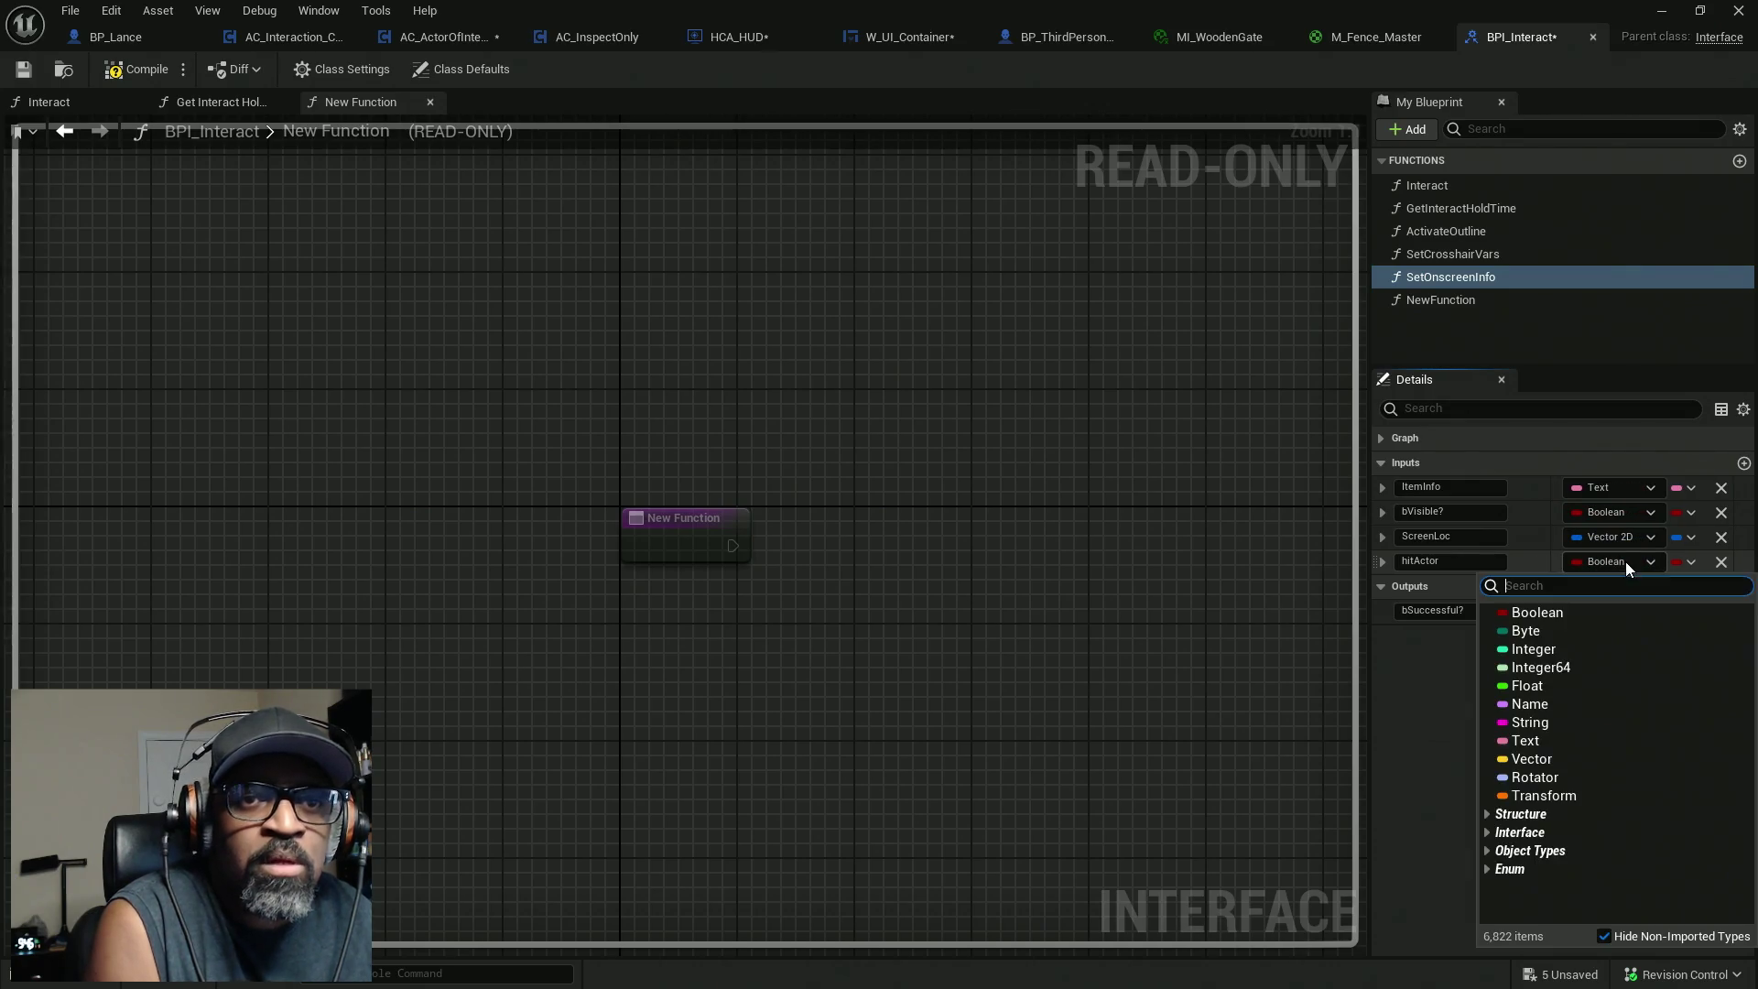
text(actor)
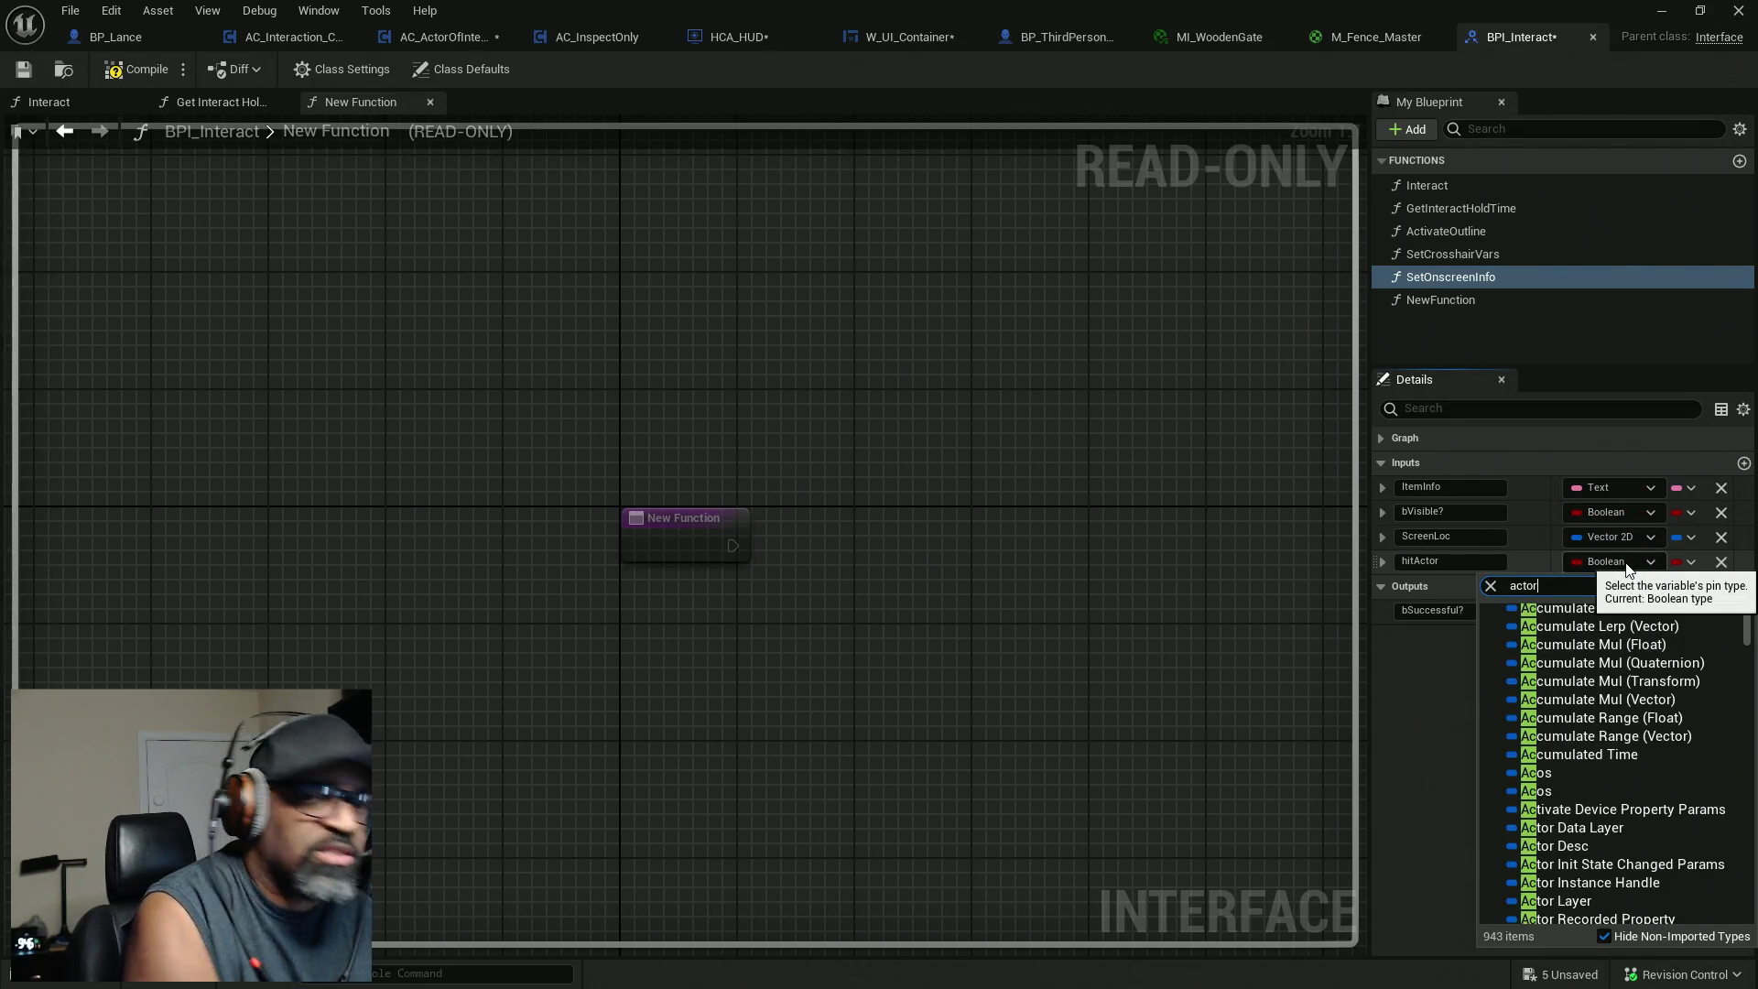
mouse_move(1666, 745)
mouse_move(1611, 774)
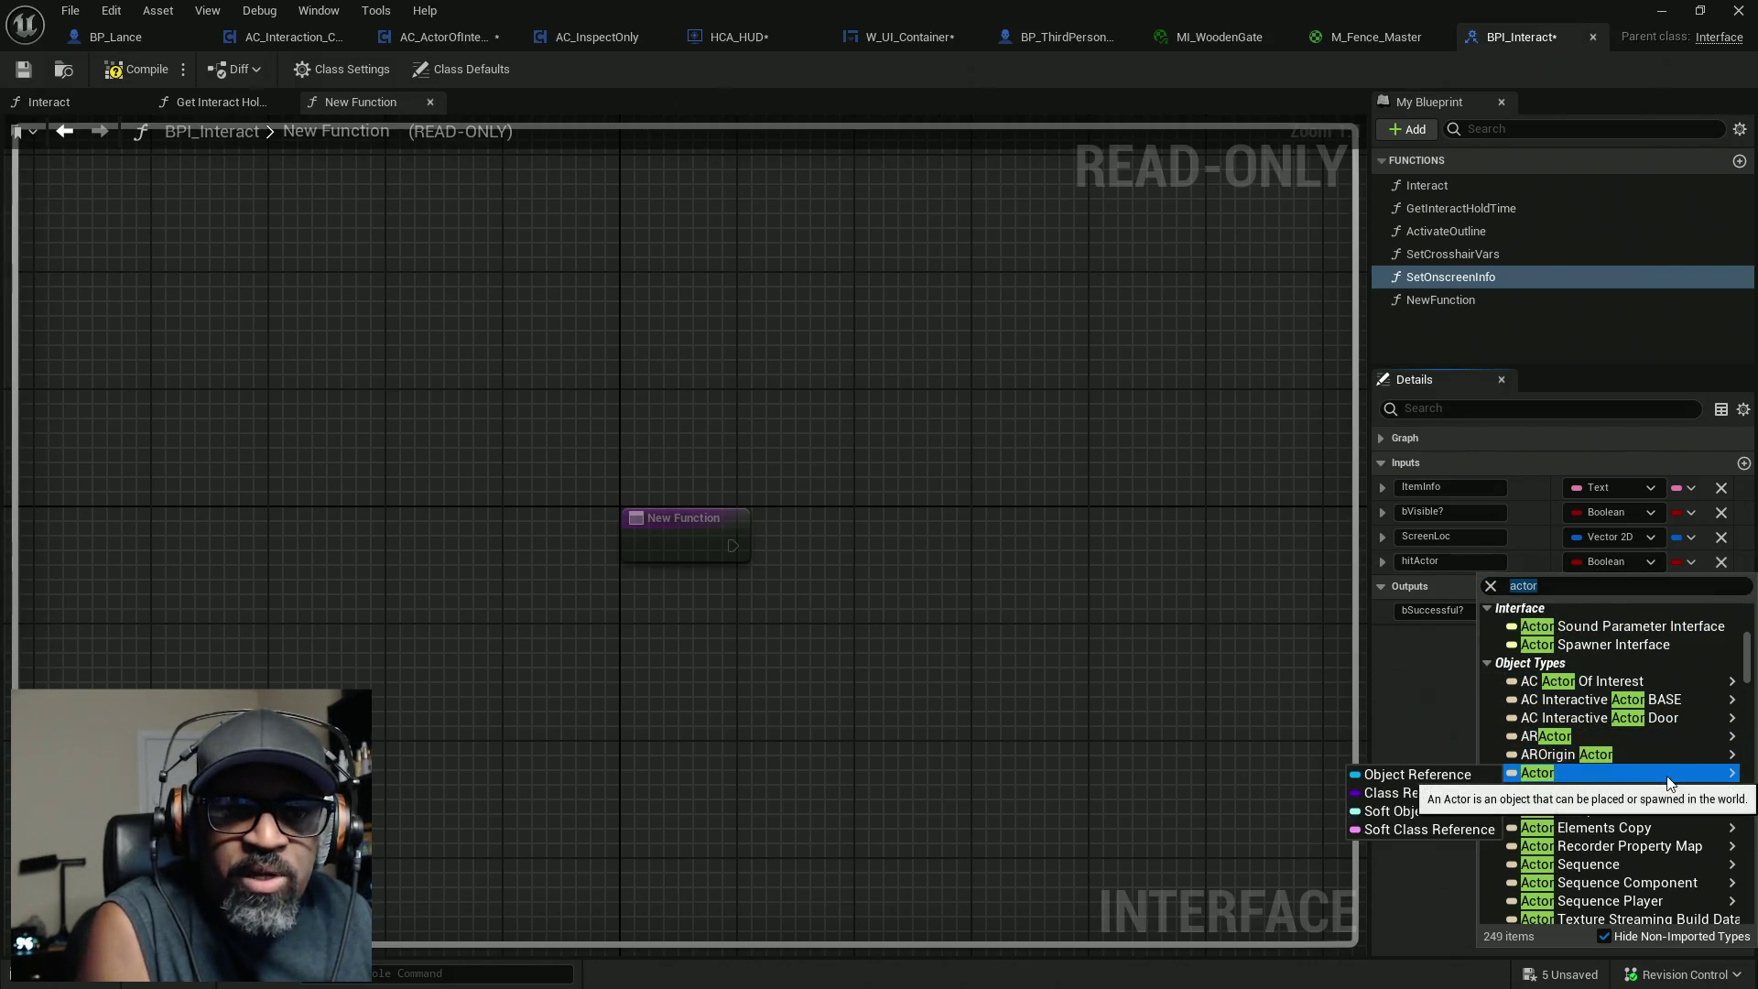
click(1417, 775)
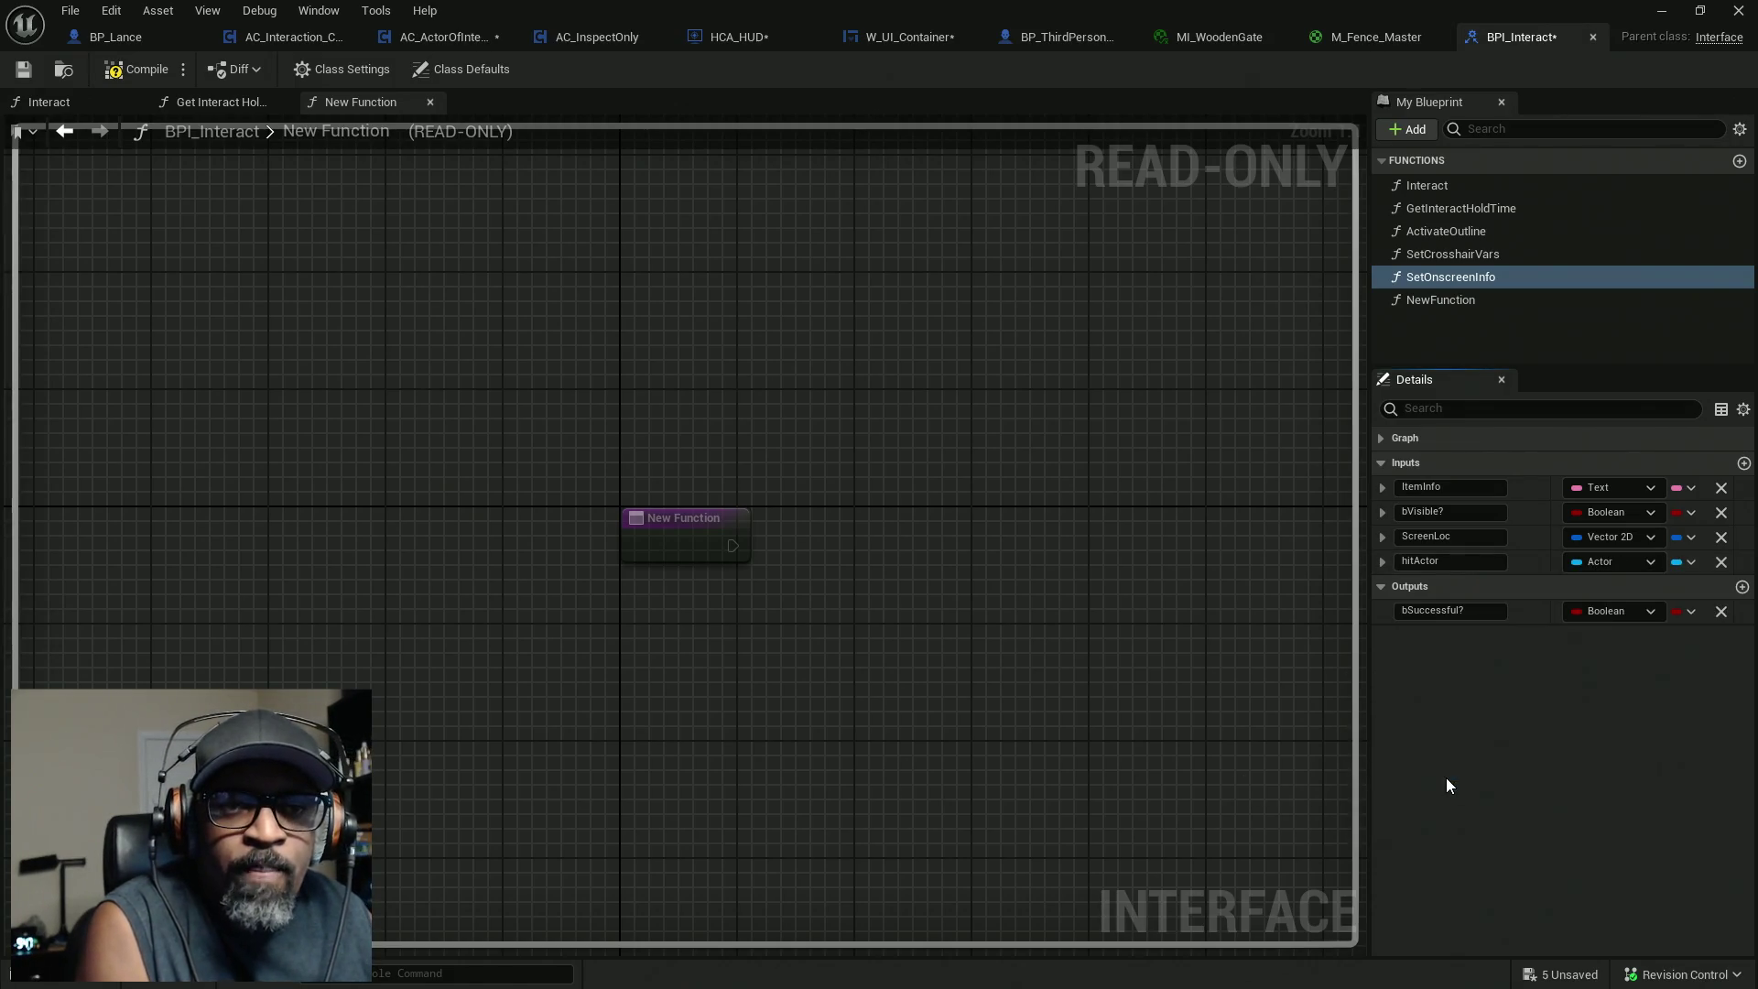
Compile BPI_Interact and check out both assets for editing.
click(137, 70)
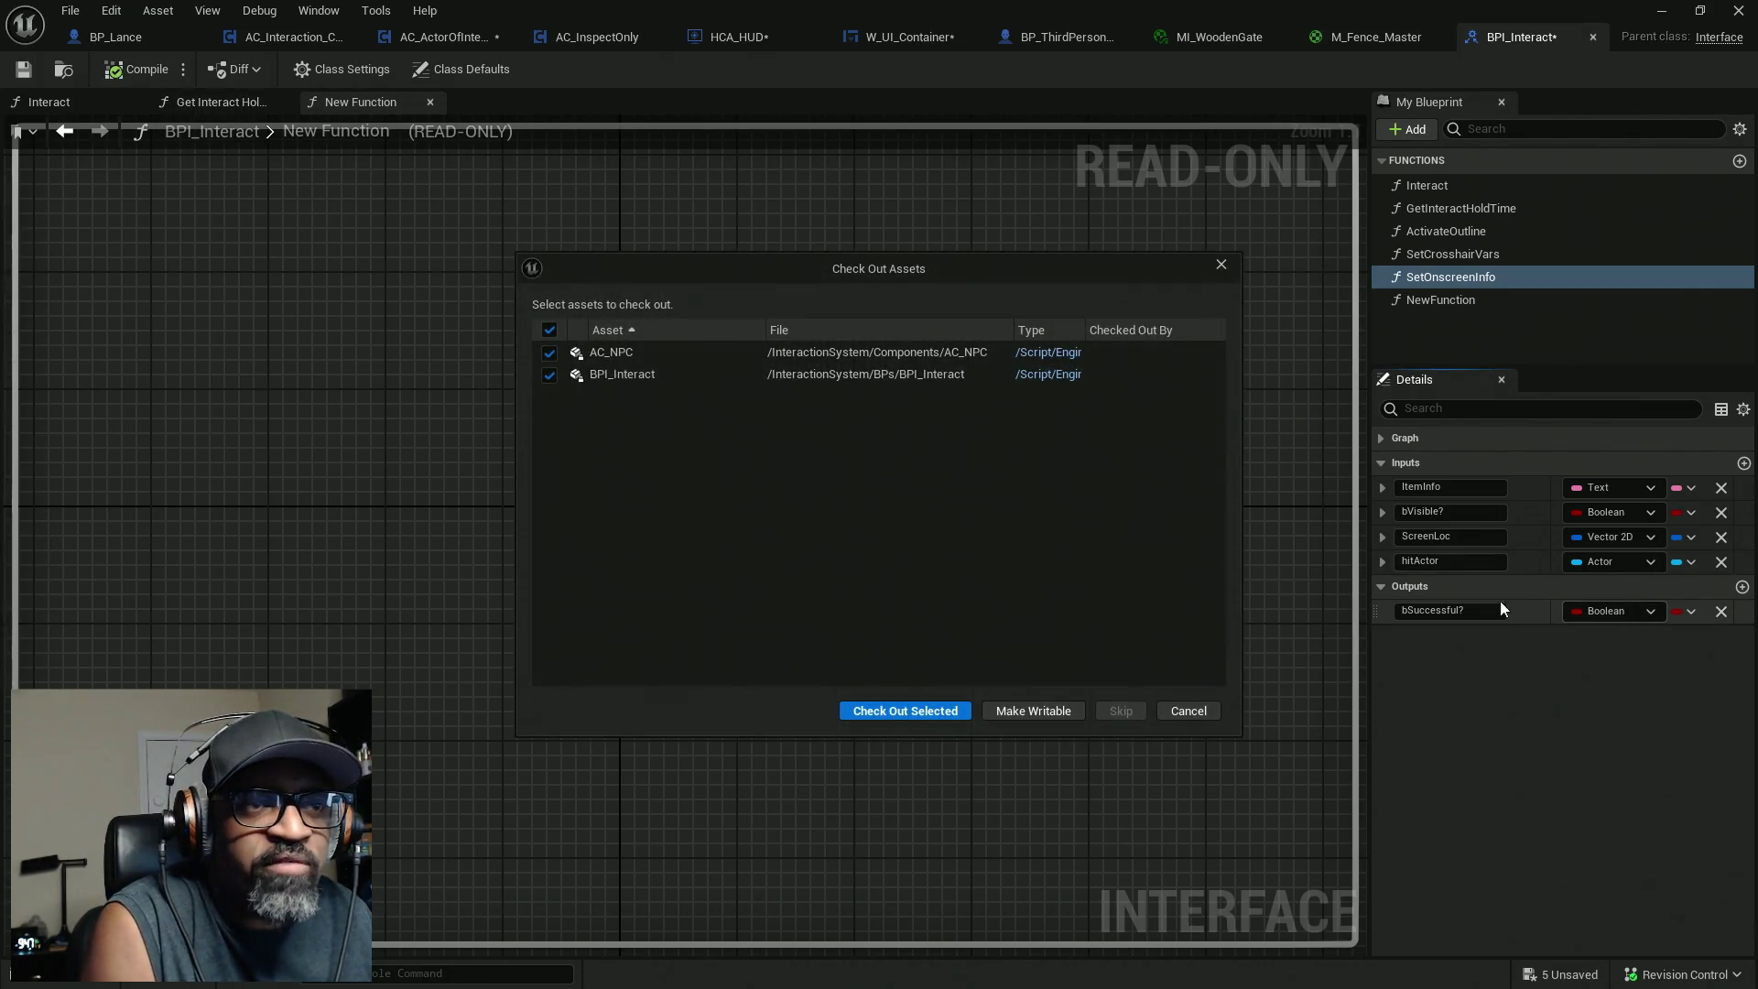
click(939, 710)
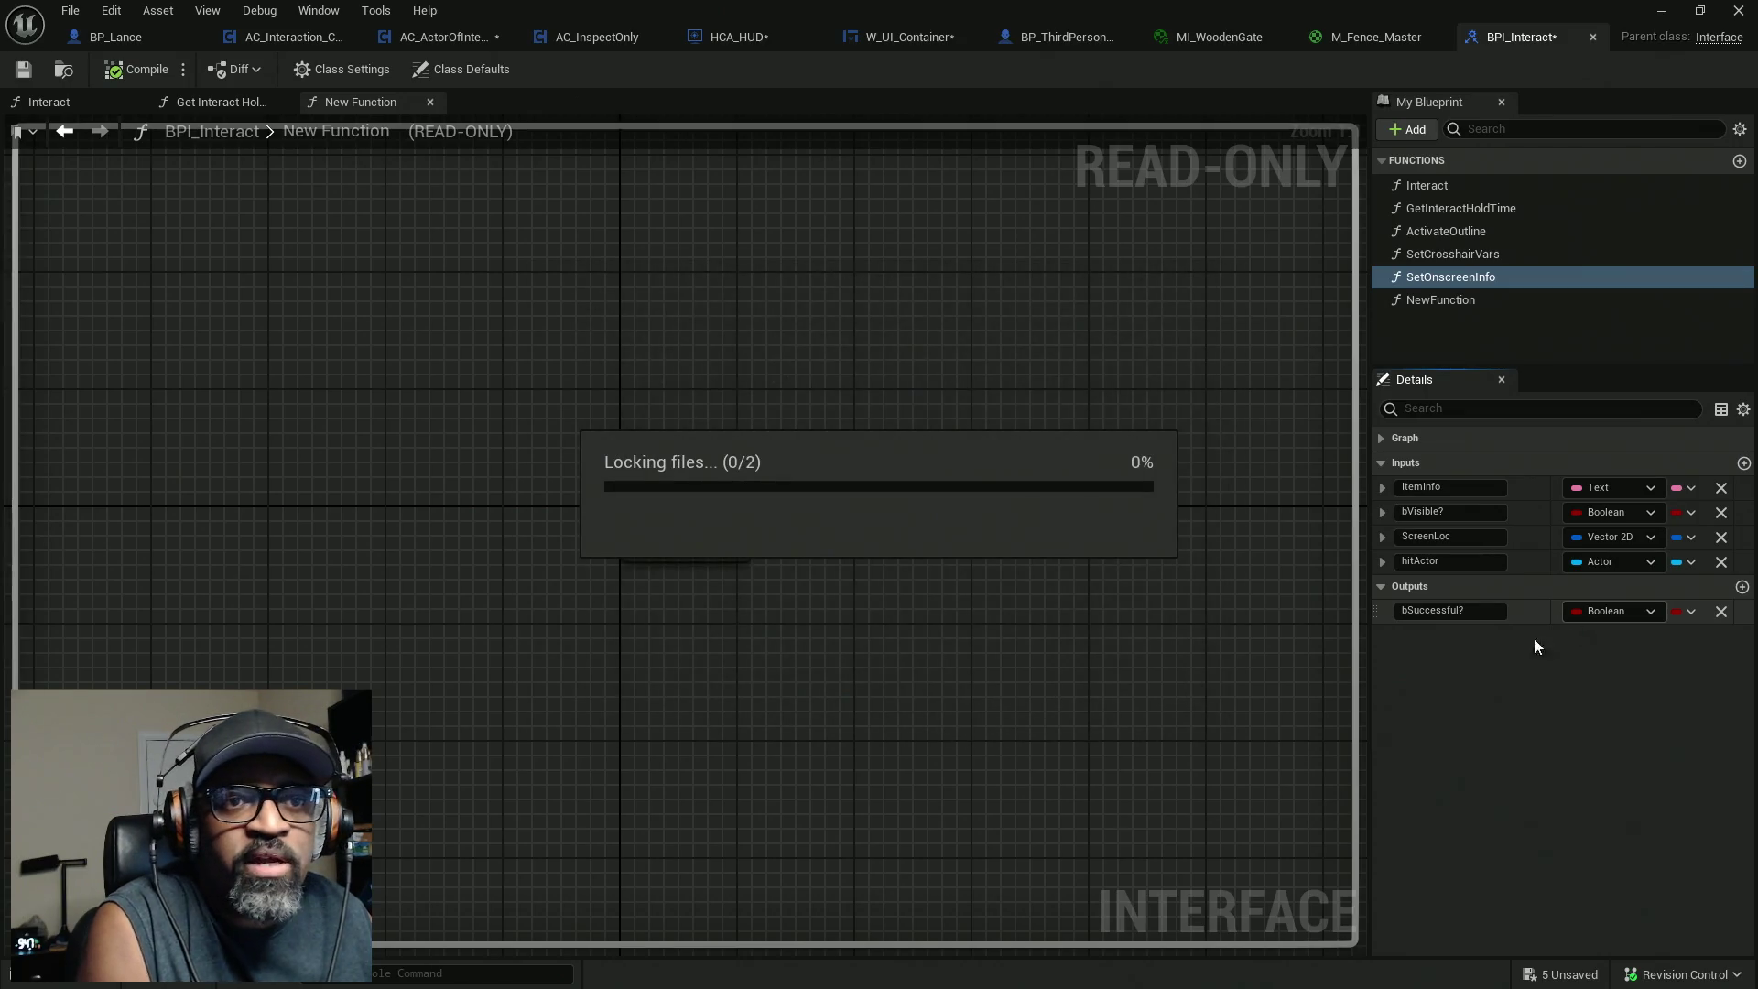
click(1459, 300)
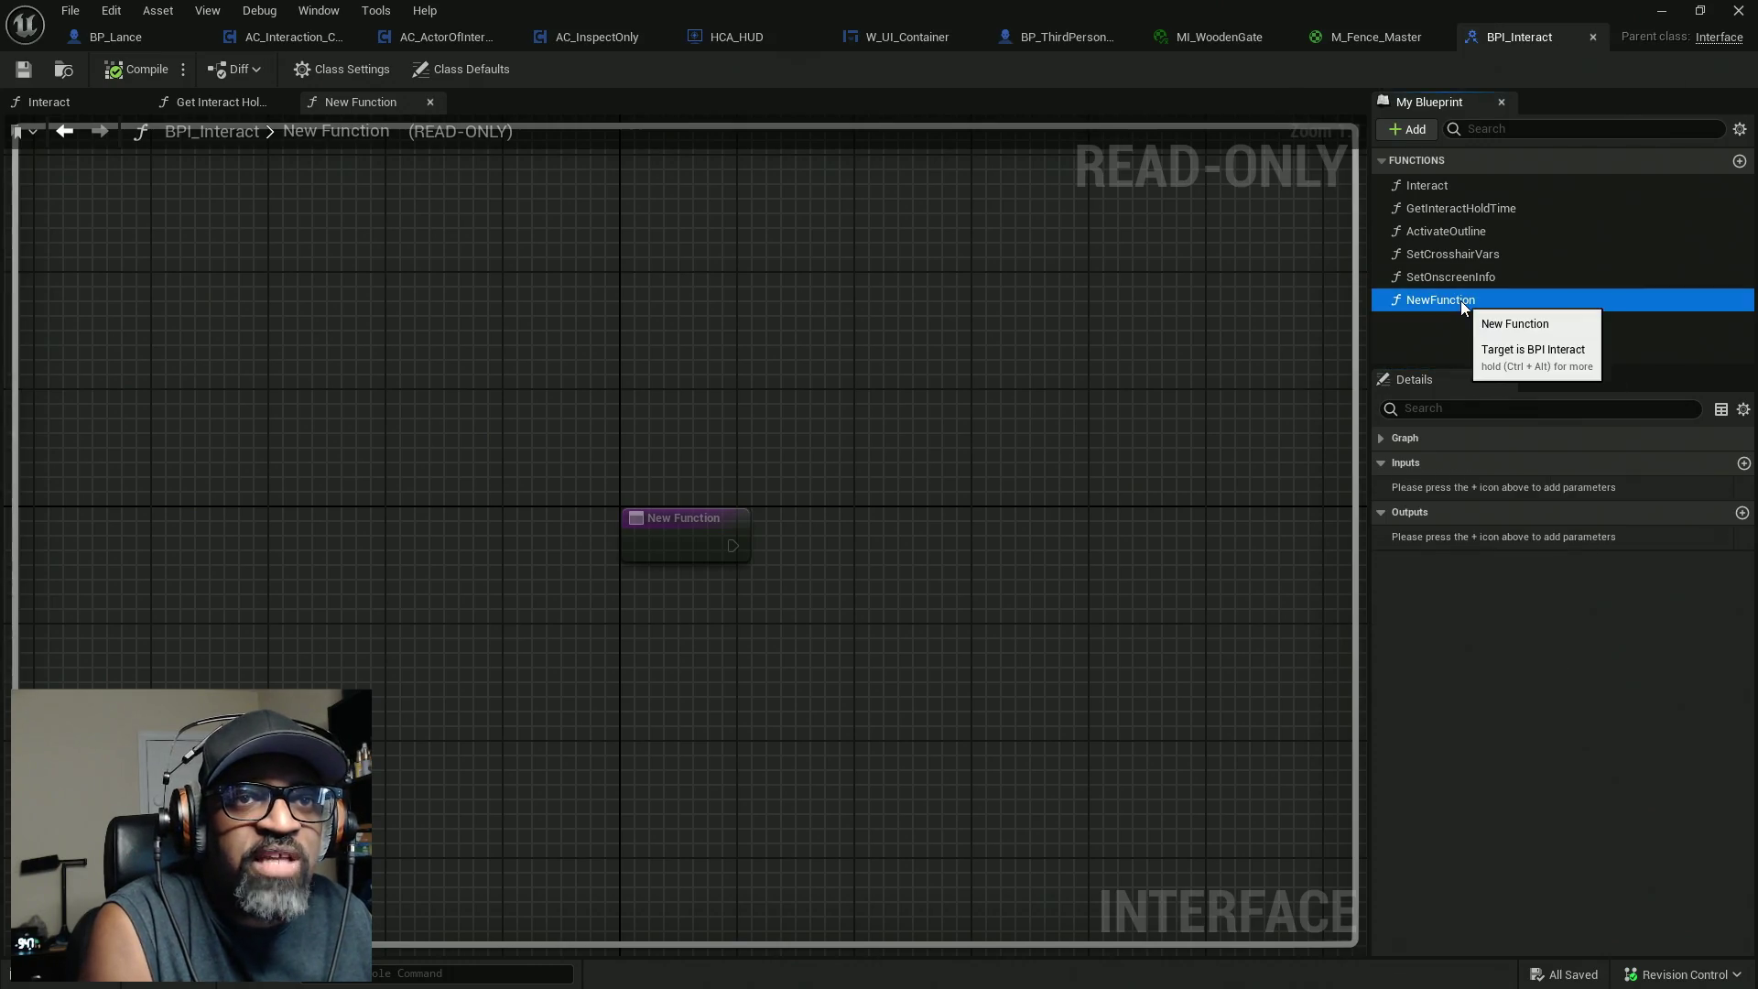
Rename the interface function NewFunction to HighlightCheck from its right-click menu.
right_click(1459, 300)
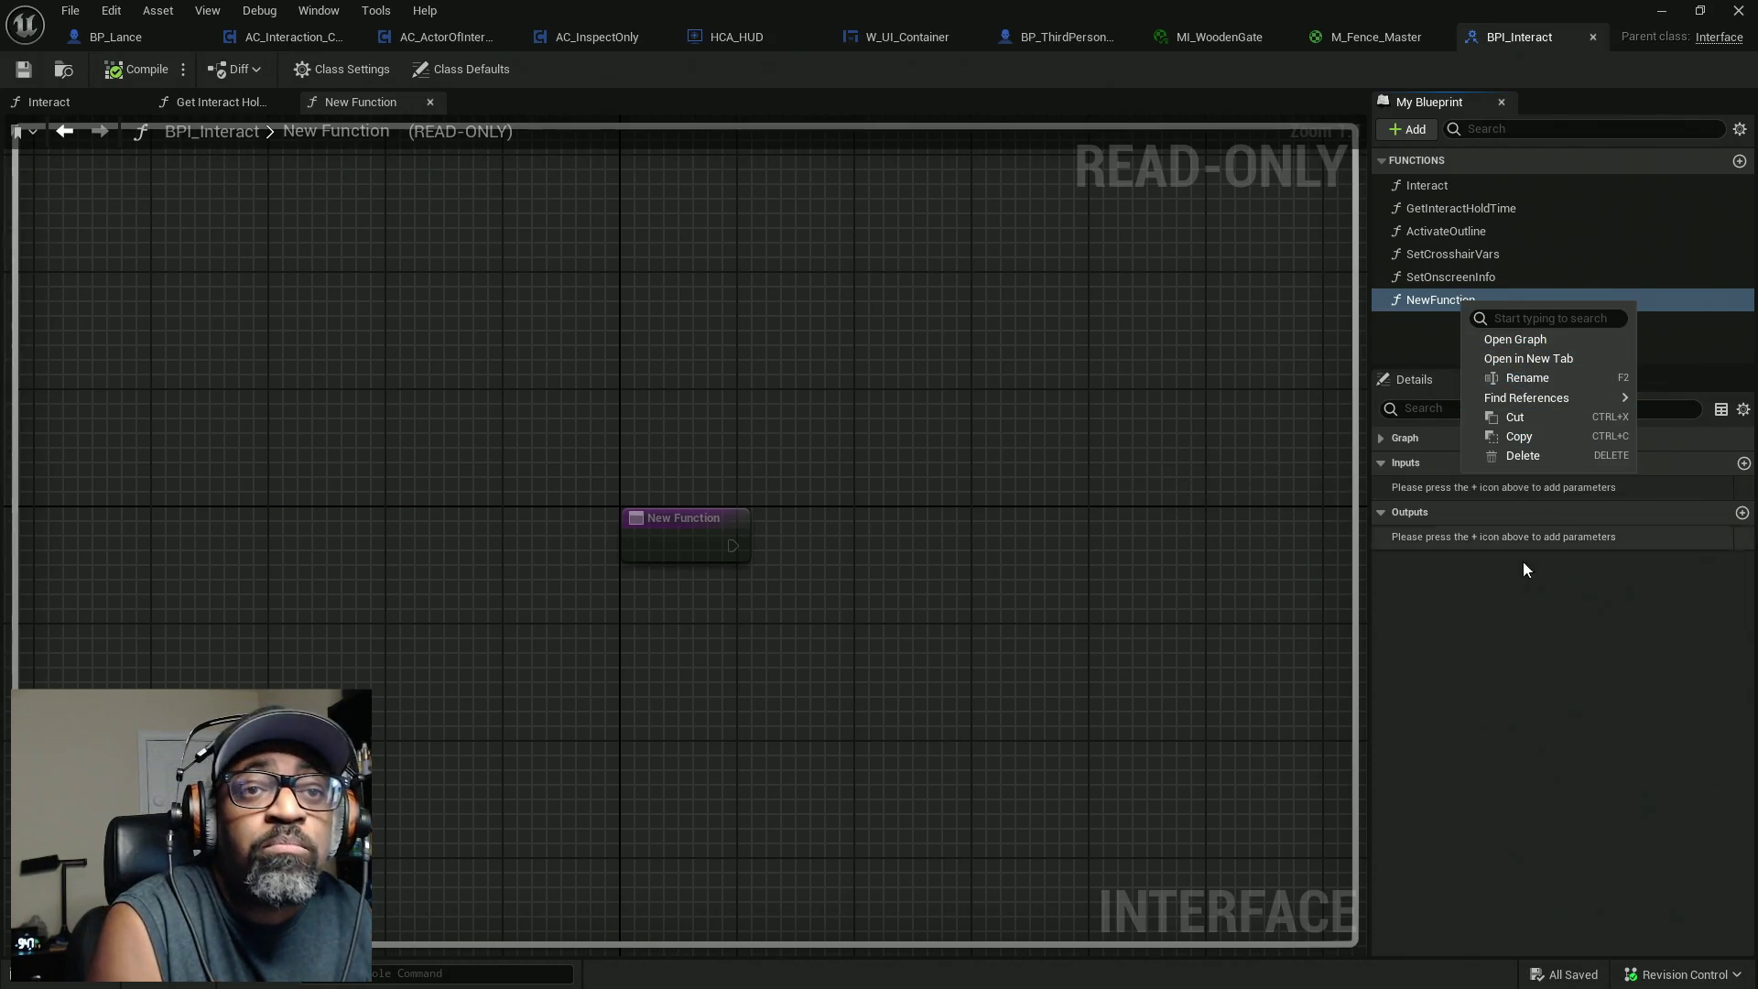
click(1523, 378)
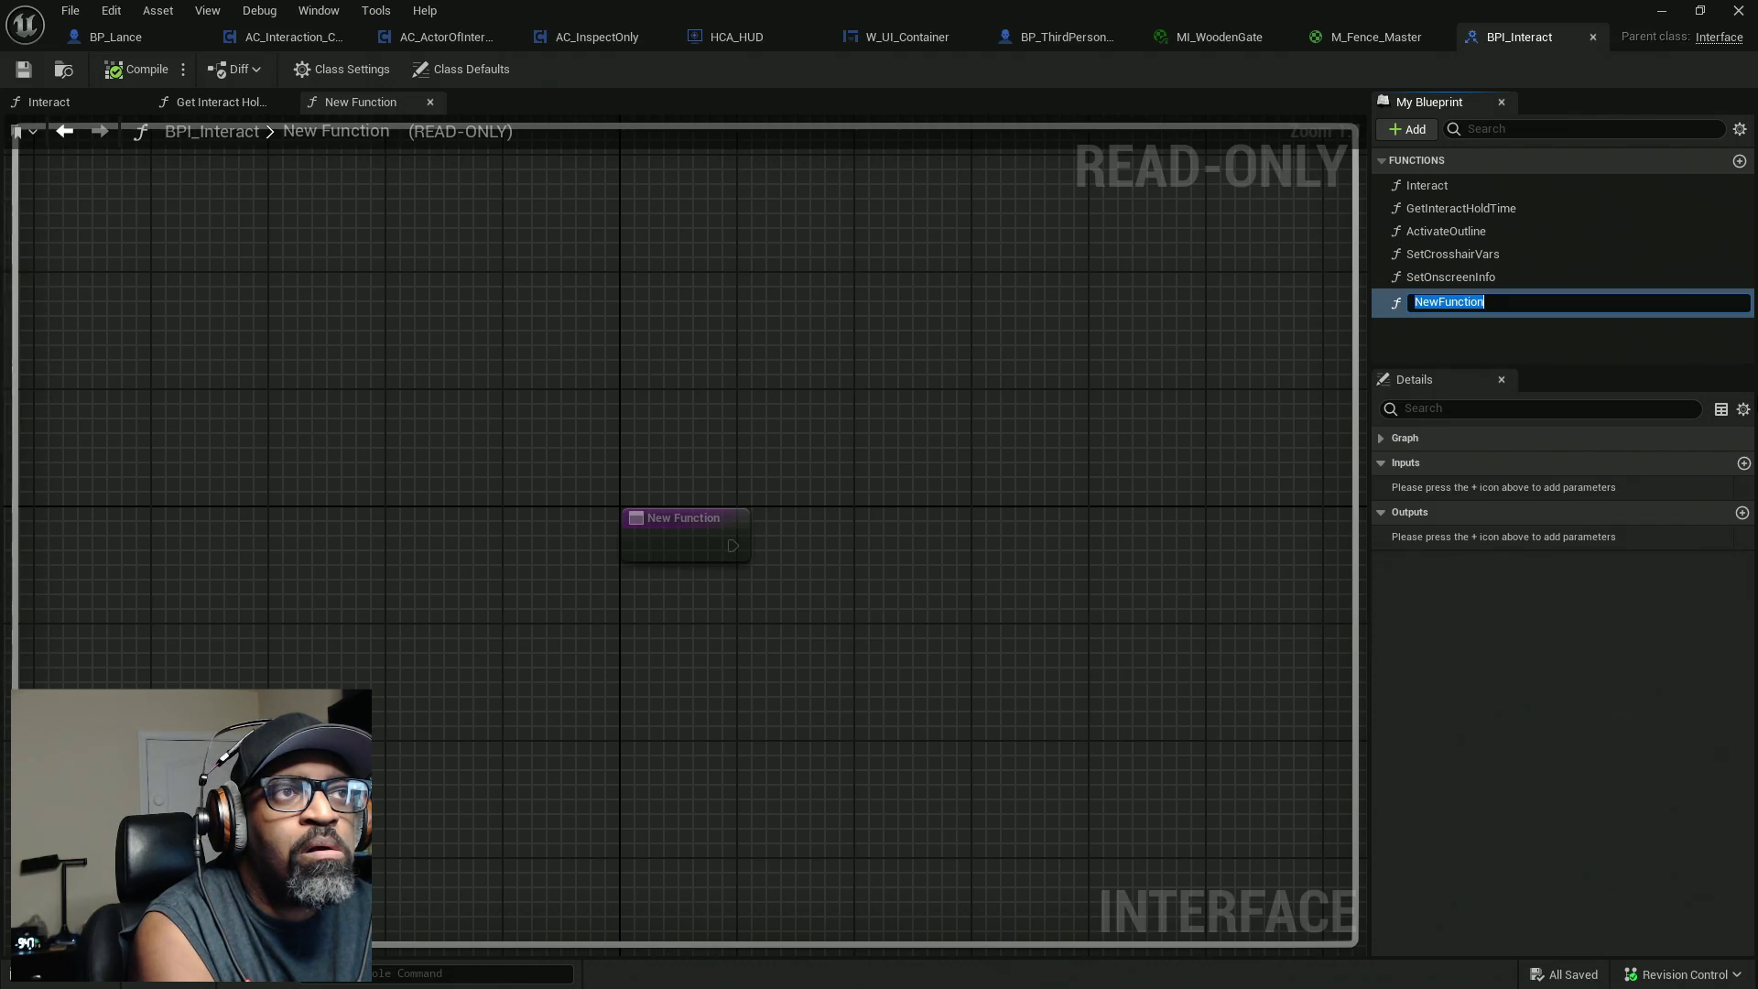
text(HighlightCheck)
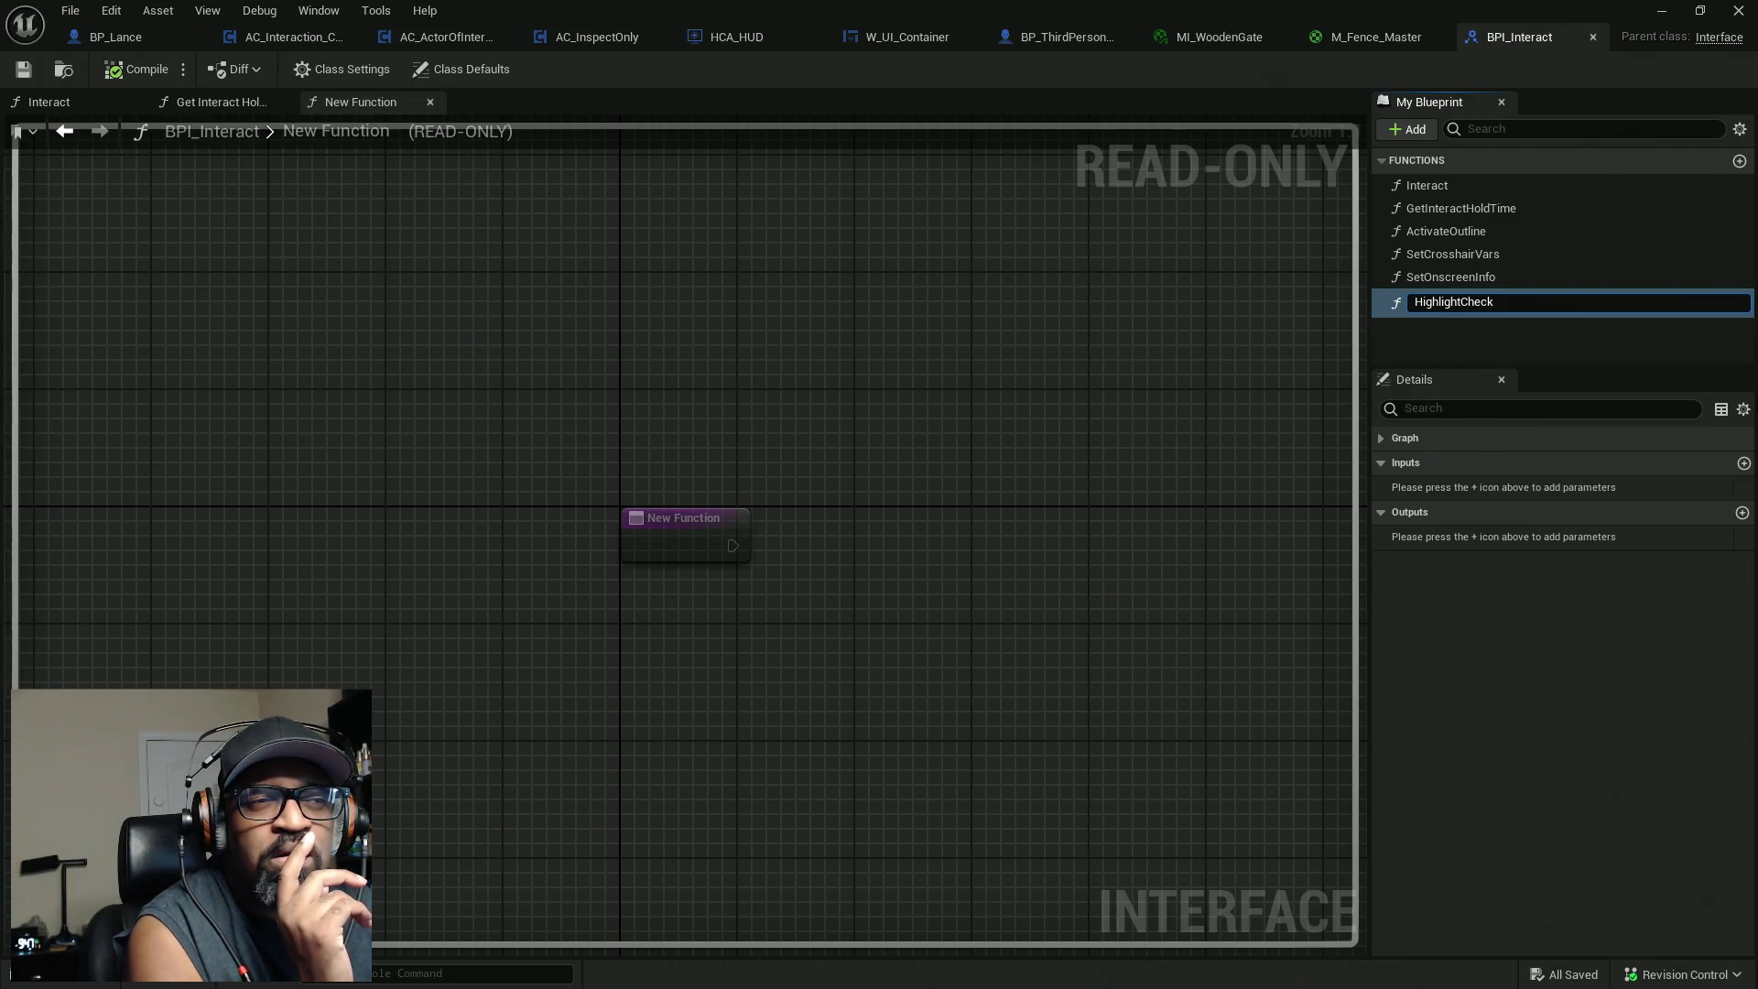
key(ctrl+a)
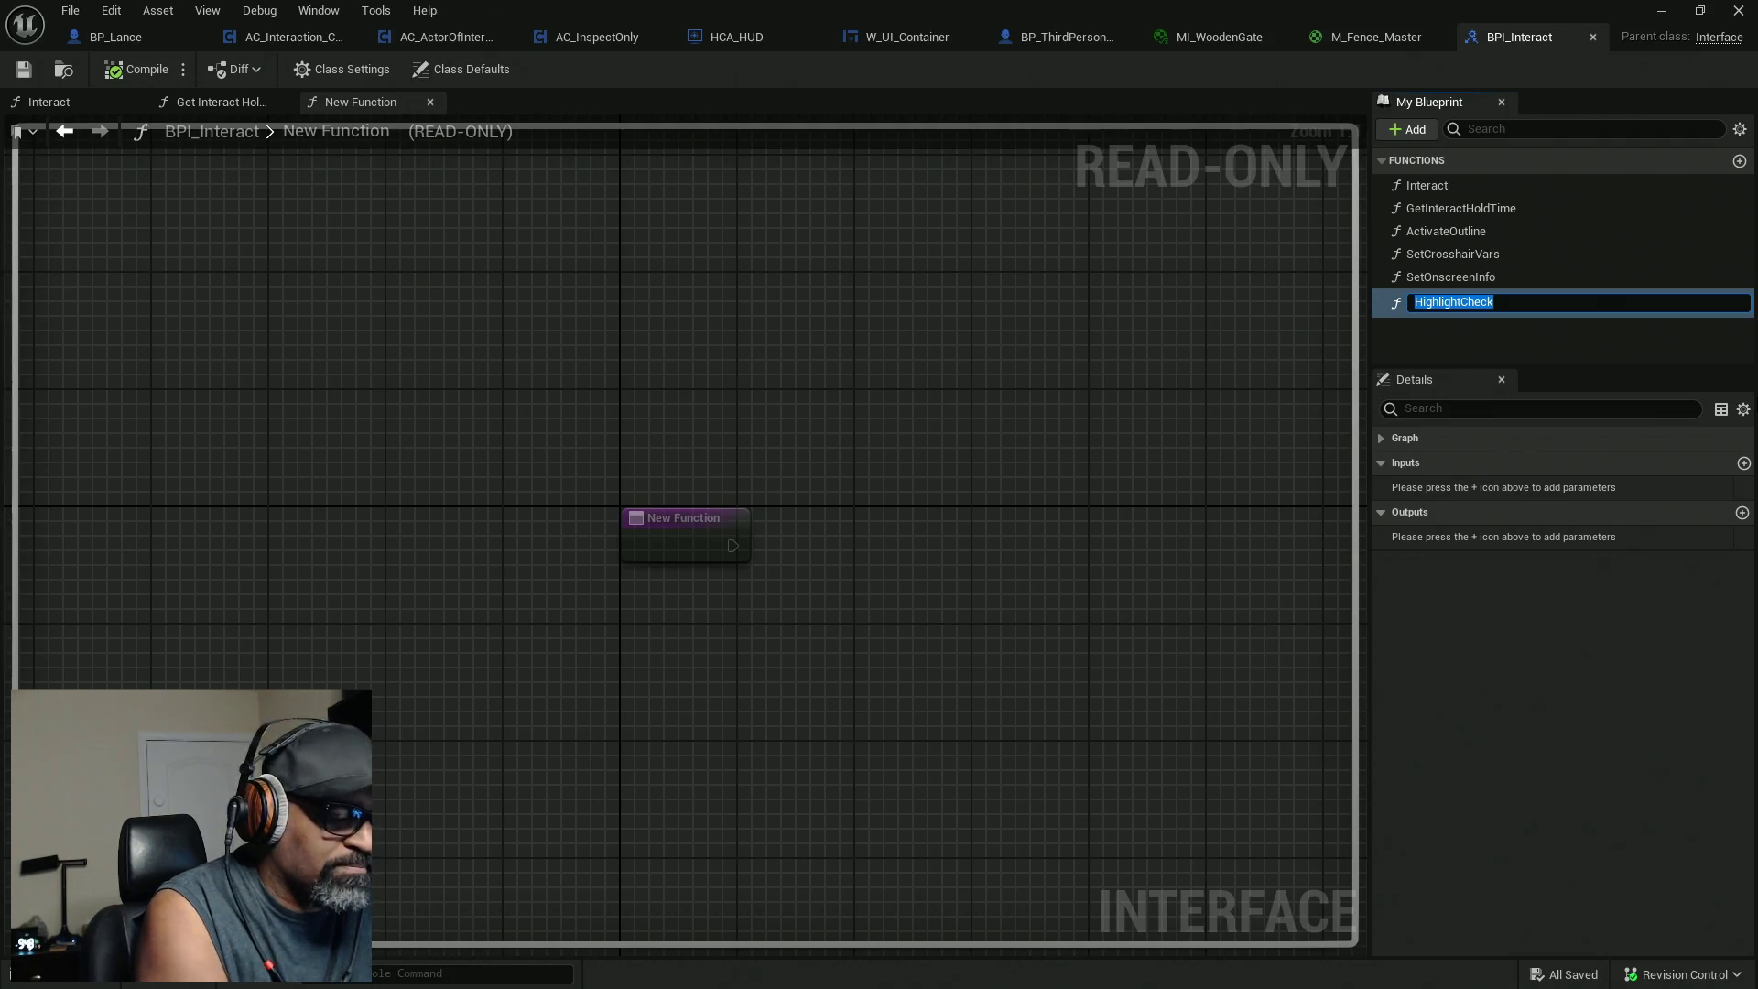
key(End)
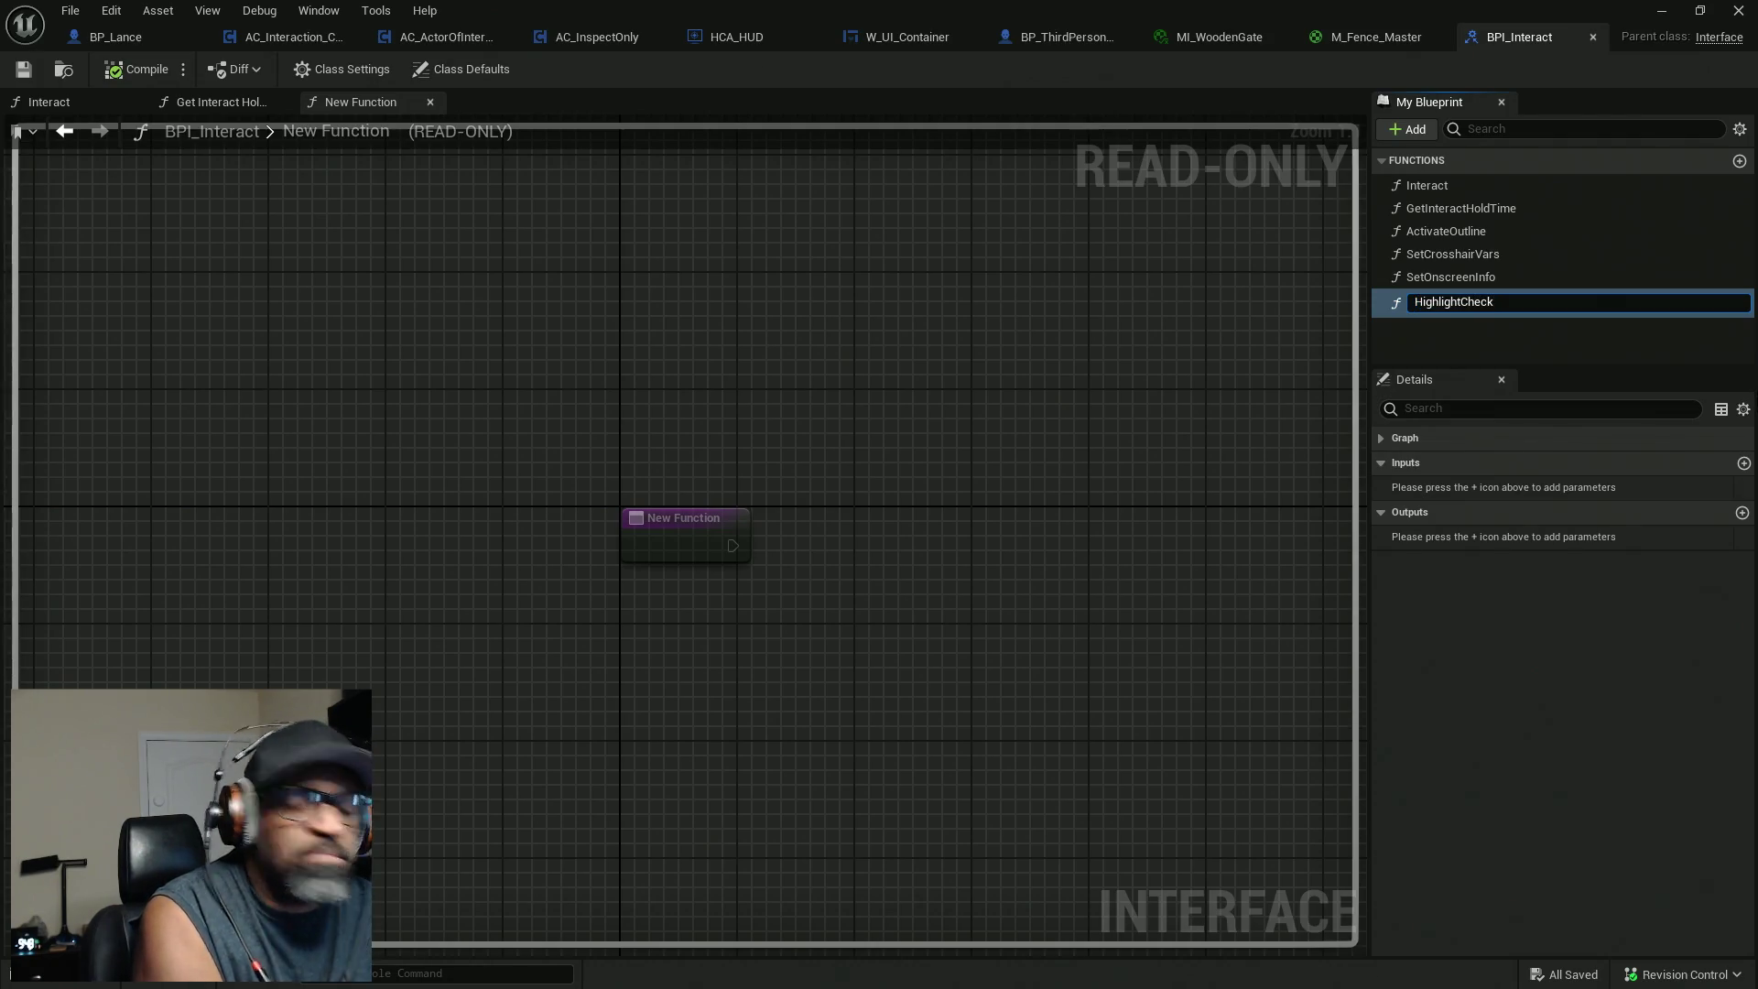
Insert 'State' into the name and commit it as HighlightStateCheck.
text(State)
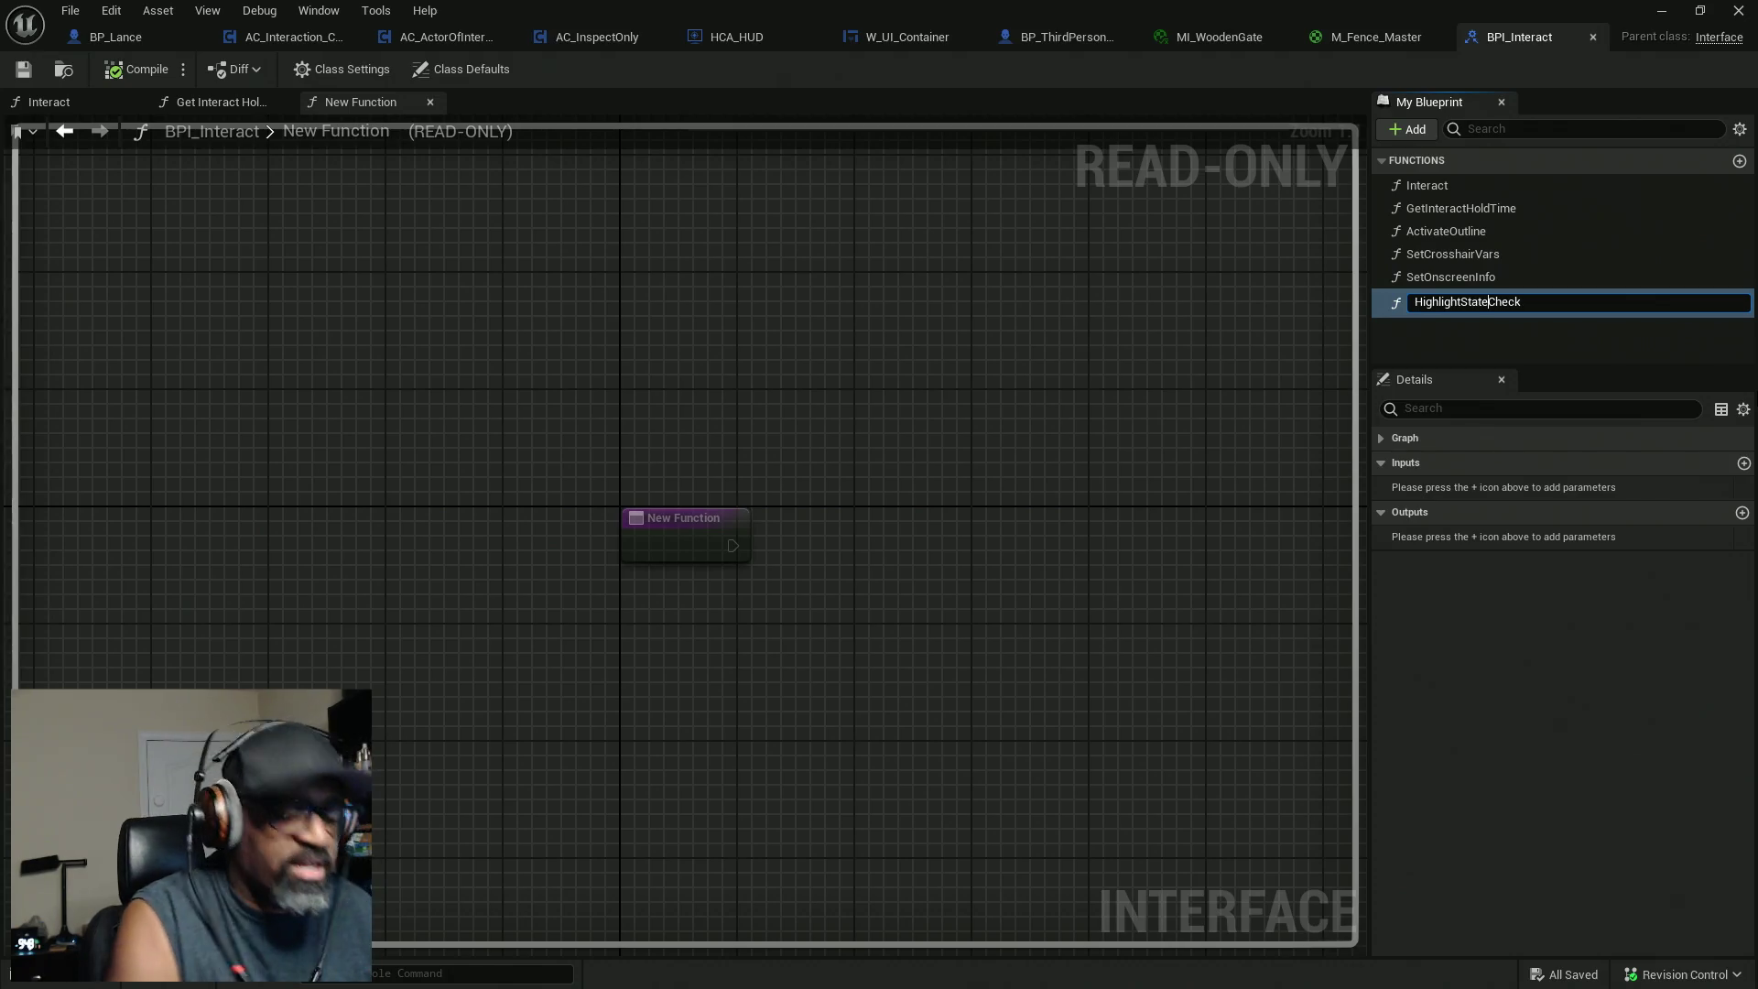
key(Return)
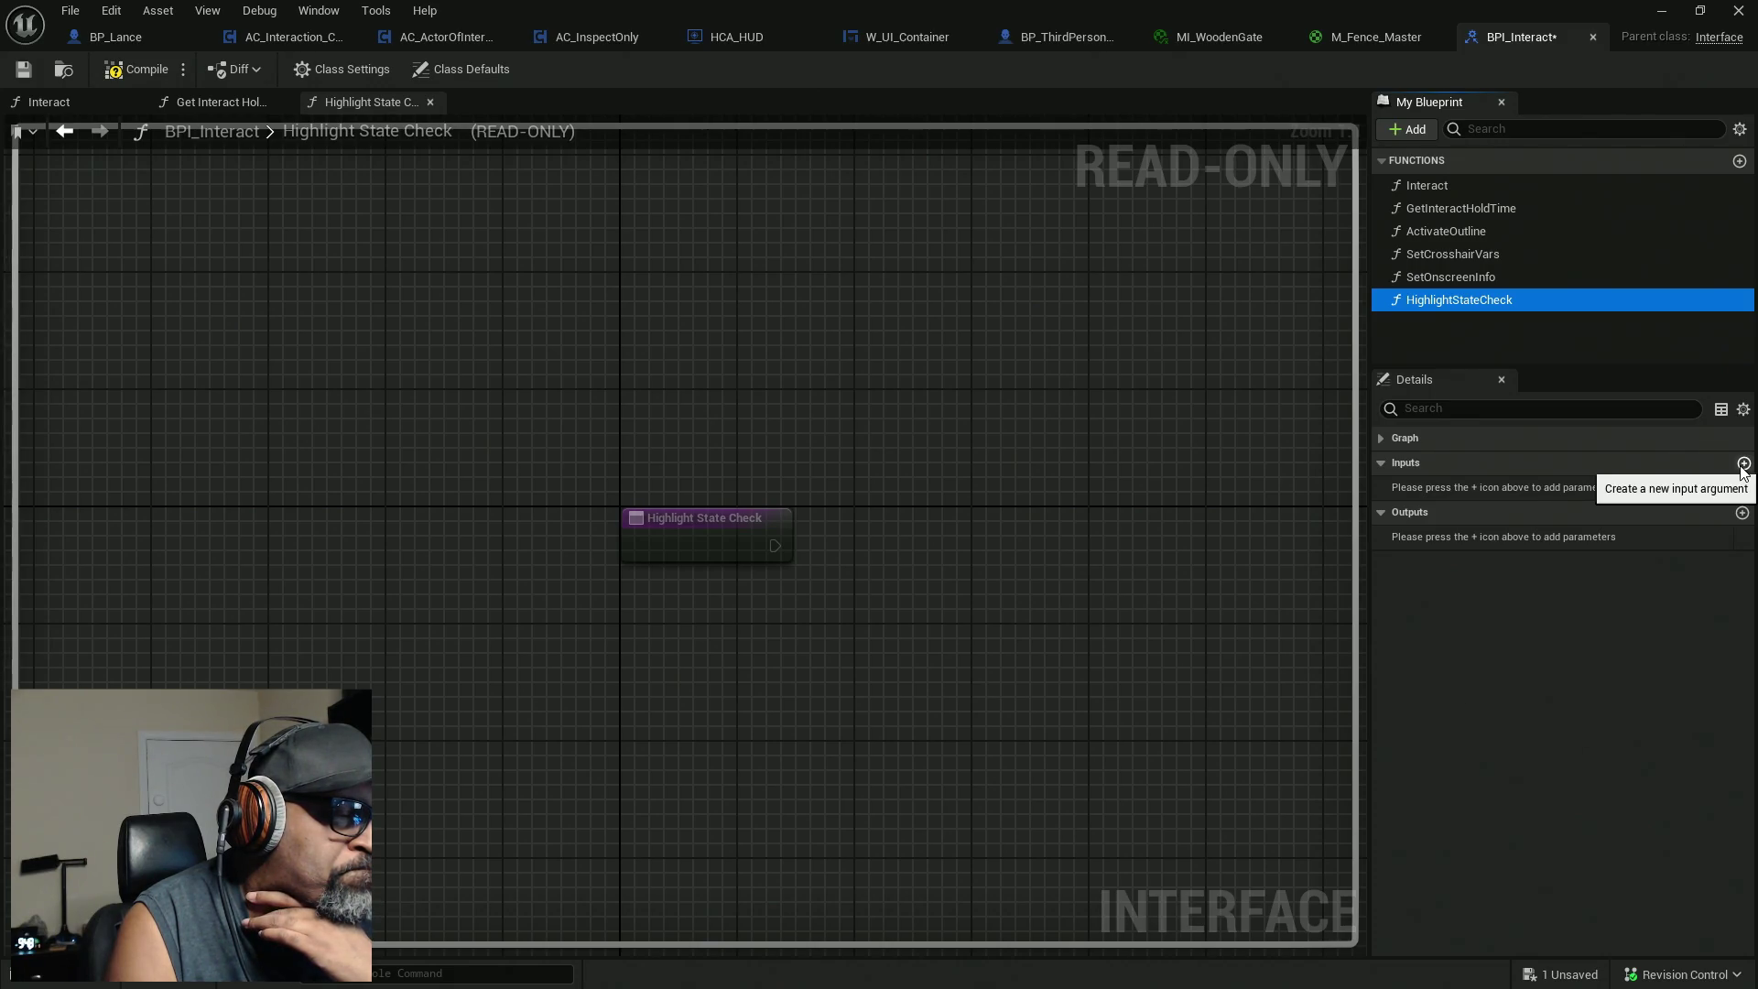
Change SetOnscreenInfo's hitActor input to an Actor Component object reference.
click(1518, 275)
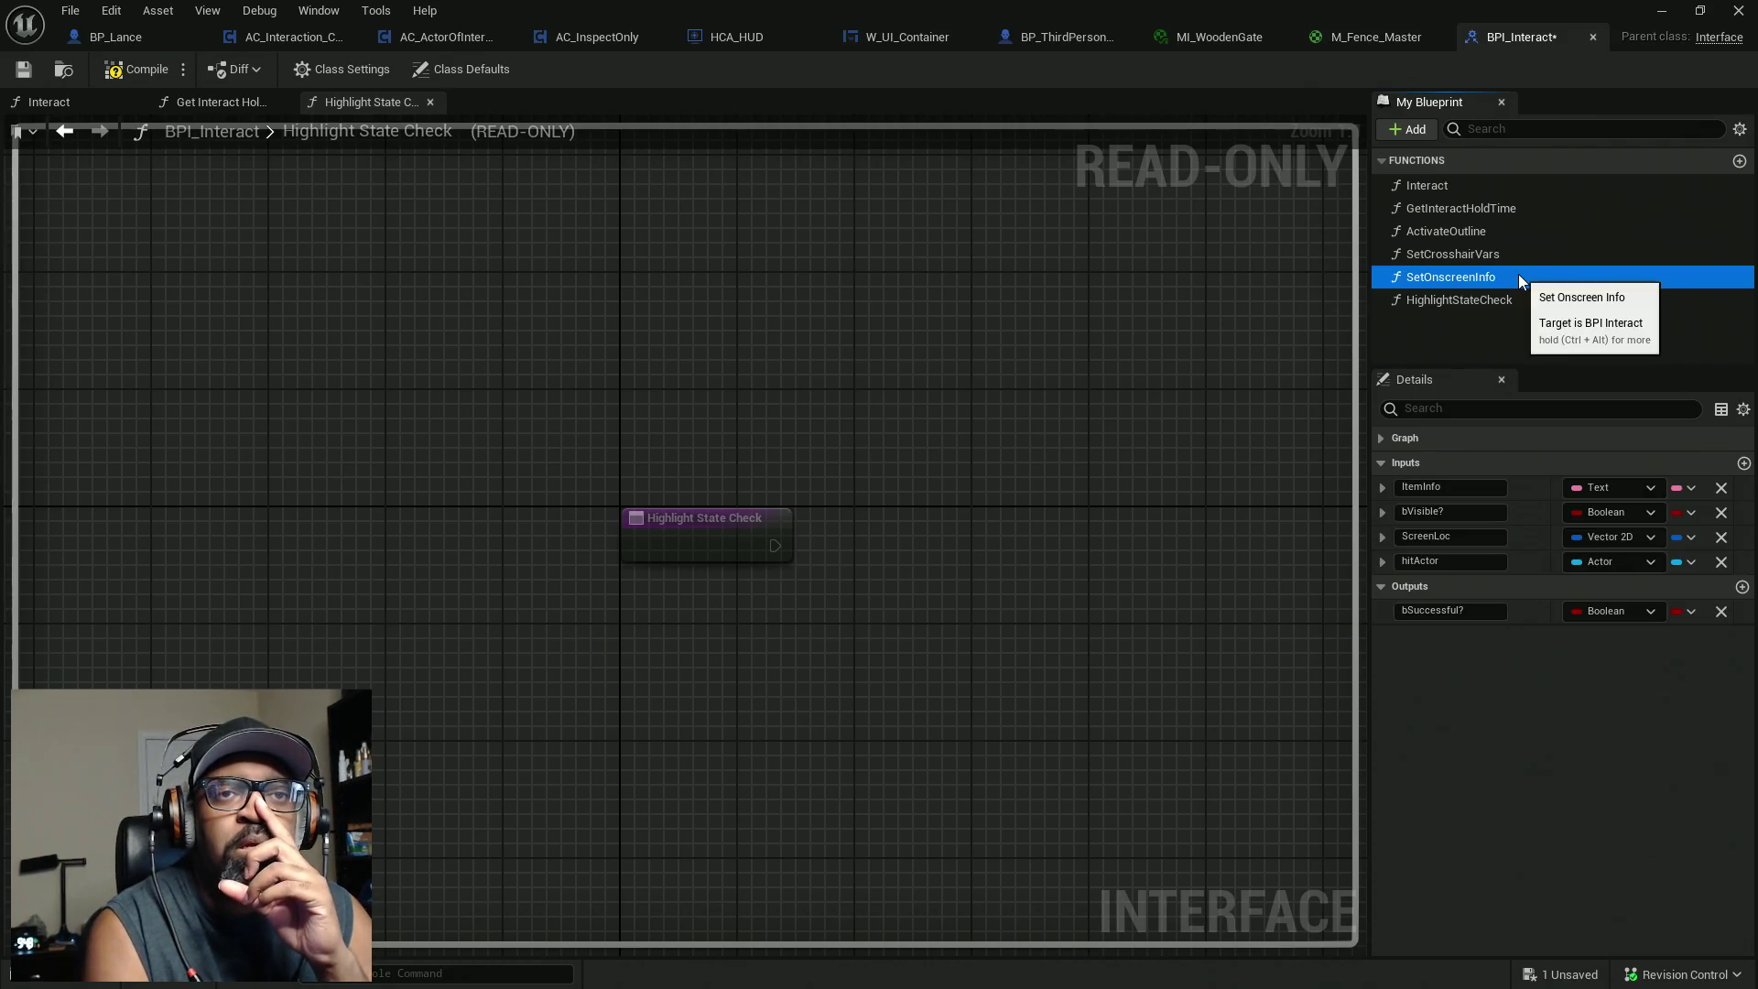
click(1652, 562)
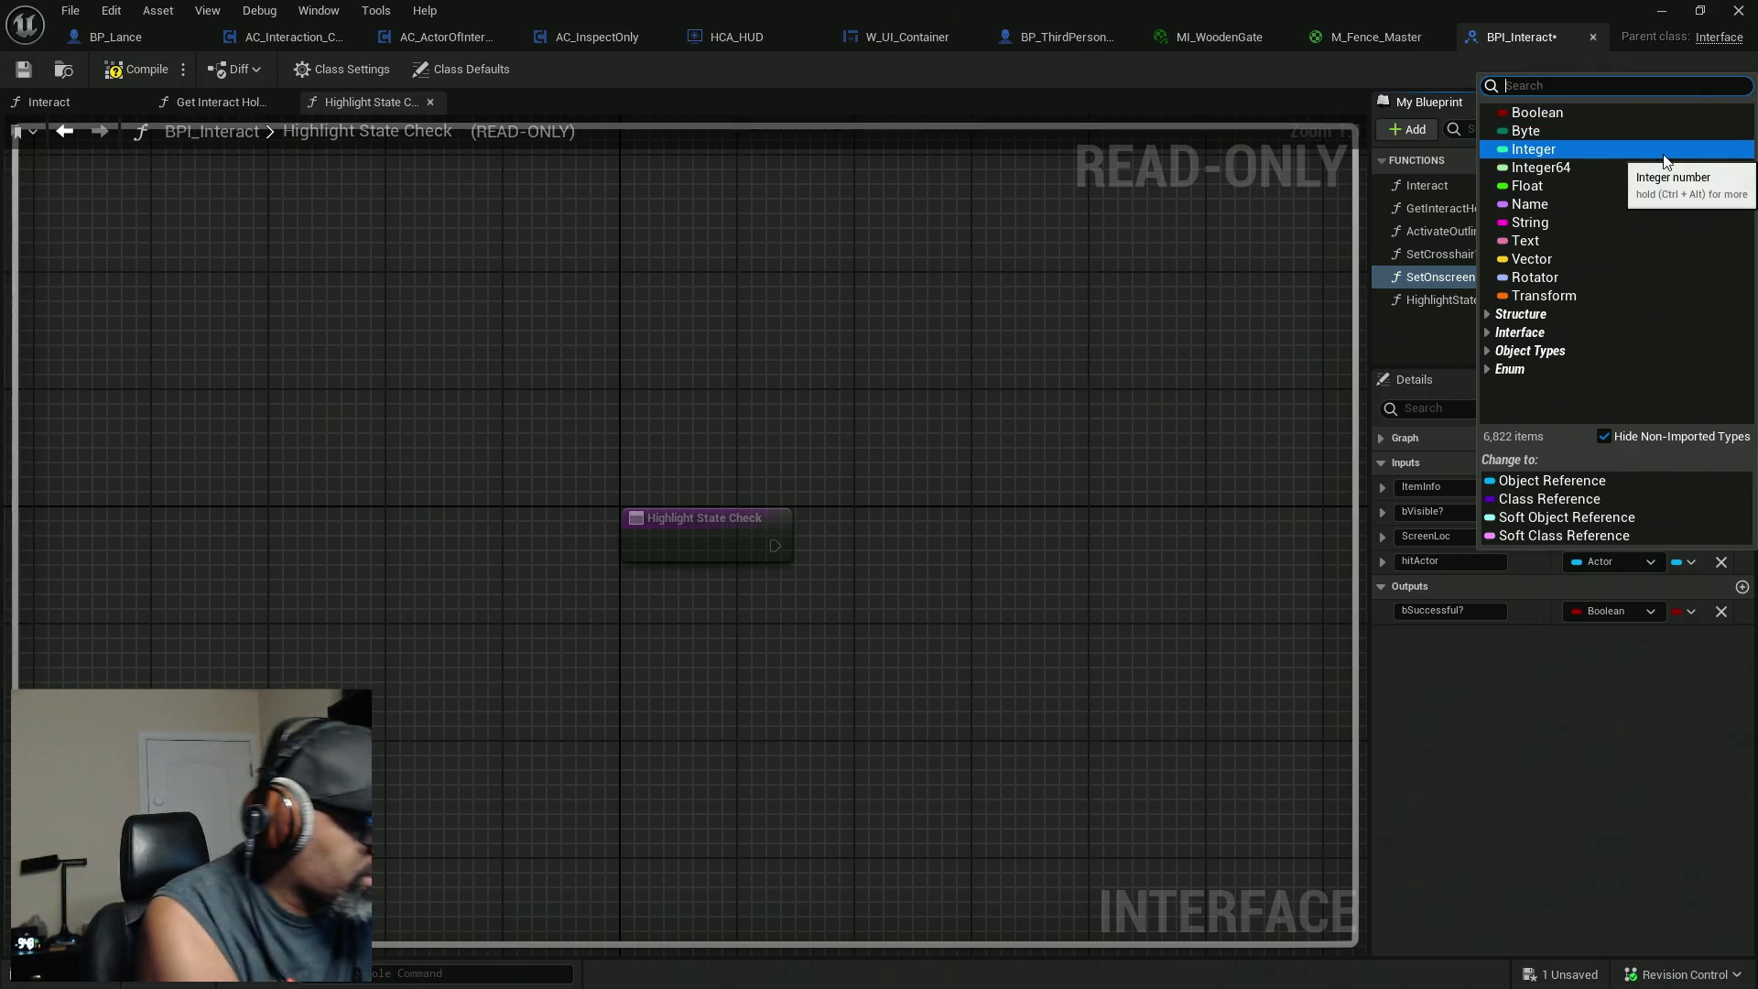
text(actorcompo)
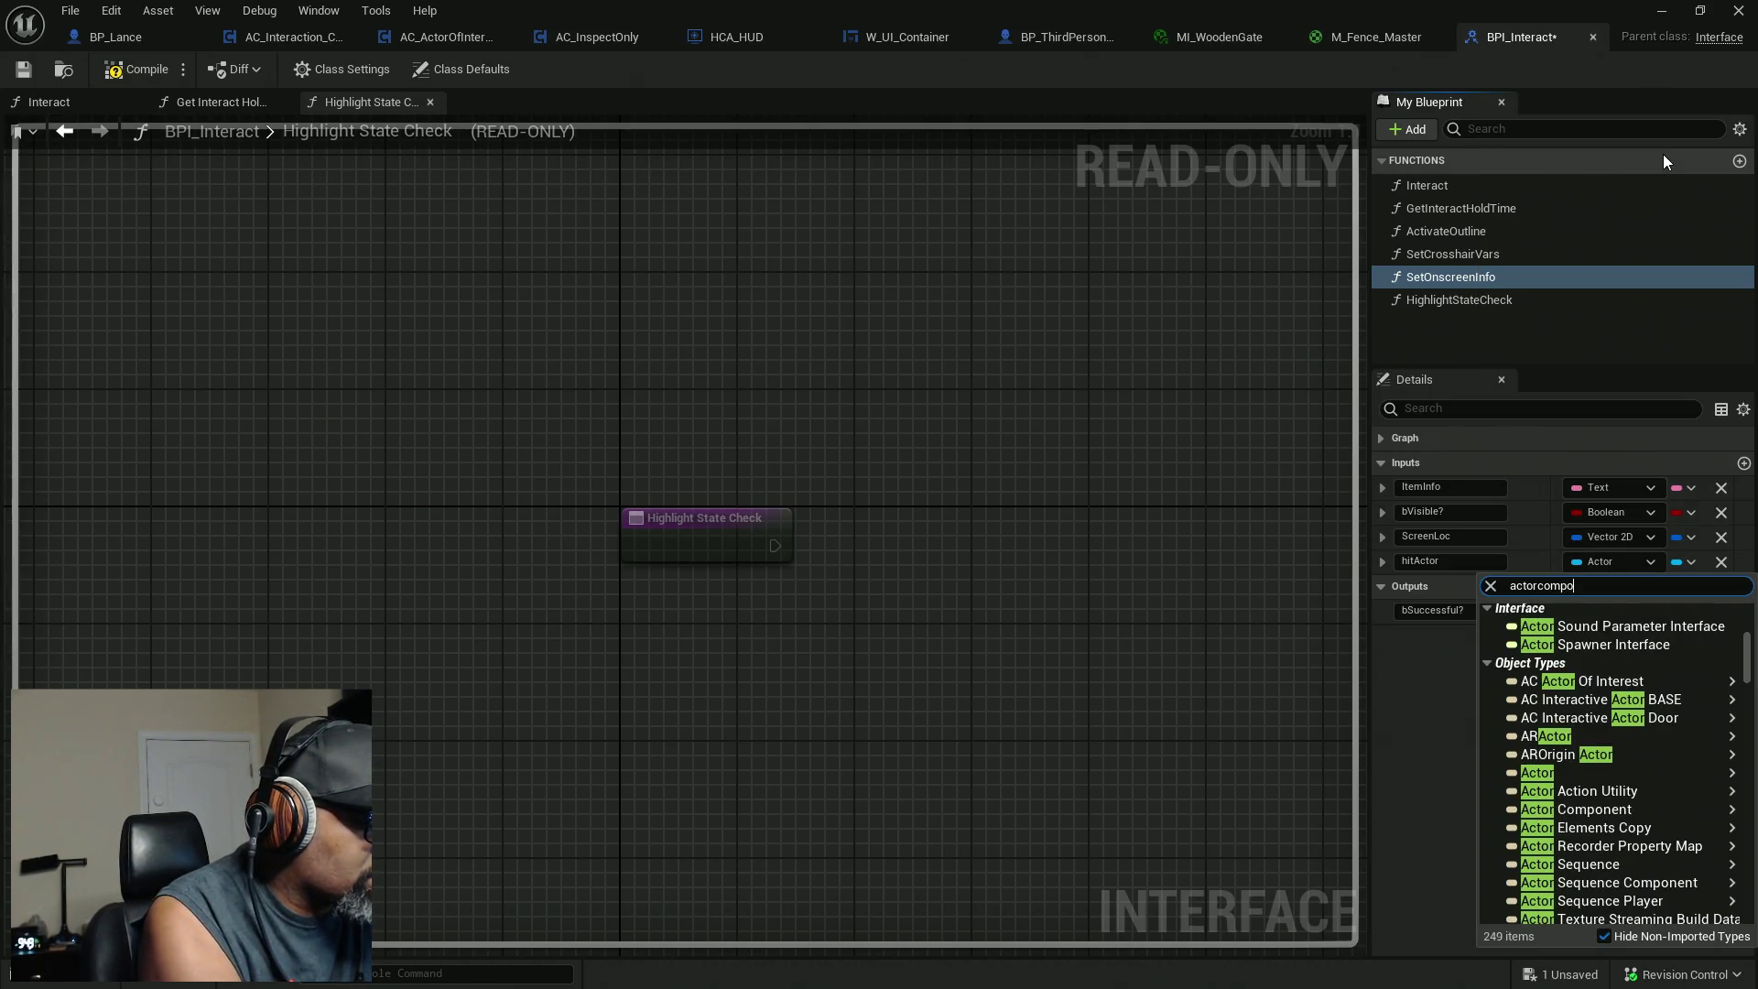
text(nen)
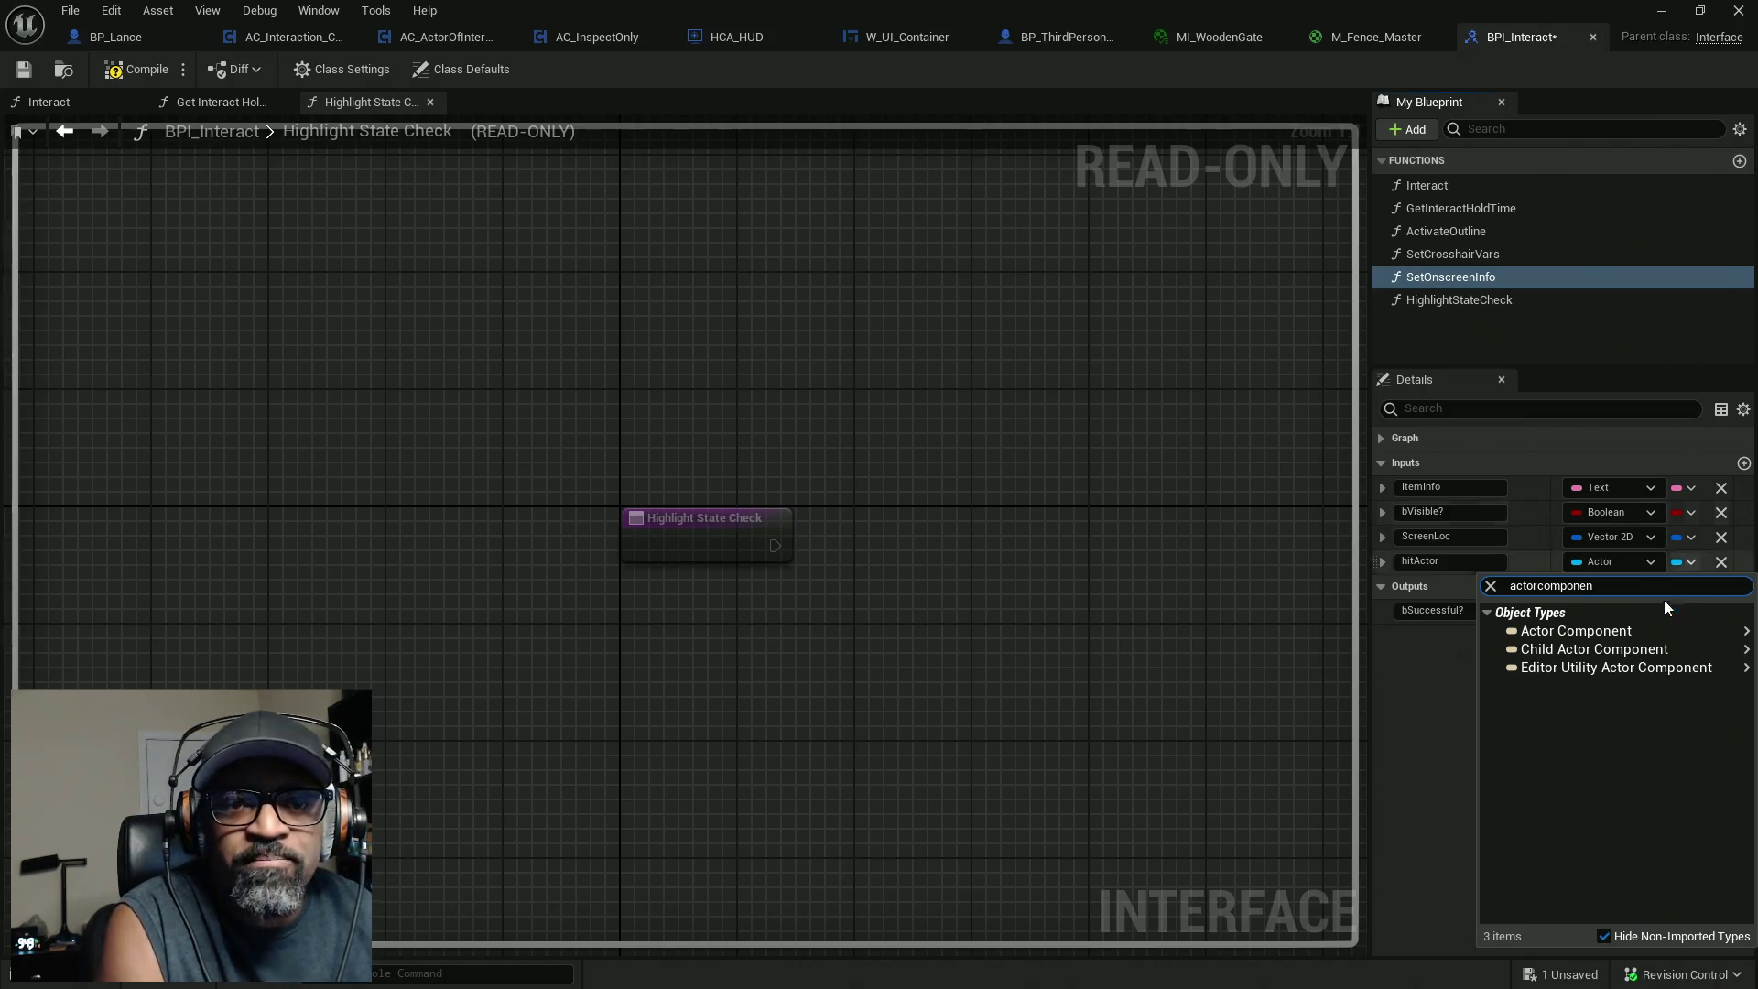
mouse_move(1631, 630)
click(1453, 634)
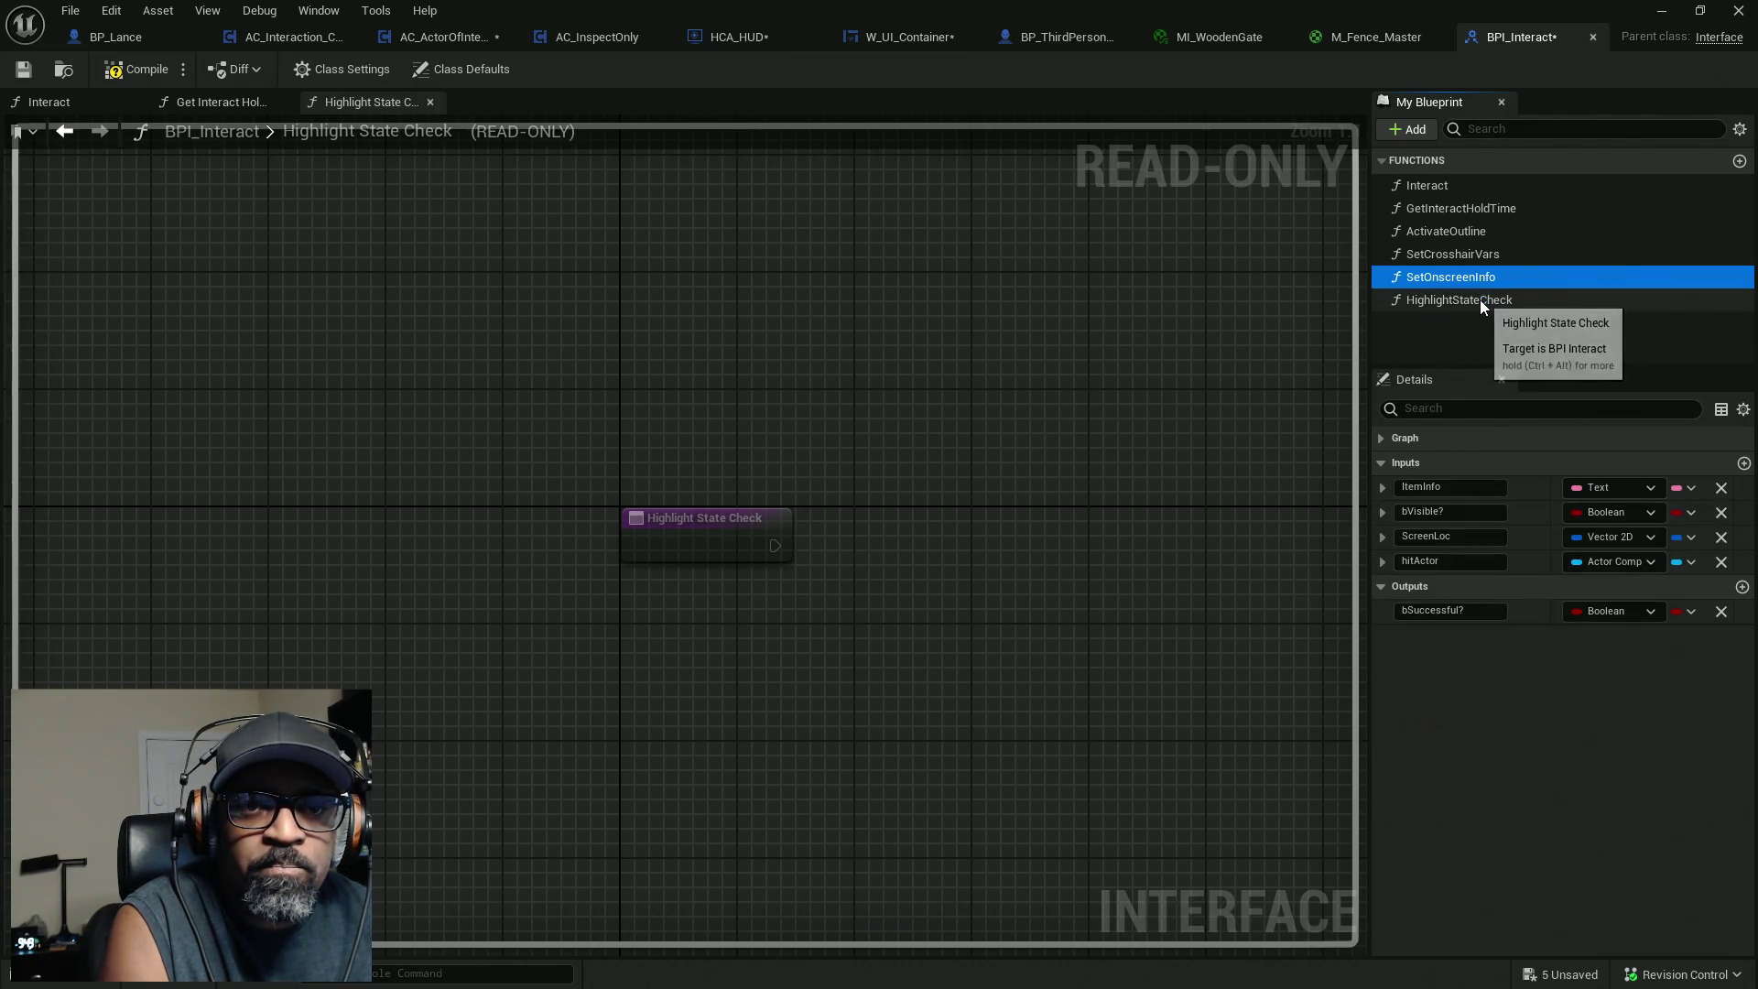
Rename the hitActor input to actorComponent, fixing the capitalisation typos.
click(1454, 562)
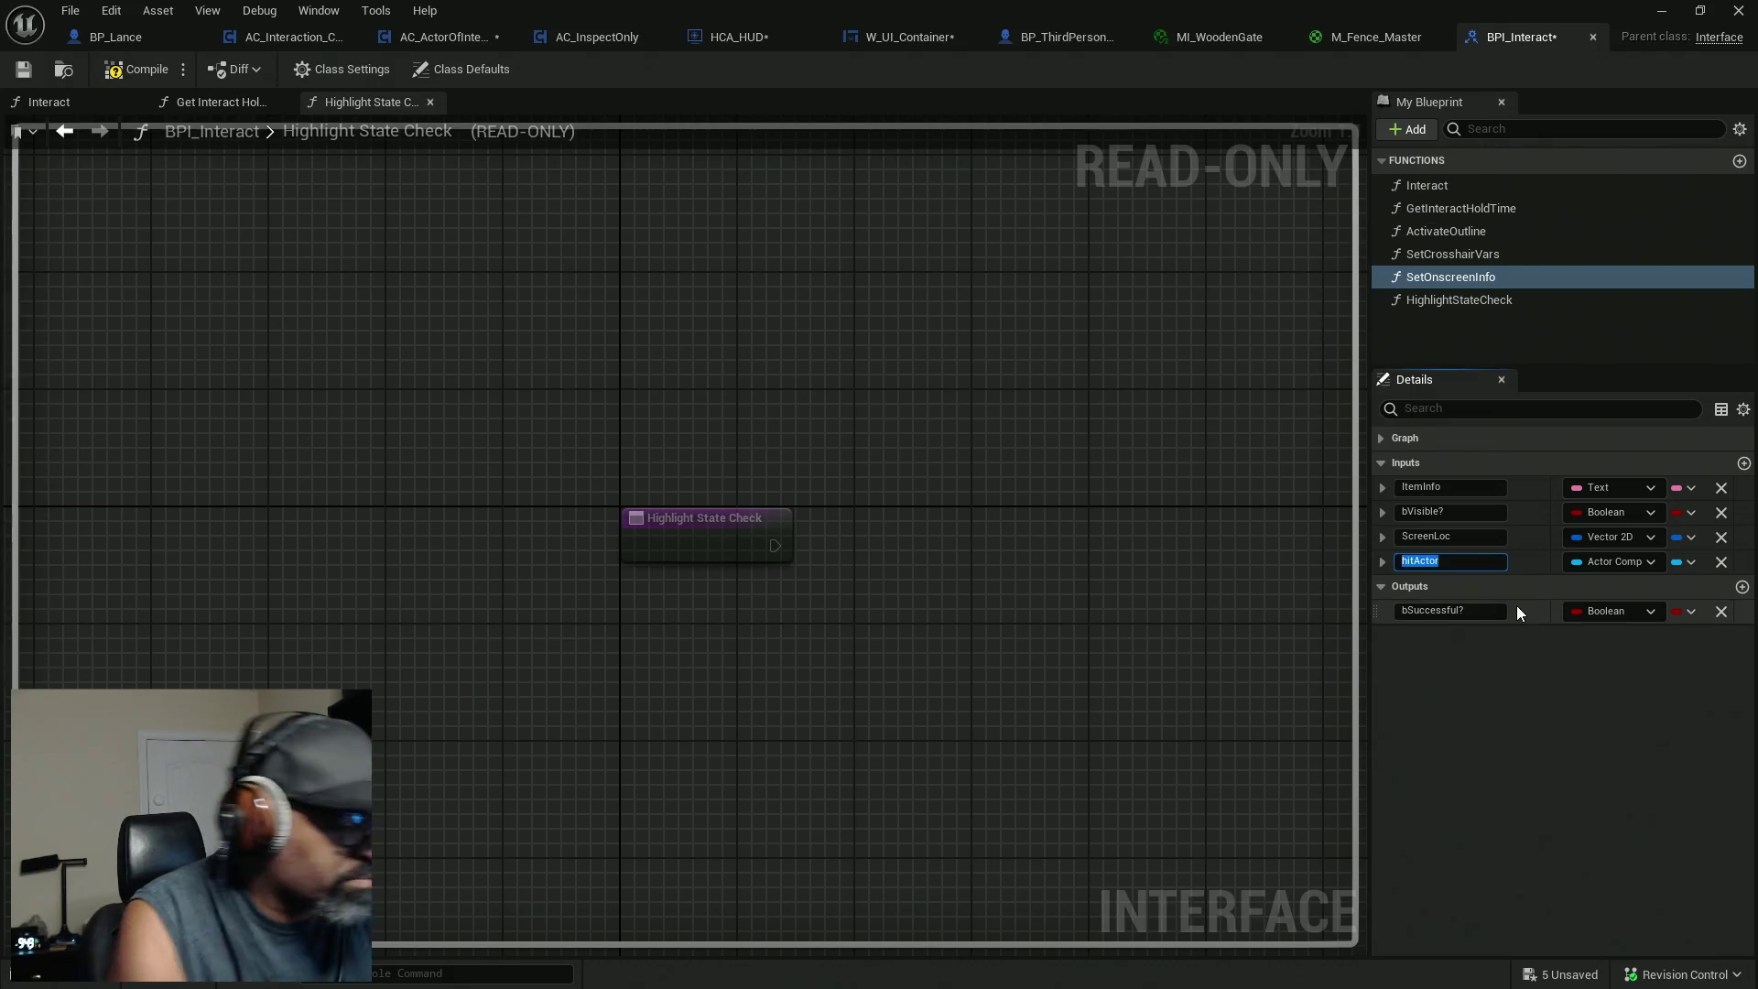
text(Actor)
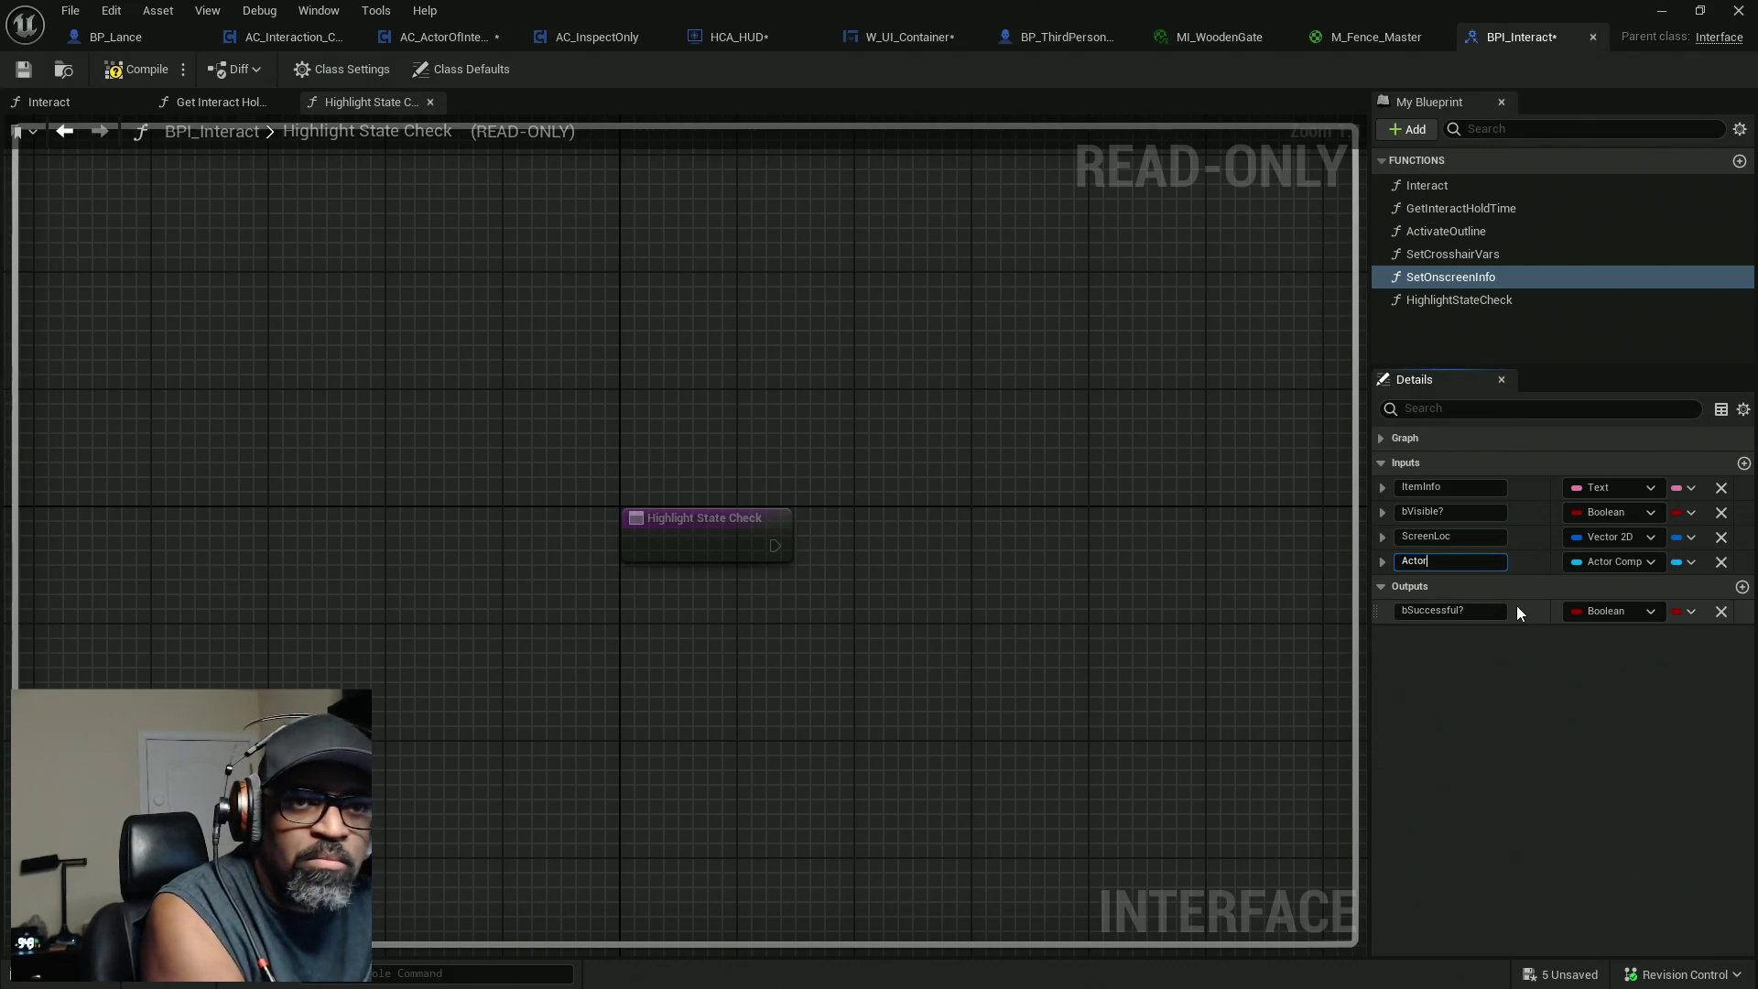
text(COmpo)
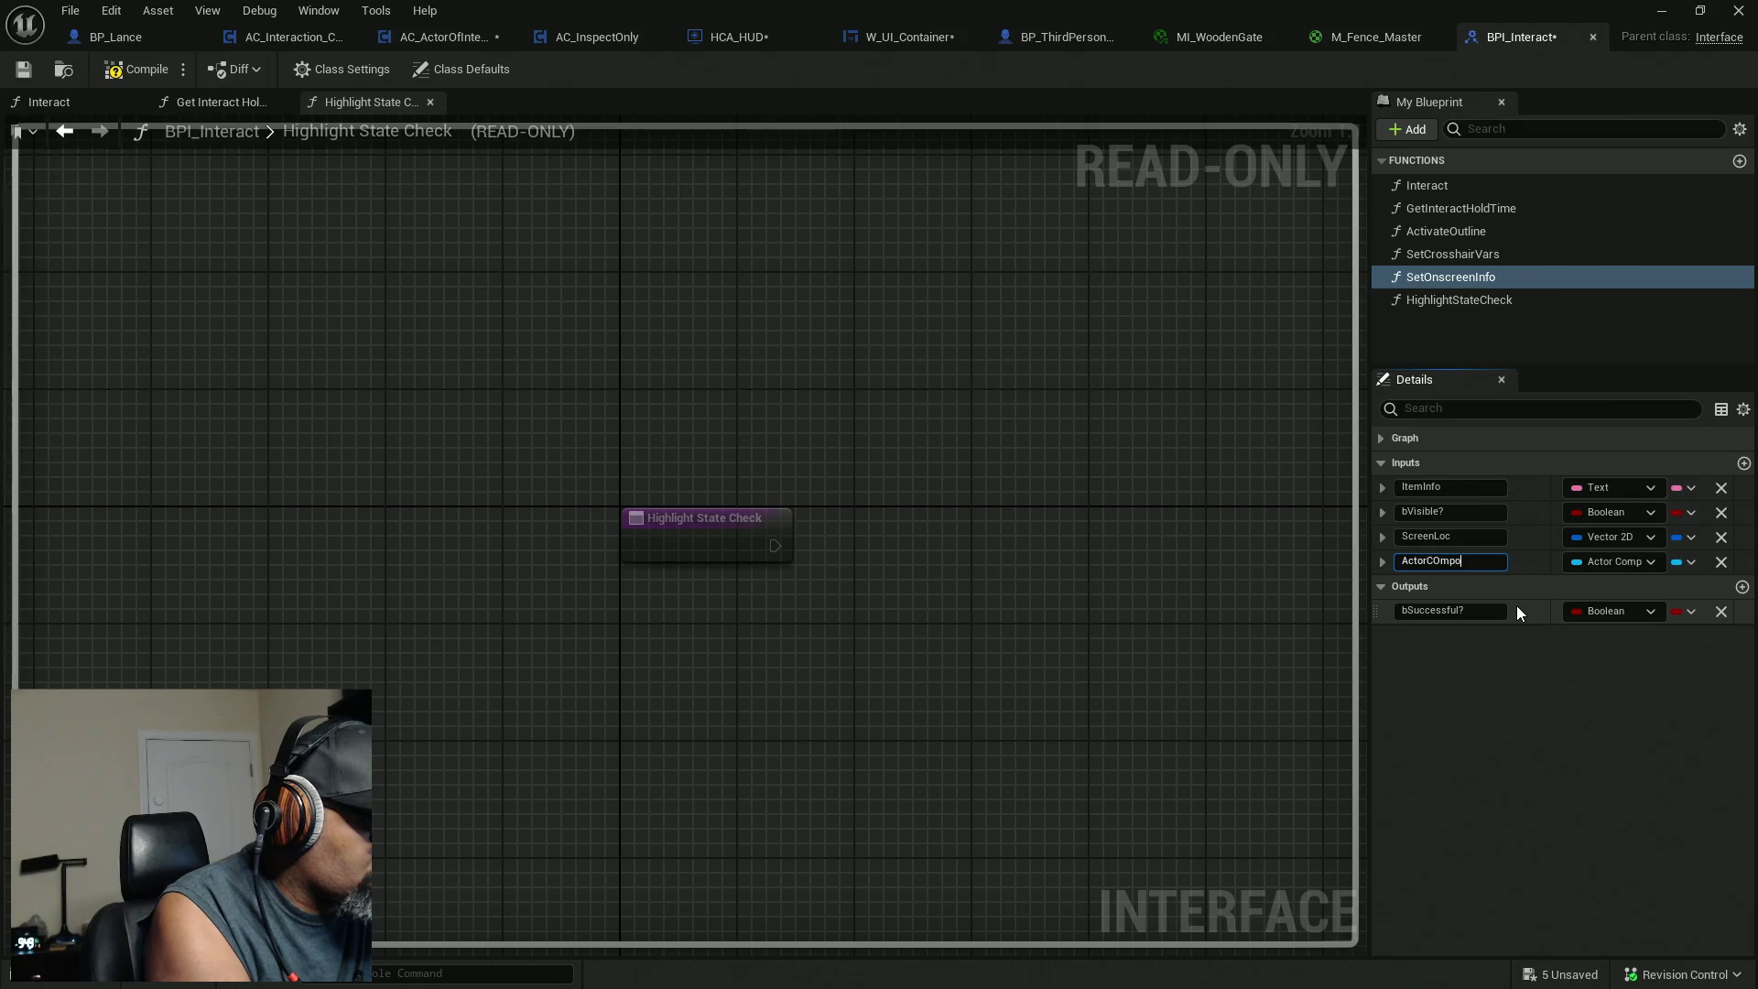
key(Delete)
text(a)
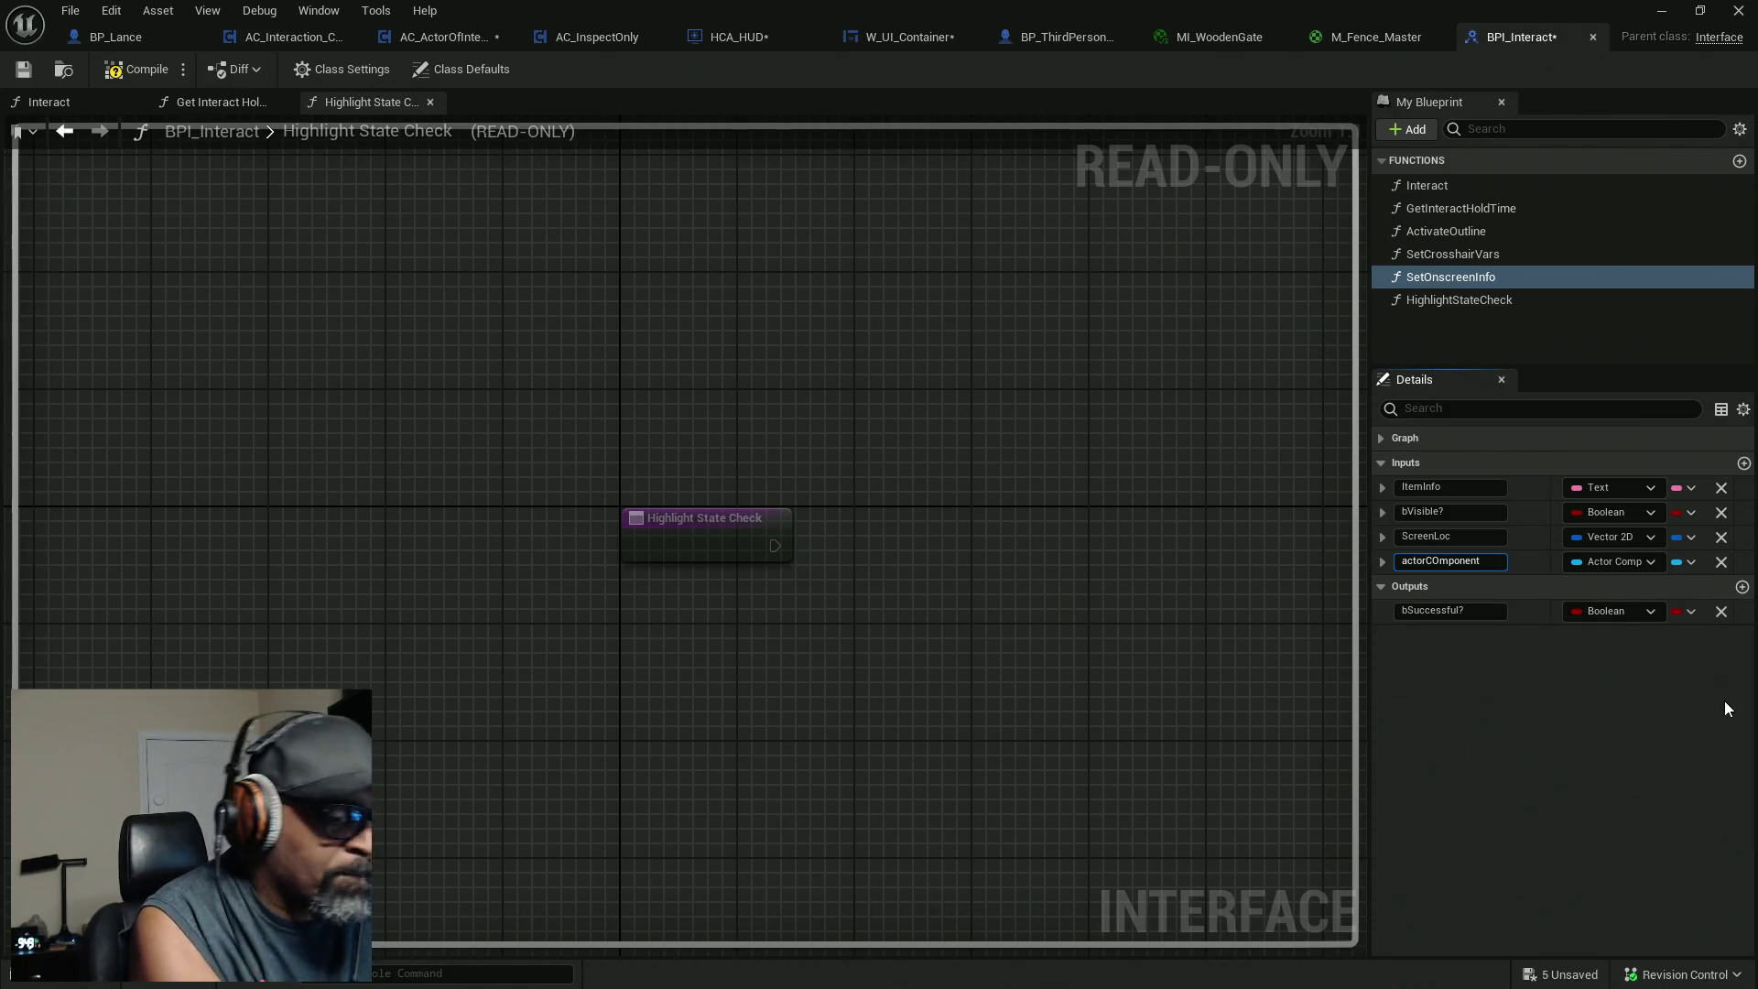
key(Right)
key(Right)
key(Right)
key(Delete)
text(o)
key(Return)
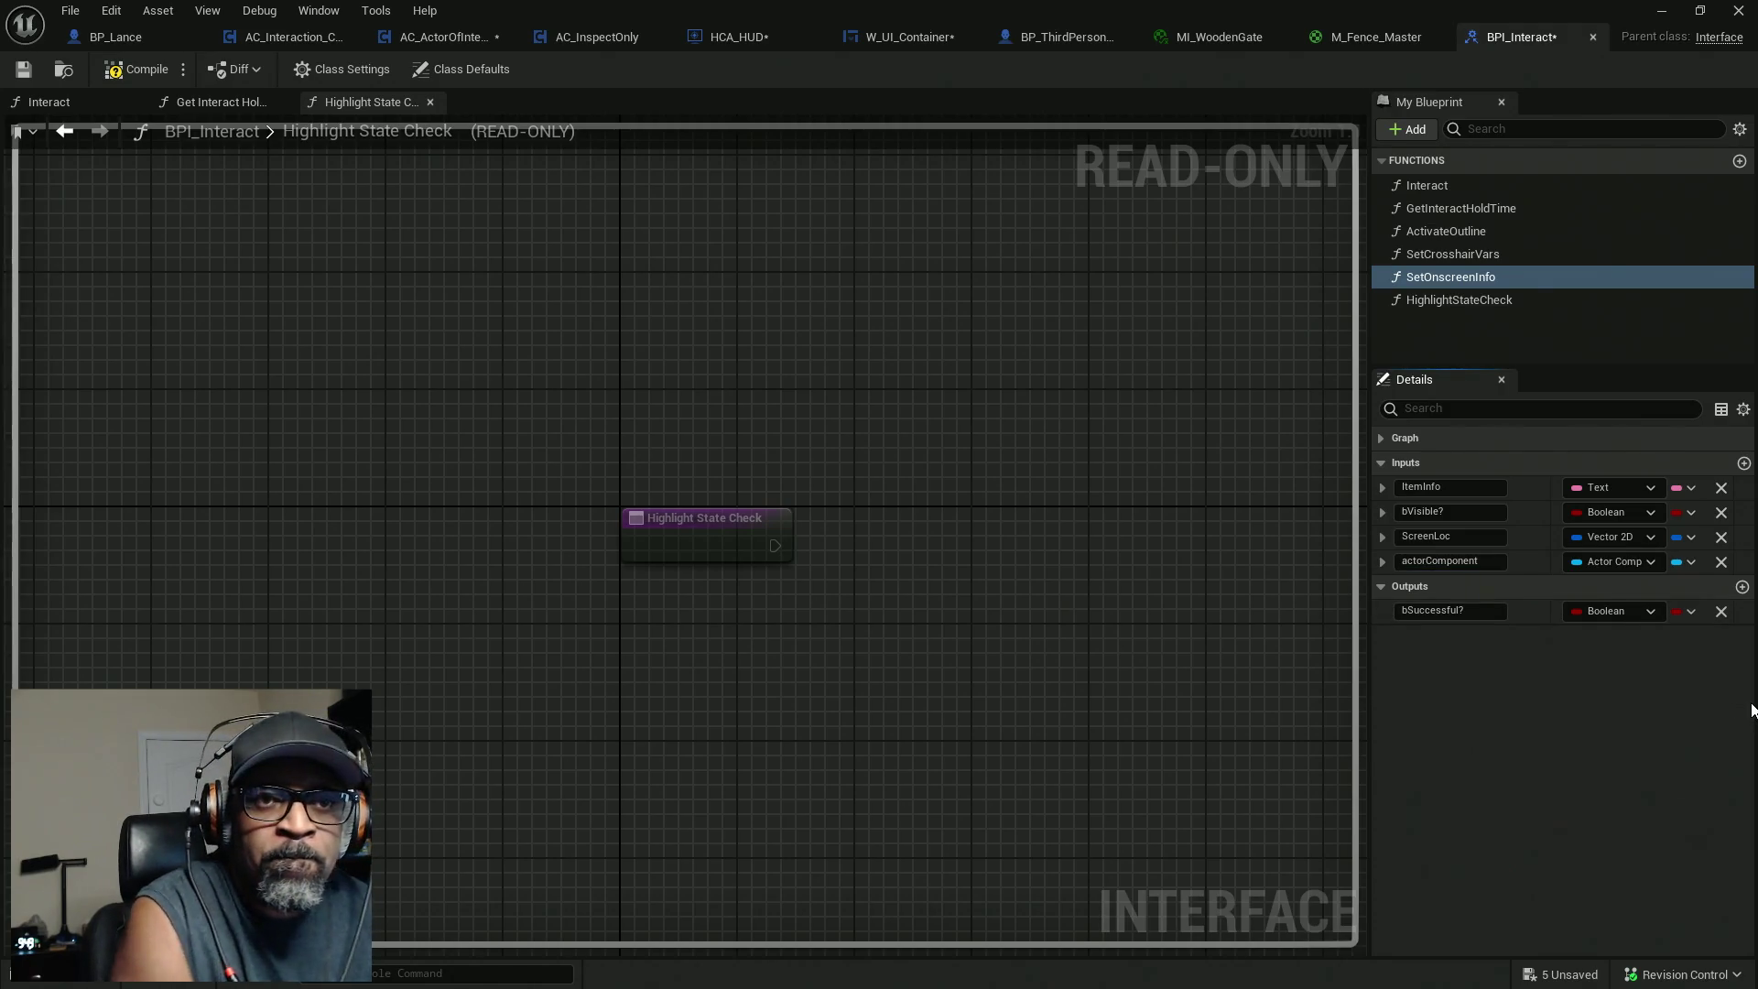
click(1481, 298)
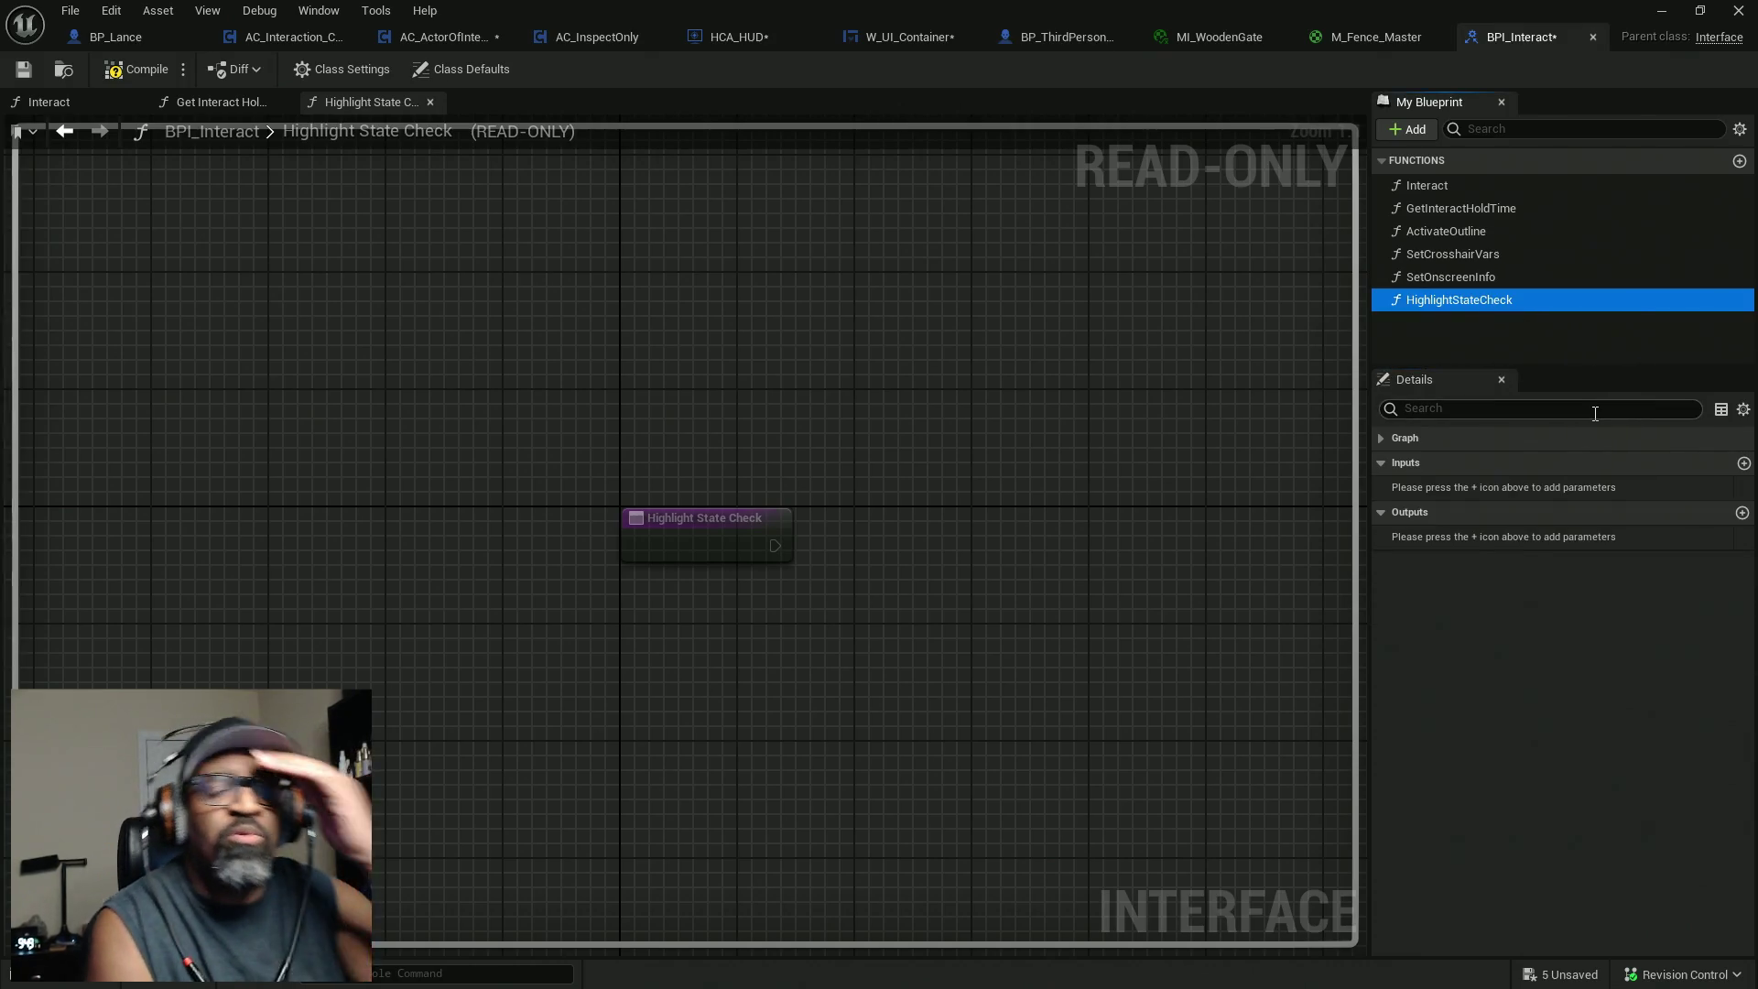
Add an Actor object reference input to HighlightStateCheck.
click(1742, 463)
click(1640, 490)
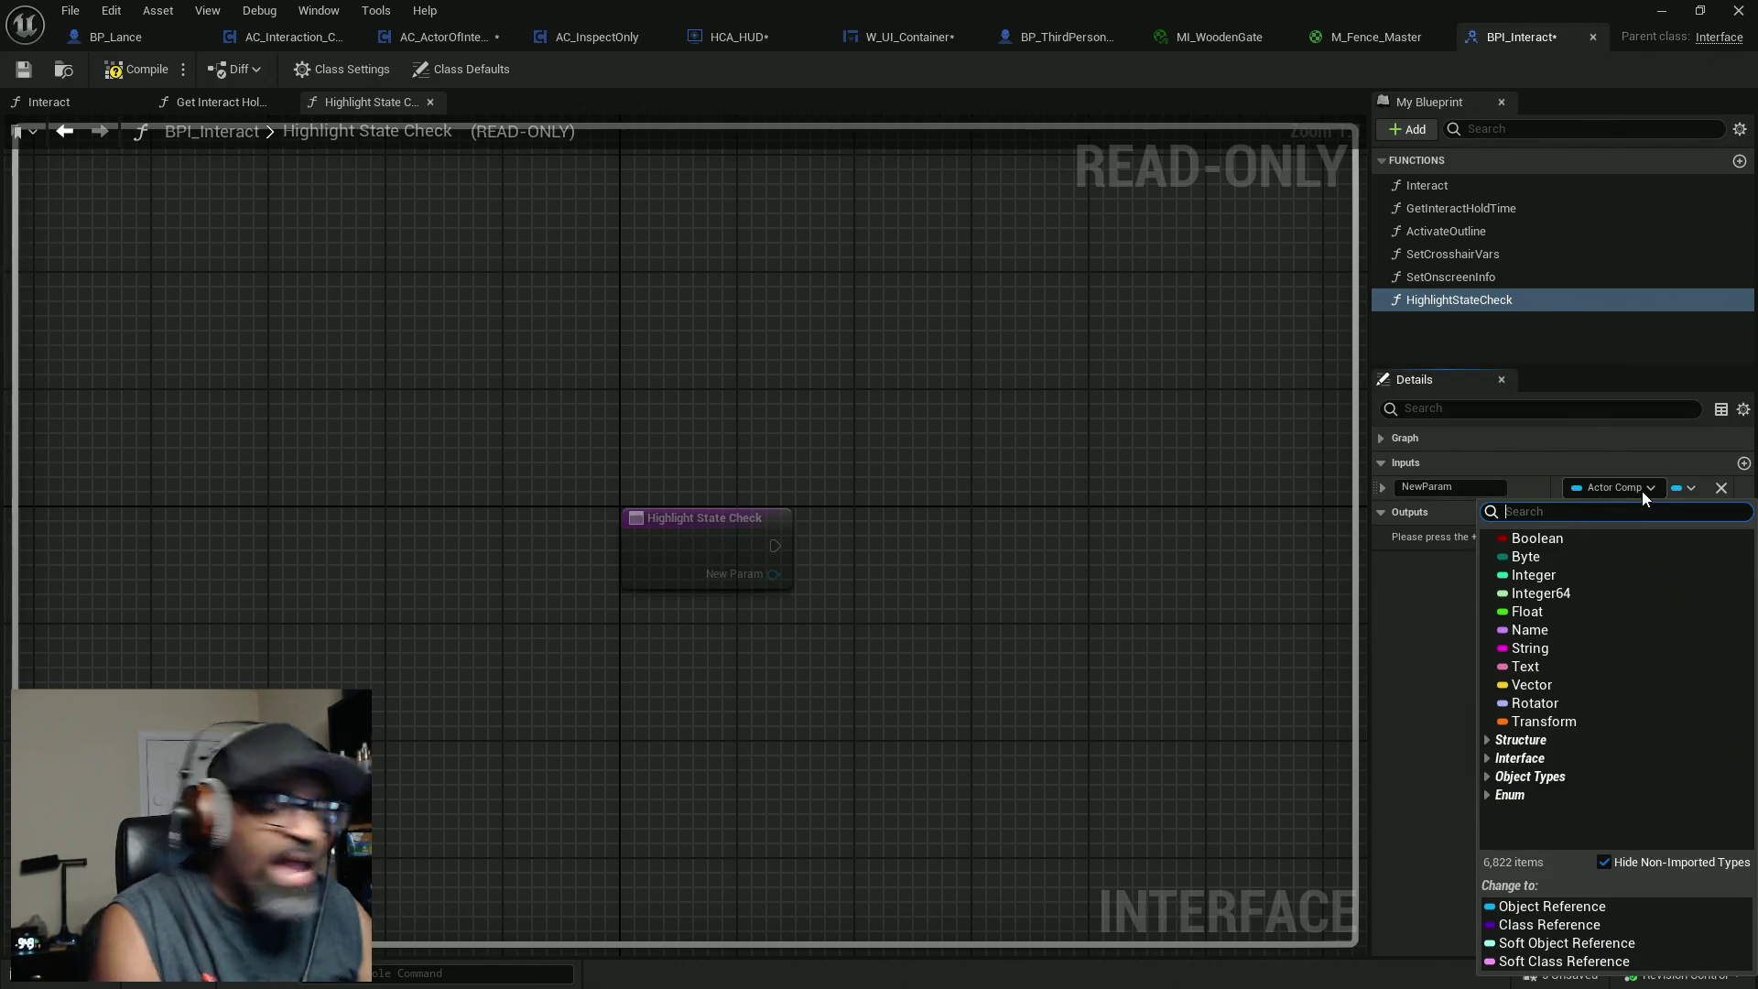
text(actor)
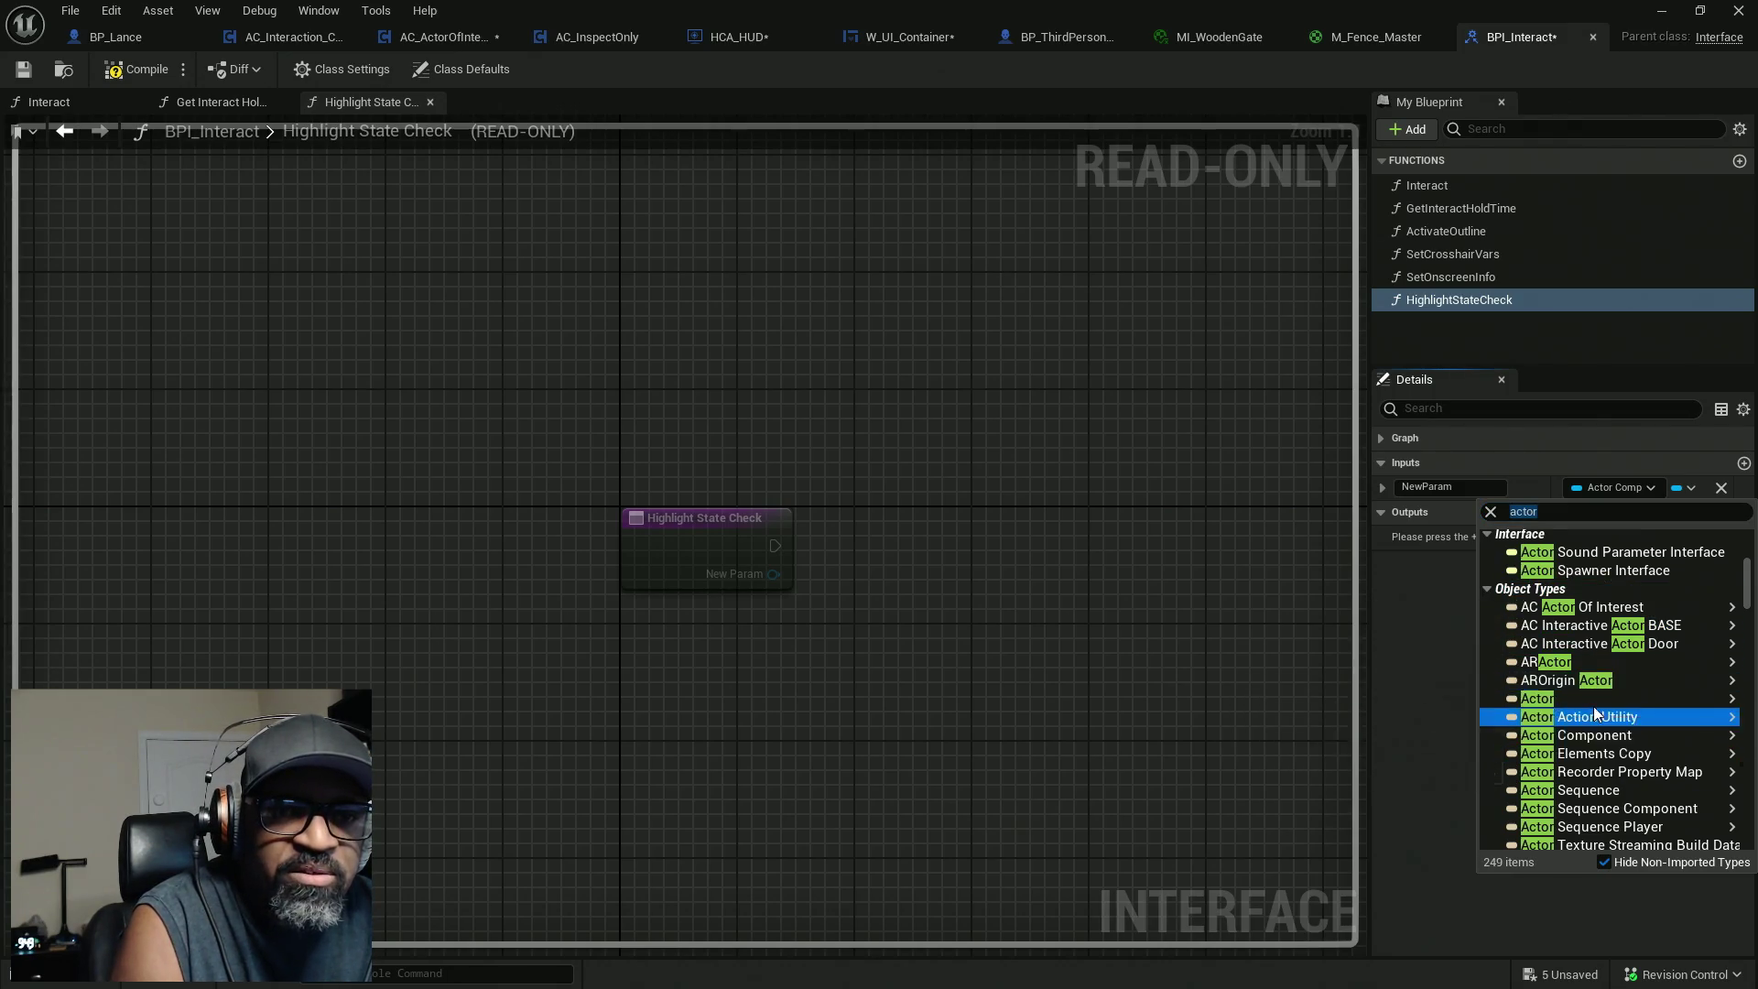
mouse_move(1574, 699)
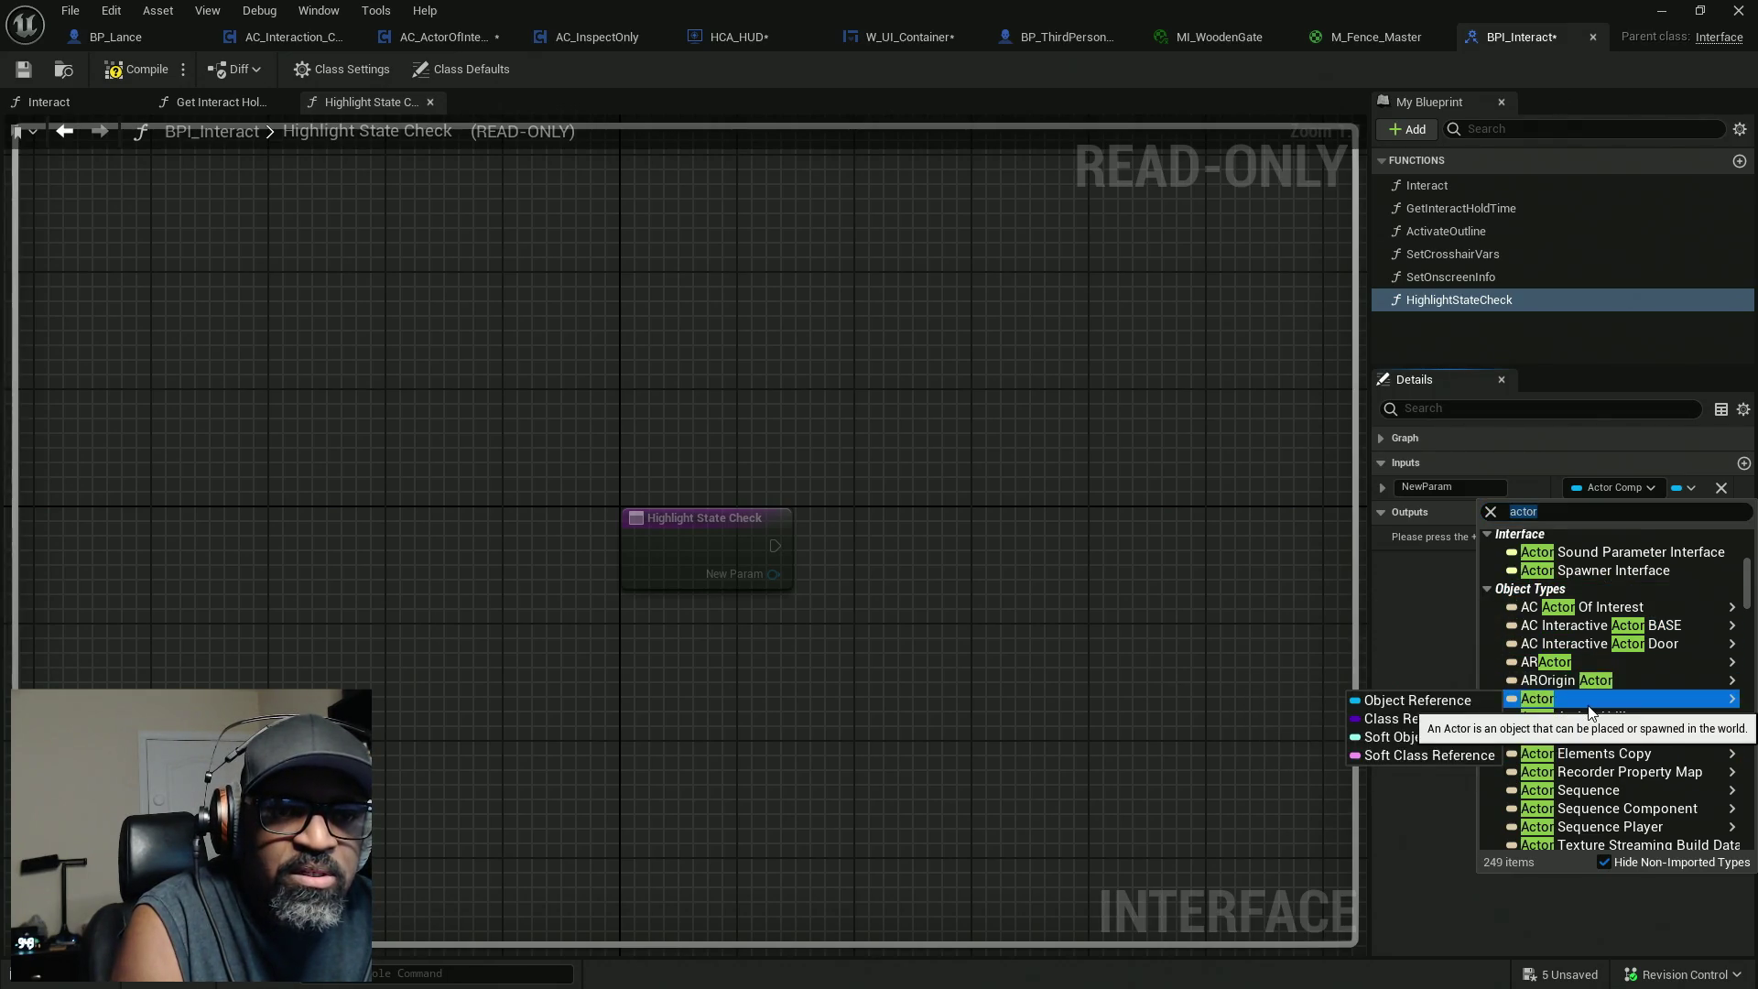
click(1457, 701)
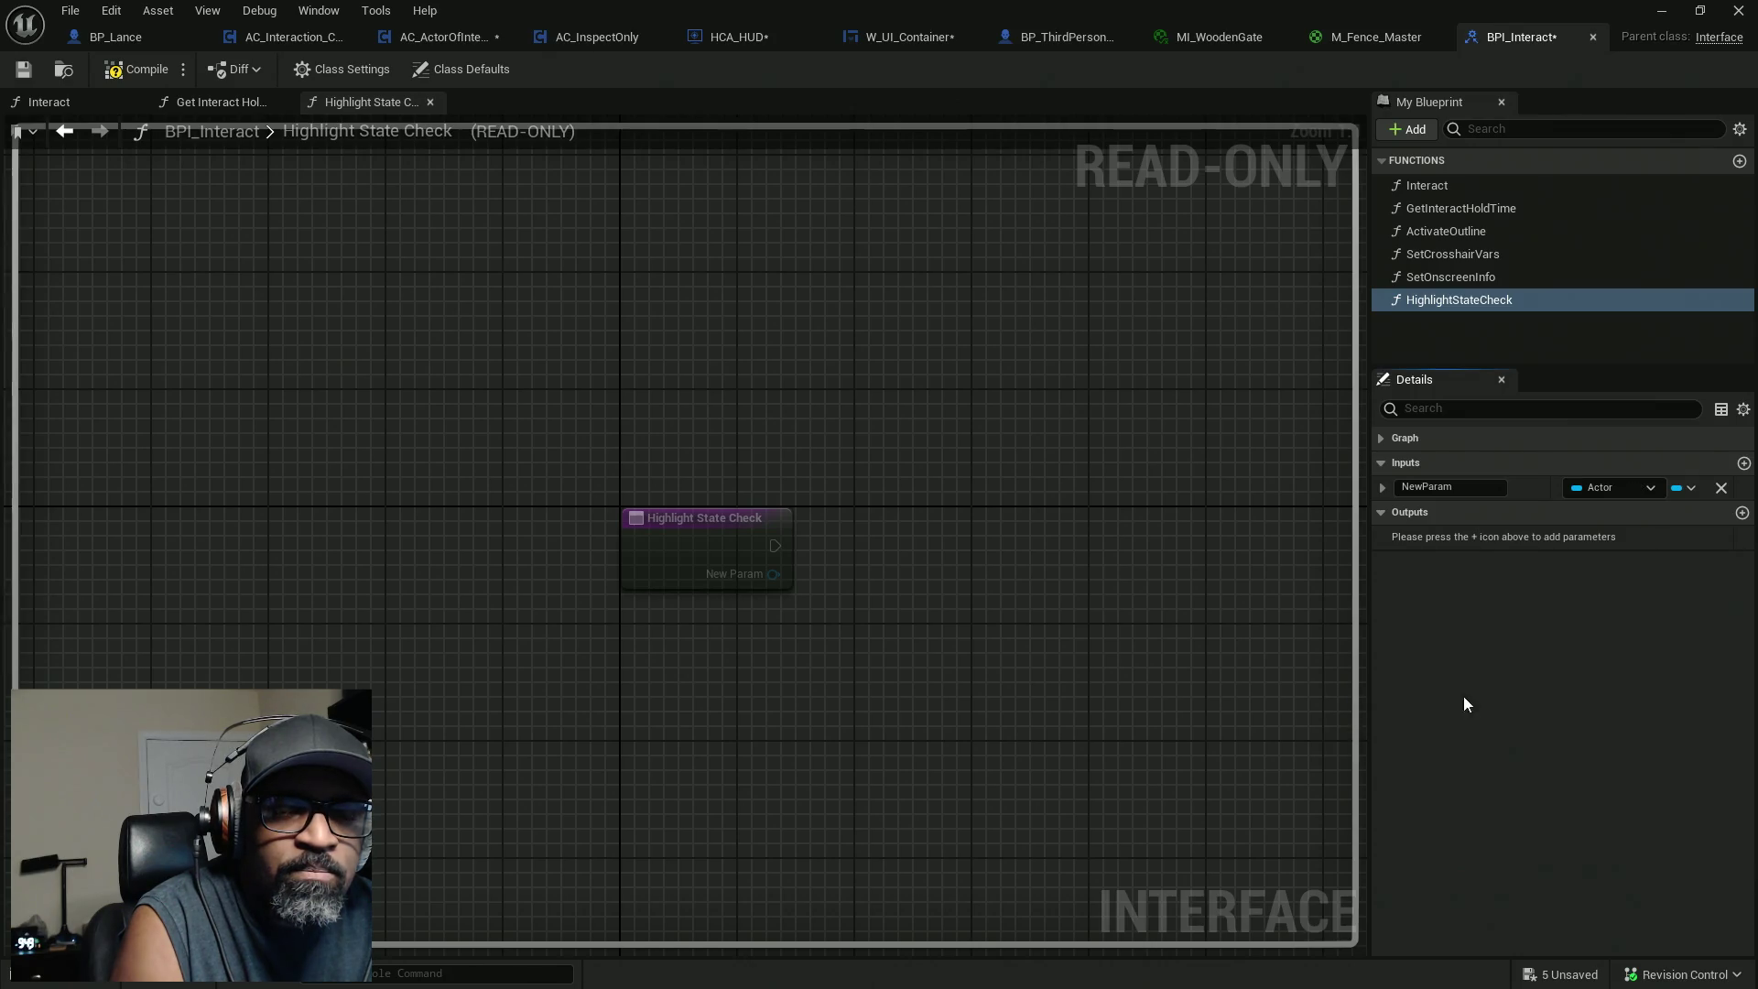
Rename the HighlightStateCheck function to GetCurrentHitActor.
click(1449, 486)
click(1483, 299)
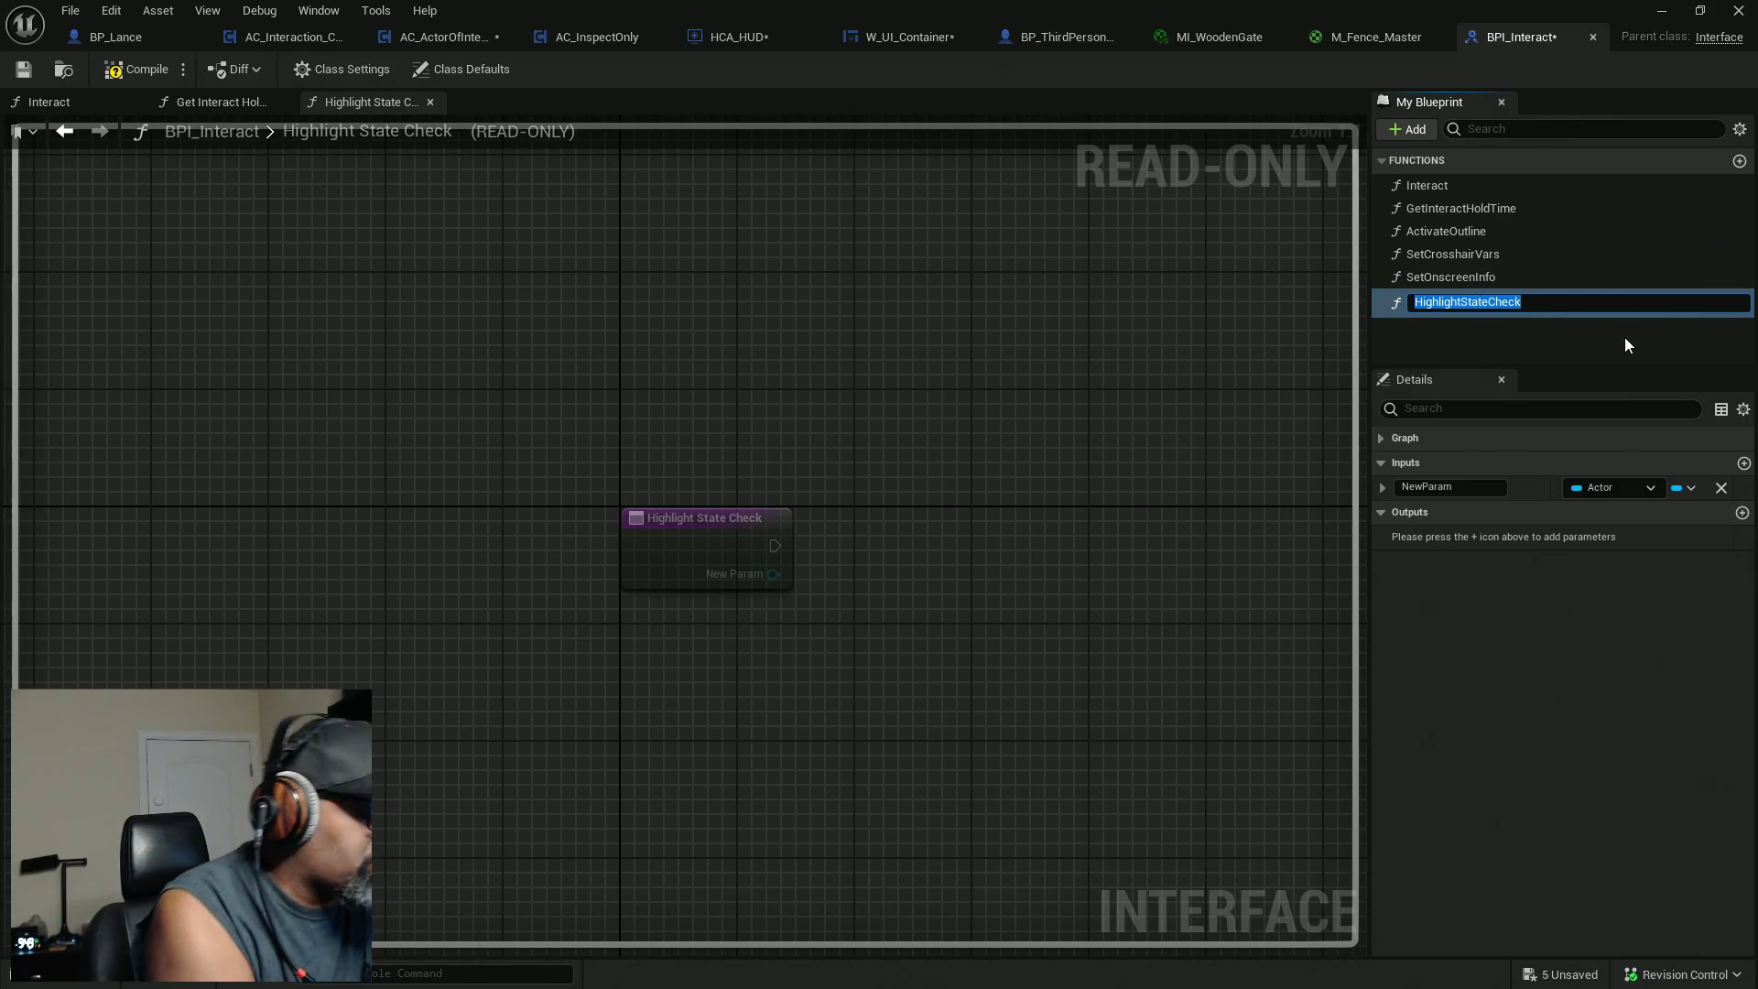
text(Get)
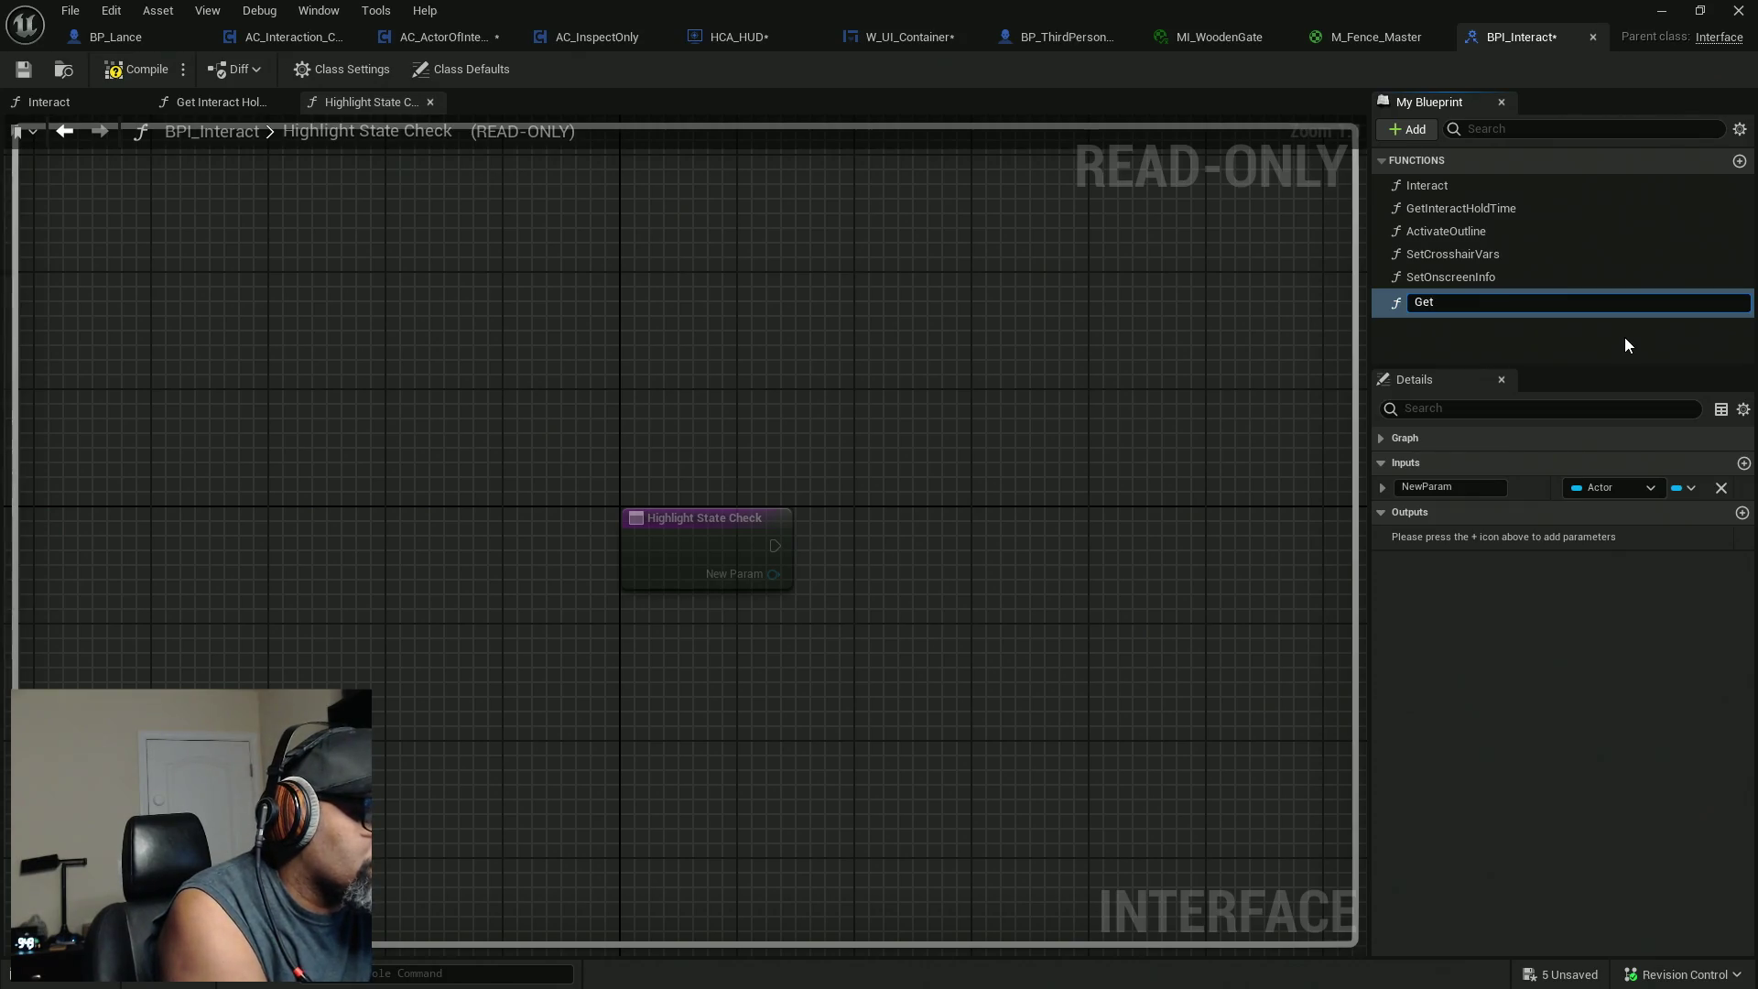
text(Ac)
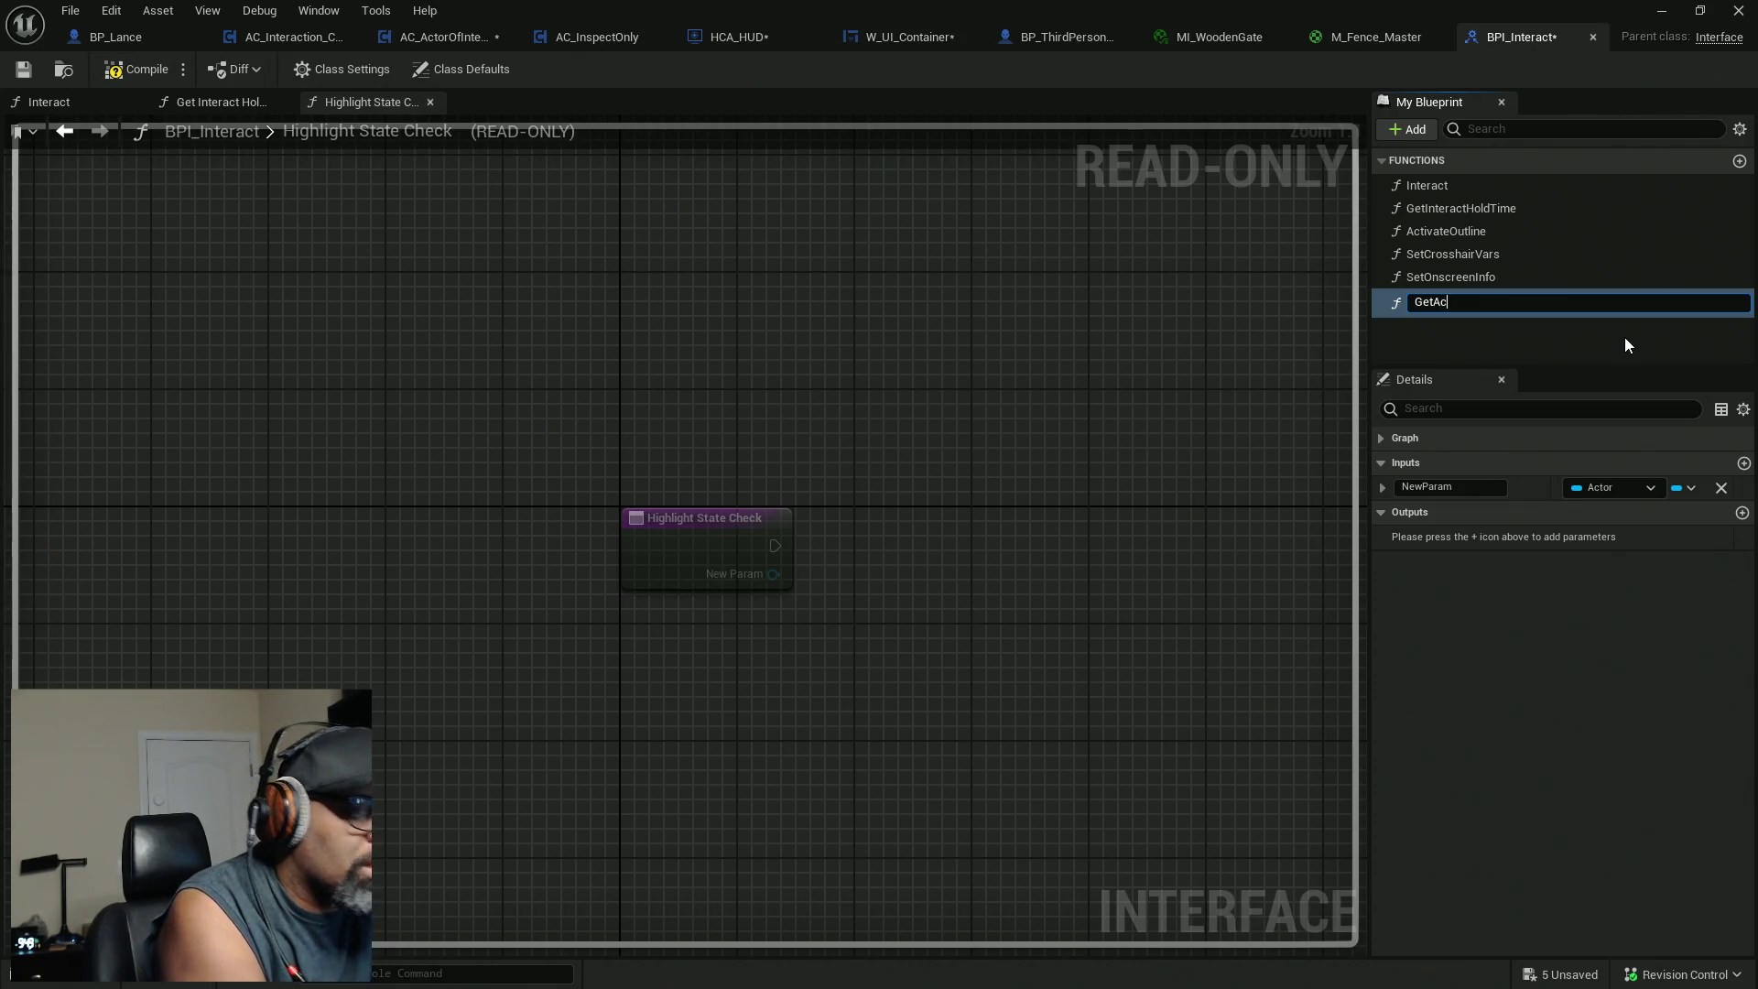
text(tor)
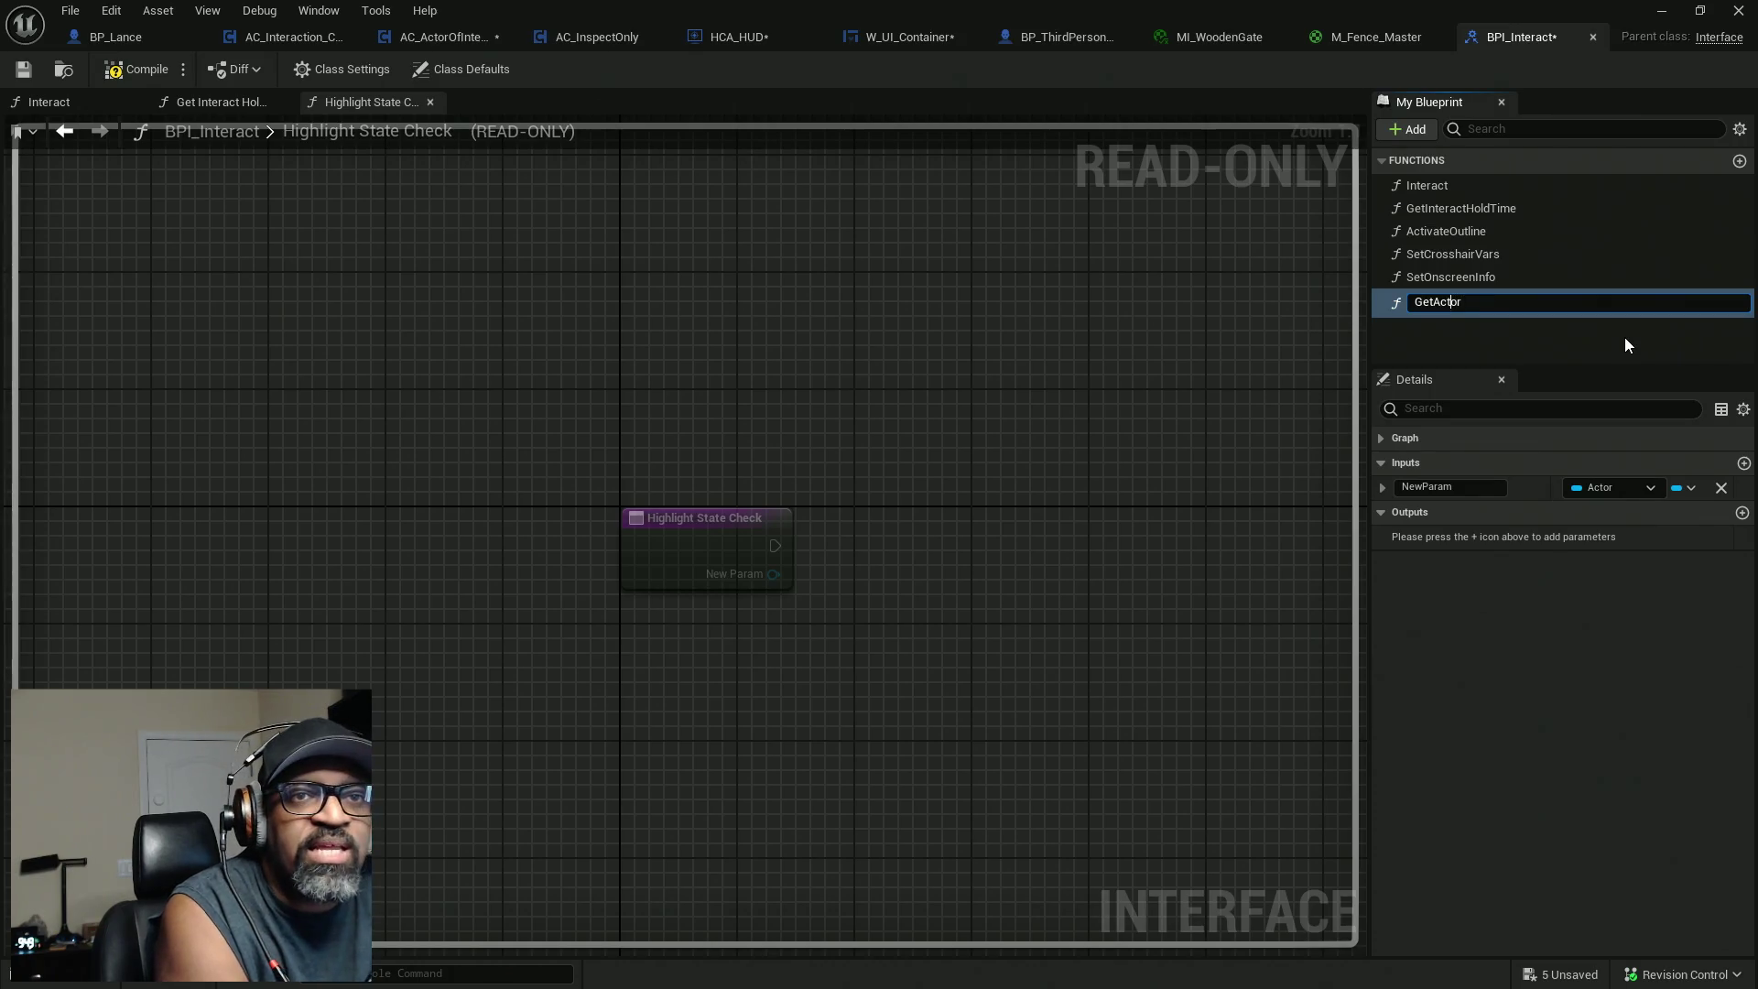
text(Hit)
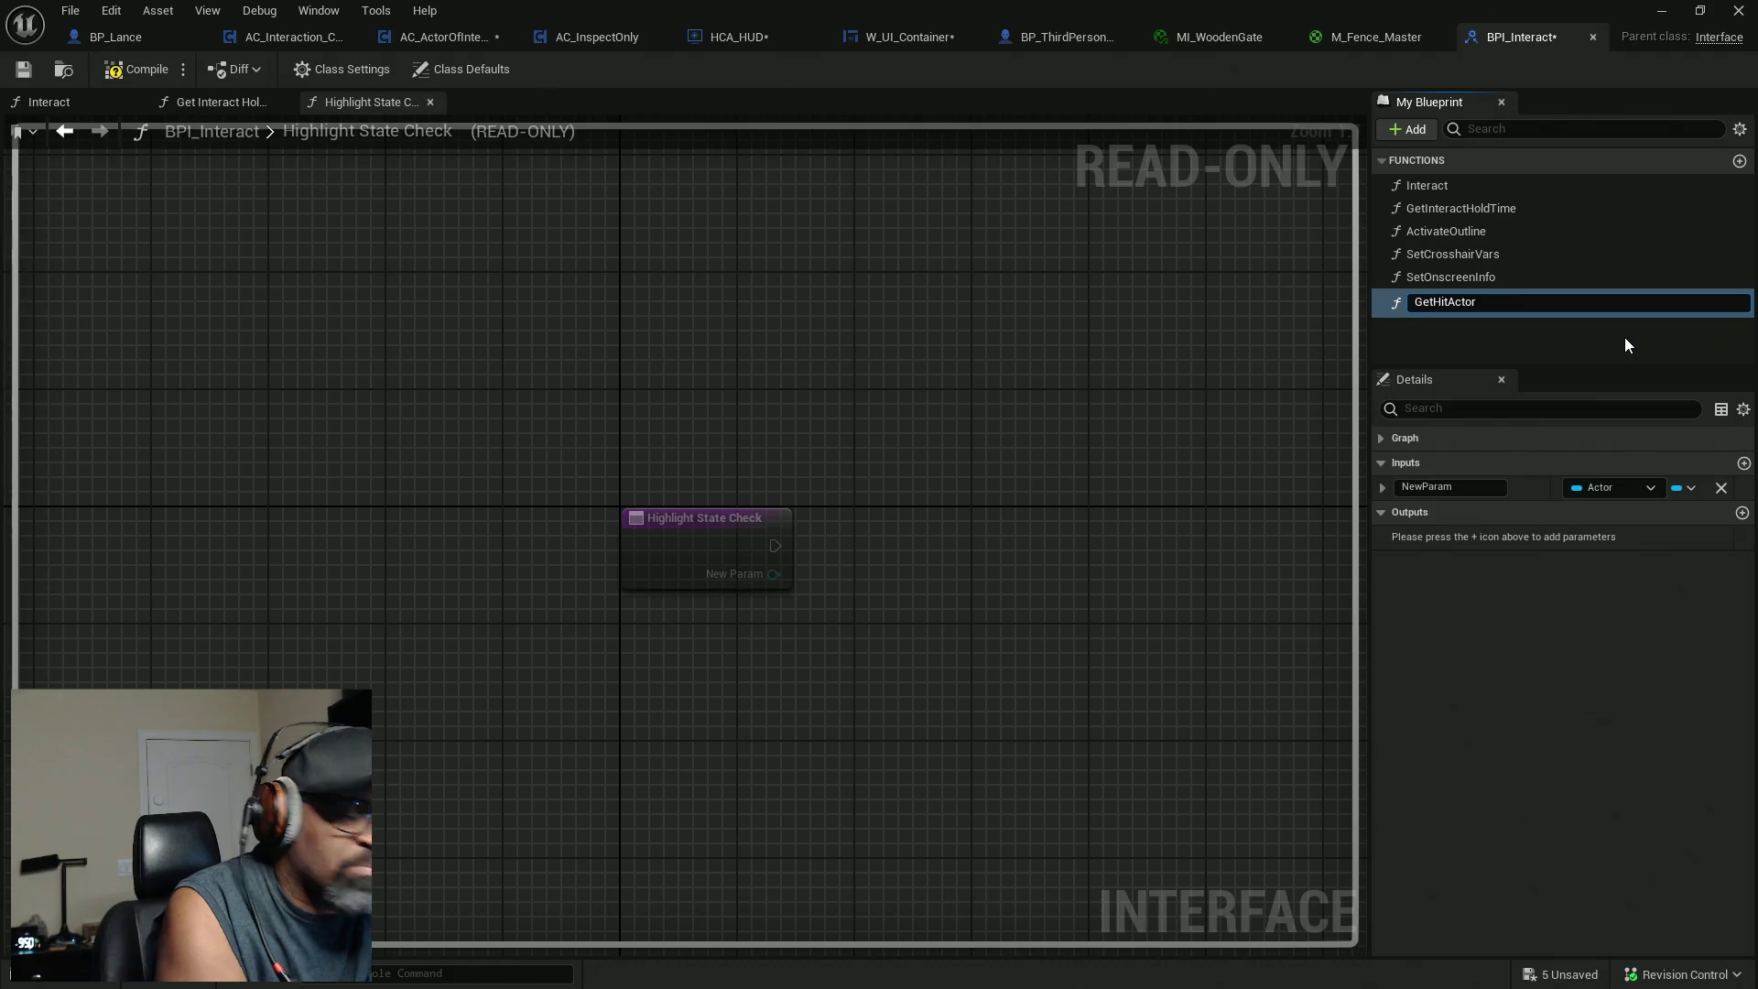
text(Current)
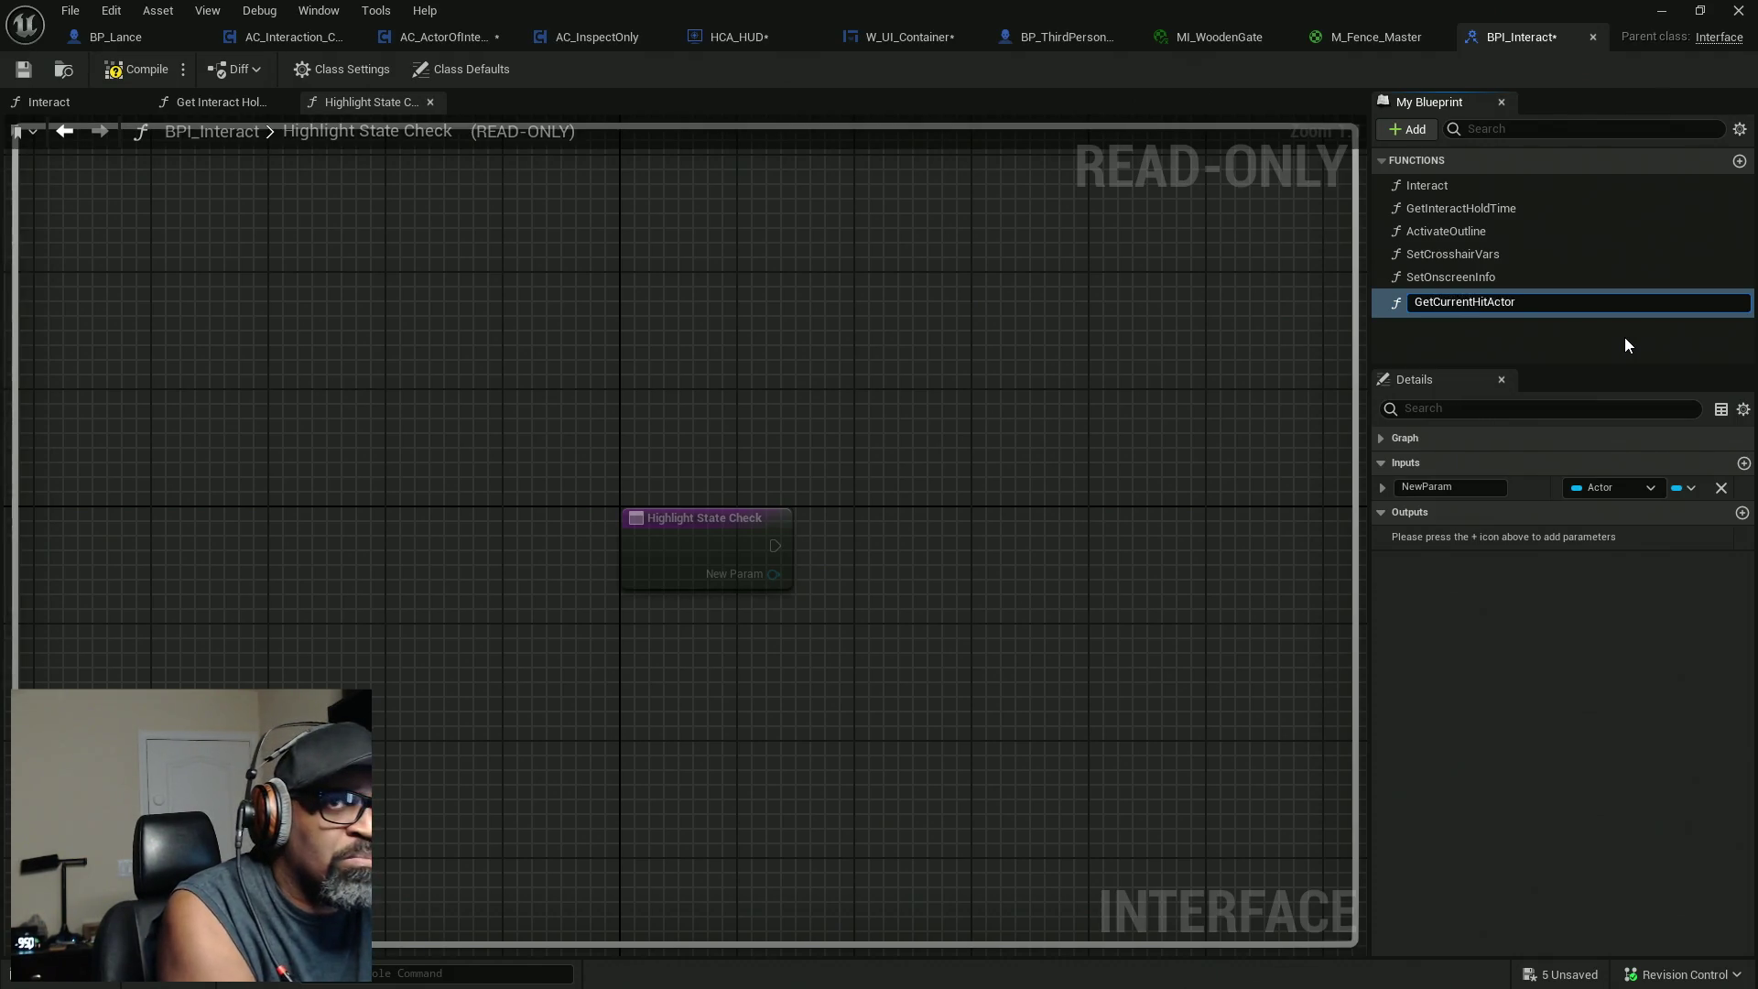
key(Return)
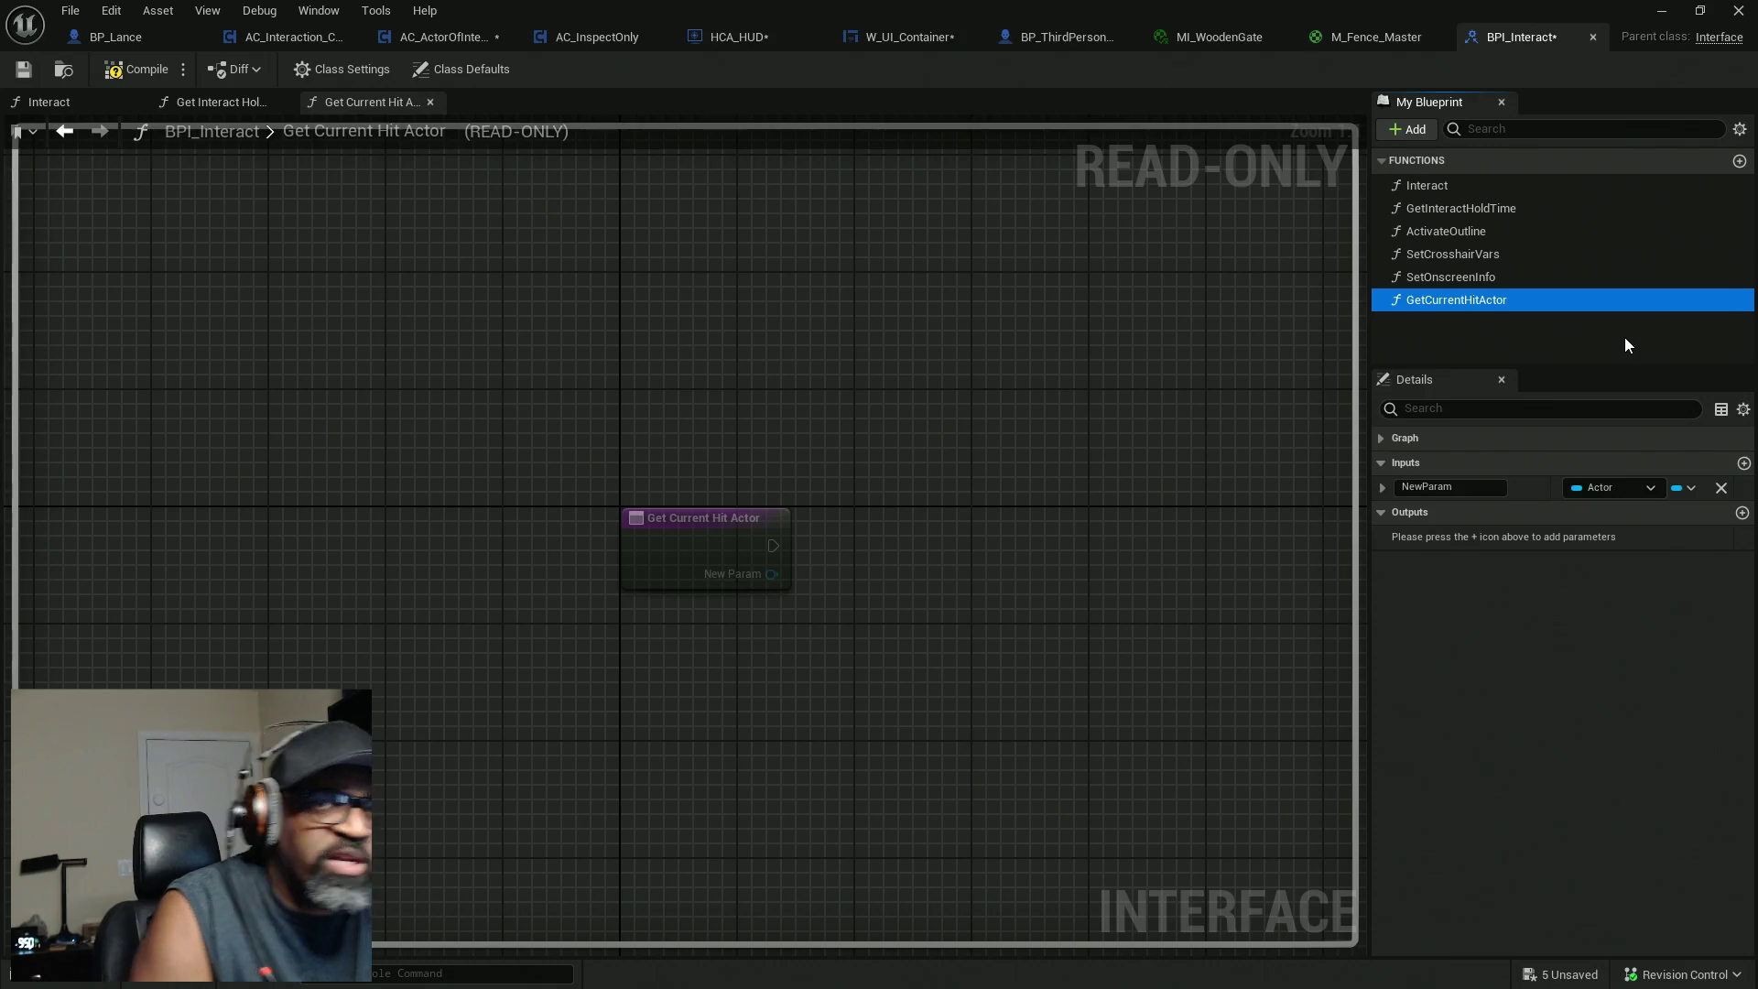
Replace the input with an output parameter named currentHitActor.
click(1721, 488)
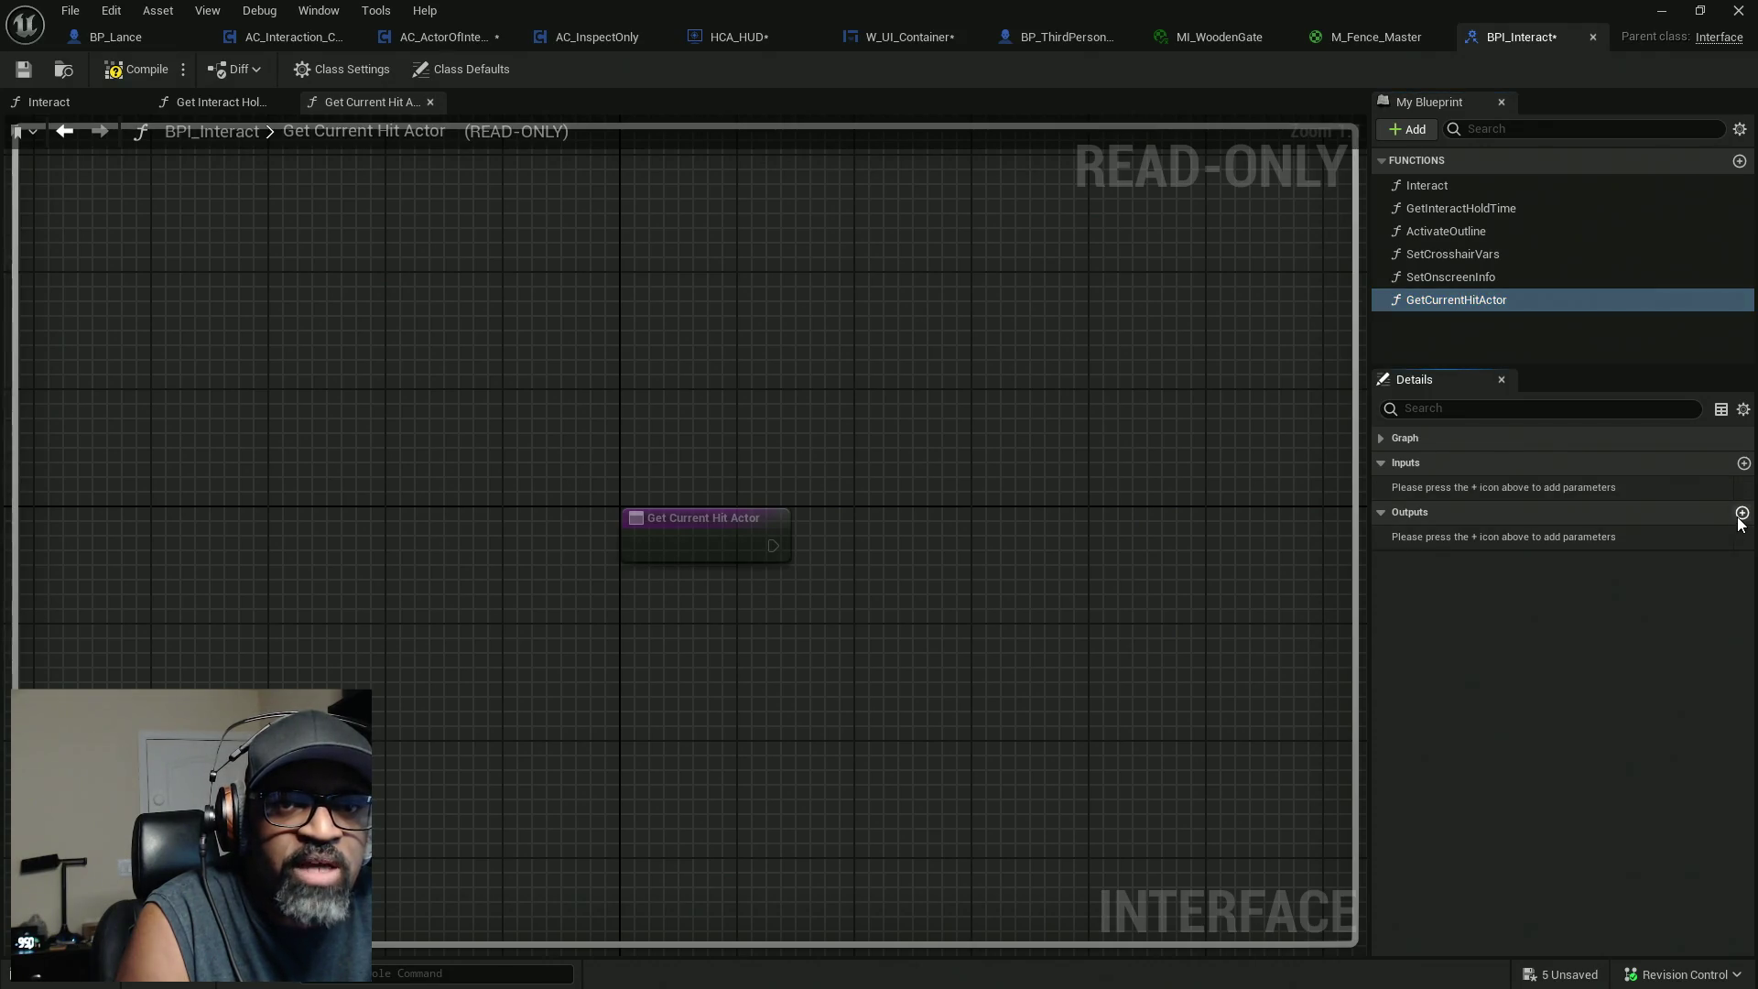
click(1742, 512)
click(1452, 539)
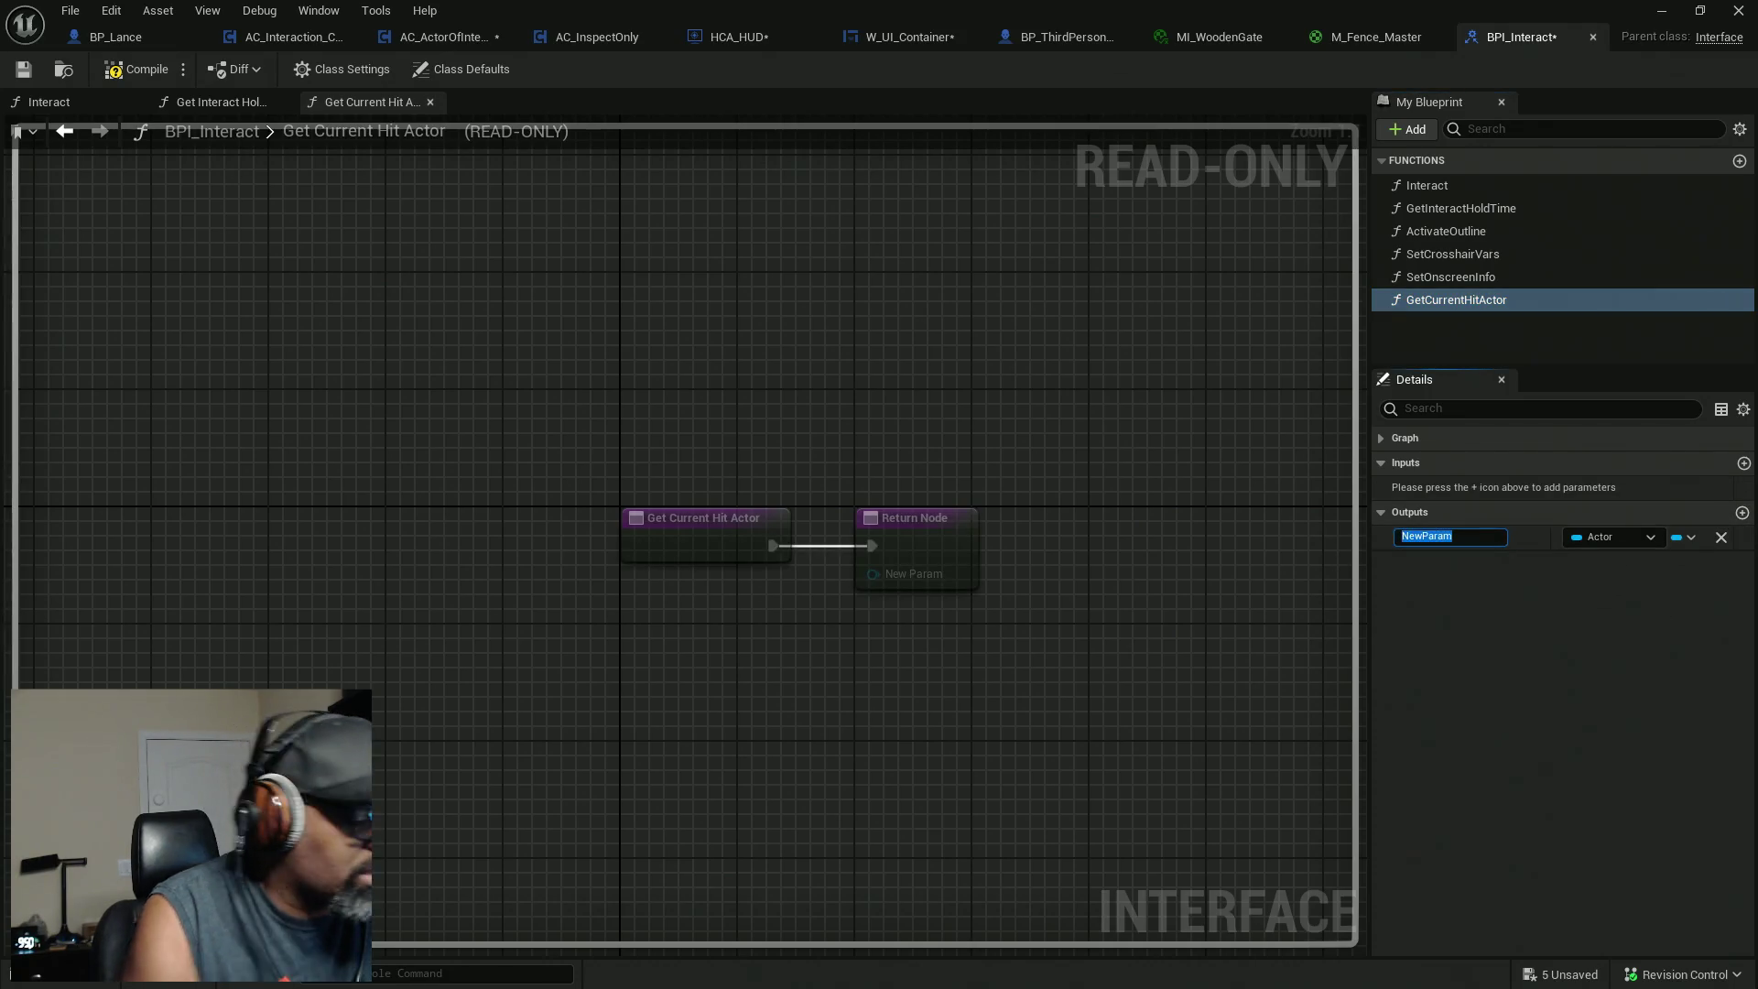
text(ct)
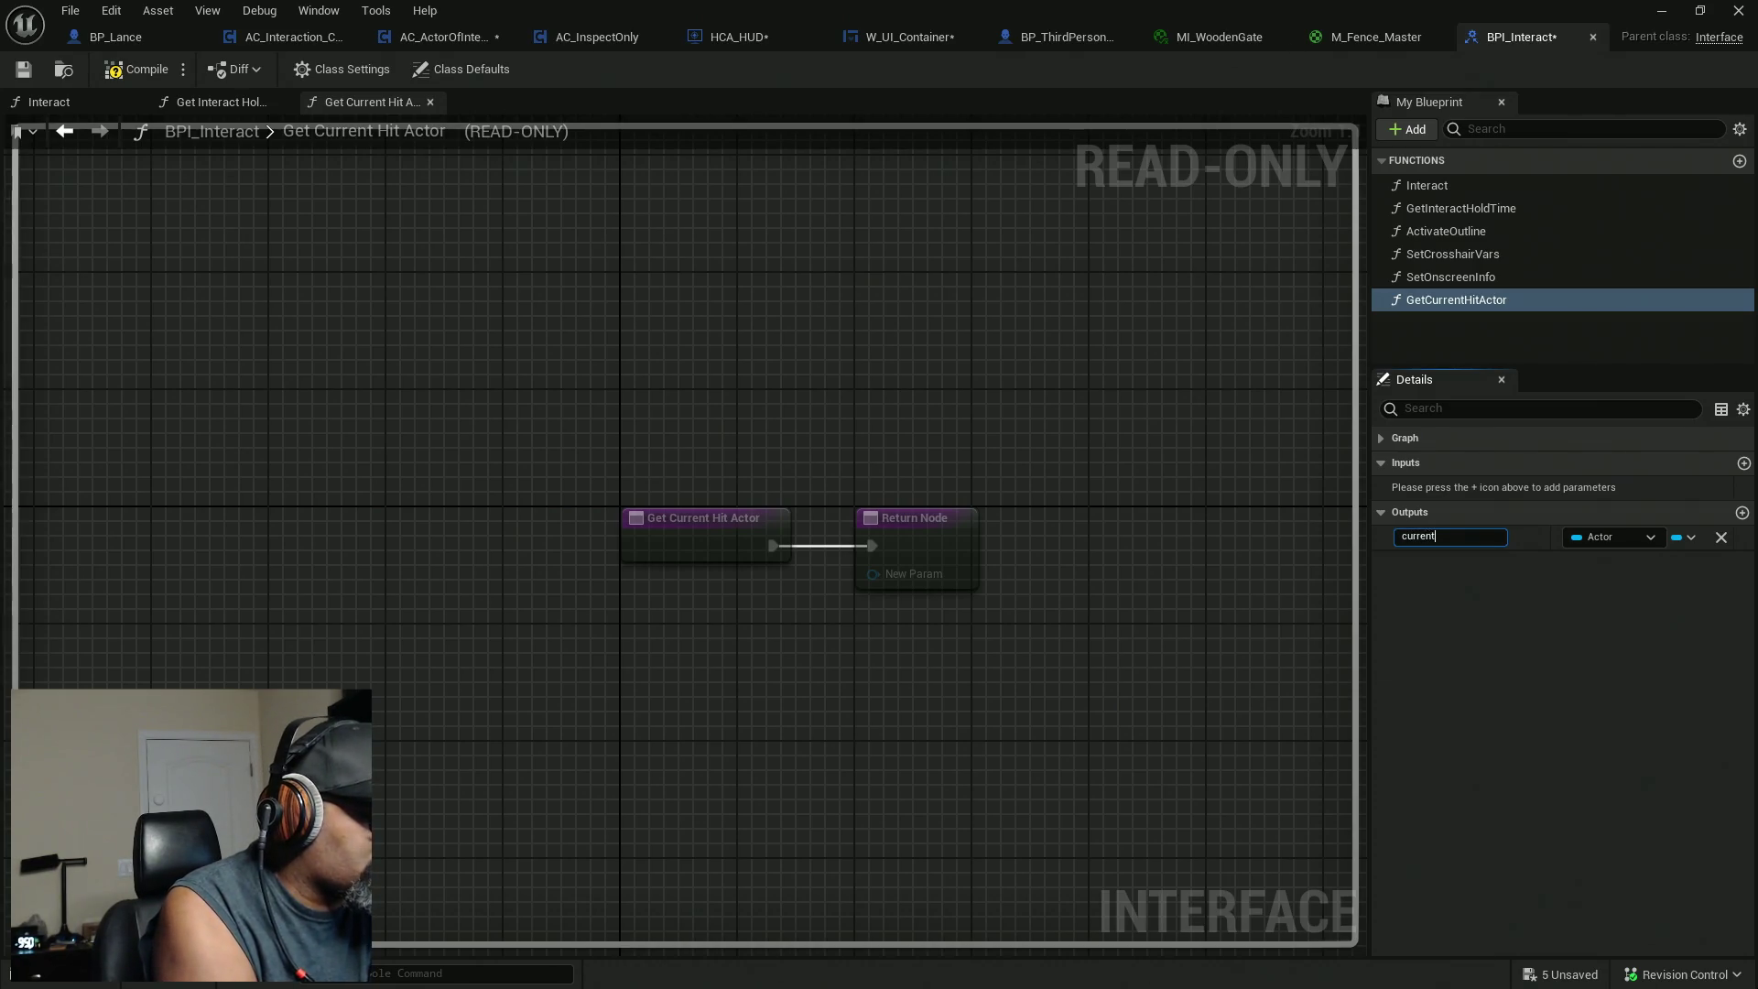
text(or)
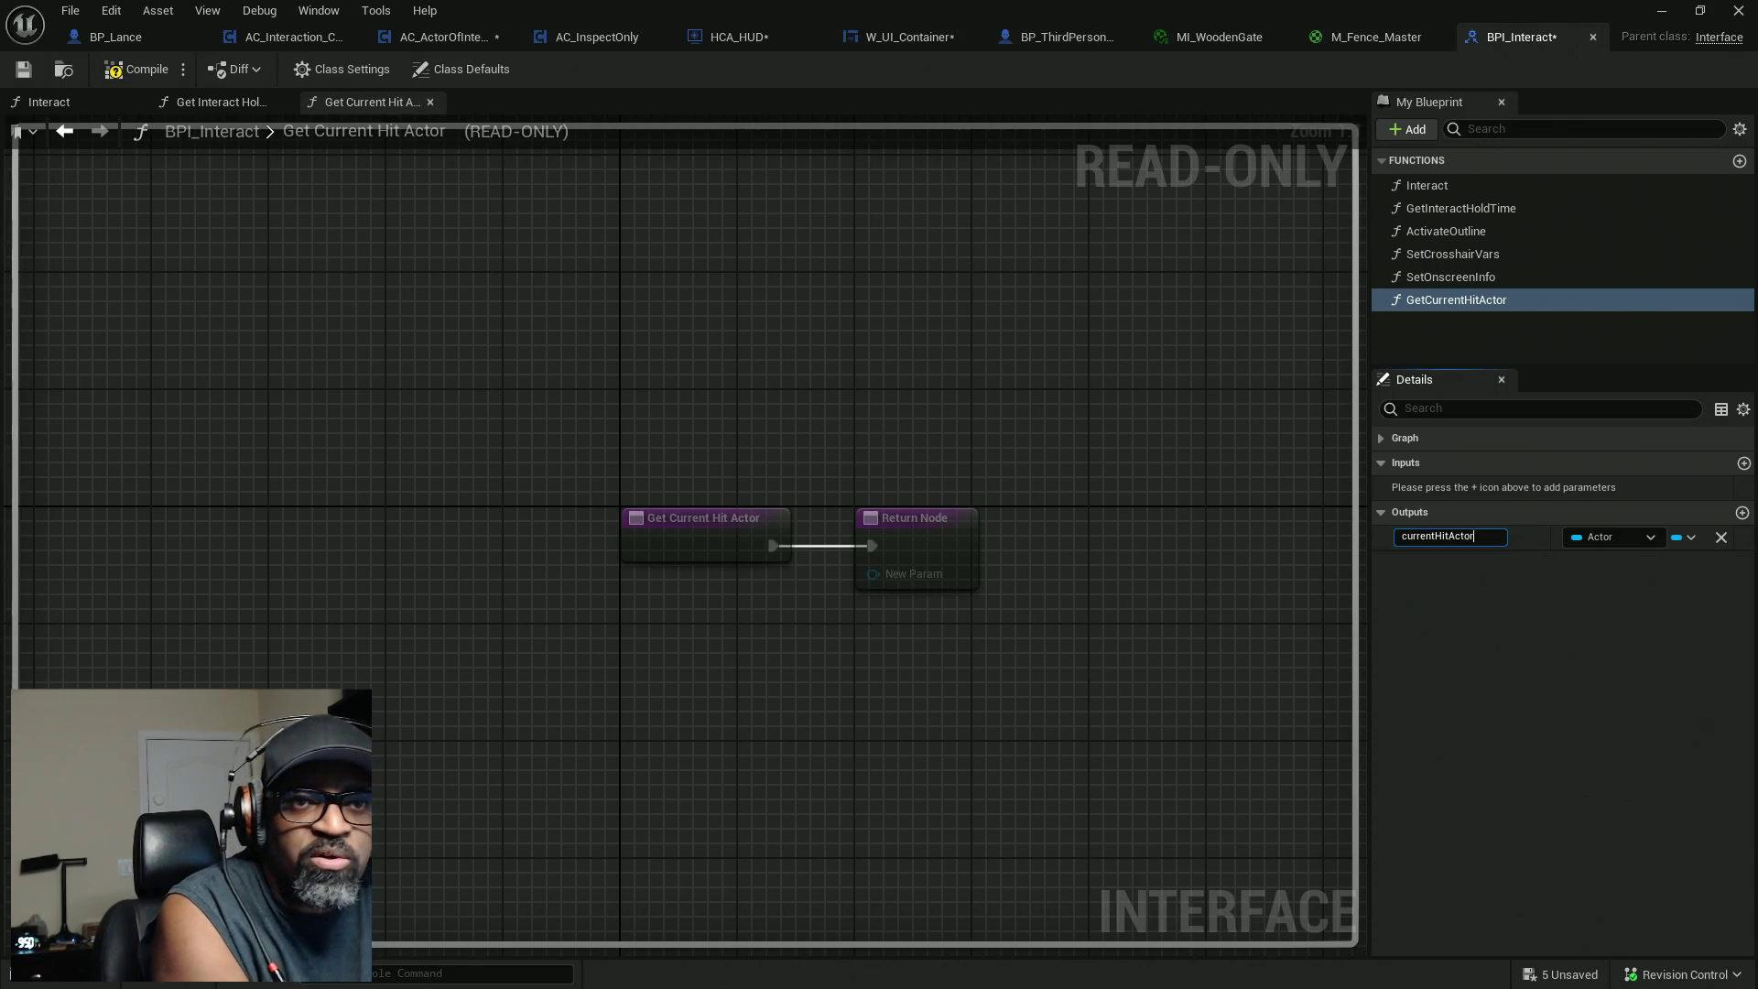
key(Return)
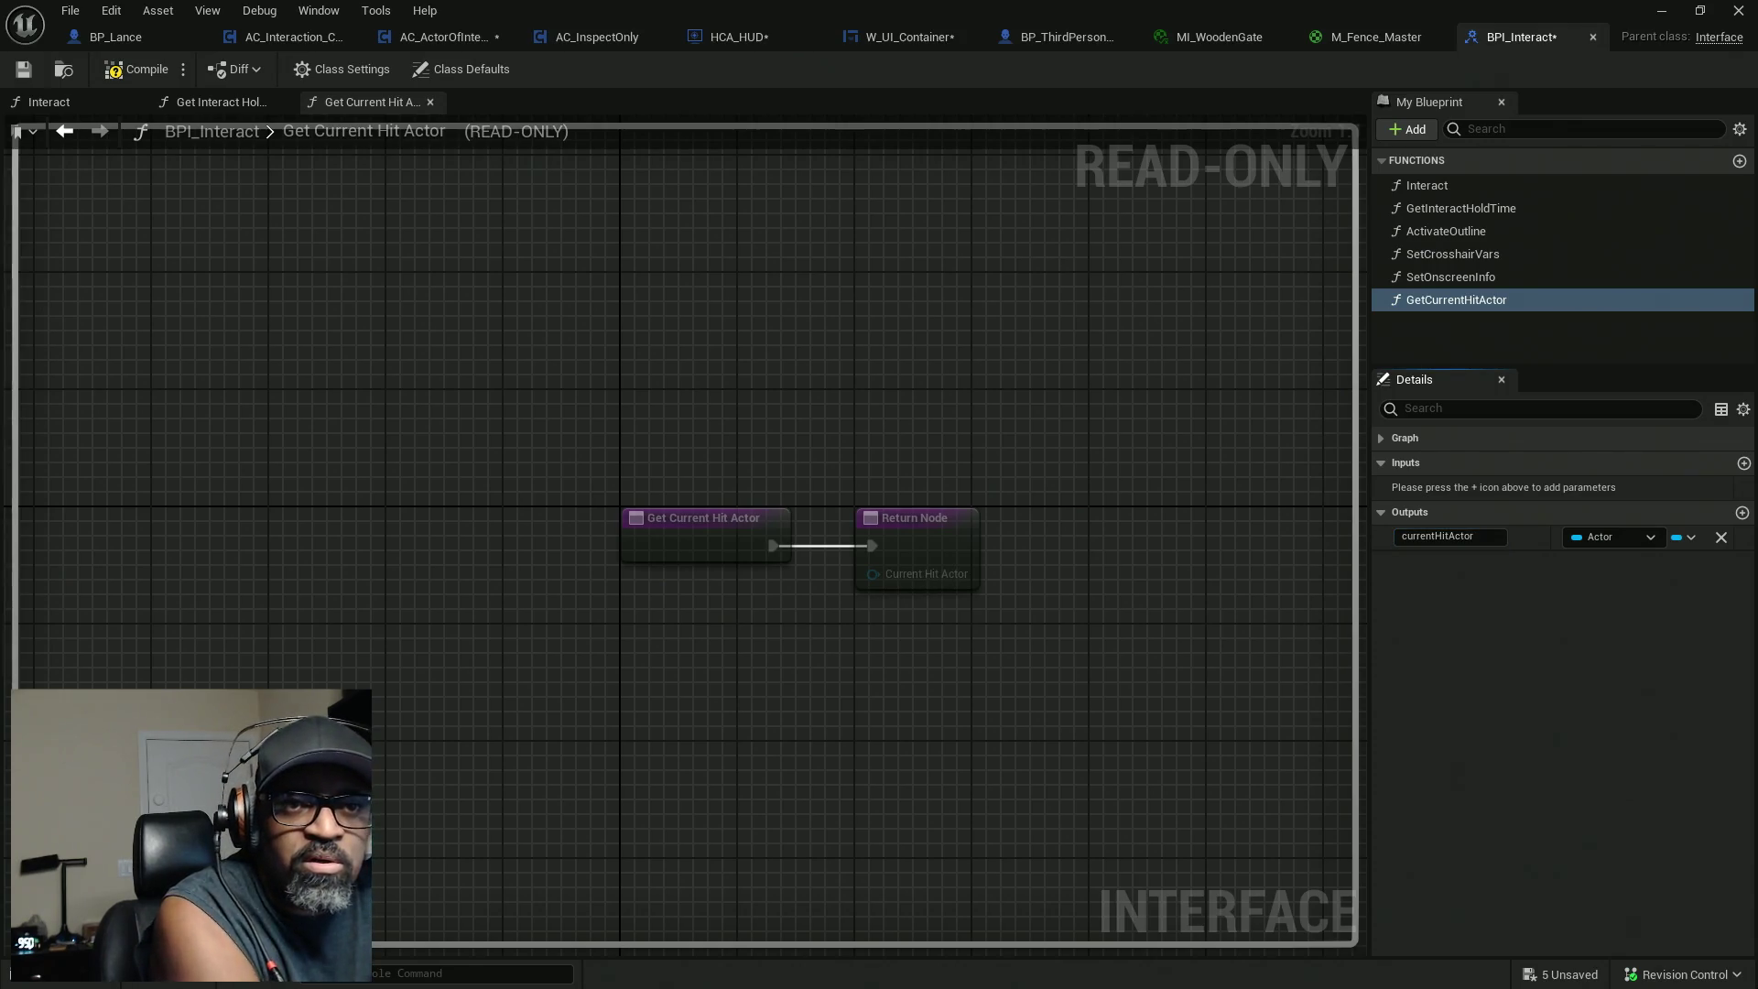
Compile BPI_Interact and save all unsaved assets.
click(136, 69)
key(ctrl+shift+s)
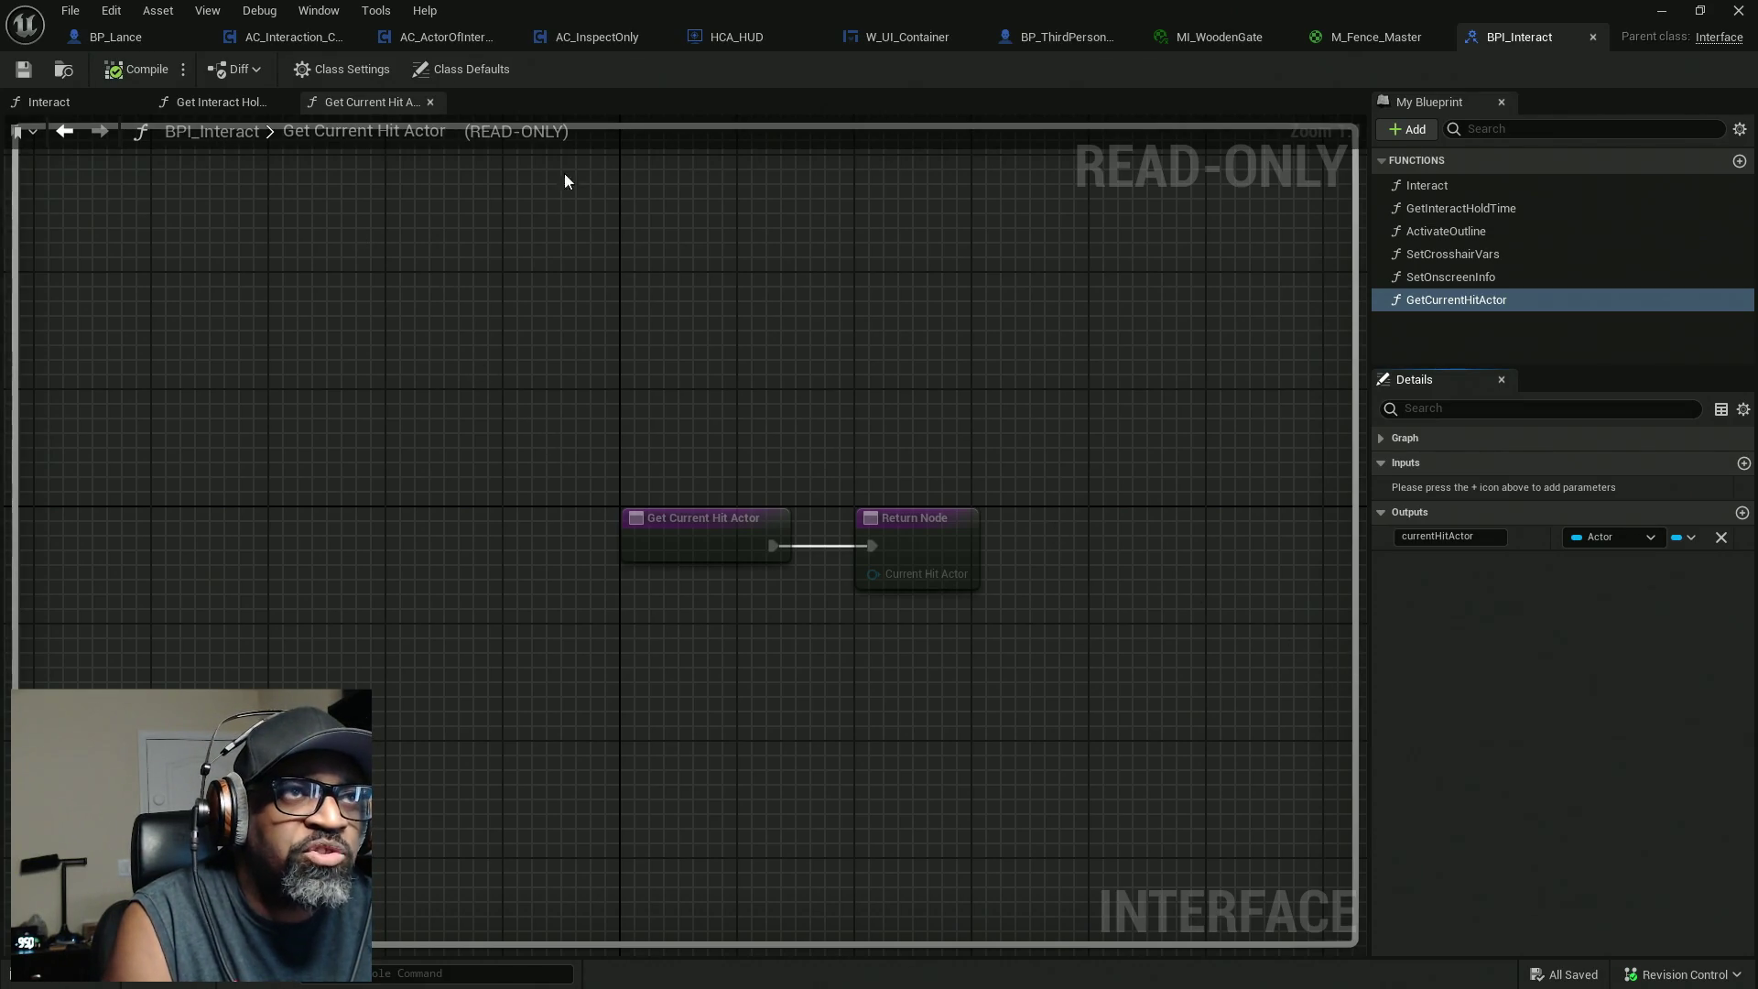
click(926, 35)
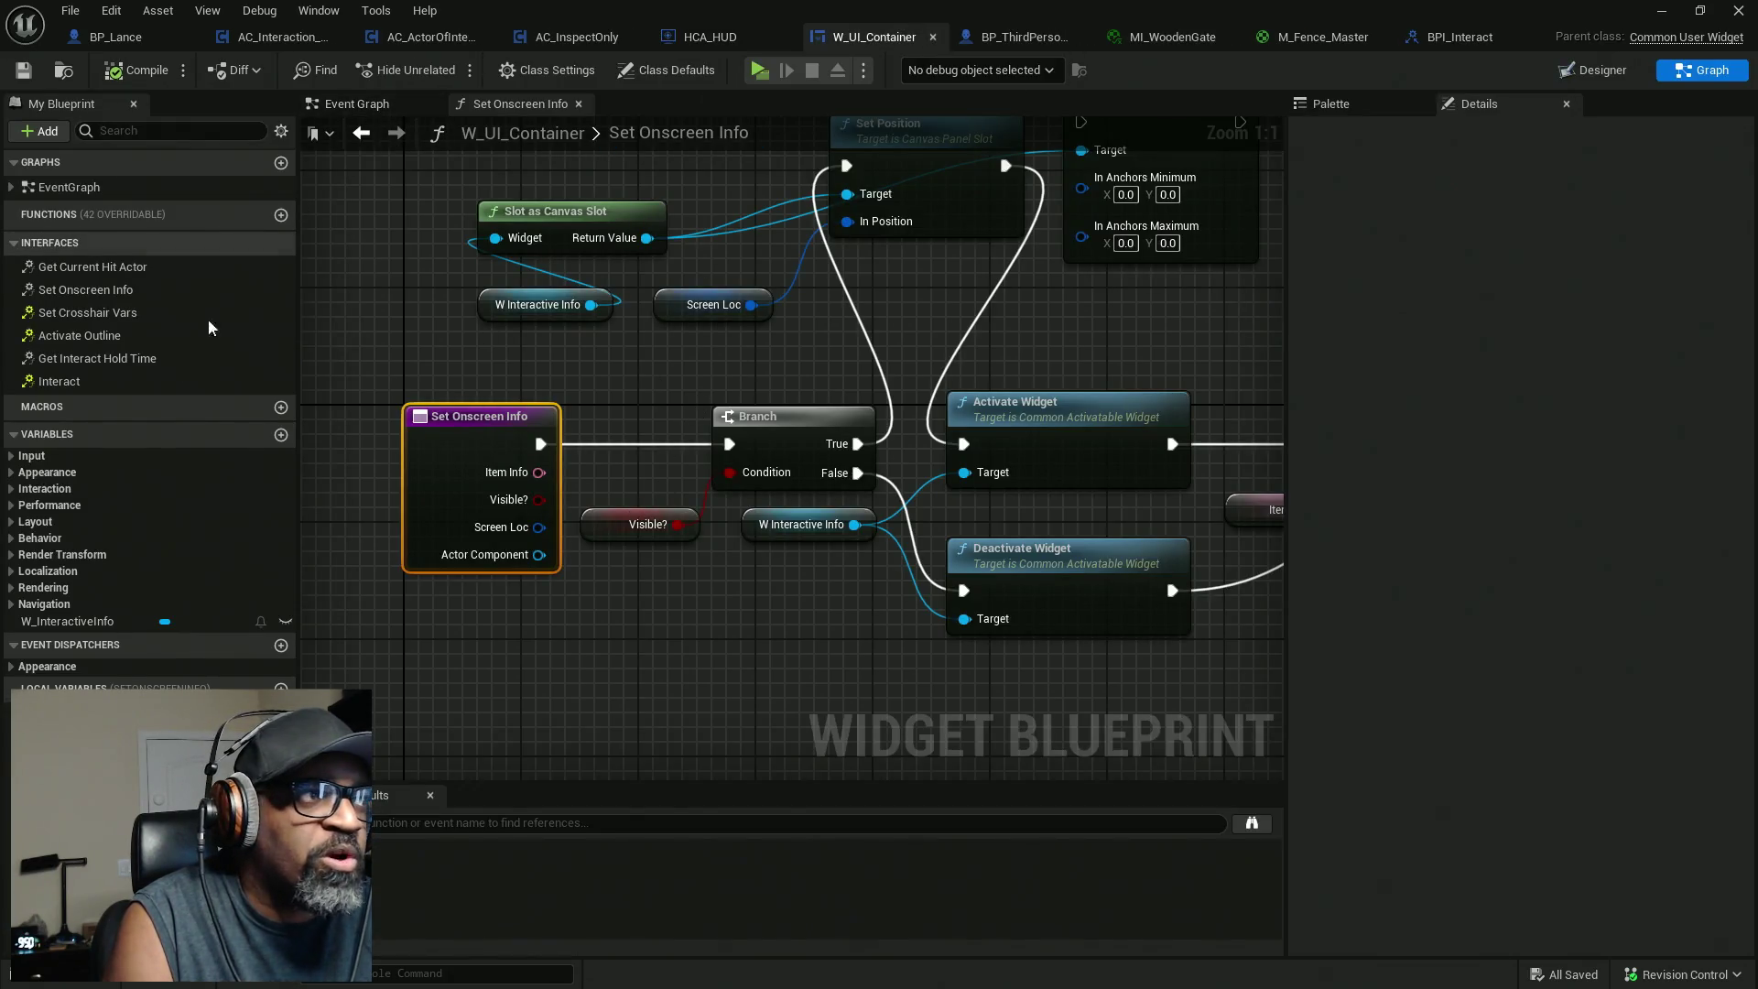
Open W_UI_Container's Get Current Hit Actor graph, nudge its Return Node, and check Set Onscreen Info.
double_click(83, 267)
mouse_move(705, 421)
mouse_down()
mouse_move(1048, 424)
mouse_move(659, 417)
mouse_up()
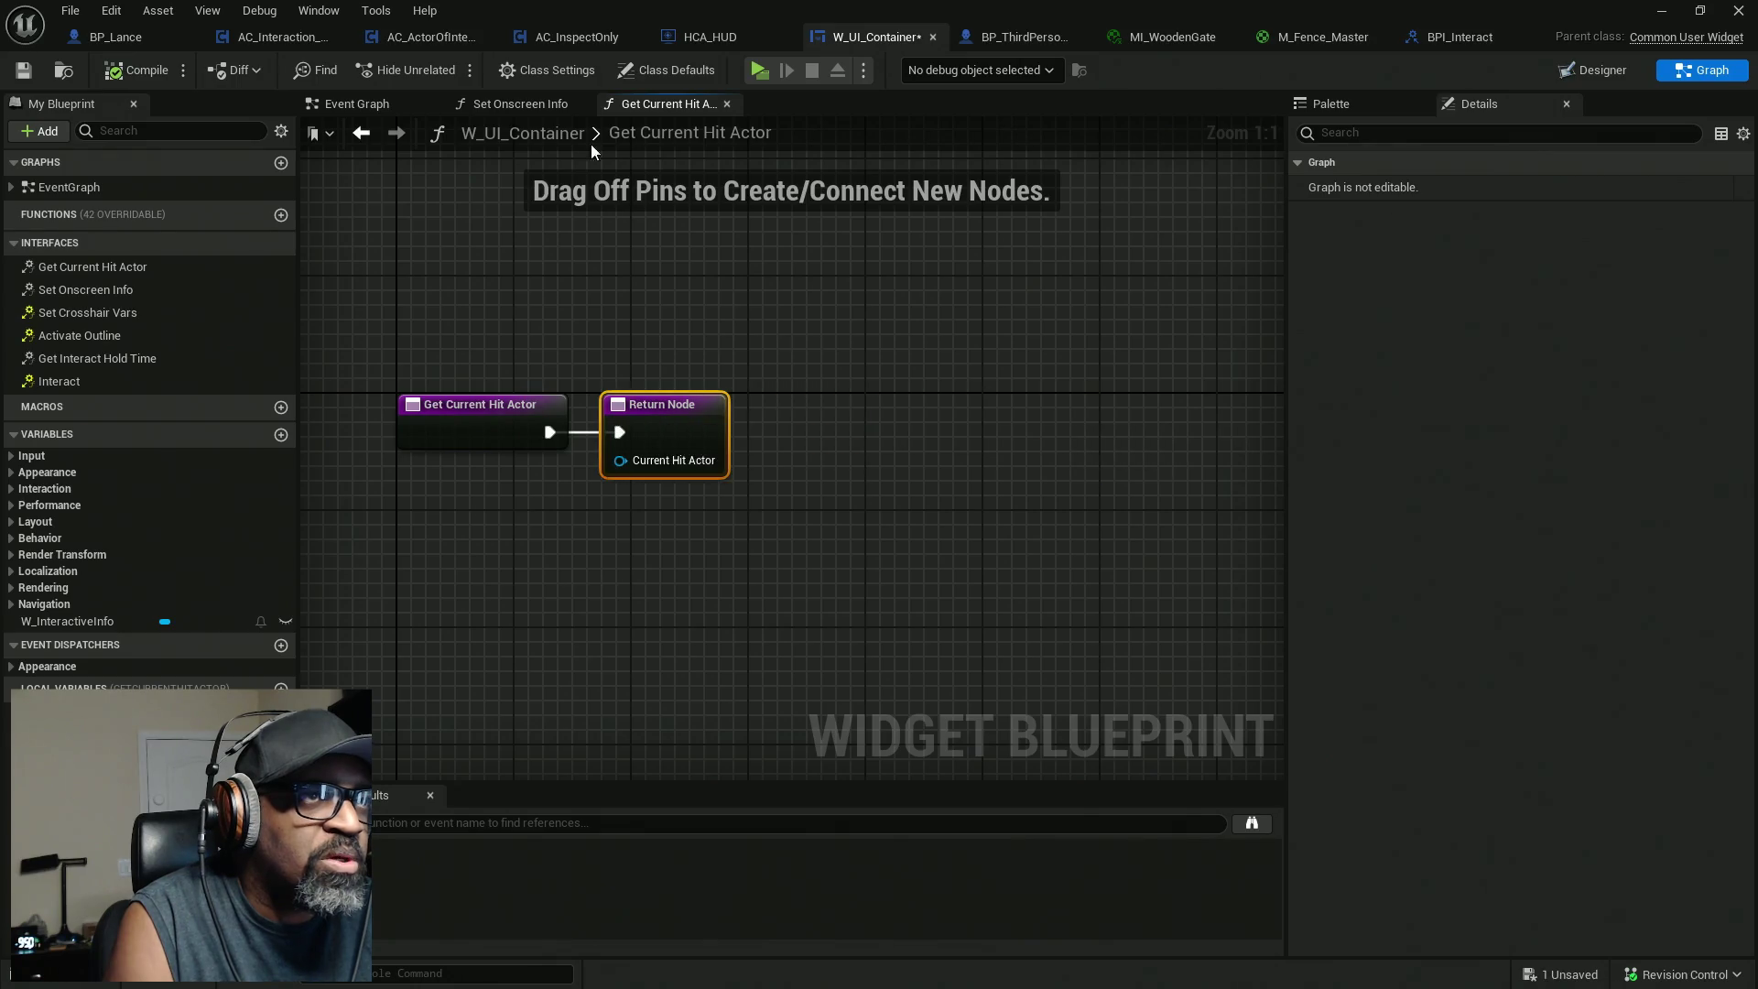
click(503, 107)
scroll(924, 509, down, 3)
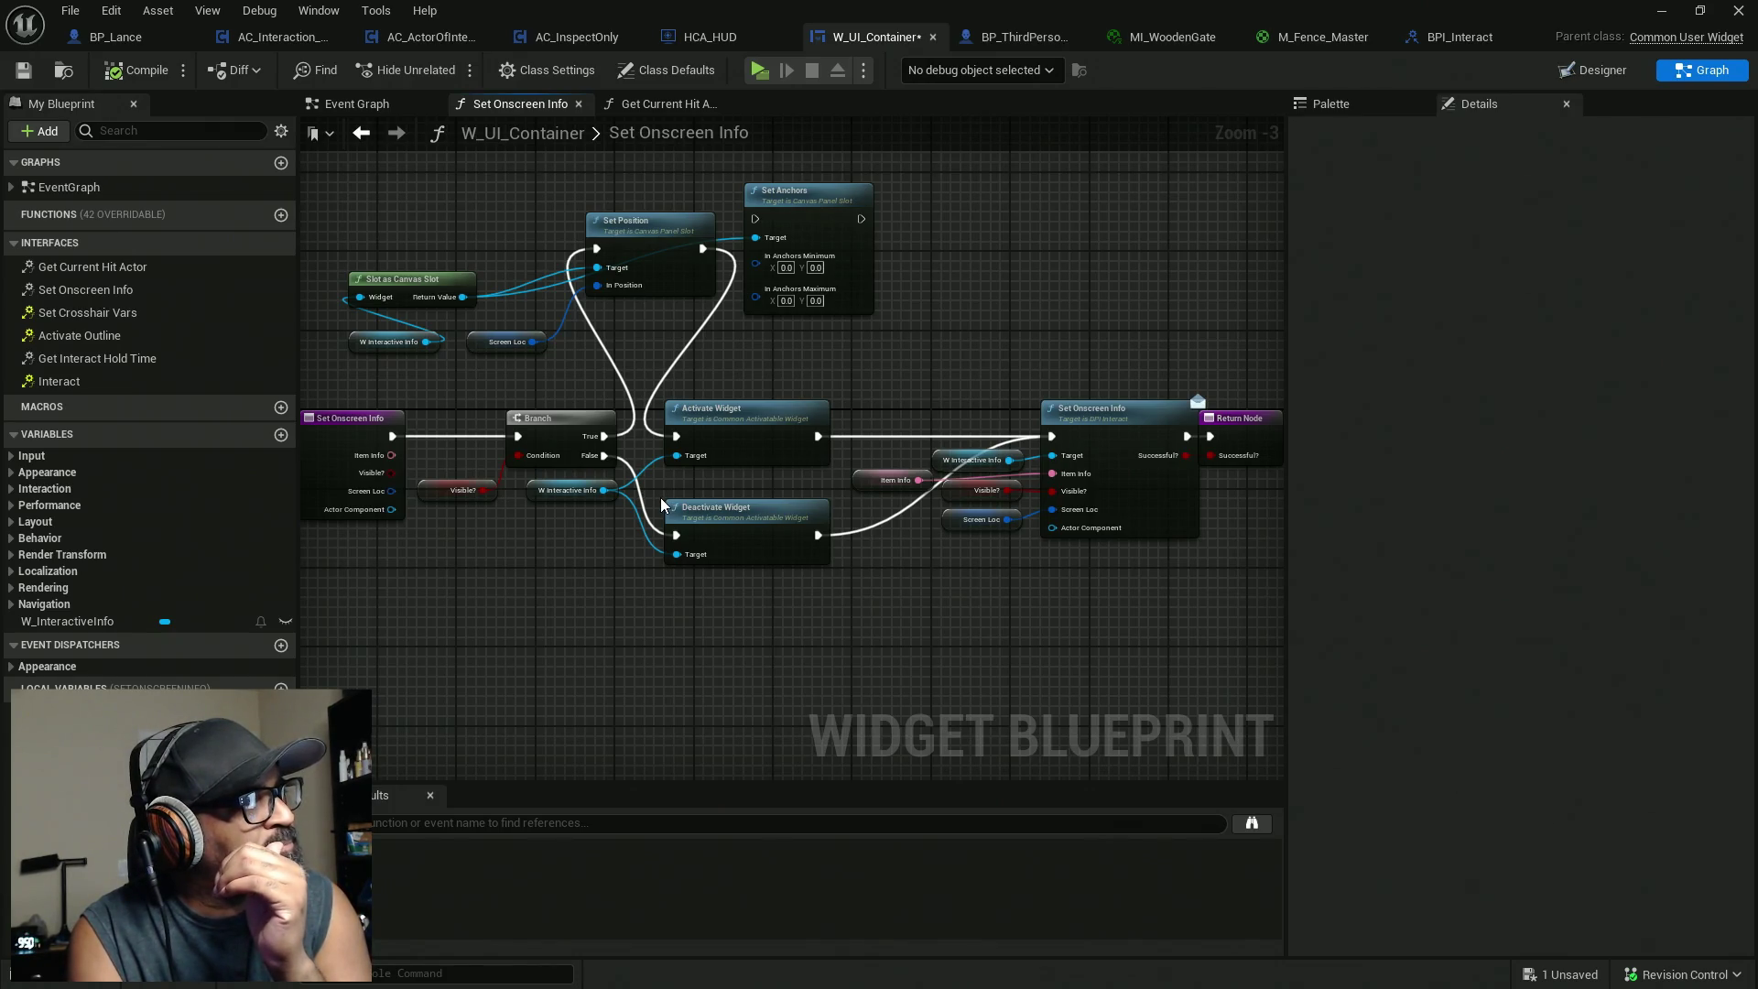
Select On Widget Activated and its Set Visibility node in the Event Graph, then move the editor aside.
click(355, 103)
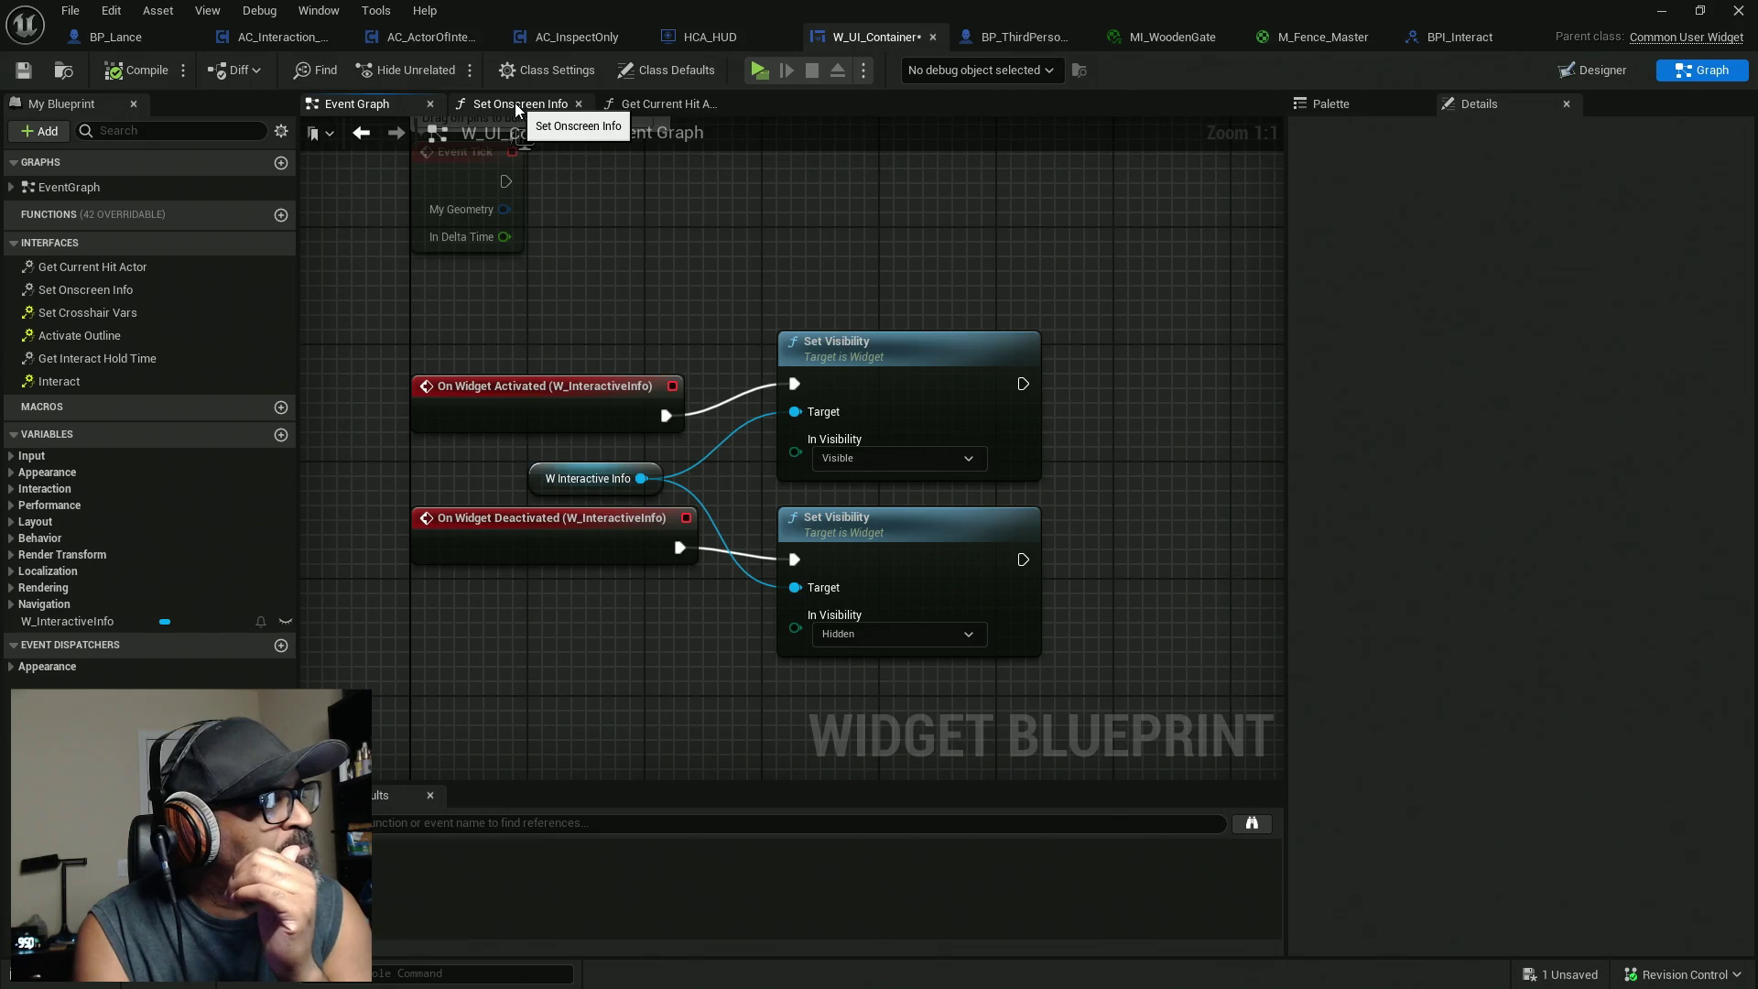
scroll(595, 346, down, 3)
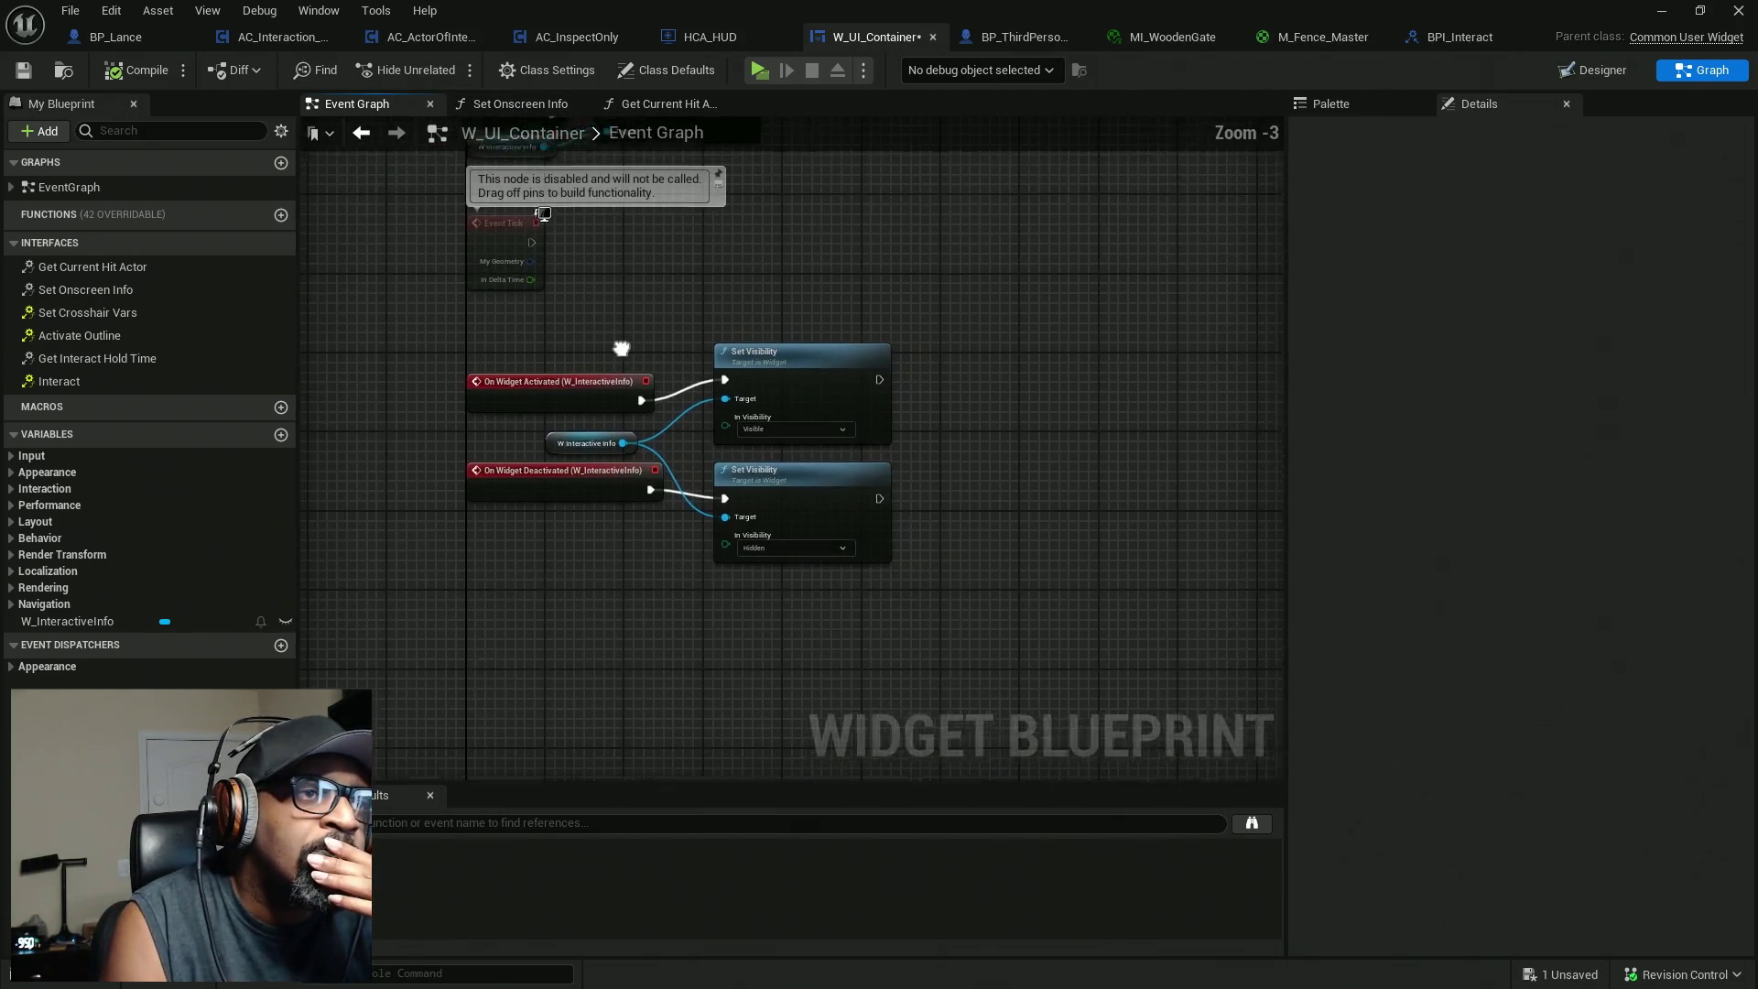
scroll(660, 408, up, 3)
mouse_move(1062, 474)
mouse_down()
mouse_move(904, 462)
mouse_move(1048, 462)
mouse_up()
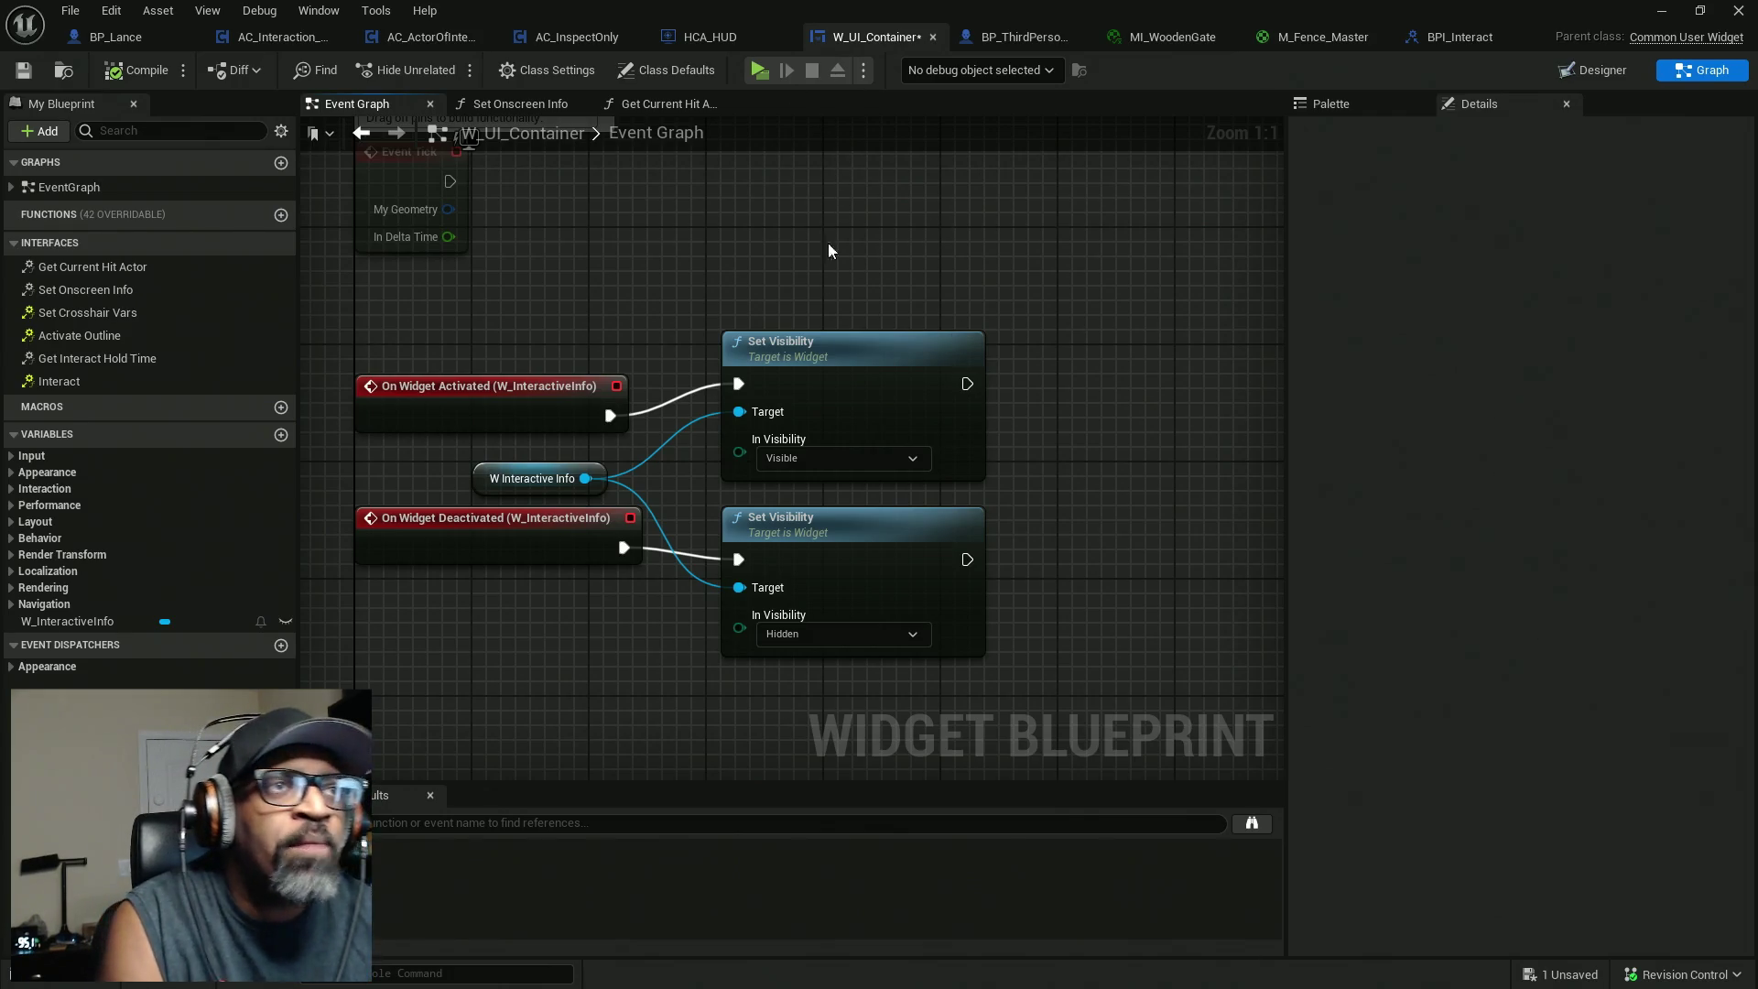
drag(509, 321, 991, 426)
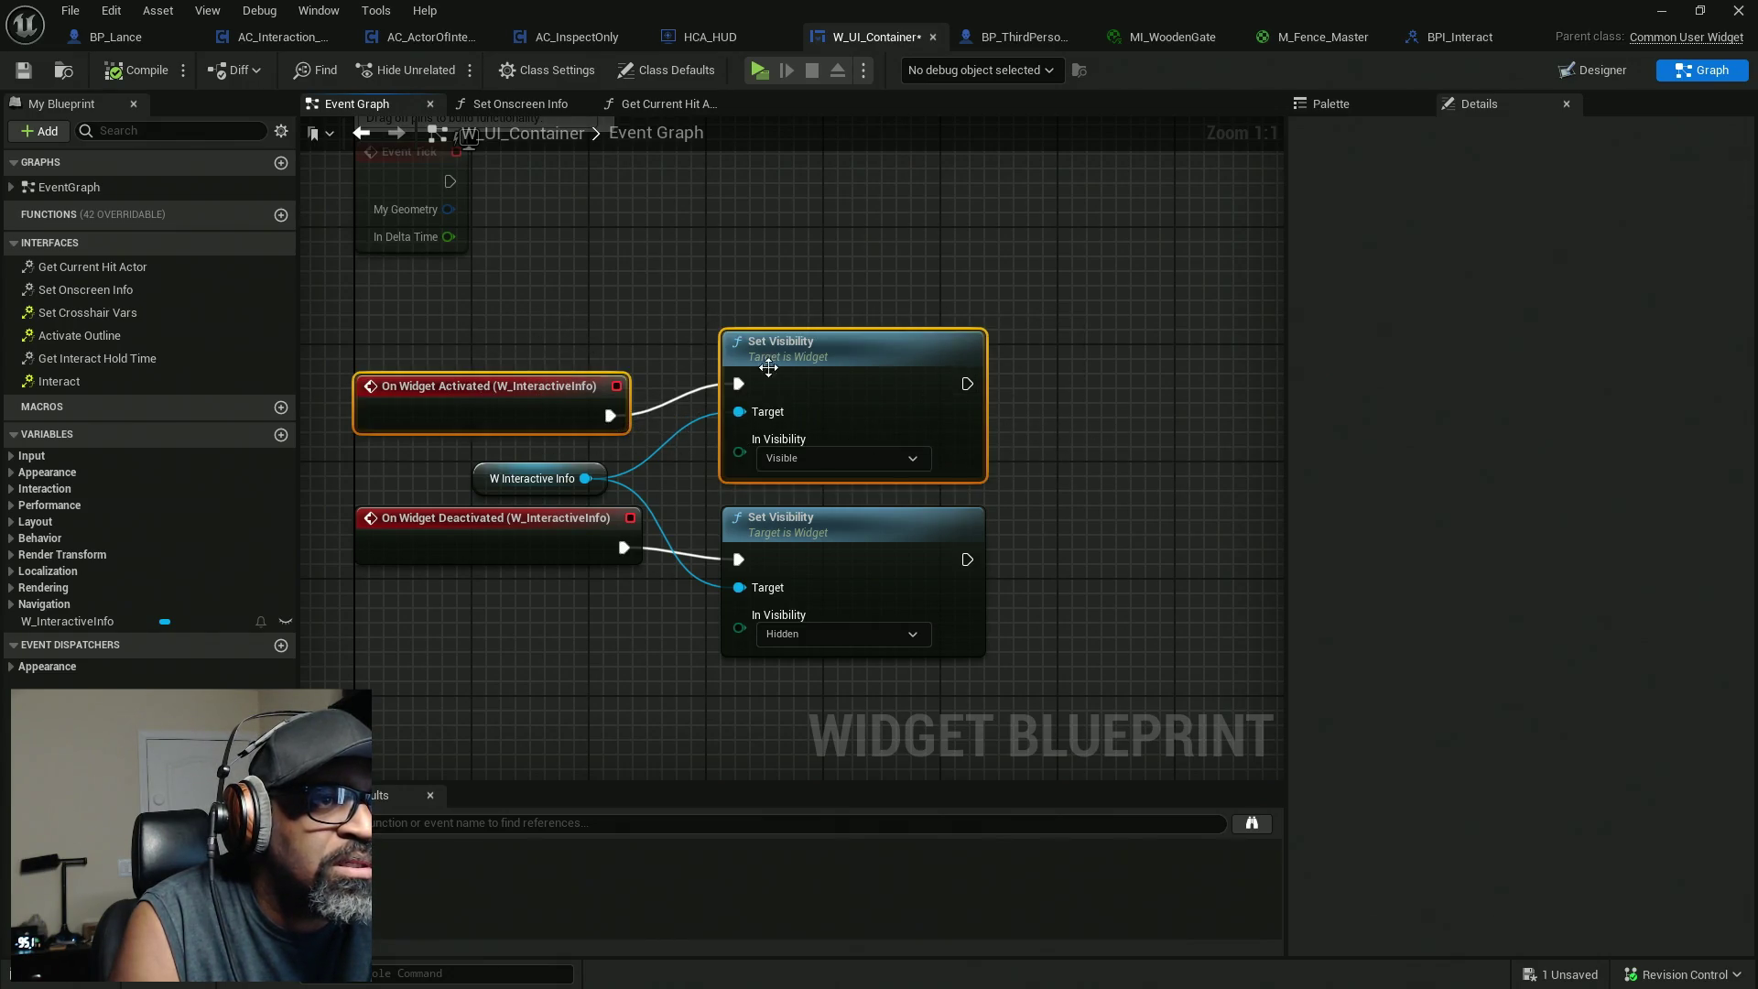
mouse_move(561, 326)
mouse_down()
mouse_move(922, 381)
mouse_move(1005, 464)
mouse_up()
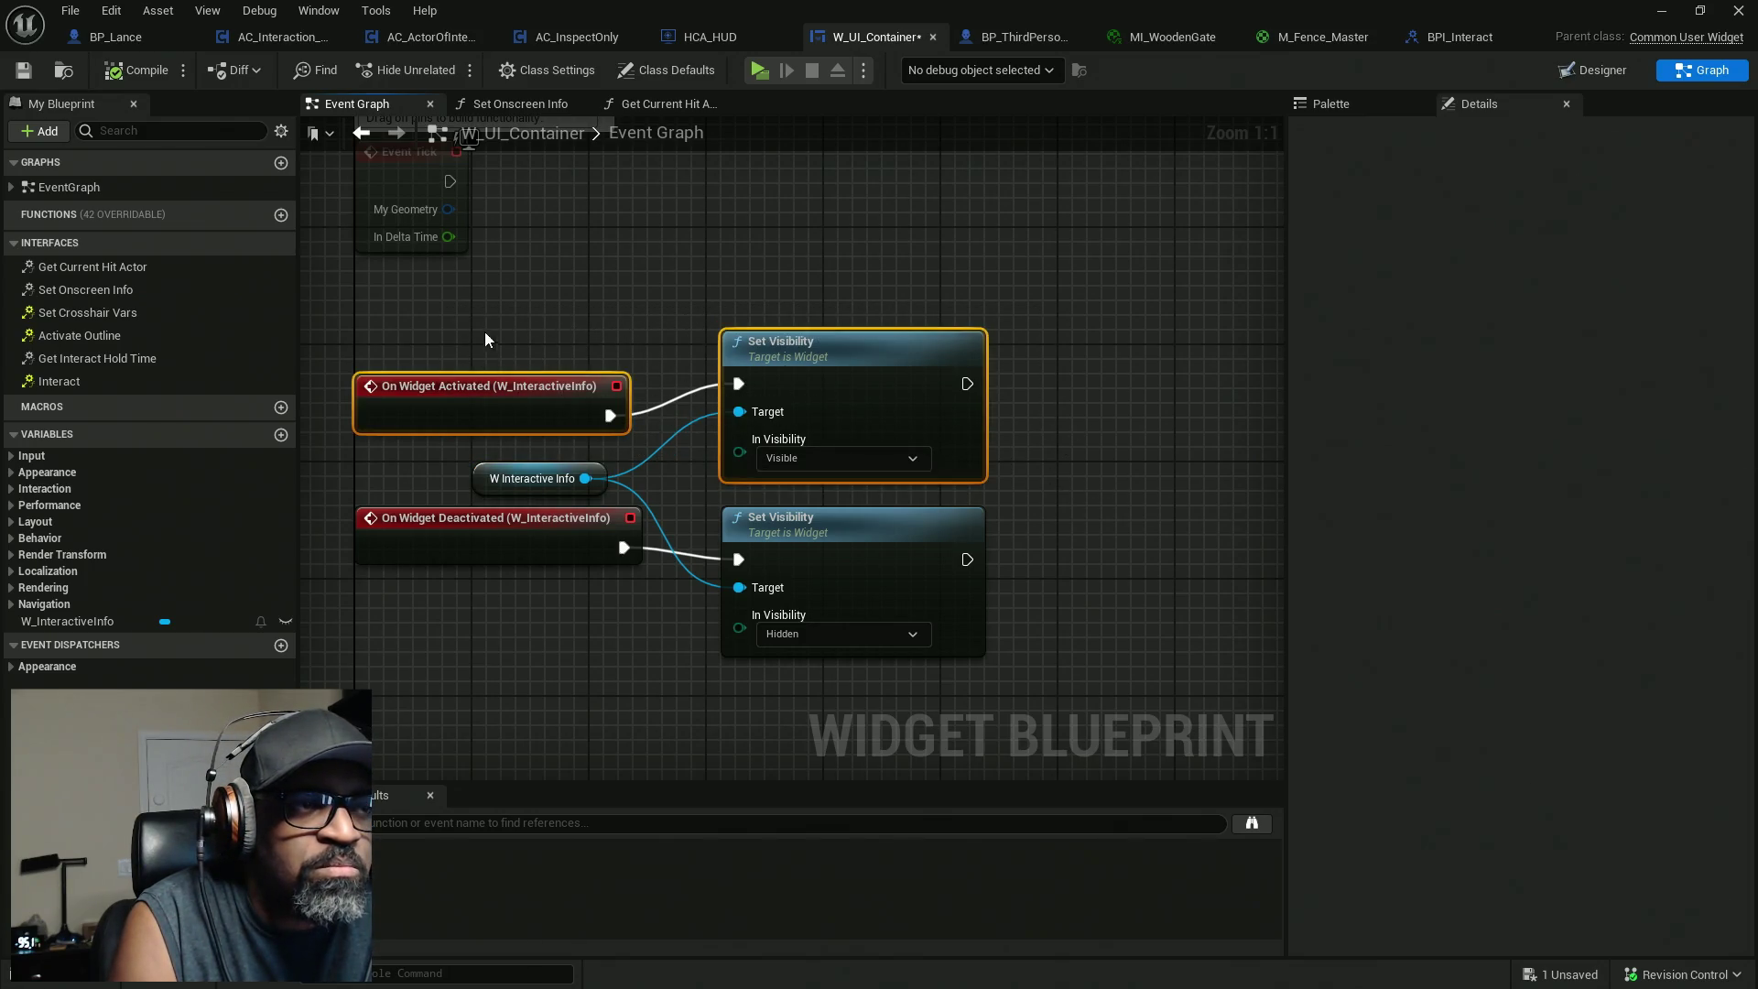
drag(547, 308, 881, 407)
drag(540, 305, 826, 421)
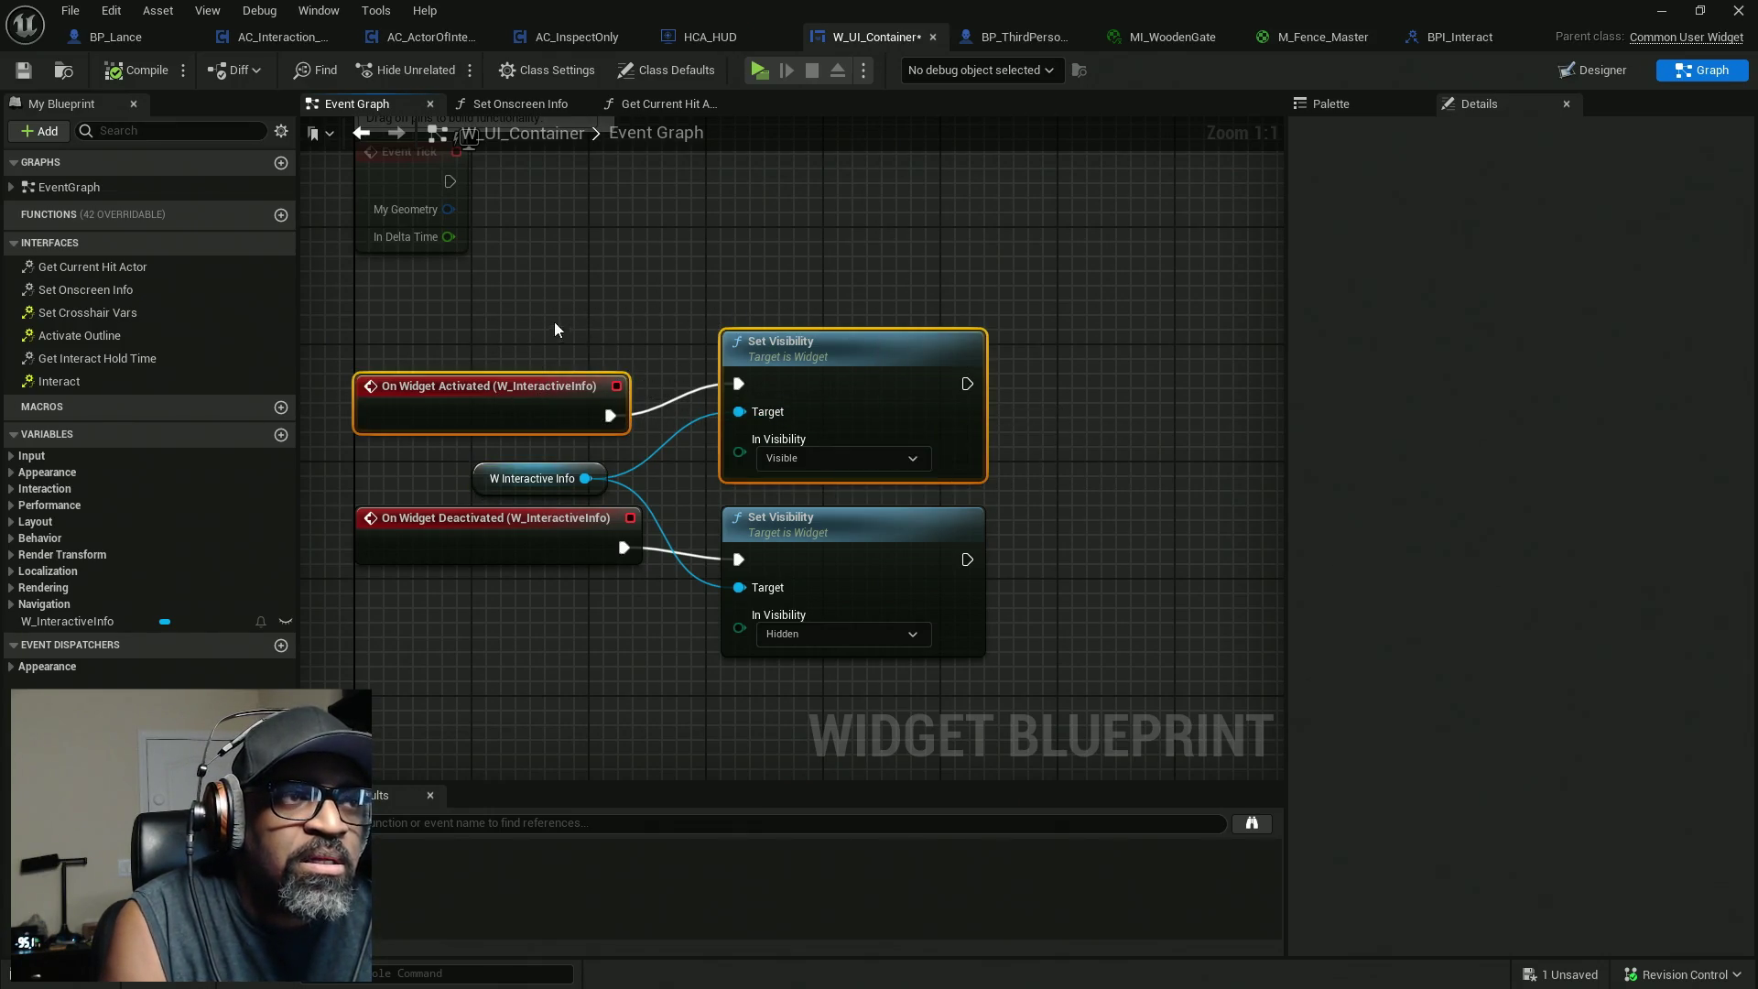
drag(510, 317, 886, 414)
drag(467, 304, 900, 424)
drag(587, 328, 666, 360)
drag(531, 309, 900, 409)
drag(522, 319, 946, 414)
drag(1126, 396, 918, 397)
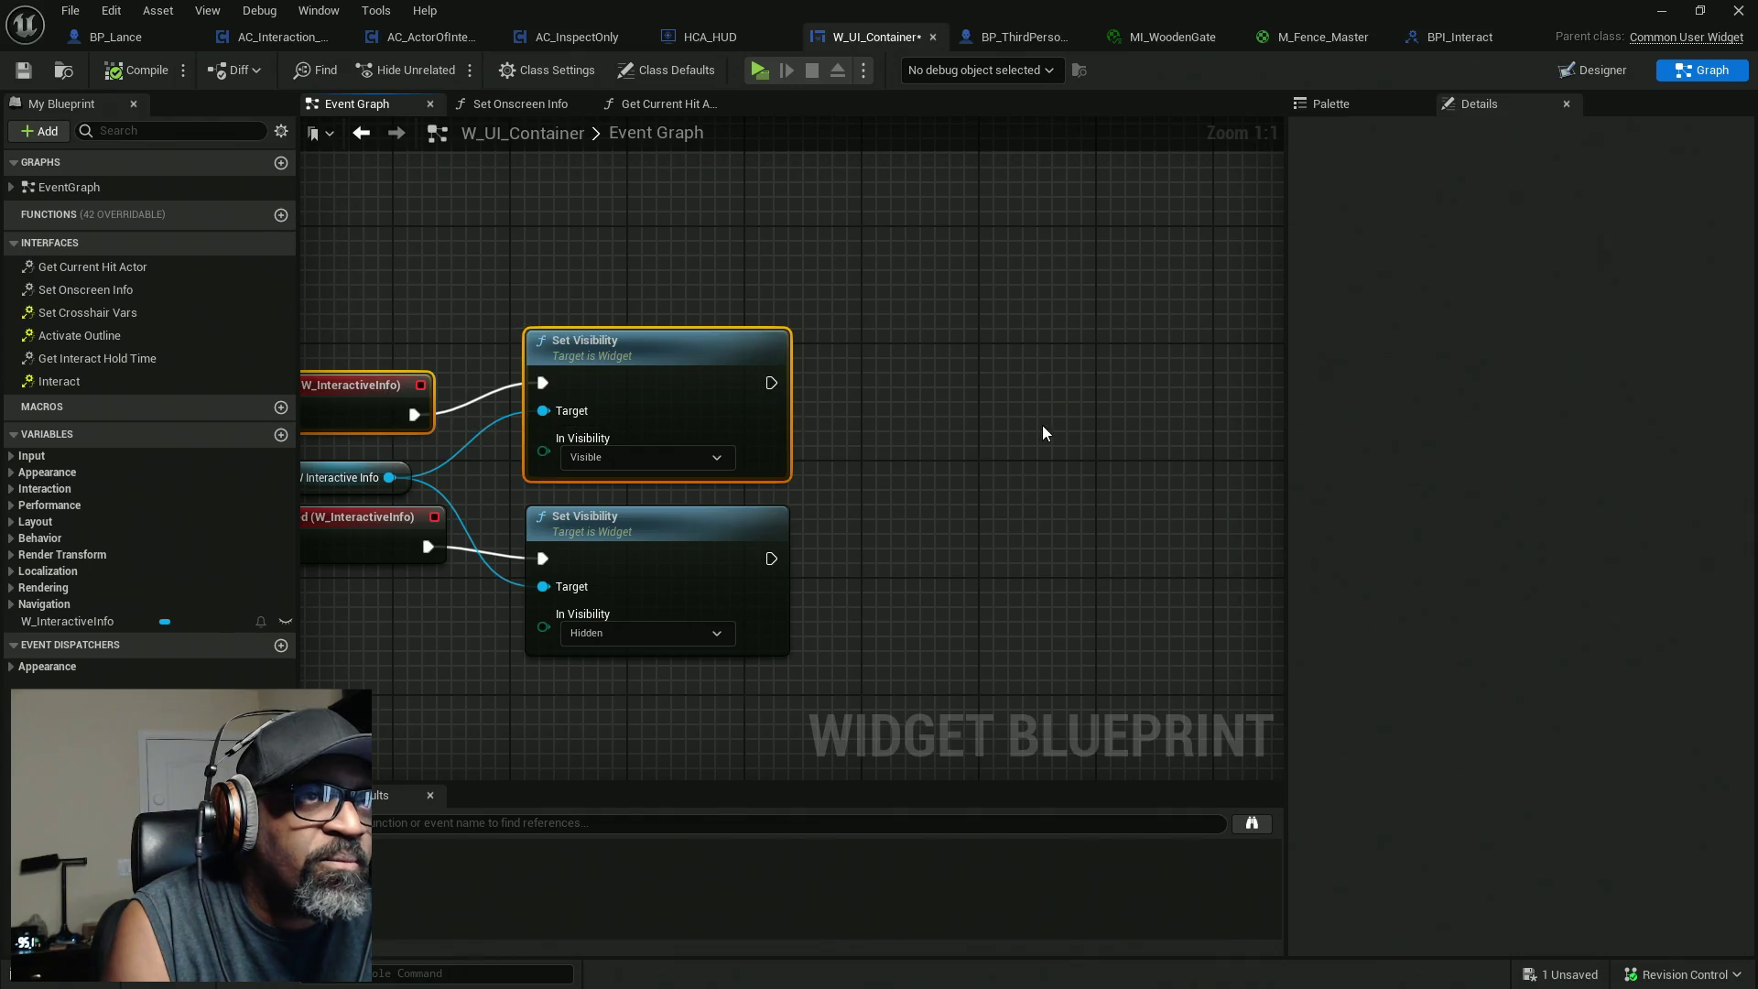
mouse_move(936, 8)
mouse_down()
mouse_move(641, 109)
mouse_move(92, 191)
mouse_up()
Play-test the level running forward, then send the crash report and restart the editor.
click(447, 70)
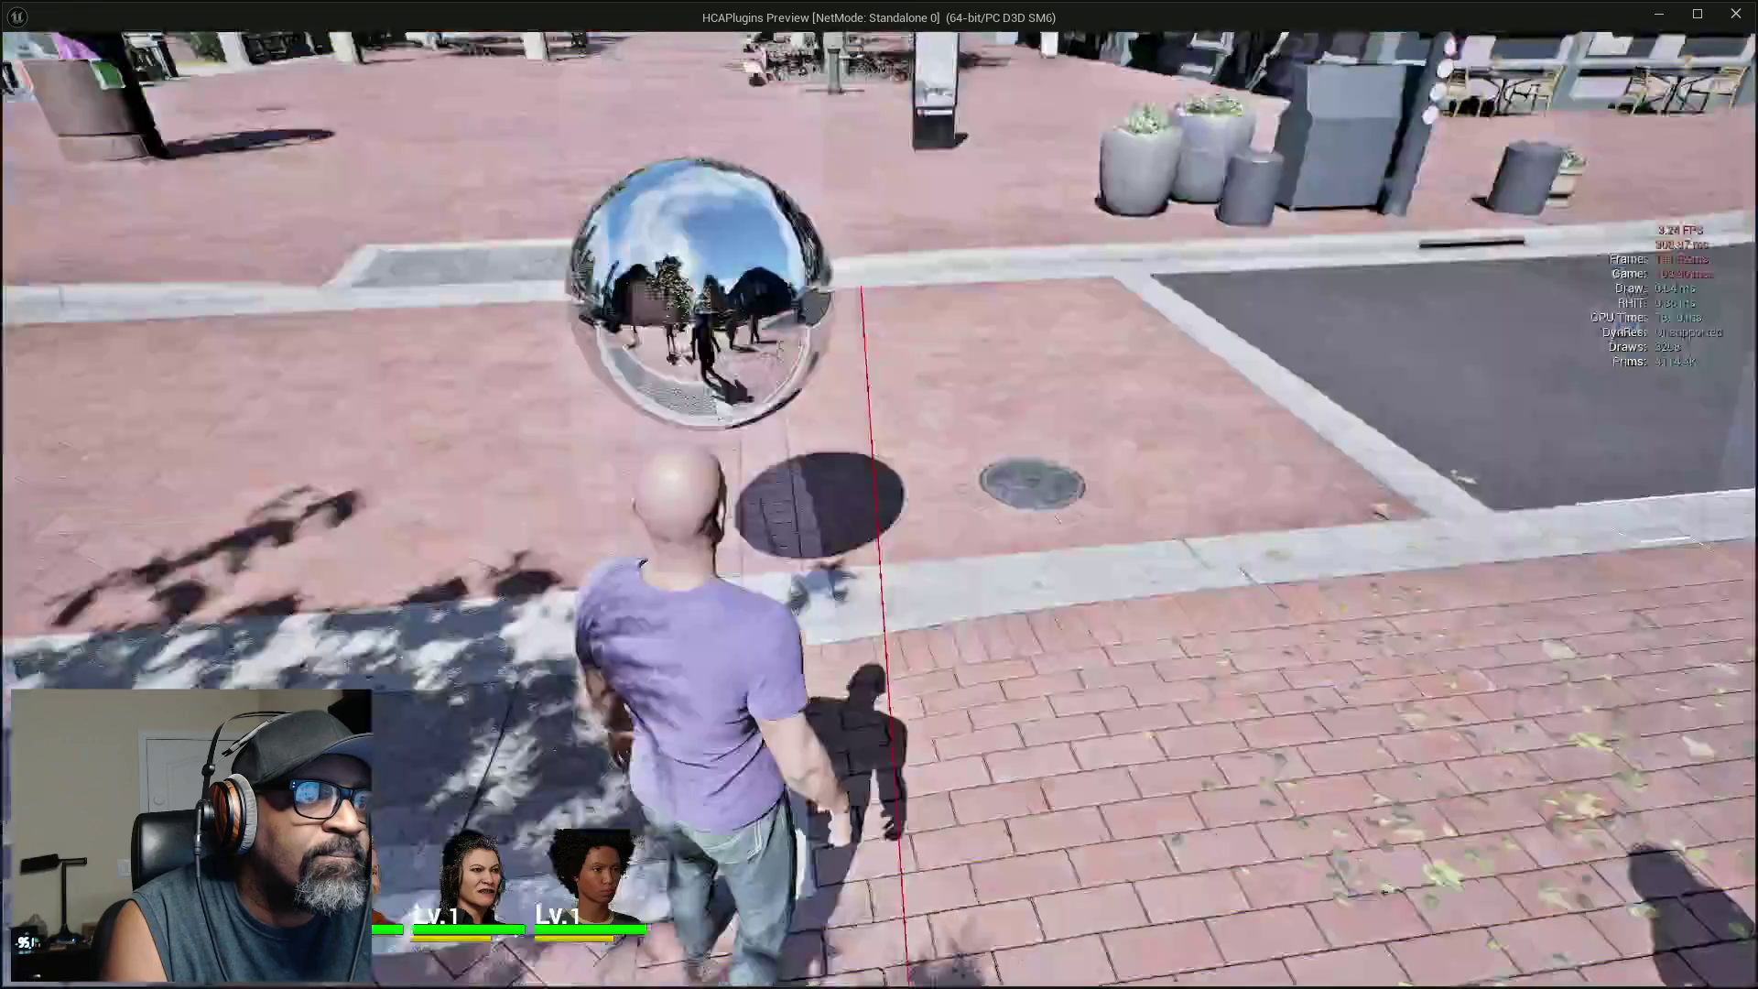
key(w)
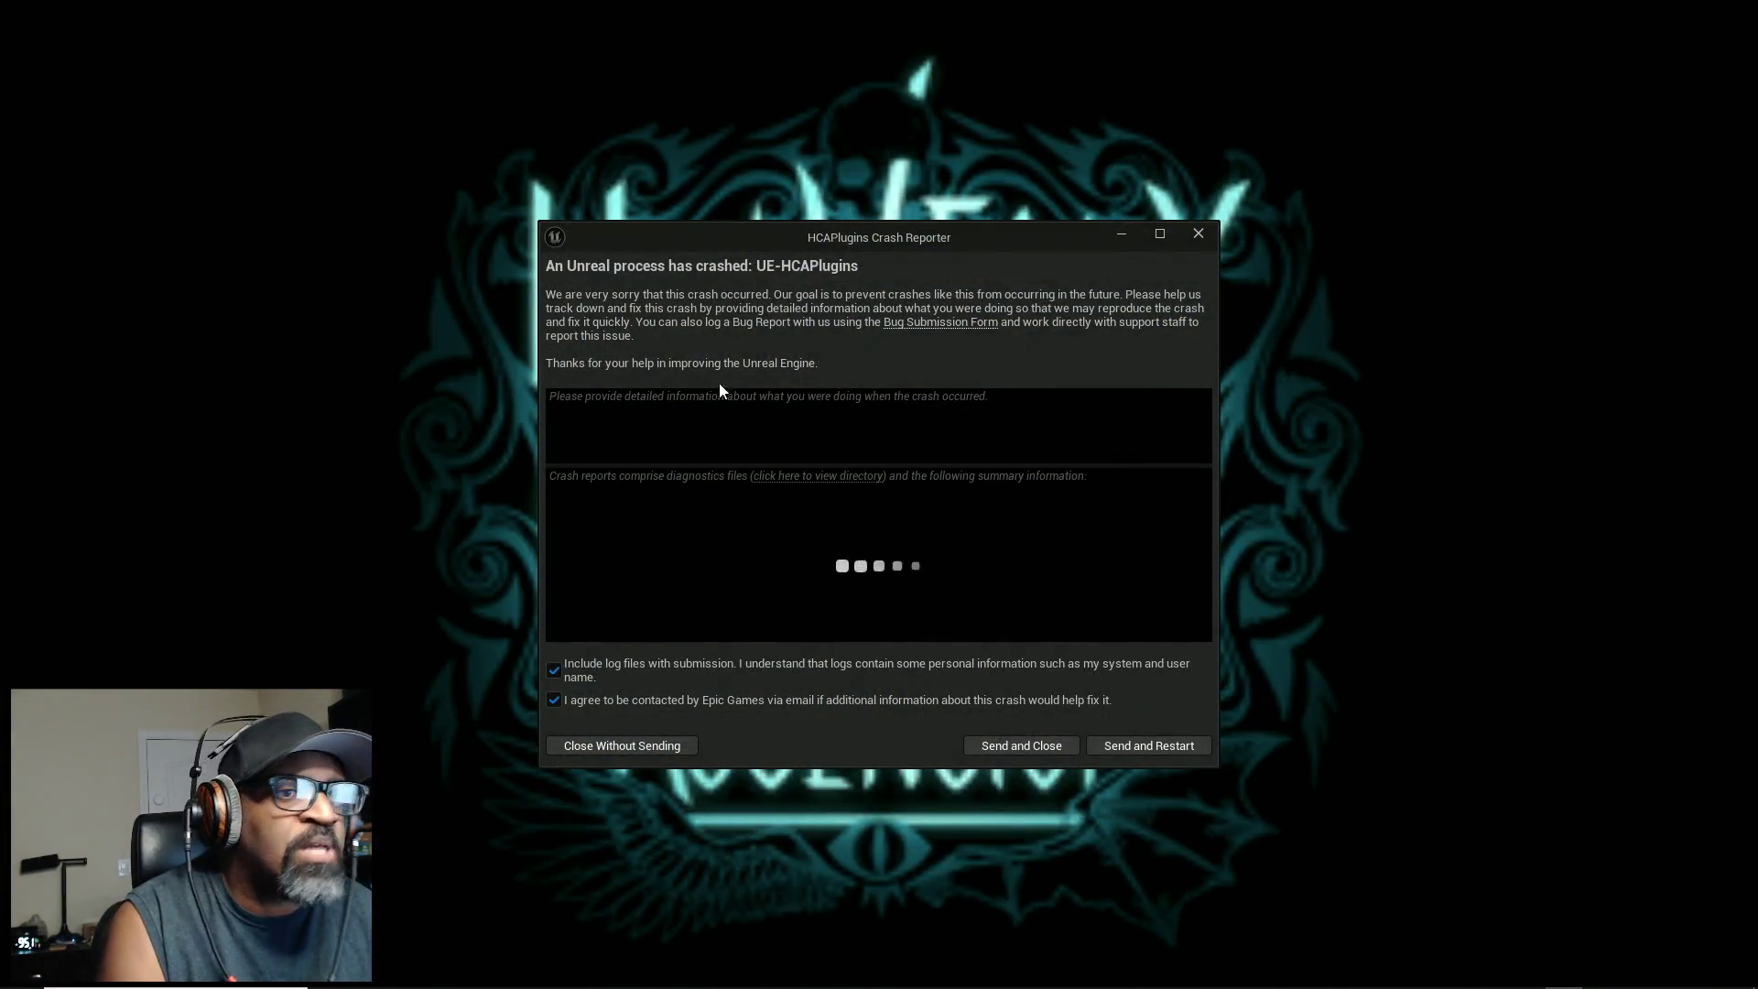
click(1135, 749)
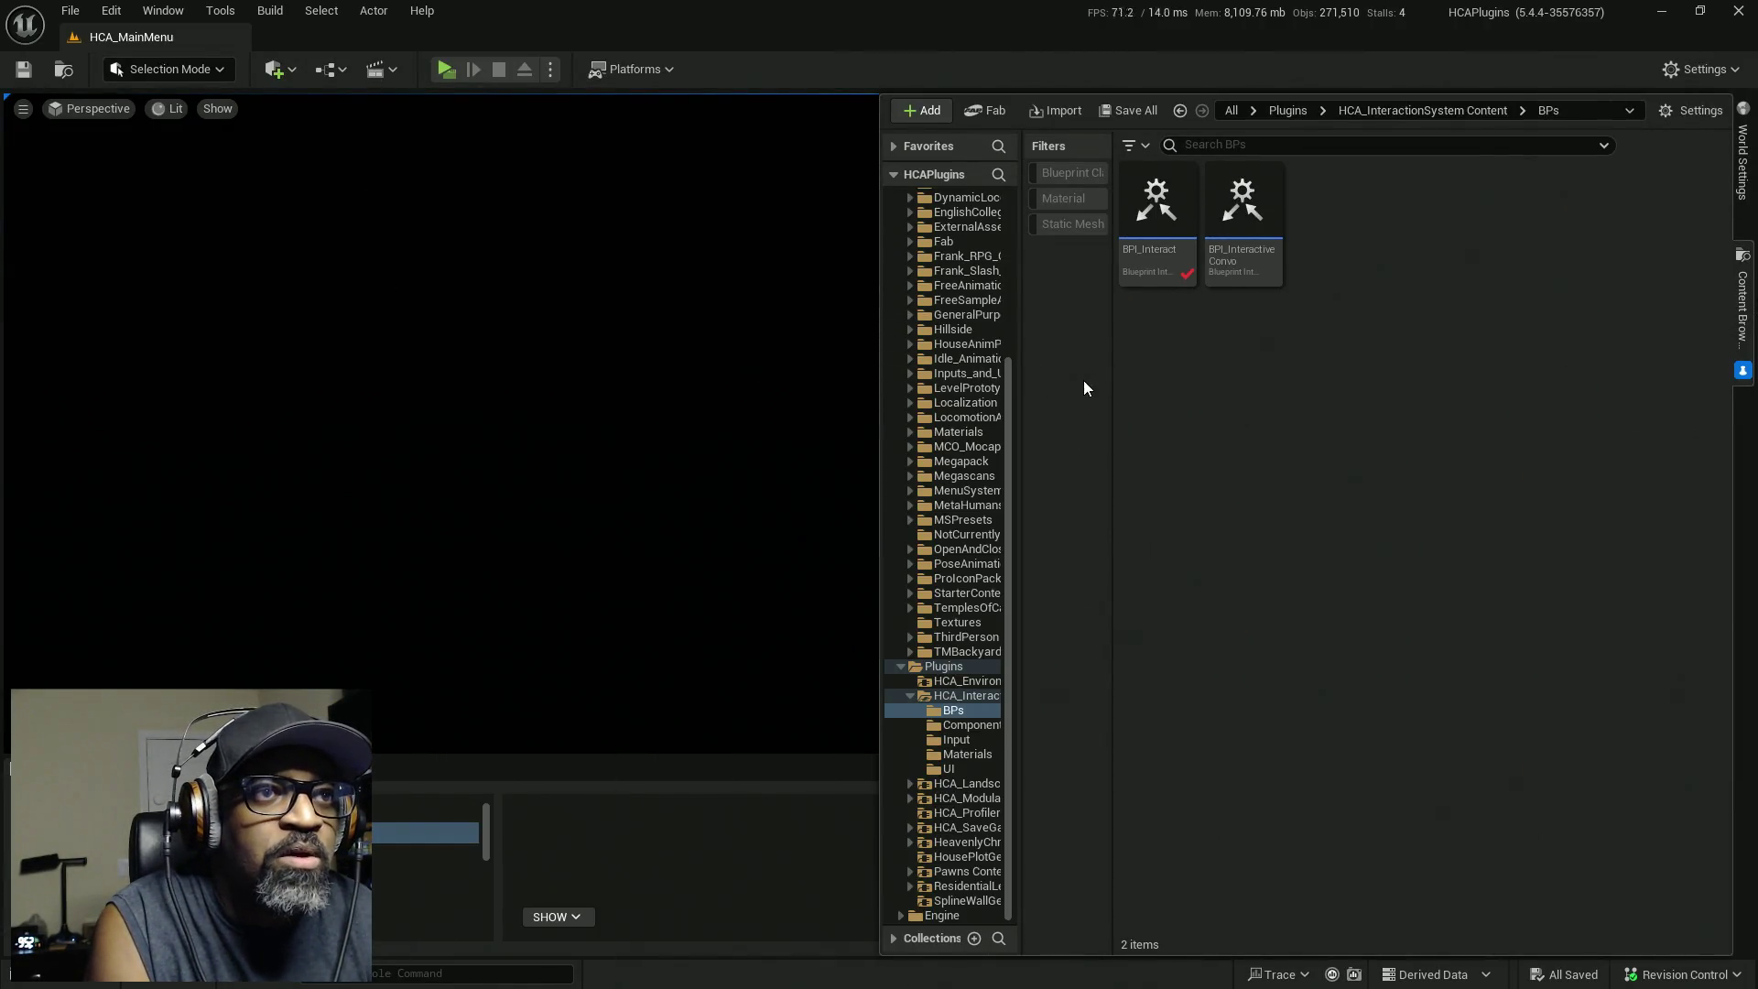
Browse the Content Browser through Developers to the Downtown_West Maps folder.
drag(1110, 391, 1290, 394)
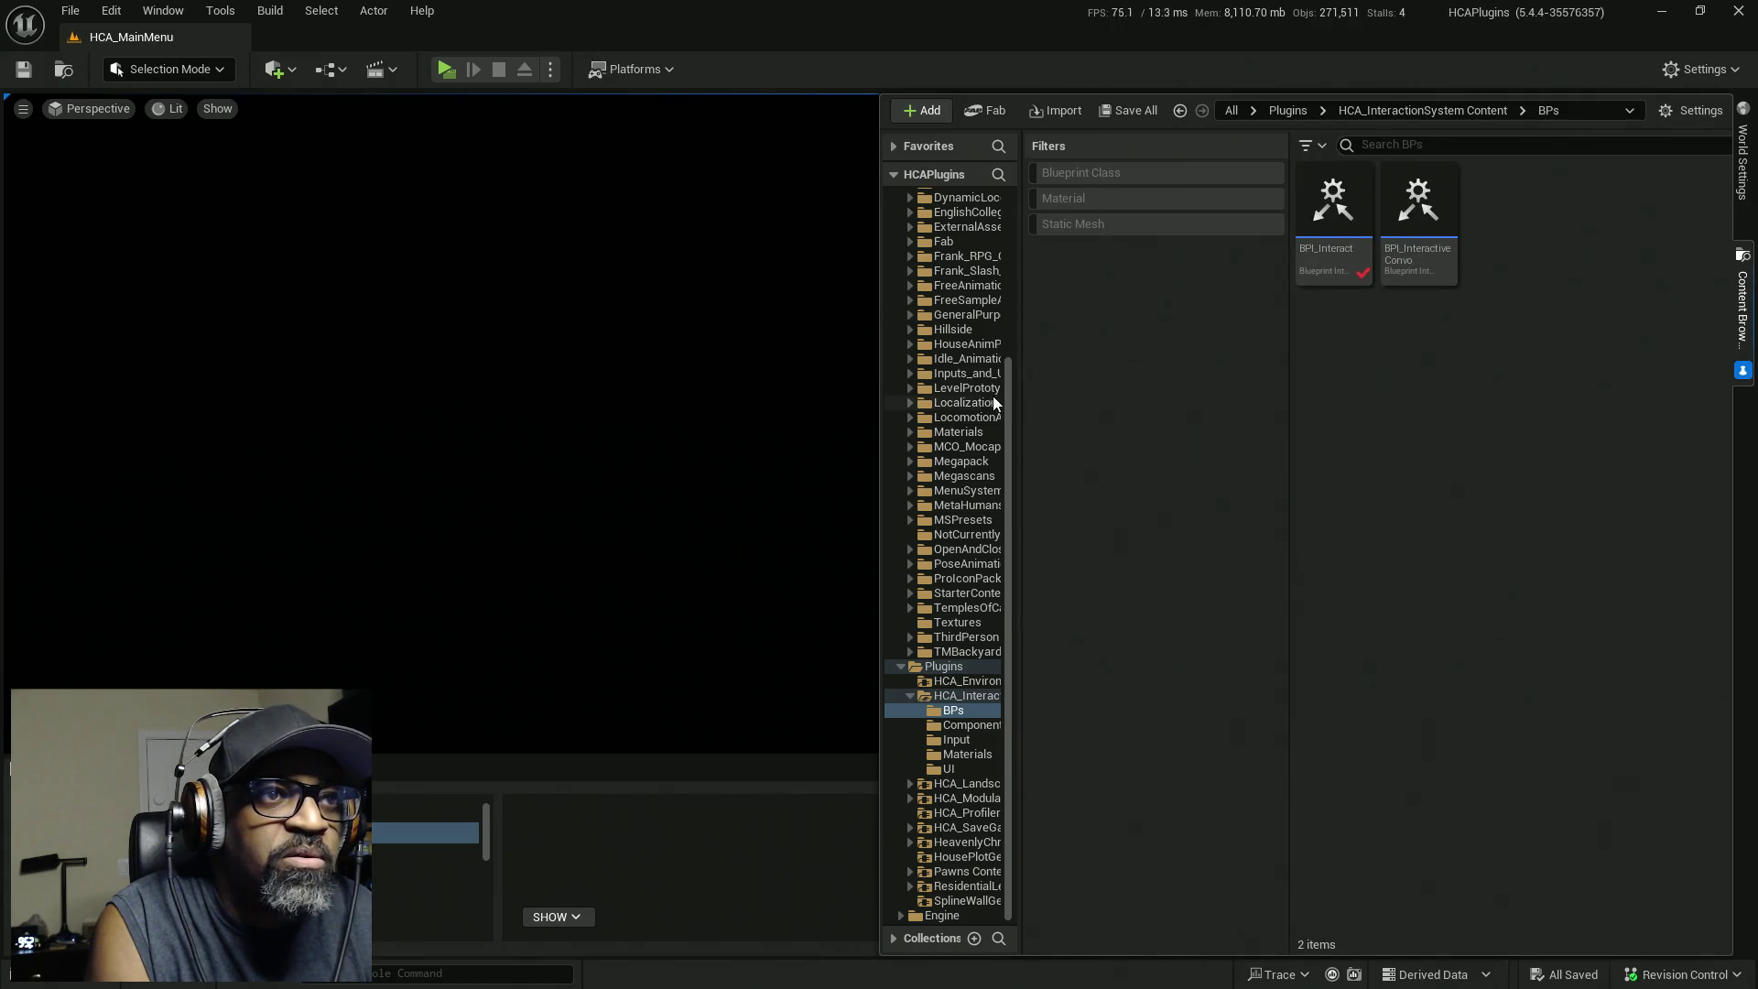
drag(1016, 337, 1099, 334)
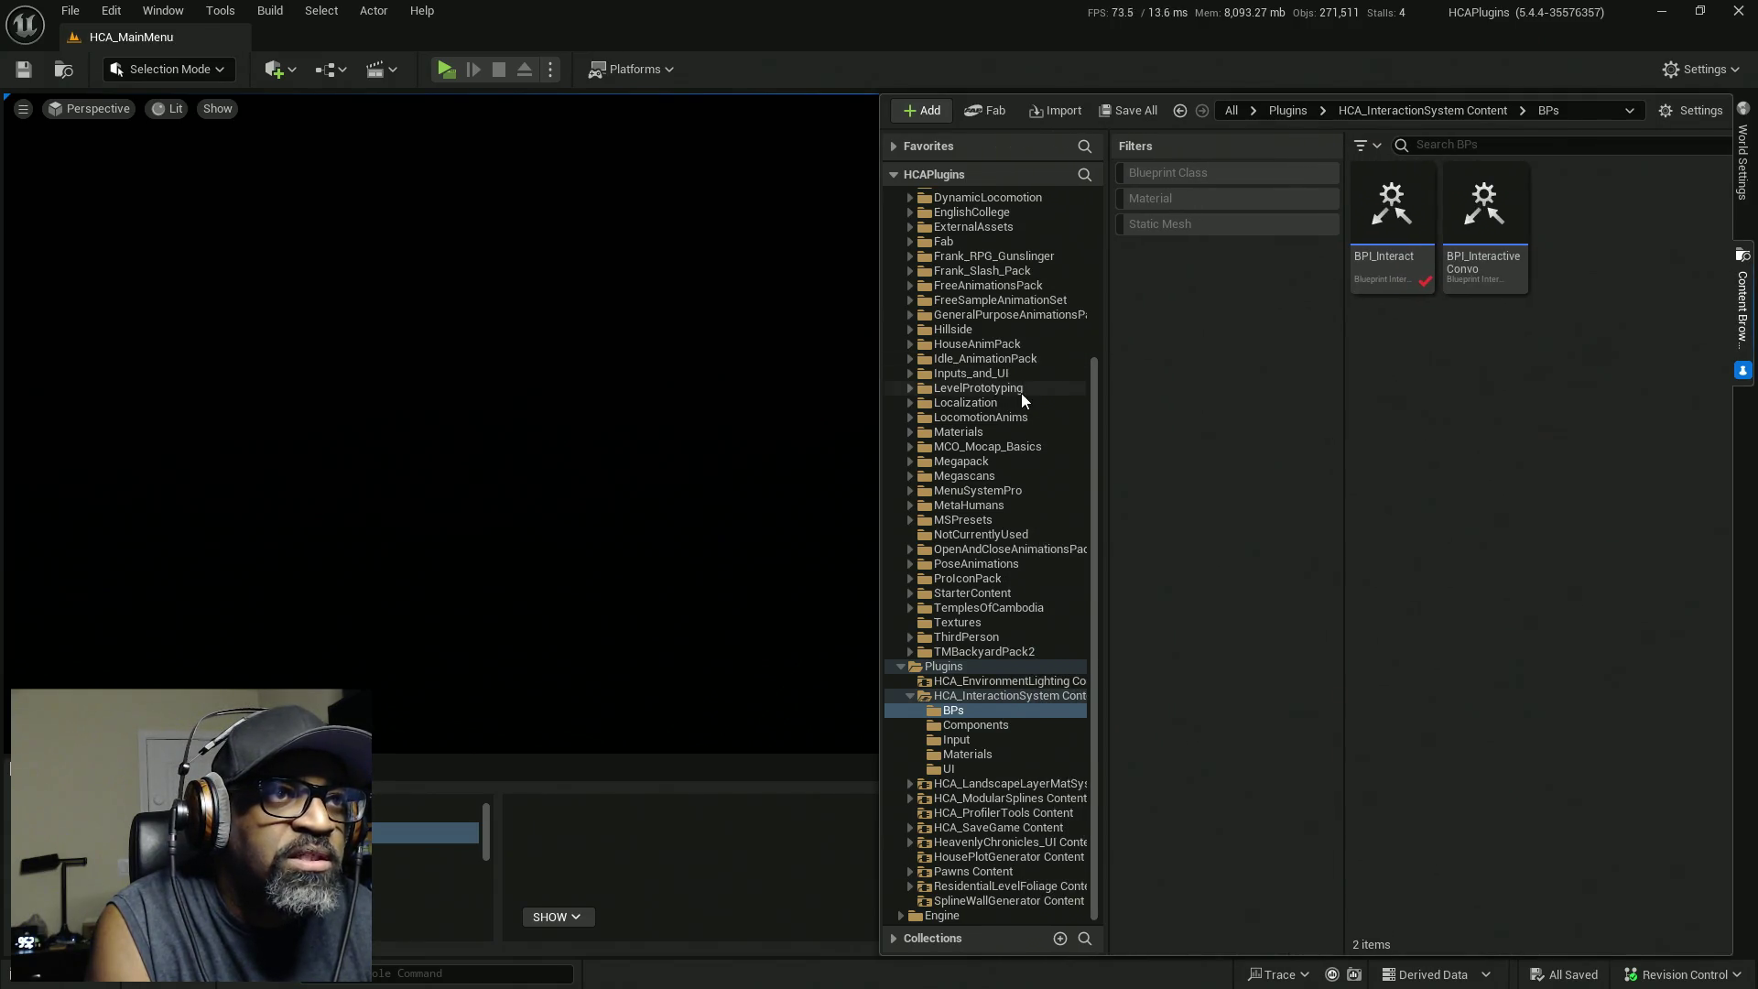
scroll(1015, 393, up, 5)
click(911, 403)
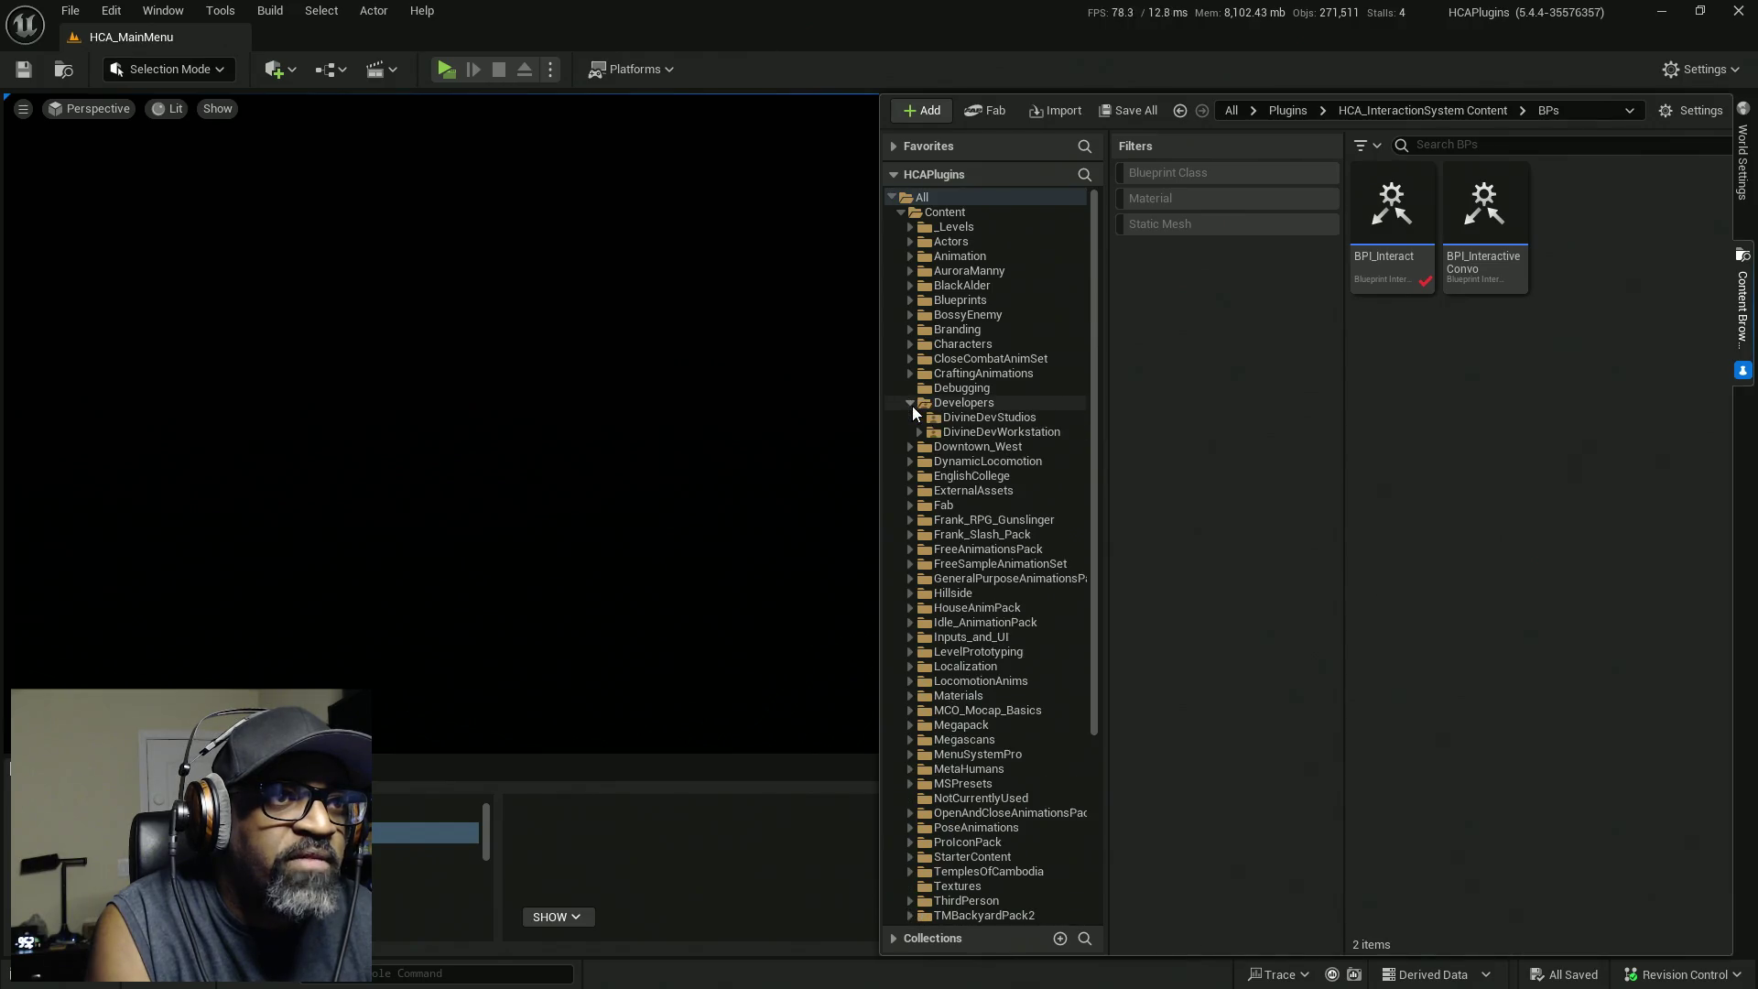
click(919, 421)
click(919, 431)
click(957, 447)
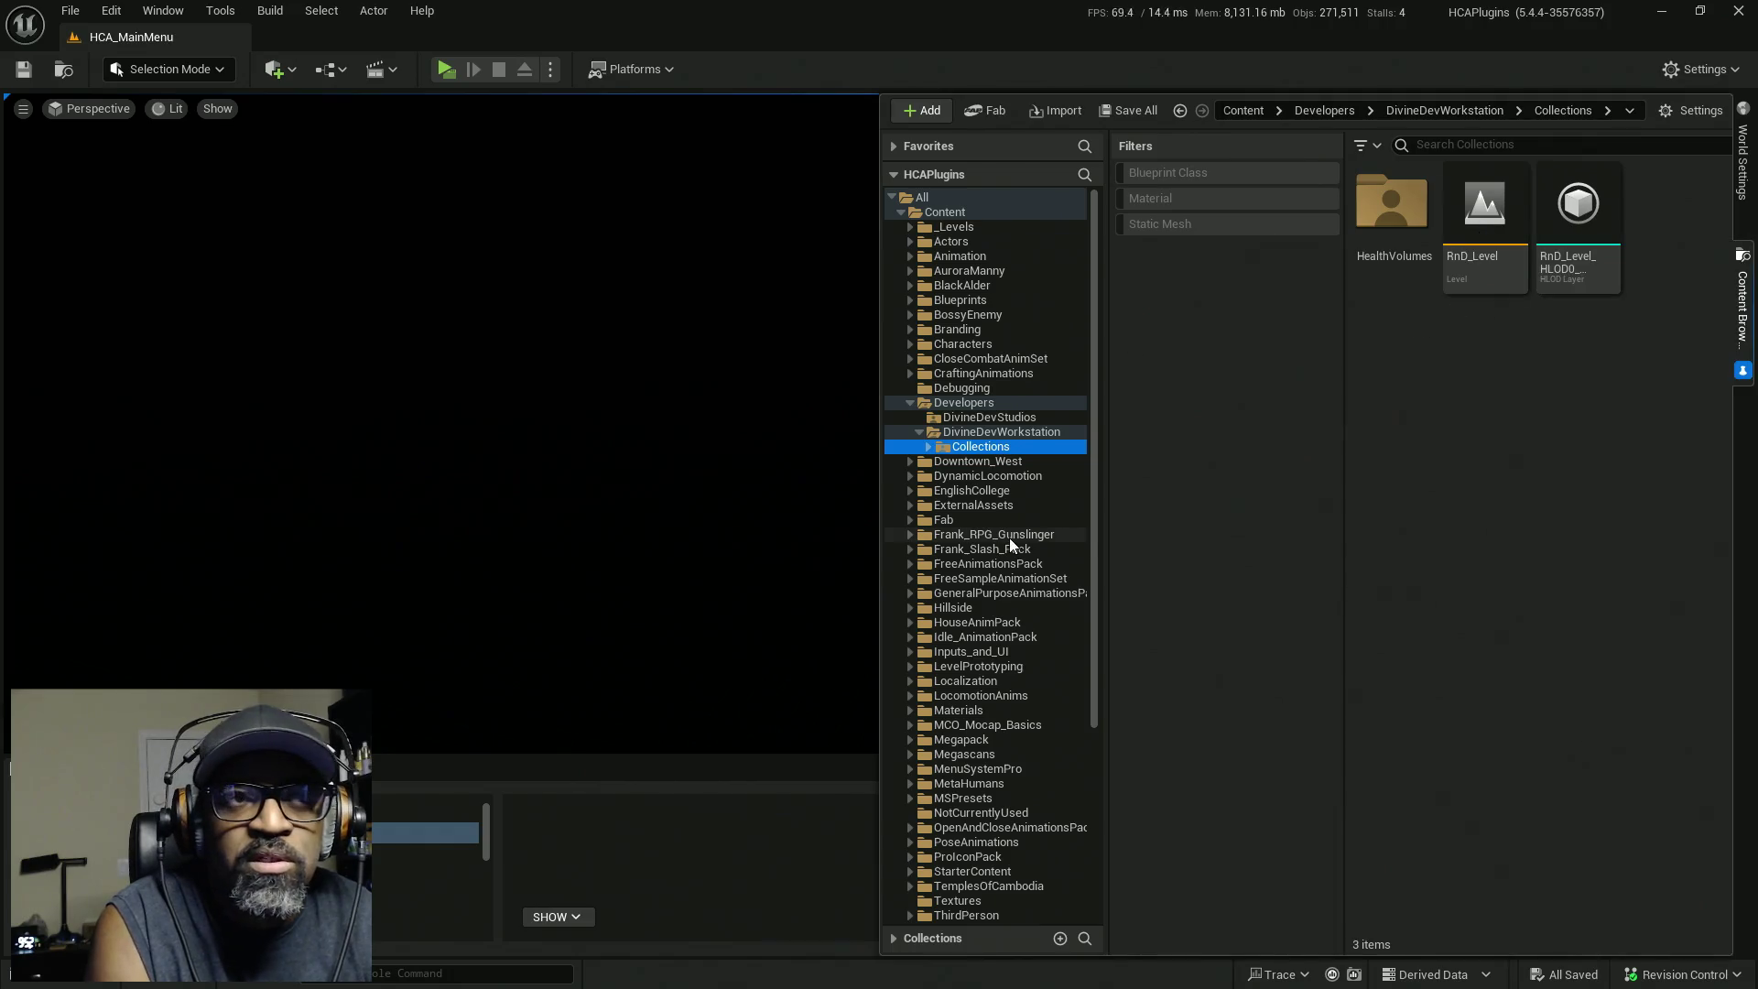
click(935, 461)
click(909, 461)
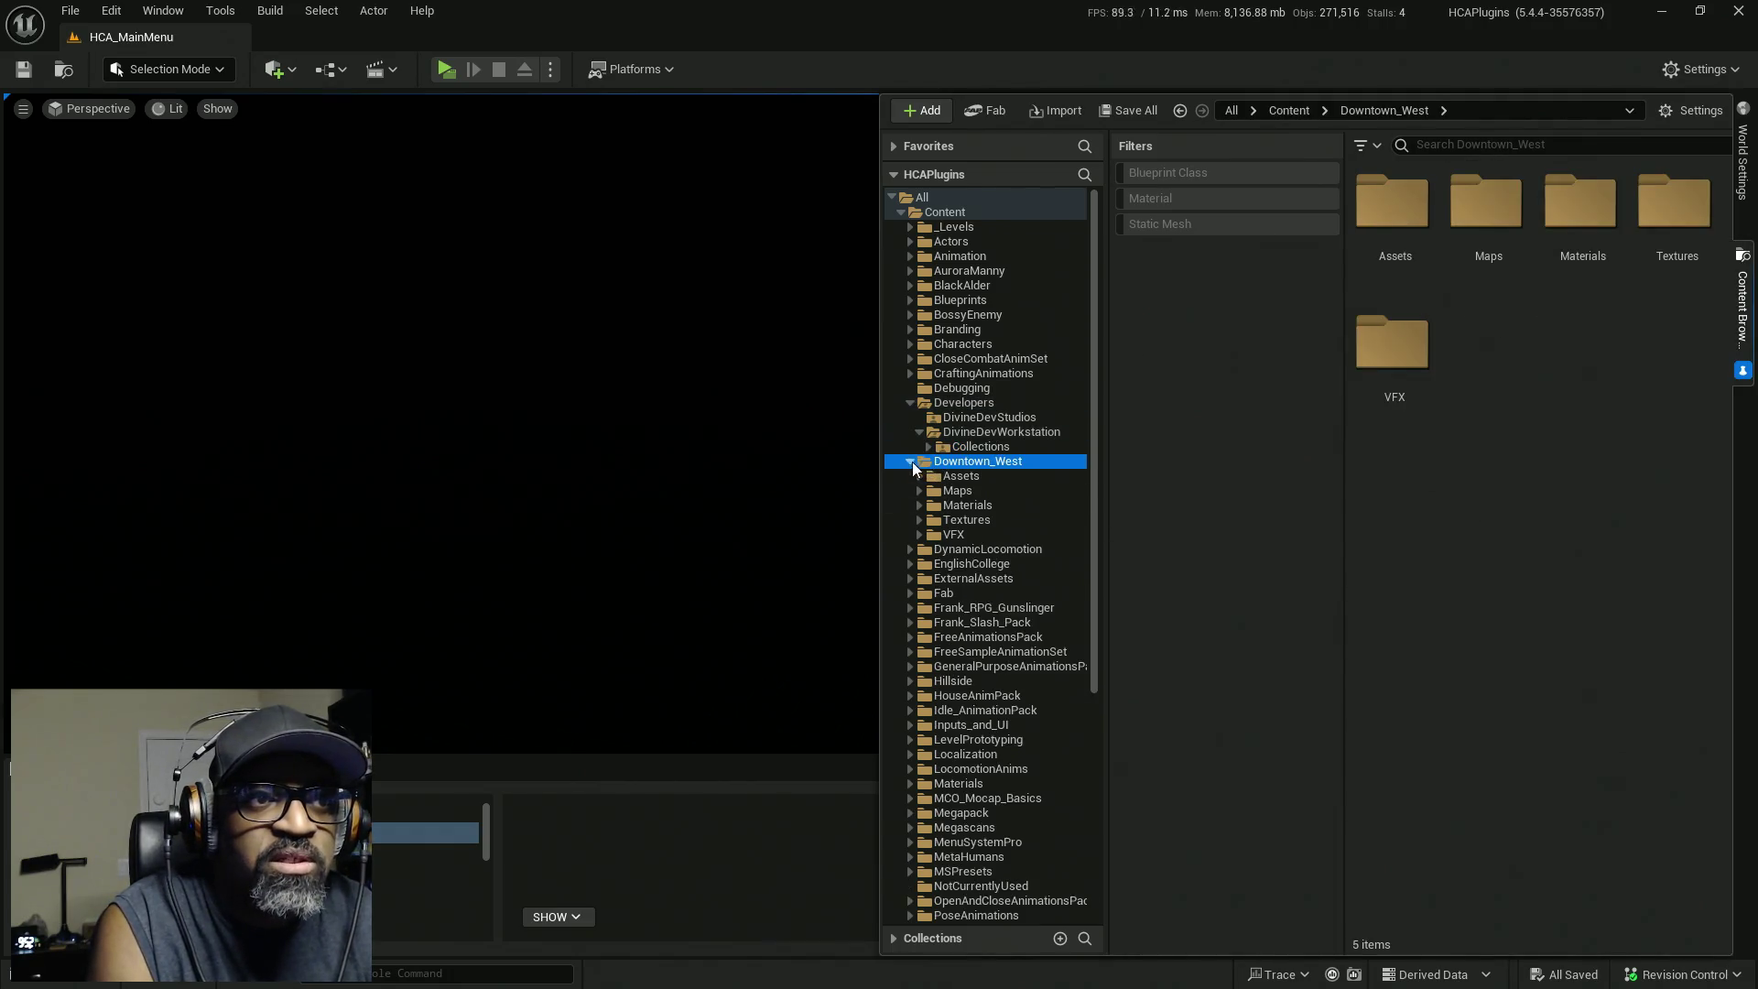
click(948, 491)
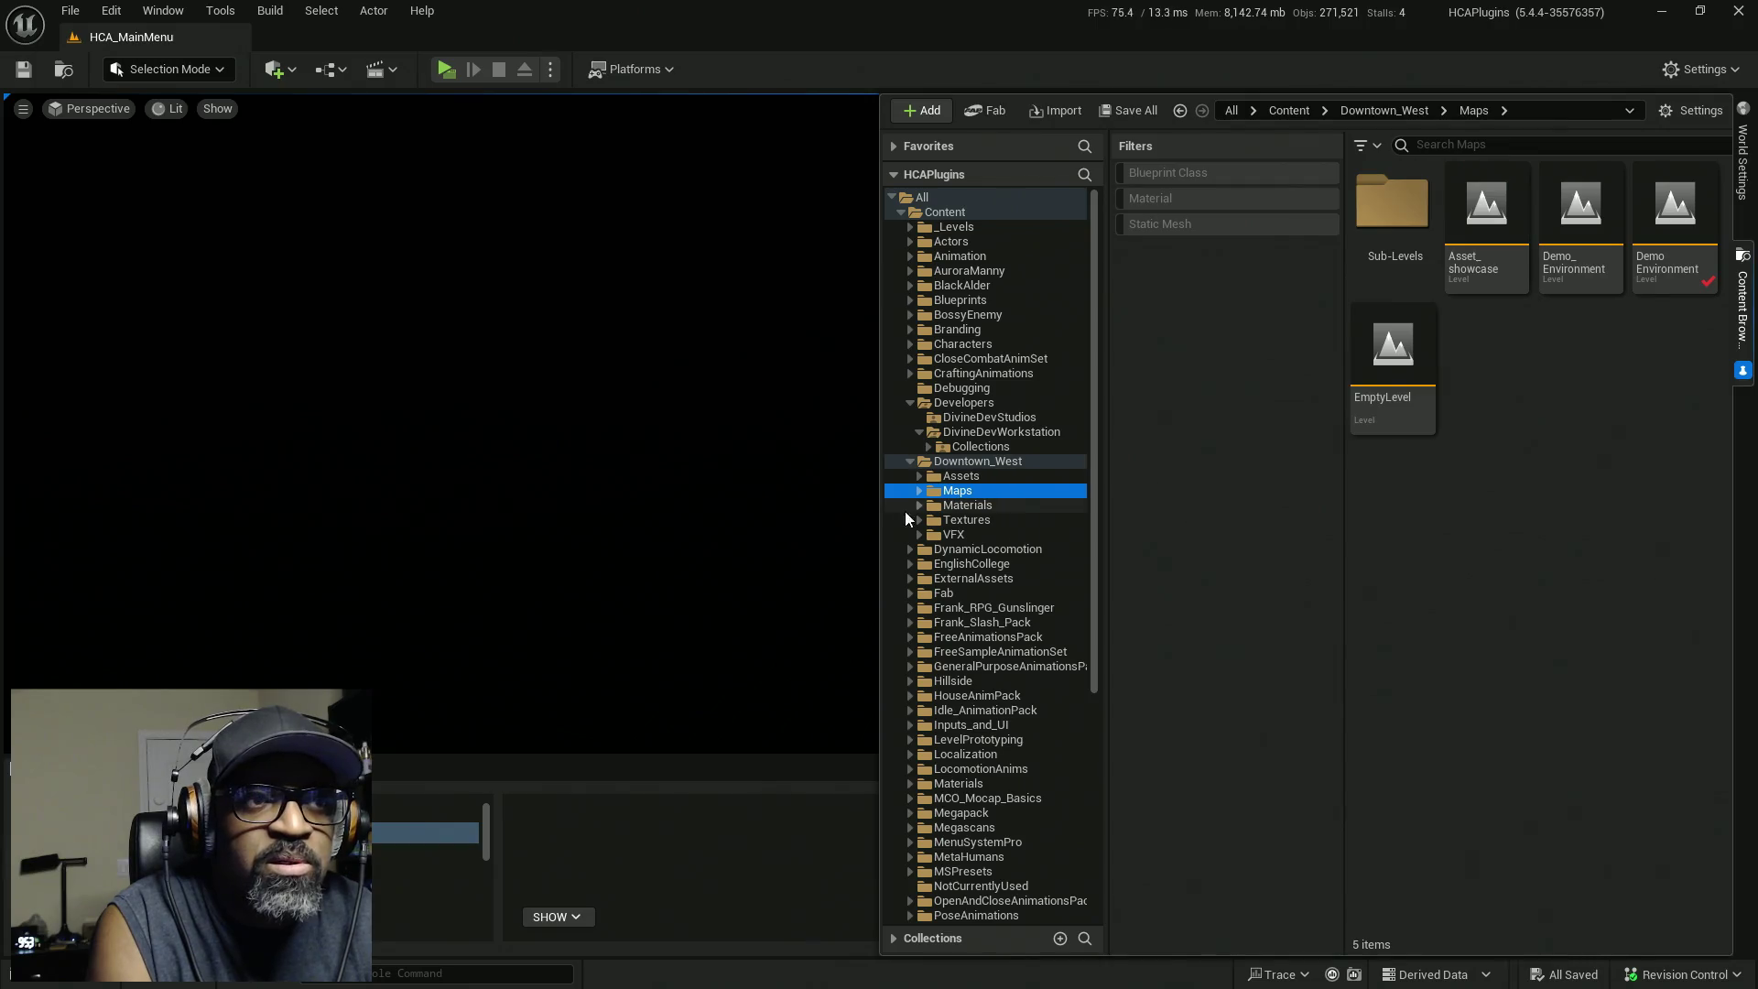
Load DemoEnvironment, hide the Content Browser, and bring the HCA_HUD editor over the level.
double_click(1677, 200)
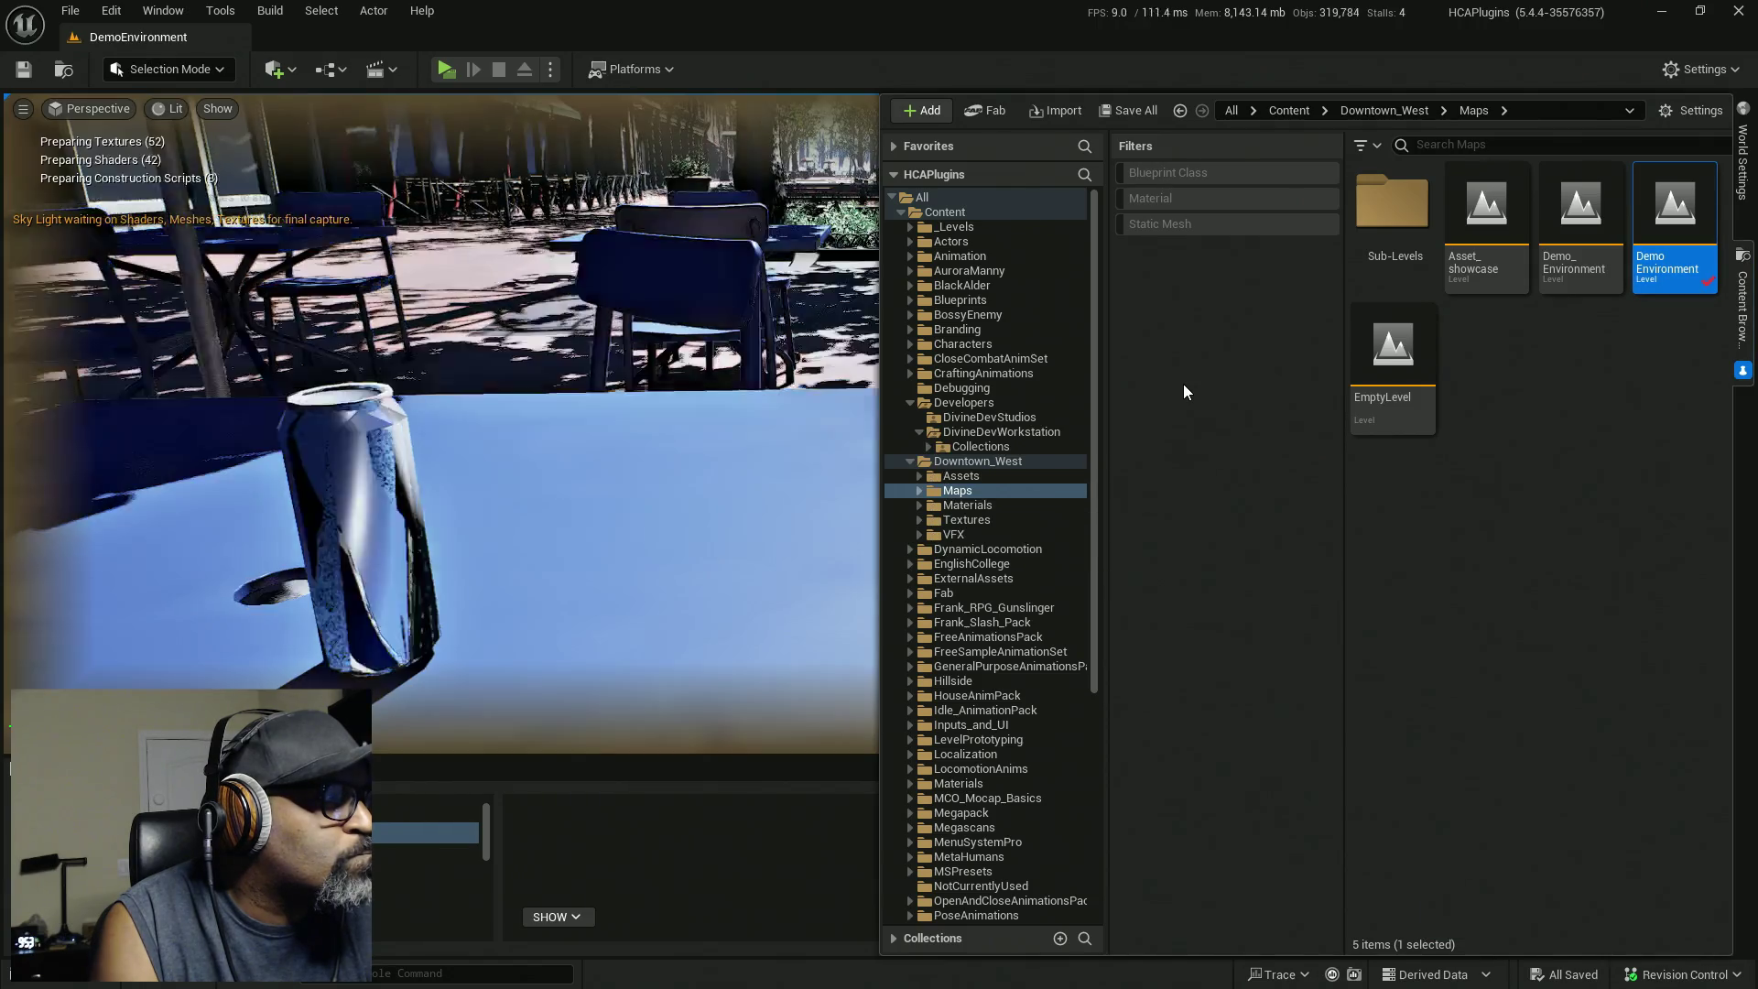
click(705, 300)
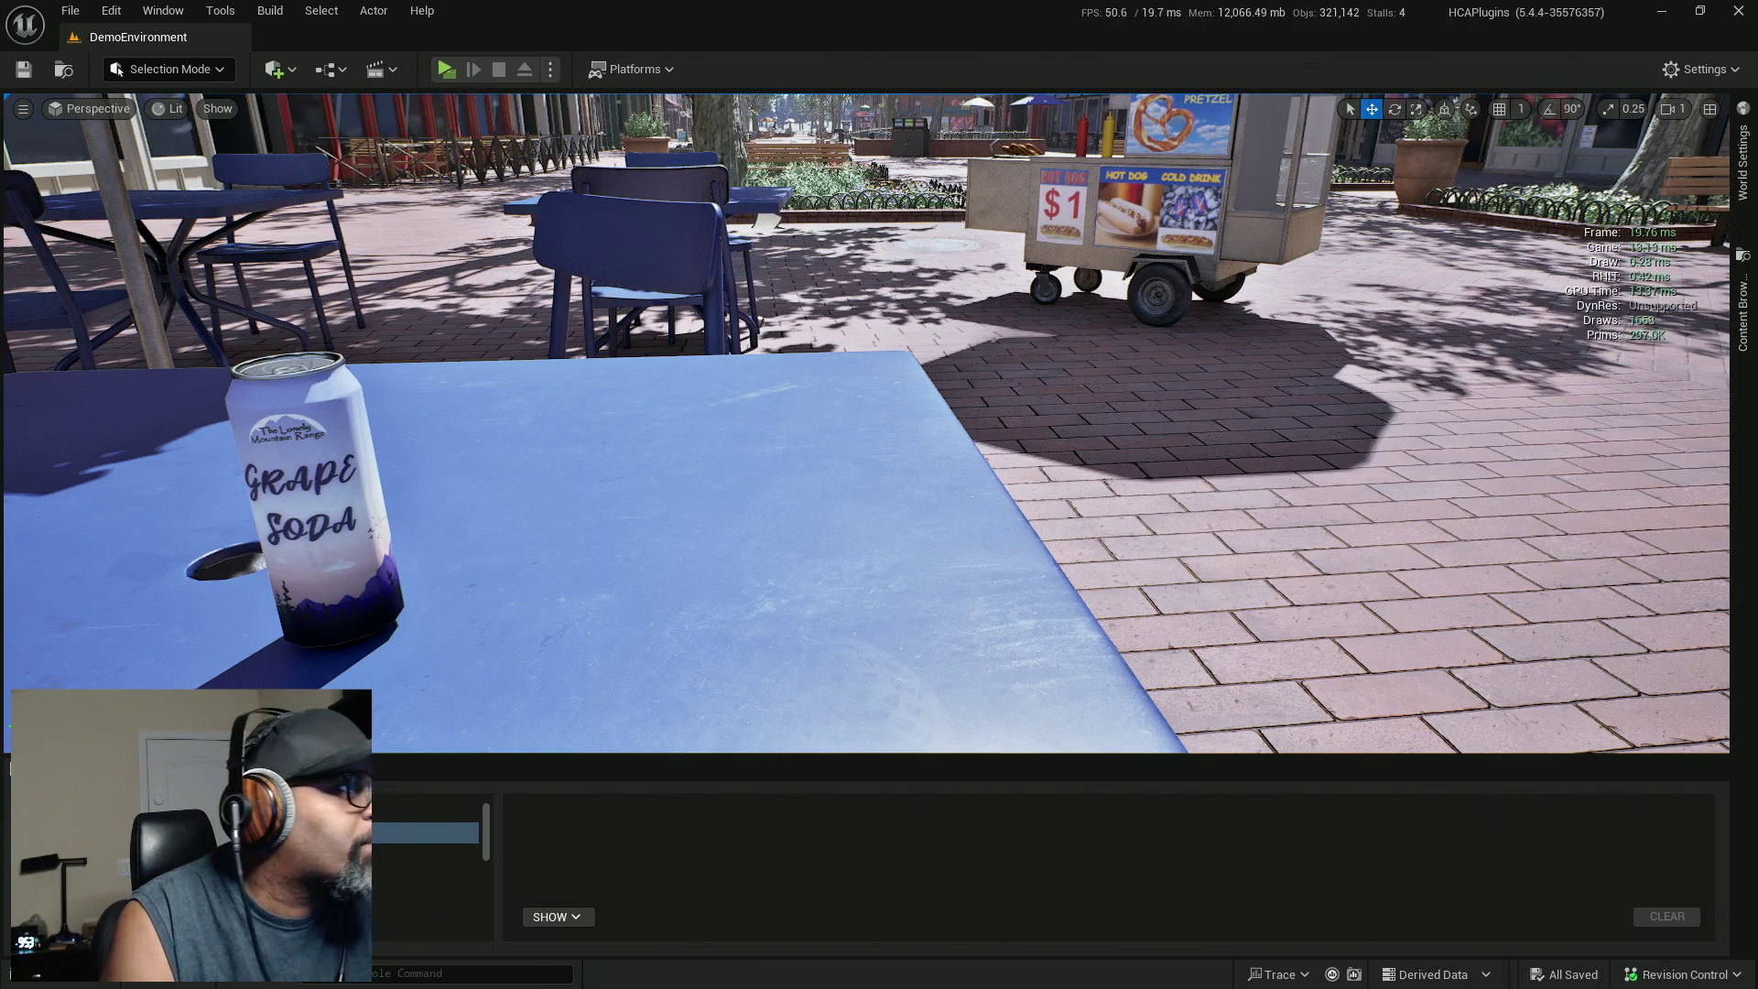
drag(0, 82, 732, 68)
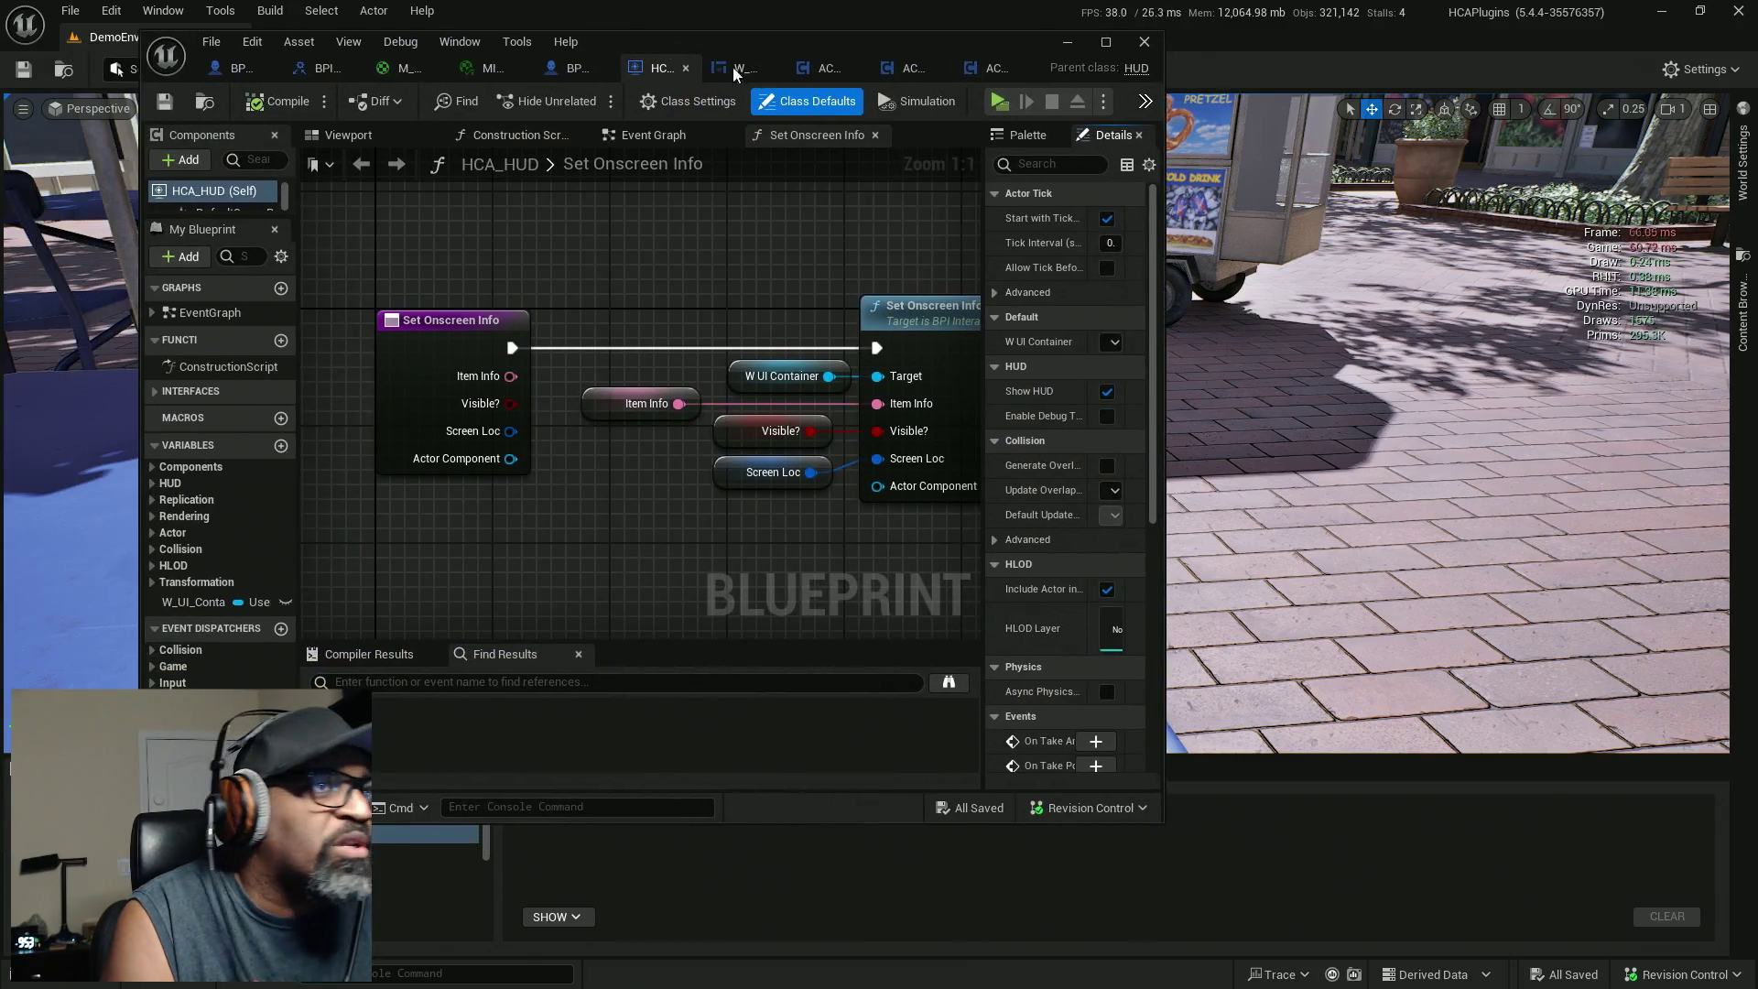
Maximize the editor and select Set Visibility and On Widget Activated in W_UI_Container's Event Graph.
double_click(873, 46)
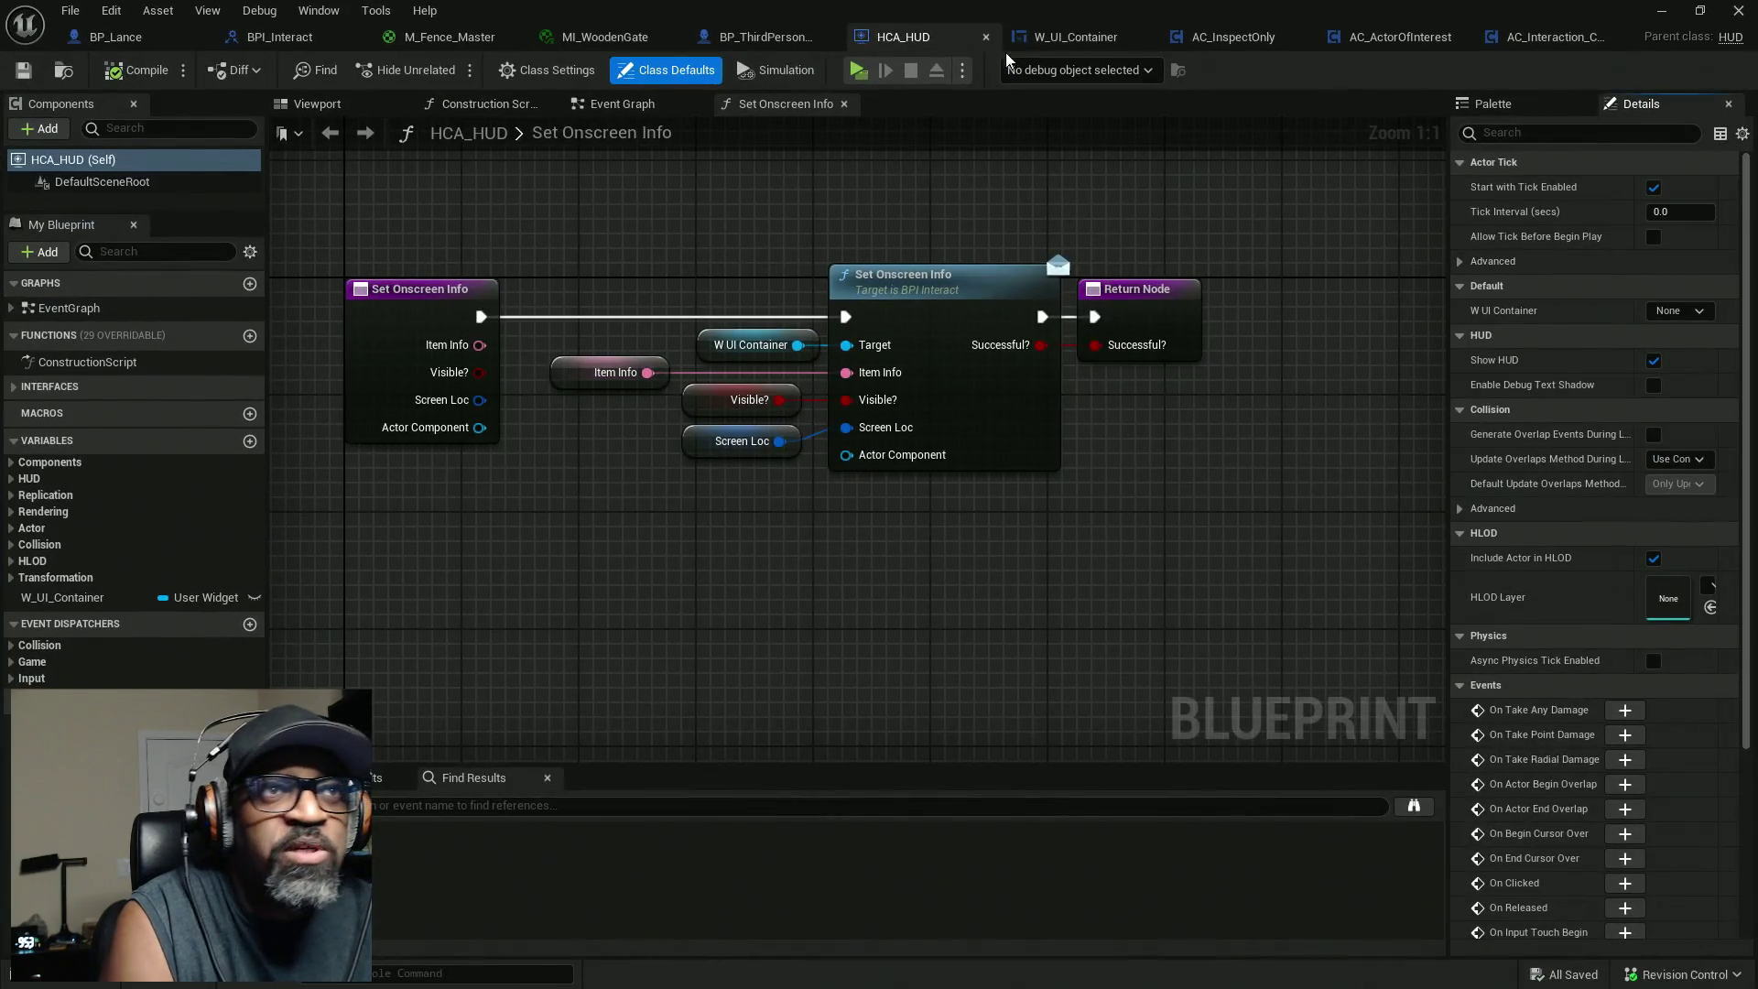
click(1090, 38)
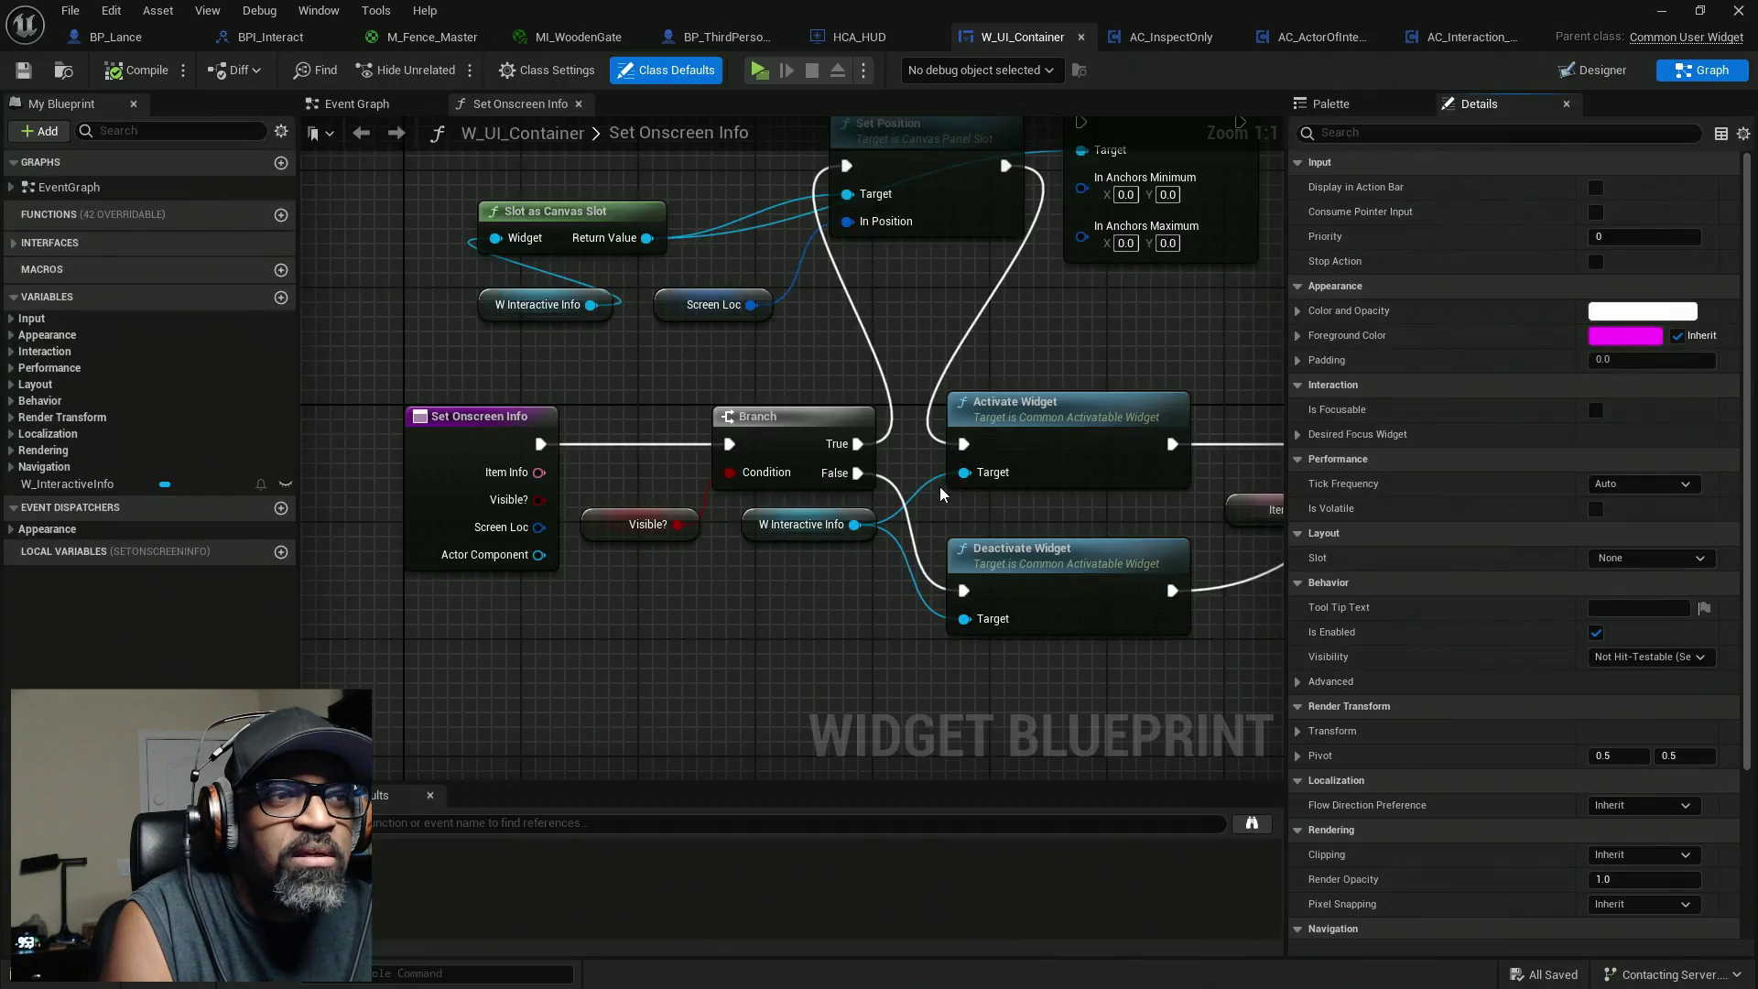
click(393, 105)
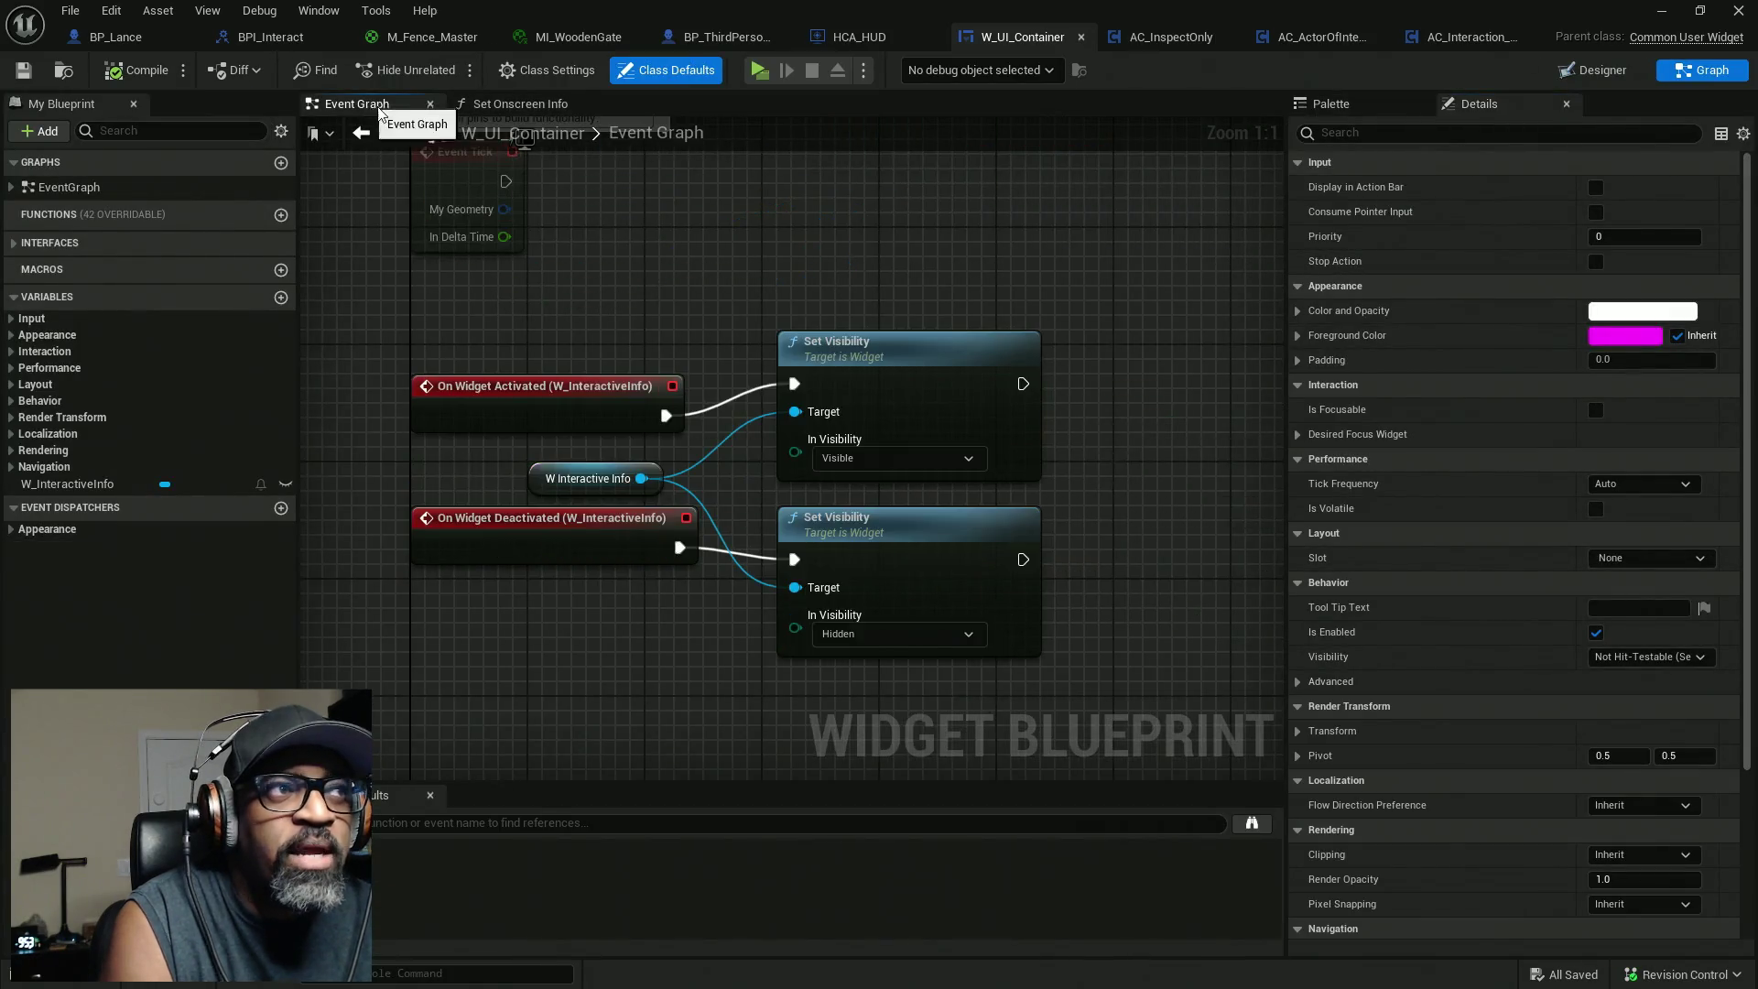
scroll(878, 424, down, 1)
mouse_move(1073, 306)
mouse_down()
mouse_move(700, 476)
mouse_move(767, 474)
mouse_up()
drag(942, 349, 686, 426)
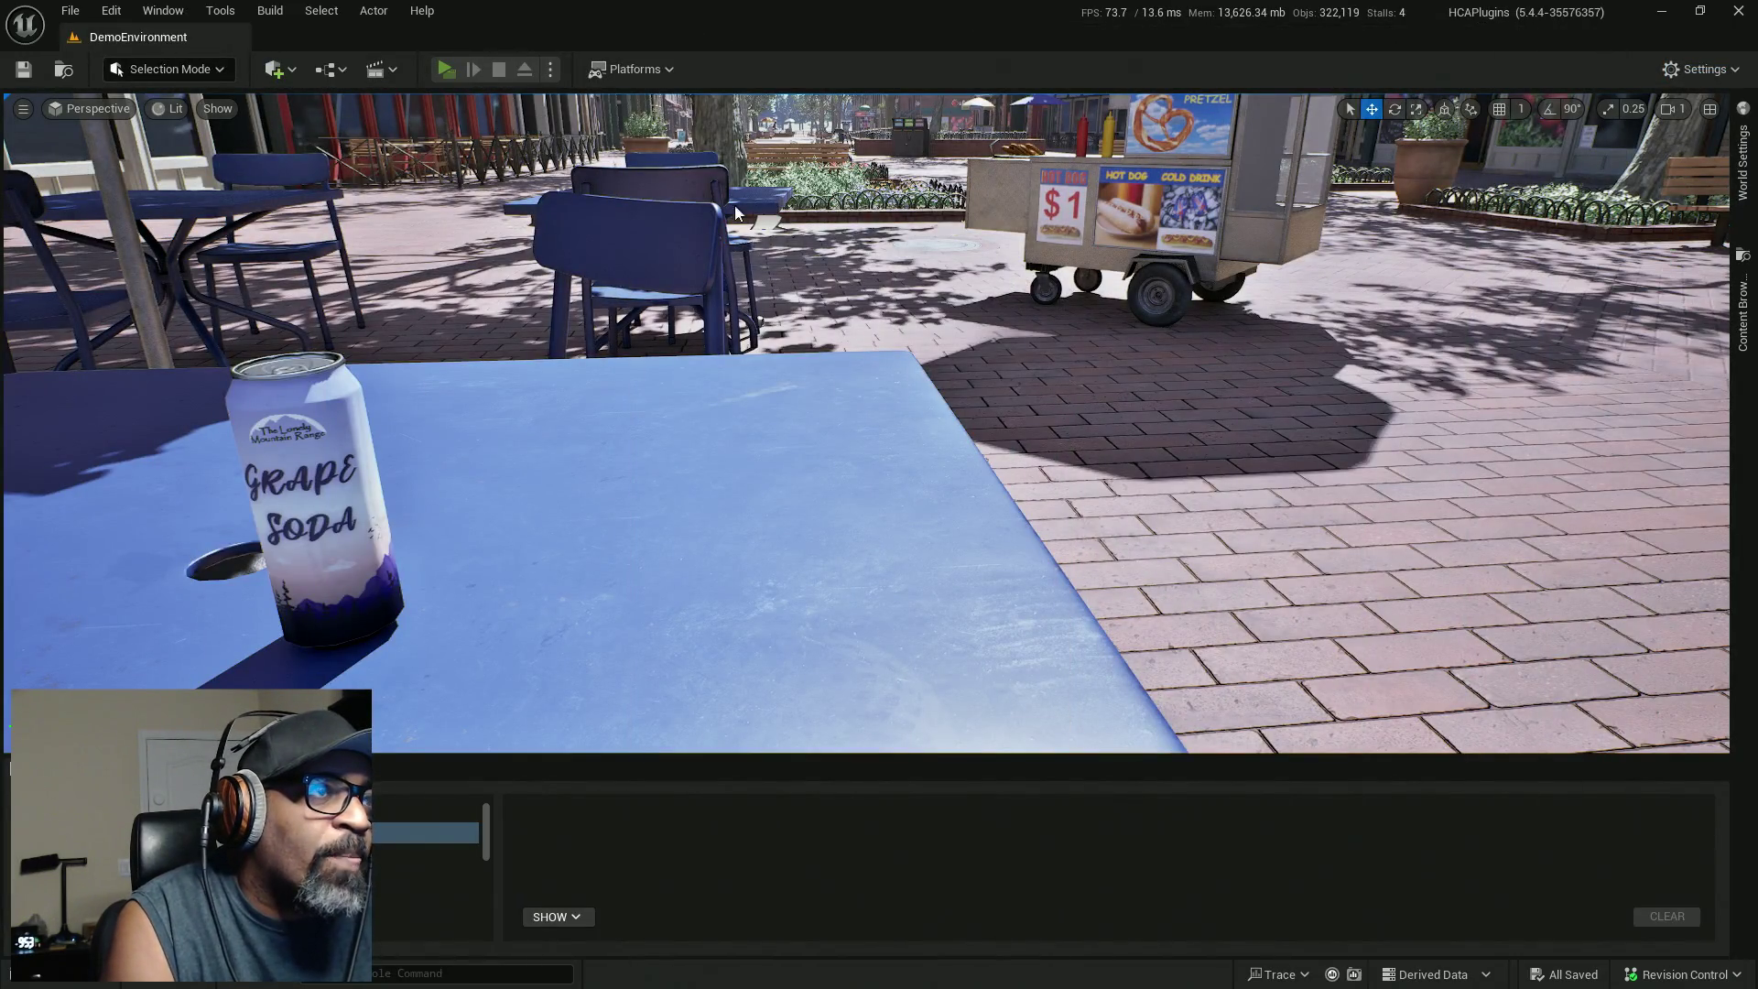
Start a standalone play-test and walk the character past the food carts to the café tables.
key(alt+p)
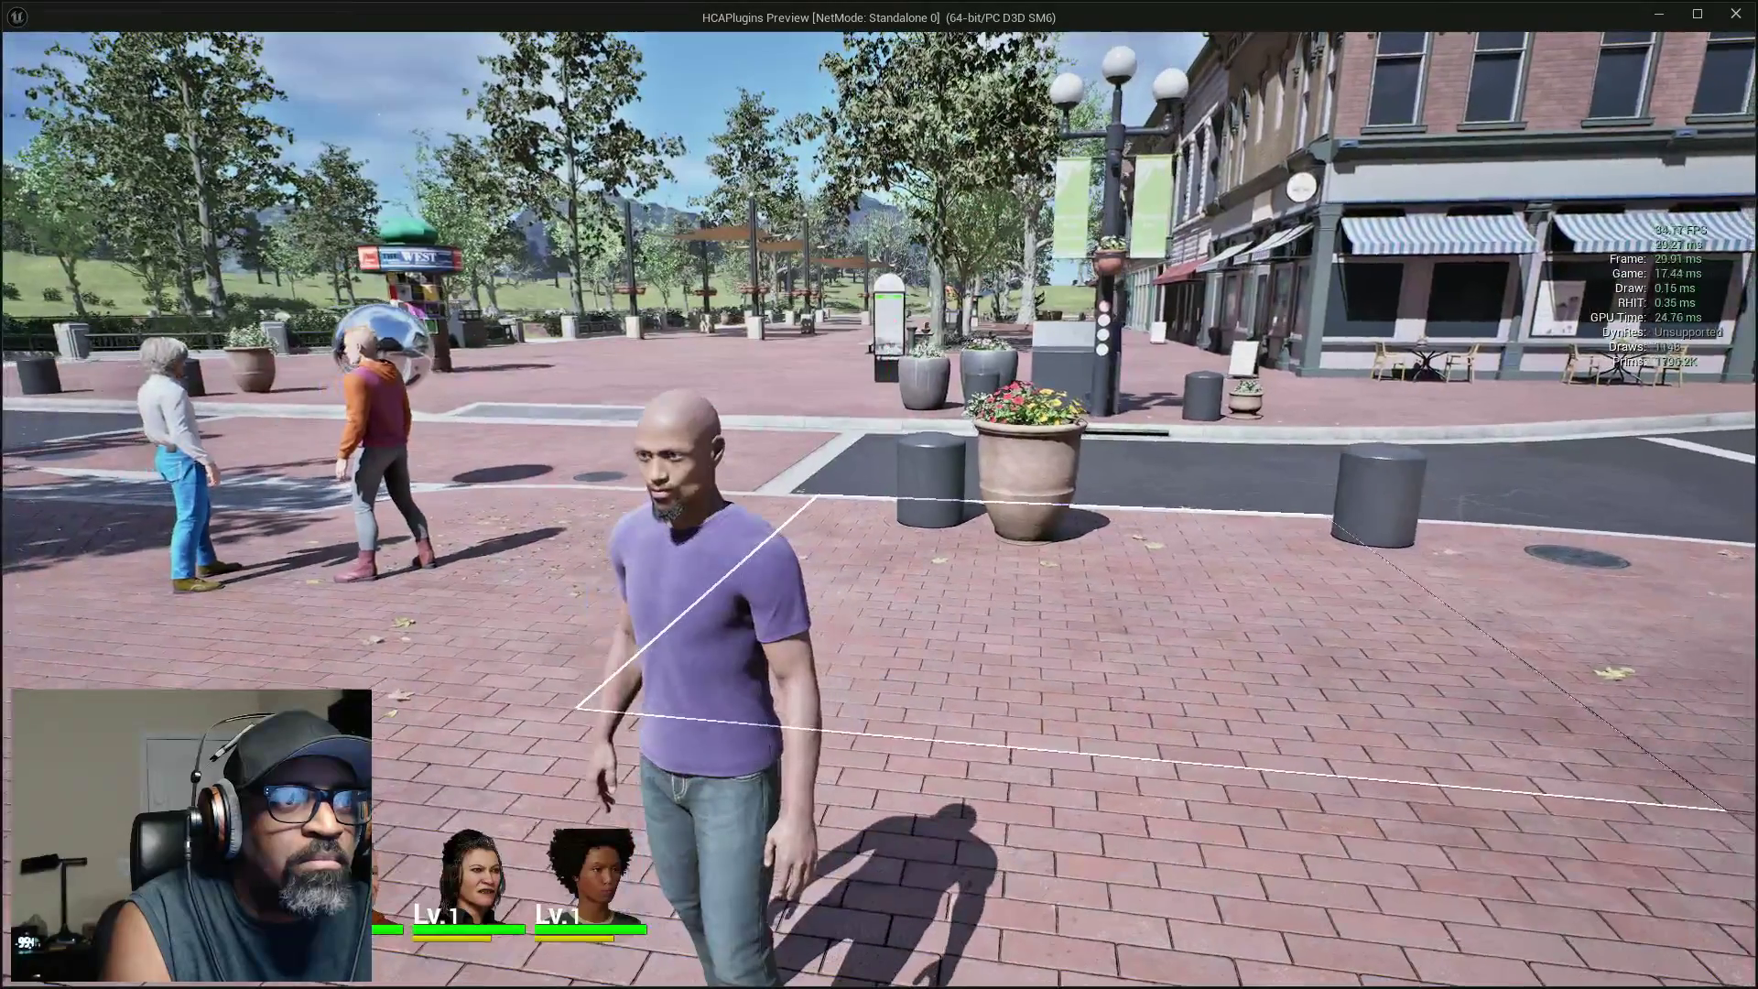
key(w)
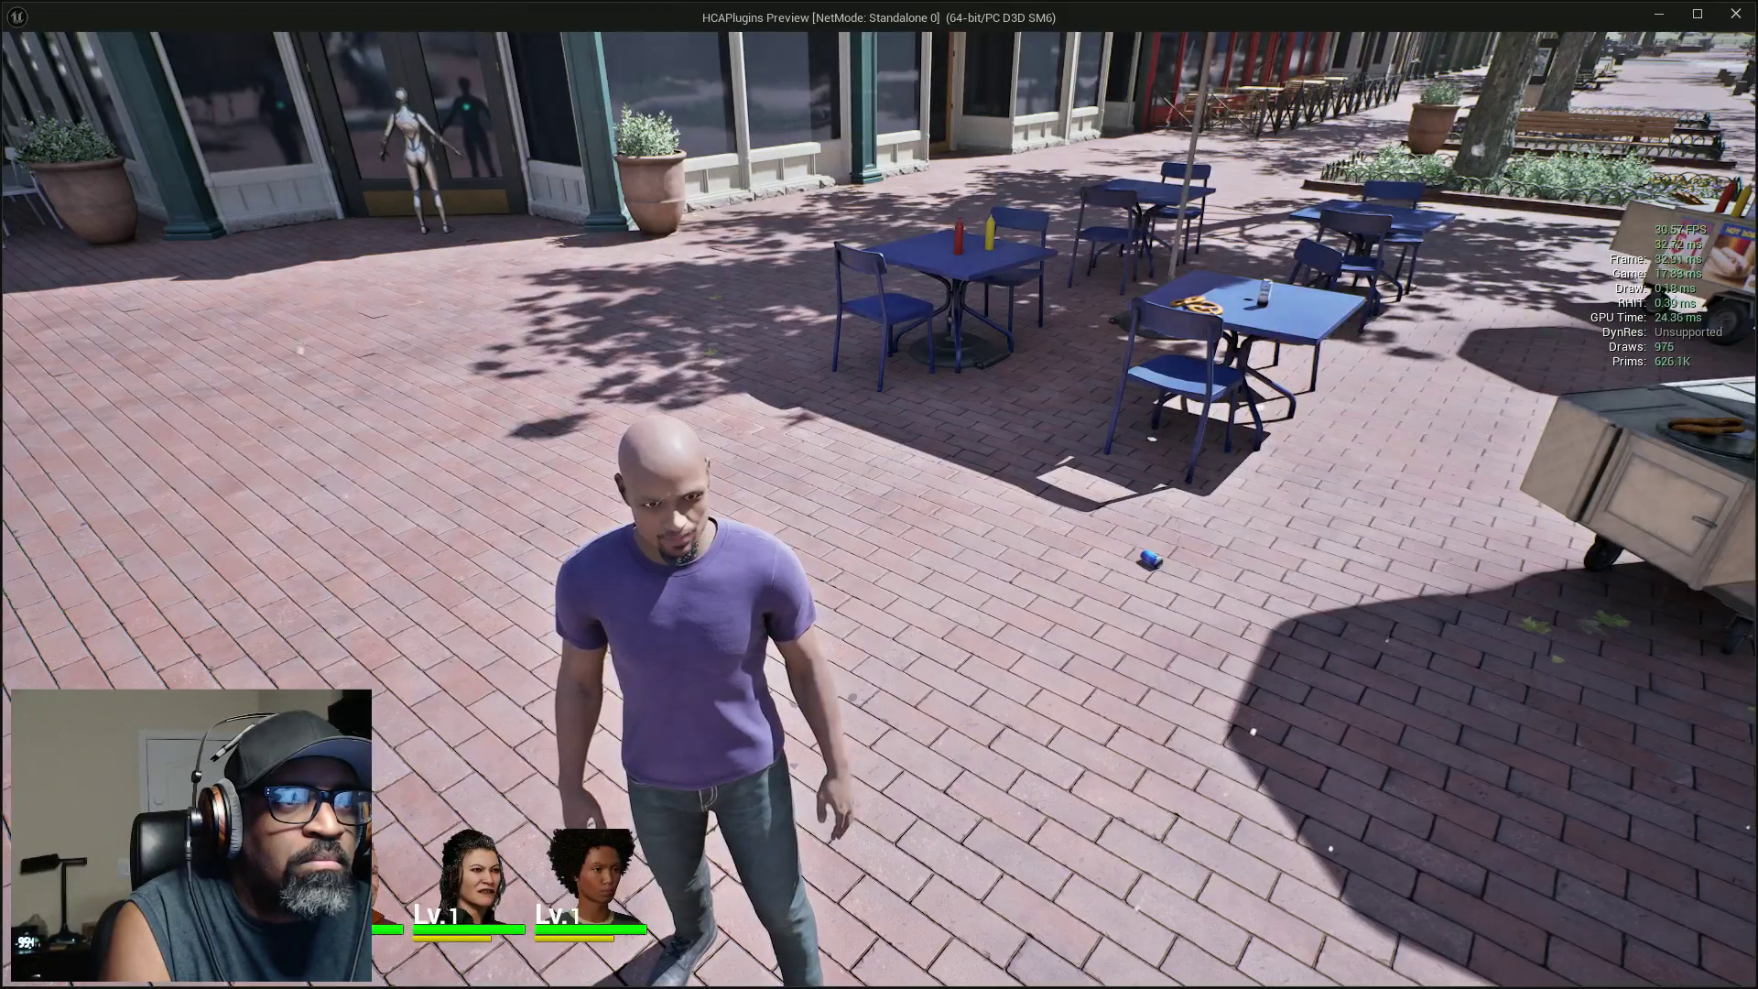
key(w)
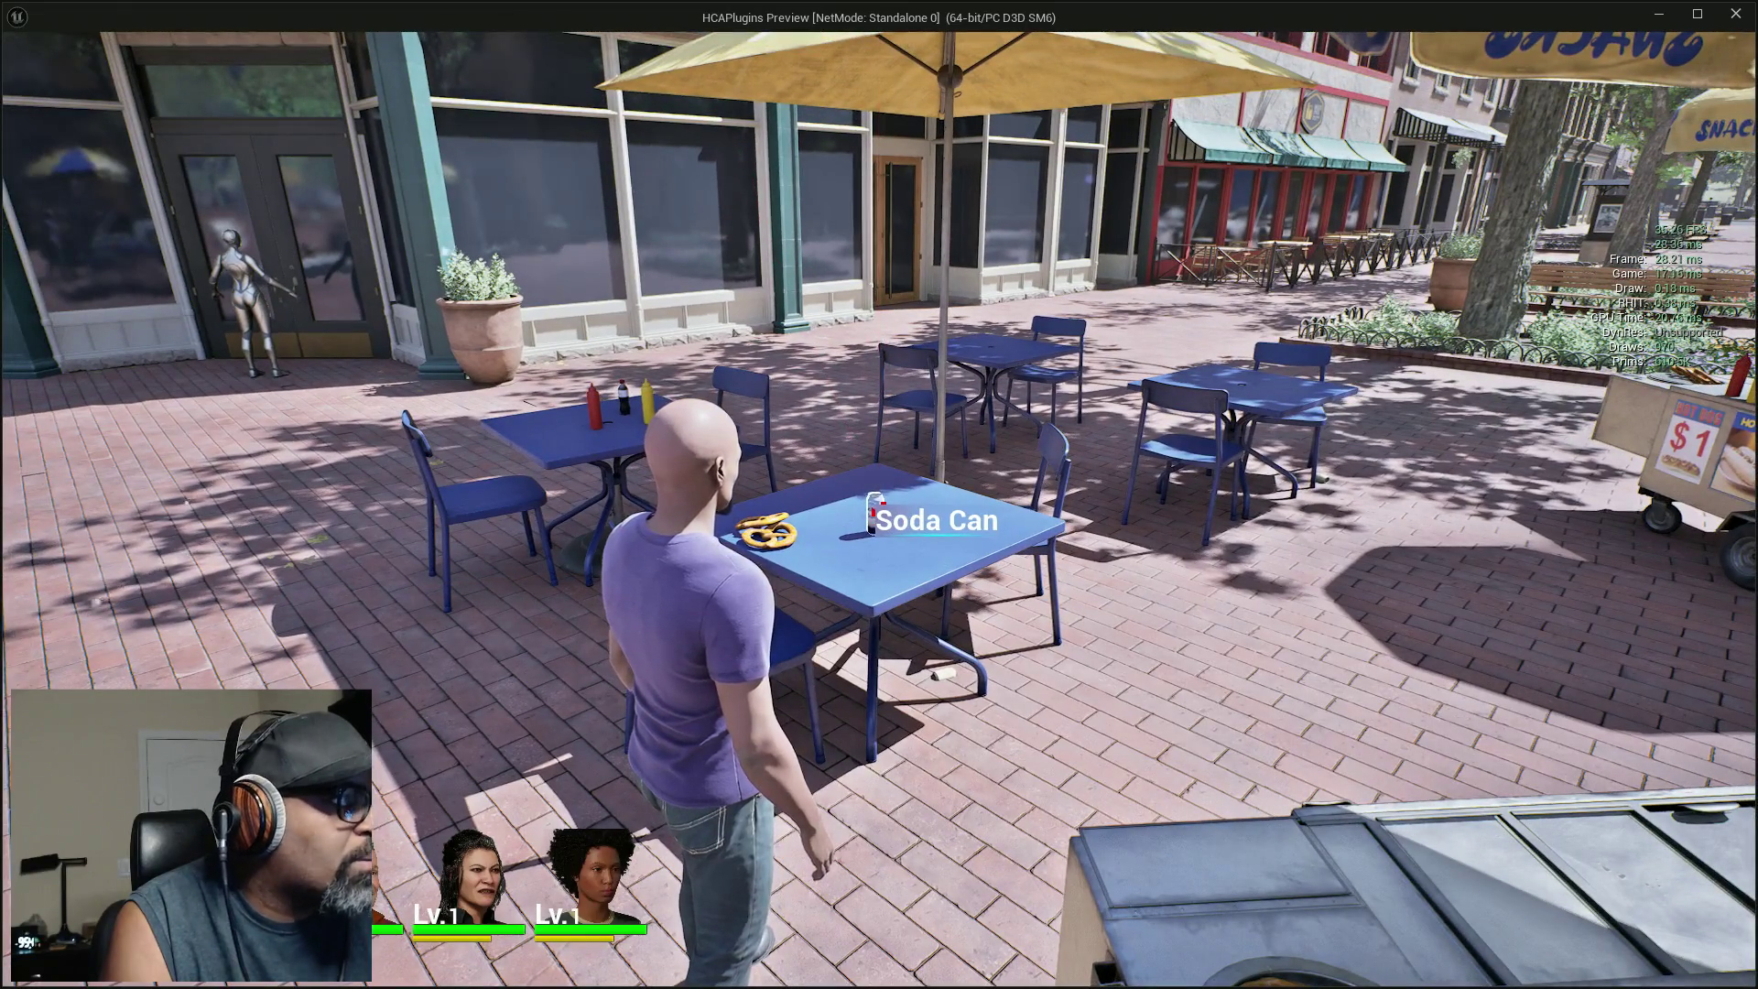
Compare the Event Graph with the running game, then stop the game with Escape.
key(alt+Tab)
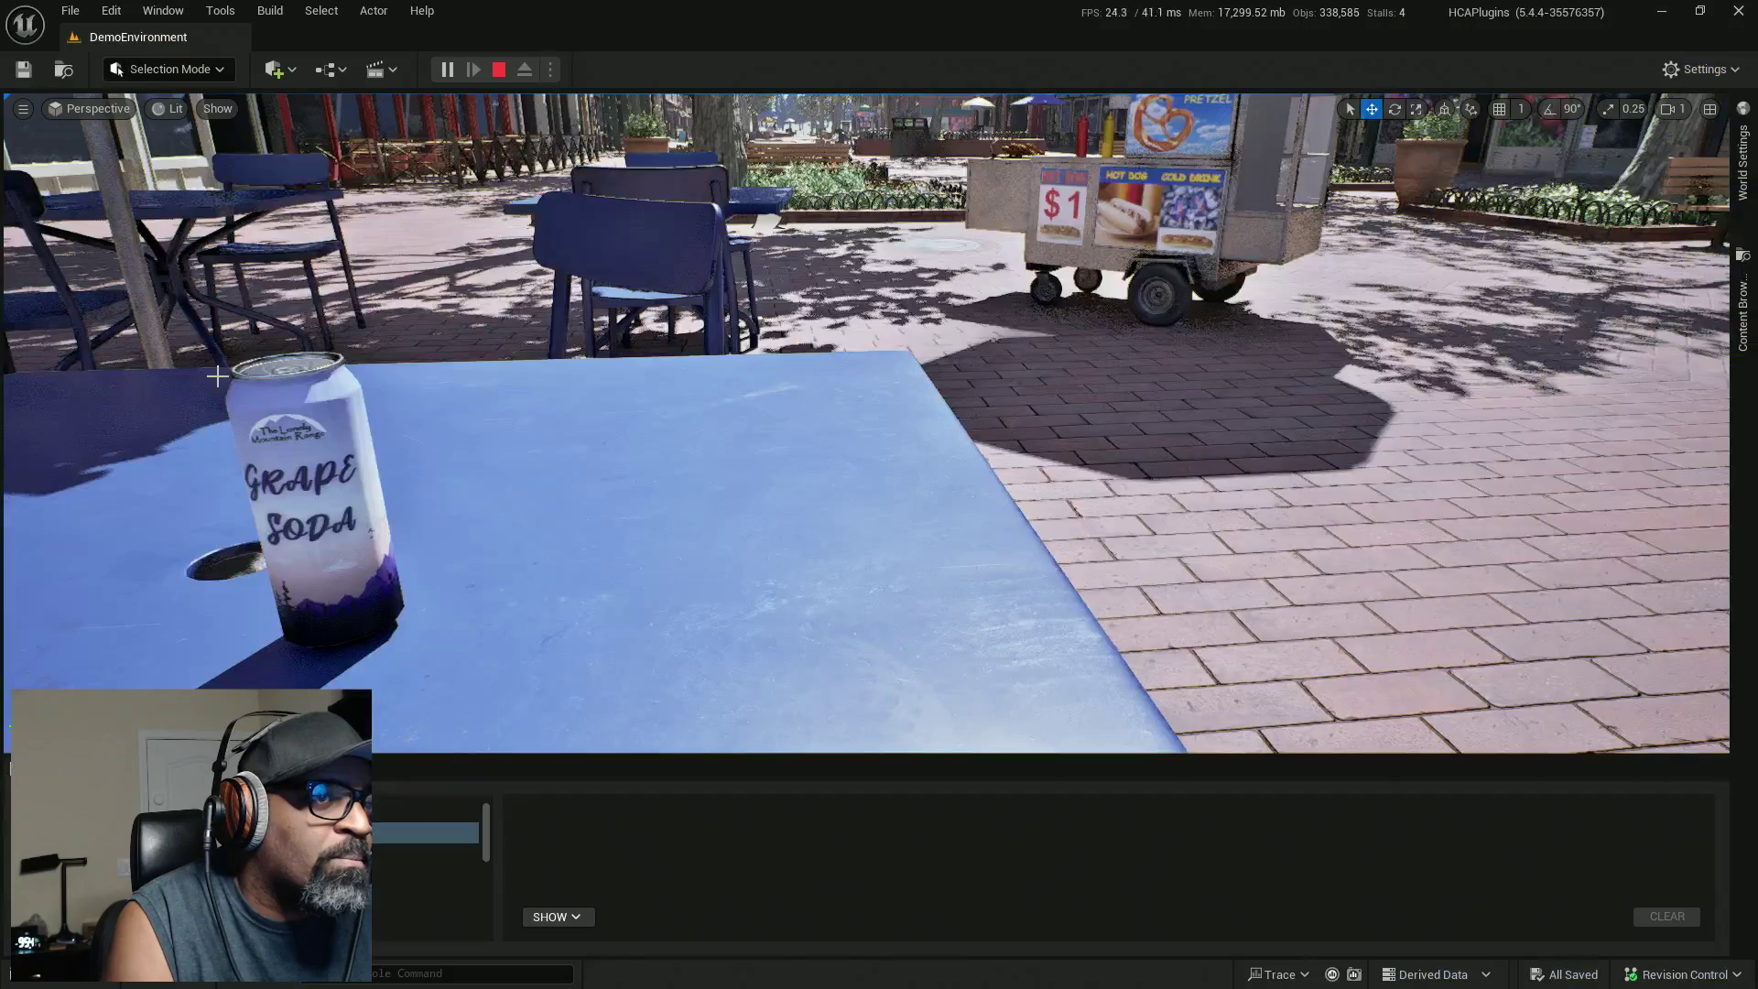
key(alt+Tab)
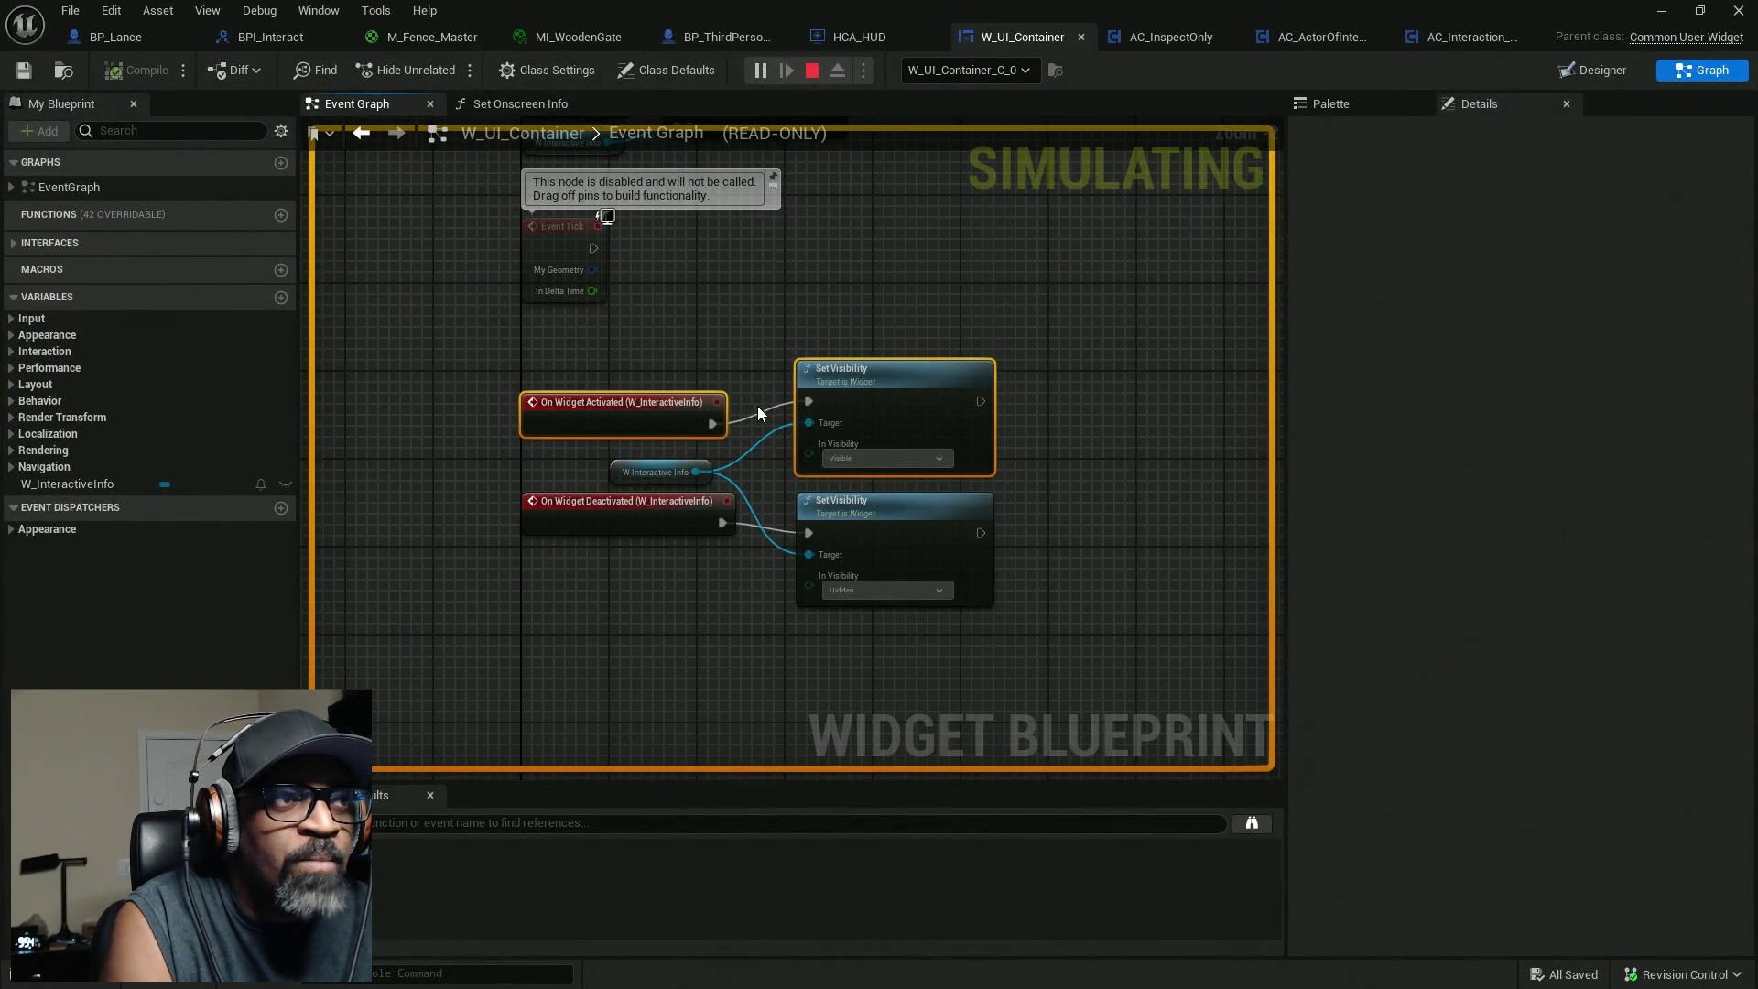
key(alt+Tab)
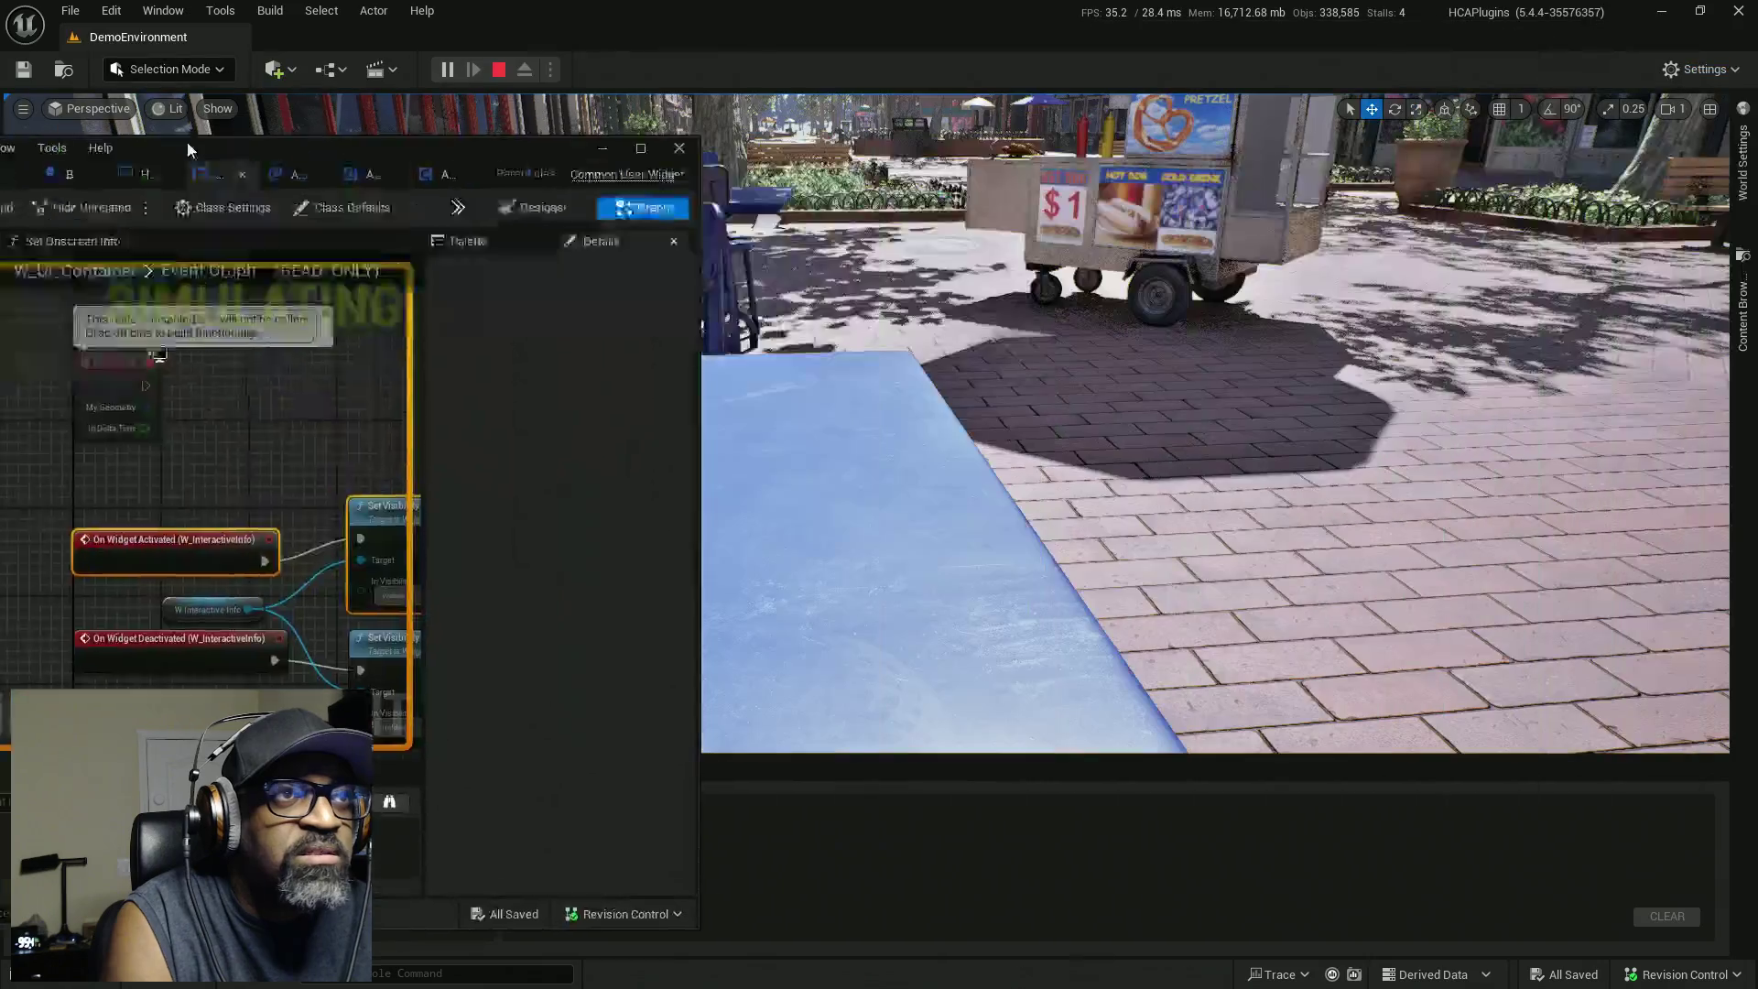
key(alt+Tab)
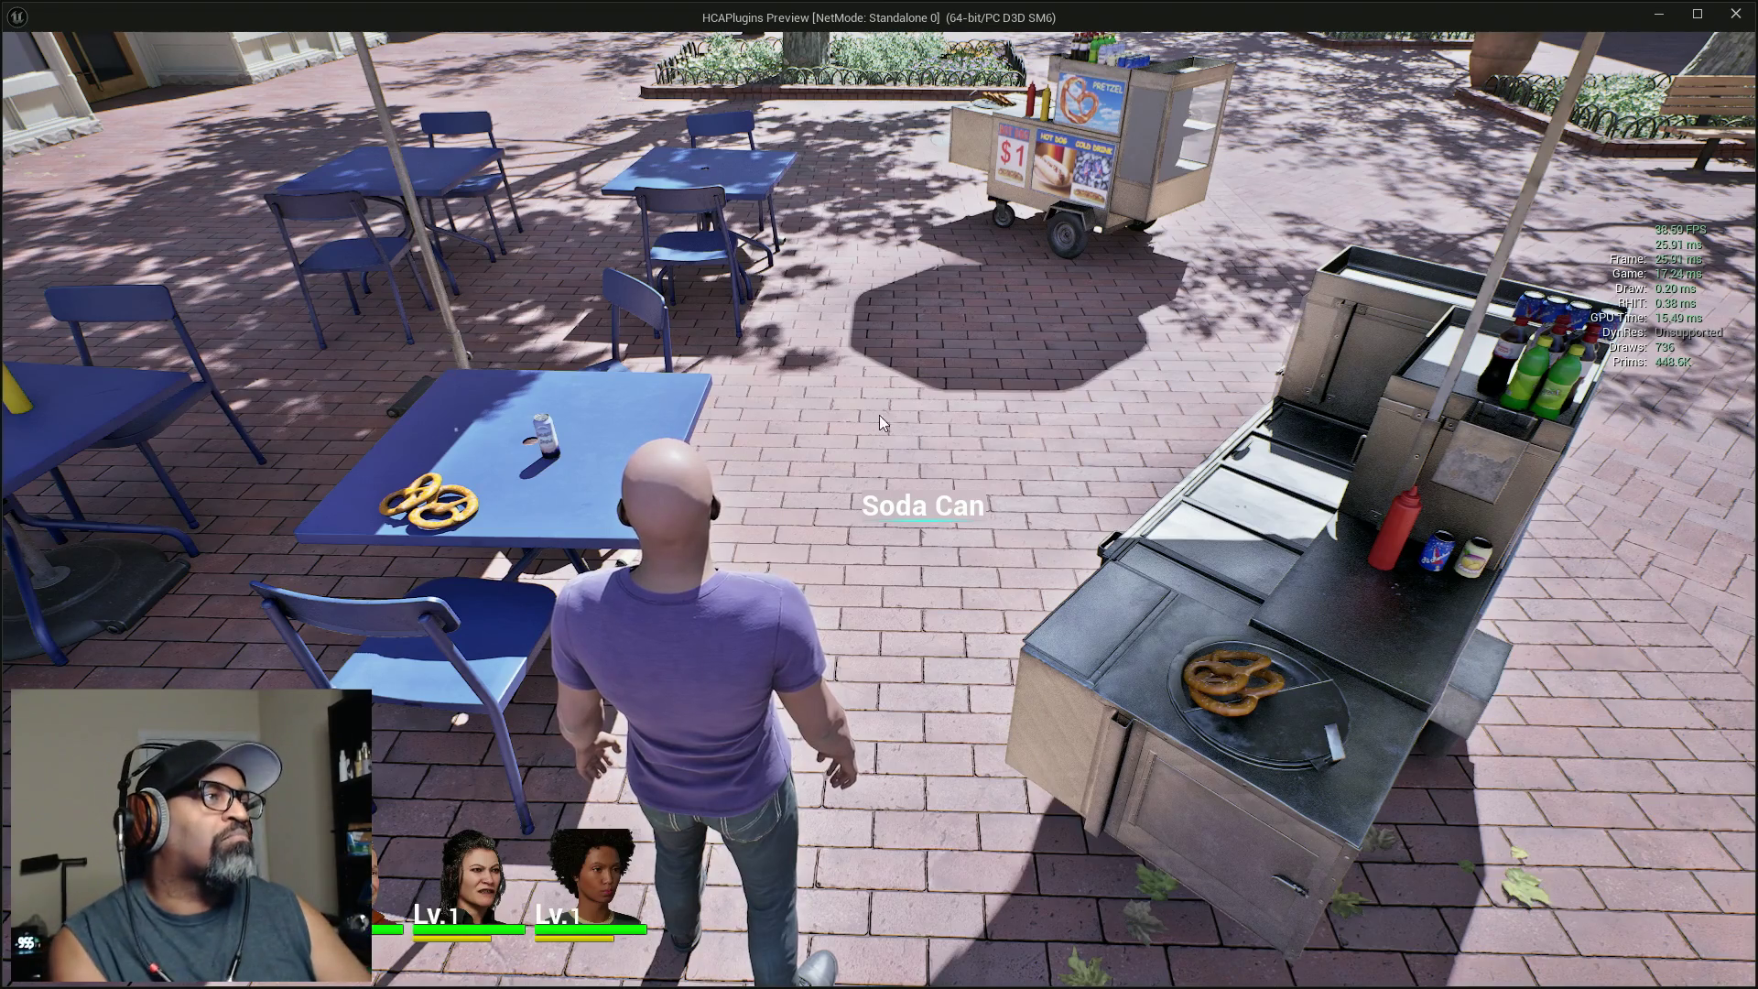
key(Escape)
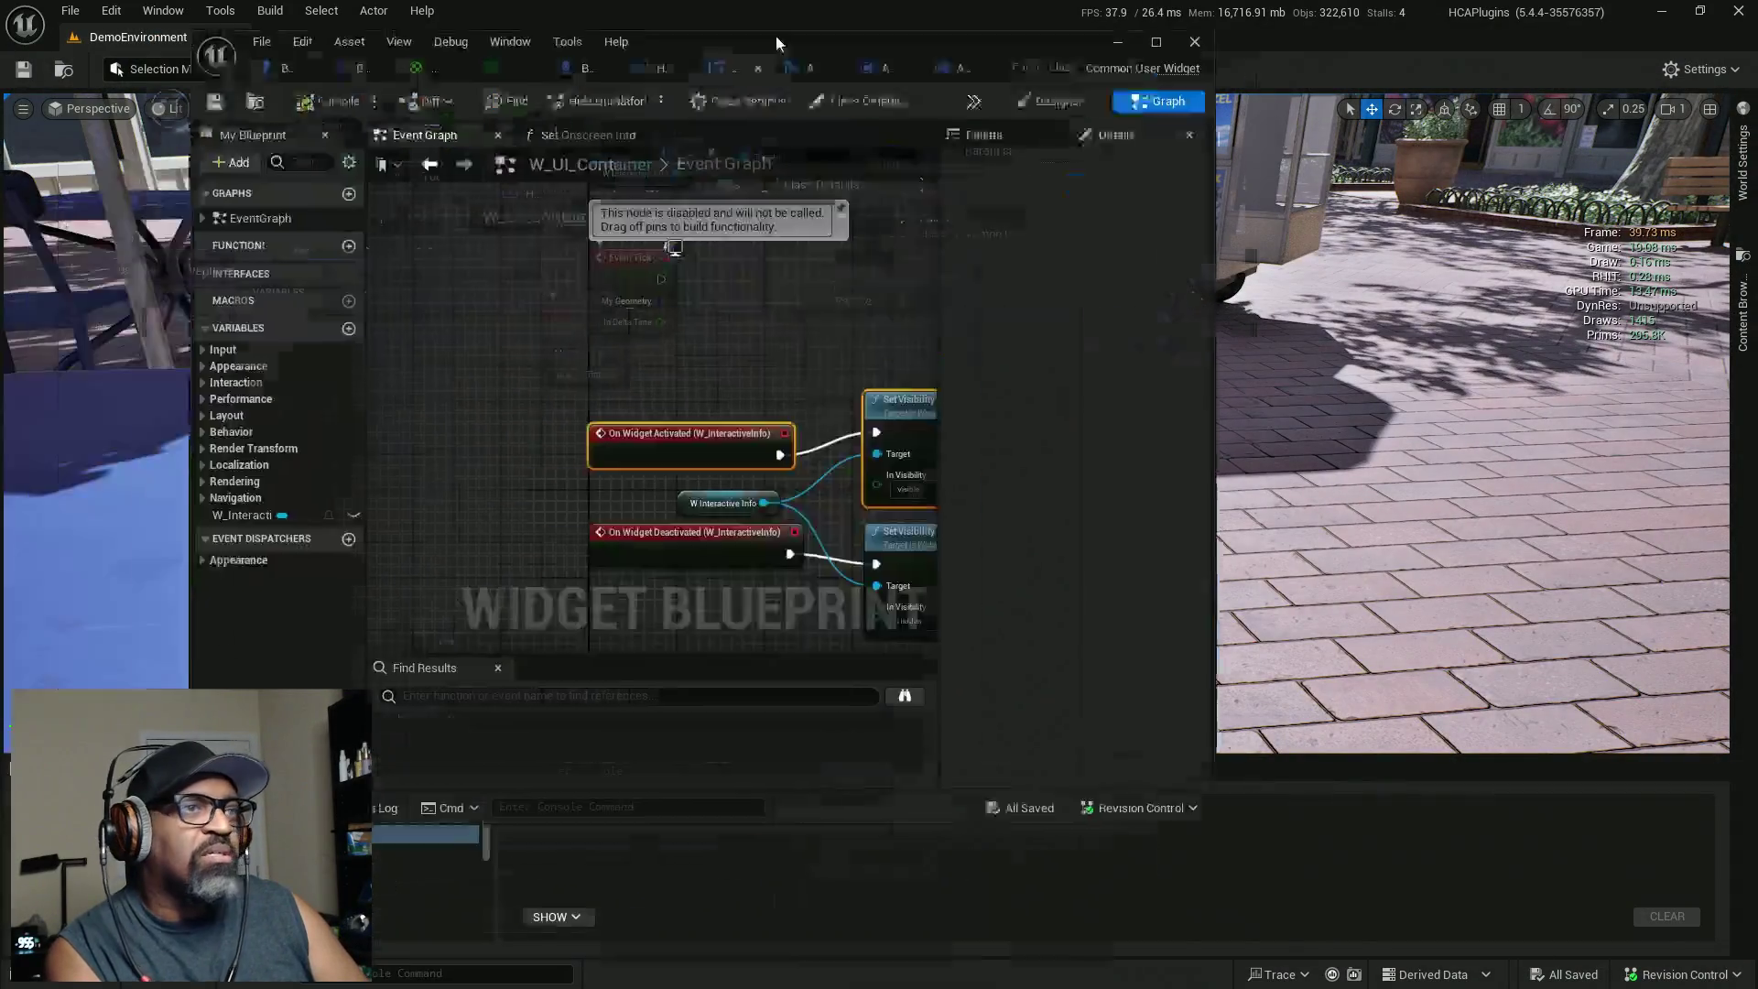
Show AC_InspectOnly's Class Settings and interfaces, checking them against the BPI_Interact interface.
double_click(776, 35)
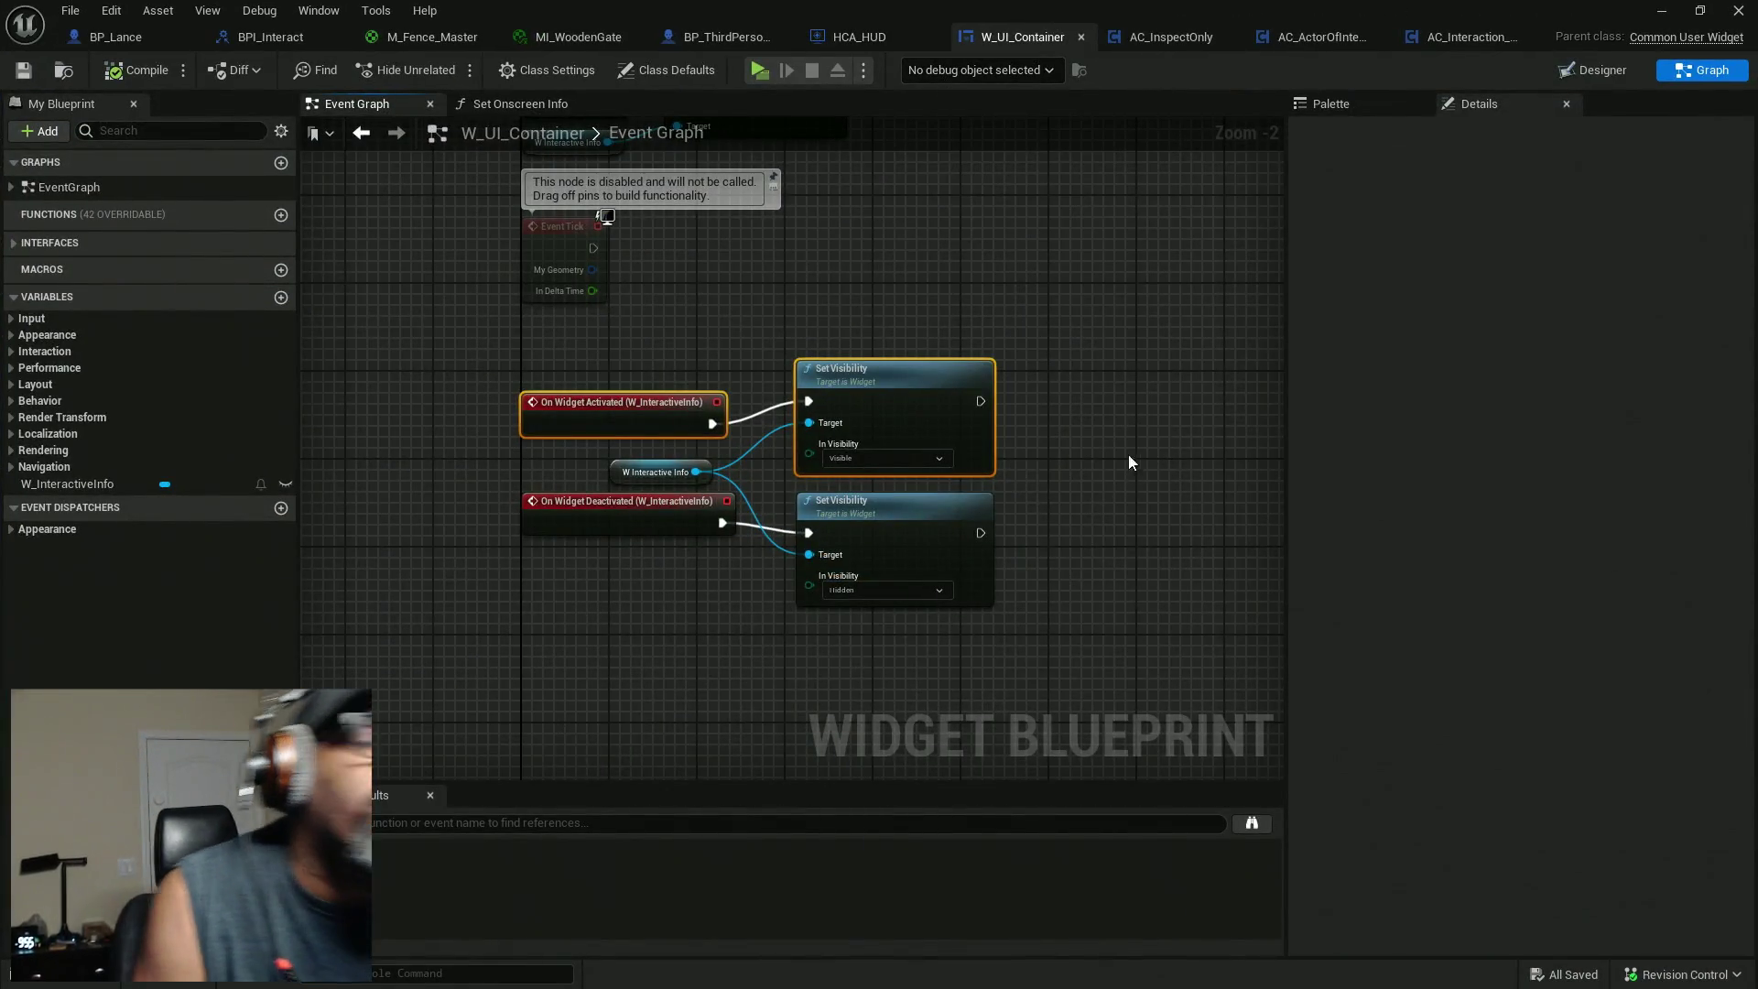
mouse_move(134, 216)
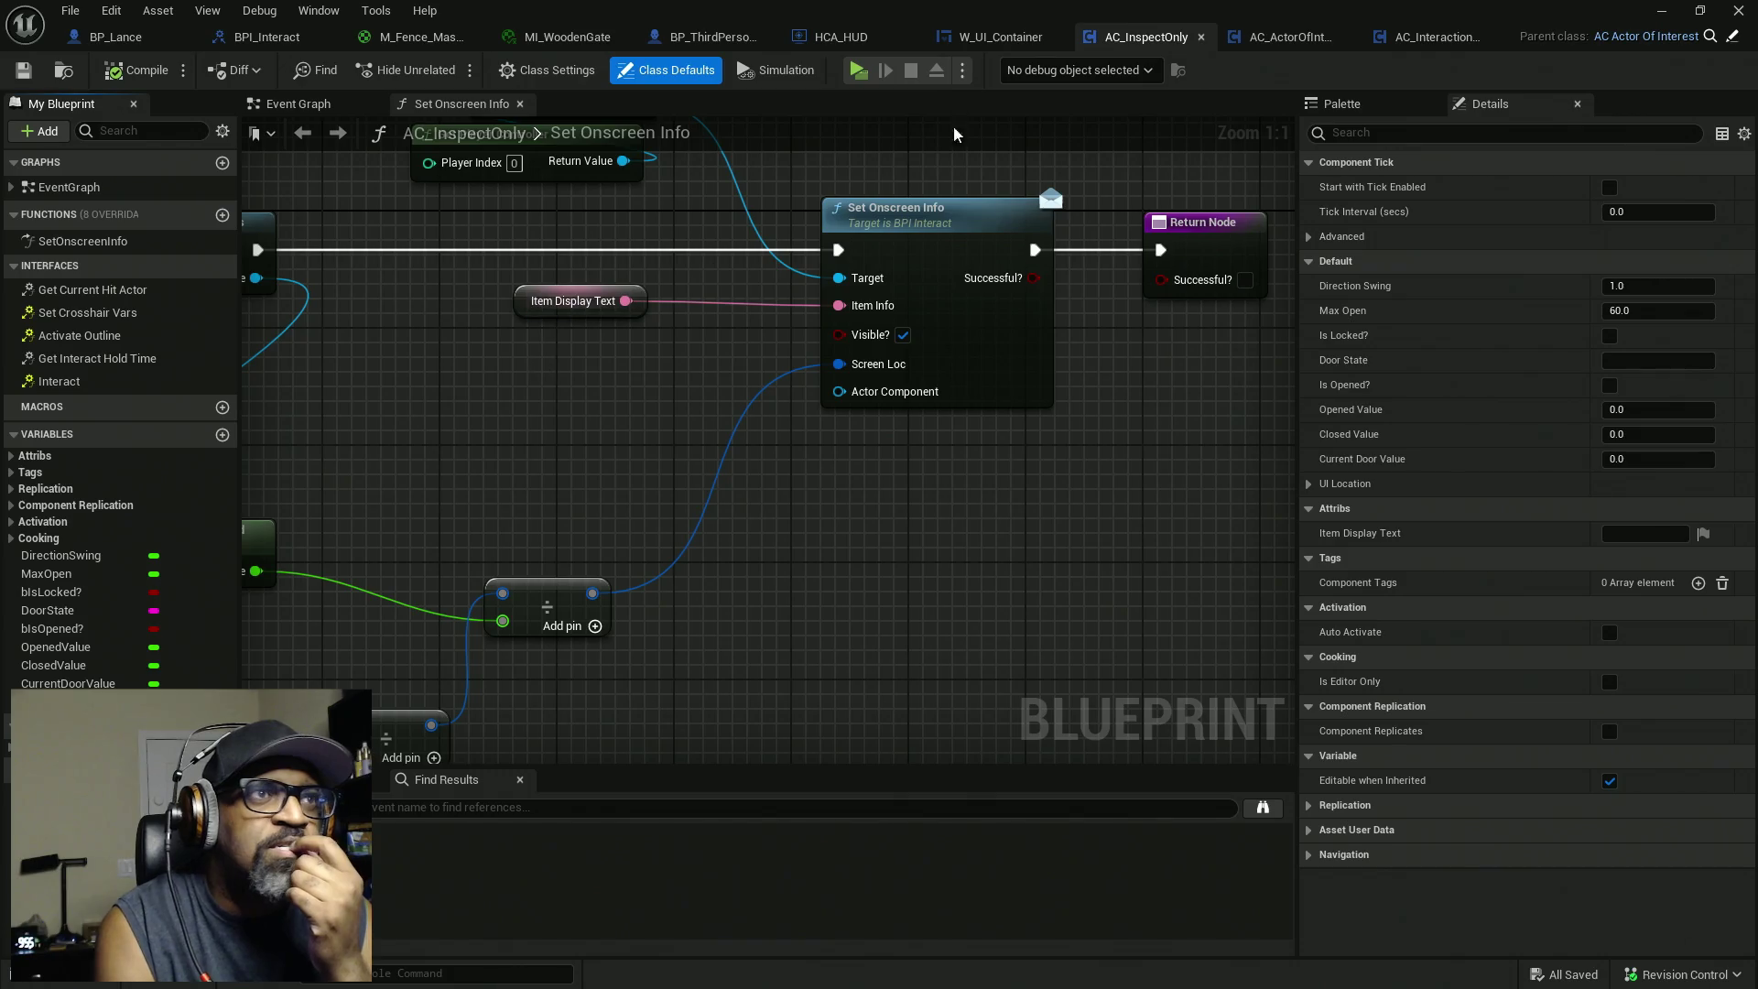
click(546, 69)
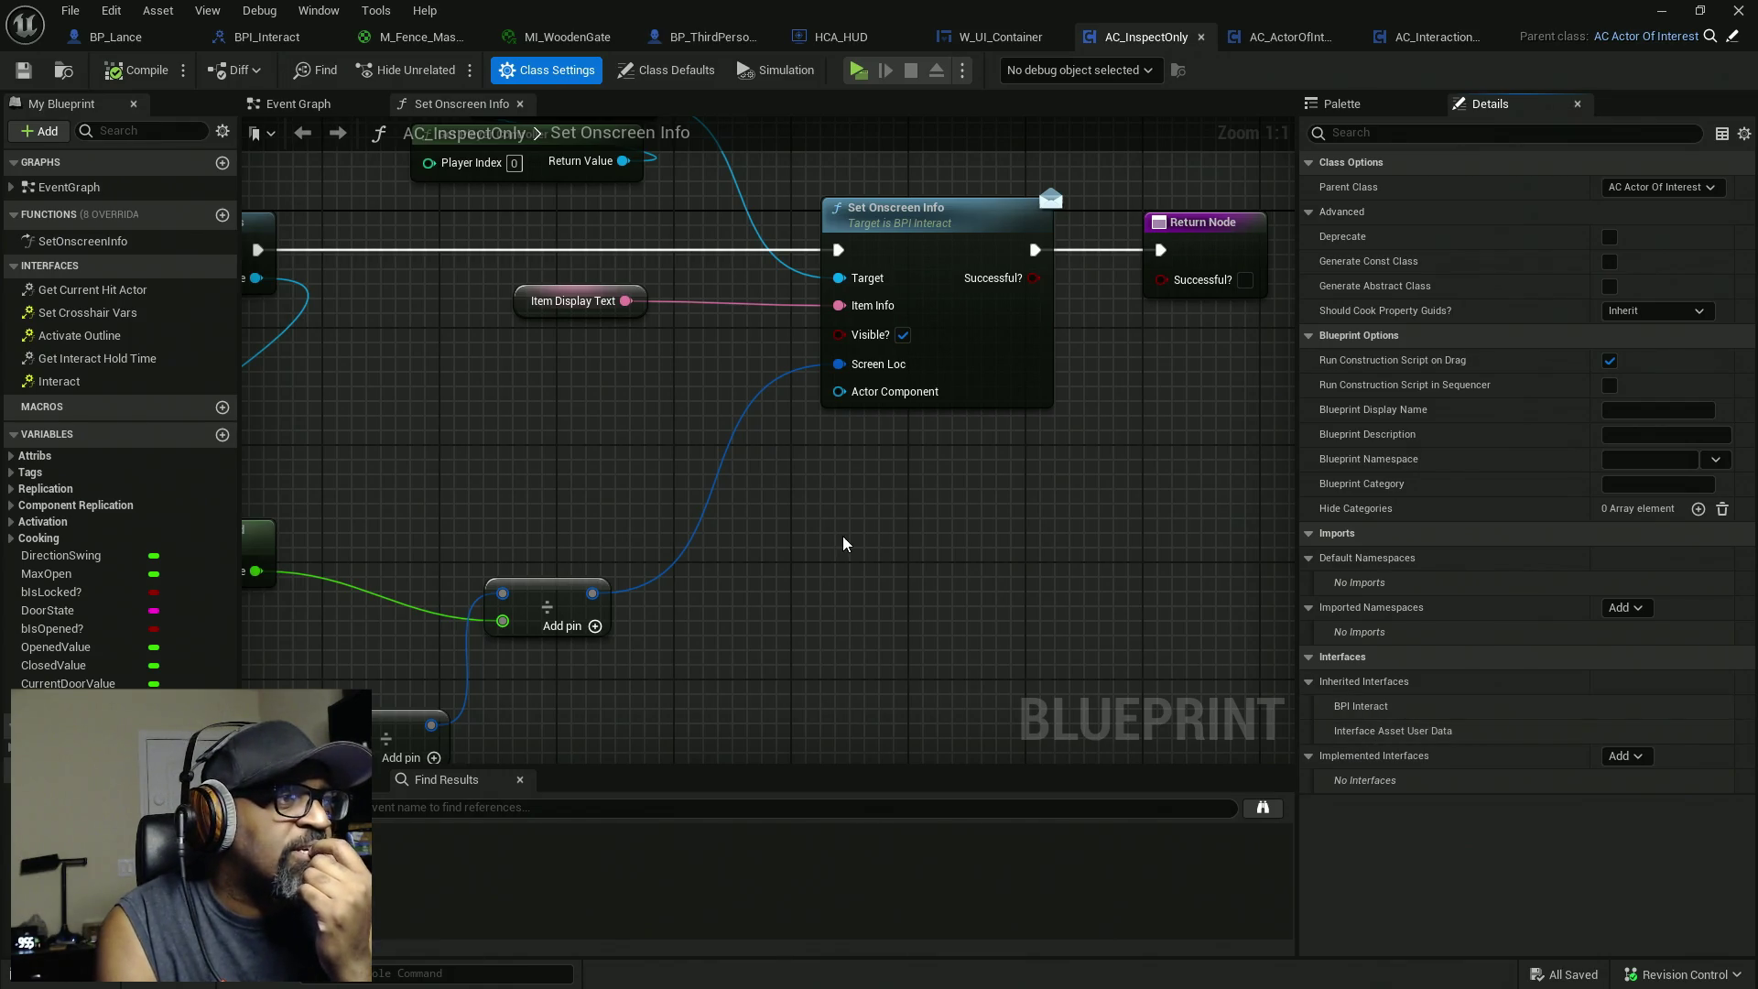
click(269, 43)
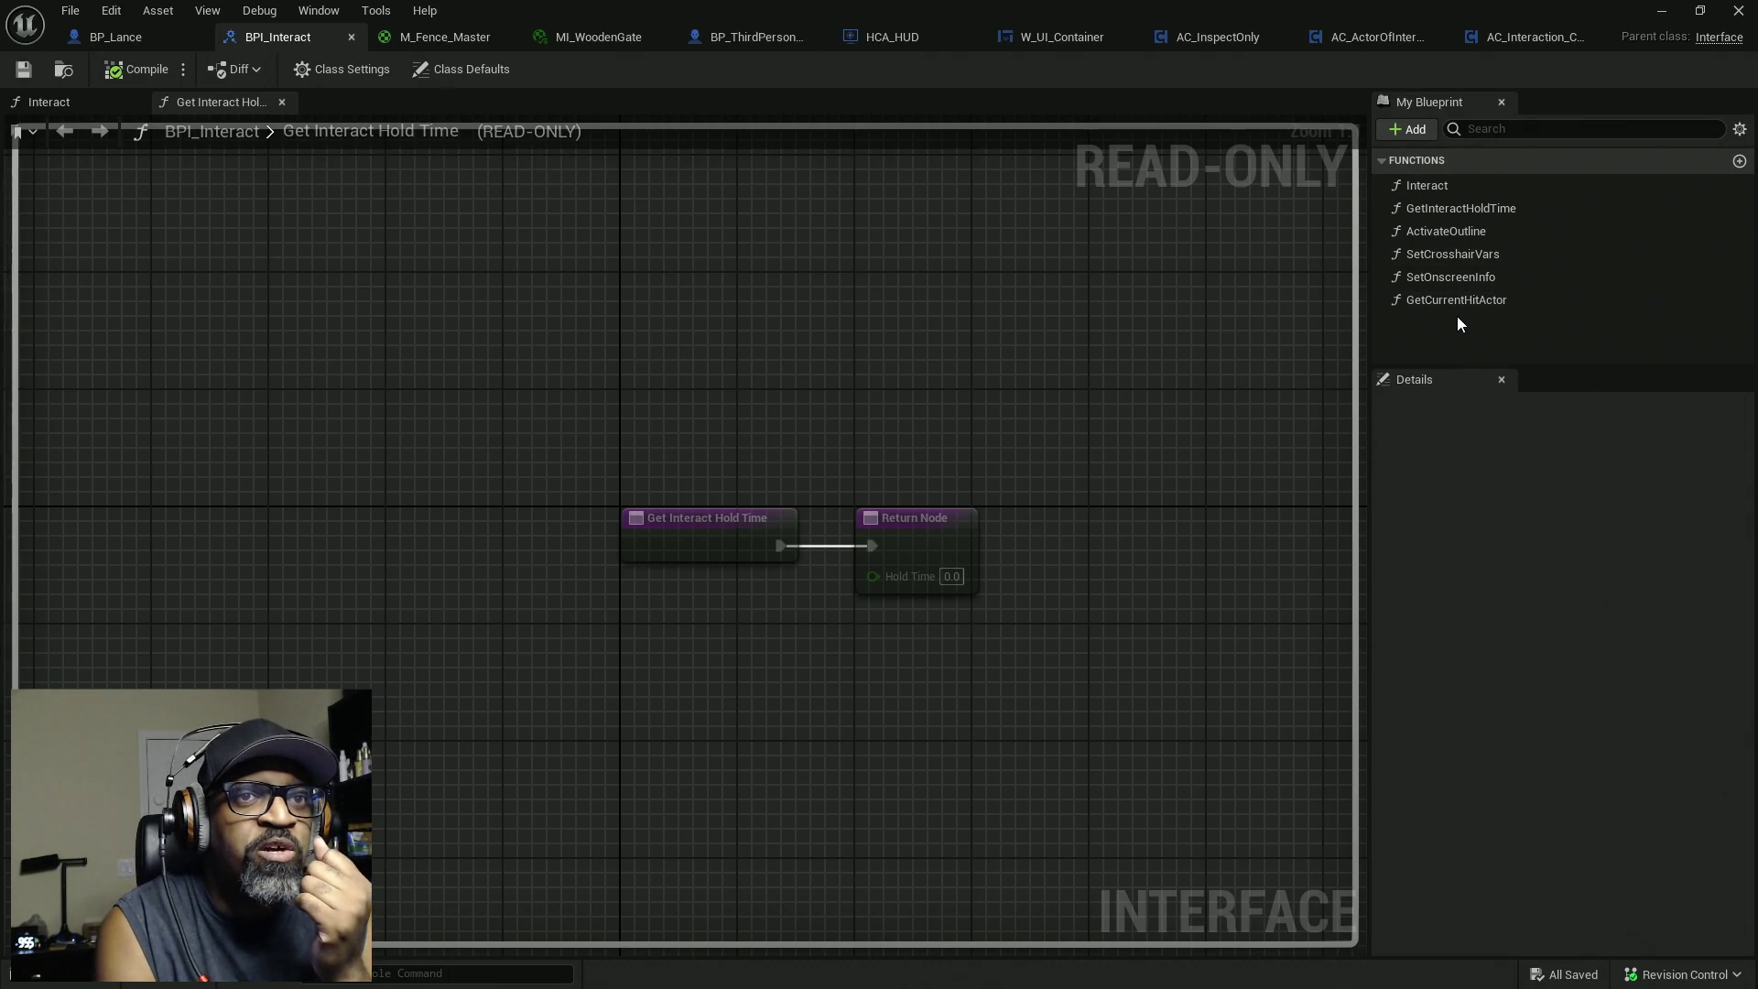
click(1181, 38)
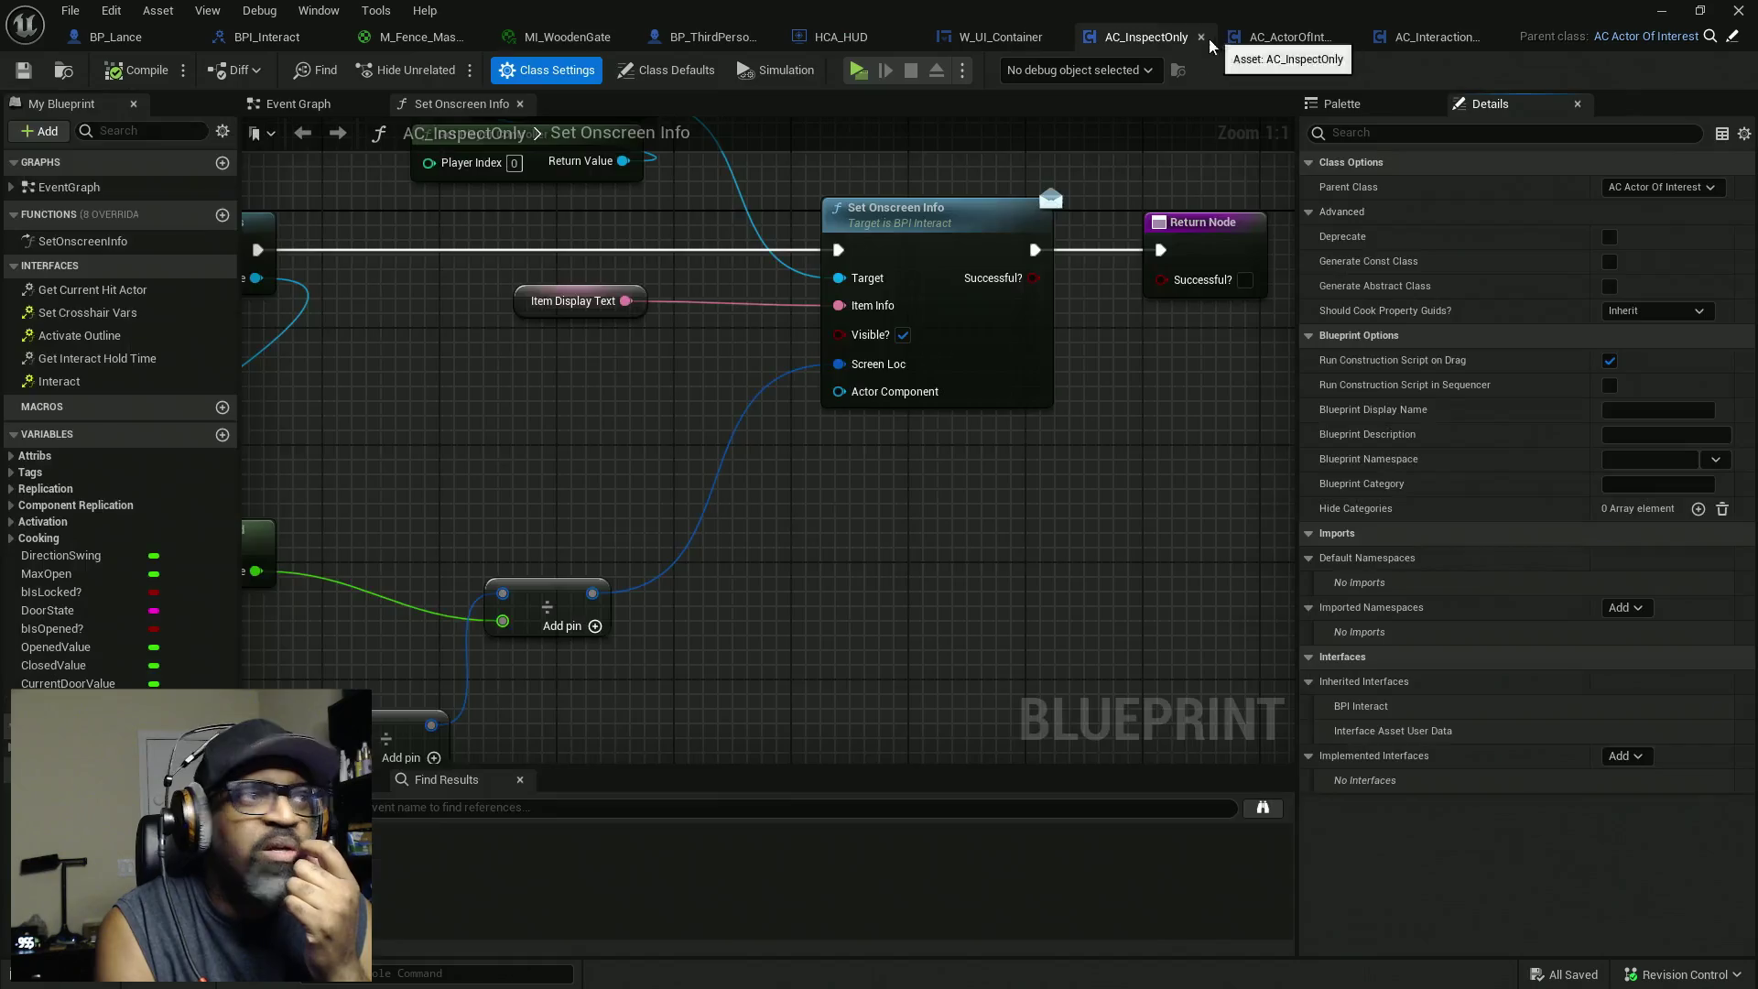
Implement Get Current Hit Actor as a function, then show AC_Interaction_CORE's Class Settings.
double_click(92, 290)
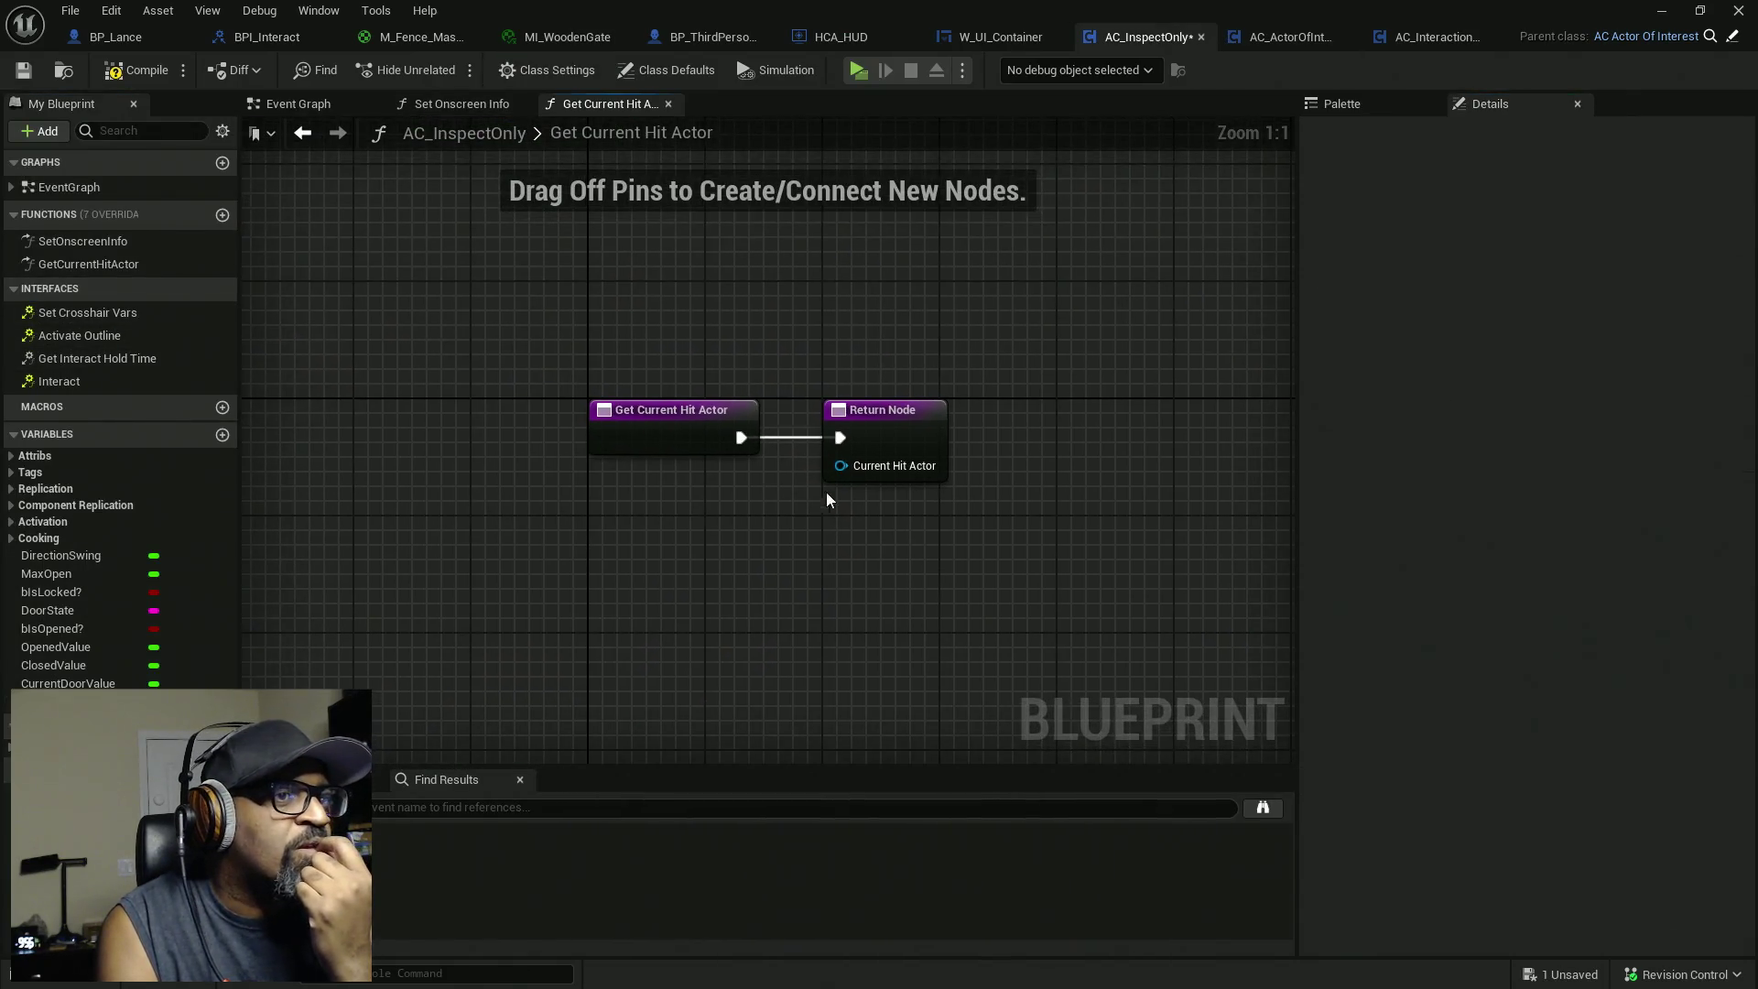
drag(579, 411, 1017, 411)
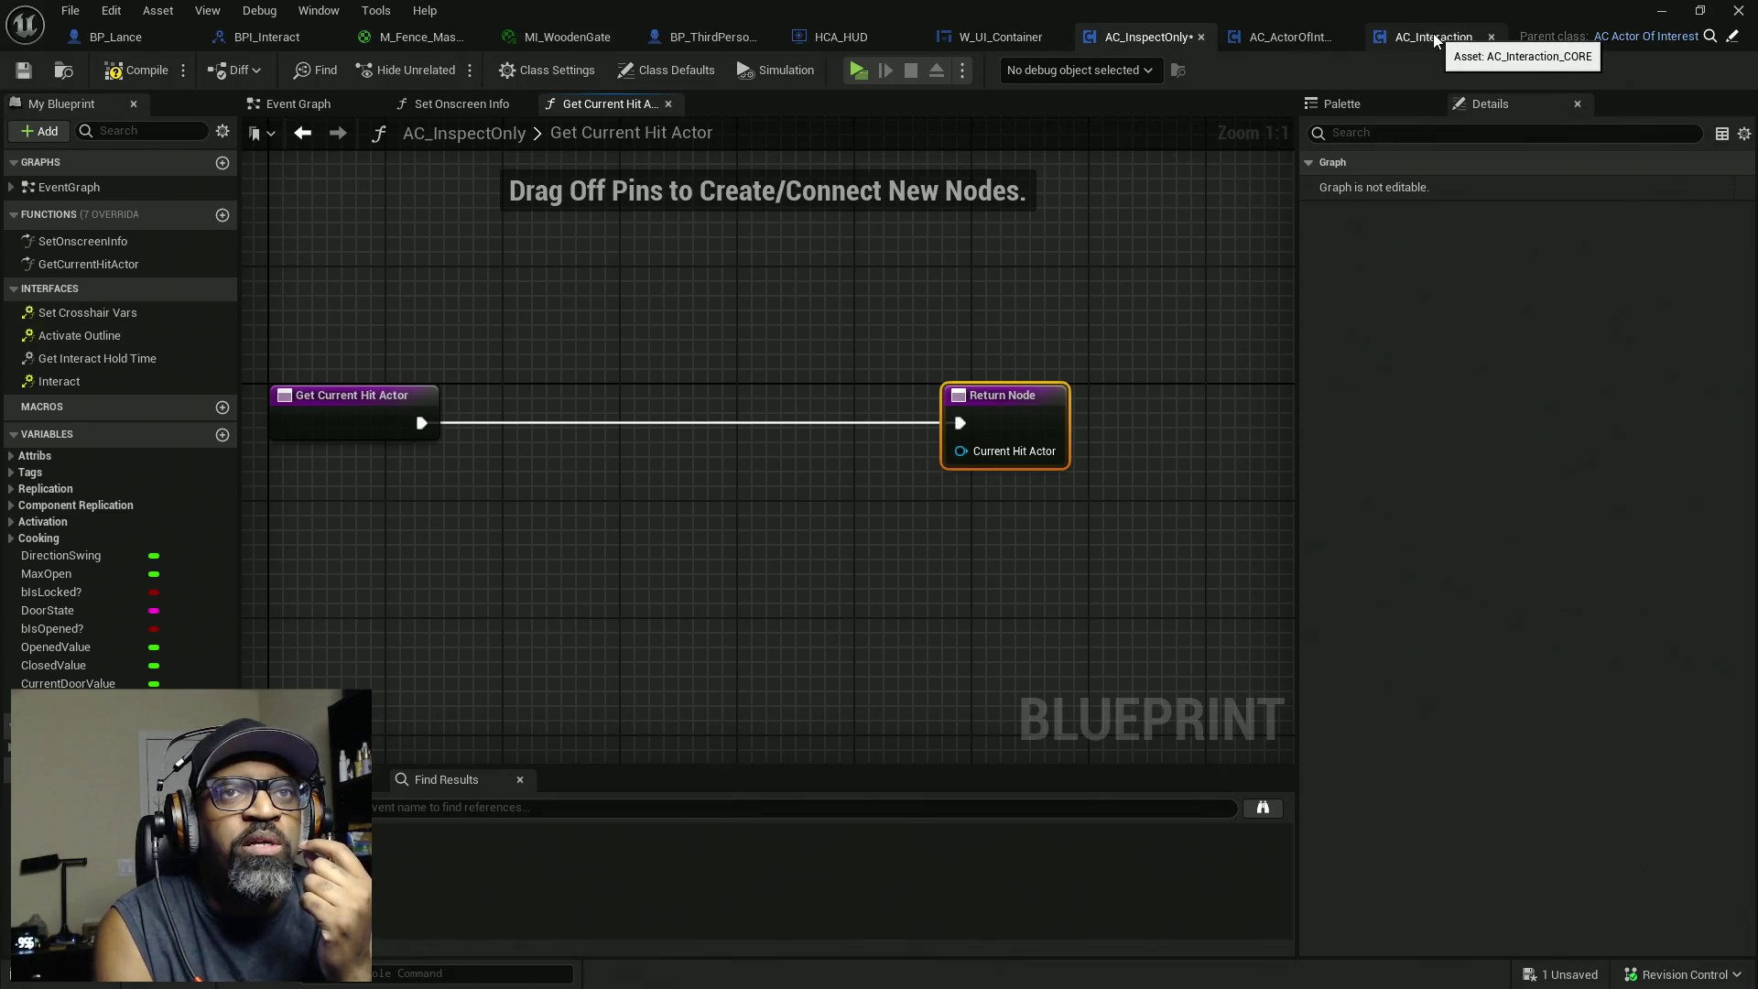
drag(1434, 41, 1025, 33)
click(548, 70)
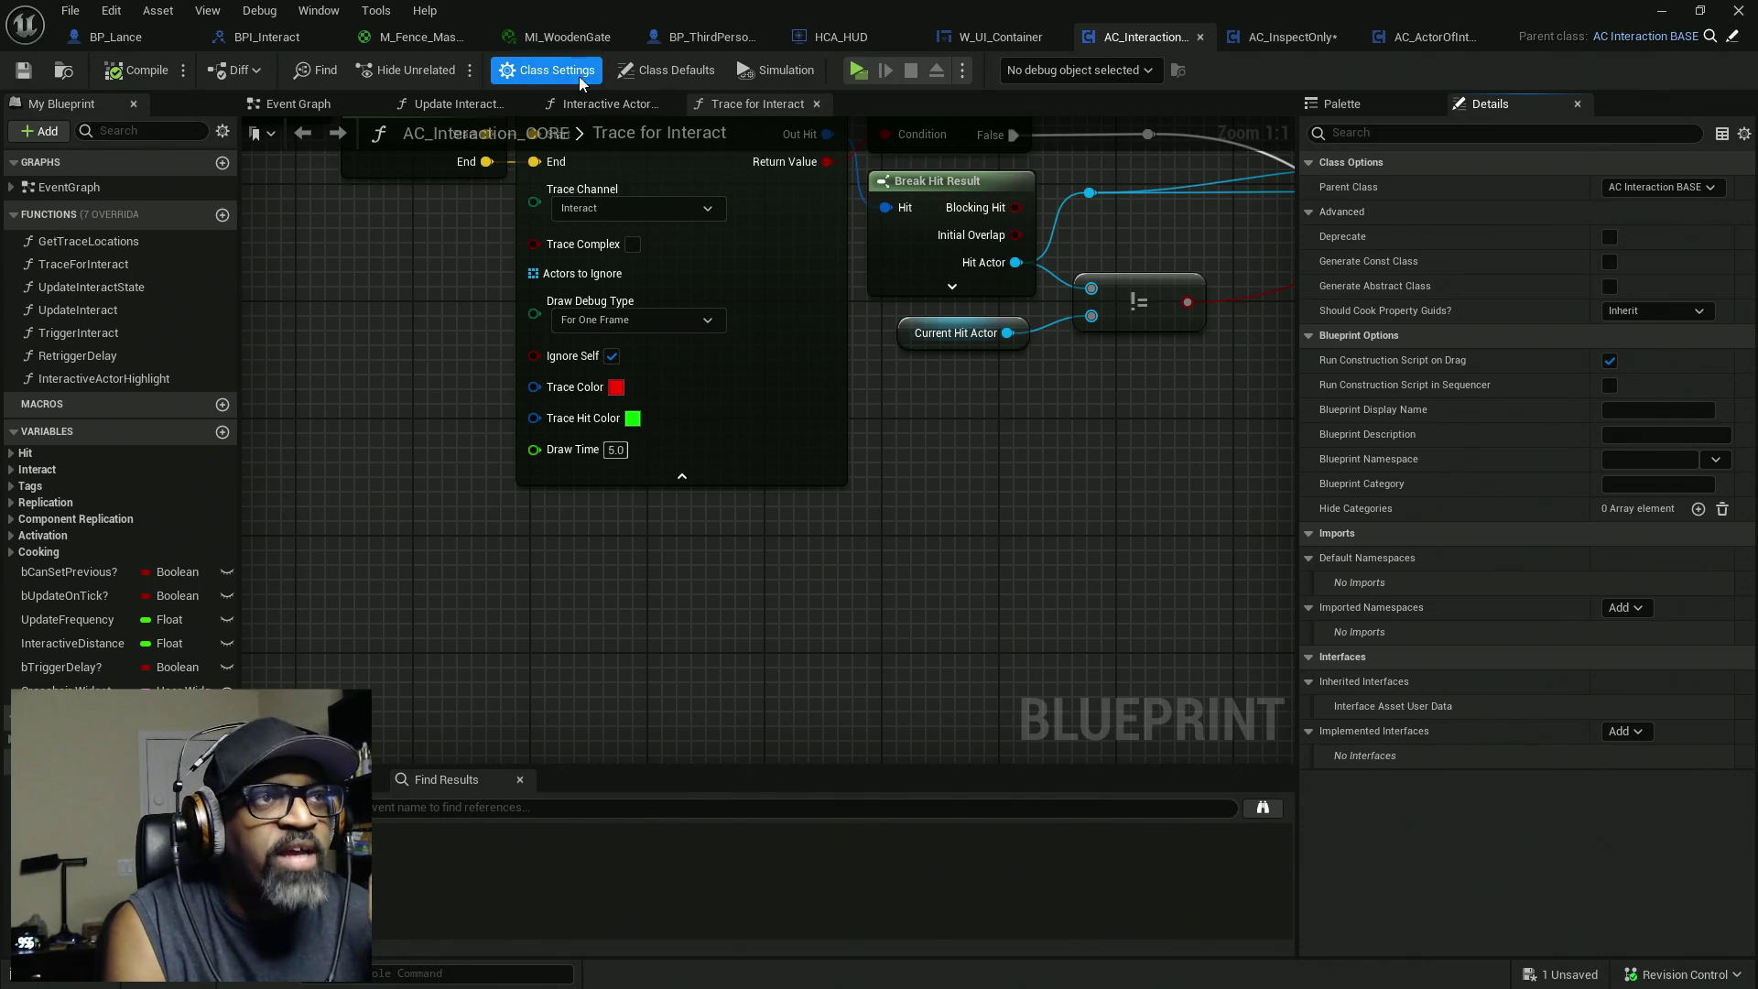
Add BPI_Interact via an 'inter' search and open its Get Current Hit Actor function graph.
click(1640, 733)
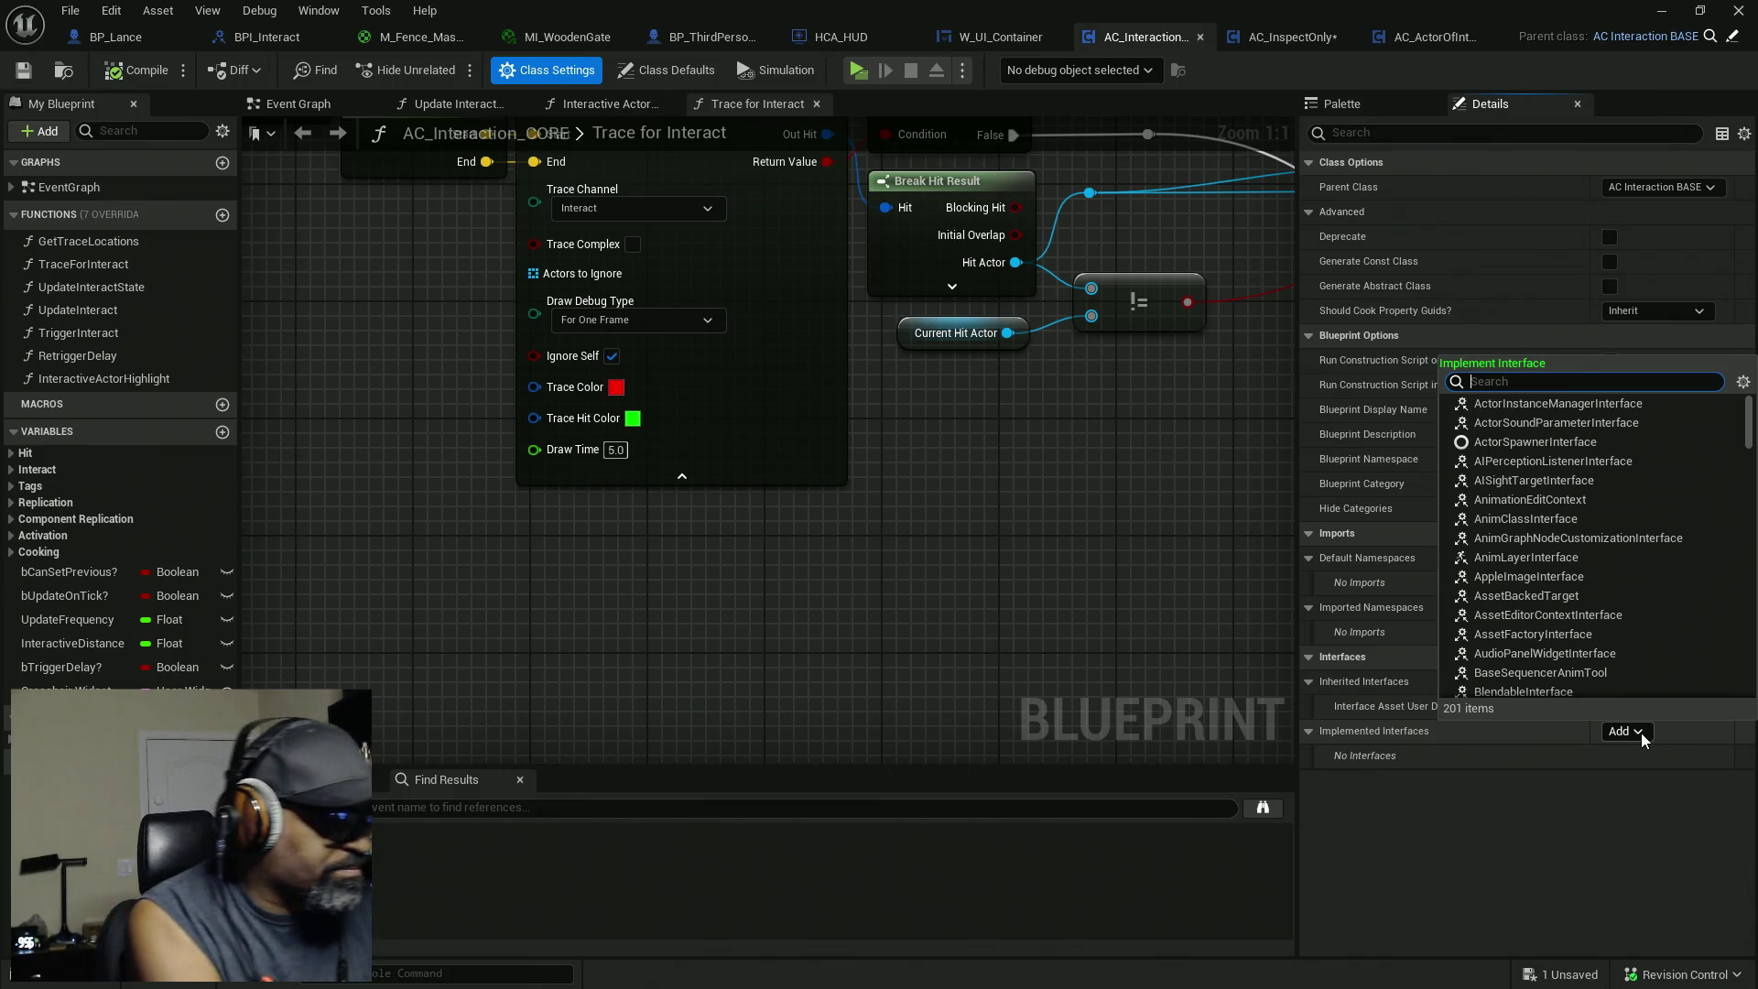
text(bpinter)
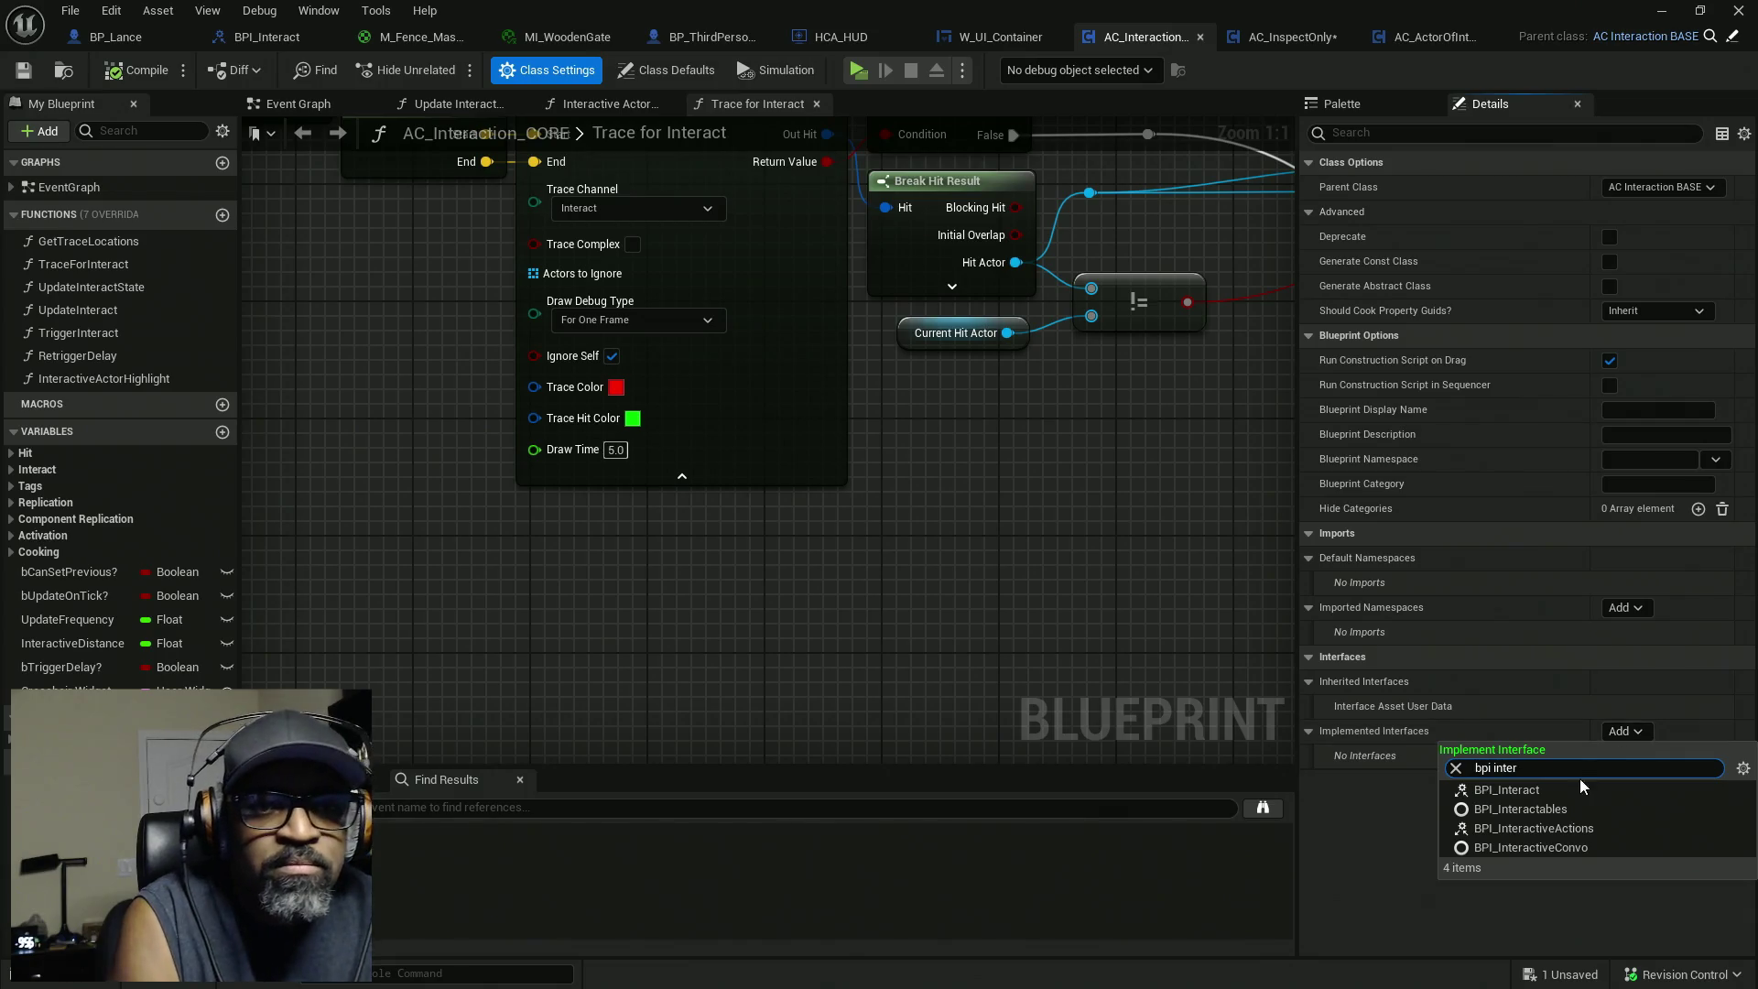
click(1569, 788)
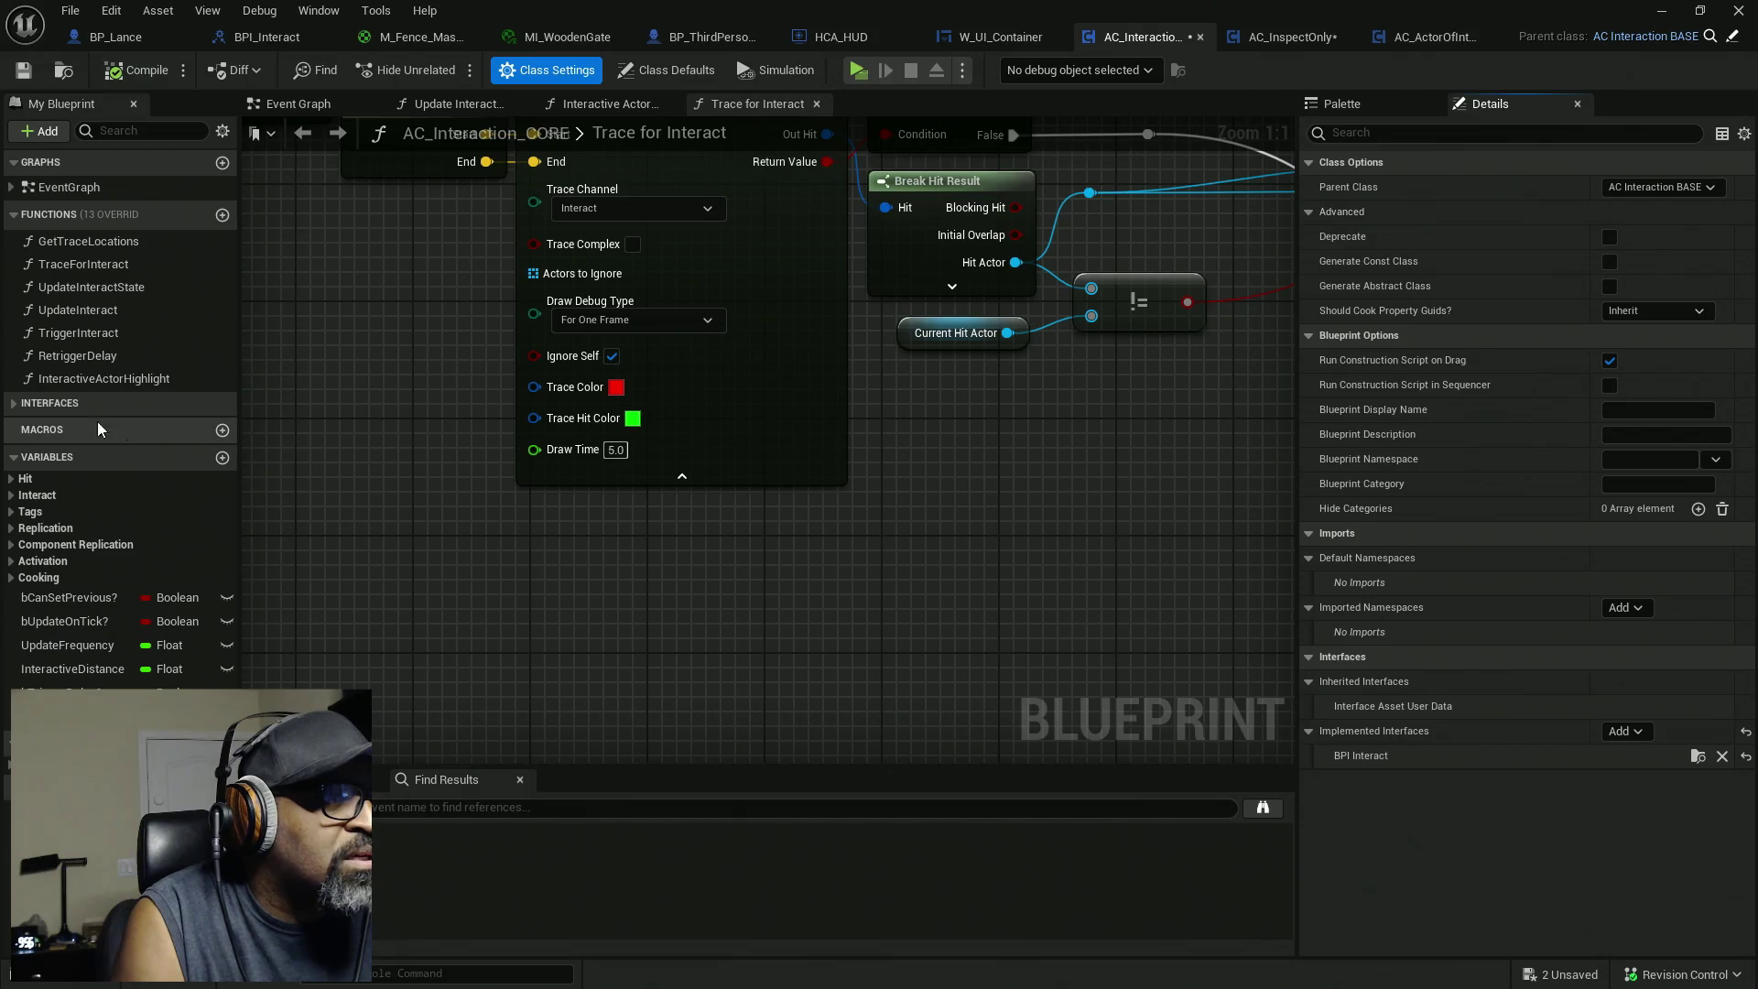
click(22, 403)
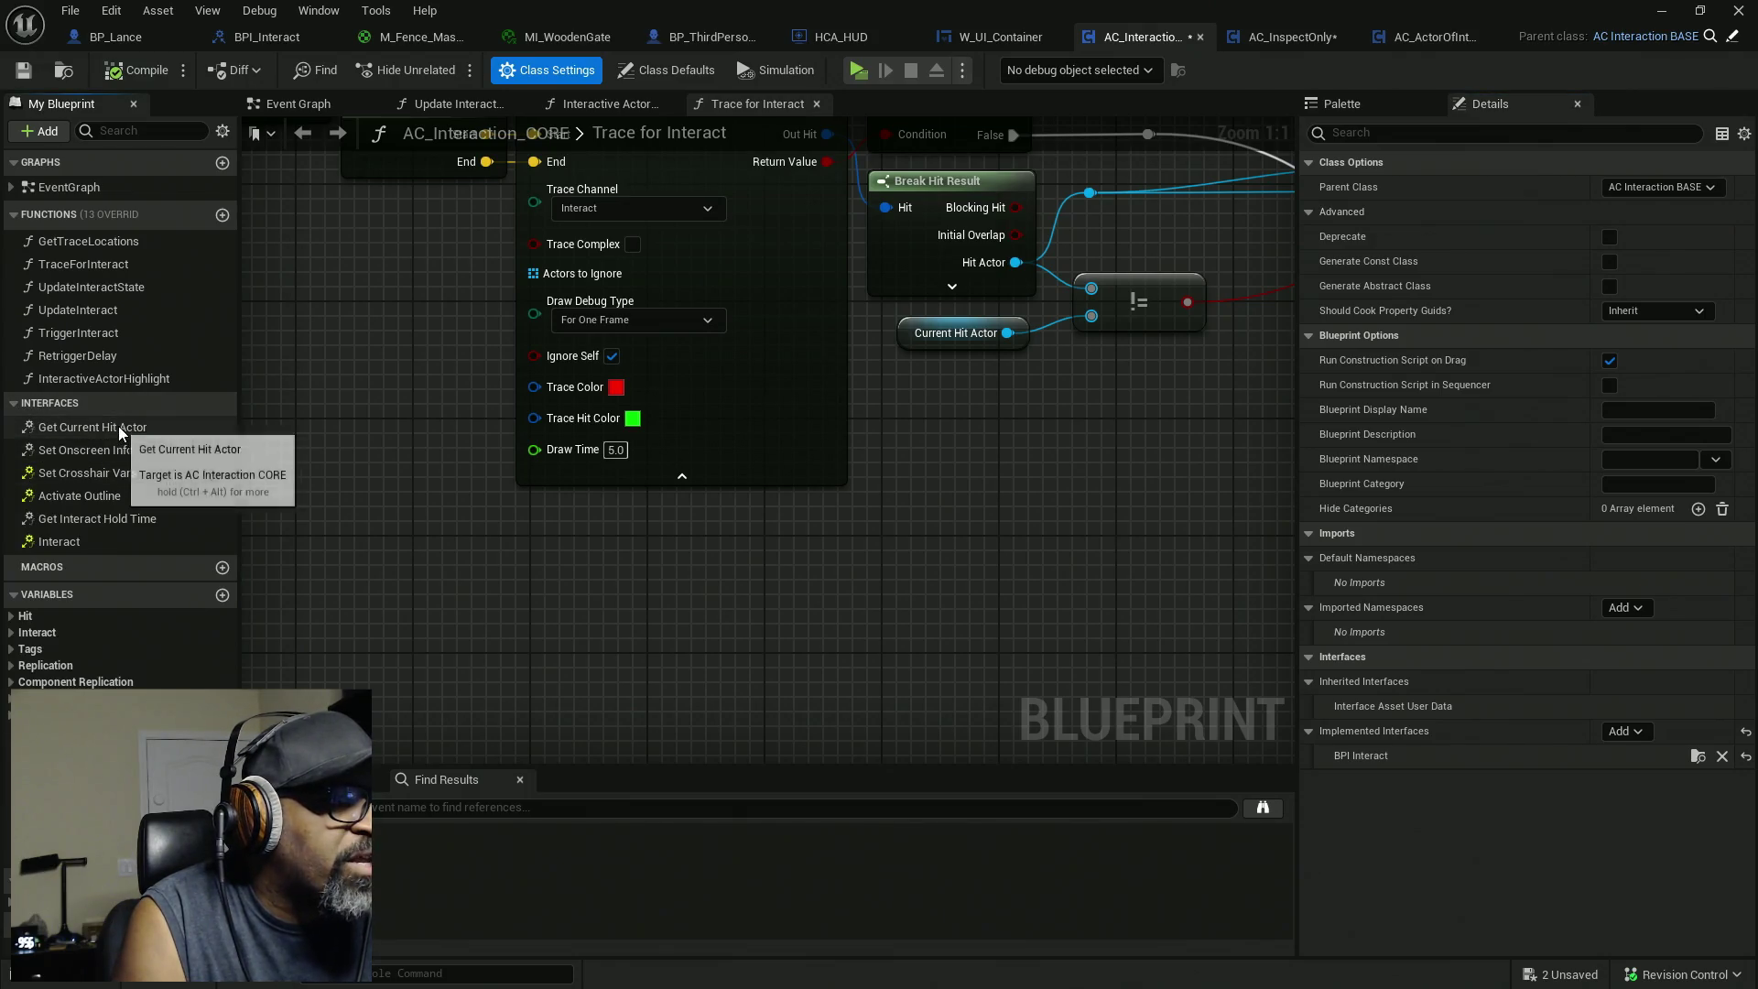
double_click(118, 426)
drag(696, 430, 974, 430)
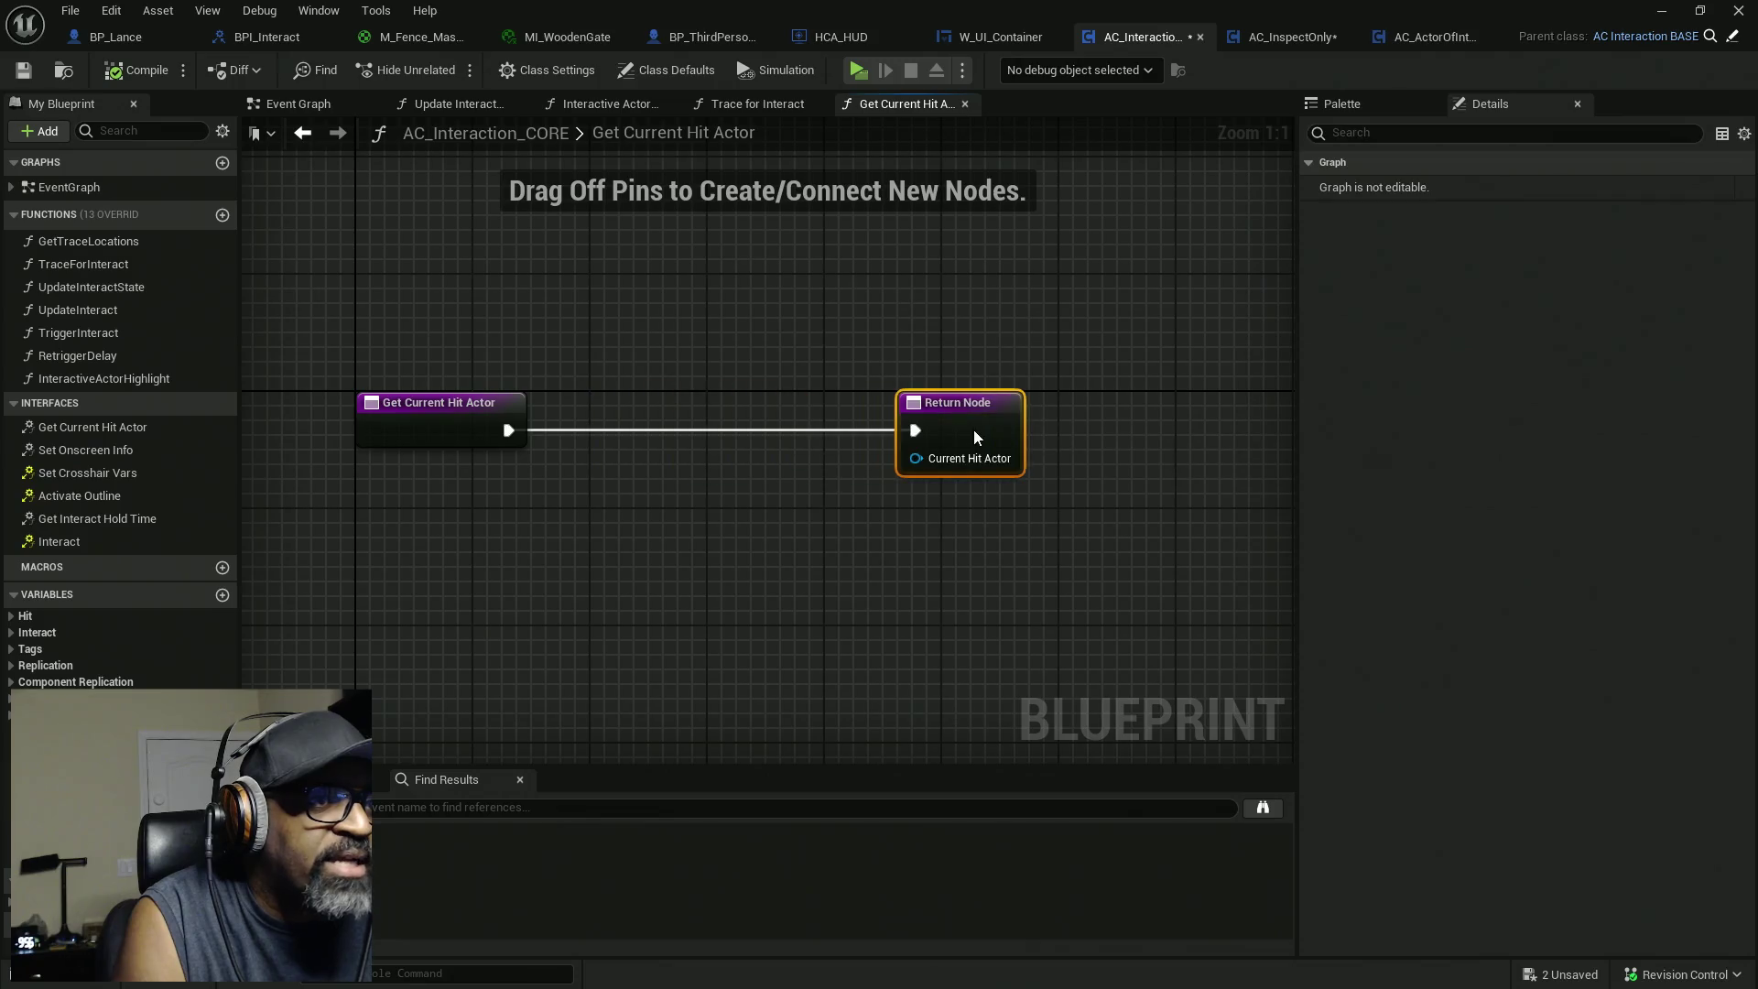
In Trace for Interact, select SET Current Hit Actor, the Branch and the Can Set Previous? branch.
click(757, 104)
scroll(1023, 391, down, 2)
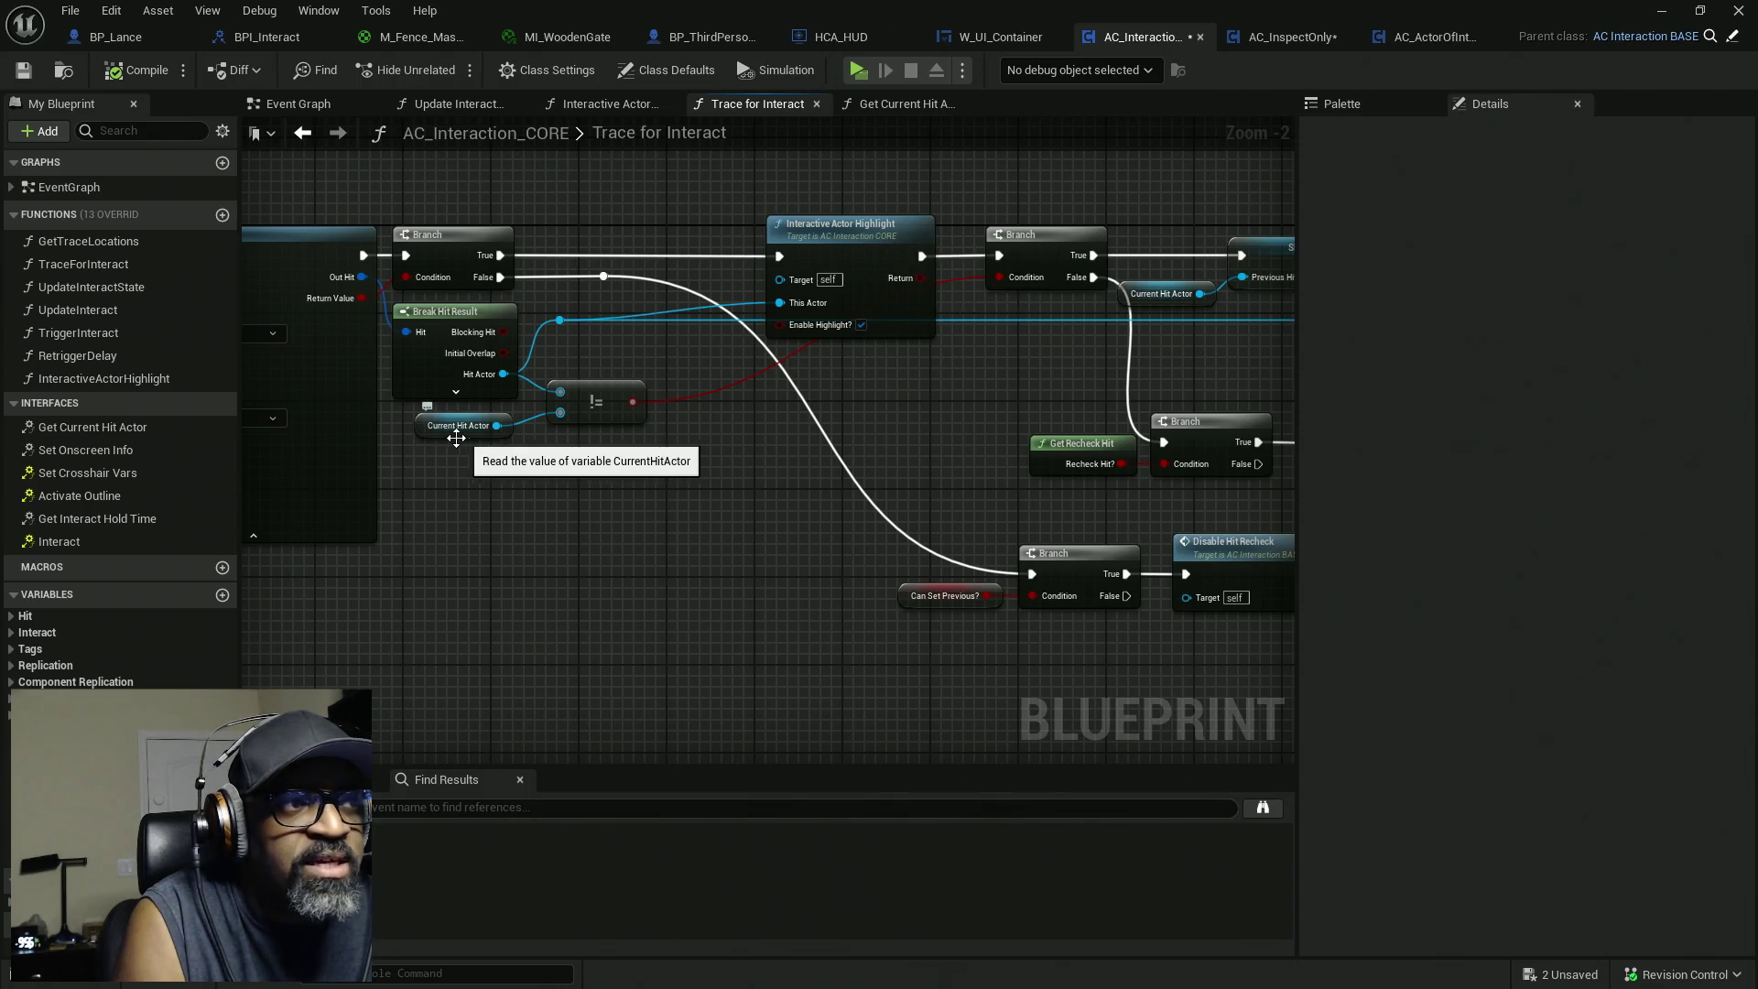
drag(756, 434, 423, 434)
mouse_move(907, 180)
mouse_down()
mouse_move(986, 335)
mouse_move(746, 353)
mouse_up()
drag(947, 193, 944, 379)
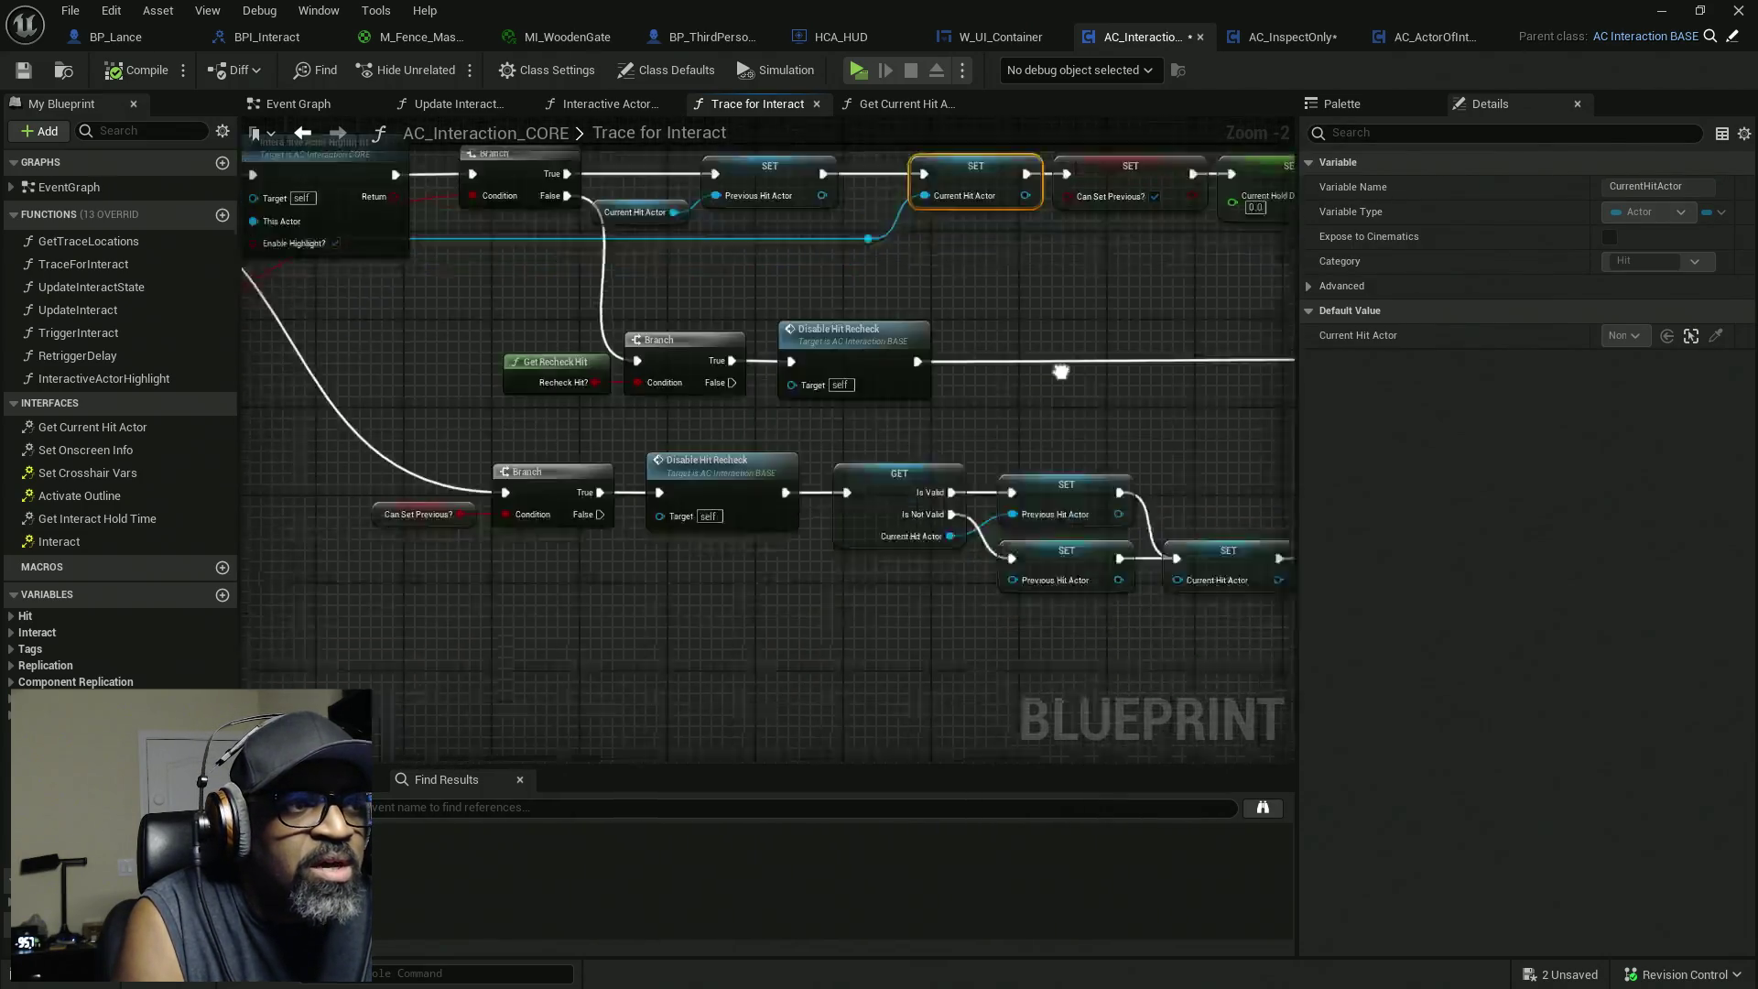
click(324, 212)
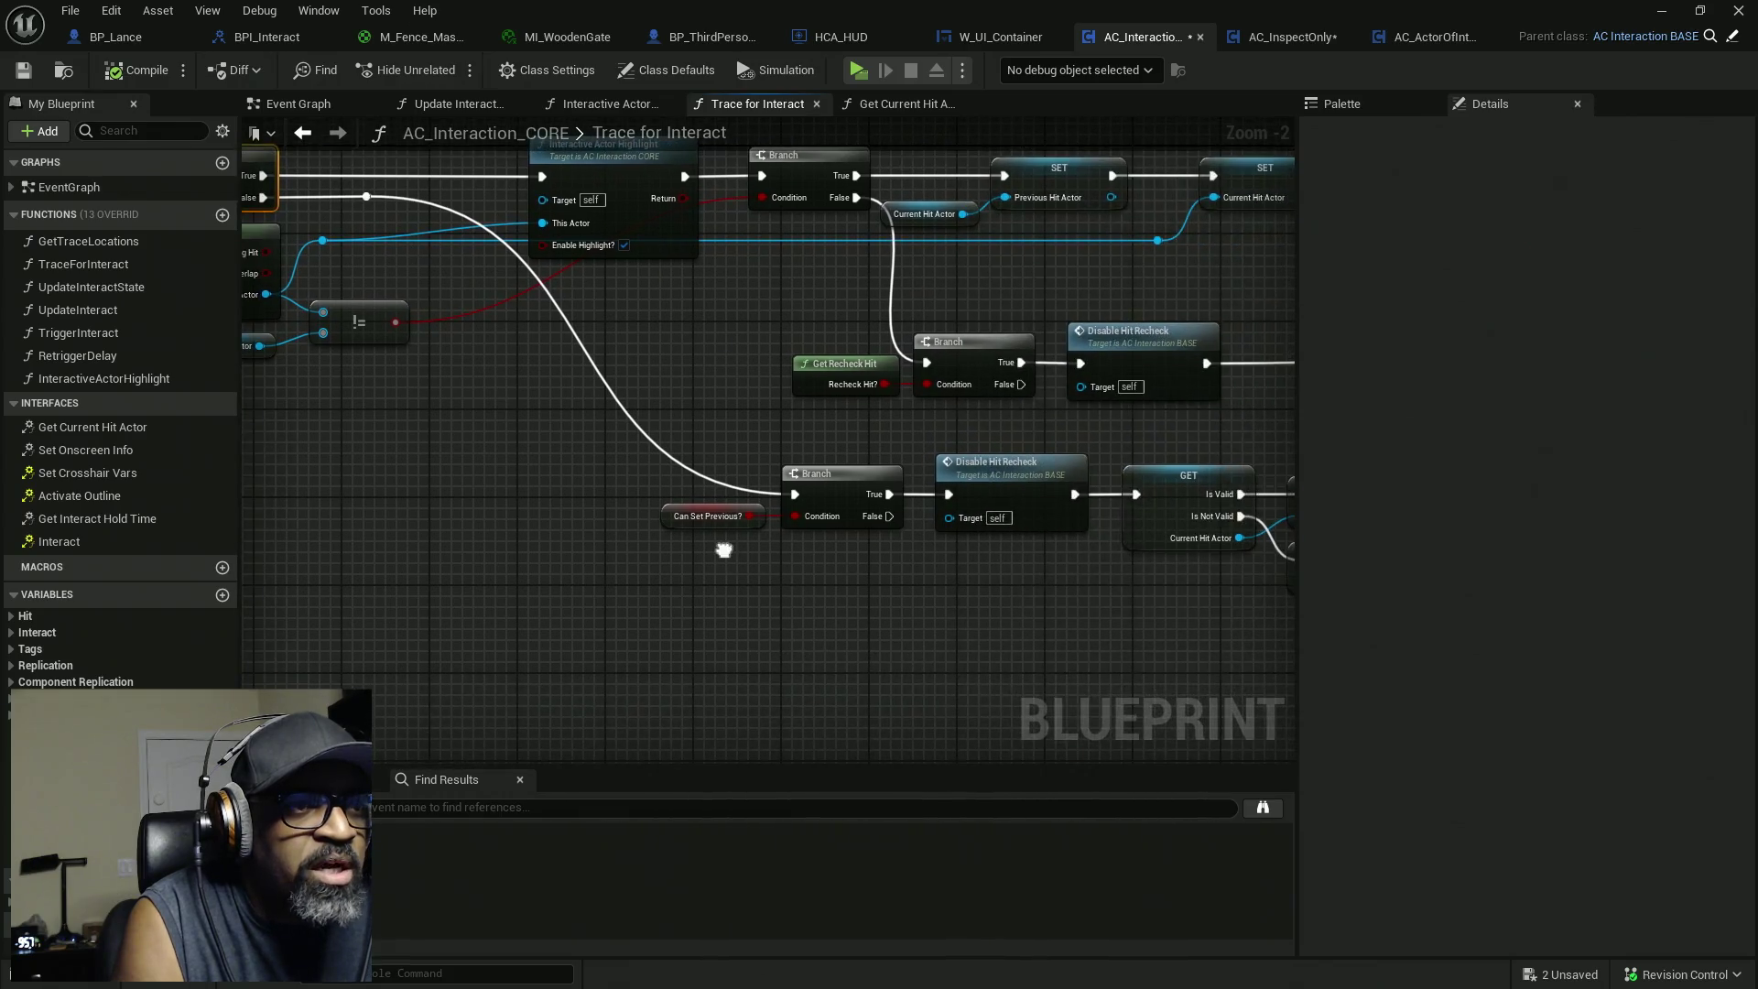
mouse_move(638, 574)
mouse_down()
mouse_move(1094, 472)
mouse_move(1248, 465)
mouse_up()
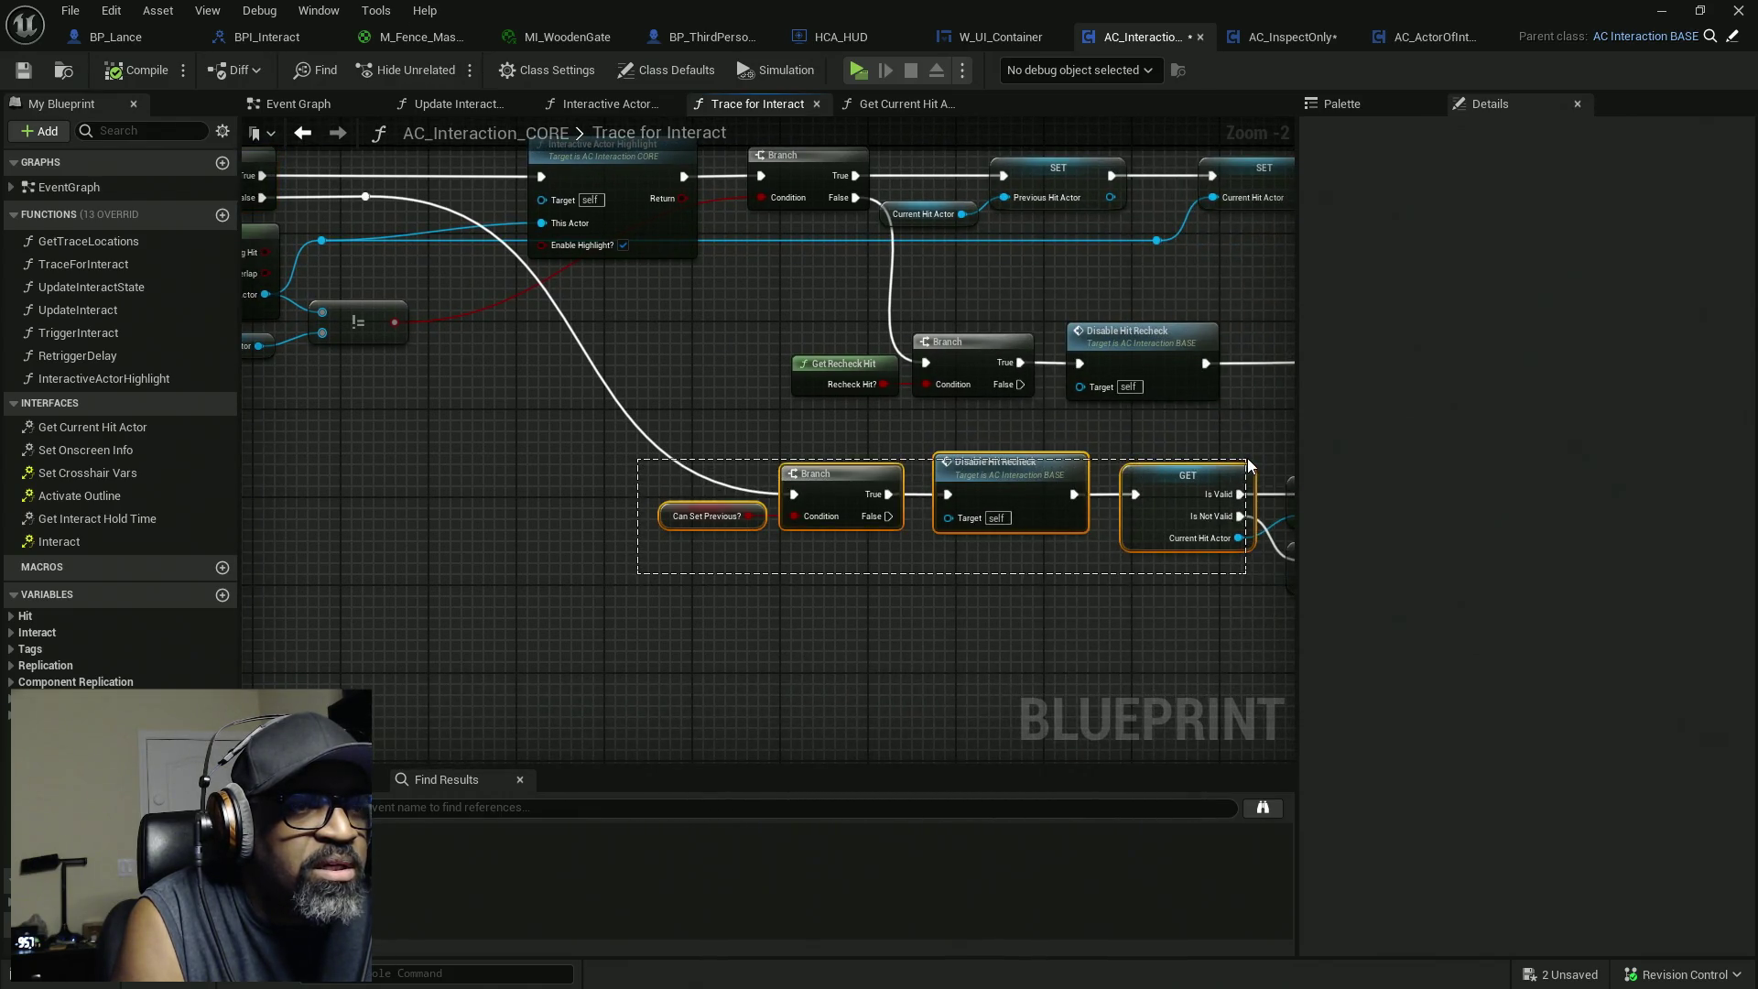
Inspect the SET Previous Hit Actor and SET Current Hit Actor nodes, then open Get Current Hit Actor.
scroll(925, 496, up, 2)
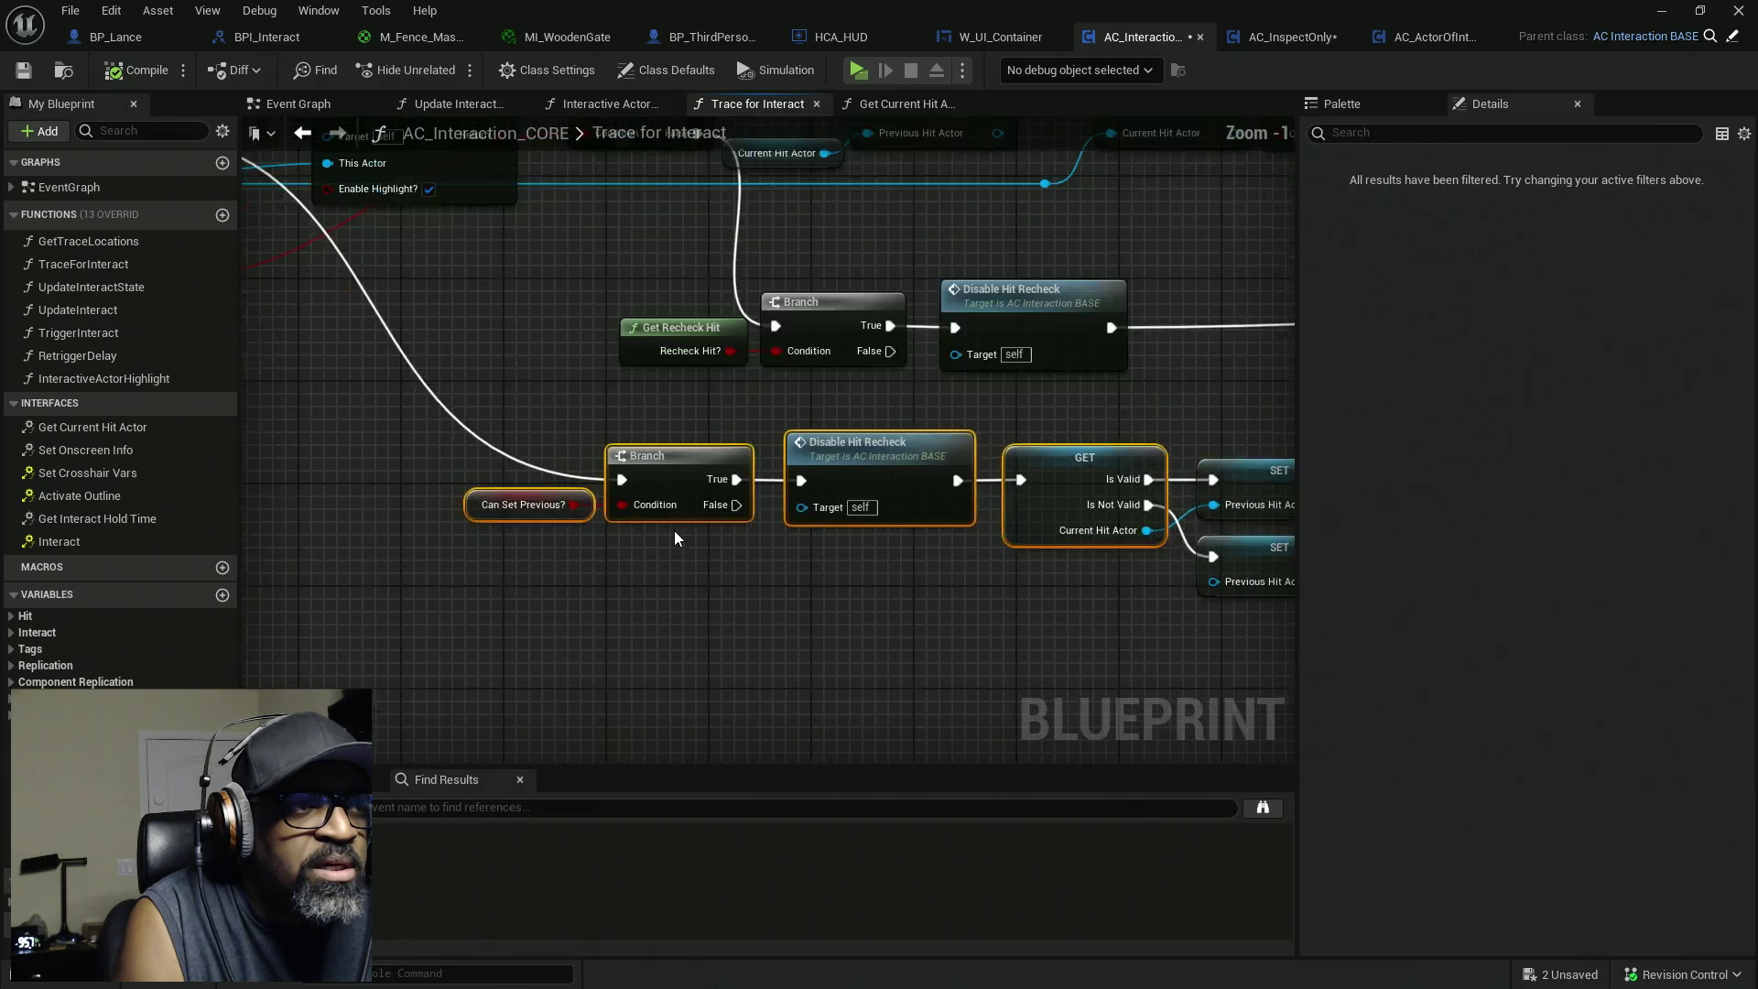
drag(952, 546, 608, 548)
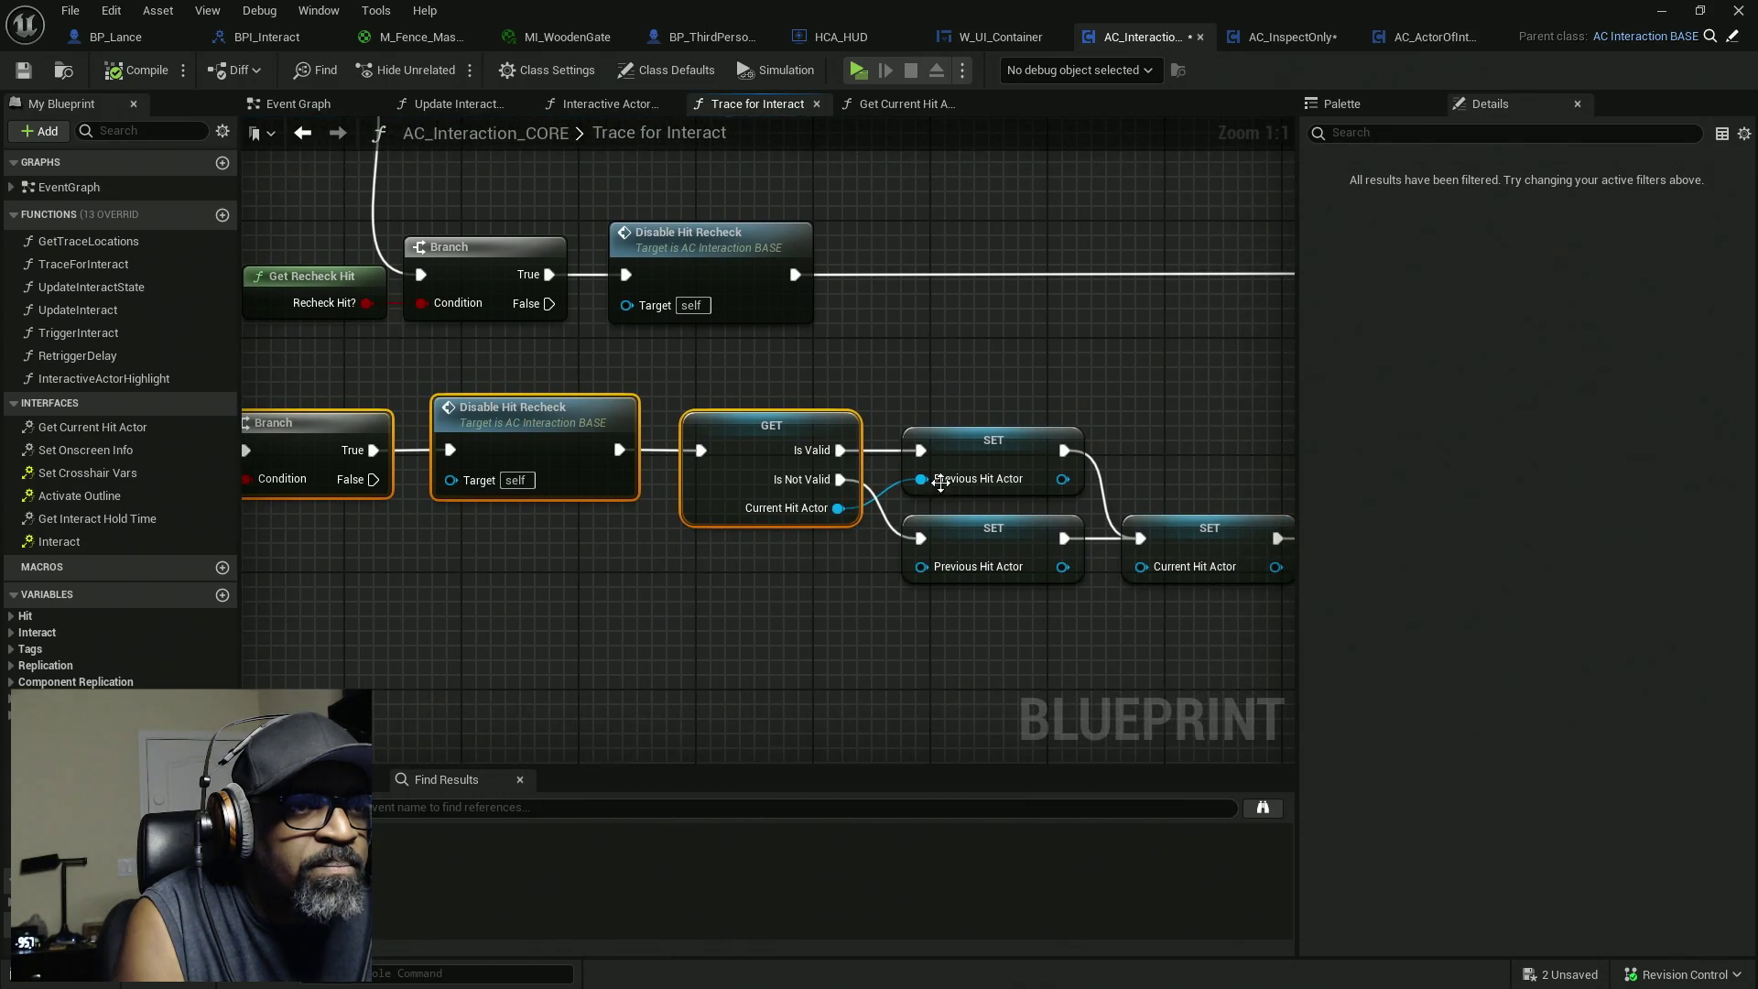
drag(981, 338, 1050, 494)
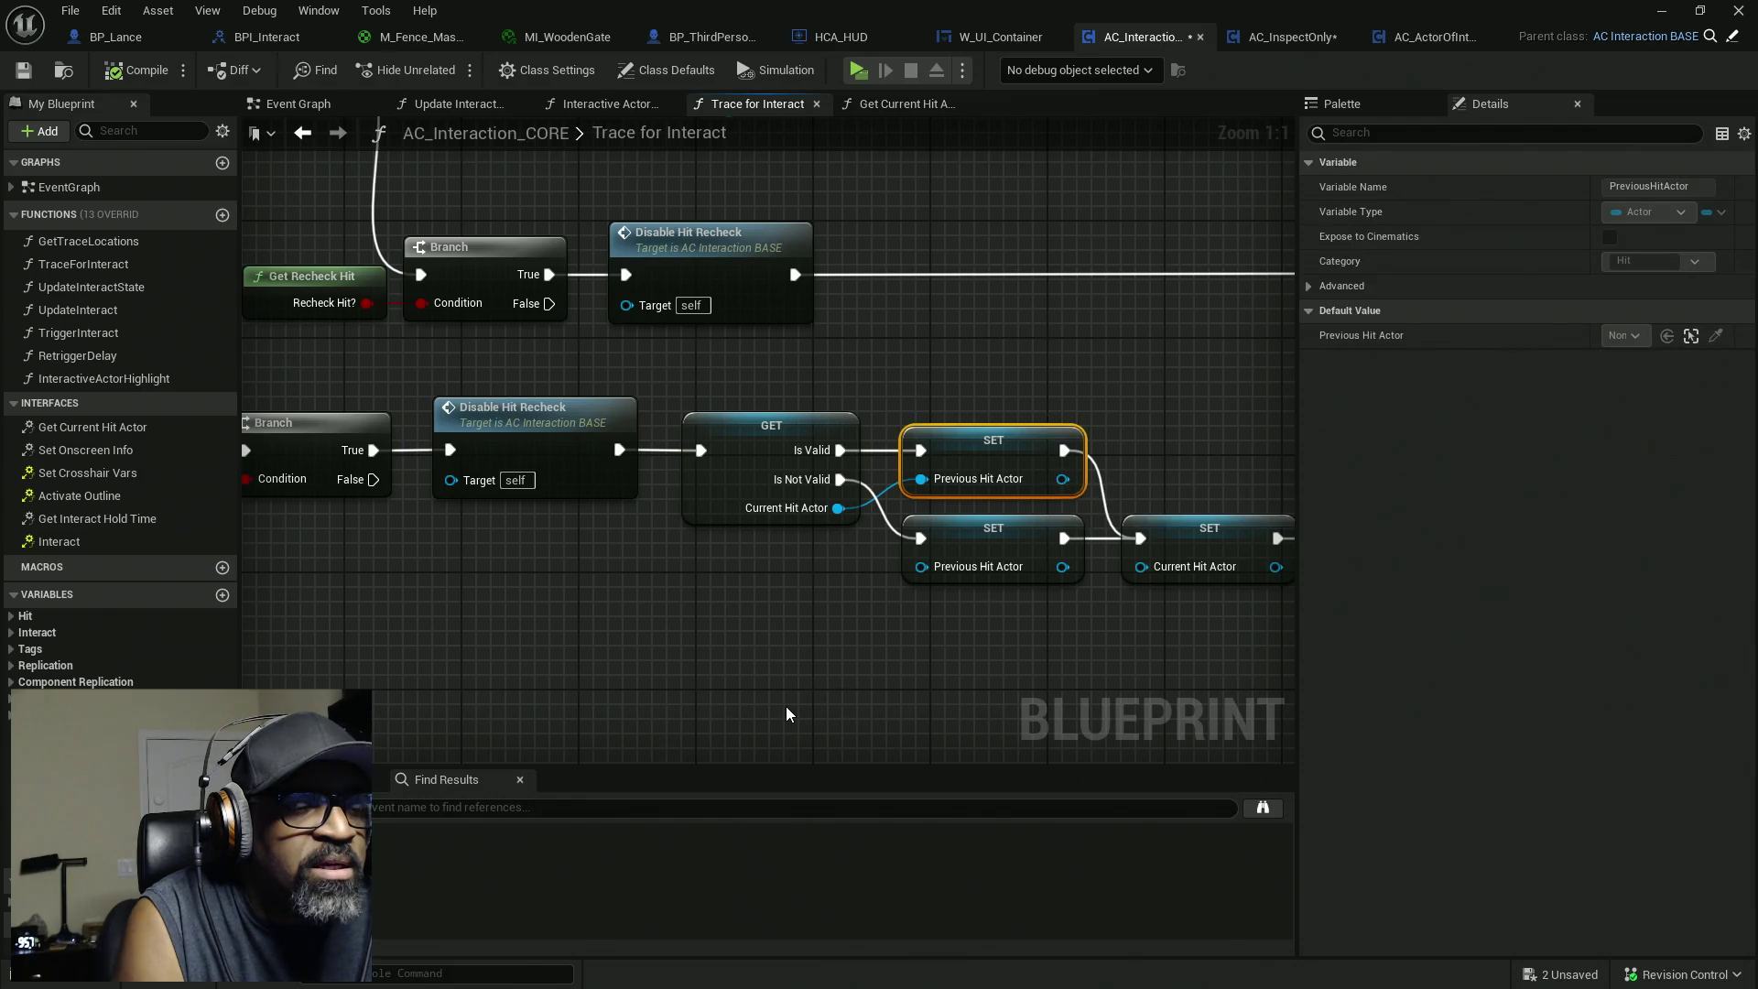
drag(990, 694, 706, 705)
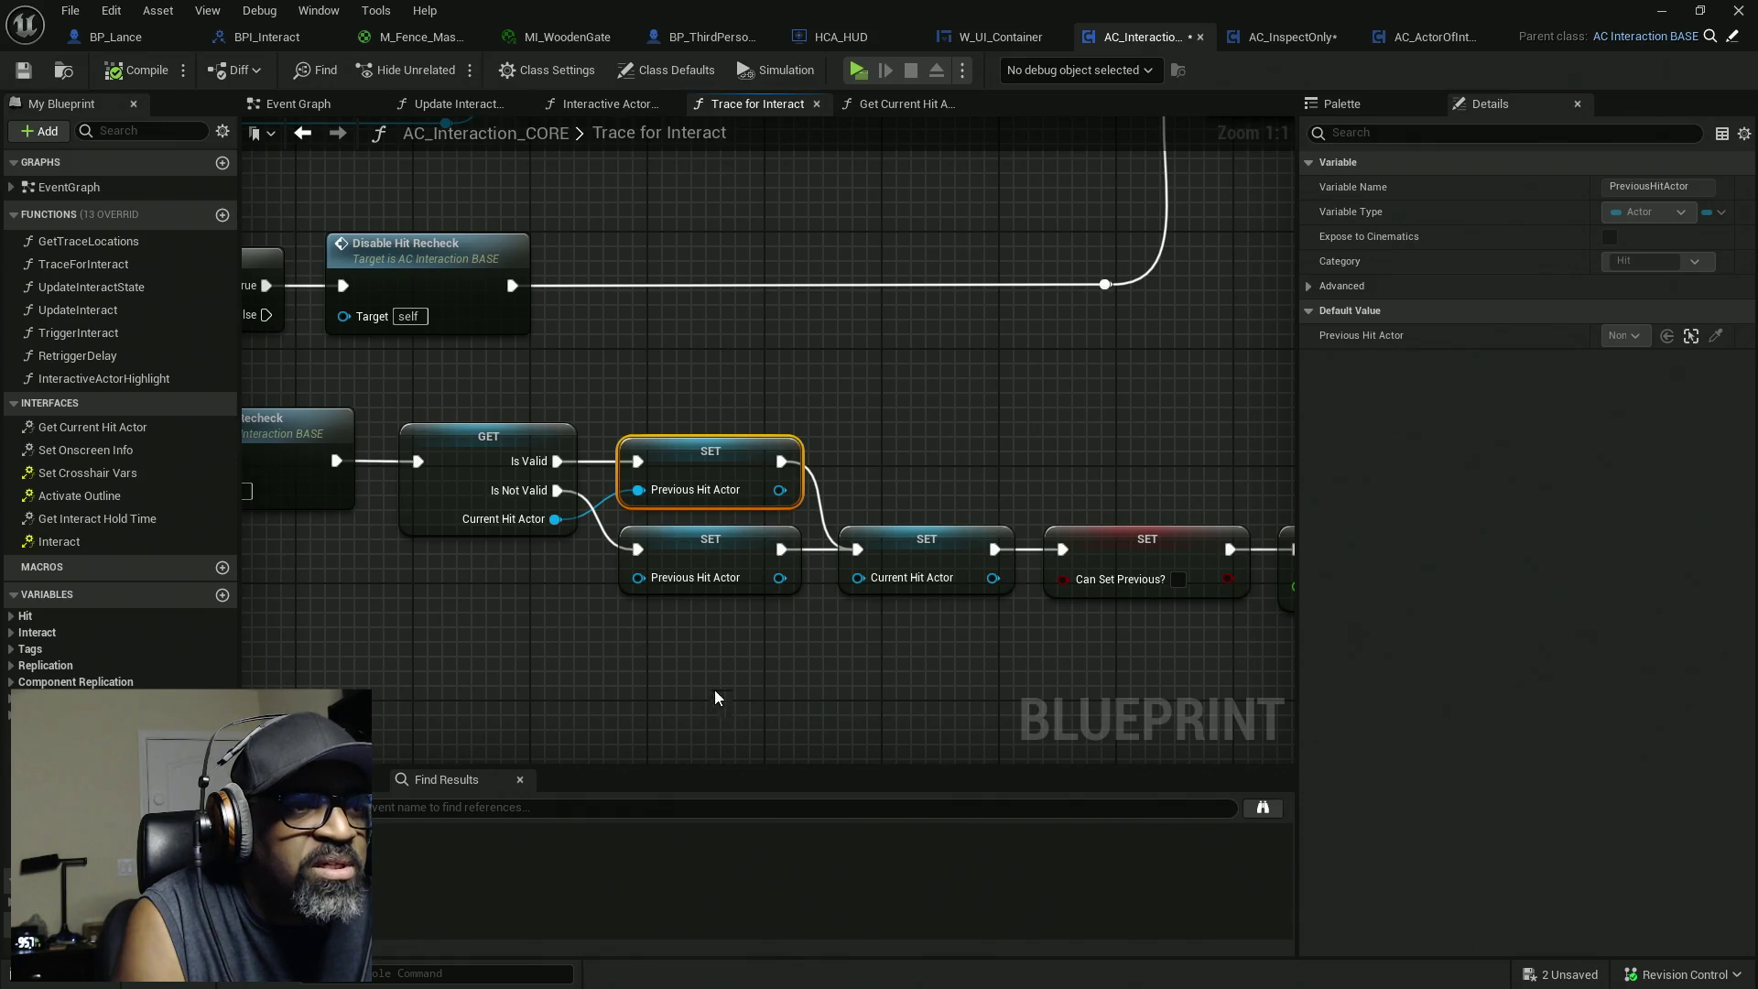
drag(895, 451, 761, 663)
drag(988, 444, 834, 663)
drag(946, 426, 885, 677)
drag(885, 677, 826, 648)
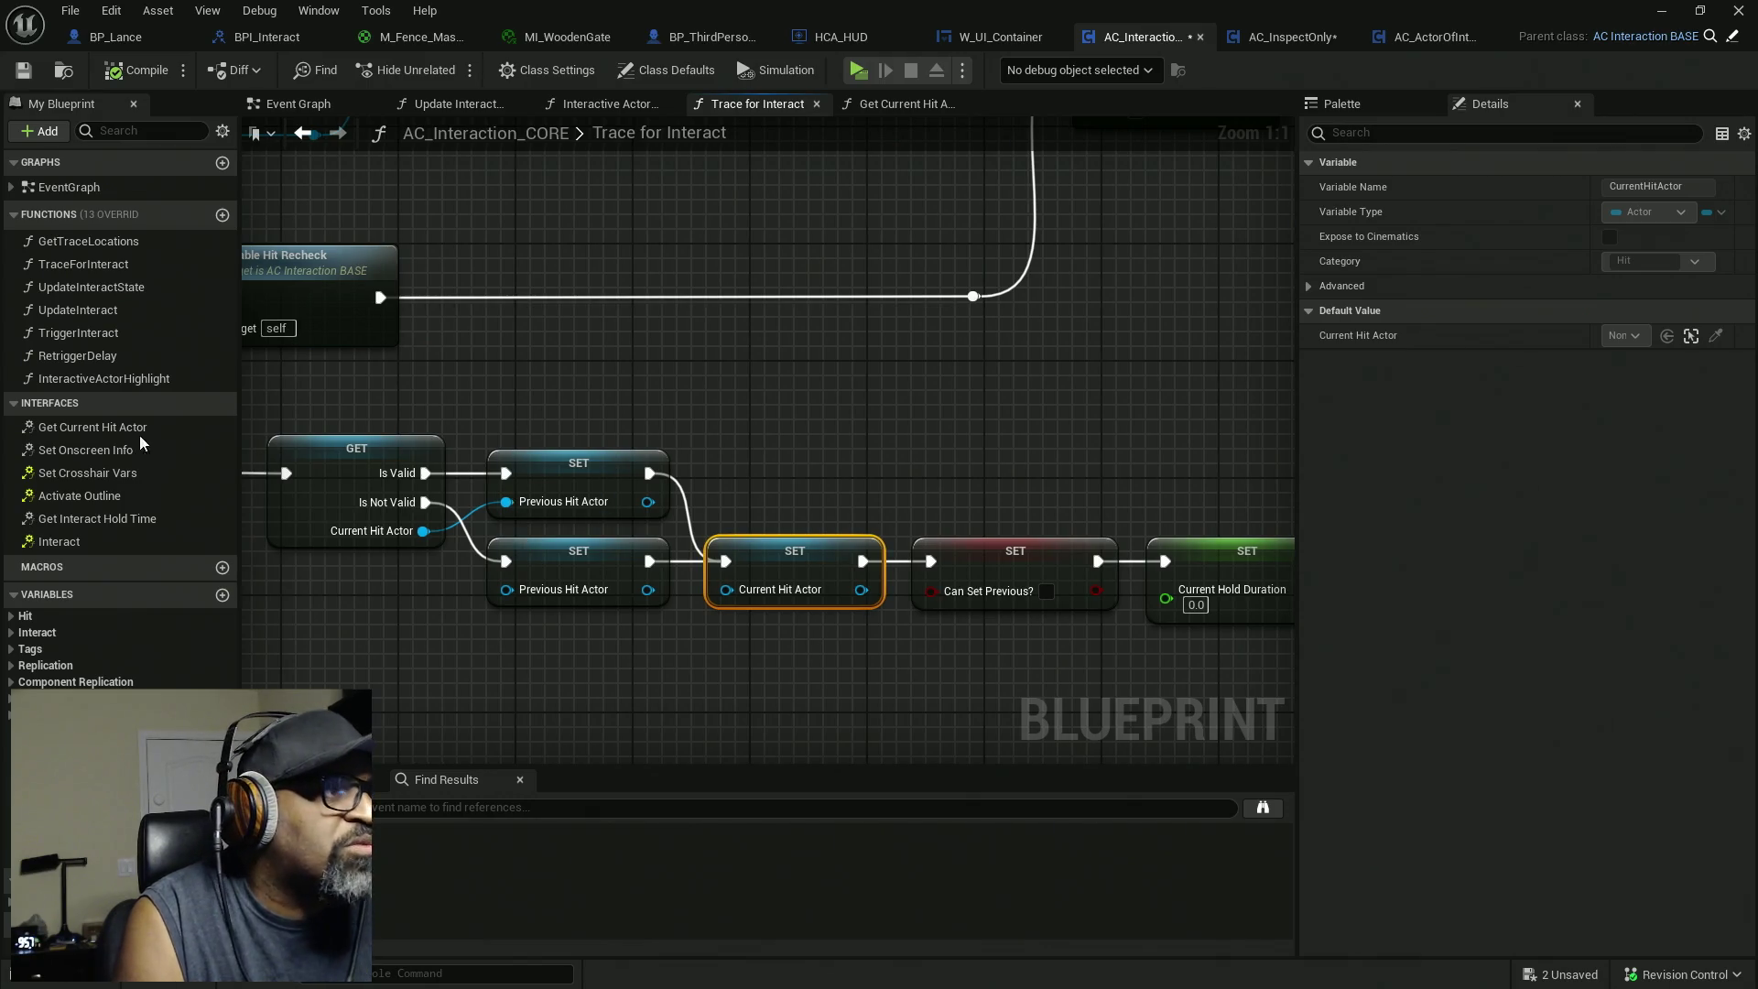
click(919, 111)
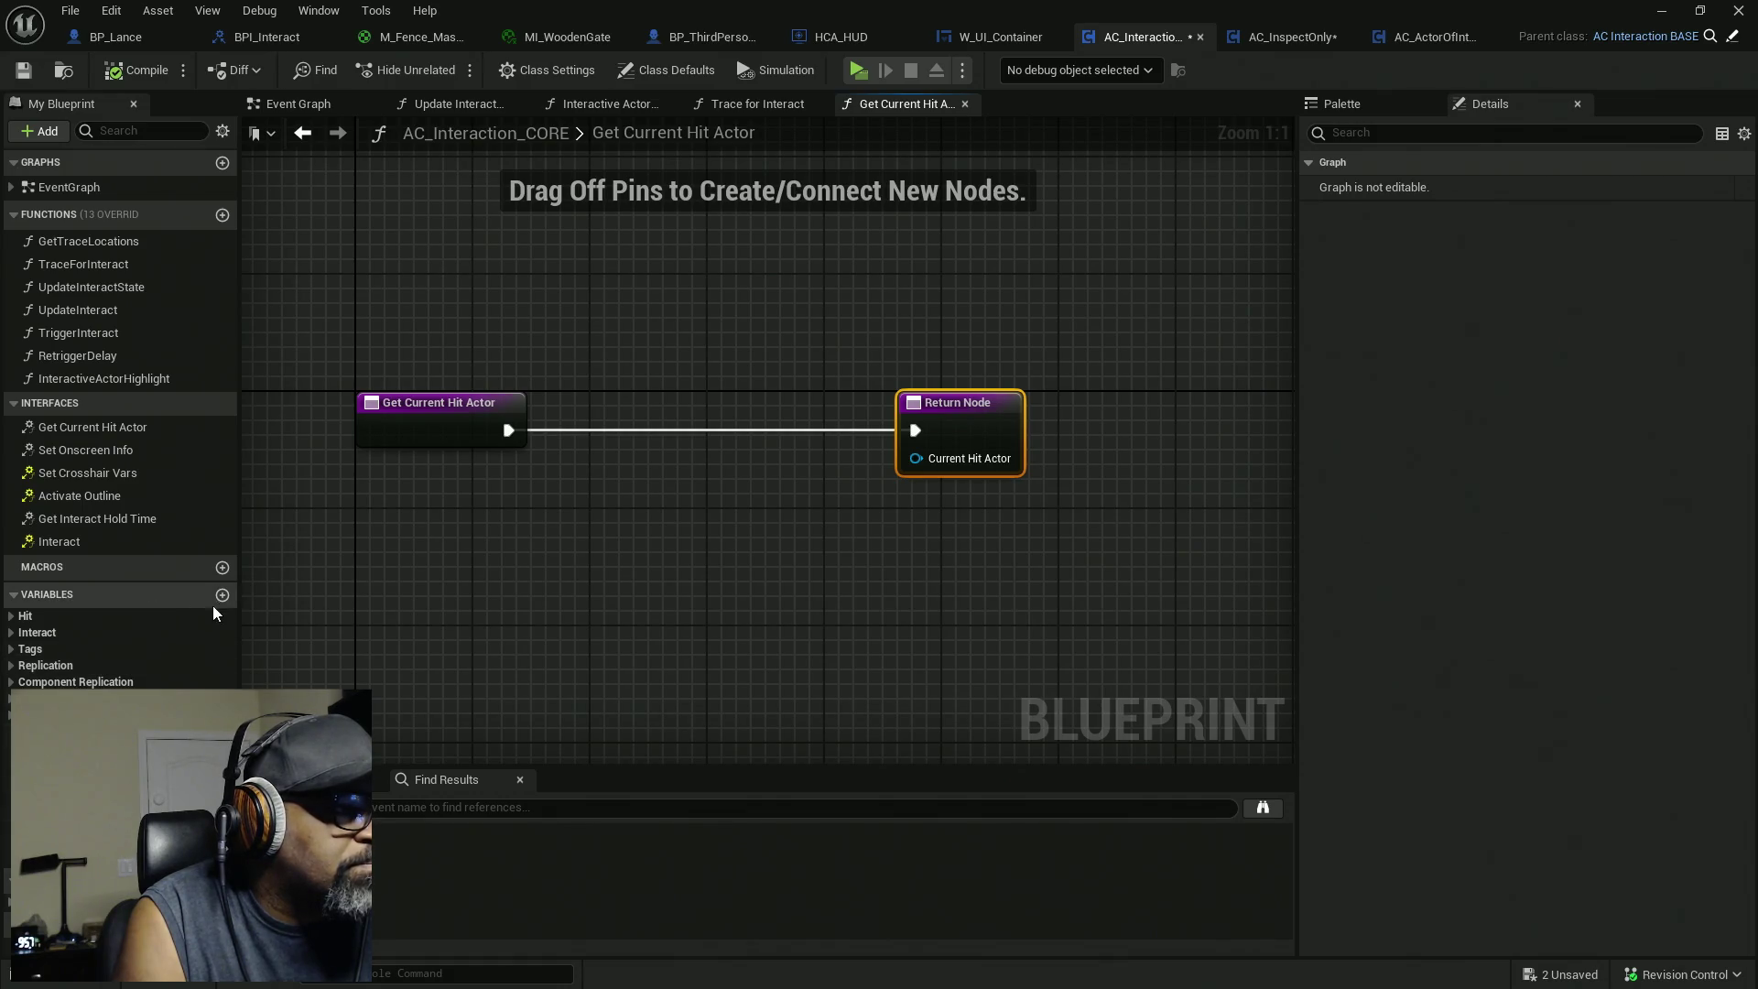
Wire a CurrentHitActor getter from the Hit category into the Return Node and compile.
click(12, 617)
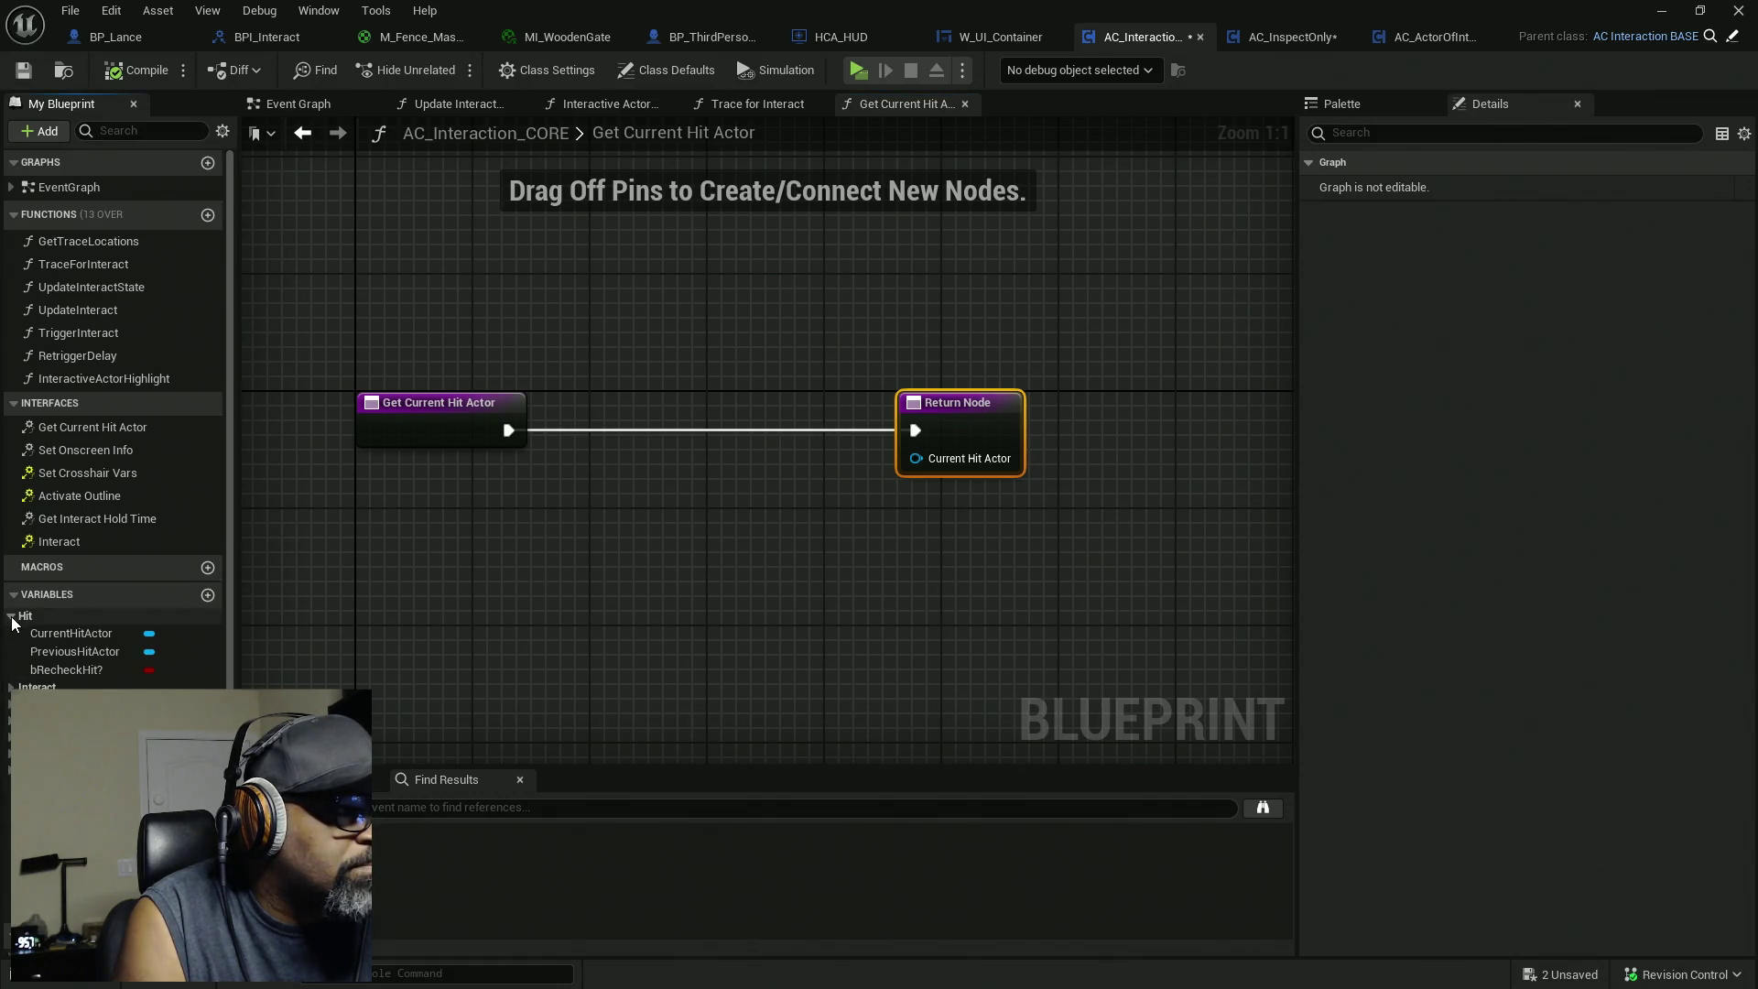
mouse_move(69, 632)
mouse_down()
mouse_move(821, 513)
mouse_move(854, 478)
mouse_move(855, 745)
mouse_move(917, 458)
mouse_up()
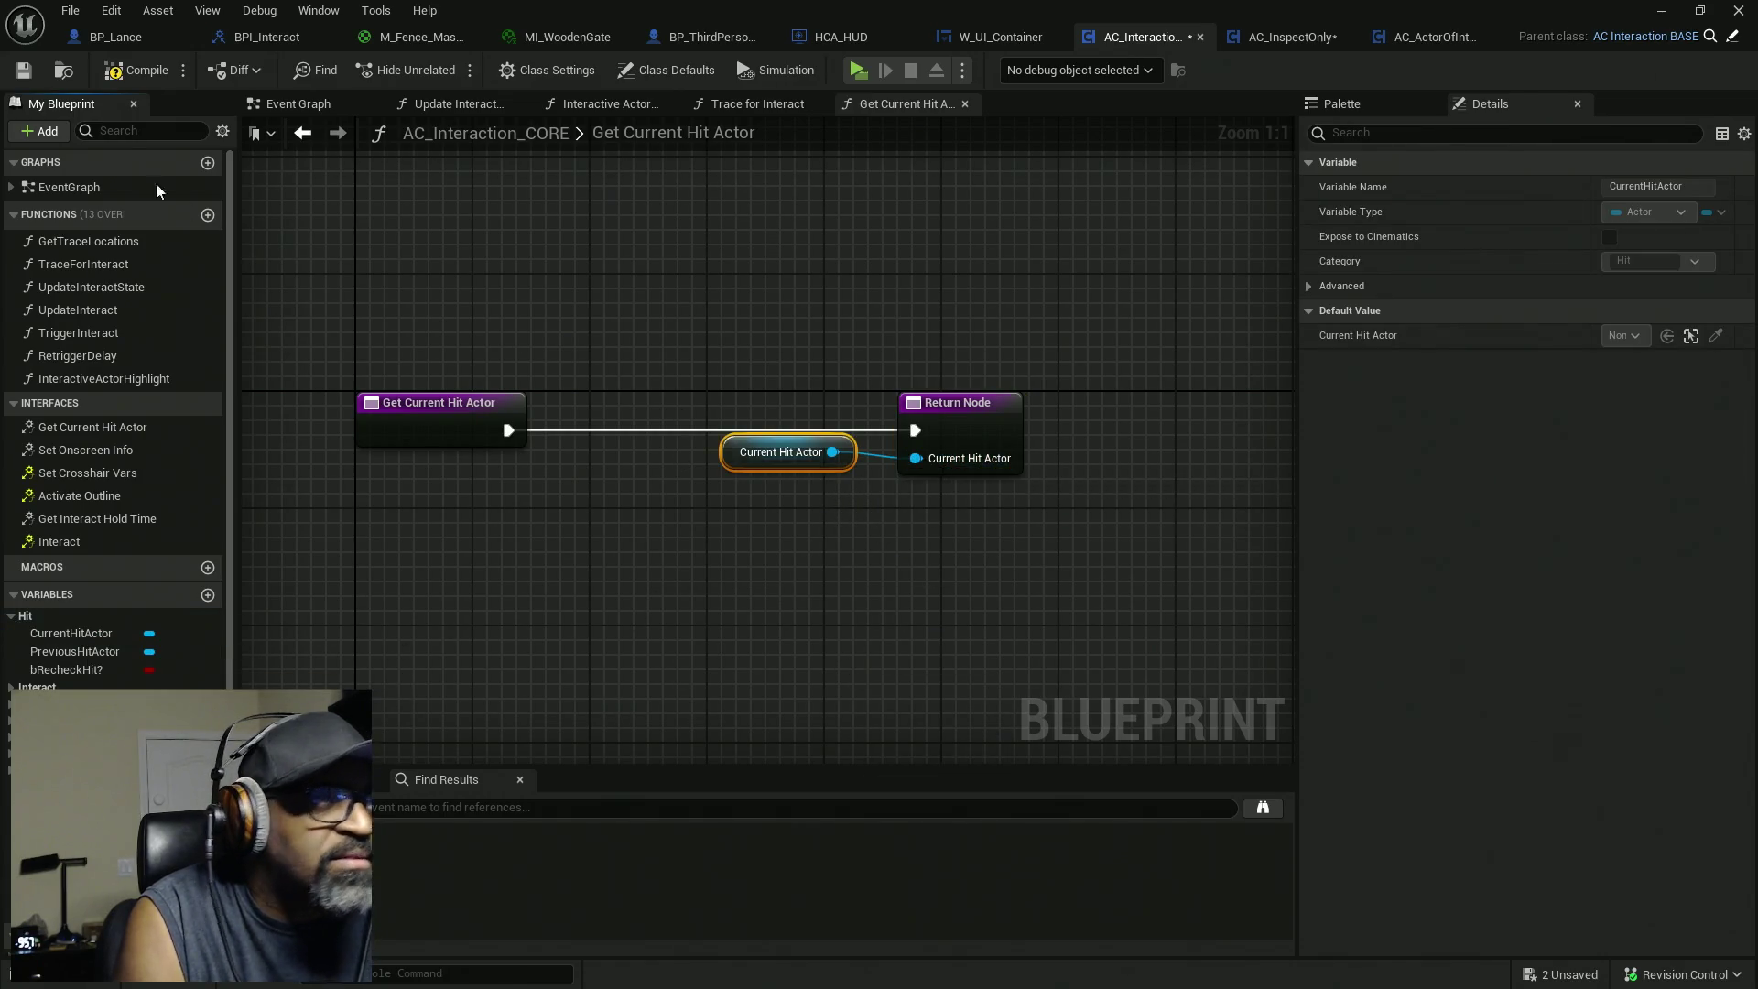
click(137, 71)
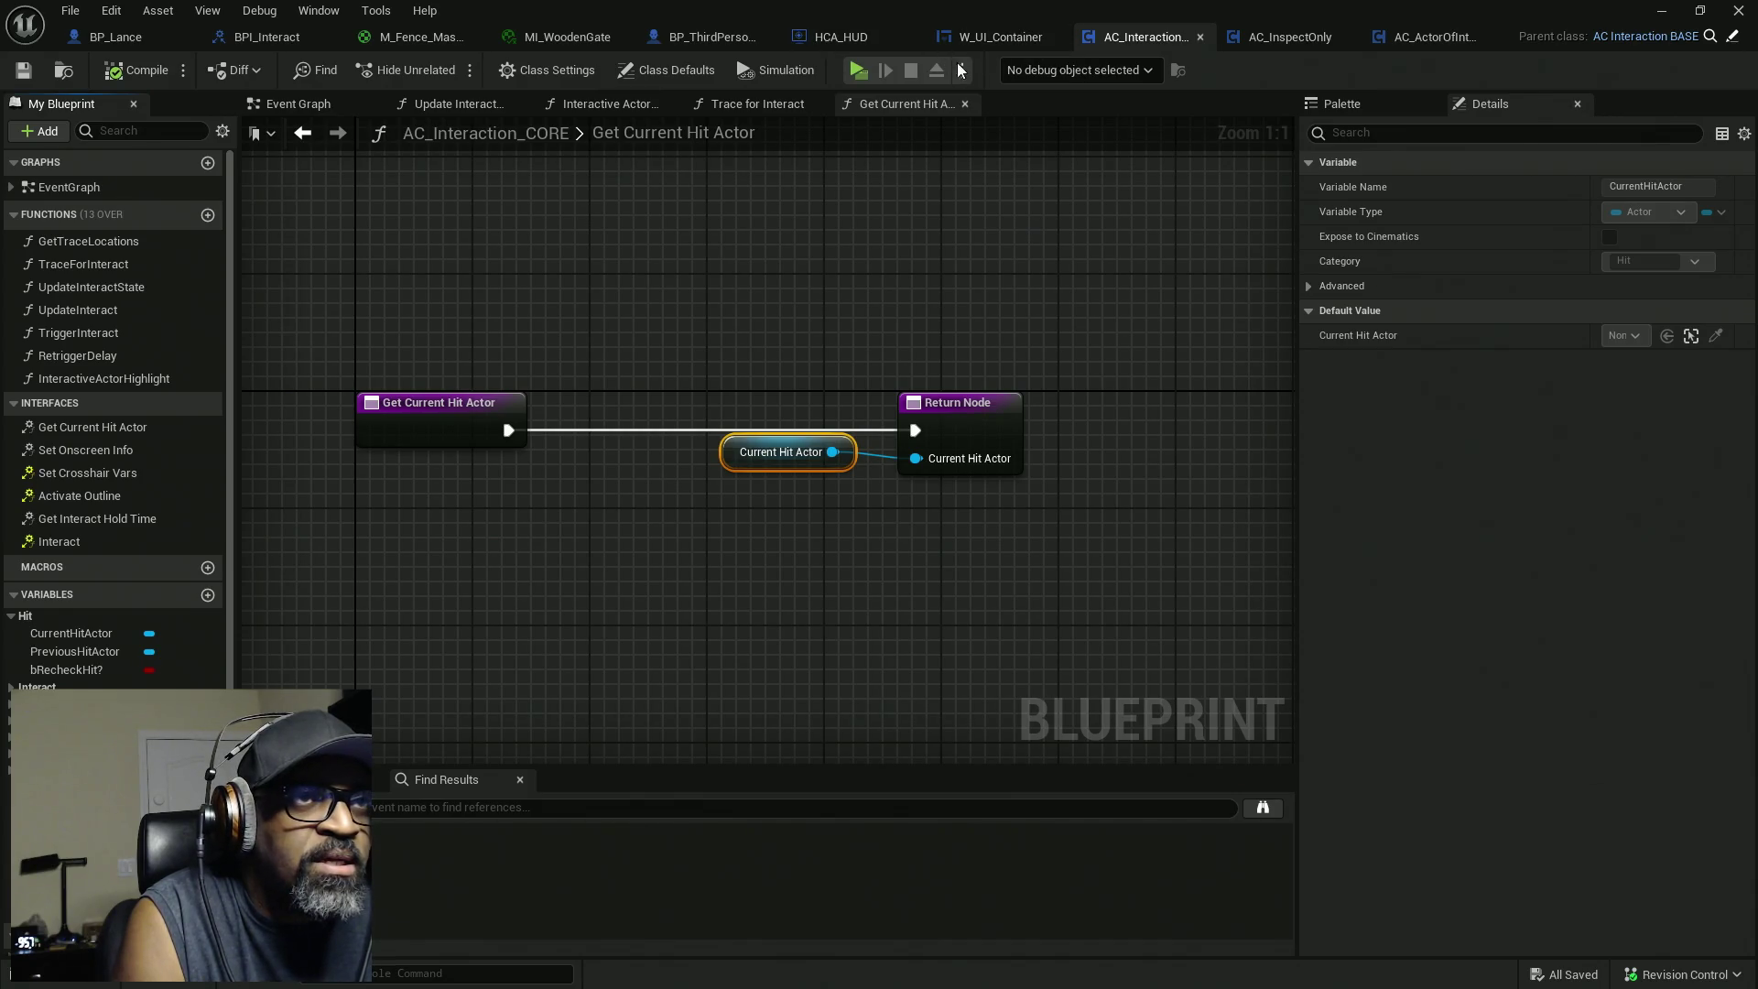
click(774, 104)
scroll(884, 348, down, 2)
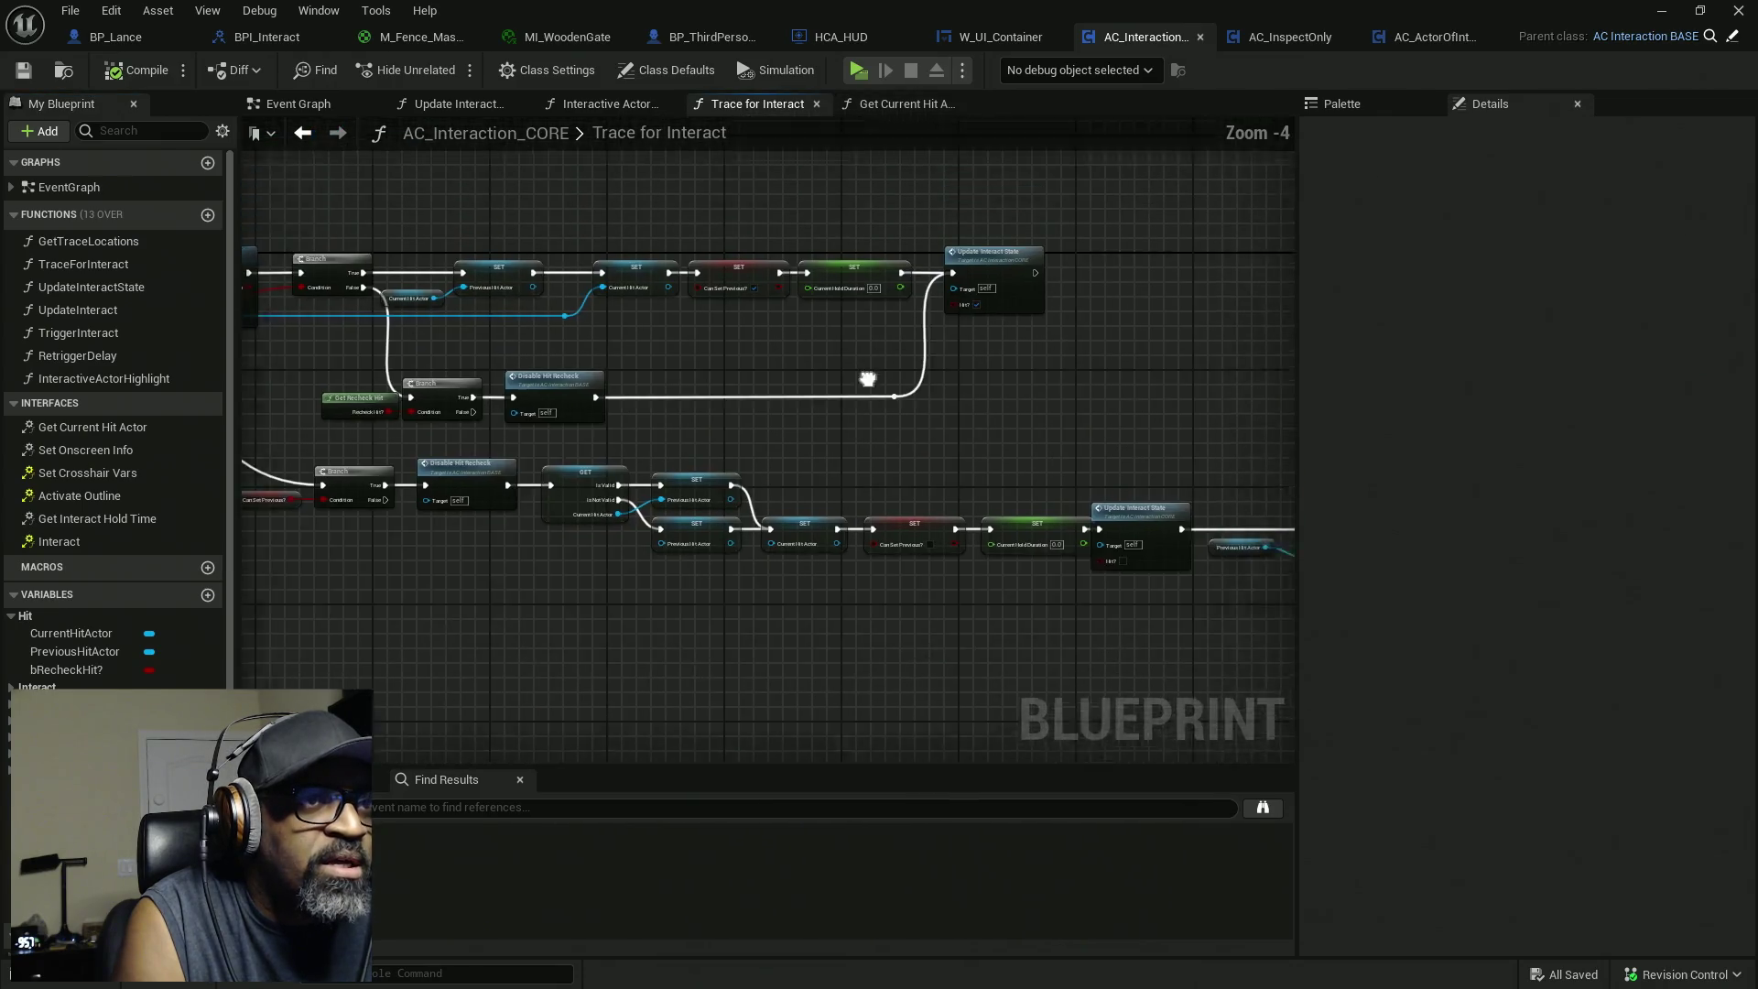
Review the Trace for Interact logic and the Interactive Actor Highlight graph.
drag(867, 379, 898, 493)
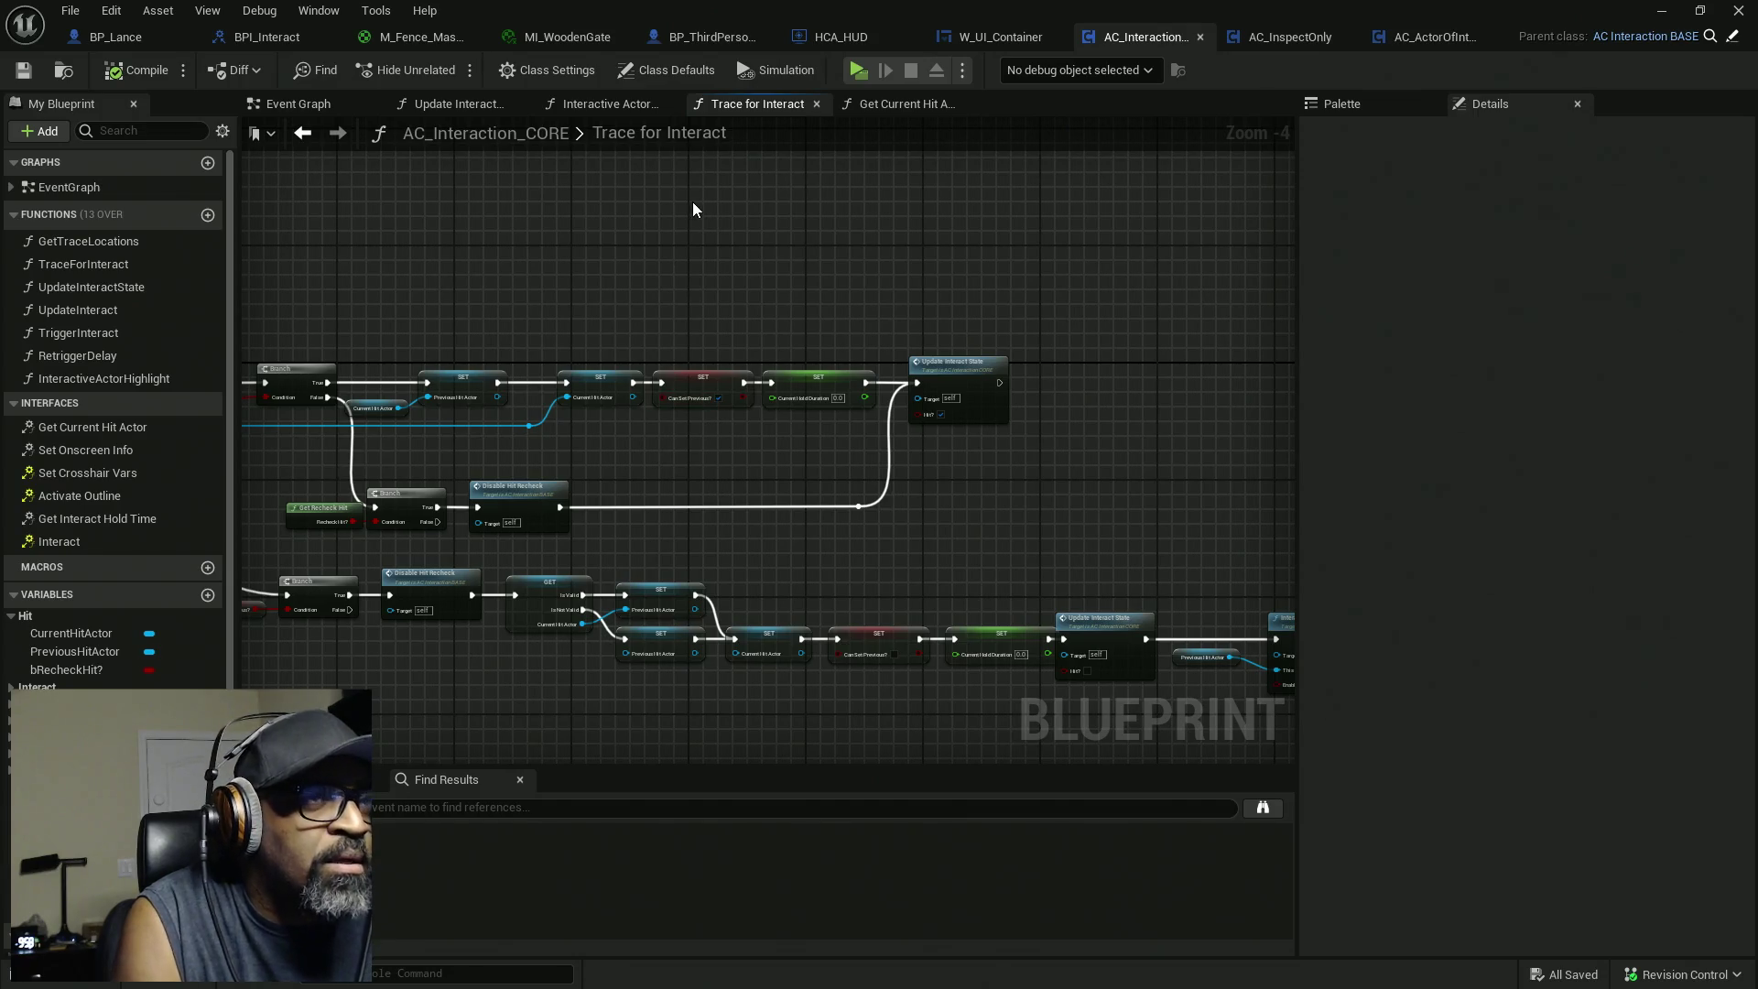
mouse_move(958, 480)
mouse_down()
mouse_move(707, 435)
mouse_move(1009, 370)
mouse_up()
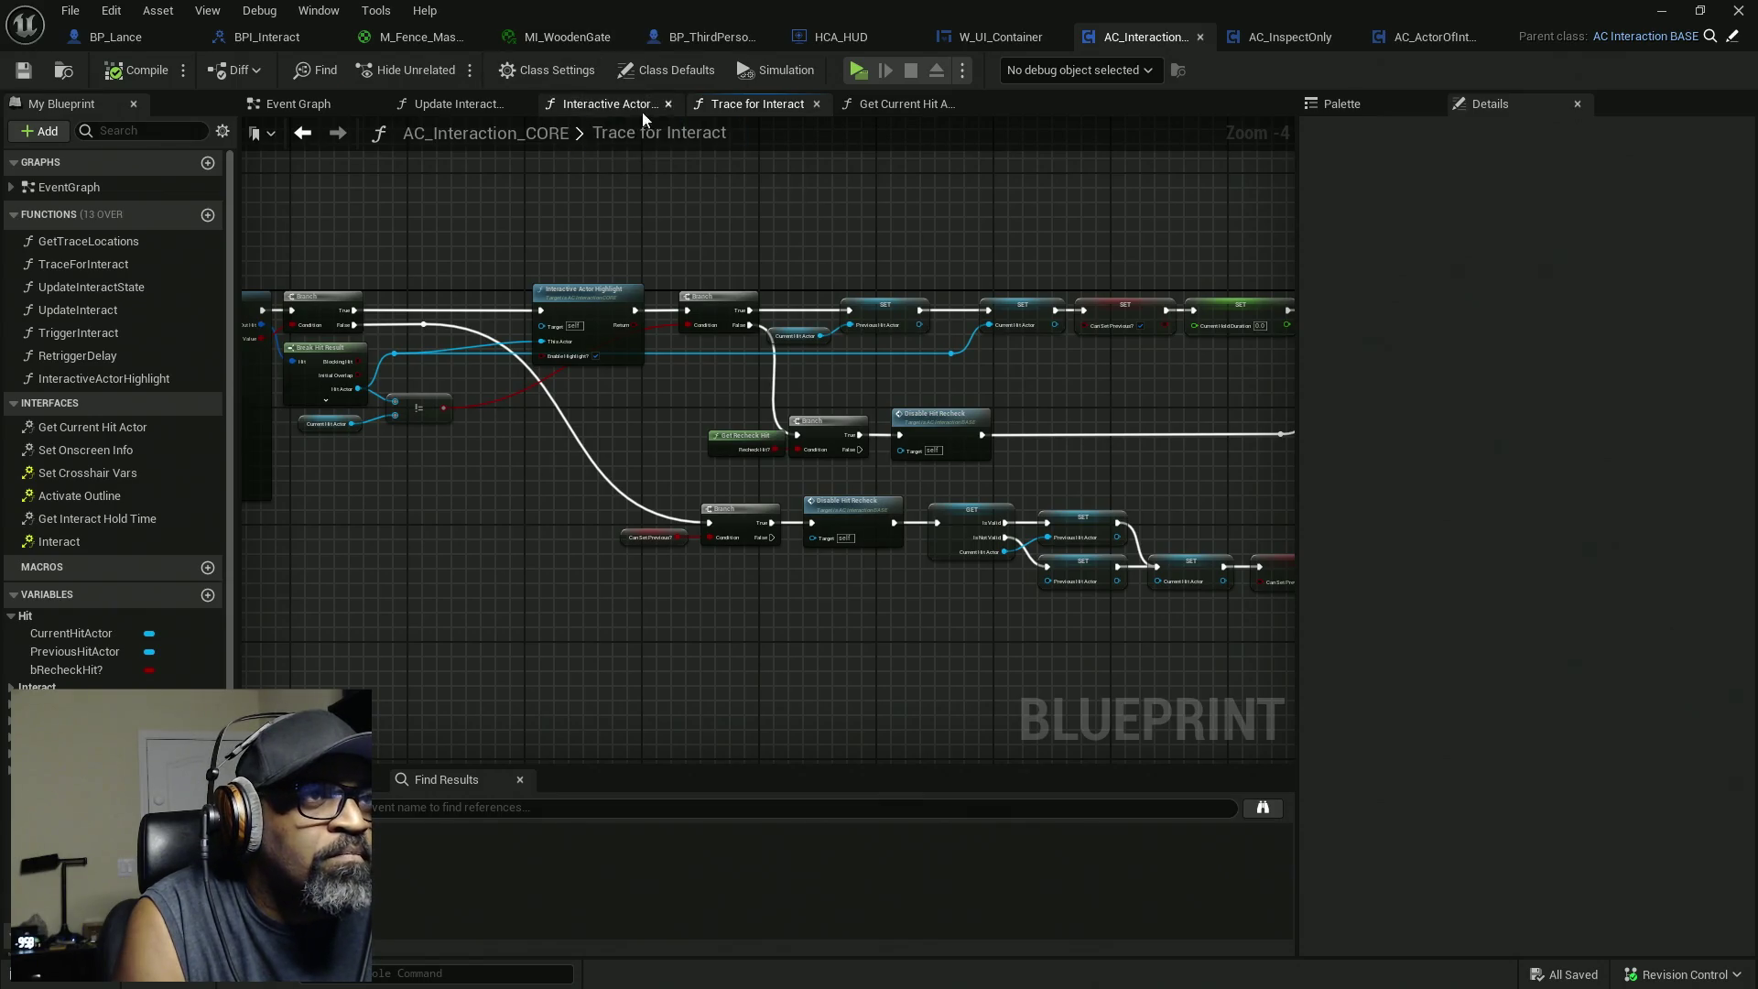
click(606, 104)
mouse_move(989, 421)
mouse_down()
mouse_move(718, 396)
mouse_move(824, 394)
mouse_move(930, 413)
mouse_move(565, 423)
mouse_up()
scroll(930, 413, down, 3)
scroll(907, 365, up, 3)
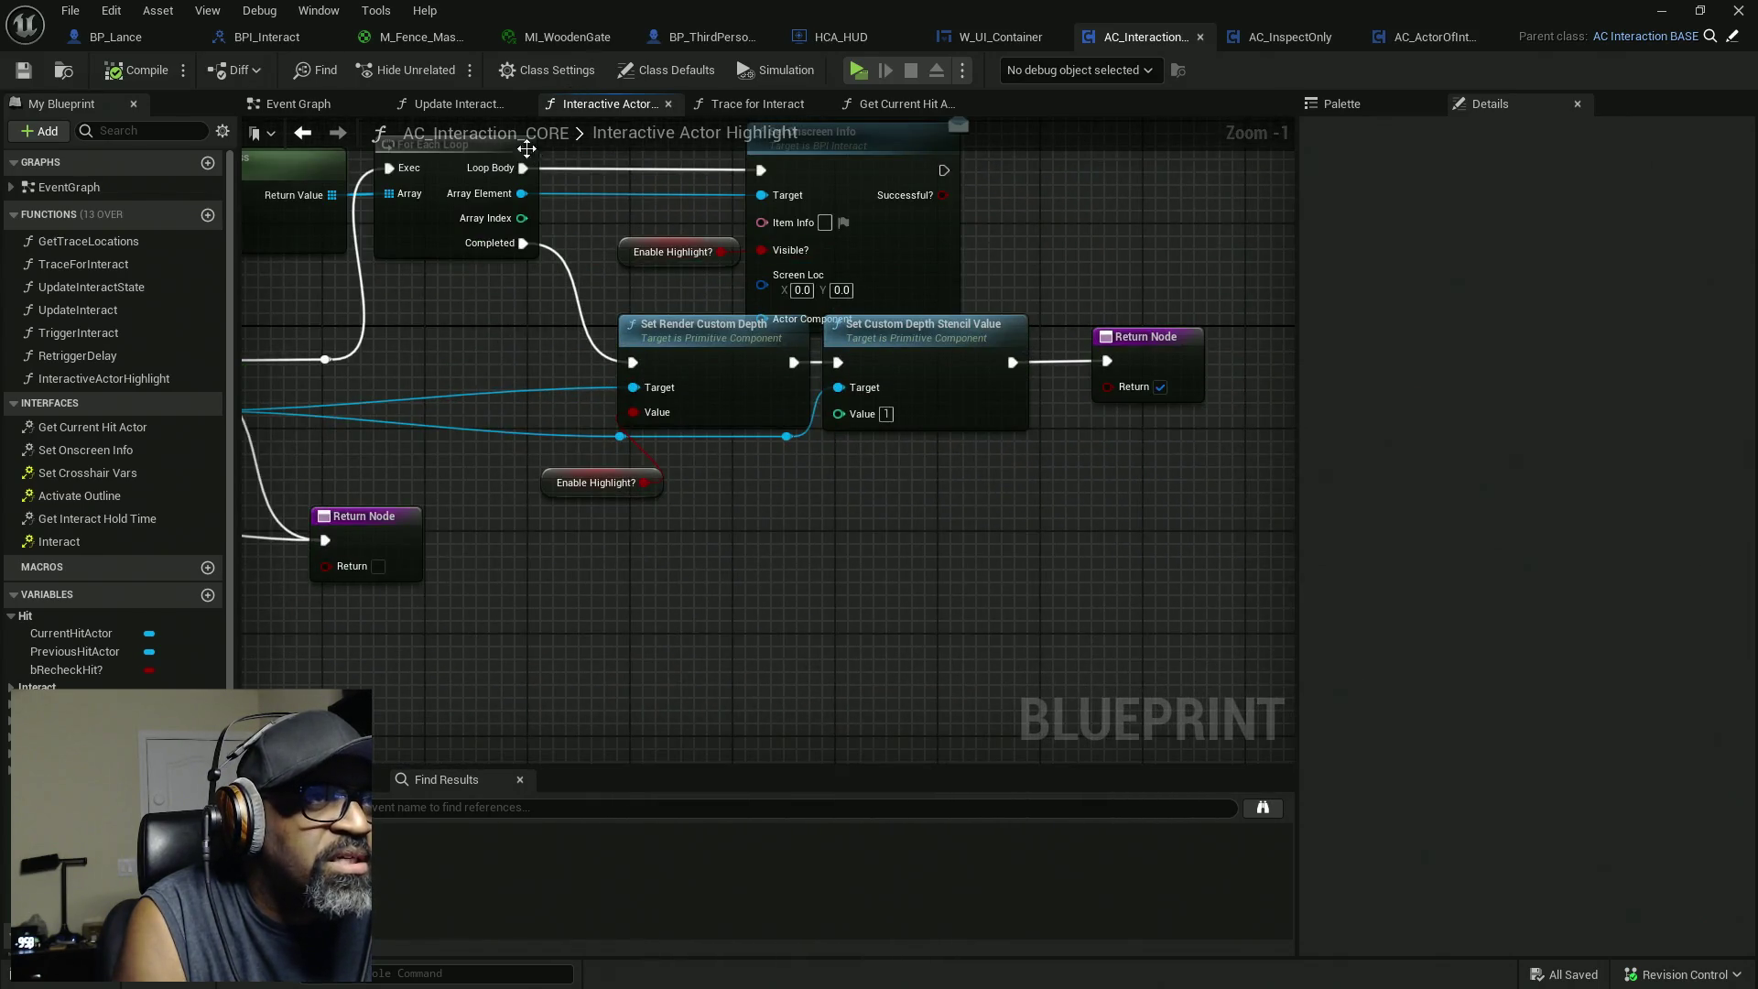
Glance at Update Interact State, select the Set Onscreen Info call, then open BPI_Interact.
click(459, 105)
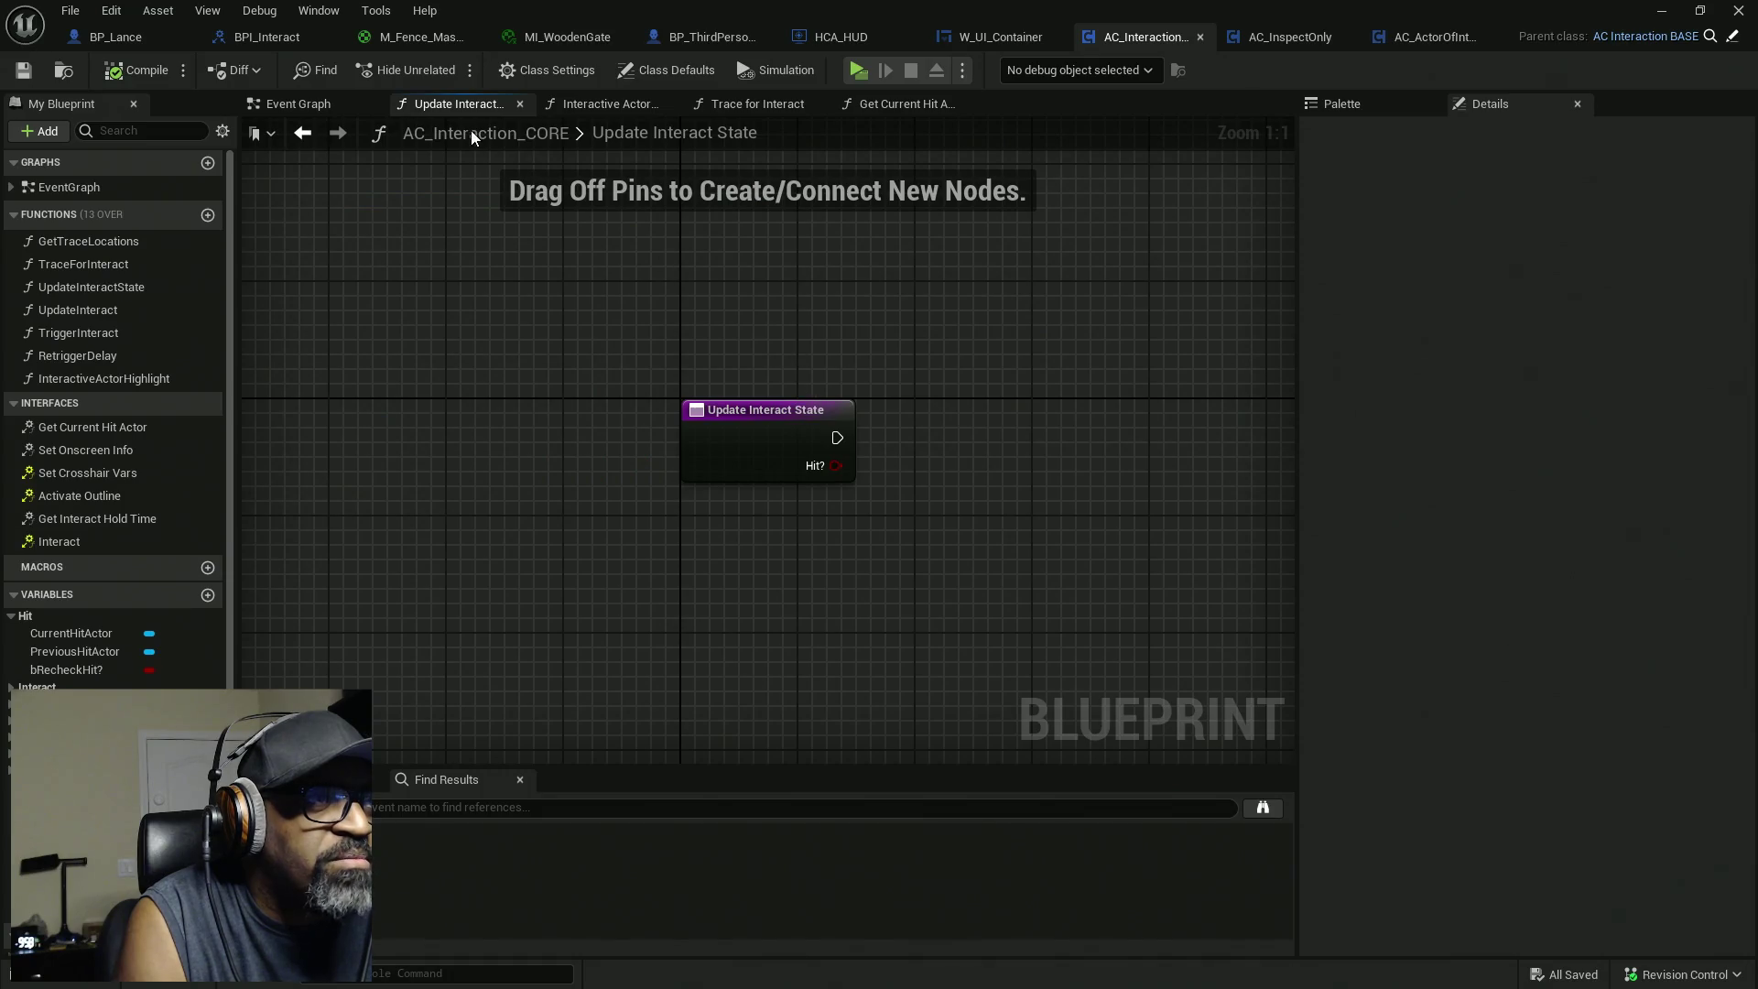
click(617, 107)
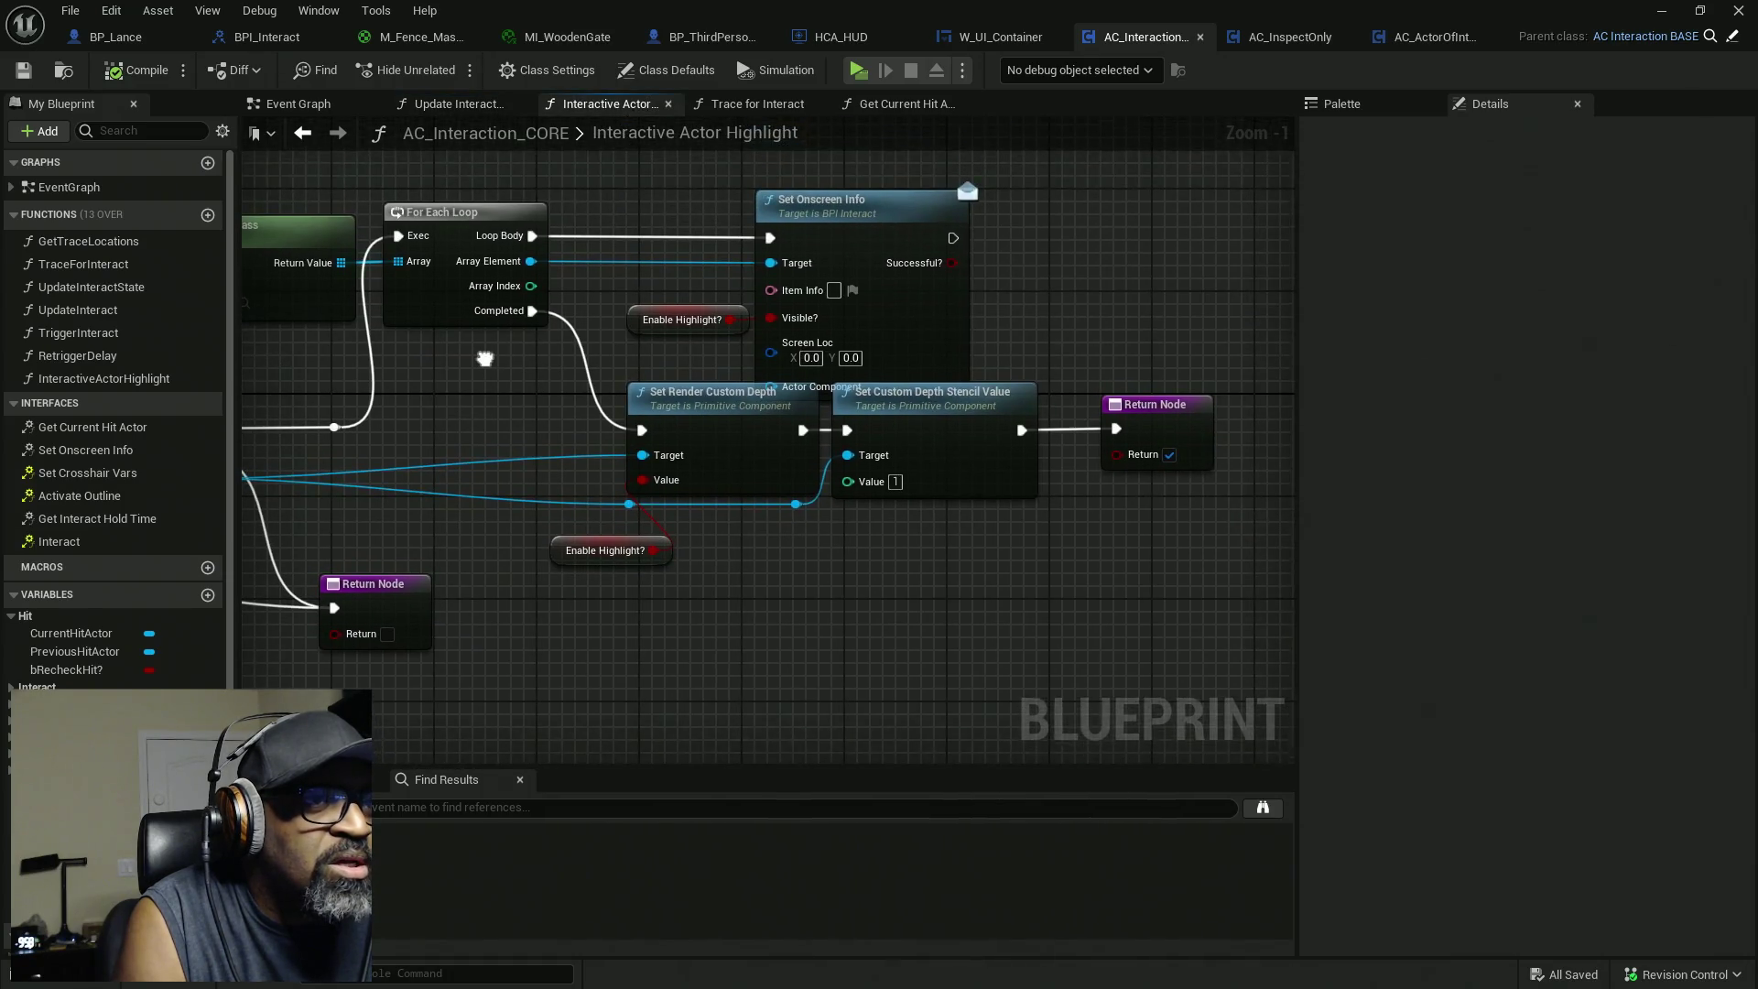
click(821, 206)
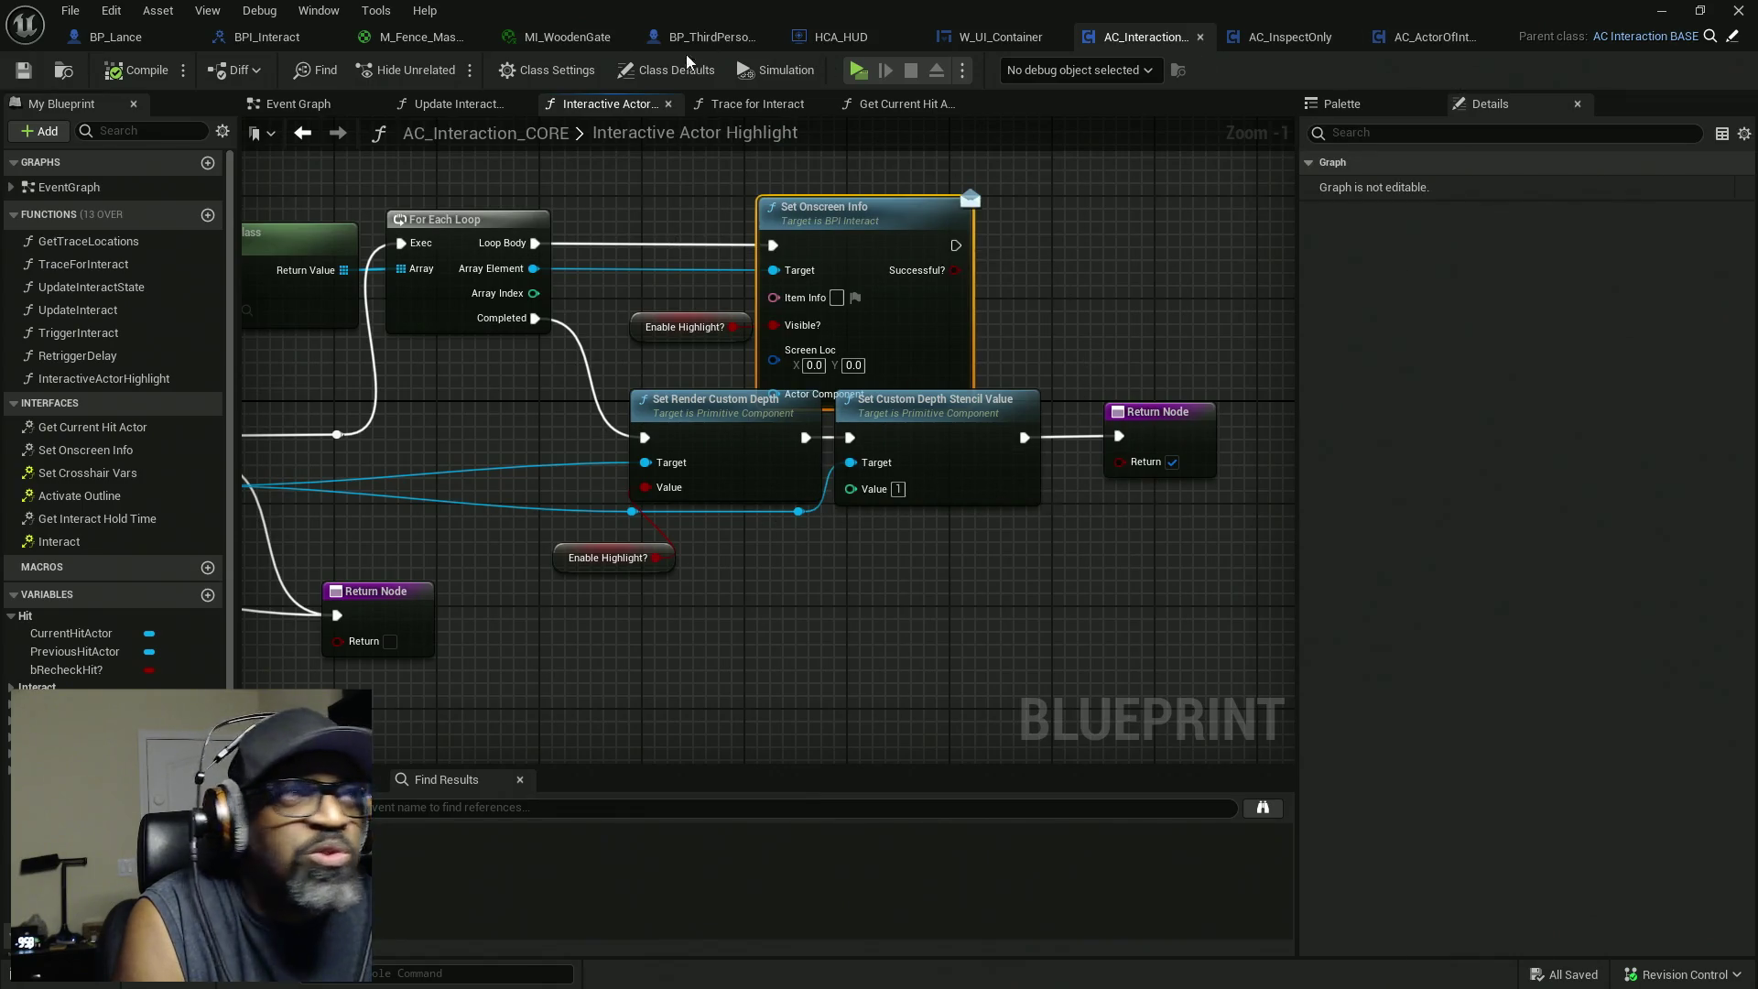
click(268, 41)
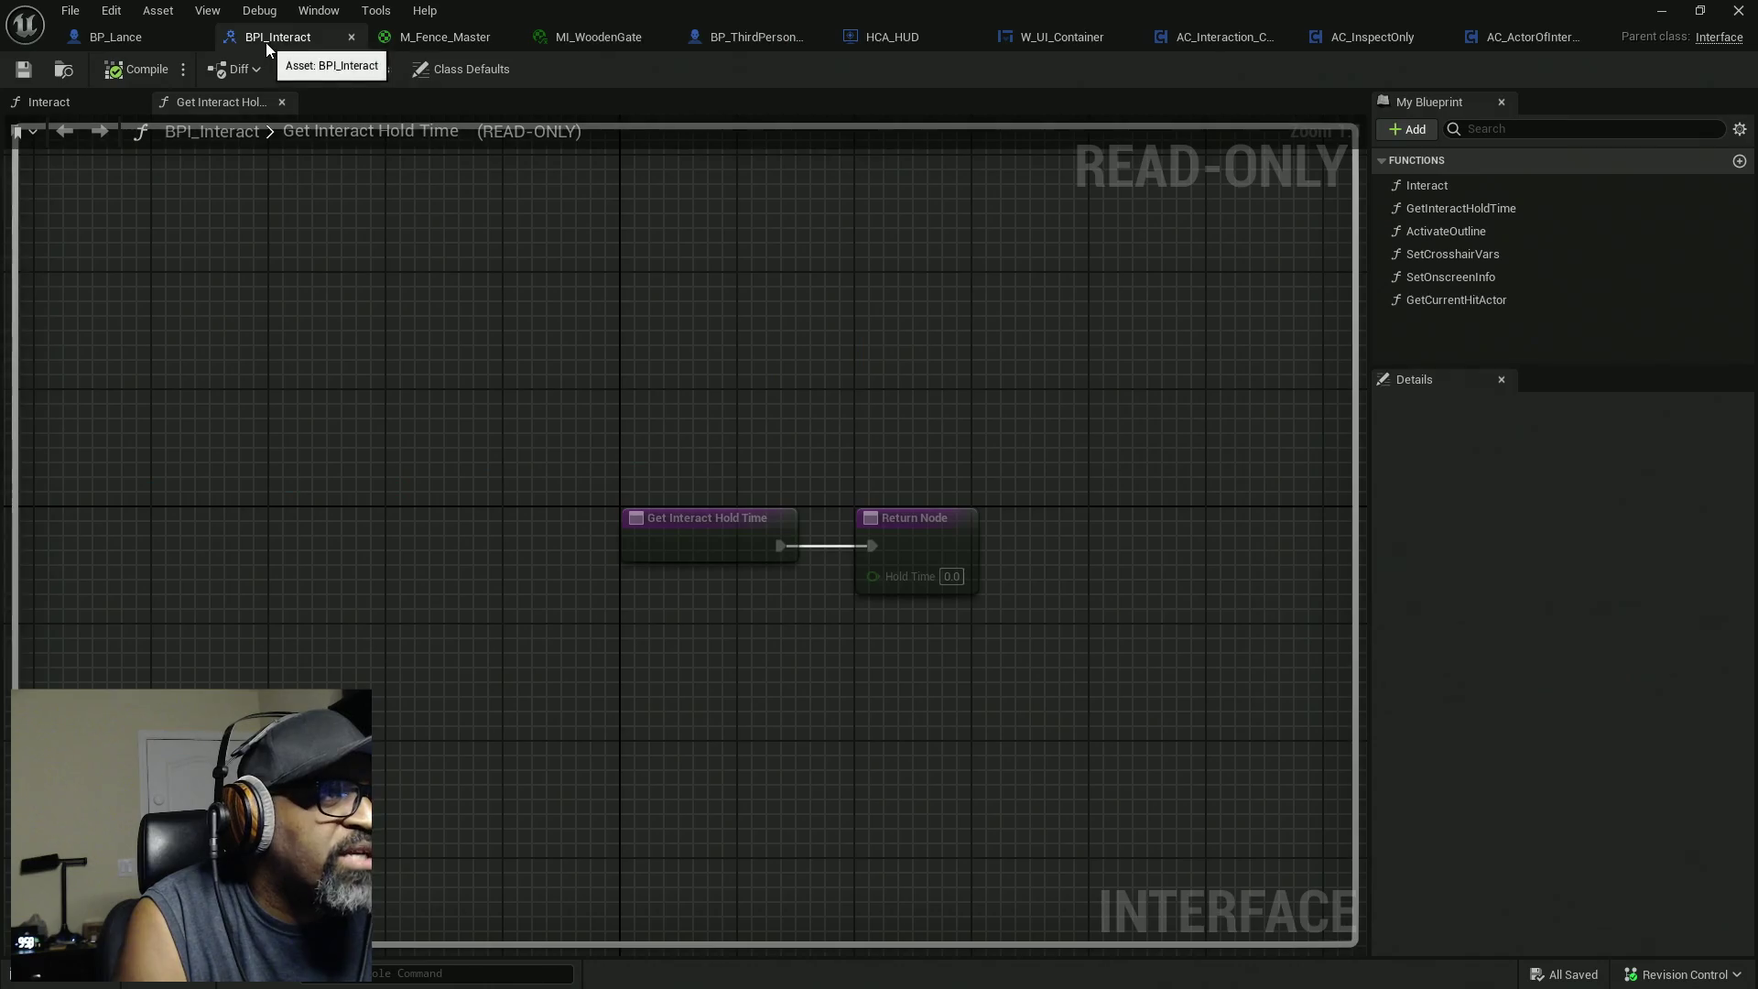
Review SetOnscreenInfo's inputs and outputs in BPI_Interact, then return to AC_Interaction_CORE.
click(1446, 275)
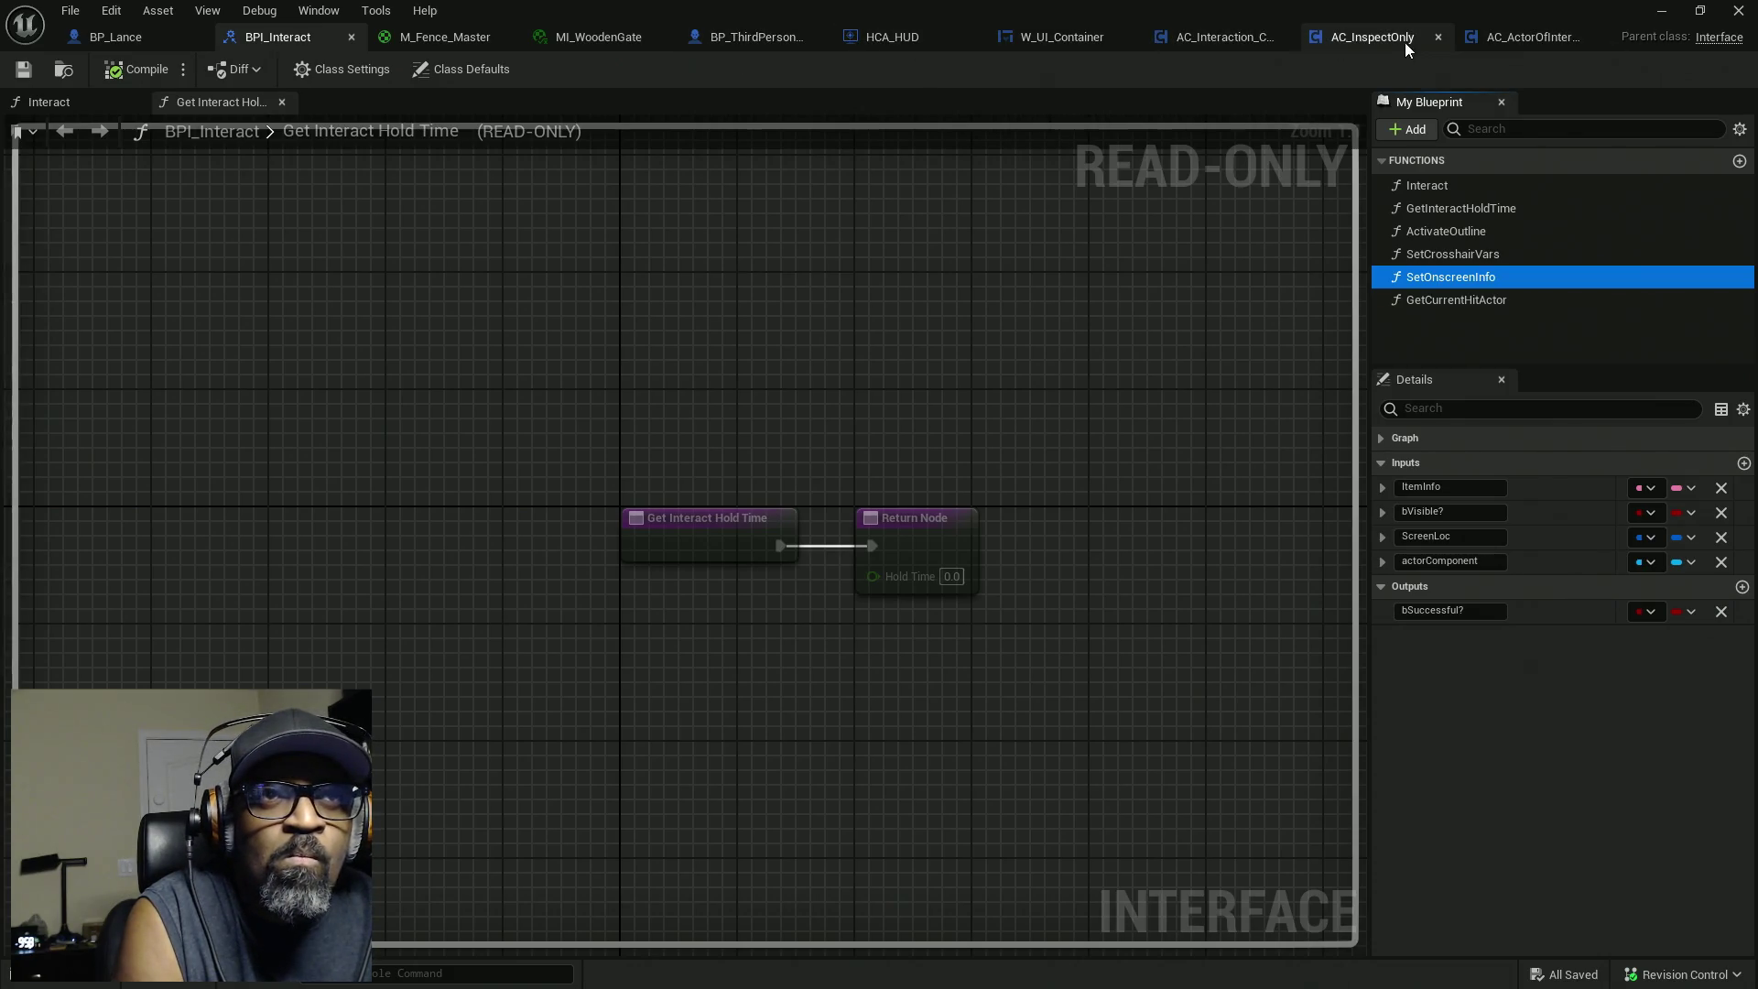
click(1221, 38)
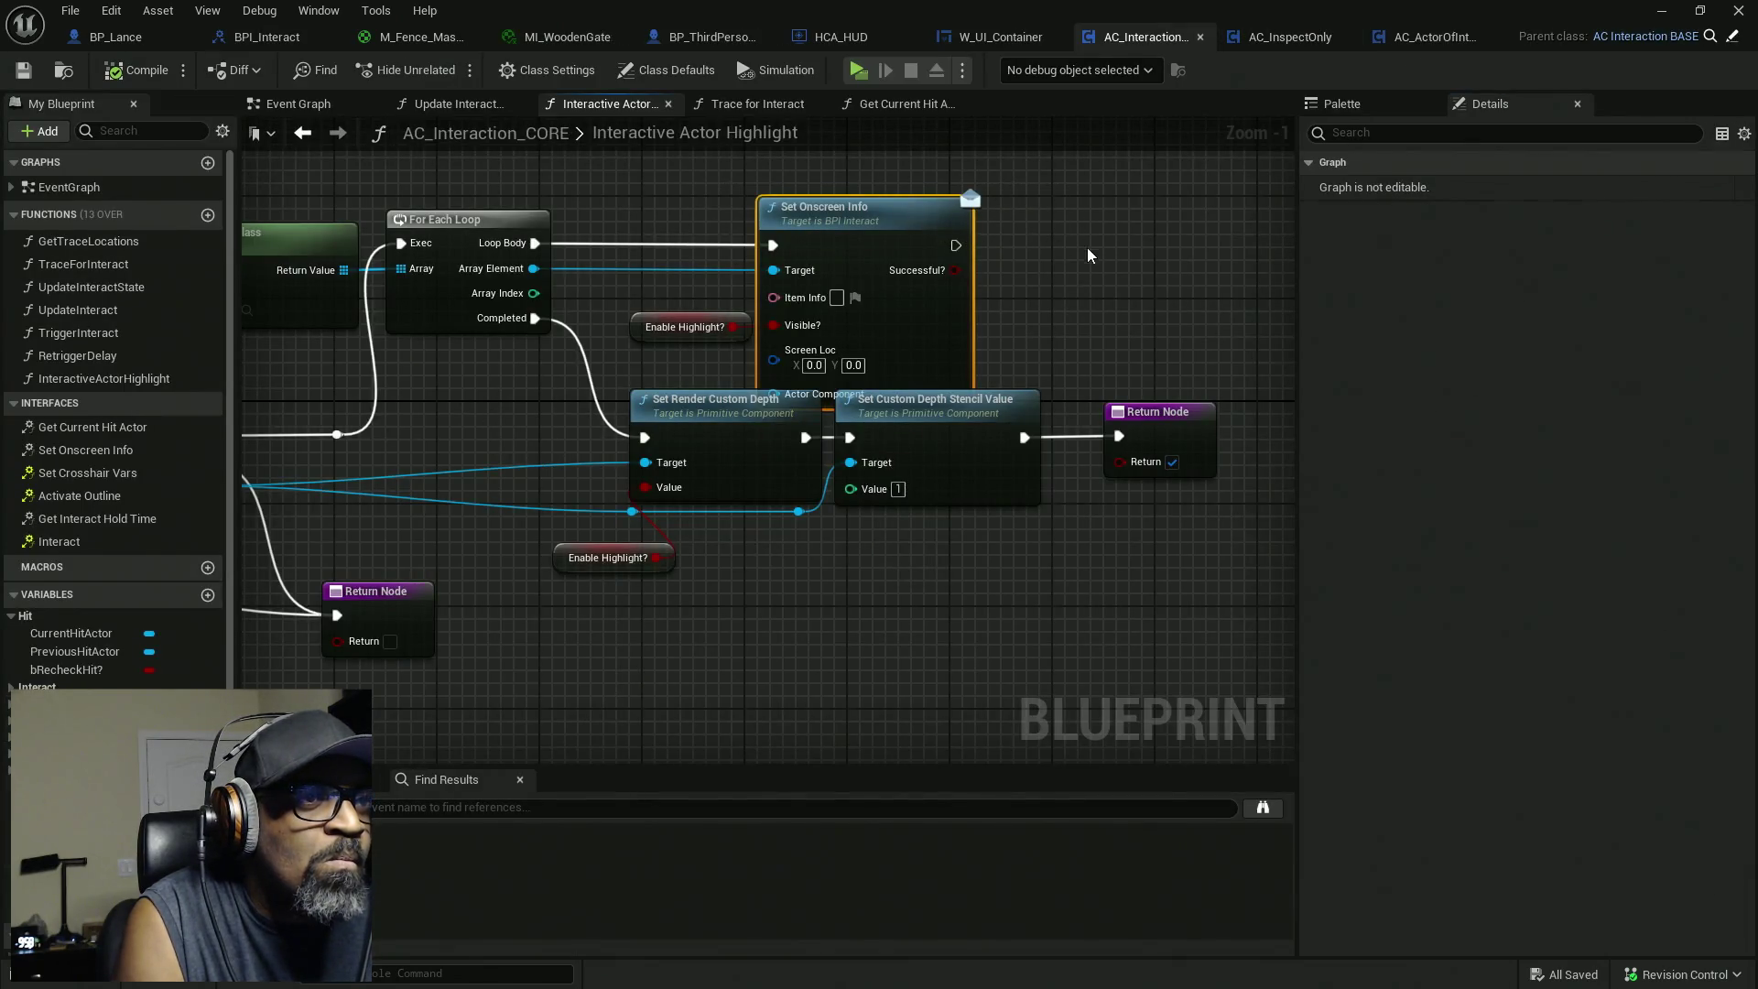
Move the custom depth nodes and the Return Node slightly lower to tidy the graph.
scroll(1008, 520, down, 2)
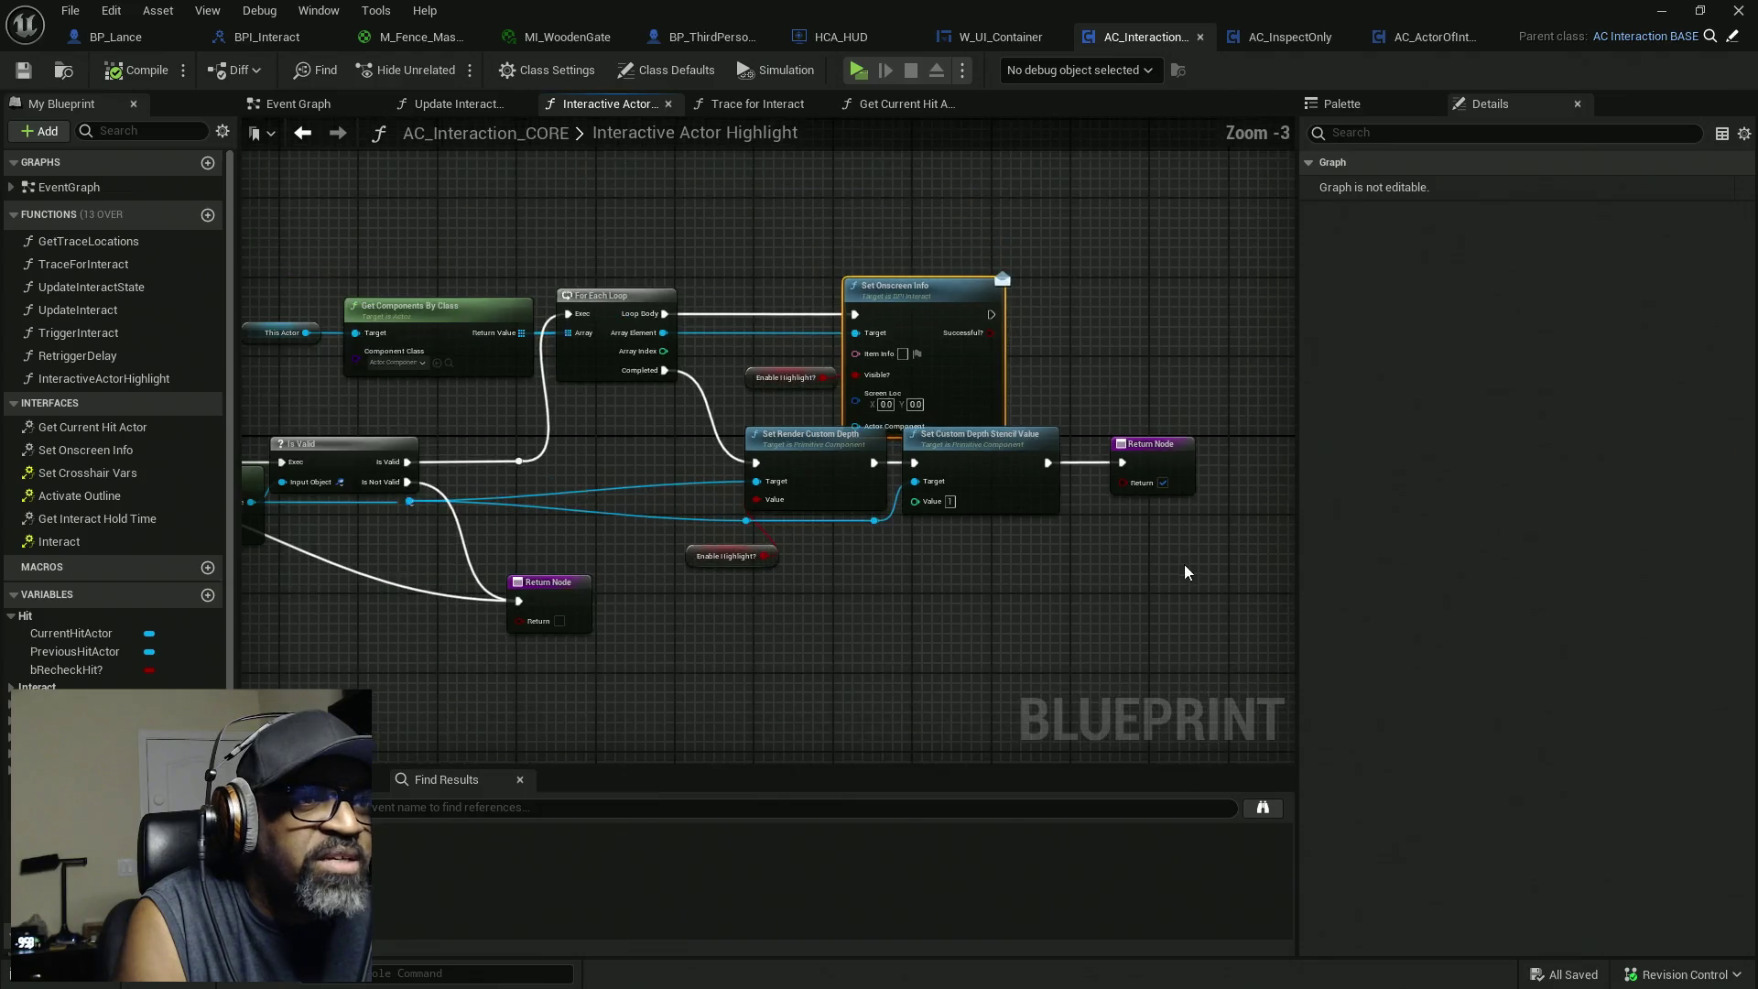
drag(1080, 572, 682, 430)
drag(817, 488, 821, 507)
drag(1180, 452, 1172, 471)
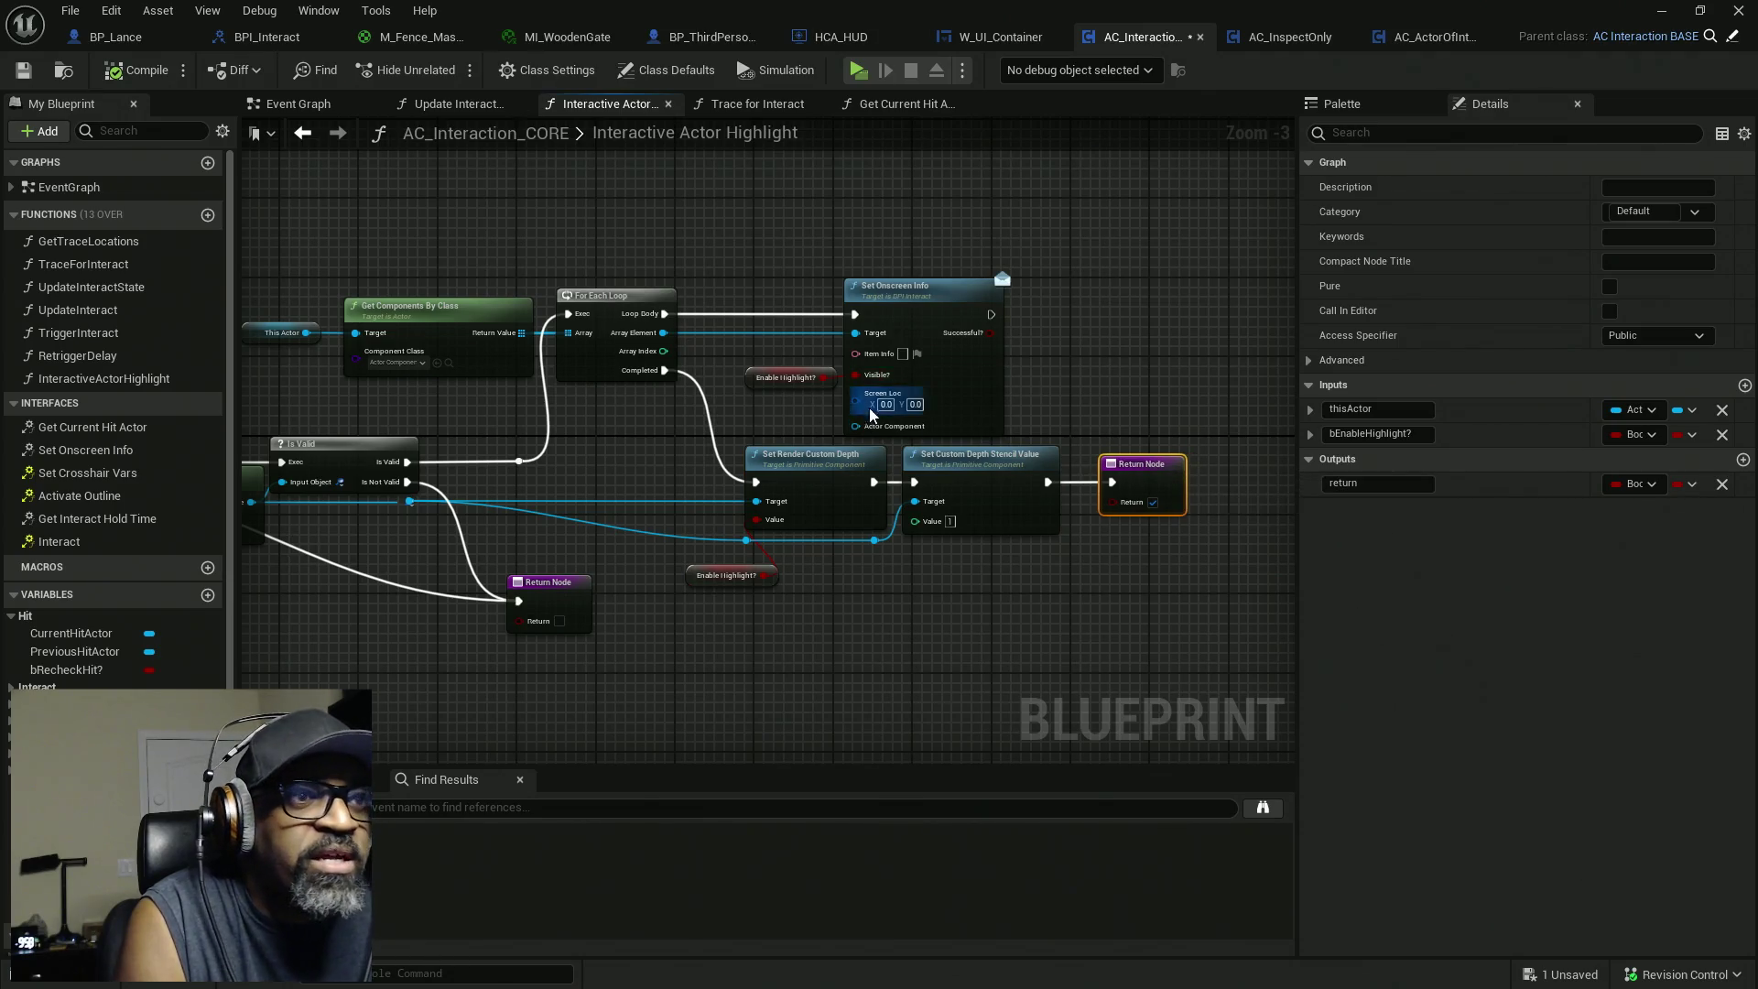
scroll(862, 418, up, 3)
Connect a Self reference to Set Onscreen Info's Actor Component input.
drag(852, 429, 765, 417)
text(self)
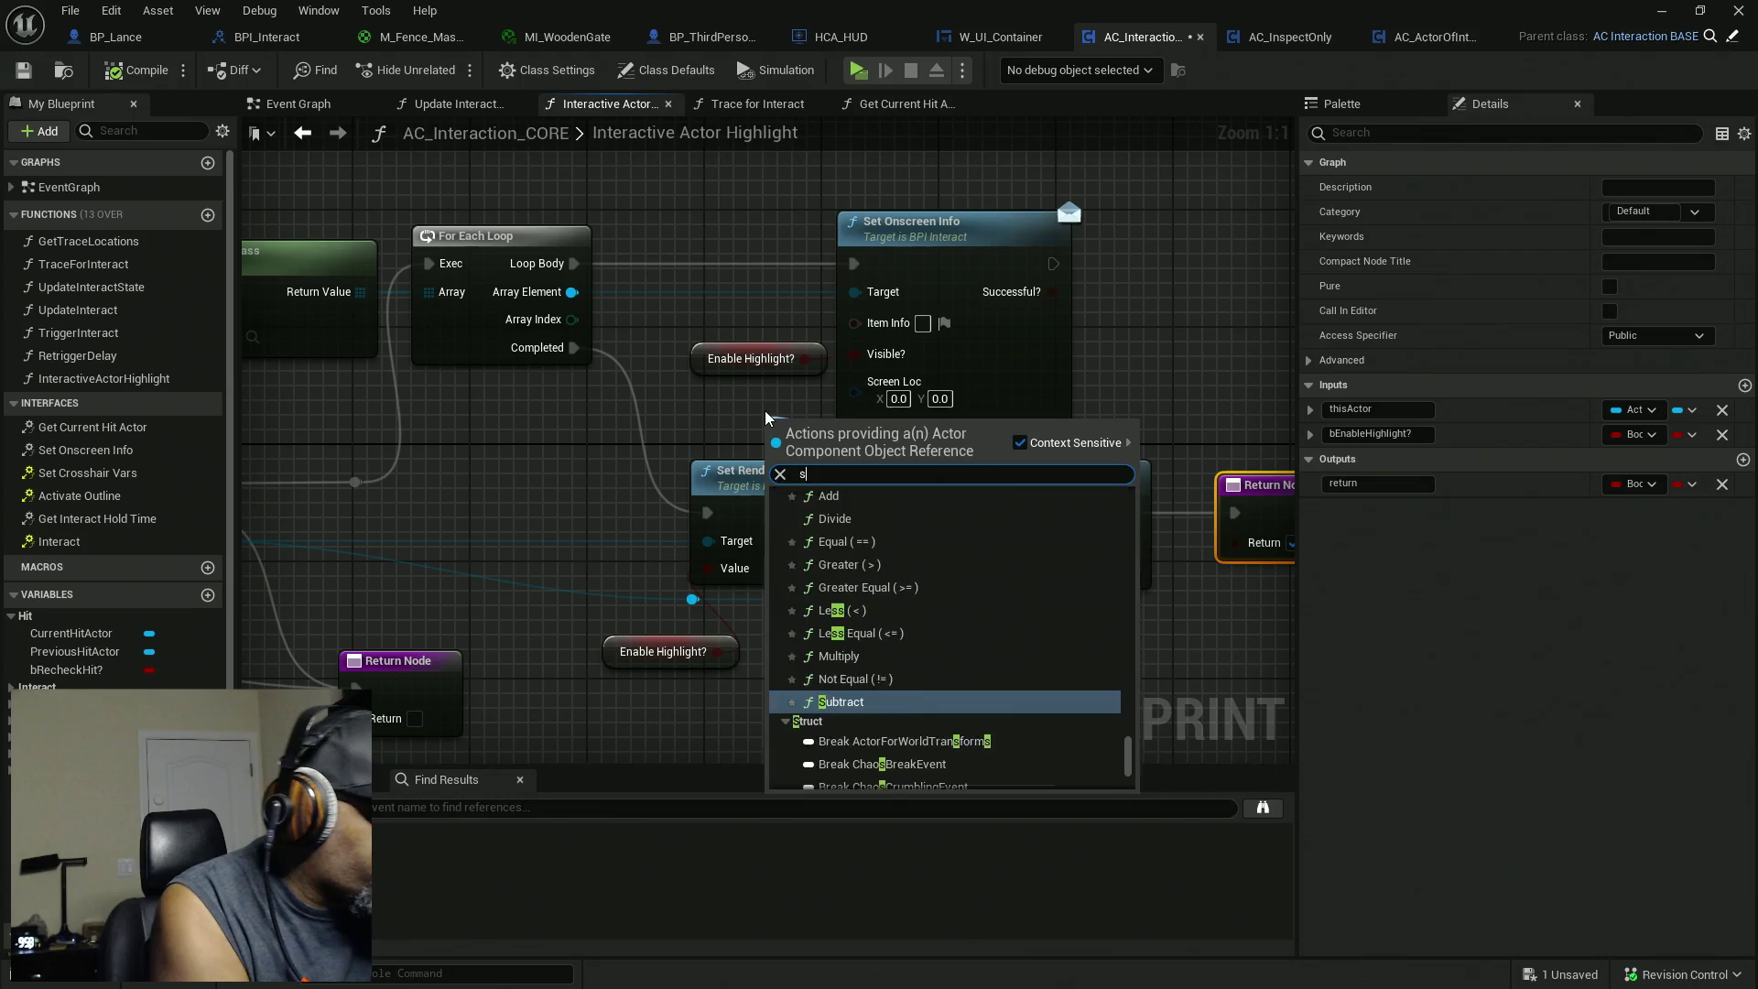
click(806, 512)
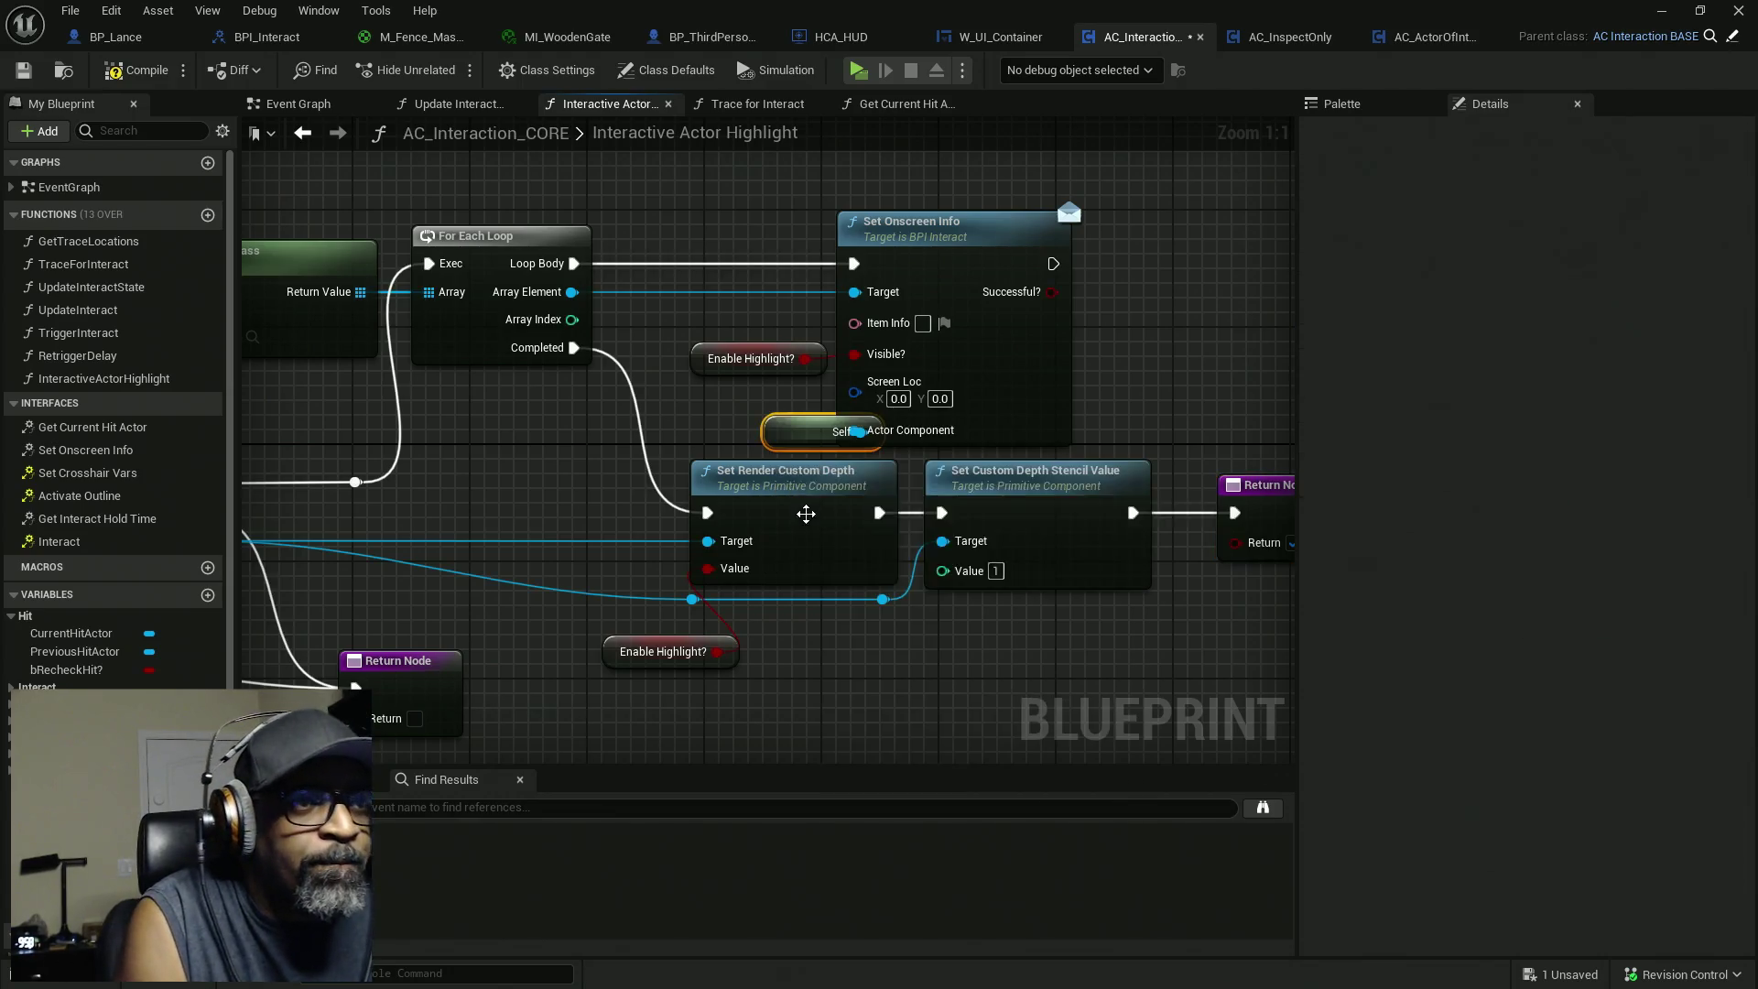
drag(792, 420, 722, 421)
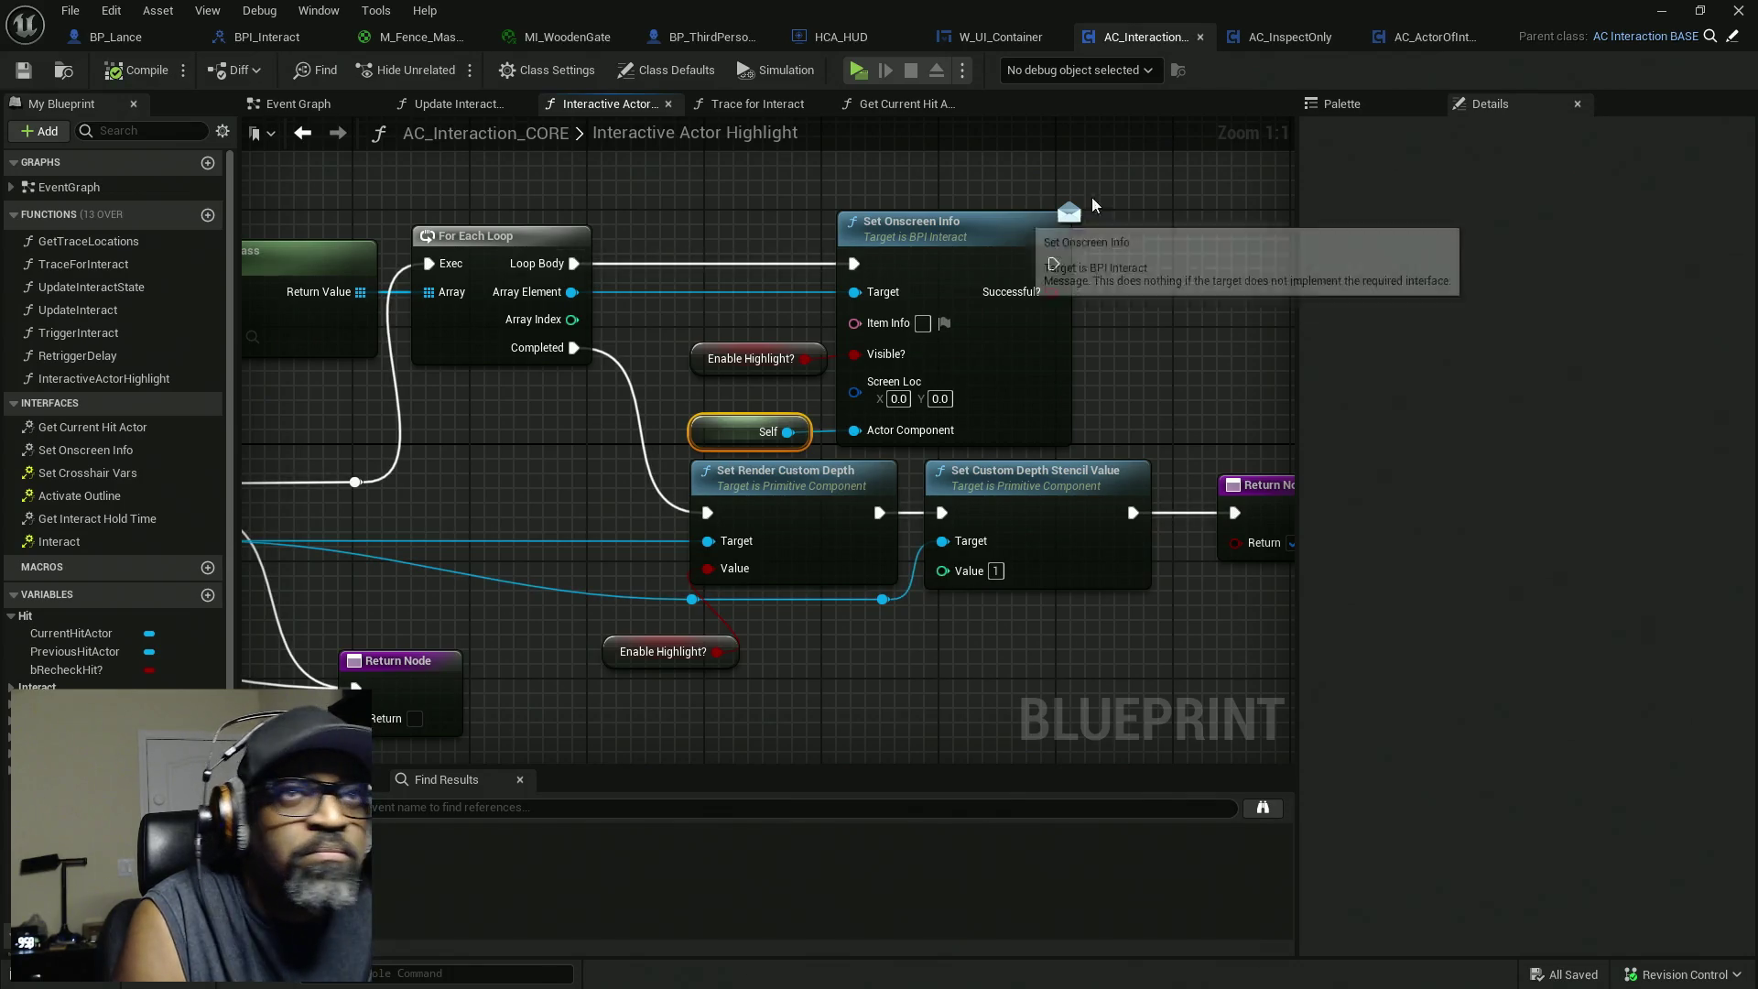
click(986, 40)
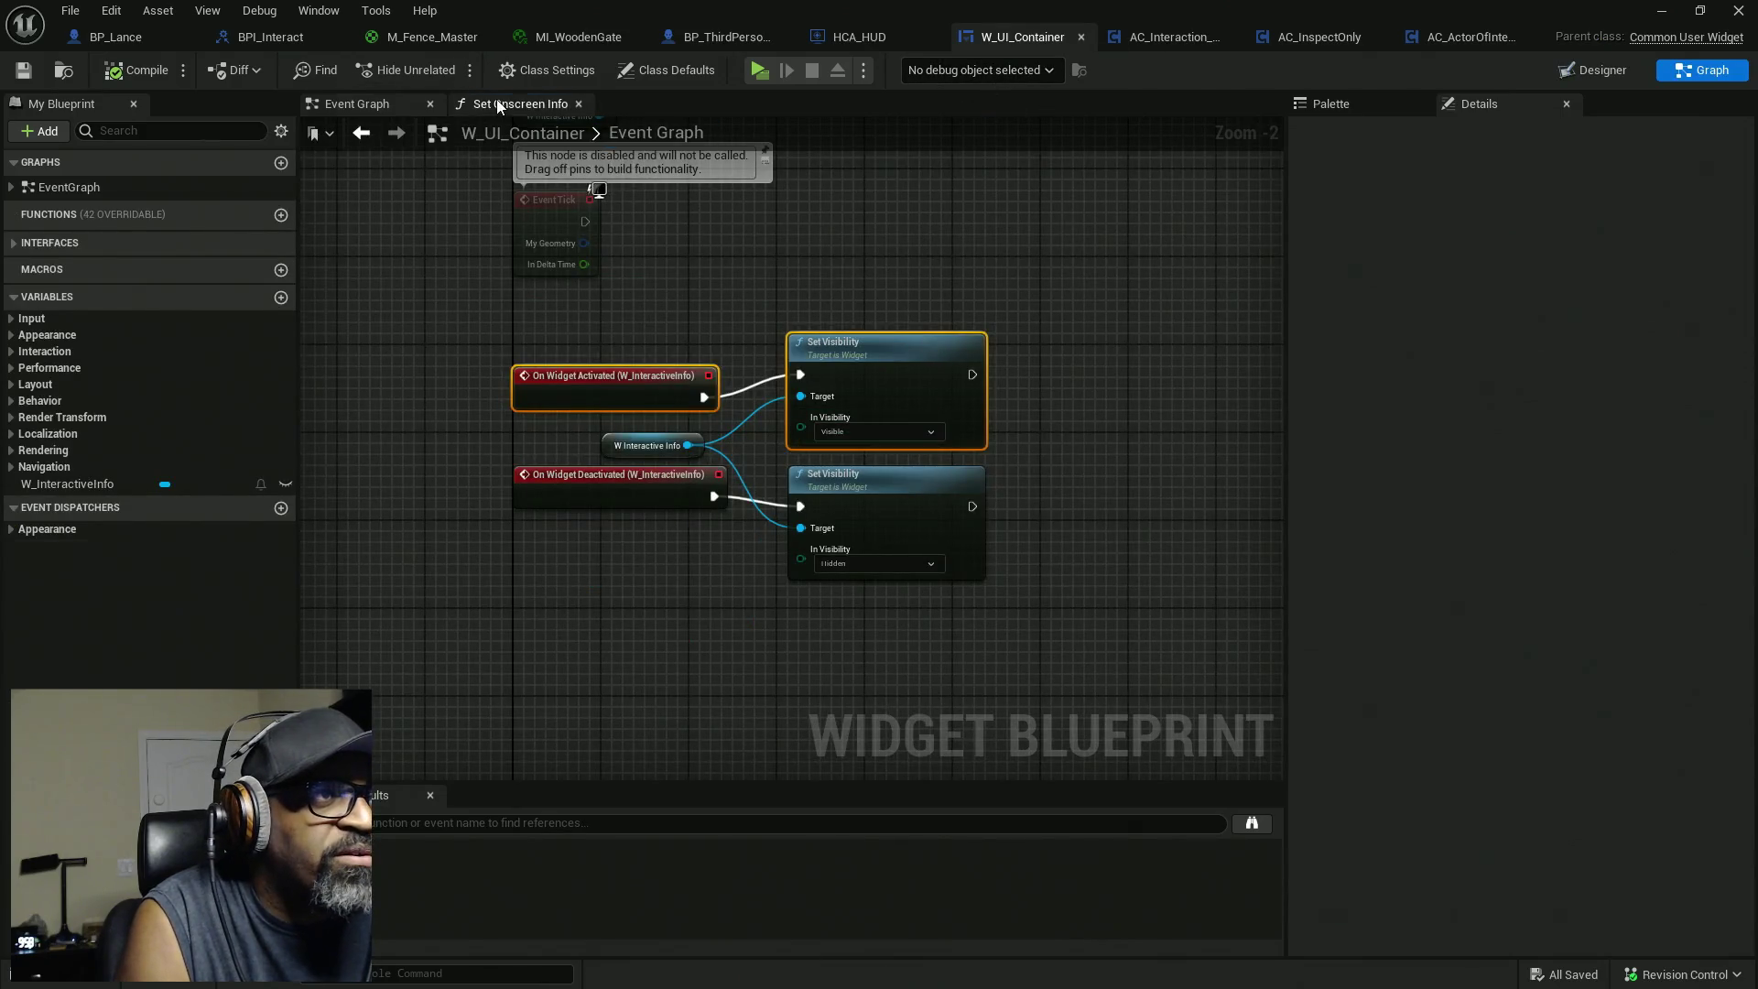
In the Set Onscreen Info graph, shift all nodes except the entry right to make room.
click(502, 104)
mouse_move(1029, 419)
mouse_down()
mouse_move(815, 460)
mouse_move(1003, 418)
mouse_up()
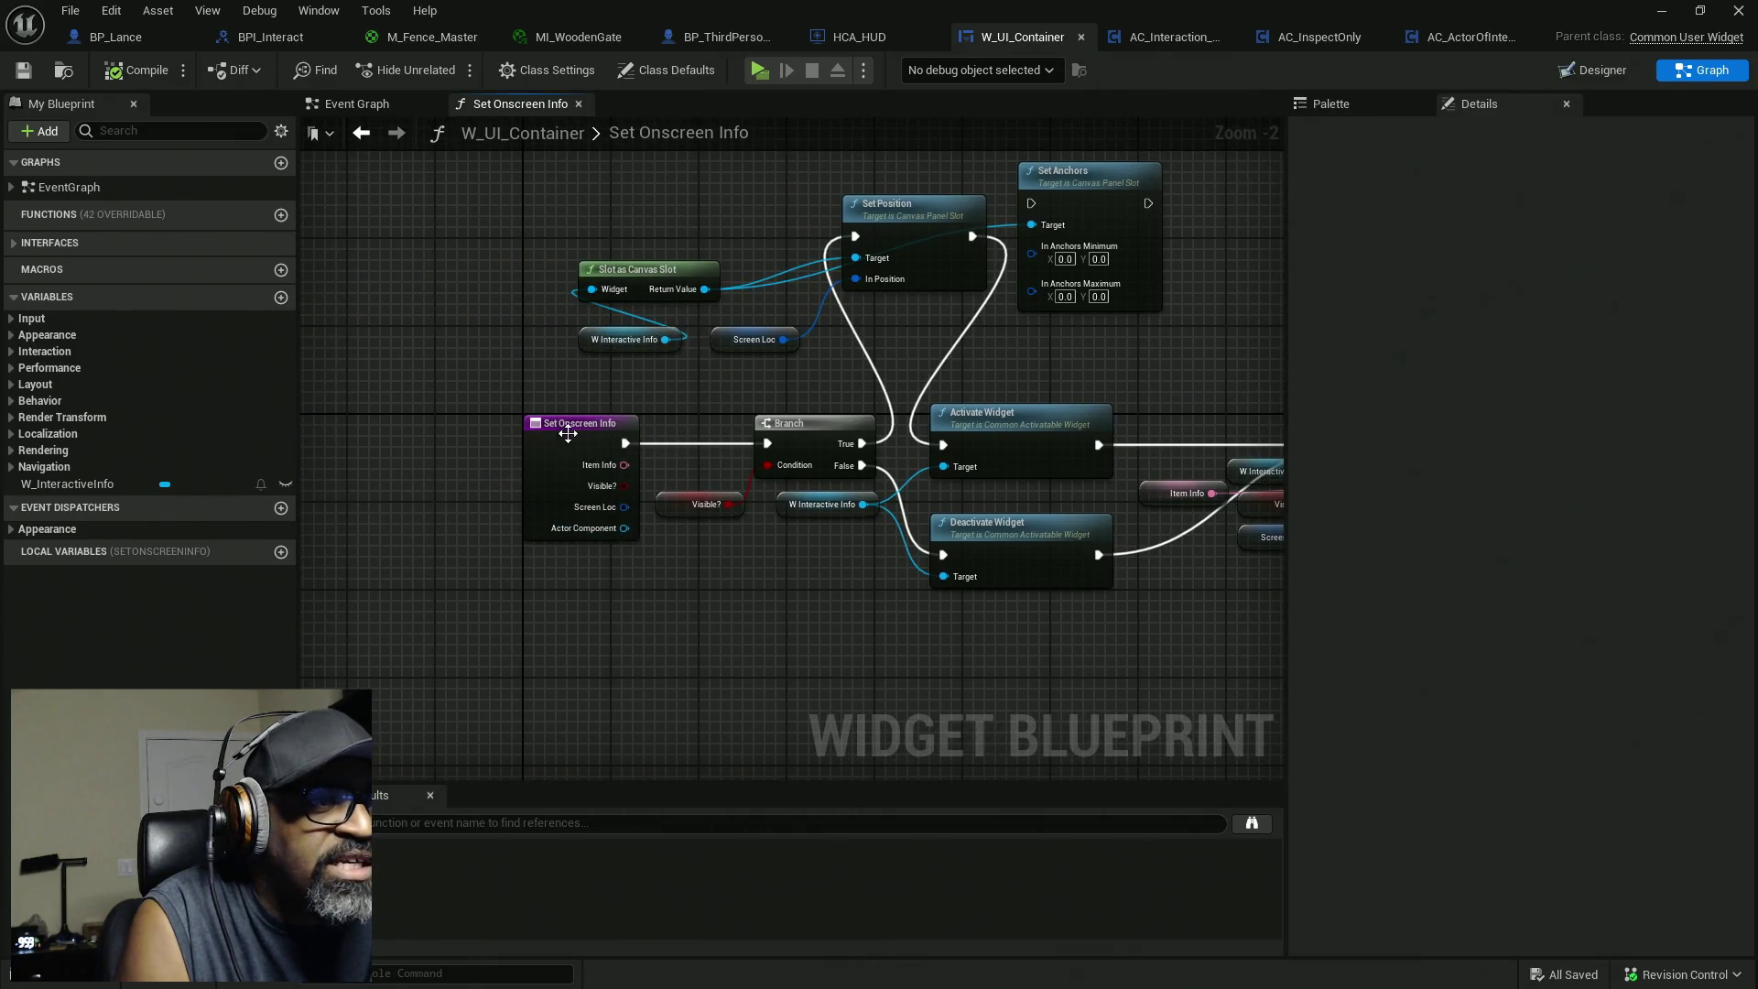
scroll(988, 616, down, 2)
drag(1162, 231, 480, 645)
drag(769, 293, 1004, 291)
scroll(554, 522, up, 3)
click(639, 553)
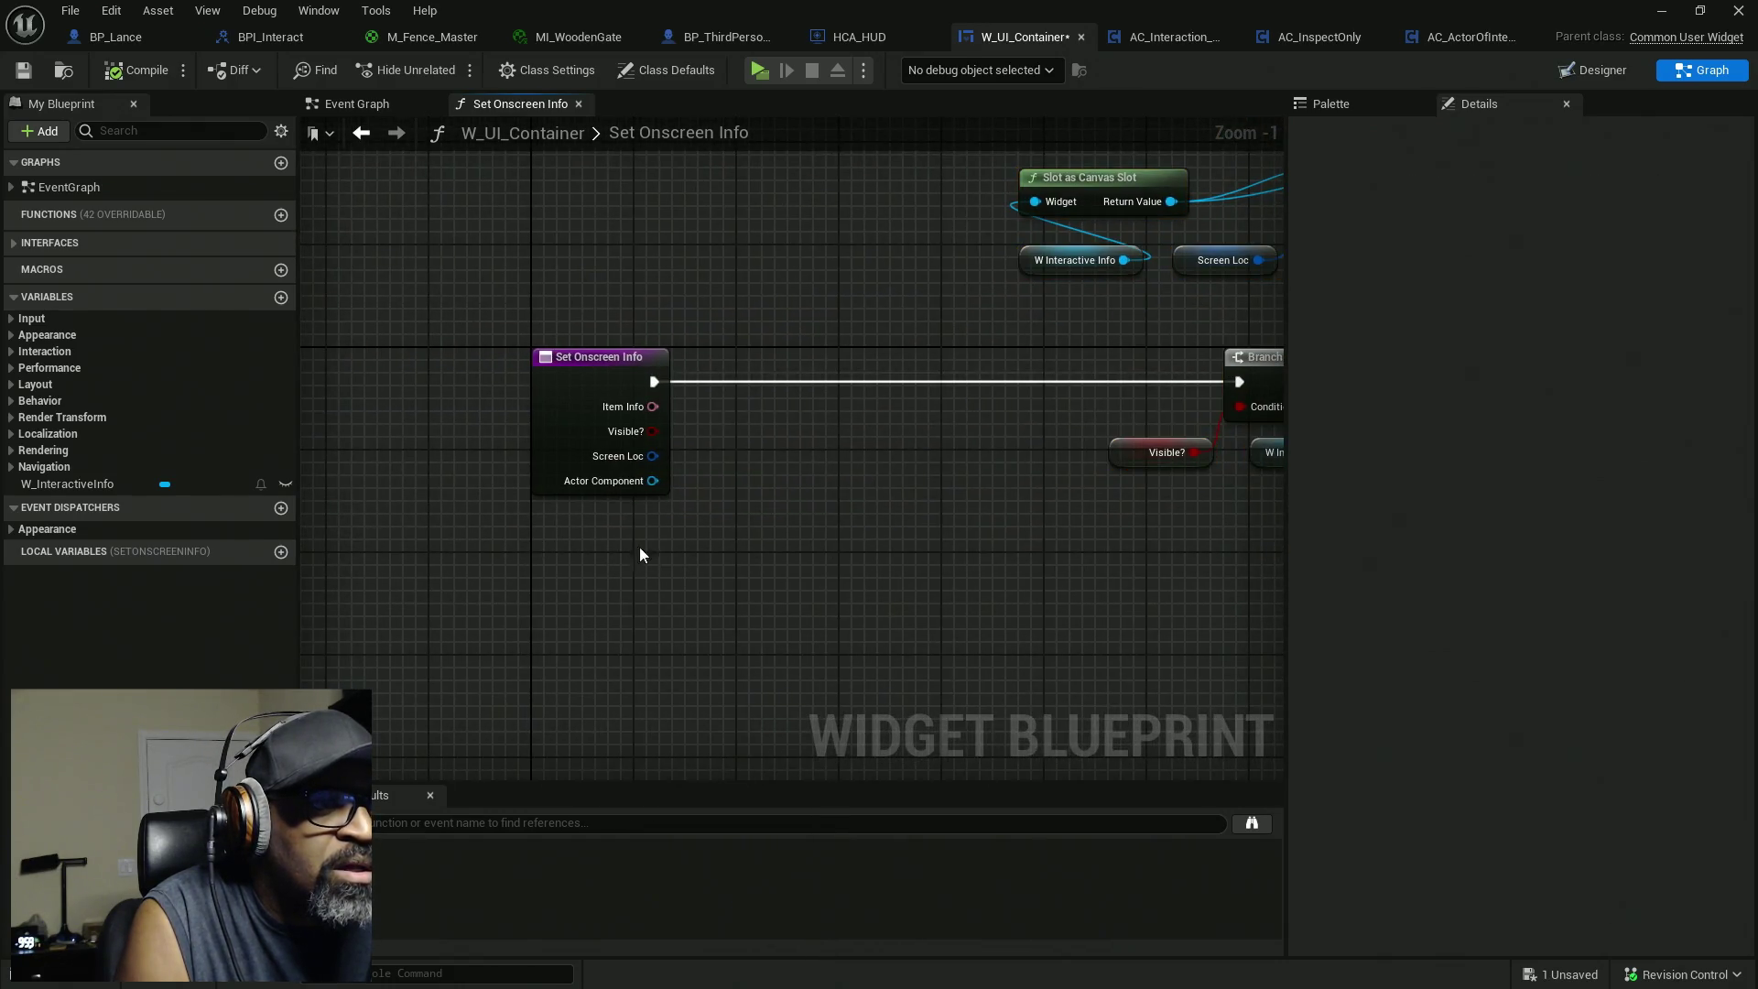
Promote Actor Component to a variable, wire its SET between entry and Branch, compile and save.
drag(601, 481, 772, 481)
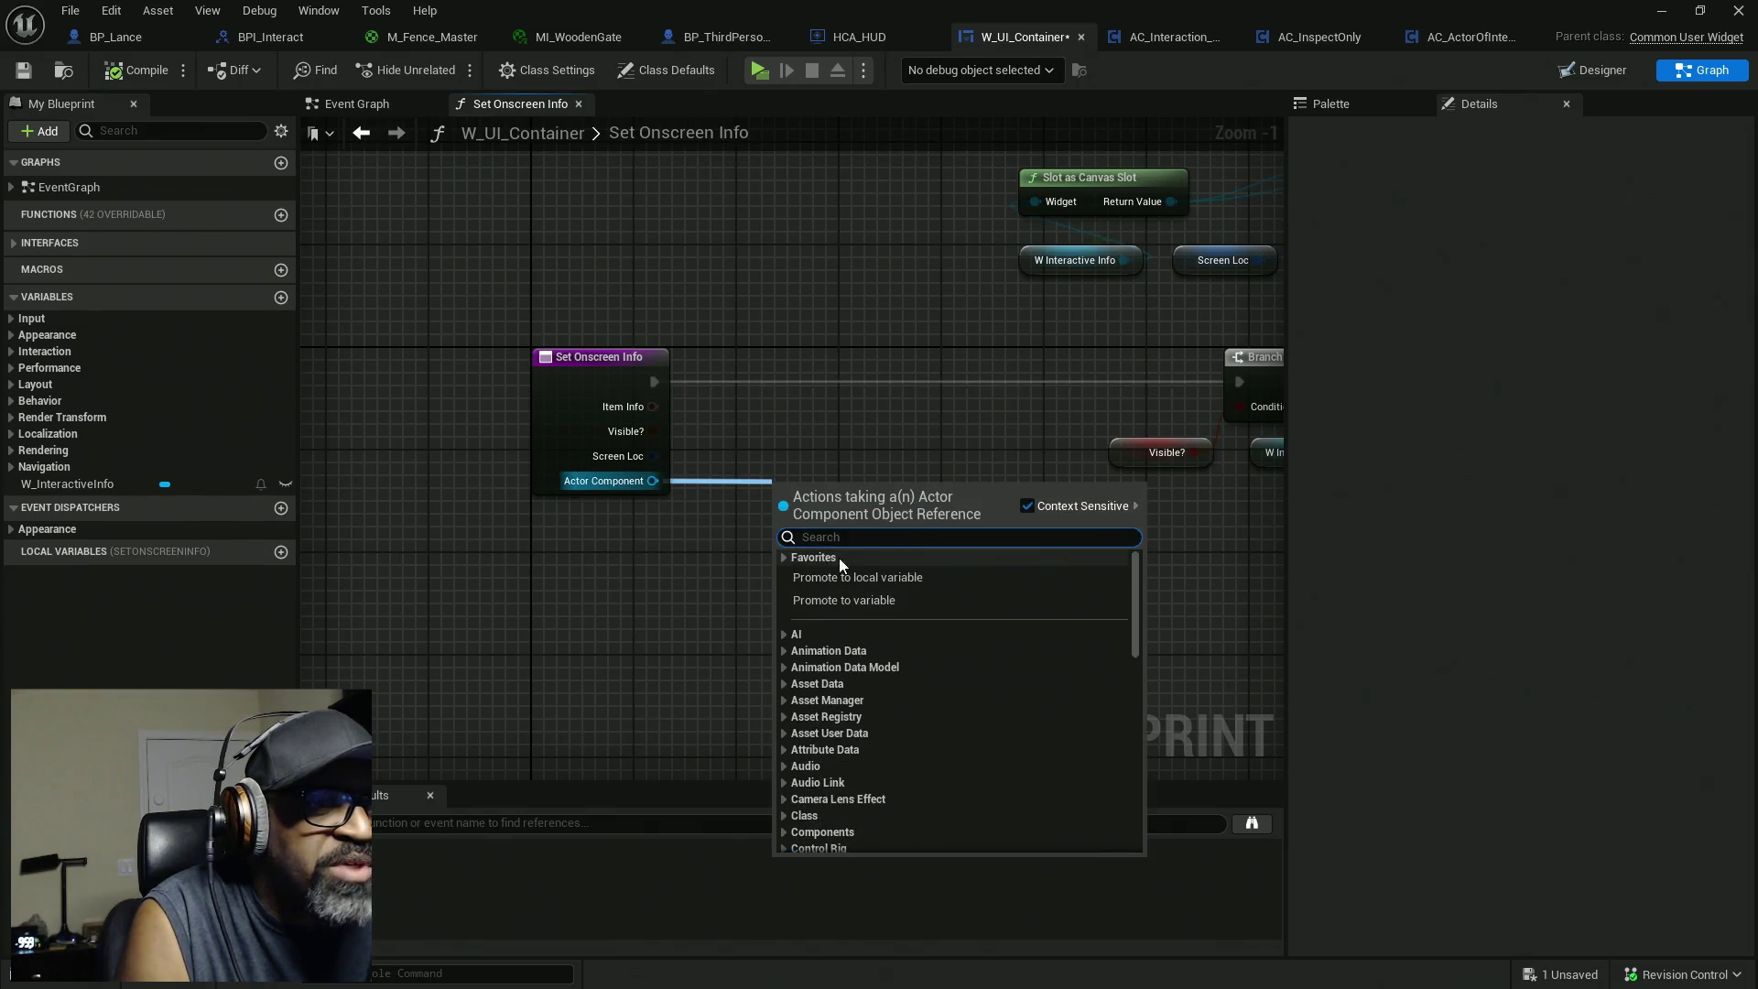
click(846, 601)
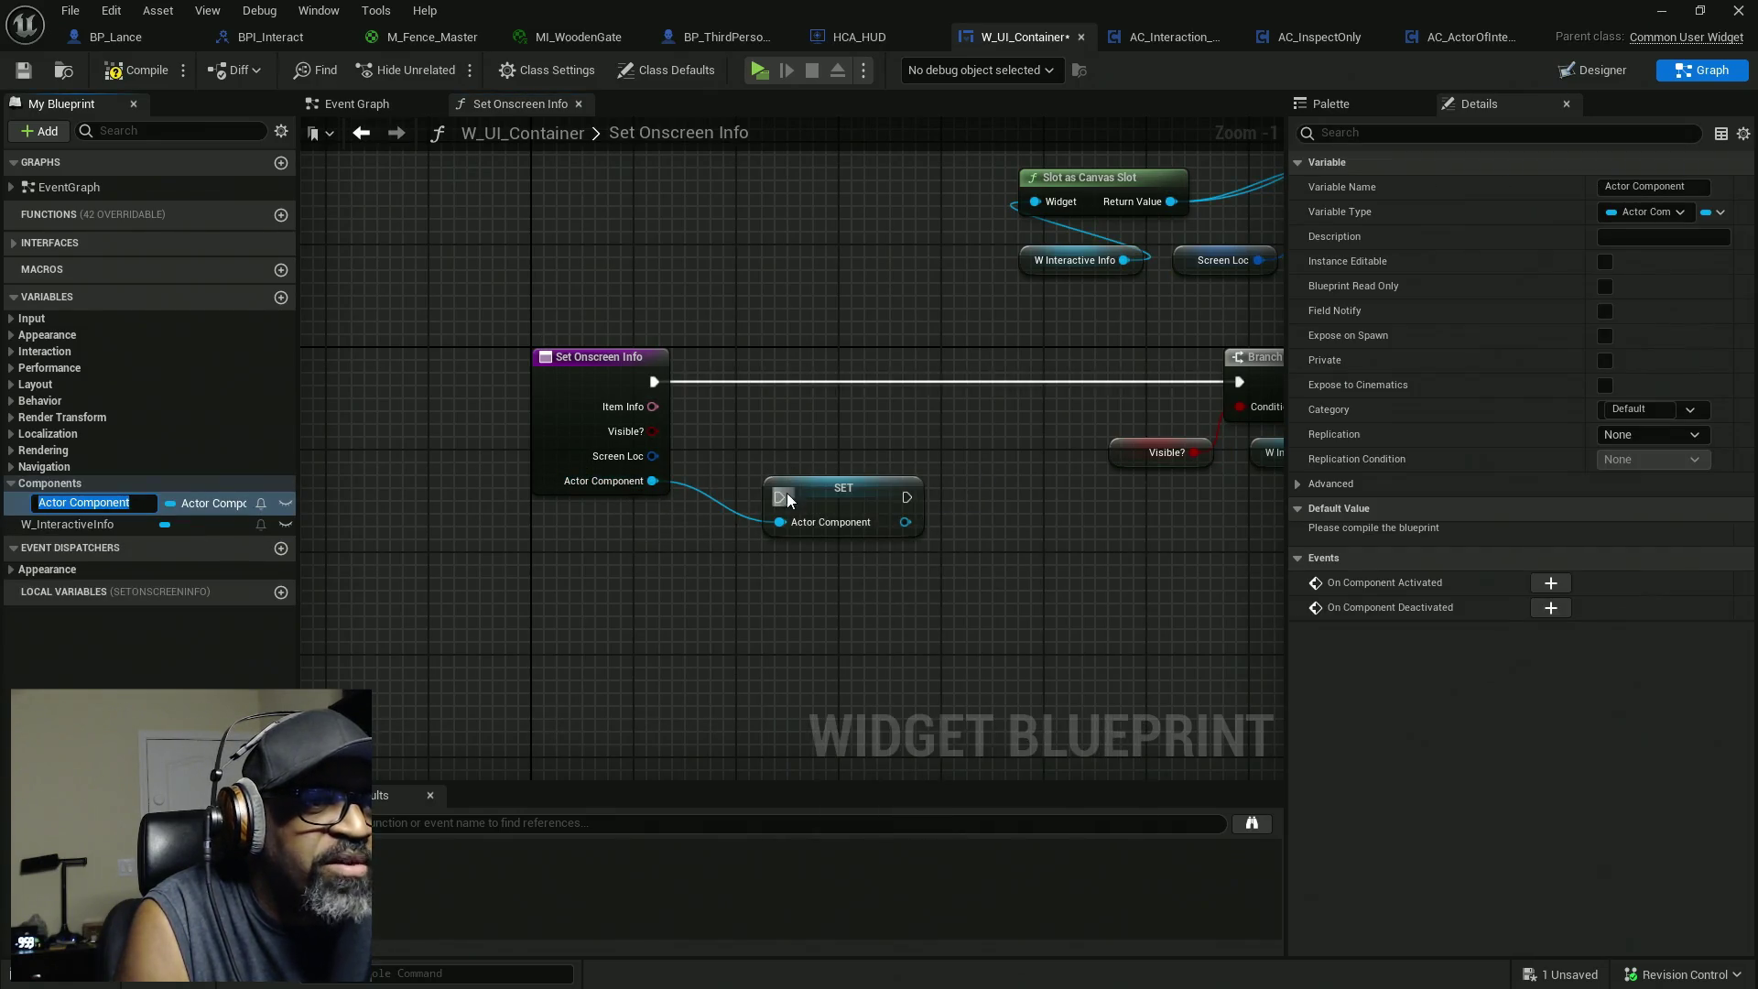
mouse_move(653, 381)
mouse_down()
mouse_move(914, 476)
mouse_move(906, 497)
mouse_up()
mouse_move(779, 497)
mouse_down()
mouse_move(689, 394)
mouse_move(653, 381)
mouse_up()
drag(843, 487, 769, 398)
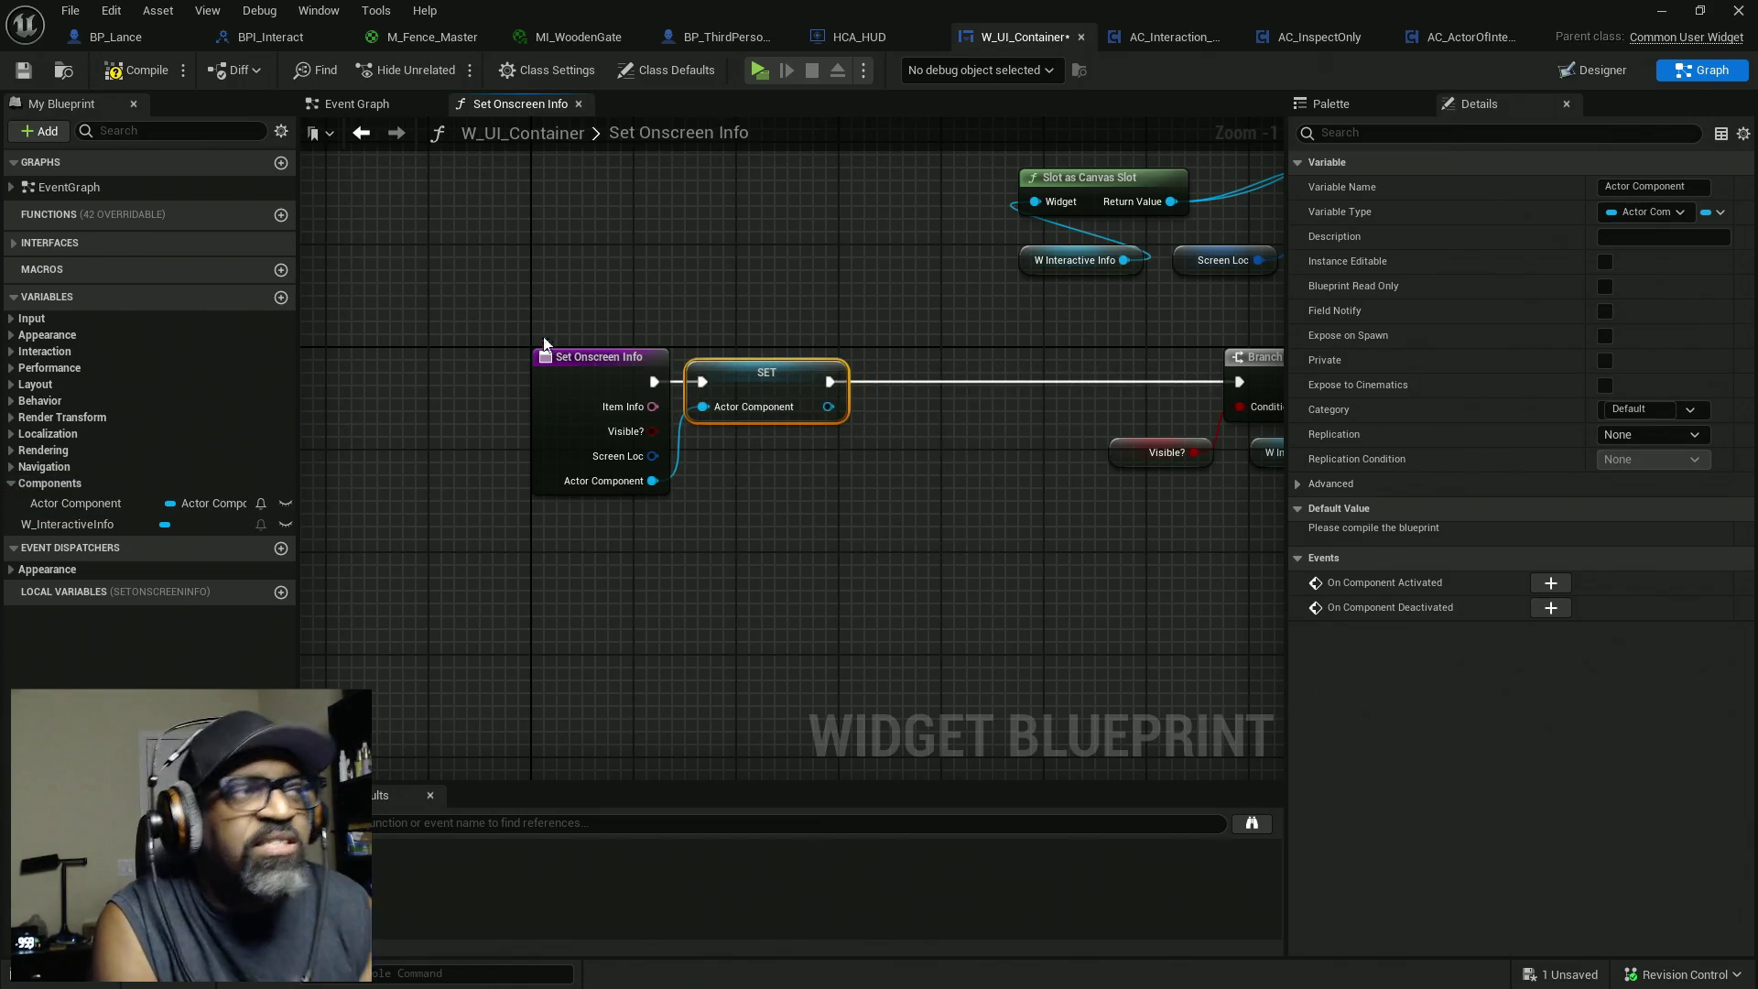
click(139, 71)
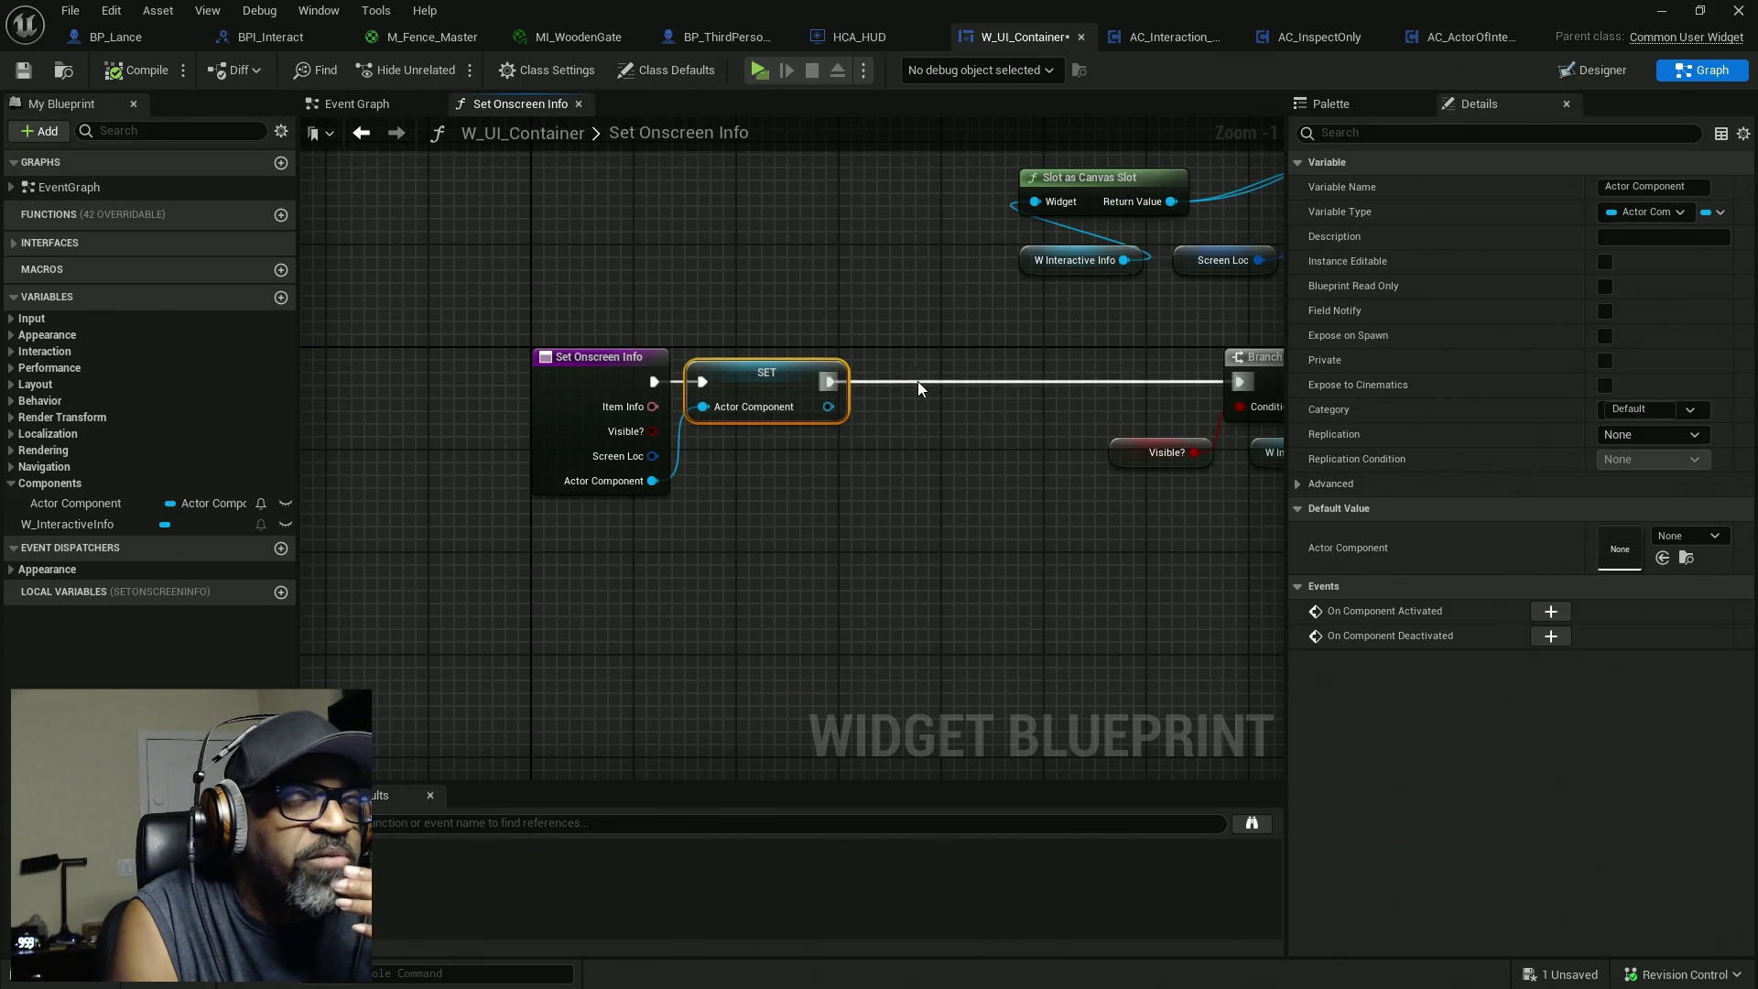
key(ctrl+s)
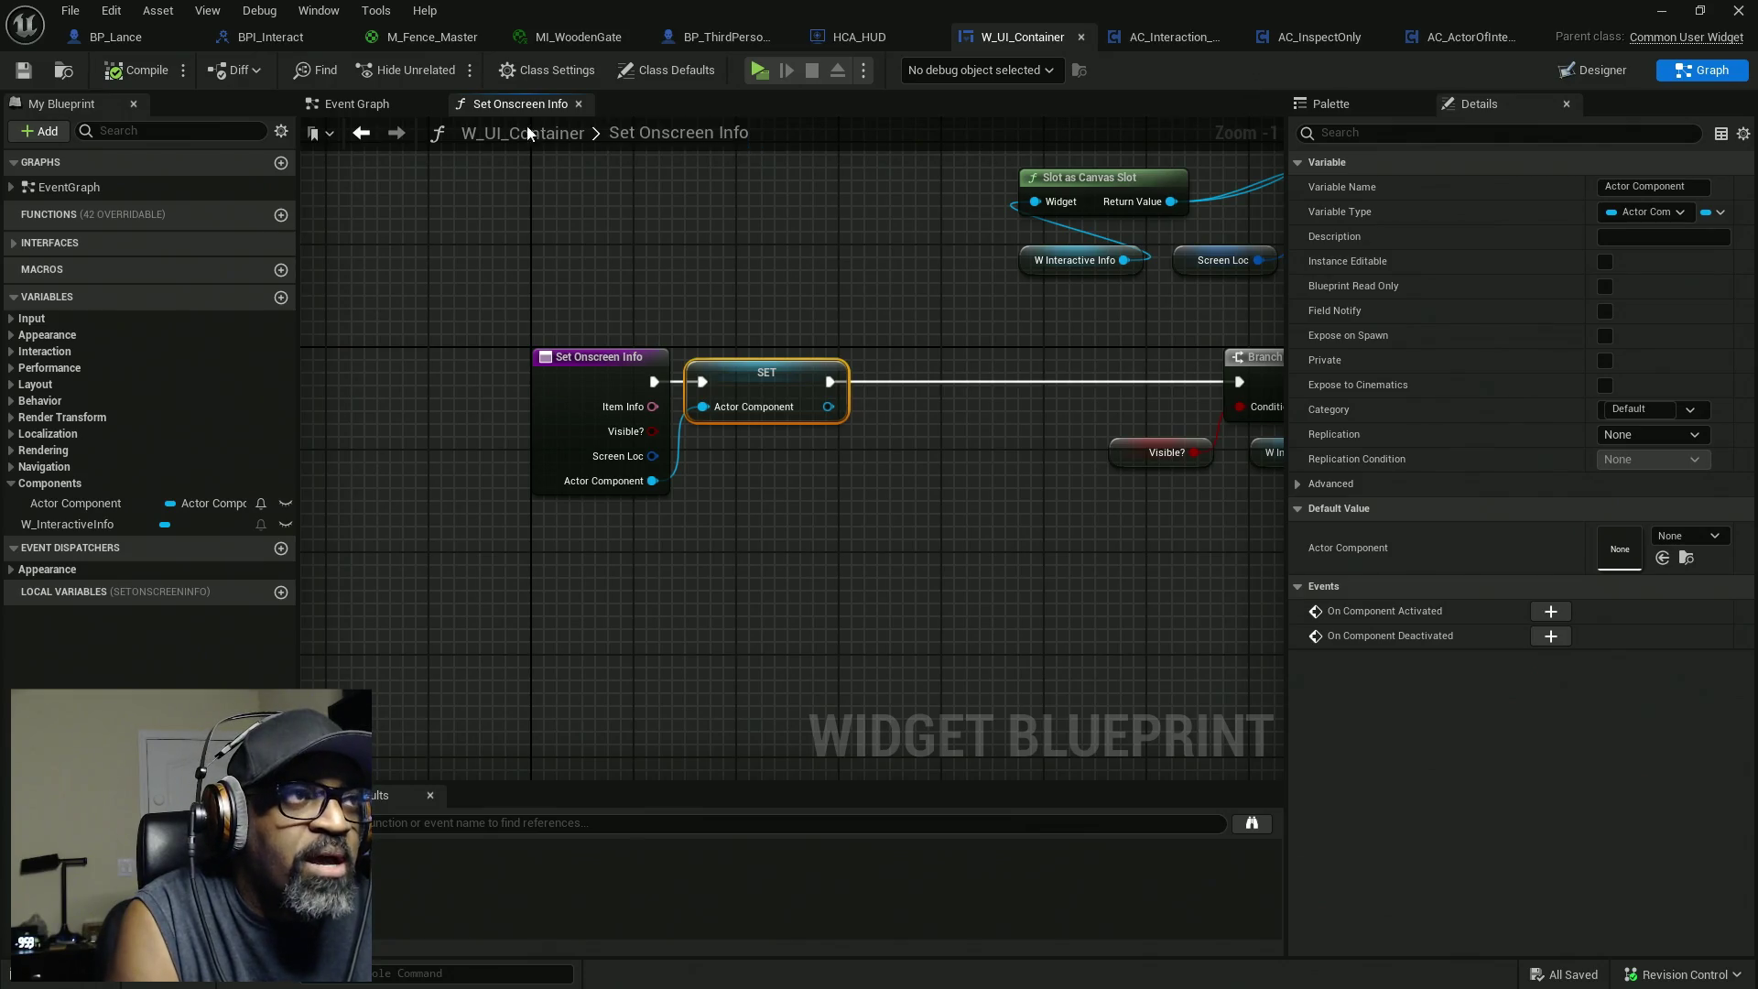
In the Event Graph, search 'timer' from the Set Visibility (Visible) exec pin.
click(358, 105)
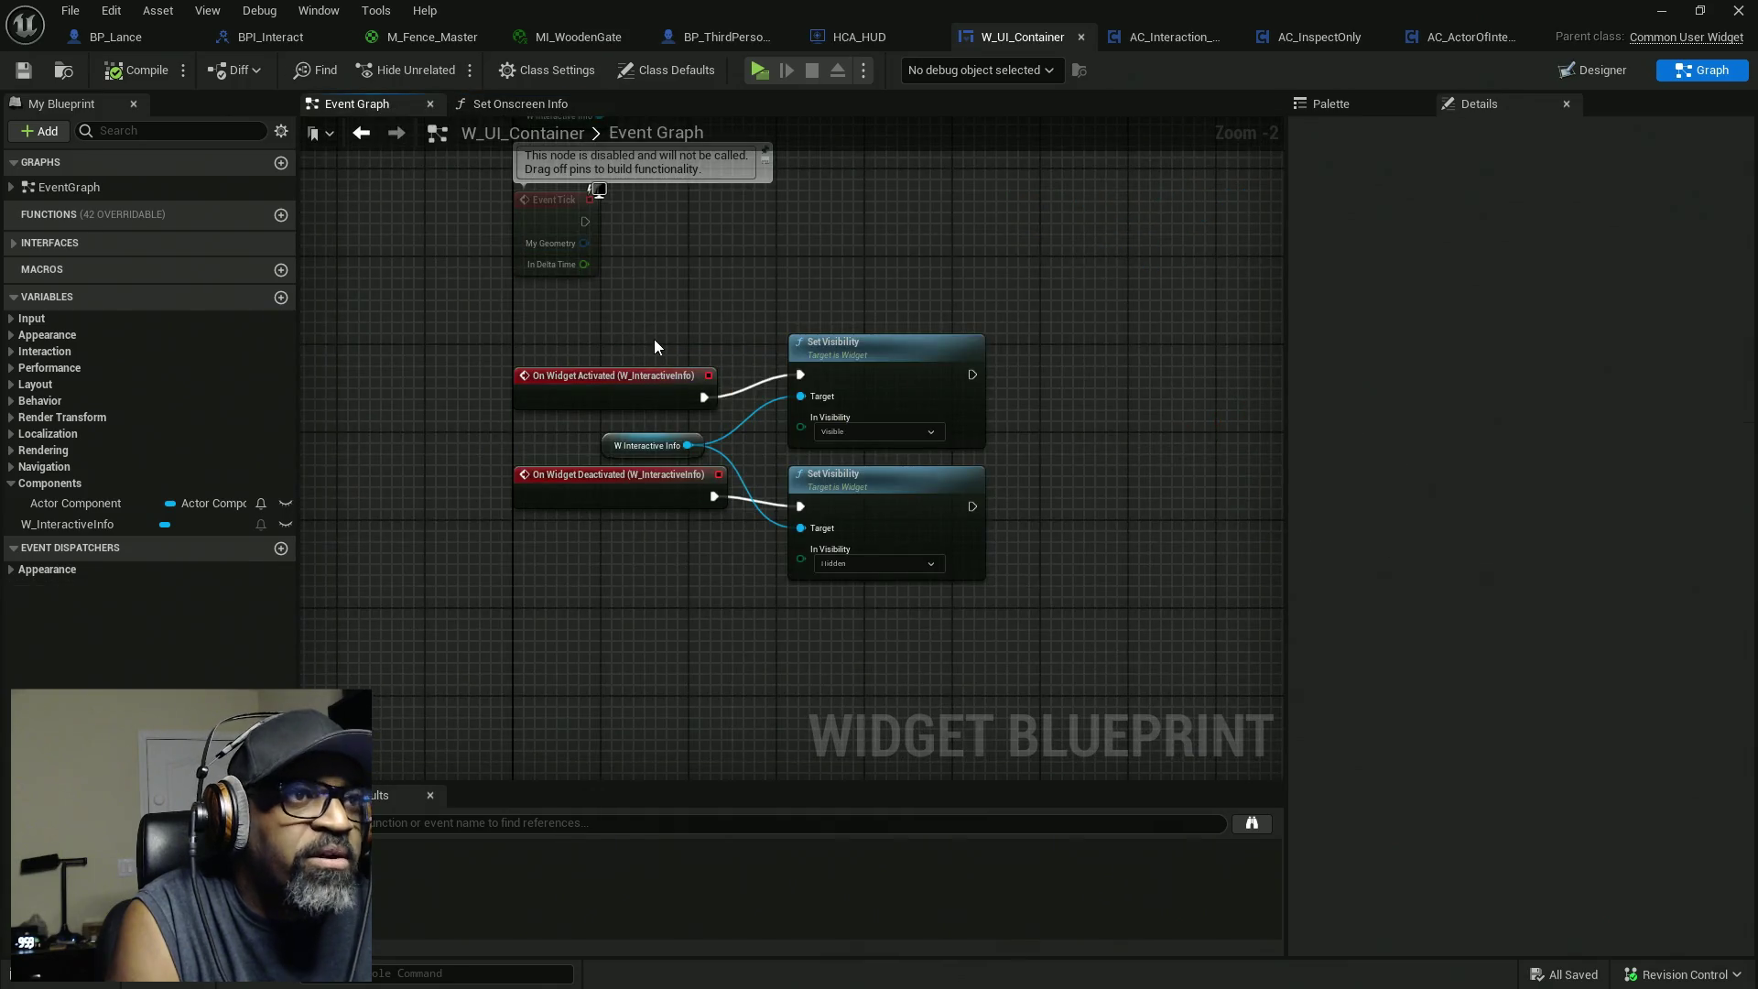
mouse_move(656, 347)
mouse_down()
mouse_move(800, 353)
mouse_move(959, 324)
mouse_up()
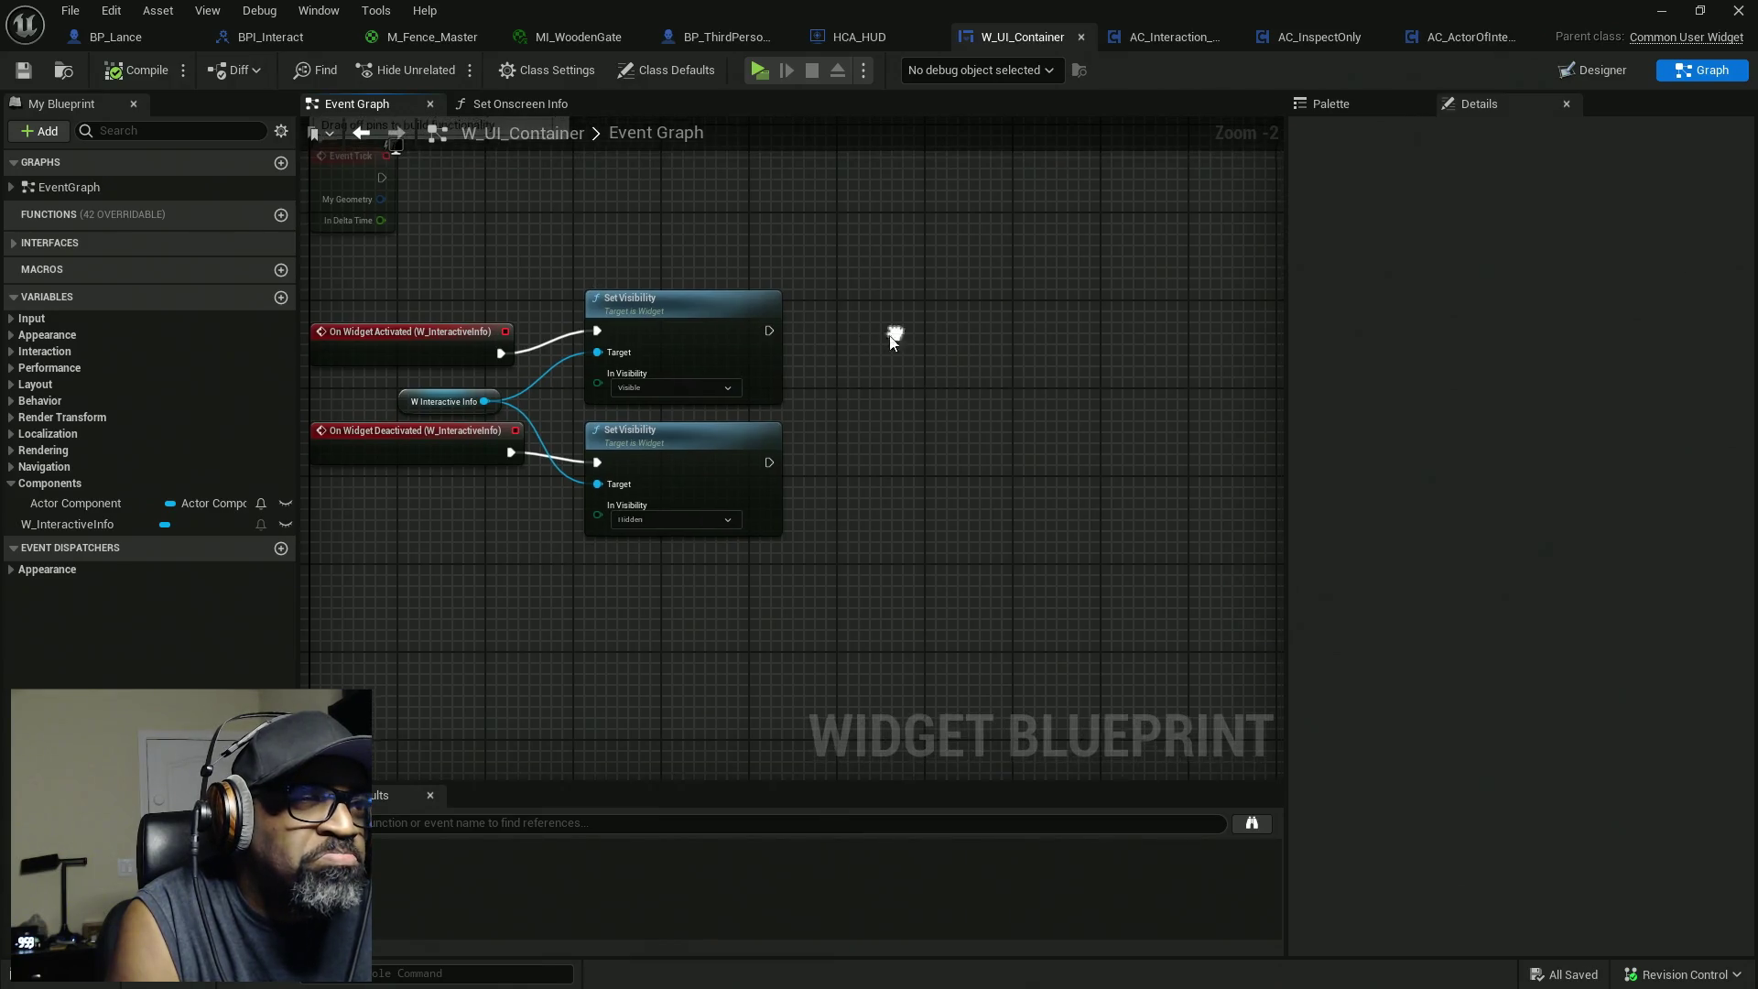
drag(772, 331, 888, 339)
text(timer)
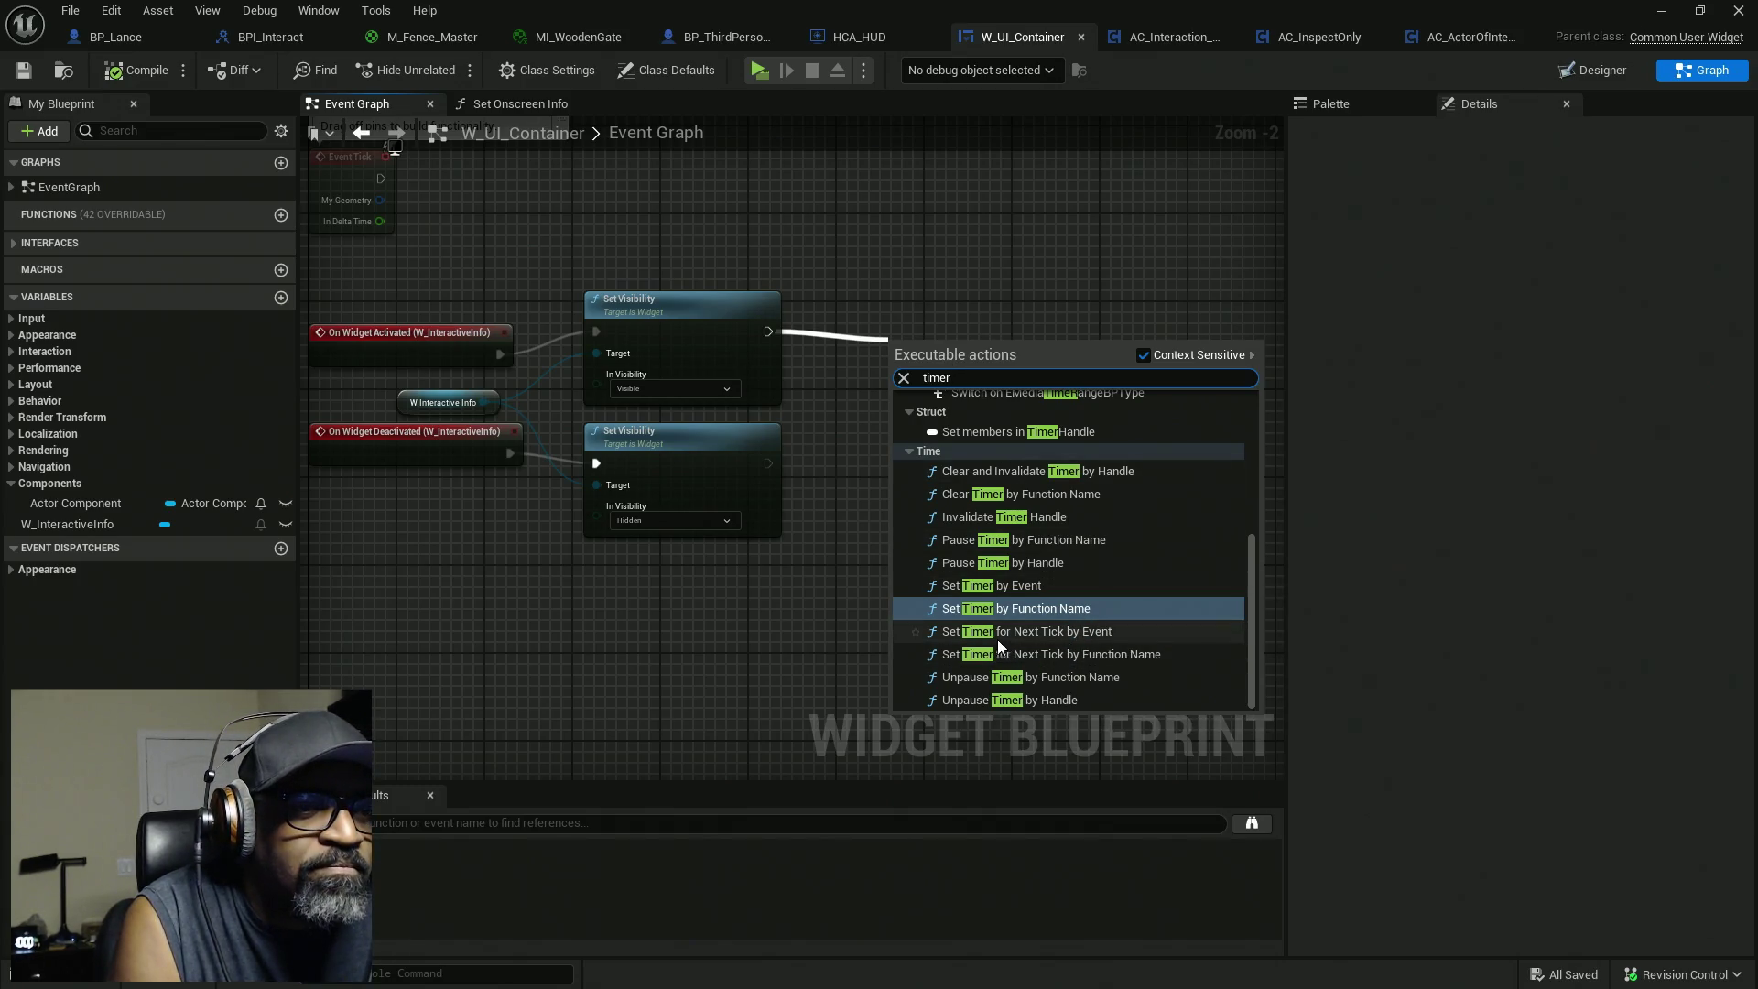
Add a Set Timer by Event node with a Create Event node lined up beside it.
click(1012, 585)
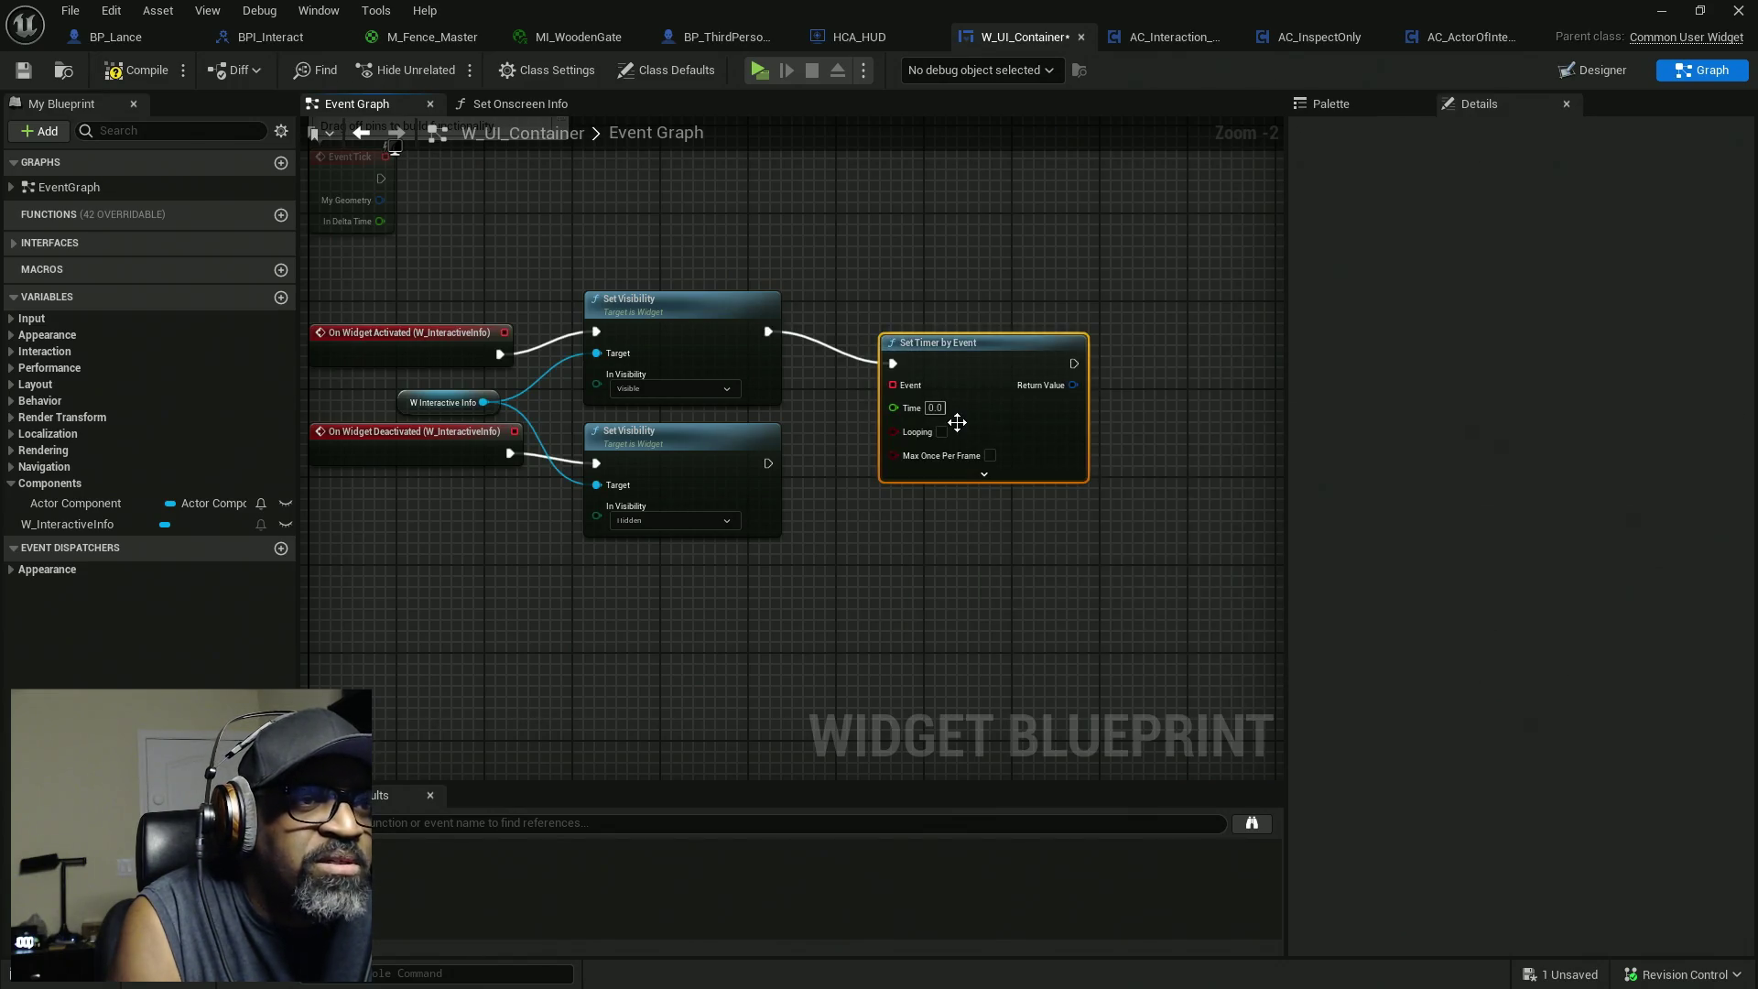
drag(994, 400, 1181, 356)
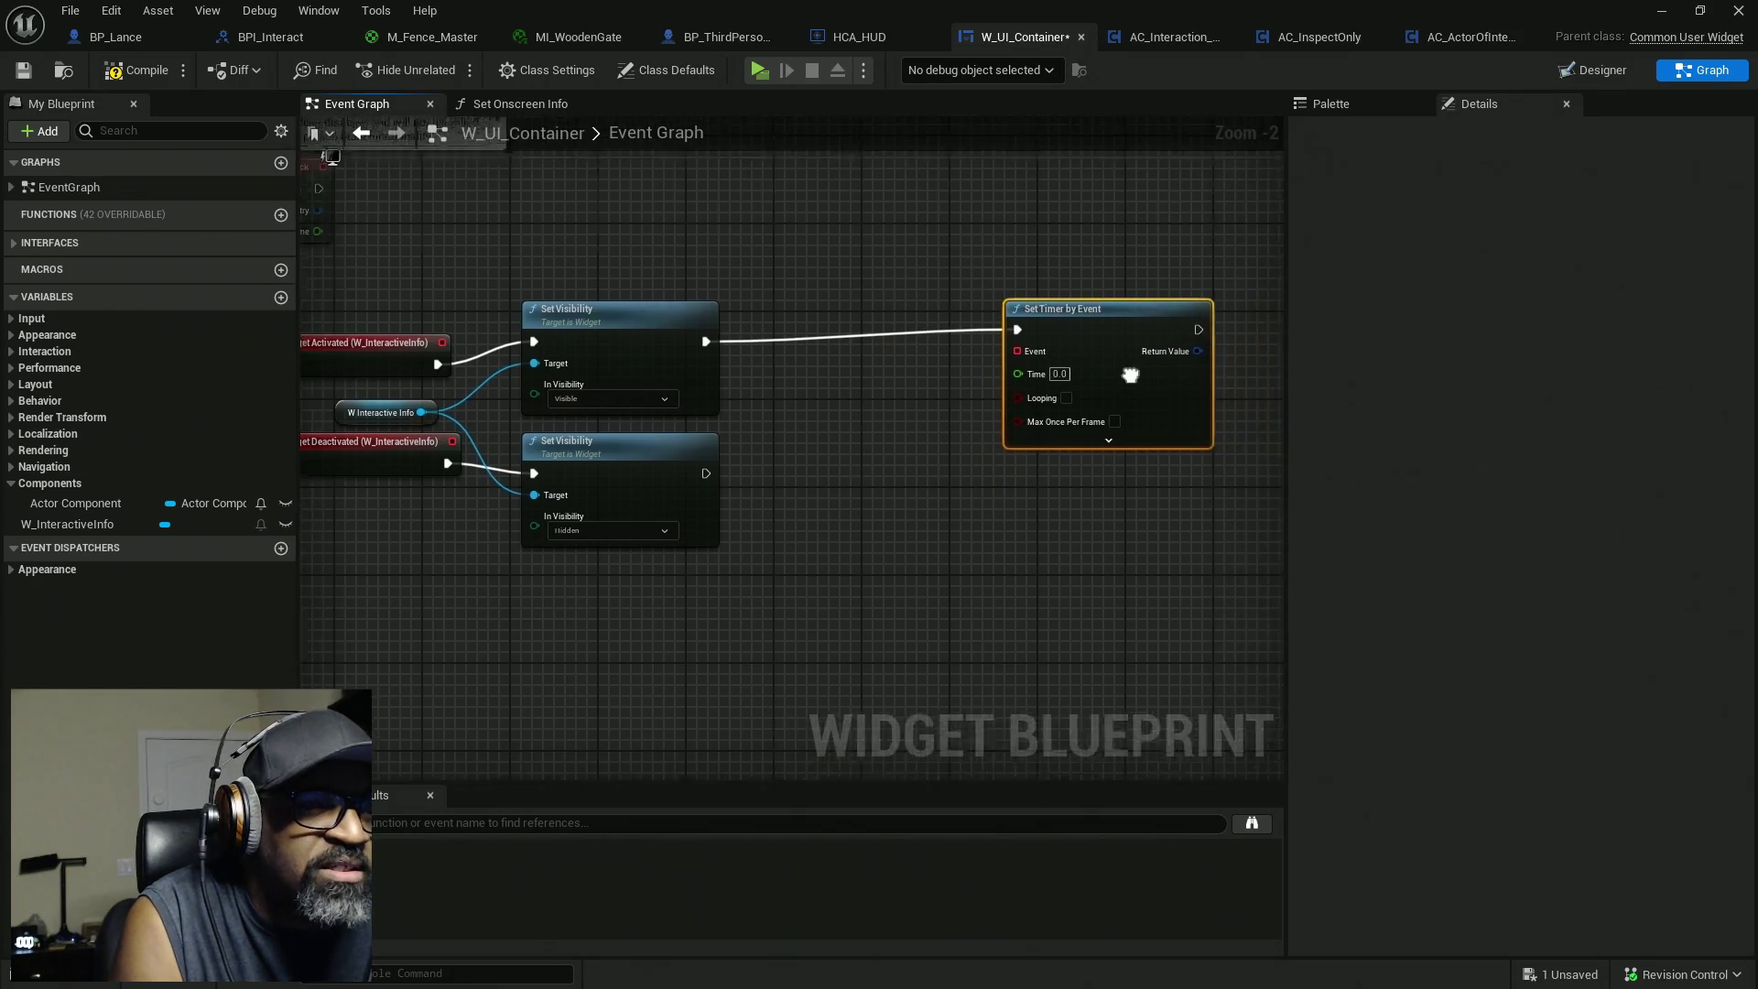
mouse_move(900, 364)
mouse_down()
mouse_move(1052, 364)
mouse_move(860, 405)
mouse_up()
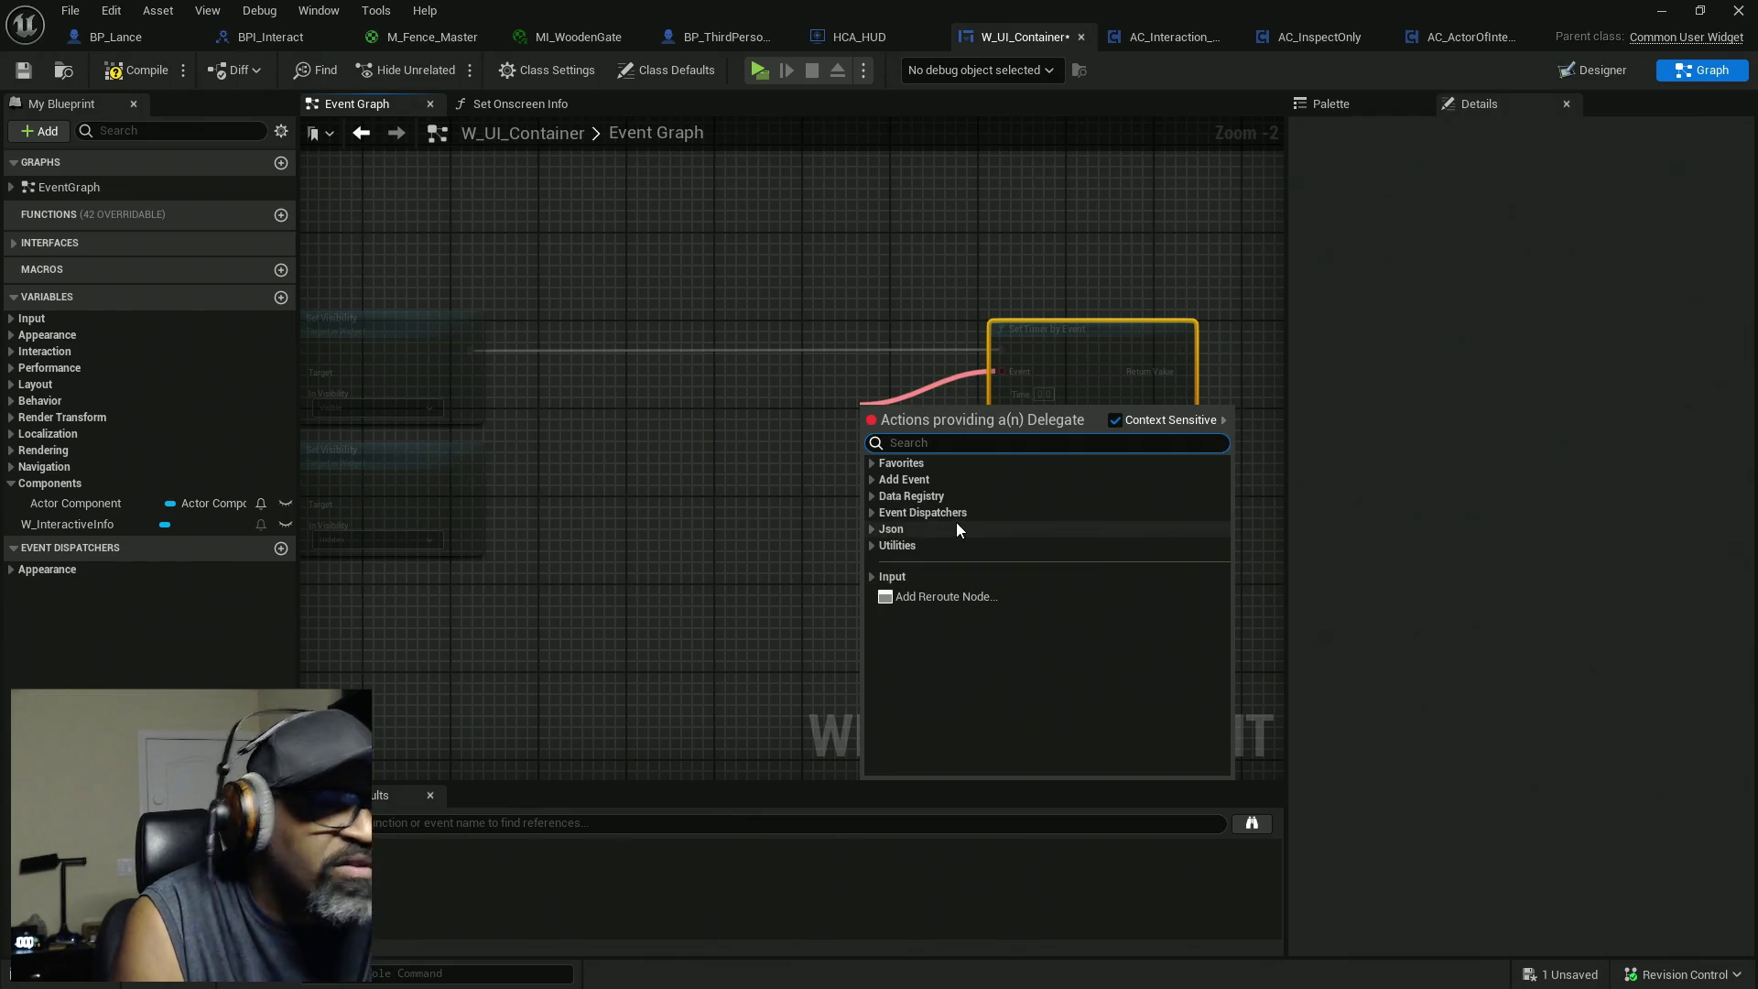
text(create)
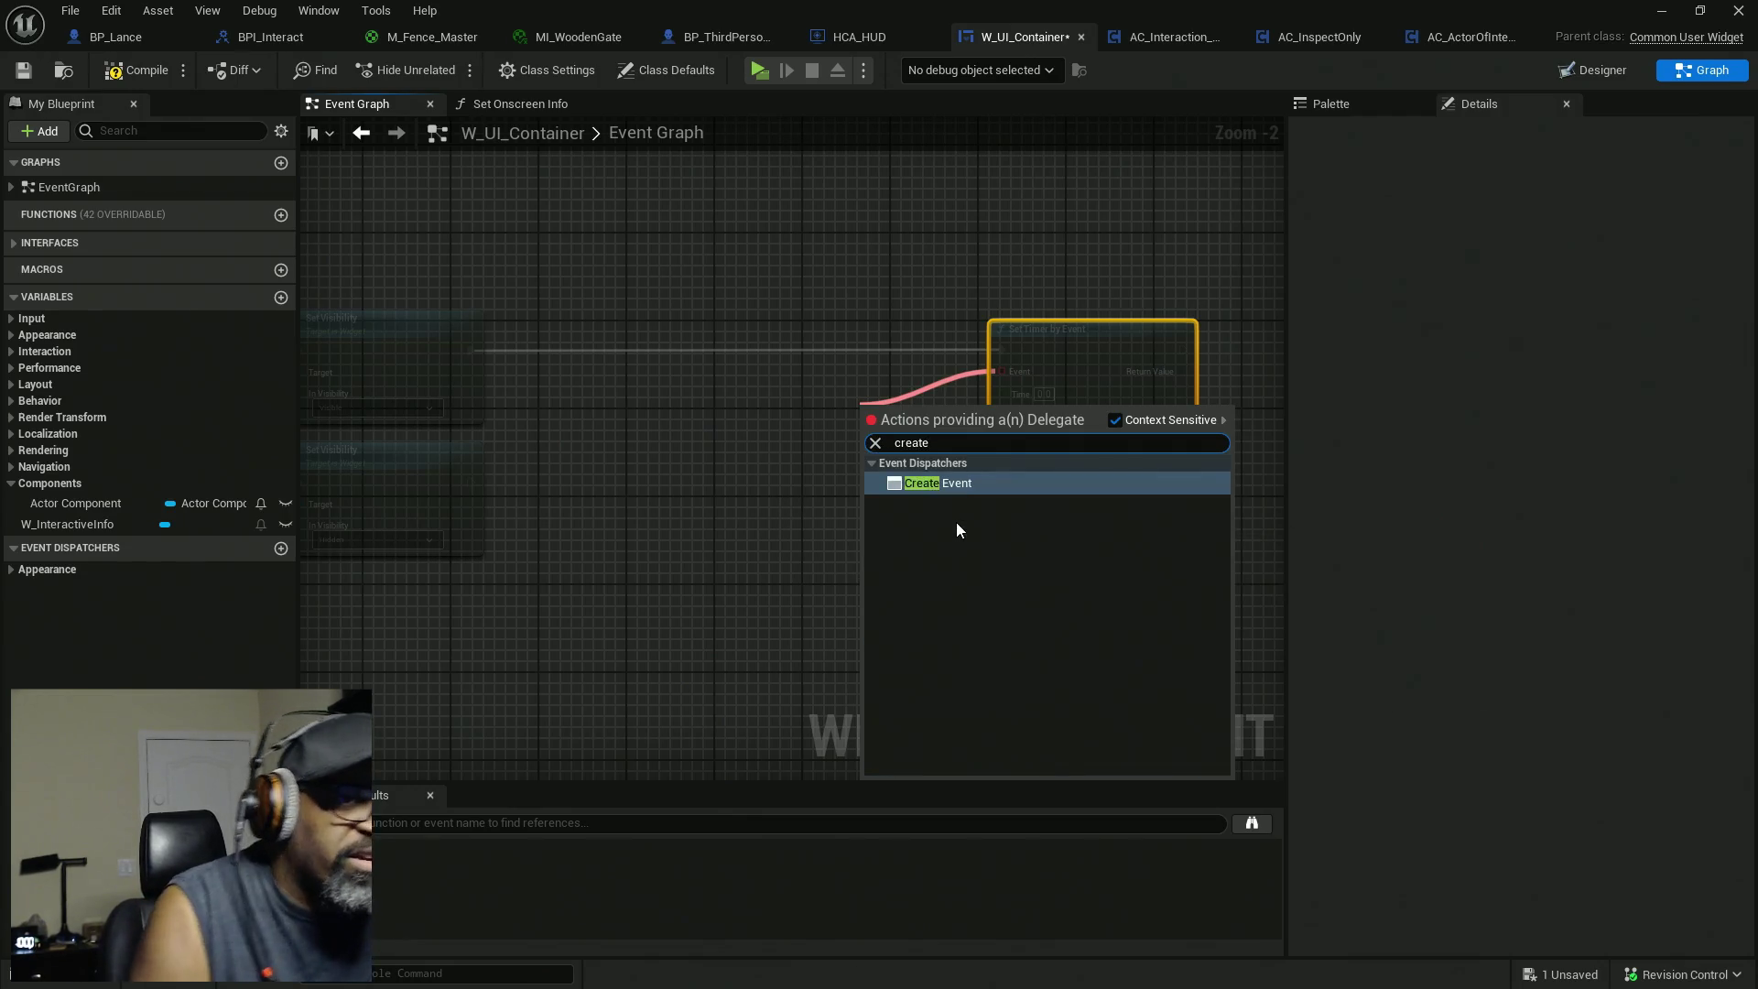
click(1058, 487)
mouse_move(939, 408)
mouse_down()
mouse_move(880, 377)
mouse_move(659, 361)
mouse_up()
drag(1143, 359, 856, 359)
Make the timer loop every 0.2 s, with Create Event using a new matching custom event.
scroll(716, 491, up, 2)
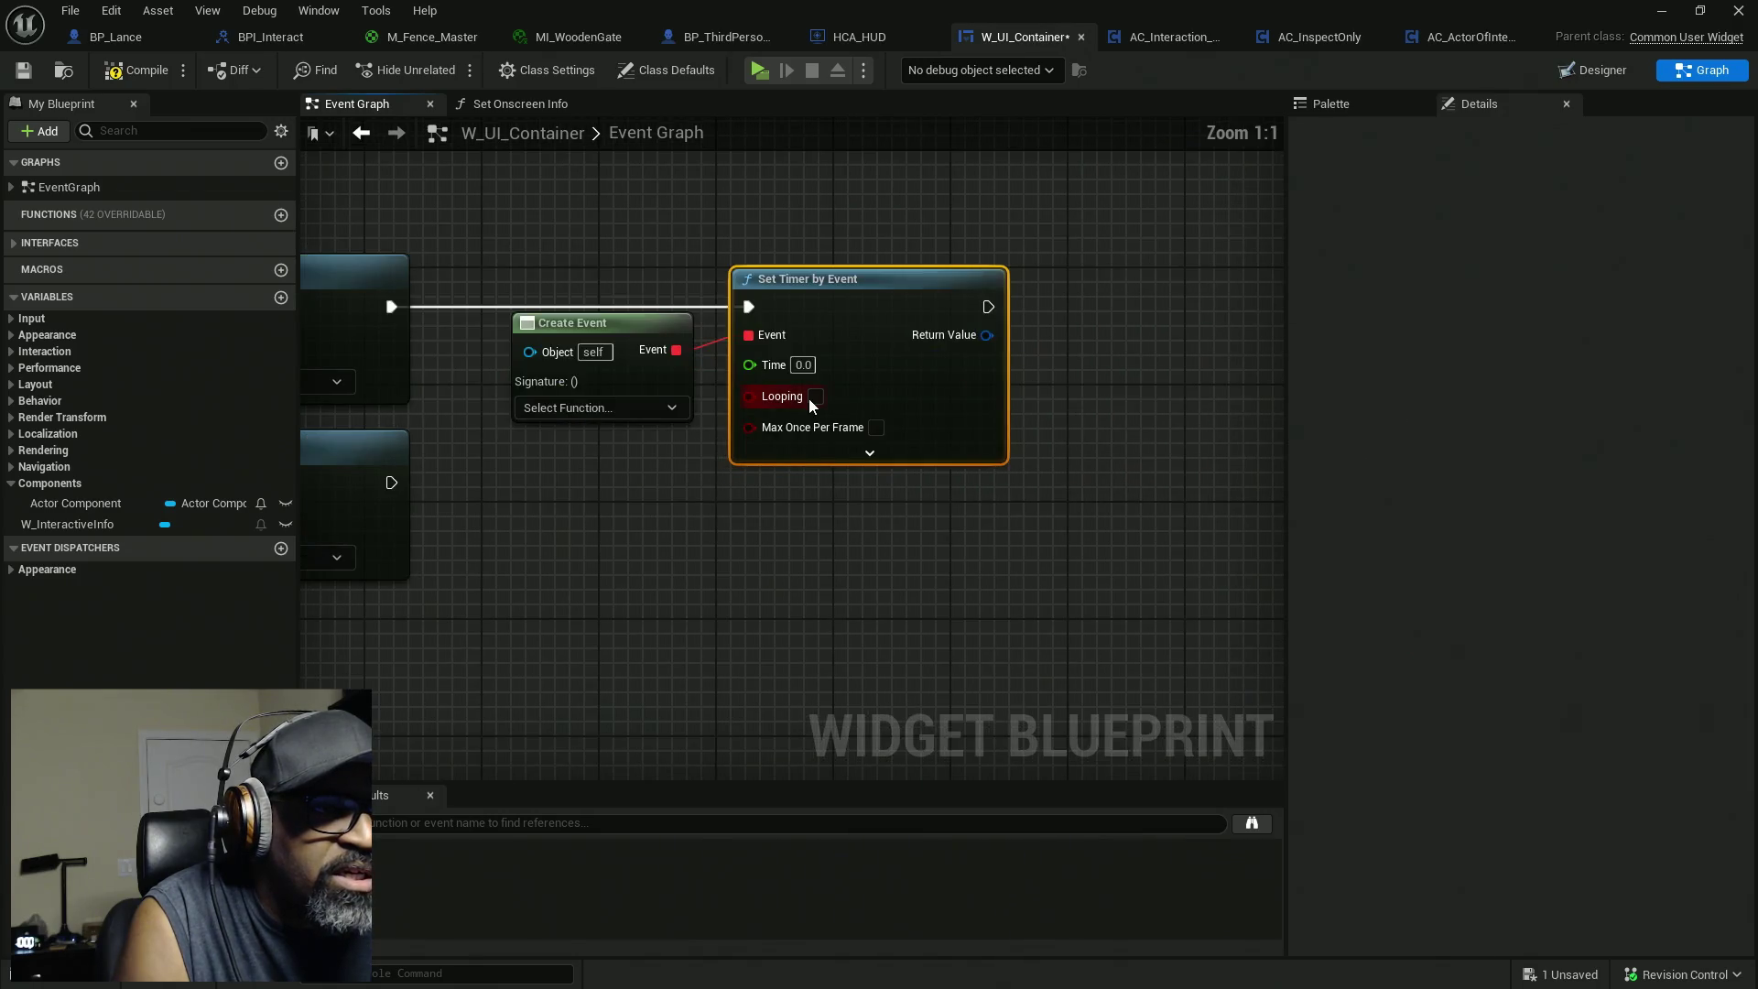
click(816, 397)
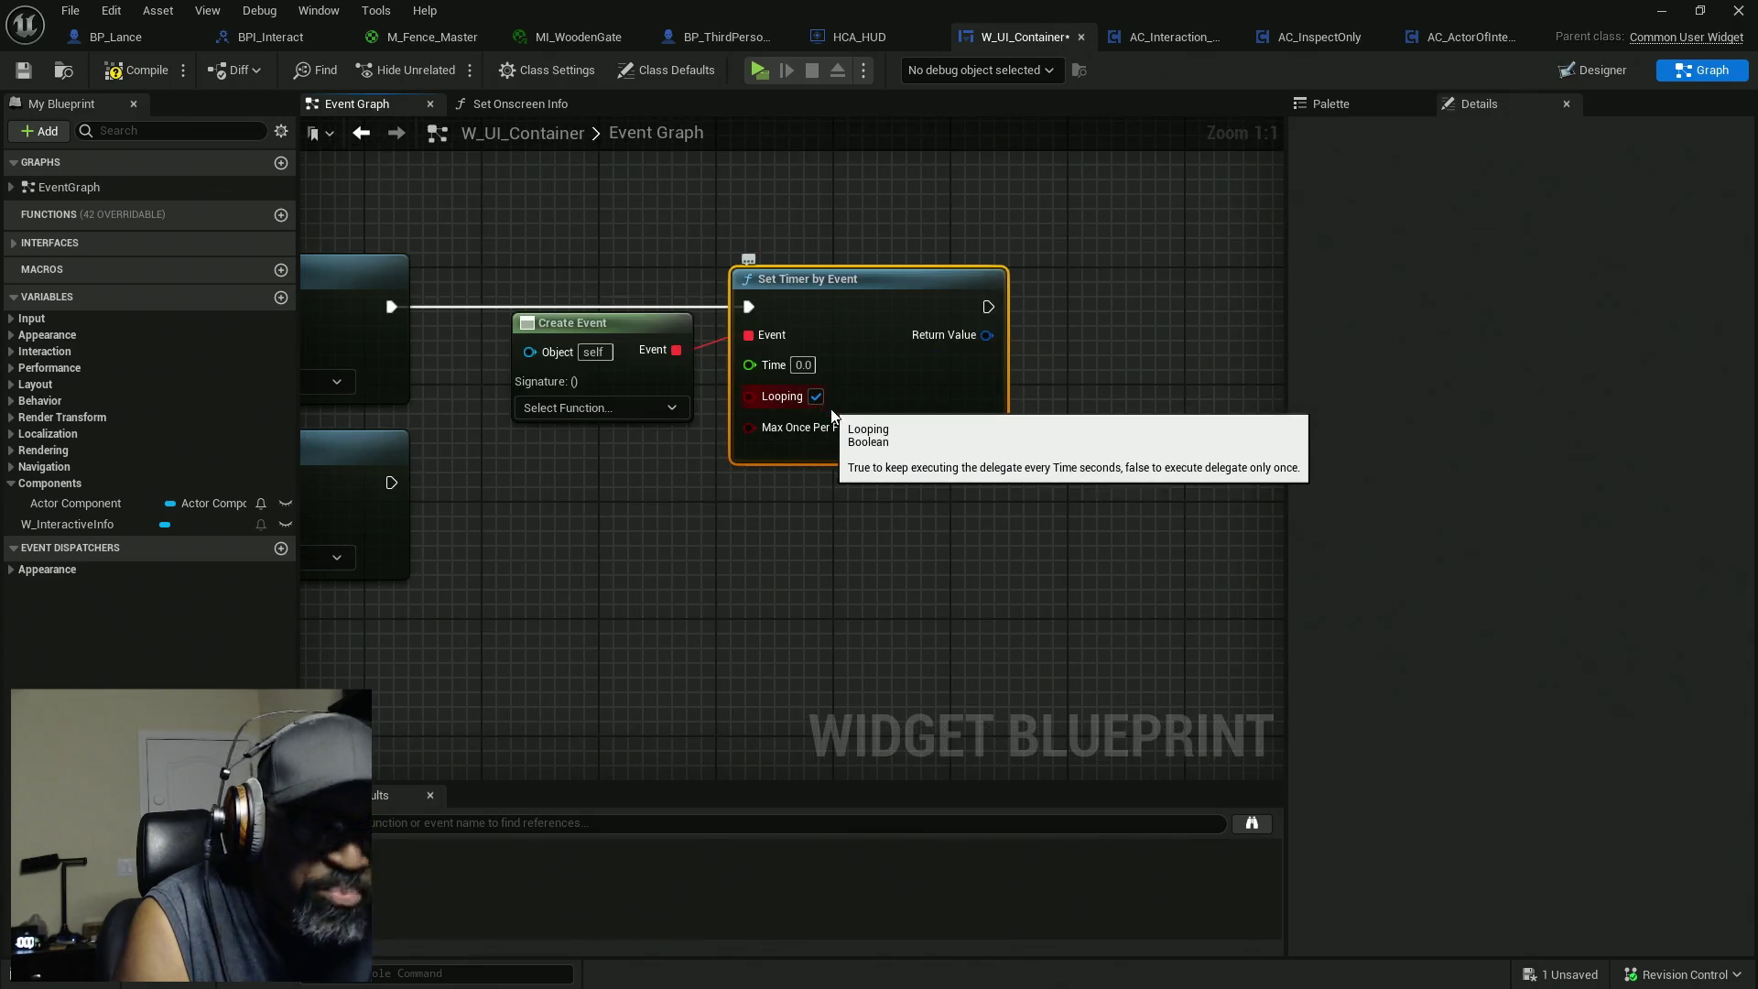
click(867, 451)
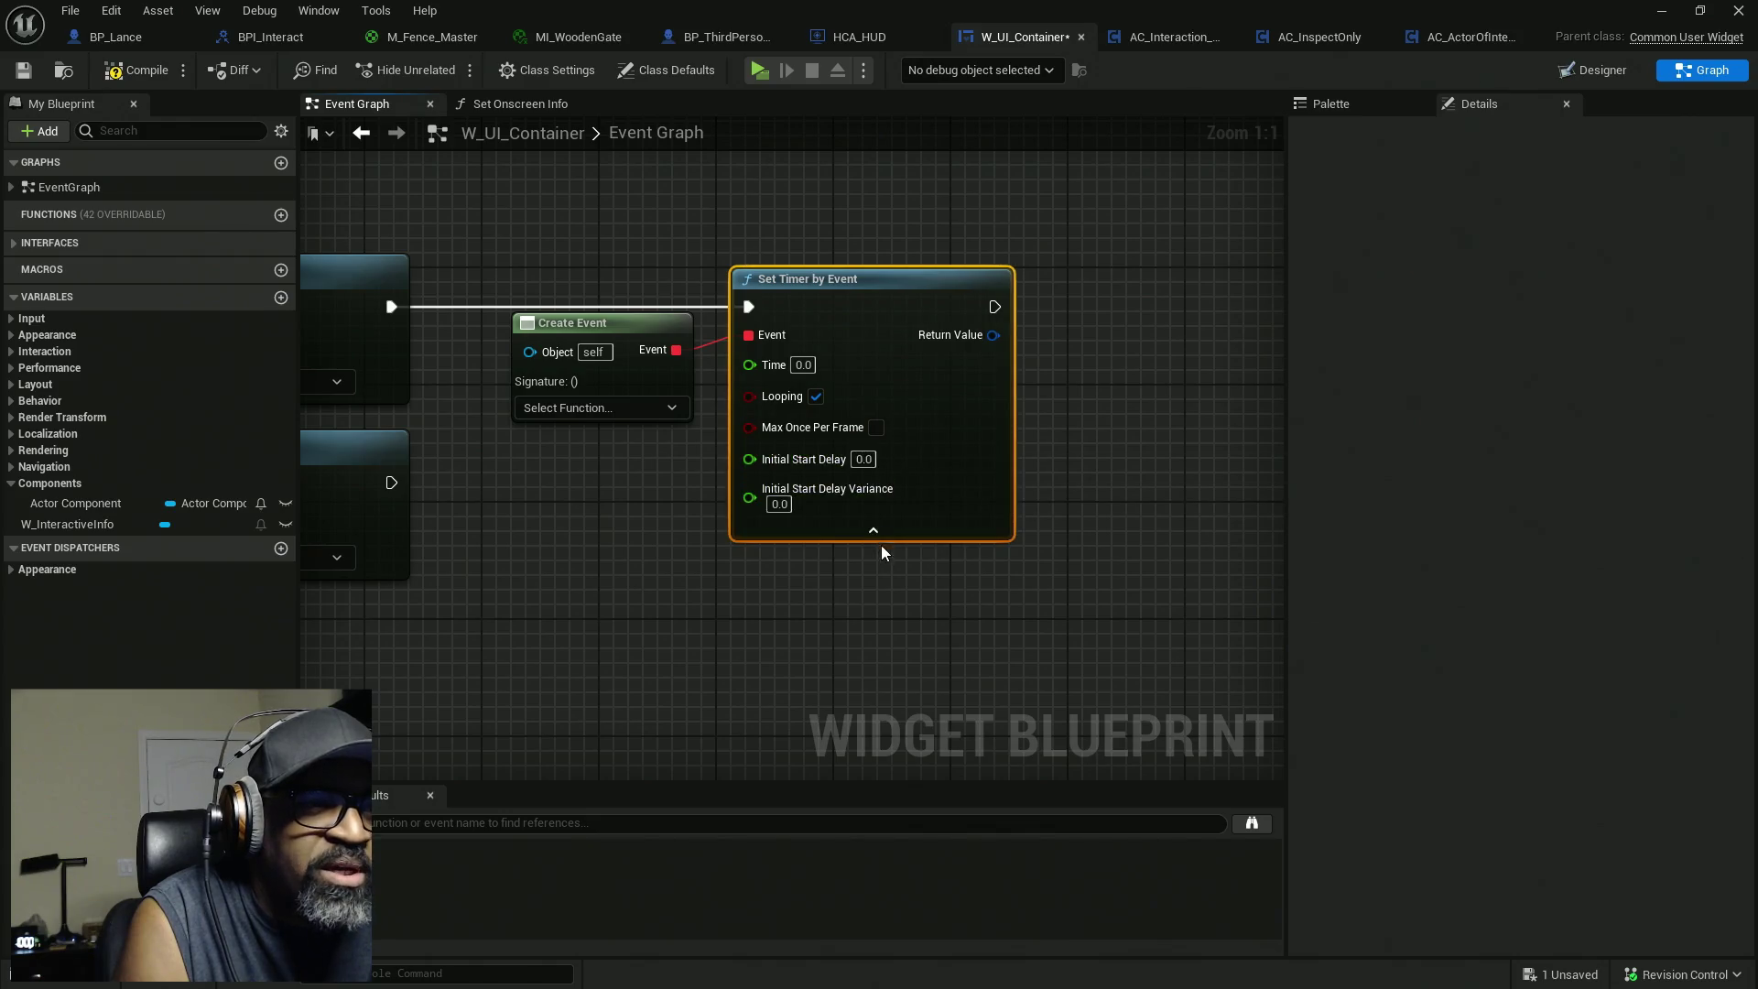
drag(780, 597, 851, 620)
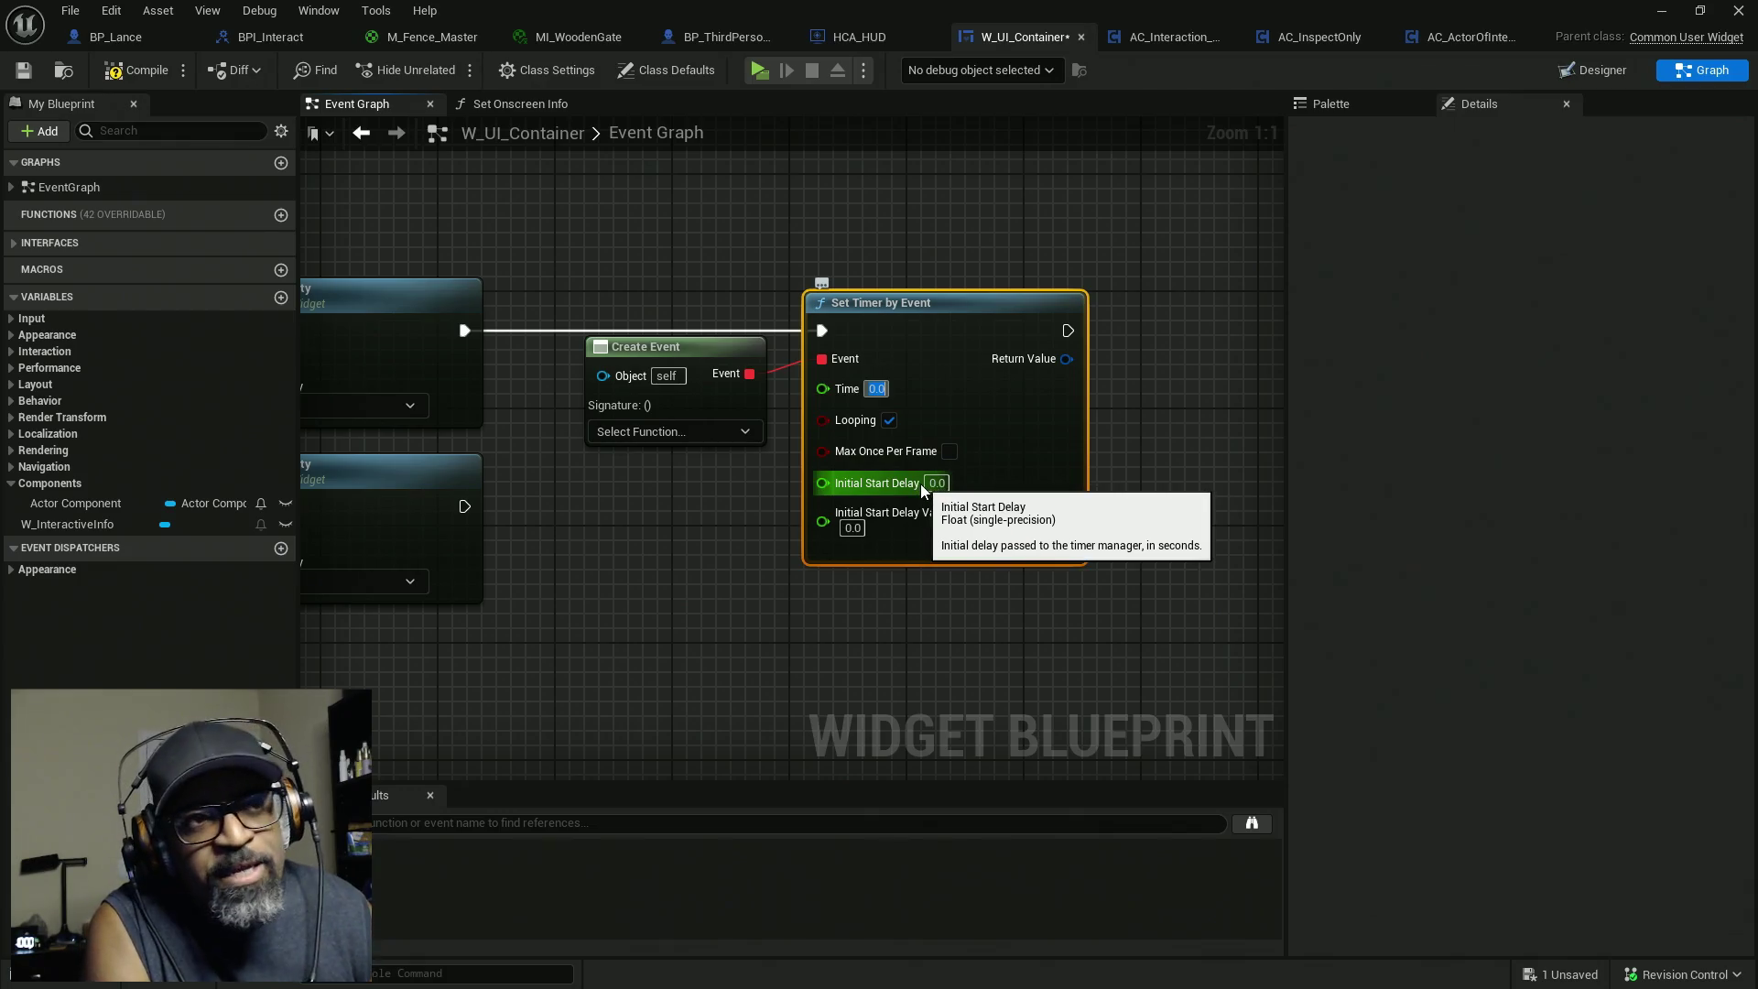
text(0.2)
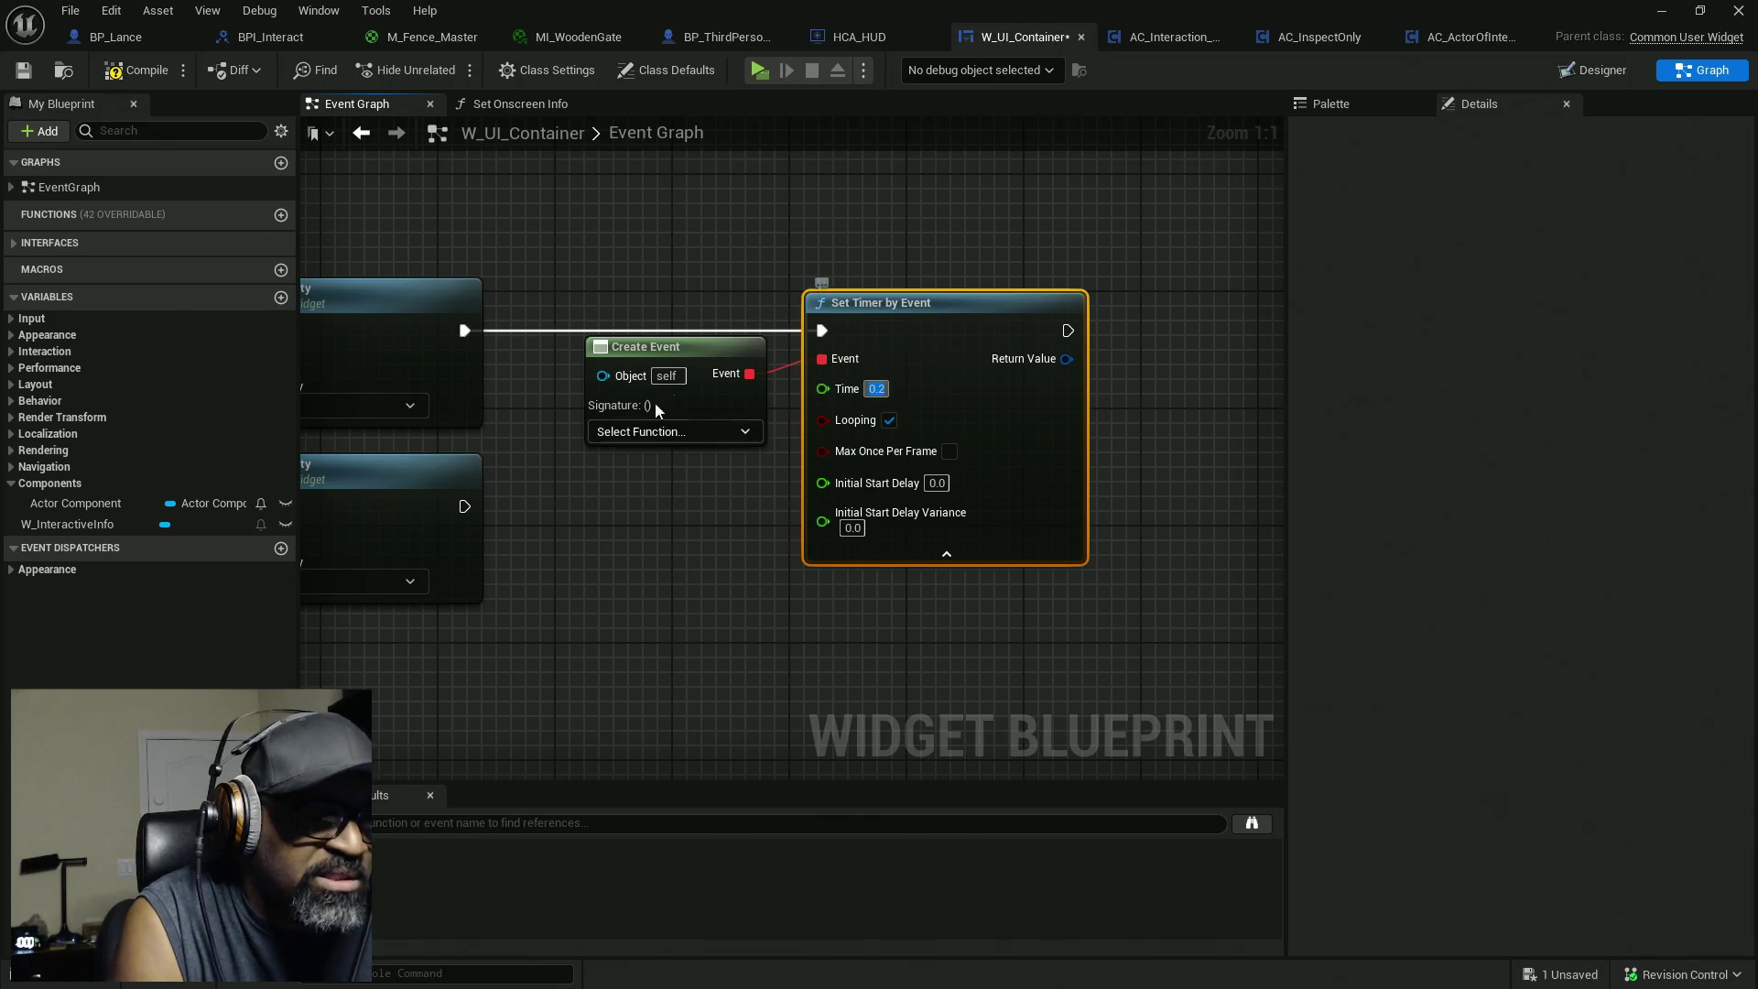
click(674, 432)
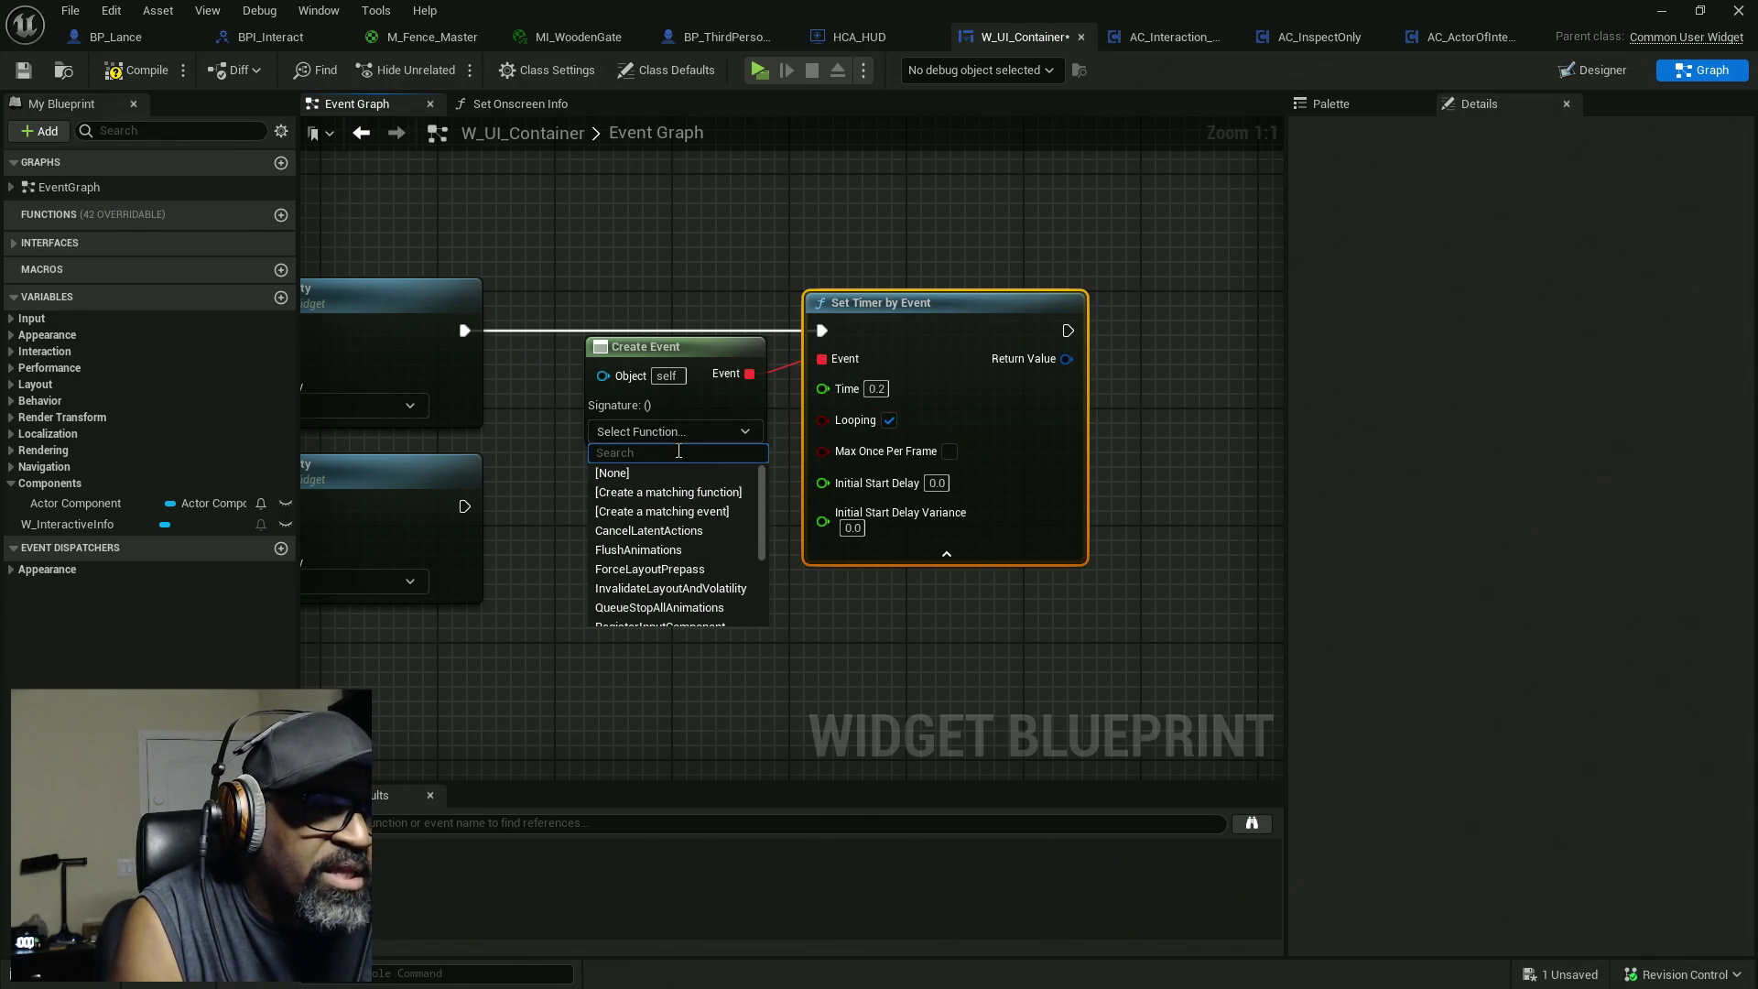
click(677, 515)
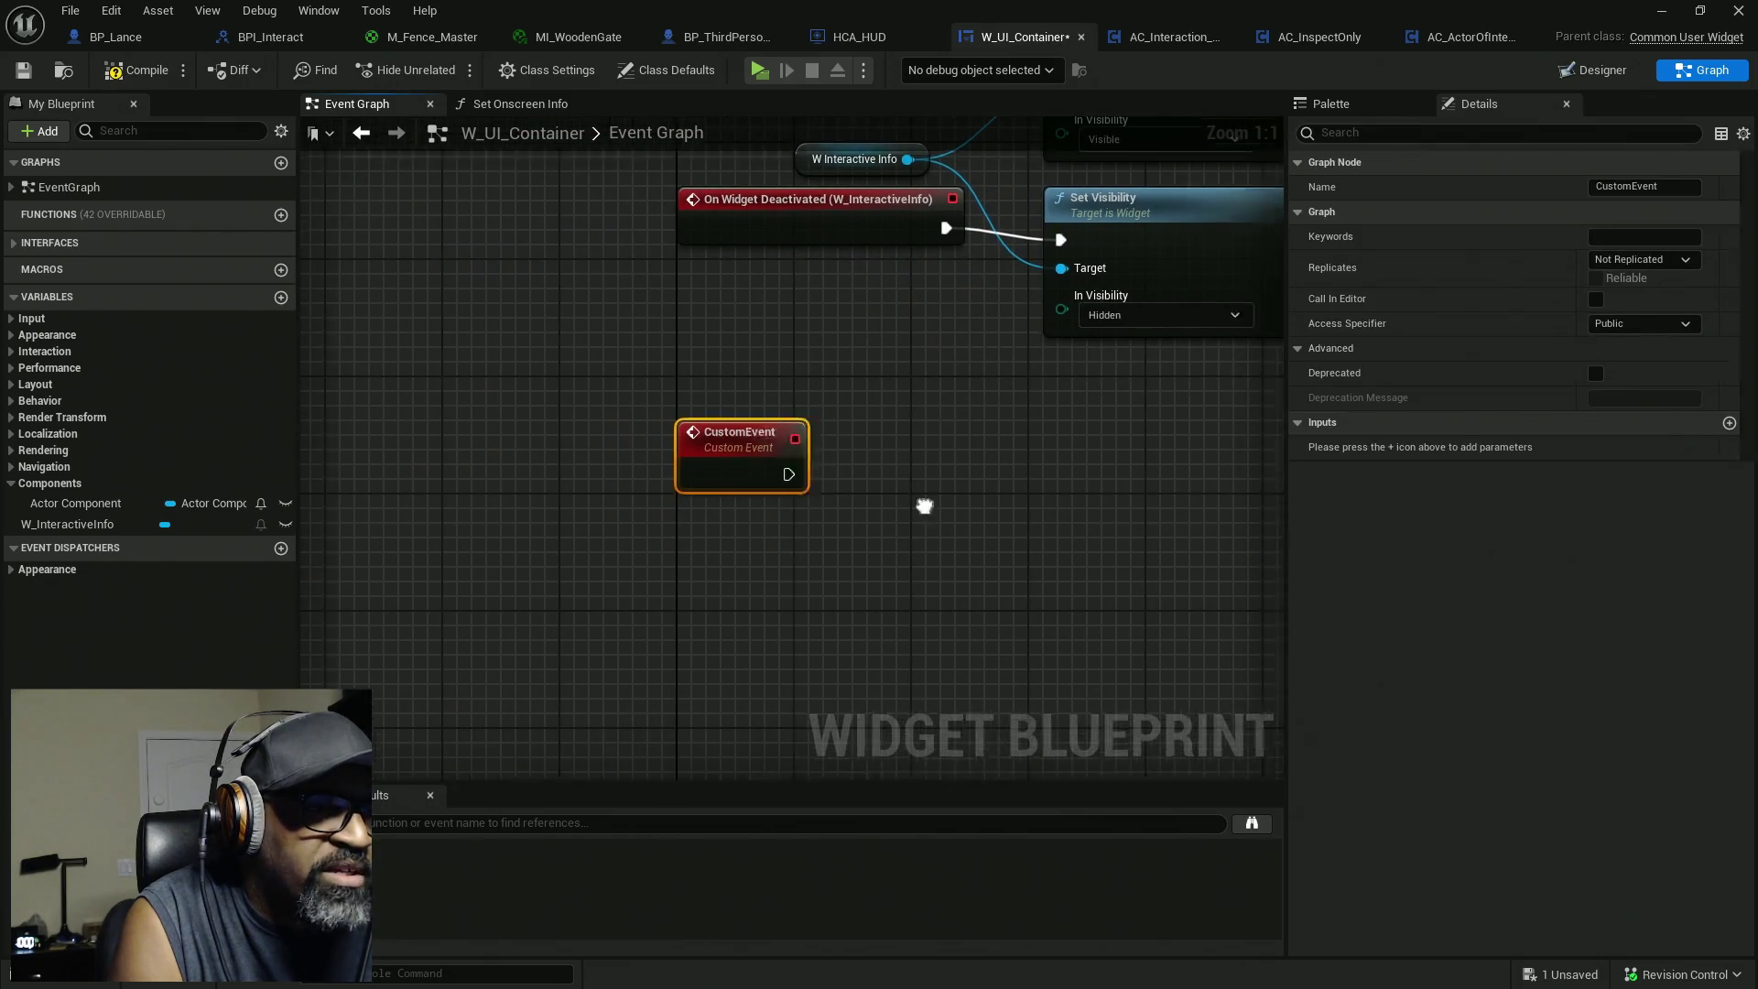
Rename the timer's new custom event to HitActorStatusCheck and place it near the timer nodes.
mouse_move(522, 474)
mouse_down()
mouse_move(901, 533)
mouse_move(729, 534)
mouse_move(945, 518)
mouse_up()
click(1652, 187)
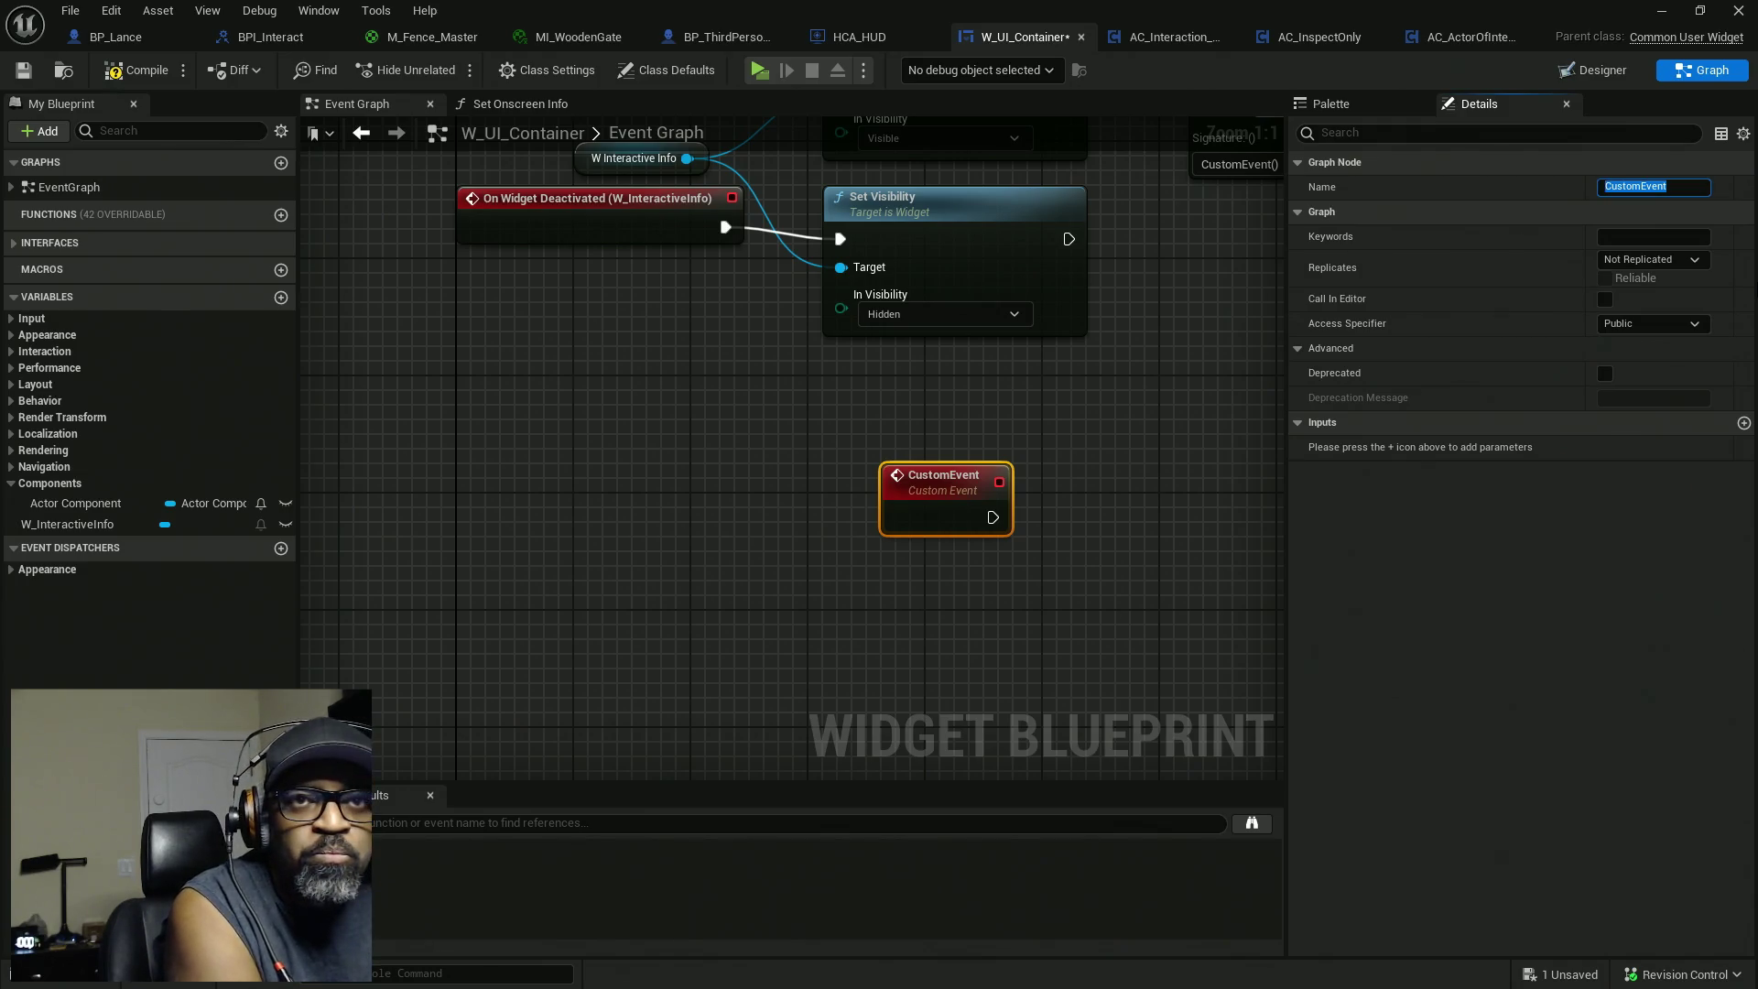
text(HitActorCheck)
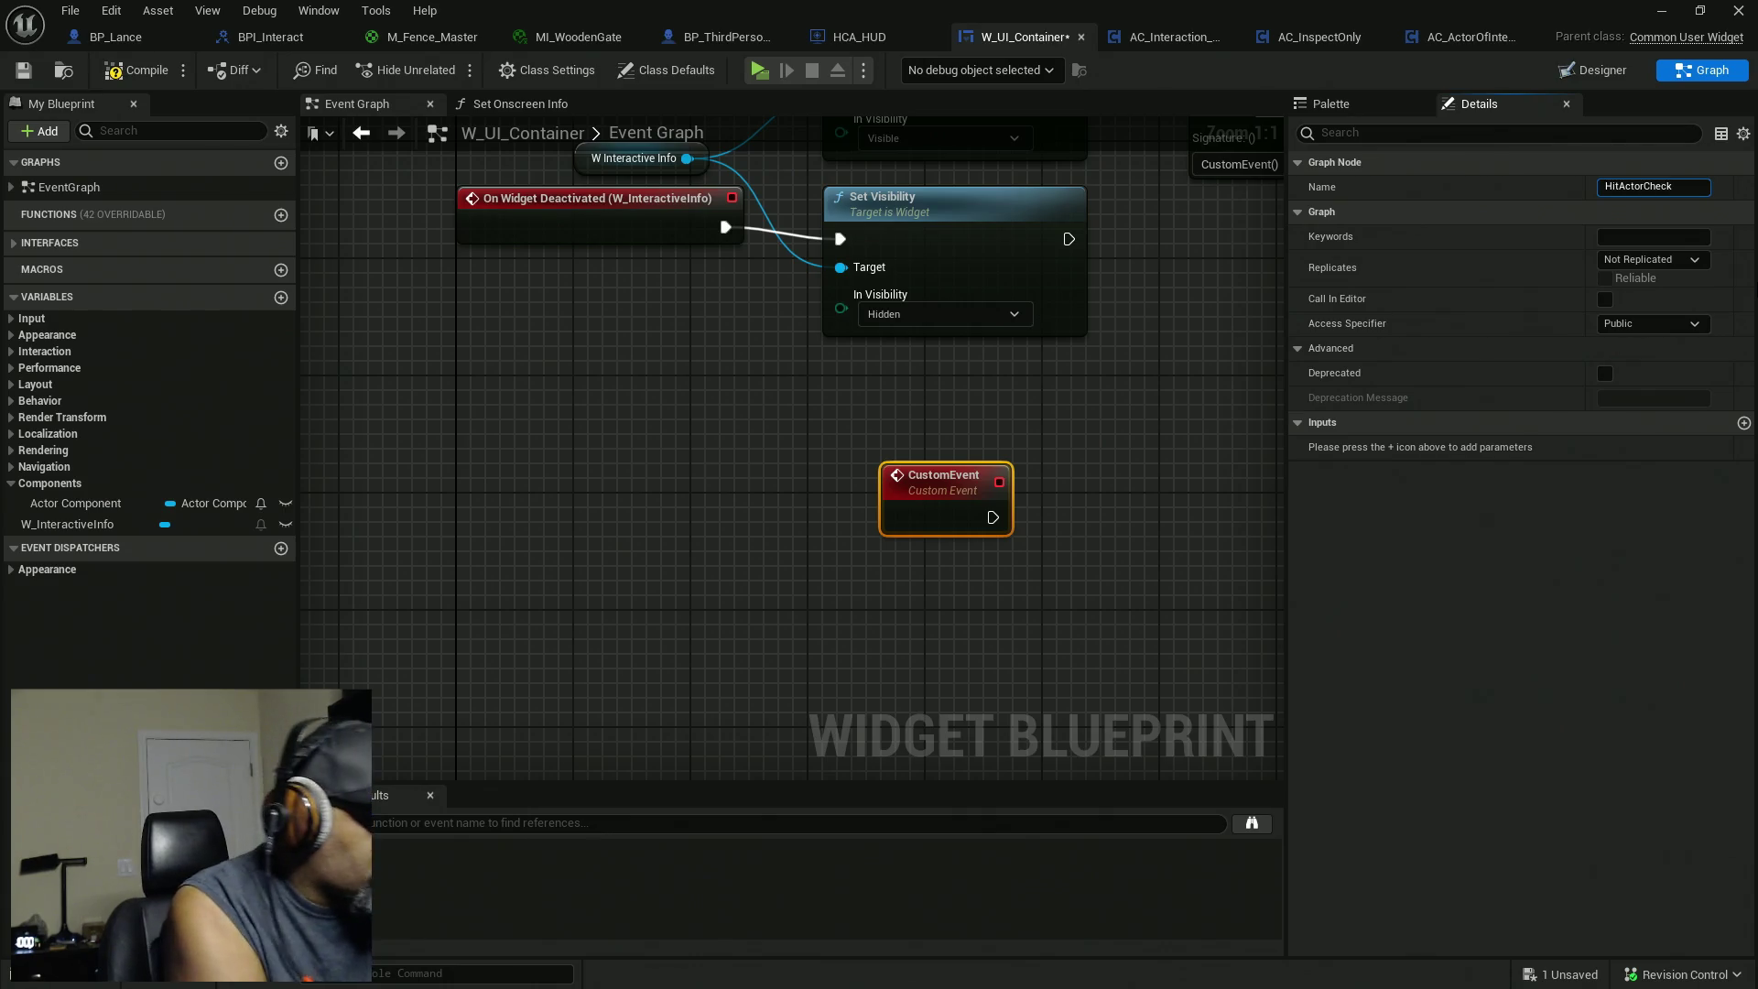
text(Status)
key(Return)
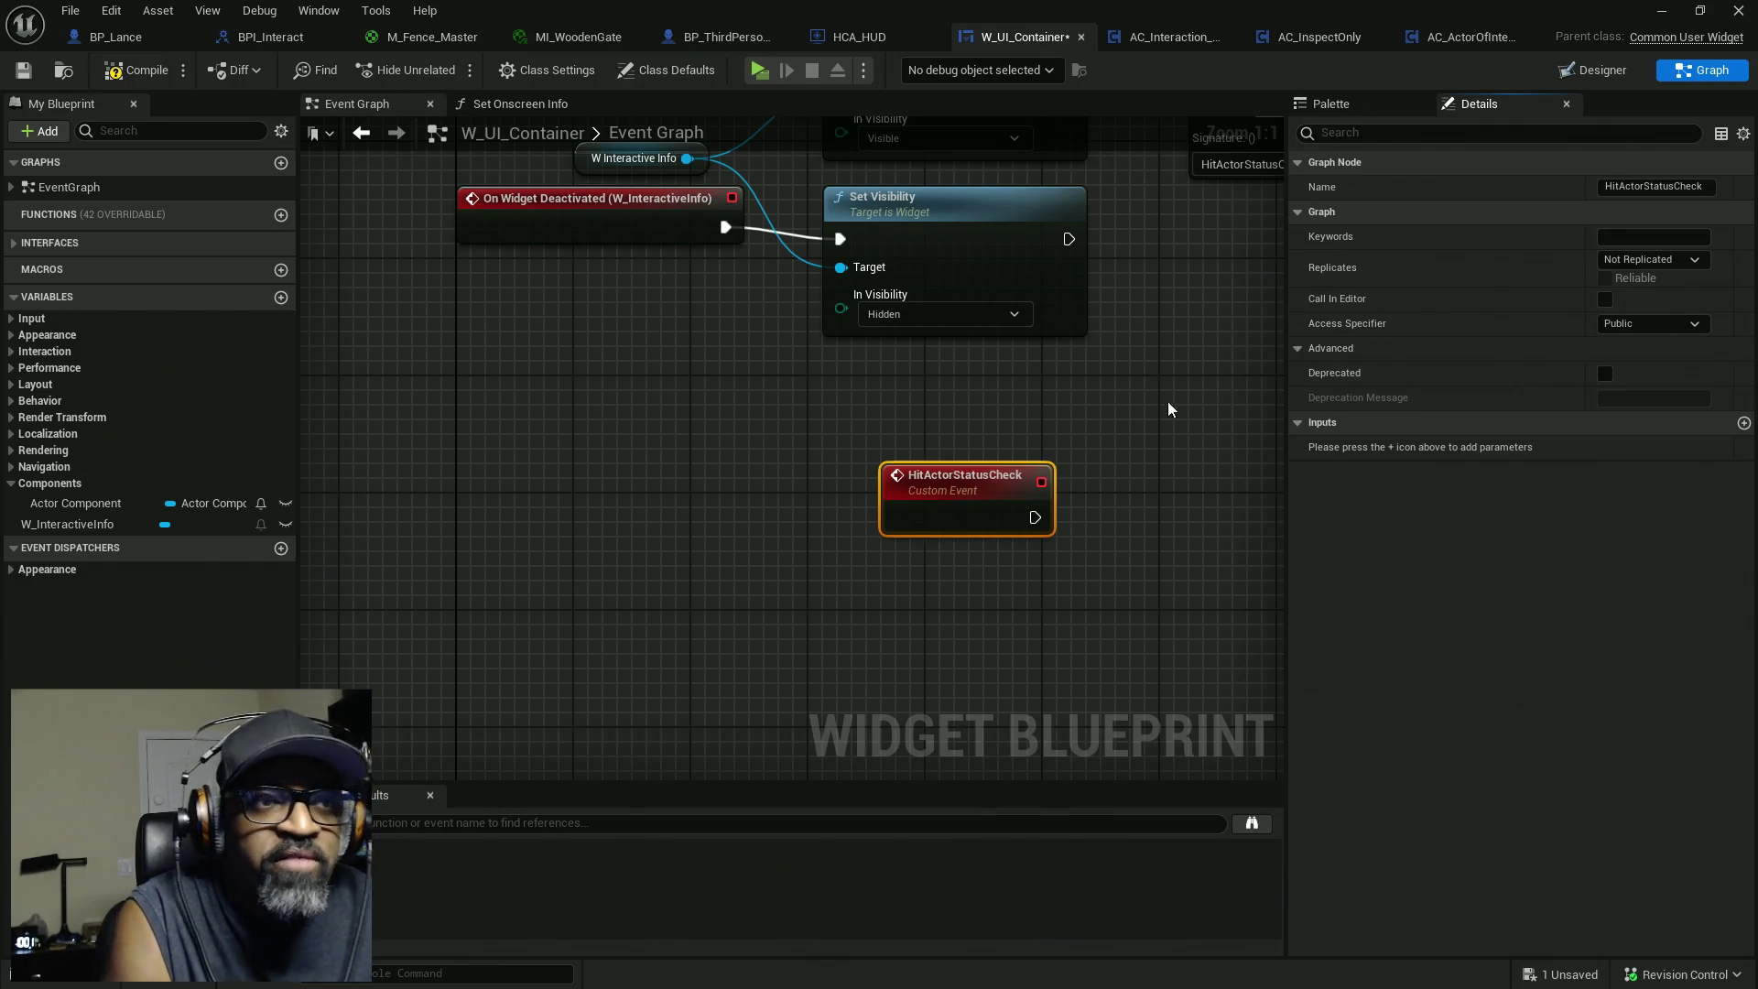
scroll(682, 535, down, 3)
mouse_move(696, 535)
mouse_down()
mouse_move(894, 536)
mouse_move(829, 592)
mouse_up()
scroll(925, 518, up, 4)
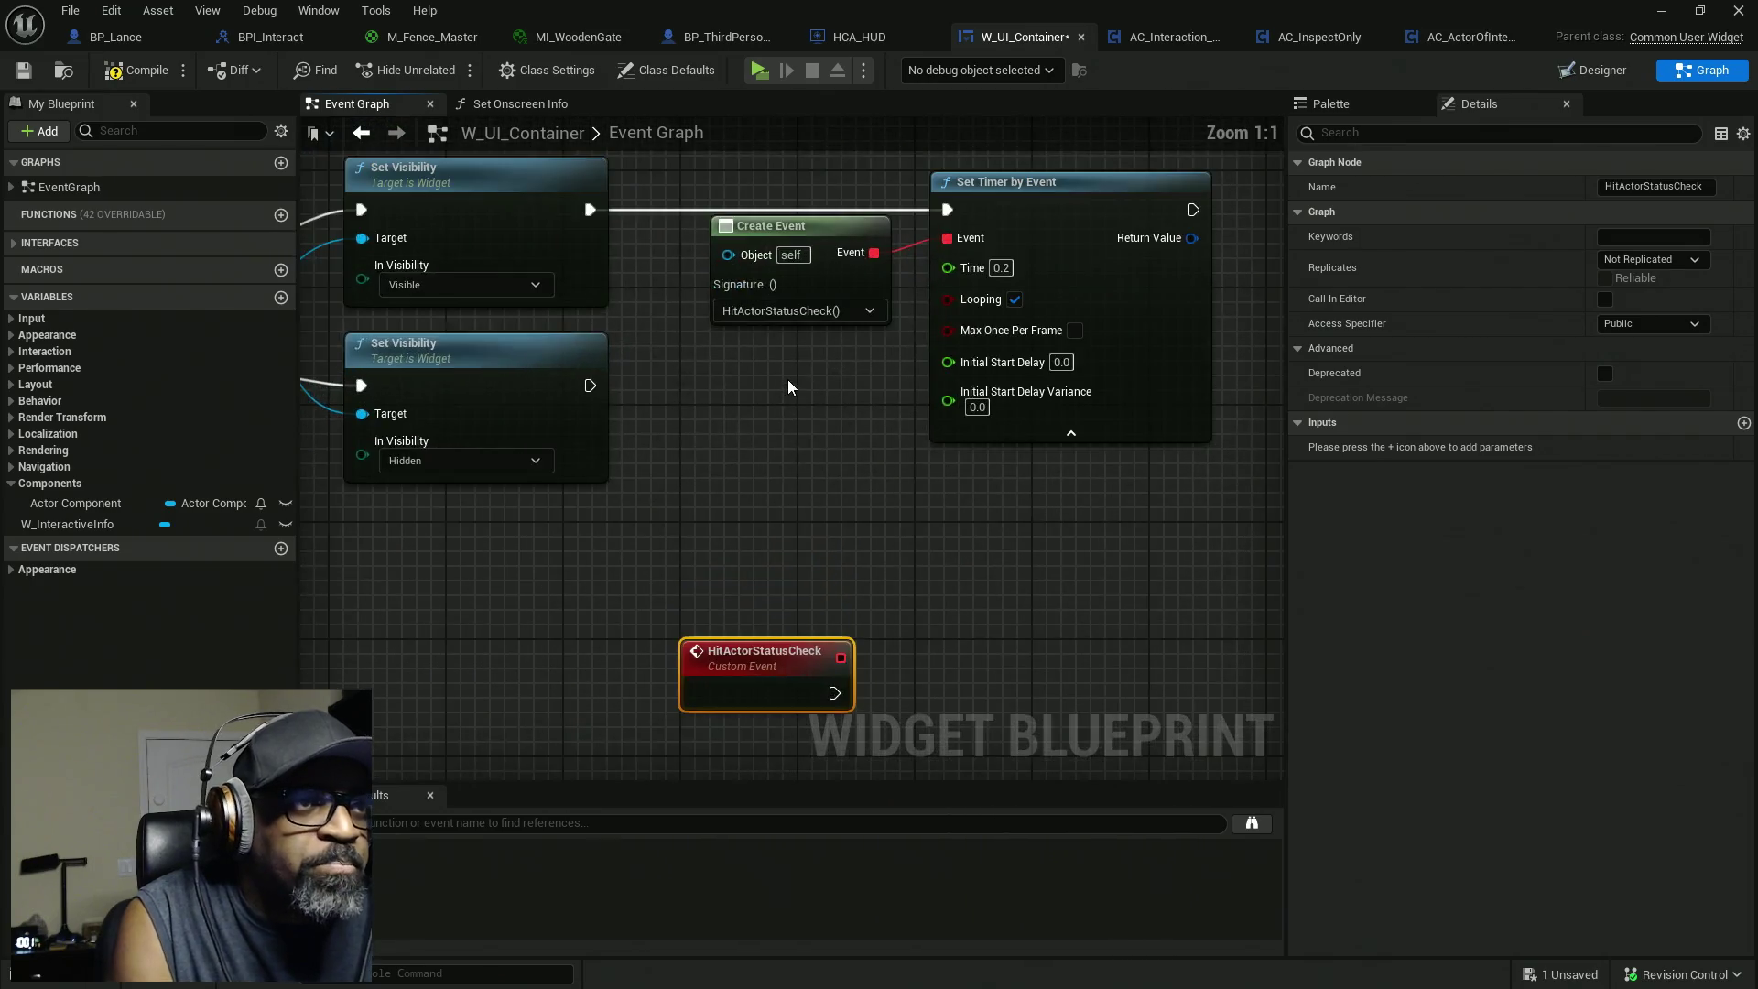
Promote Set Timer's Return Value to a variable named HitActorStatusCheckTImer and tuck its SET node.
drag(1086, 394, 808, 449)
drag(810, 315, 907, 317)
click(977, 414)
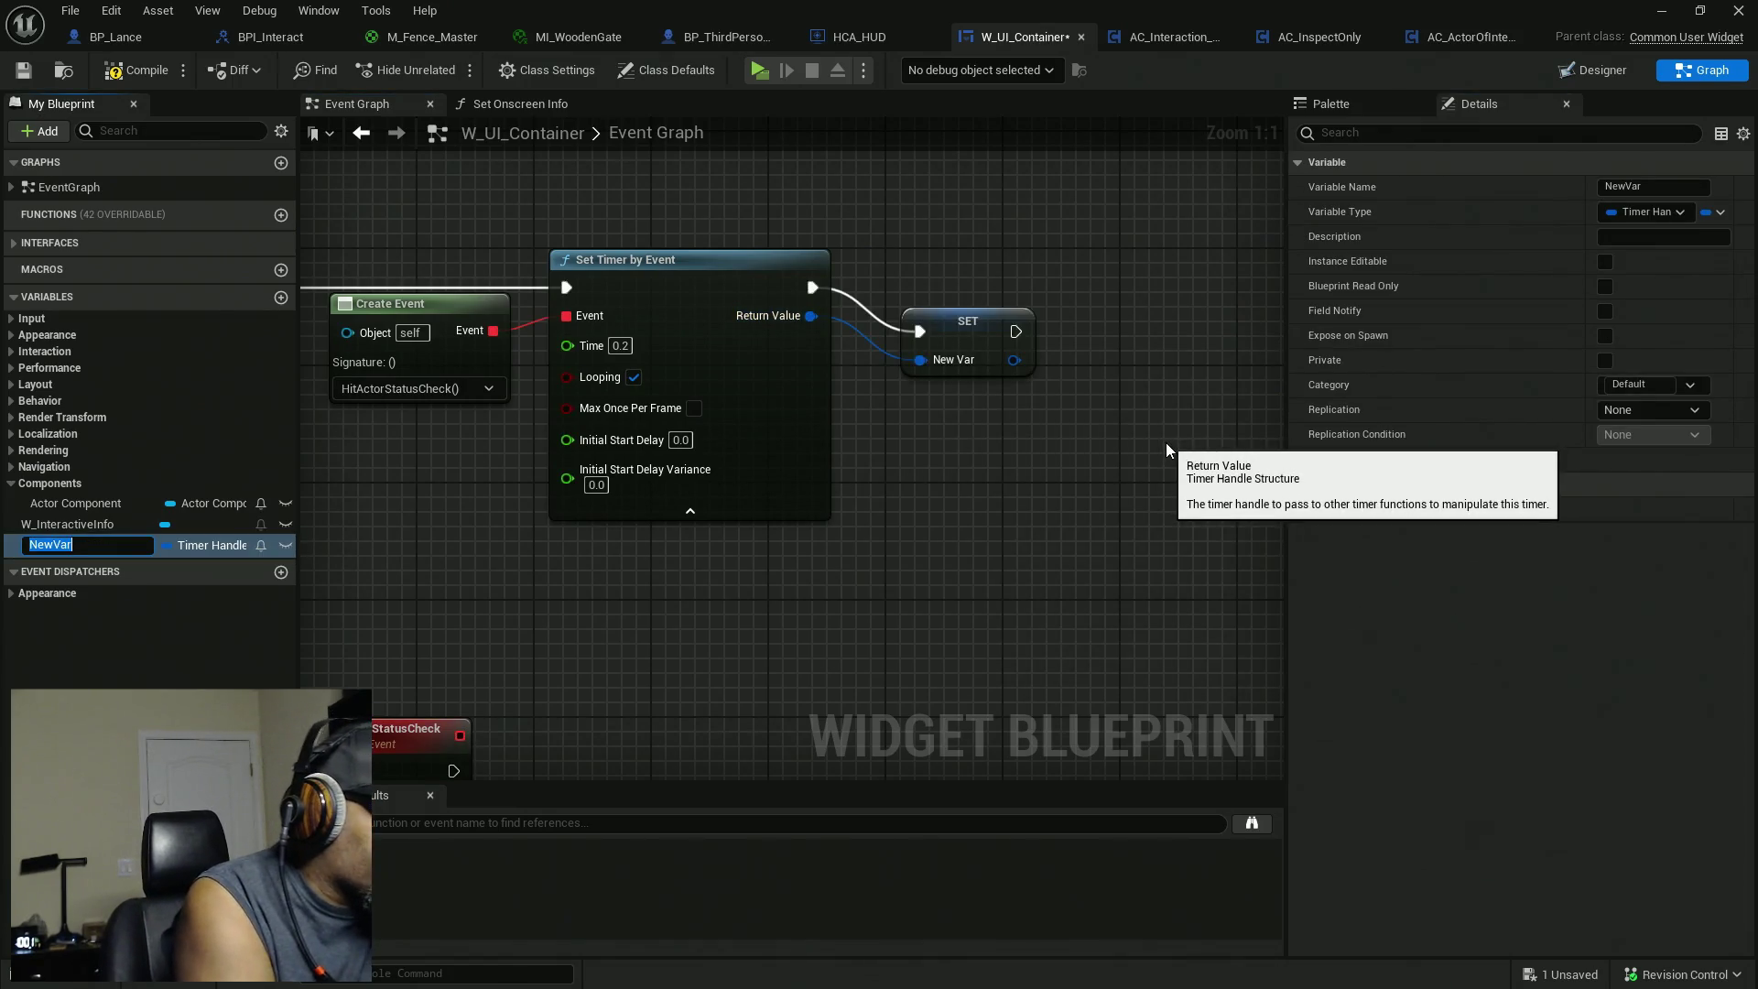
text(HitActorStat)
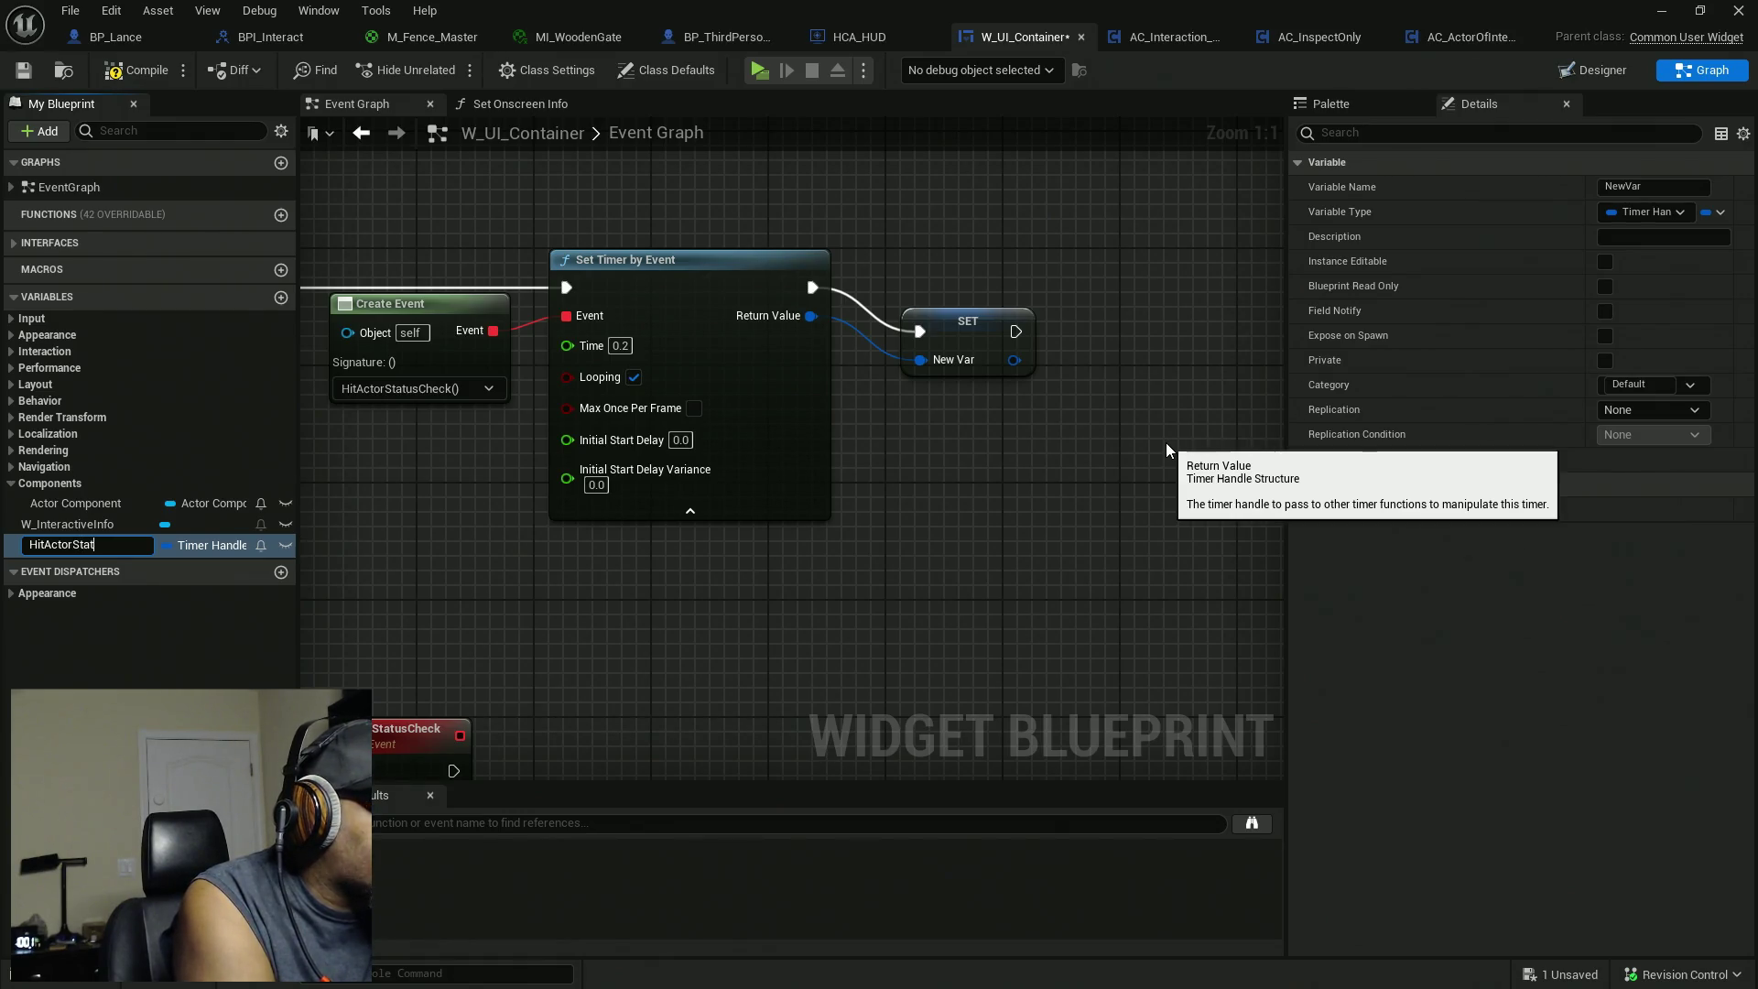
text(ckTImer)
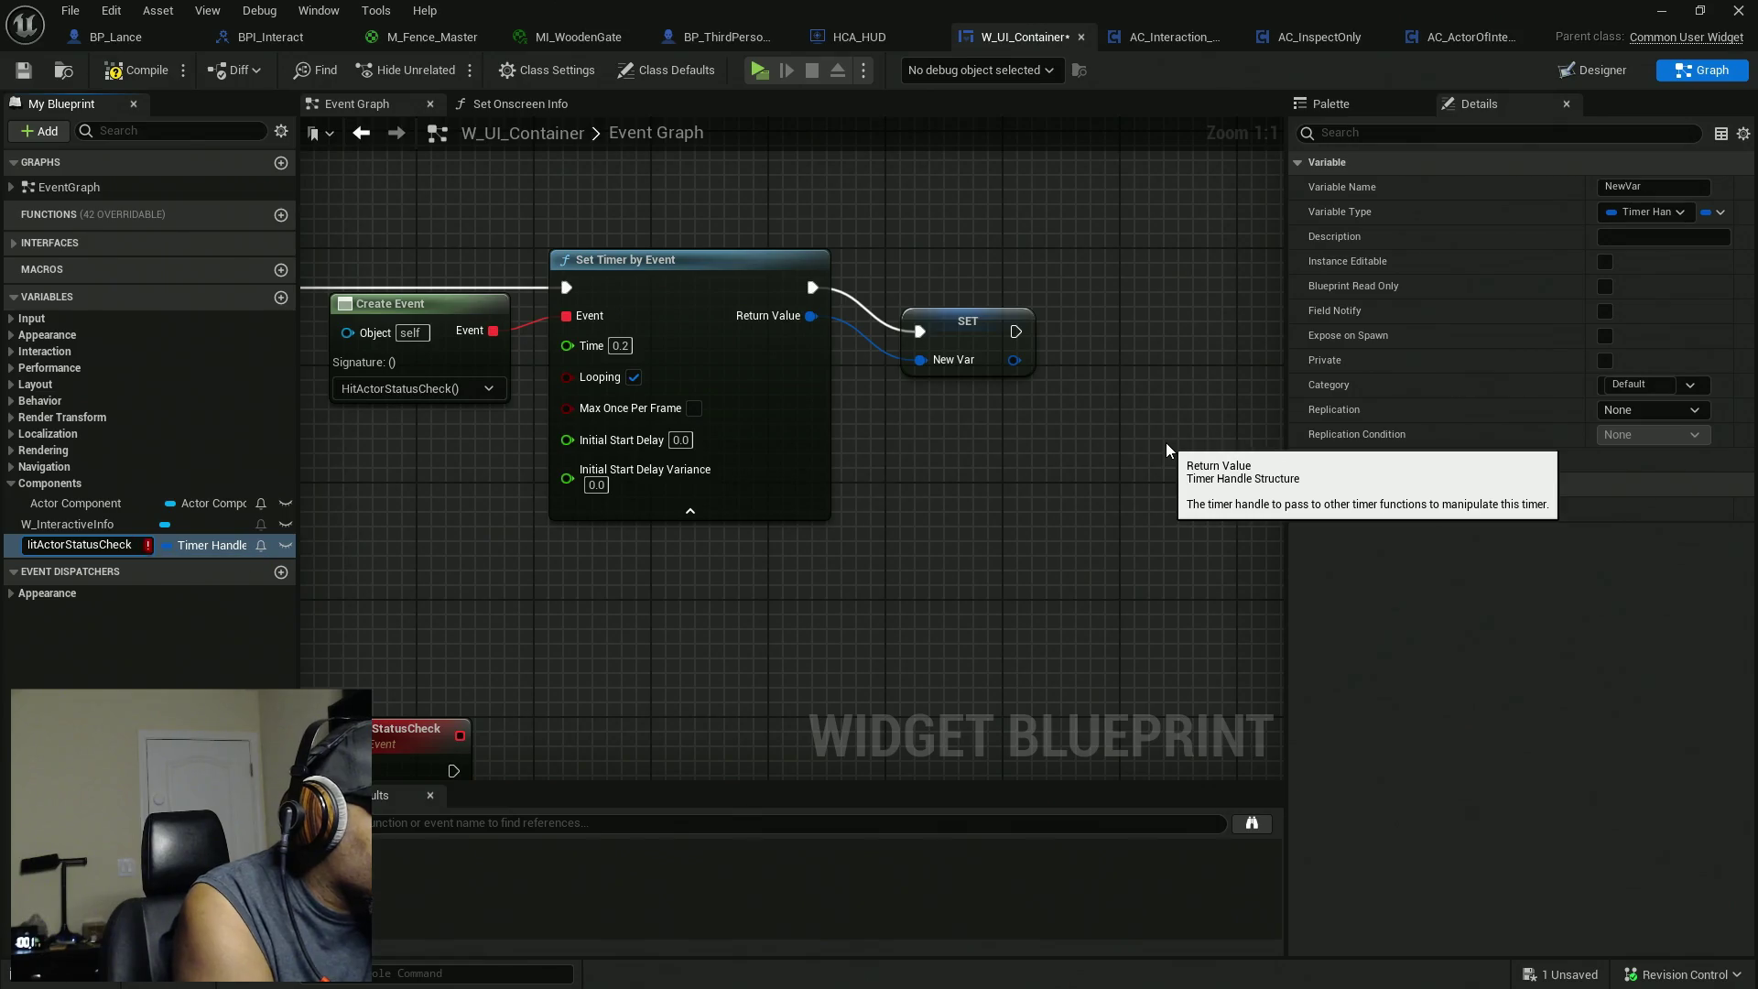
key(Return)
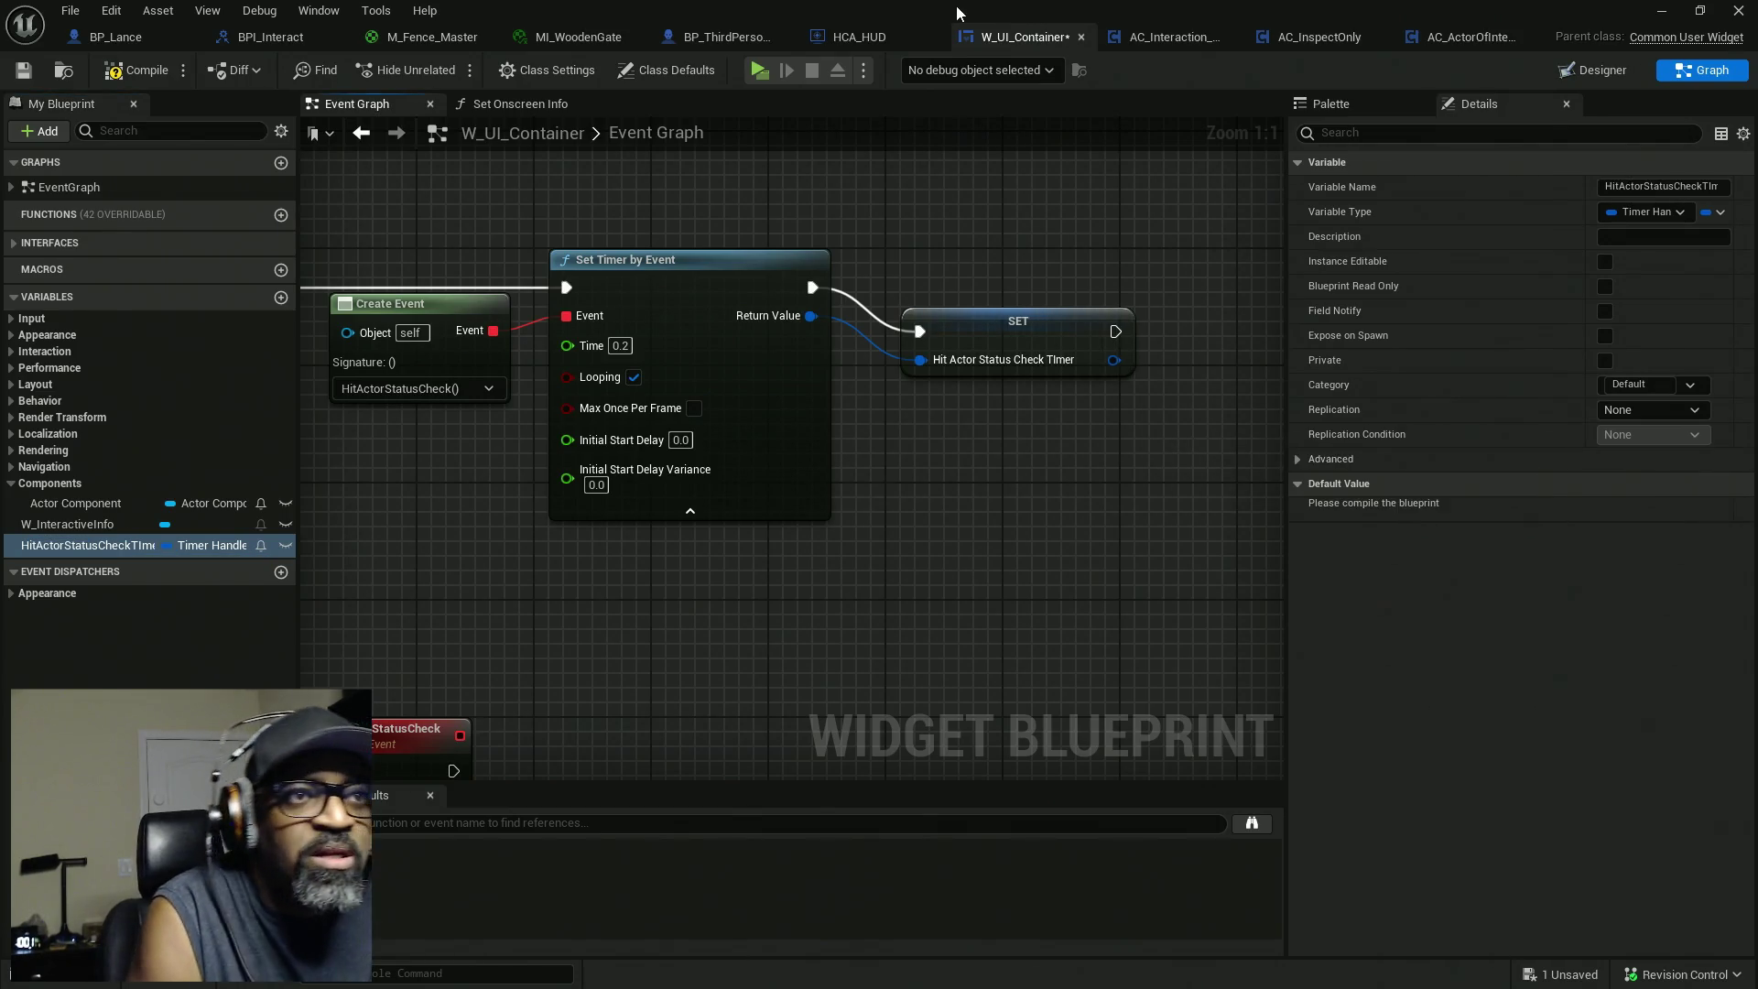
drag(1042, 319, 1013, 273)
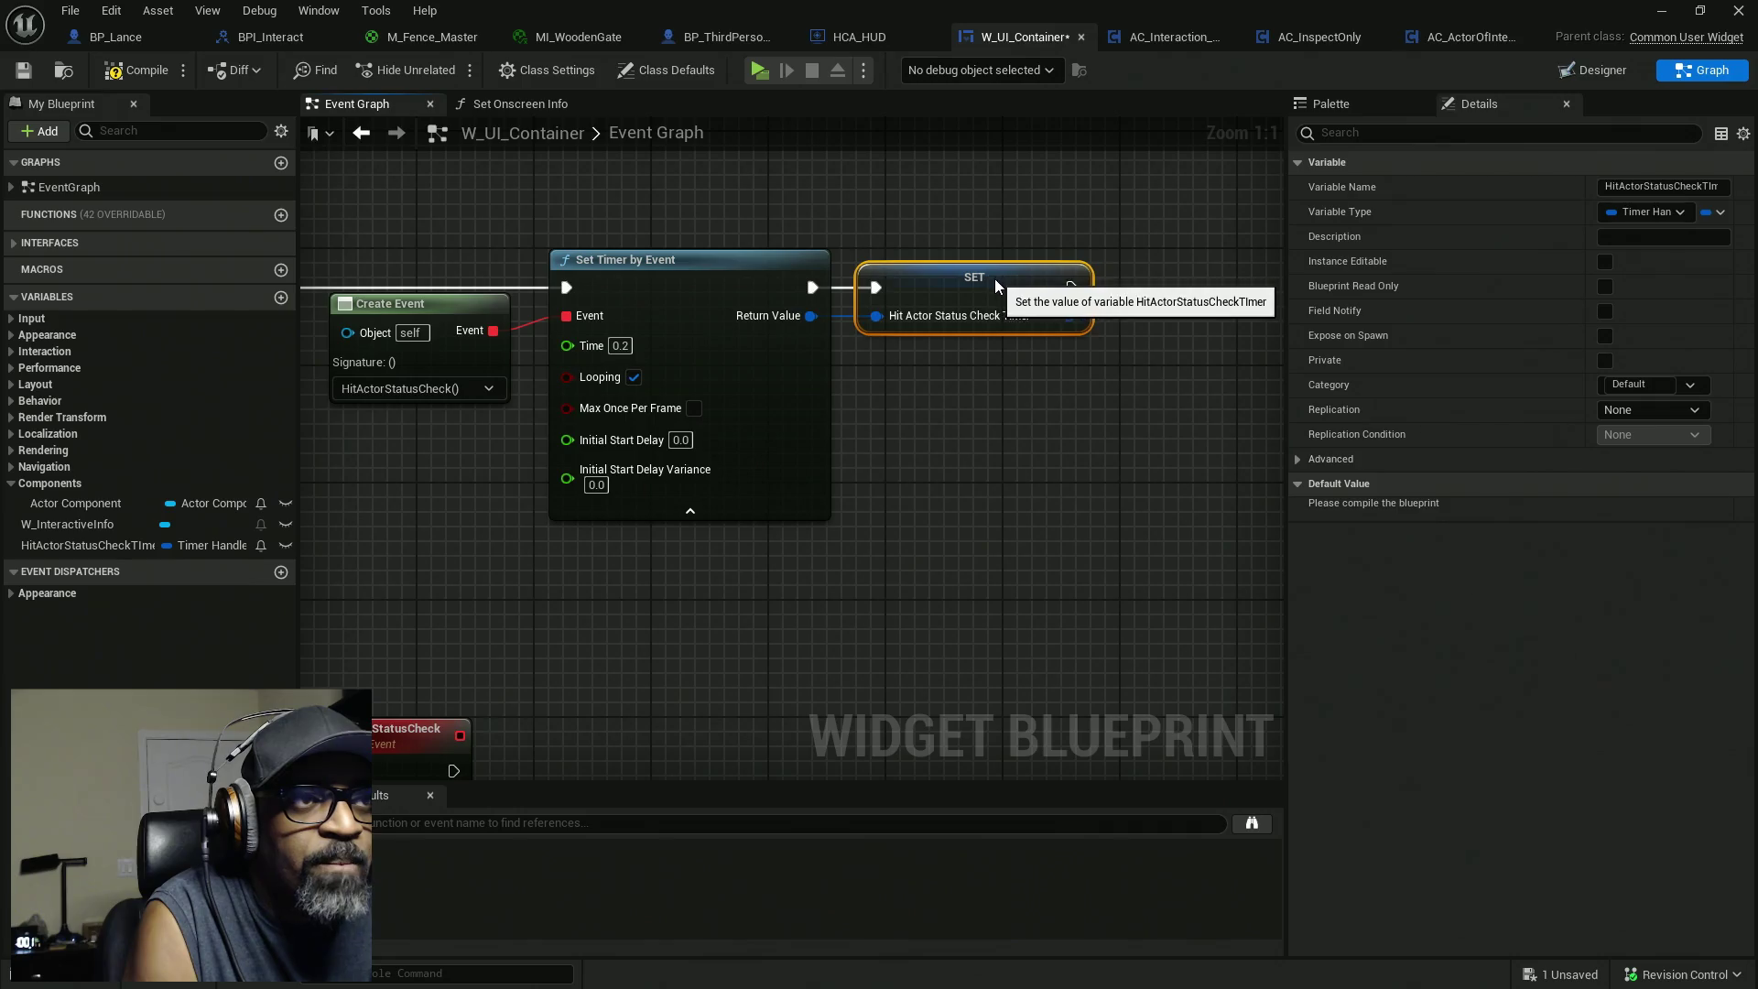
scroll(844, 545, down, 3)
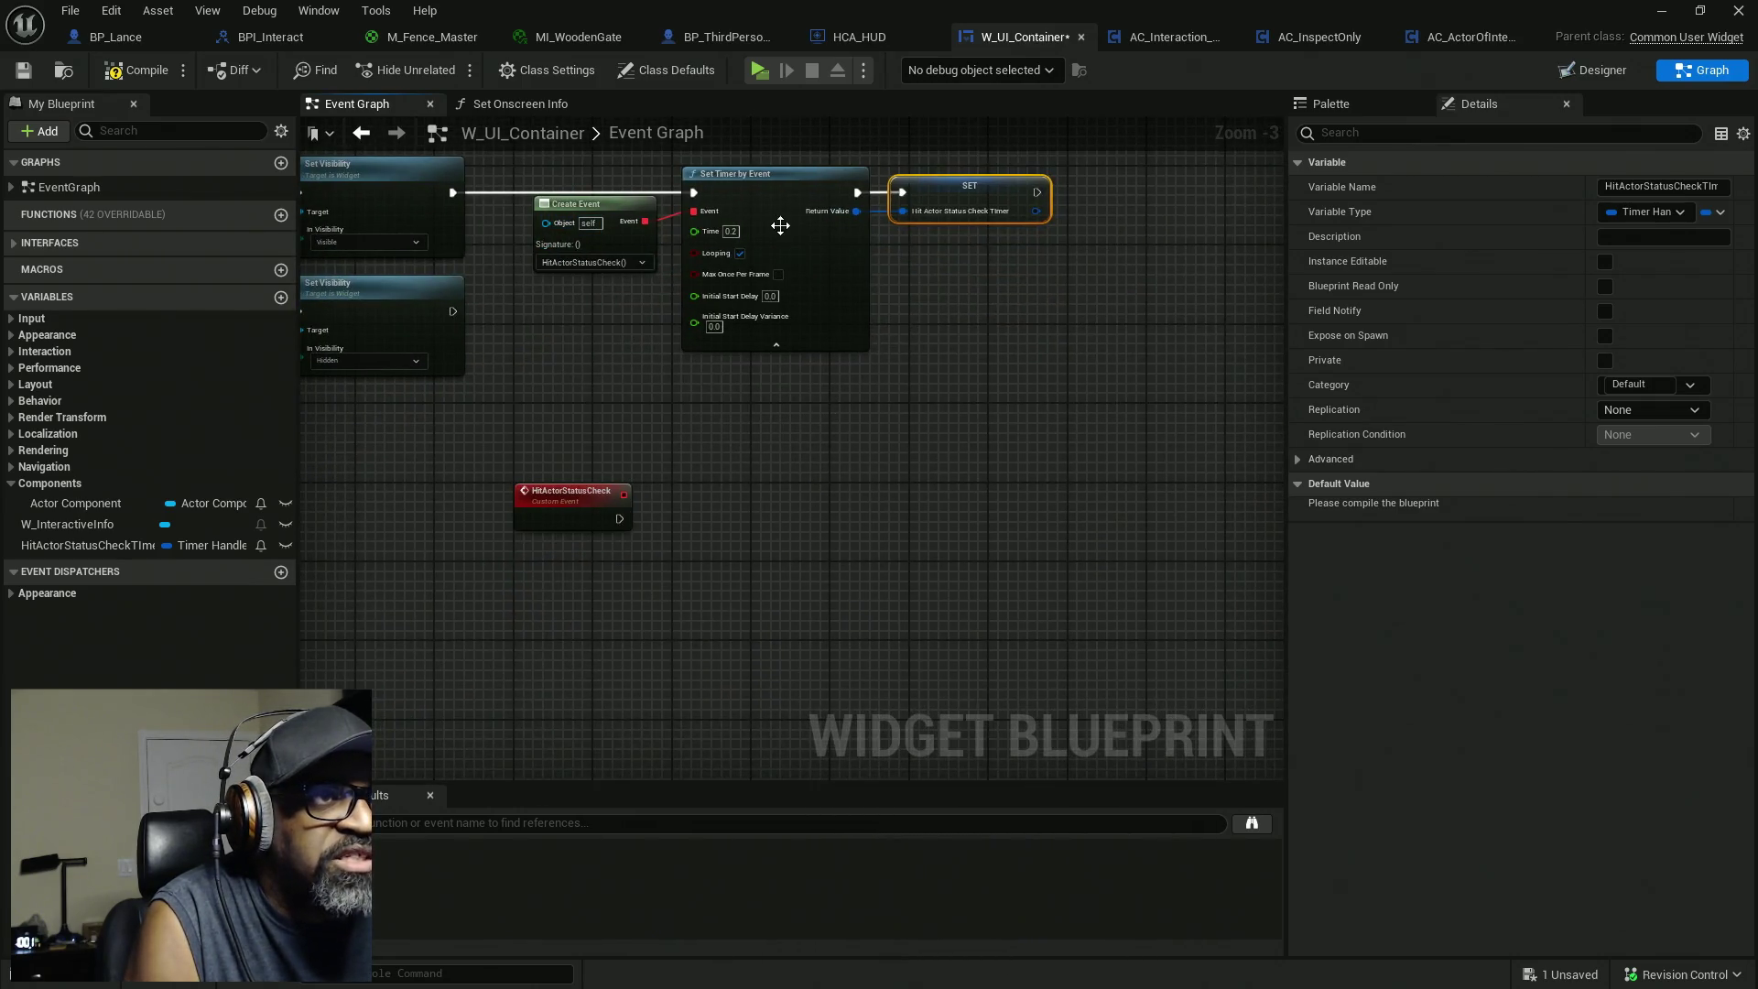
Reposition the HitActorStatusCheck event and place an Actor Component getter below it.
click(527, 490)
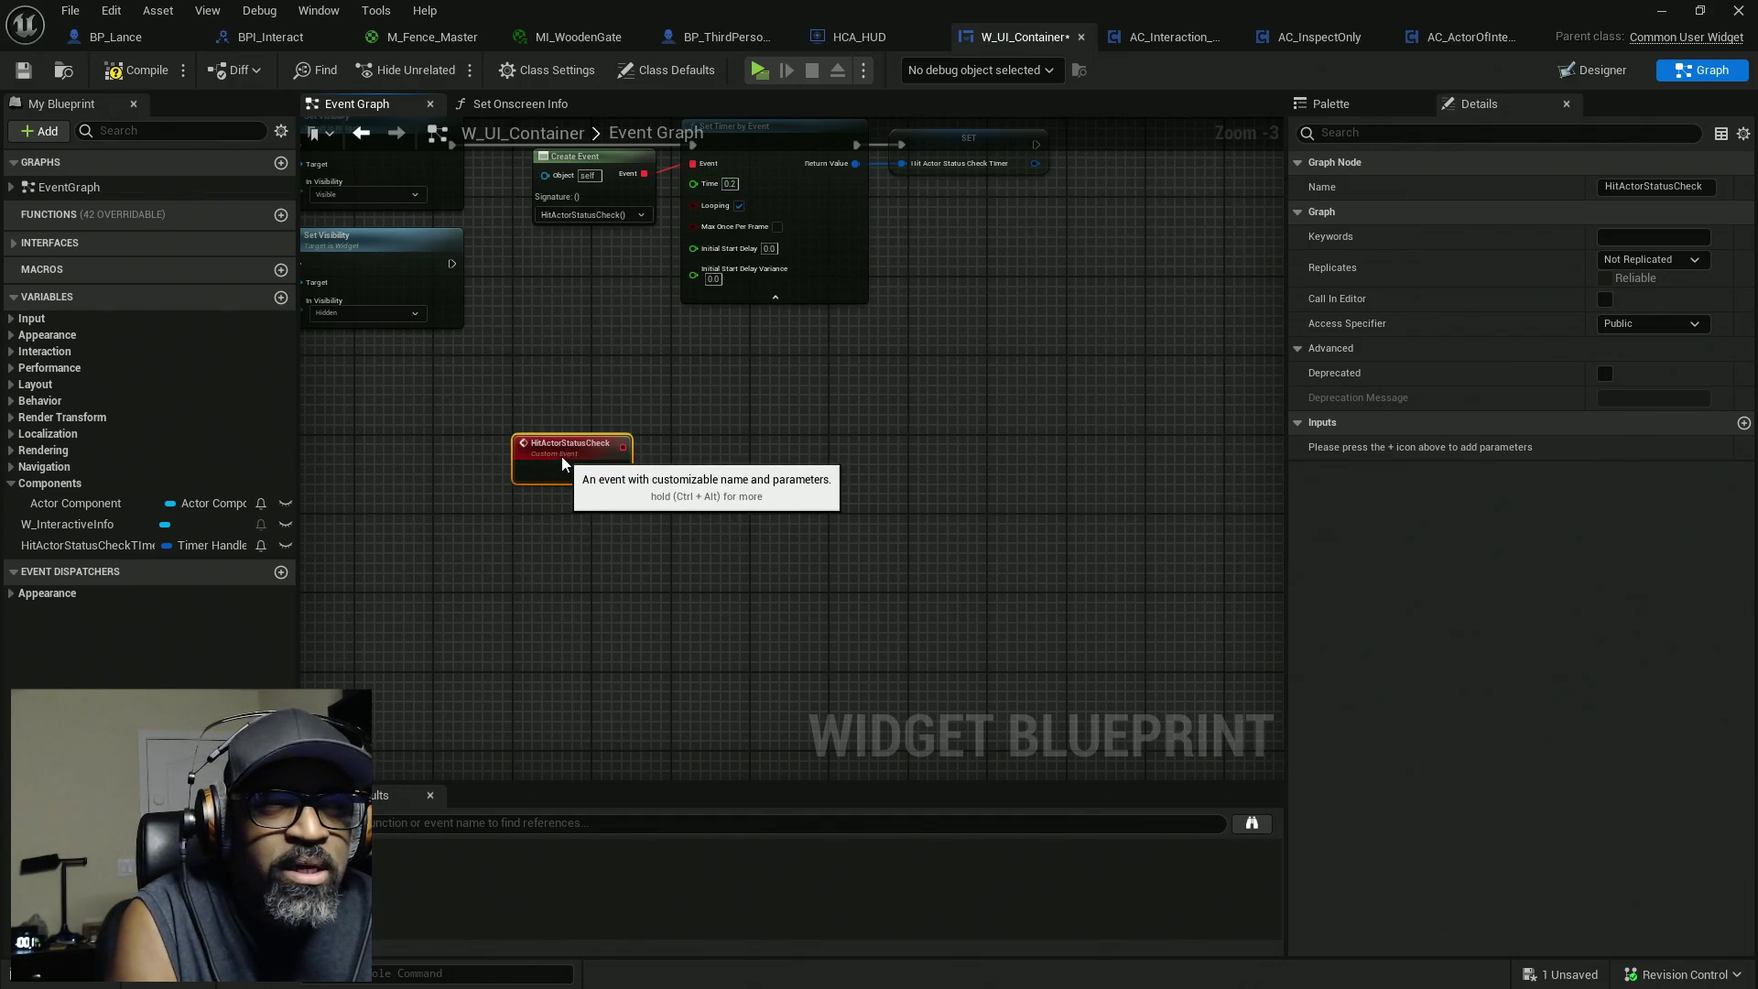
drag(562, 455, 562, 456)
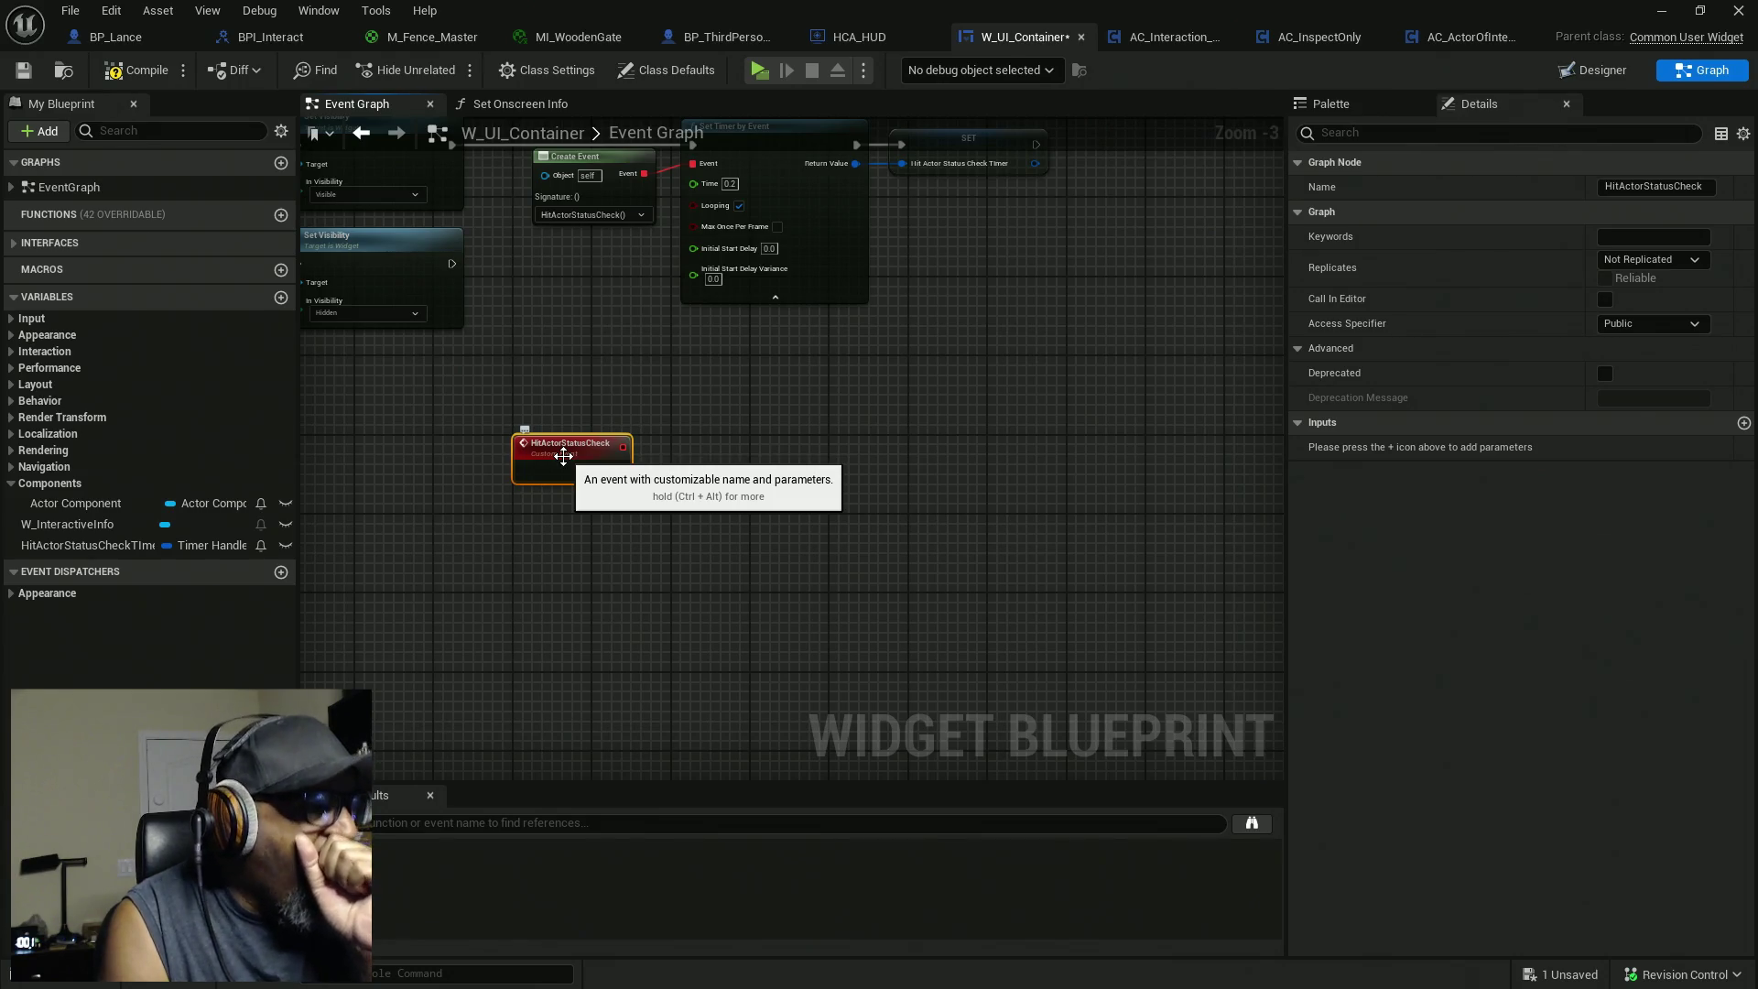
scroll(622, 479, up, 2)
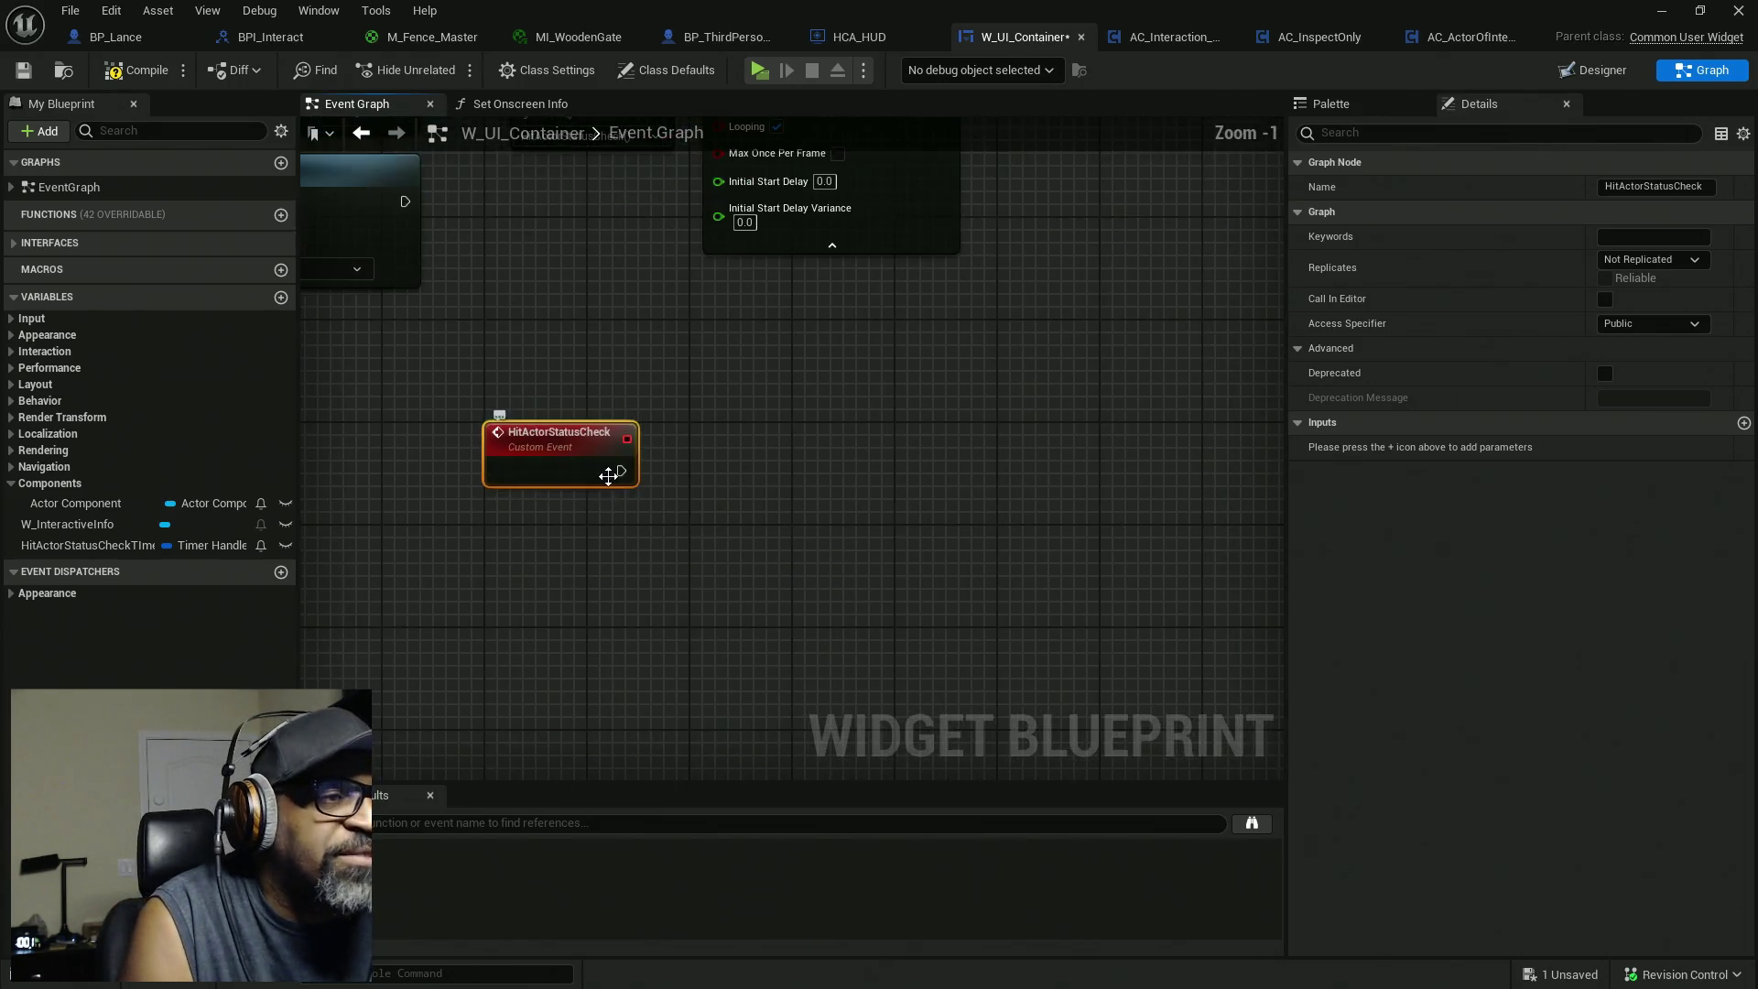
drag(611, 567, 725, 541)
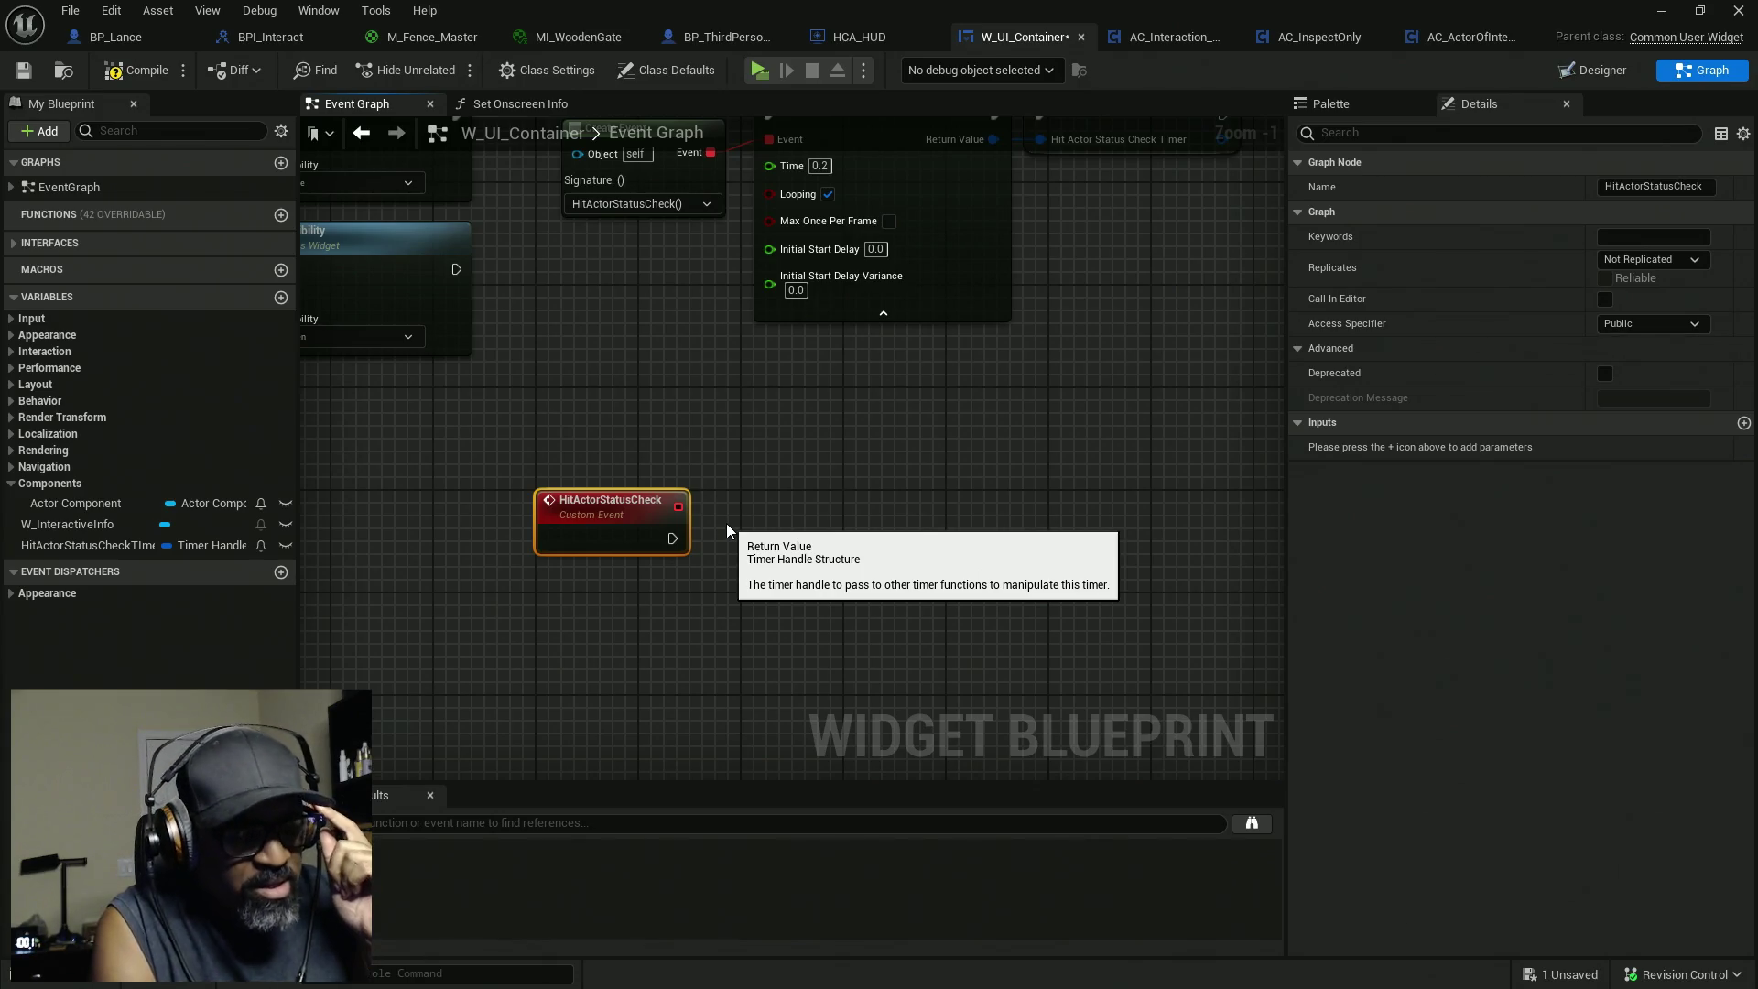
drag(727, 523, 729, 502)
drag(624, 491, 624, 529)
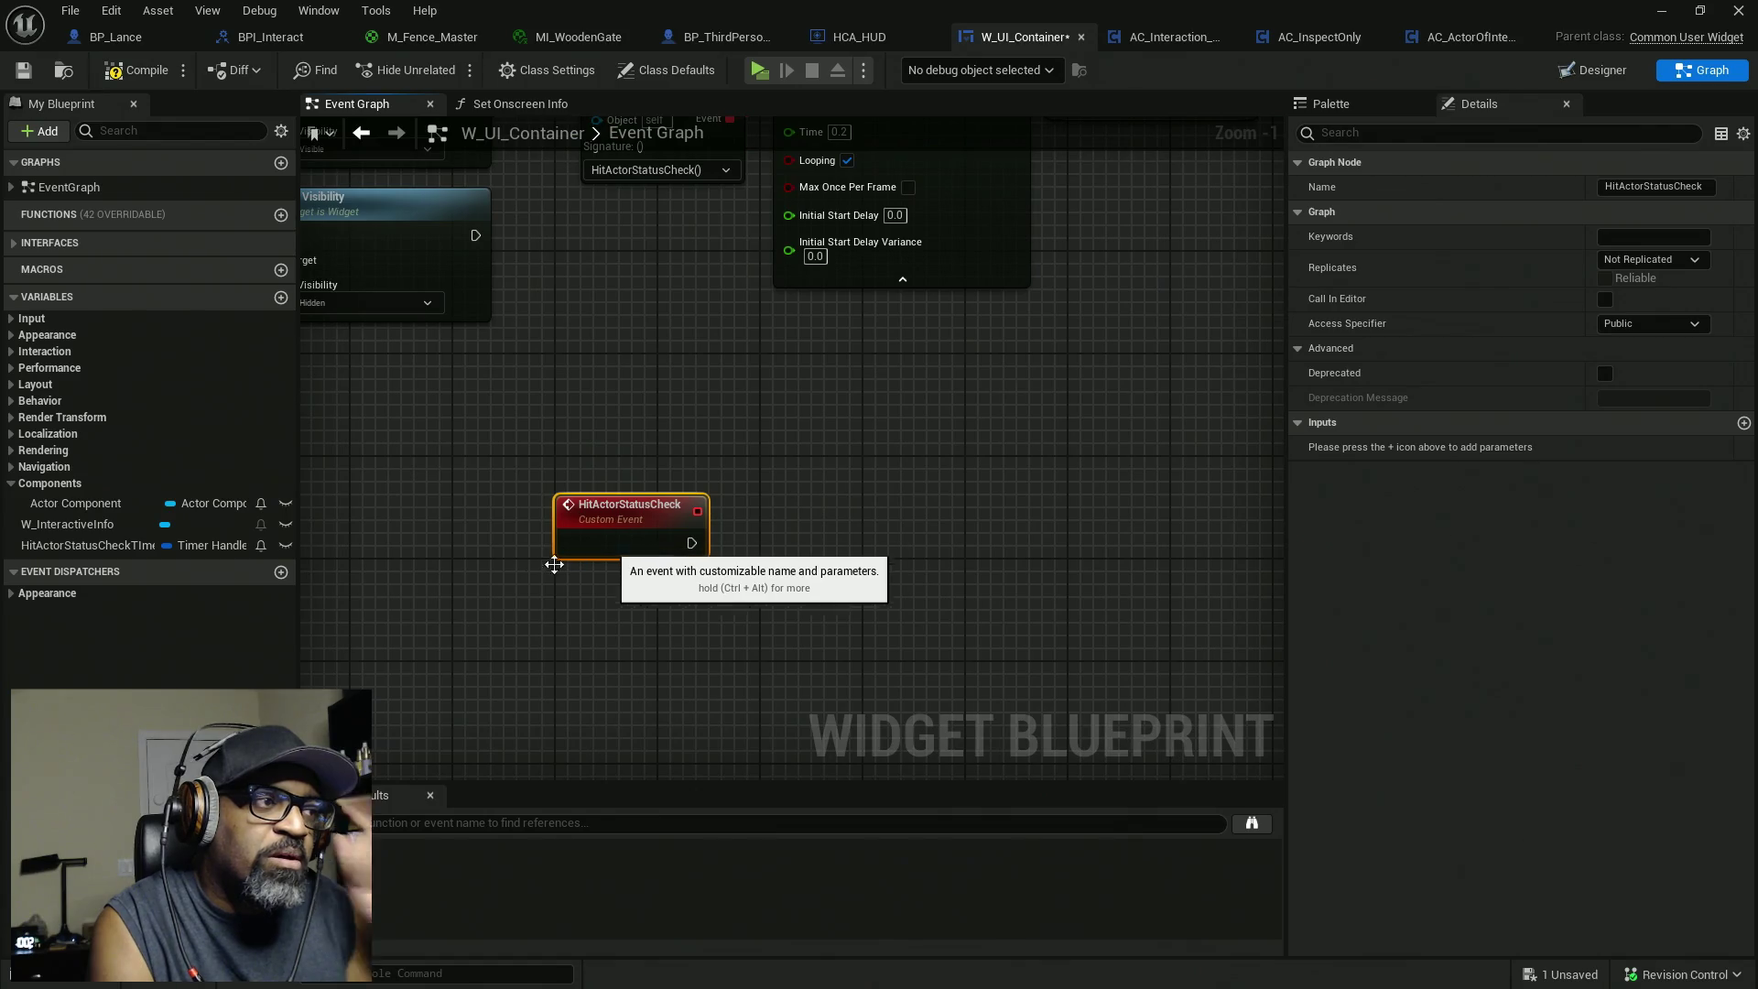
mouse_move(75, 503)
mouse_down()
mouse_move(701, 617)
mouse_move(568, 587)
mouse_move(667, 606)
mouse_move(805, 541)
mouse_up()
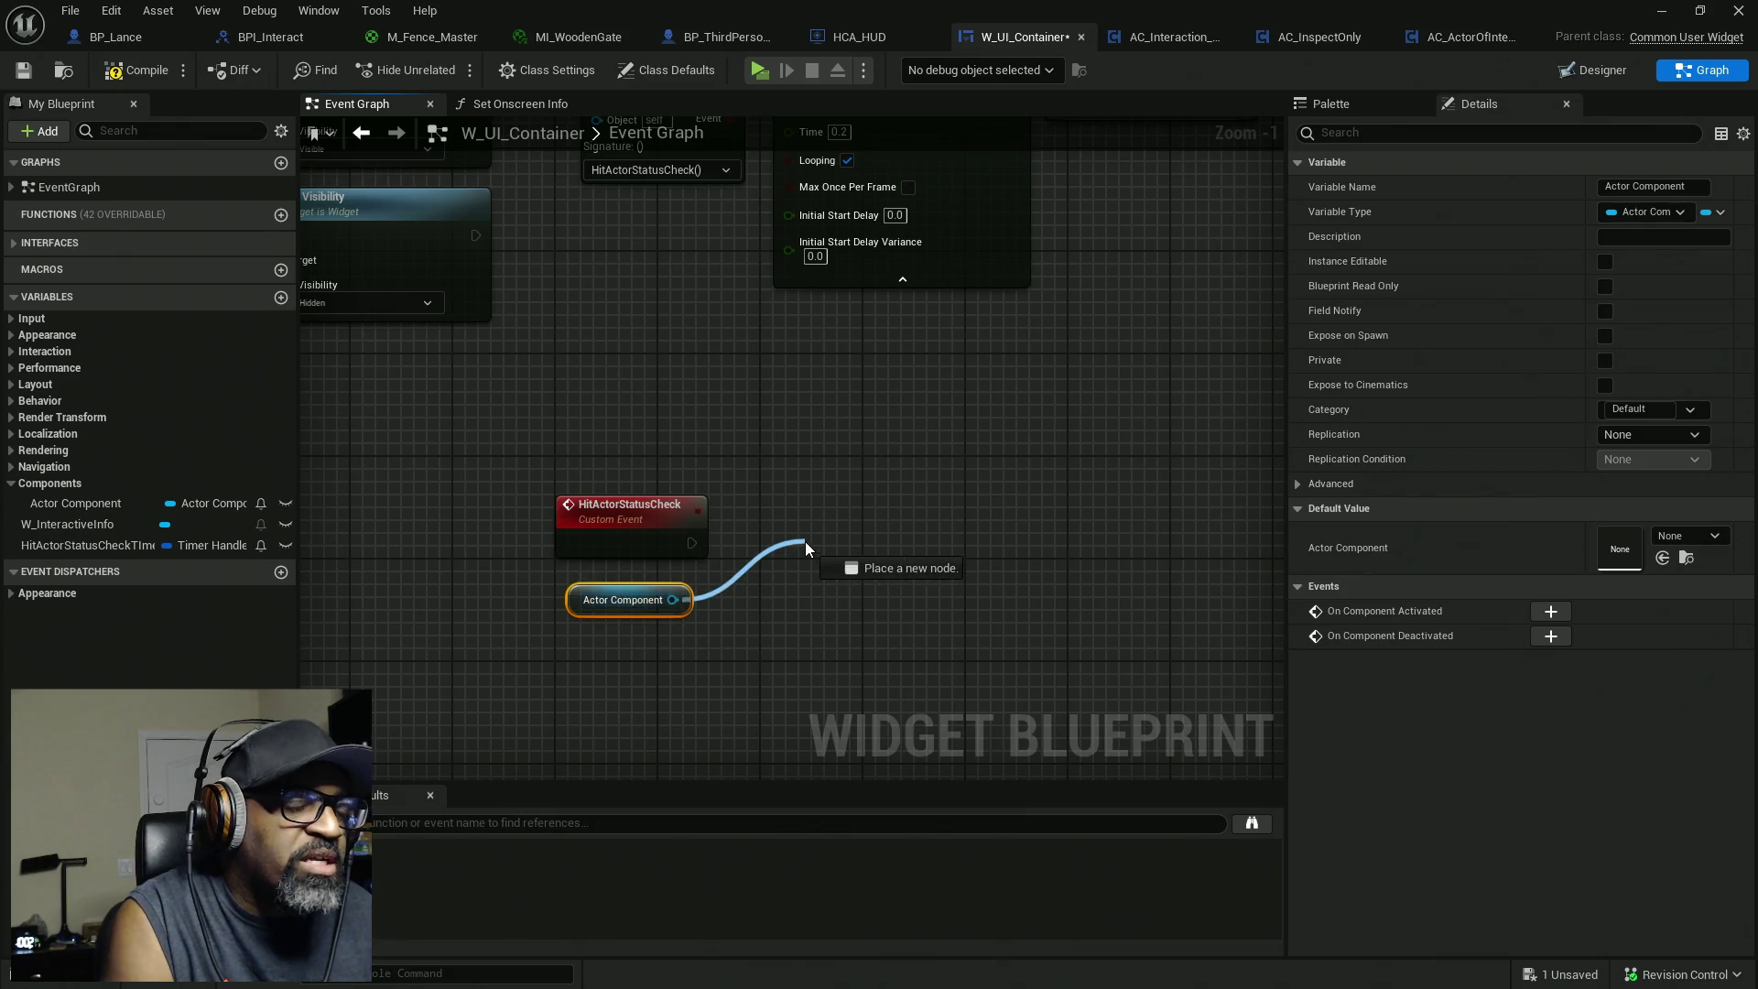
Add Get Current Hit Actor on the Actor Component and run HitActorStatusCheck into it.
text(get)
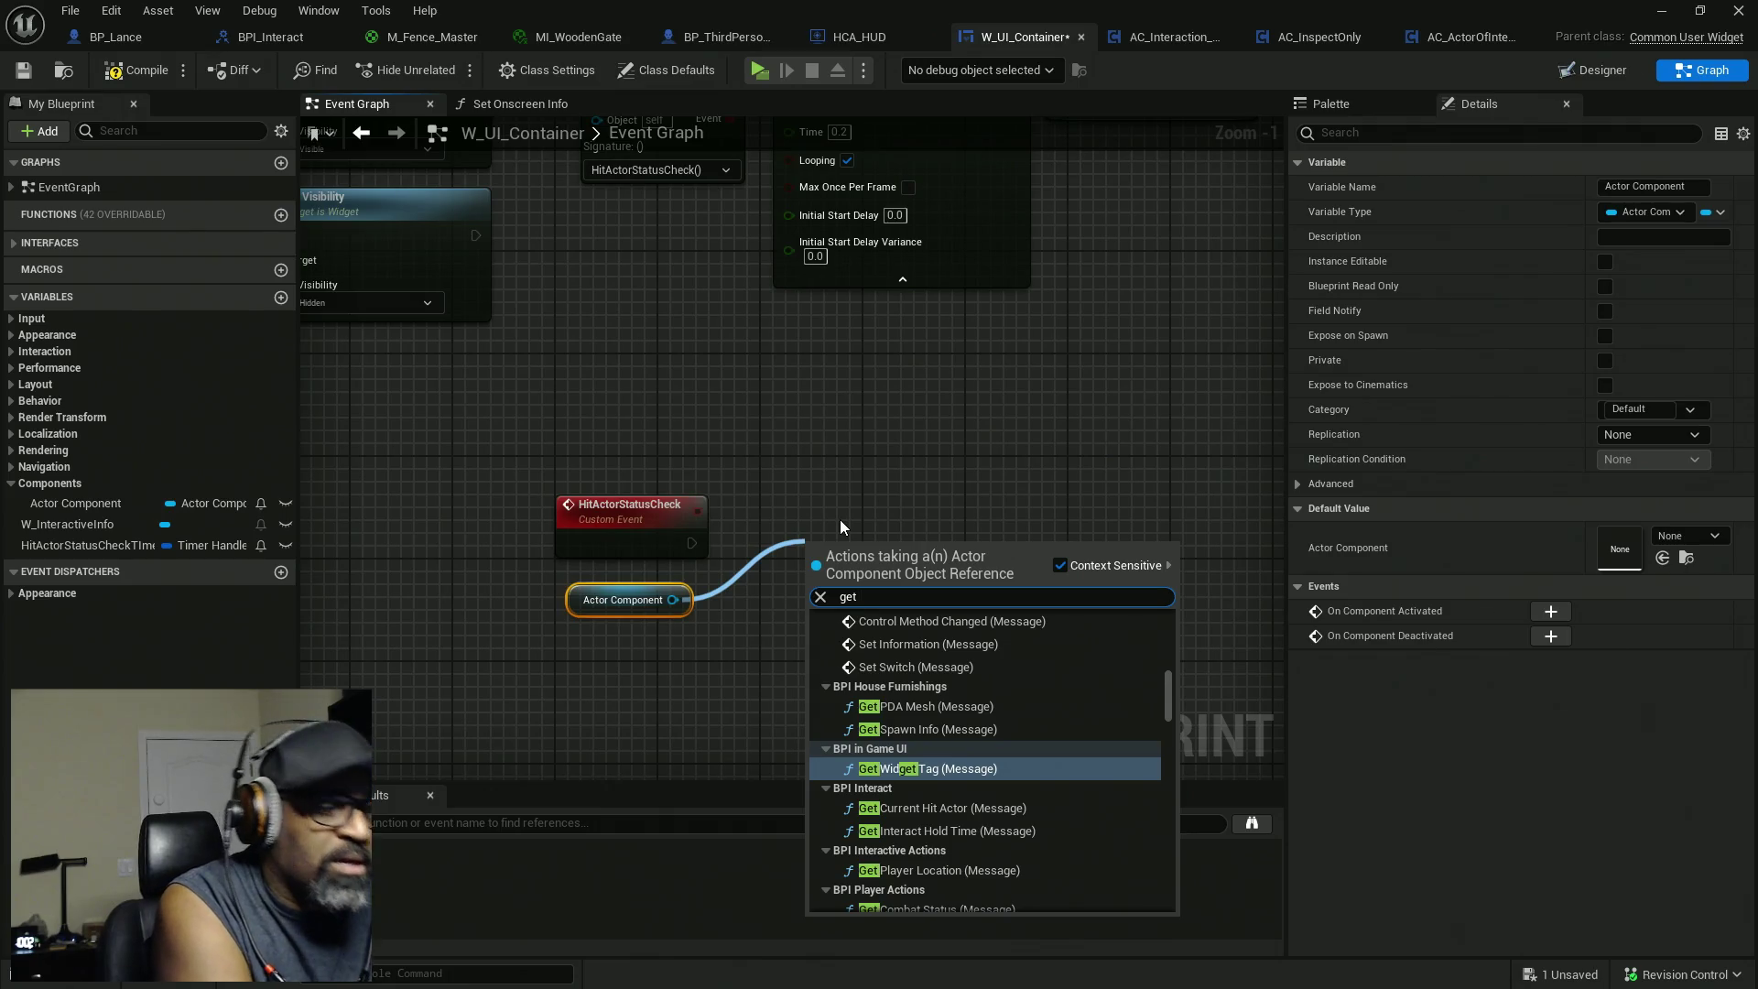
text( curre)
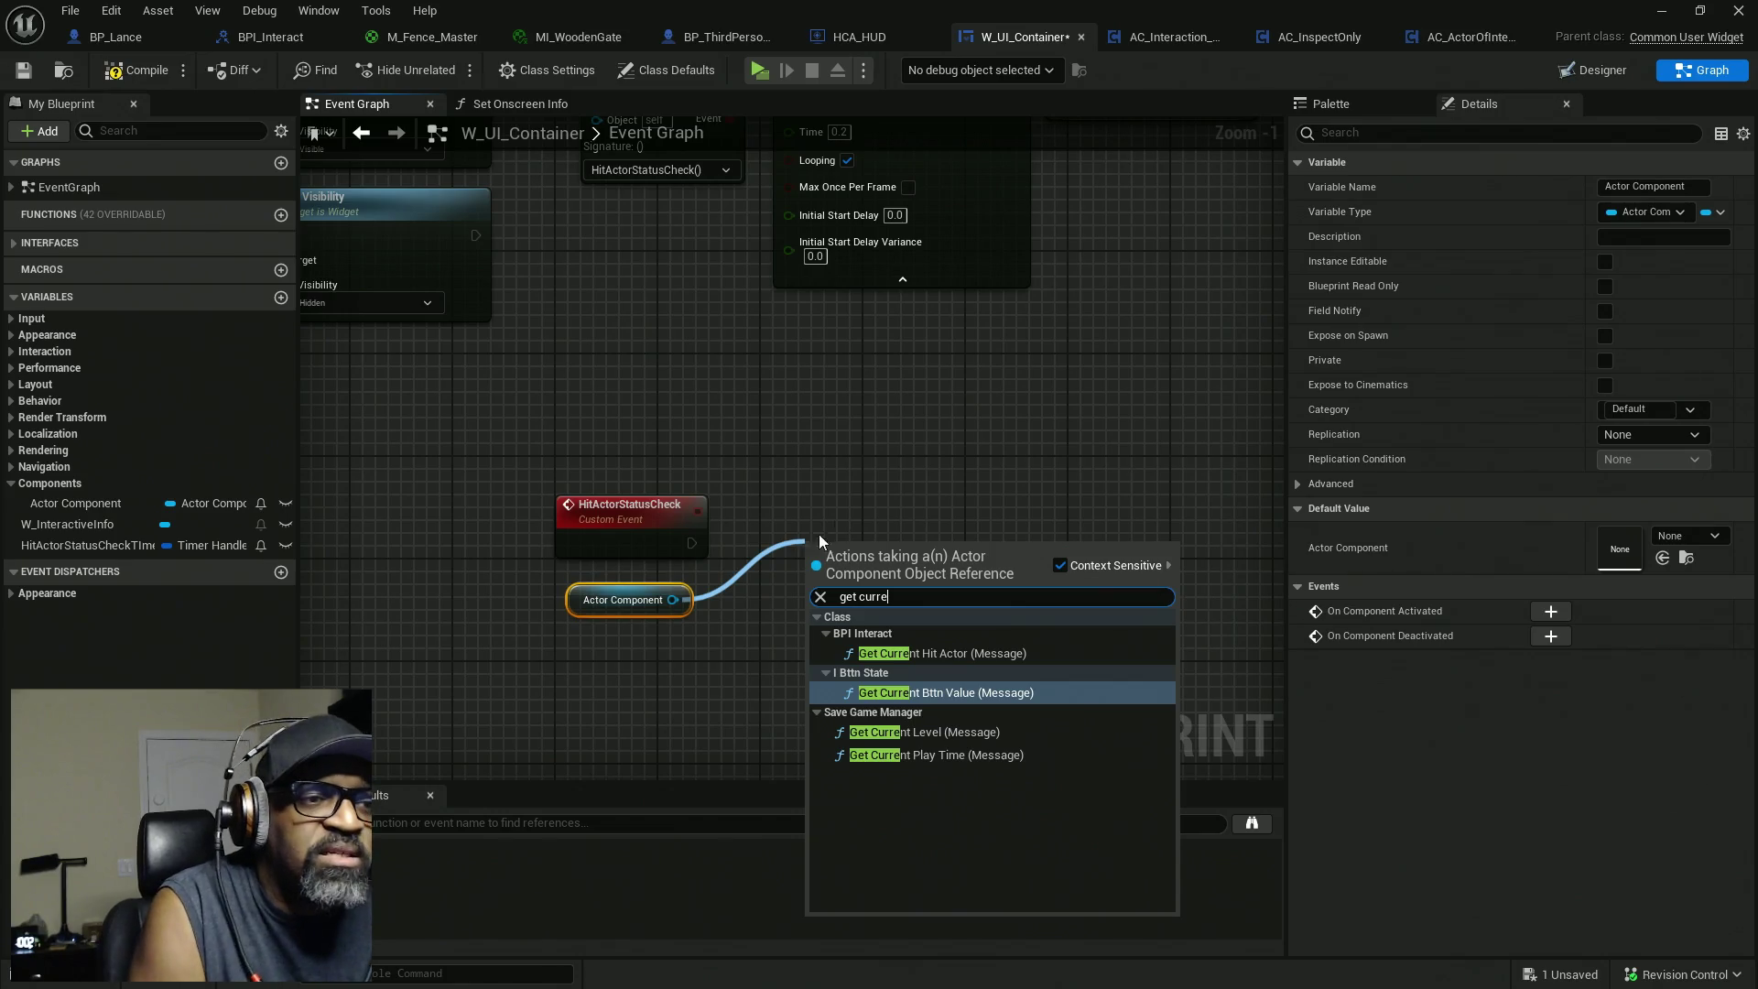
click(963, 653)
drag(808, 582, 694, 542)
drag(904, 563, 832, 523)
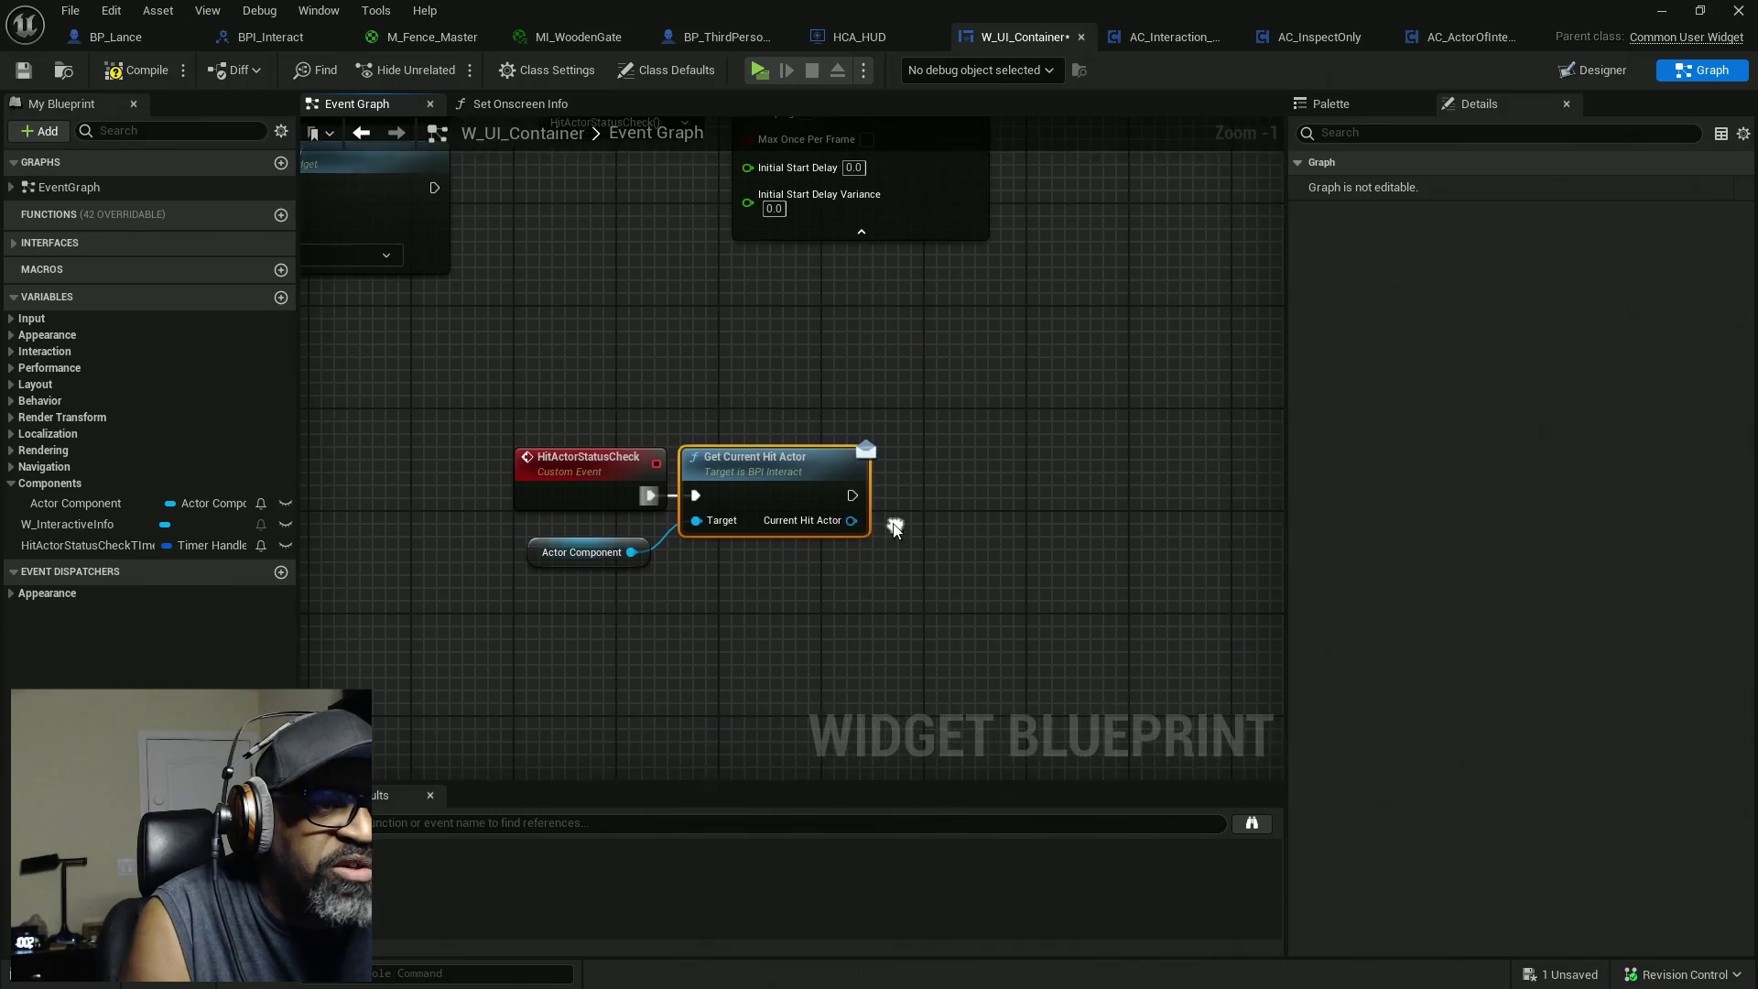
Add an Equal (==) node from Current Hit Actor, then start another search from that pin.
drag(851, 519, 970, 518)
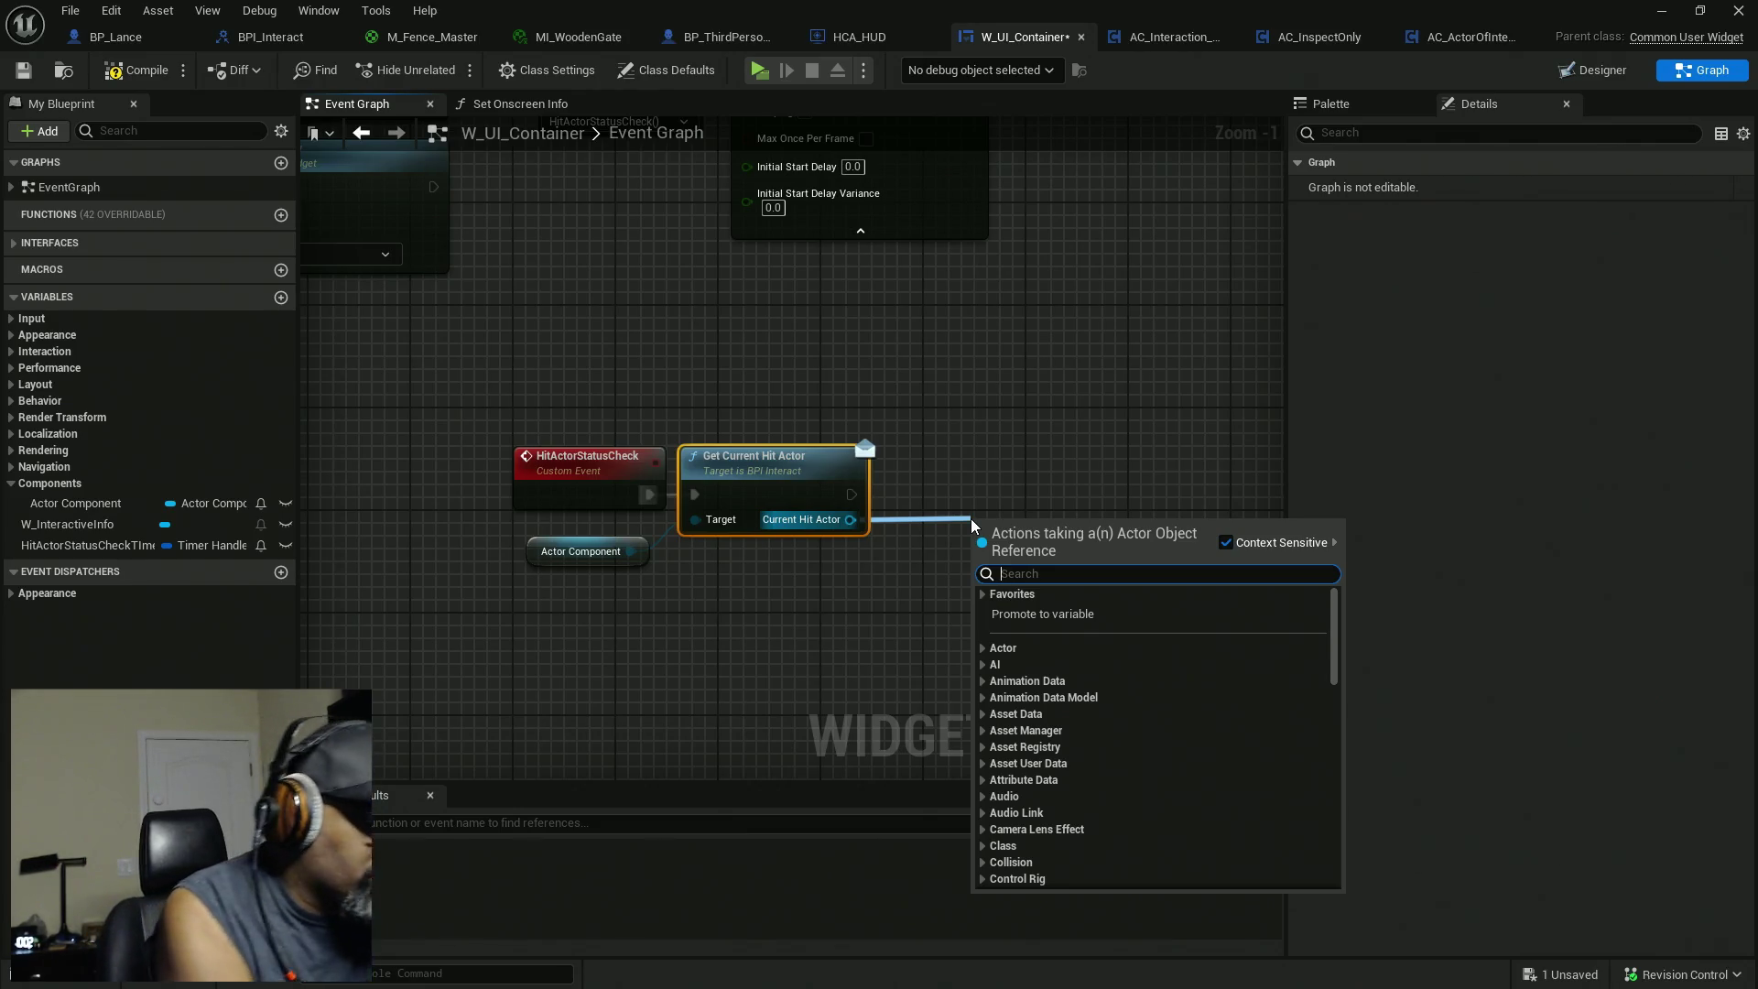
text(=)
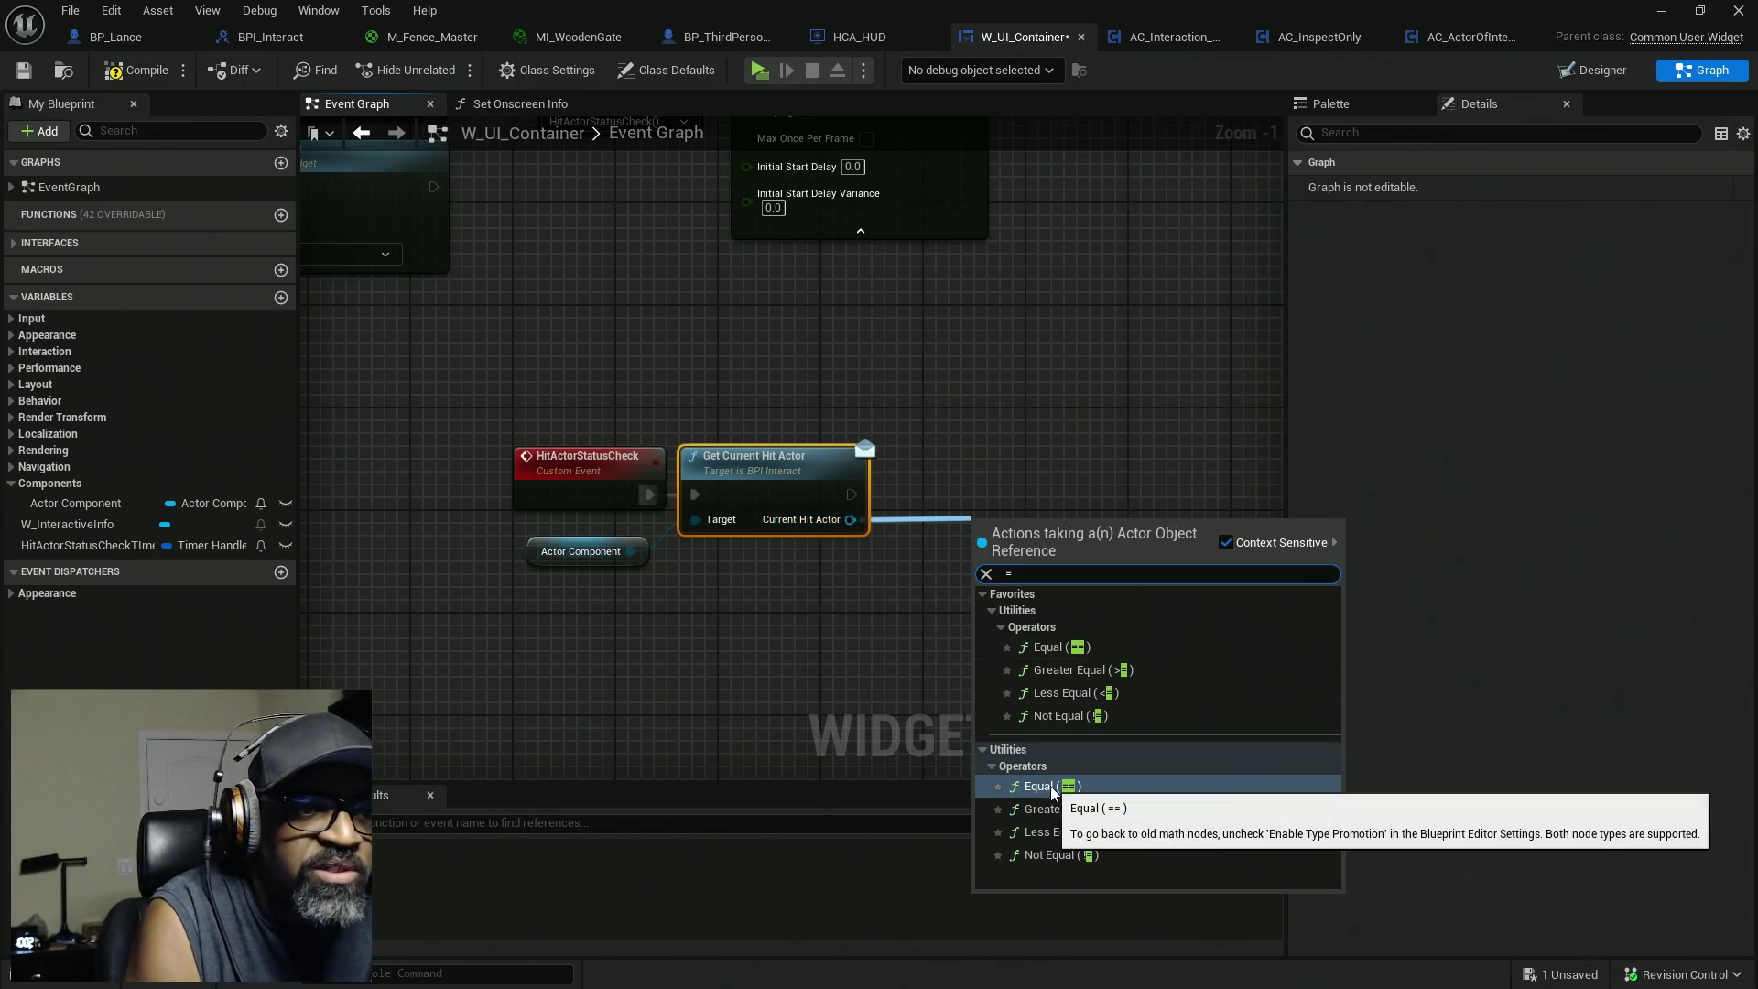
click(1052, 793)
drag(1043, 522, 966, 529)
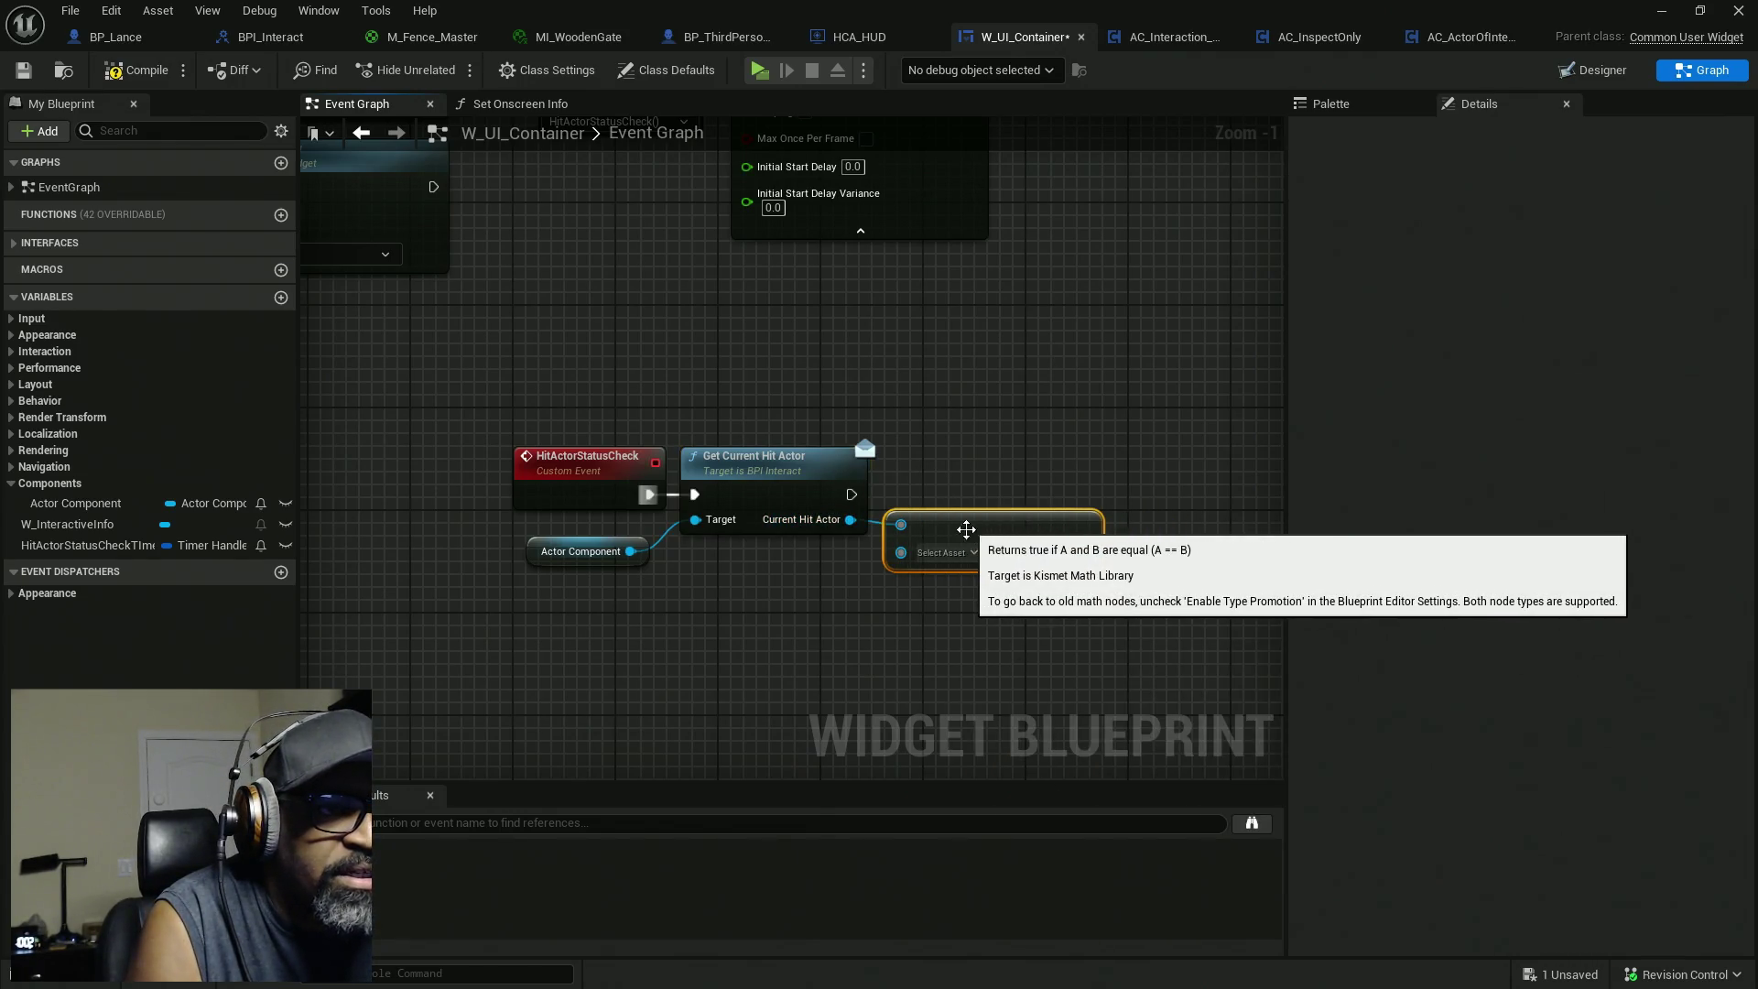
mouse_move(982, 611)
mouse_down()
mouse_move(892, 613)
mouse_move(897, 587)
mouse_up()
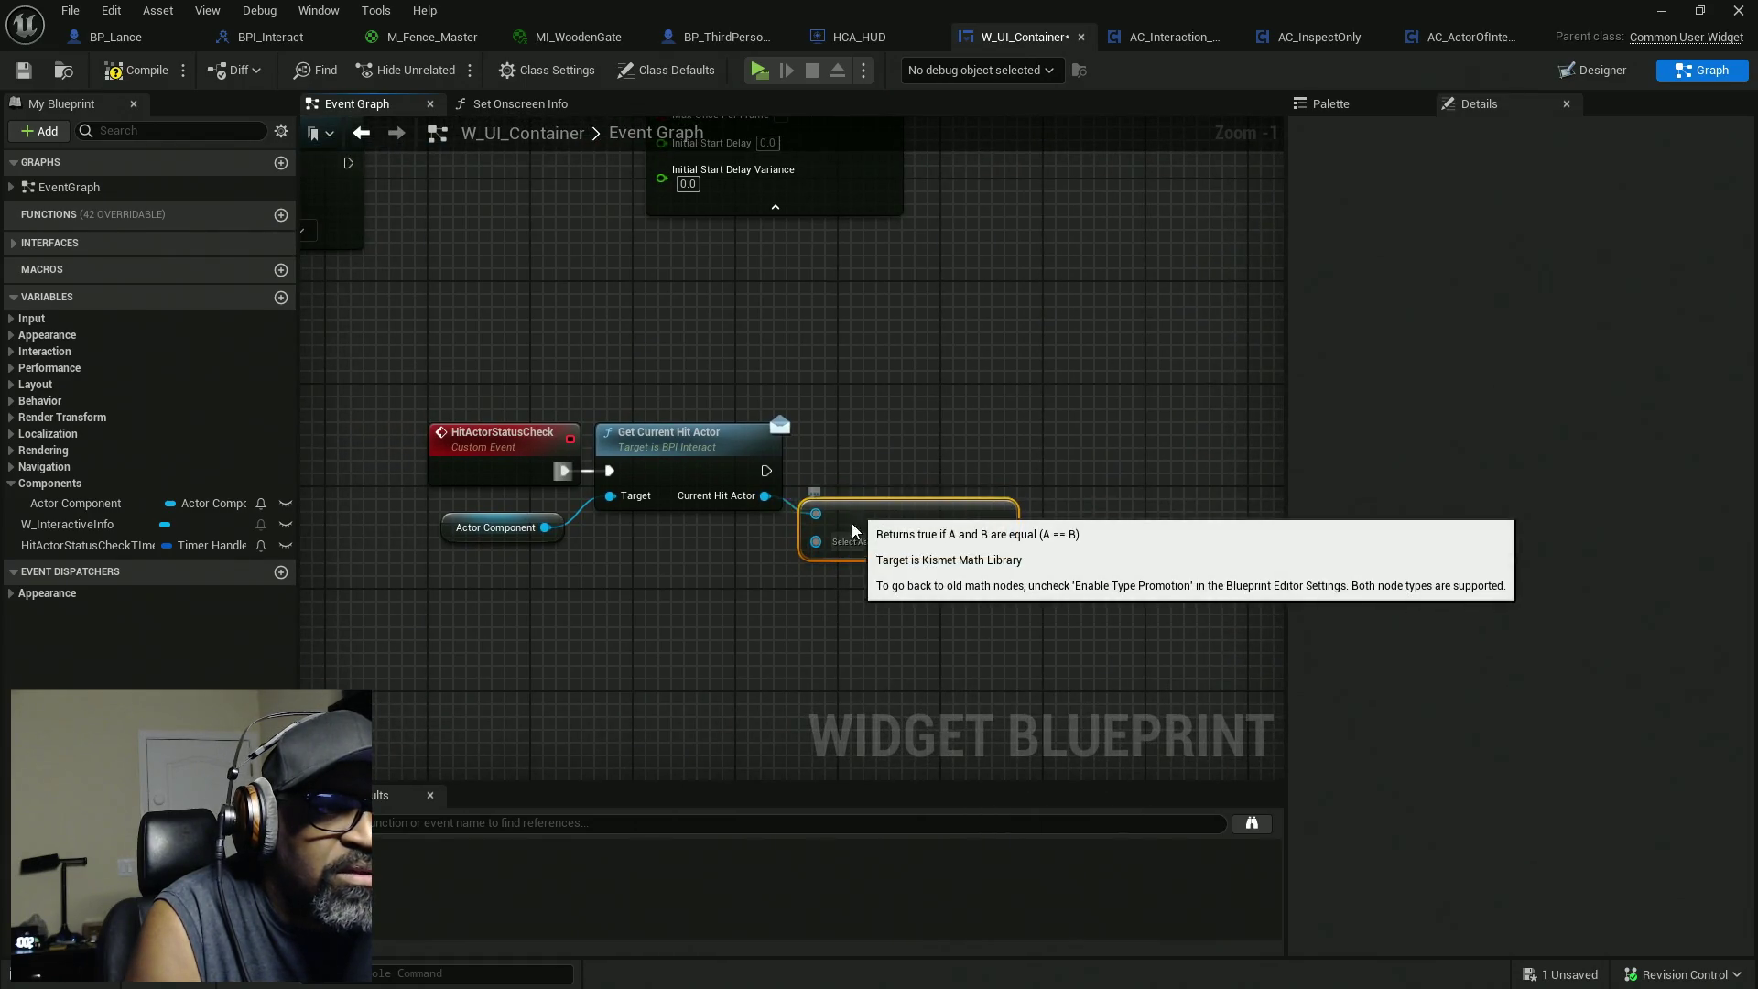
drag(852, 531, 801, 593)
drag(764, 496, 875, 496)
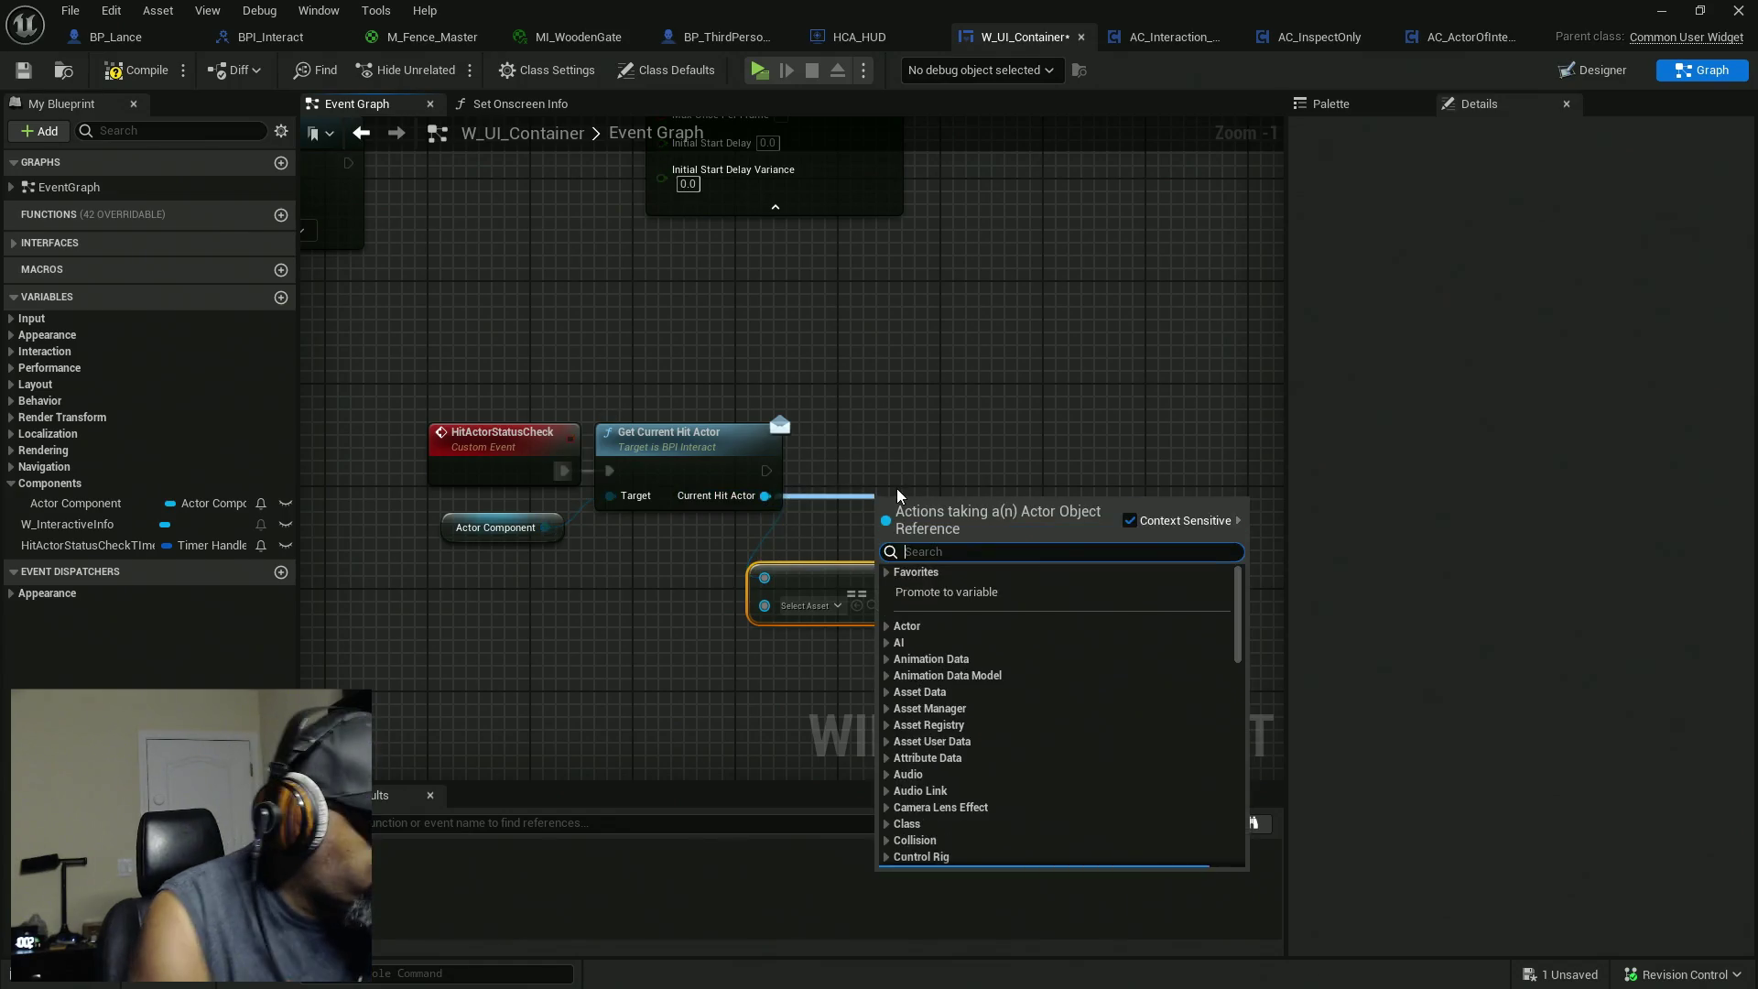
text(is e)
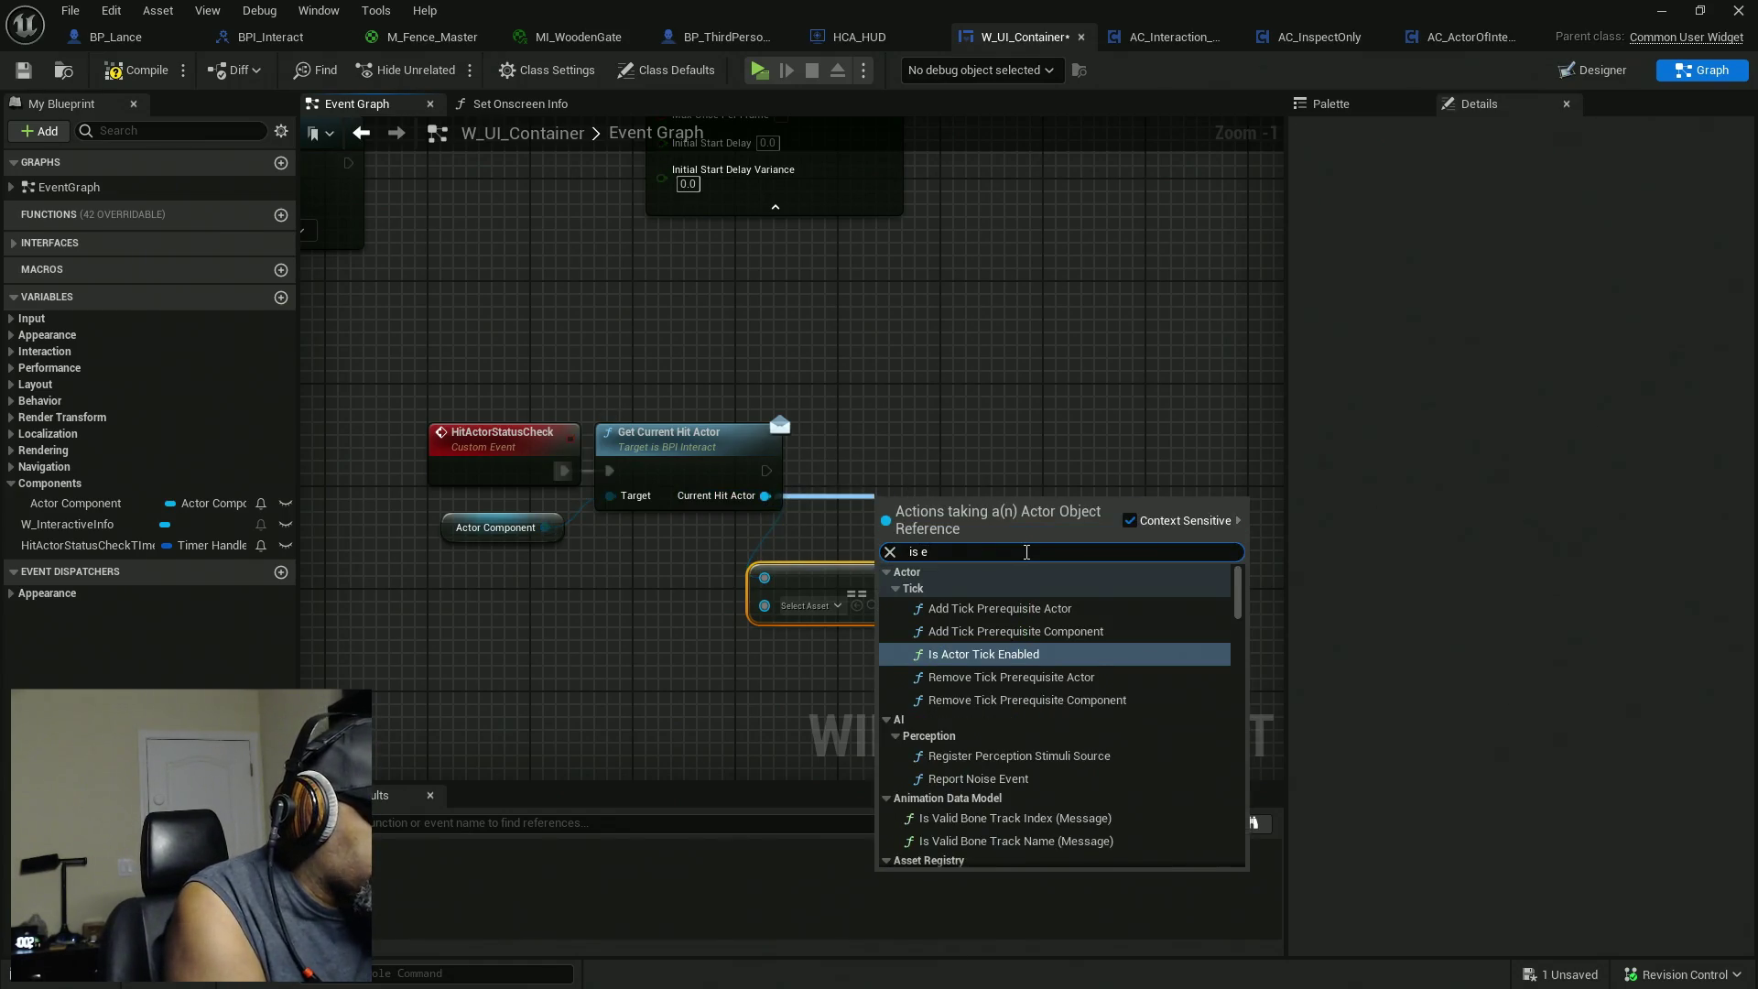
text(m)
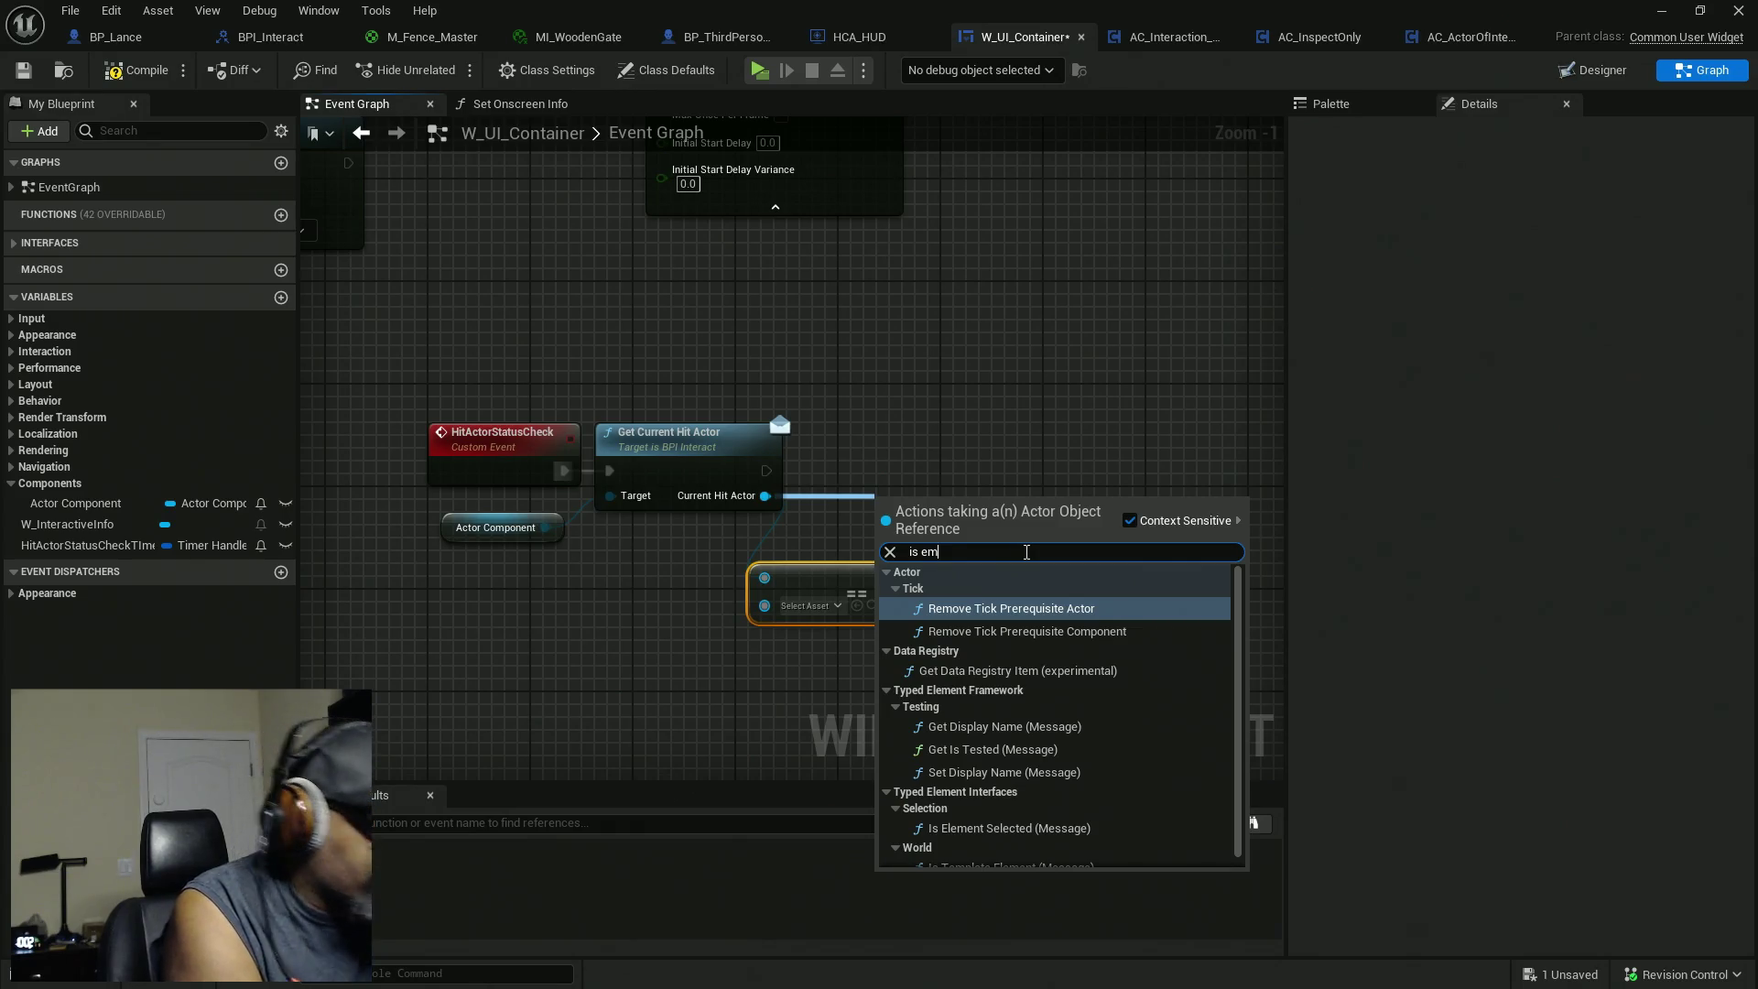
text(pt)
key(BackSpace)
key(BackSpace)
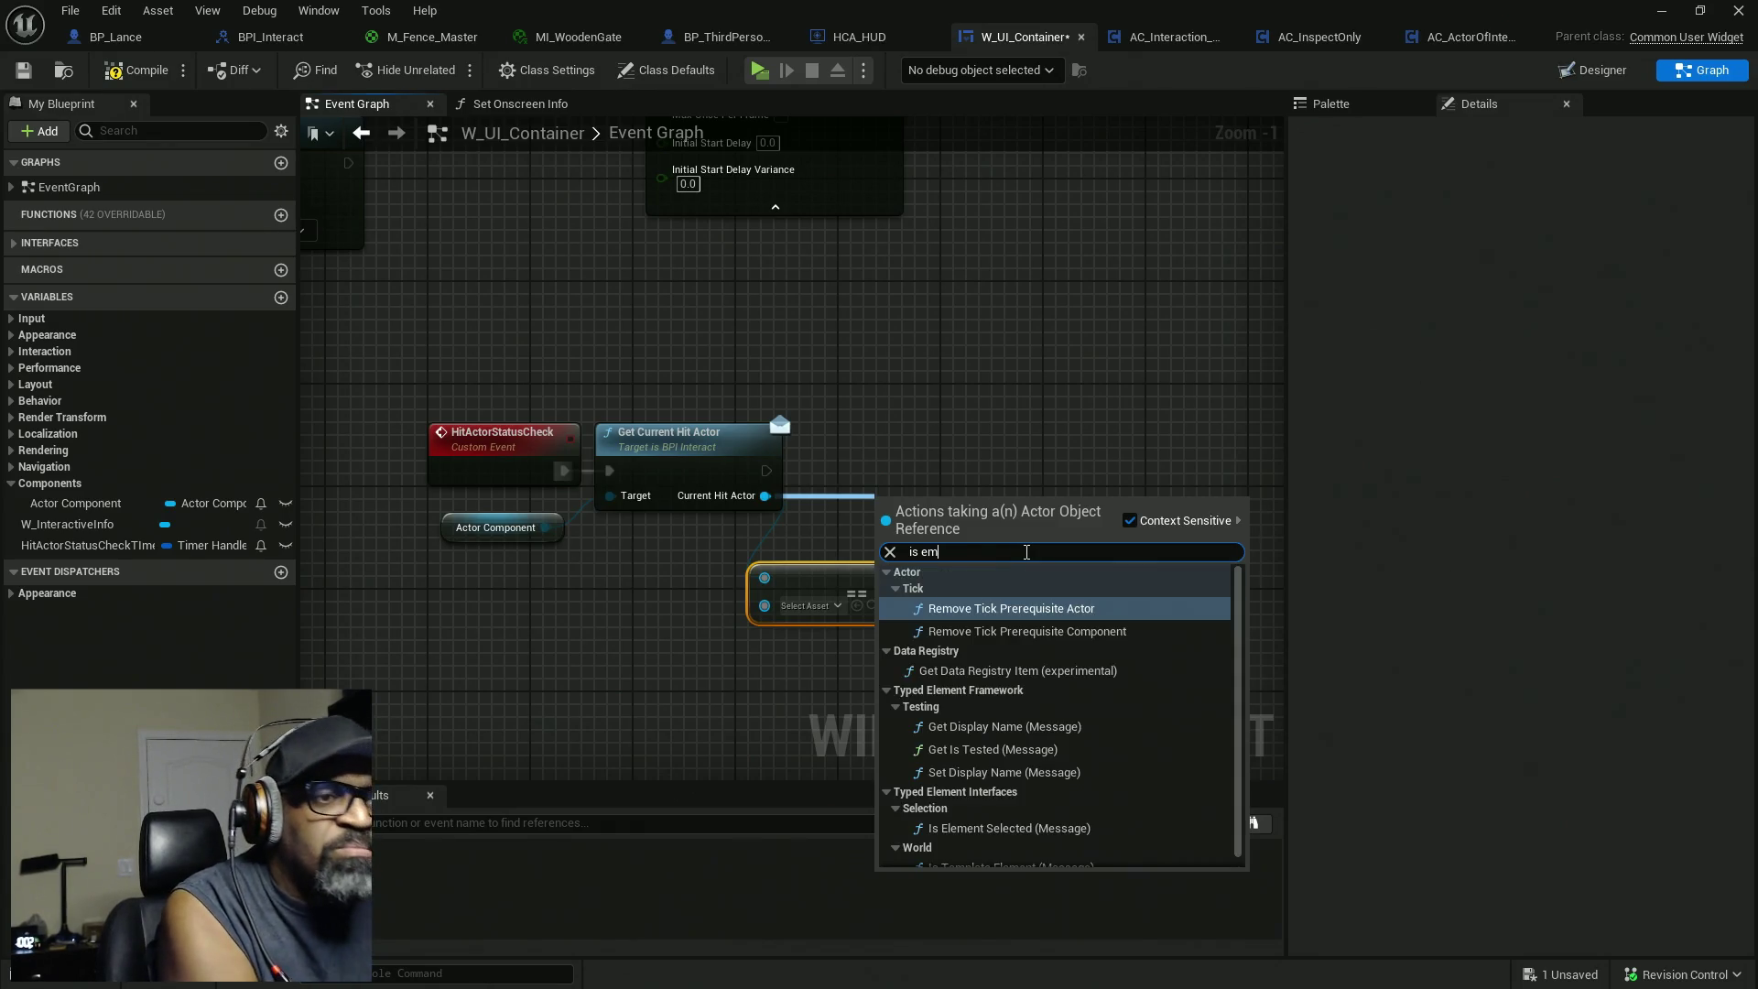
Swap the Equal node for Is Valid and feed it into a new Branch after Get Current Hit Actor.
key(BackSpace)
key(BackSpace)
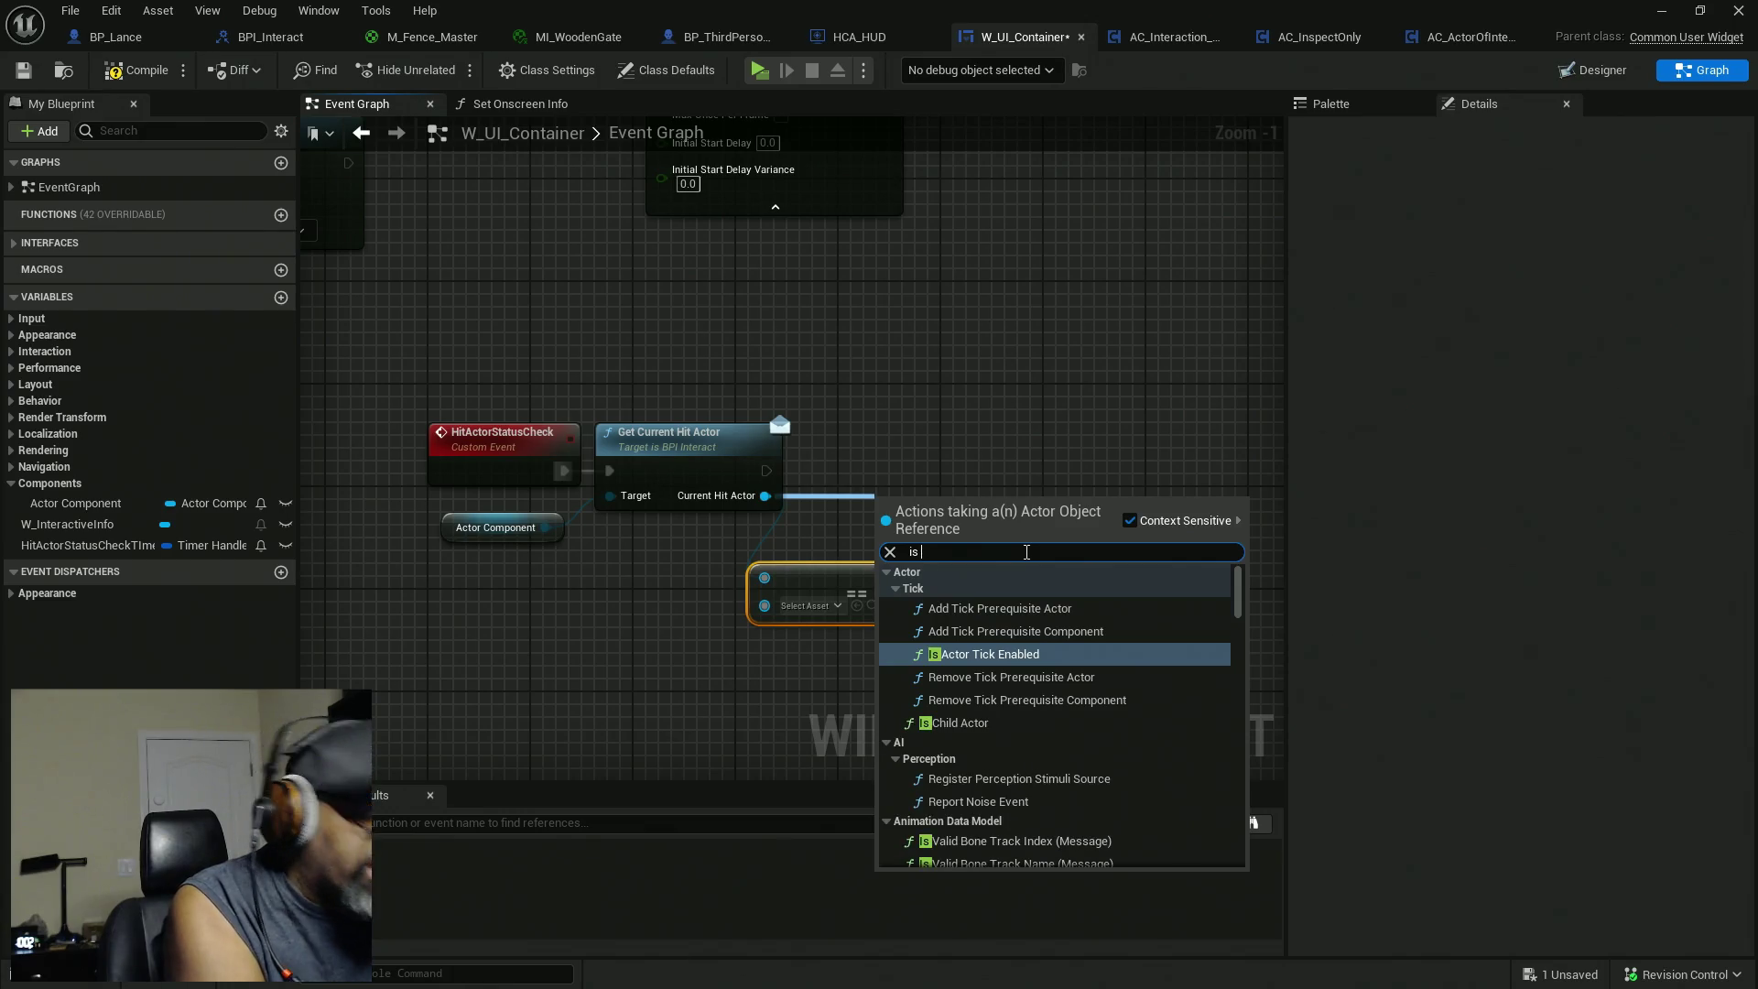
text(valid)
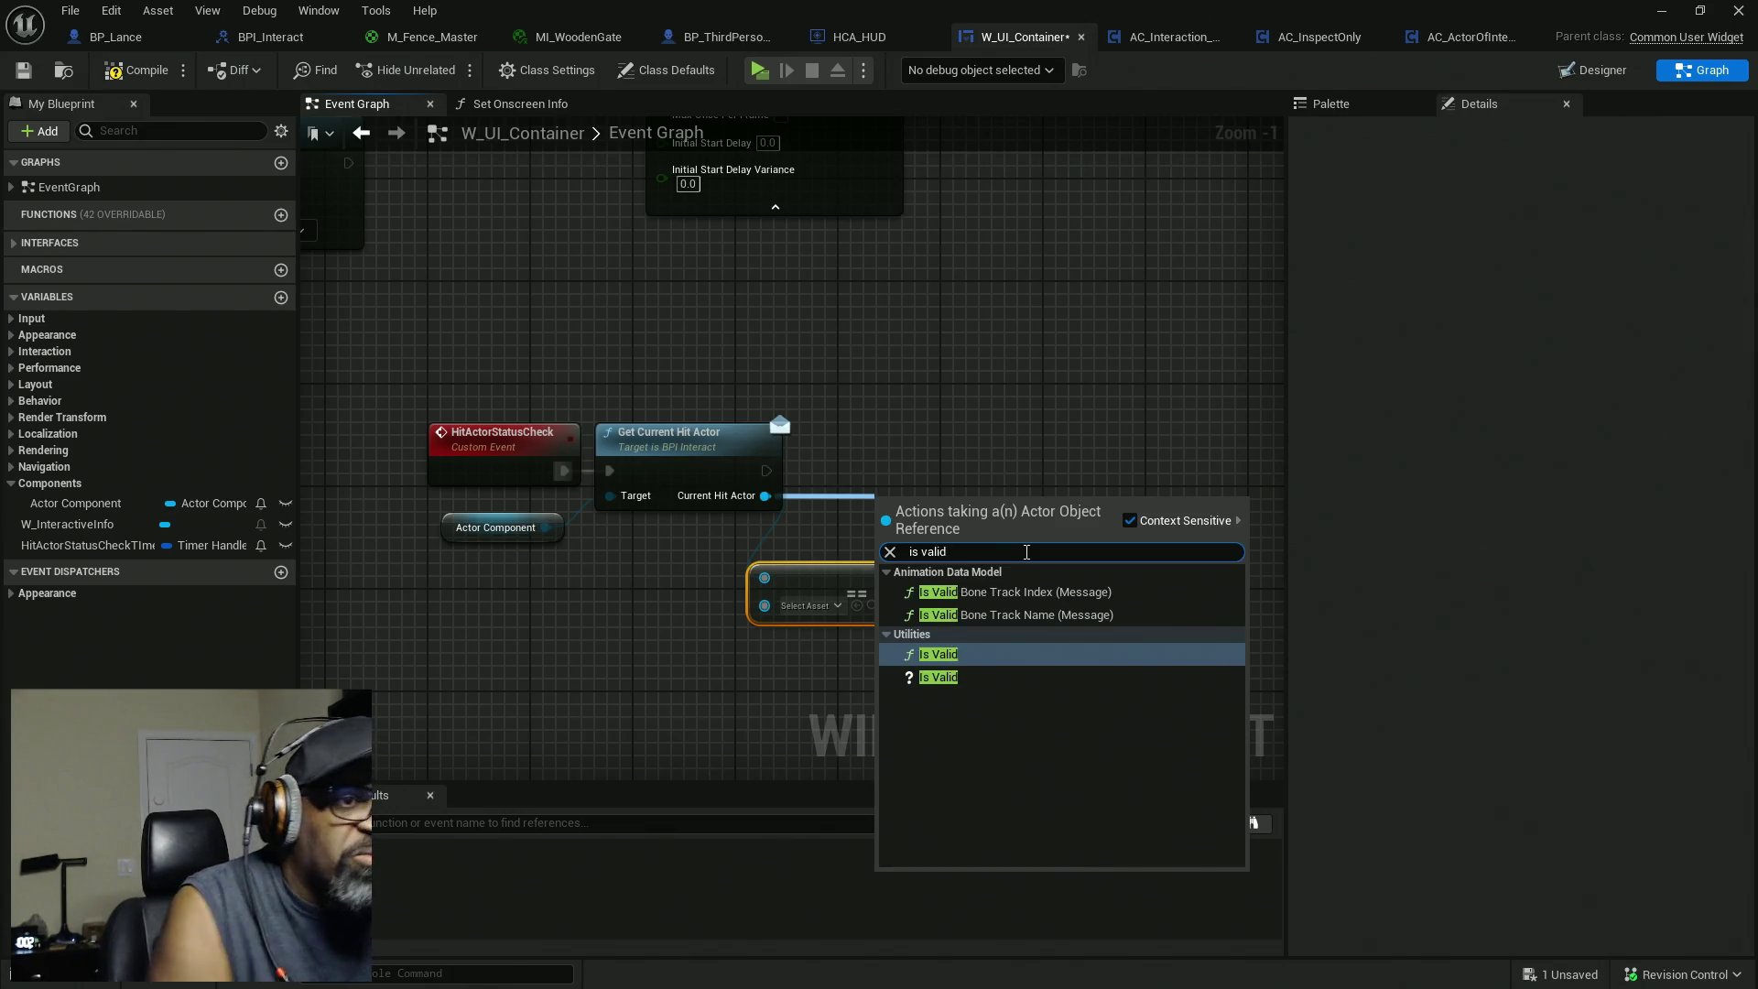
click(828, 606)
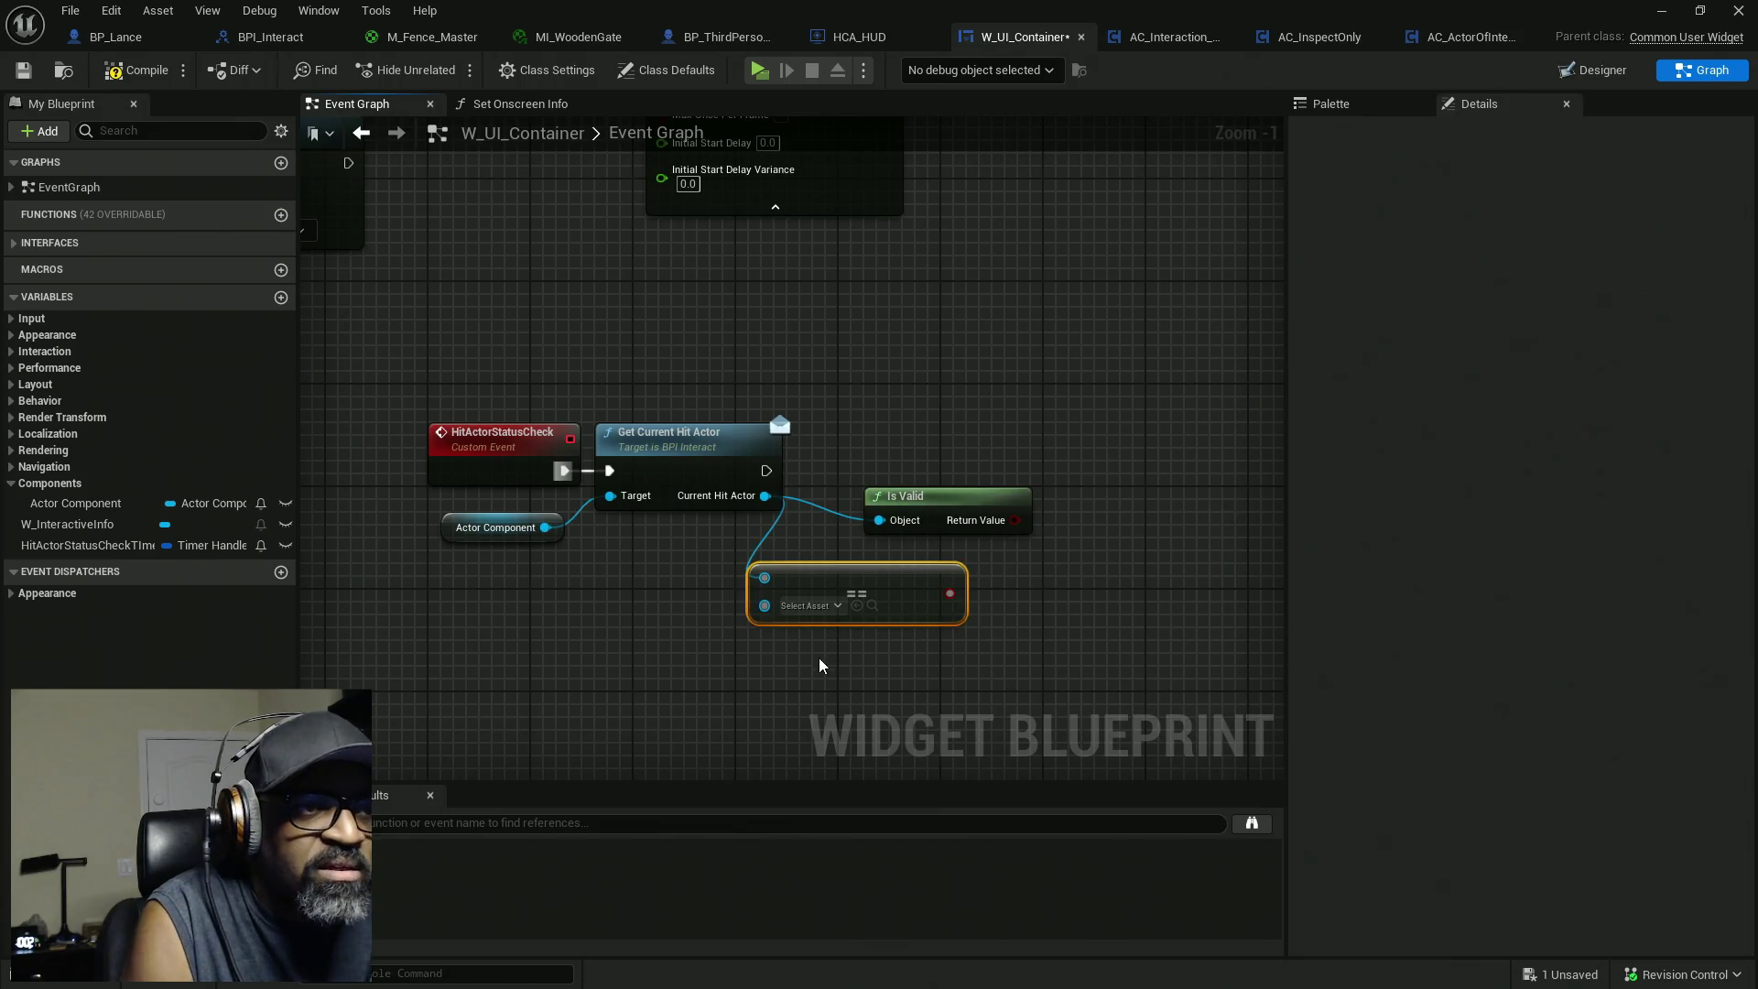
key(Delete)
mouse_move(921, 498)
mouse_down()
mouse_move(801, 557)
mouse_move(843, 550)
mouse_up()
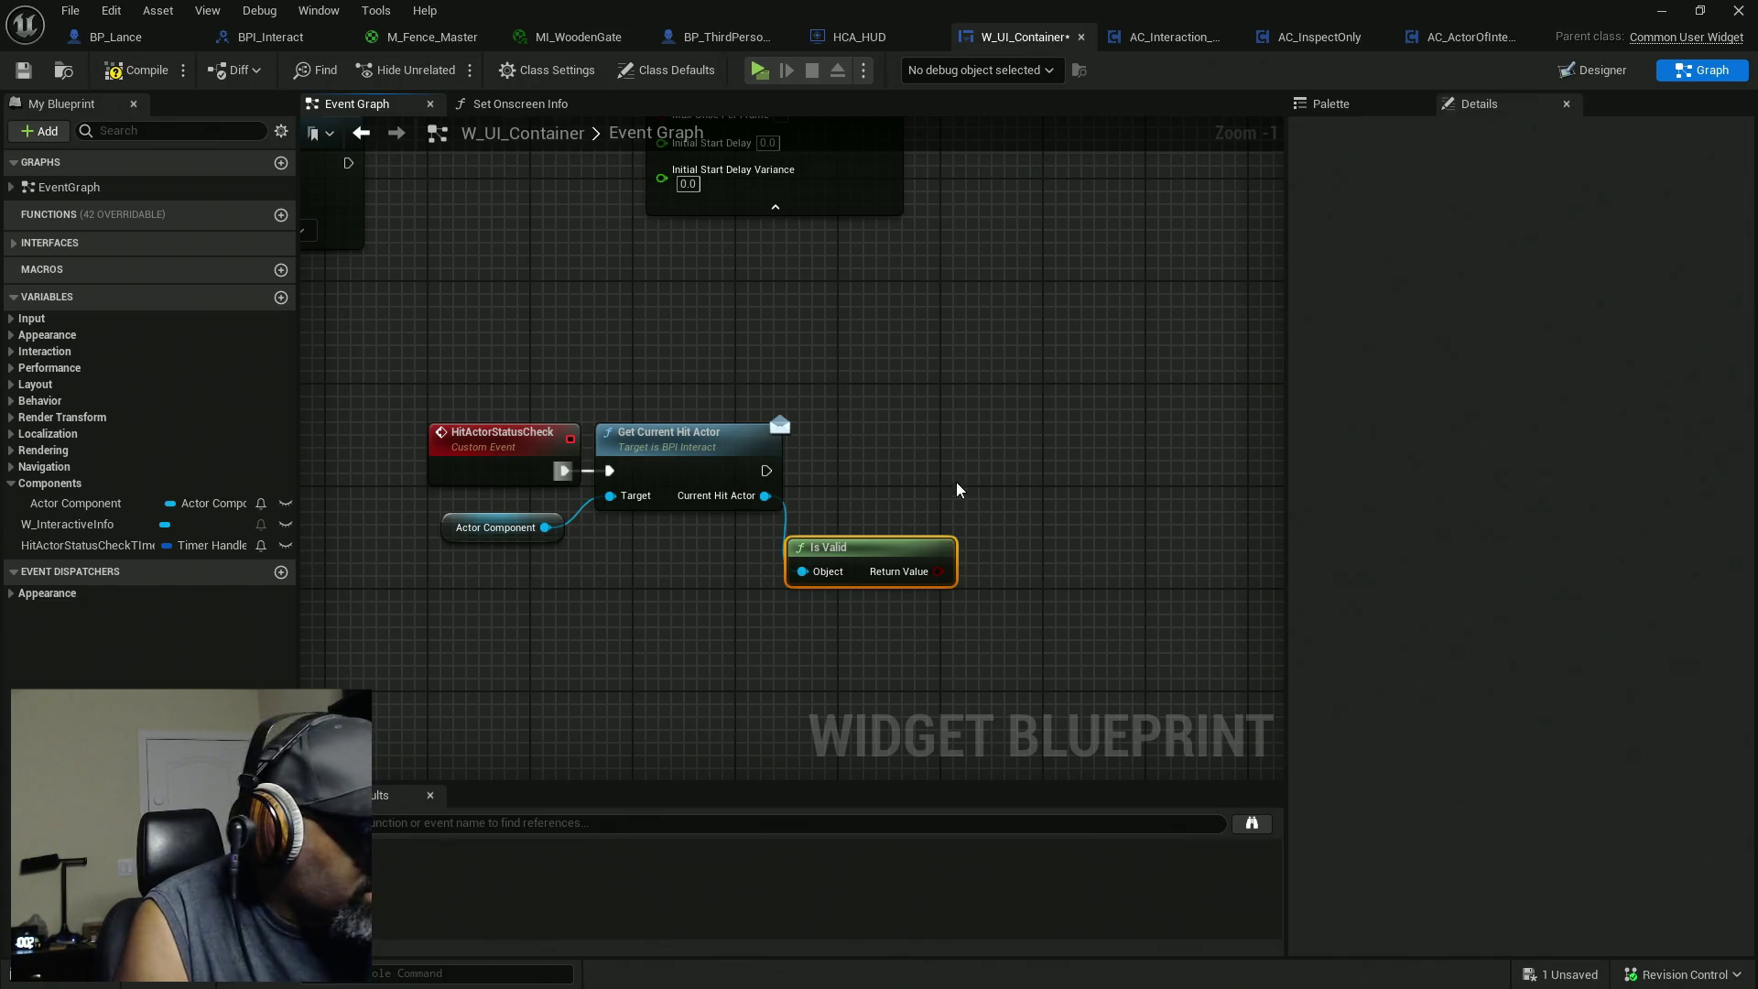
click(981, 469)
drag(766, 471, 999, 503)
mouse_move(1048, 510)
mouse_down()
mouse_move(1057, 476)
mouse_move(943, 576)
mouse_up()
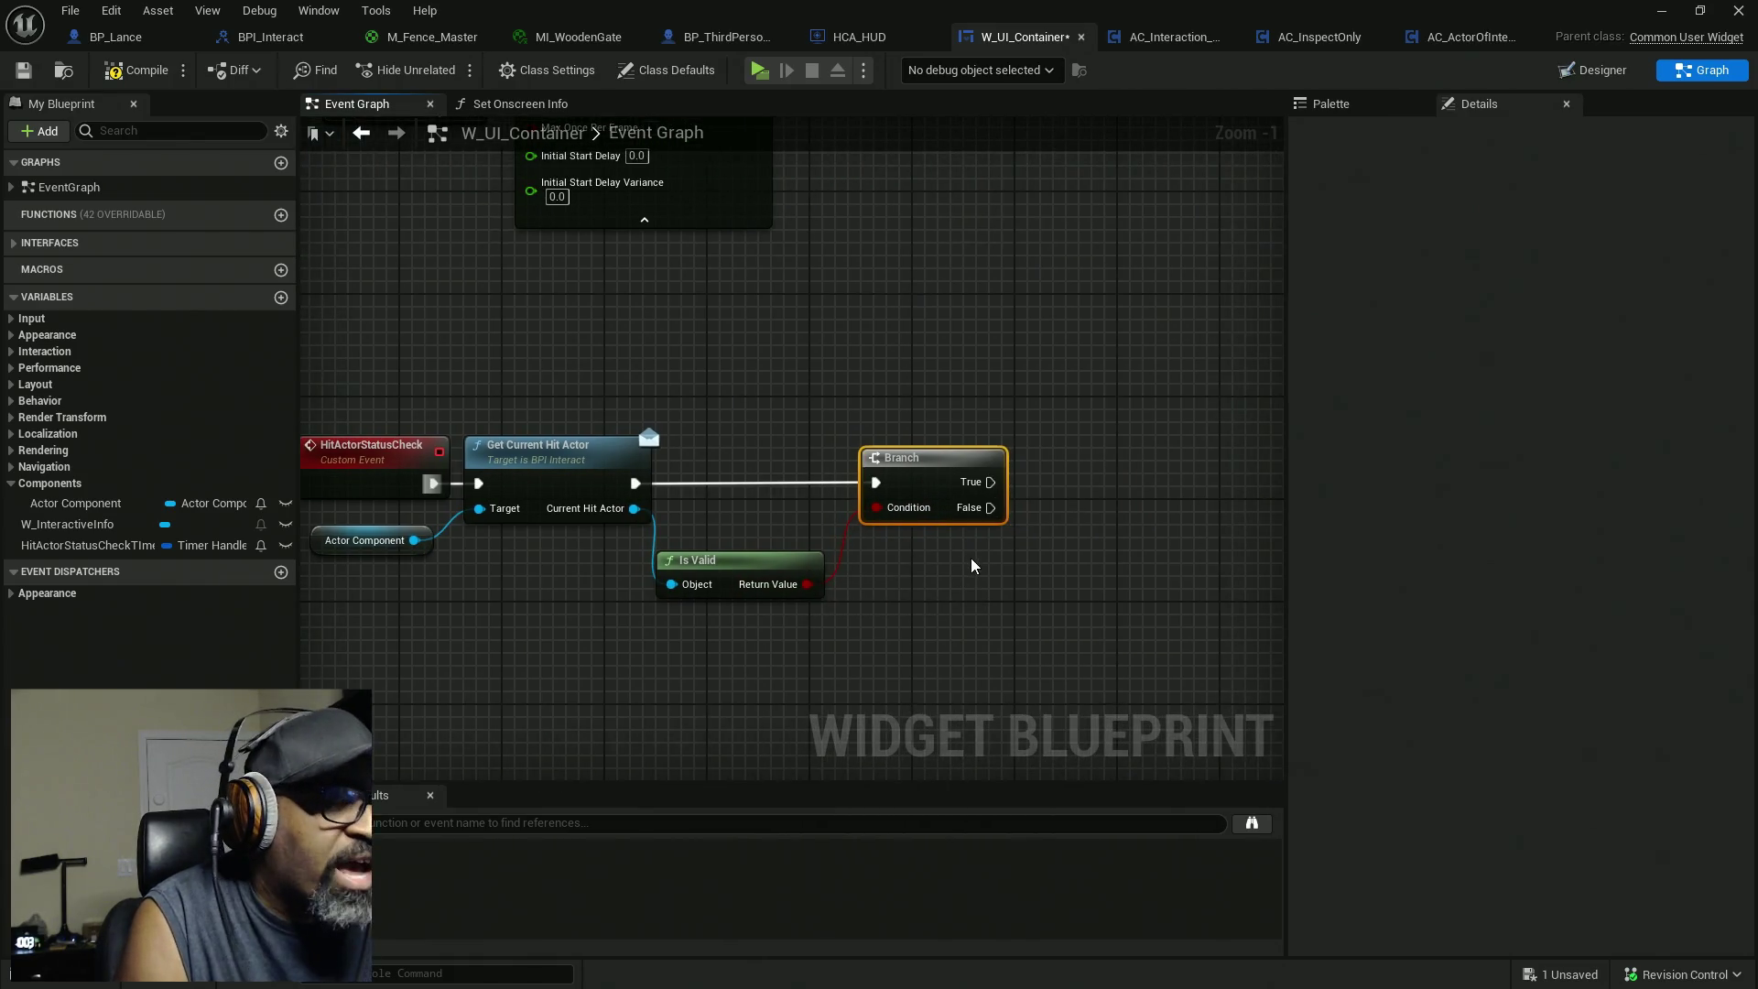
Select the lower node group and search the action list for a deactivate node without adding one.
scroll(952, 596, down, 2)
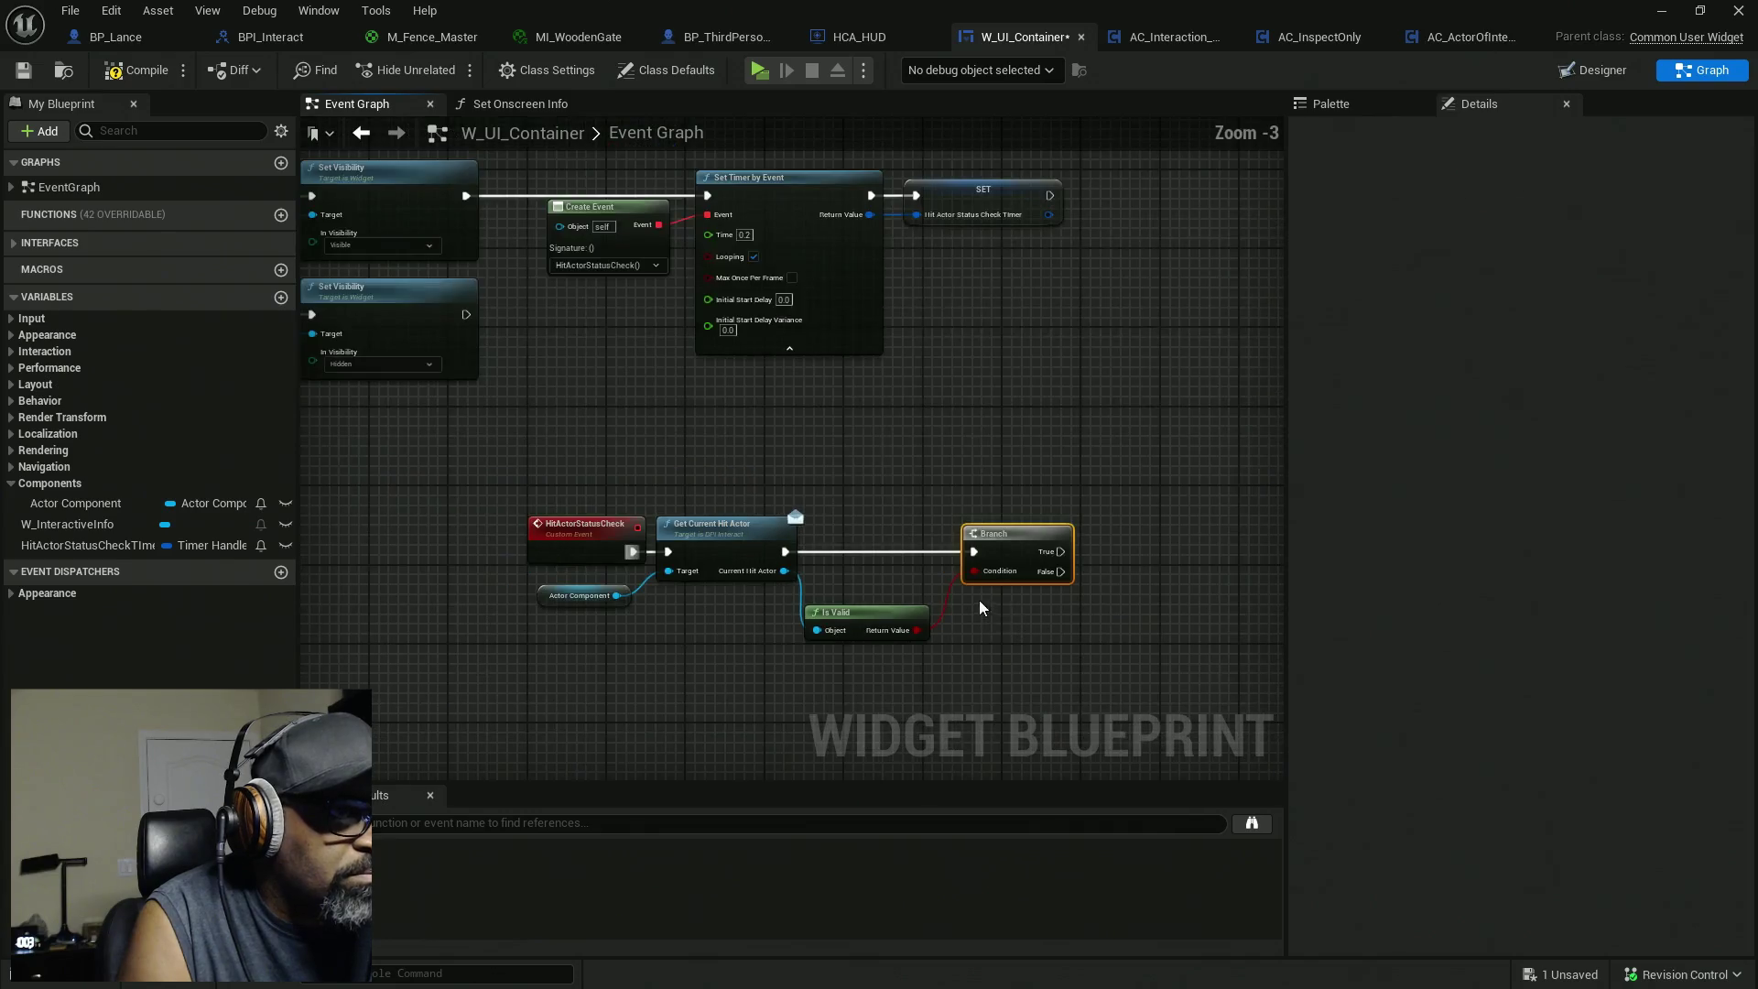
scroll(790, 535, down, 2)
drag(641, 502, 938, 630)
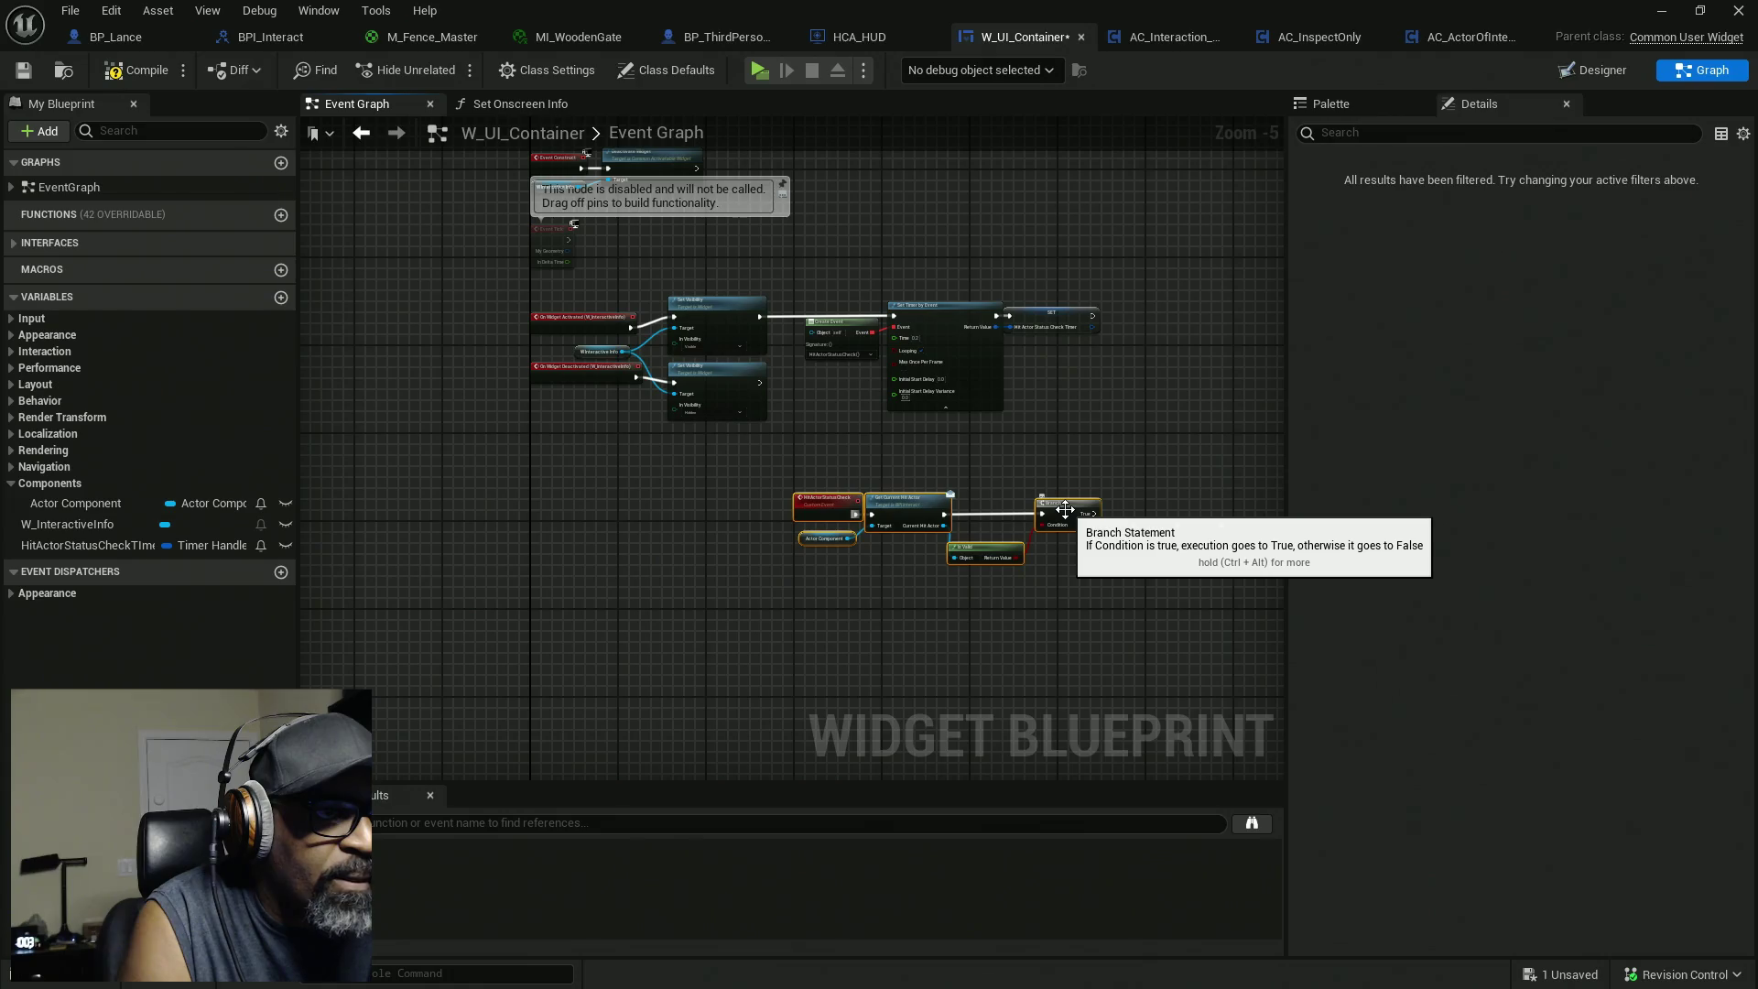
scroll(1065, 510, up, 2)
mouse_move(1052, 573)
mouse_down()
mouse_move(1401, 580)
mouse_move(1005, 576)
mouse_move(933, 540)
mouse_move(1017, 586)
mouse_up()
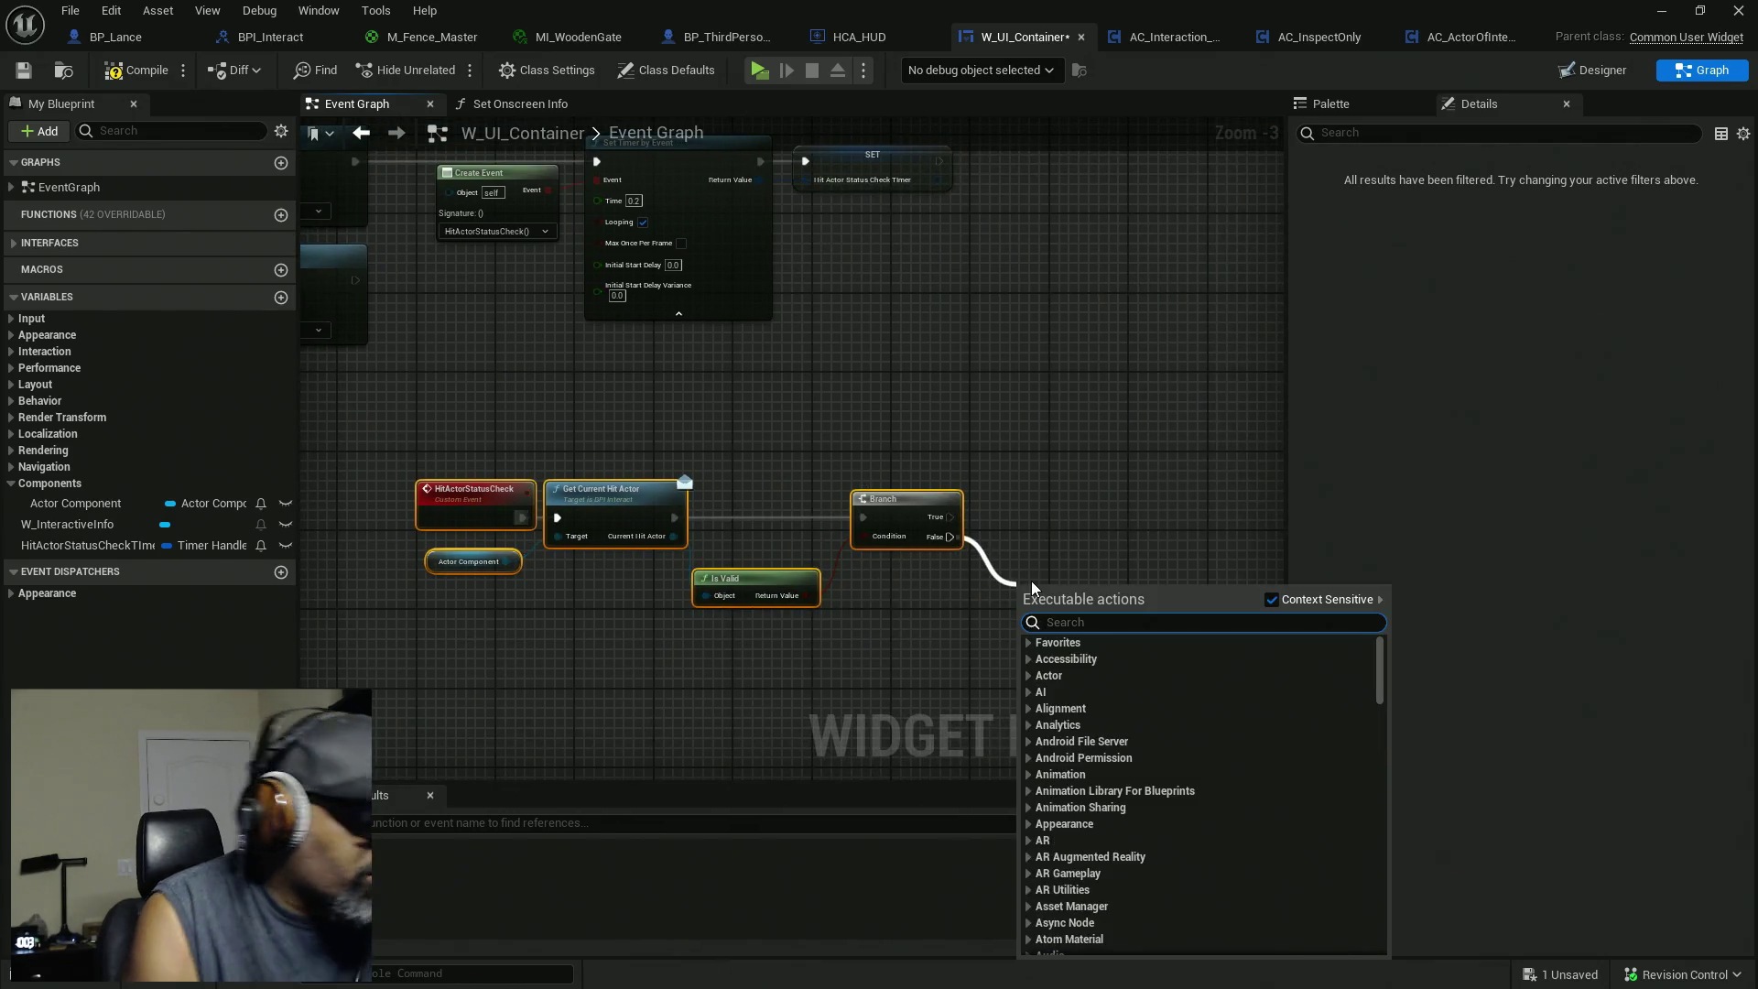
text(d)
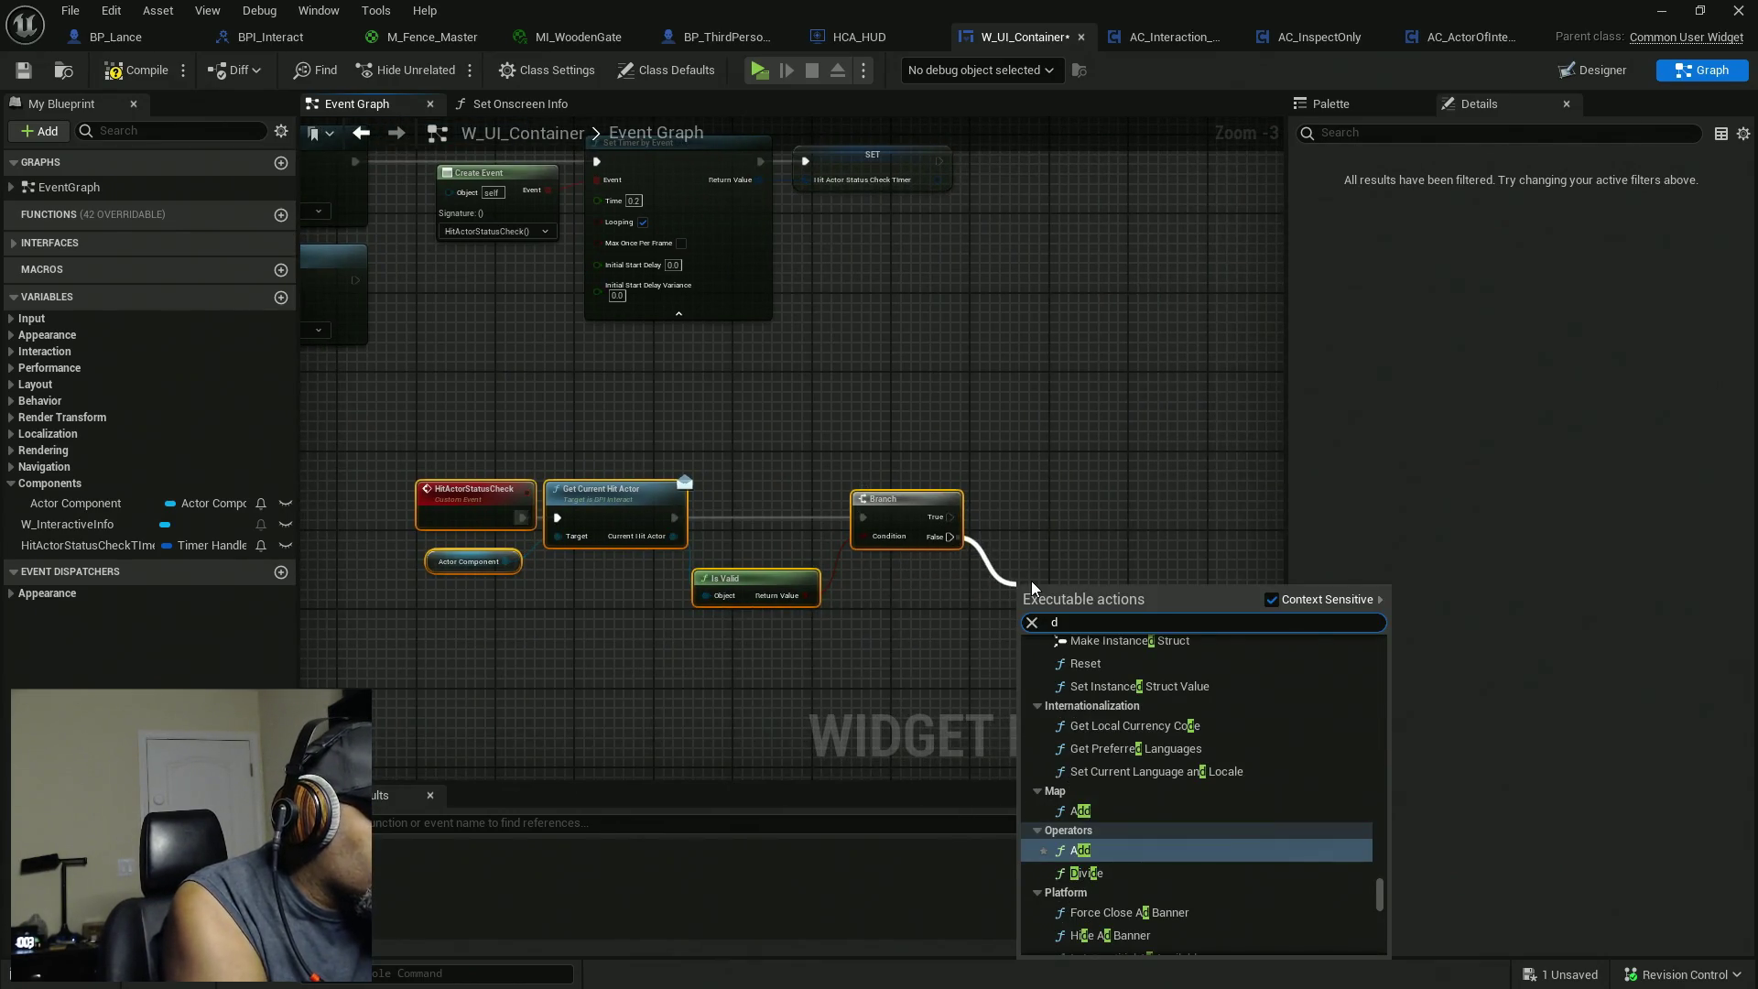
text(eacti)
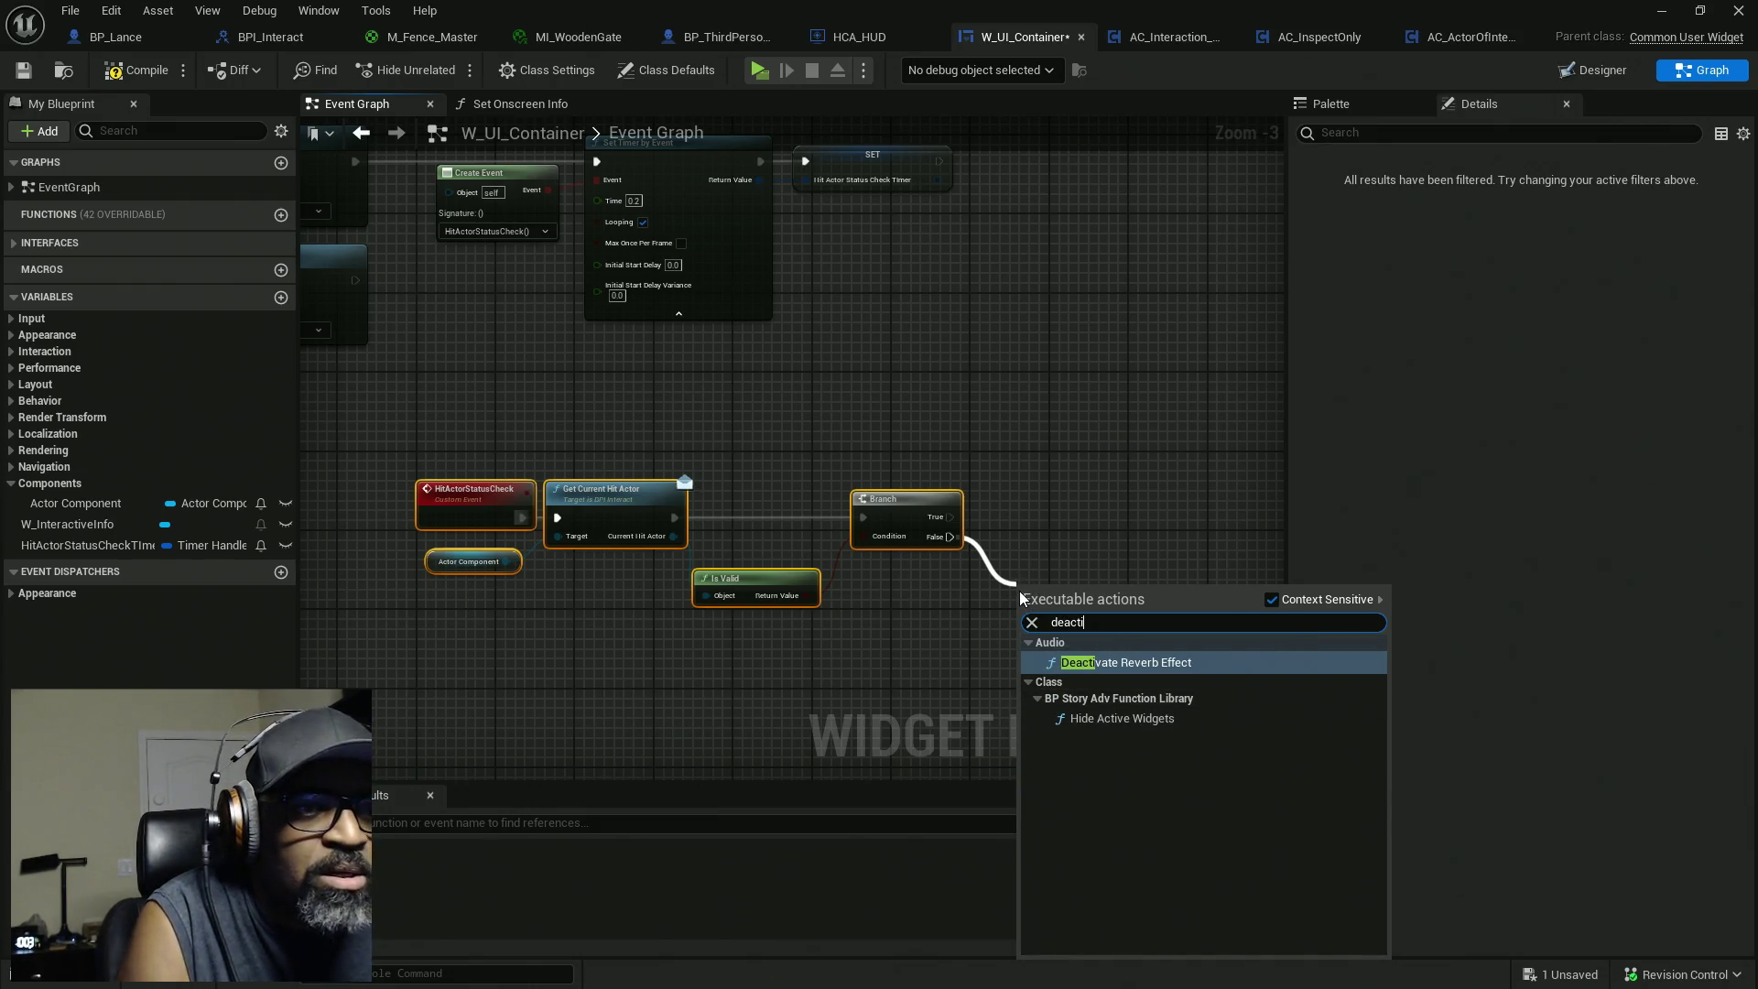
right_click(1082, 498)
text(de)
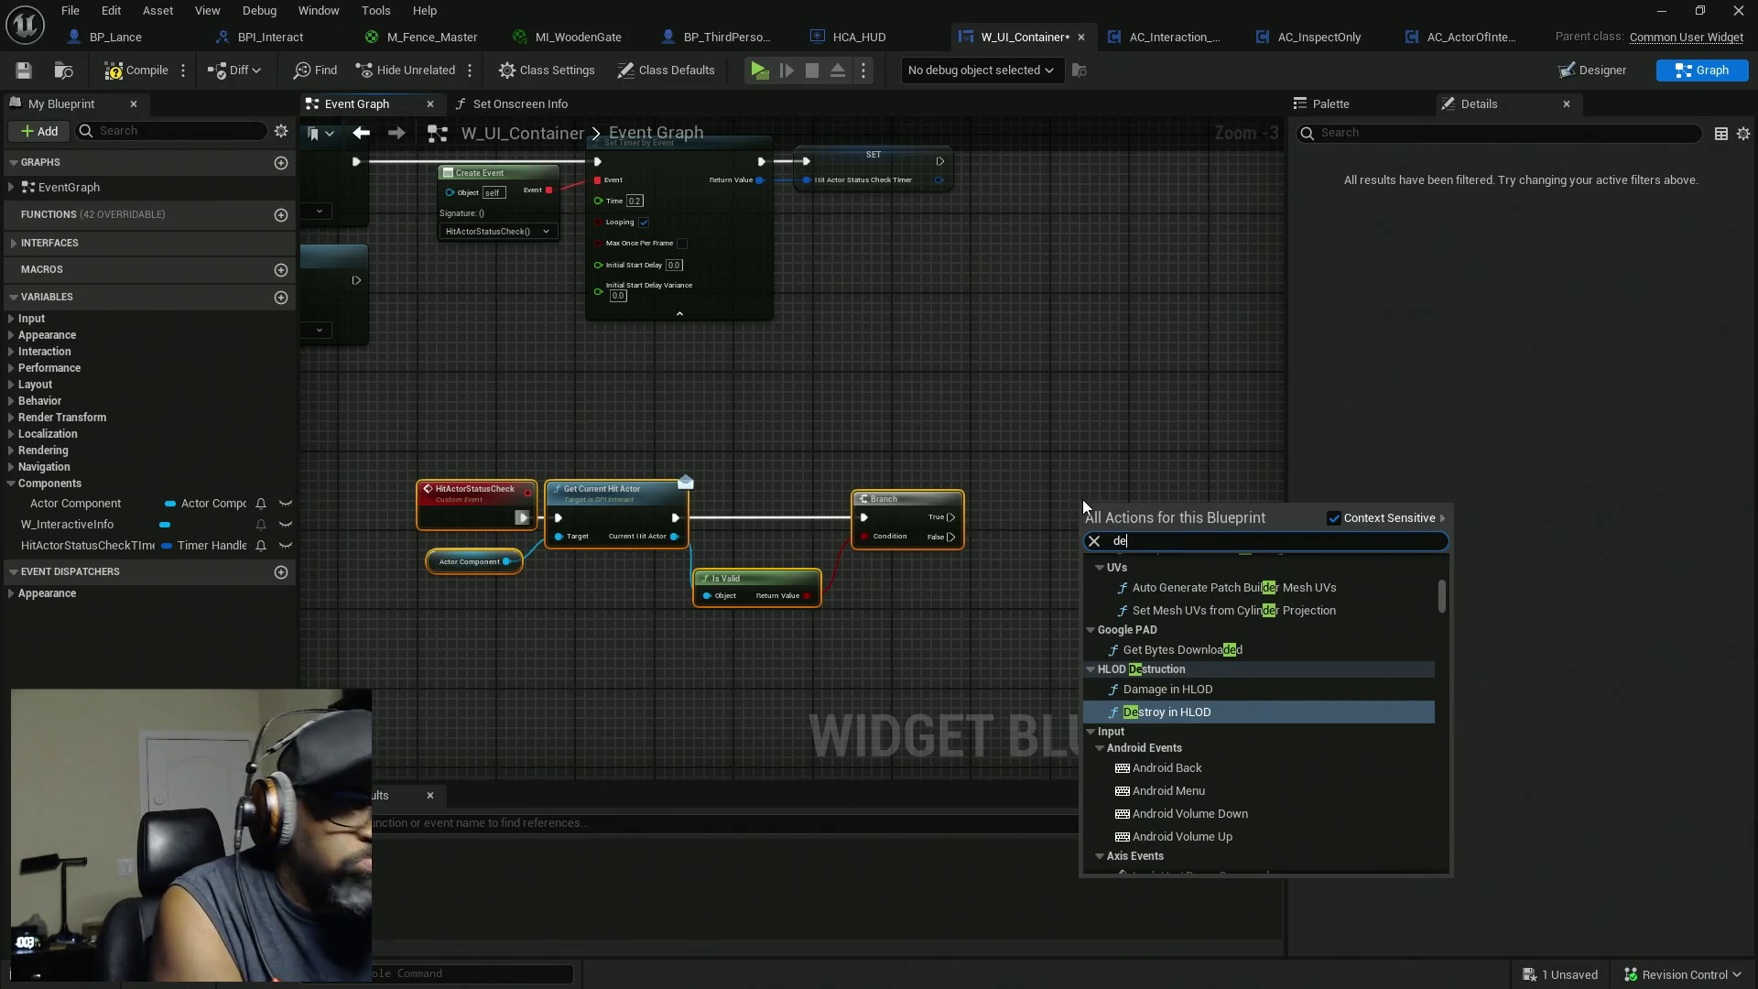
text(activ)
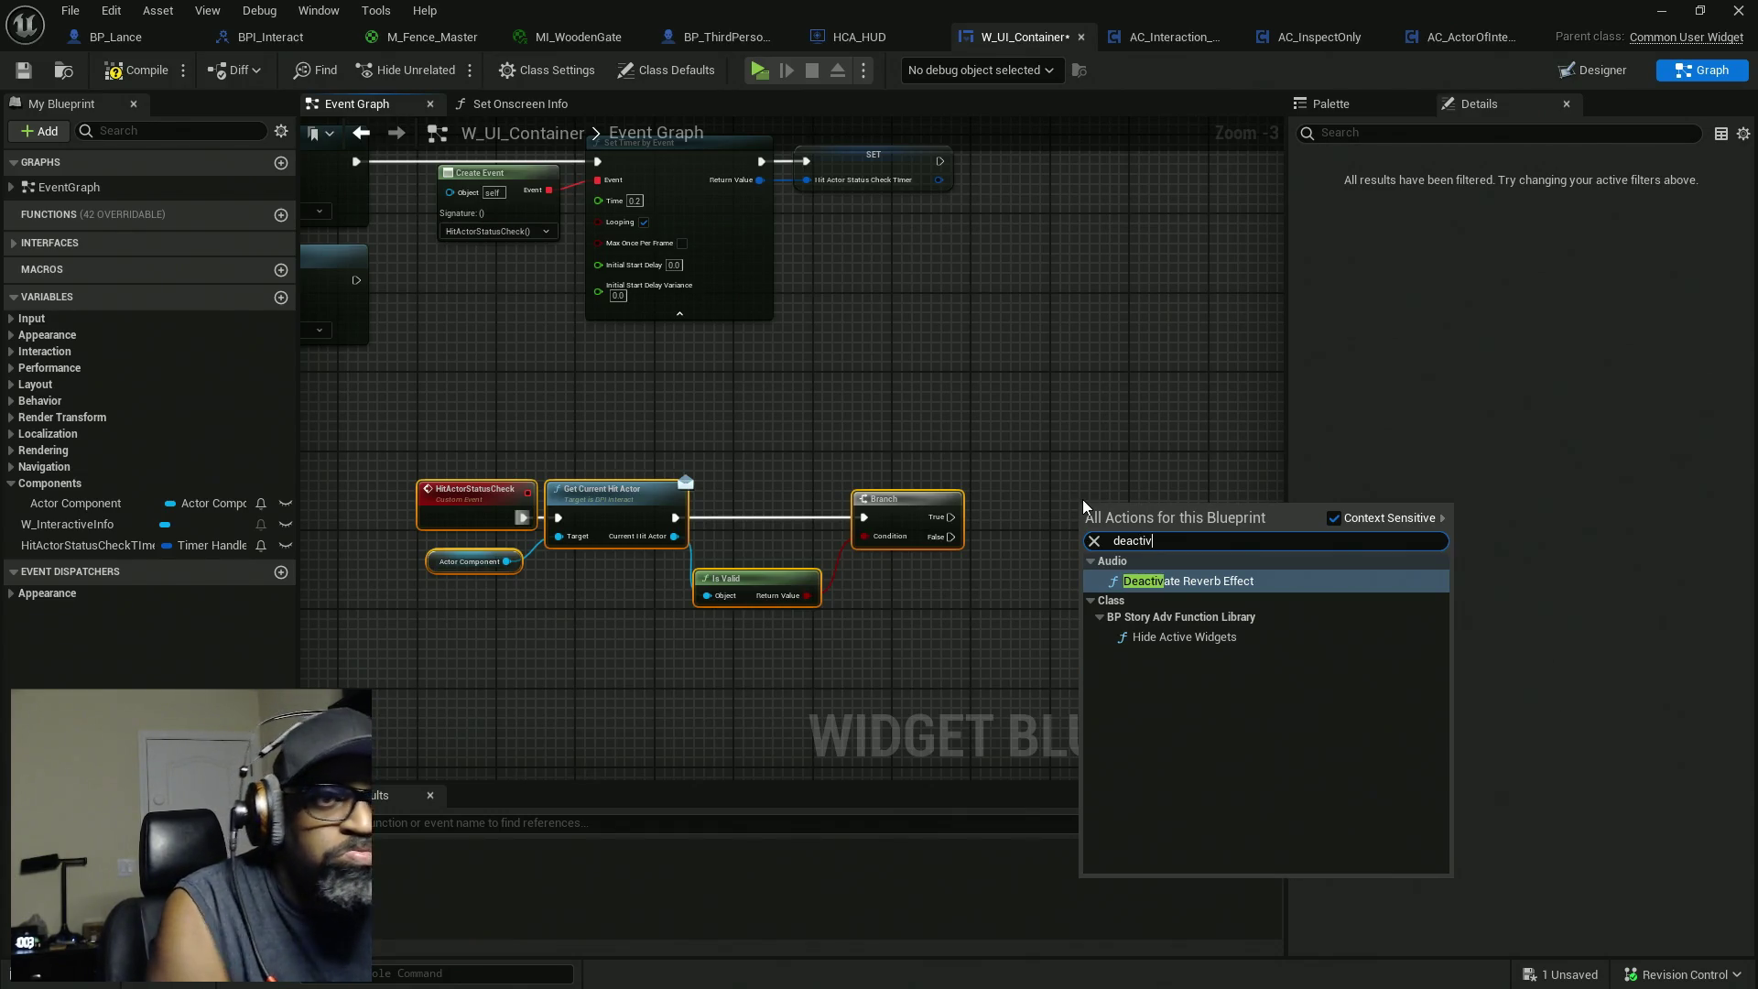
click(854, 418)
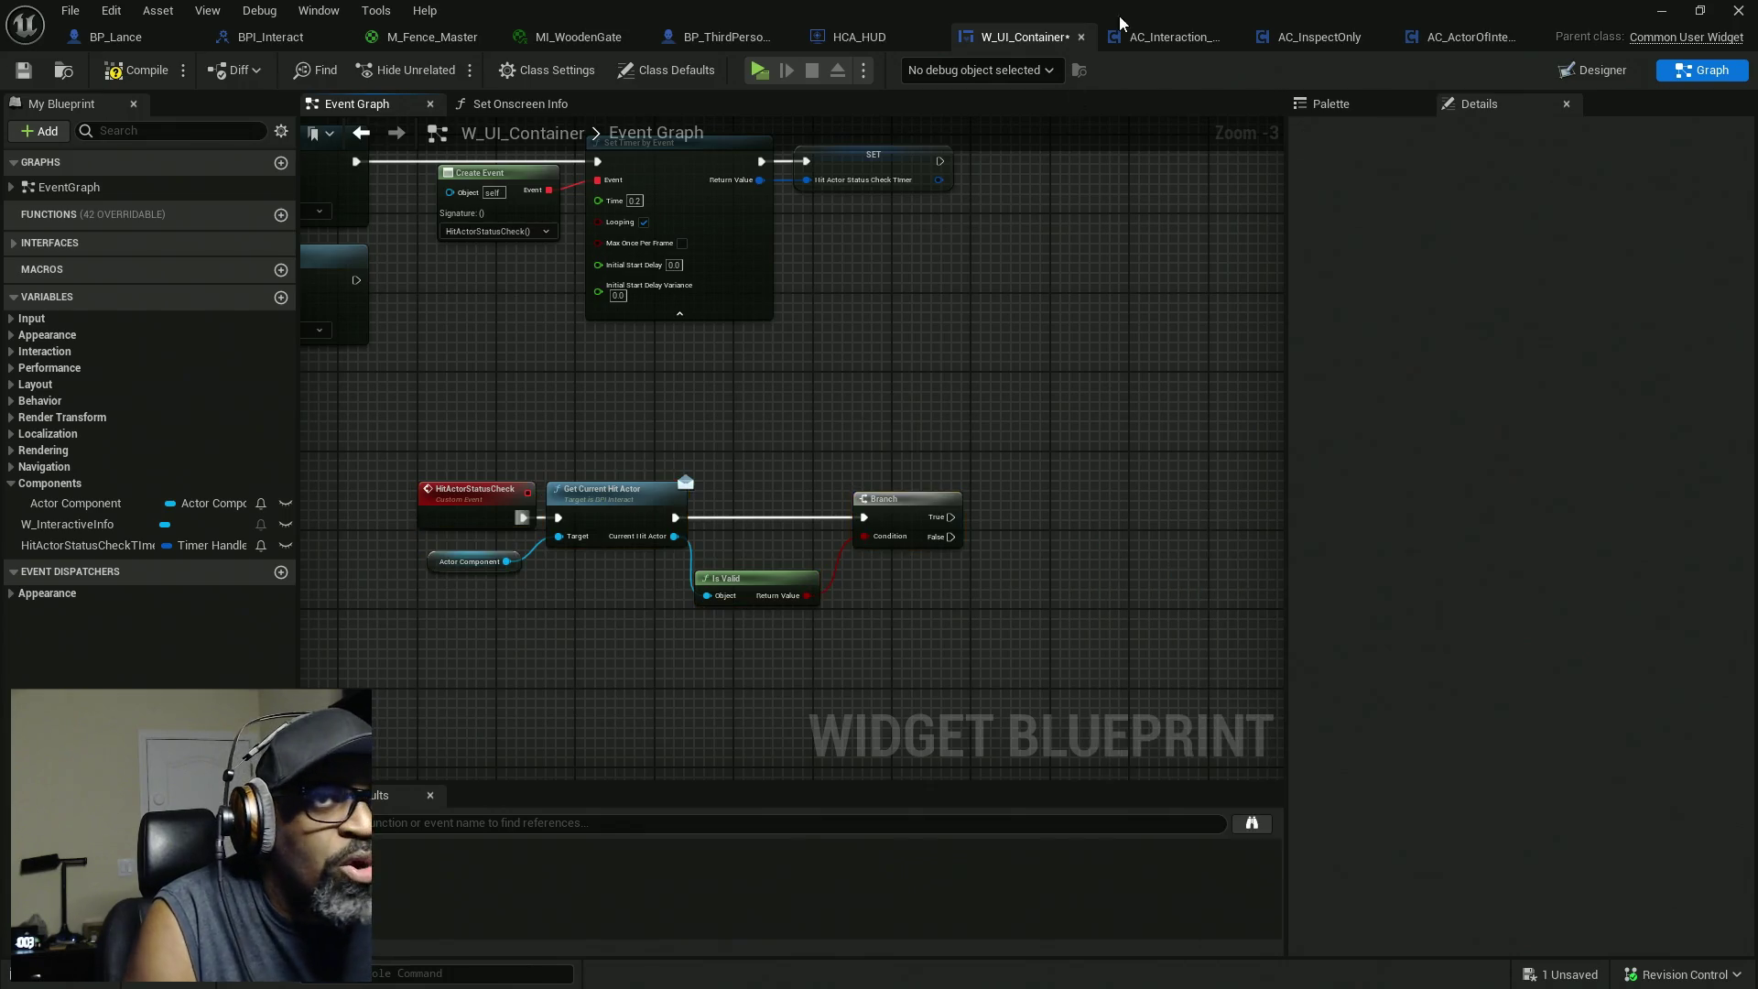
Open the Palette panel from the Window menu and dock it beside Details on the right.
click(1318, 102)
key(Home)
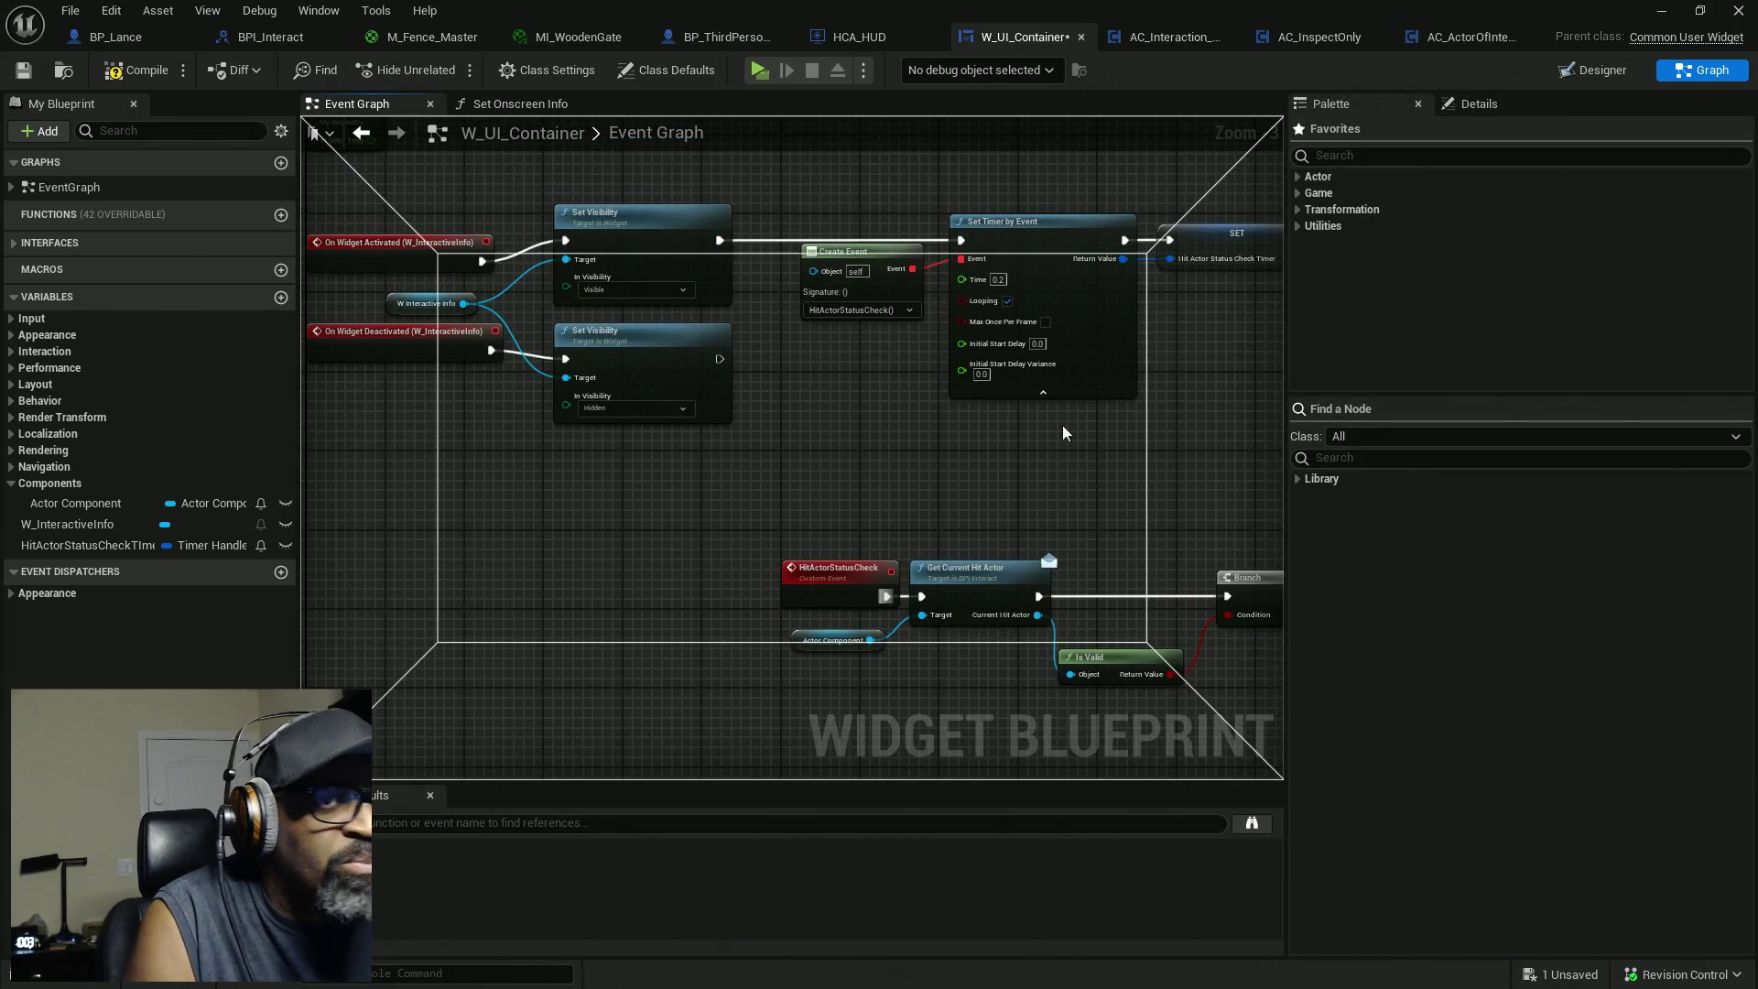
drag(1376, 108, 1364, 109)
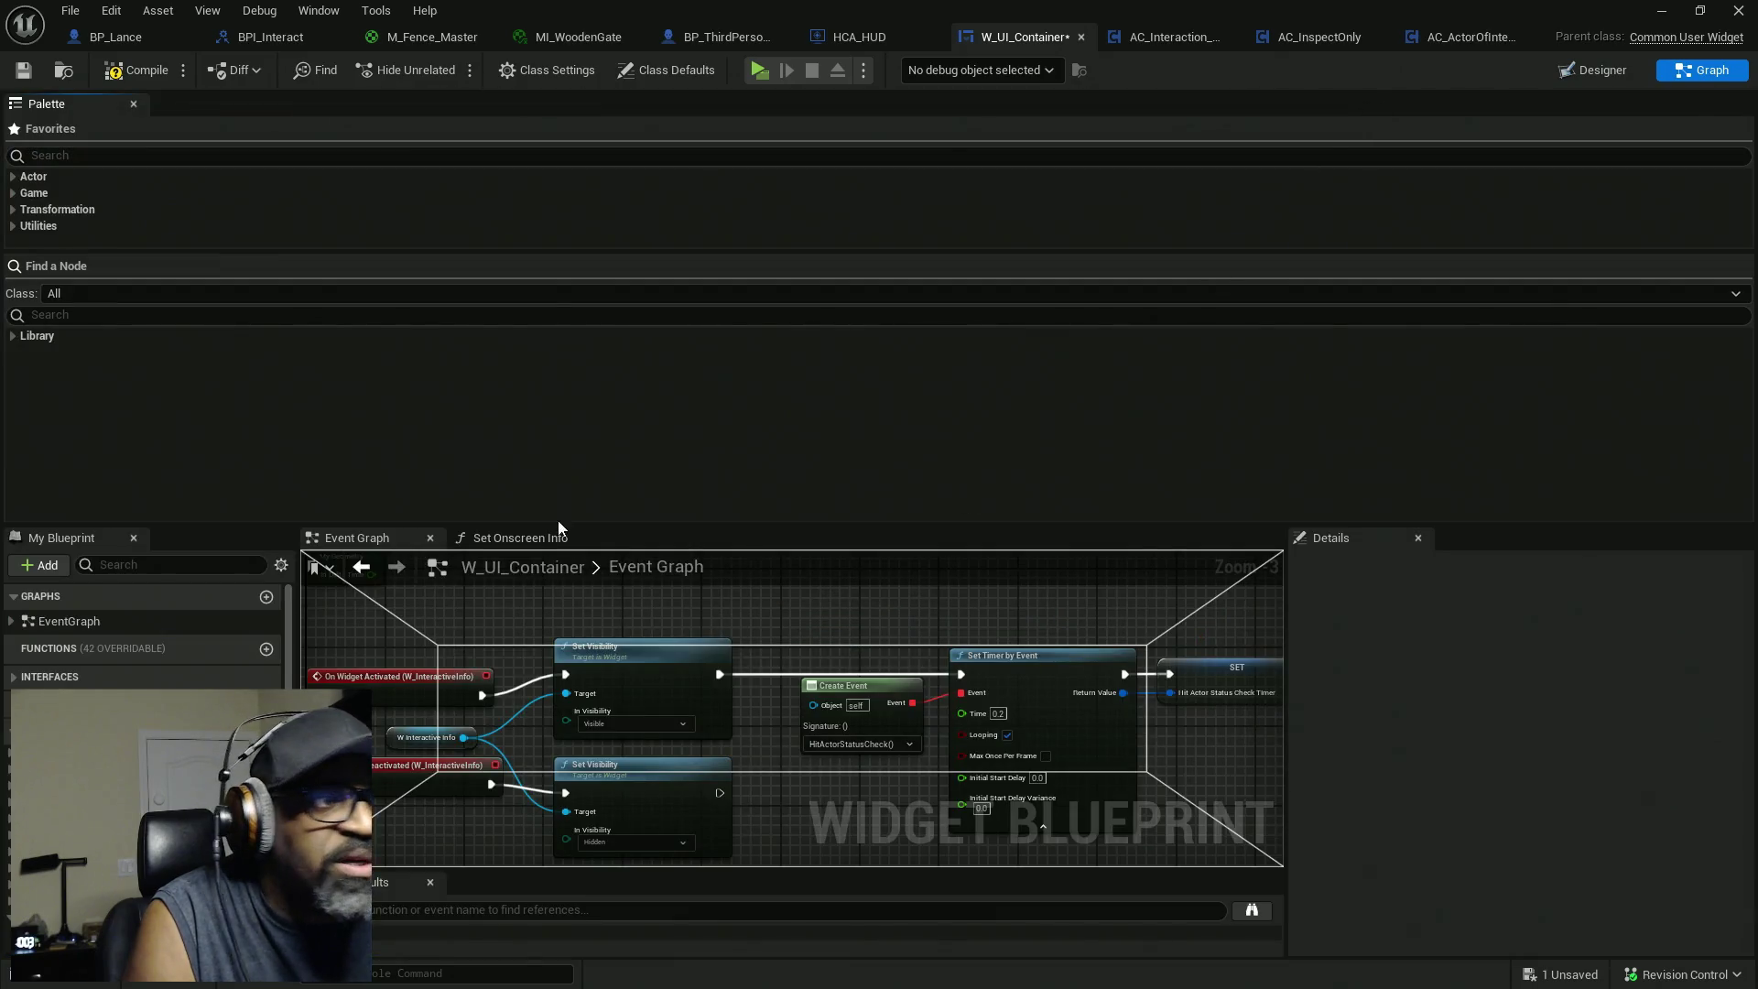
mouse_move(33, 104)
mouse_down()
mouse_move(1190, 595)
mouse_move(1315, 227)
mouse_up()
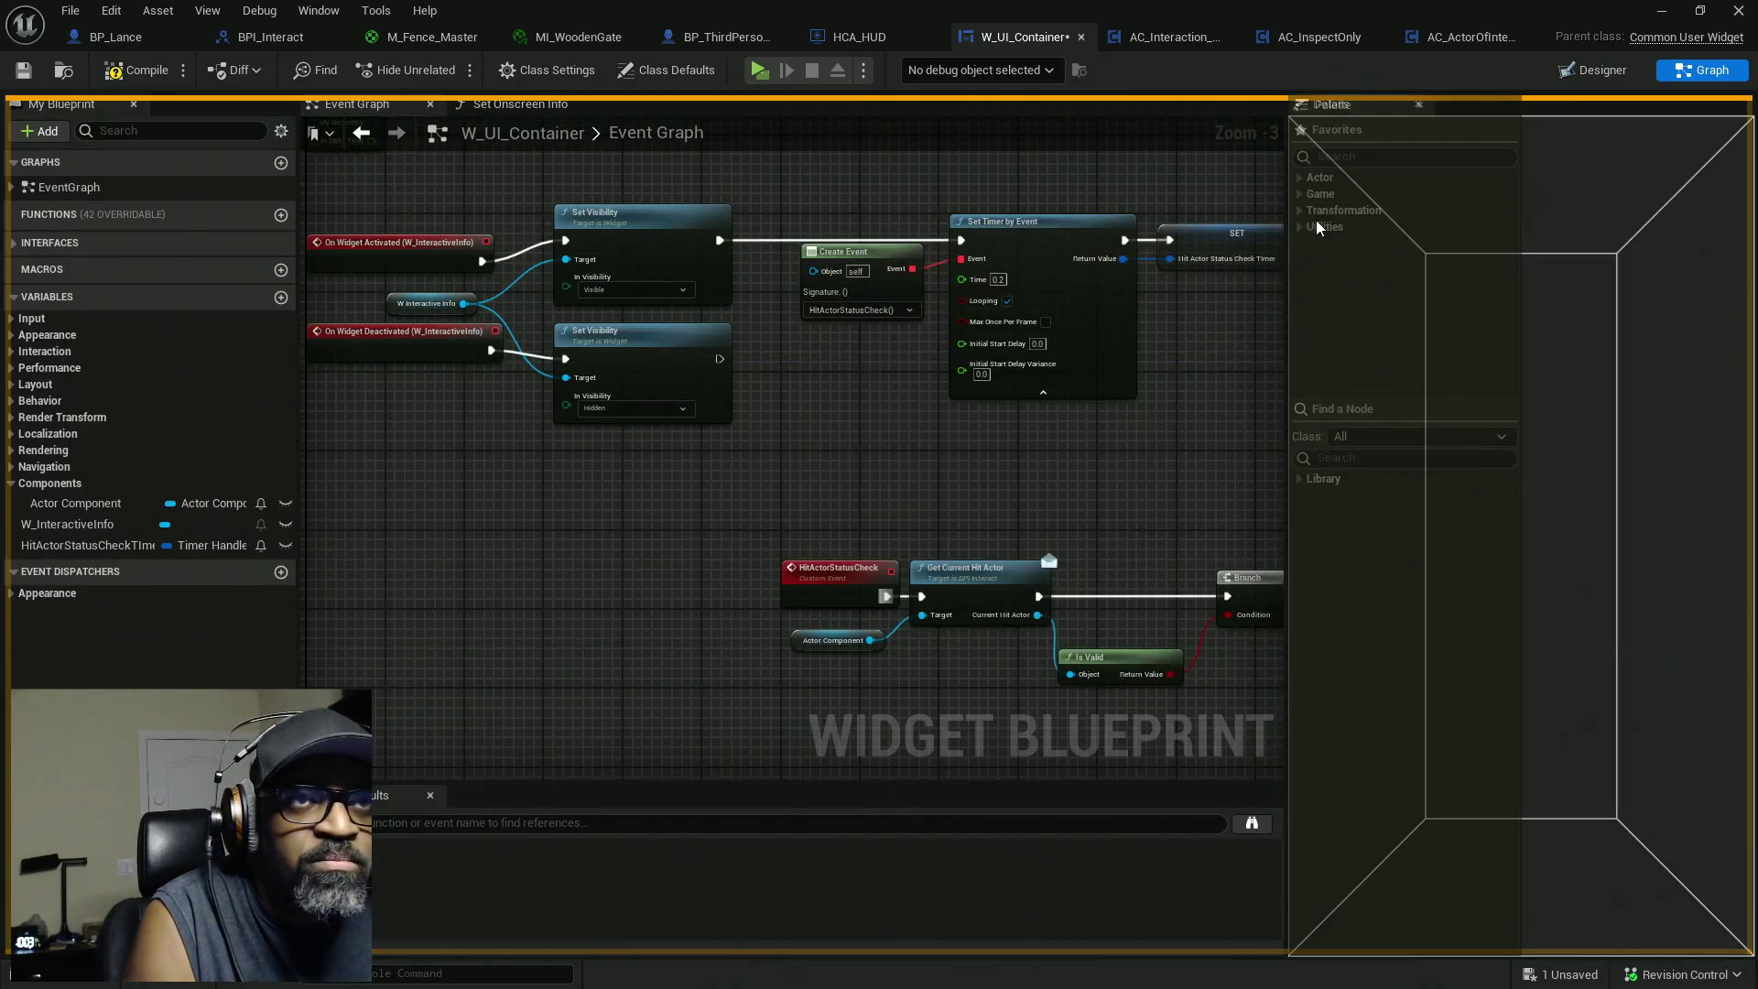
drag(1305, 148, 1309, 115)
drag(433, 641, 604, 561)
scroll(650, 330, up, 2)
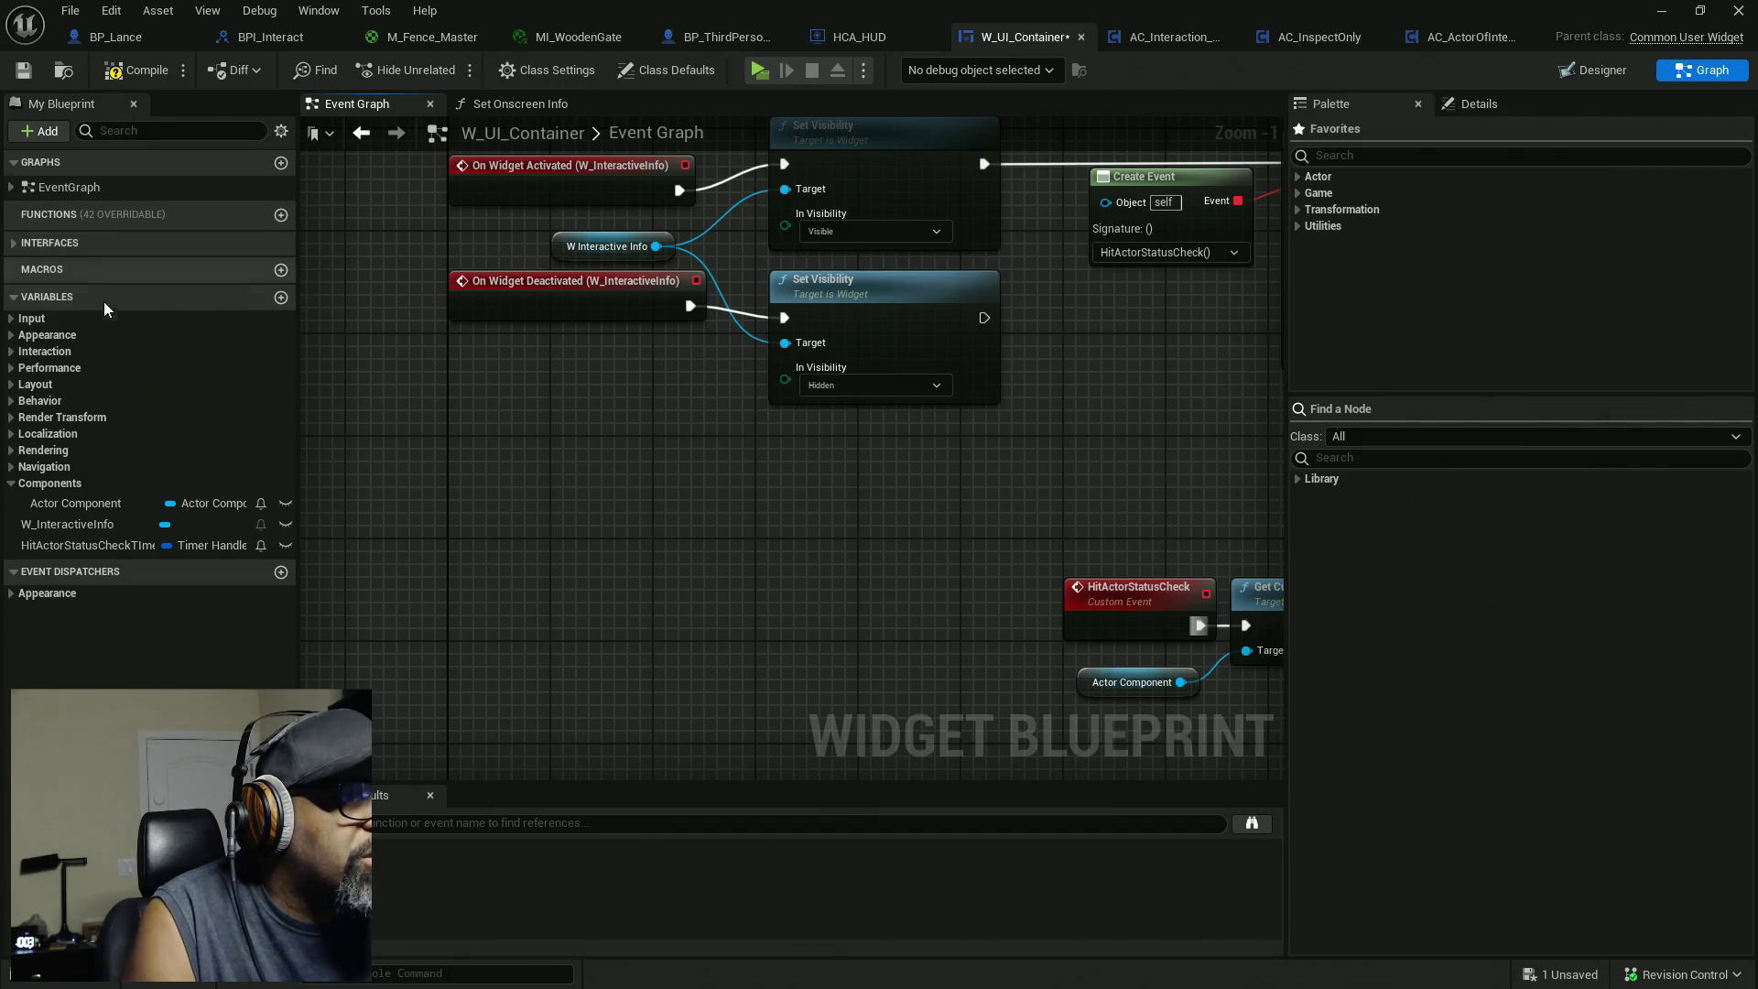
scroll(484, 582, down, 1)
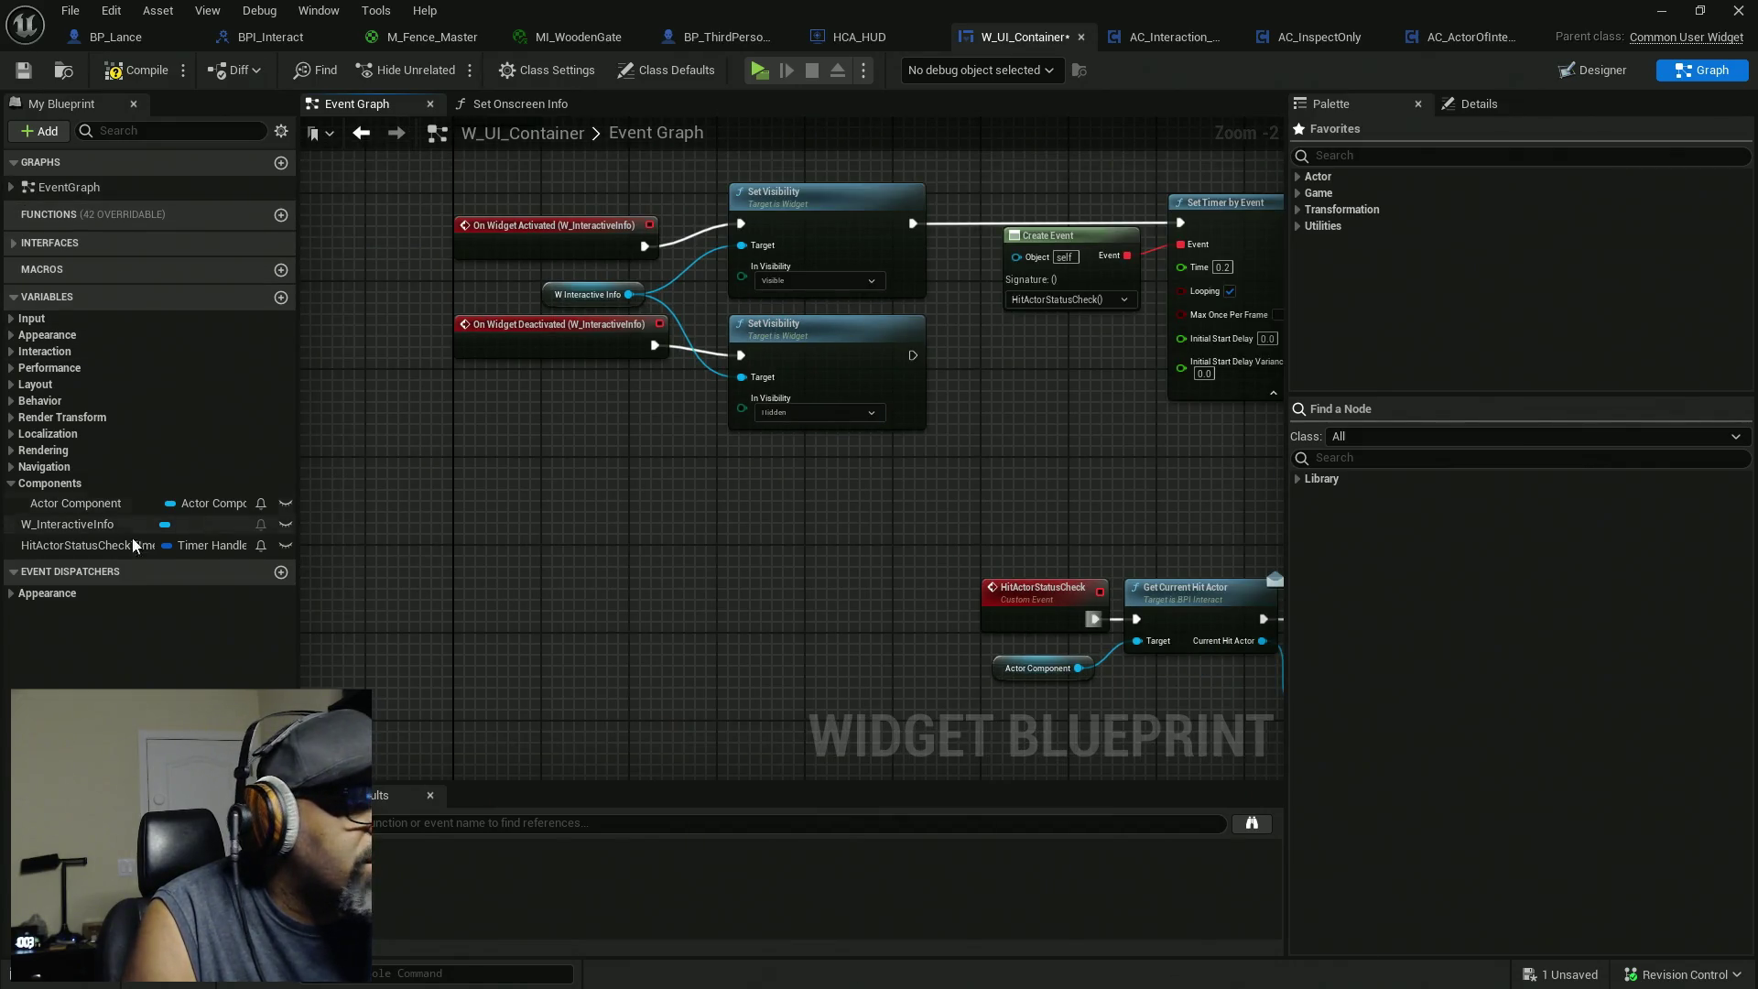
click(77, 529)
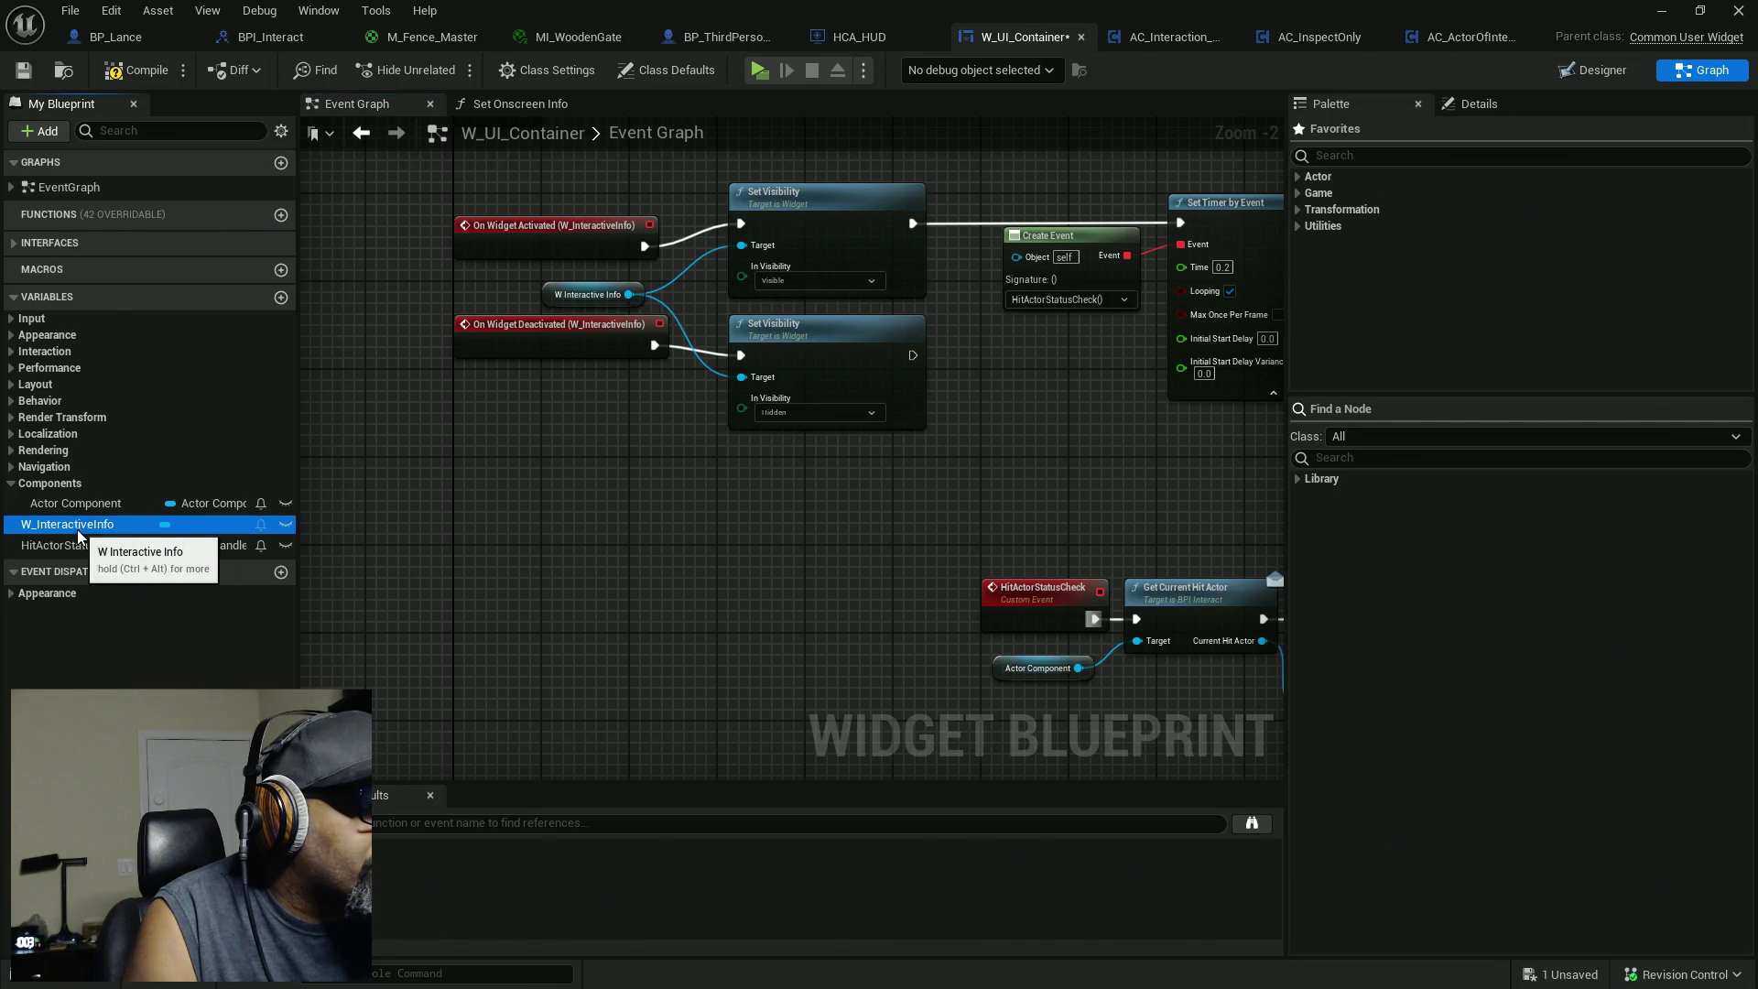
Add a W_InteractiveInfo getter with Deactivate Widget, driven by the Branch's False output.
mouse_move(73, 524)
mouse_down()
mouse_move(897, 602)
mouse_move(897, 699)
mouse_up()
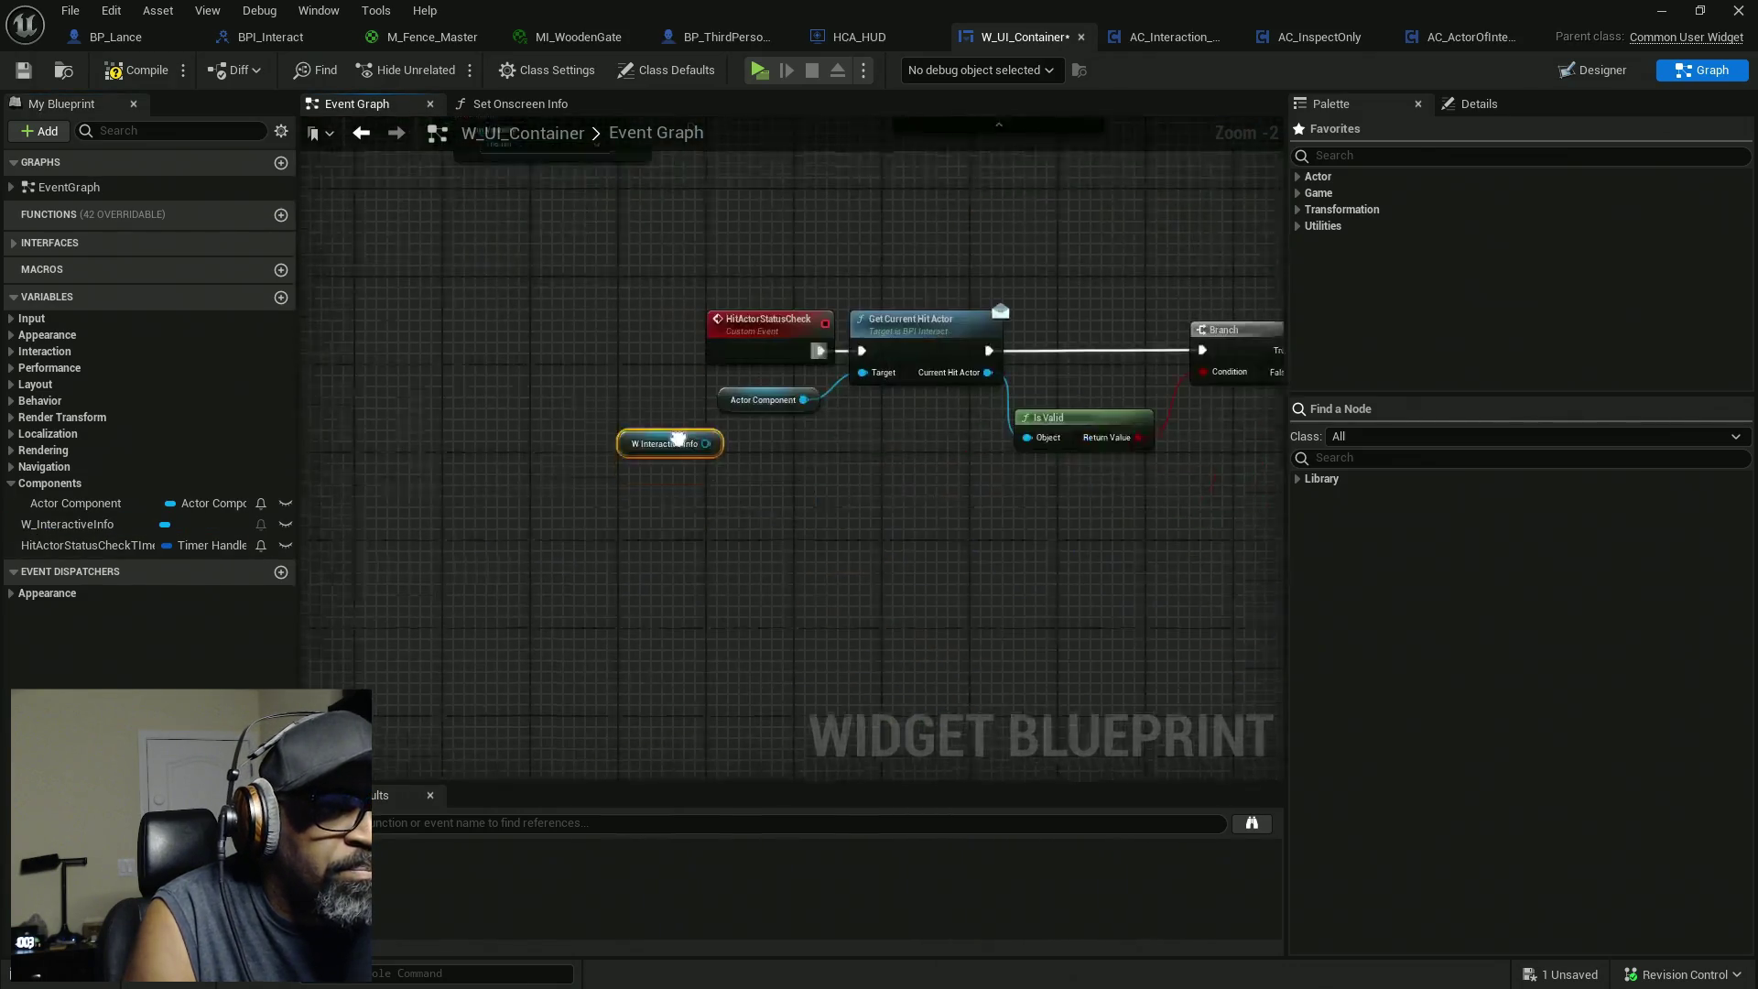
drag(577, 433, 1126, 446)
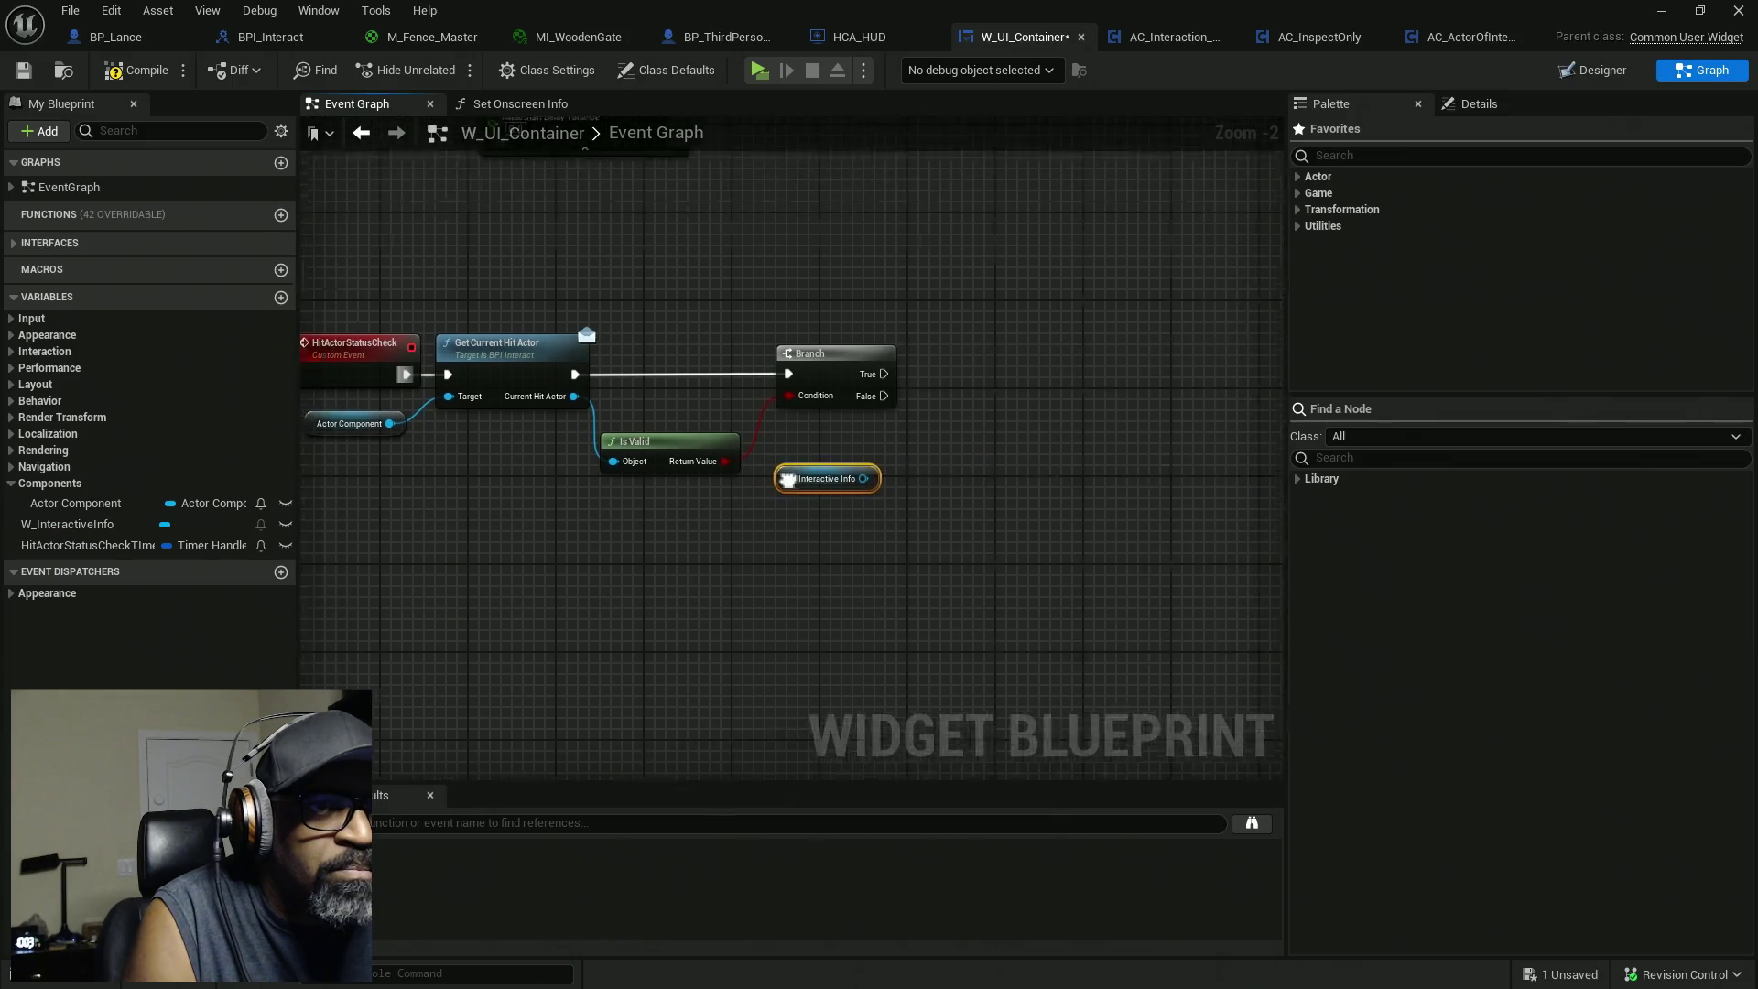
drag(808, 490, 914, 485)
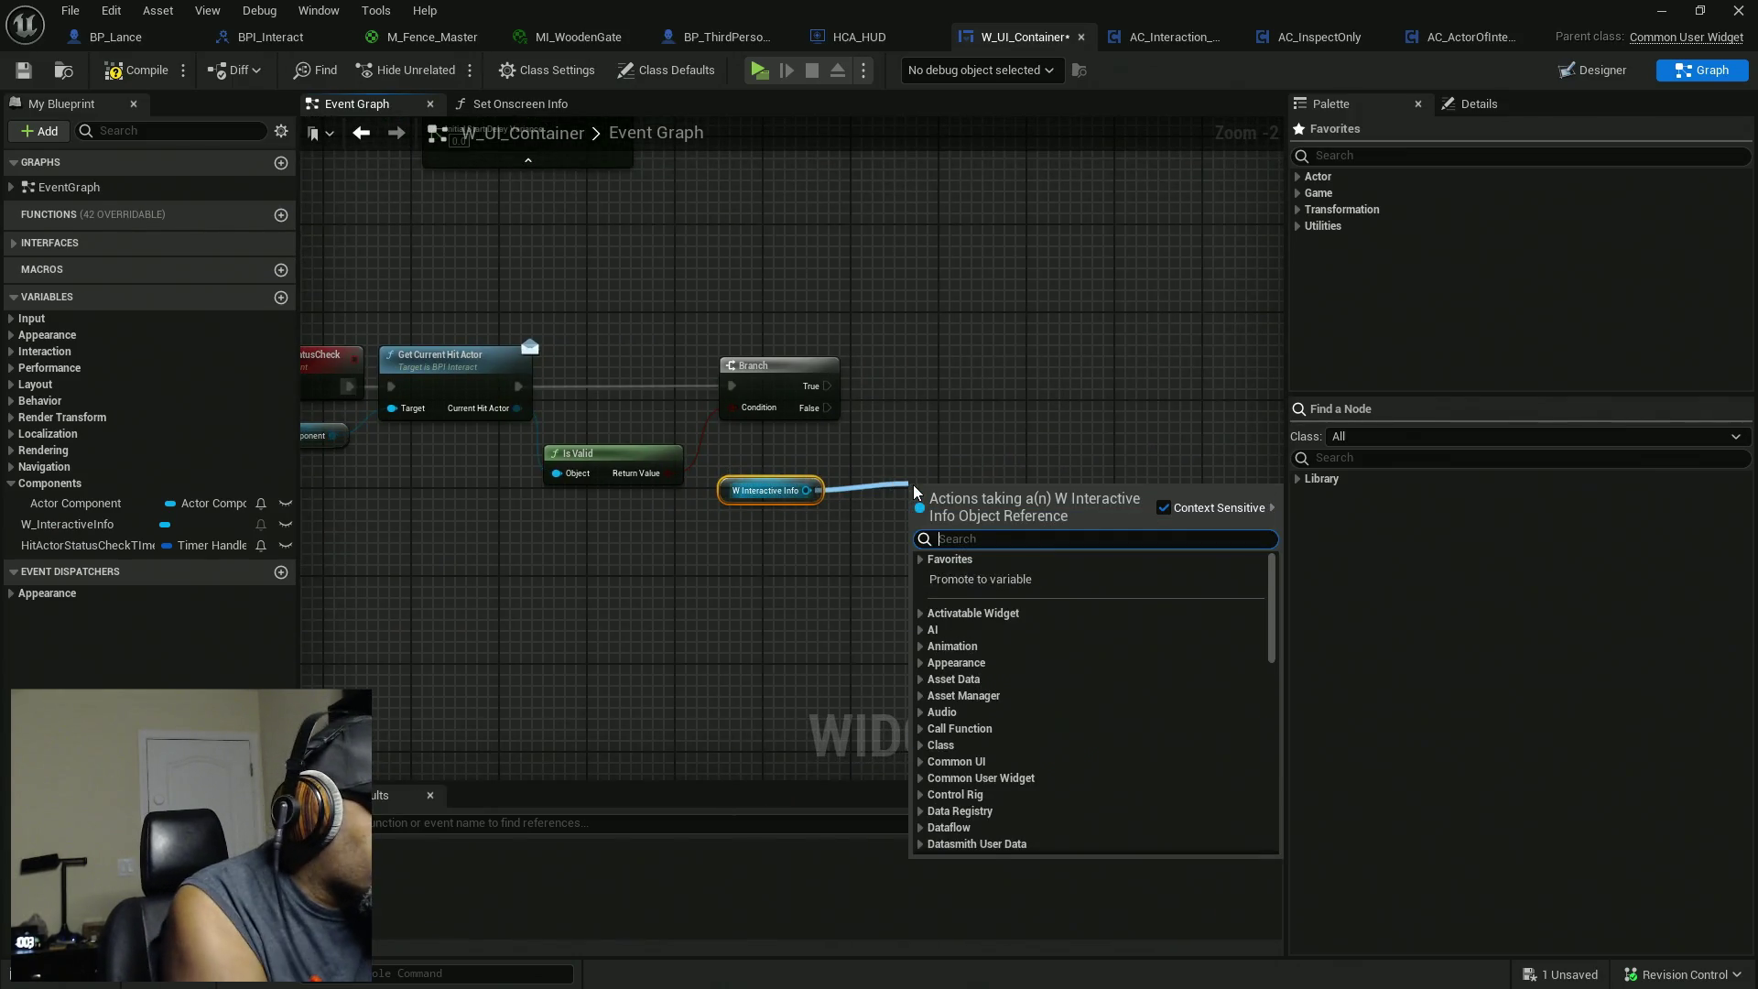
text(deacti)
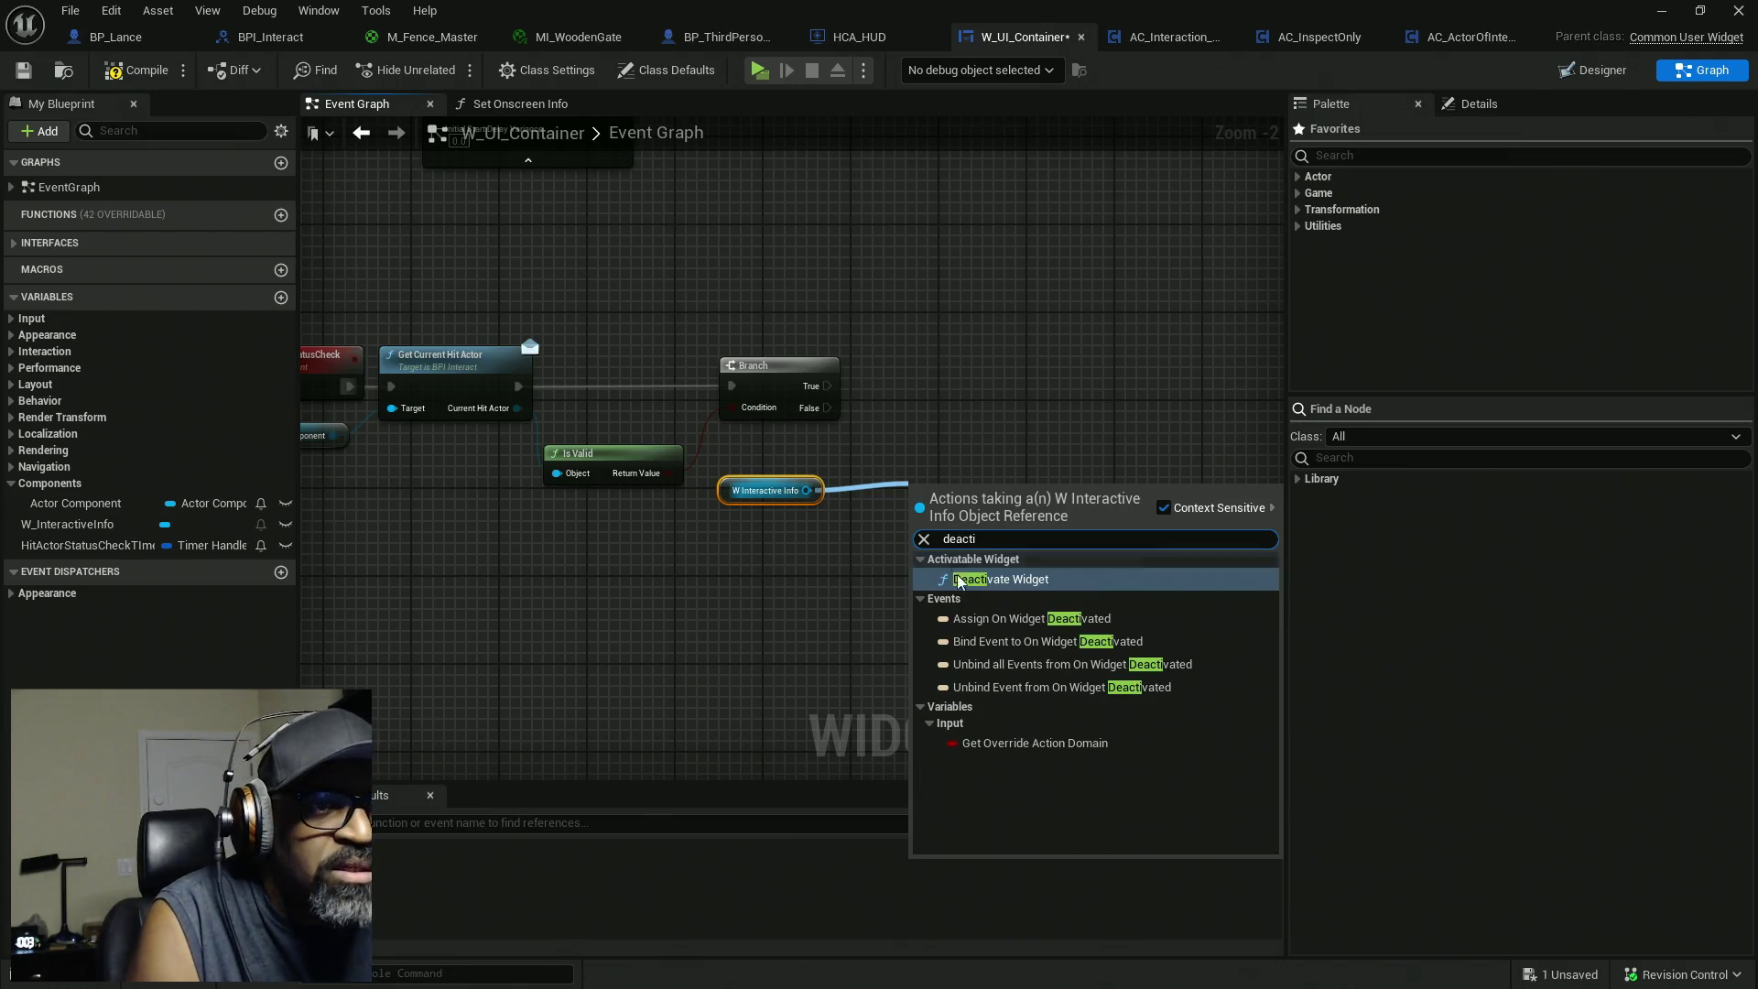
key(Return)
drag(918, 517, 827, 407)
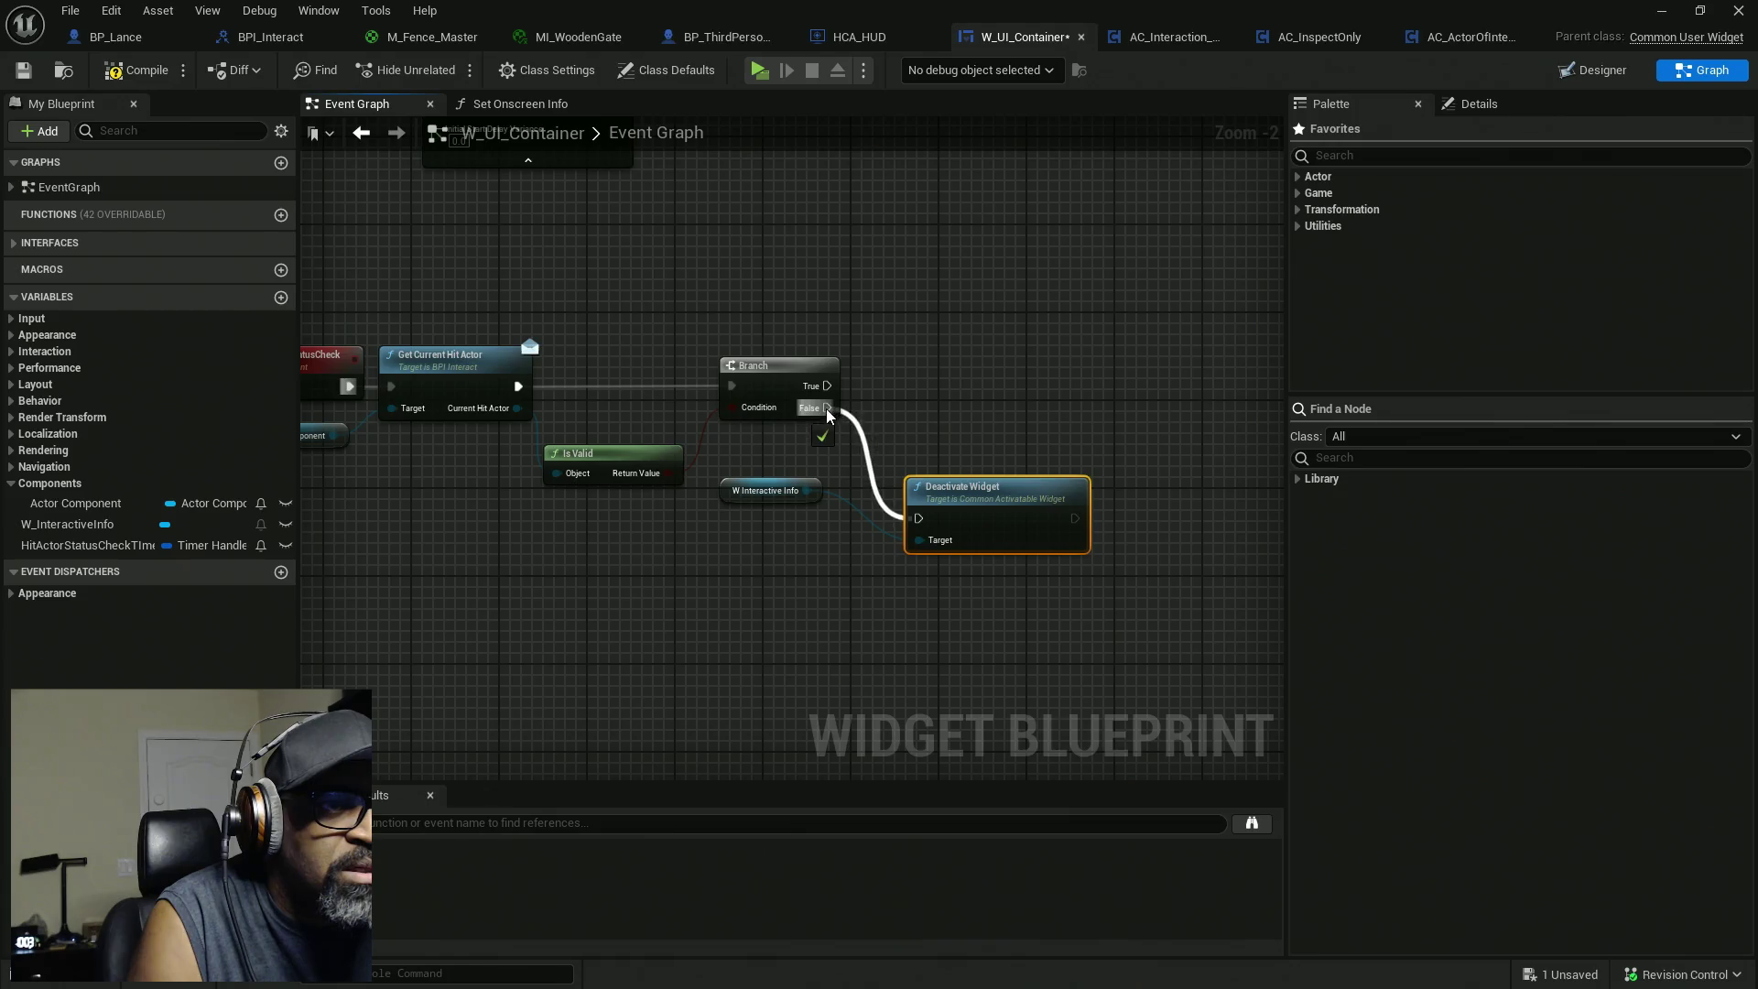
mouse_move(961, 494)
mouse_down()
mouse_move(946, 447)
mouse_move(926, 450)
mouse_up()
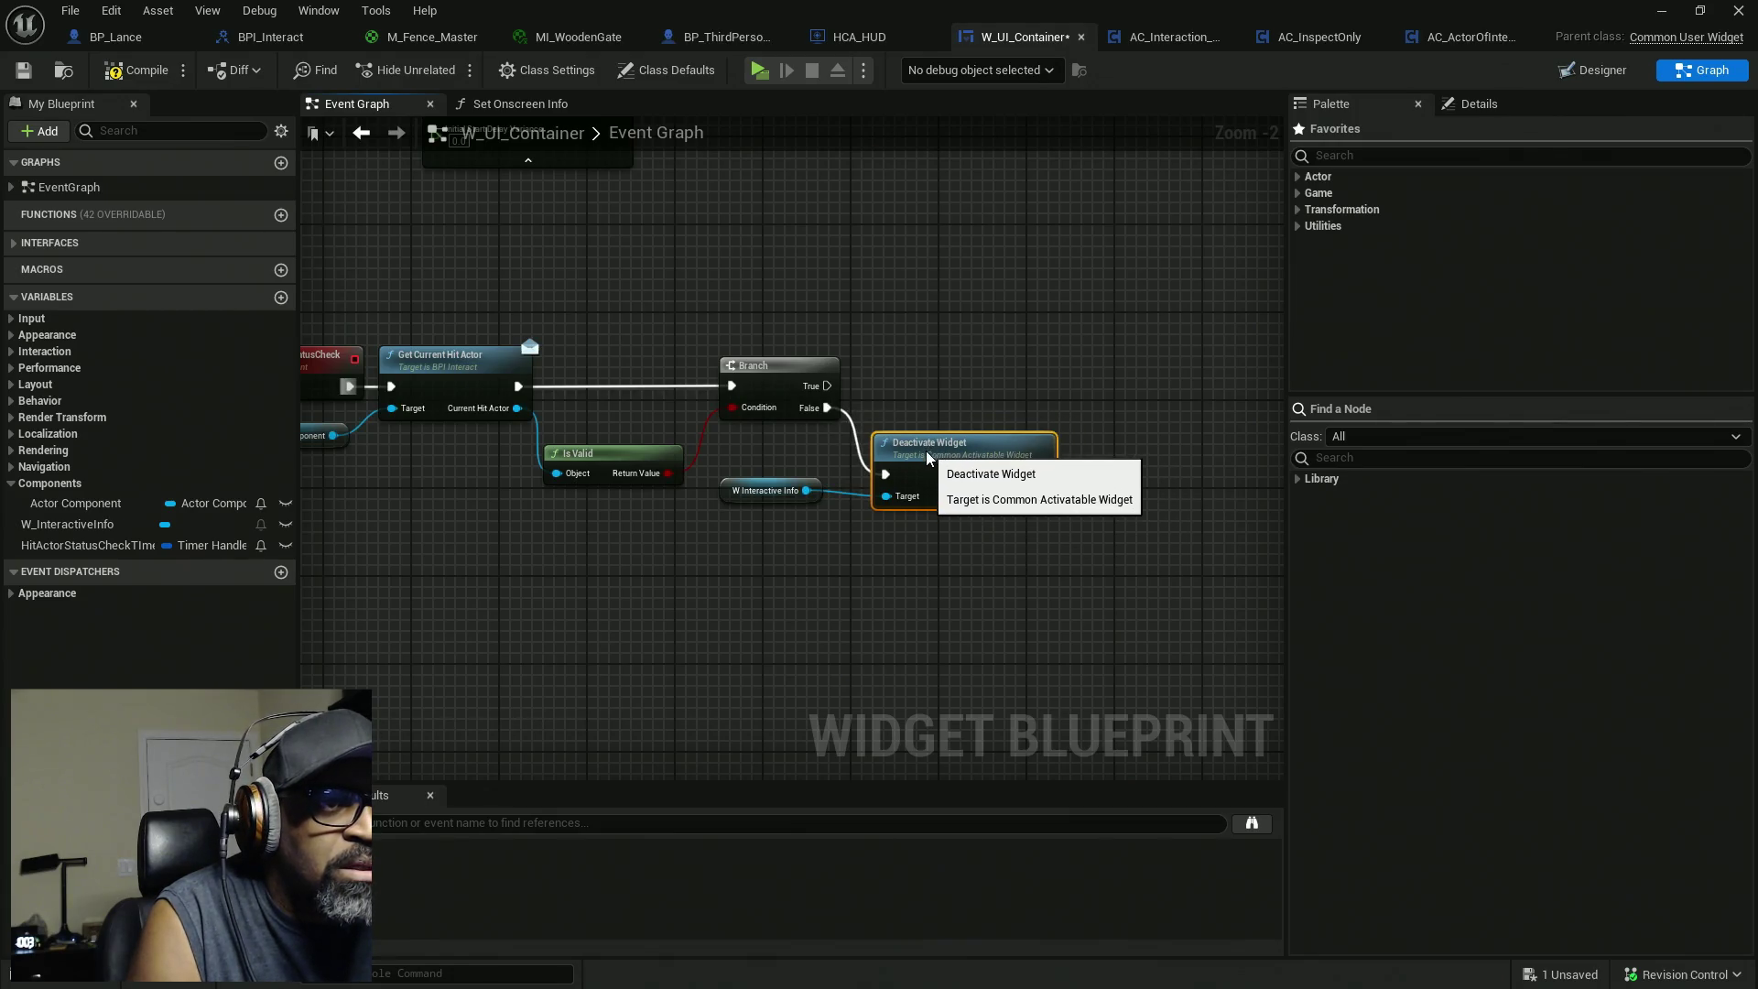
mouse_move(970, 564)
mouse_down()
mouse_move(760, 477)
mouse_move(969, 595)
mouse_move(988, 653)
mouse_move(1183, 713)
mouse_move(862, 487)
mouse_move(757, 561)
mouse_move(683, 294)
mouse_move(557, 274)
mouse_up()
Chain Clear and Invalidate Timer by Handle on HitActorStatusCheckTimer after Deactivate Widget, then compile.
mouse_move(56, 548)
mouse_down()
mouse_move(910, 498)
mouse_move(836, 557)
mouse_move(810, 558)
mouse_move(856, 551)
mouse_move(950, 481)
mouse_up()
scroll(811, 551, up, 2)
text(clear)
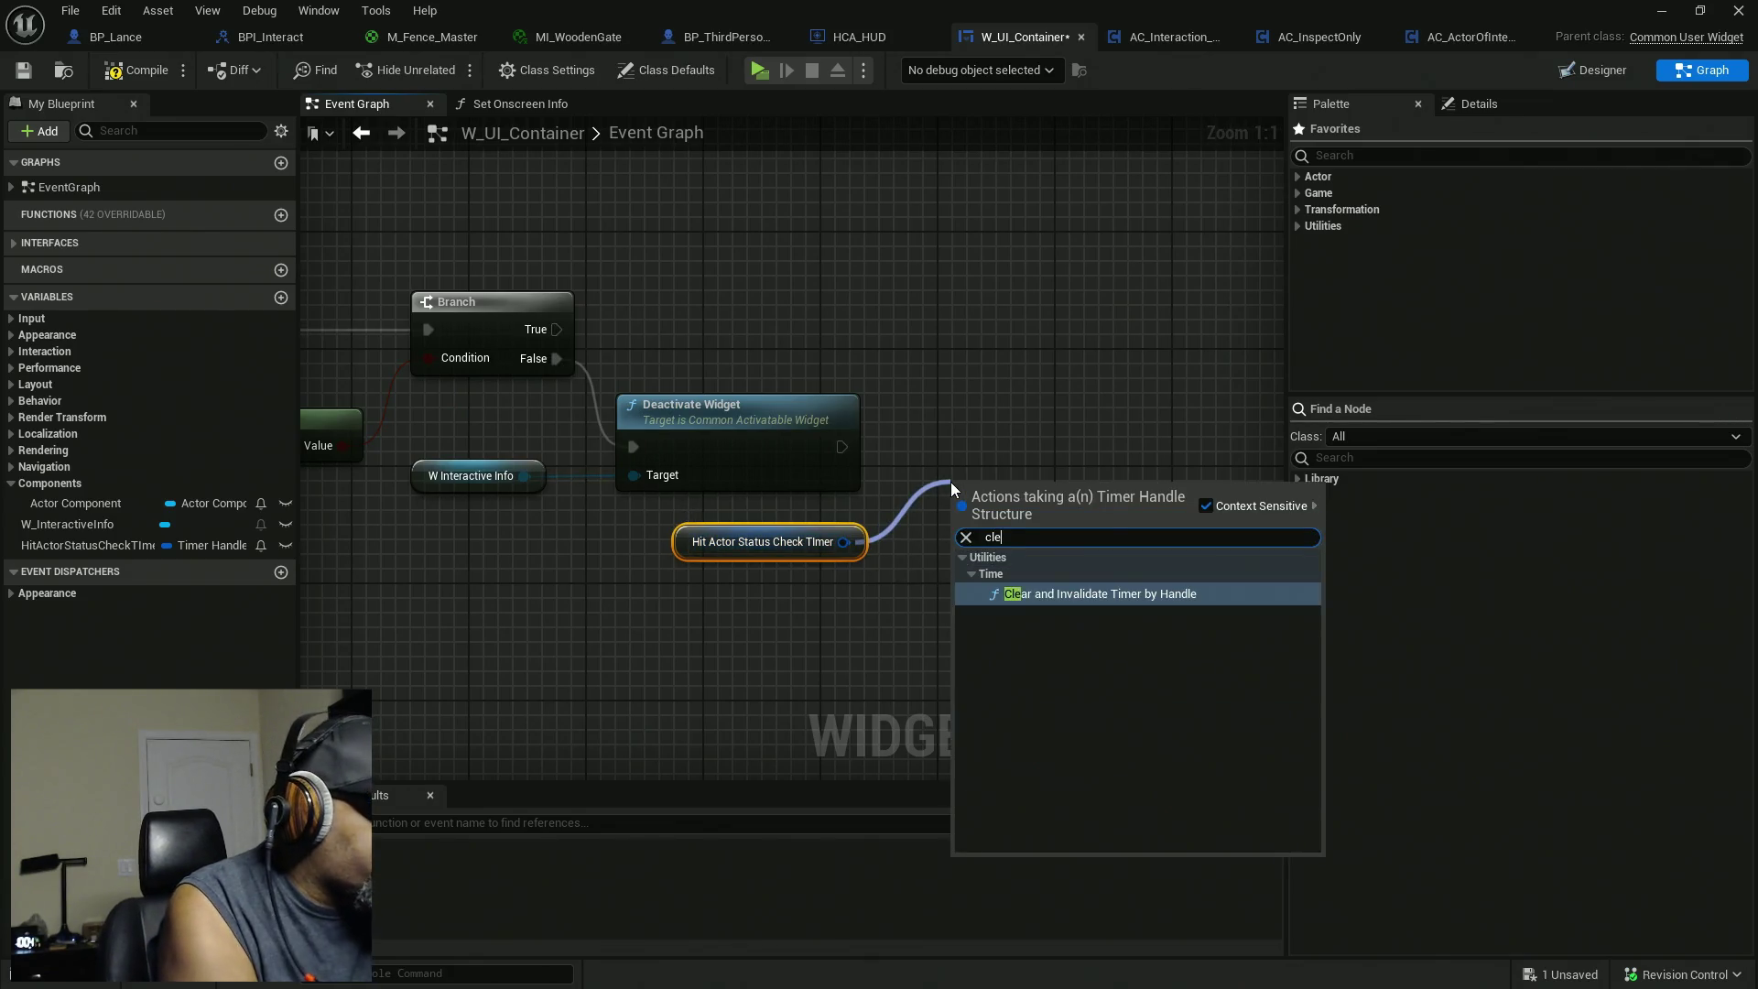
click(1042, 599)
drag(955, 525, 842, 448)
mouse_move(1007, 517)
mouse_down()
mouse_move(1007, 482)
mouse_move(963, 439)
mouse_up()
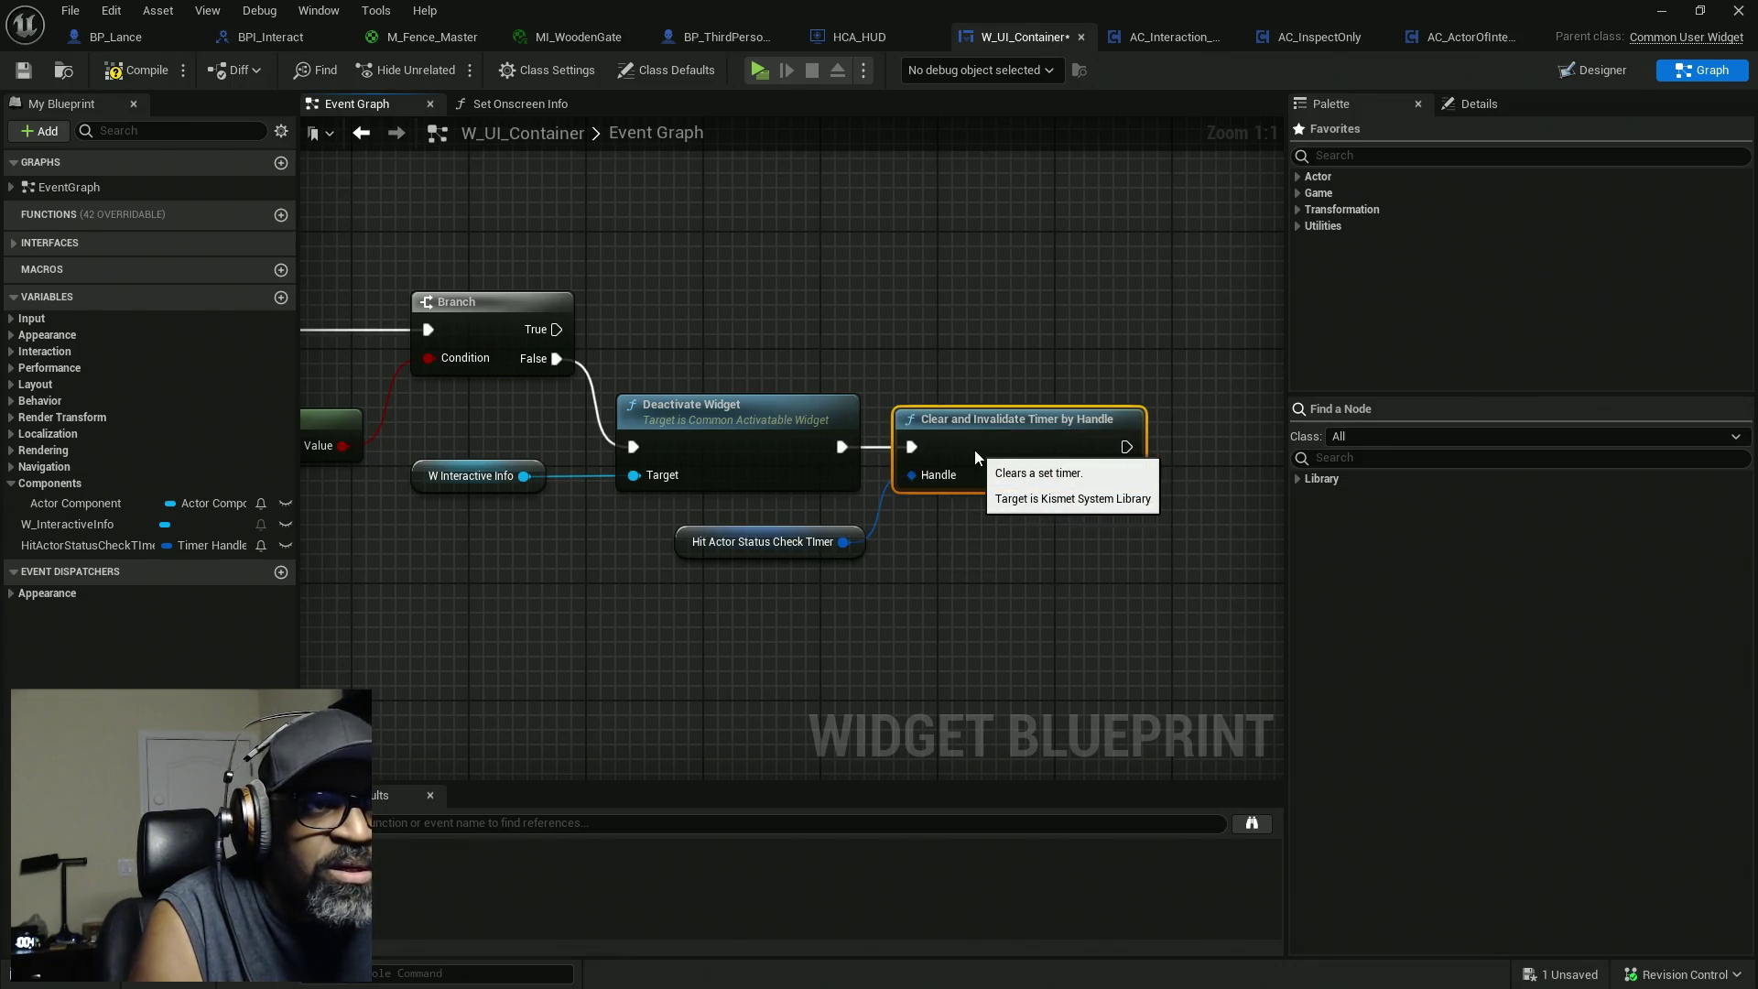
click(146, 71)
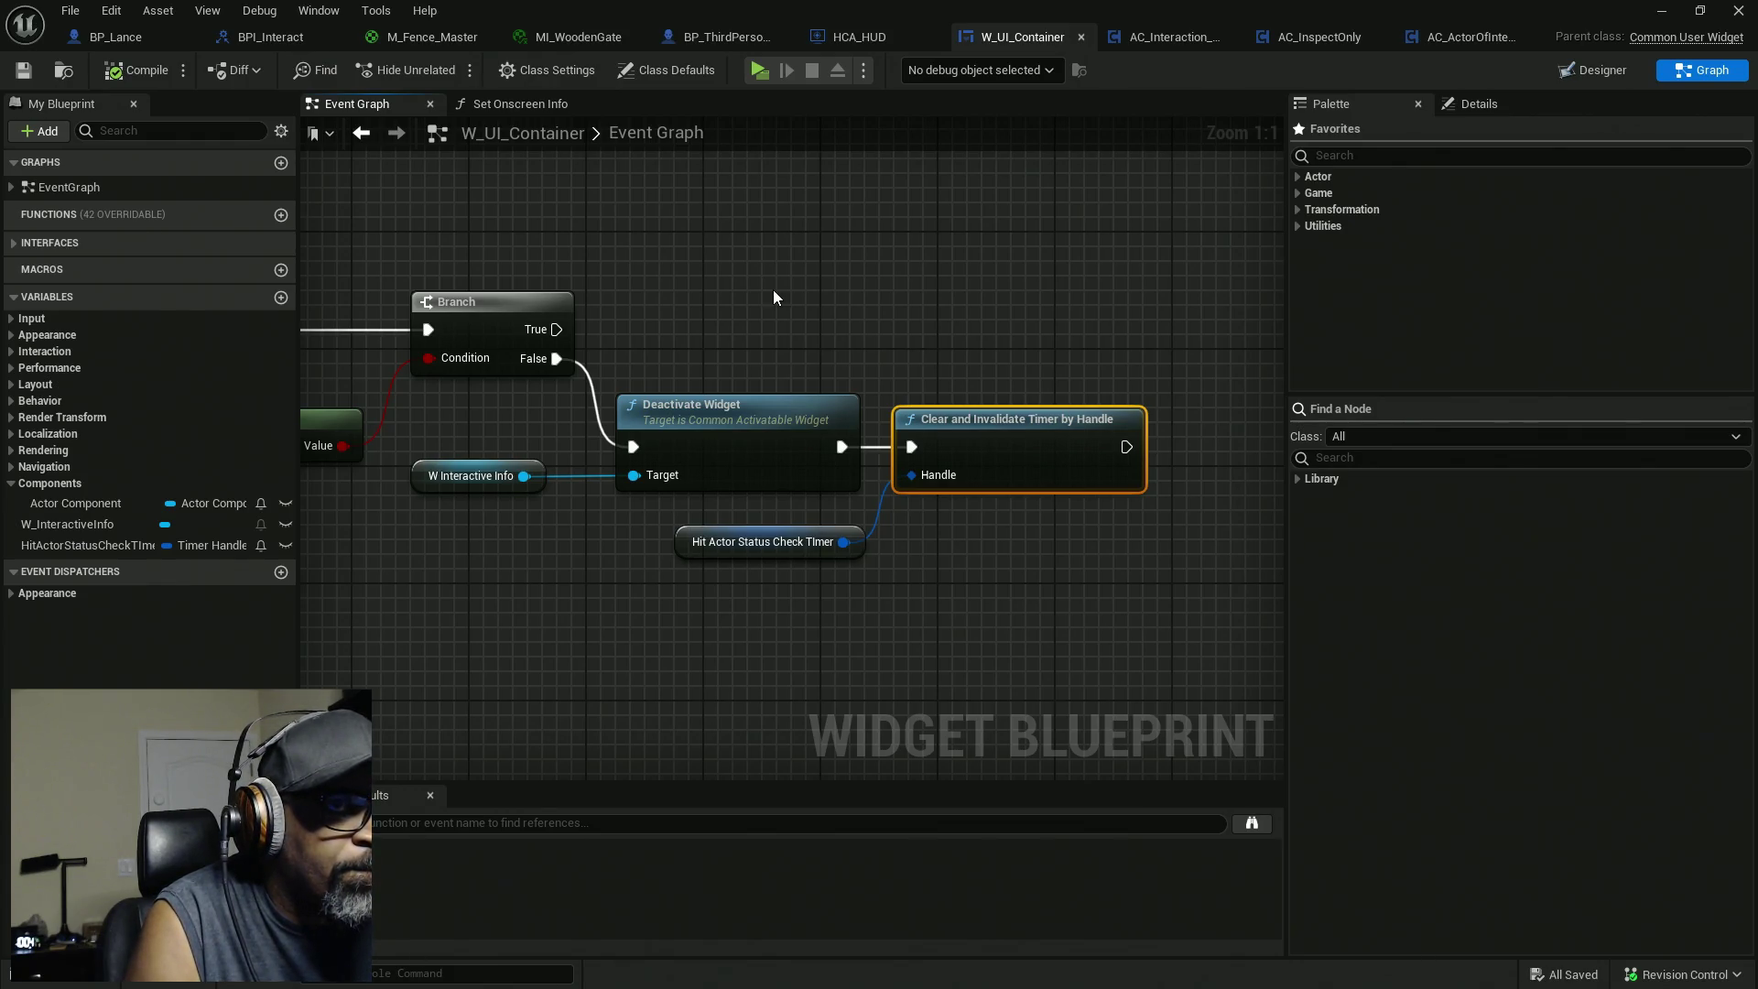
Play in a new window, walk the character to the soda can table, and return to the editor.
key(alt+Tab)
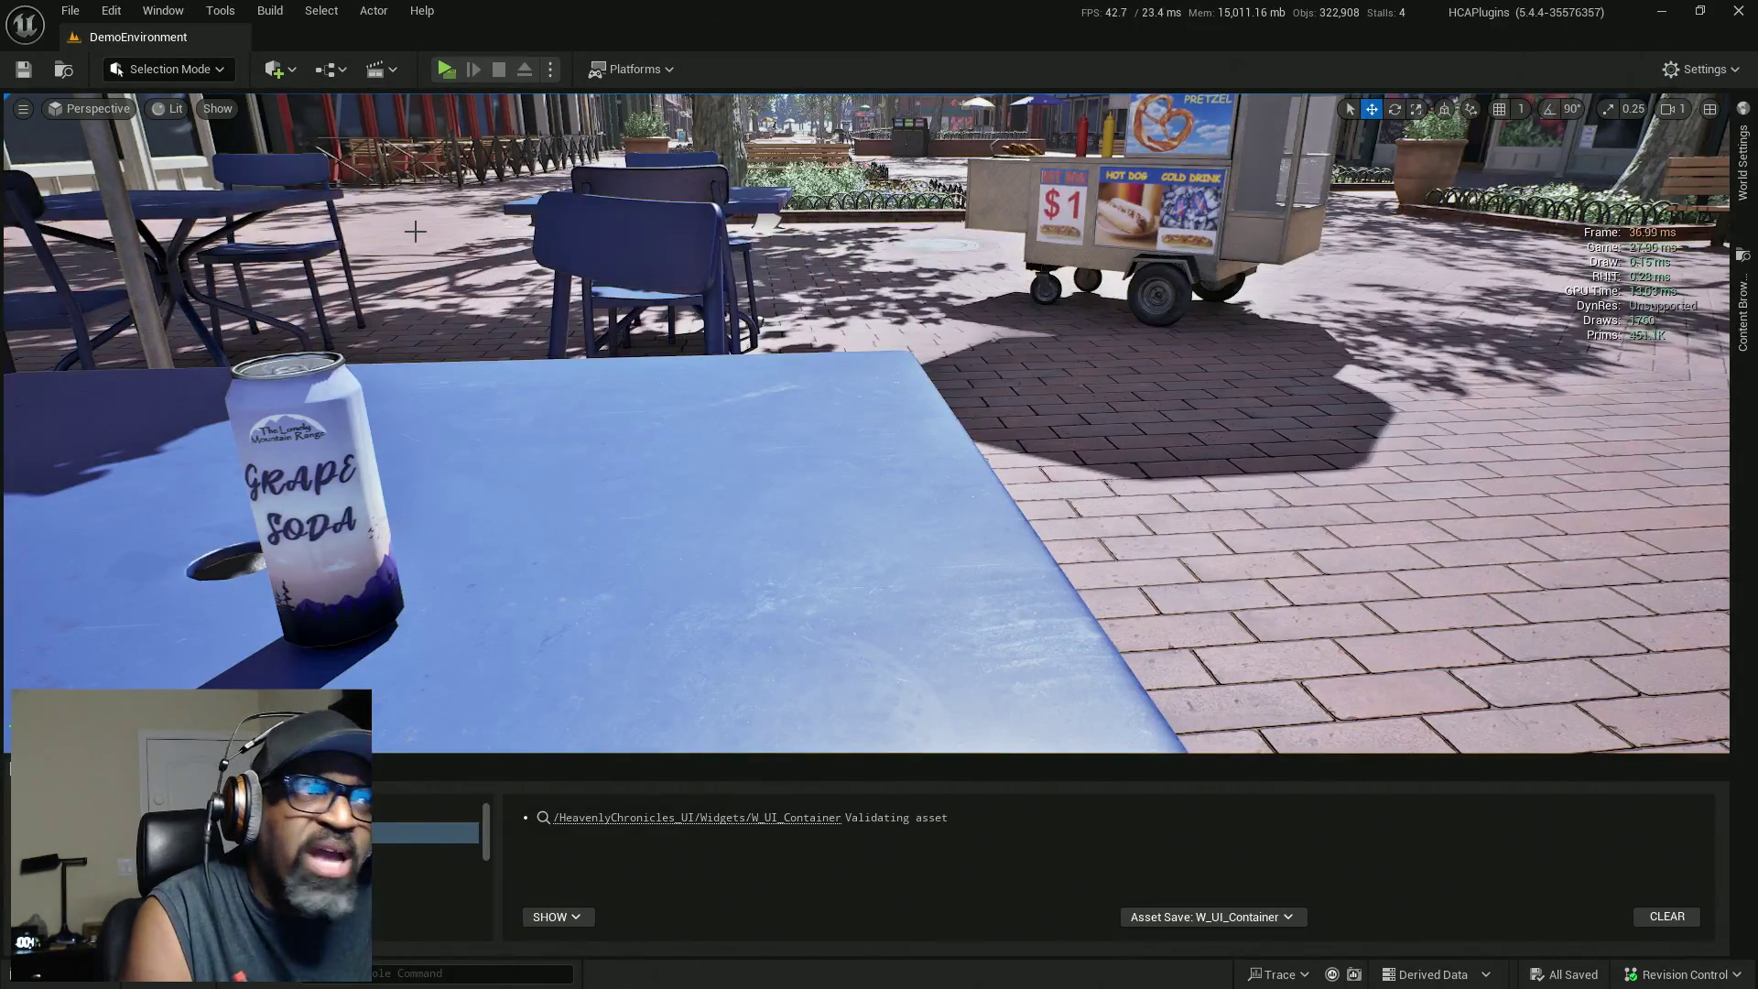
key(alt+p)
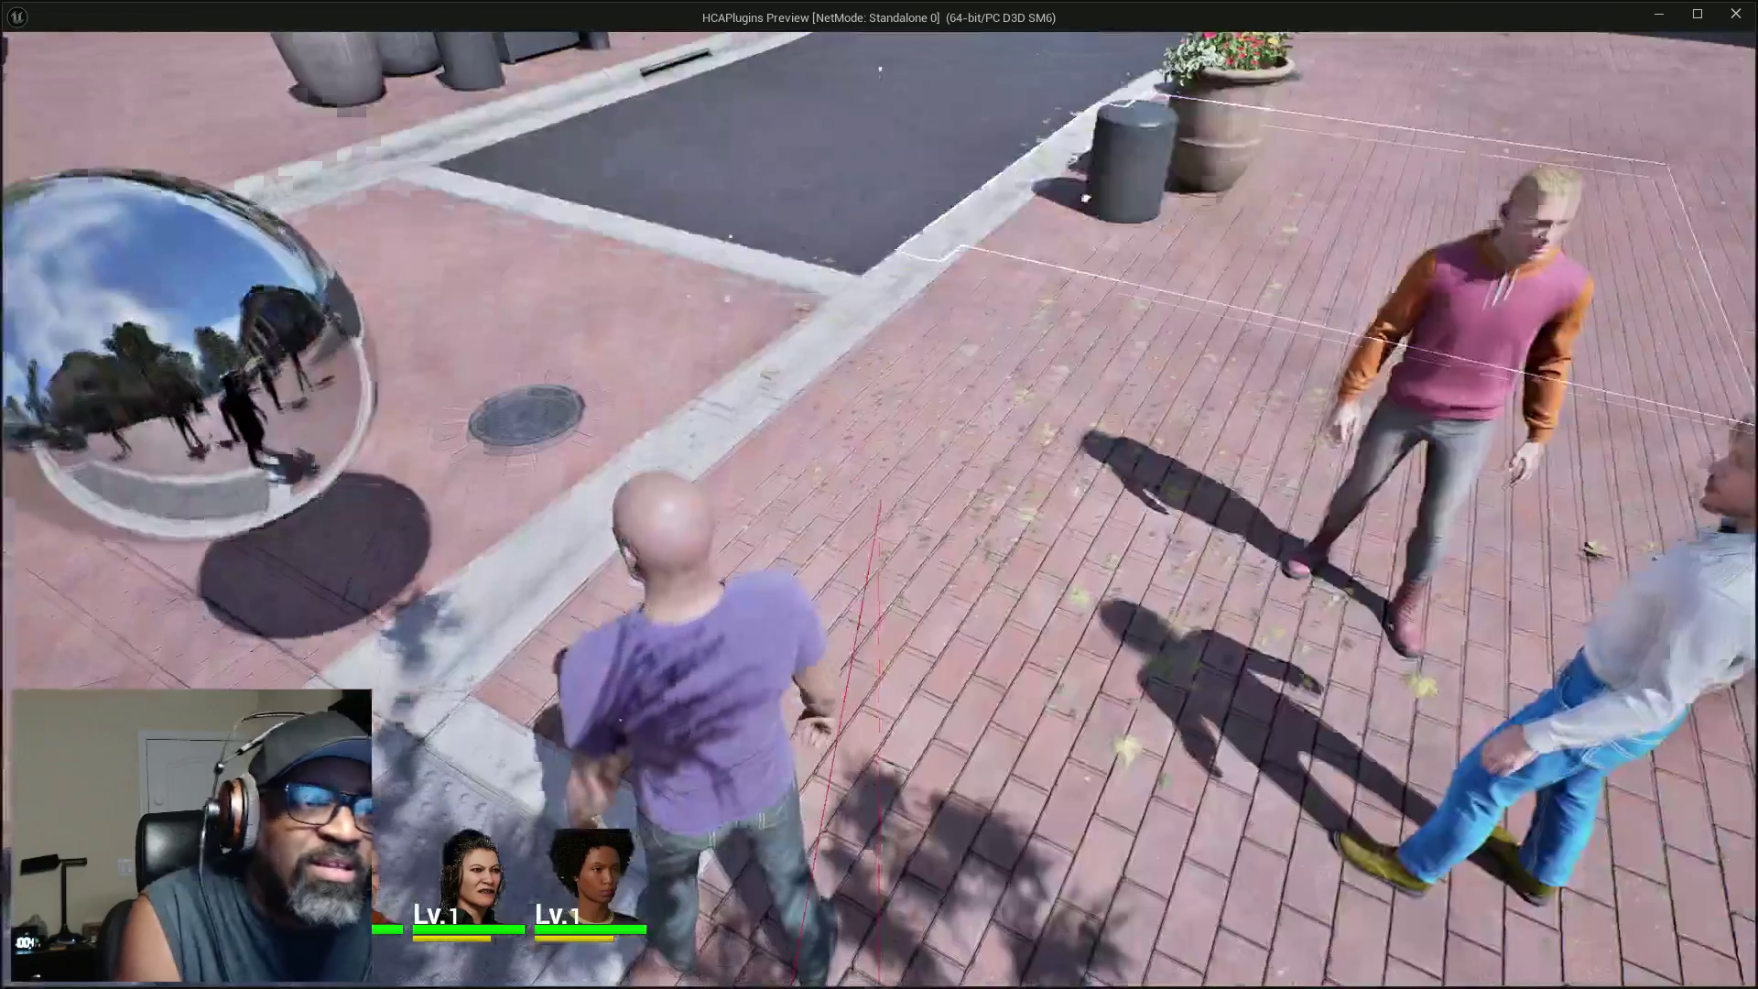
key(w)
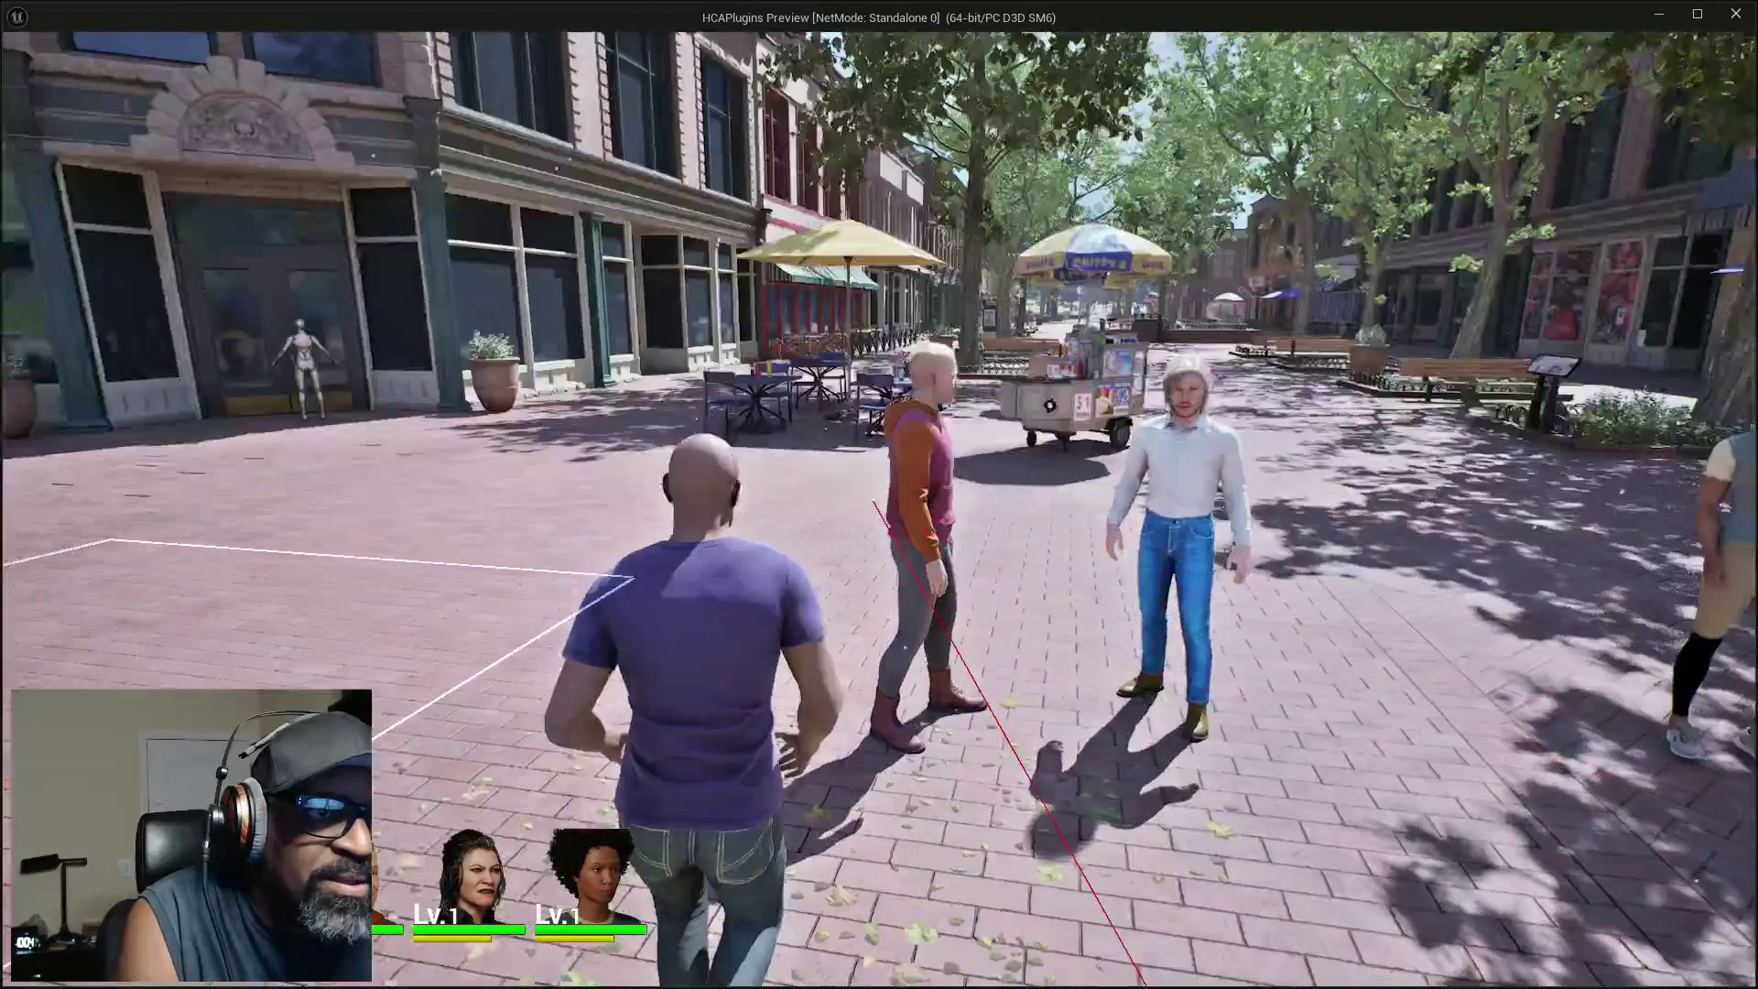
key(w)
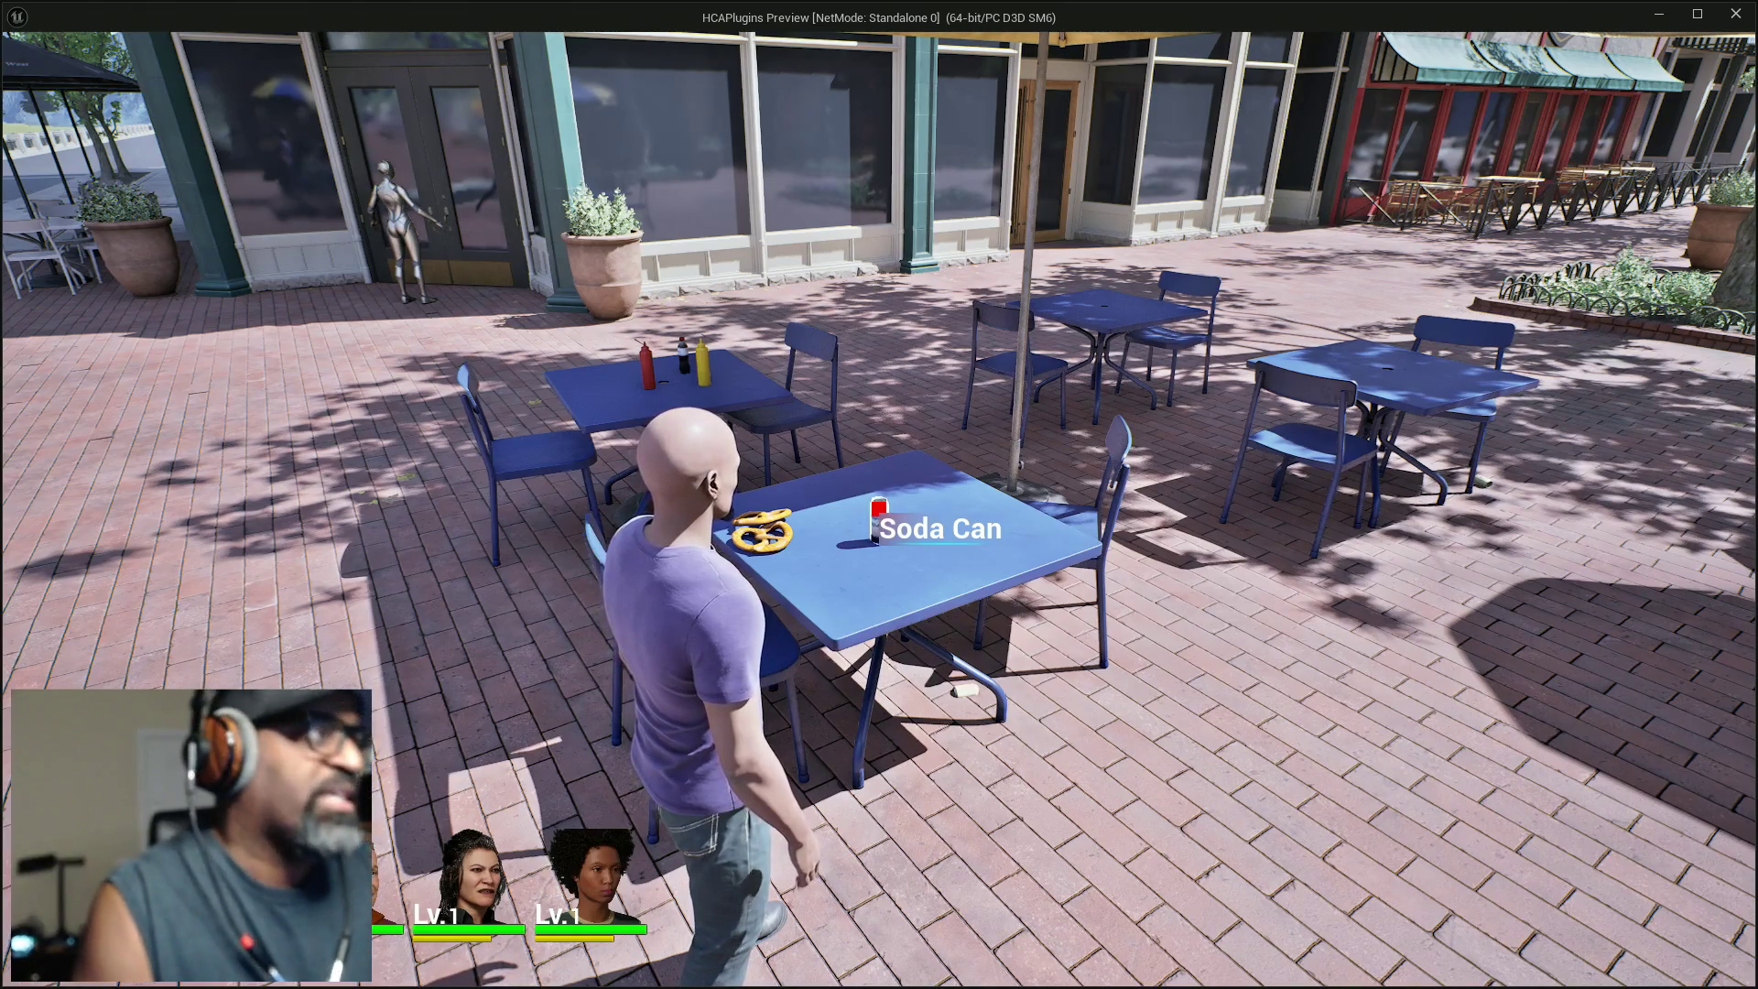
key(alt+Tab)
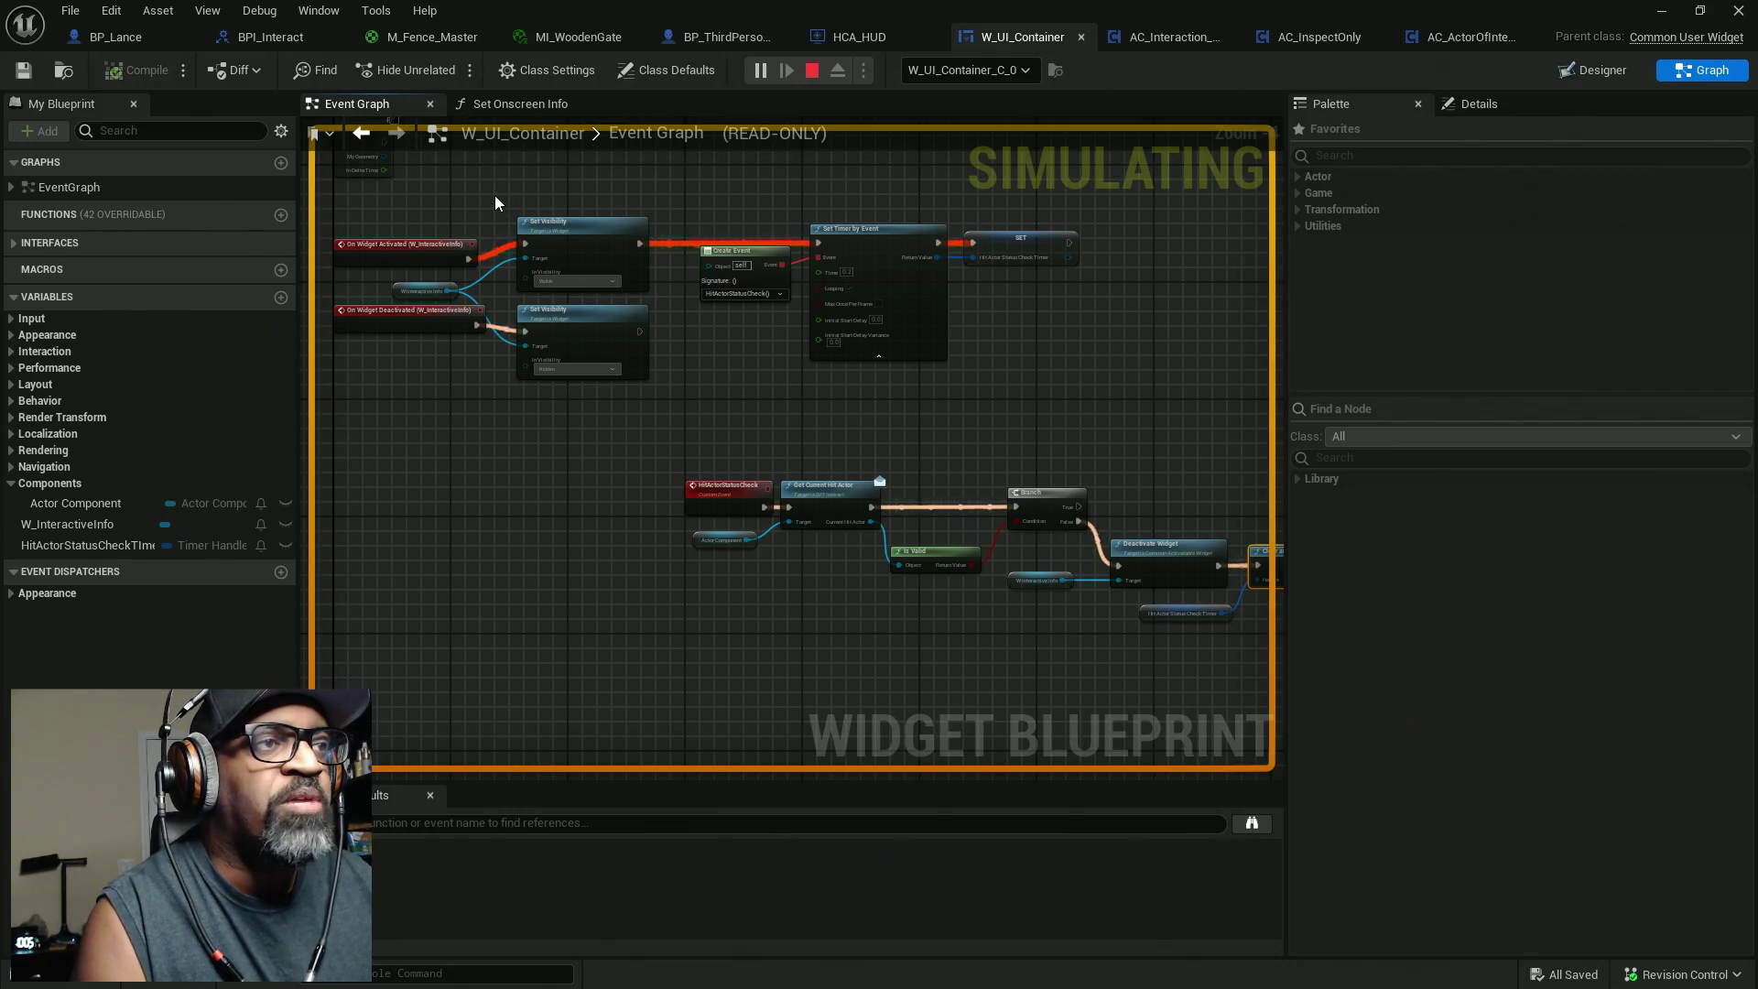
Stop the play session and shift the Set Visibility, Create Event, Set Timer and SET nodes right.
right_click(505, 260)
click(505, 260)
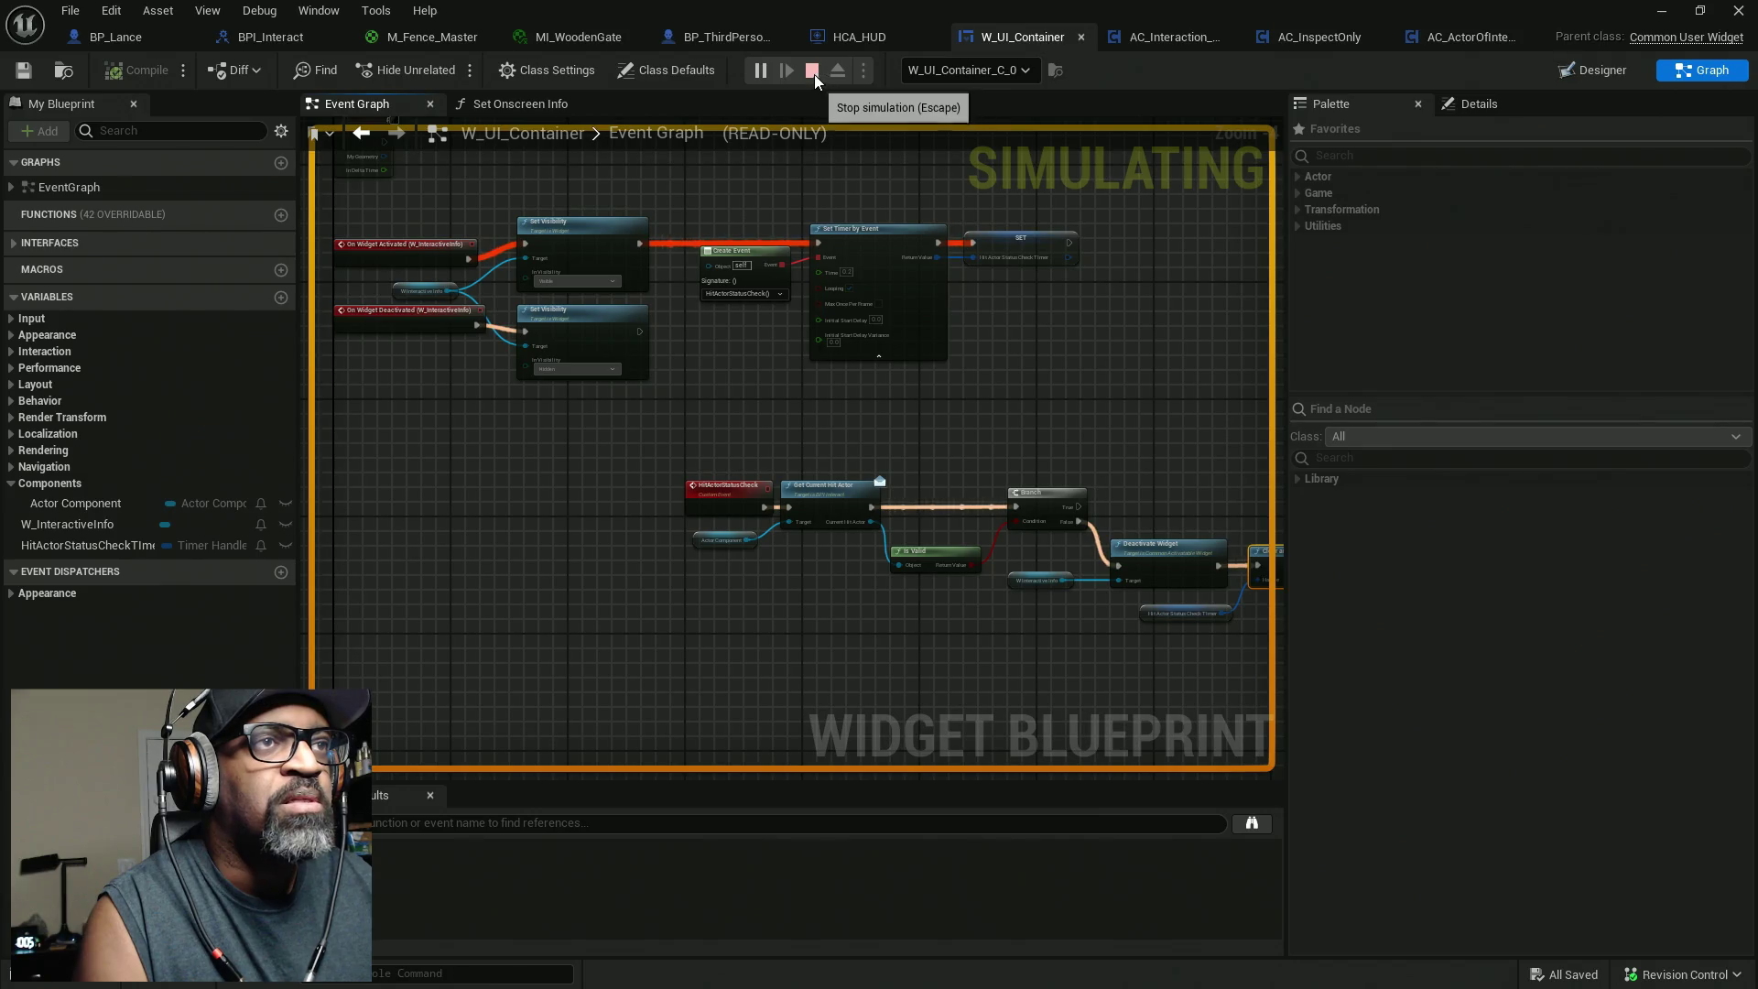
key(Escape)
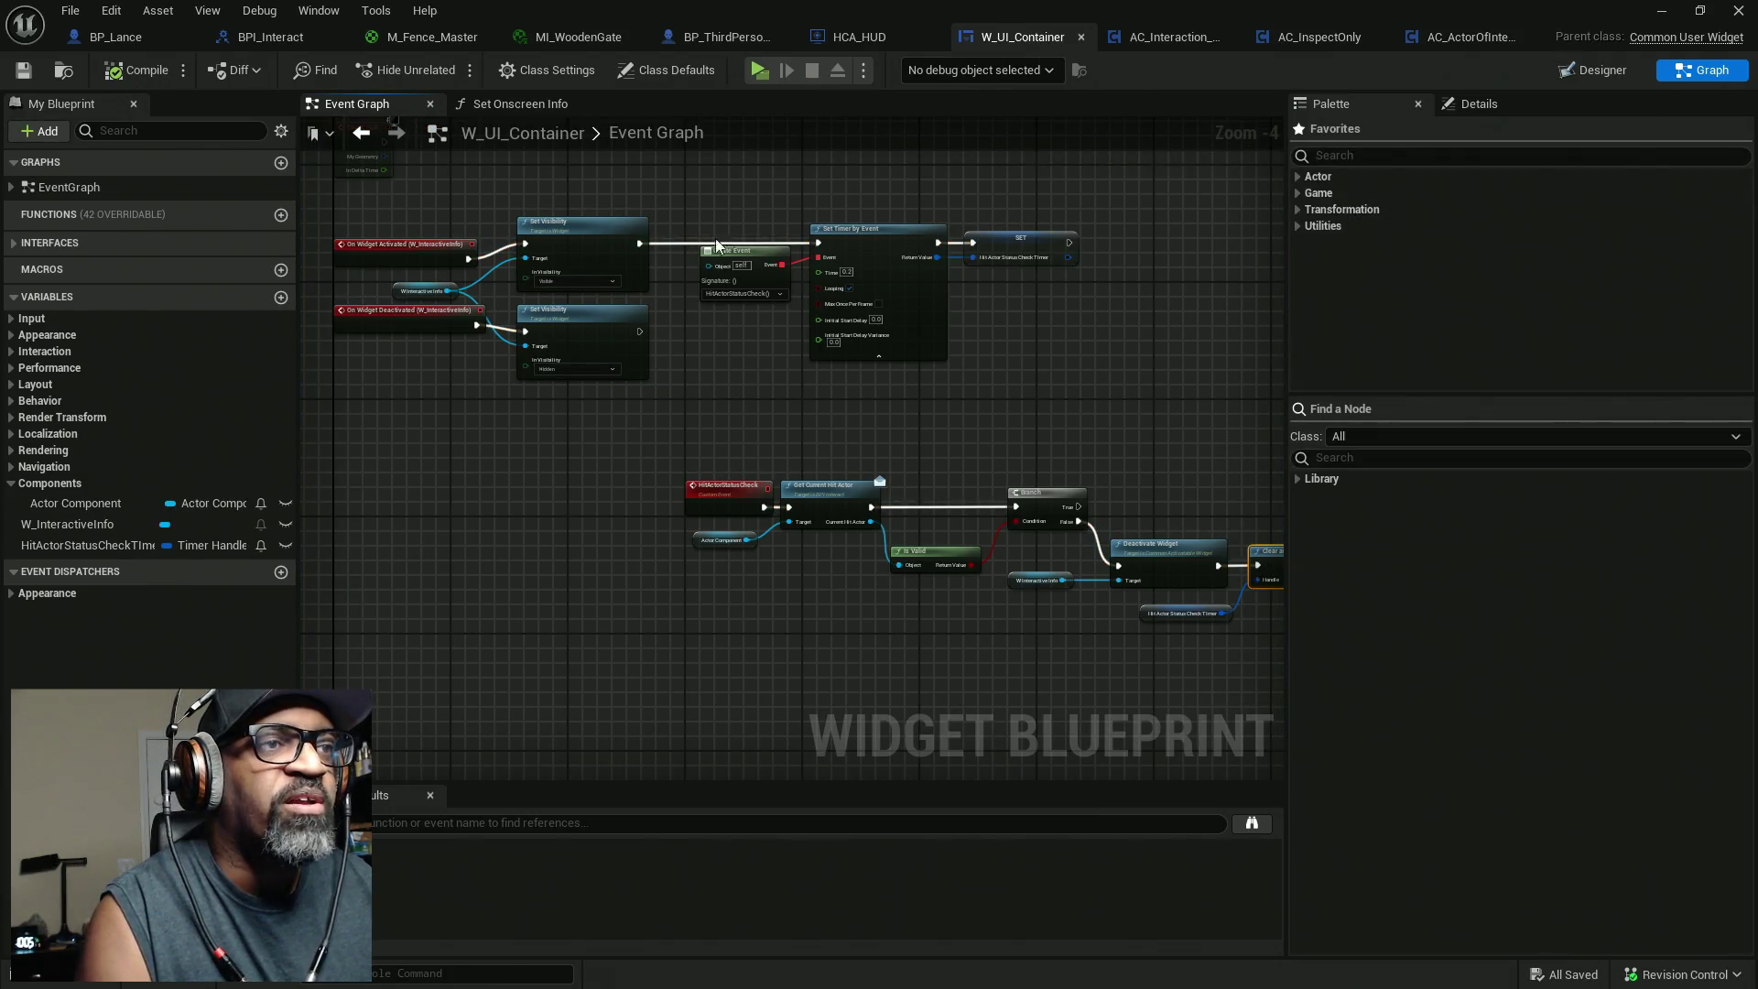
drag(1090, 195, 591, 388)
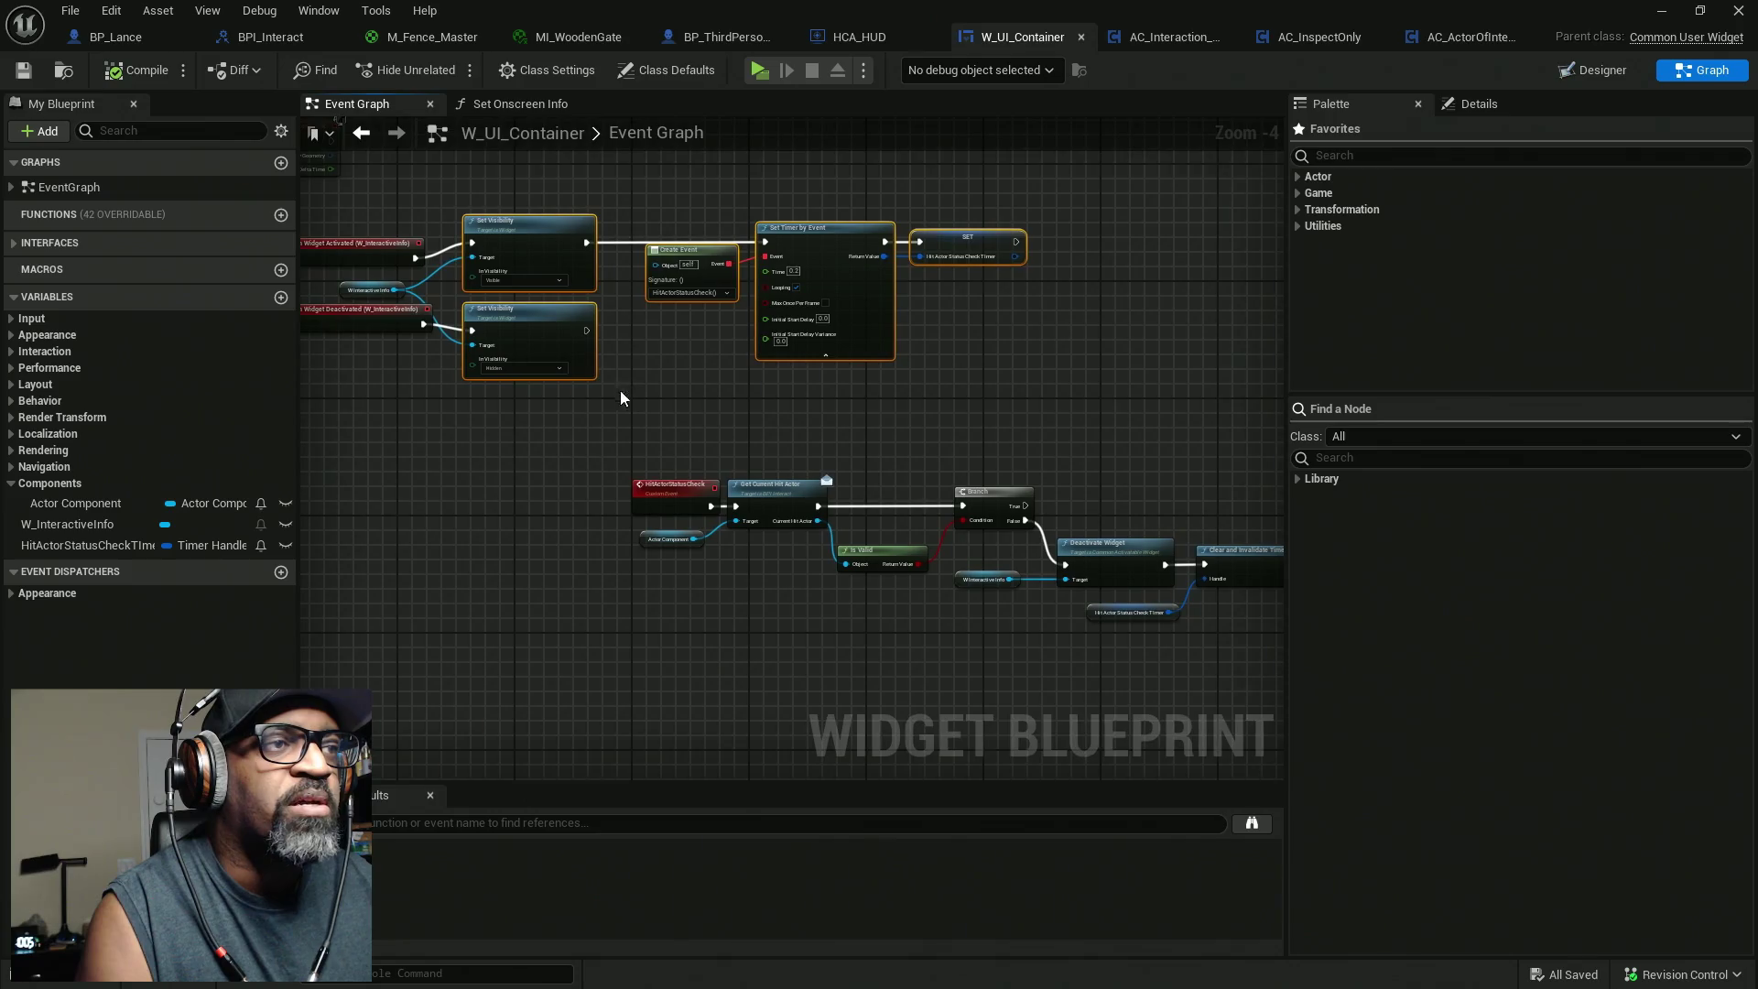
drag(611, 260, 765, 260)
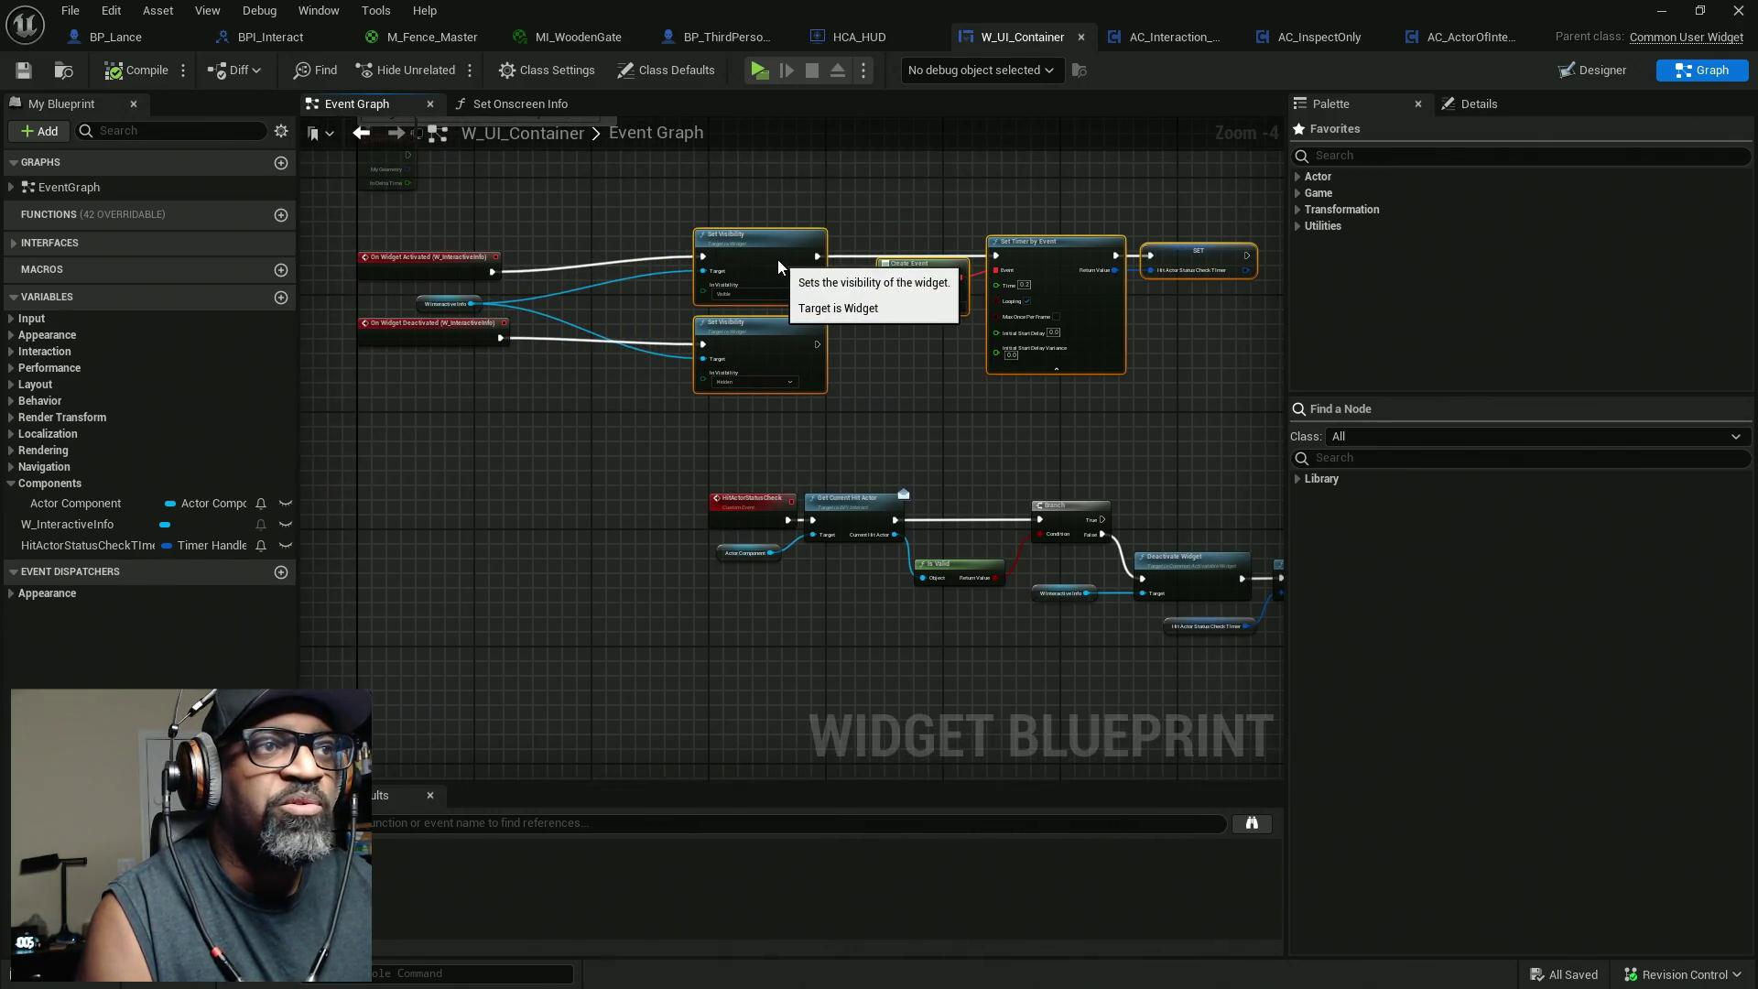
scroll(509, 332, up, 2)
click(509, 322)
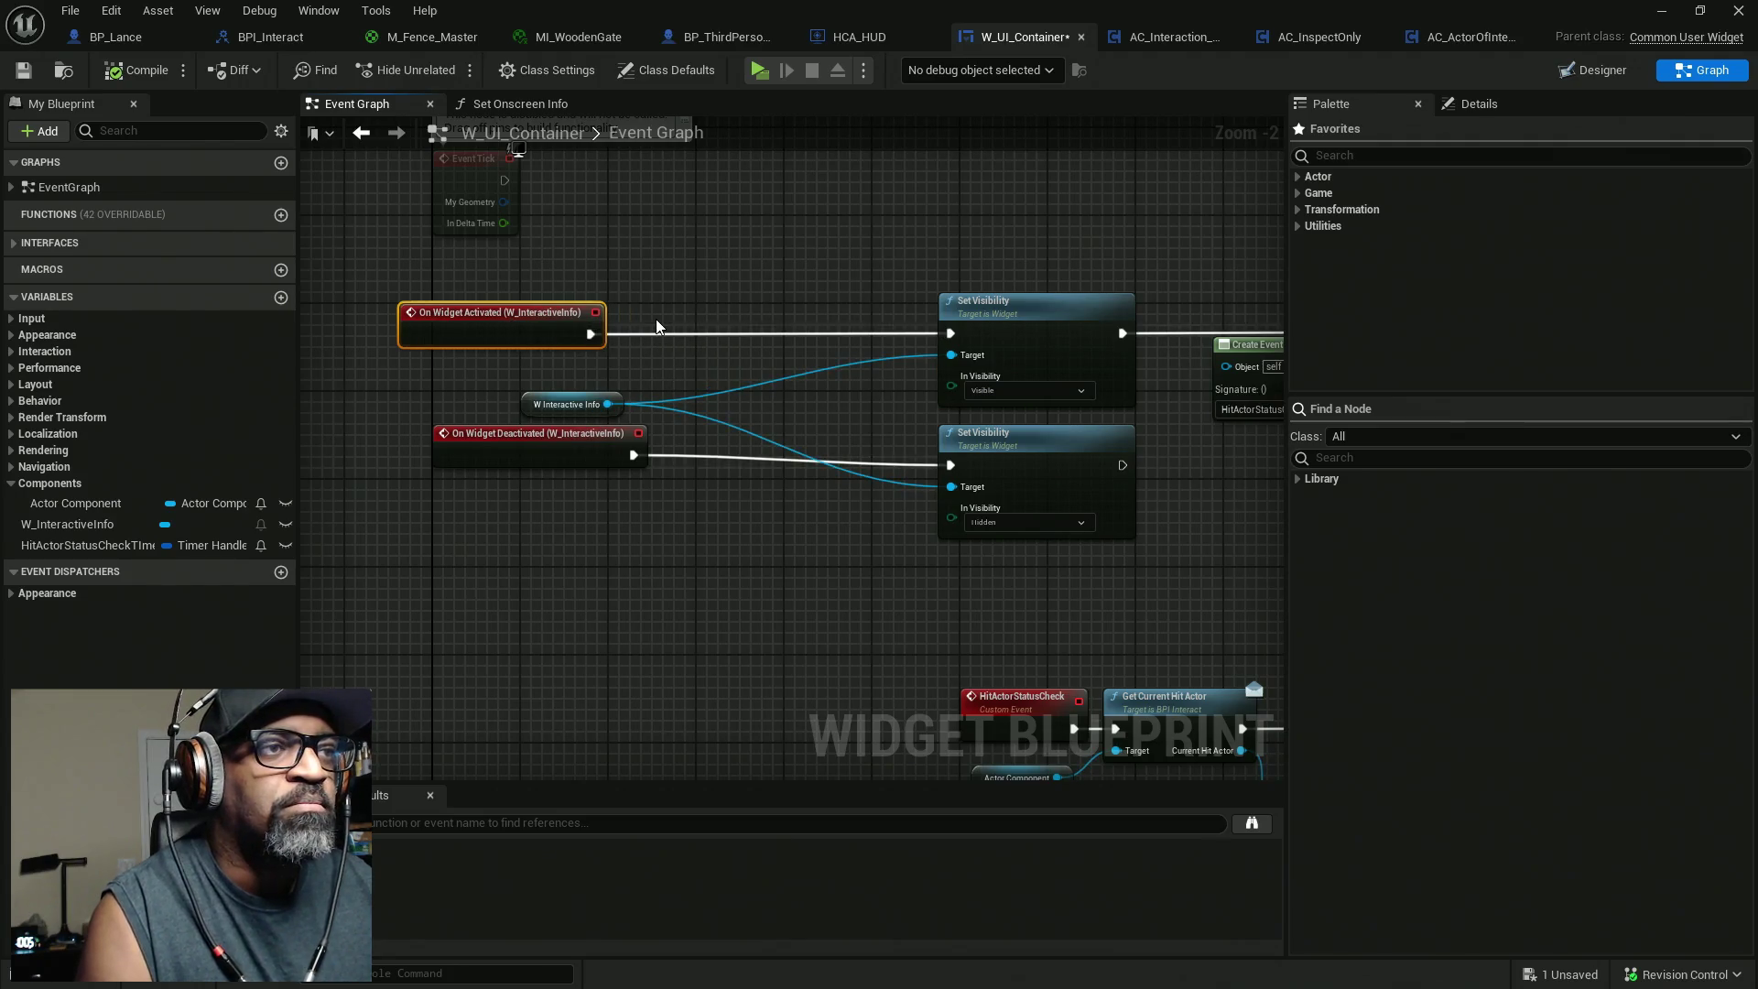
drag(586, 438, 551, 449)
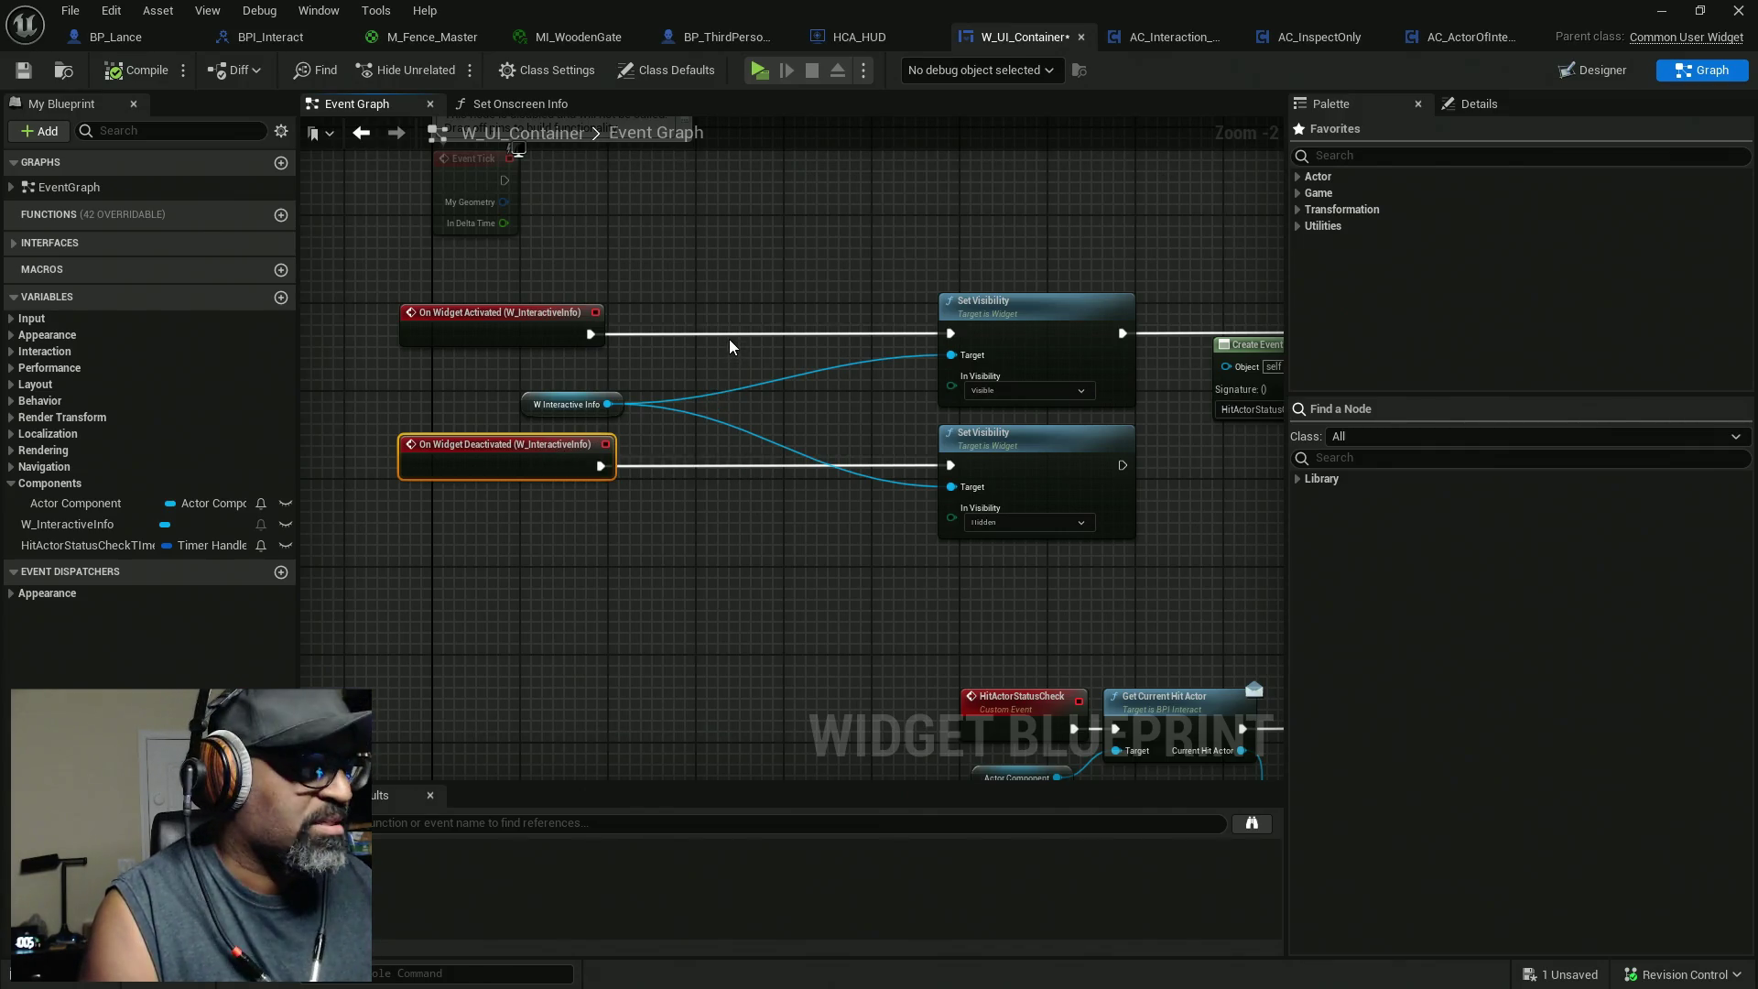
Add a Gate node from the 'gate' search and move On Widget Activated up toward it.
right_click(732, 300)
text(gate)
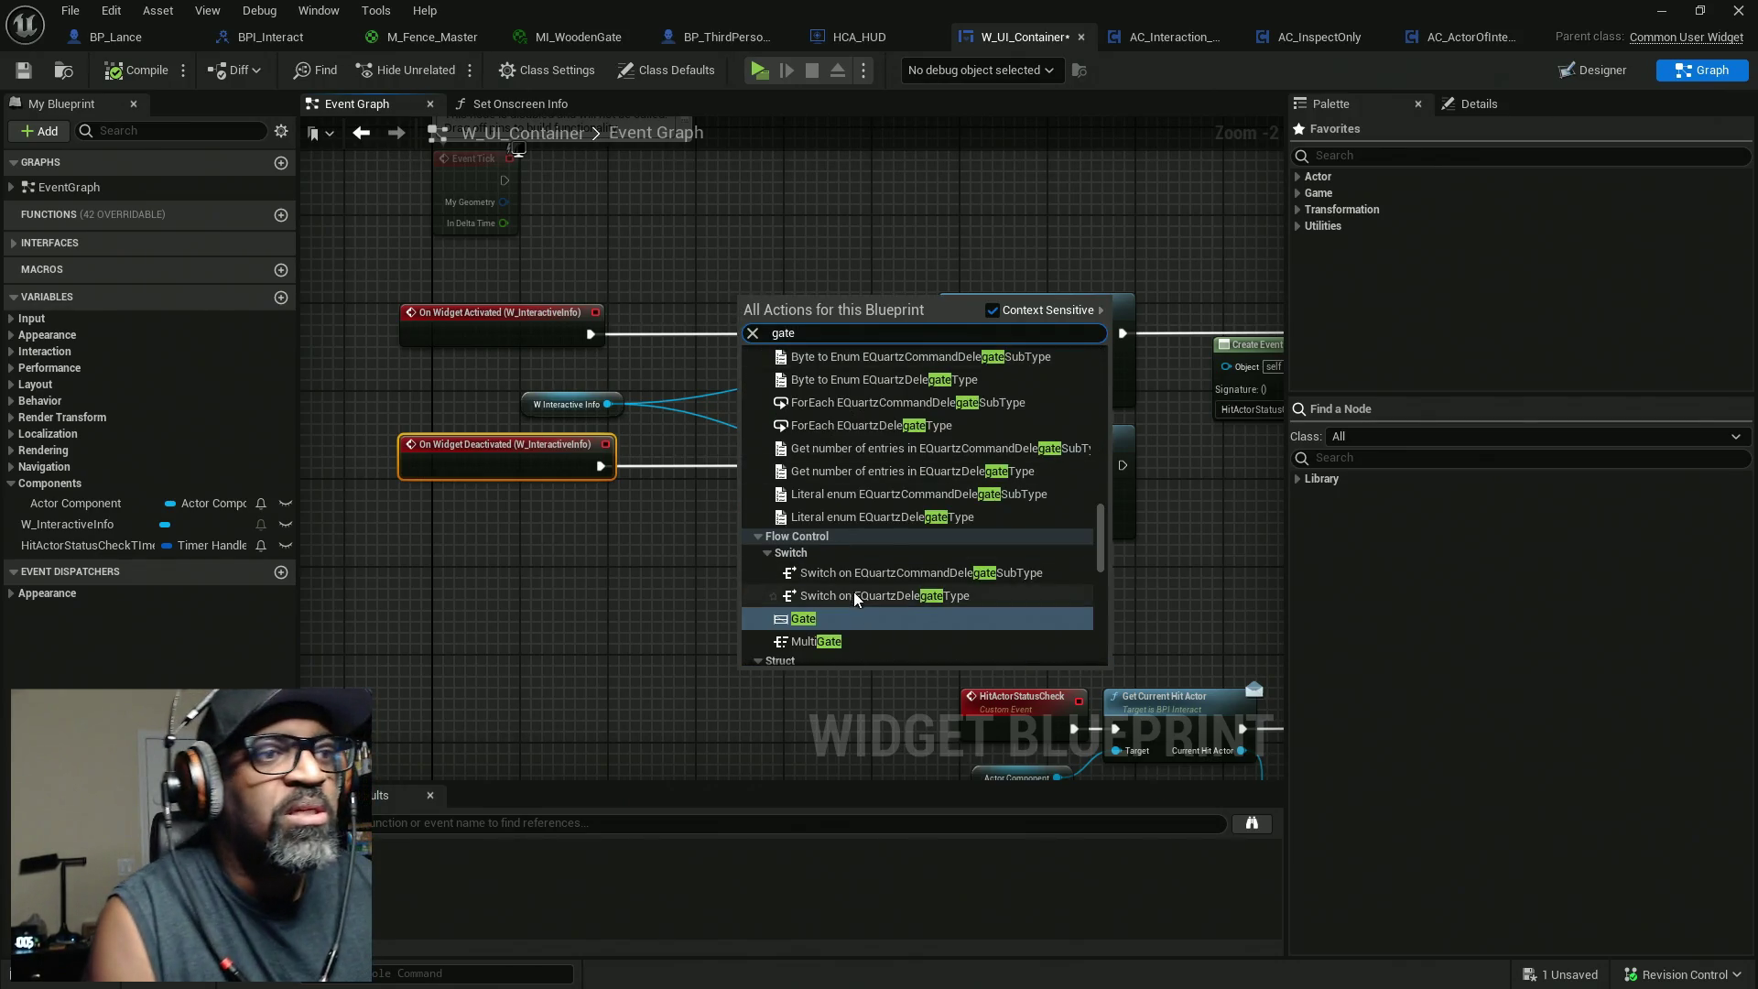
key(Escape)
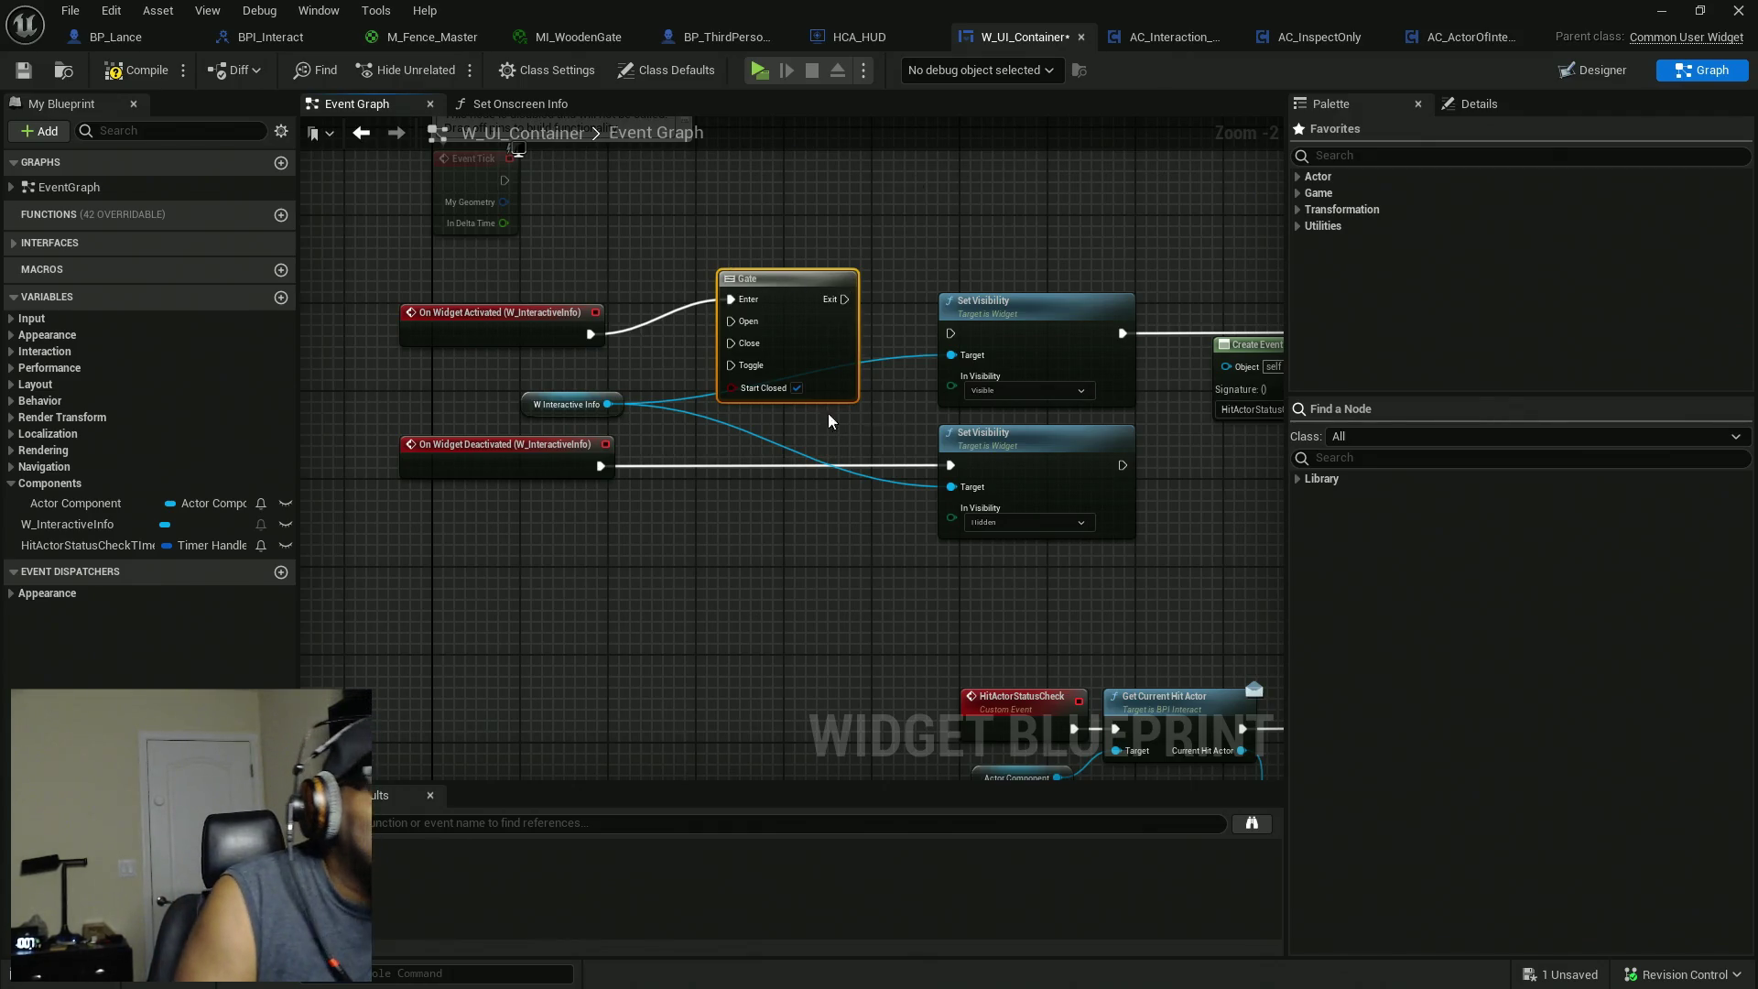
drag(463, 322, 474, 289)
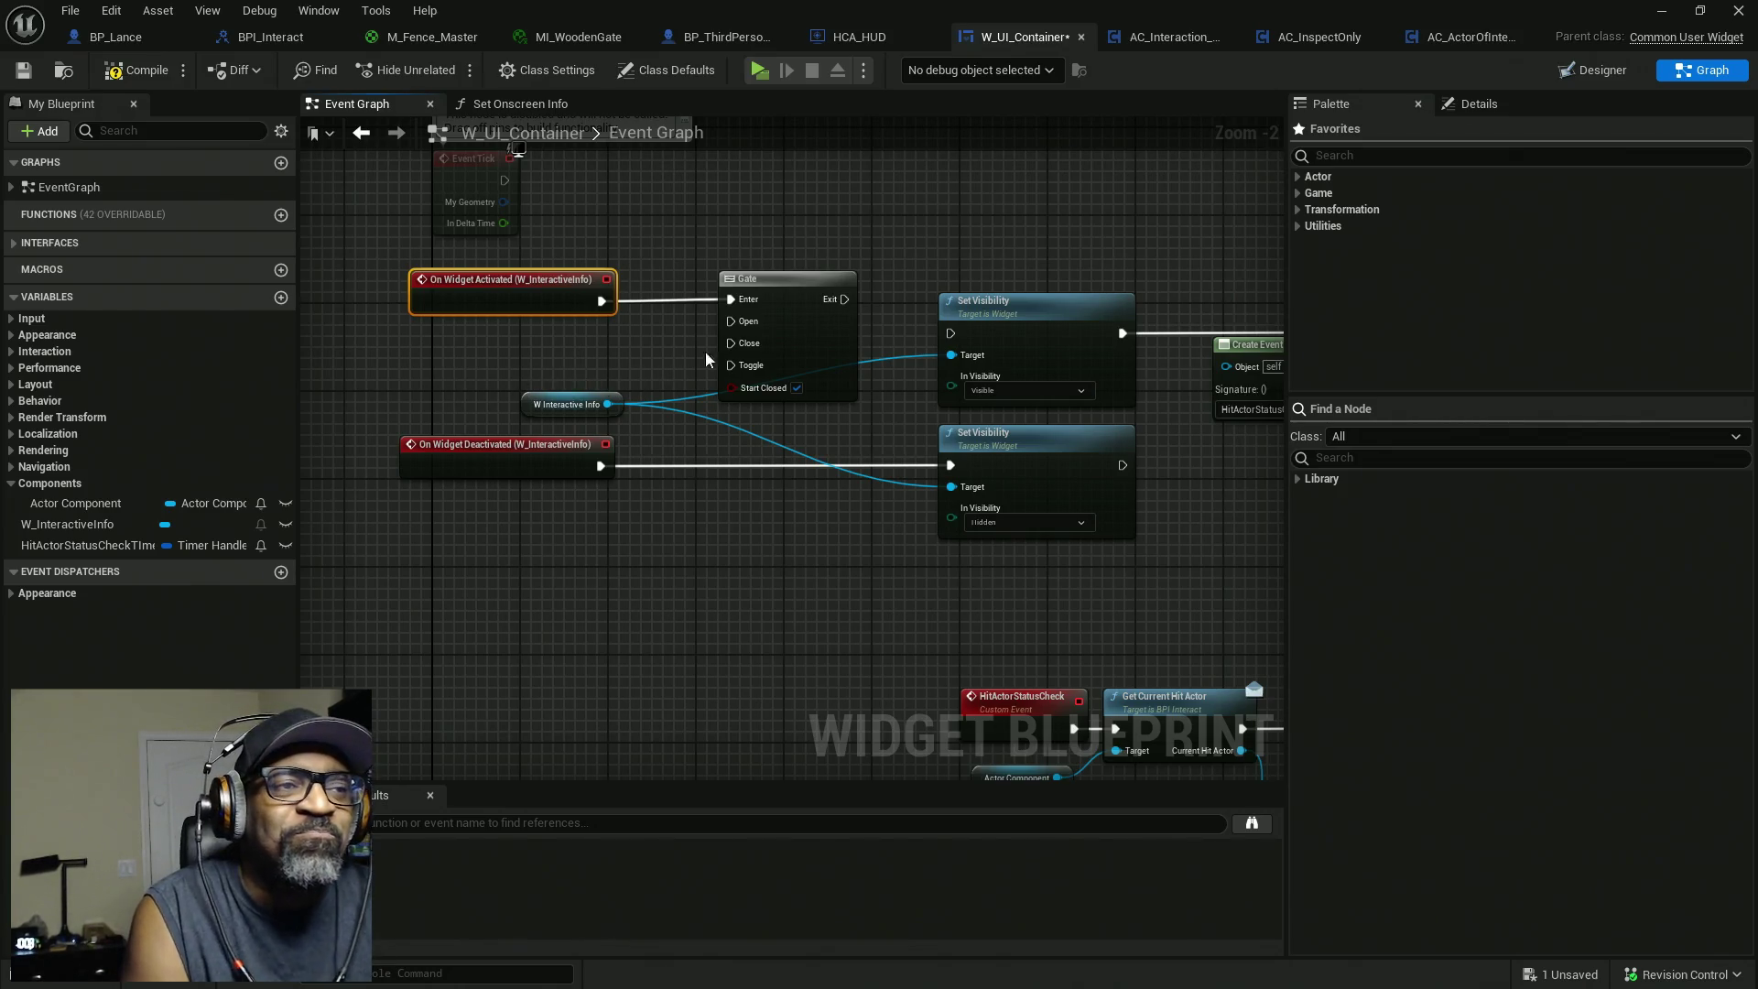
Wire the Gate's Exit into the upper Set Visibility (Visible) node.
scroll(1053, 395, down, 3)
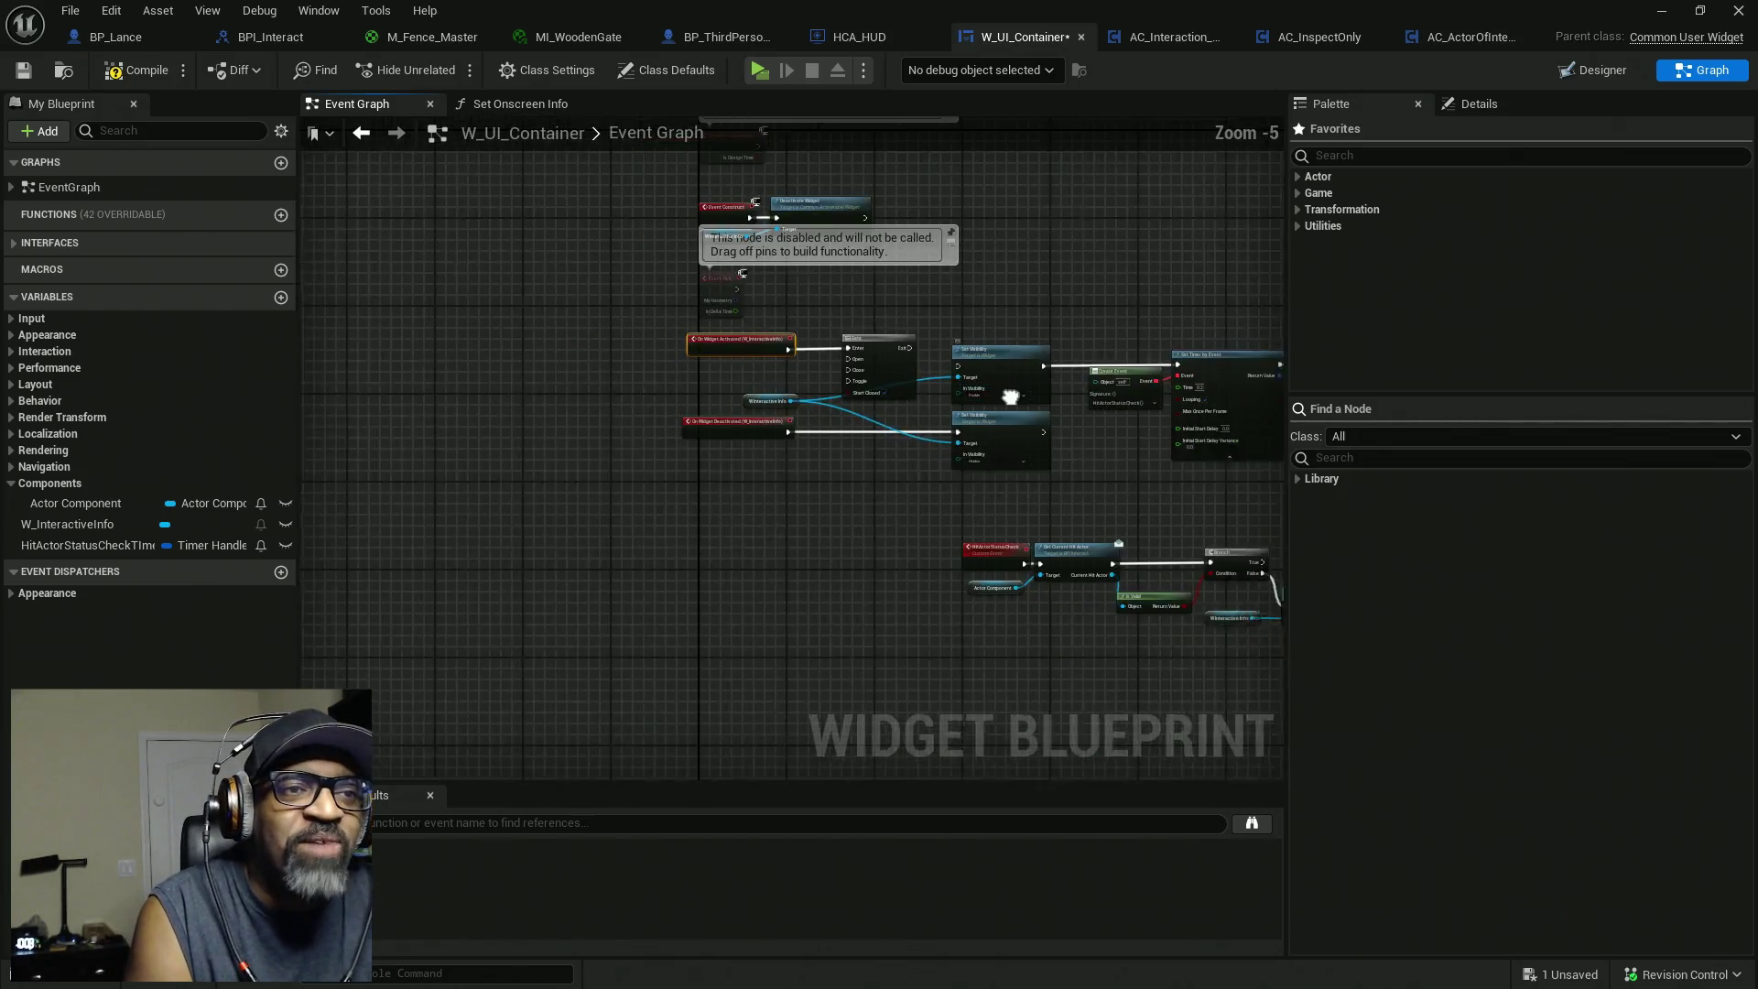
drag(1010, 397, 792, 414)
mouse_move(1158, 299)
mouse_down()
mouse_move(969, 393)
mouse_move(793, 420)
mouse_up()
scroll(793, 420, up, 2)
mouse_move(930, 337)
mouse_down()
mouse_move(940, 327)
mouse_move(726, 320)
mouse_up()
scroll(770, 414, up, 2)
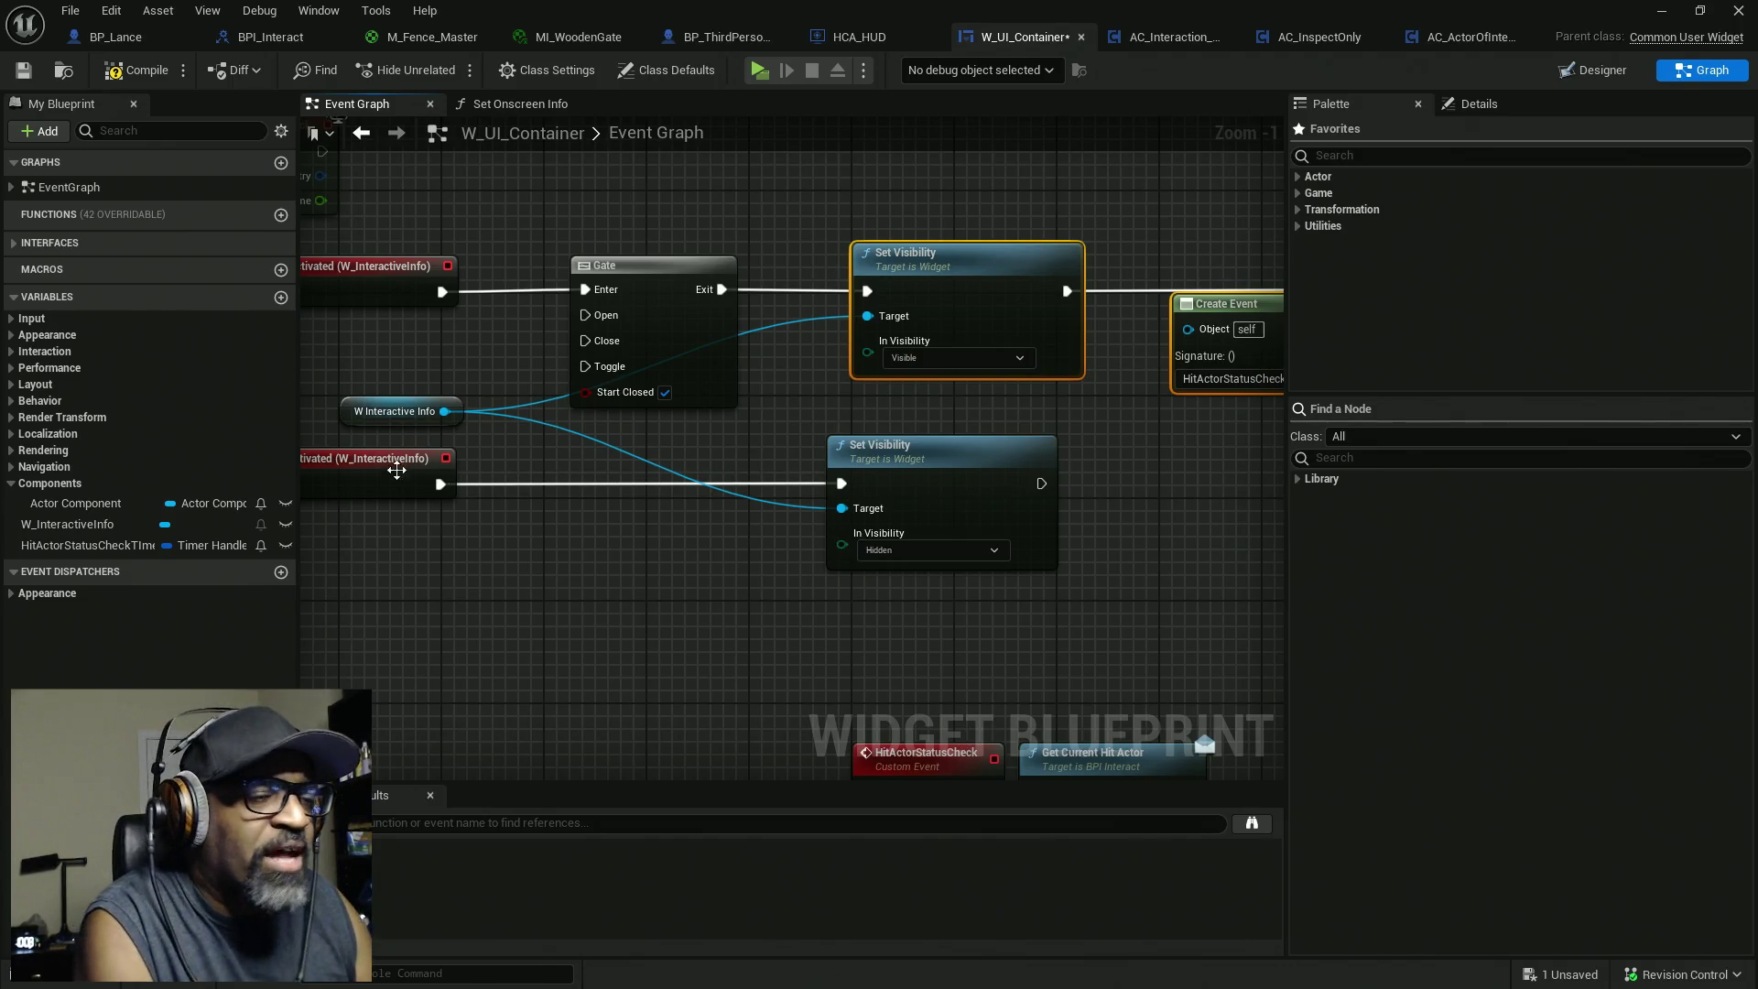
Give each Set Visibility node its own W Interactive Info target, pasting a copy for the lower one.
click(374, 417)
mouse_move(374, 423)
mouse_down()
mouse_move(506, 417)
mouse_move(732, 326)
mouse_up()
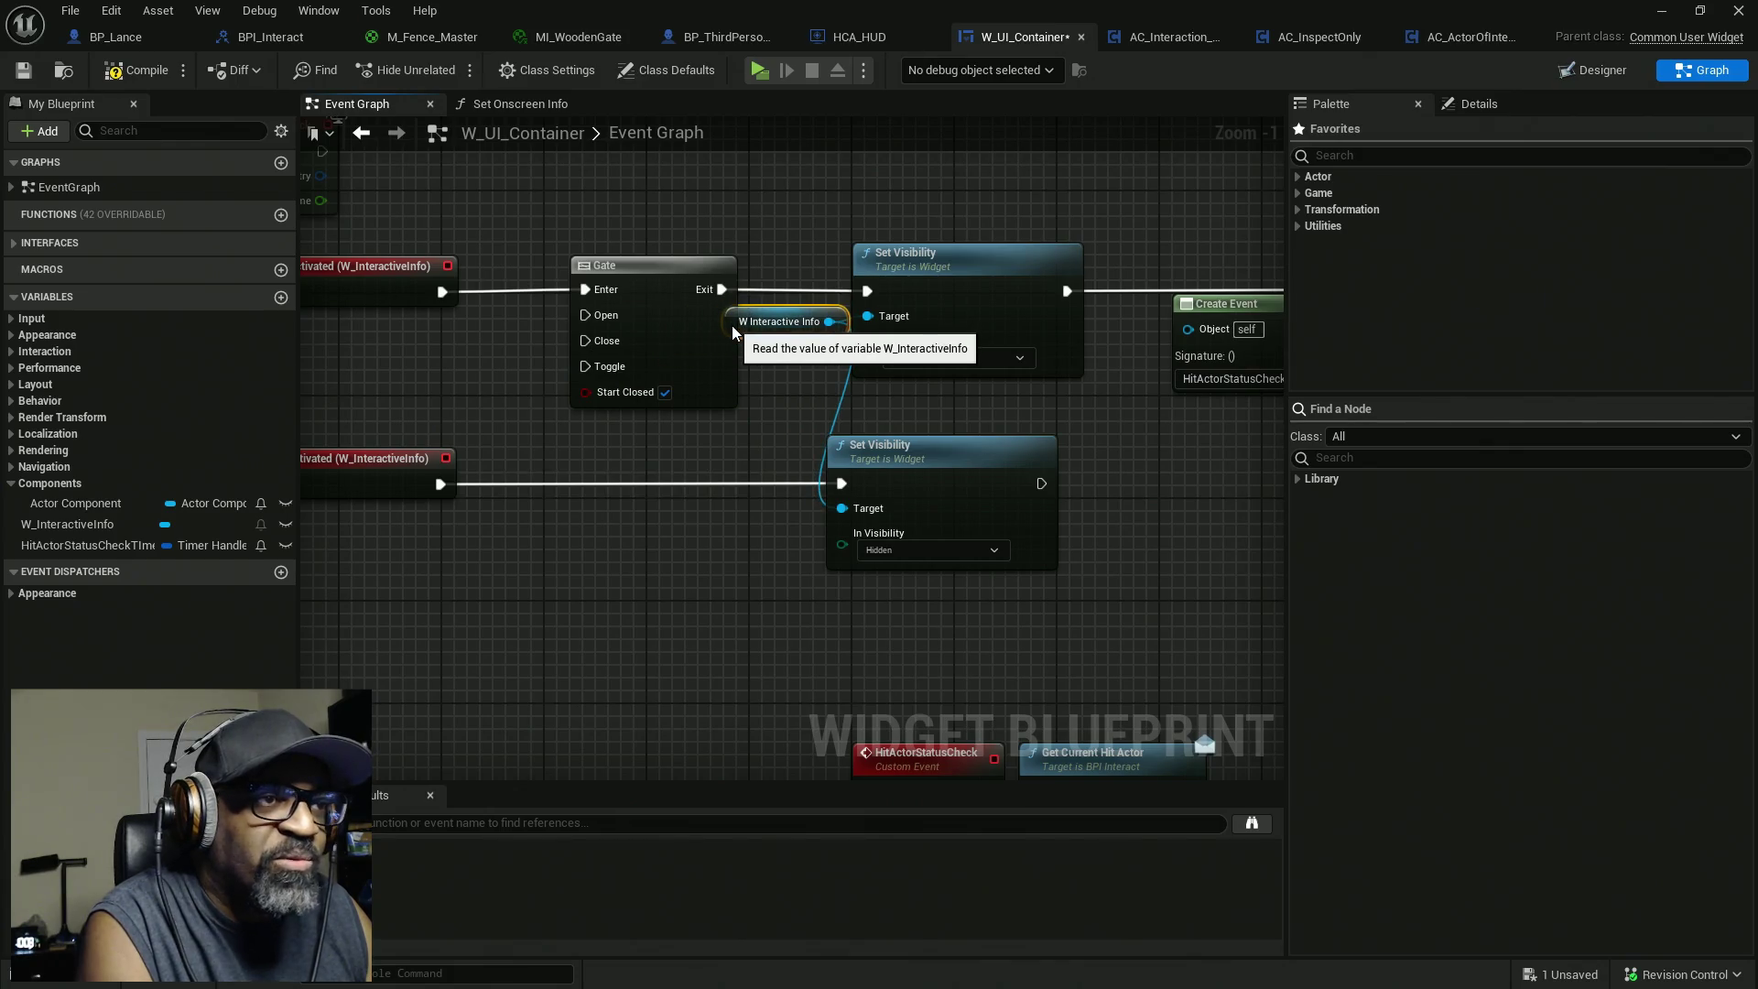
drag(700, 232, 879, 569)
drag(883, 479, 950, 479)
click(668, 342)
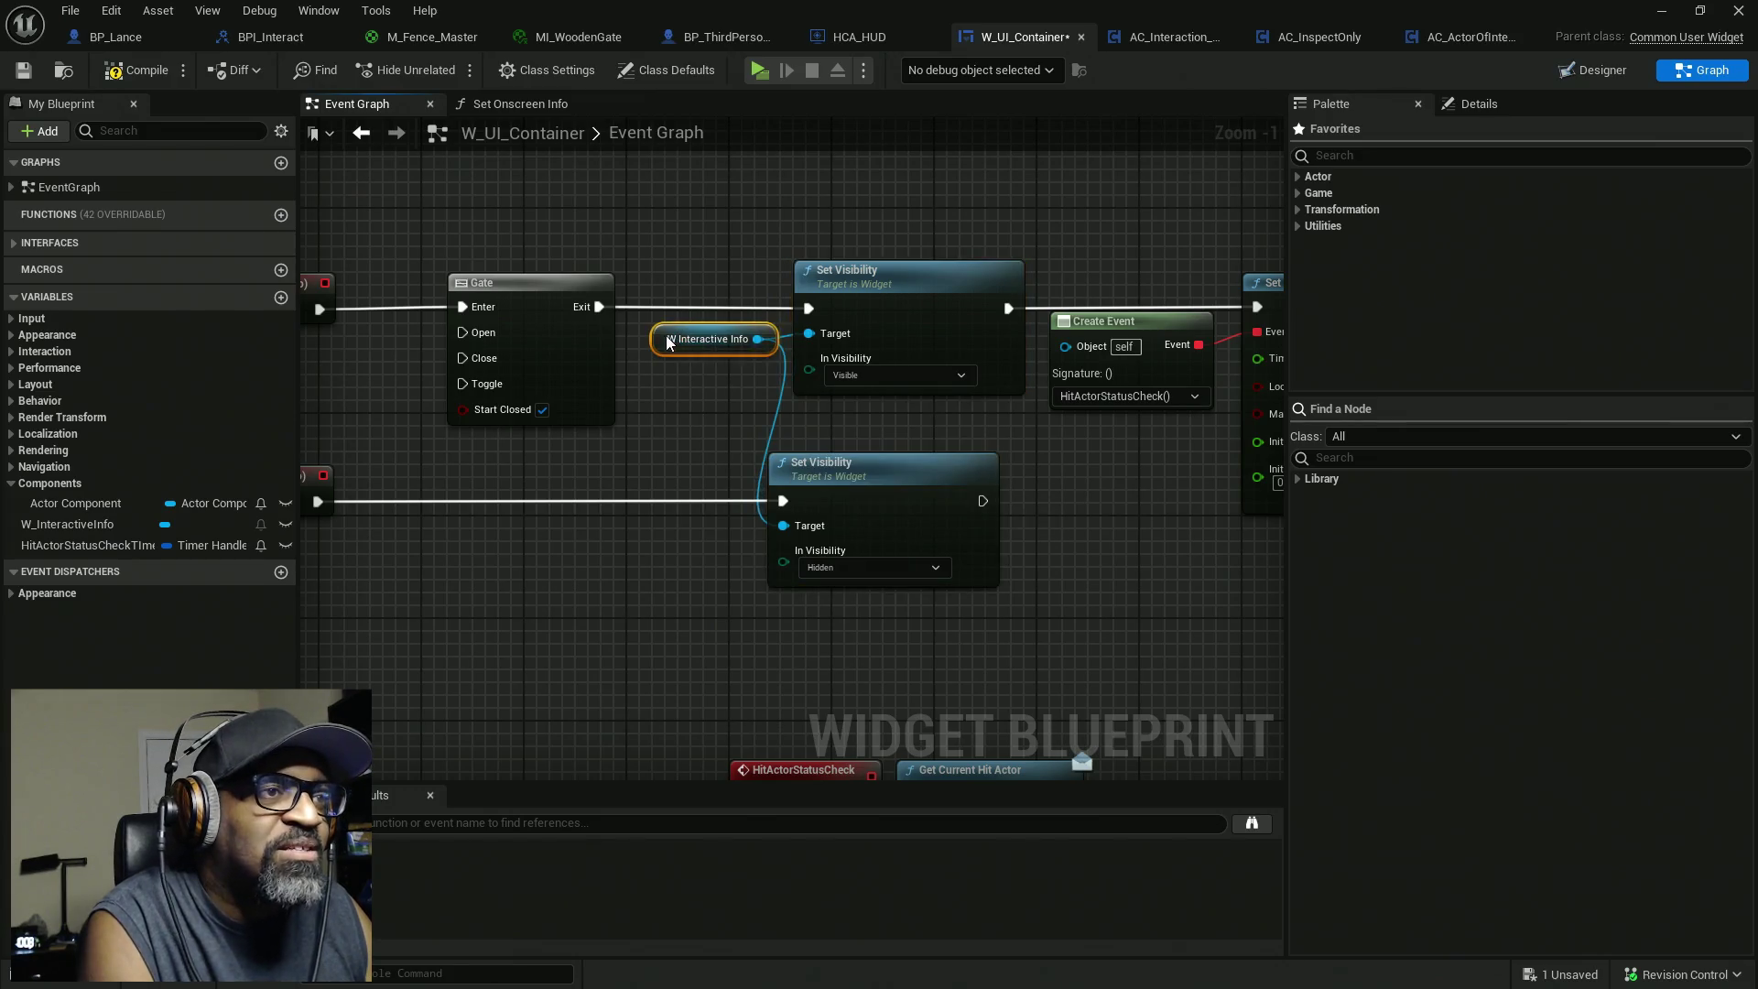
key(ctrl+v)
drag(655, 534, 617, 534)
mouse_move(731, 531)
mouse_down()
mouse_move(818, 519)
mouse_move(784, 525)
mouse_up()
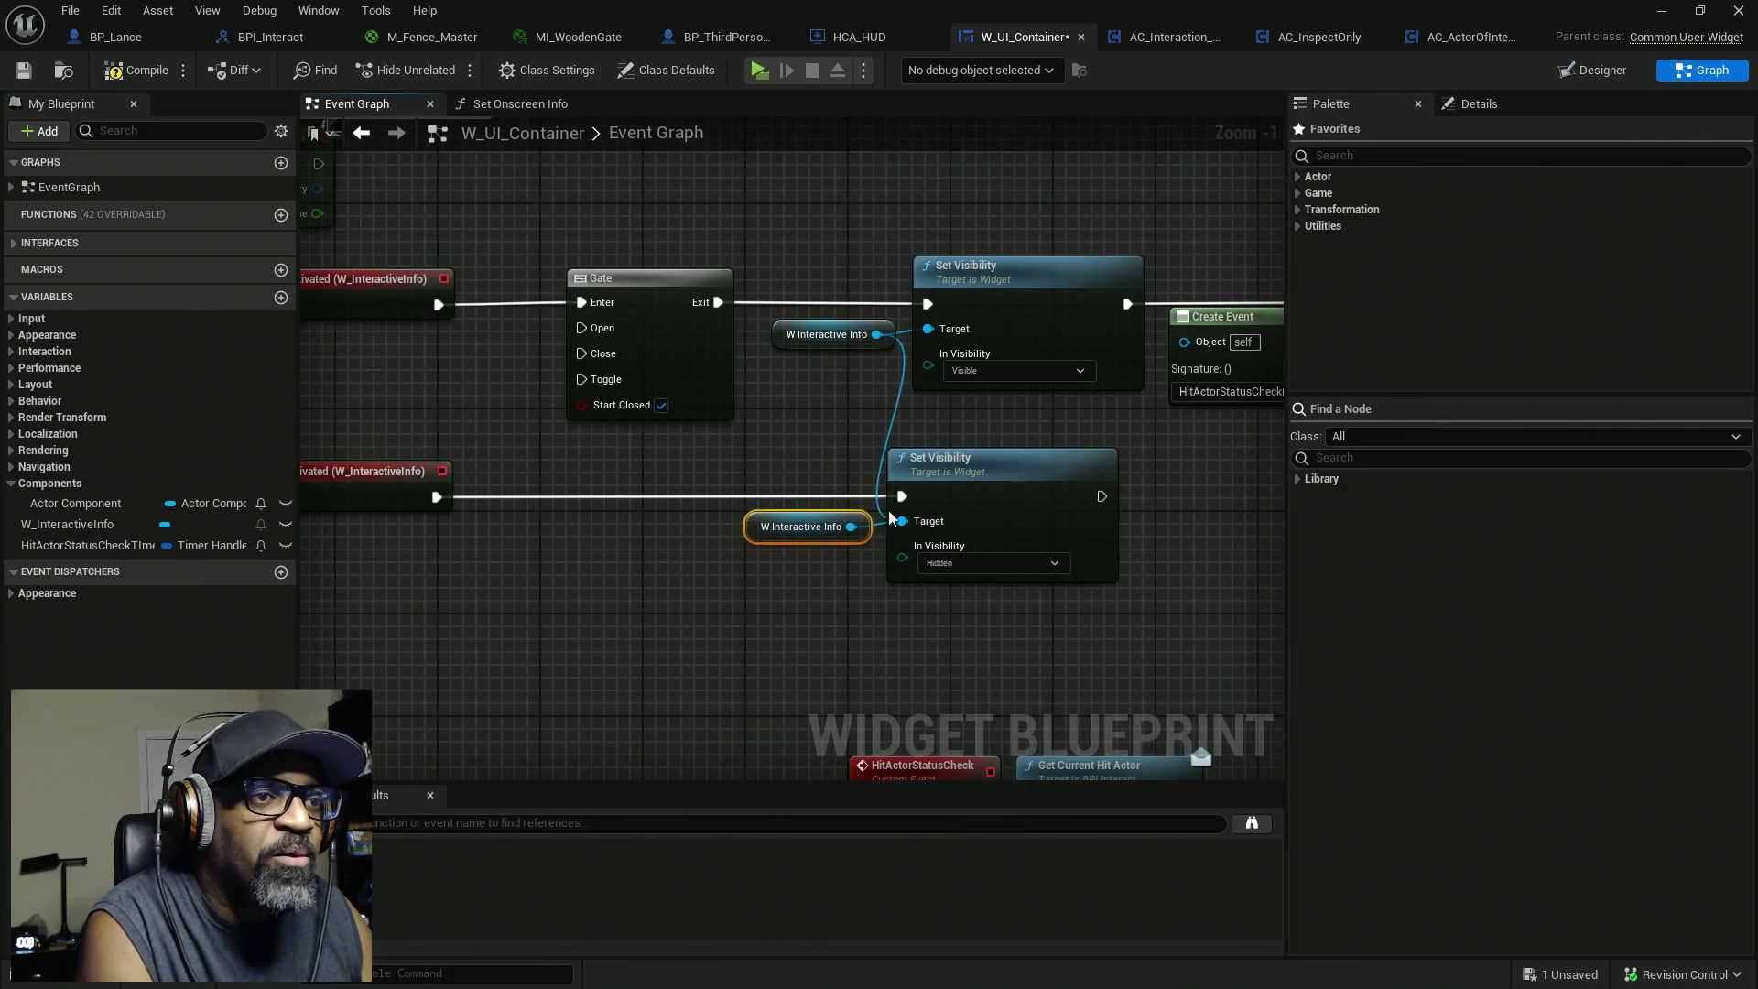
drag(513, 584, 736, 579)
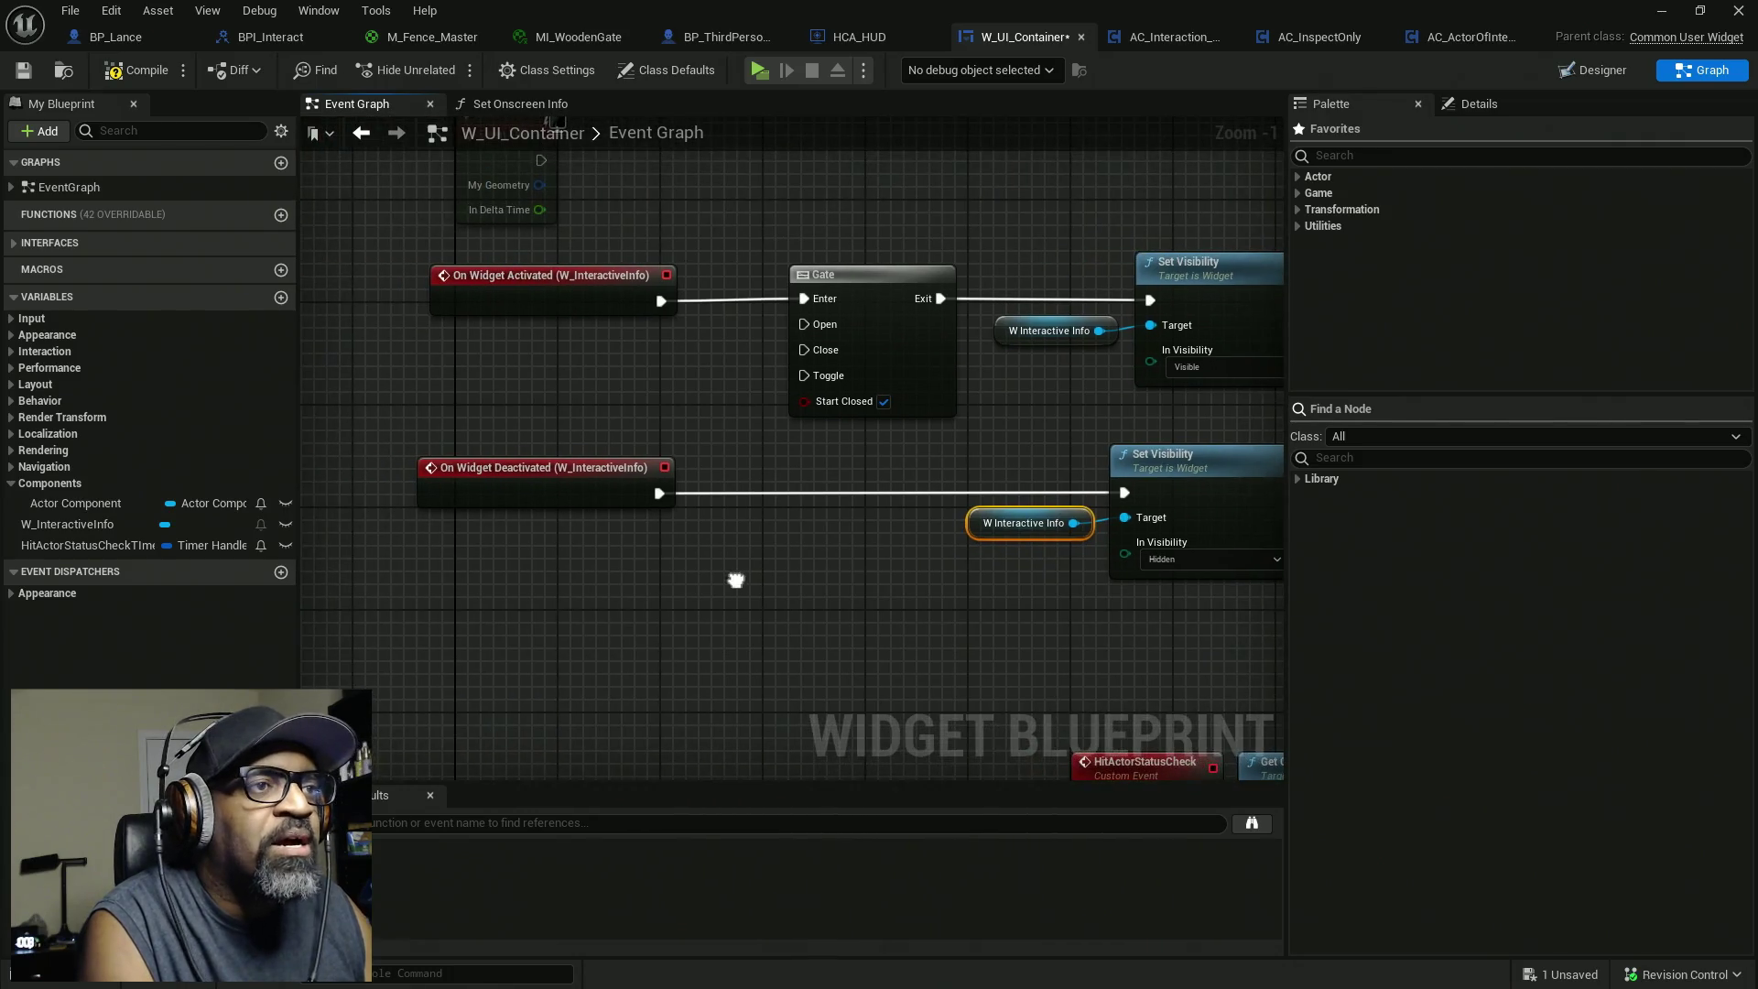
drag(932, 368, 958, 370)
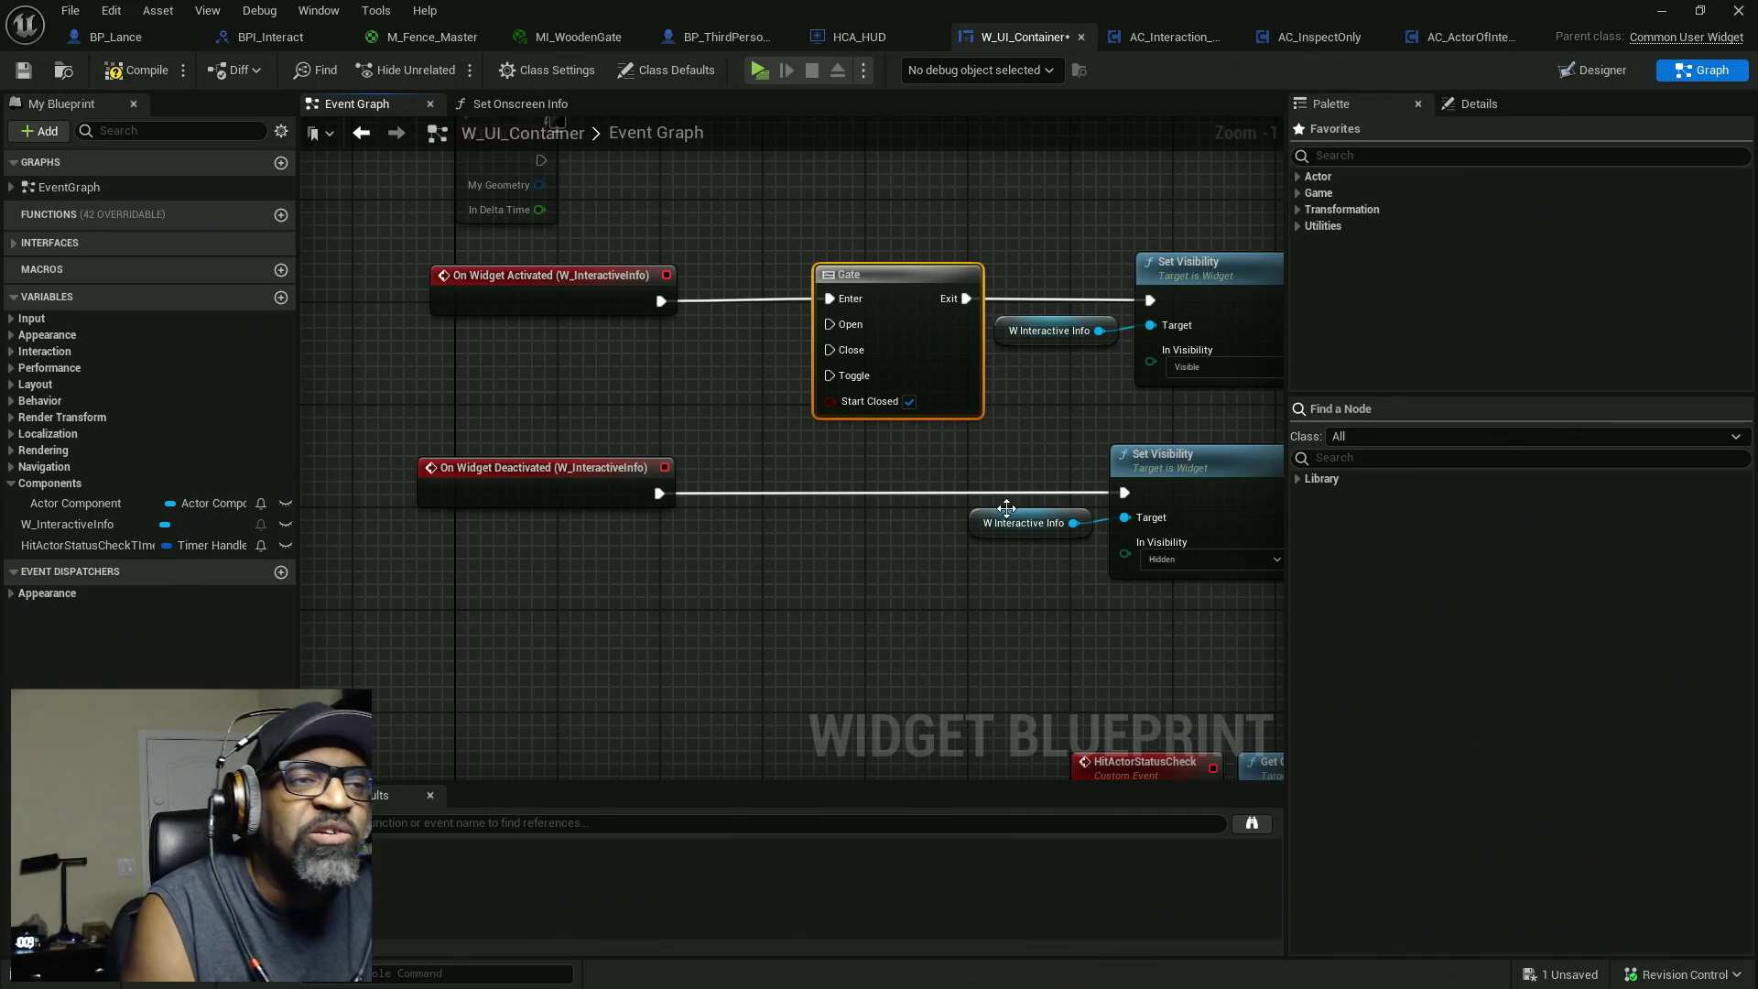
Save W_UI_Container with Ctrl+S and bring the level editor to the front.
drag(995, 498, 841, 510)
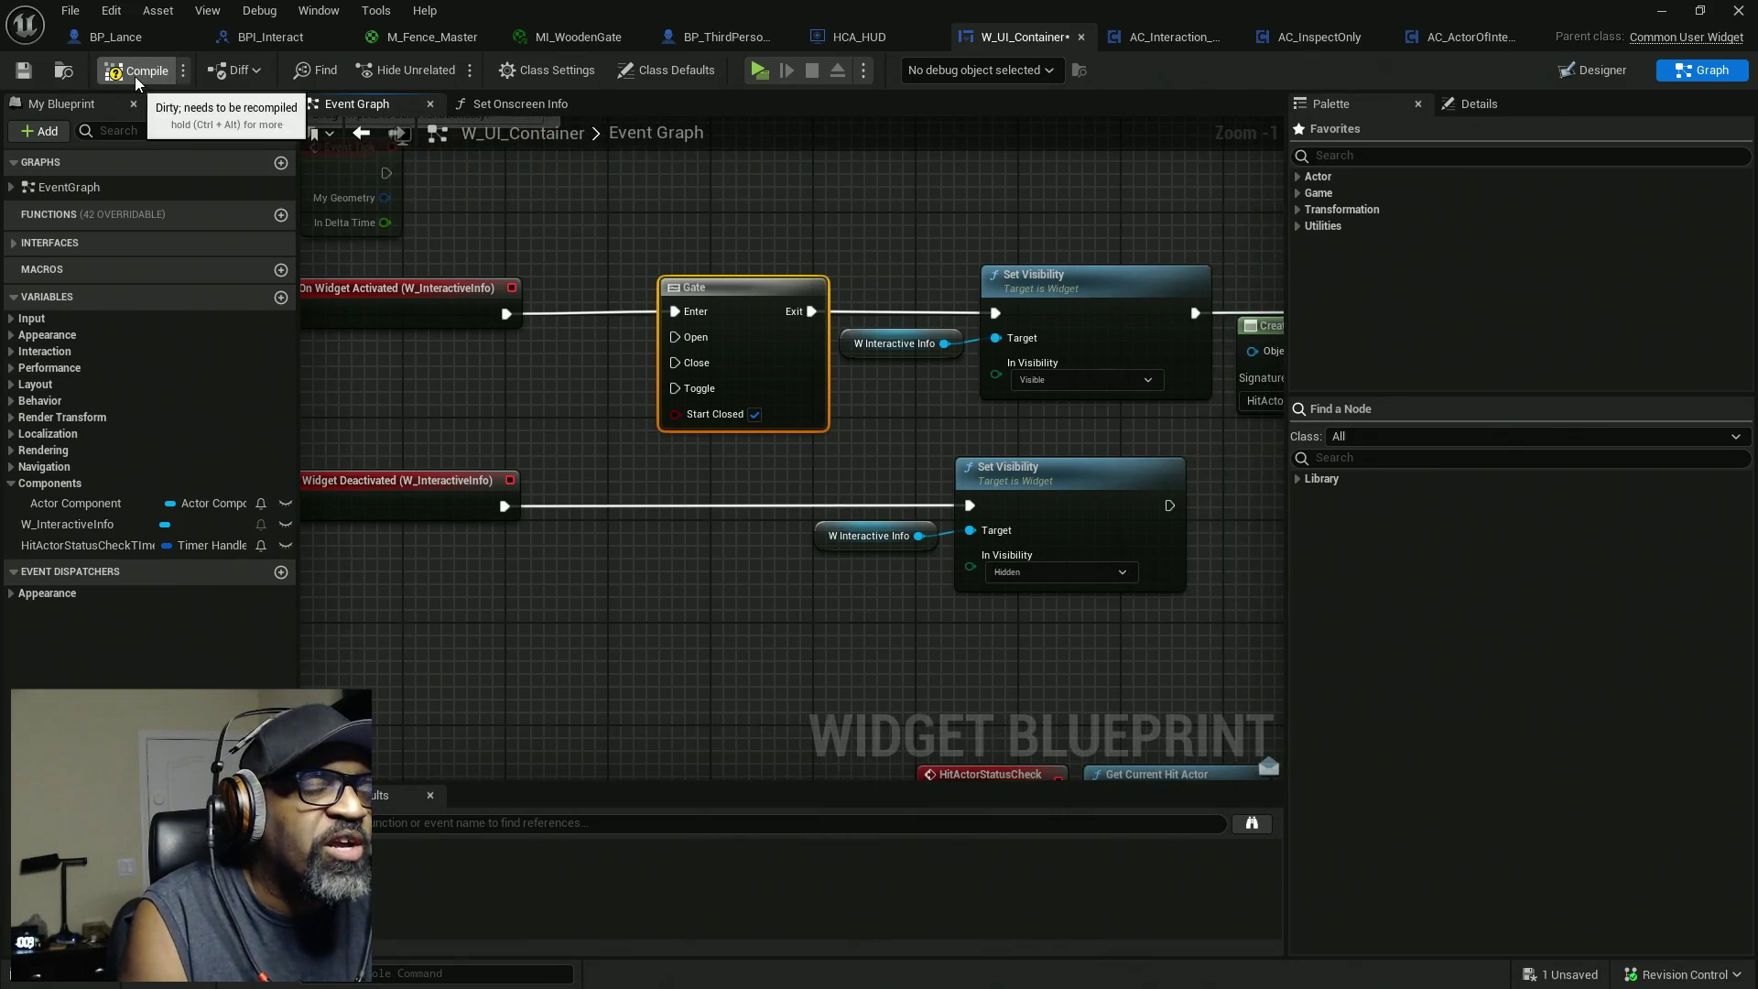
key(ctrl+s)
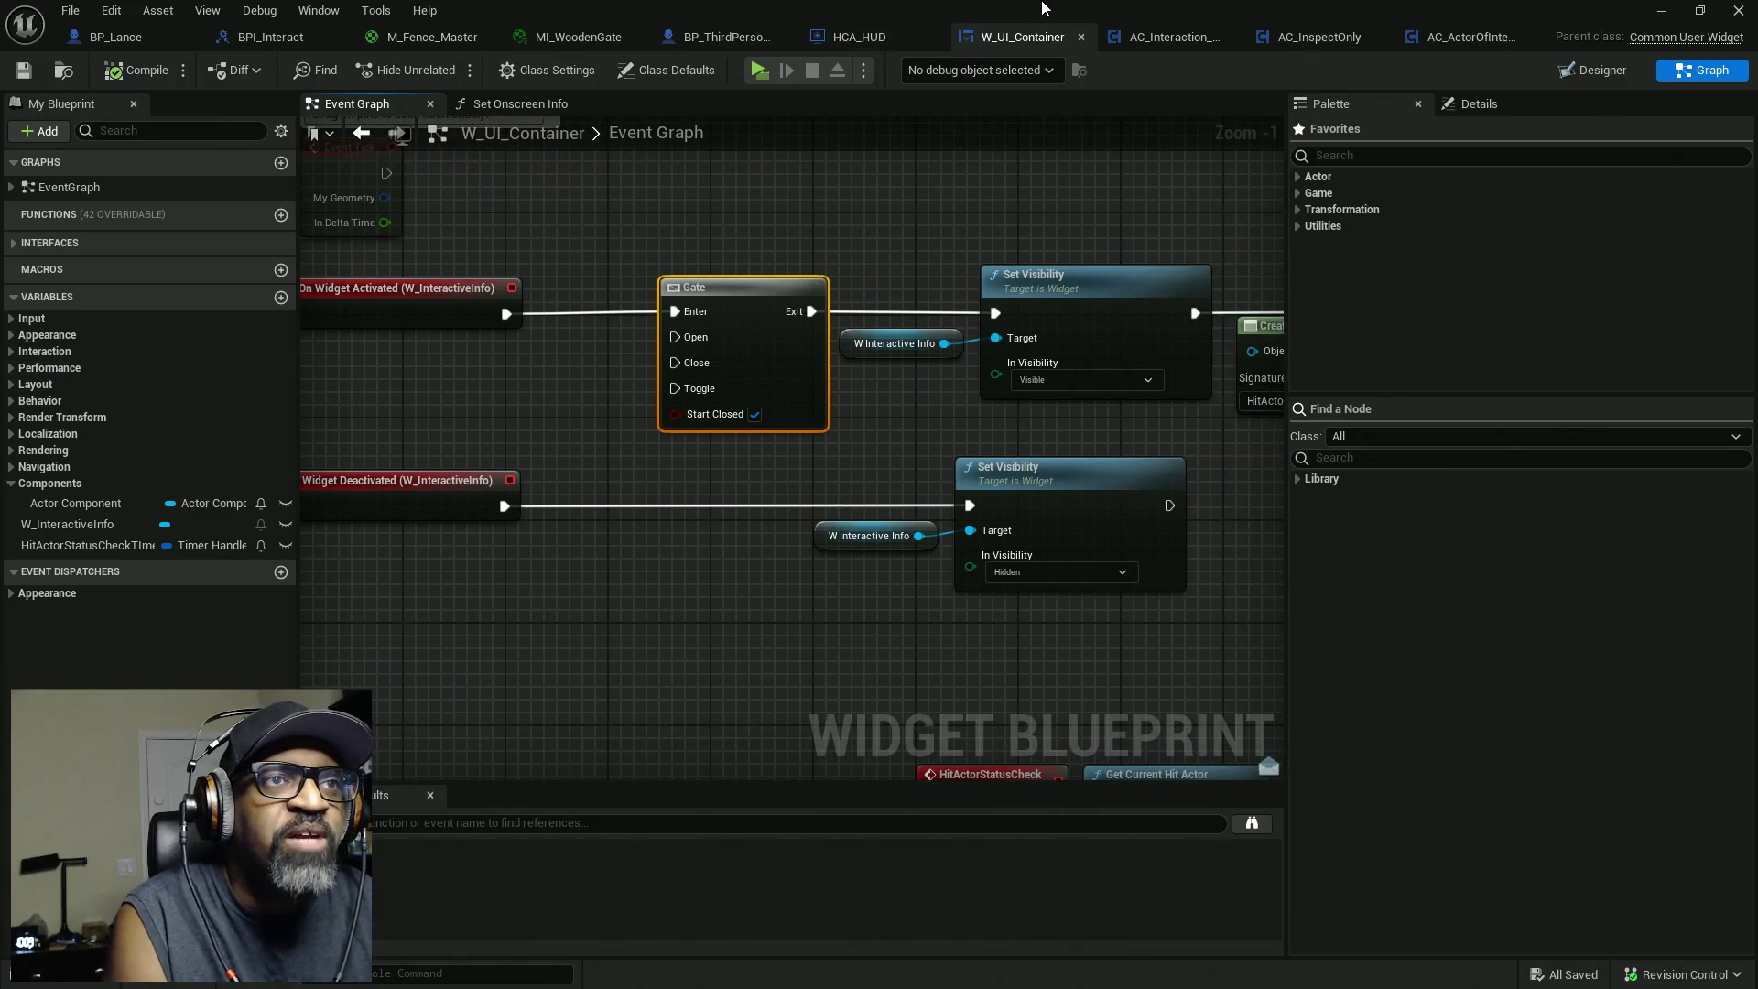
key(alt+Tab)
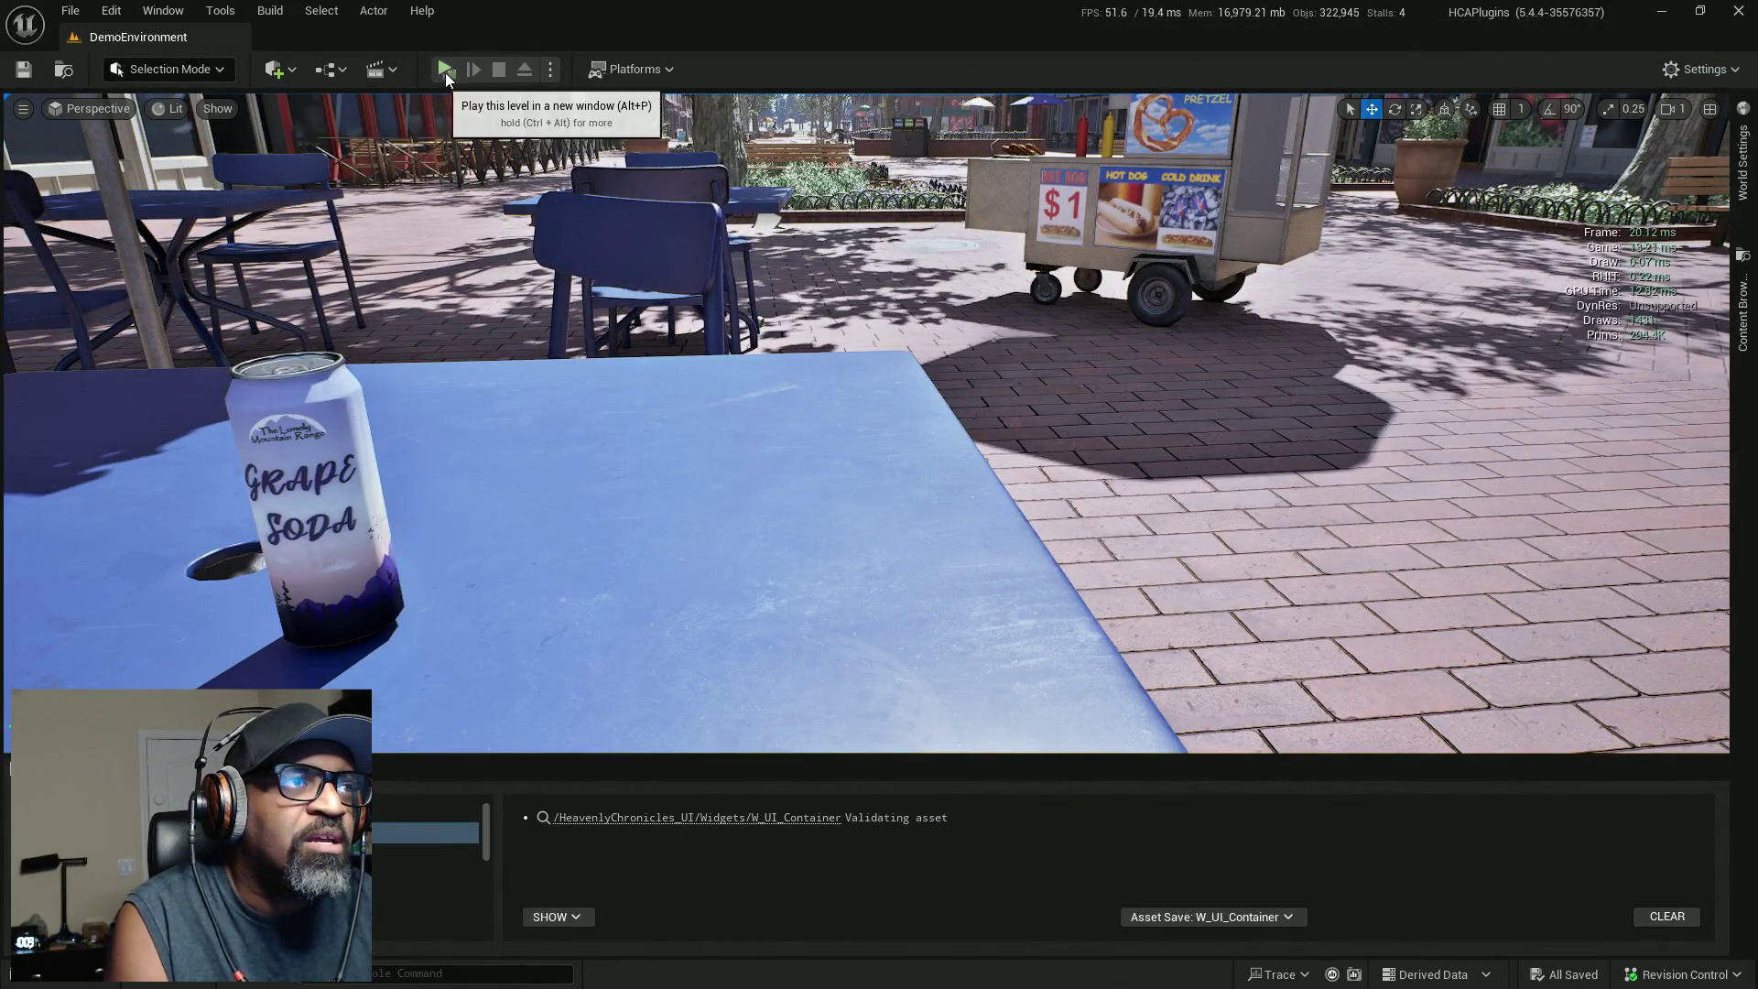
Play in a new window, walk to the soda can table, then return to W_UI_Container's graph.
key(alt+p)
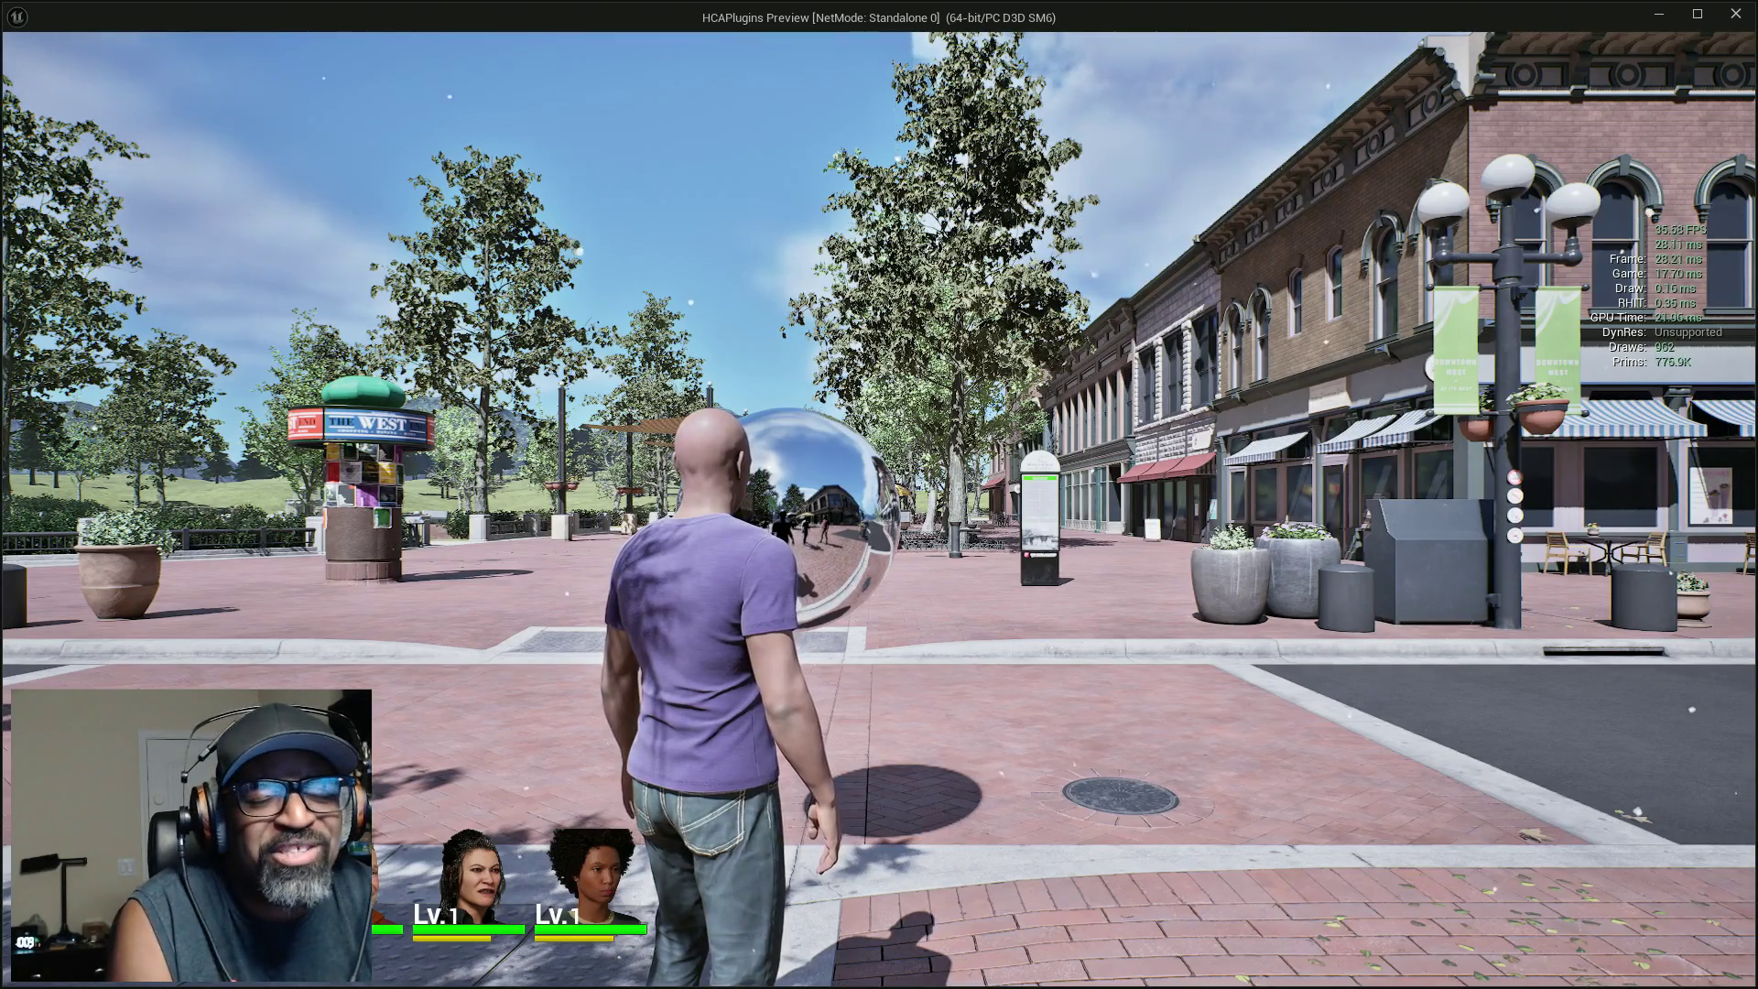
key(w)
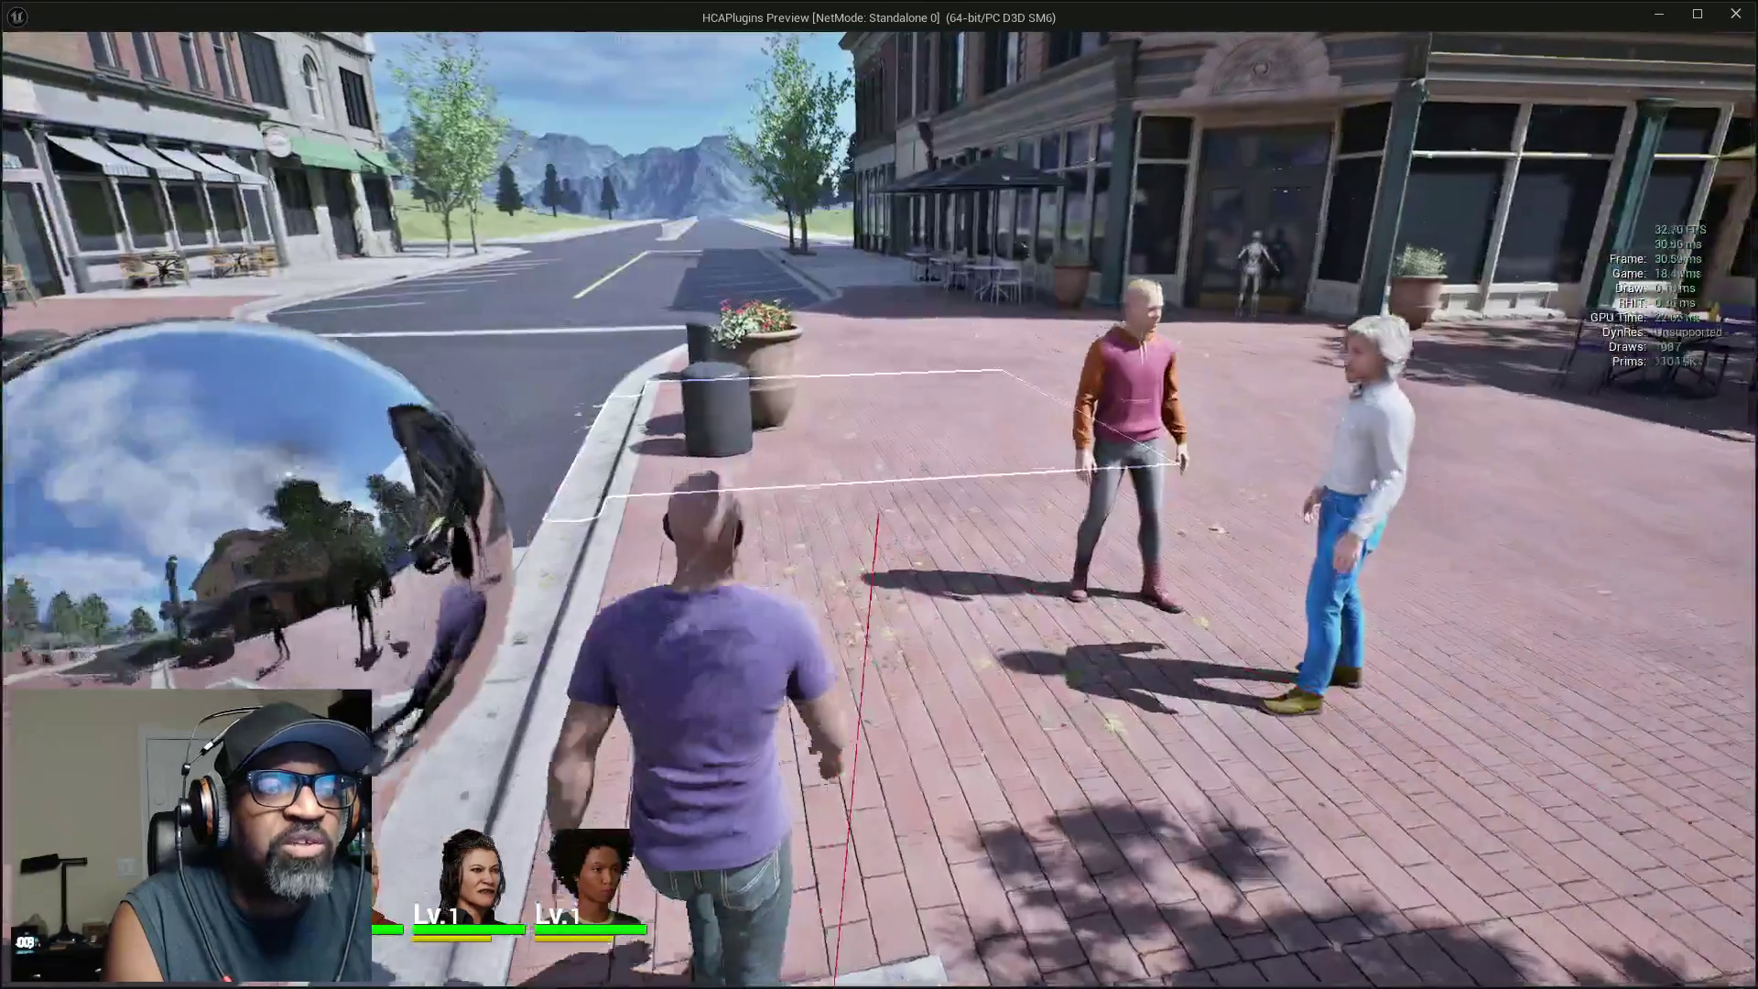
key(w)
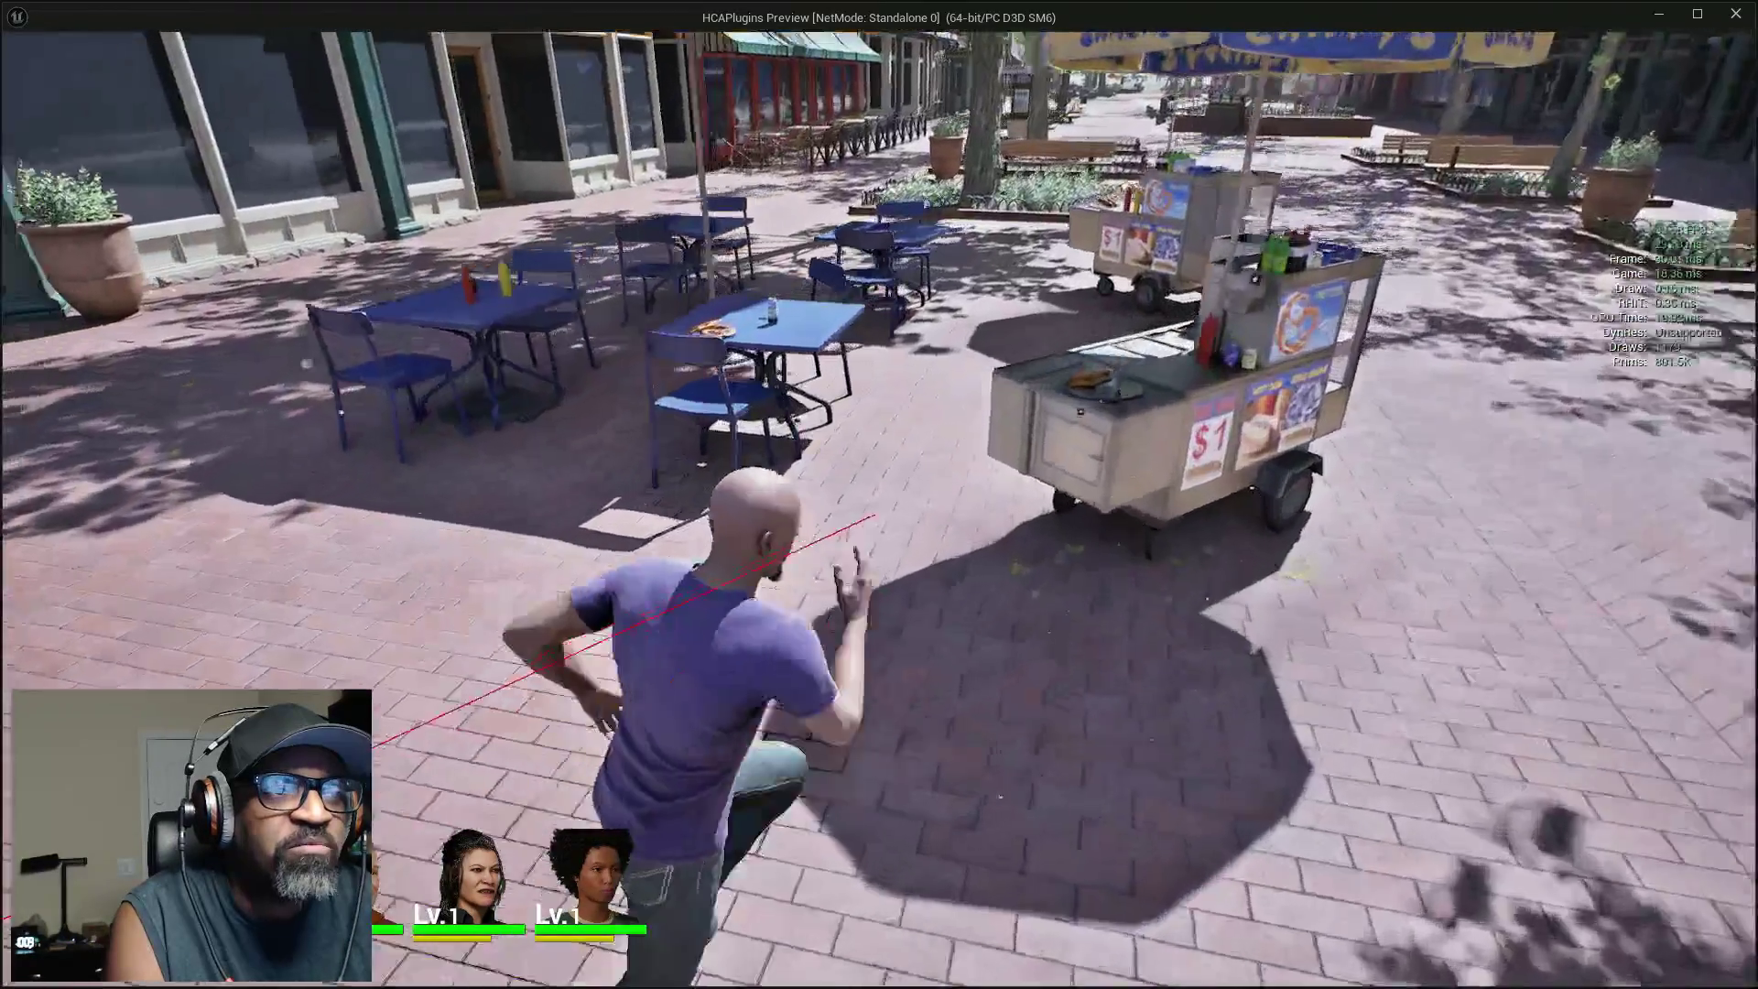
key(w)
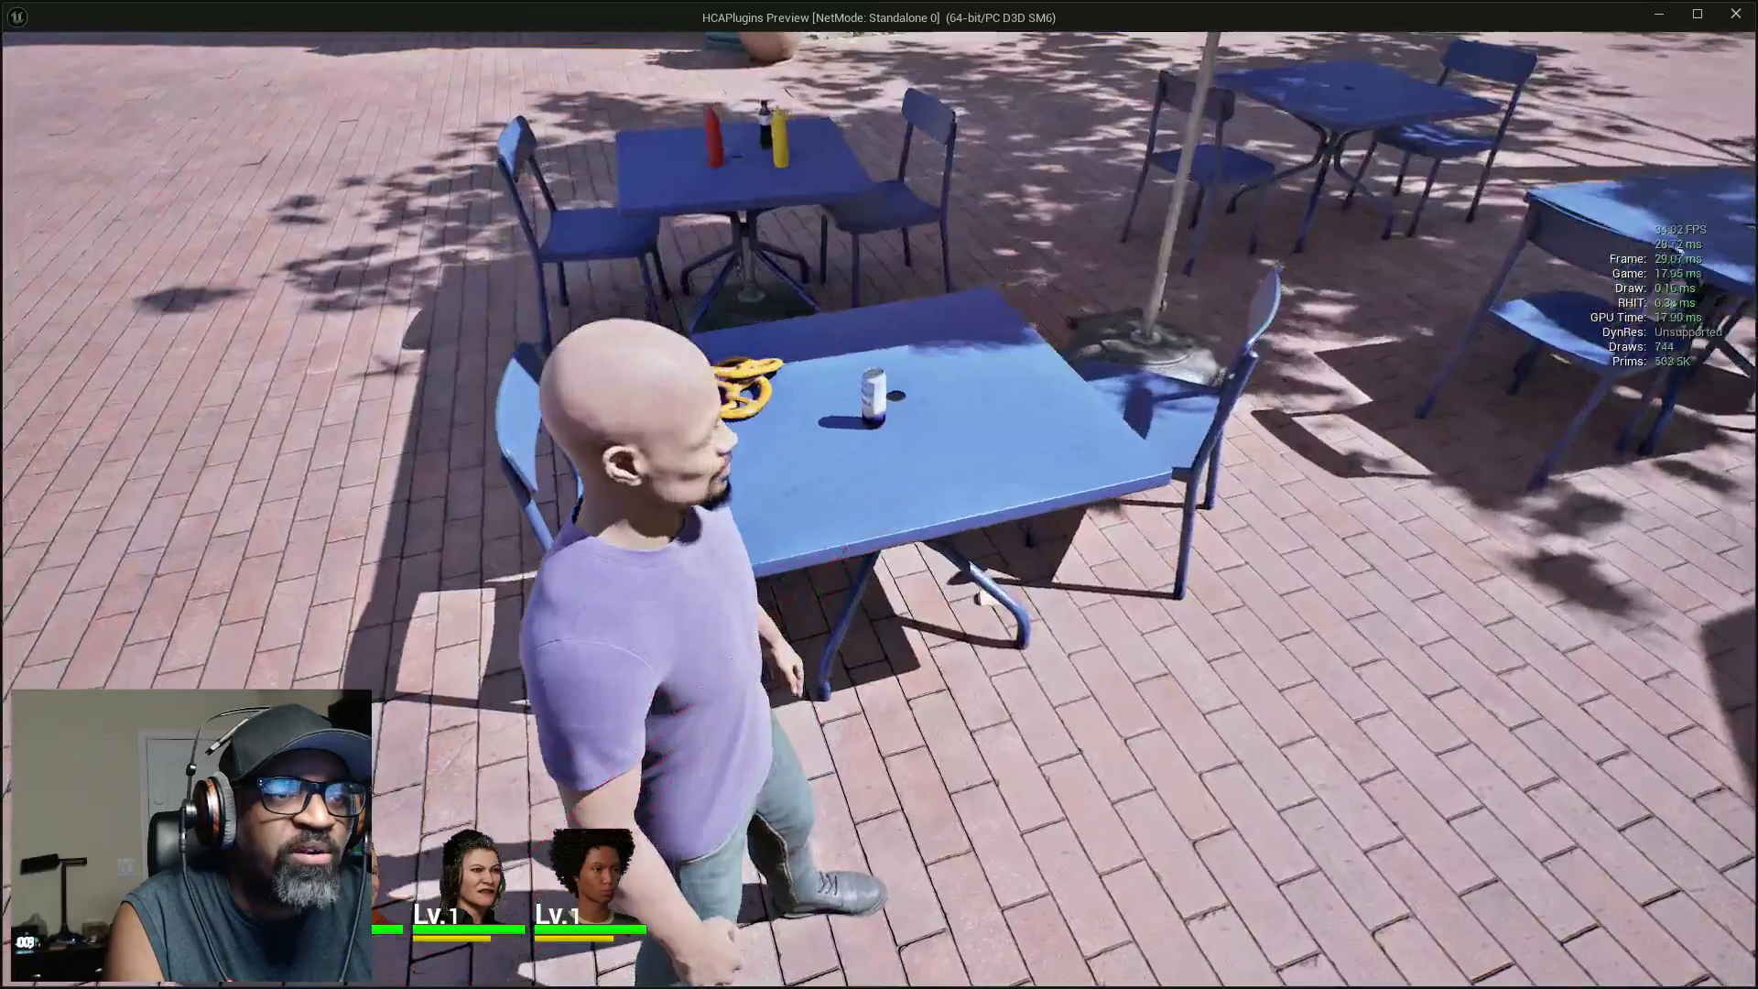
key(w)
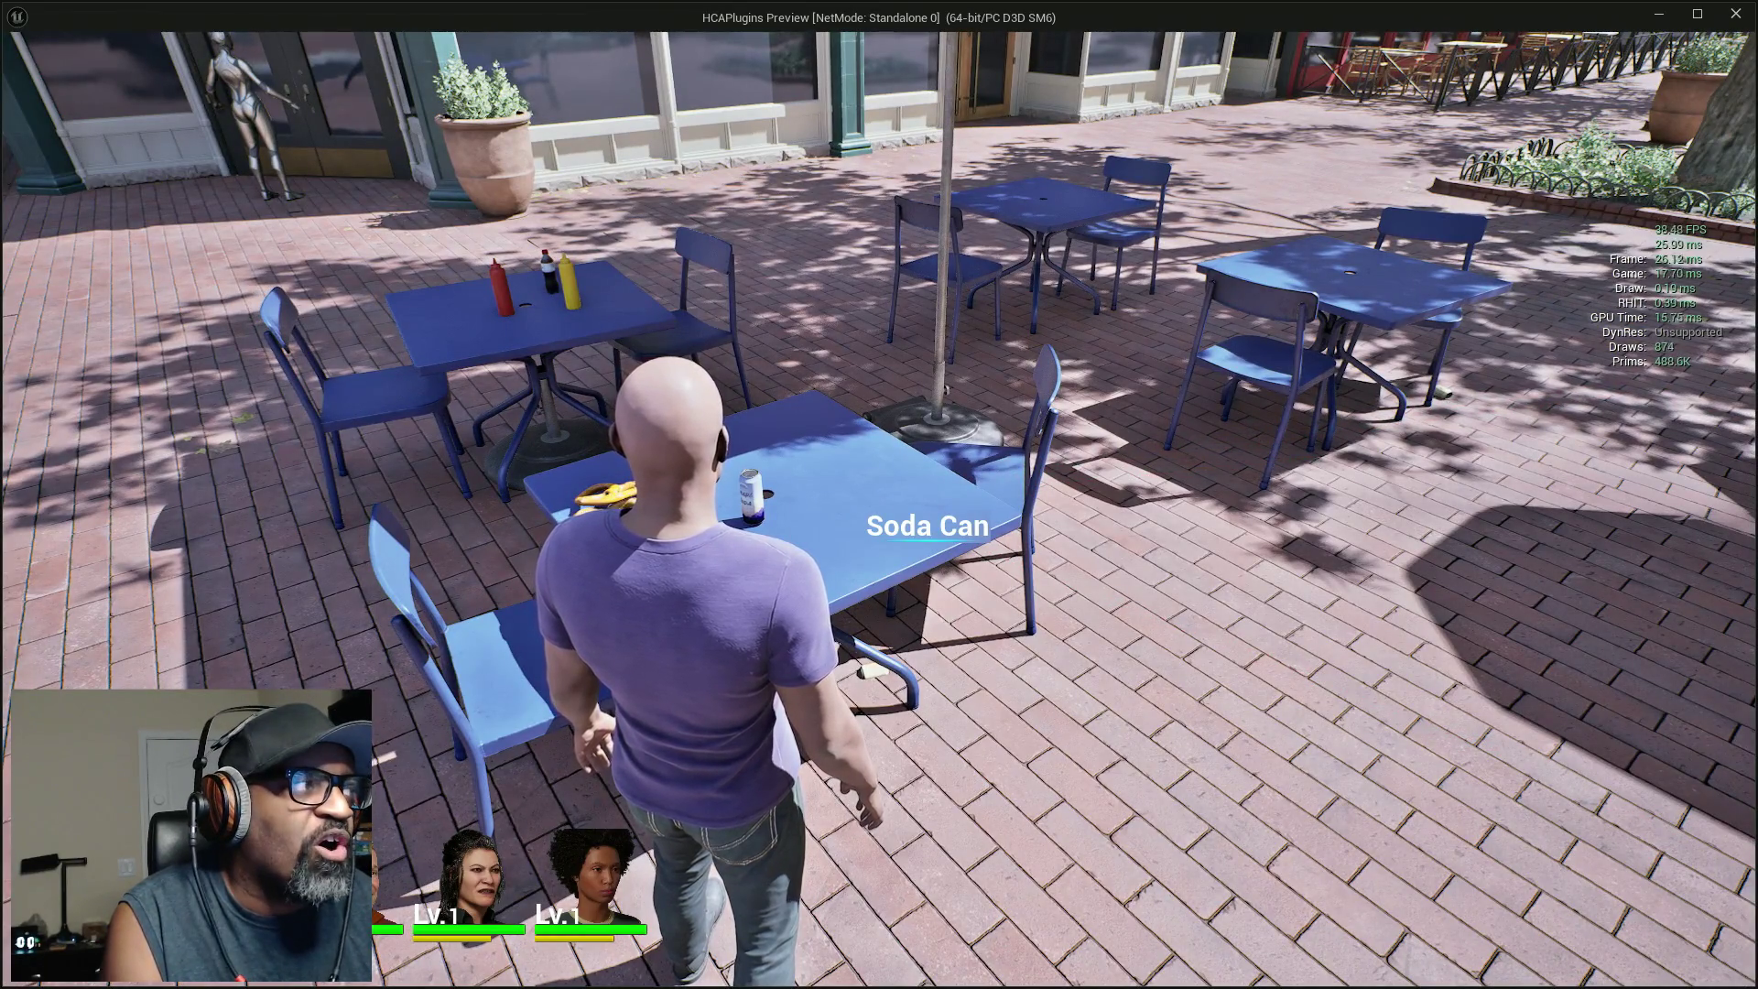
key(alt+Tab)
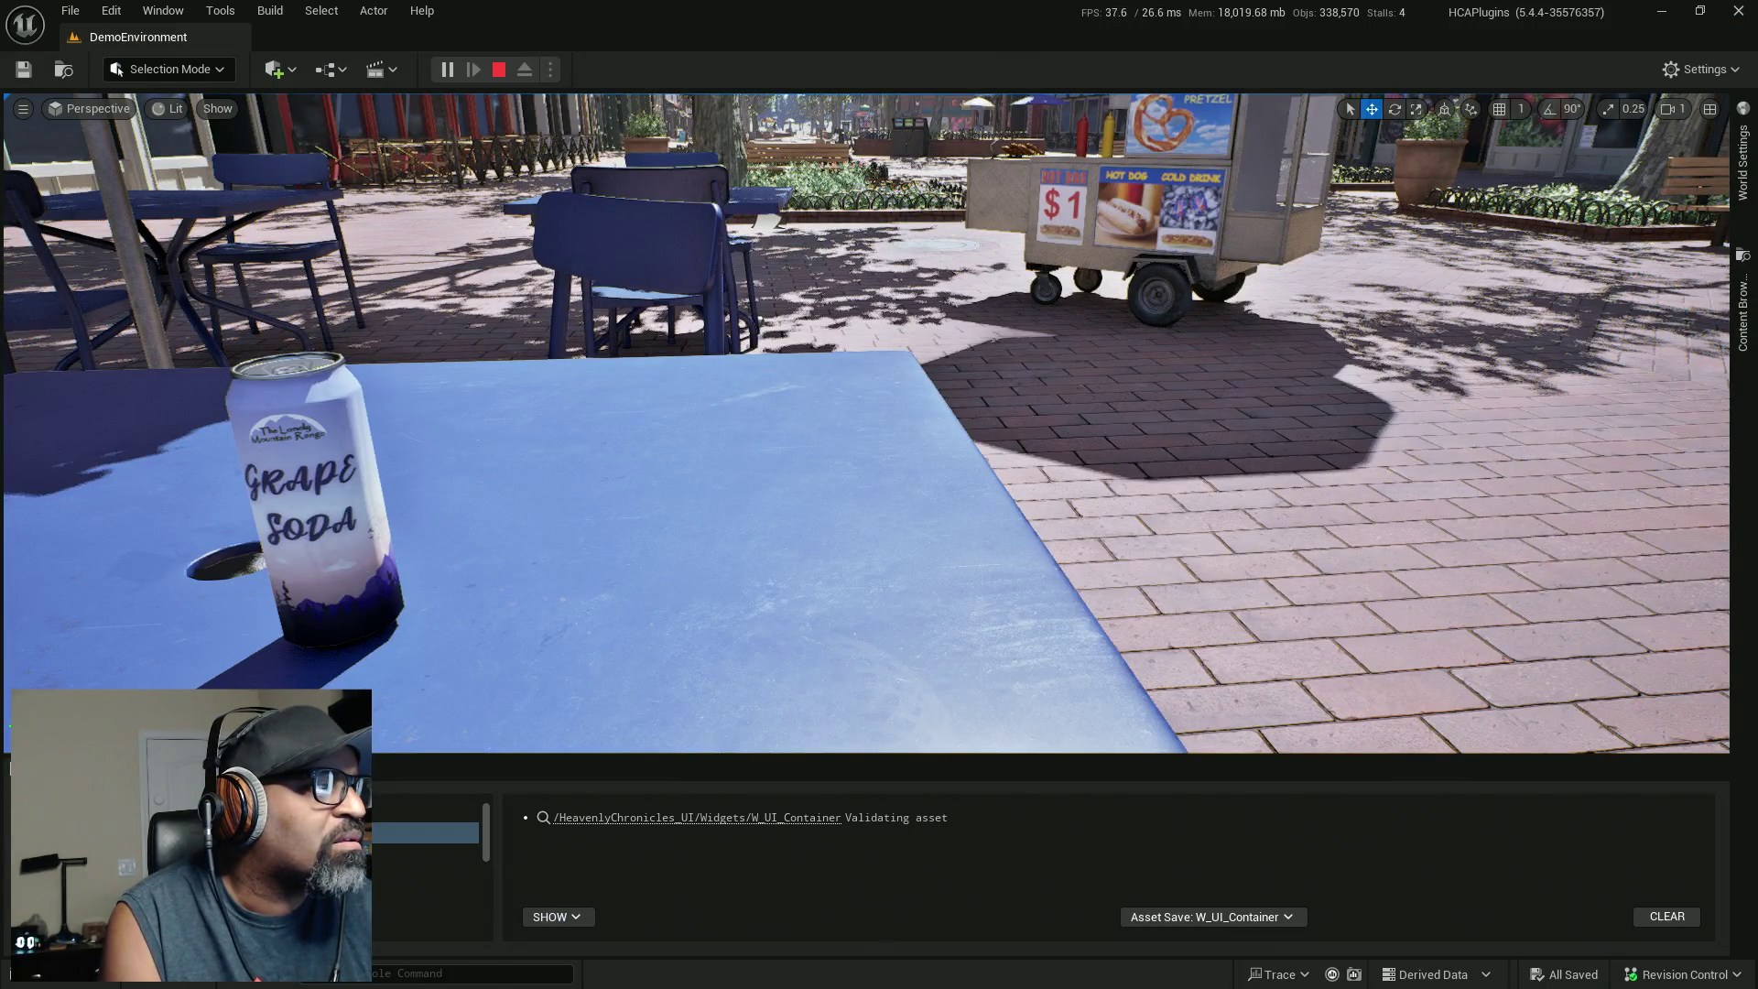
key(alt+Tab)
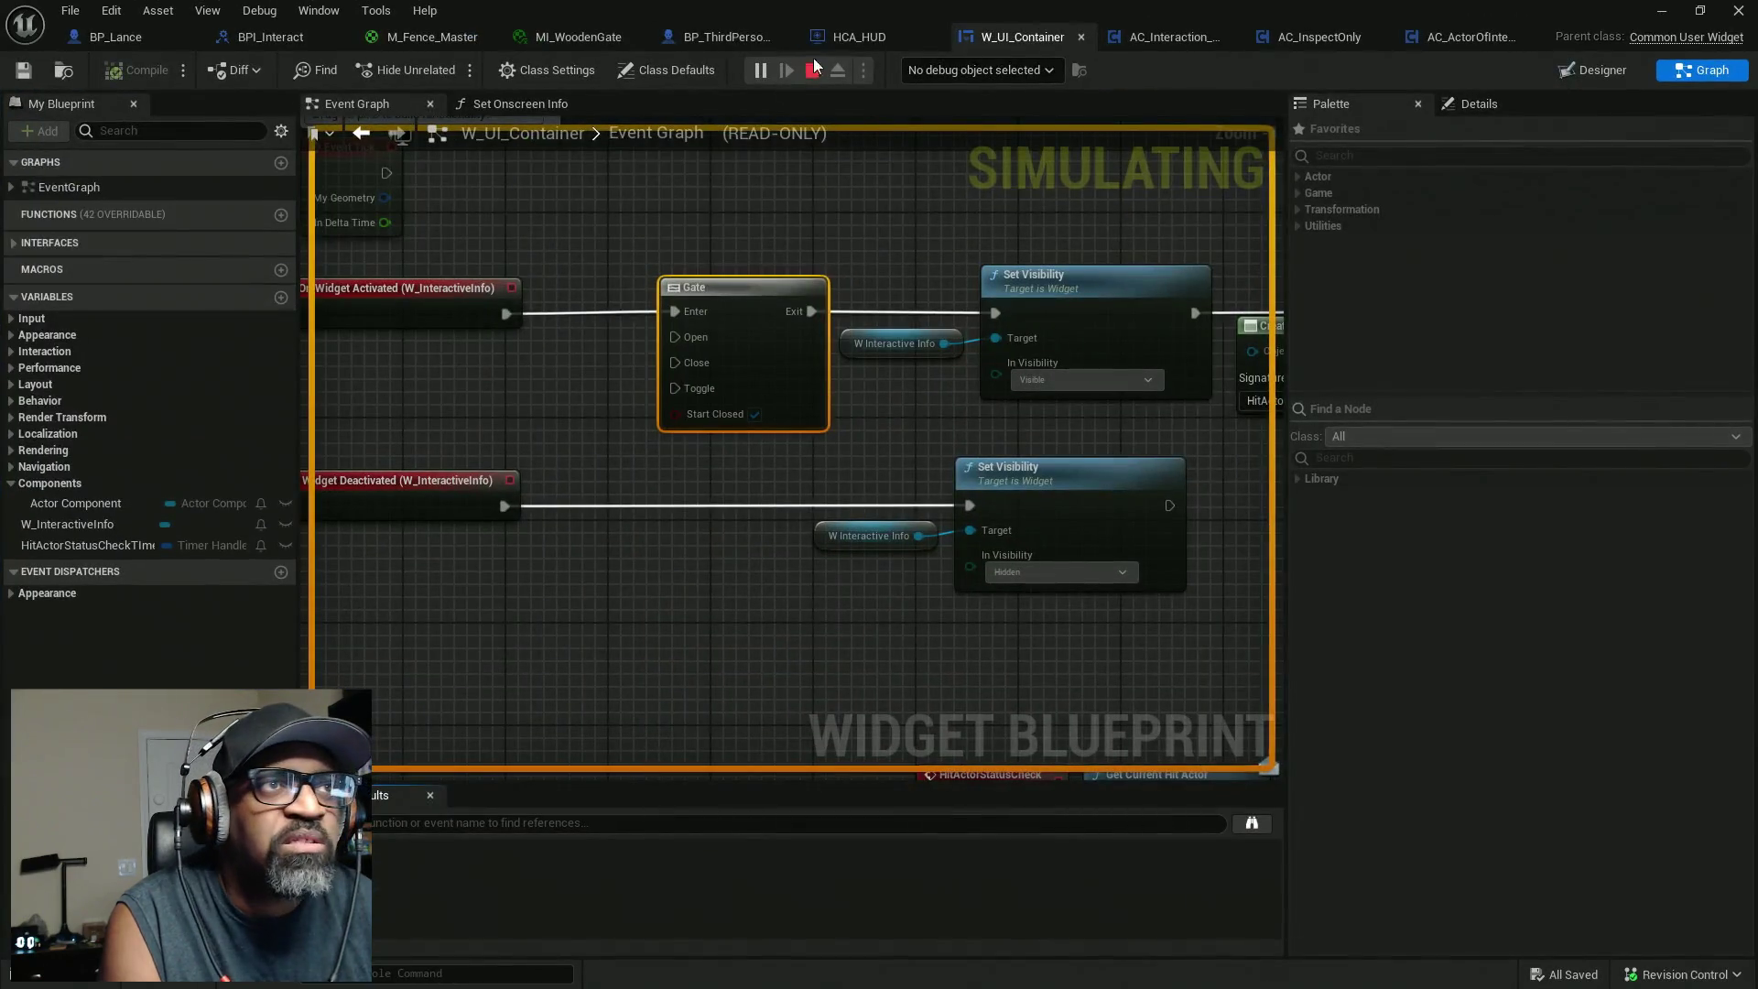
Debug the running W_UI_Container_C_0 instance and select the HitActorStatusCheck nodes around the Gate.
click(976, 70)
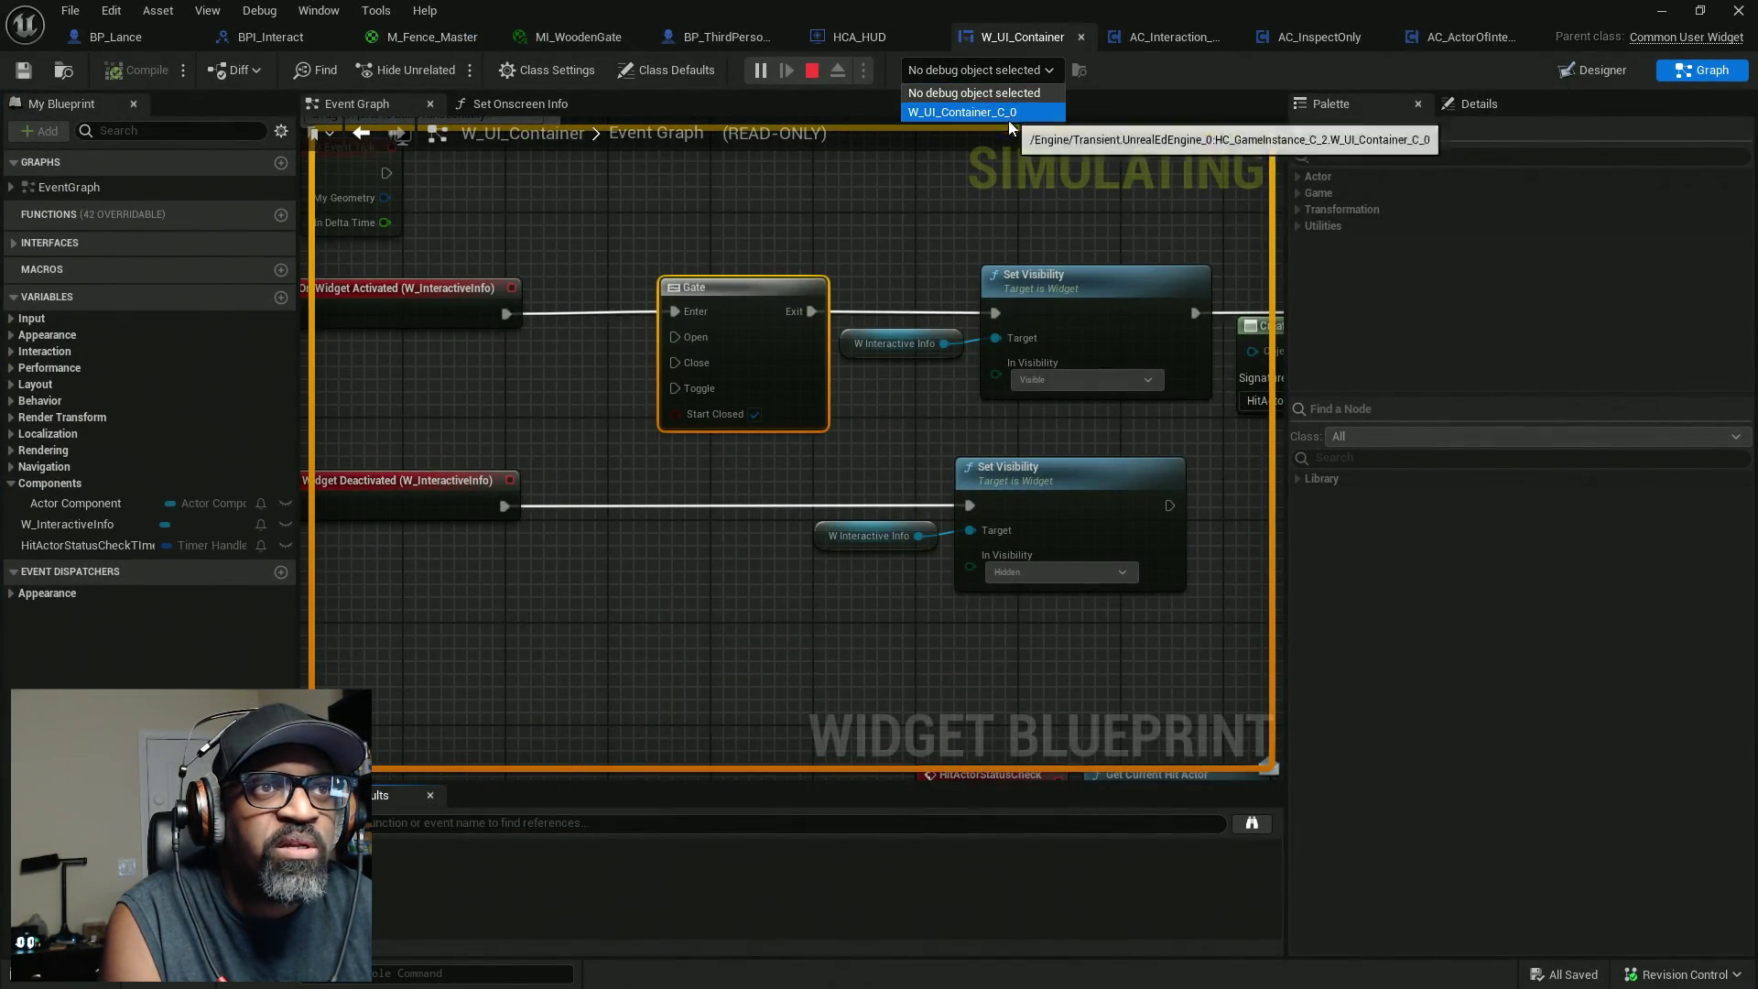
click(1008, 119)
scroll(830, 307, down, 4)
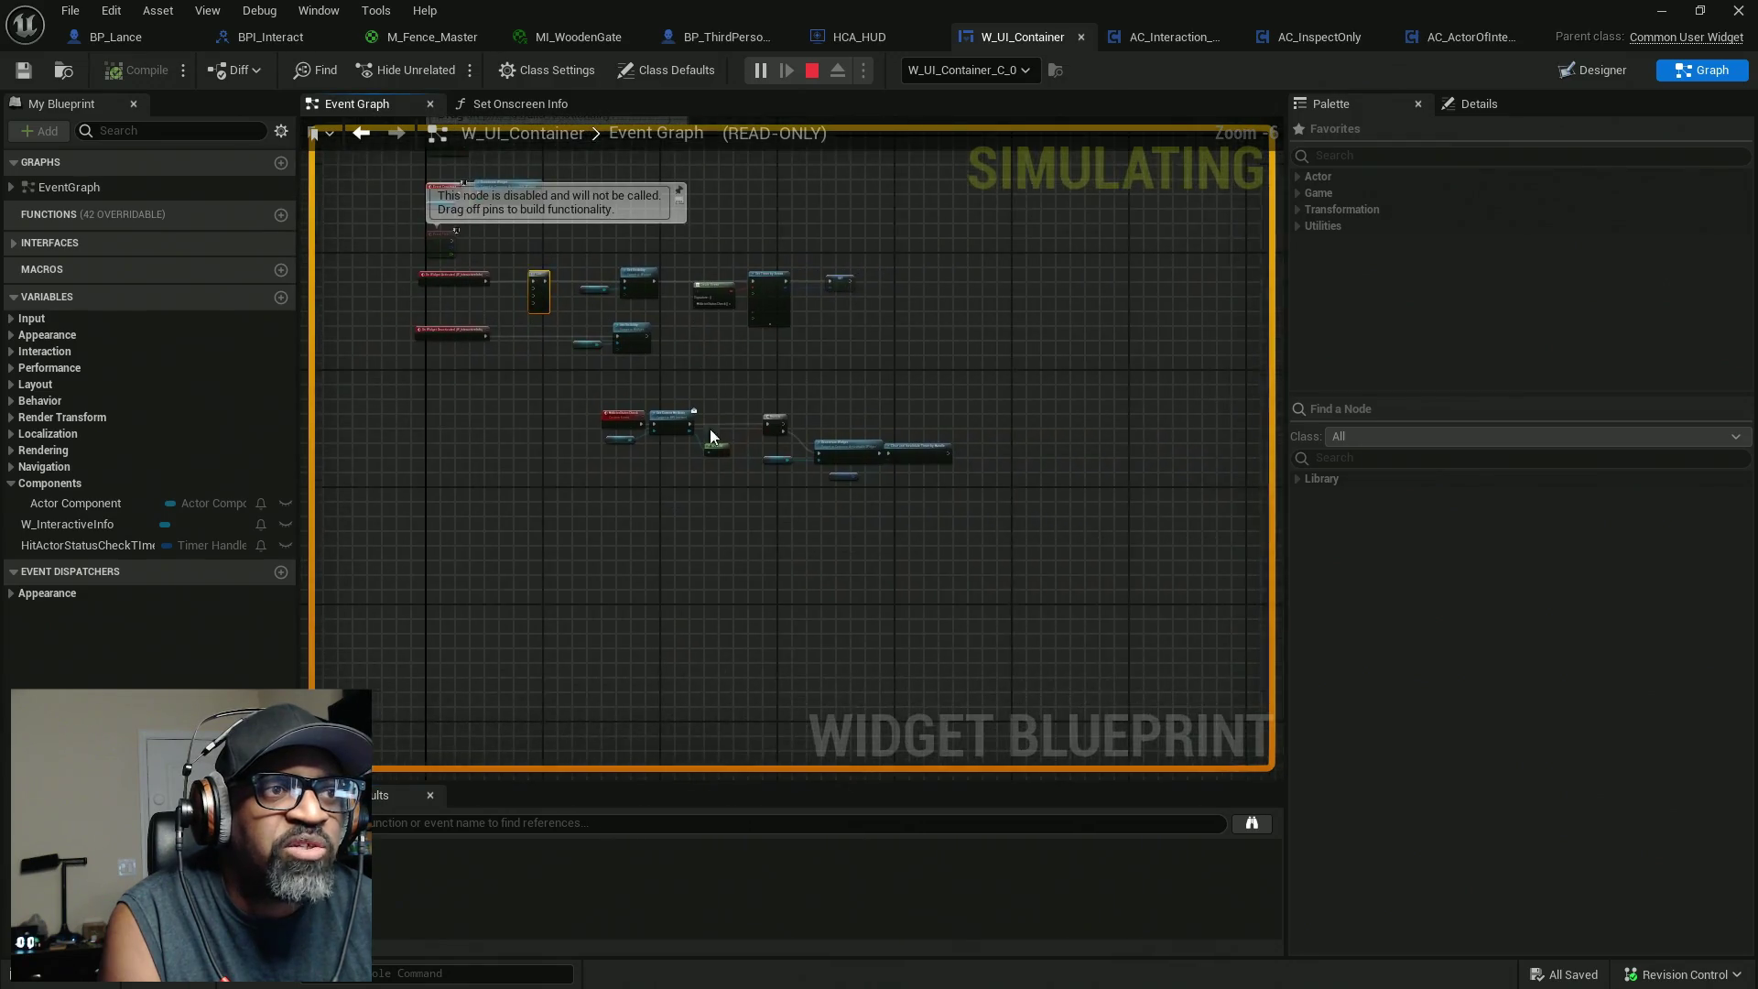
scroll(710, 432, up, 3)
drag(507, 294, 1186, 567)
scroll(846, 474, down, 2)
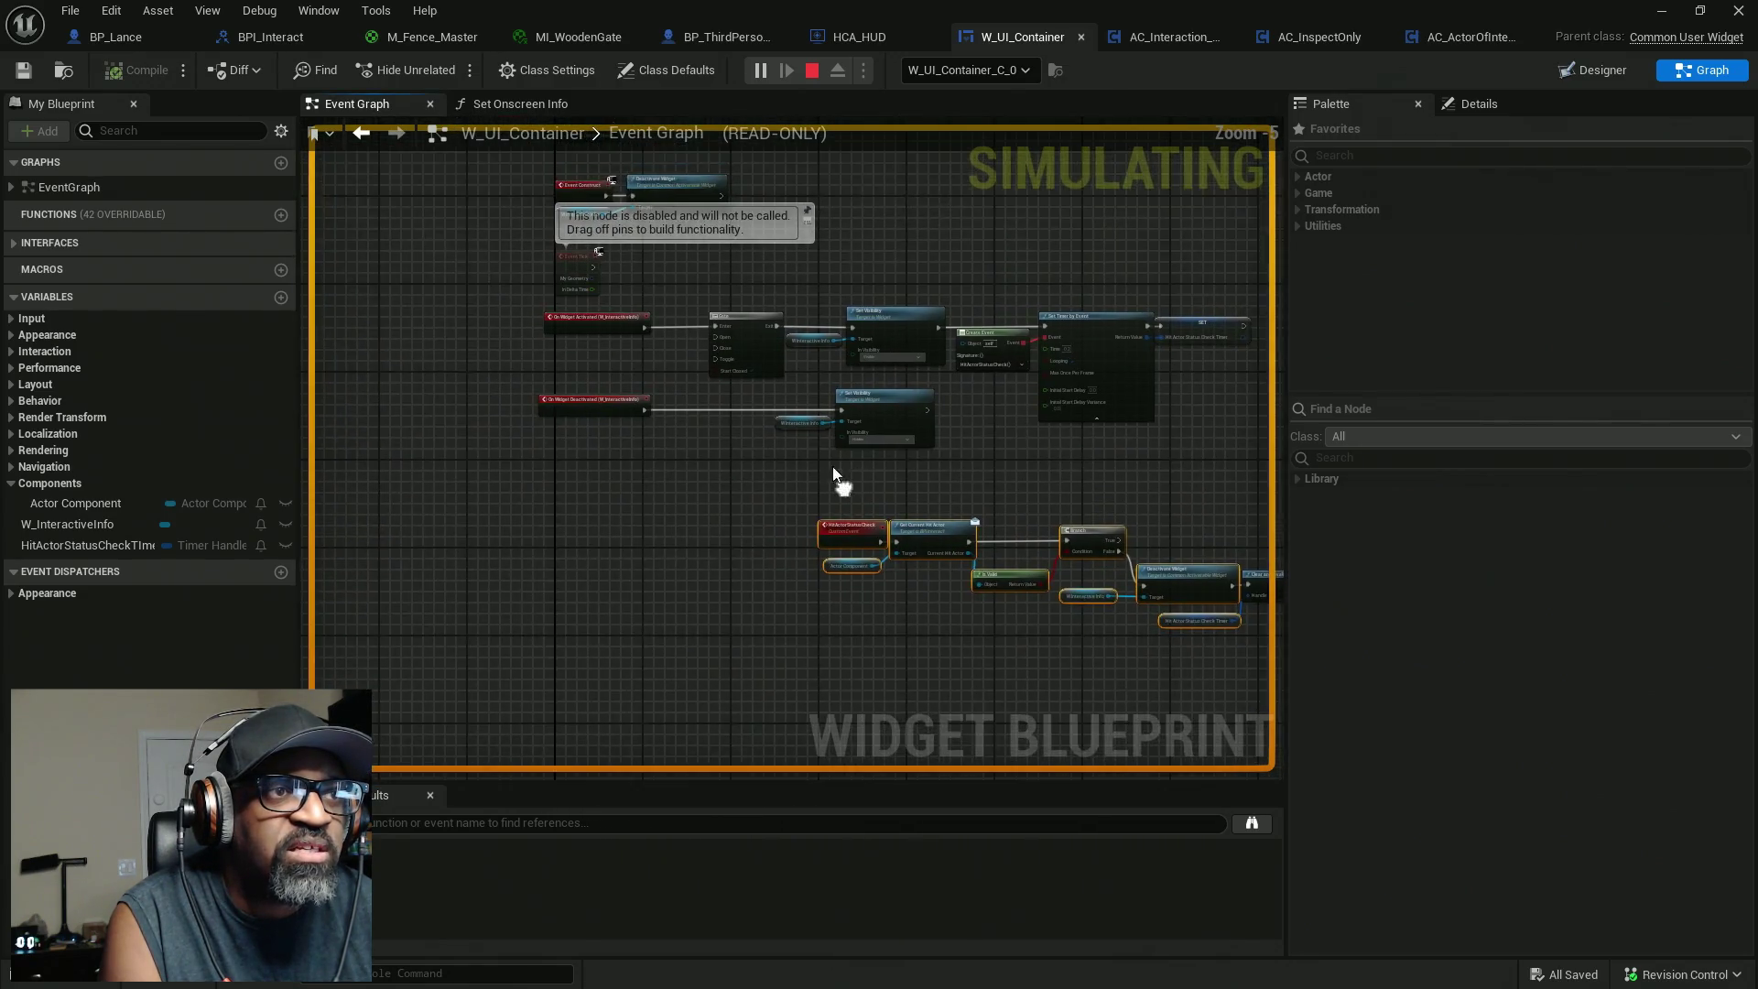
scroll(720, 375, up, 3)
right_click(756, 343)
click(659, 329)
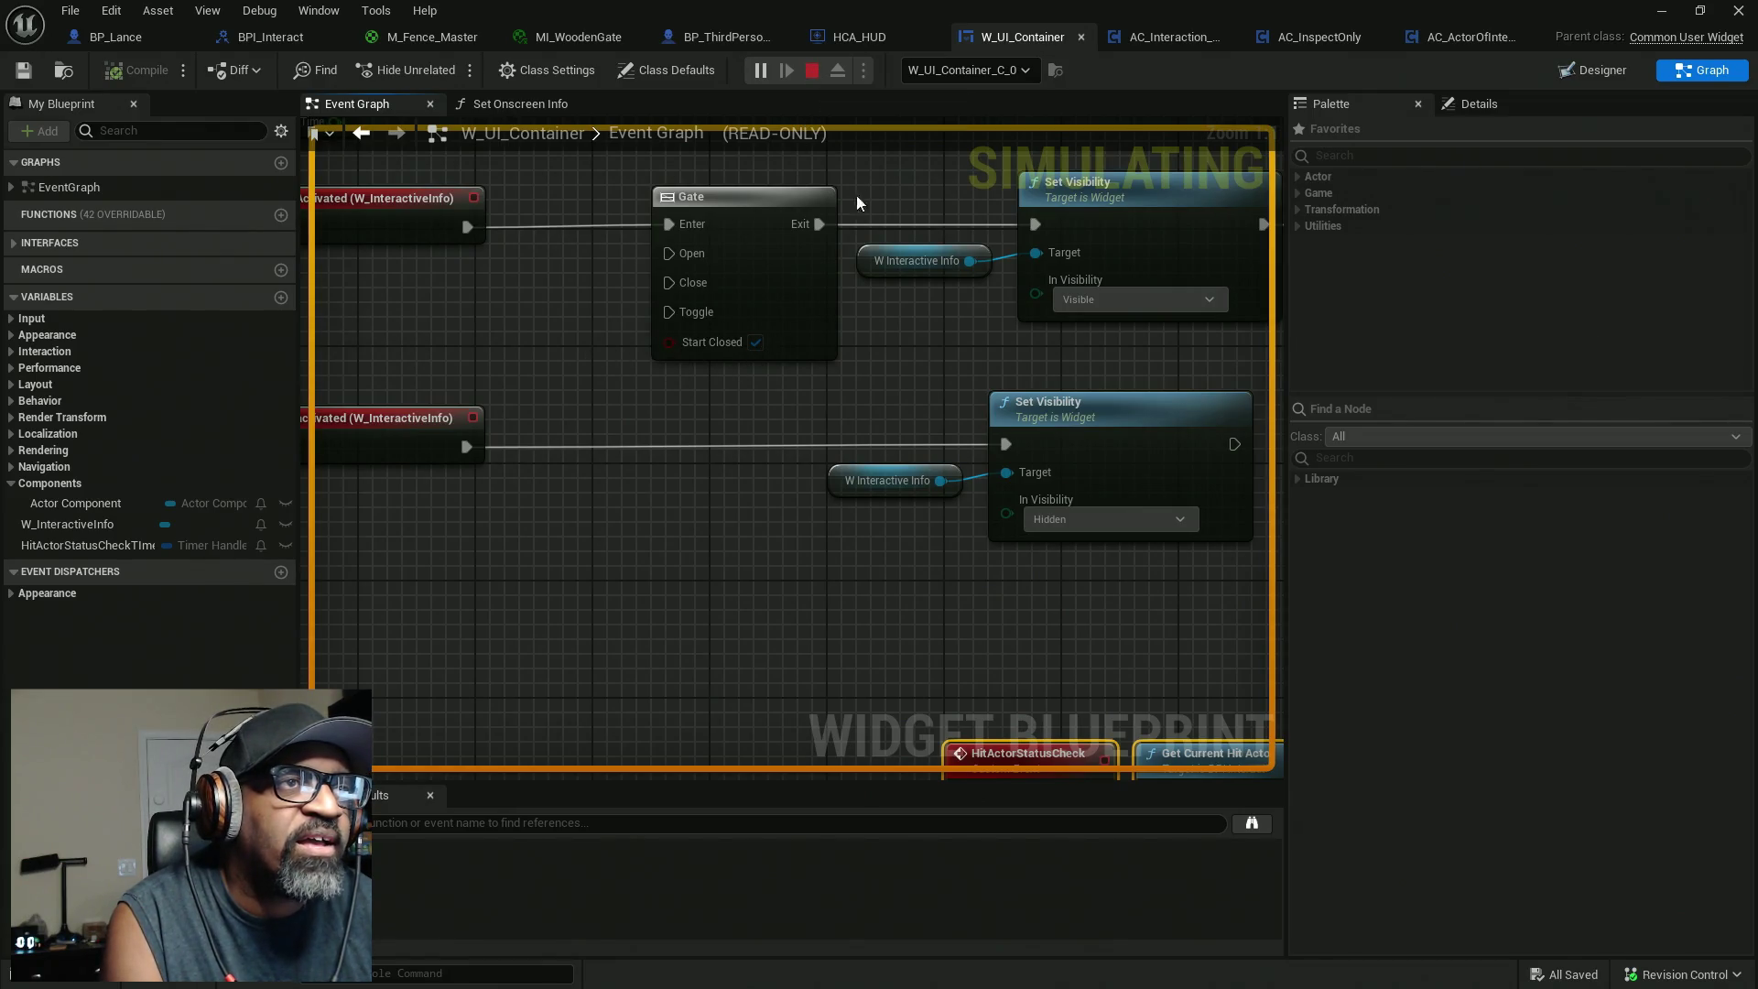
Stop the play session and turn off the Gate's Start Closed option.
key(Escape)
click(755, 342)
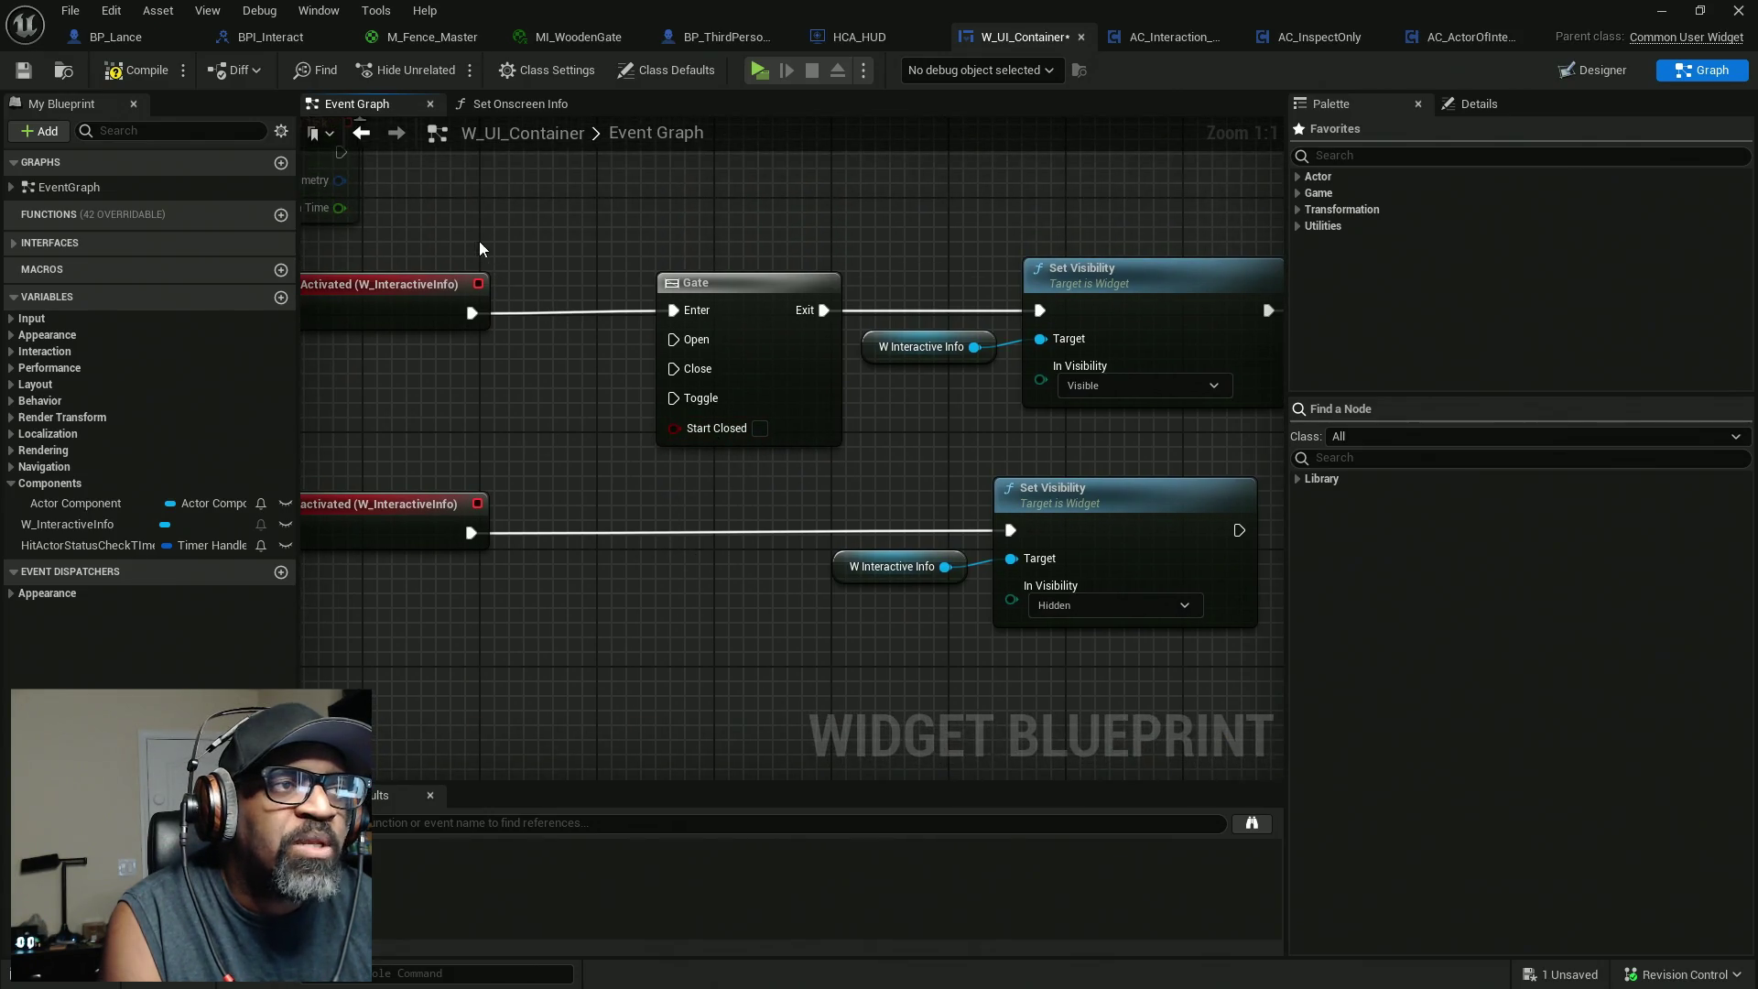
click(725, 302)
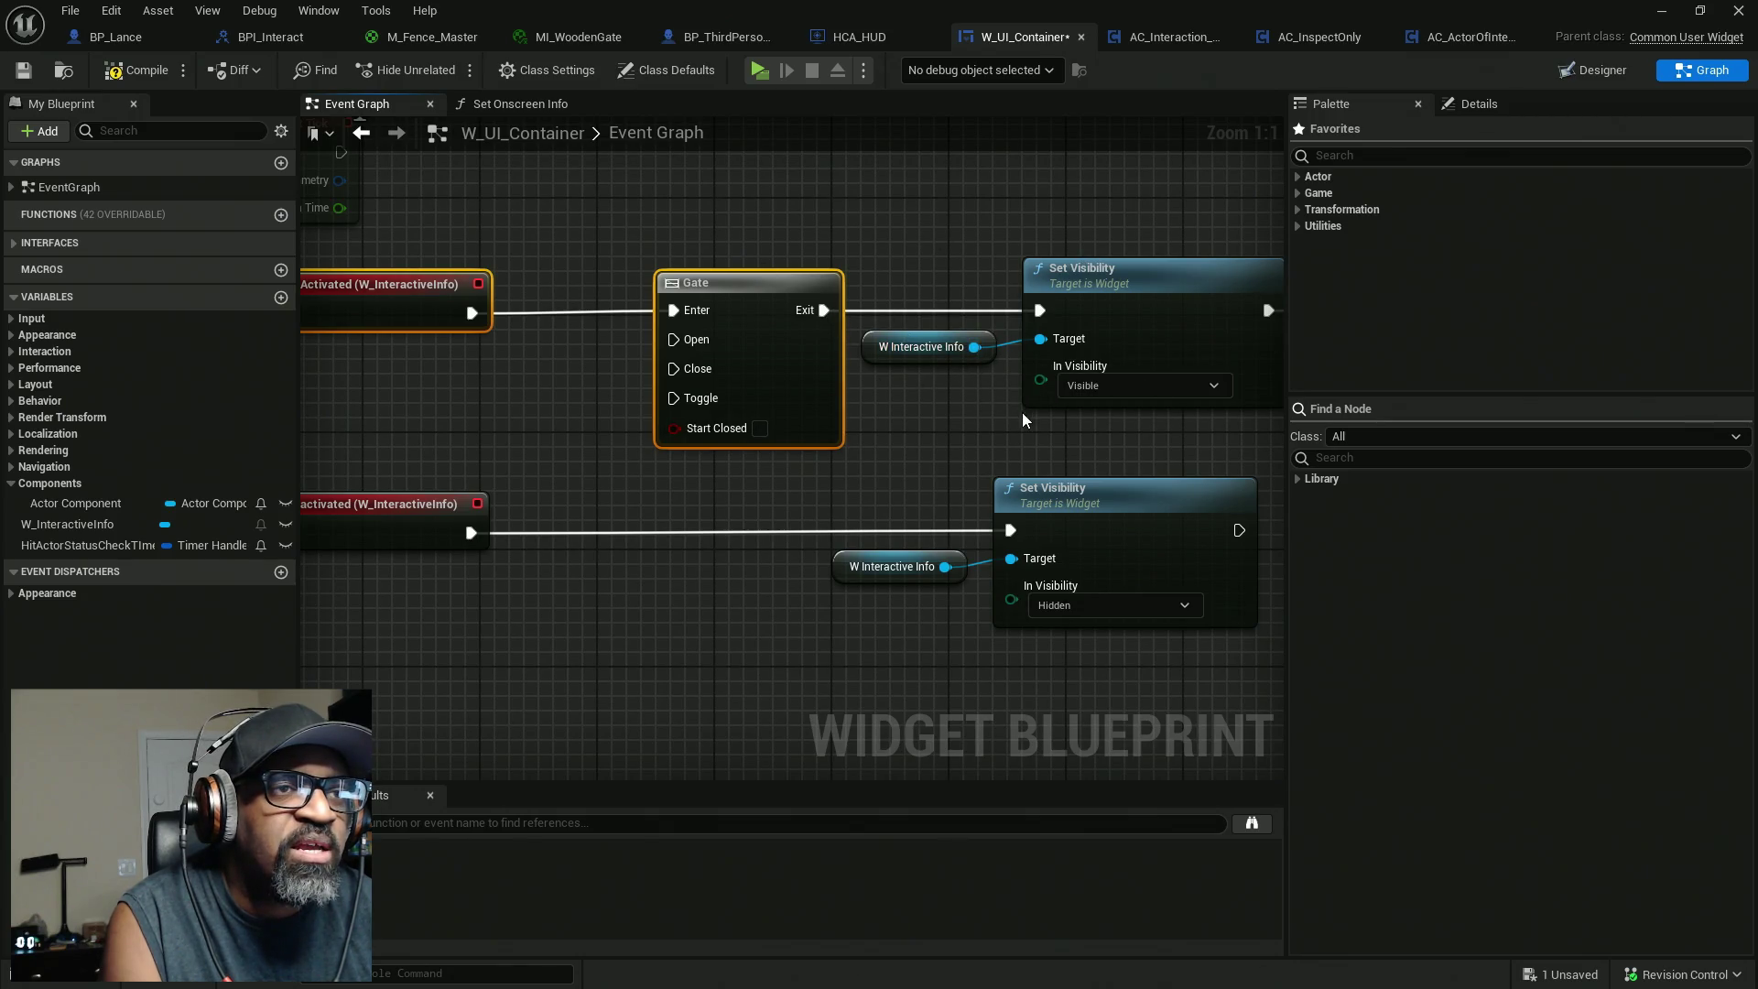
scroll(1023, 419, down, 4)
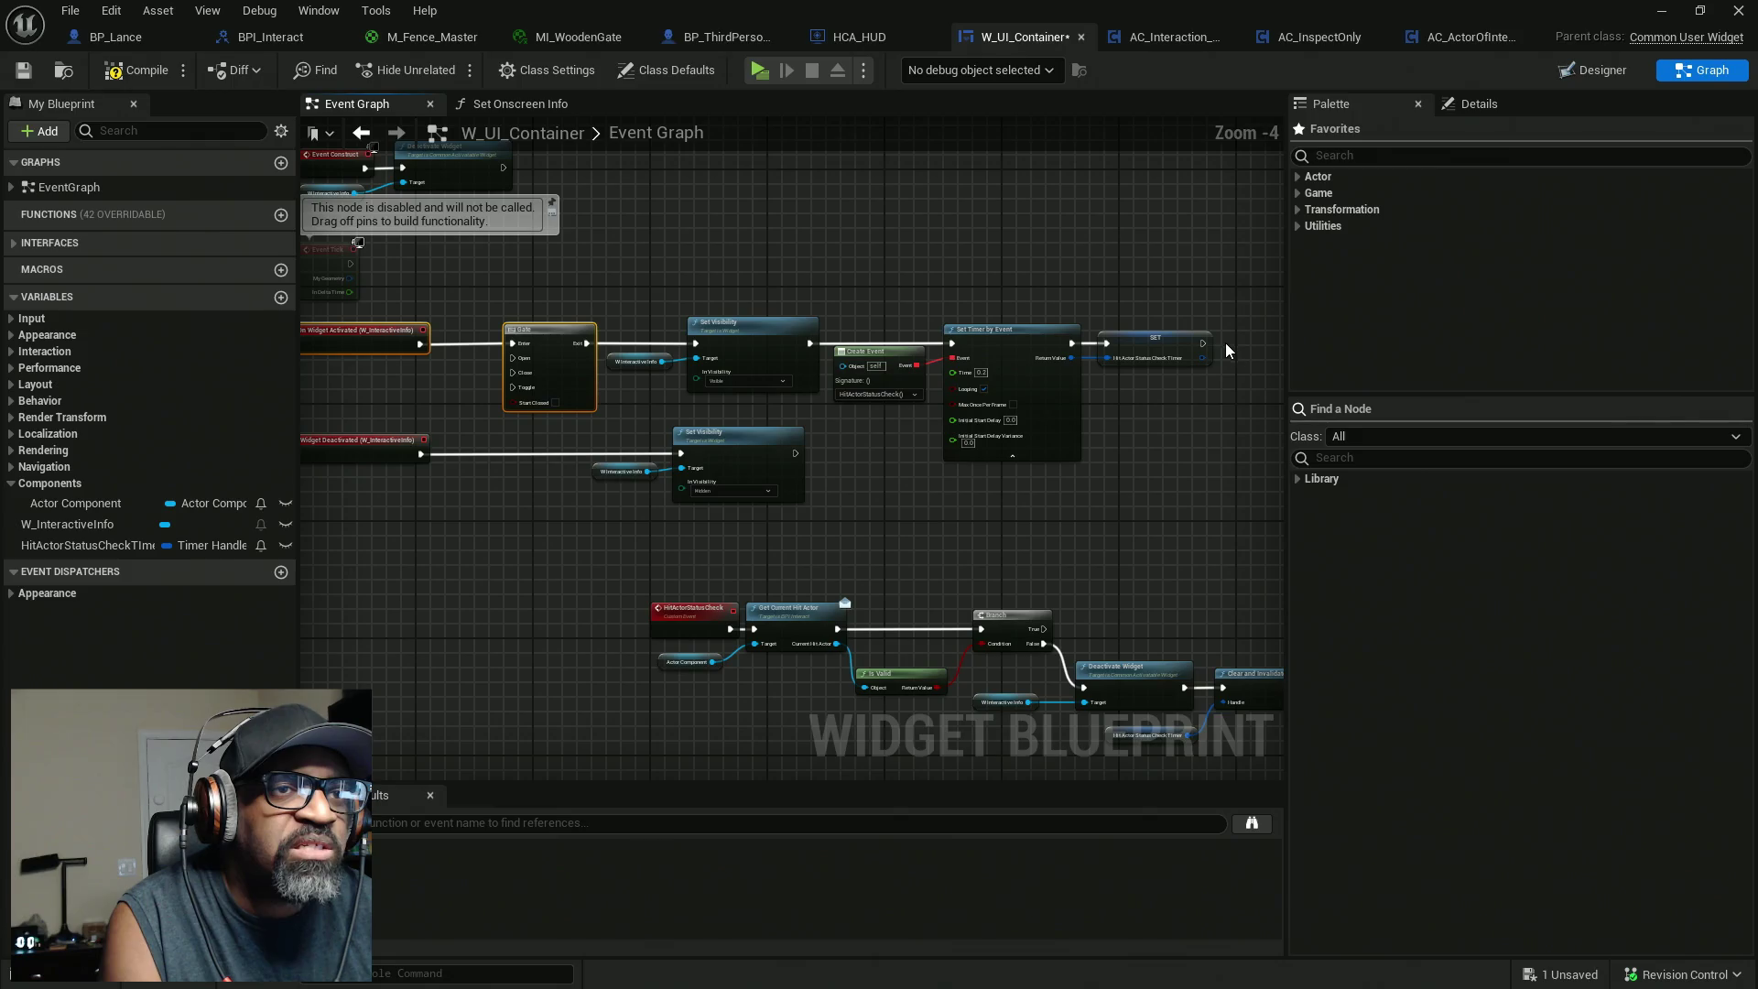
Wire the timer SET node's output to the Gate's Close and move the deactivation nodes down.
mouse_move(1202, 343)
mouse_down()
mouse_move(1275, 346)
mouse_move(1279, 403)
mouse_move(869, 503)
mouse_move(311, 439)
mouse_move(729, 420)
mouse_move(772, 373)
mouse_move(838, 377)
mouse_move(758, 436)
mouse_up()
mouse_move(959, 519)
mouse_down()
mouse_move(529, 419)
mouse_move(551, 536)
mouse_up()
click(575, 498)
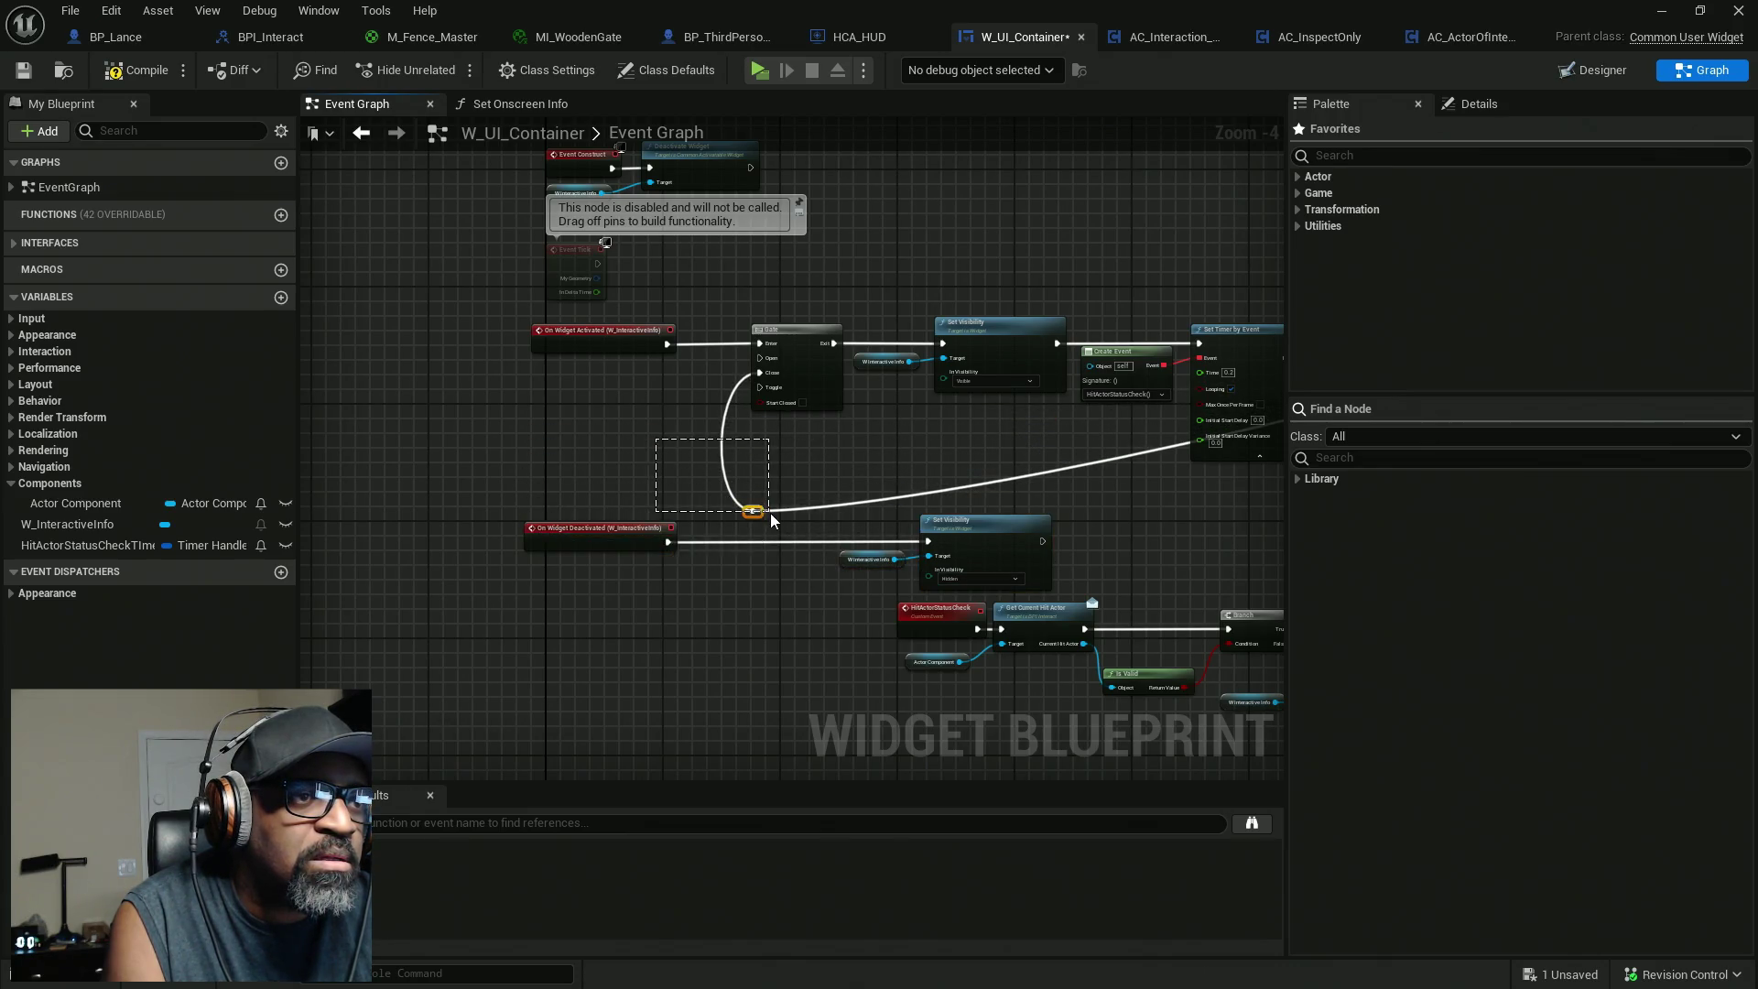
mouse_move(756, 512)
mouse_down()
mouse_move(758, 491)
mouse_move(898, 439)
mouse_move(772, 404)
mouse_move(1158, 459)
mouse_up()
key(Escape)
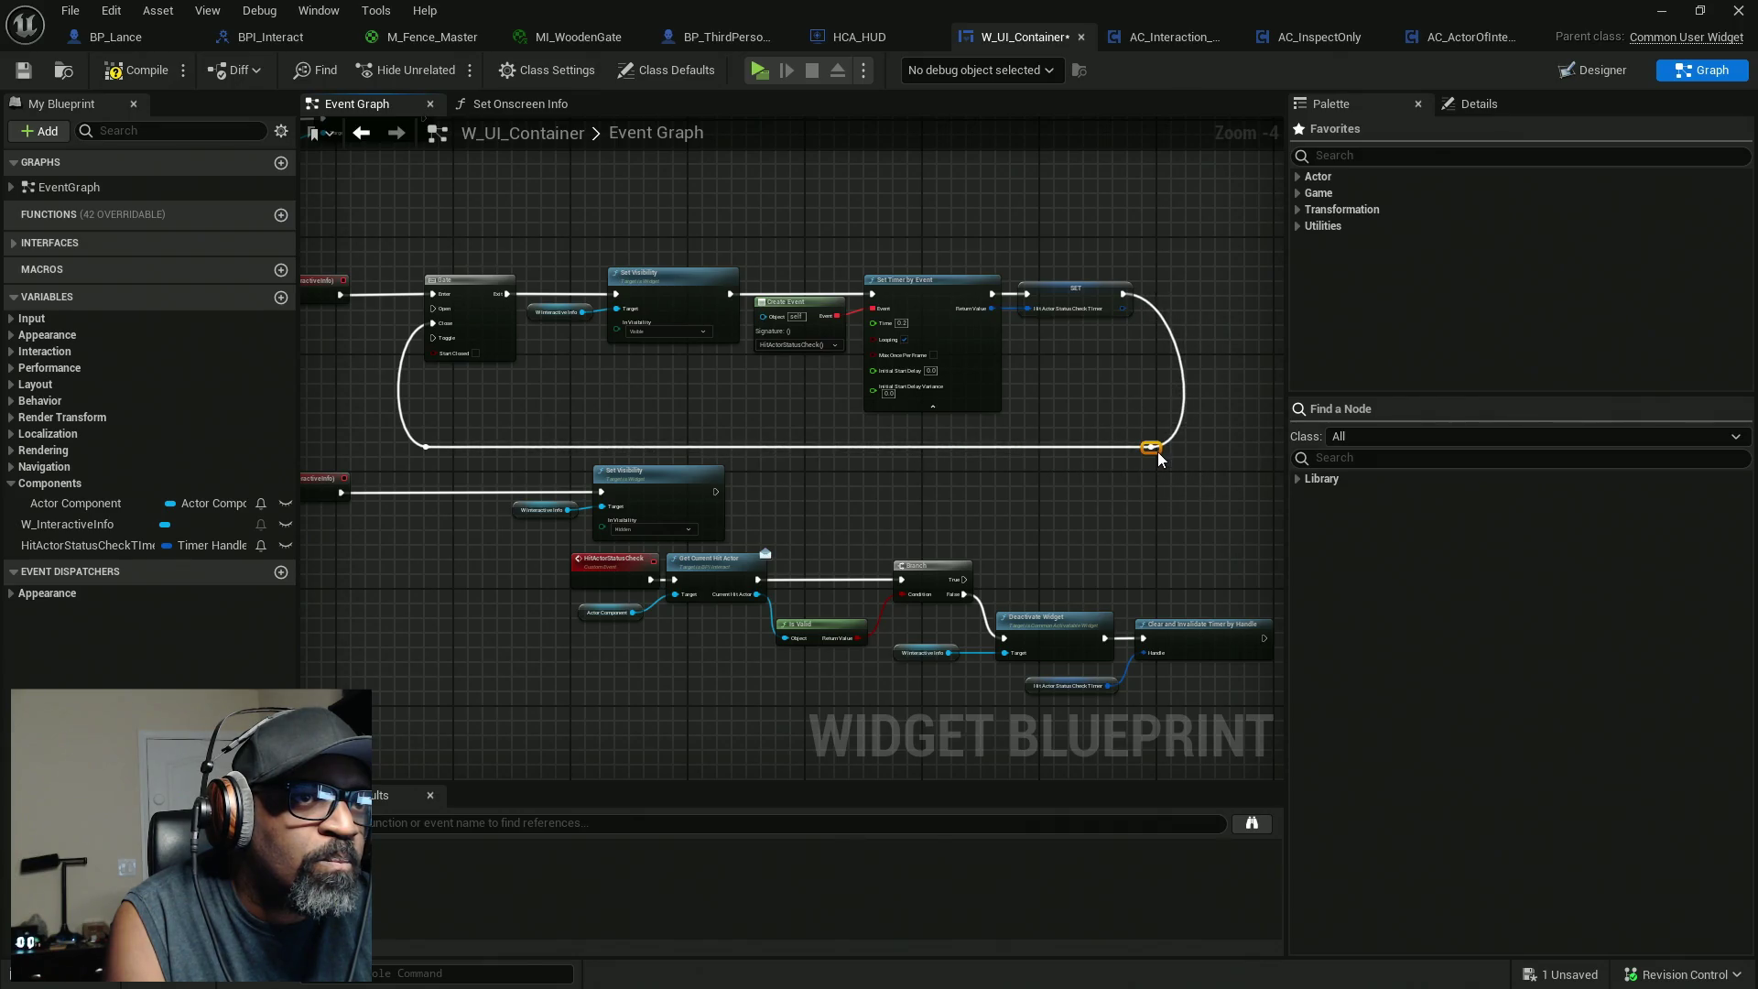
scroll(914, 487, down, 2)
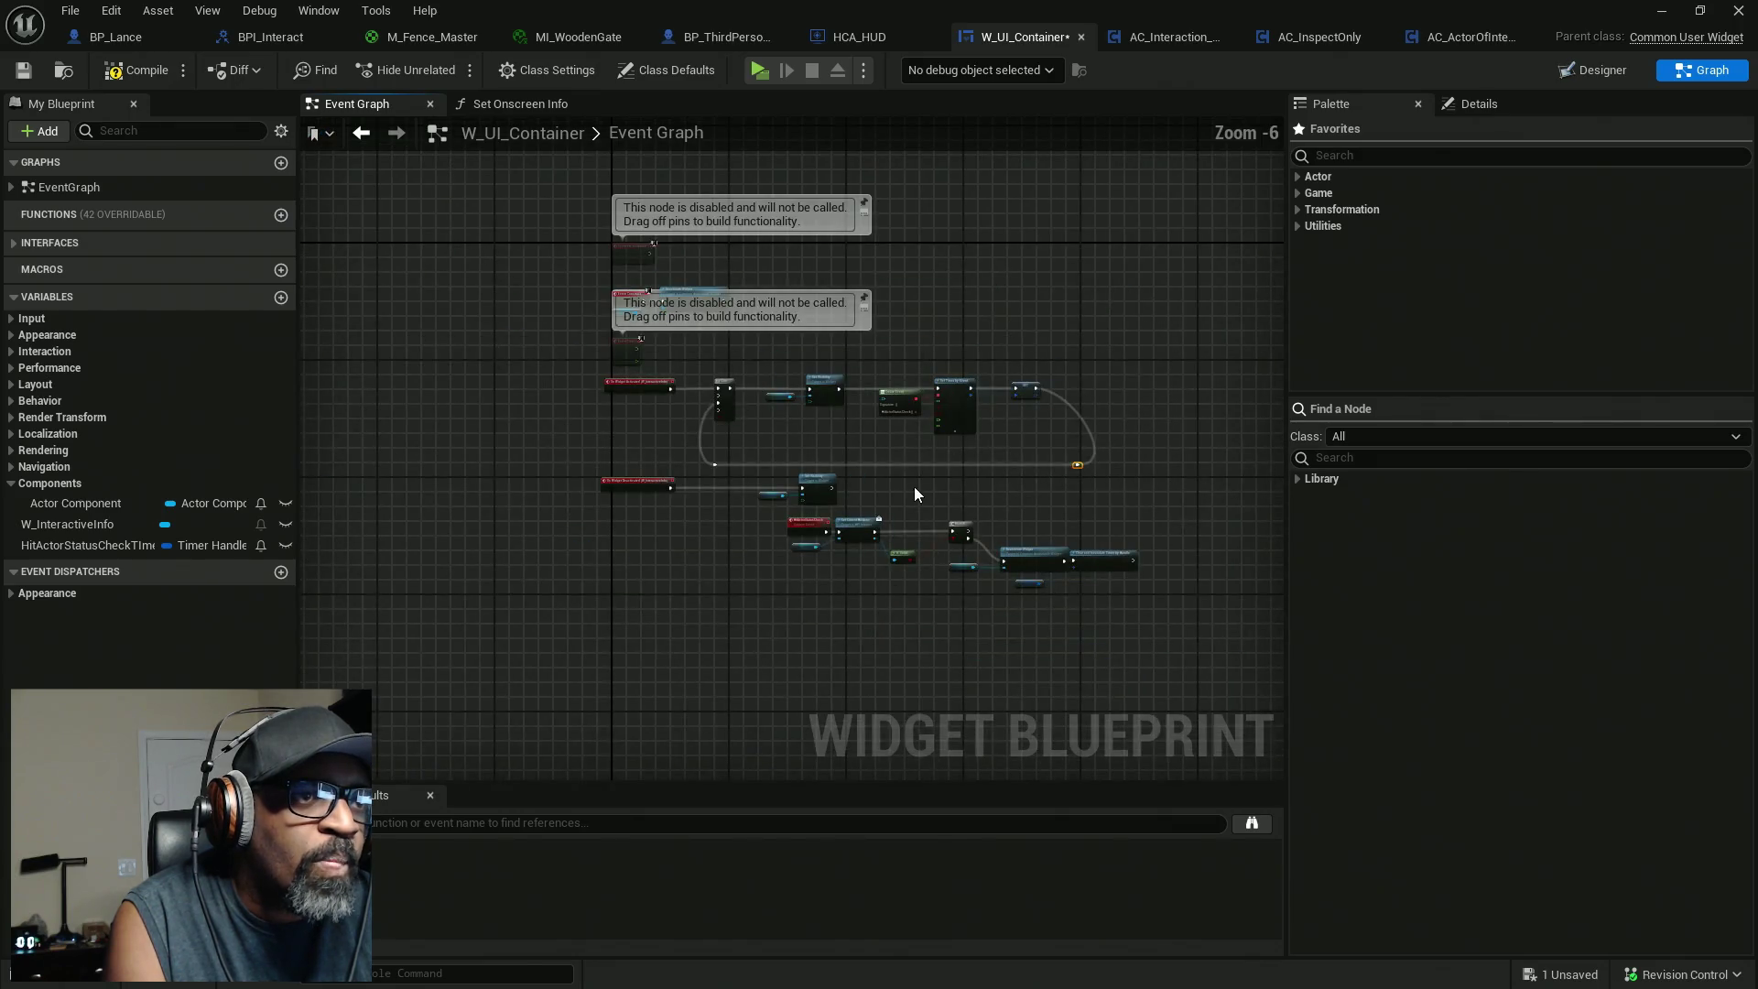
scroll(925, 507, up, 1)
Move the HitActorStatusCheck group left and connect Clear and Invalidate Timer by Handle to Gate Open.
mouse_move(1178, 556)
mouse_down()
mouse_move(737, 423)
mouse_move(600, 410)
mouse_up()
drag(911, 436, 510, 451)
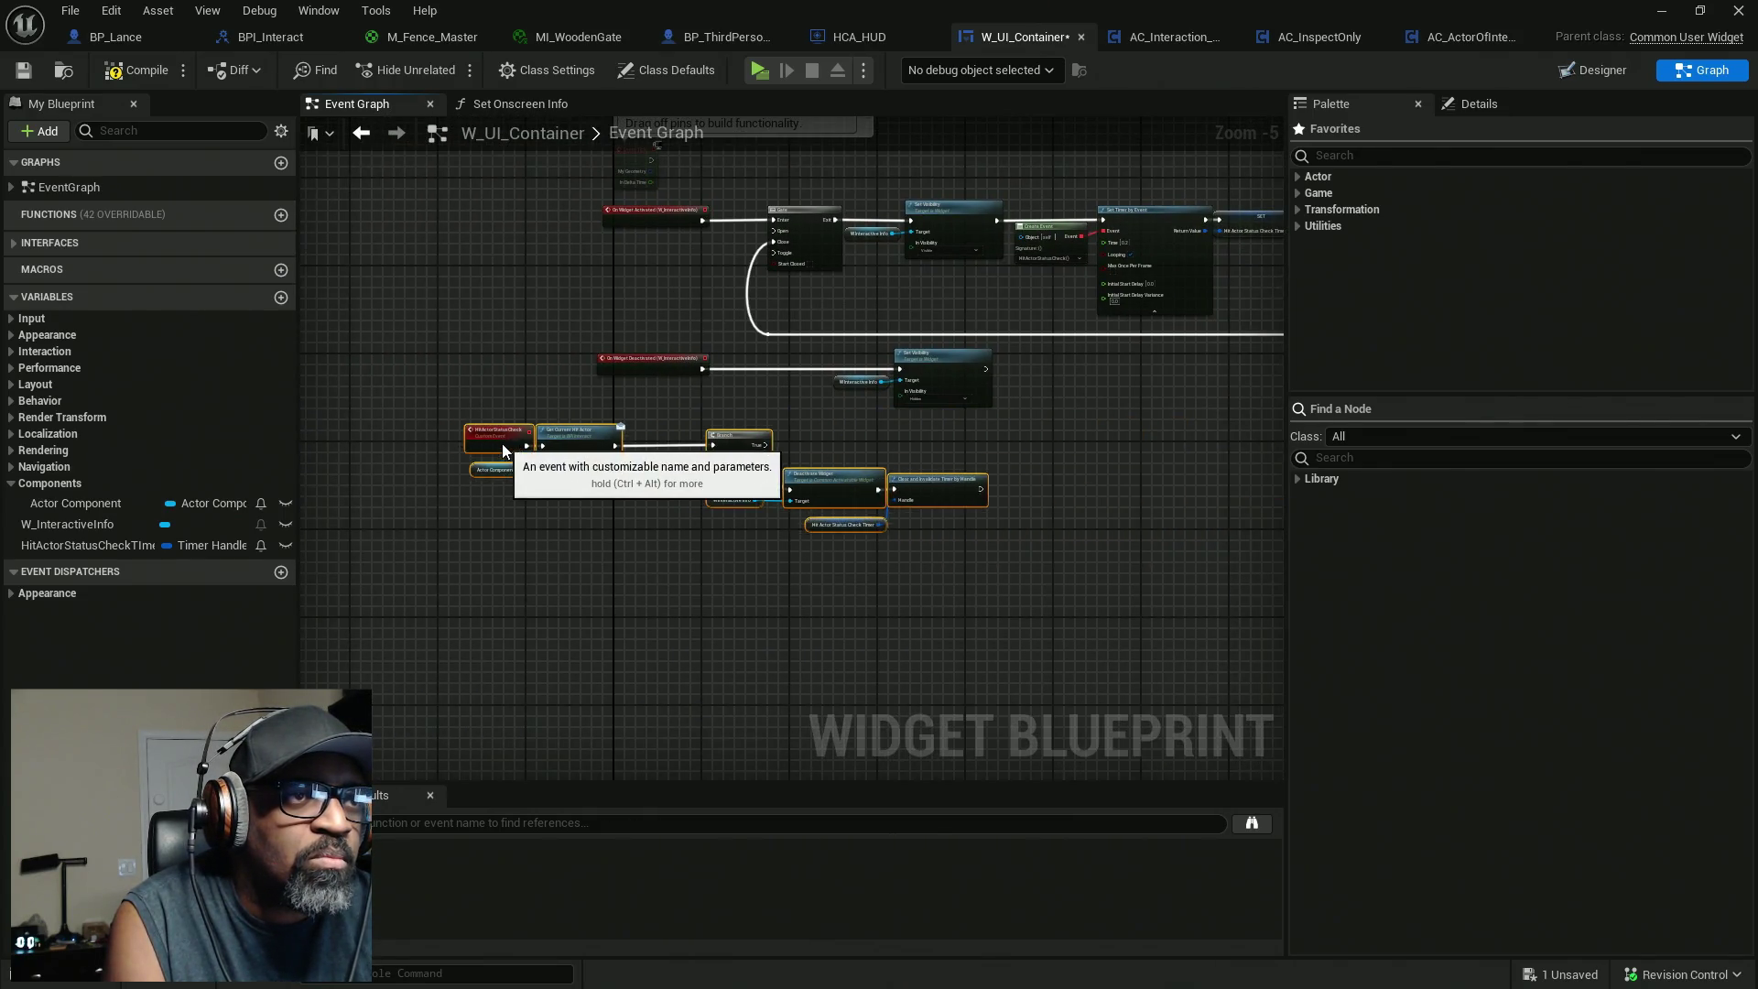
scroll(826, 328, up, 2)
drag(826, 328, 773, 375)
mouse_move(739, 224)
mouse_down()
mouse_move(657, 260)
mouse_move(668, 377)
mouse_move(1101, 707)
mouse_up()
drag(999, 600, 1000, 476)
scroll(766, 383, down, 1)
drag(766, 383, 1130, 535)
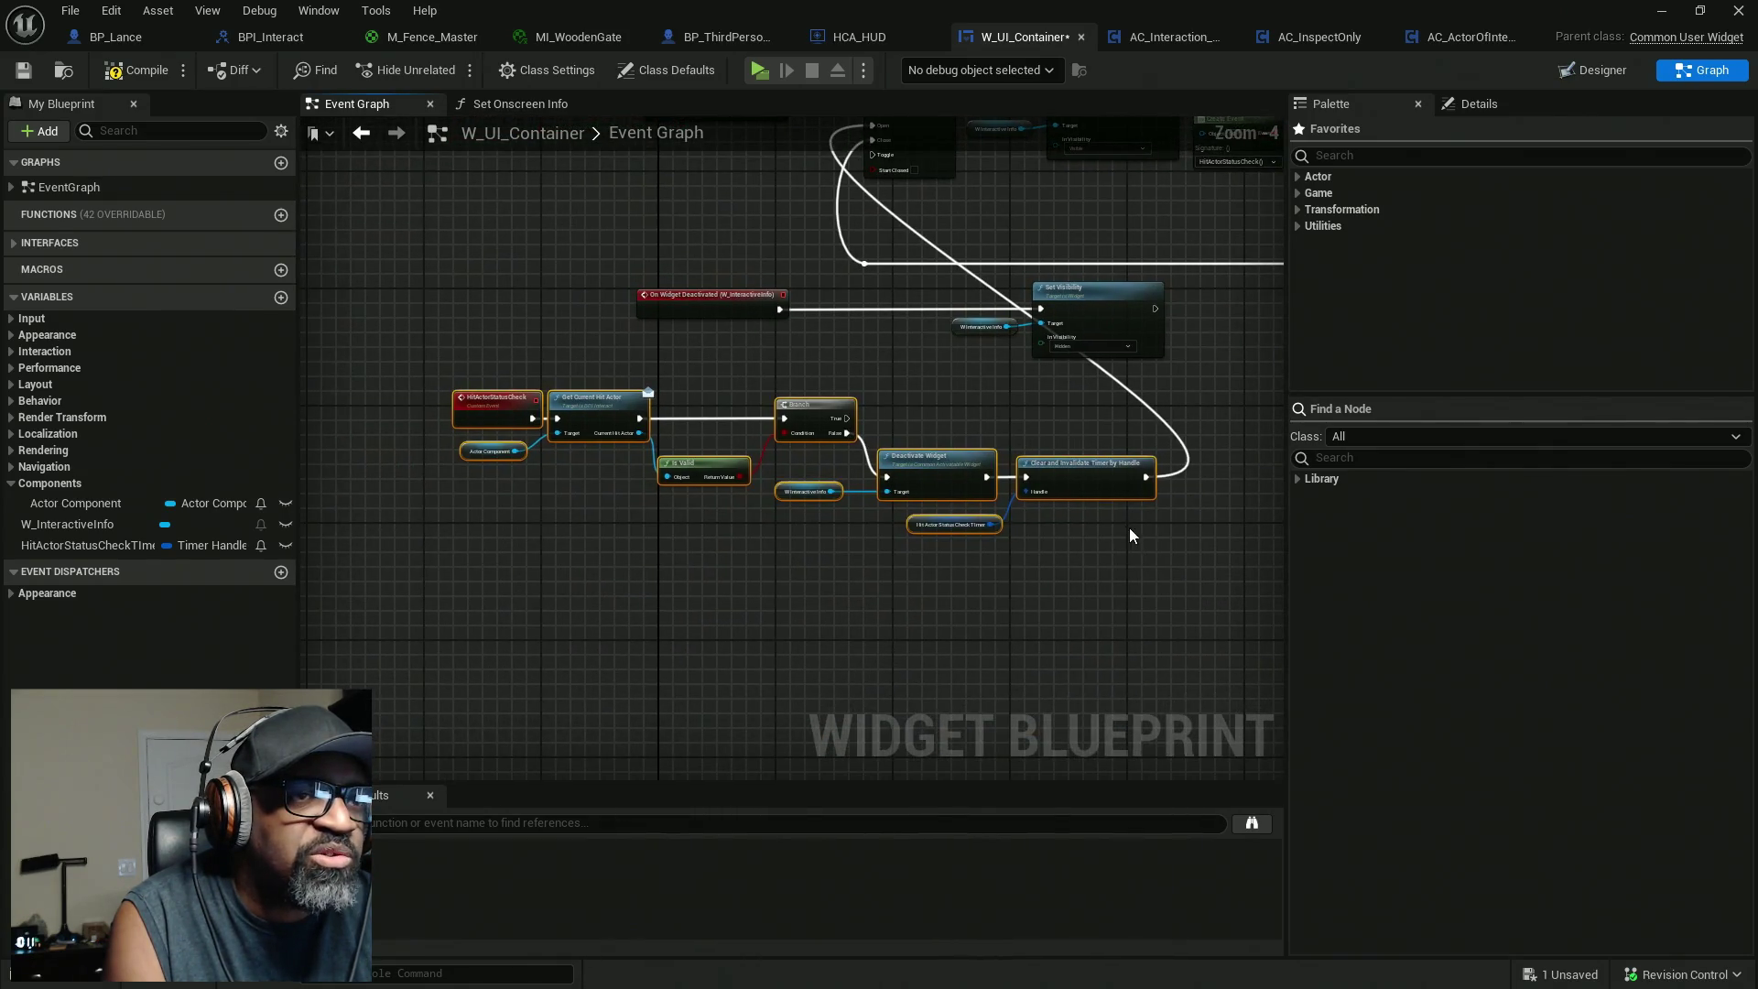
Place the Hidden Set Visibility nodes and On Widget Deactivated beside the Gate, then compile and save.
mouse_move(508, 421)
mouse_down()
mouse_move(357, 448)
mouse_move(866, 463)
mouse_move(844, 592)
mouse_up()
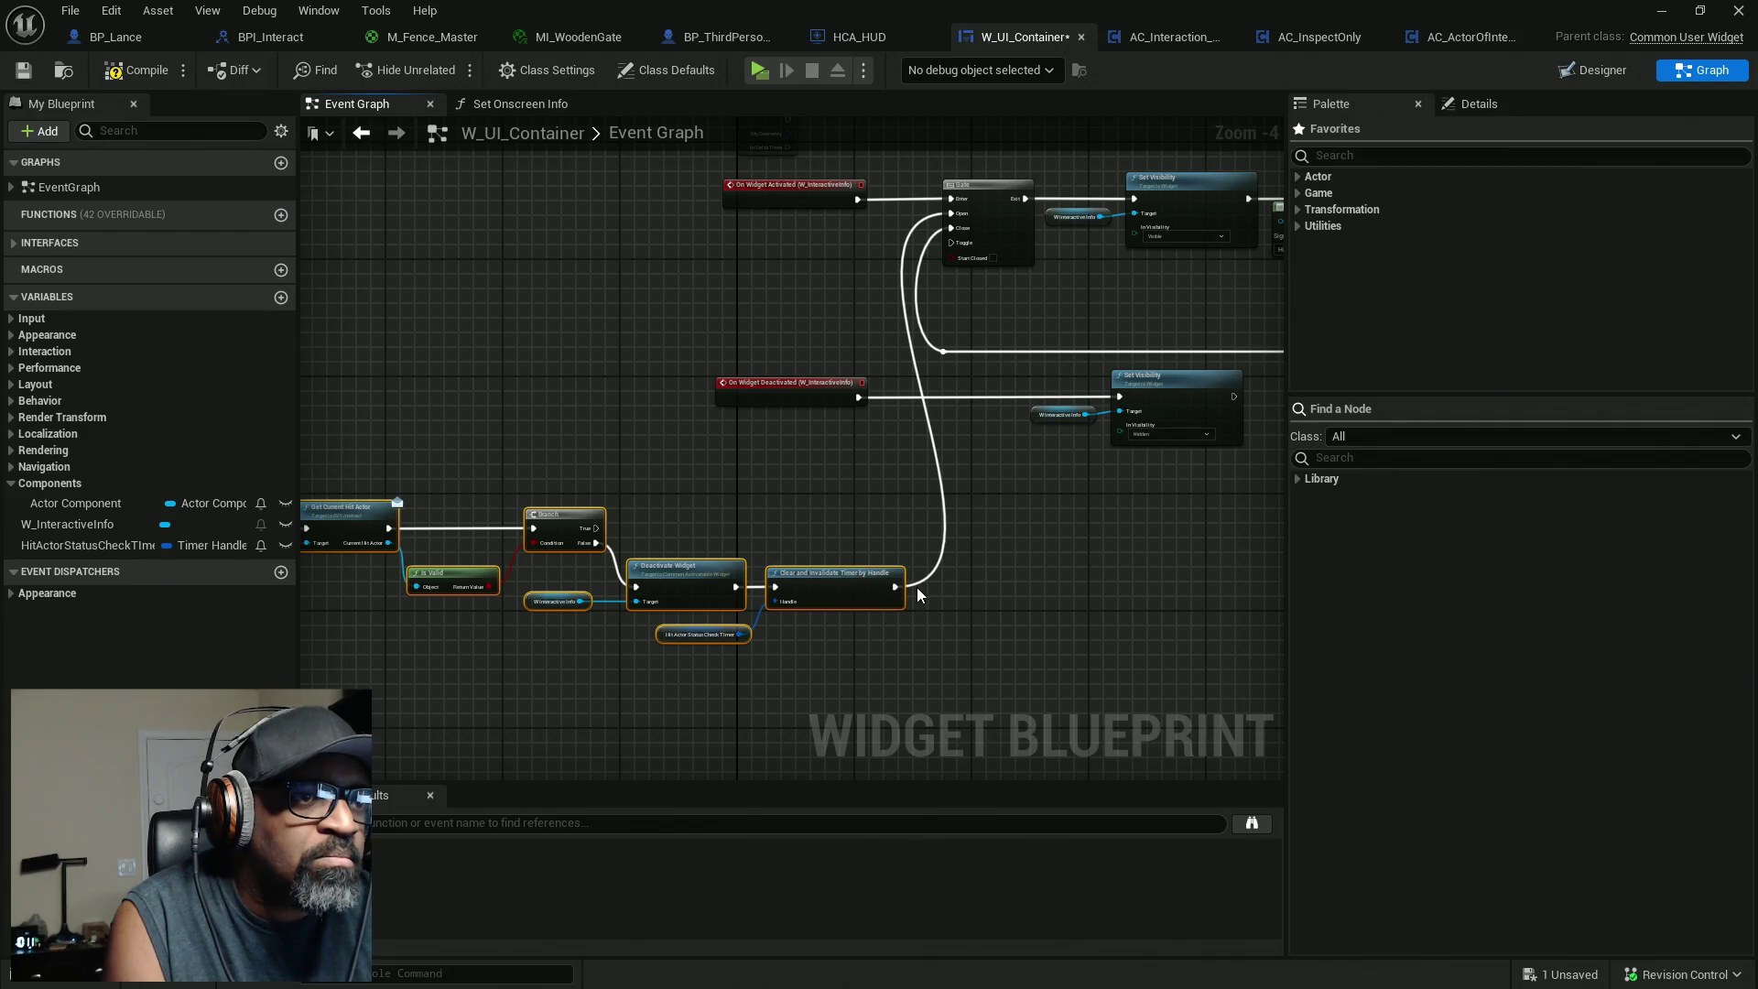
drag(899, 584, 868, 511)
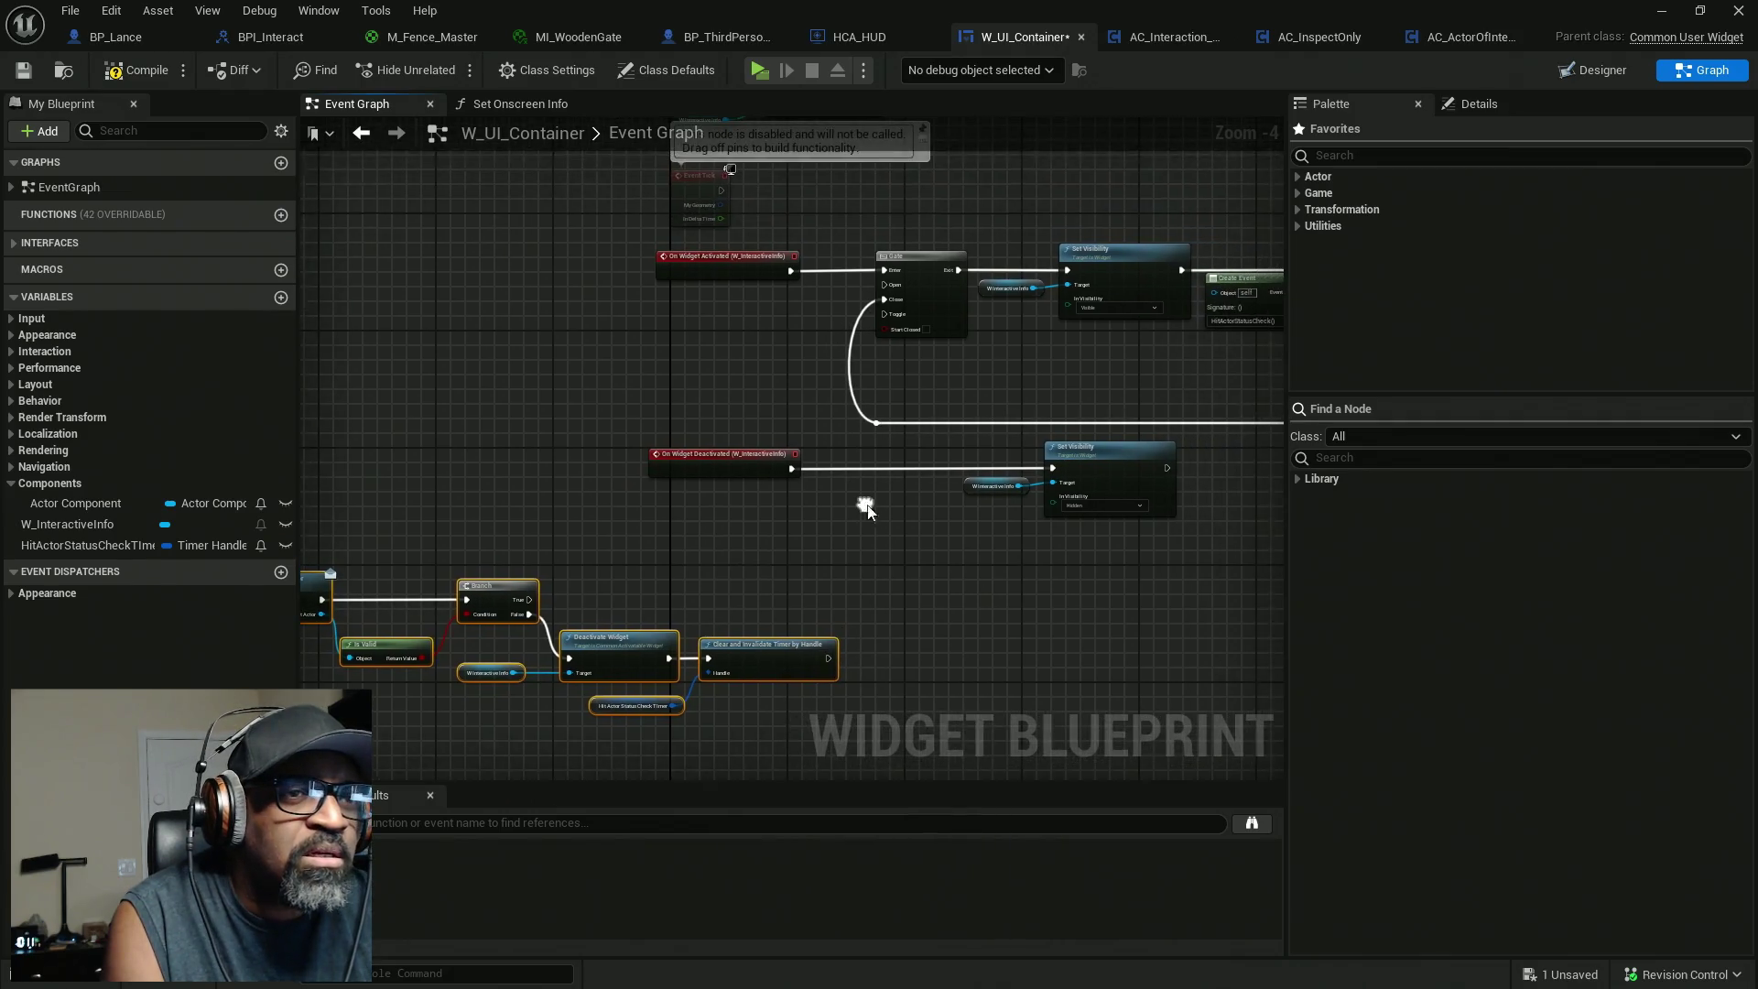
scroll(1168, 475, up, 2)
mouse_move(1165, 464)
mouse_down()
mouse_move(723, 389)
mouse_move(618, 259)
mouse_move(745, 185)
mouse_up()
mouse_move(927, 436)
mouse_down()
mouse_move(1094, 503)
mouse_move(855, 469)
mouse_up()
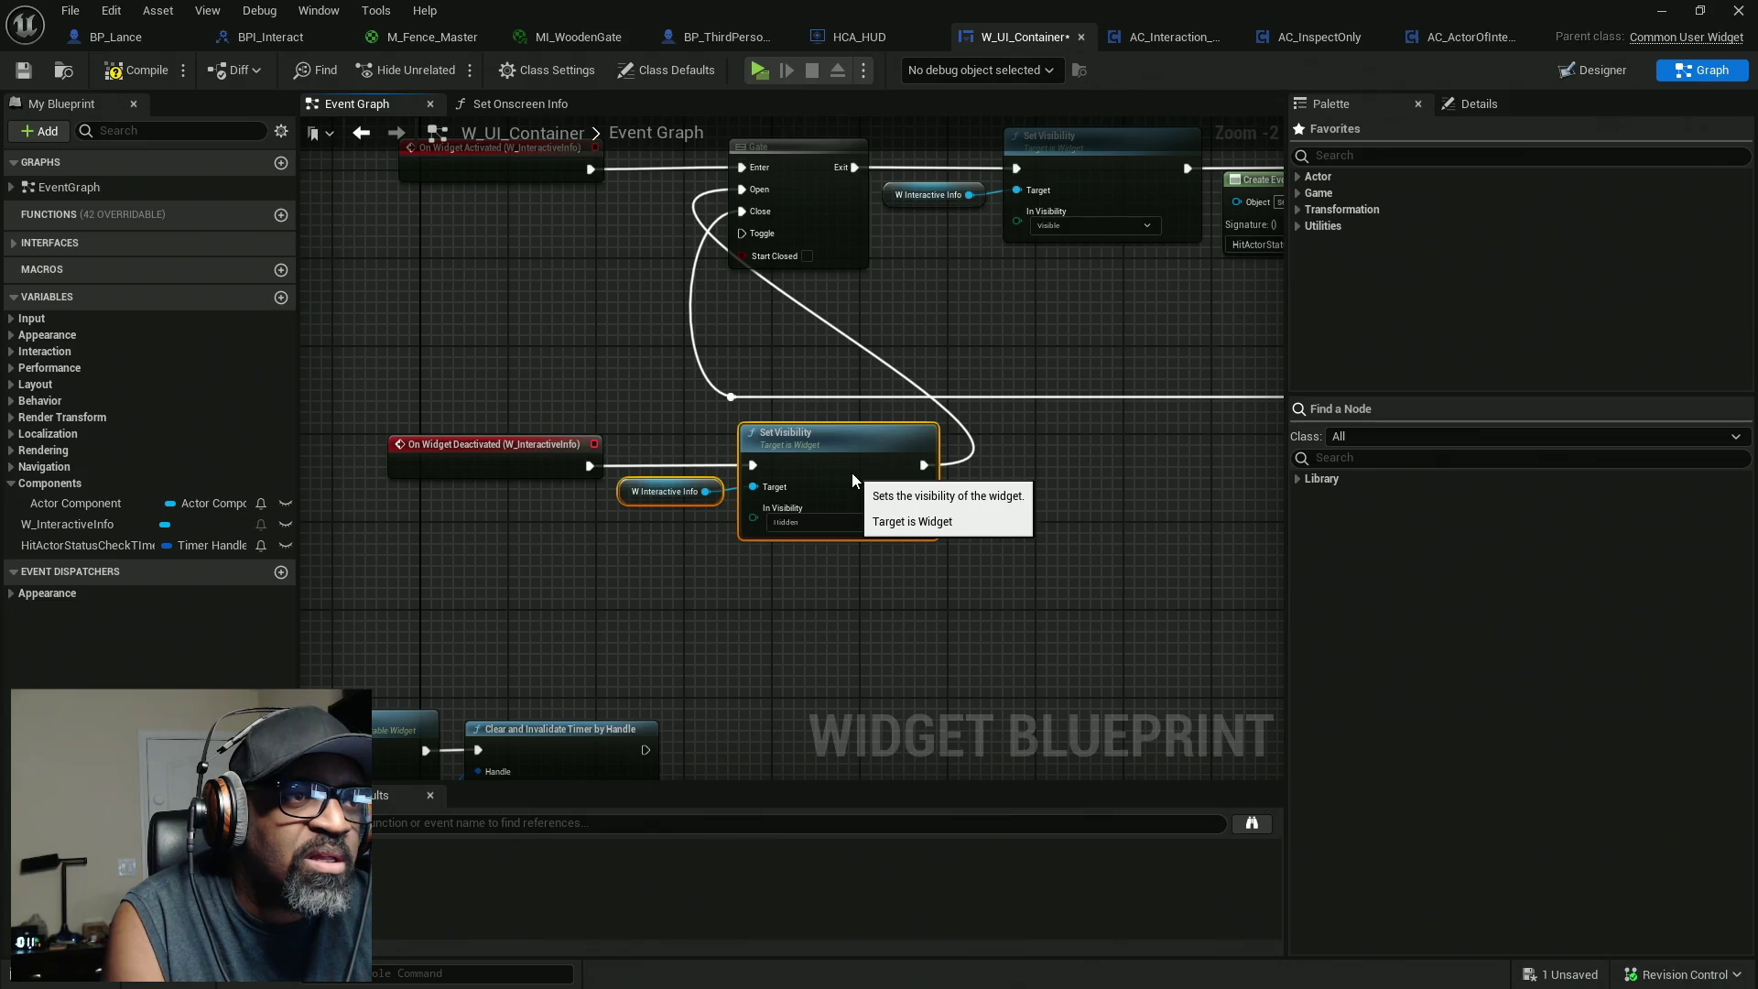
mouse_move(916, 560)
mouse_down()
mouse_move(1014, 607)
mouse_move(1113, 519)
mouse_move(811, 416)
mouse_move(803, 332)
mouse_up()
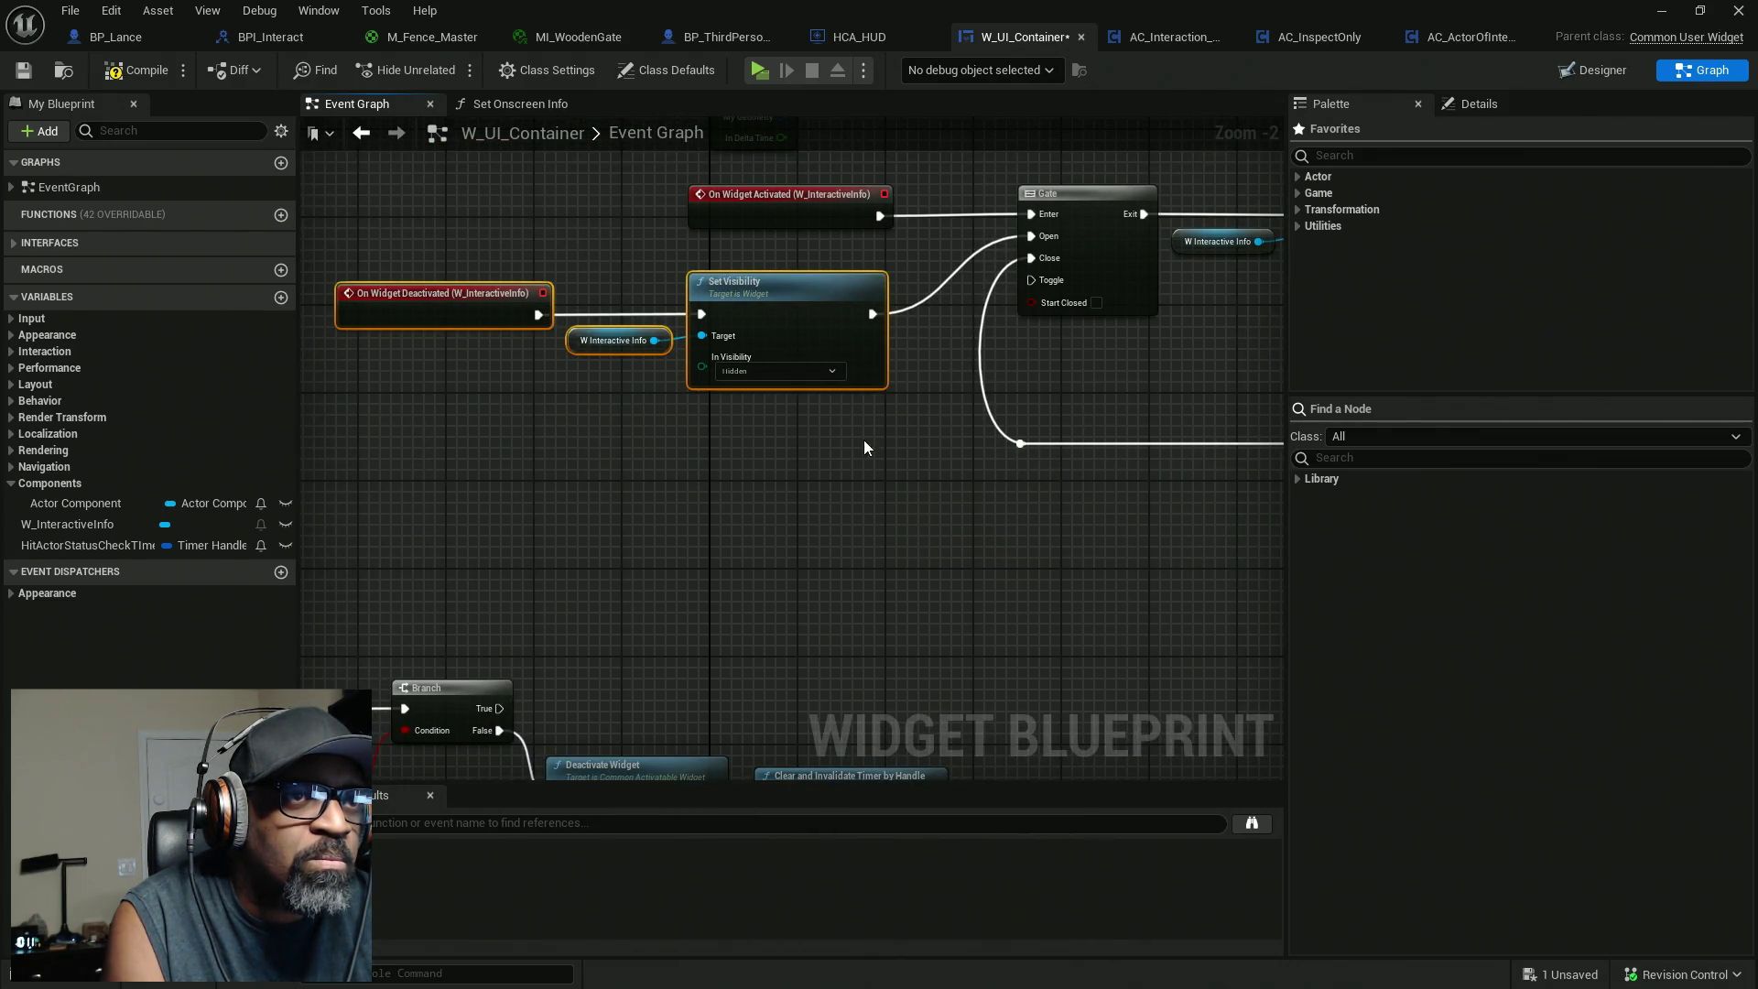
scroll(679, 377, down, 1)
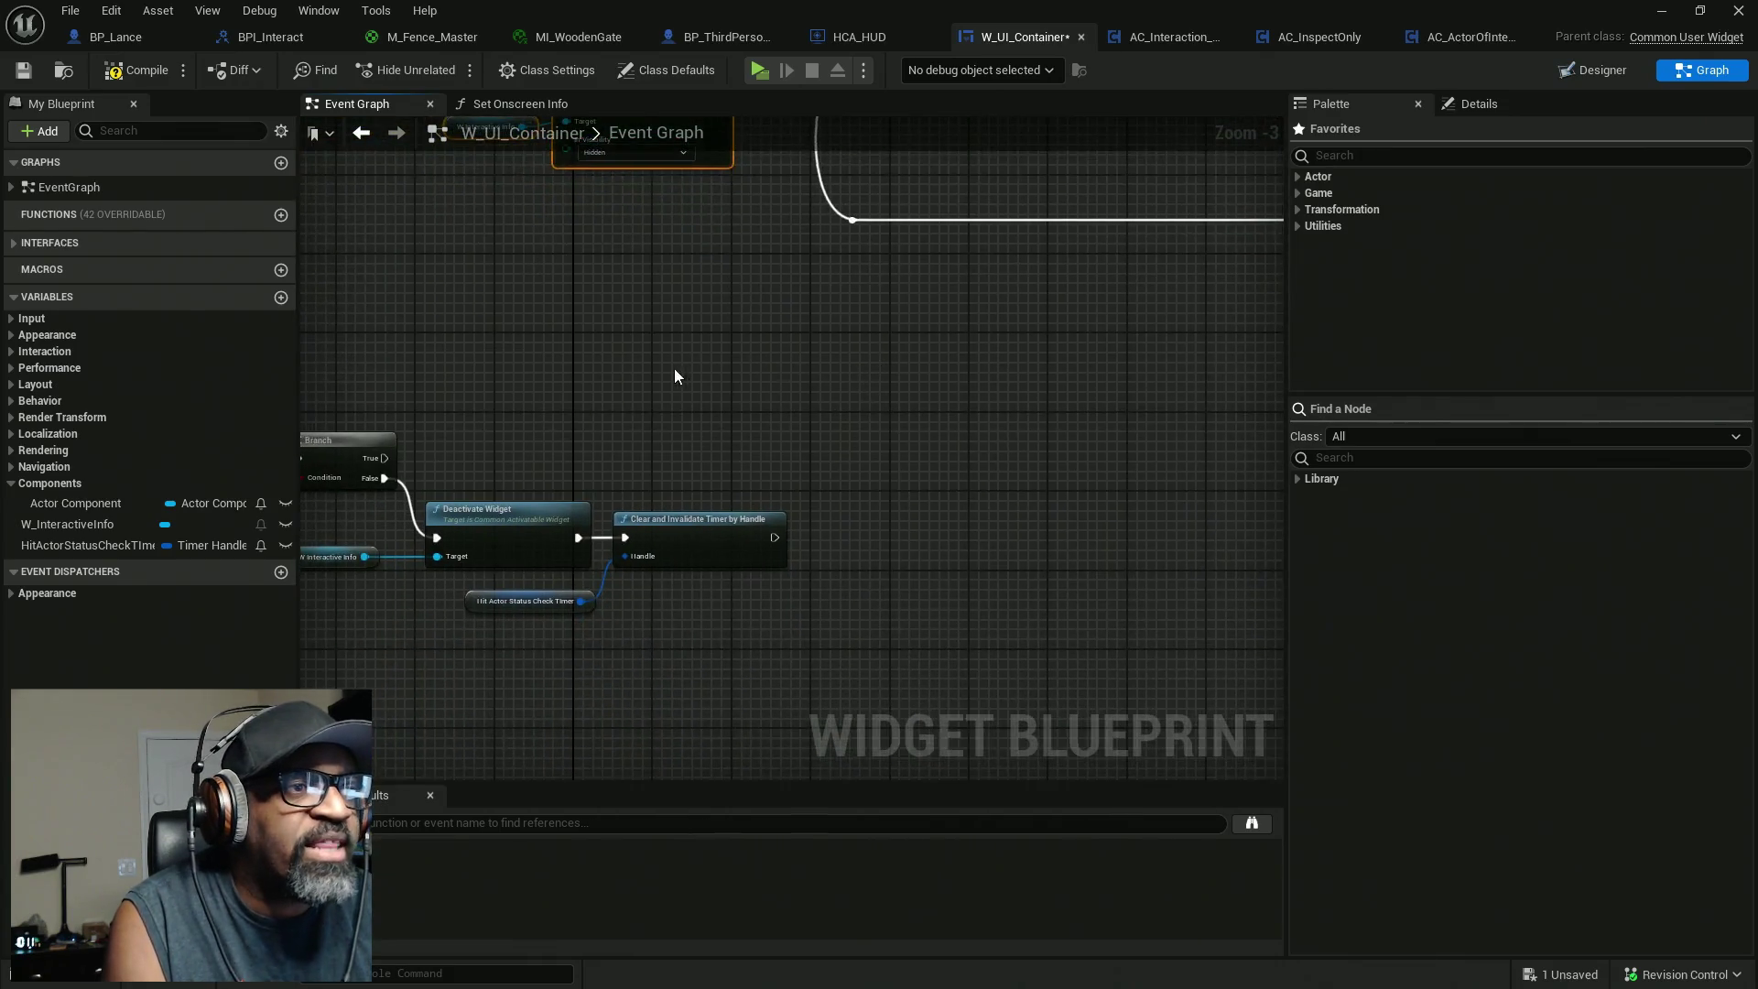
click(137, 69)
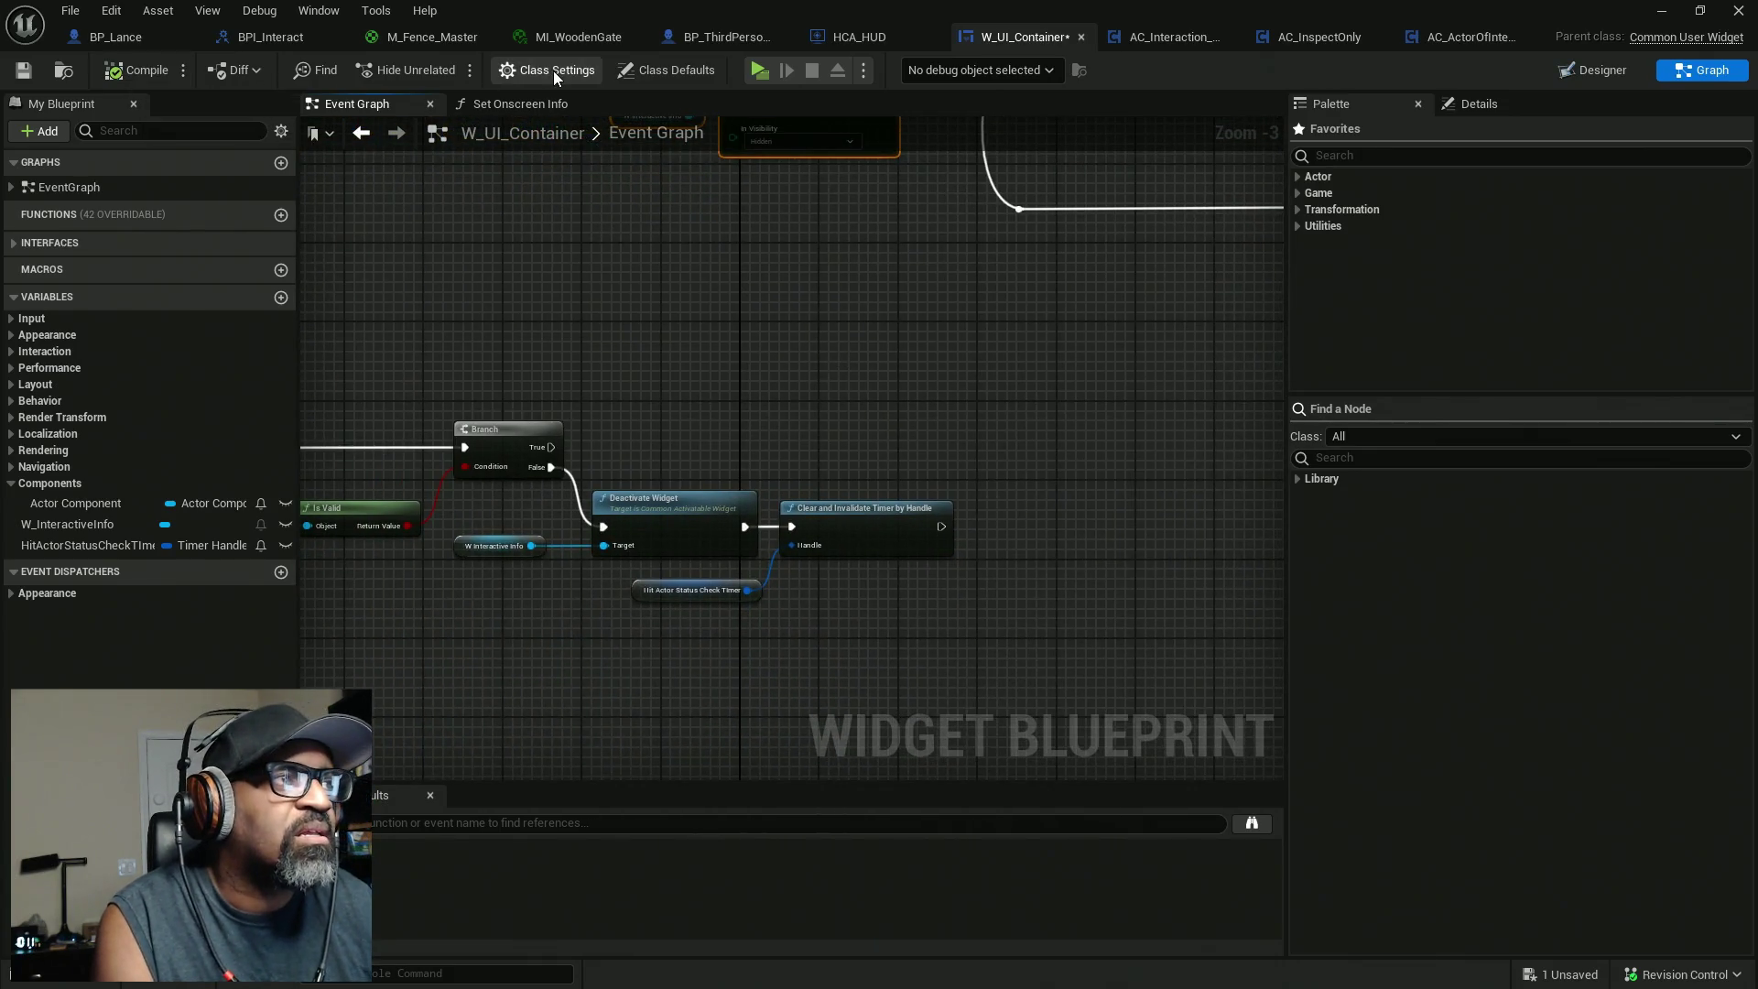
drag(858, 329, 877, 531)
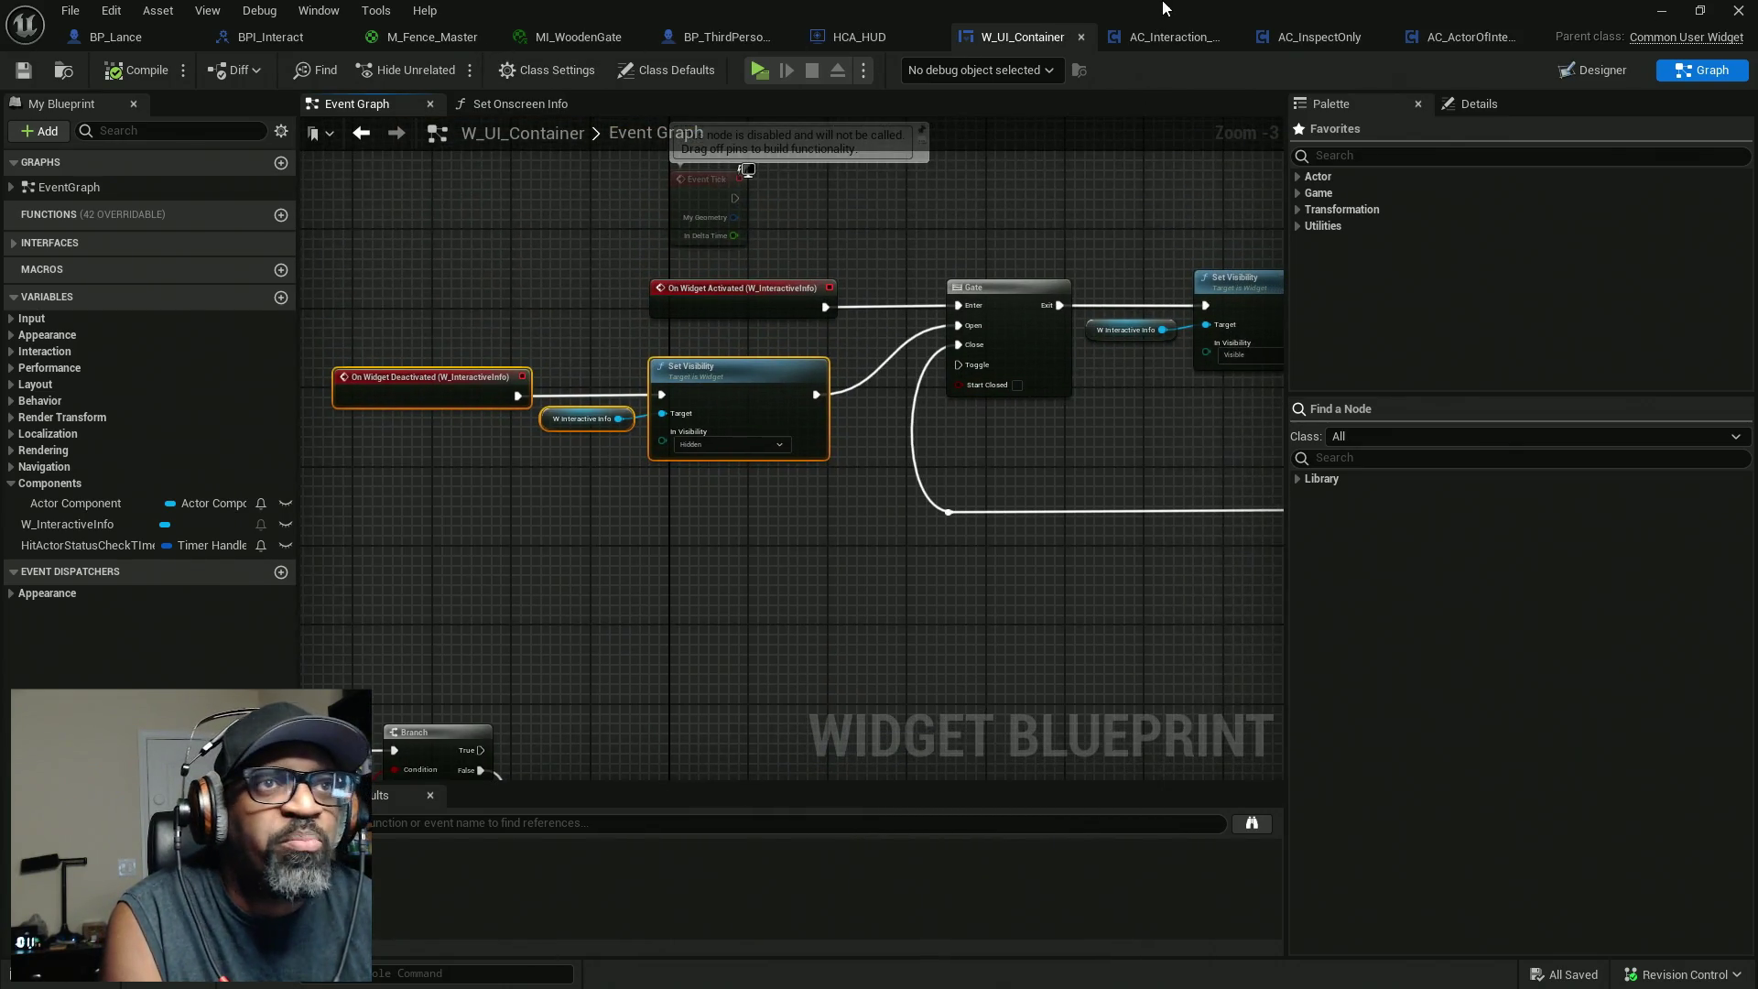
Play the level, reach the soda can, then debug W_UI_Container_C_0 in the blueprint graph.
click(1659, 10)
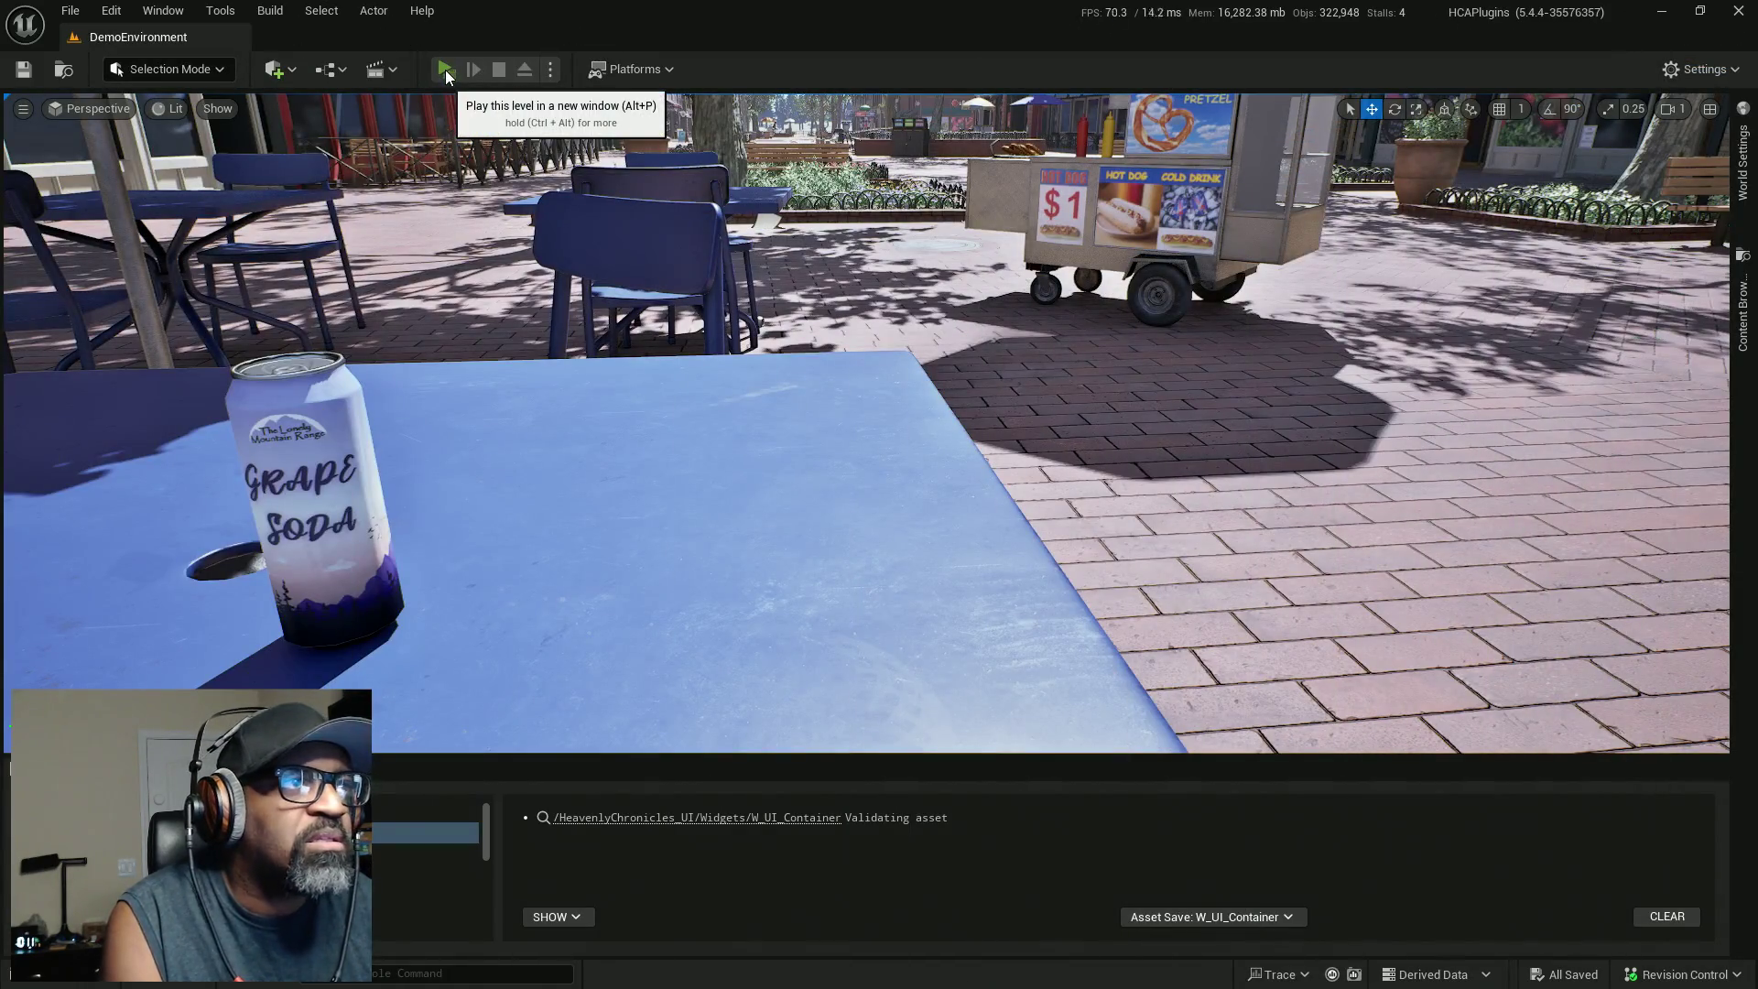
click(443, 74)
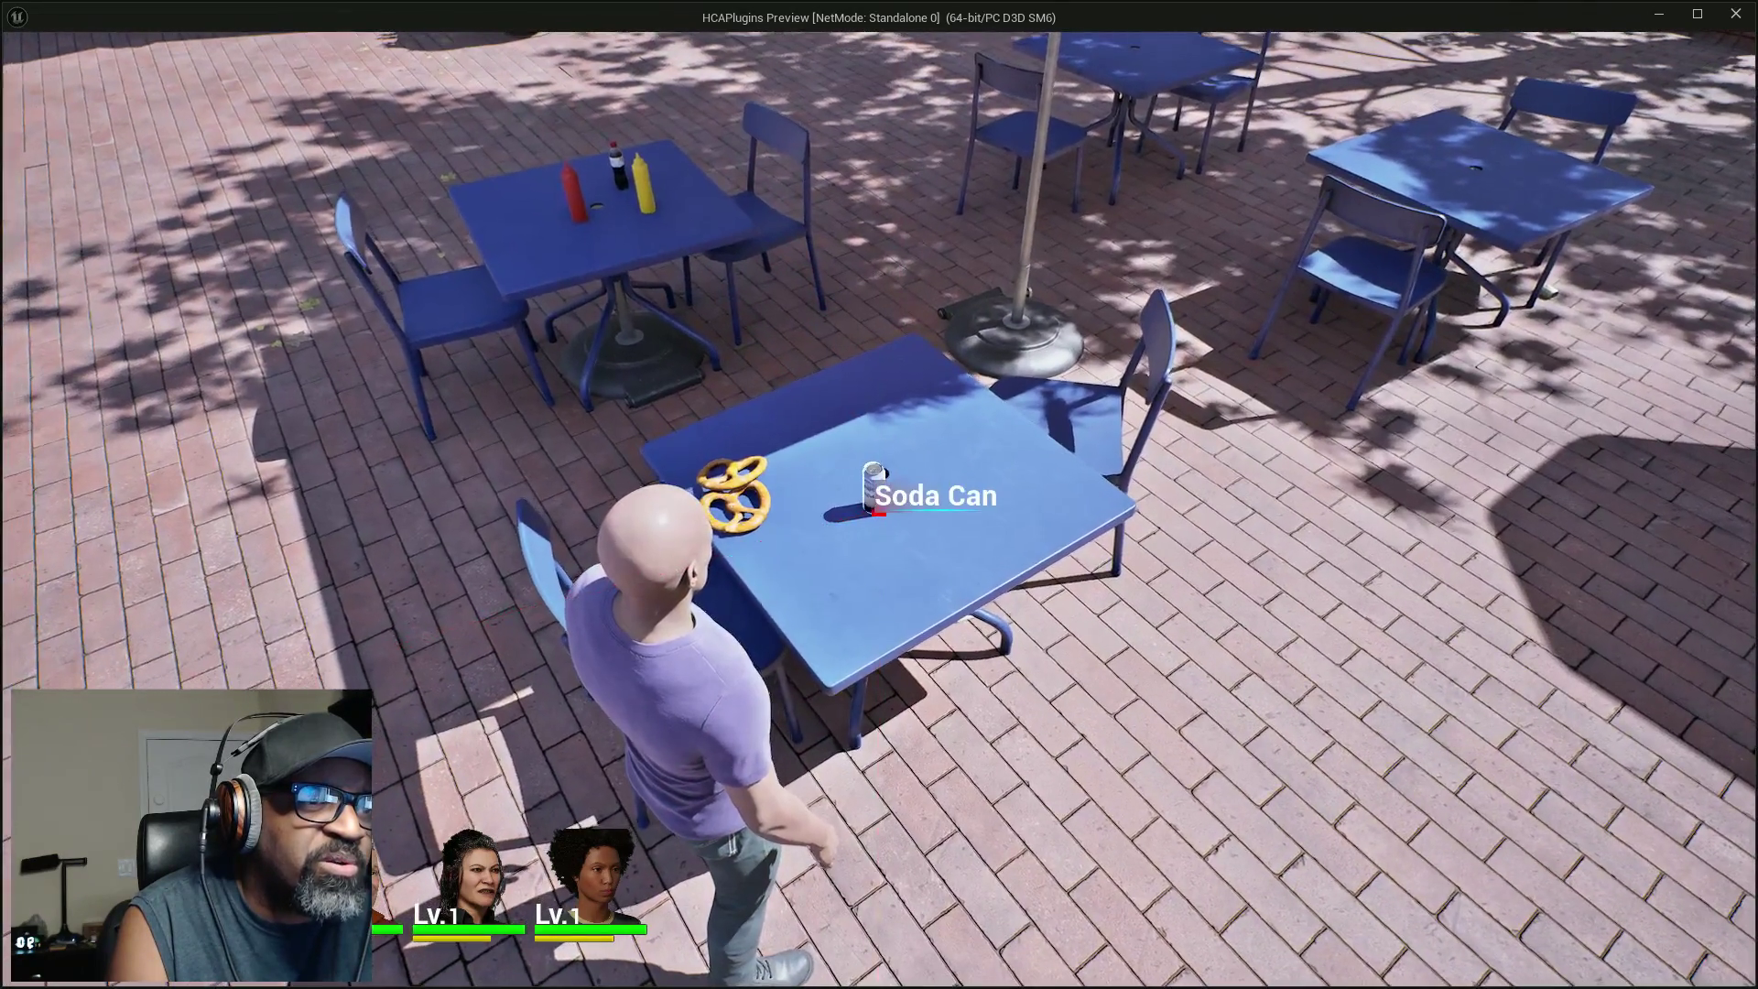
key(alt+Tab)
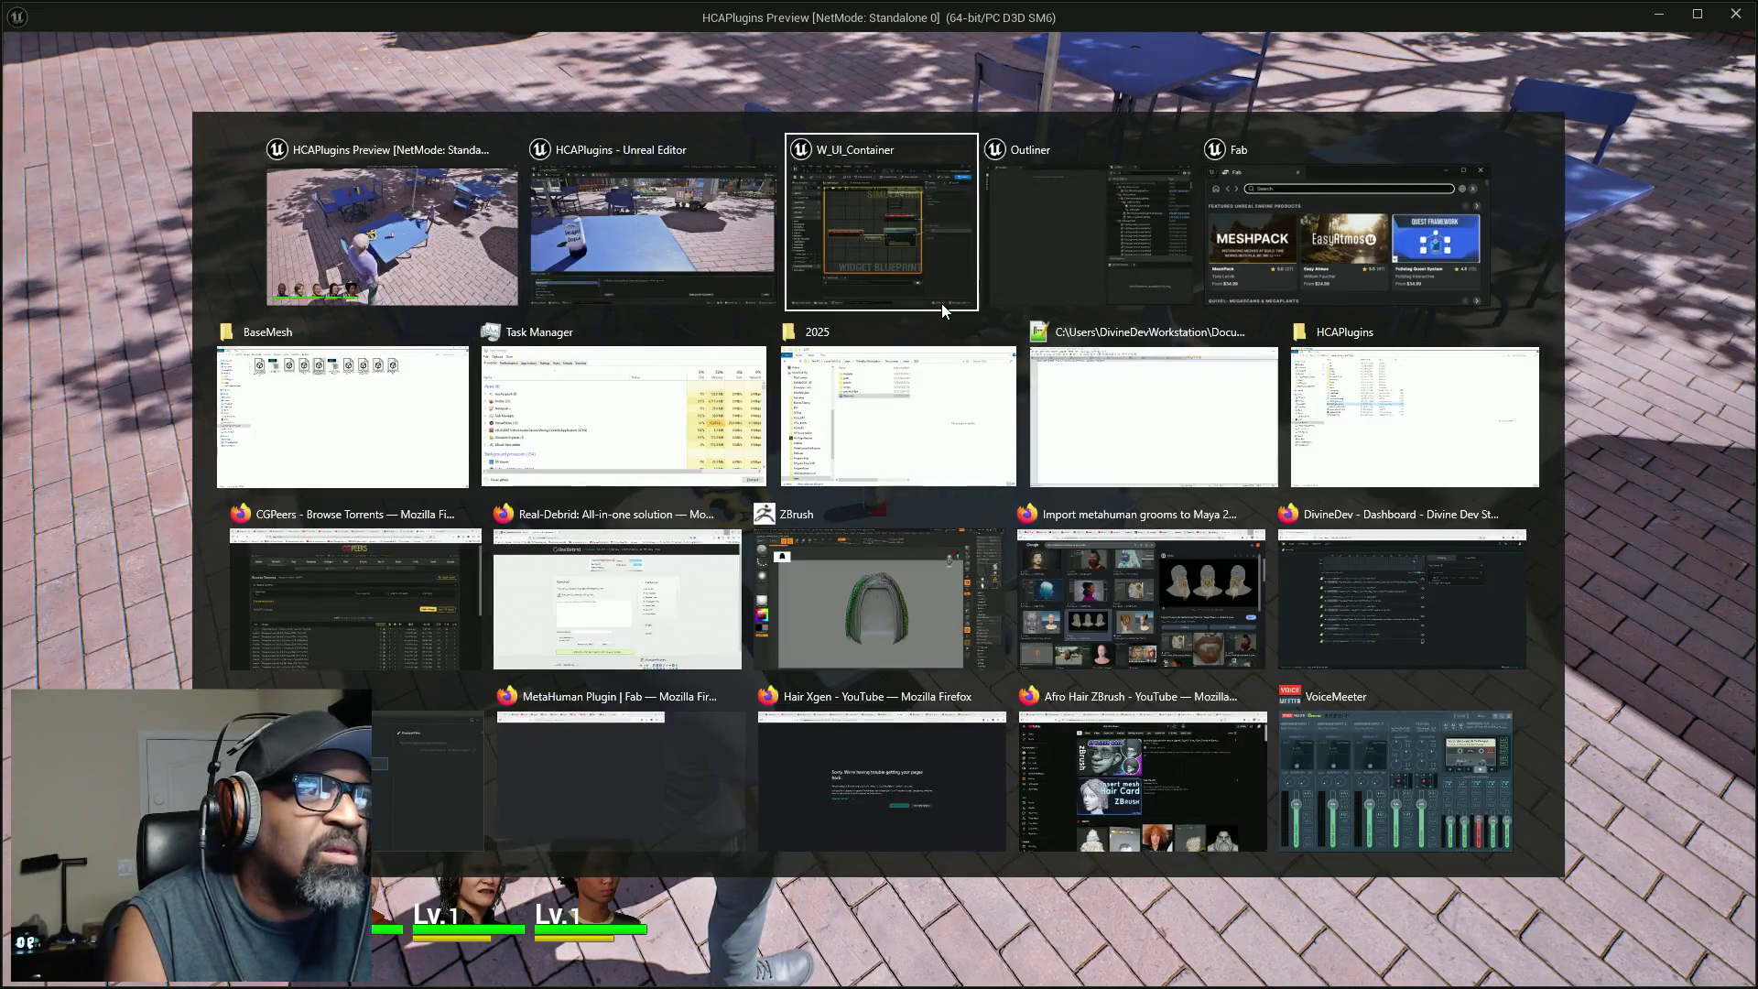
key(alt+Tab)
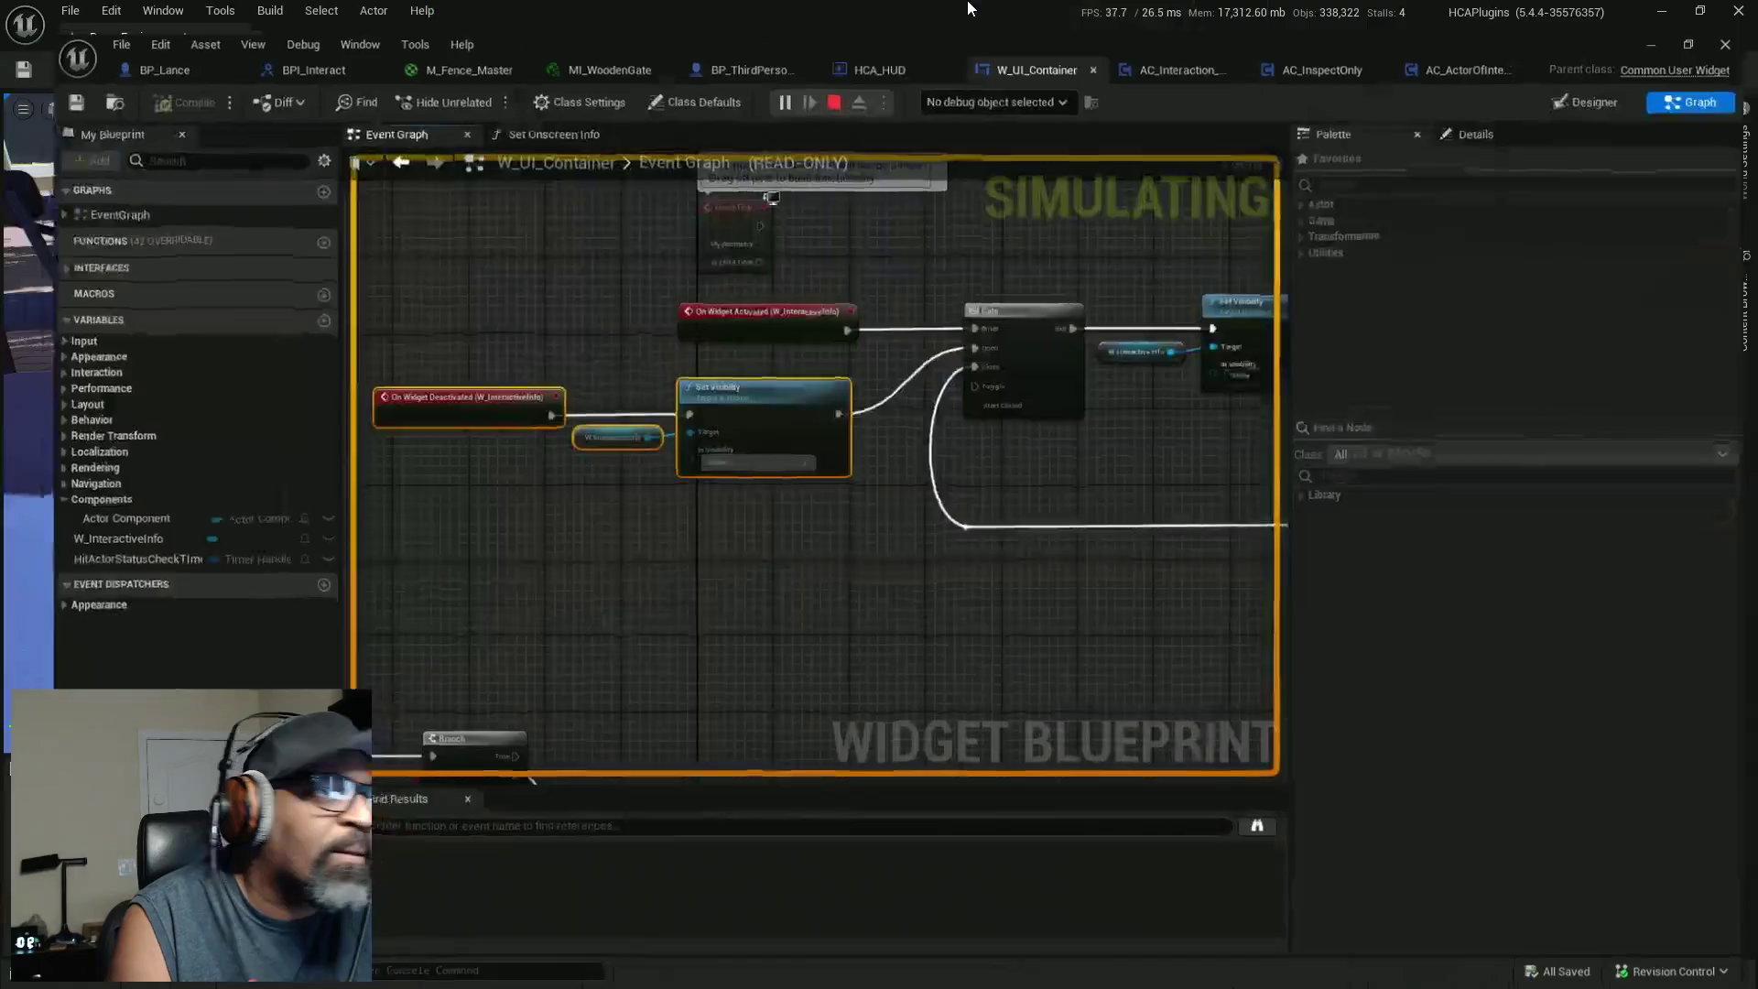
click(980, 71)
click(1007, 112)
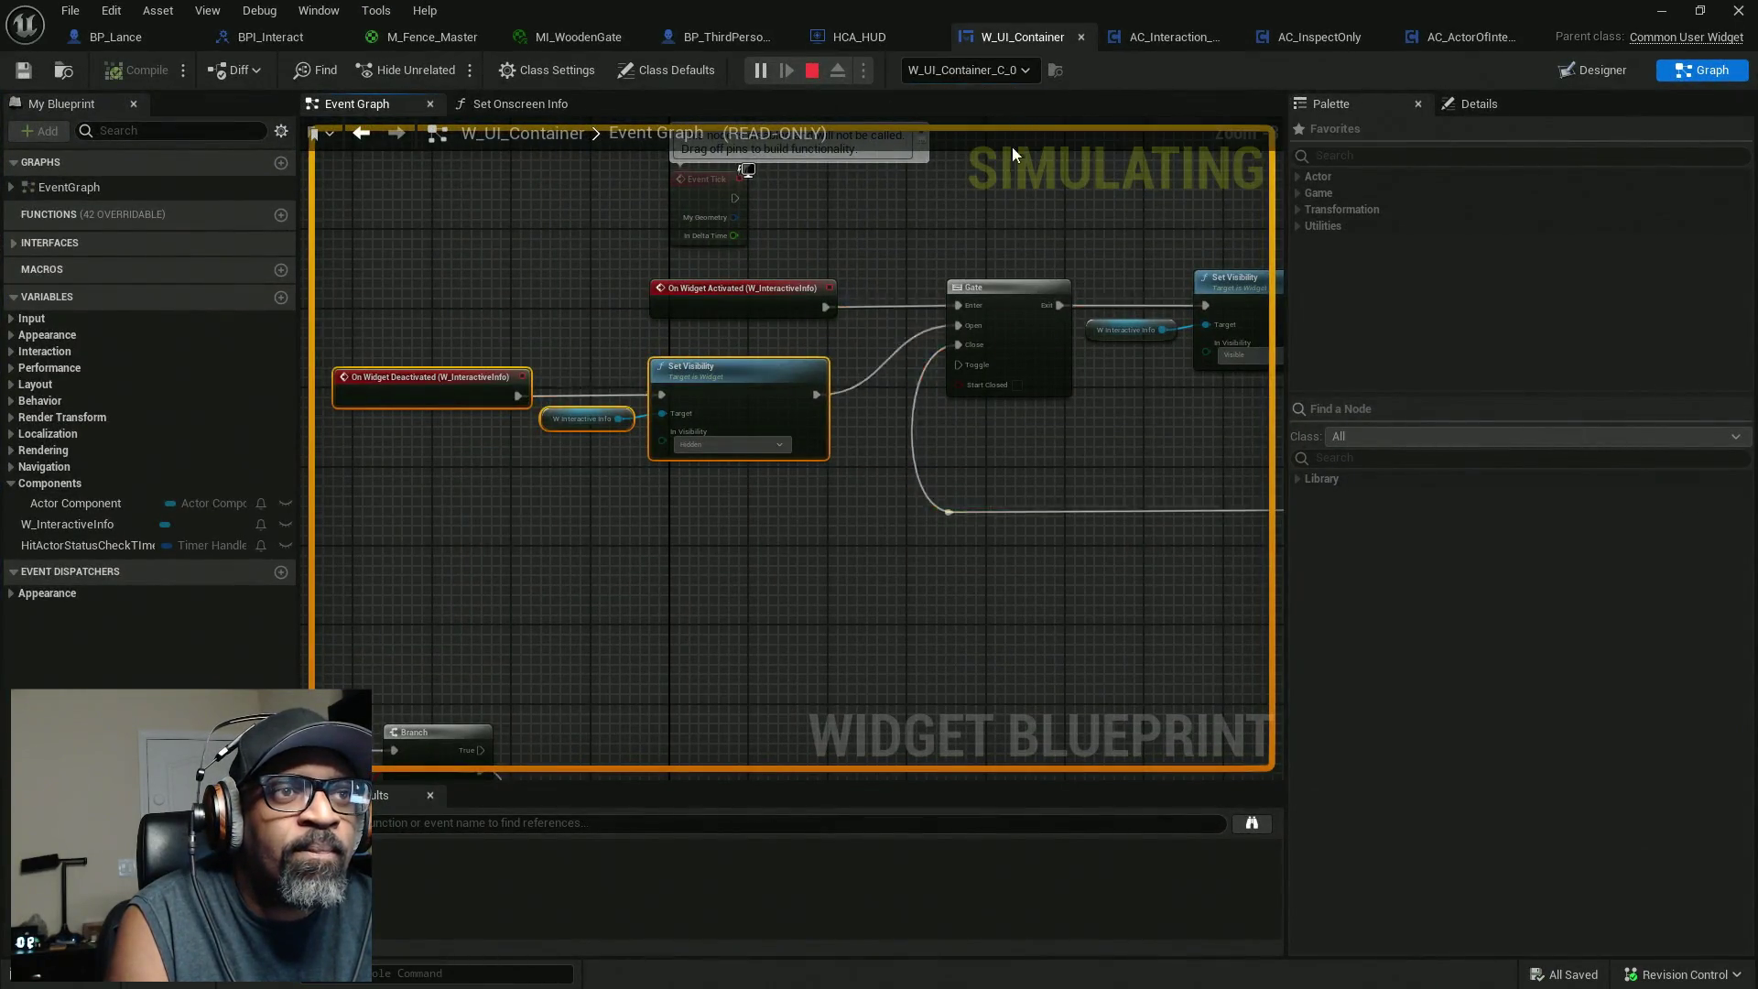
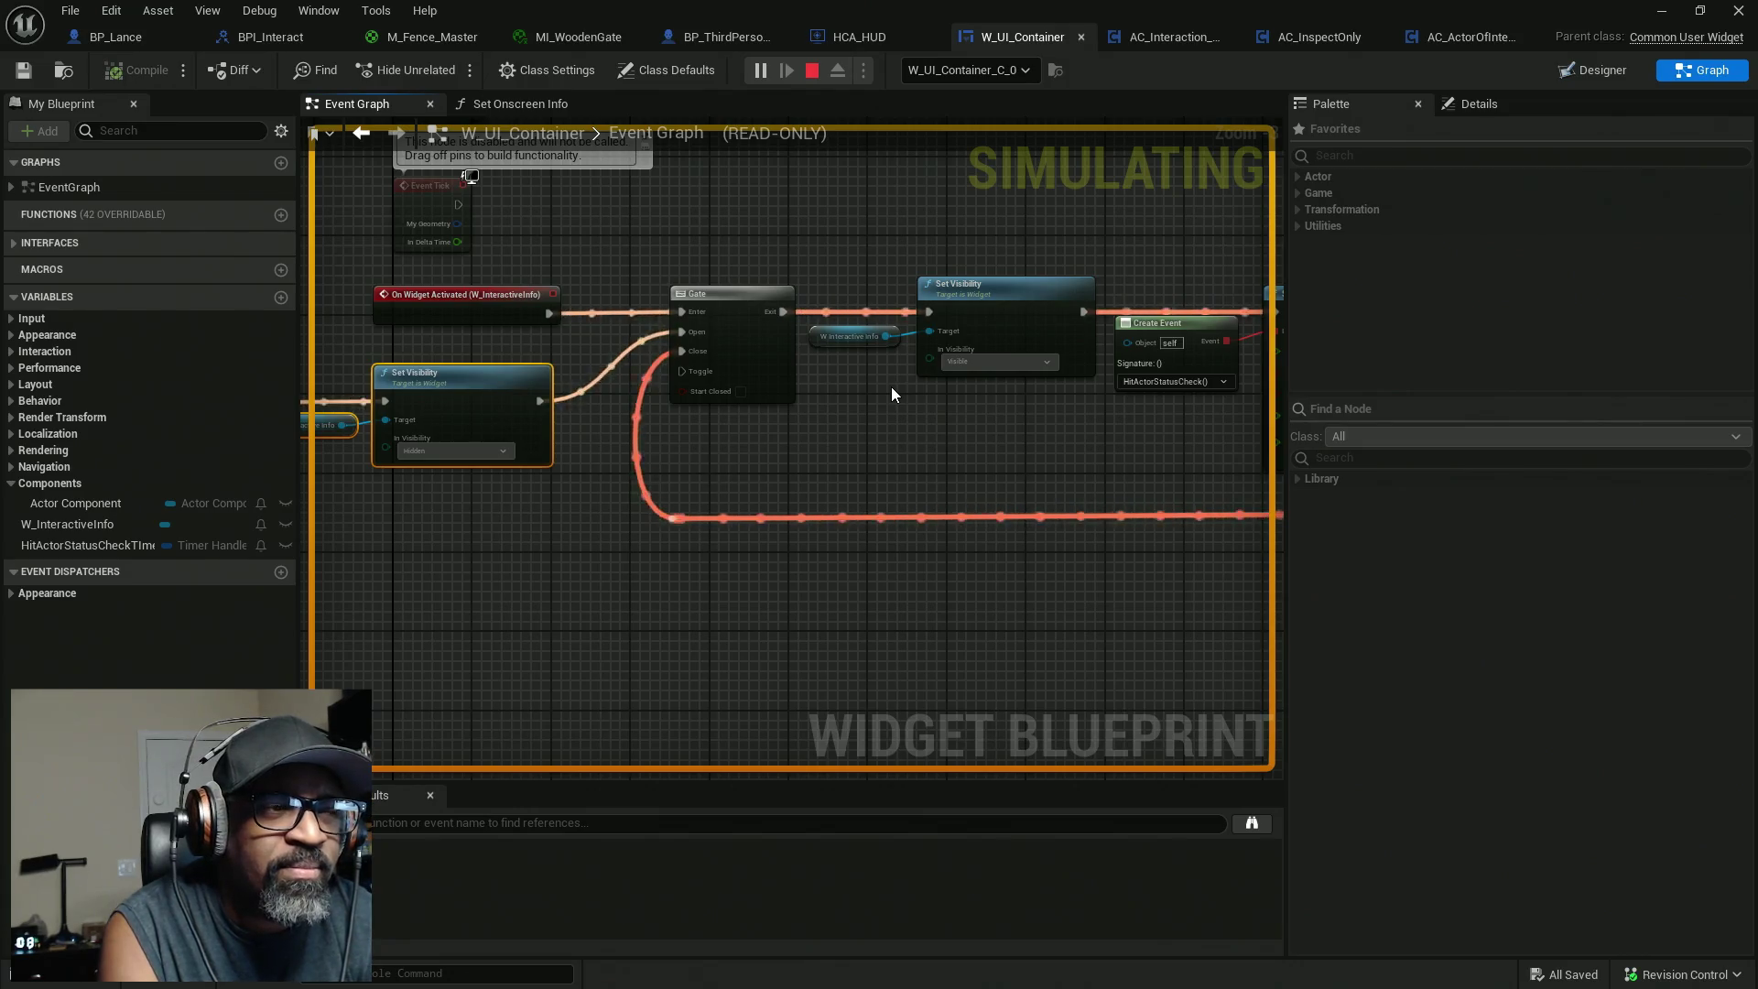
Stop the Play-in-Editor session and bring the Gate and Set Visibility nodes into view.
mouse_move(672, 689)
mouse_down()
mouse_move(973, 529)
mouse_move(1106, 340)
mouse_up()
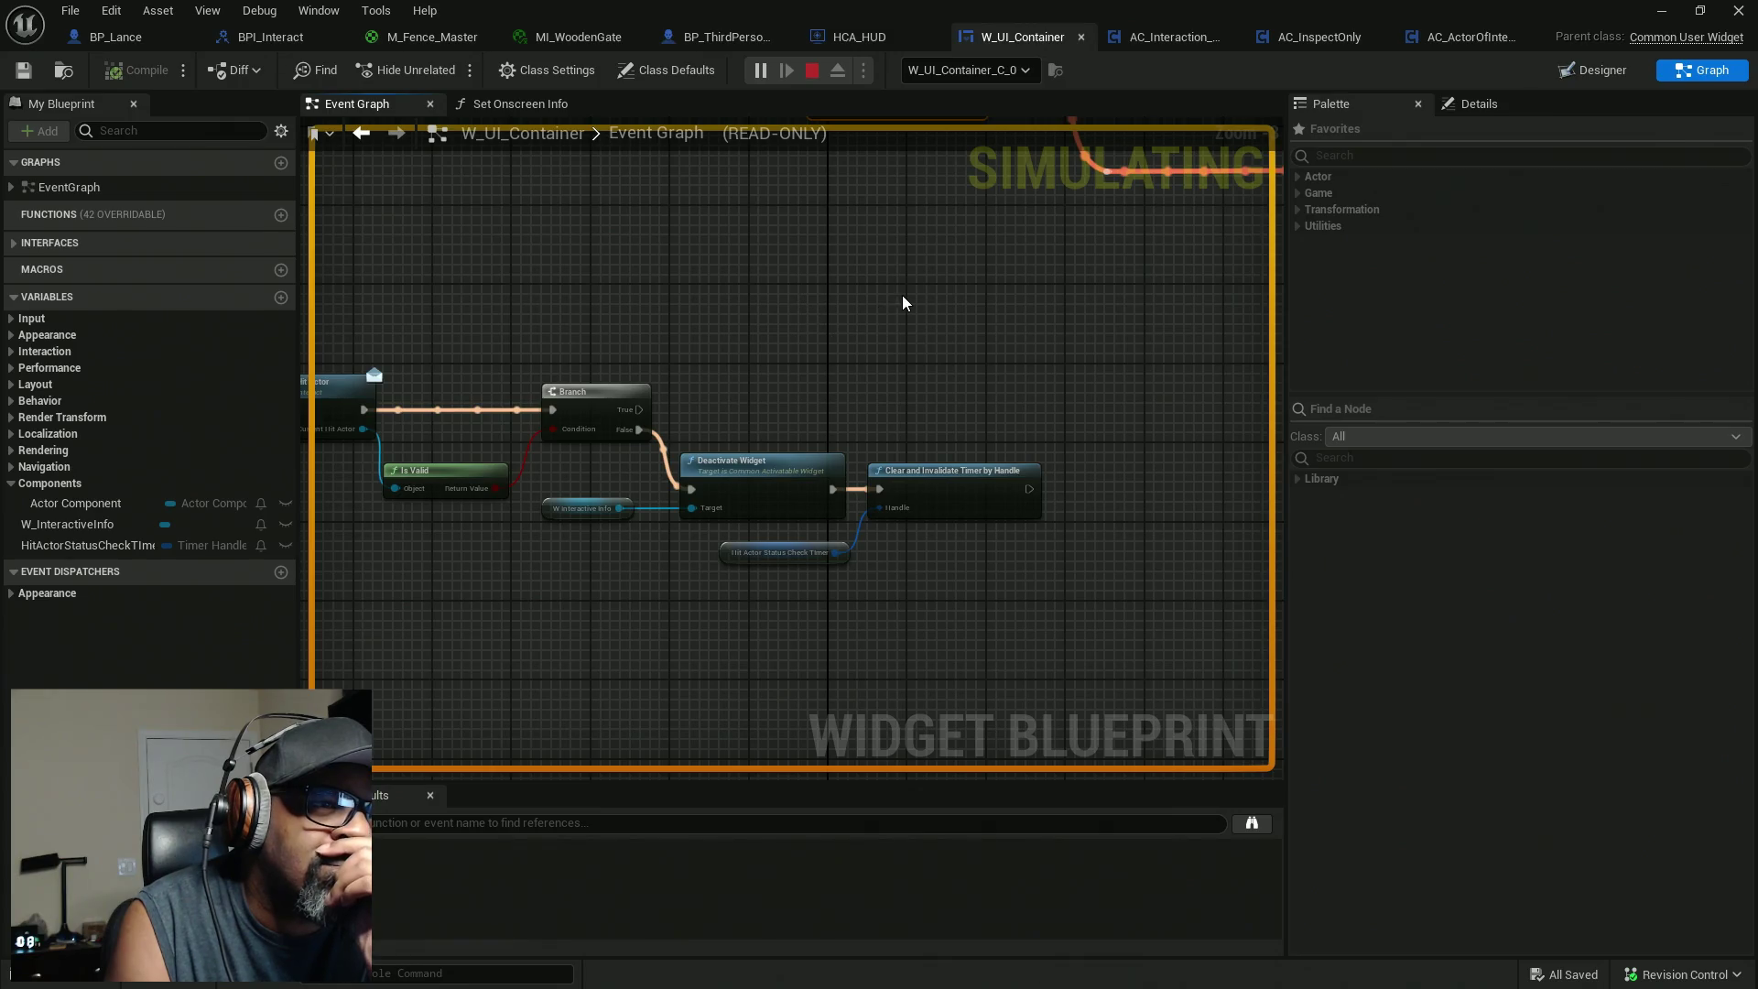
key(Escape)
mouse_move(902, 303)
mouse_down()
mouse_move(844, 503)
mouse_move(656, 640)
mouse_up()
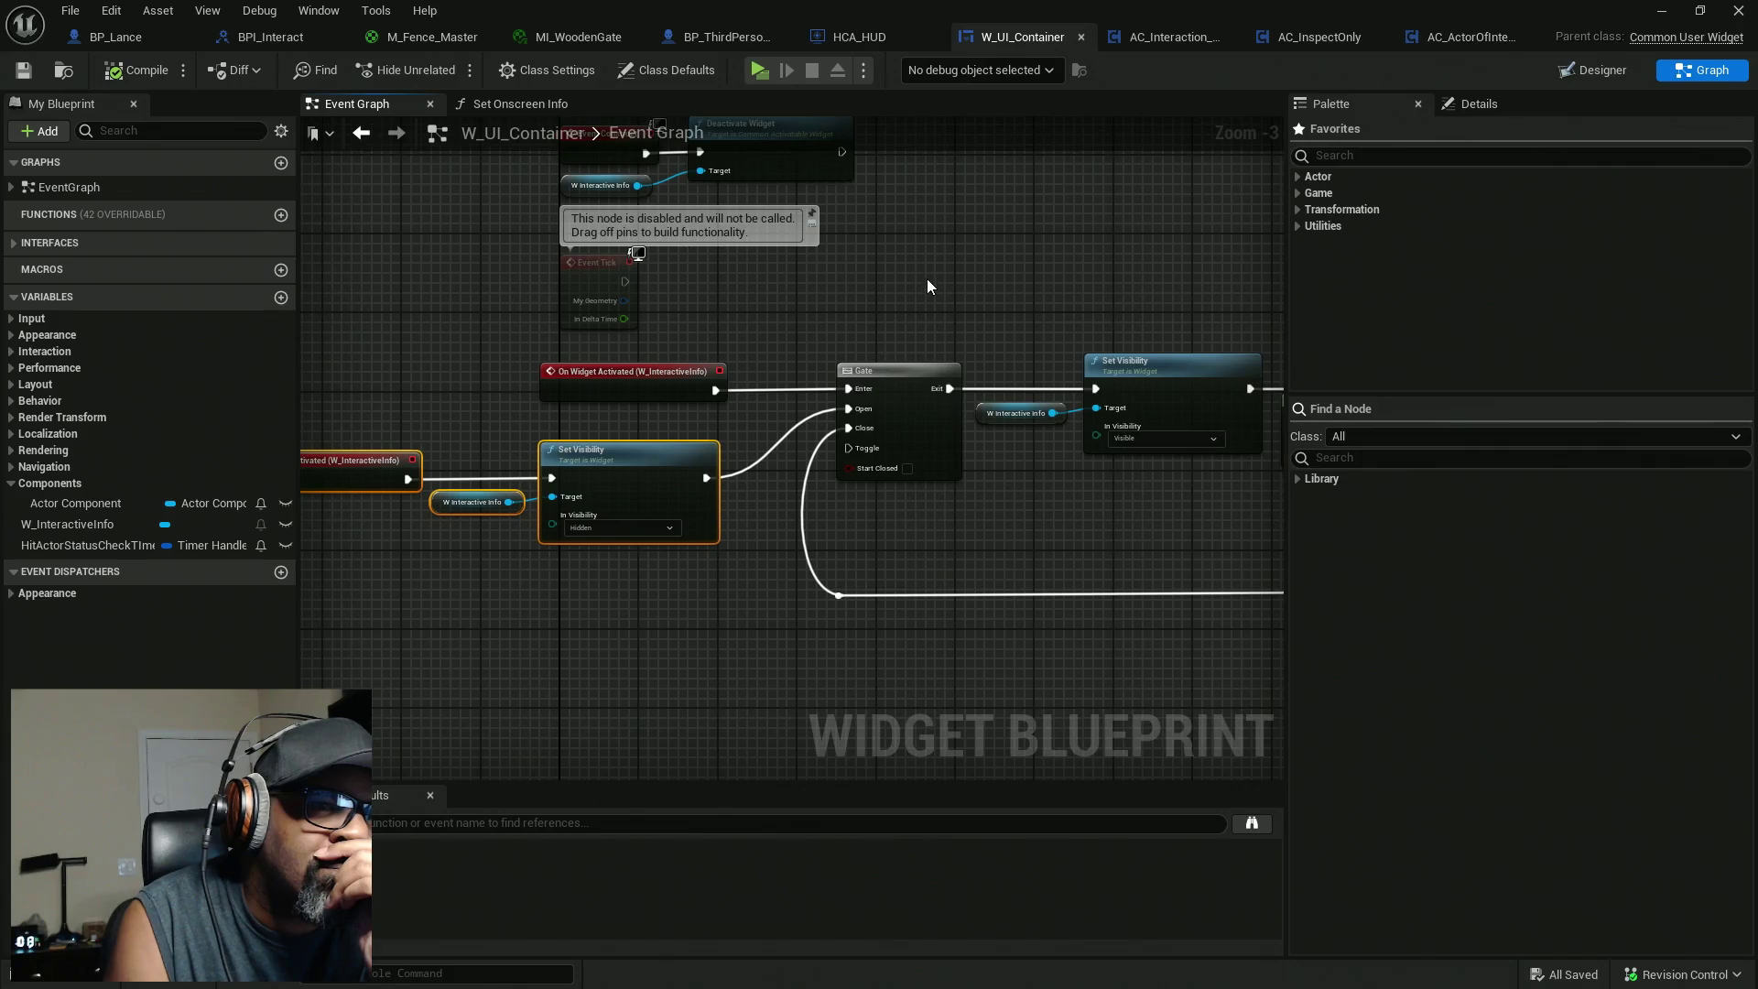
Add a Do Once node to the event graph and place it above the Gate.
right_click(927, 278)
text(do)
key(BackSpace)
key(BackSpace)
text(set vis)
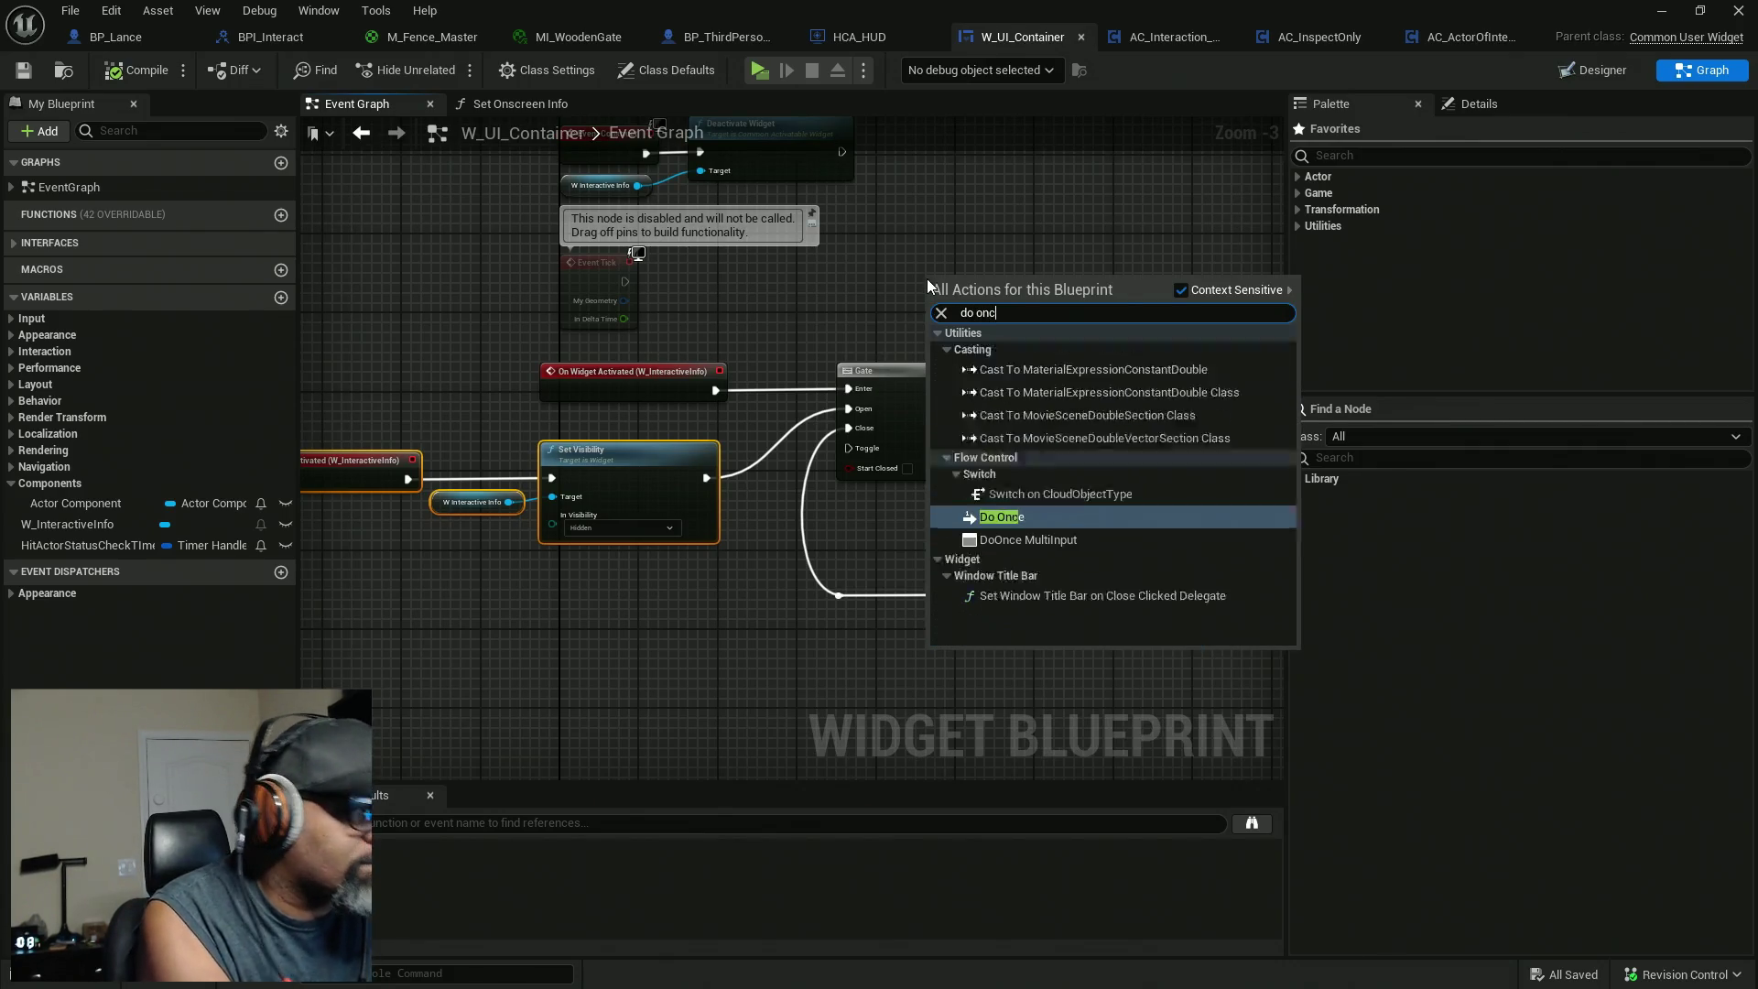
click(979, 366)
click(996, 335)
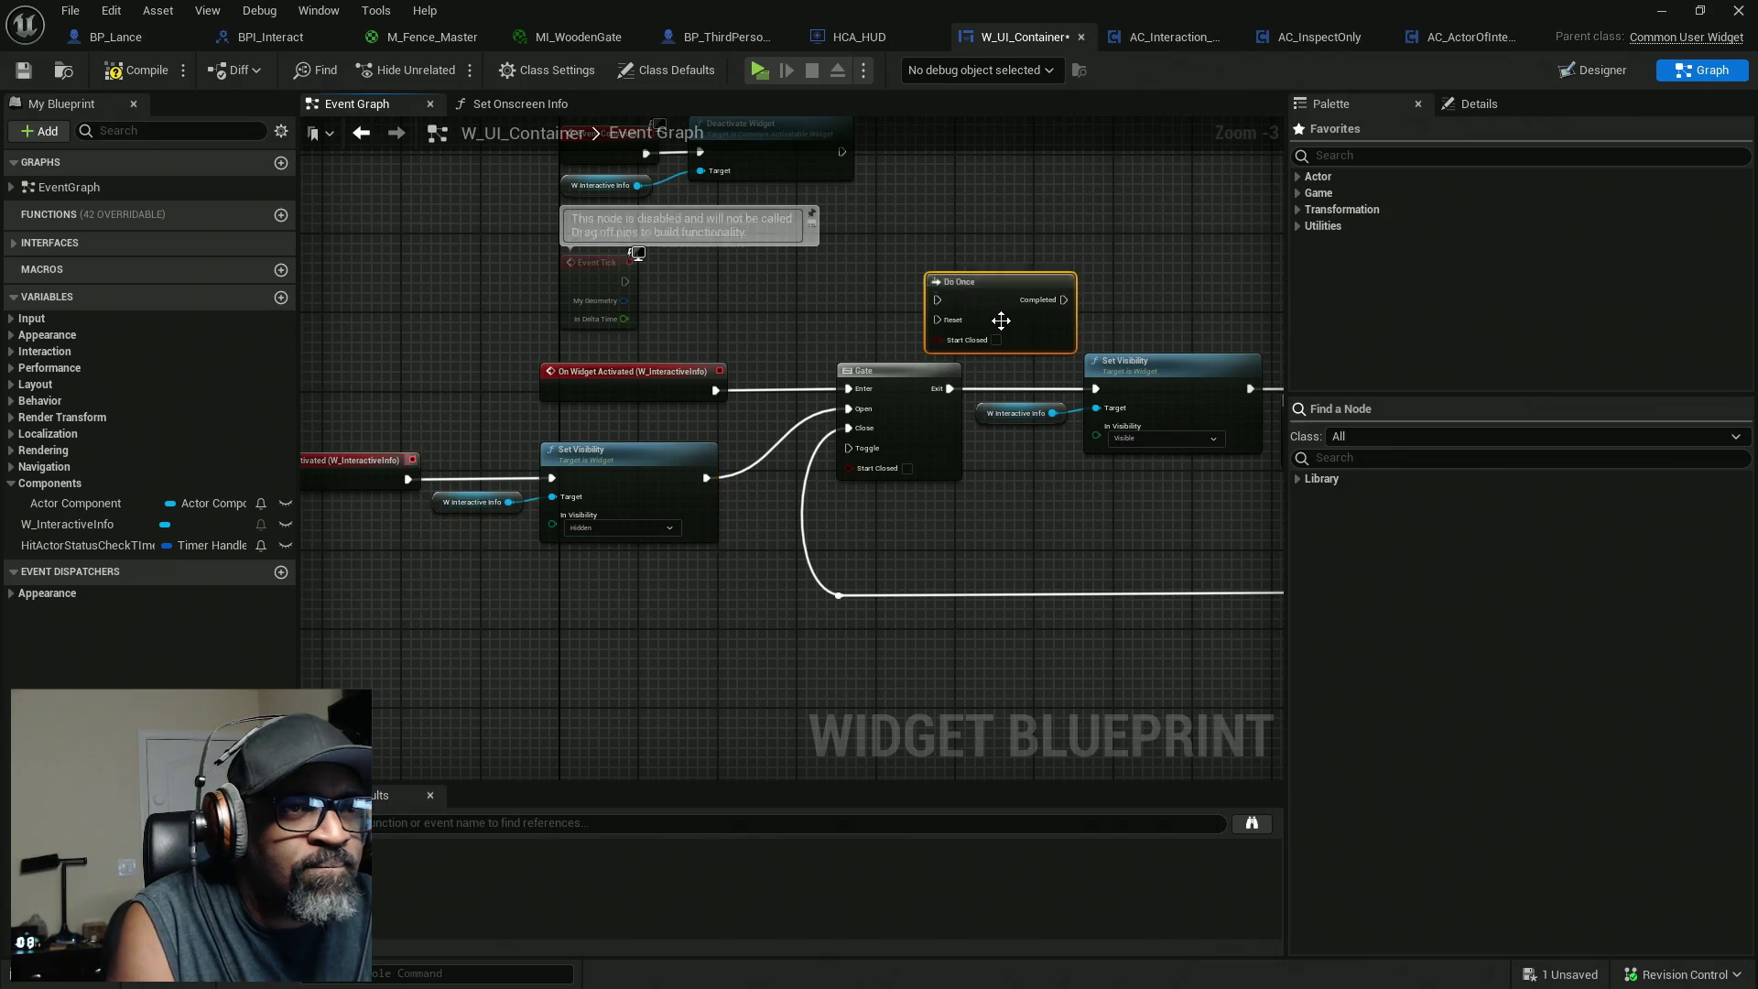
scroll(988, 300, up, 3)
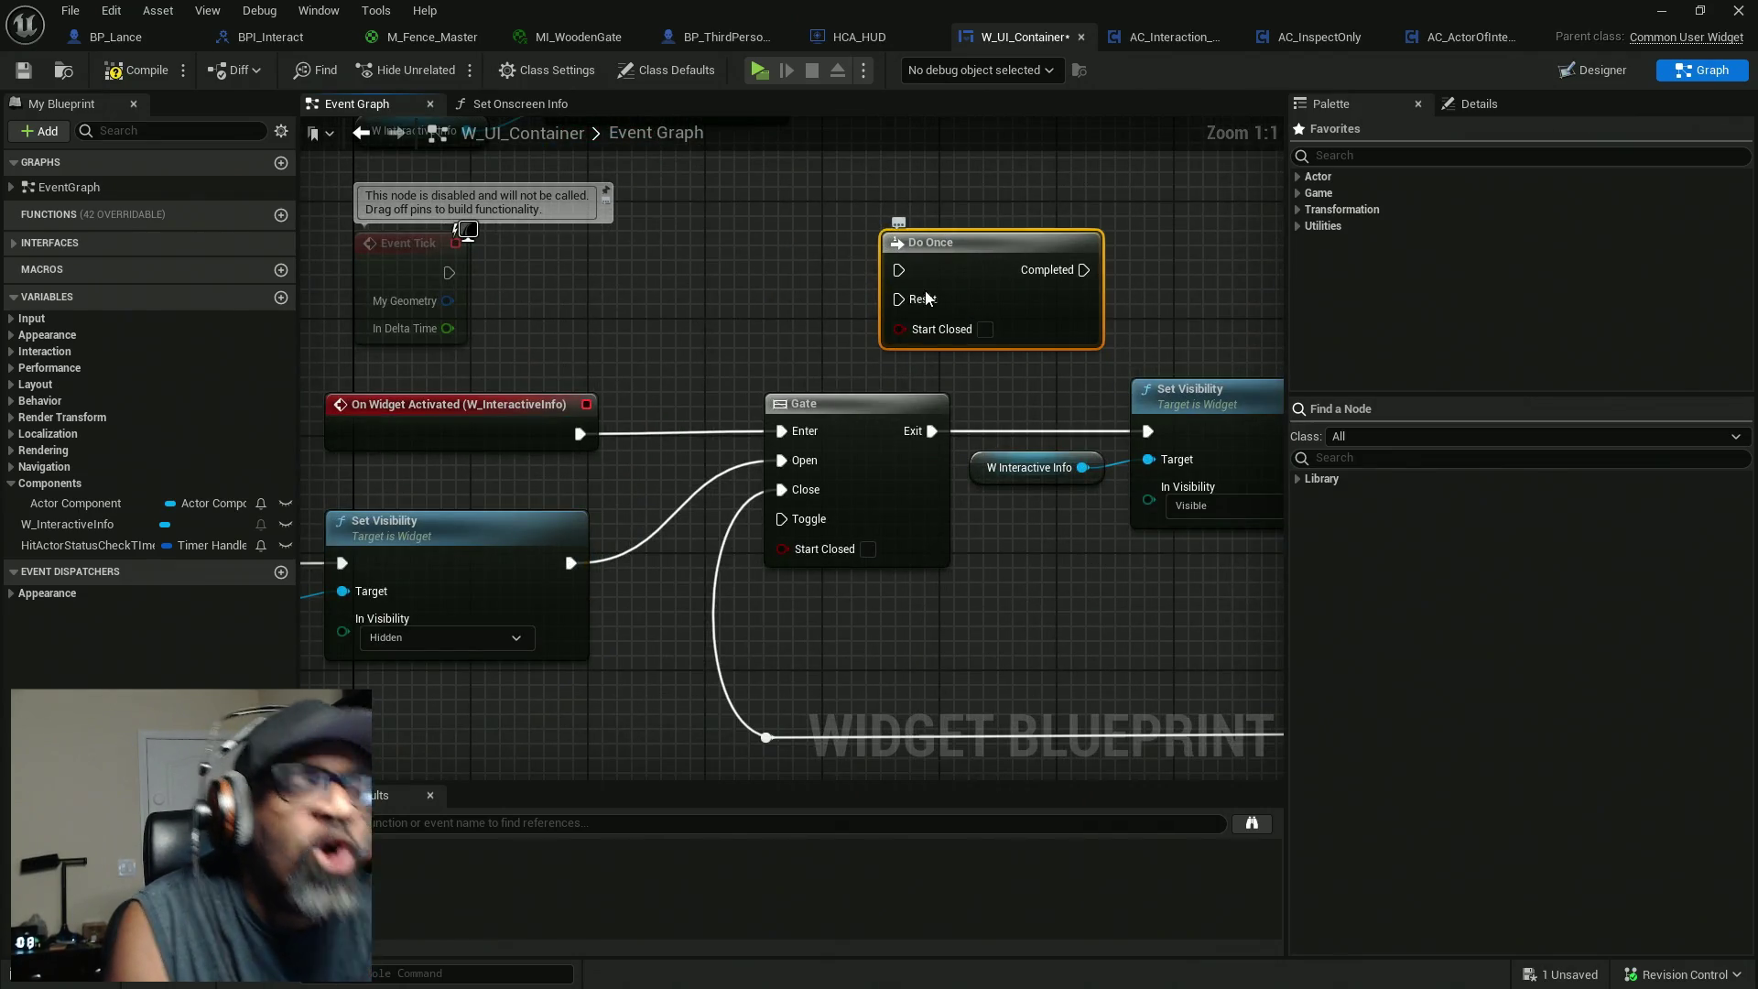
drag(961, 261, 829, 275)
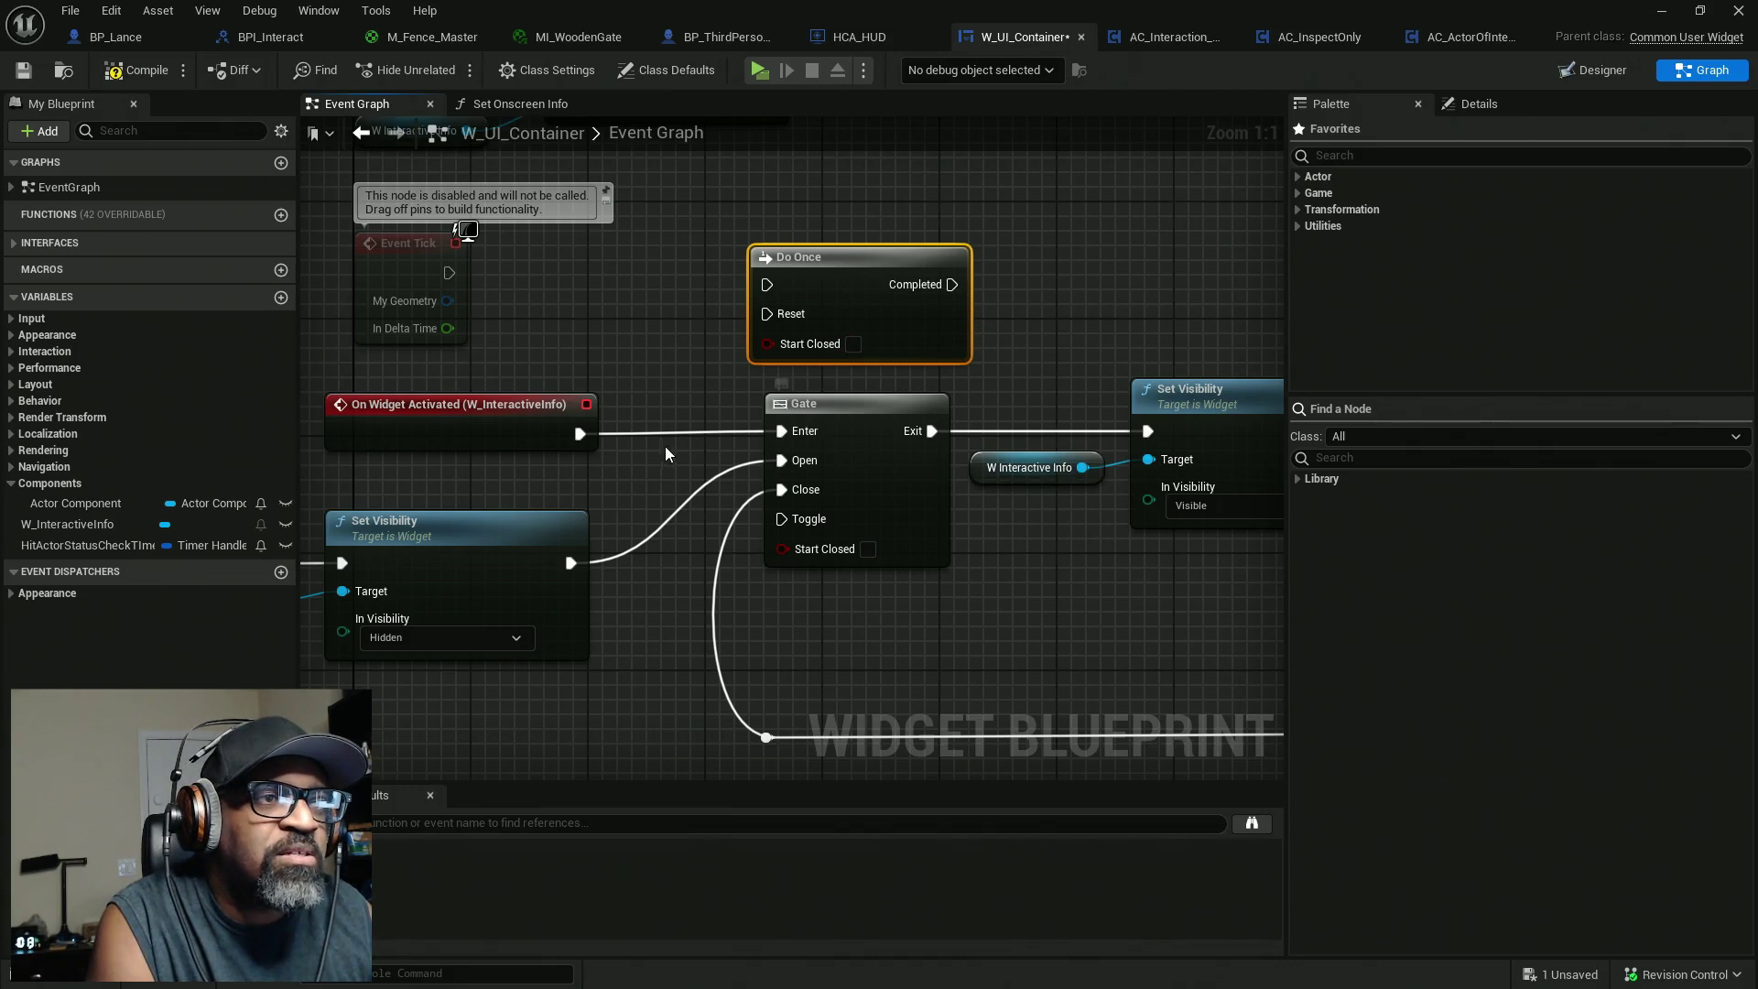
Wire On Widget Activated through Do Once into Set Visibility, hidden Set Visibility into Reset, then save and play.
mouse_move(760, 441)
mouse_down()
mouse_move(796, 431)
mouse_move(767, 285)
mouse_up()
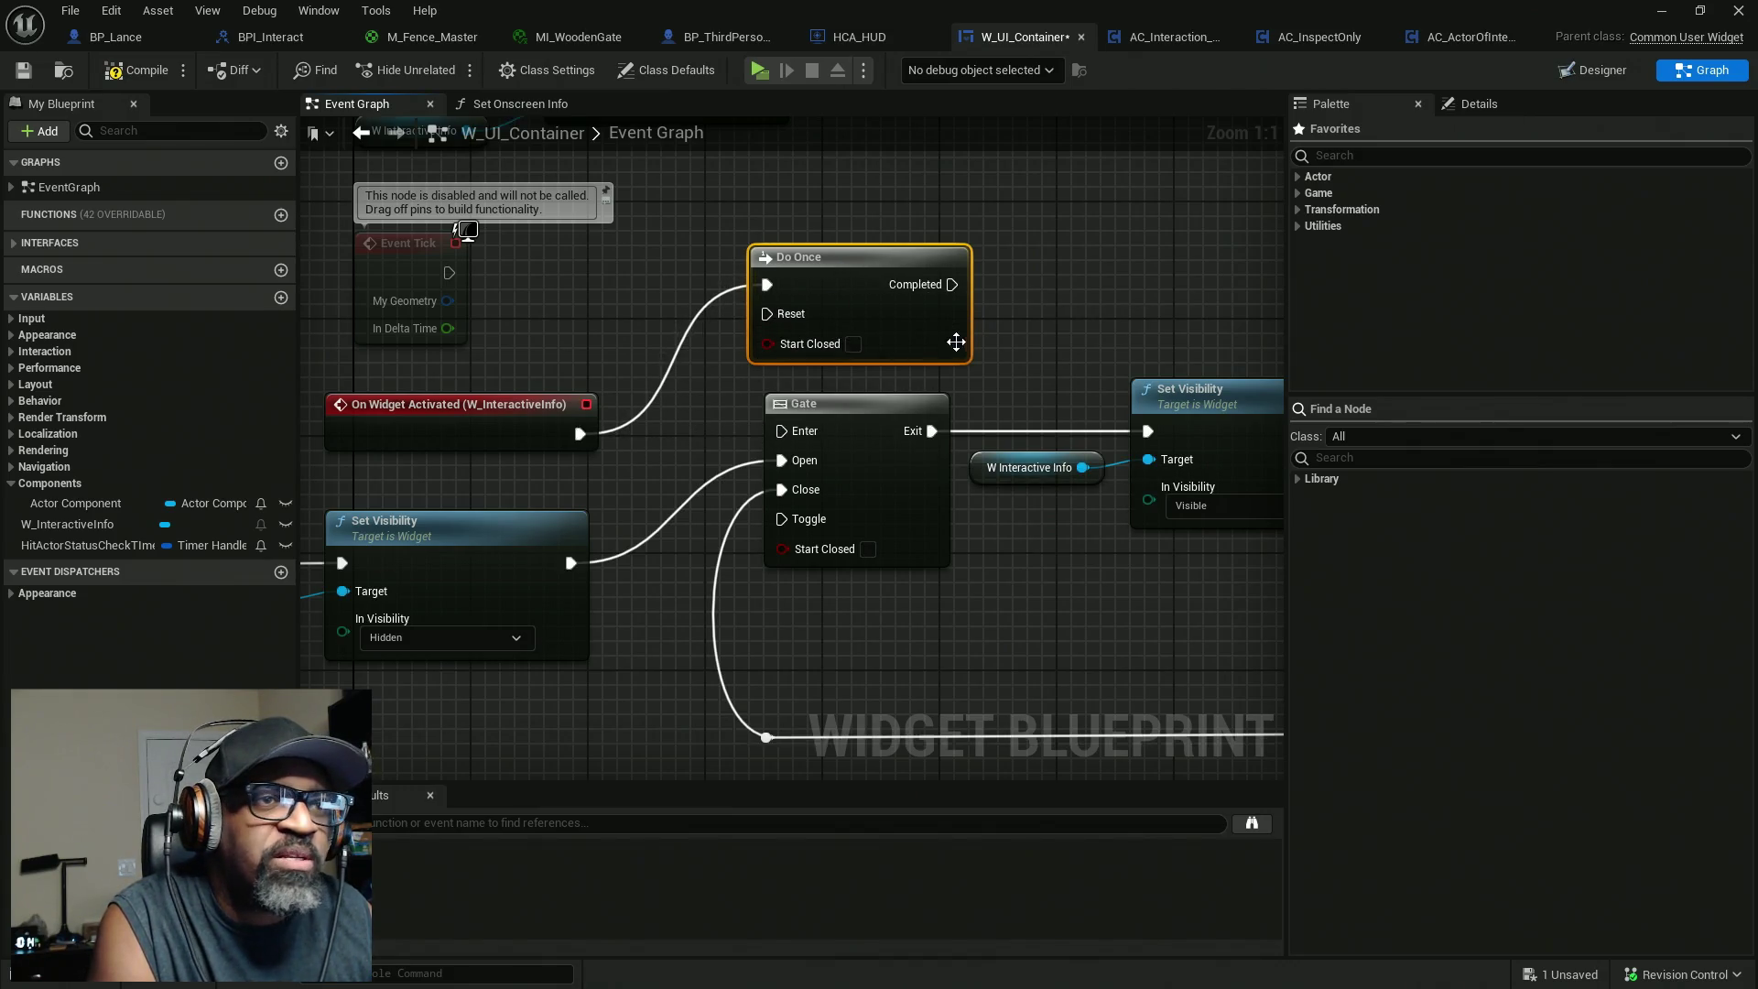
mouse_move(932, 431)
mouse_down()
mouse_move(970, 286)
mouse_move(952, 285)
mouse_up()
mouse_move(767, 313)
mouse_down()
mouse_move(680, 506)
mouse_move(570, 562)
mouse_up()
drag(884, 462, 898, 611)
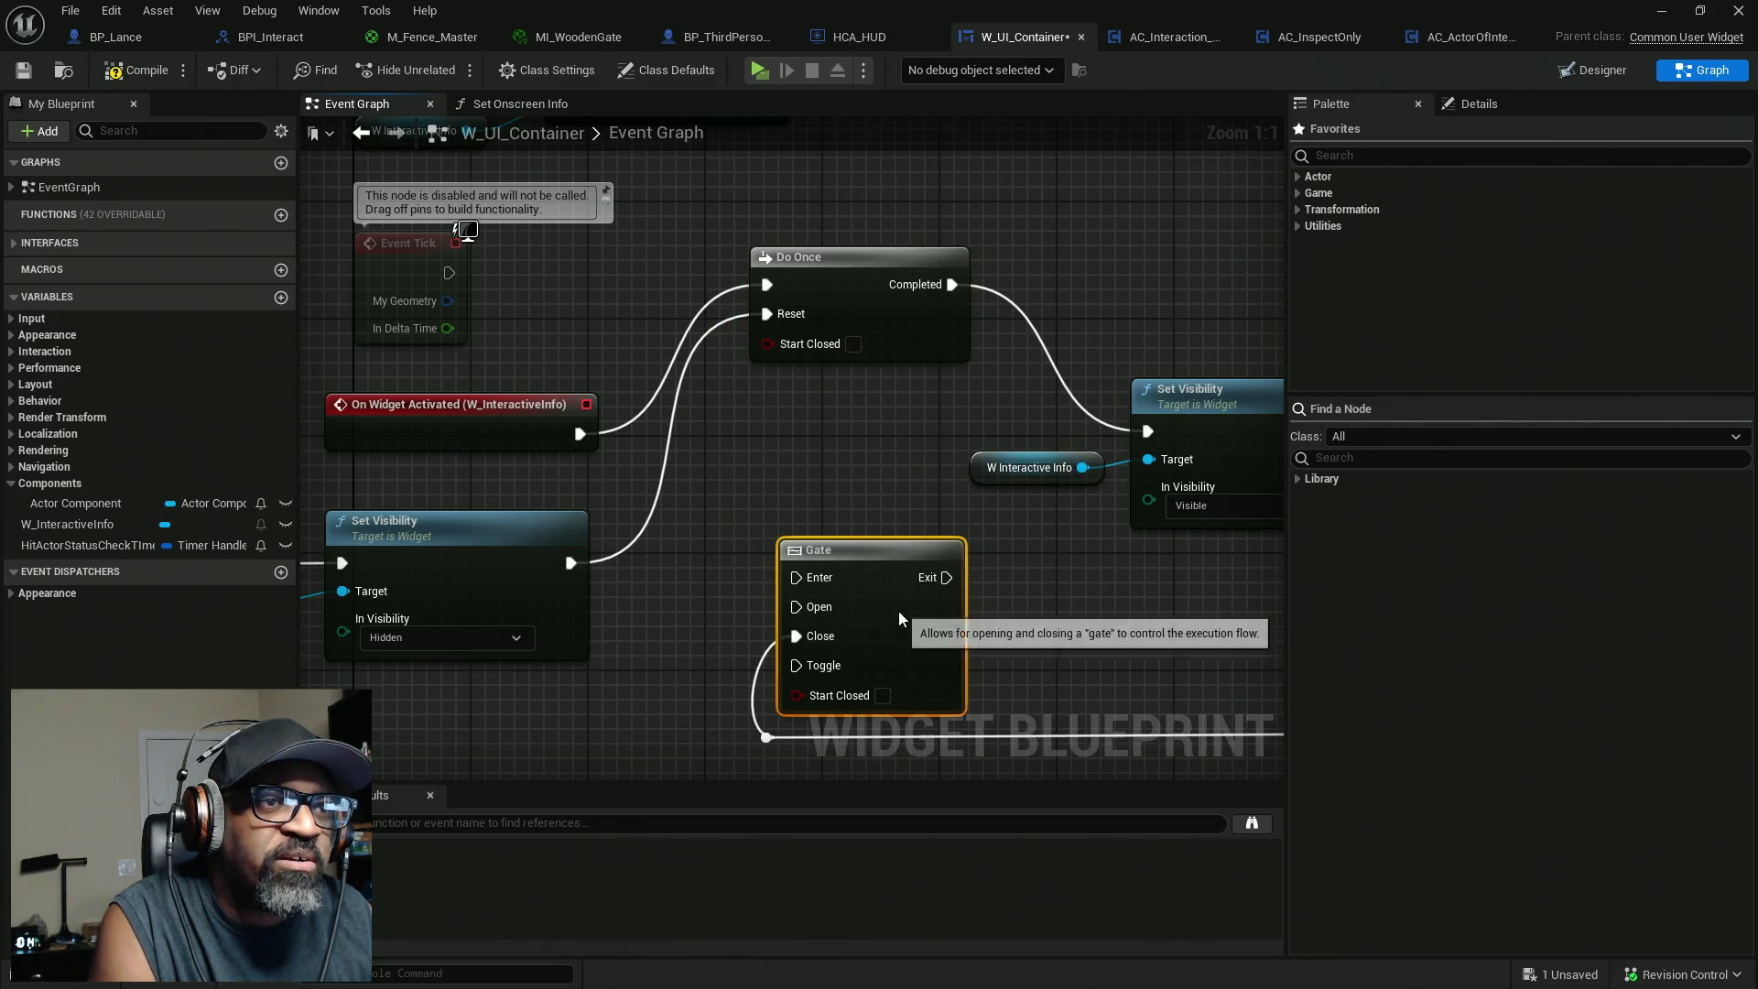
mouse_move(901, 304)
mouse_down()
mouse_move(872, 399)
mouse_move(875, 430)
mouse_move(910, 368)
mouse_move(886, 447)
mouse_up()
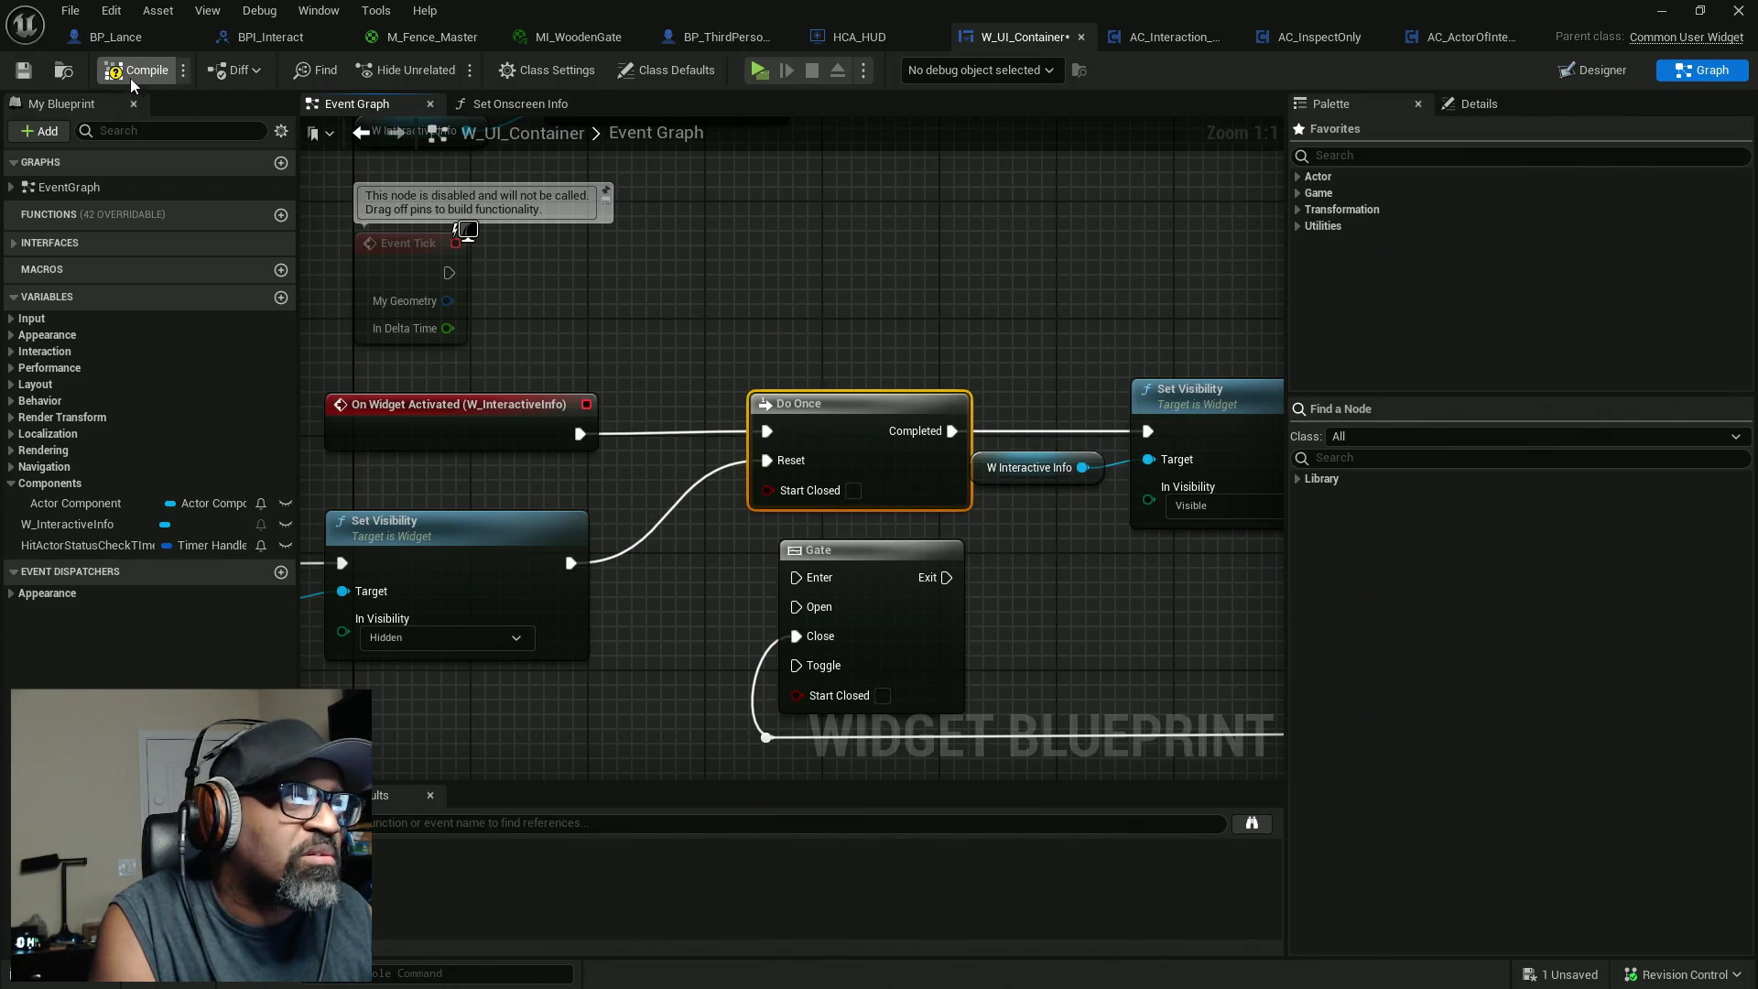
key(ctrl+s)
key(alt+p)
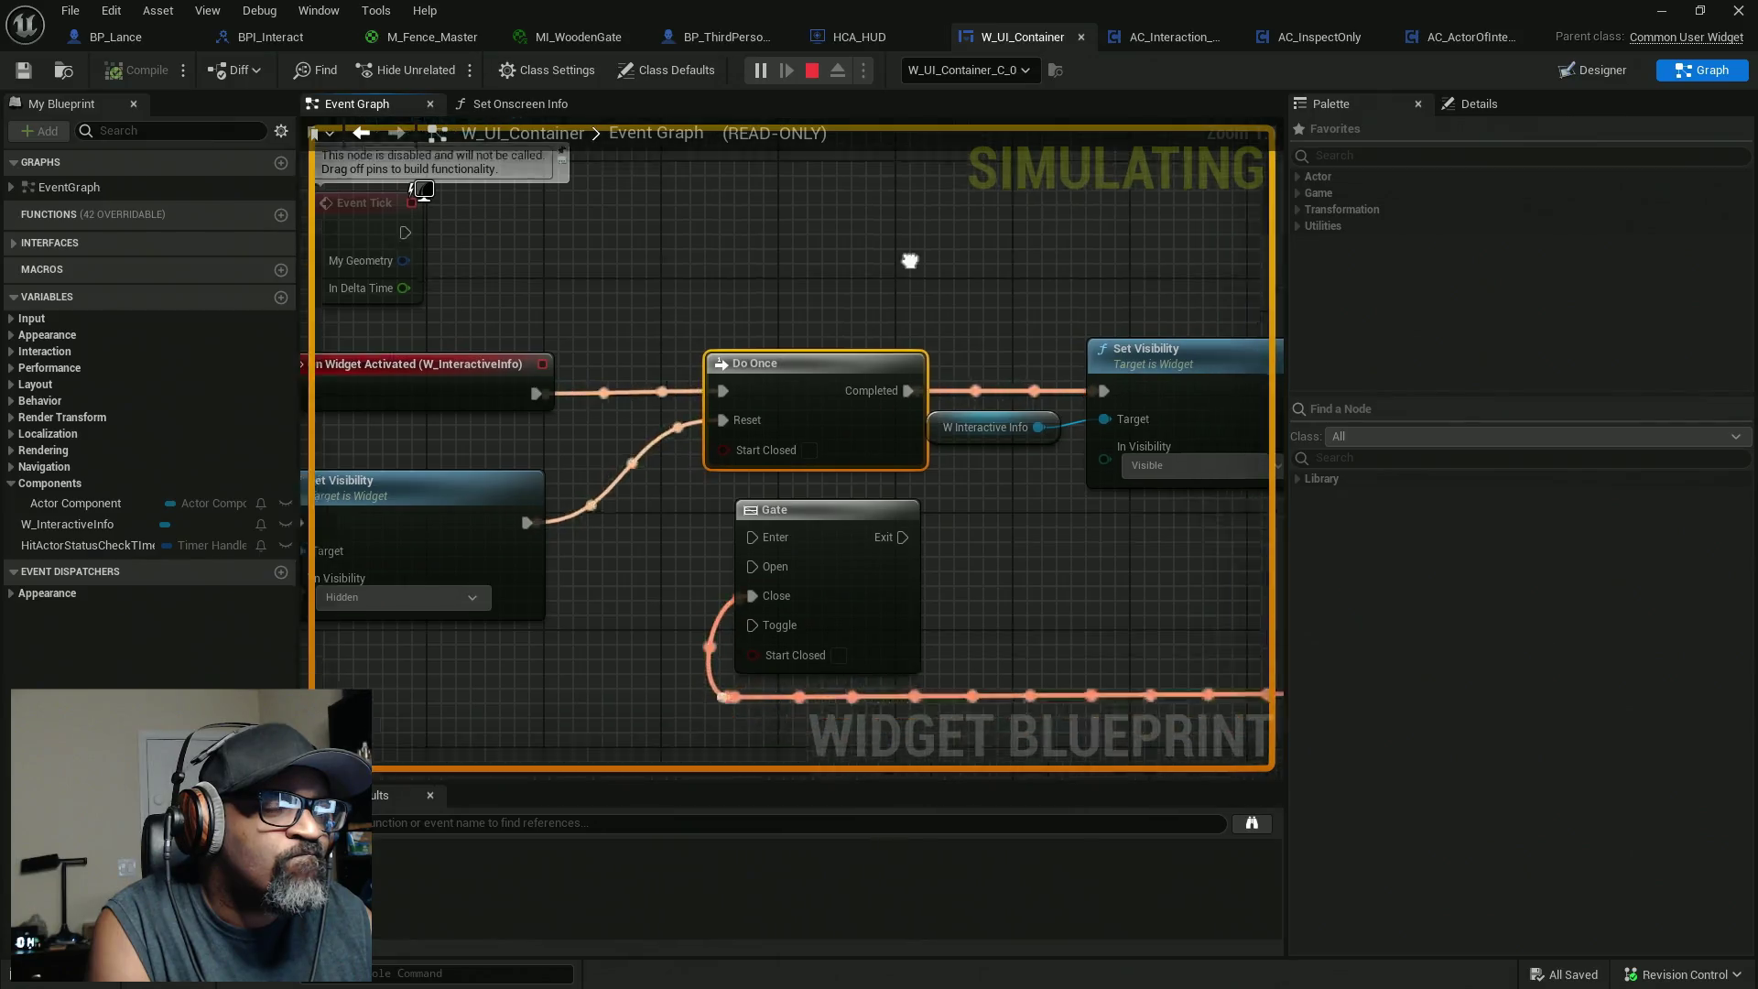
Bring the HitActorStatusCheck chain into view and open the Branch node's options.
scroll(793, 251, down, 2)
scroll(701, 348, down, 3)
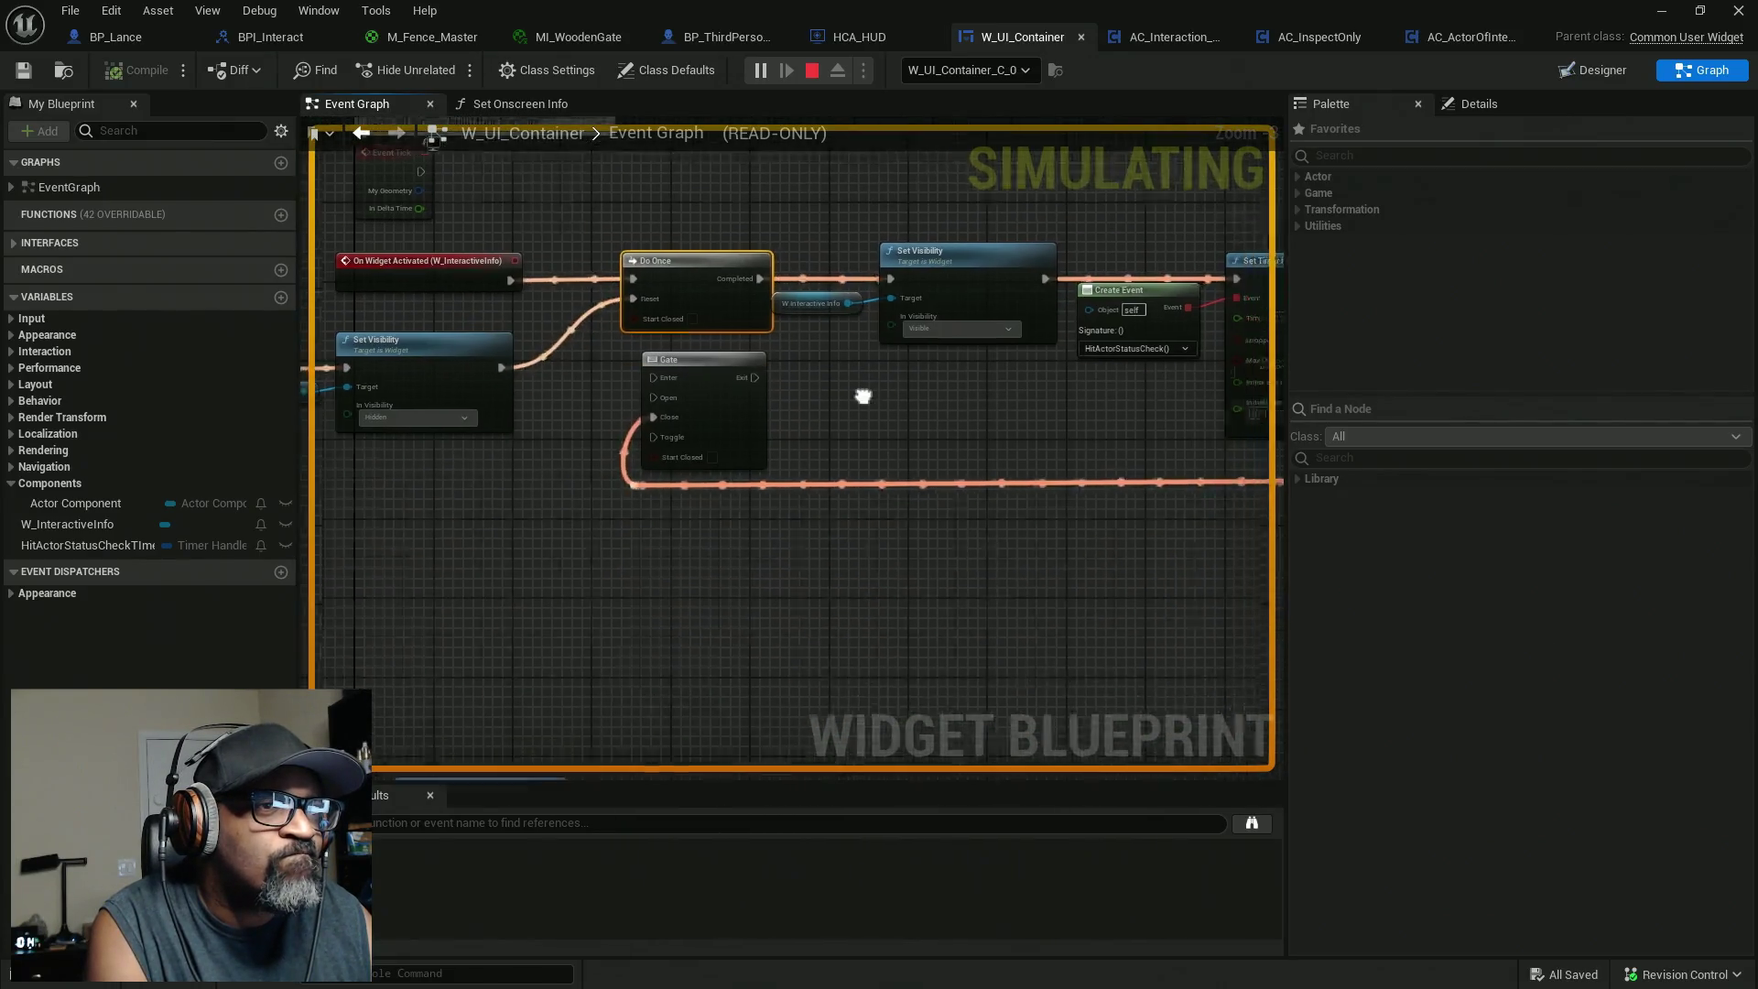
scroll(793, 344, down, 3)
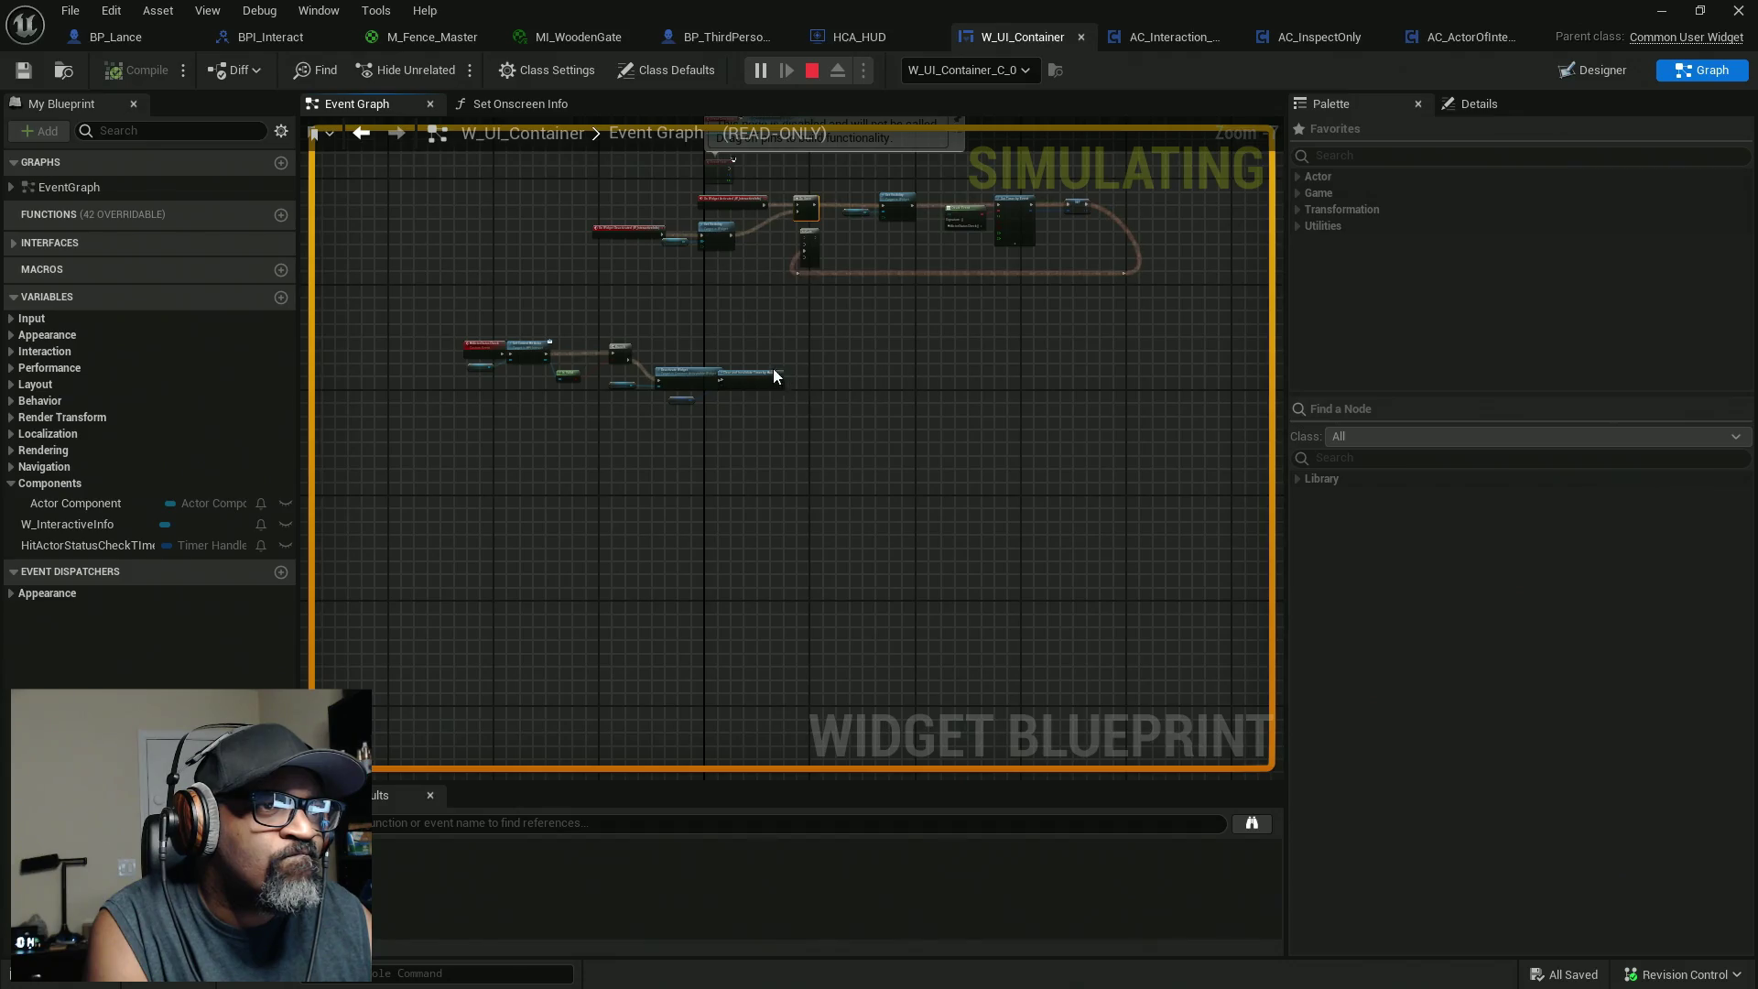
scroll(674, 353, up, 5)
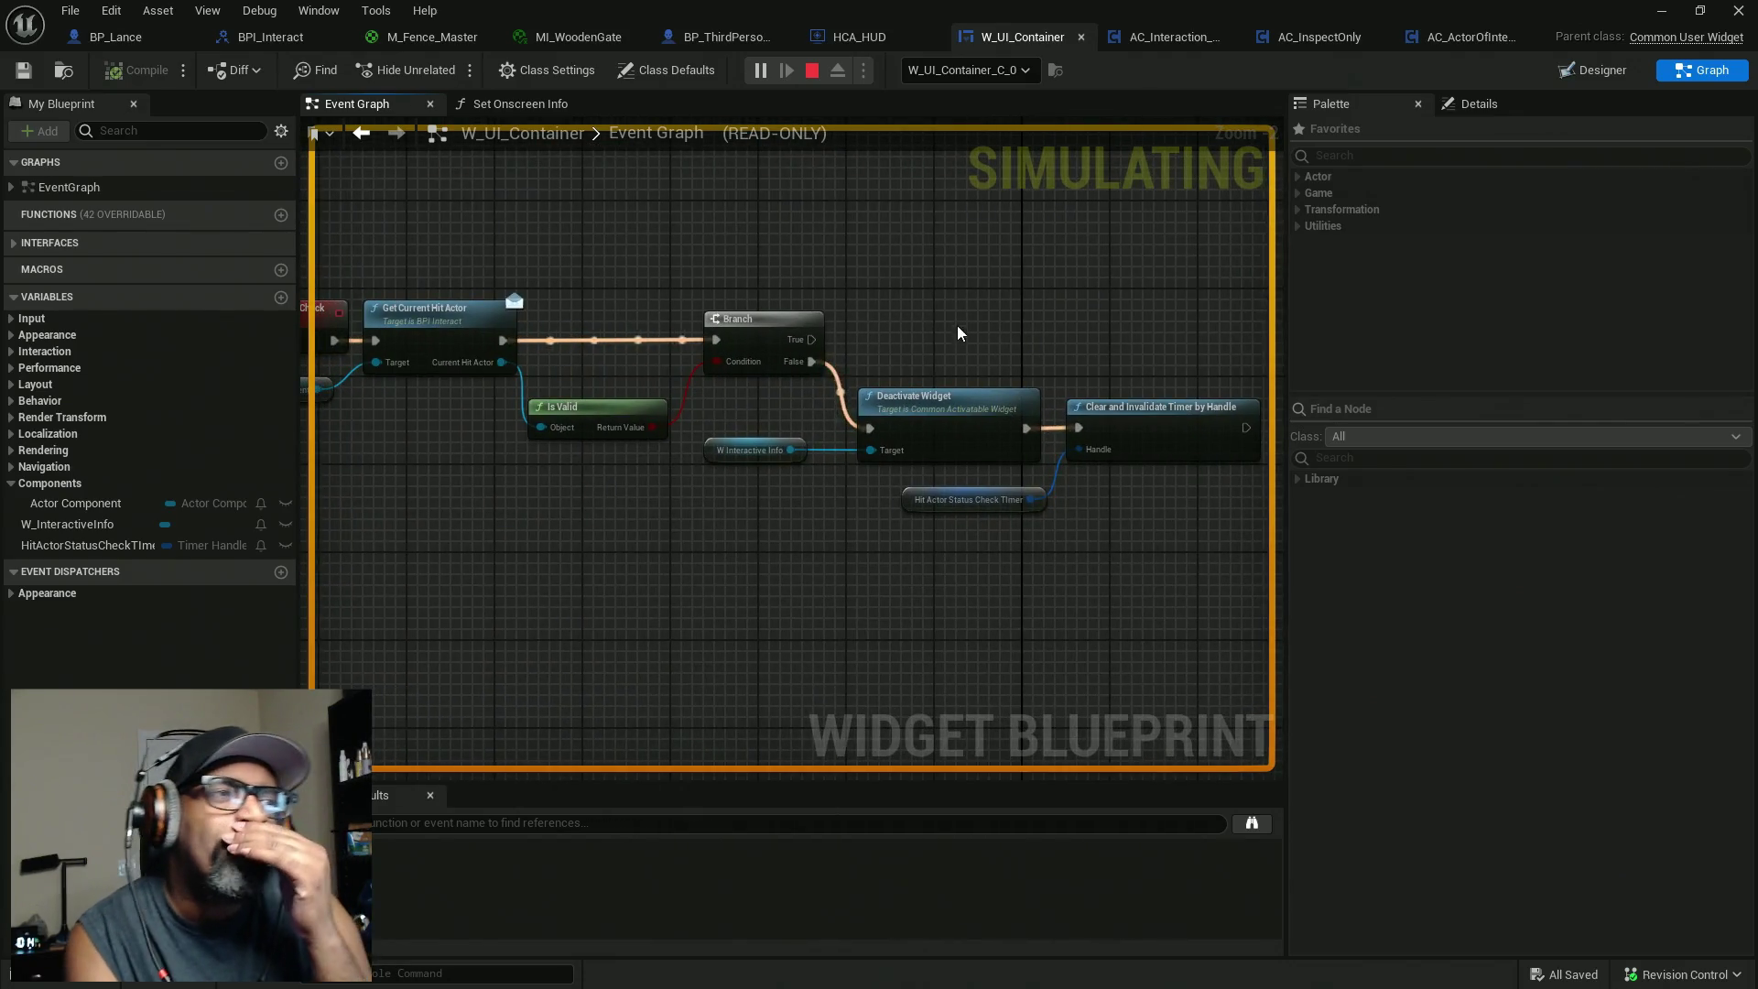
drag(969, 329, 1153, 328)
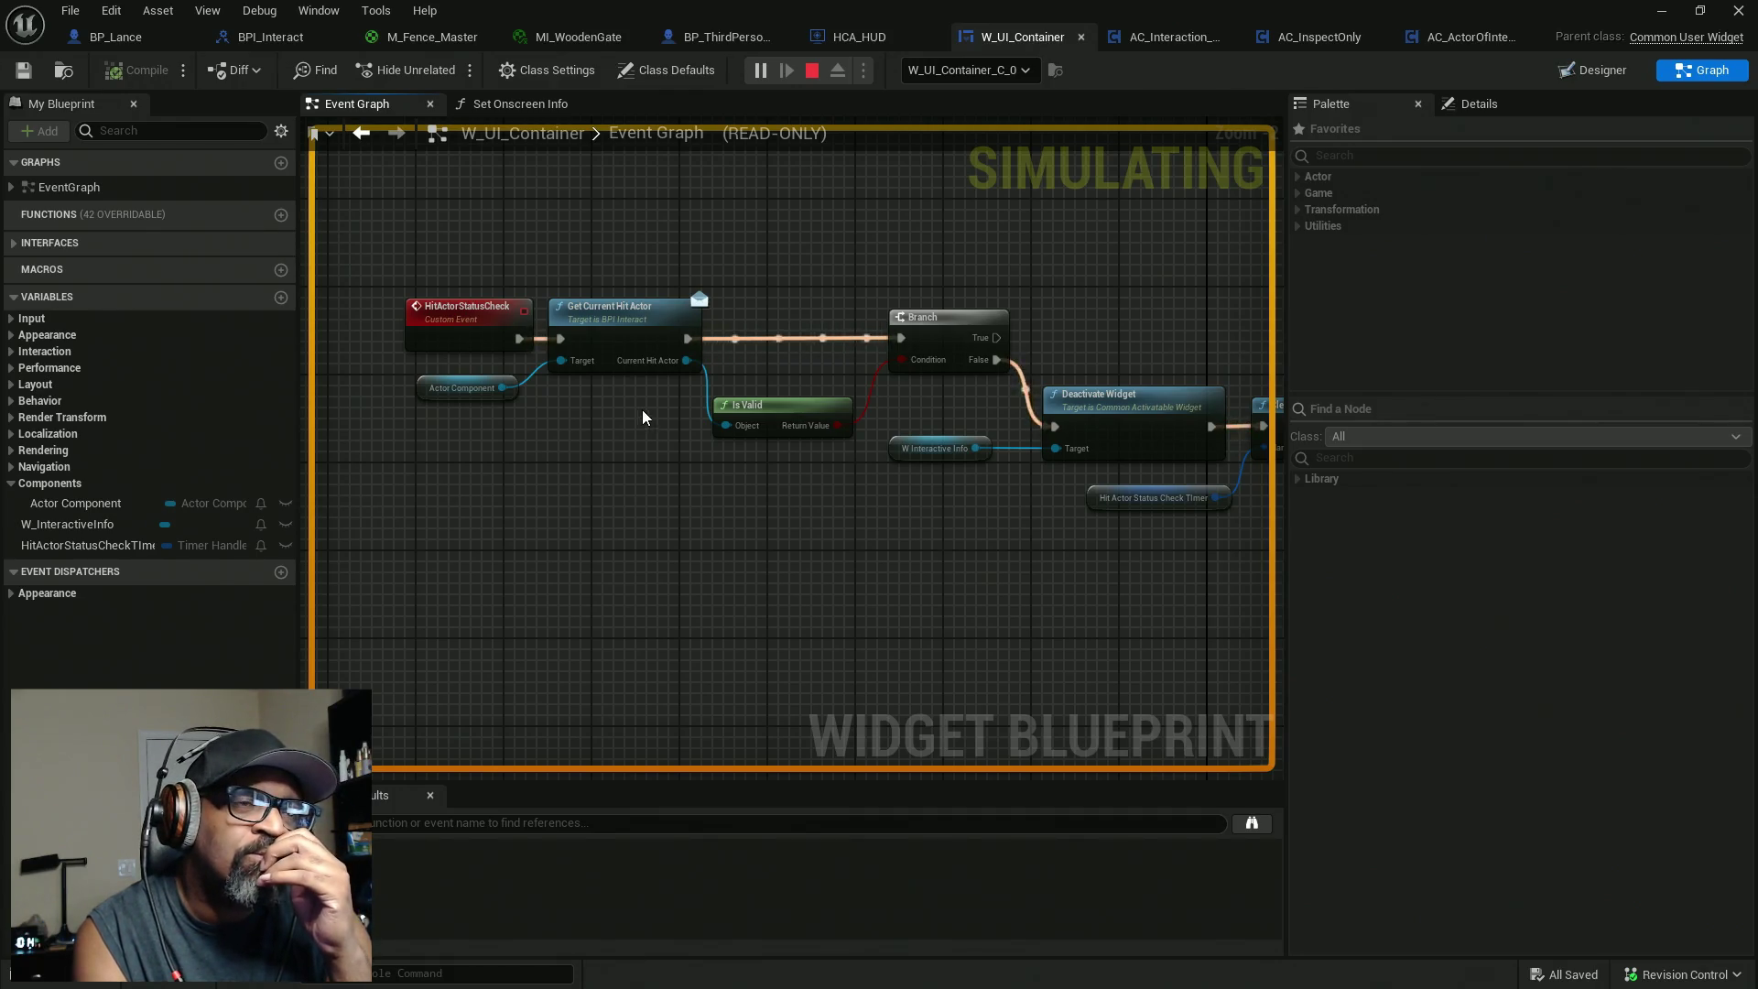
drag(818, 234, 800, 450)
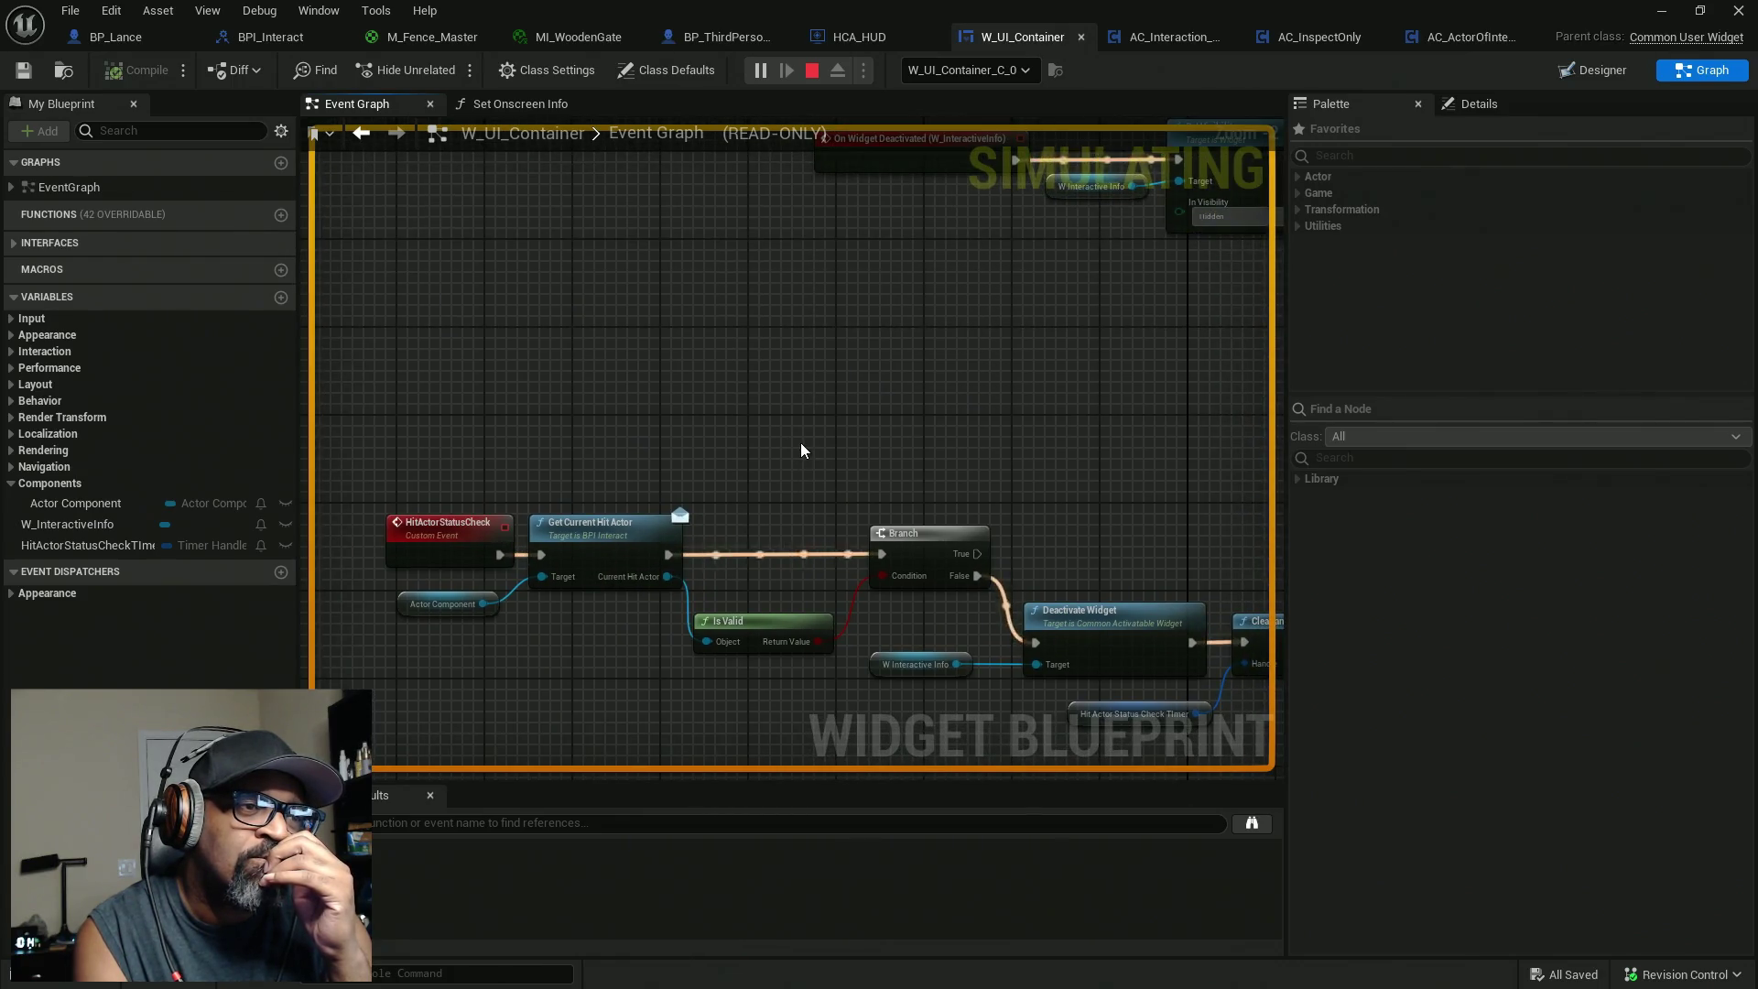
mouse_move(484, 605)
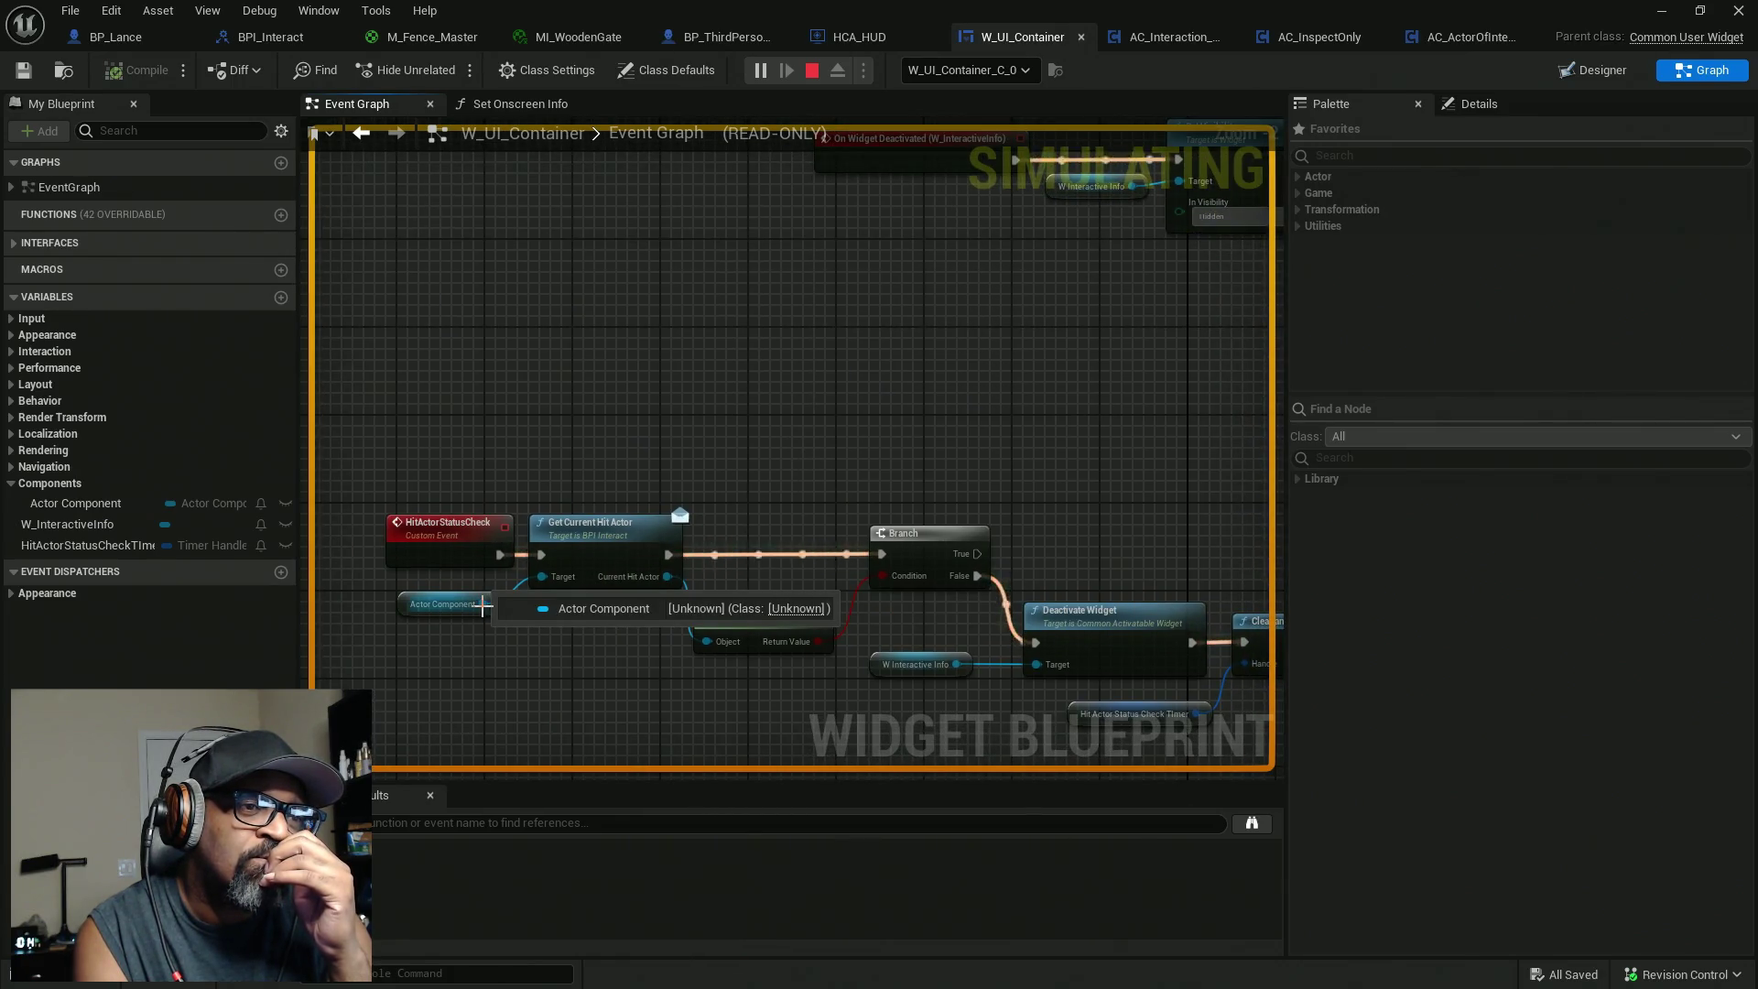
right_click(927, 545)
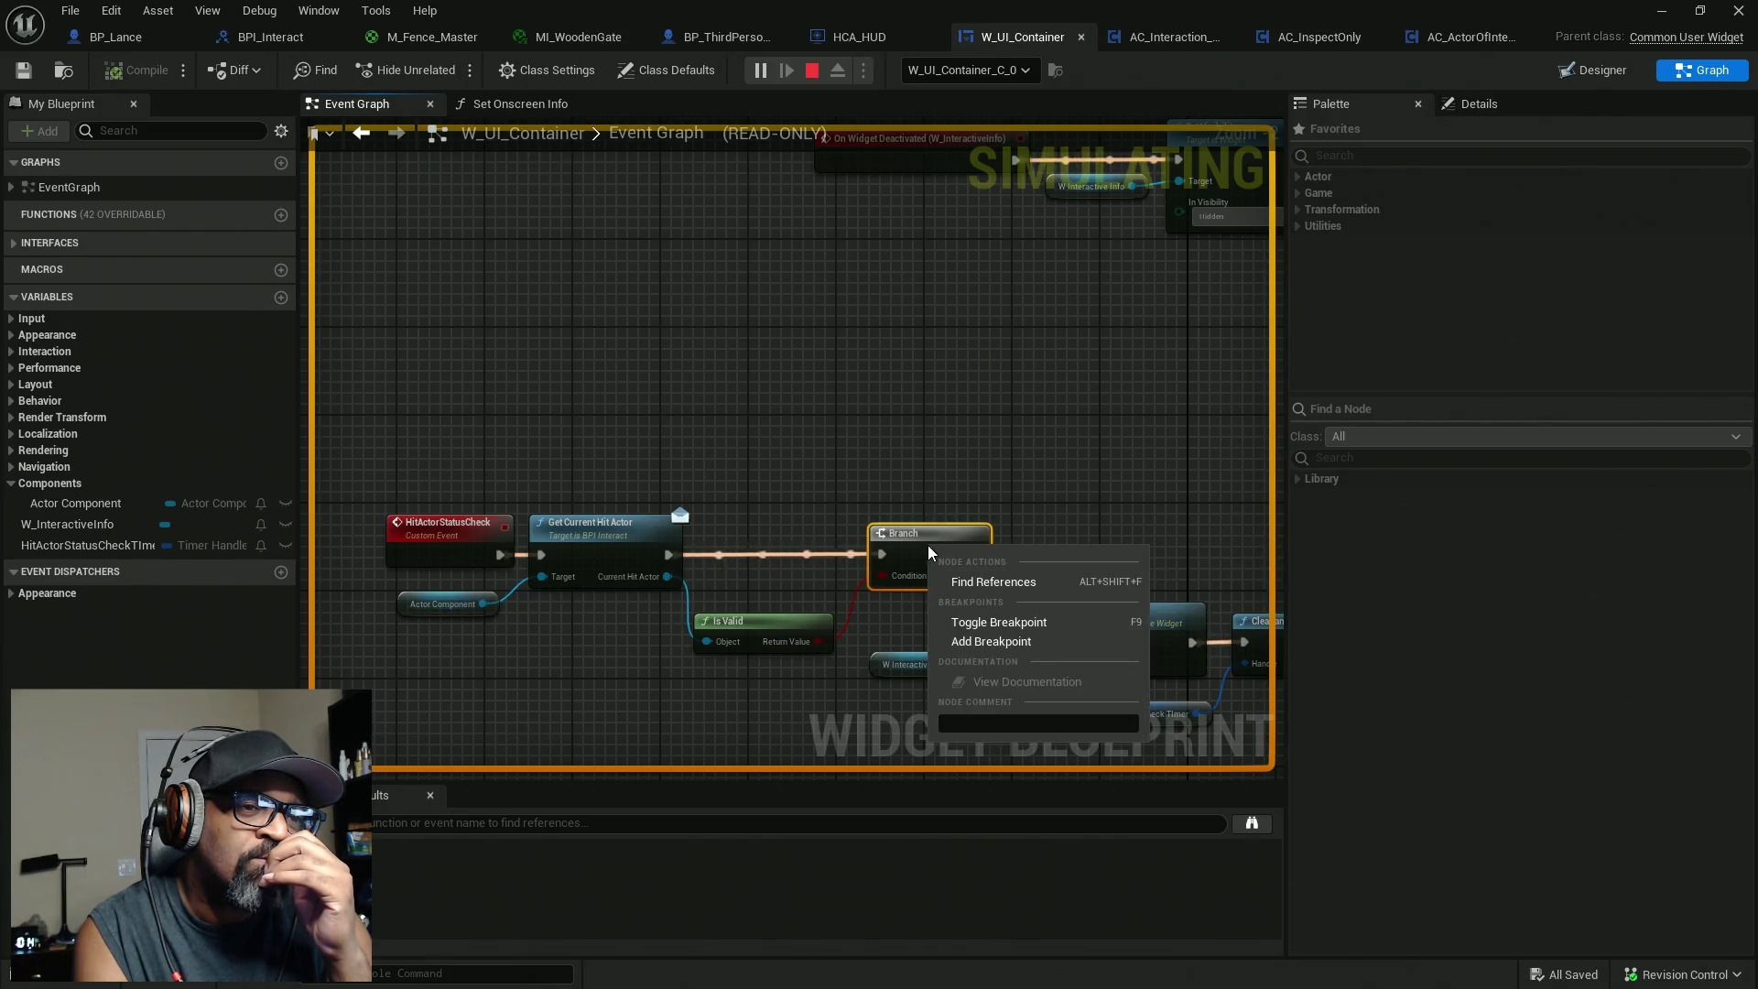
Add a breakpoint on the Branch node and inspect the Actor Component value when it pauses.
click(975, 645)
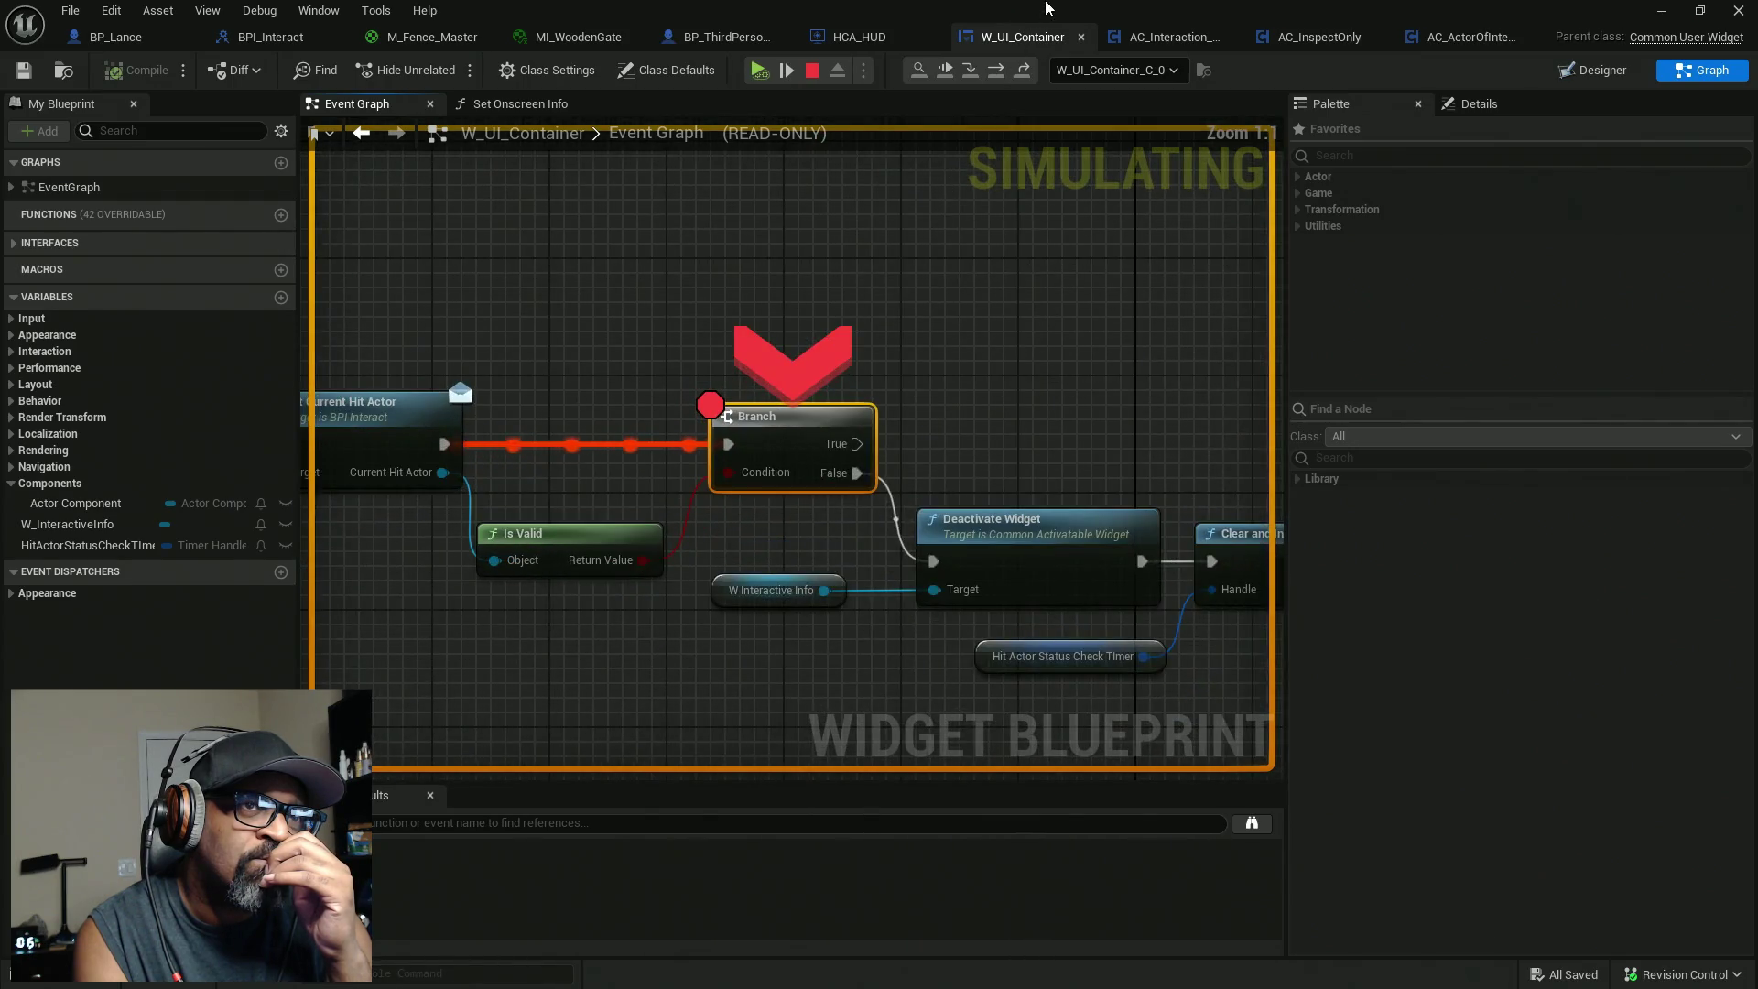
mouse_move(648, 494)
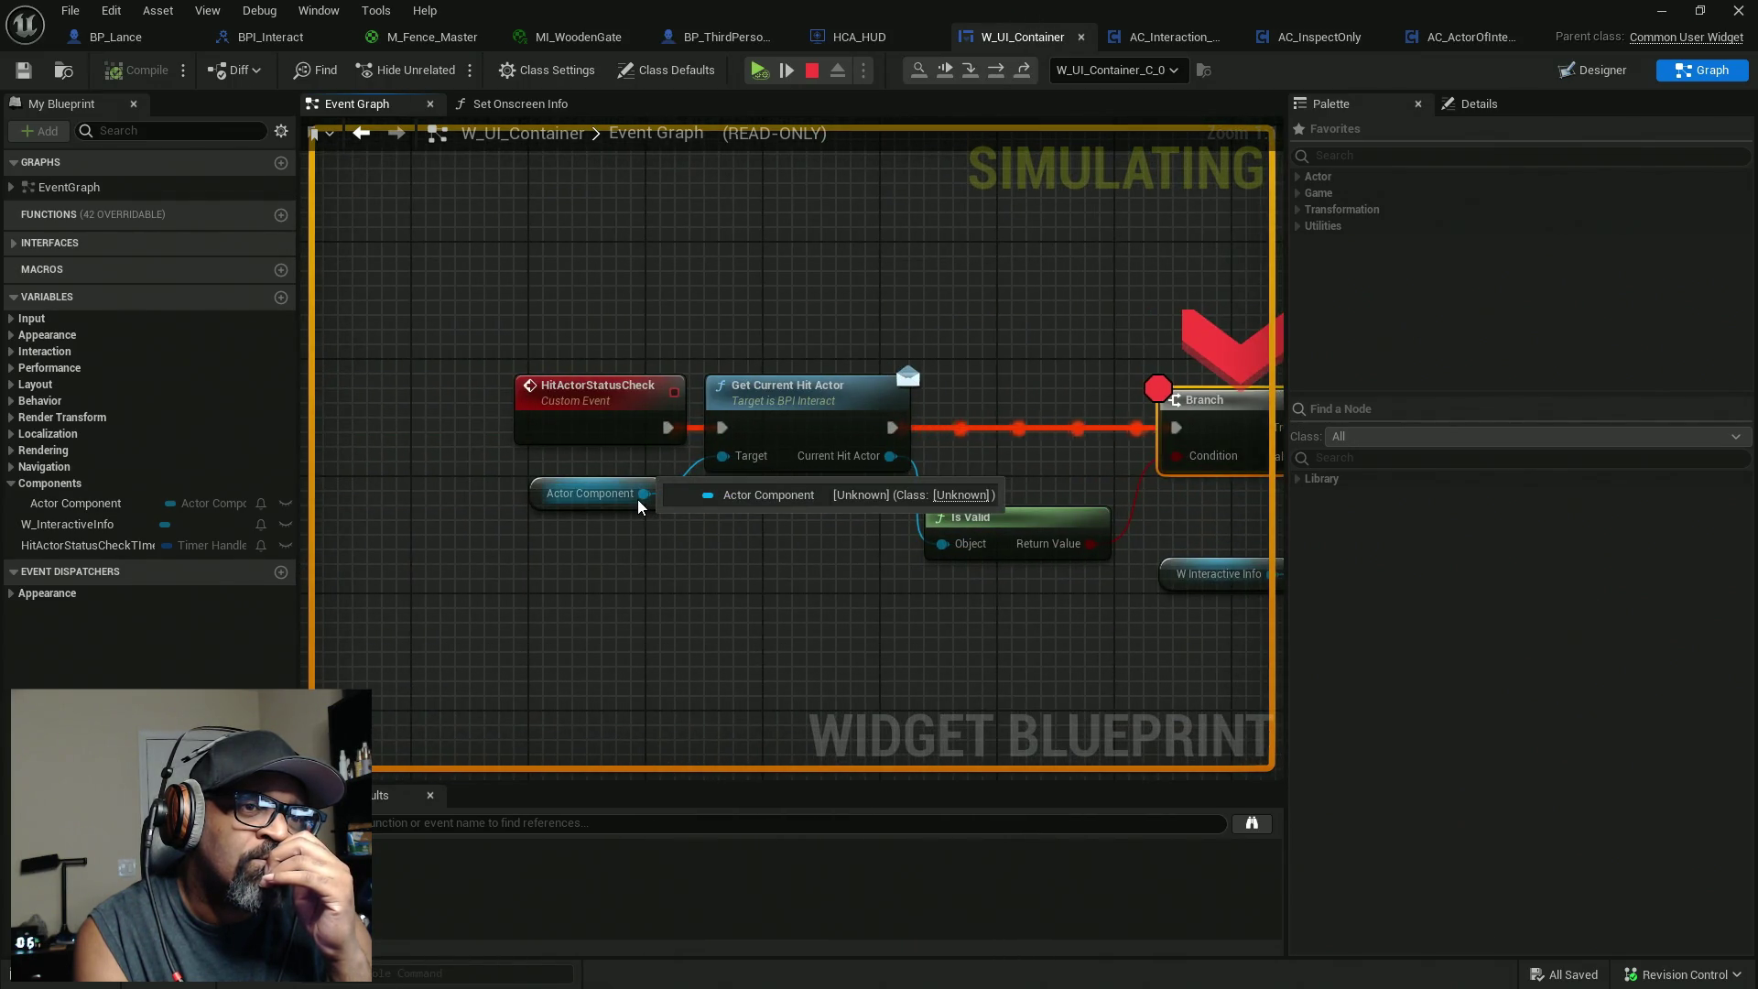
drag(731, 533, 717, 549)
mouse_move(624, 518)
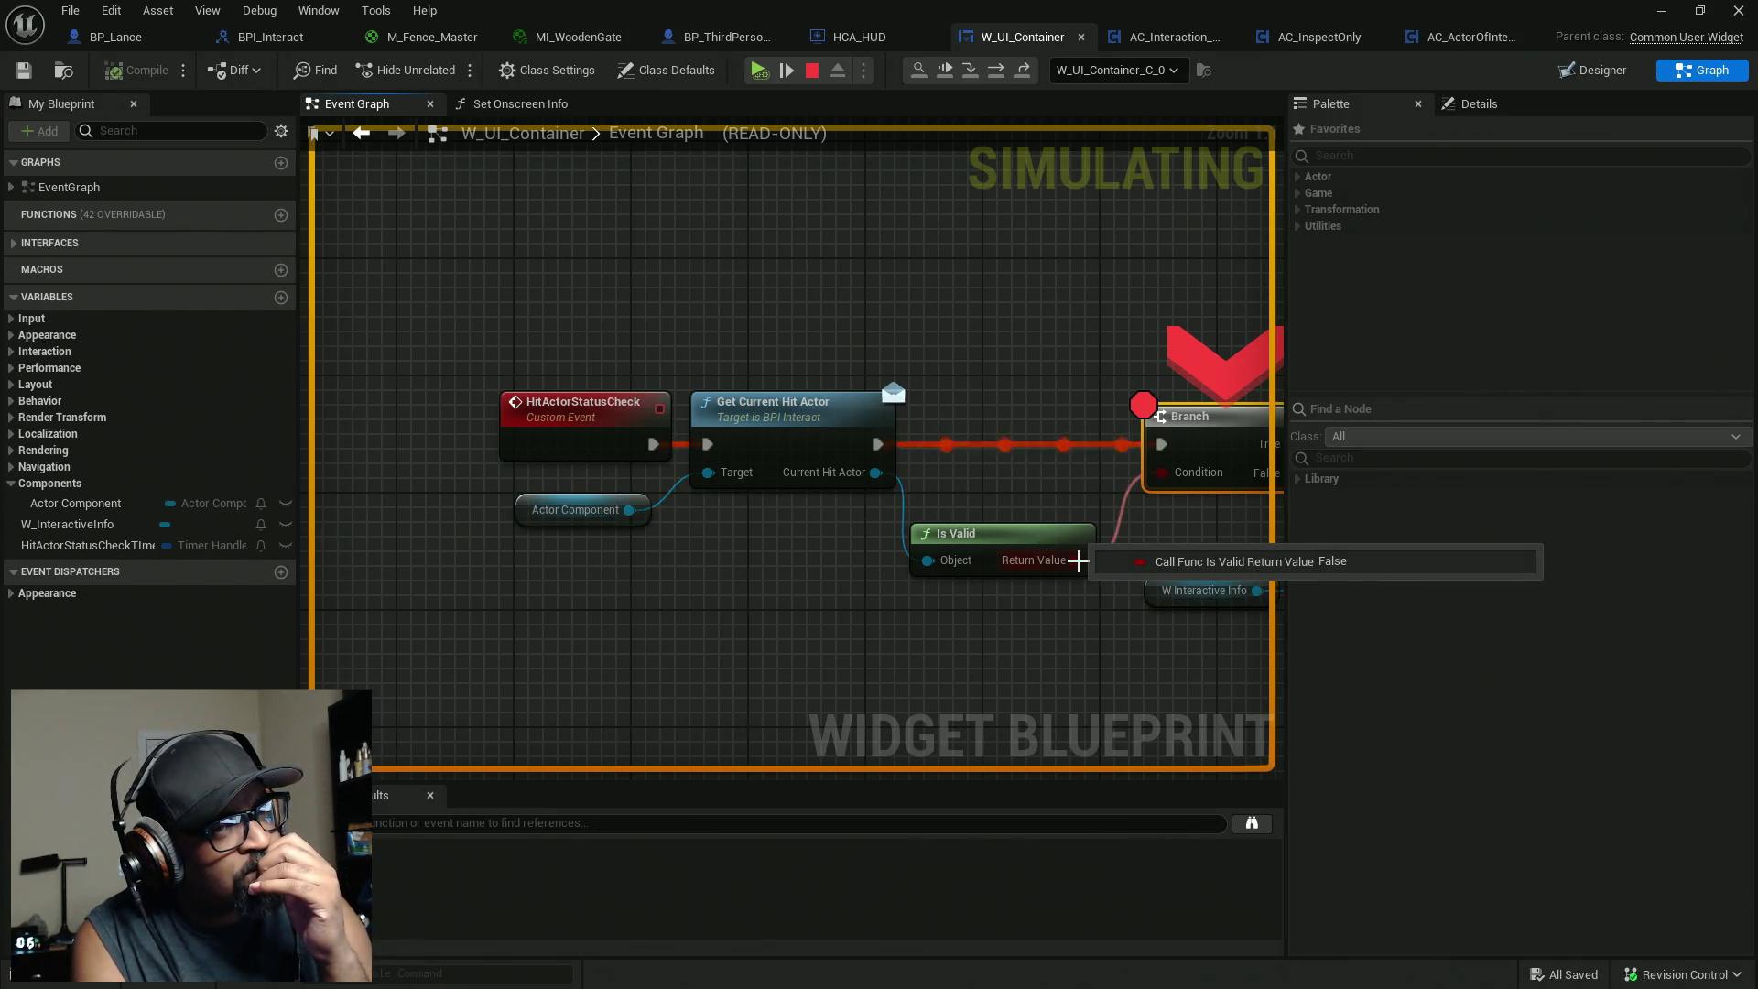
Move the breakpoint from Branch to Get Current Hit Actor and resume the simulation.
drag(1062, 438, 934, 452)
right_click(1094, 456)
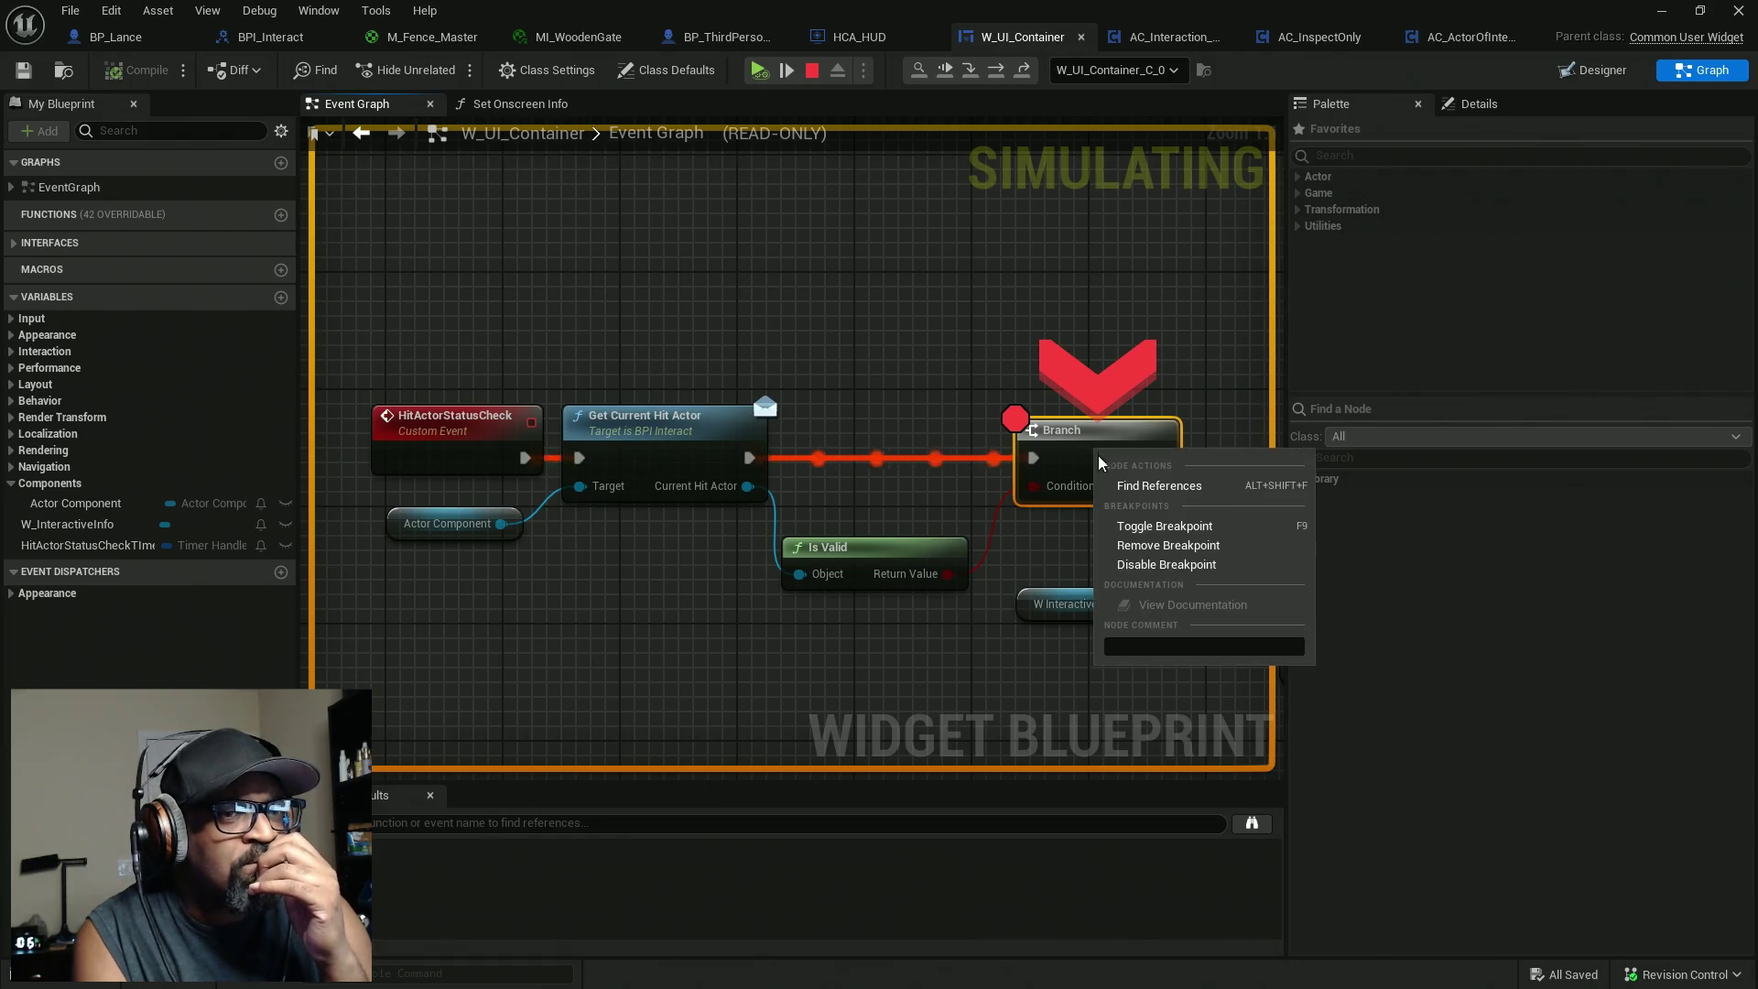
click(1126, 562)
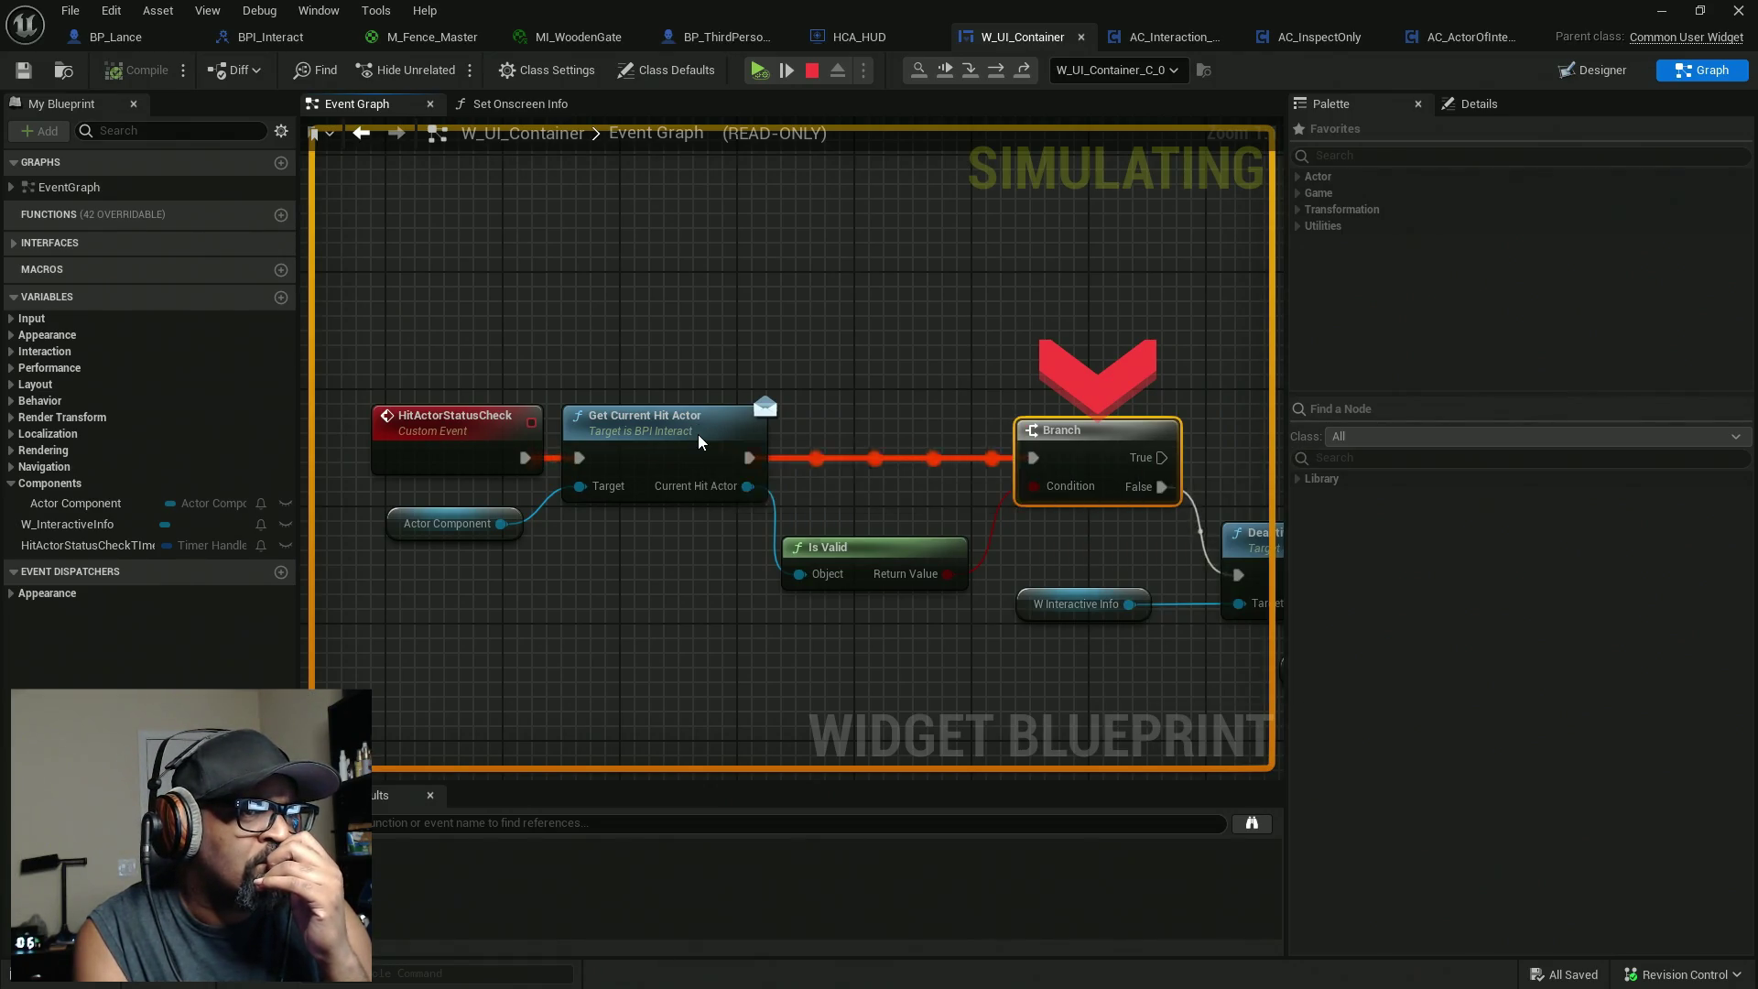
right_click(699, 444)
click(751, 573)
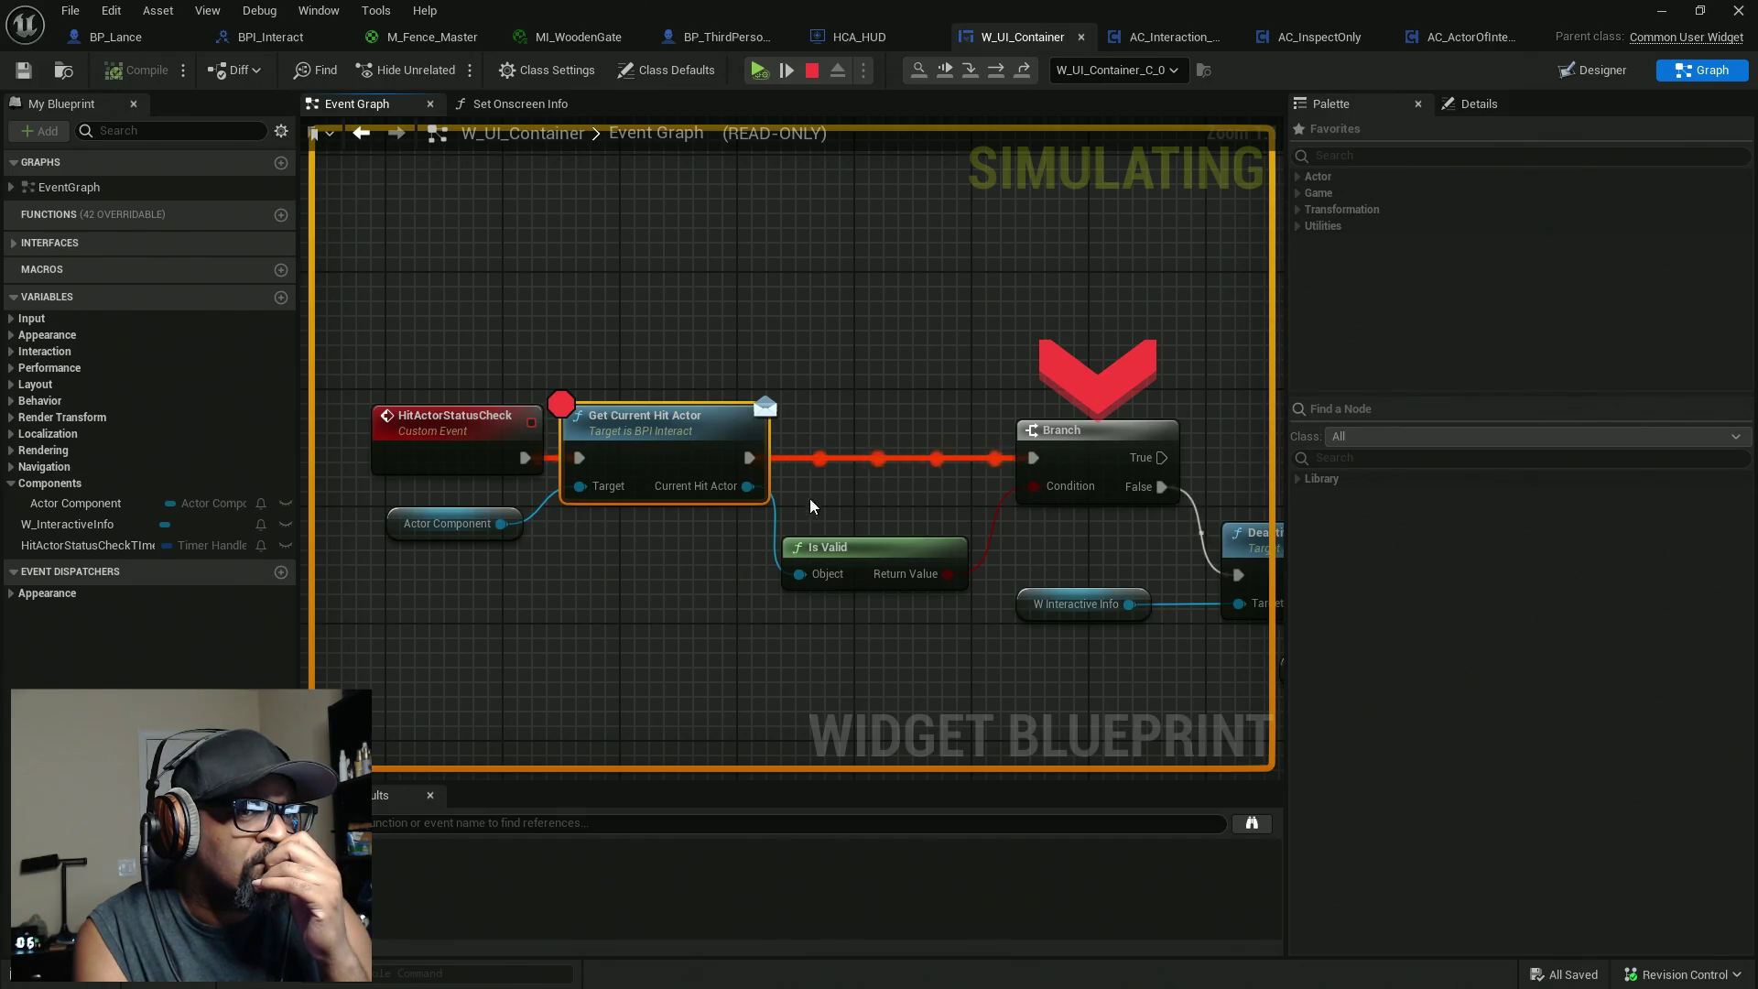
click(1022, 71)
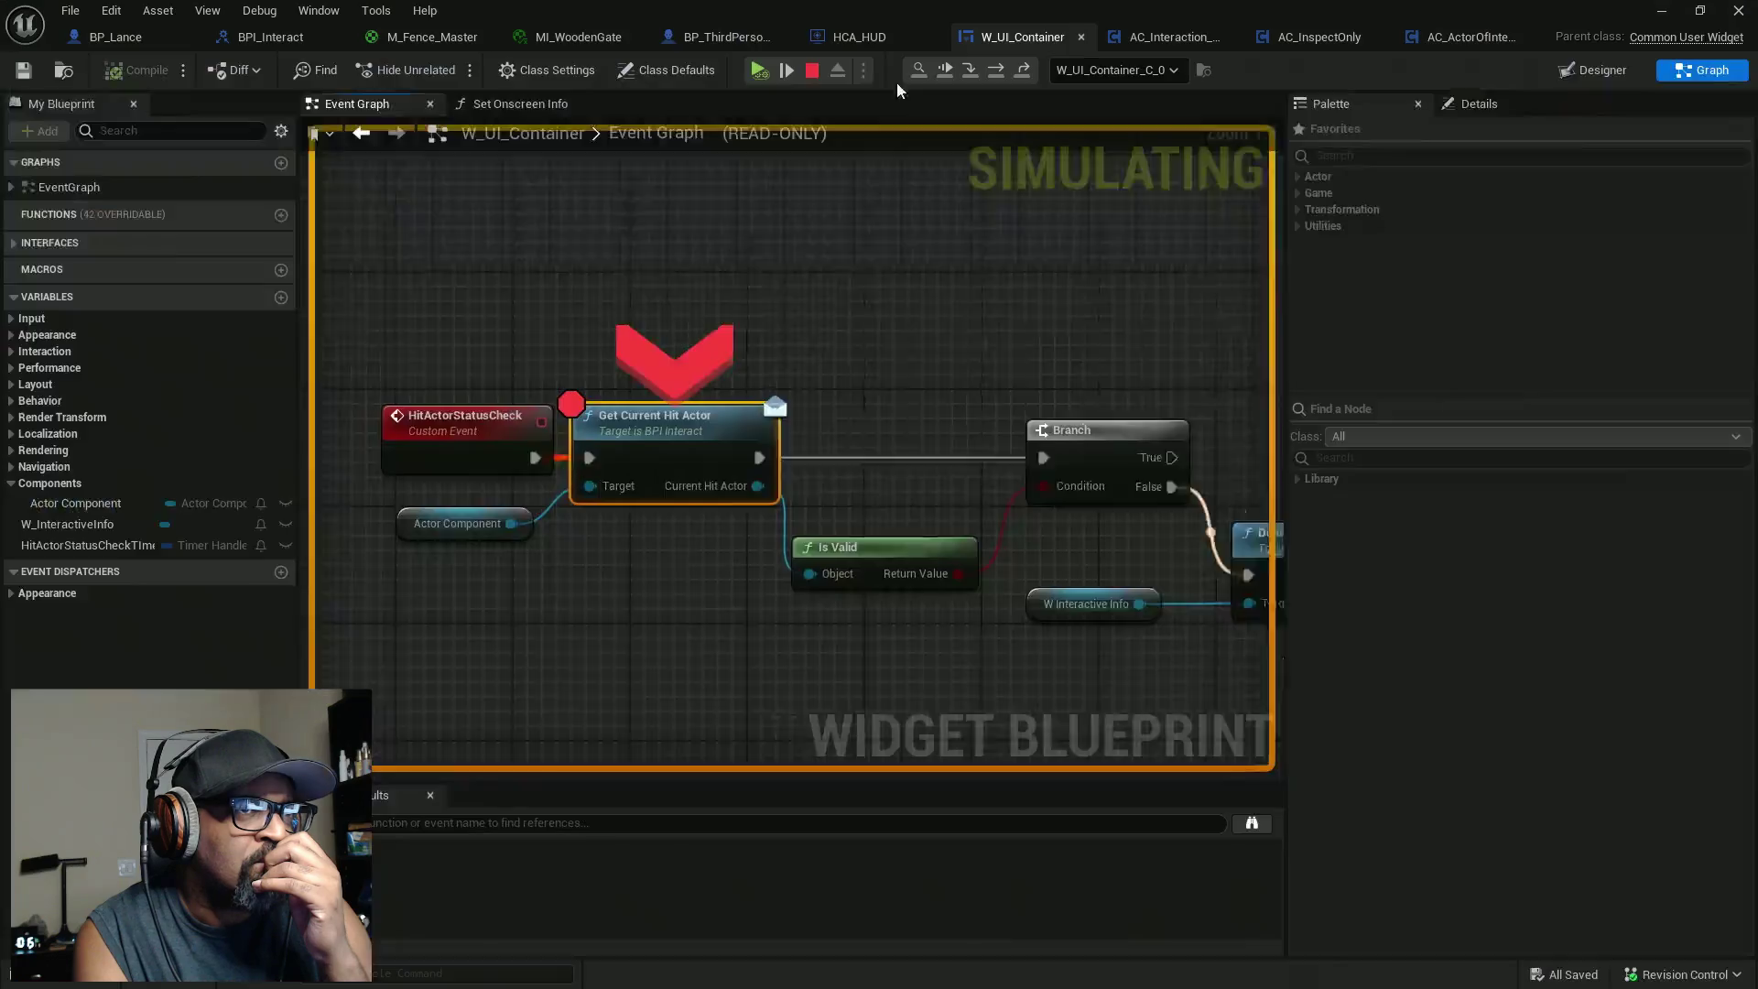
mouse_move(633, 518)
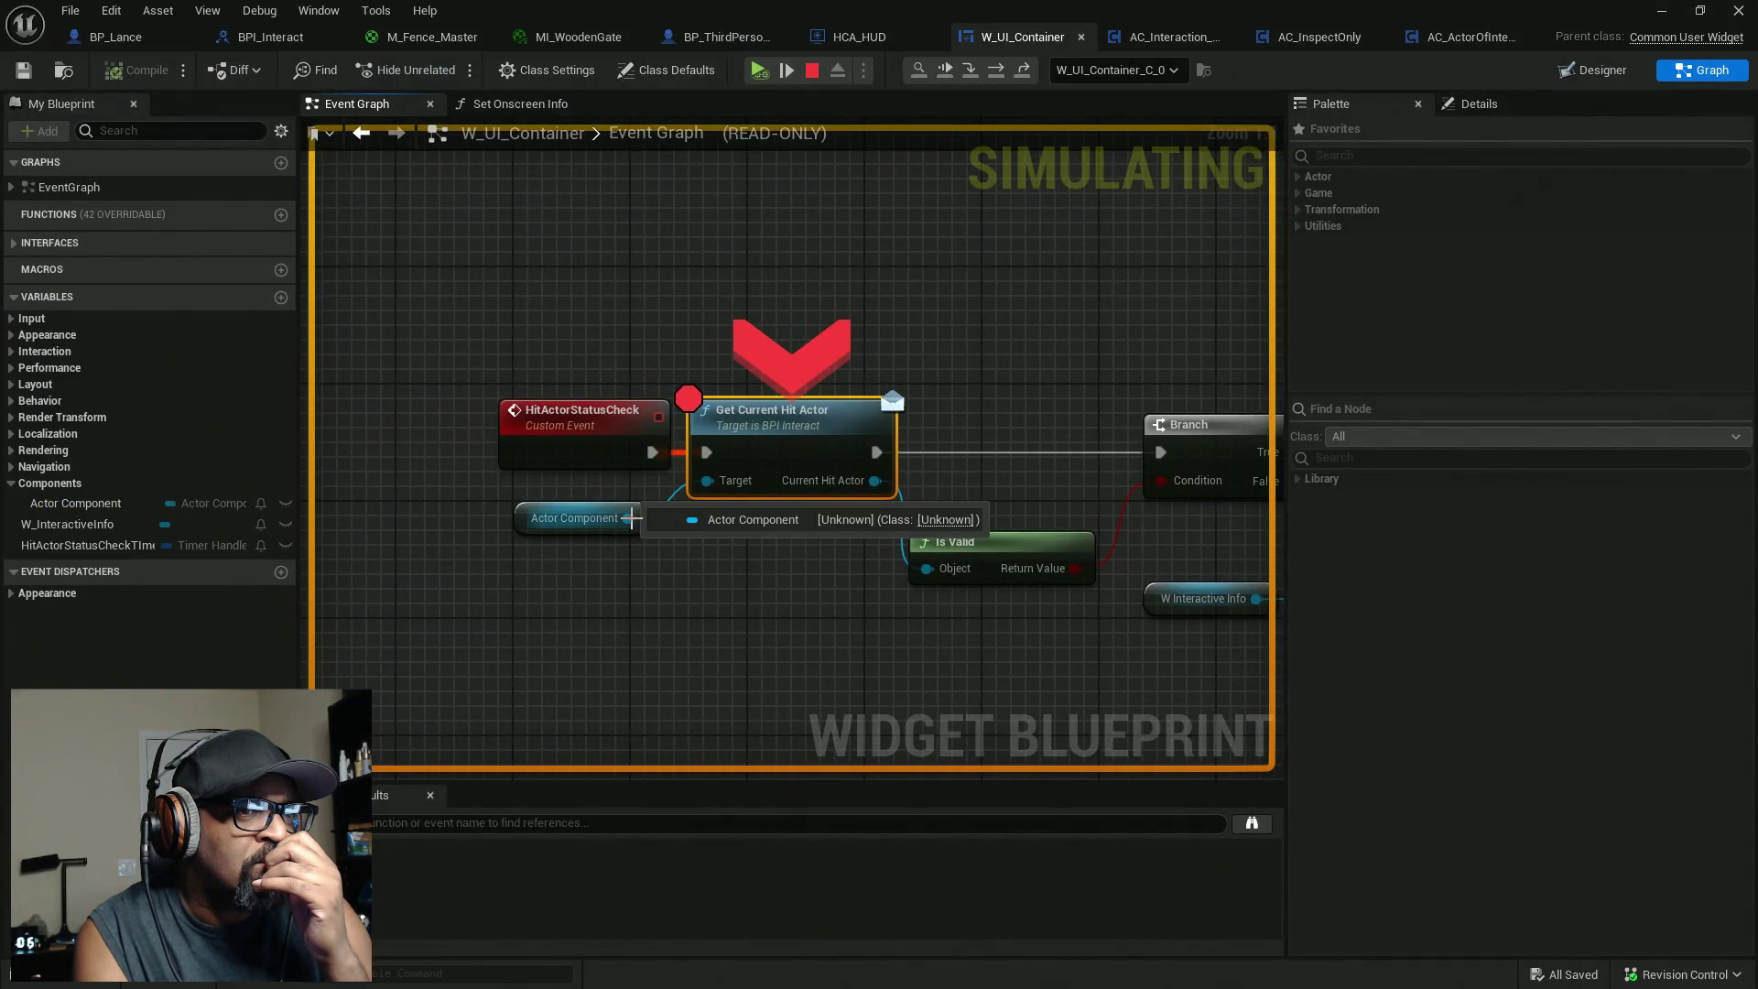
Look inside Get Current Hit Actor, remove its breakpoint, and switch to the Set Onscreen Info function.
double_click(805, 430)
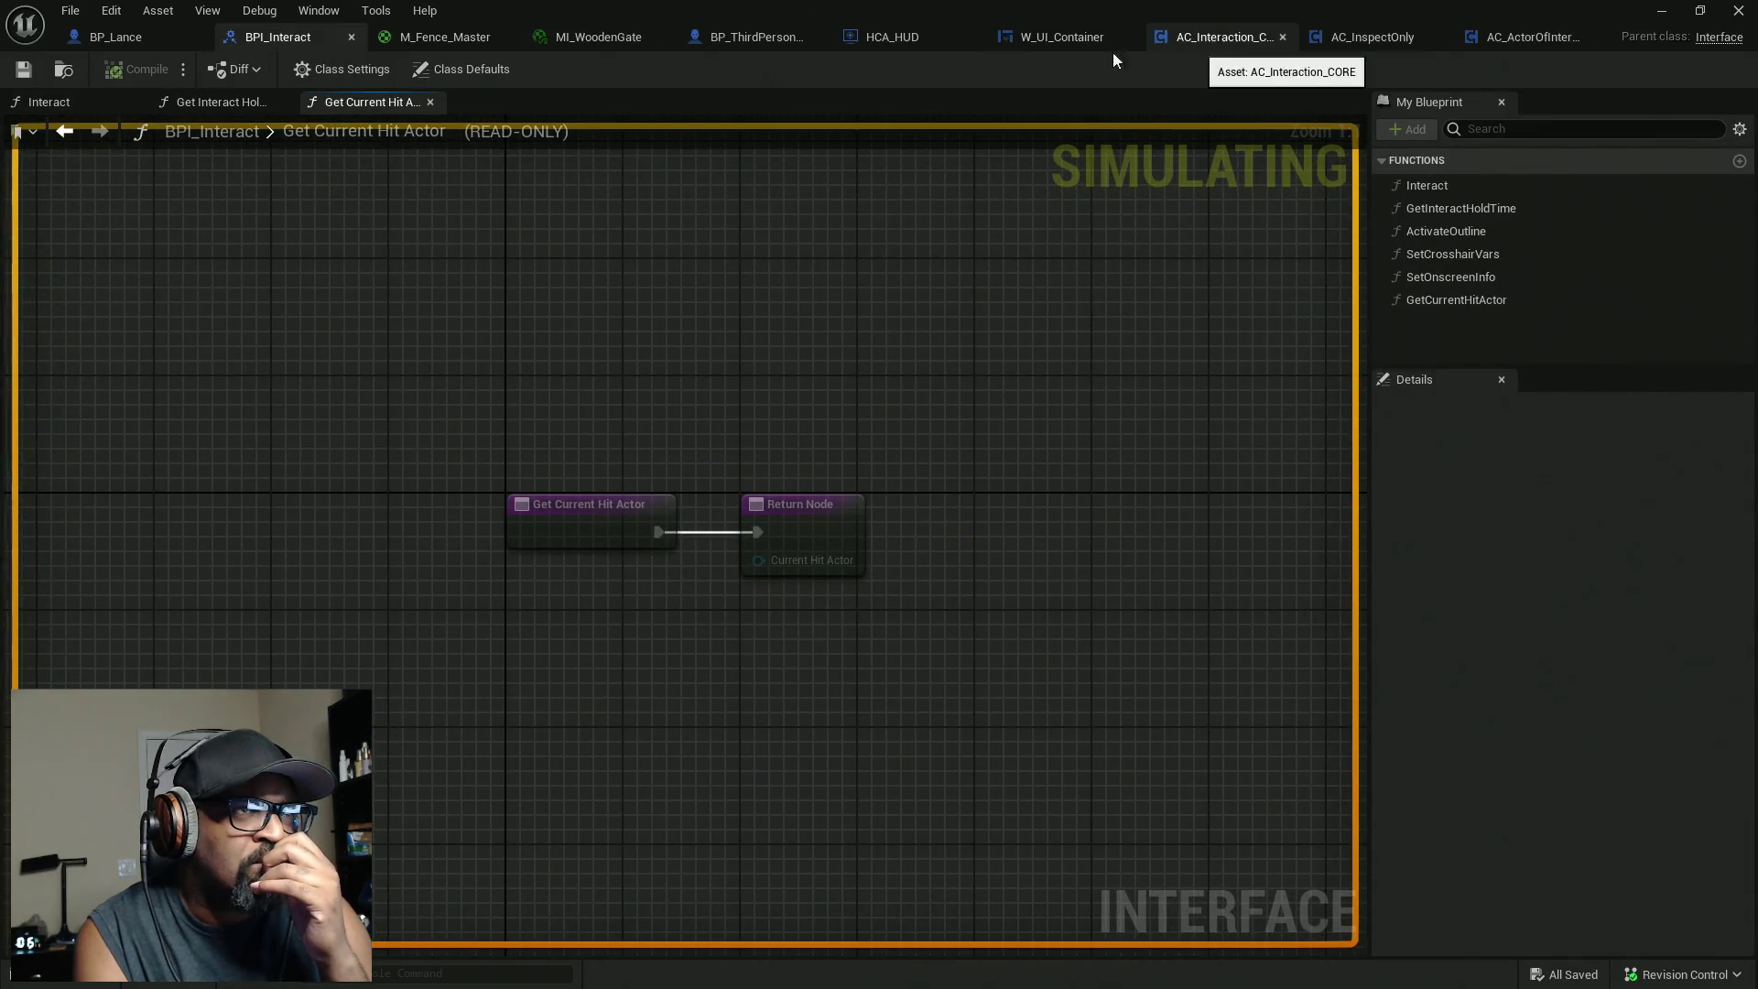
click(1065, 44)
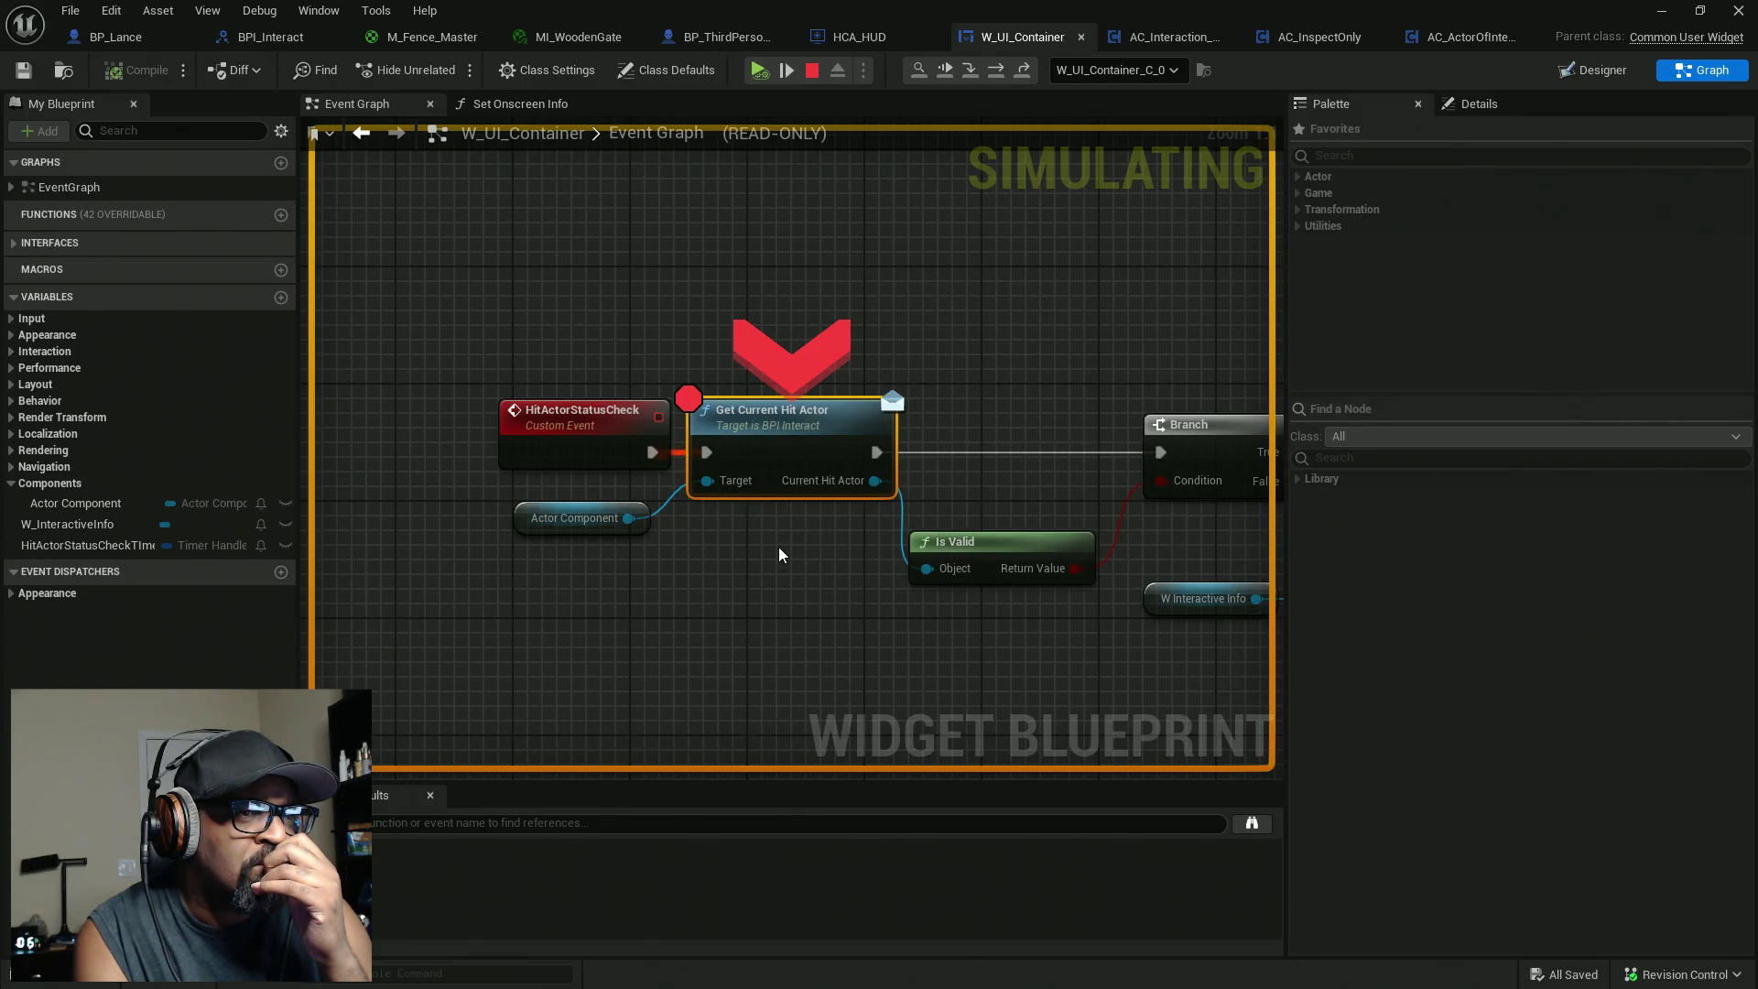
click(755, 461)
right_click(756, 460)
click(824, 592)
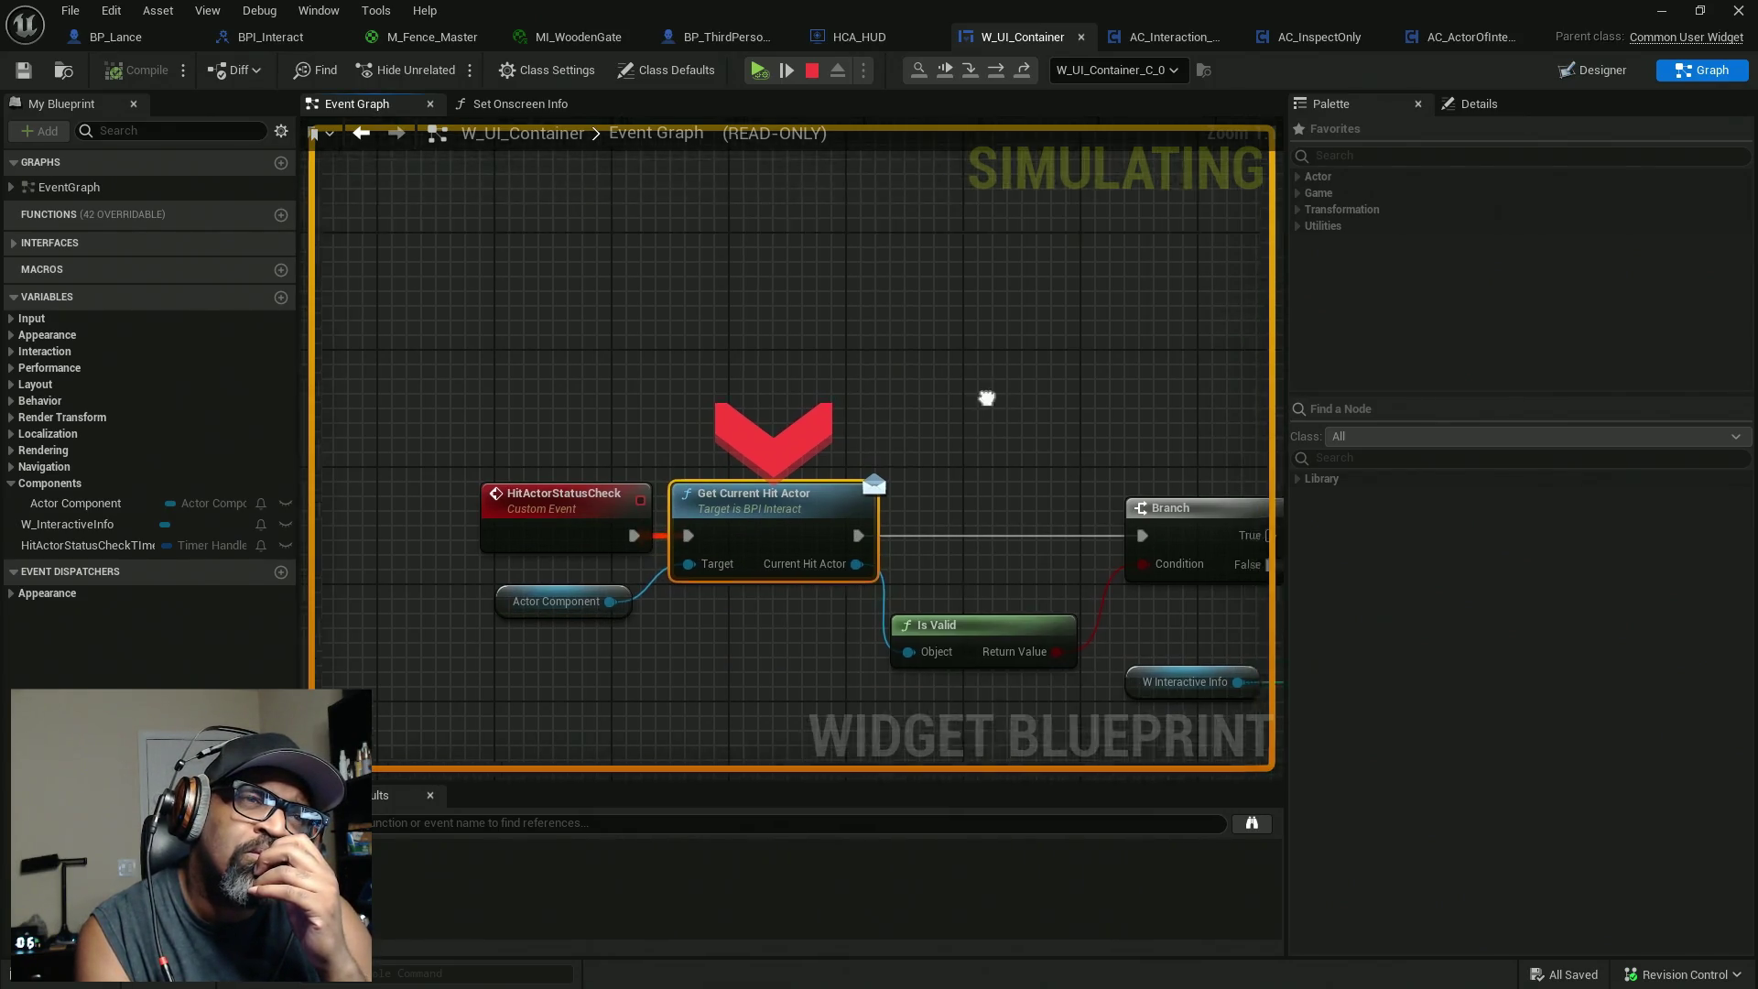
click(518, 103)
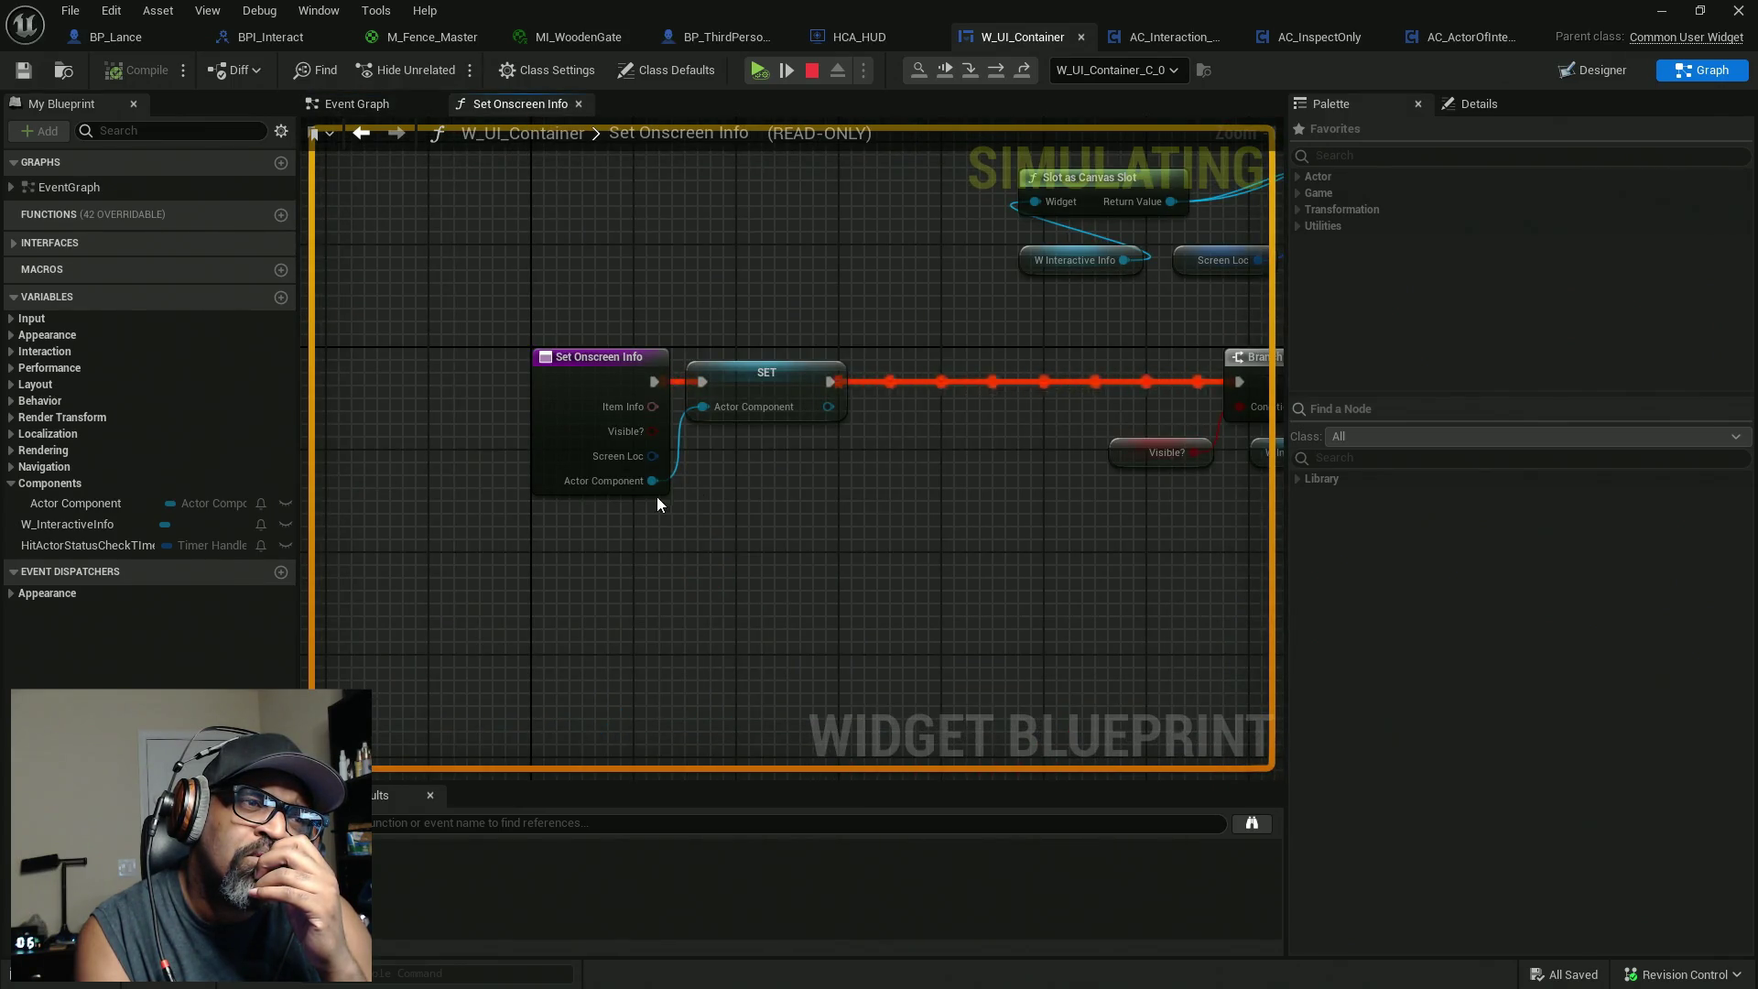
Break on the Actor Component SET node, check its value when paused, then go to HCA_HUD.
right_click(757, 386)
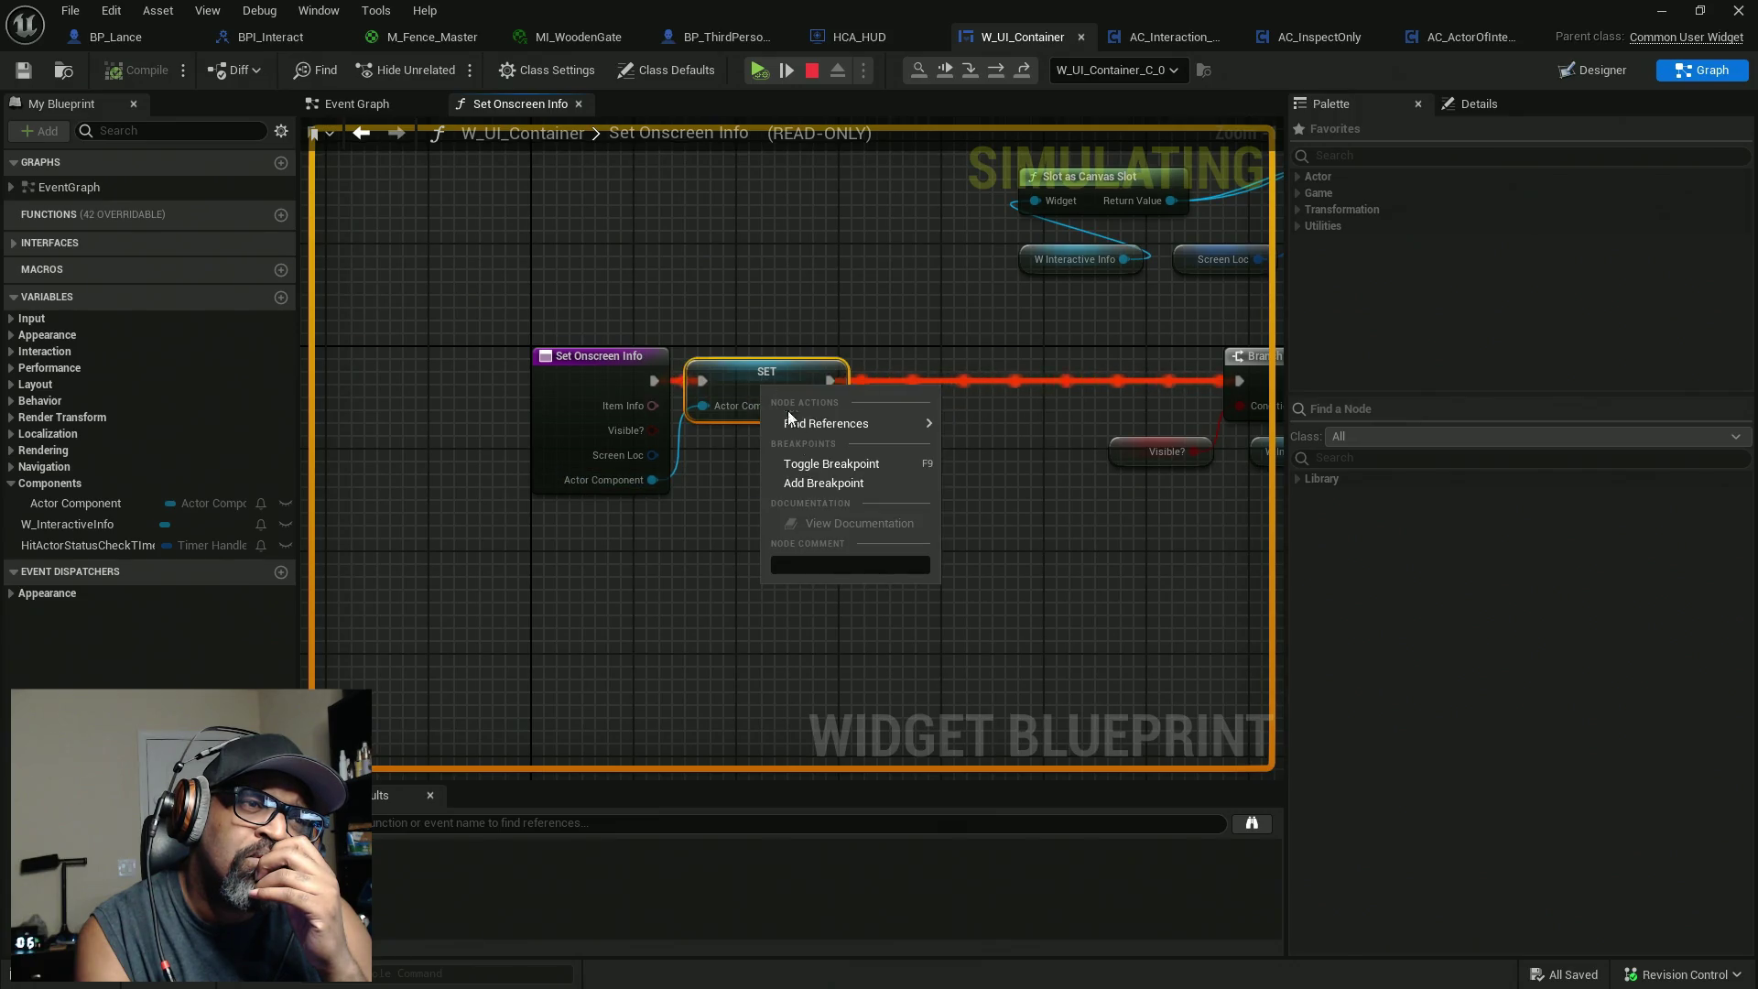
click(810, 489)
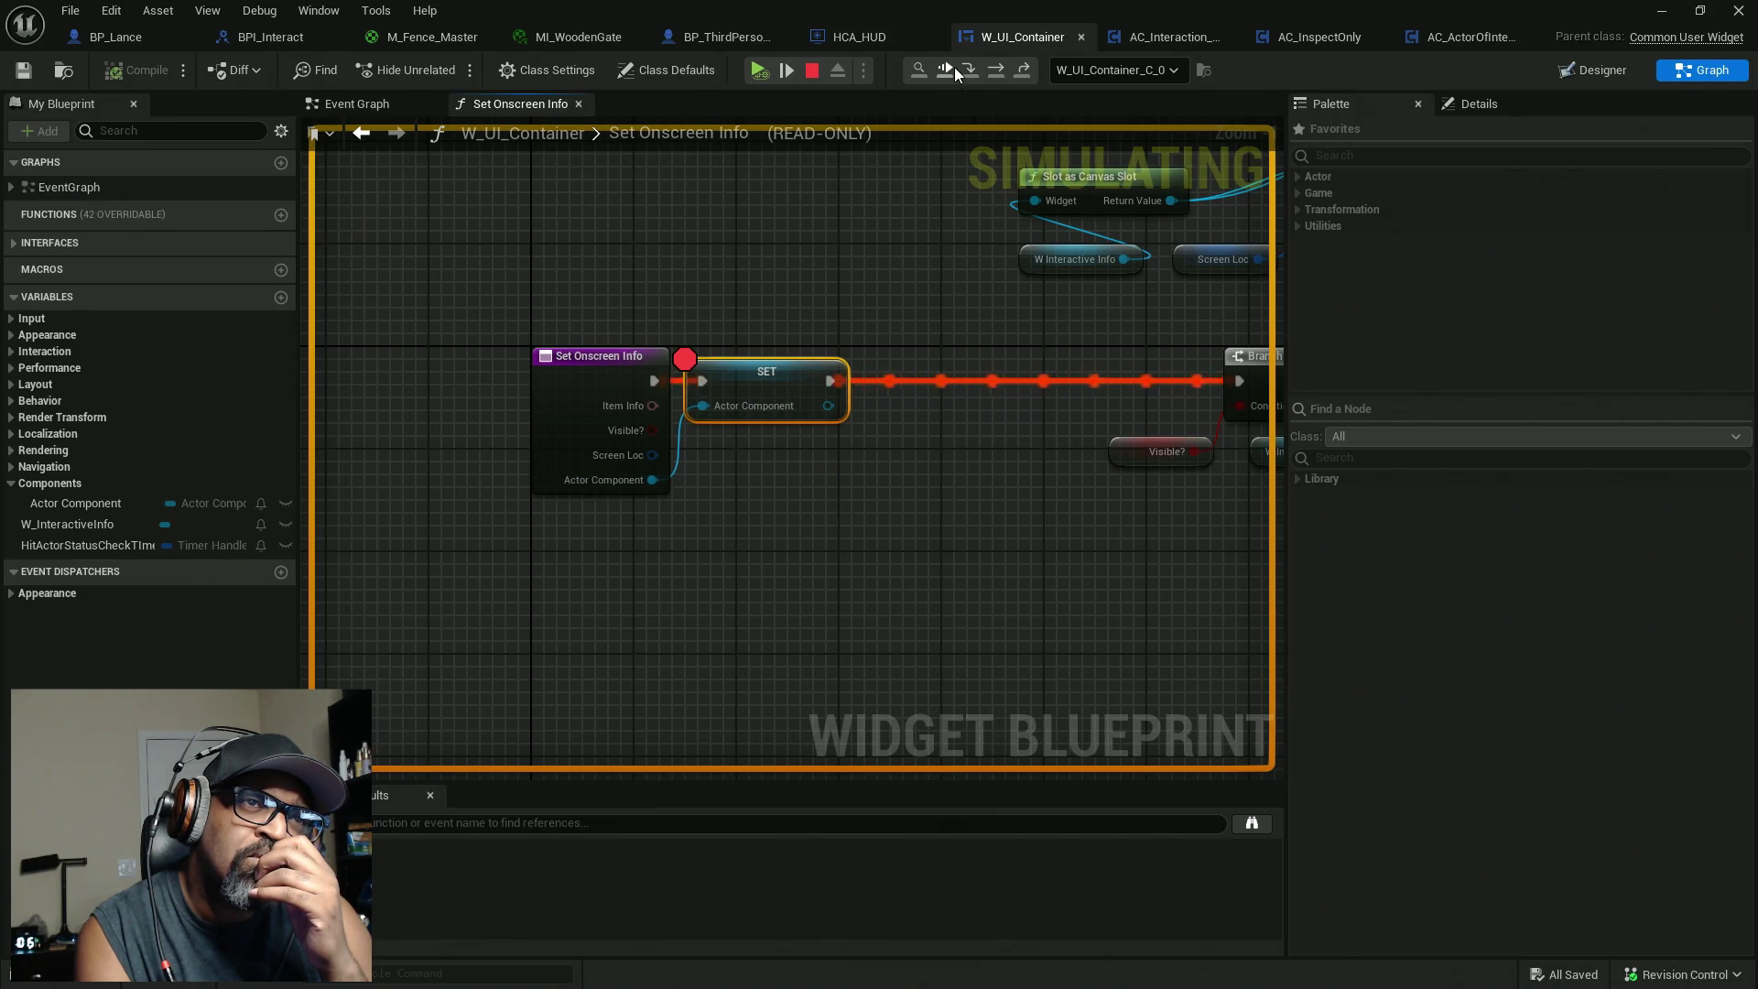
mouse_move(653, 549)
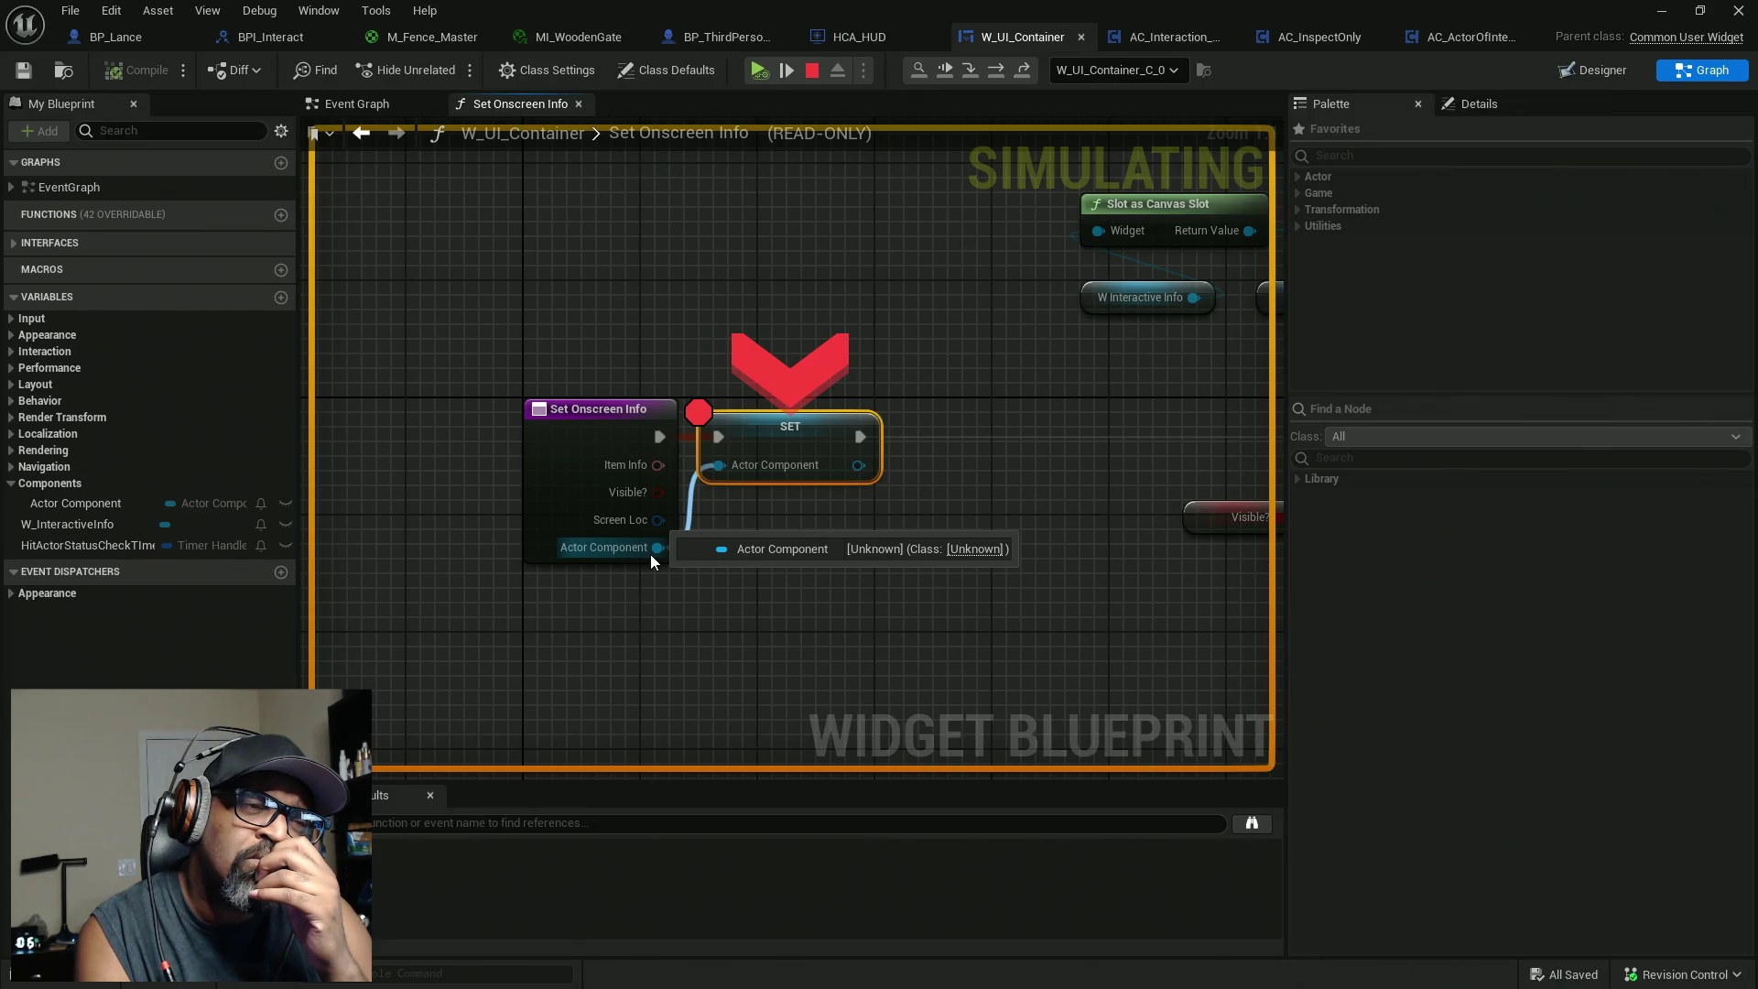
mouse_move(629, 493)
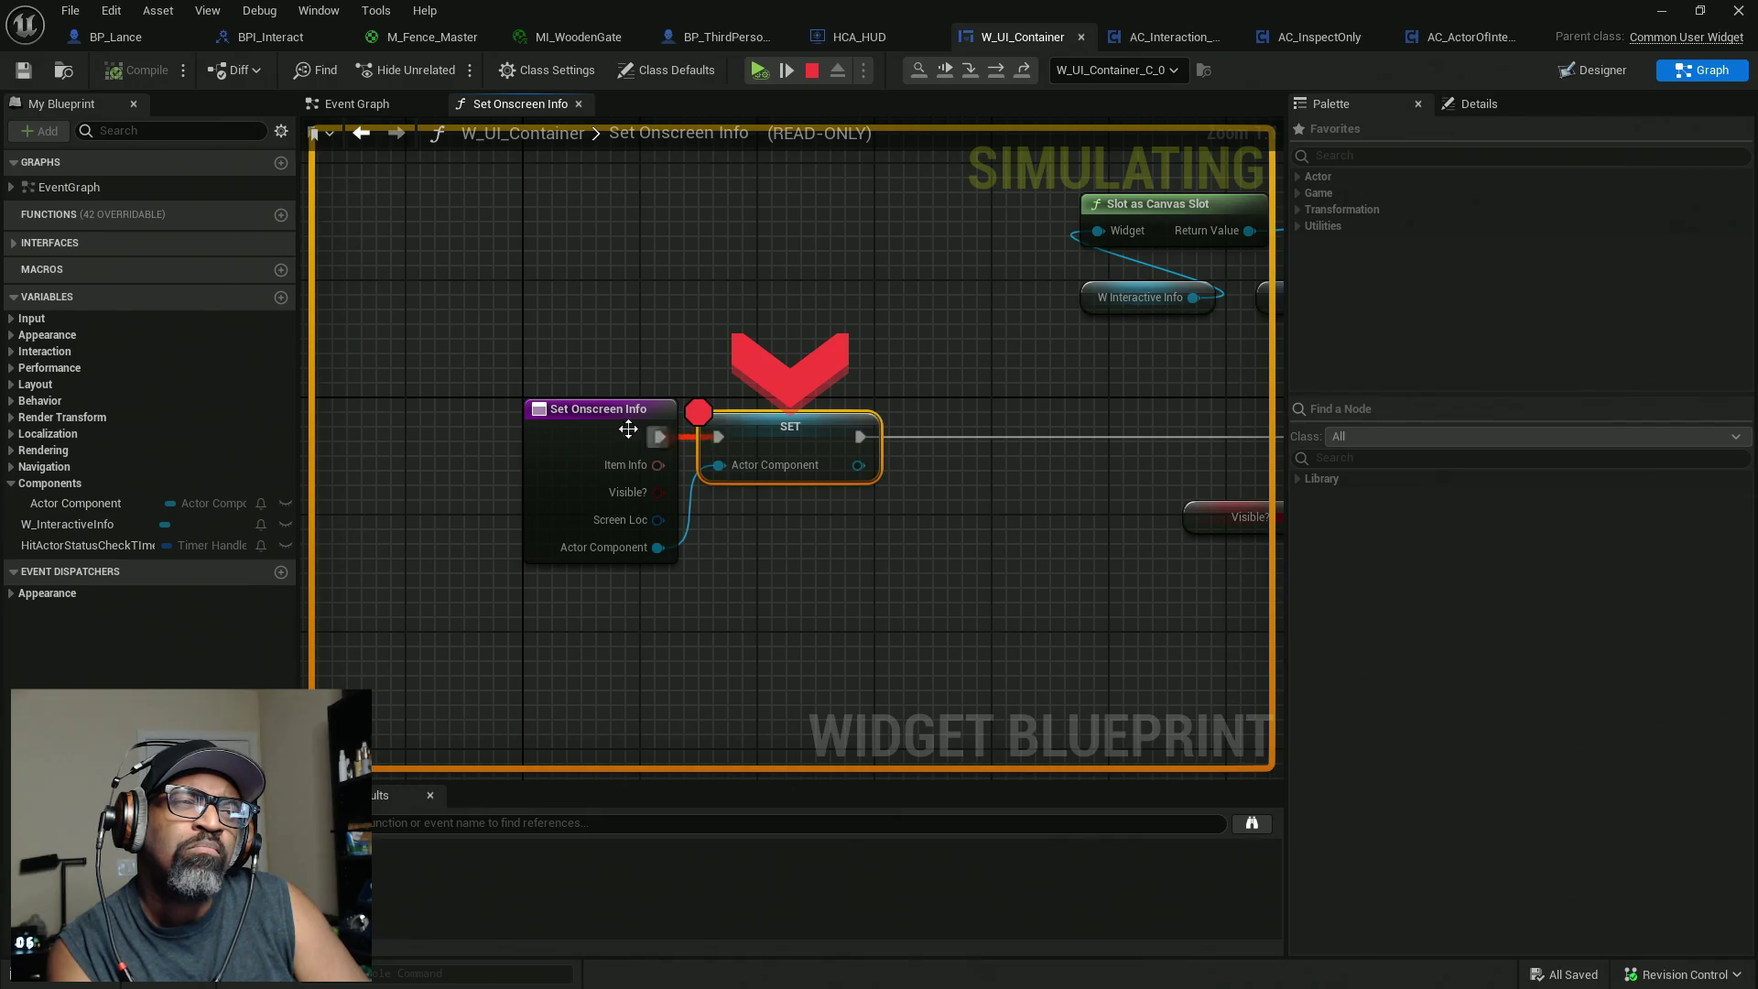
click(853, 37)
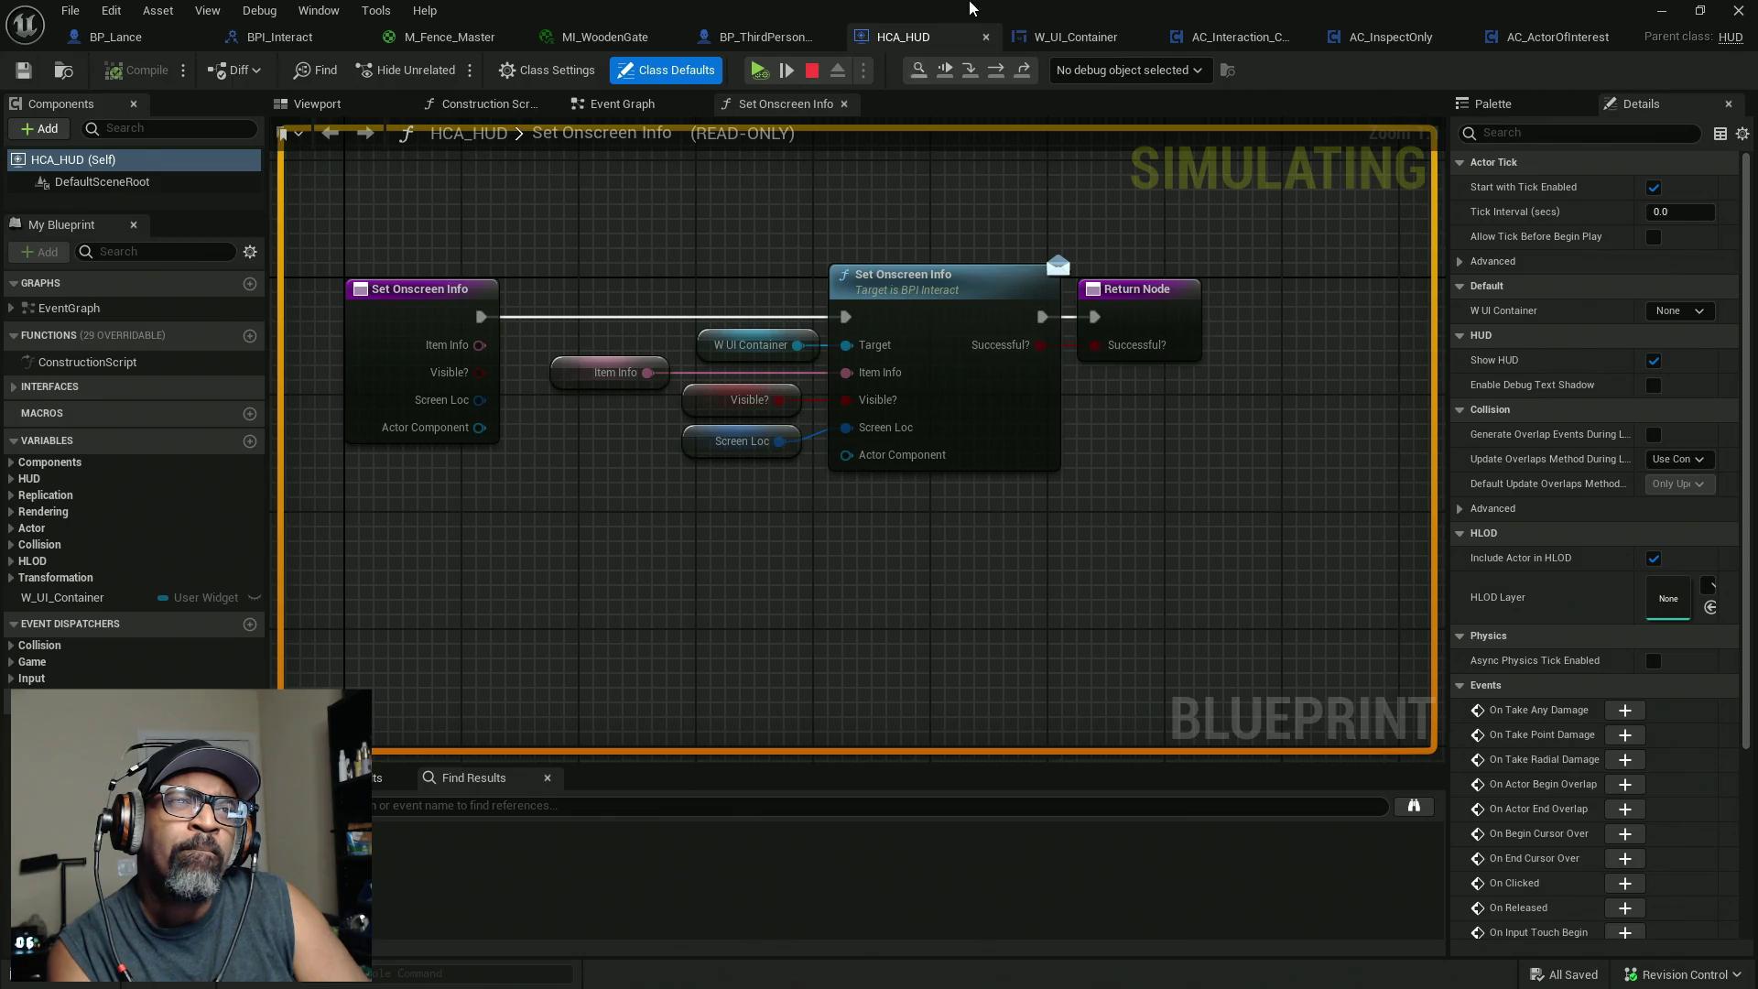
Remove the breakpoint from W_UI_Container's SET node.
click(1066, 37)
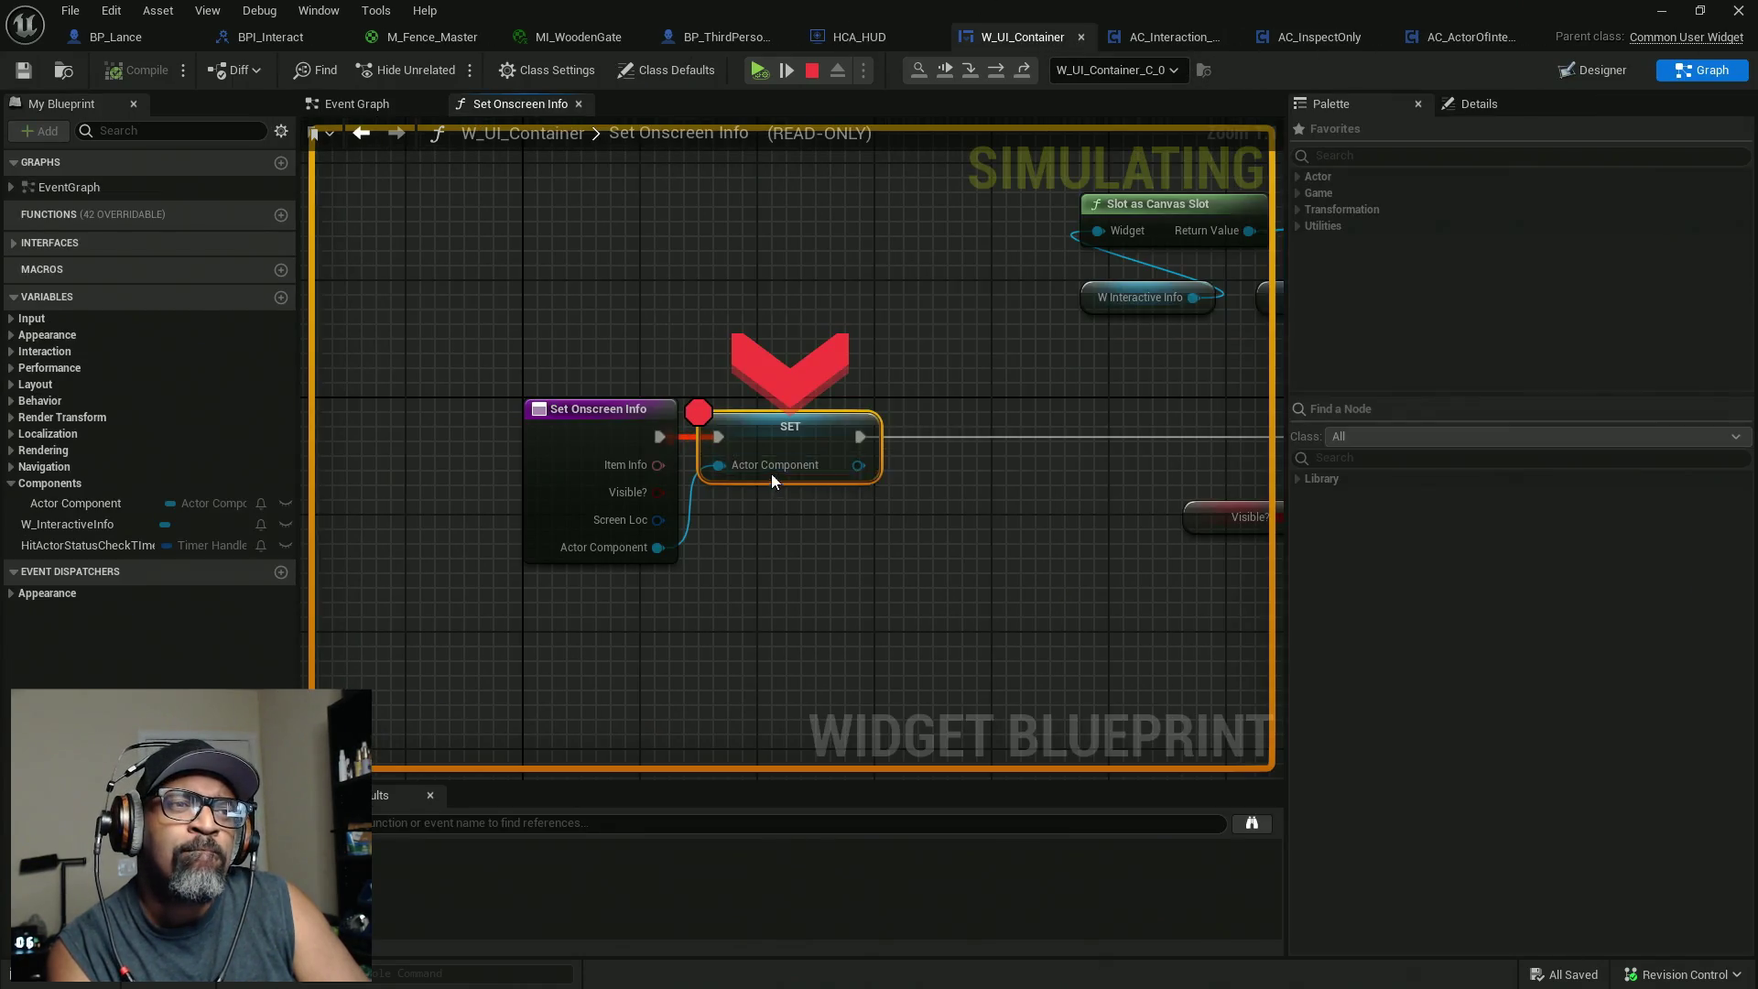
right_click(782, 443)
click(843, 540)
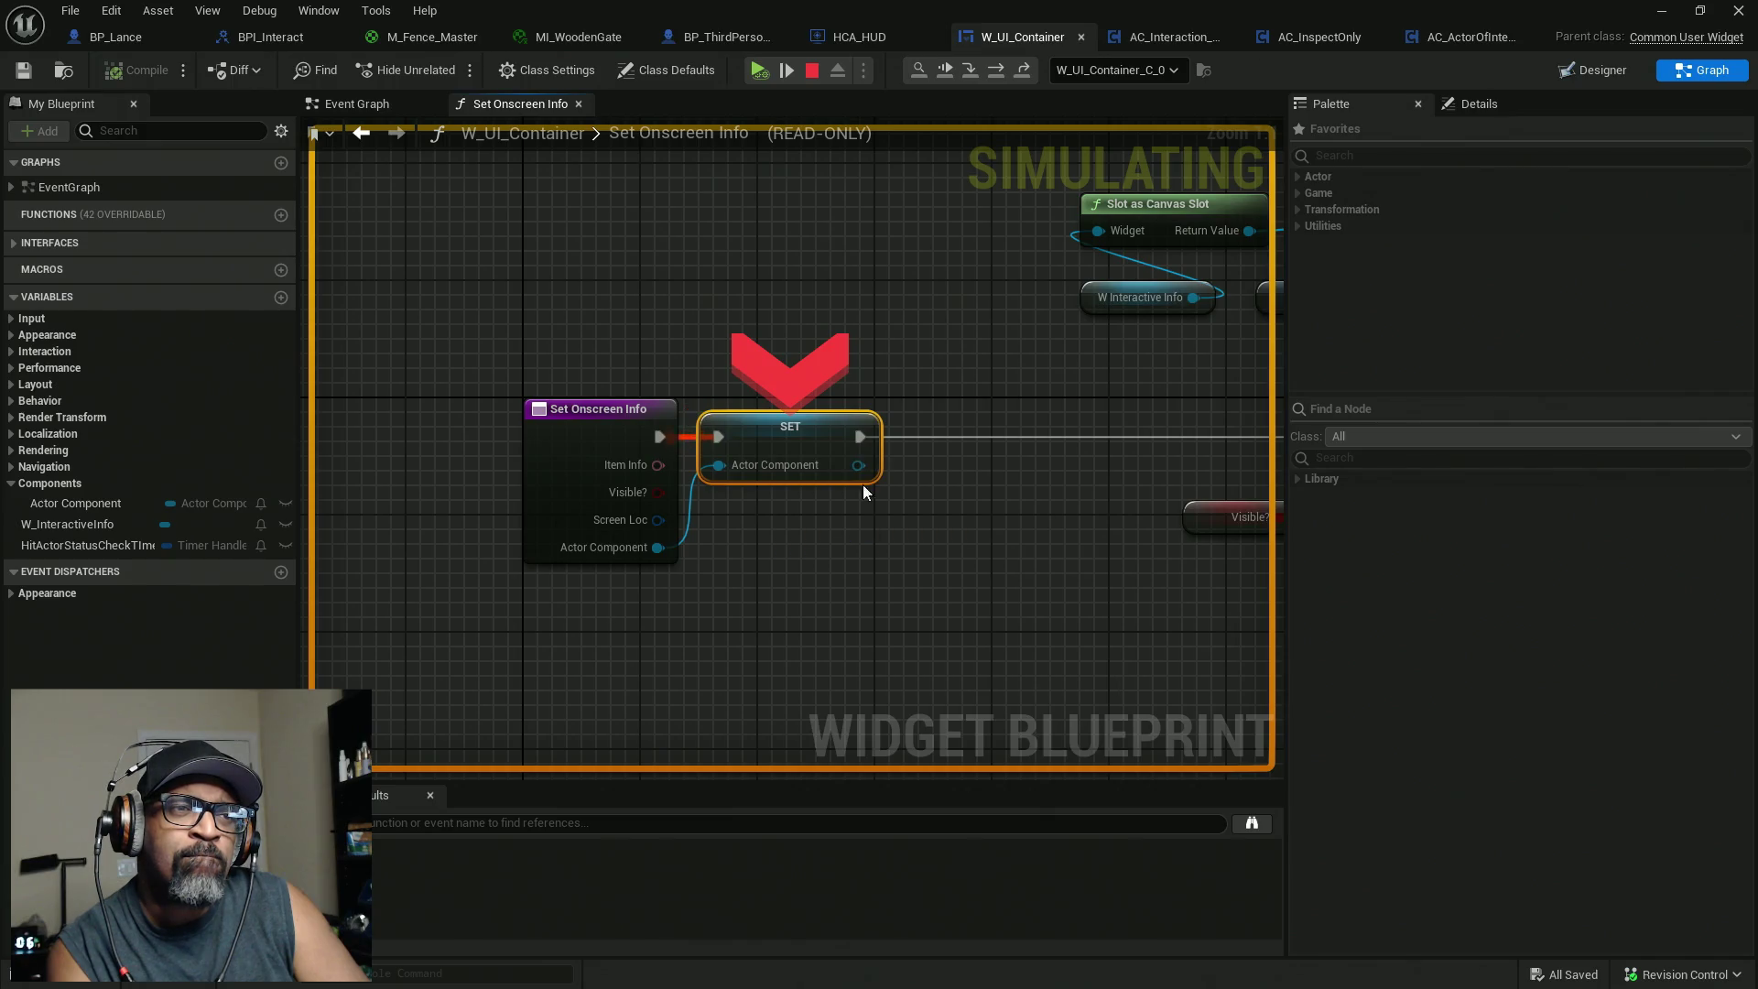
Put a breakpoint on HCA_HUD's Set Onscreen Info call and resume the simulation.
click(884, 37)
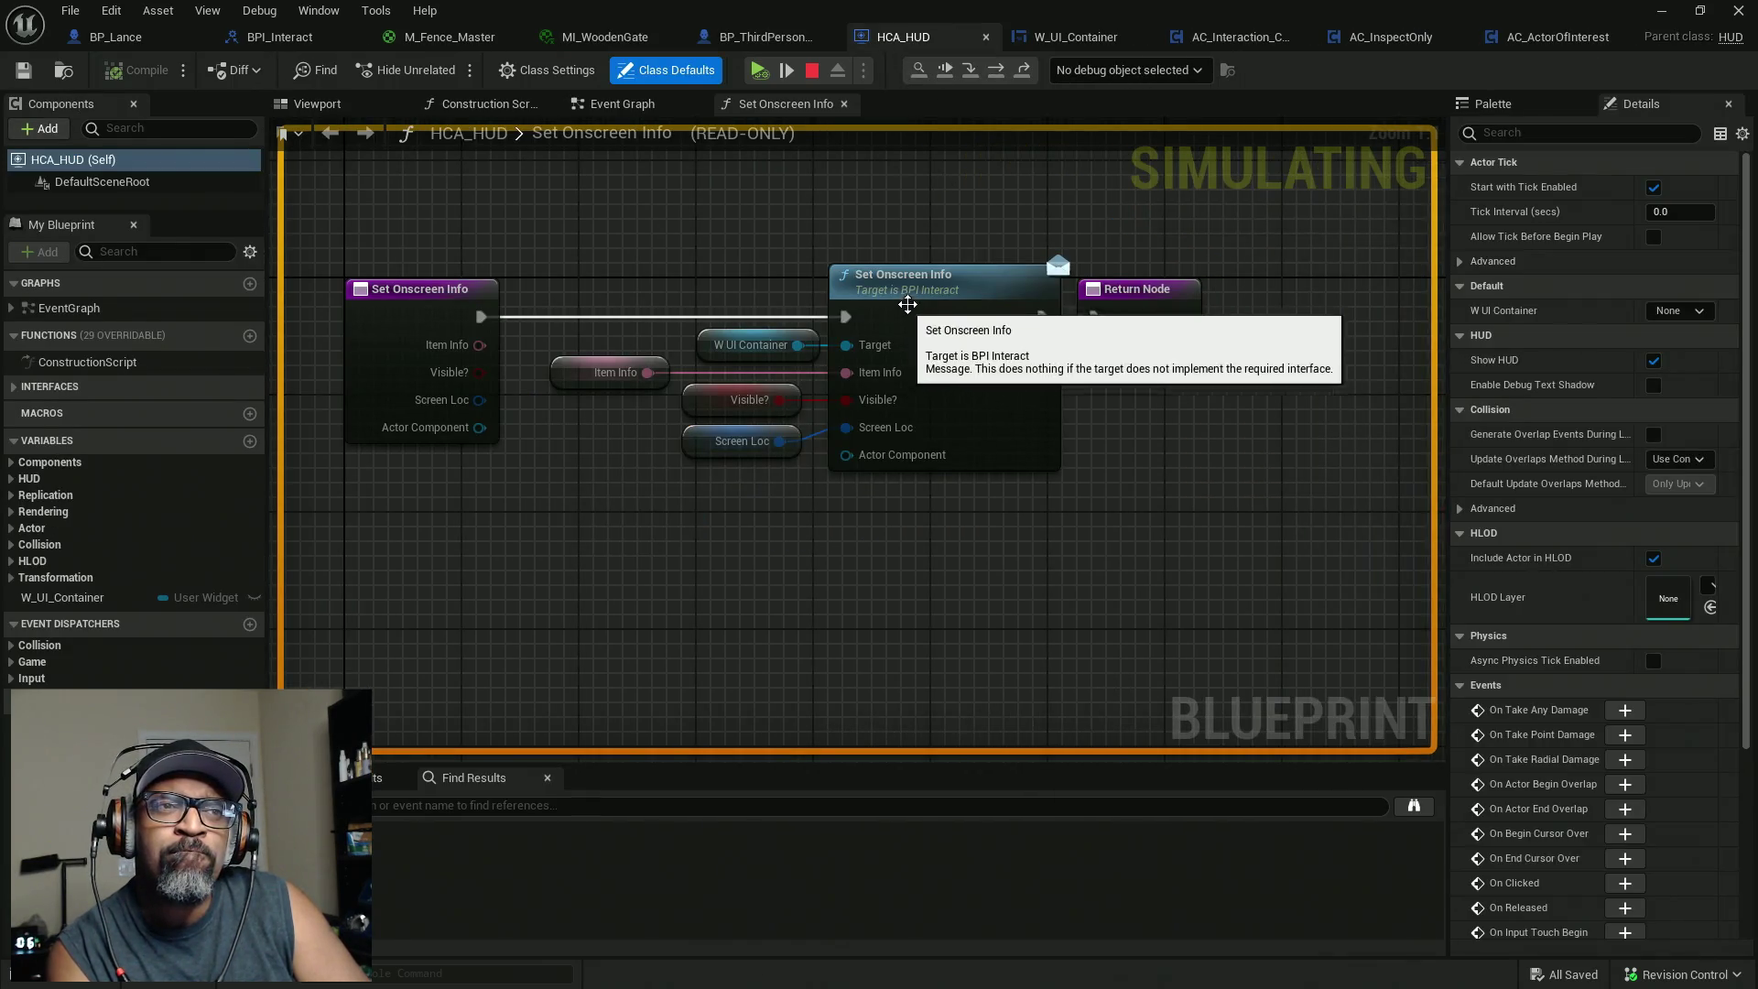
right_click(1001, 309)
click(998, 420)
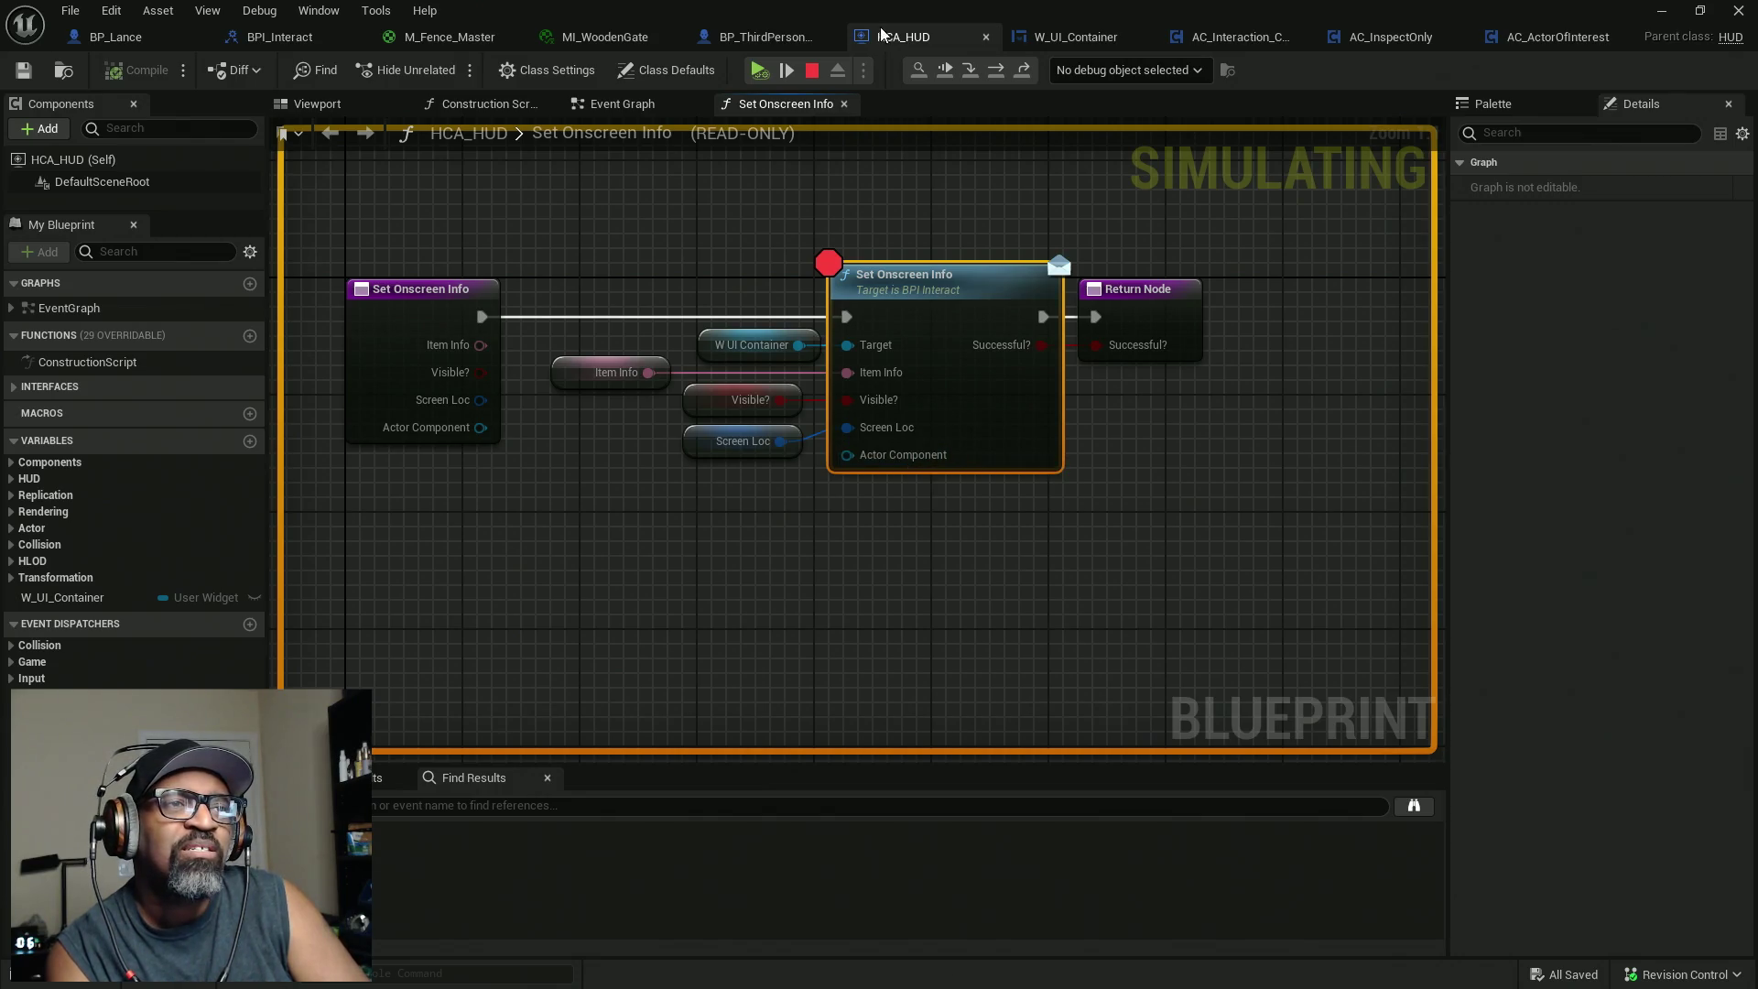
click(759, 70)
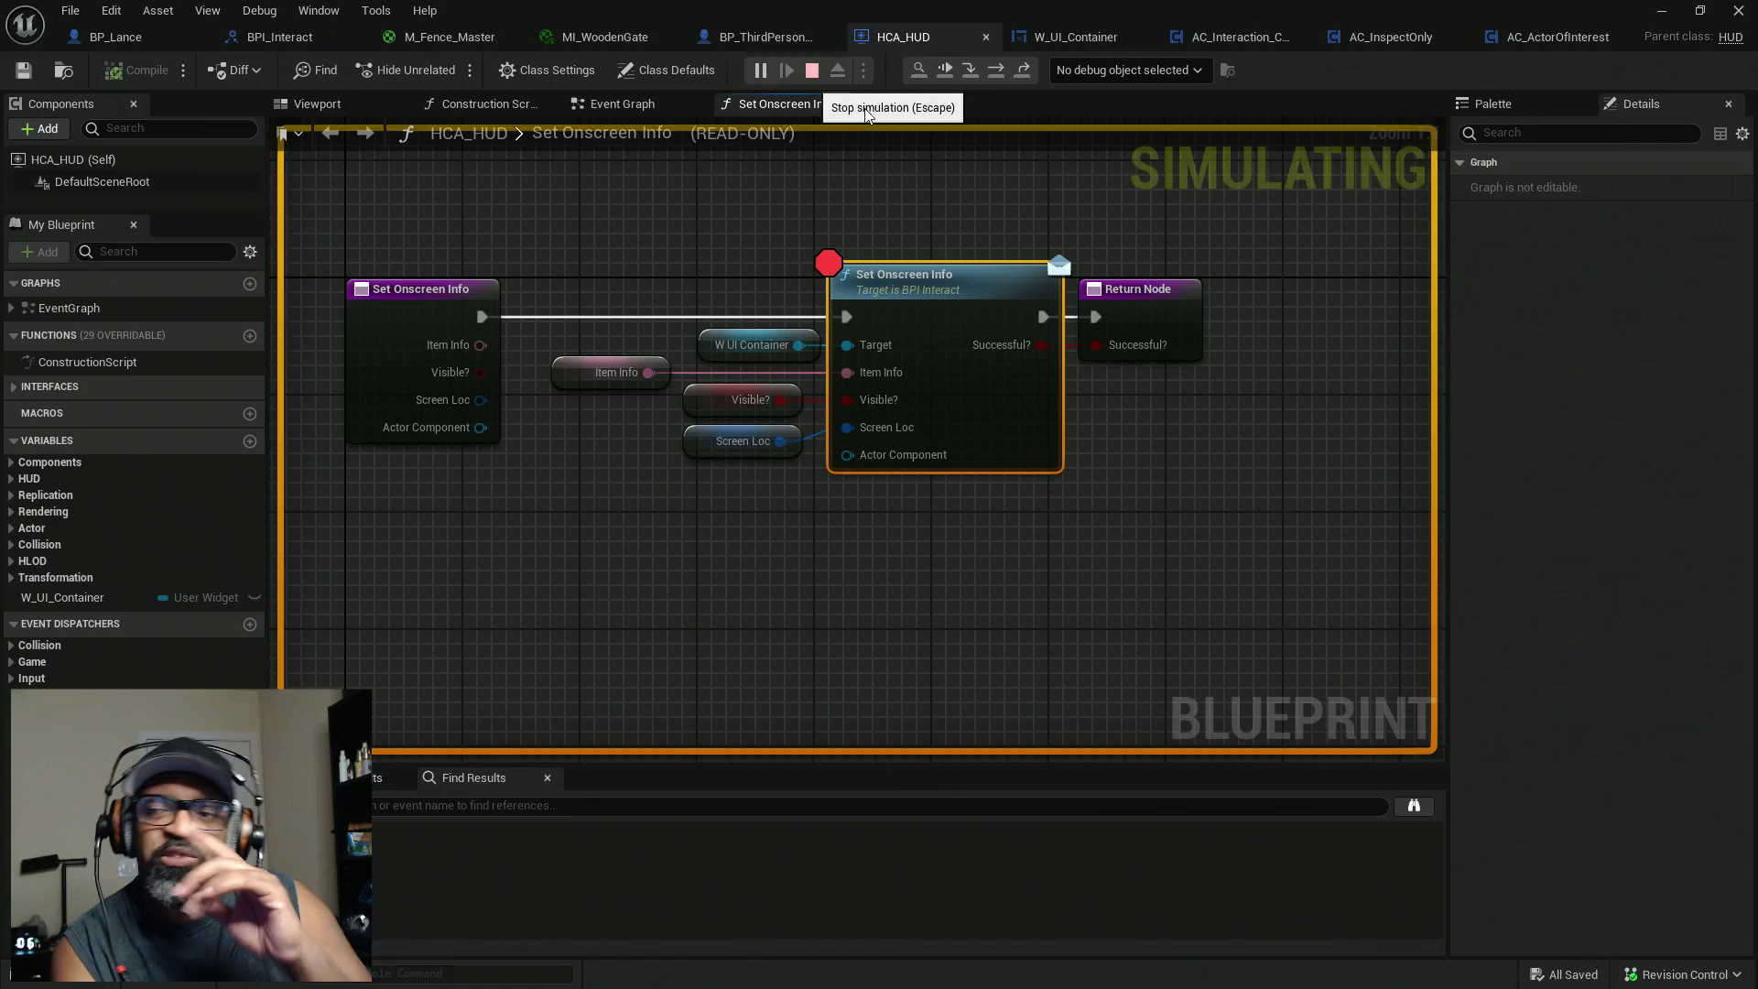
Stop the simulation and remove the breakpoint from the Set Onscreen Info call.
key(Escape)
right_click(935, 291)
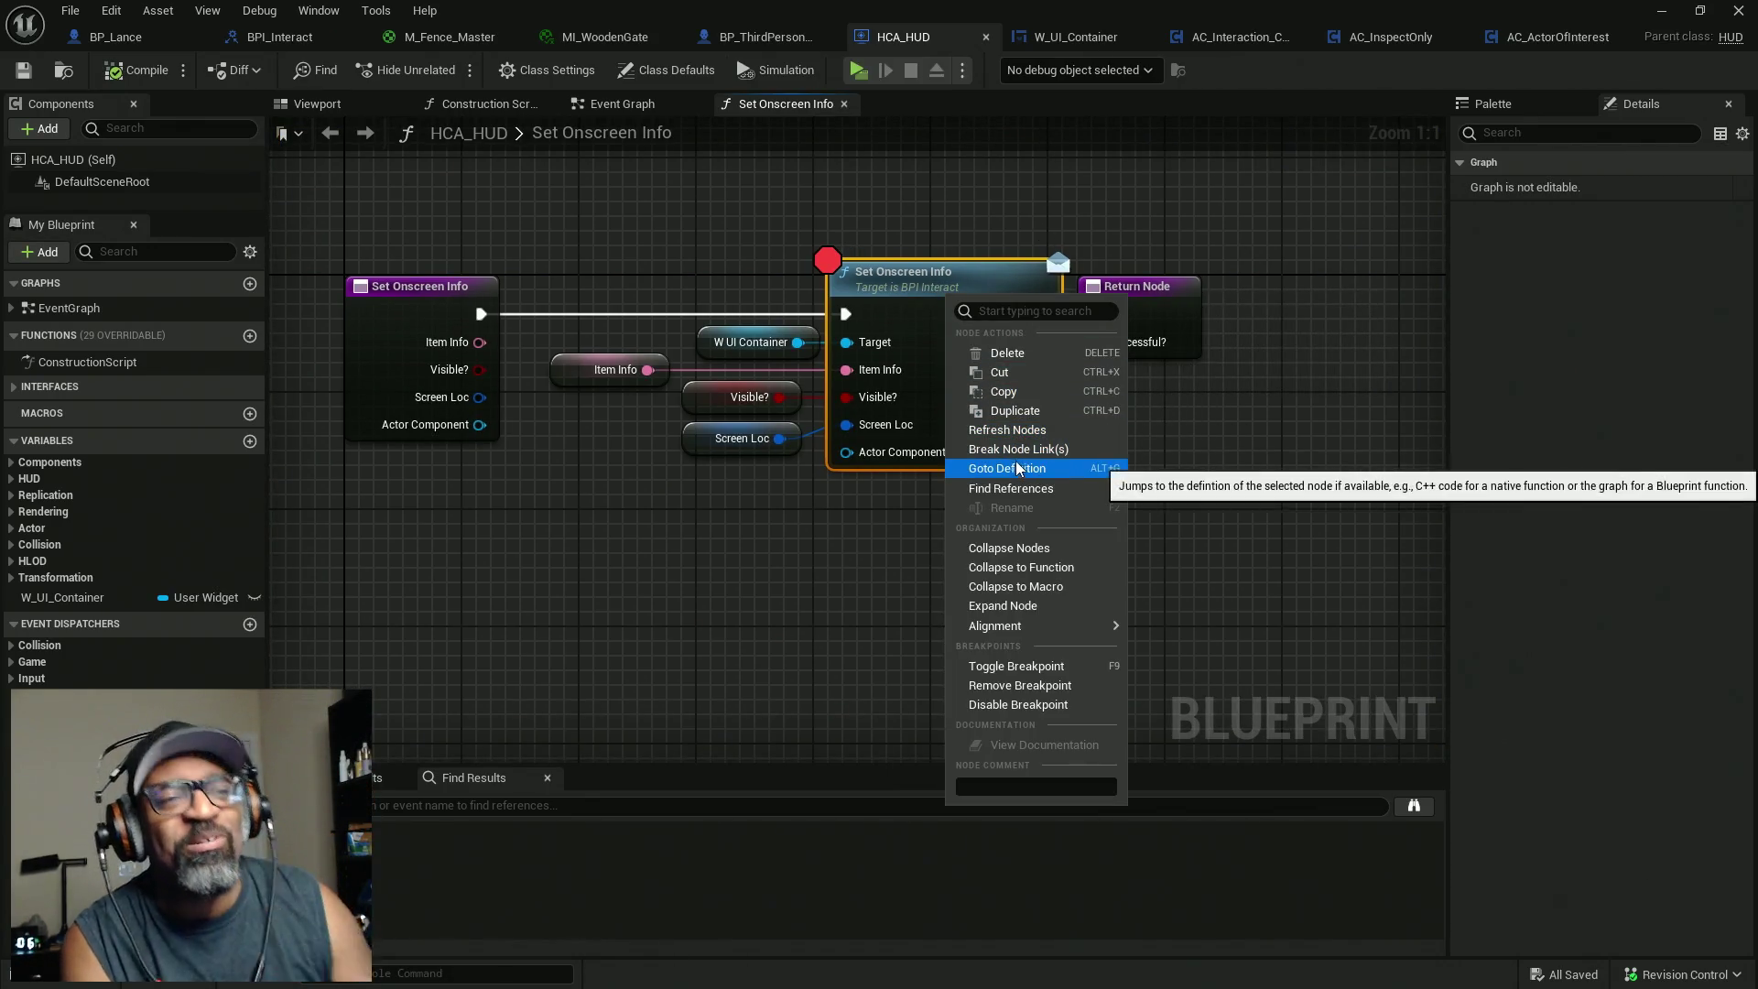
click(1027, 677)
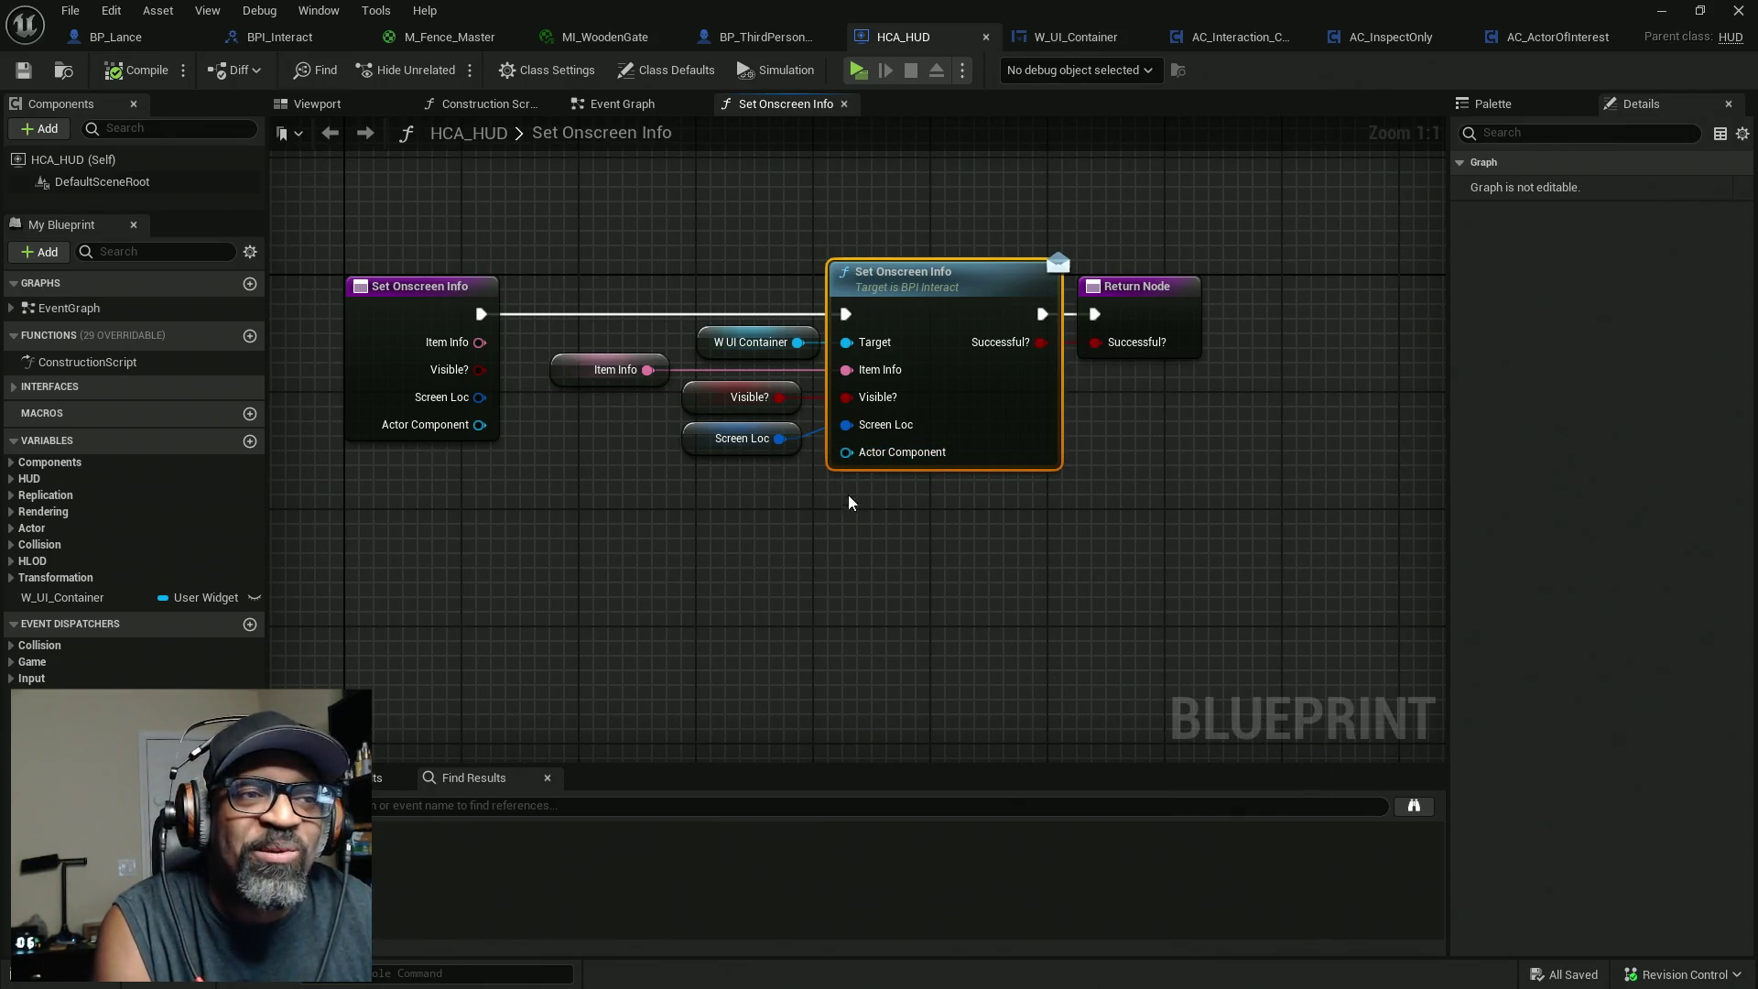
drag(851, 500, 928, 497)
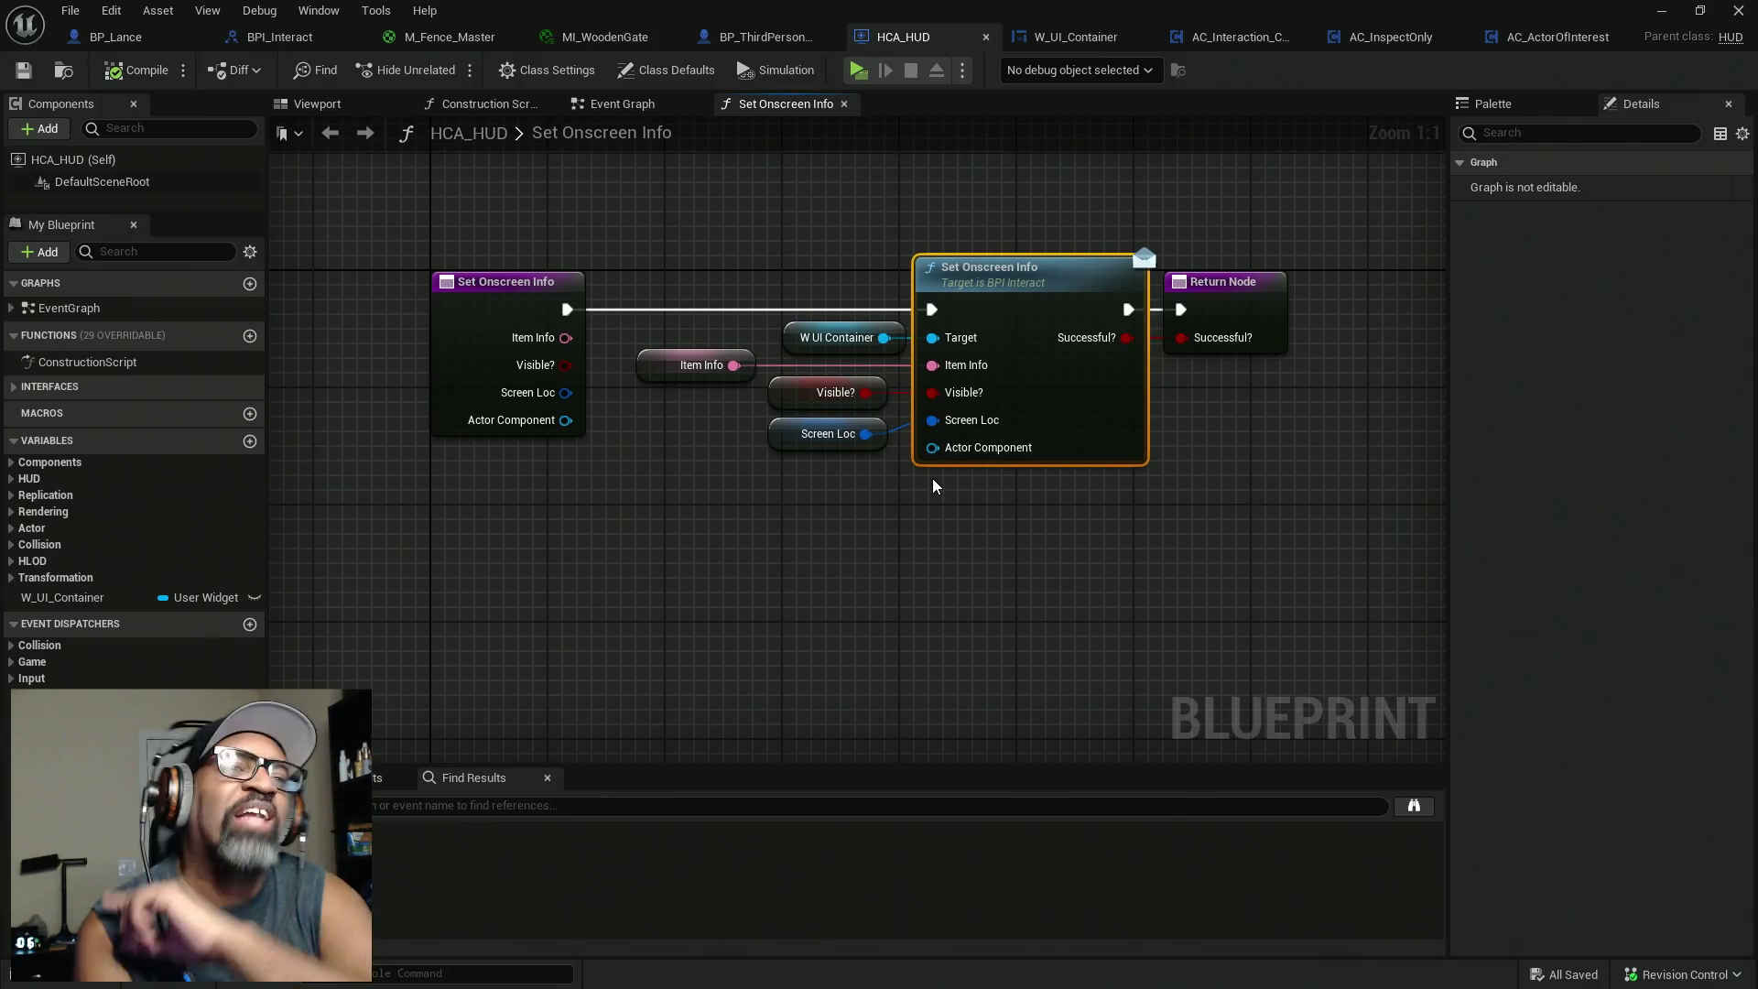
Drag from the Actor Component input and search for 'ActorComponent'.
drag(931, 448, 884, 509)
text(ac)
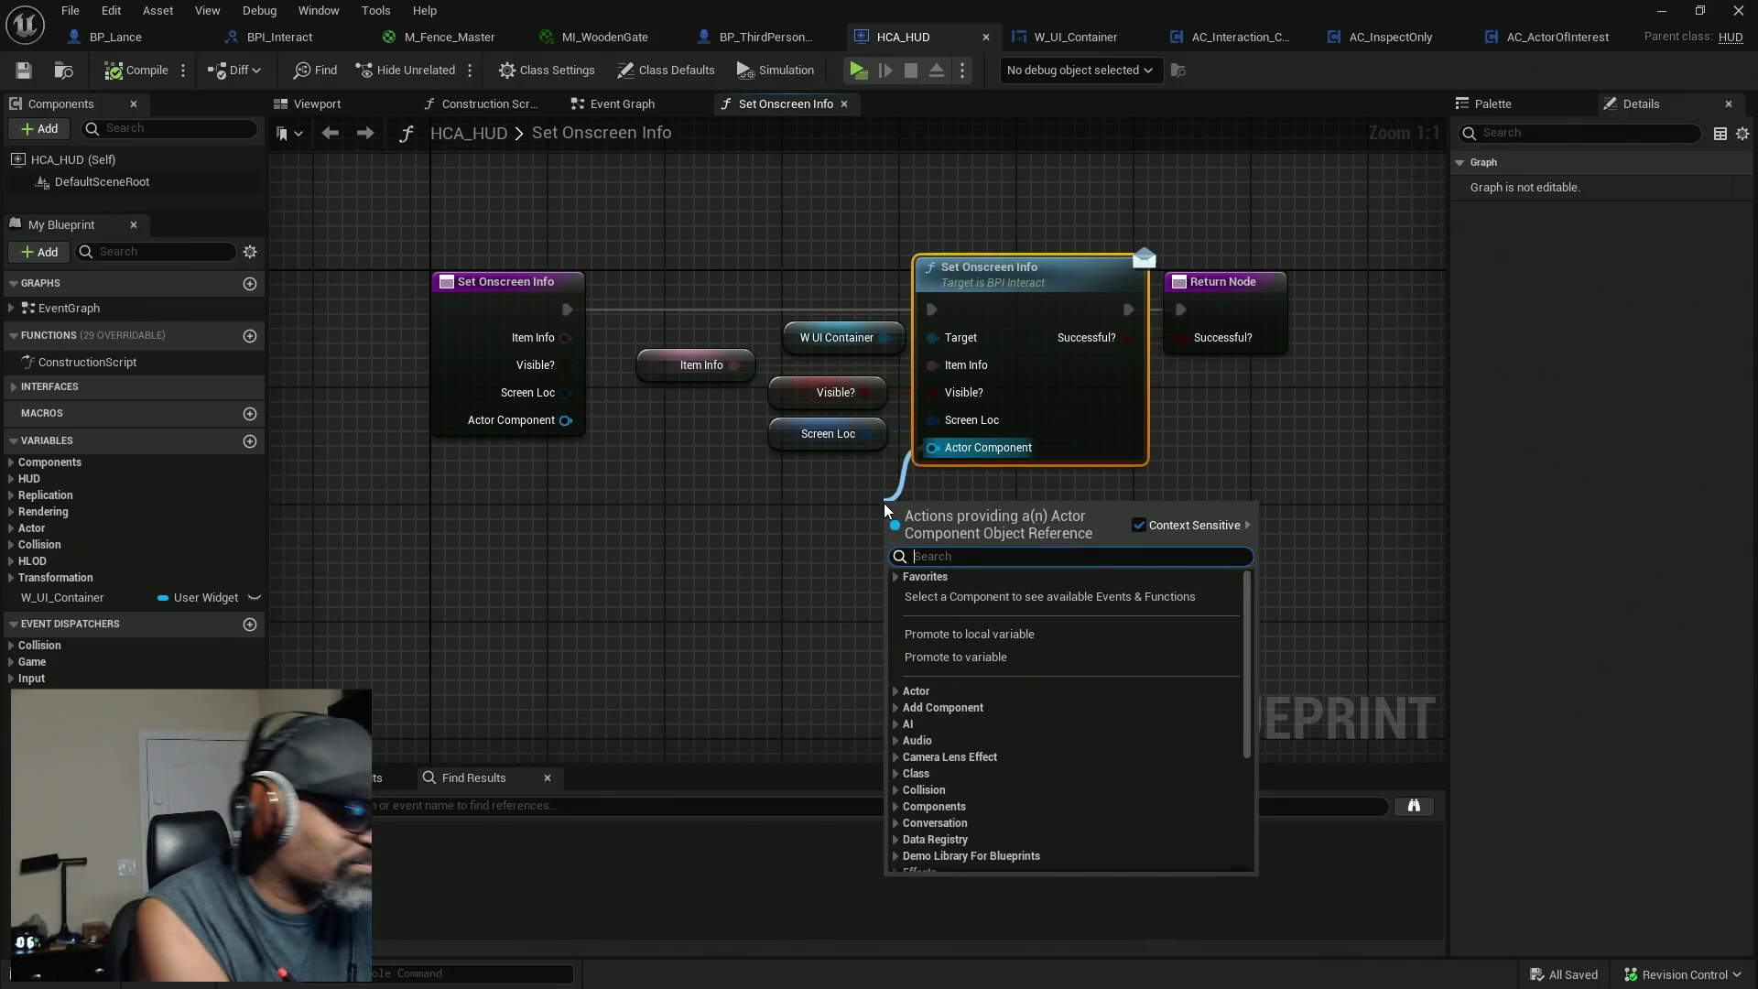
text(tor)
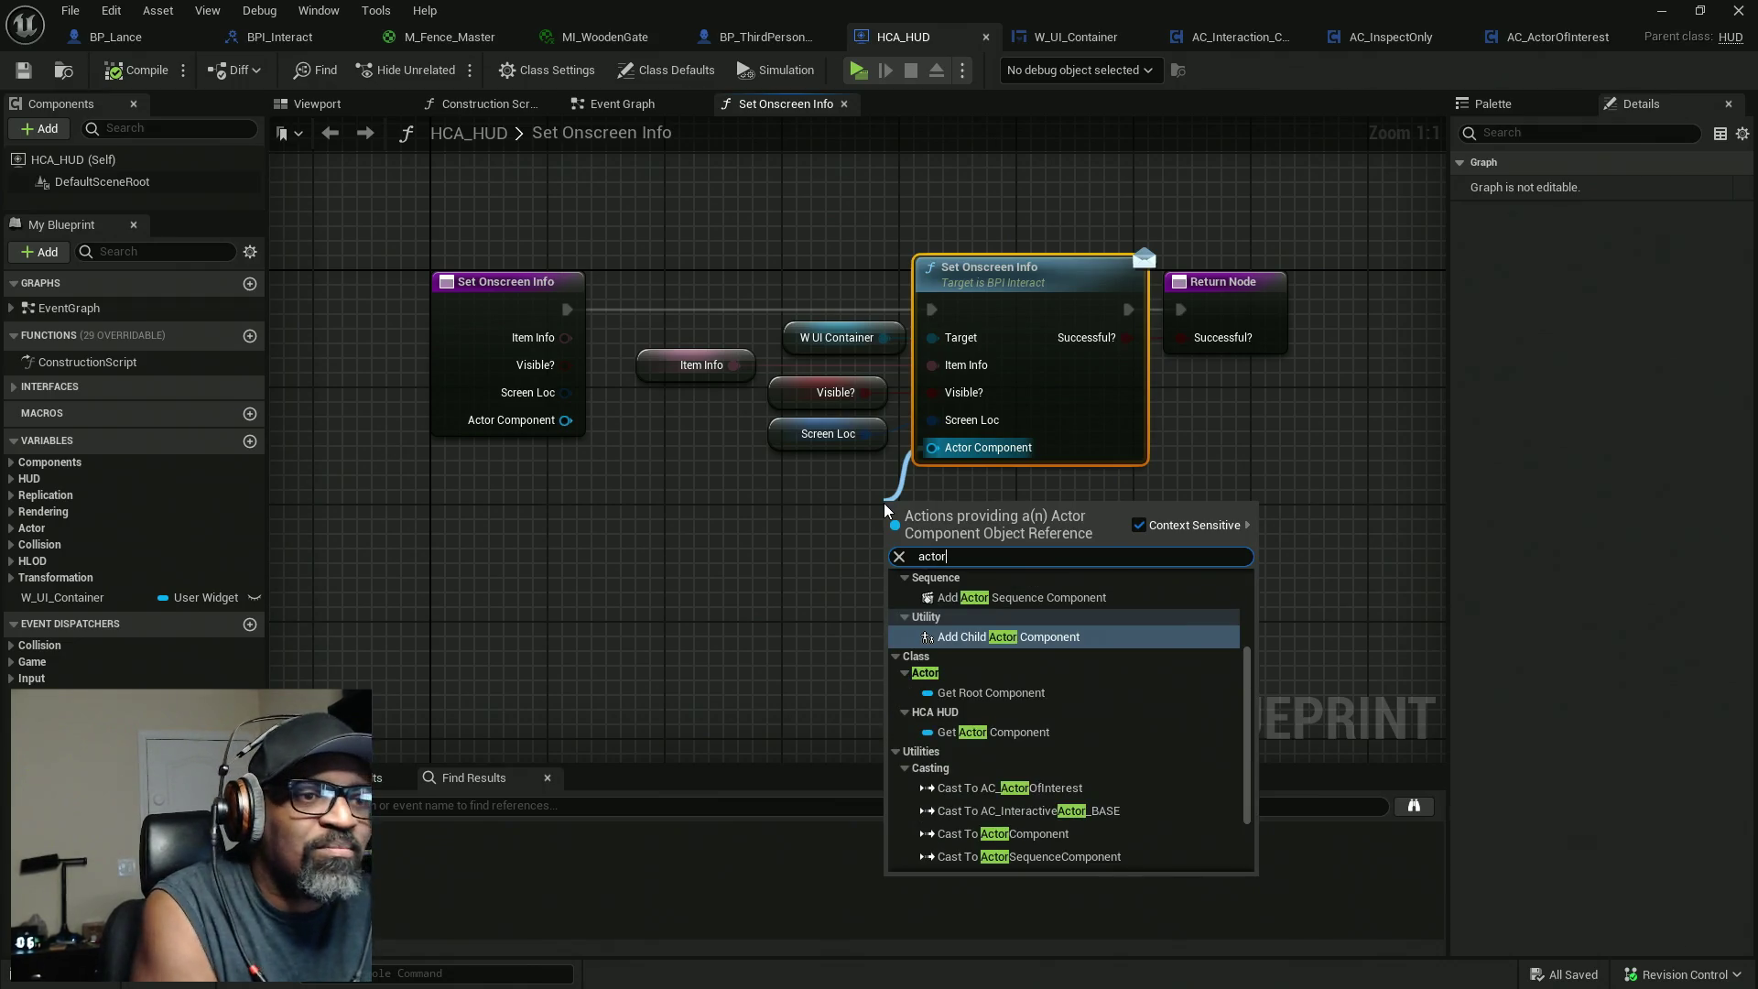
text( component)
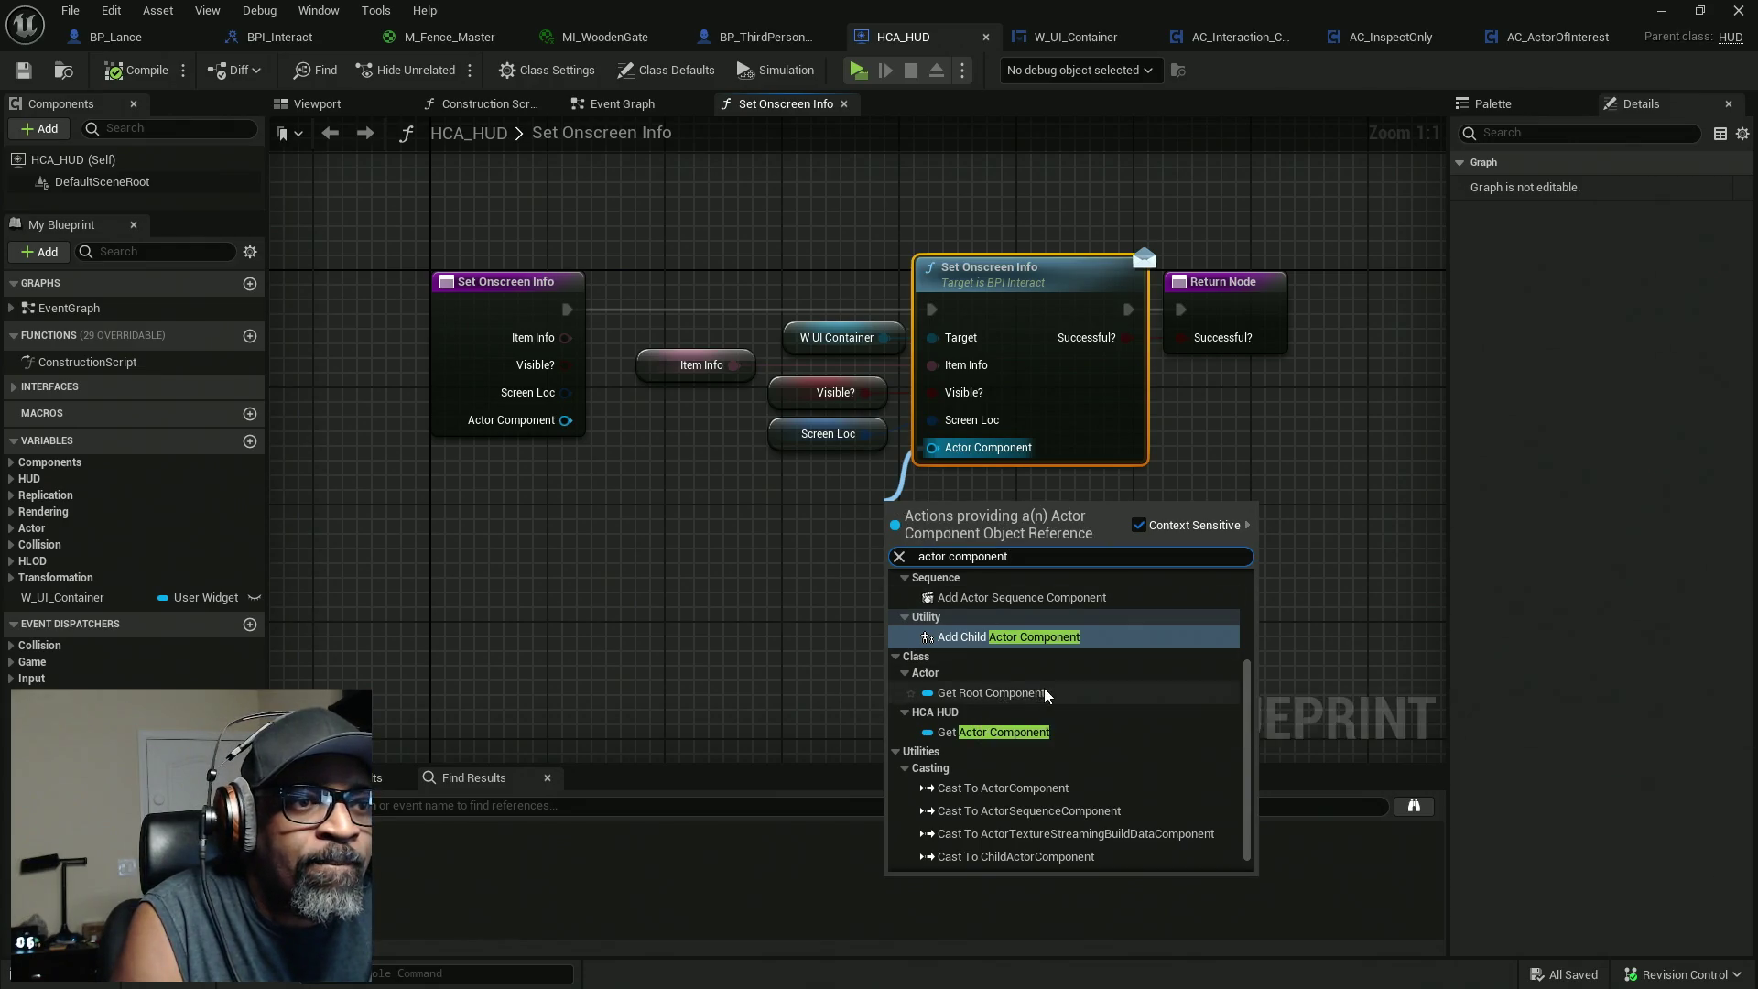
scroll(1047, 691, down, 1)
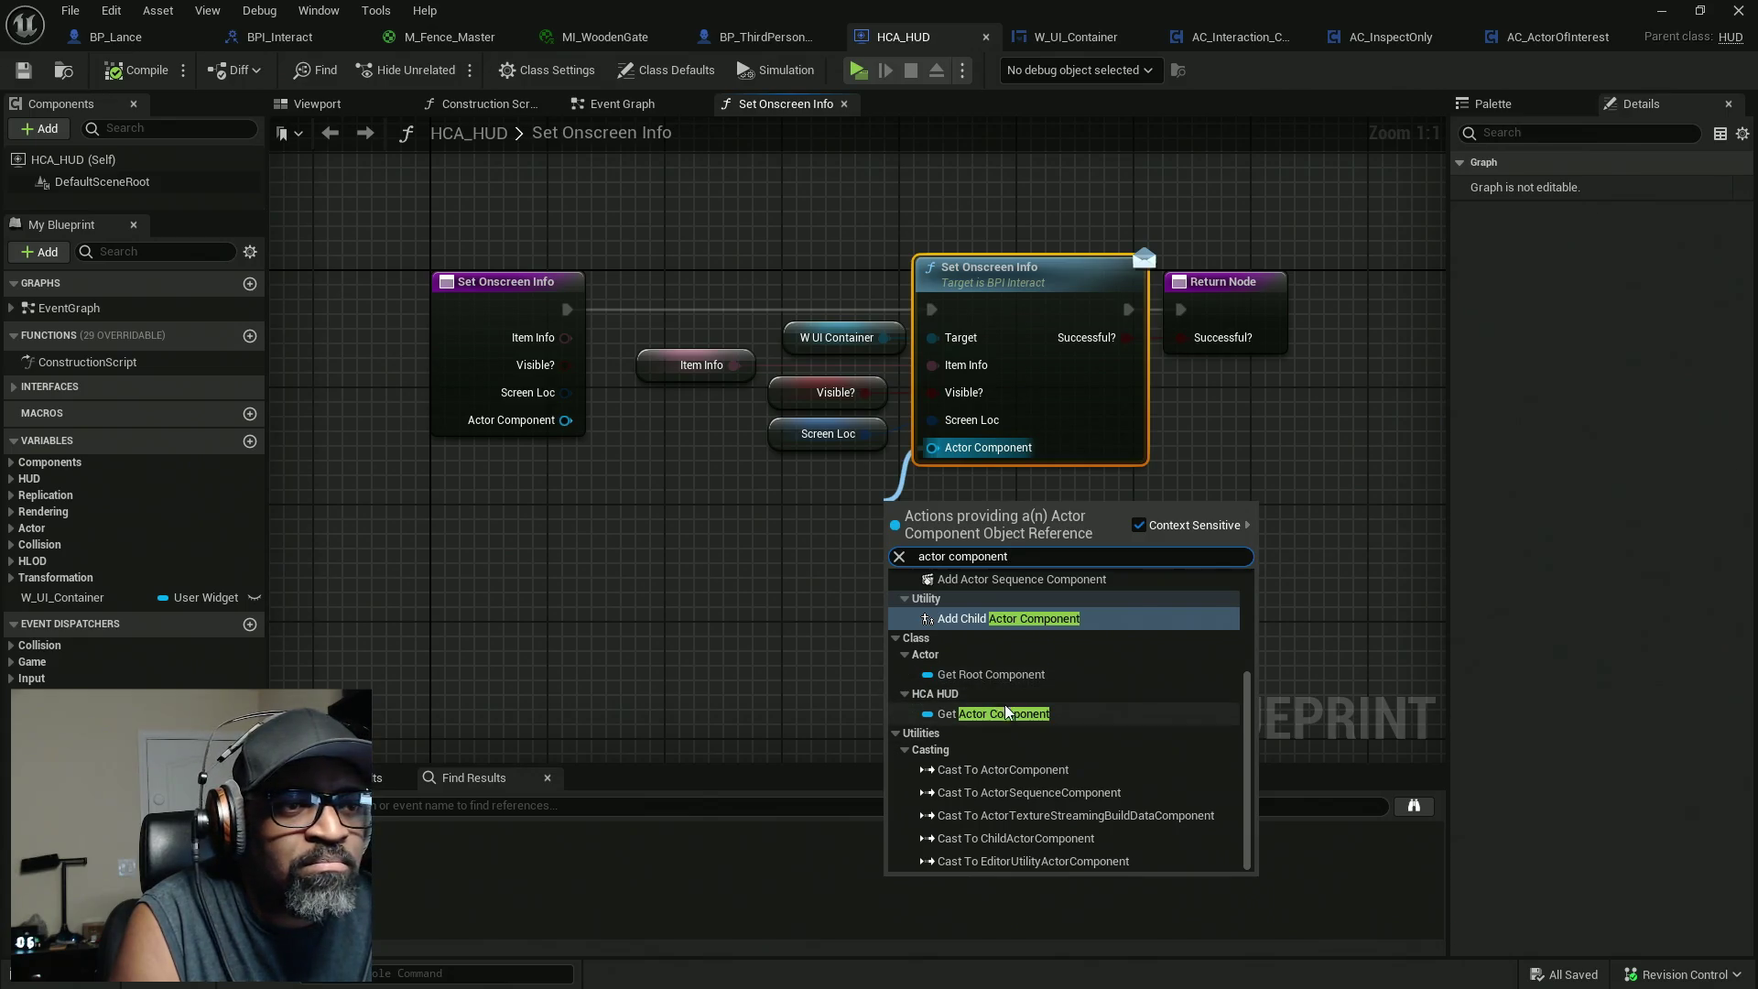
scroll(1013, 821, up, 4)
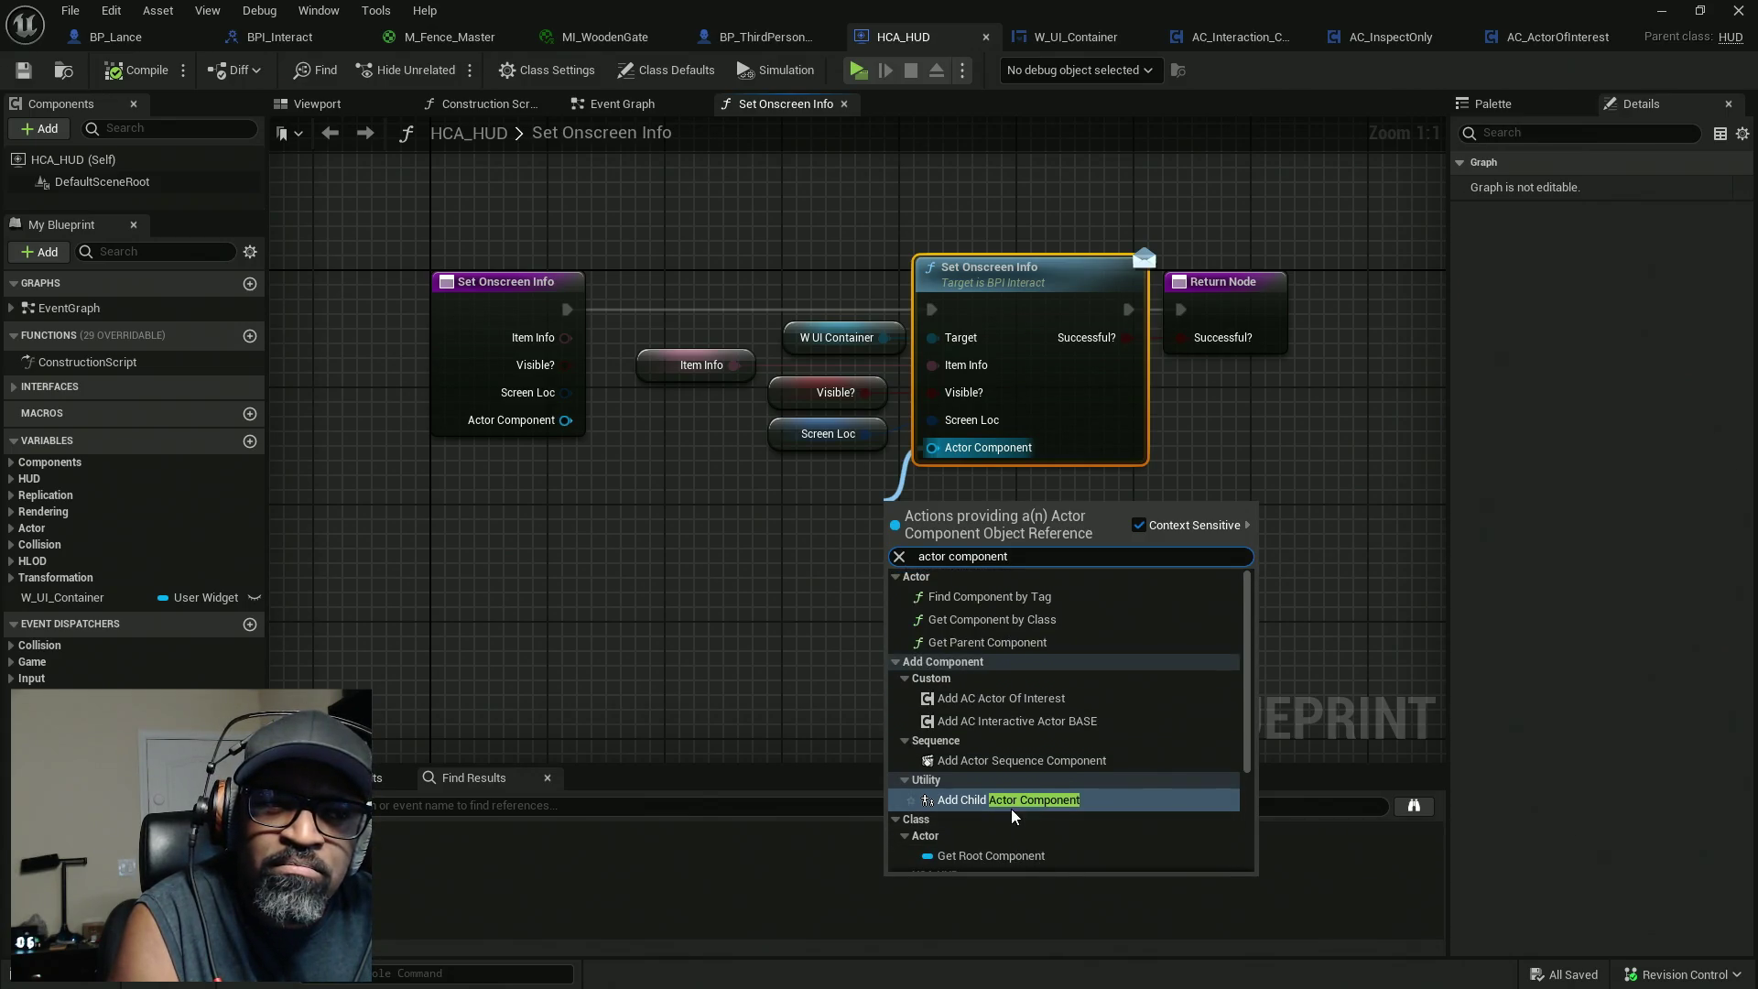
scroll(1013, 815, down, 4)
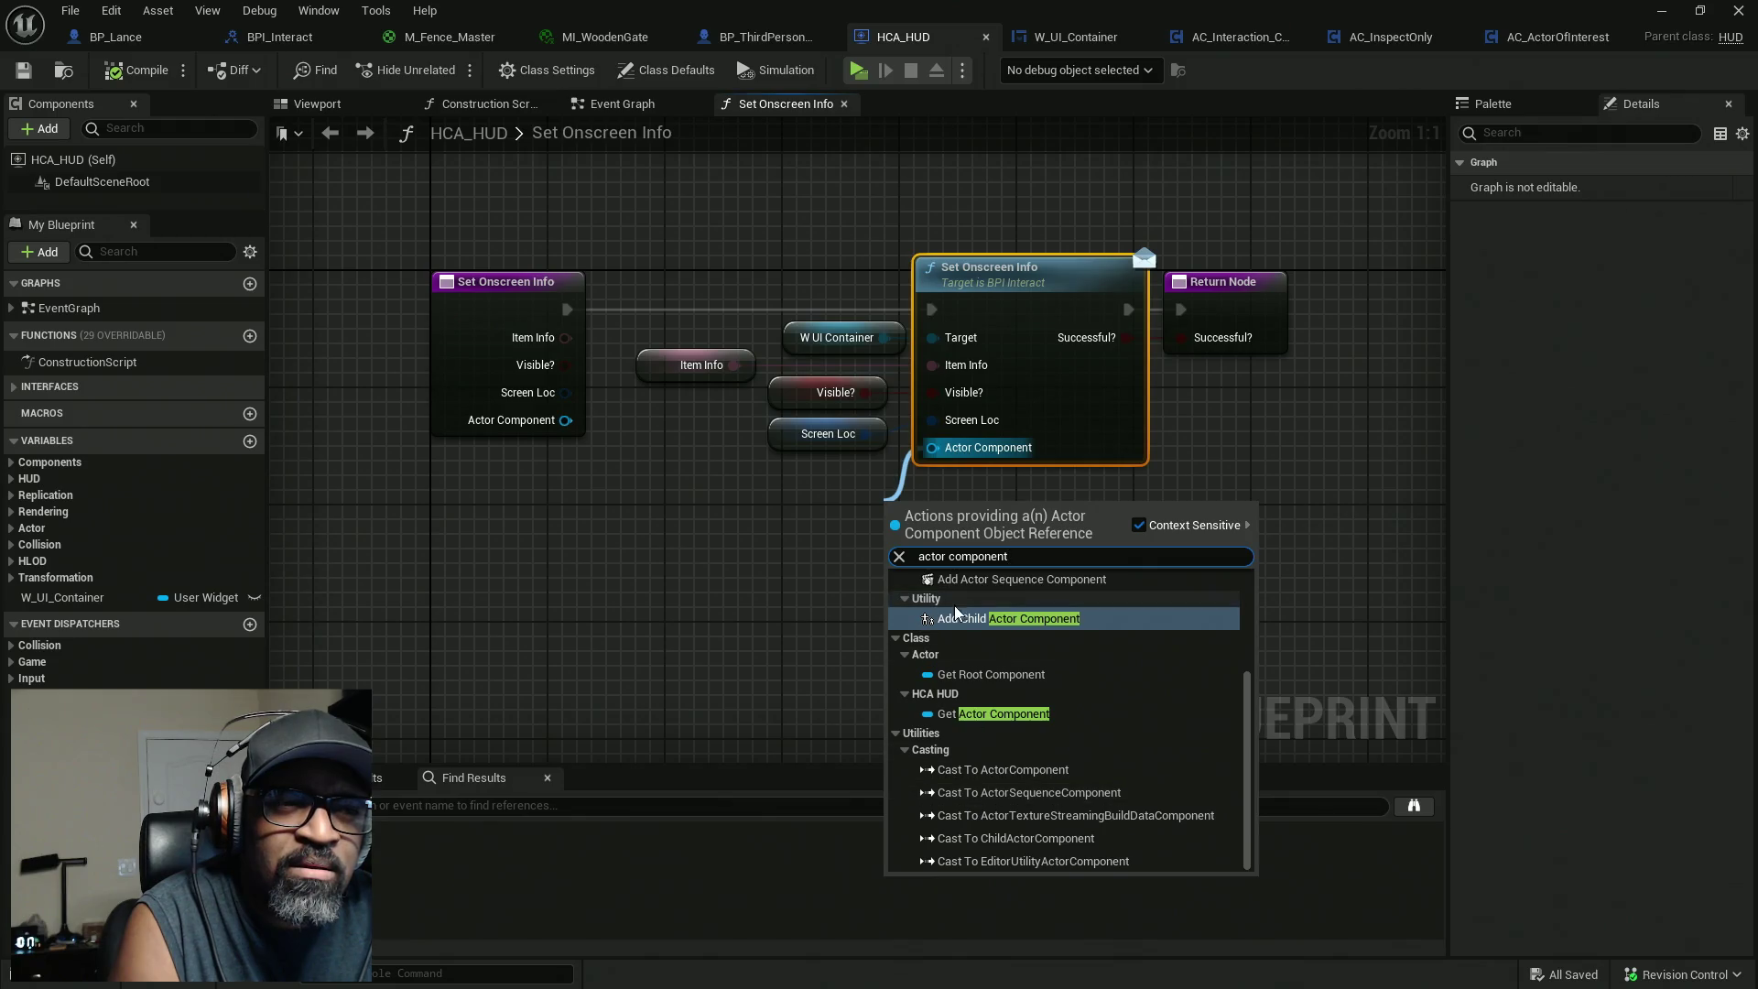
click(949, 556)
key(BackSpace)
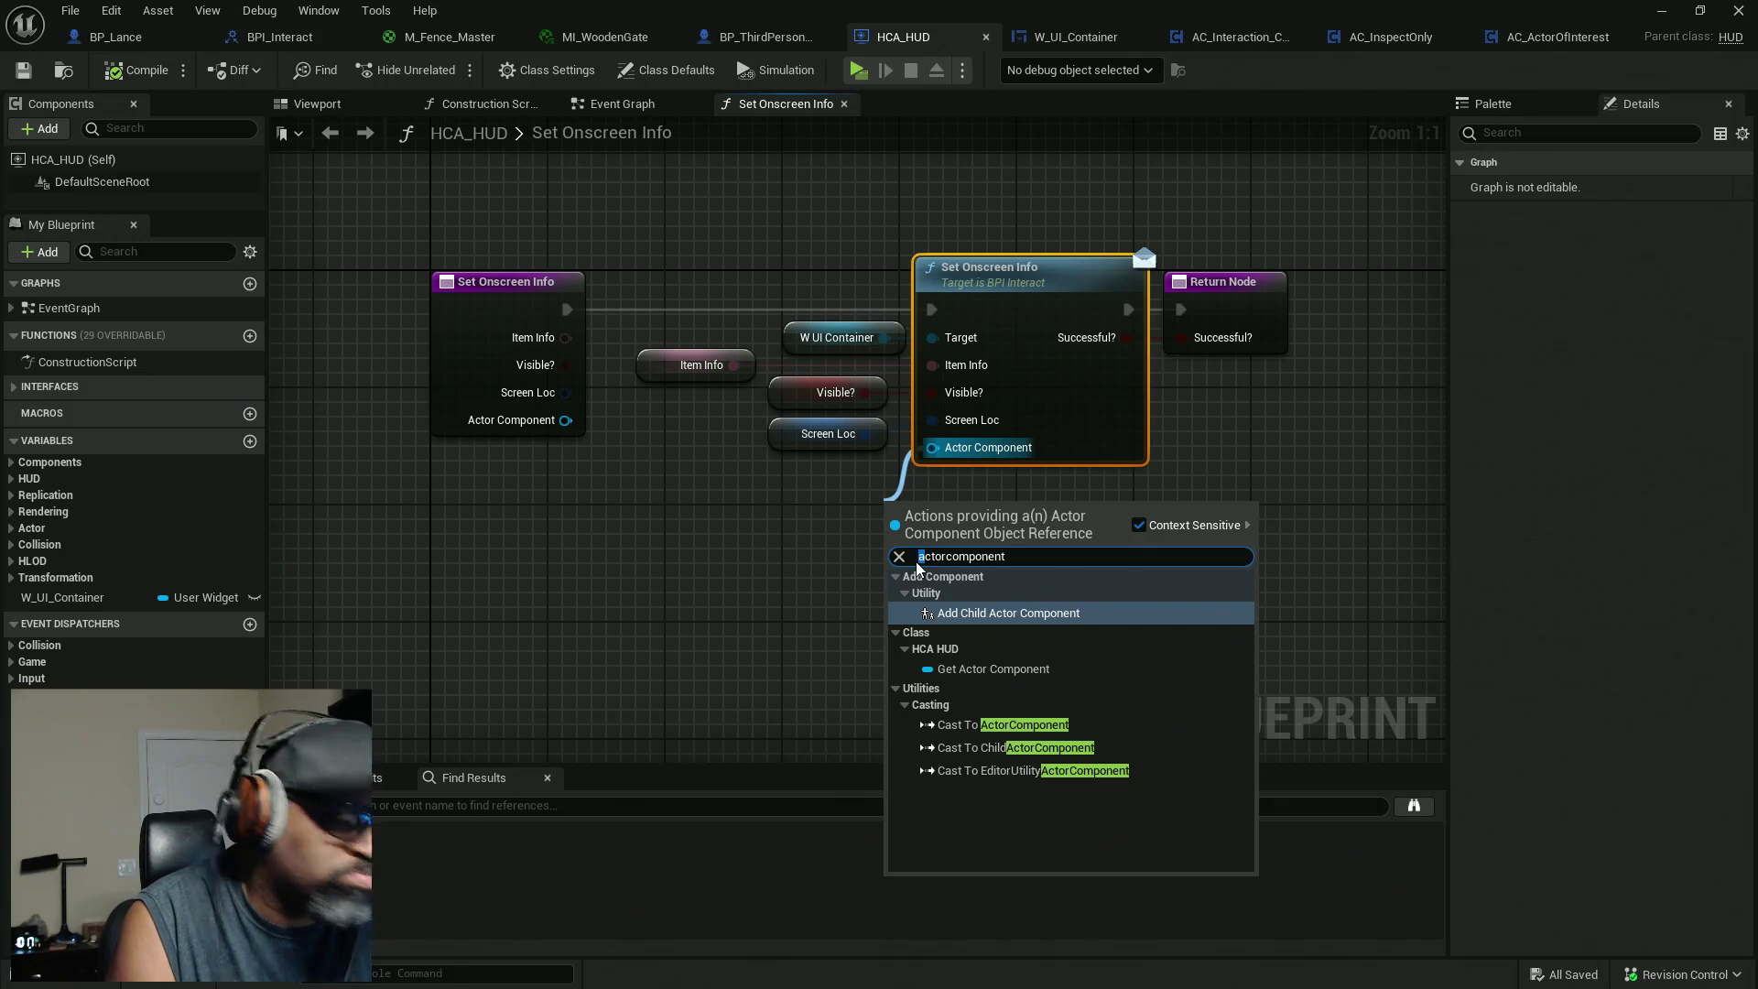
key(Delete)
text(A)
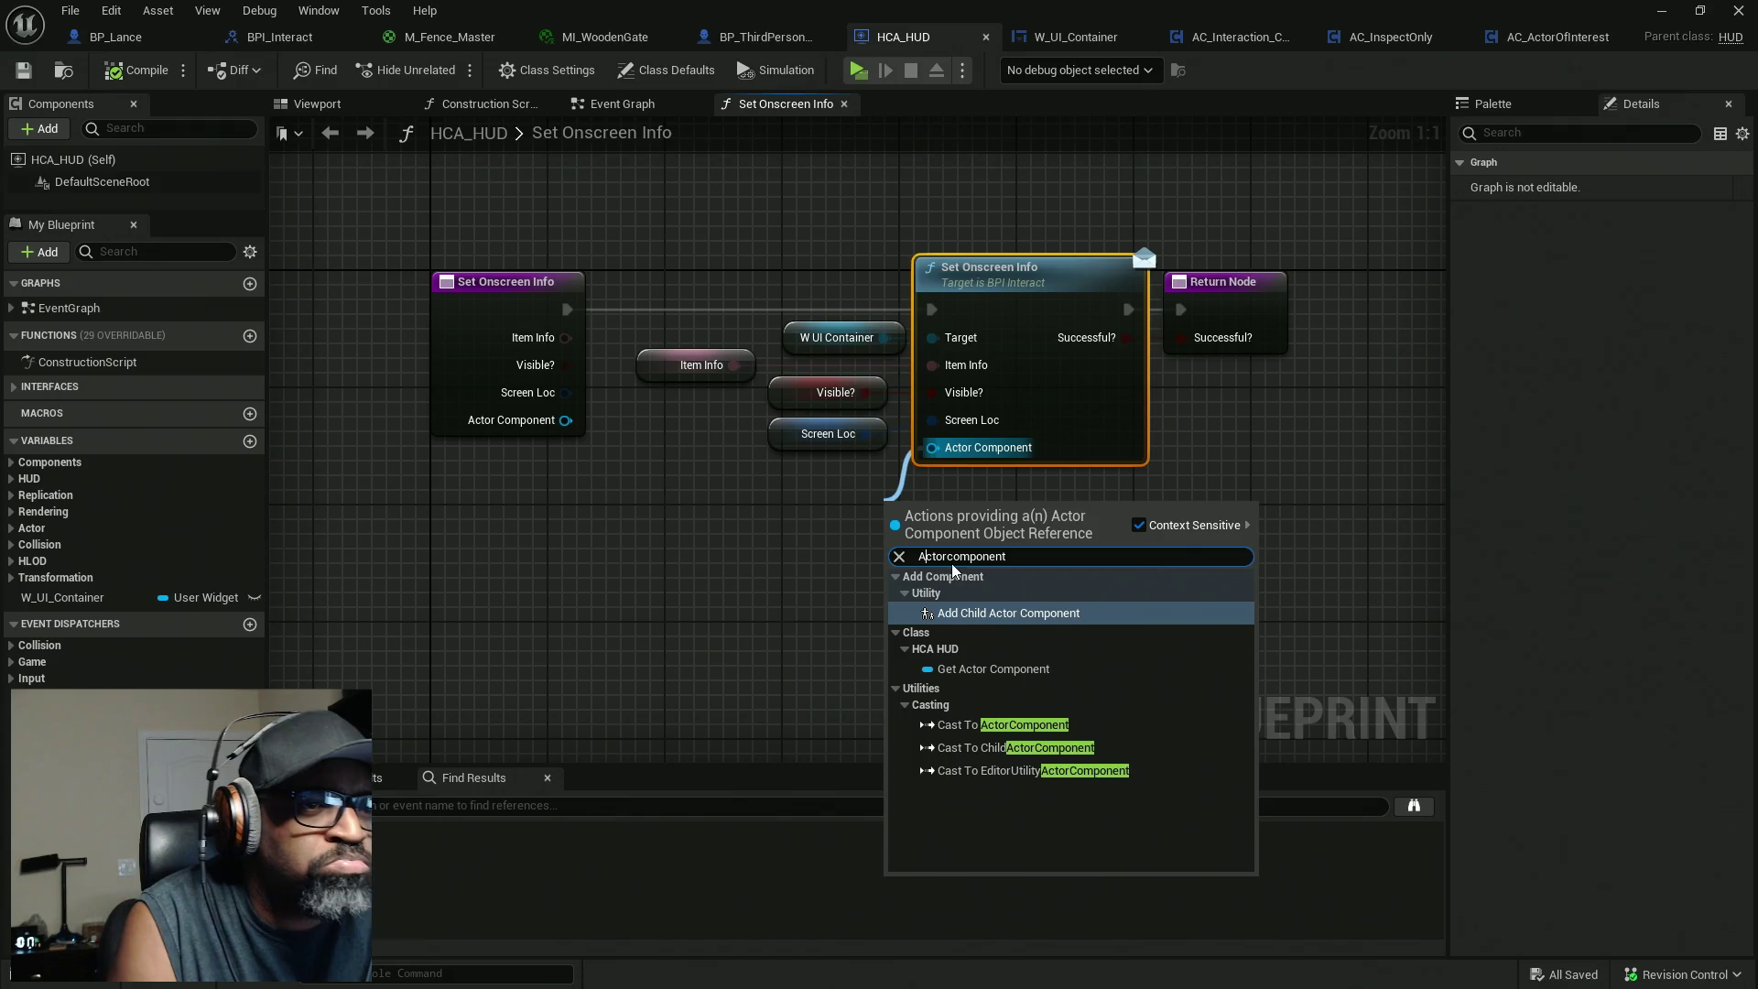
key(BackSpace)
text(C)
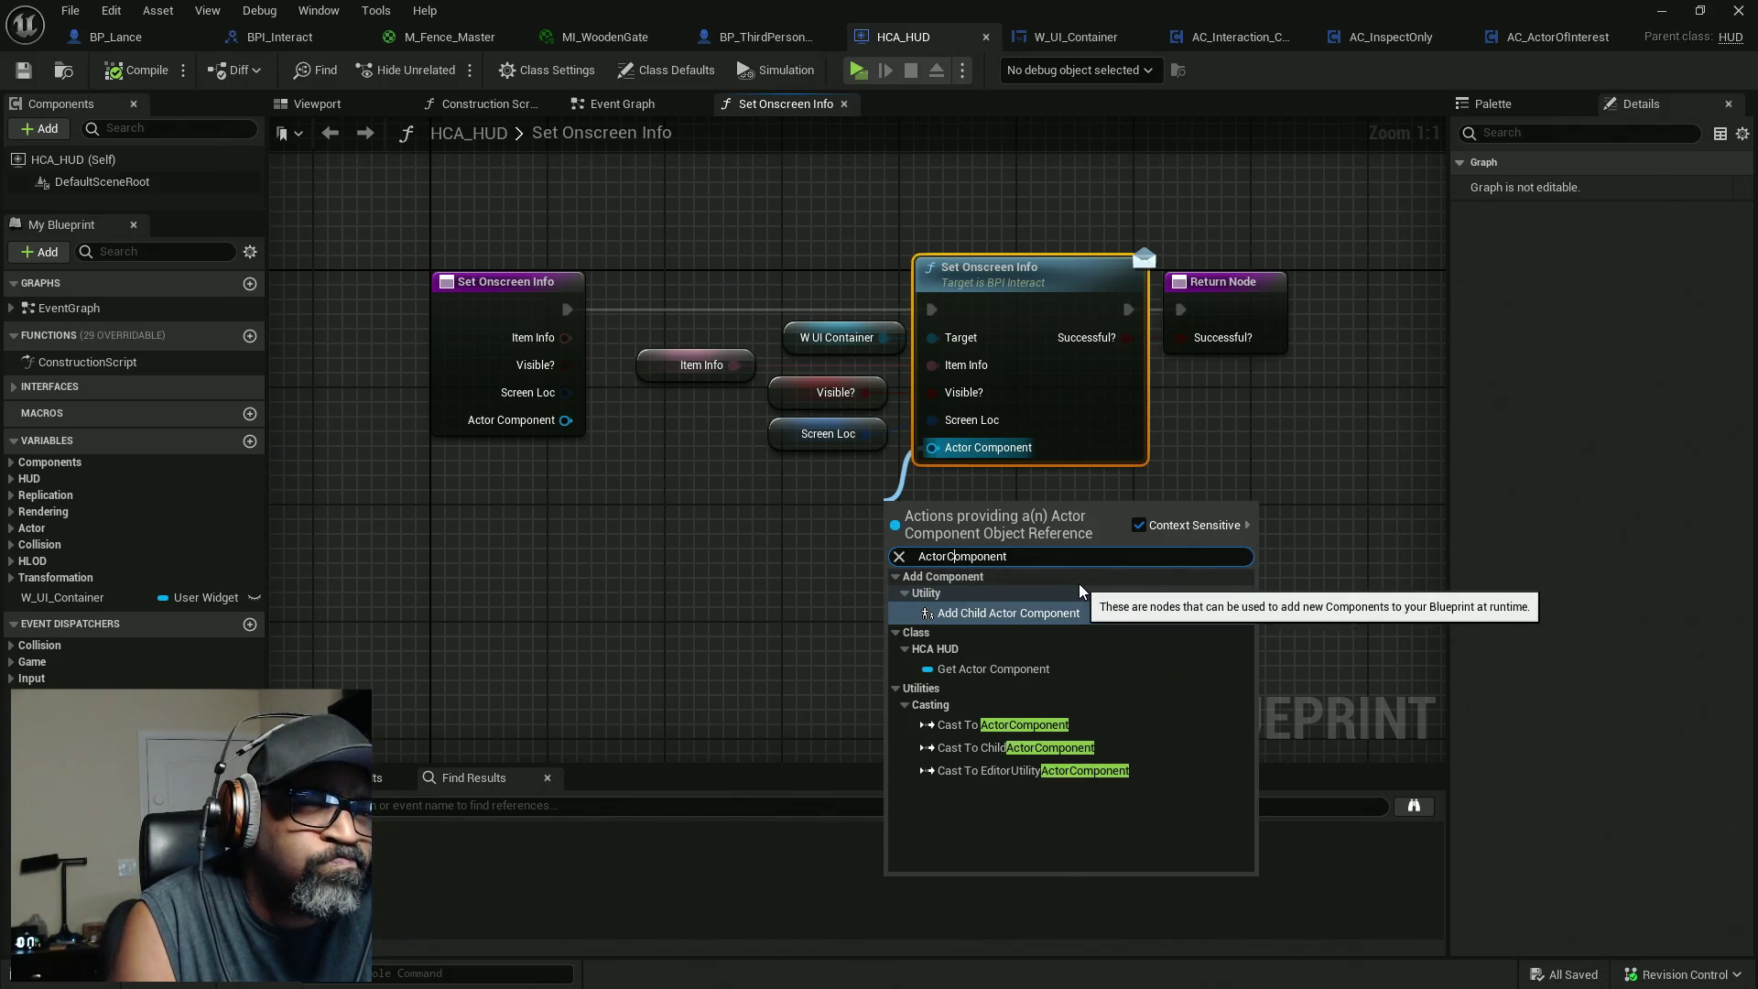
With Context Sensitive off, add a Get Actor Component node feeding the input, then compile HCA_HUD.
click(1139, 525)
scroll(1162, 704, down, 1)
scroll(1162, 704, down, 3)
scroll(1163, 700, down, 4)
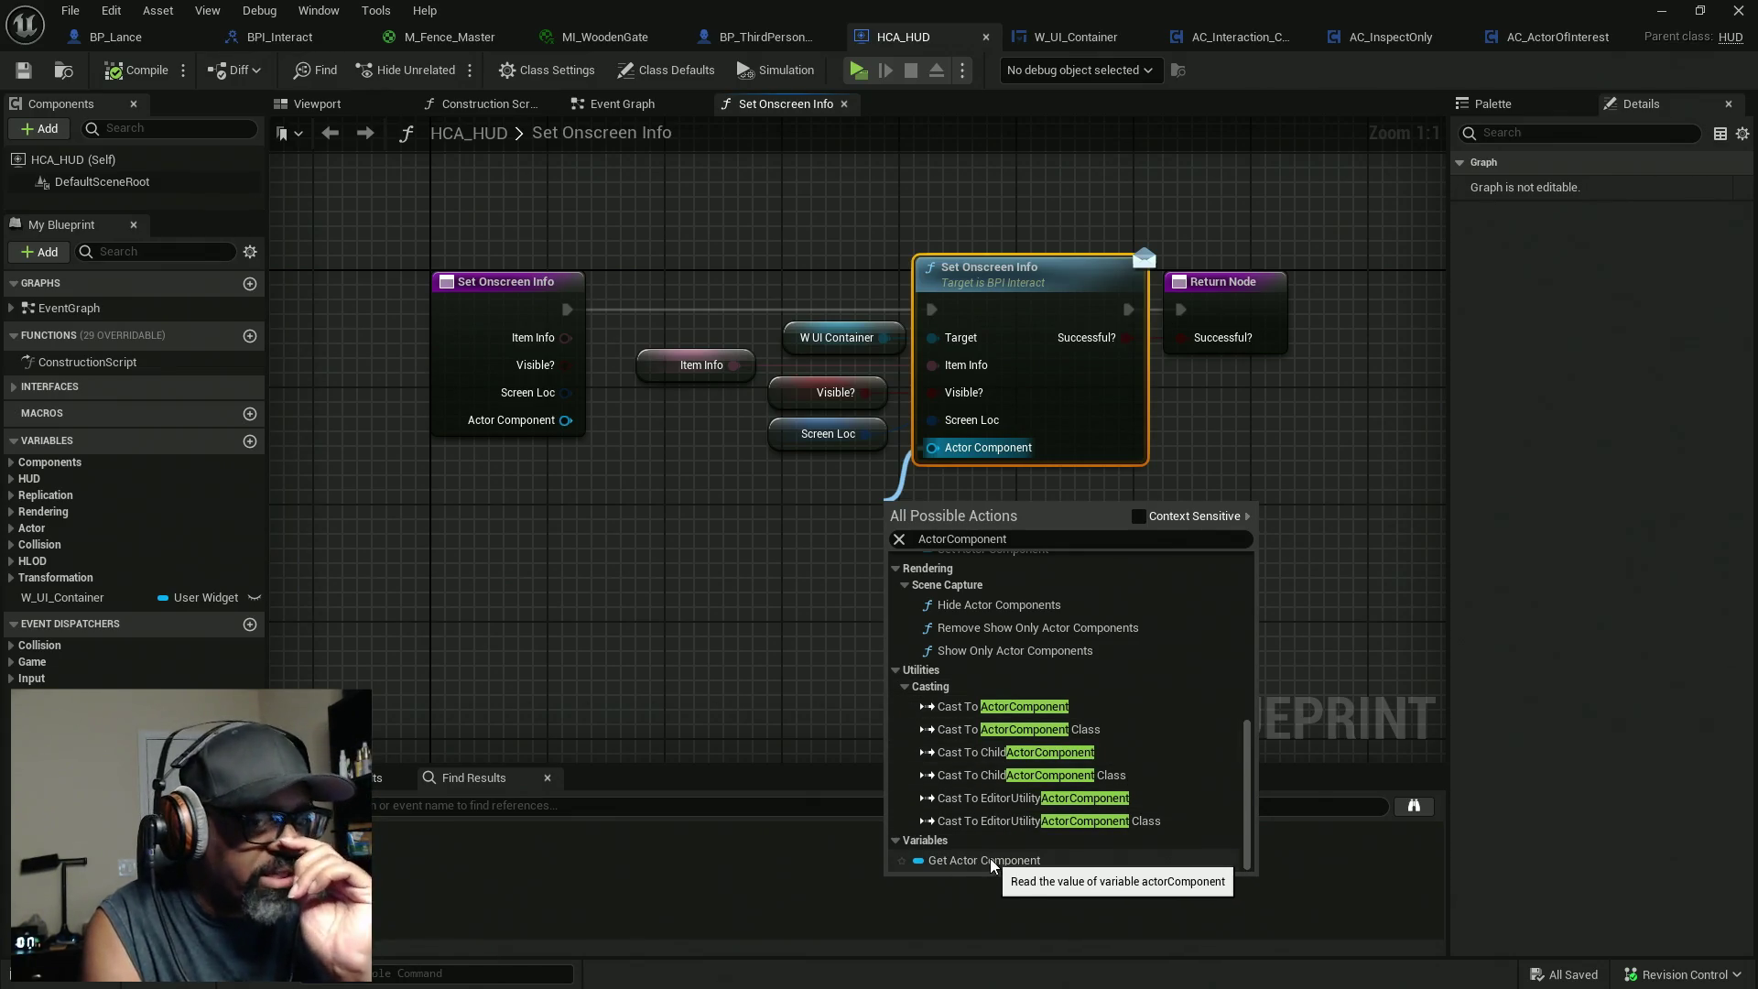
click(1138, 516)
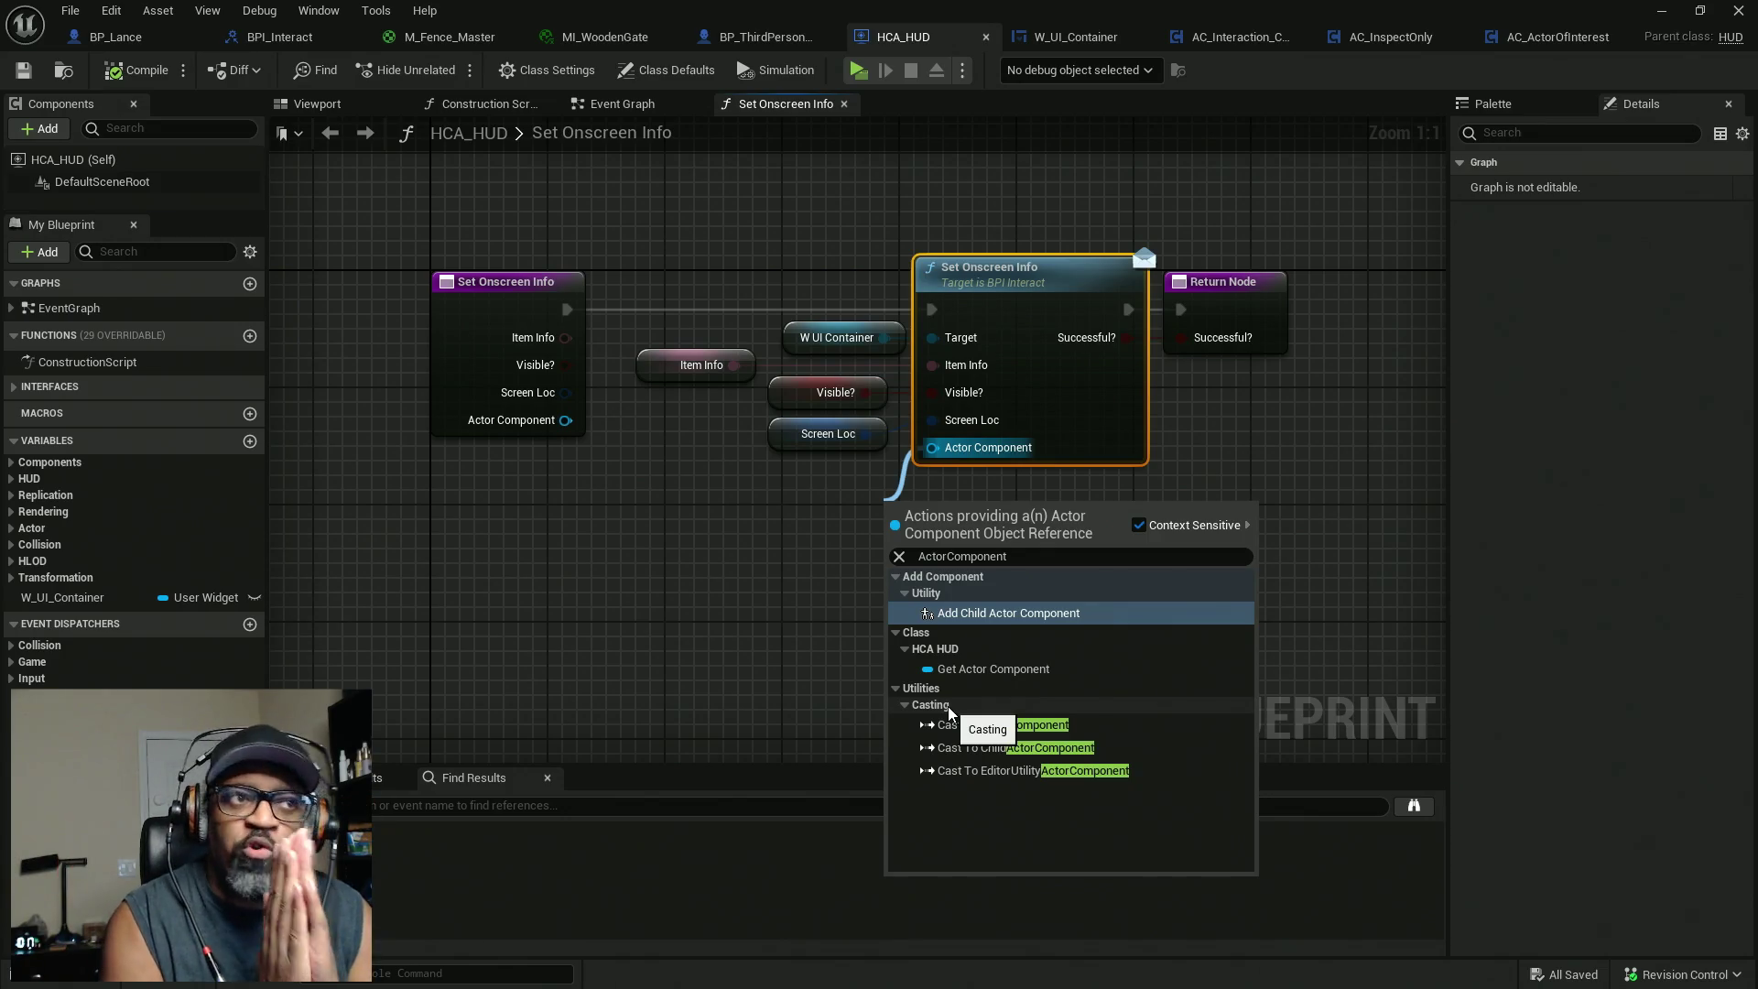
click(1139, 525)
scroll(1031, 732, down, 5)
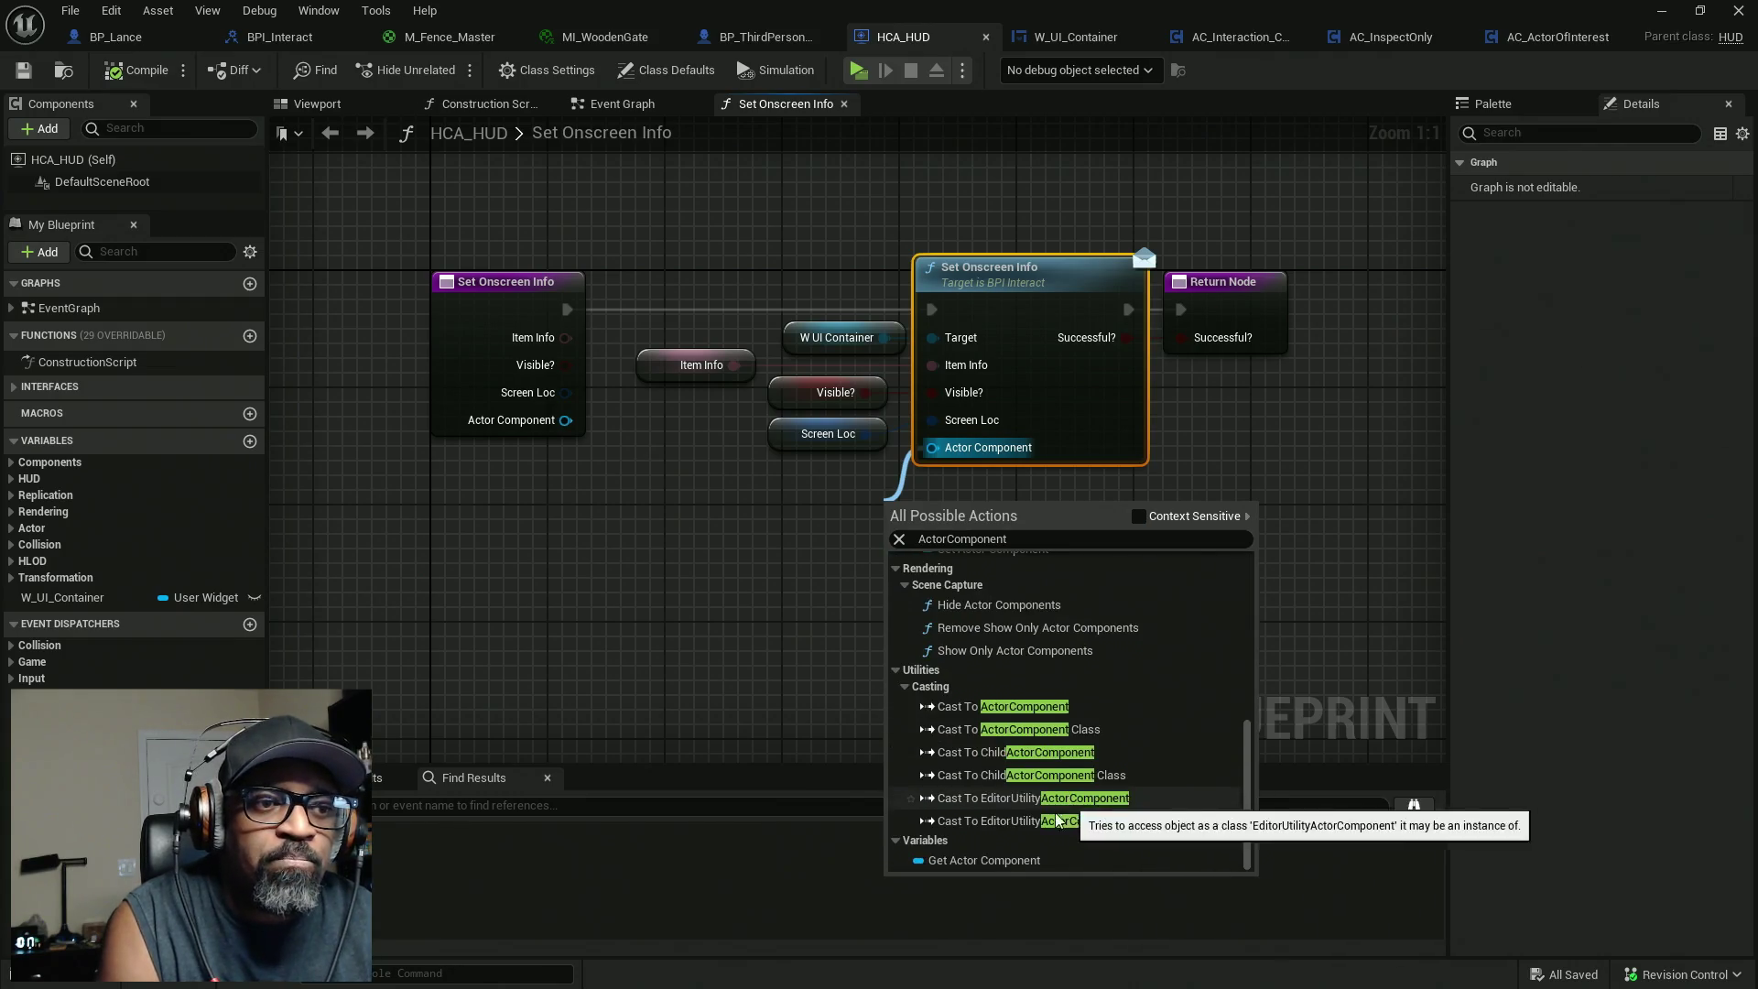
click(956, 861)
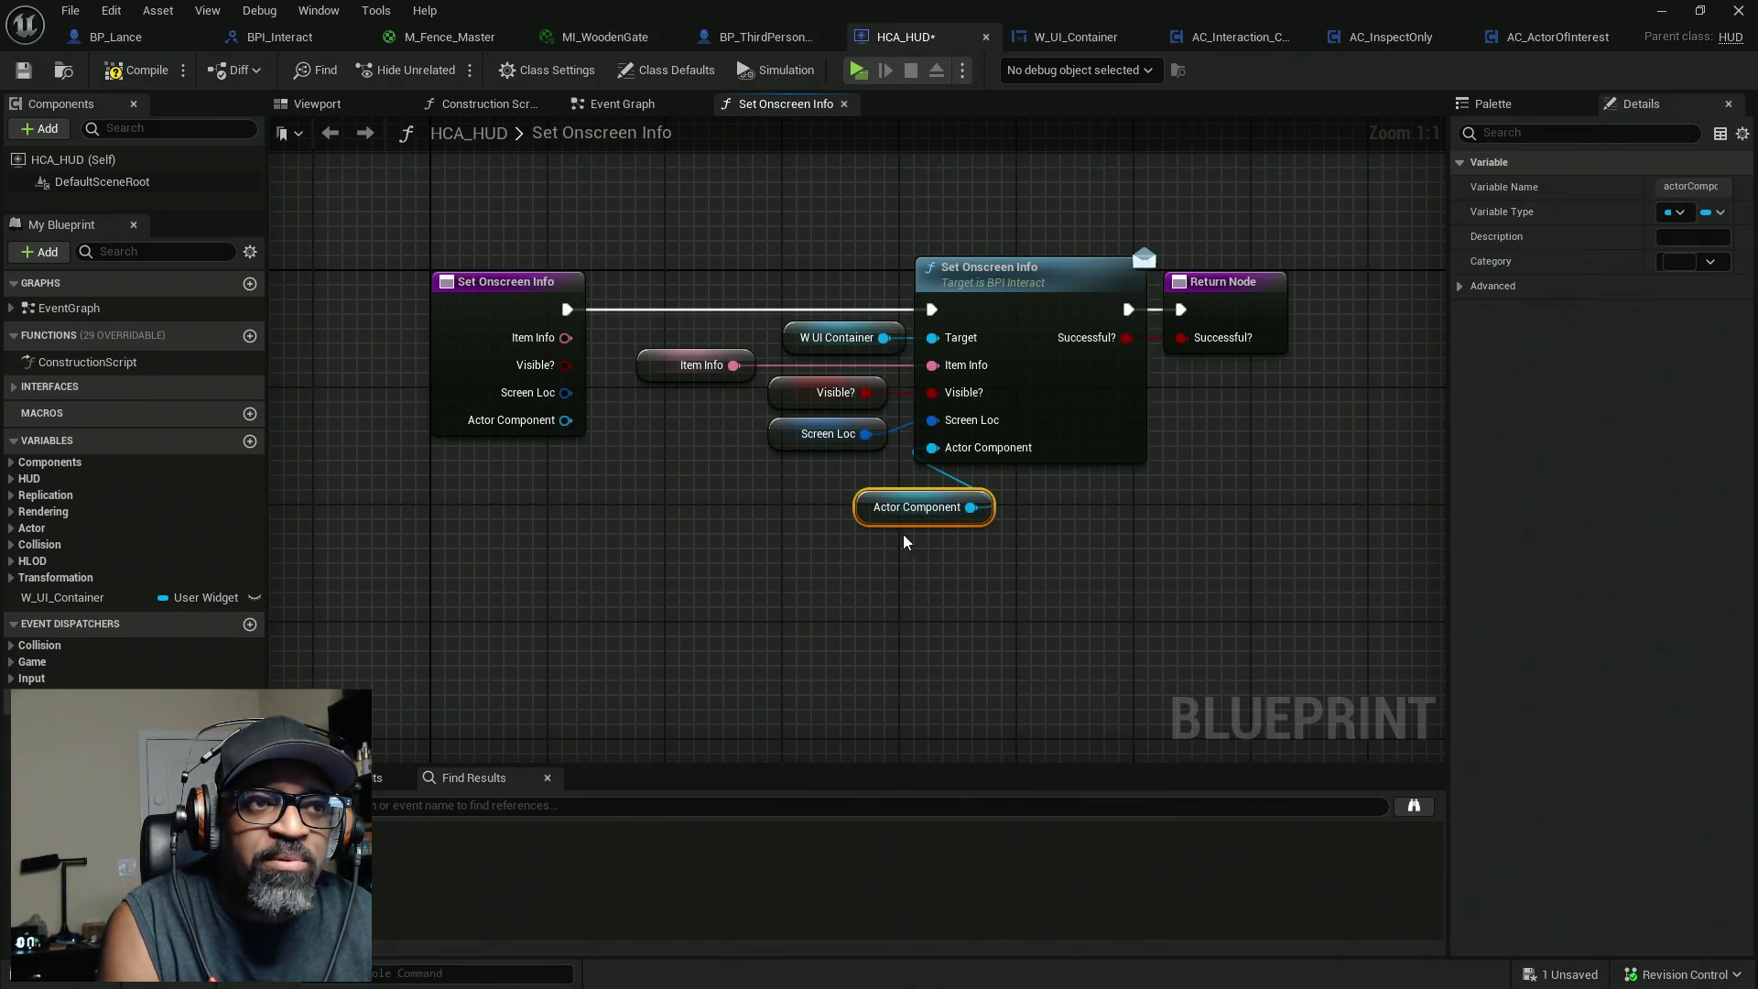
drag(866, 520, 764, 491)
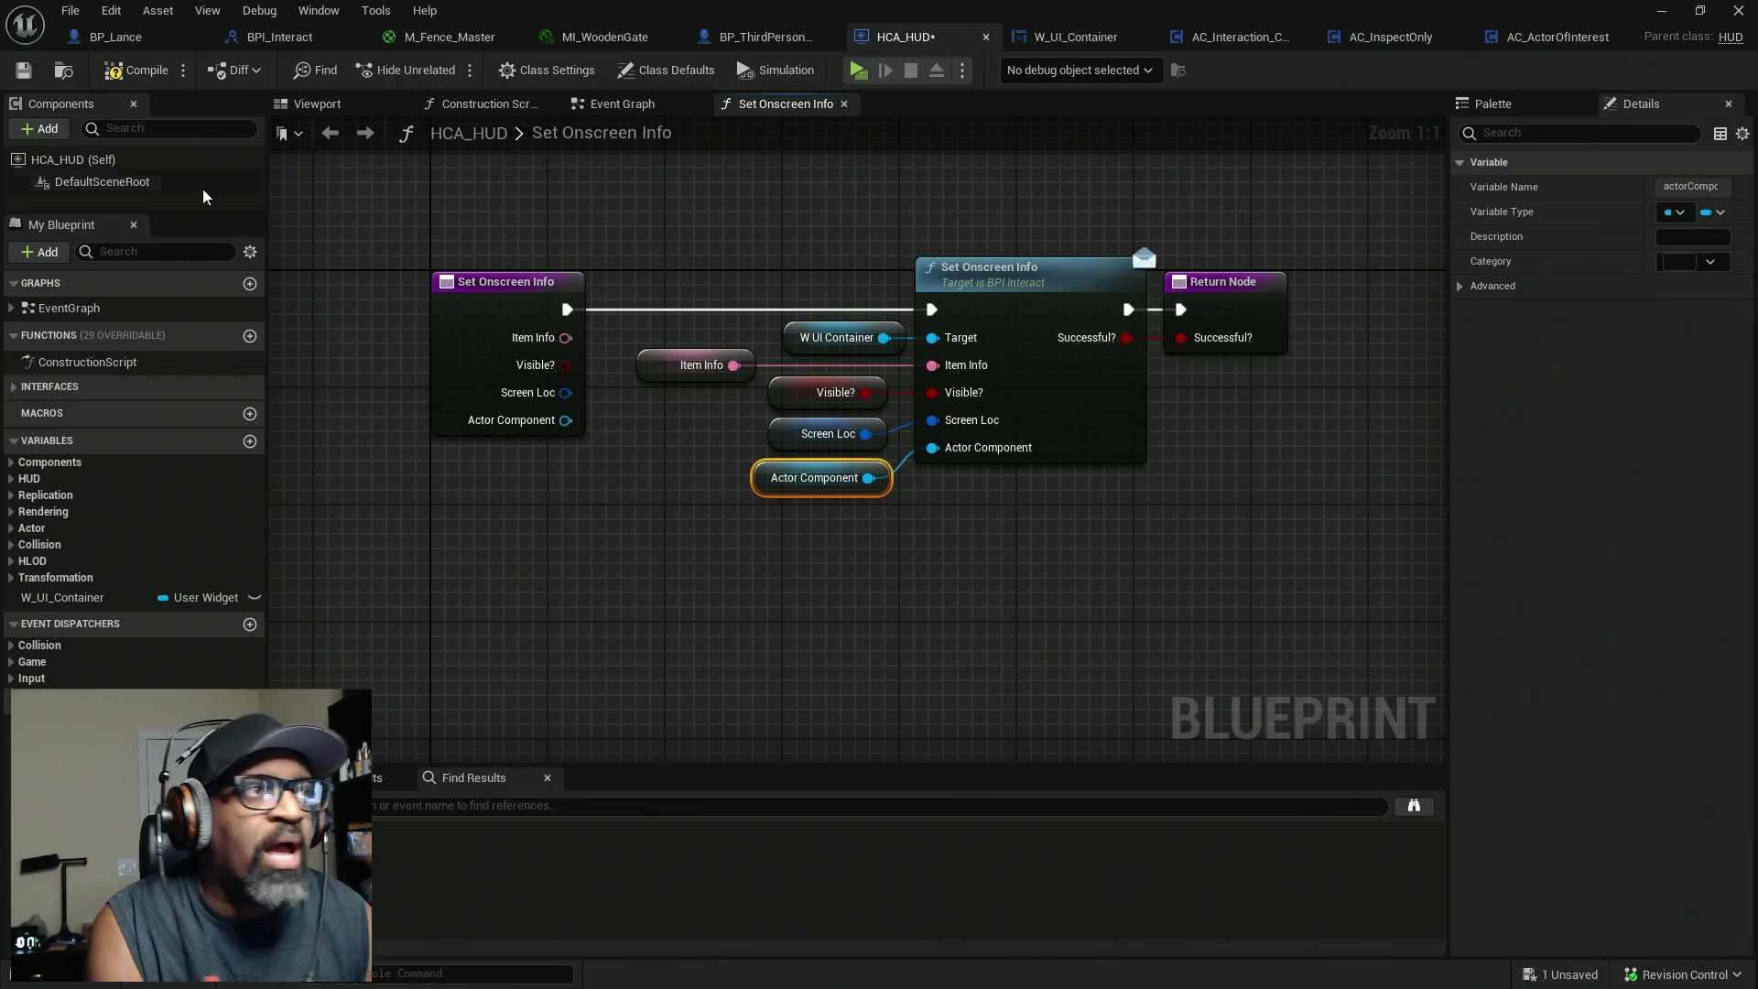
click(135, 72)
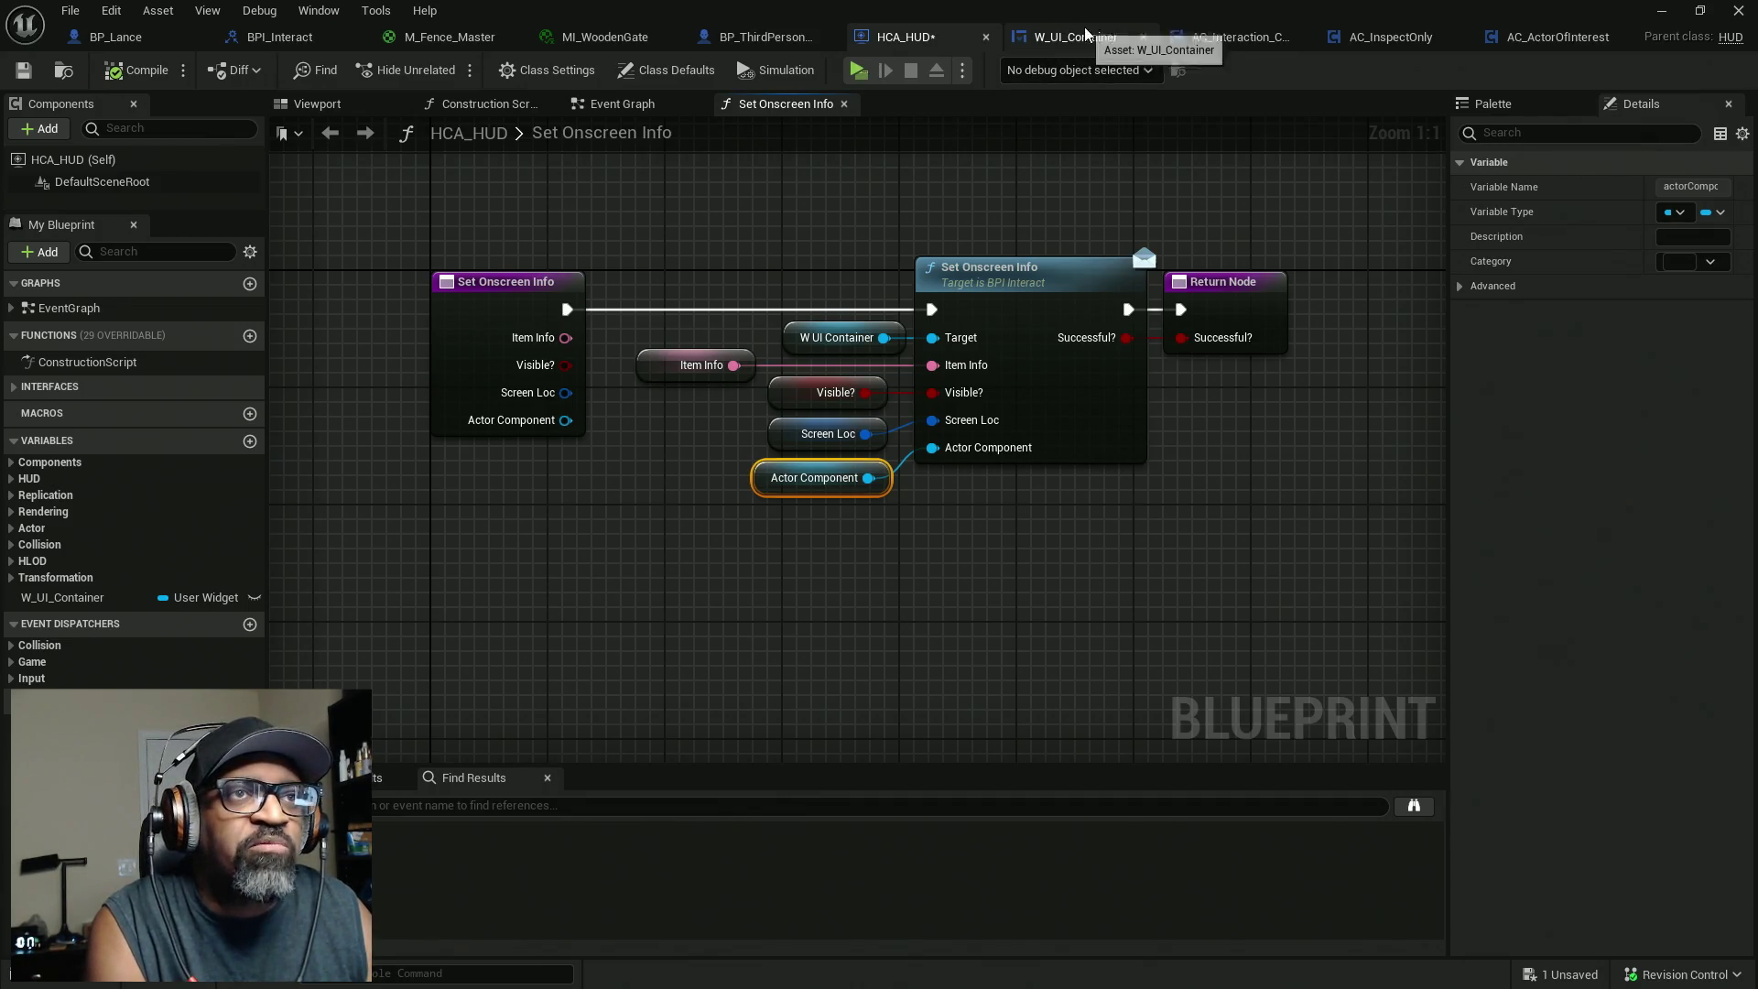
click(1065, 36)
Delete the Gate node from the widget's Event Graph.
key(Home)
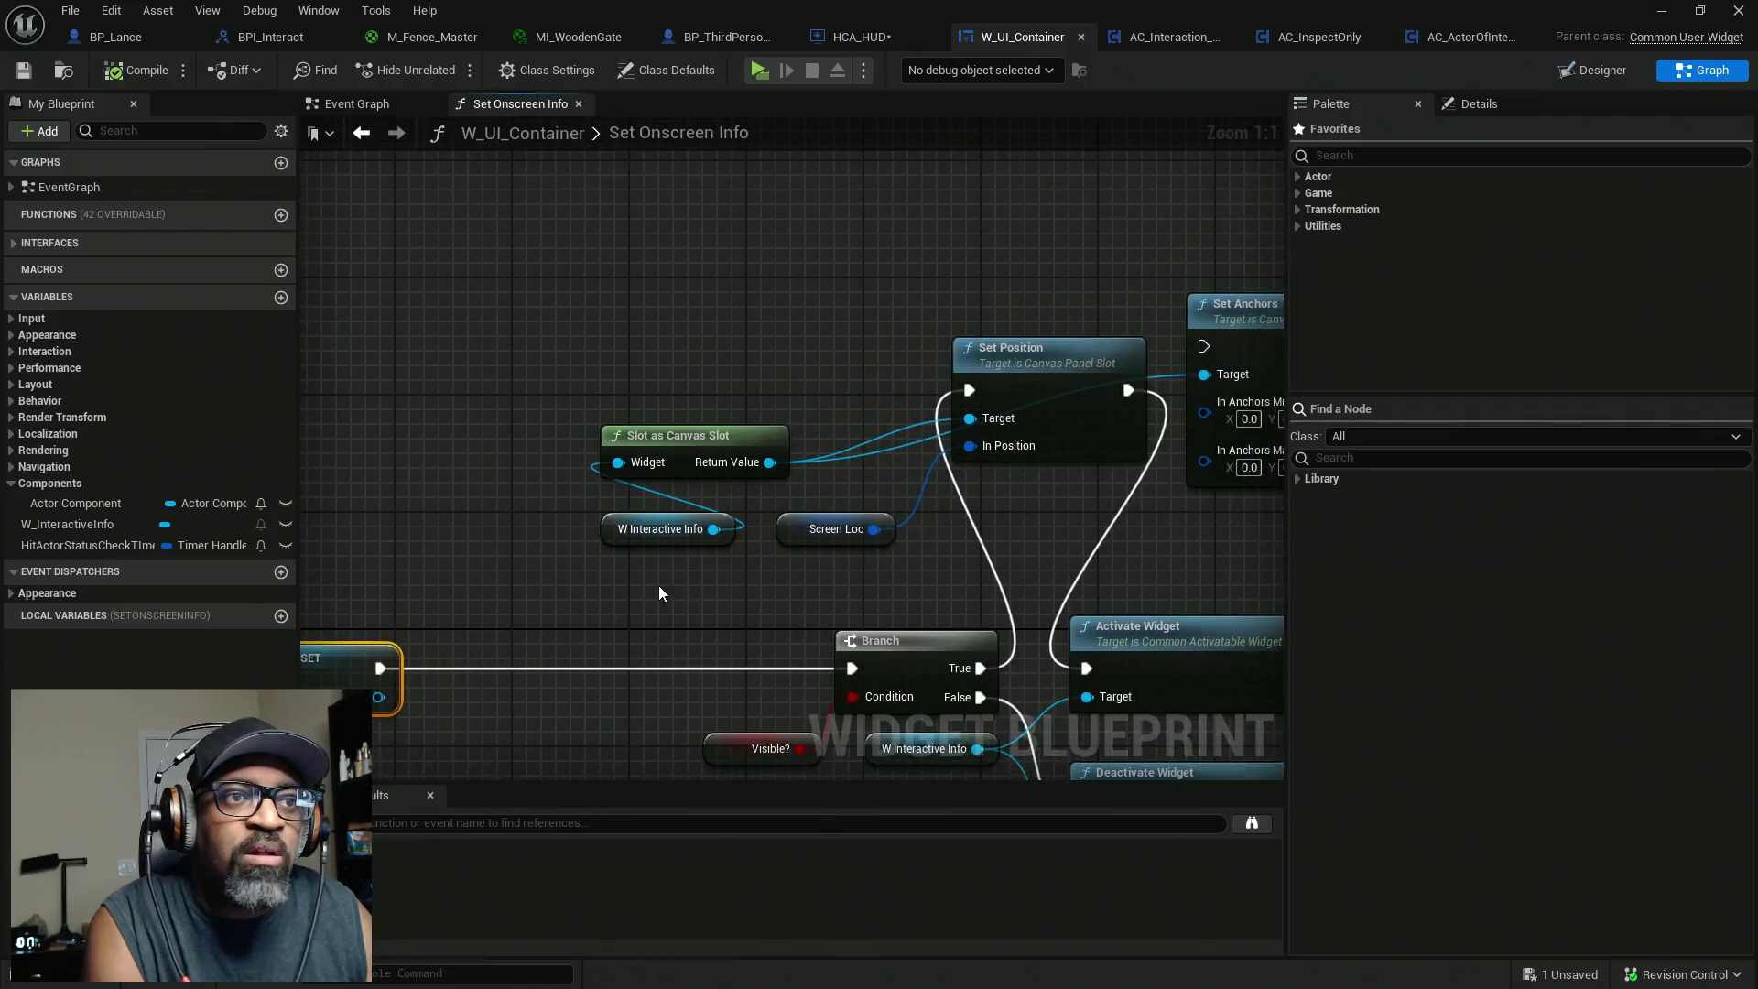
click(357, 104)
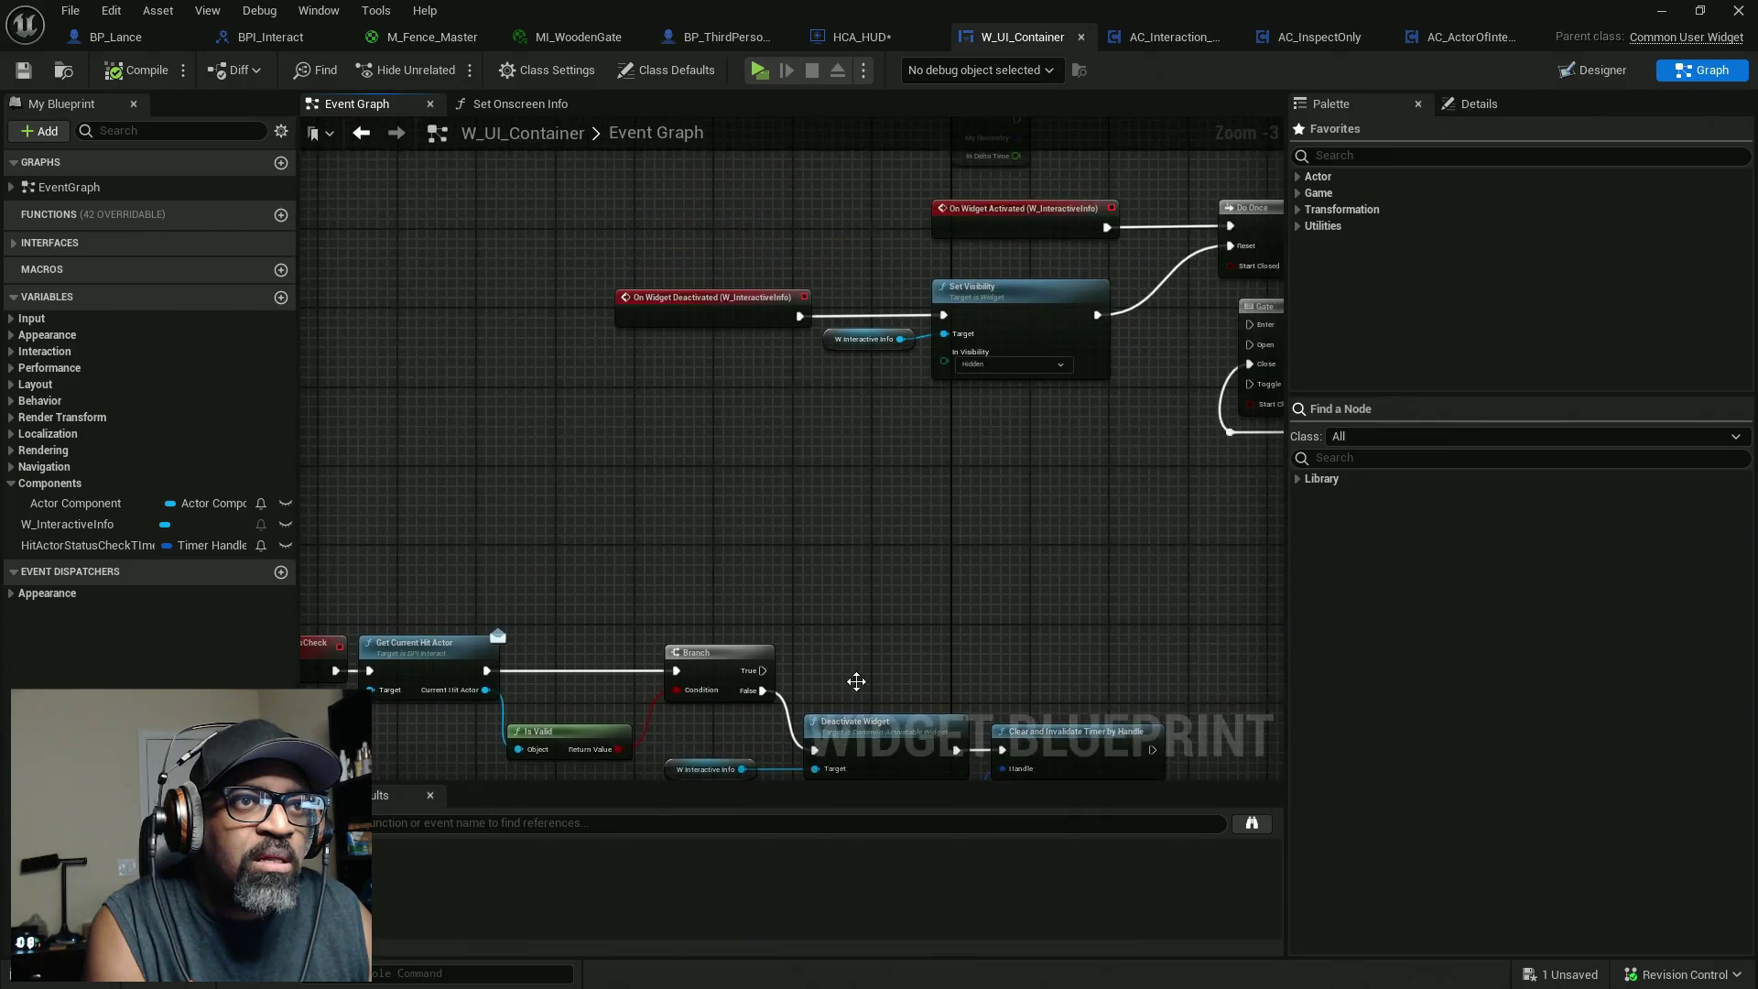
drag(1112, 652, 848, 513)
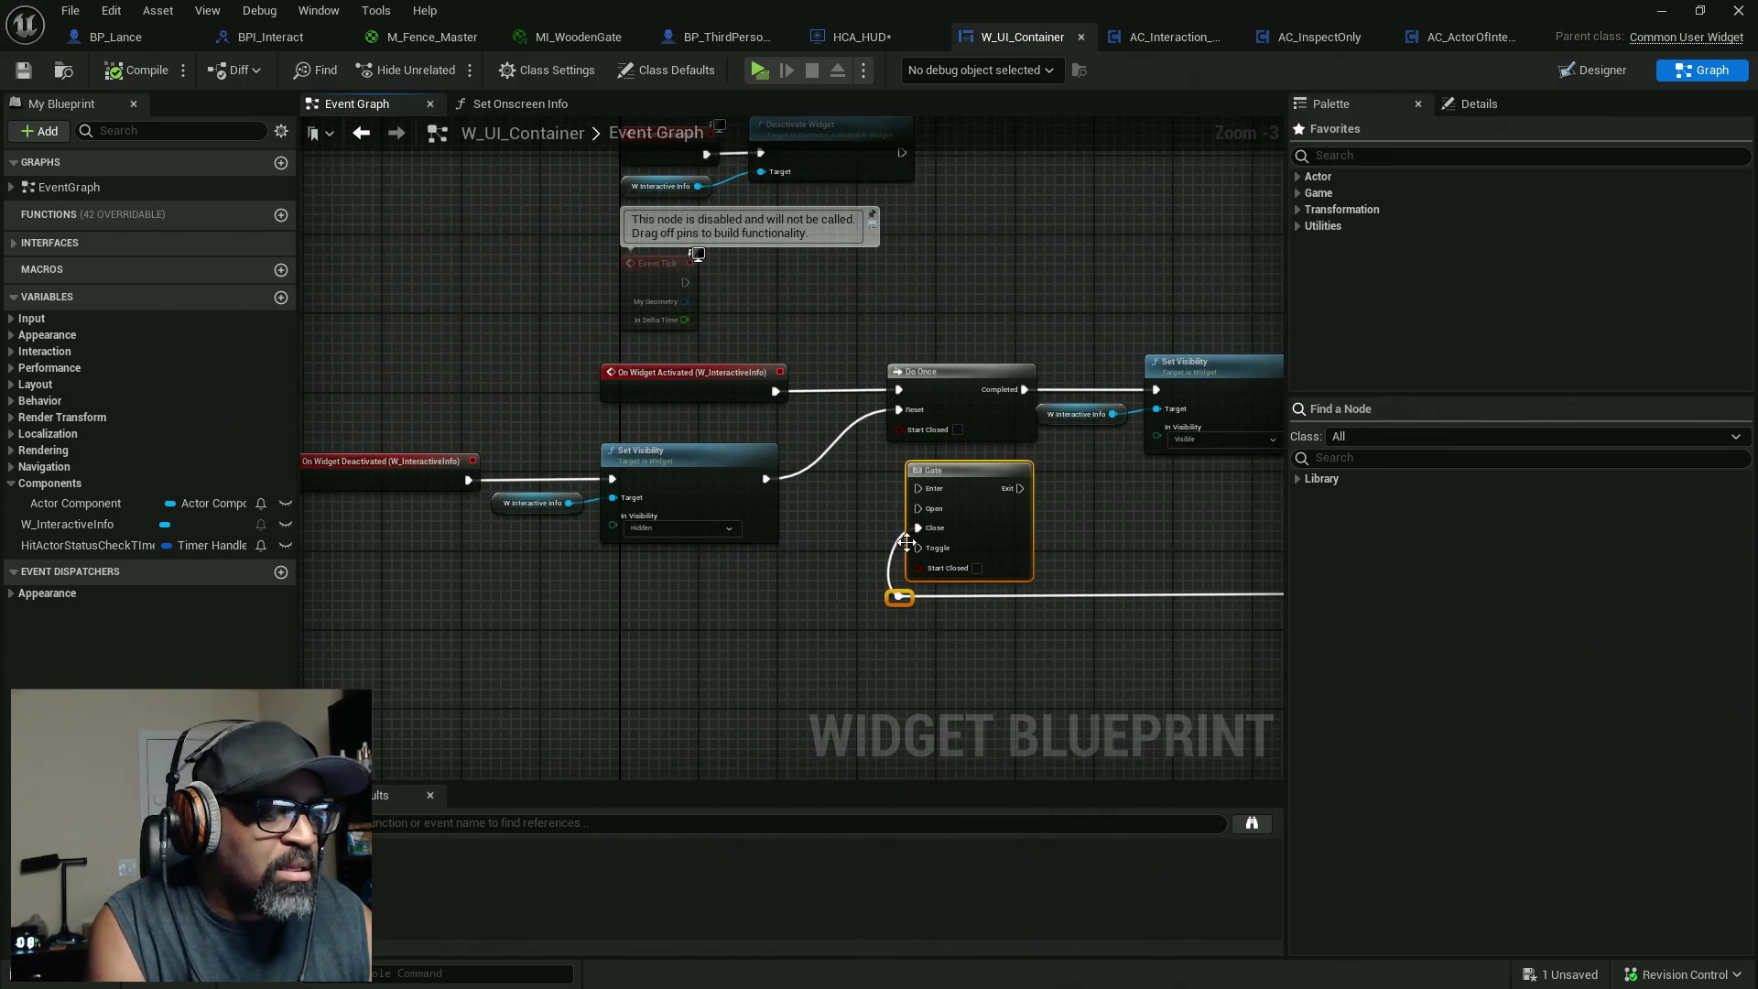
key(Delete)
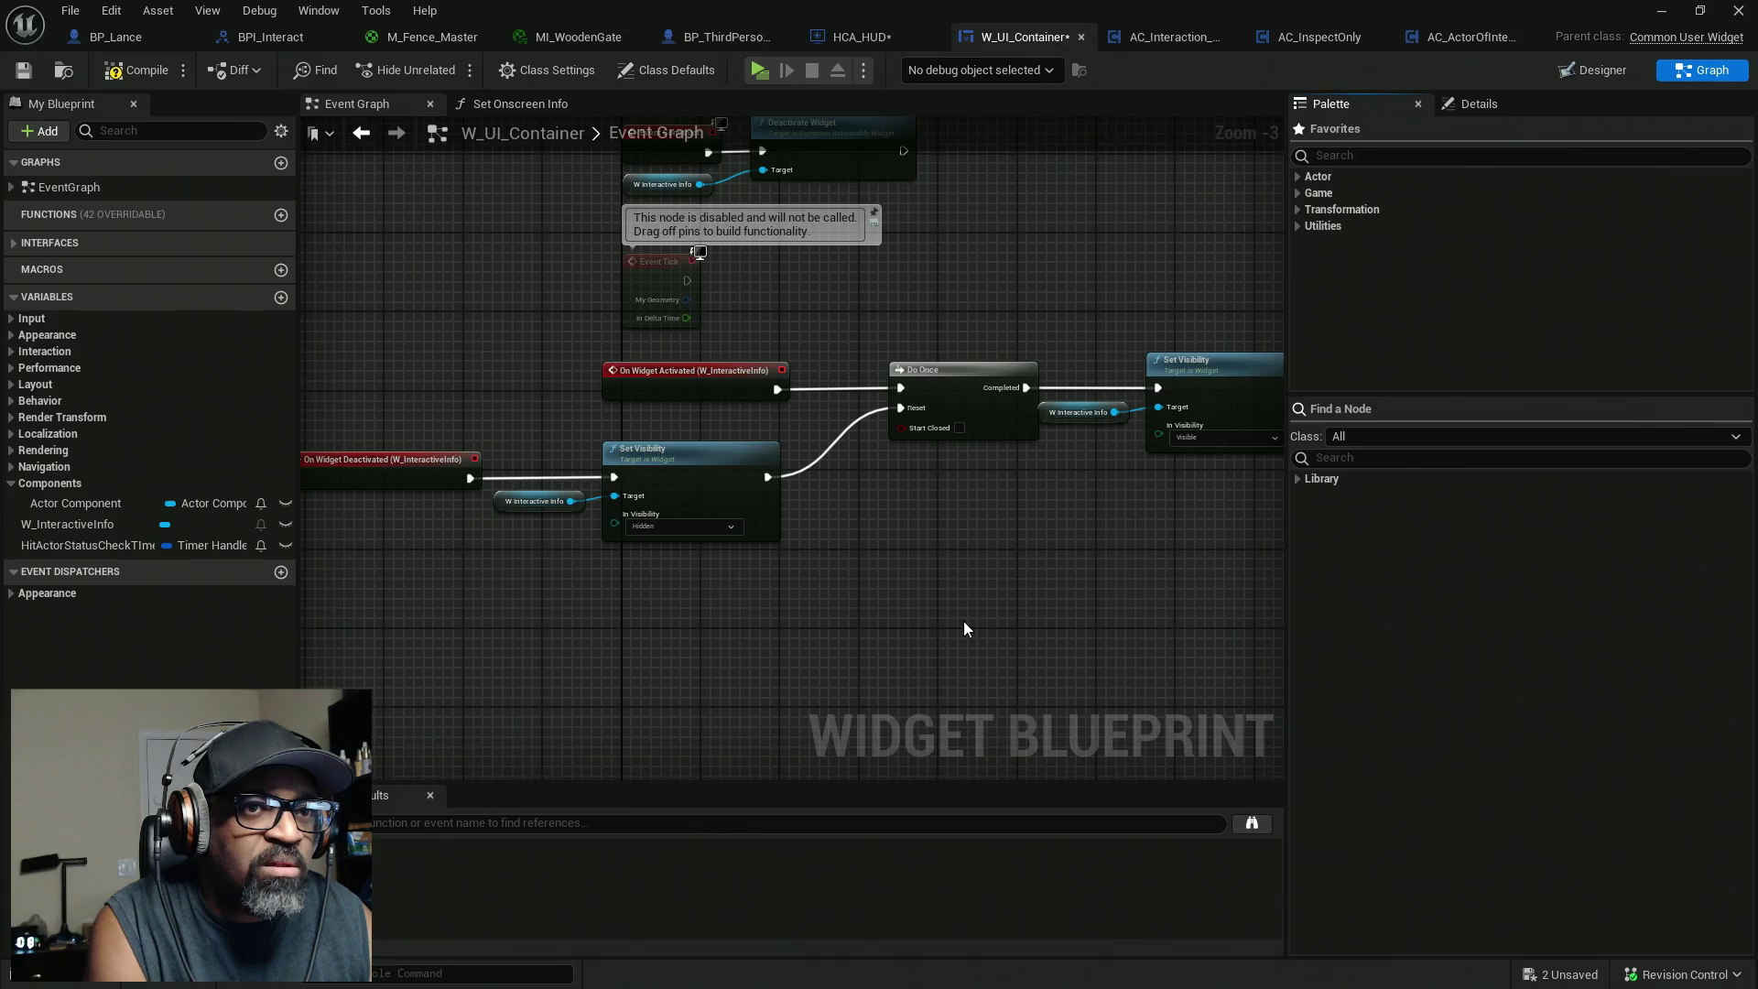
Wire On Widget Activated directly into Set Visibility and move Do Once aside.
drag(963, 620, 863, 568)
drag(969, 581, 617, 574)
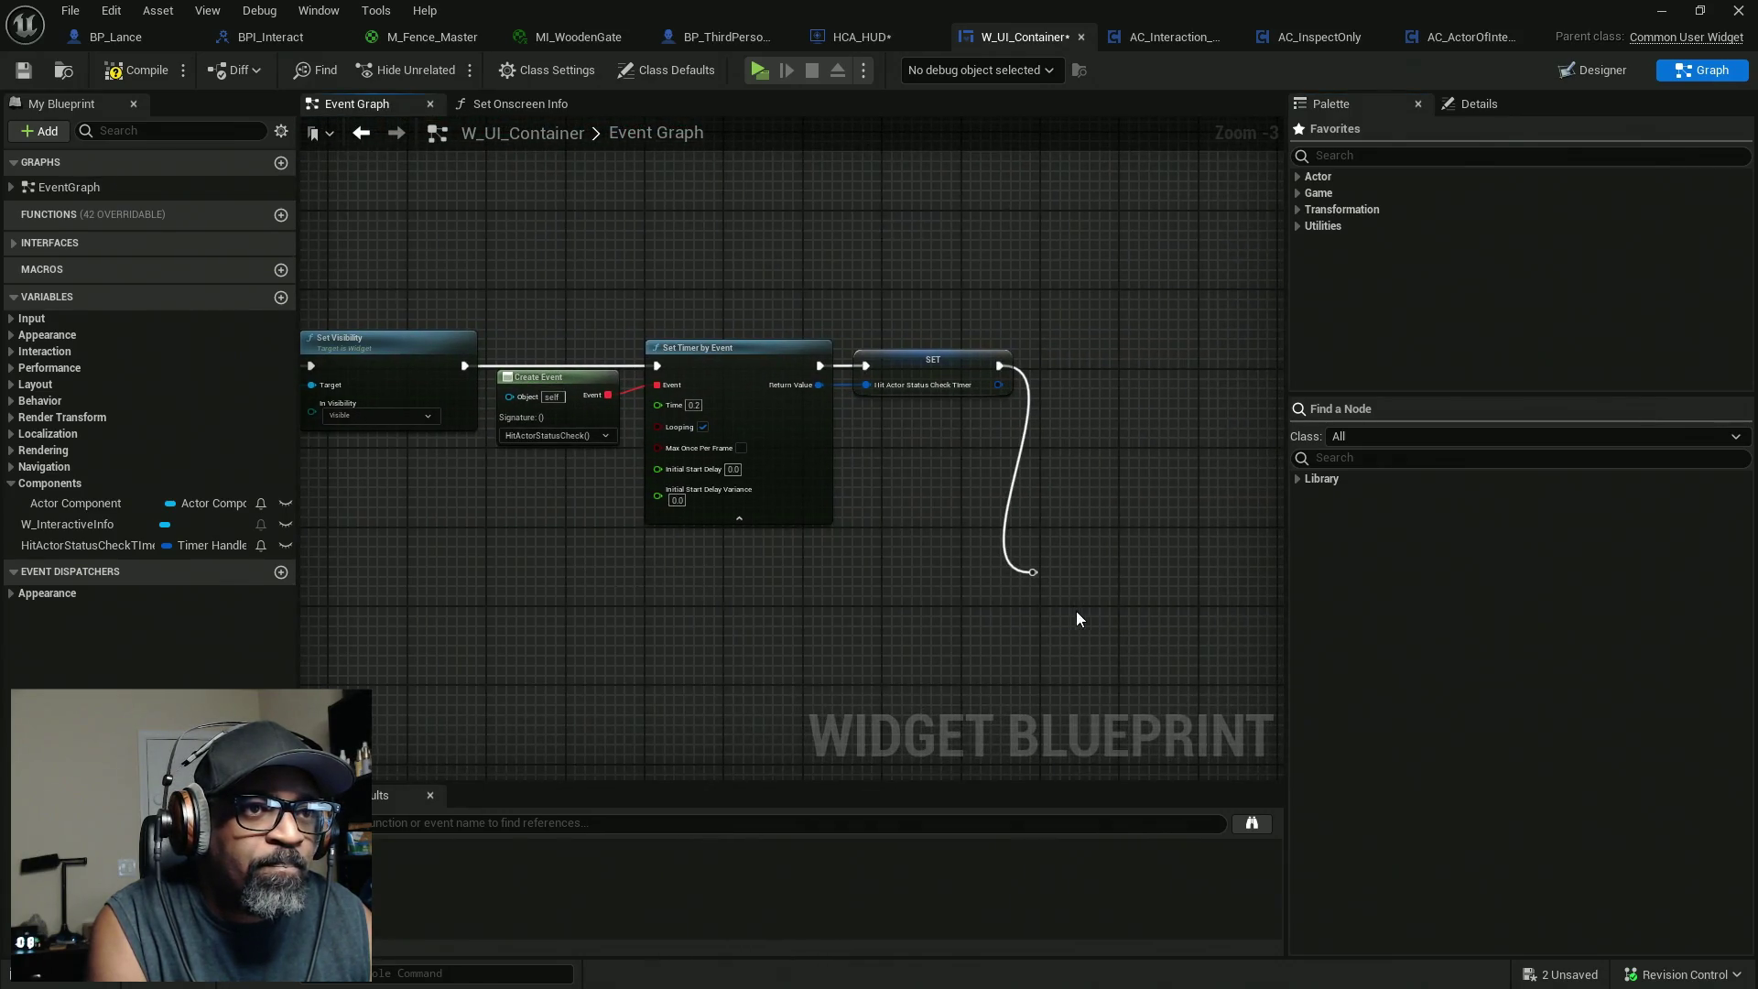
drag(840, 607, 1208, 612)
scroll(871, 581, up, 1)
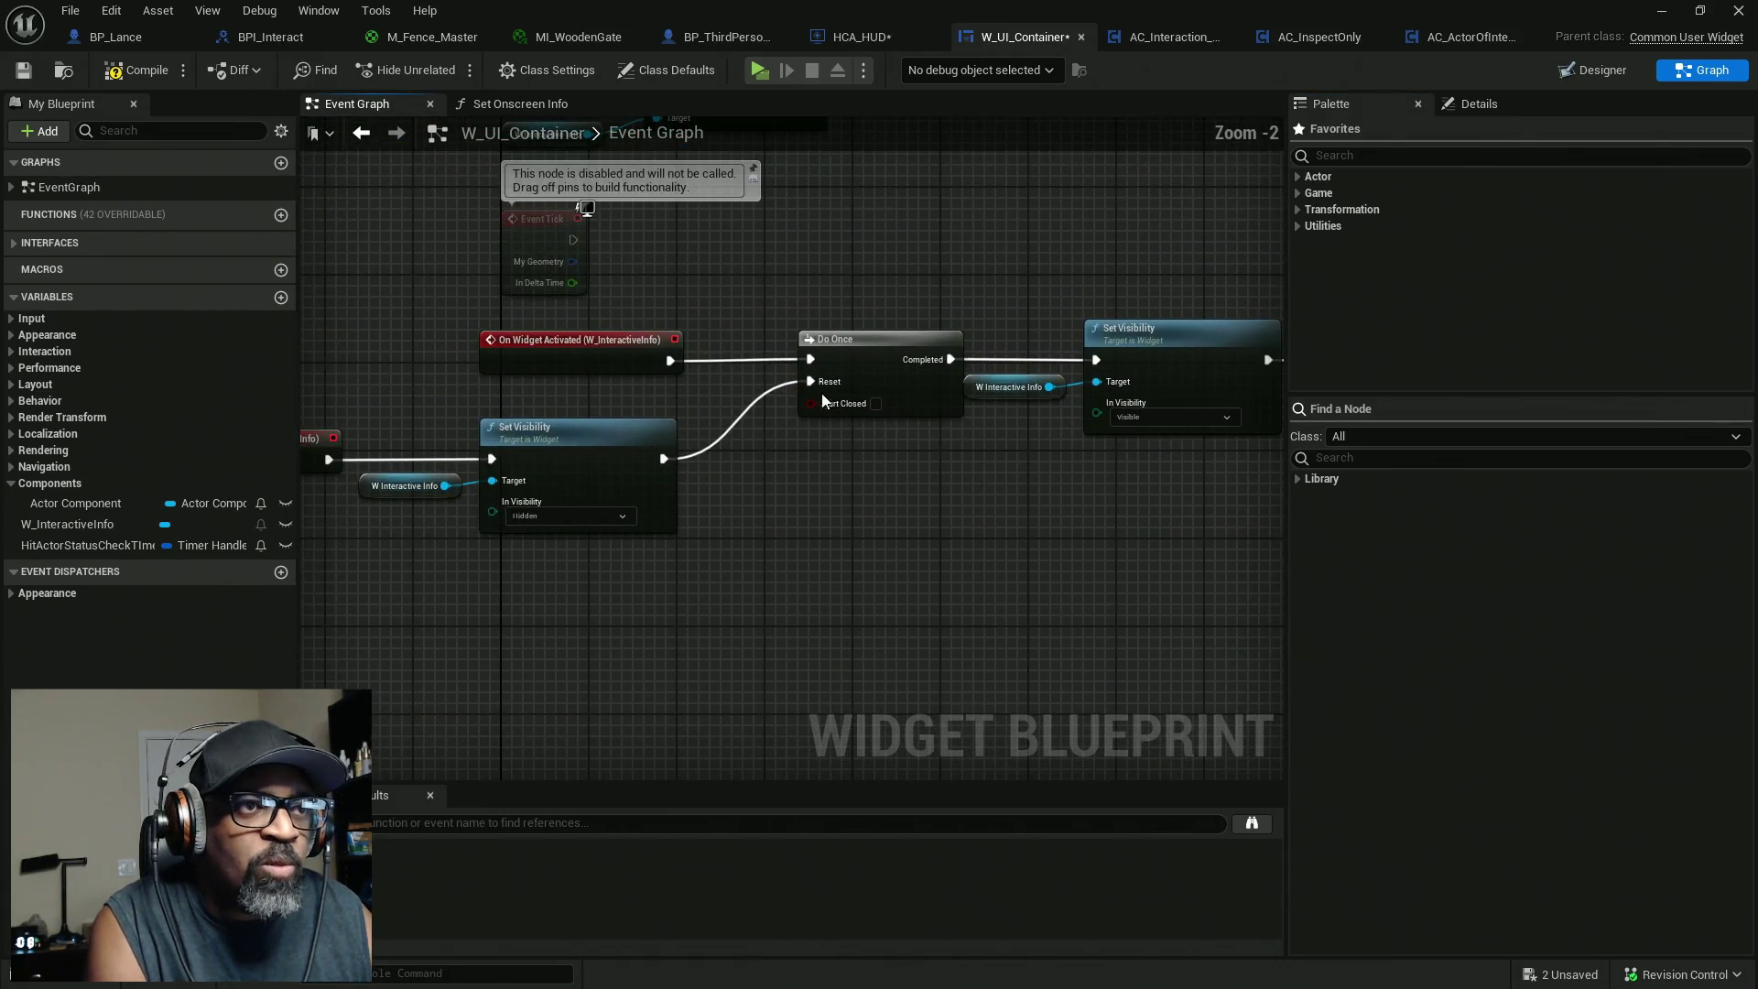
mouse_move(666, 360)
mouse_down()
mouse_move(1068, 305)
mouse_move(1096, 360)
mouse_up()
drag(888, 351, 888, 549)
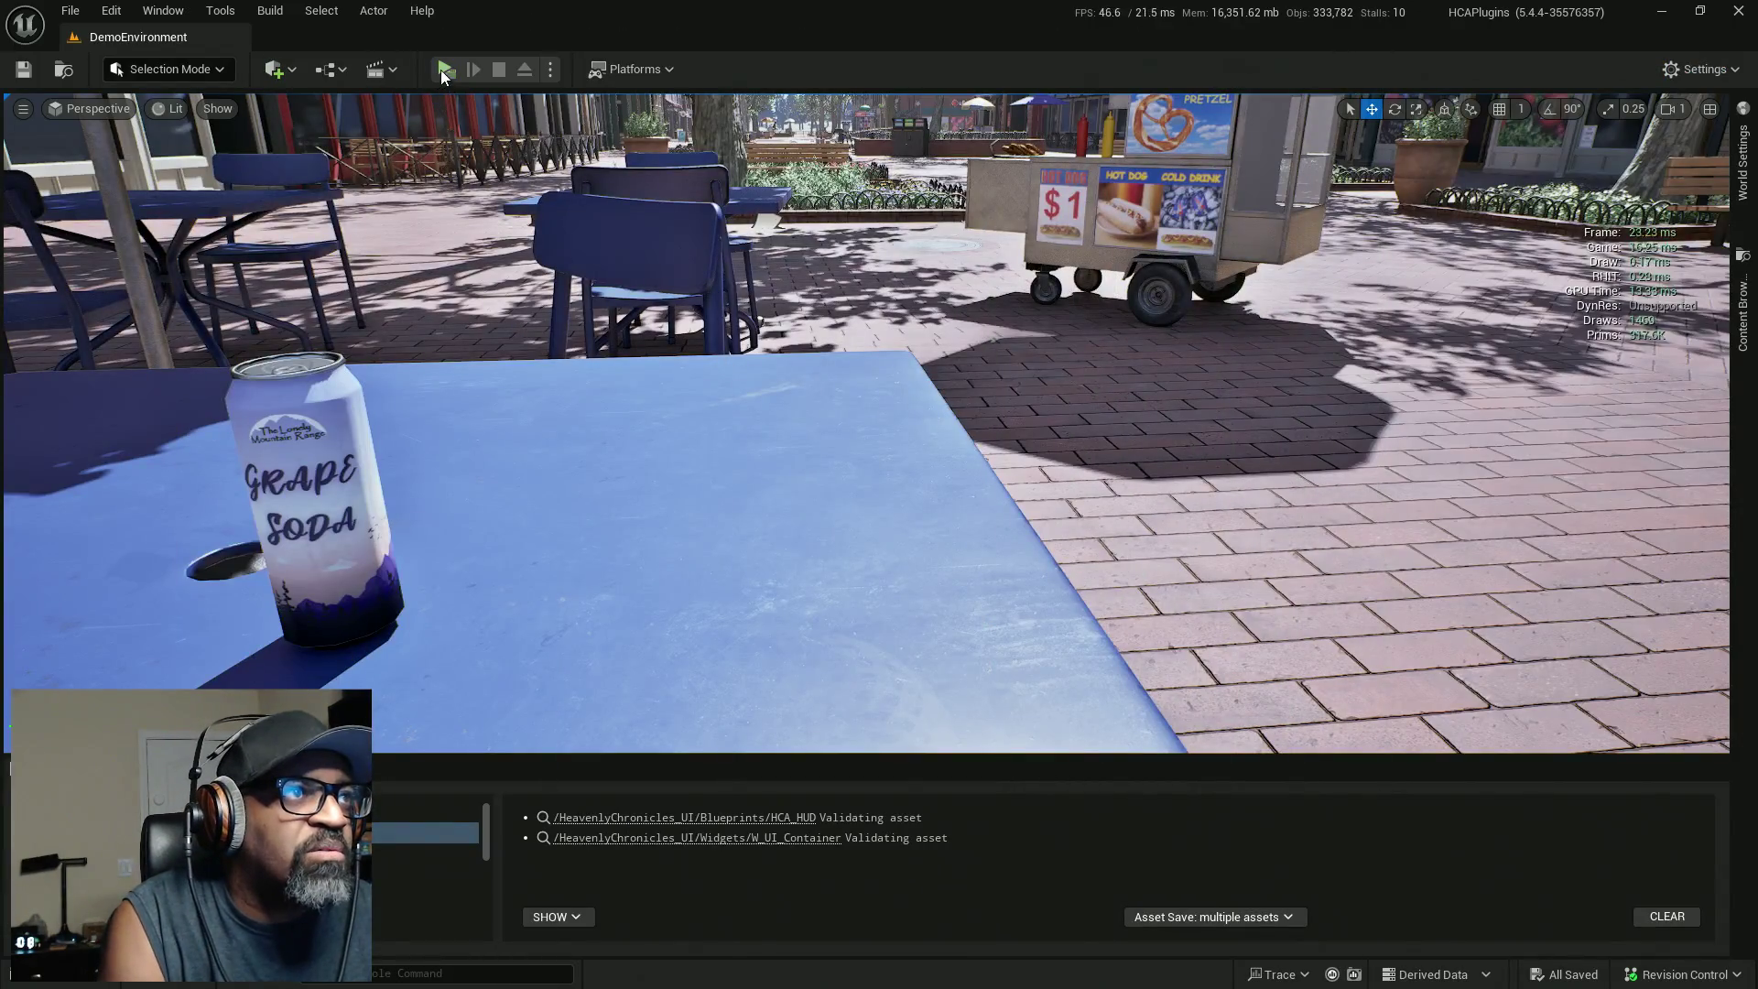
Play the level, walk to the pretzel table until the Soda Can label shows, then return to the editor.
click(445, 69)
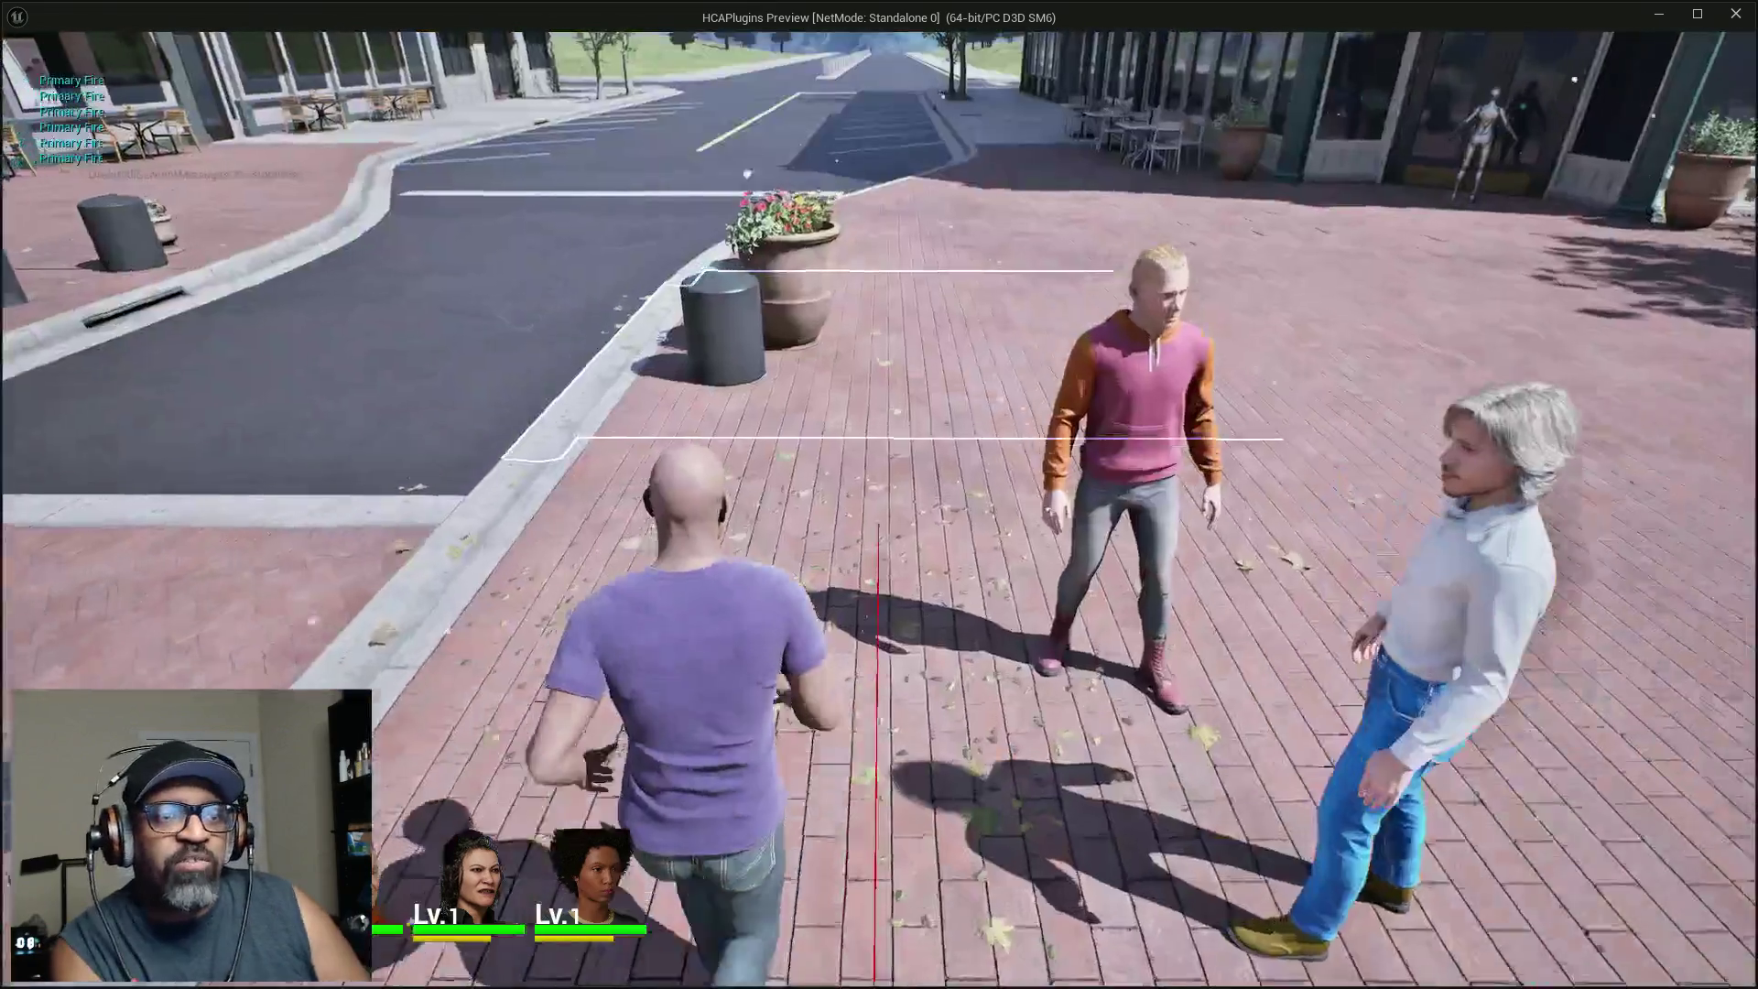
click(879, 495)
key(w)
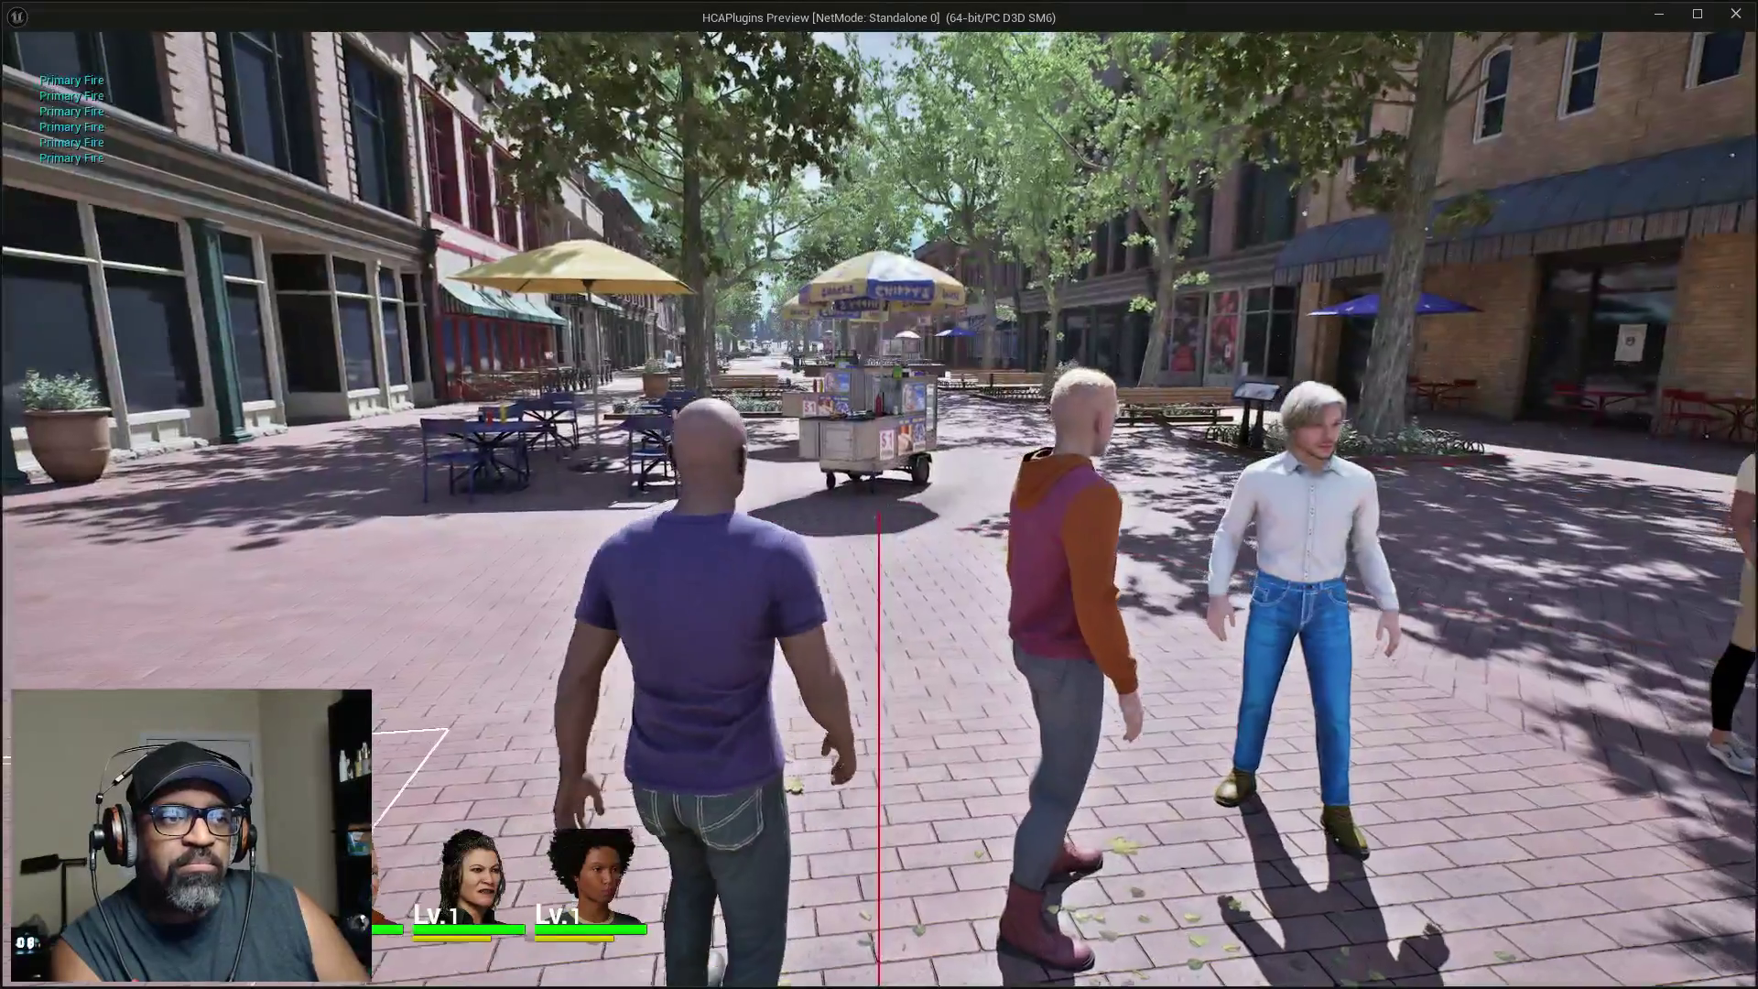
key(w)
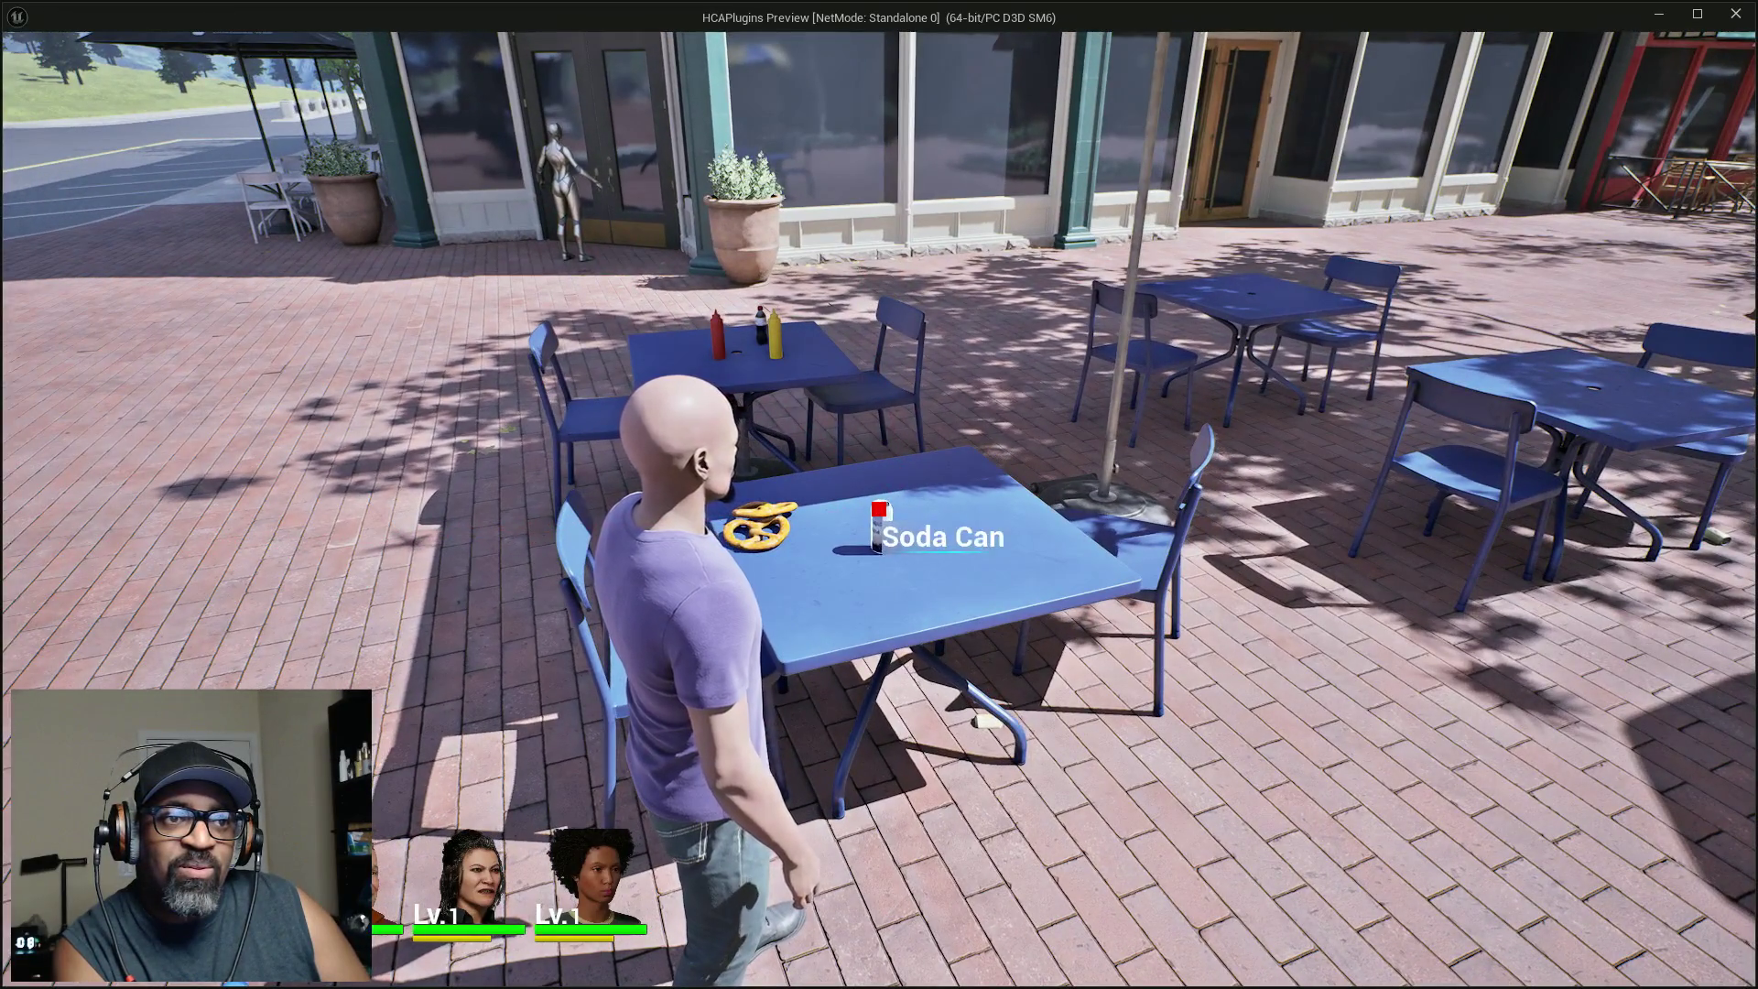
key(alt+Tab)
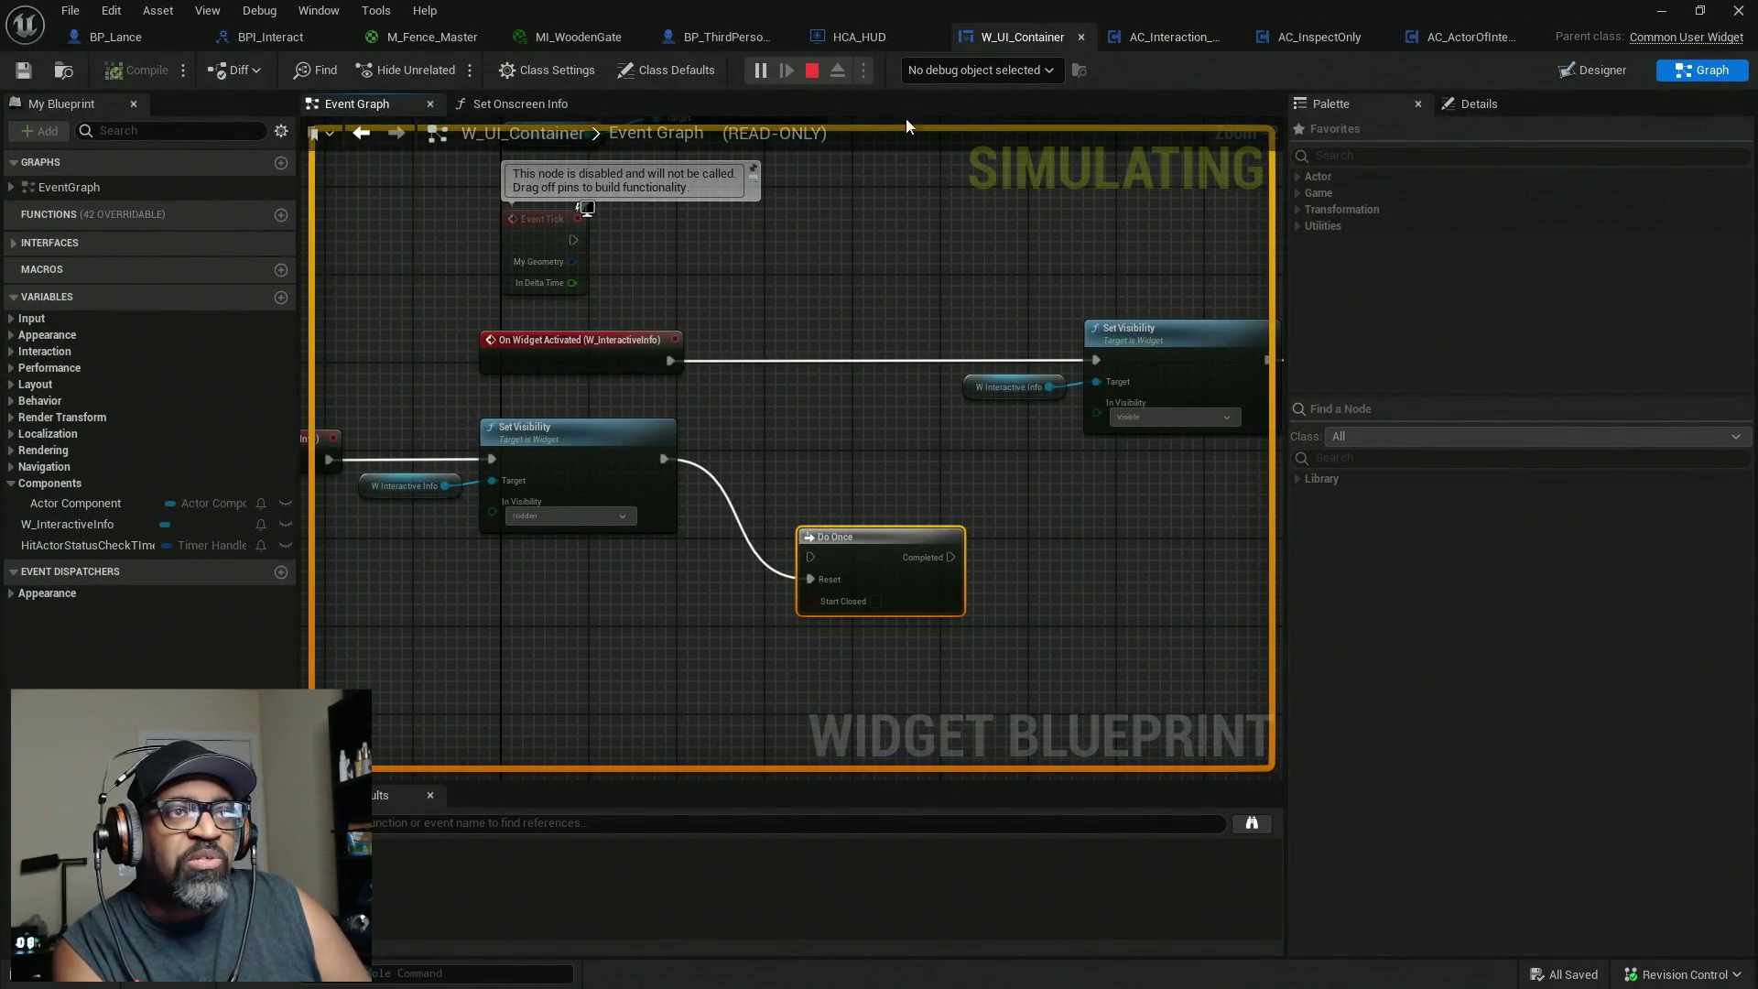
Debug the W_UI_Container_C_0 instance and bring the hit actor status check logic into view.
click(961, 70)
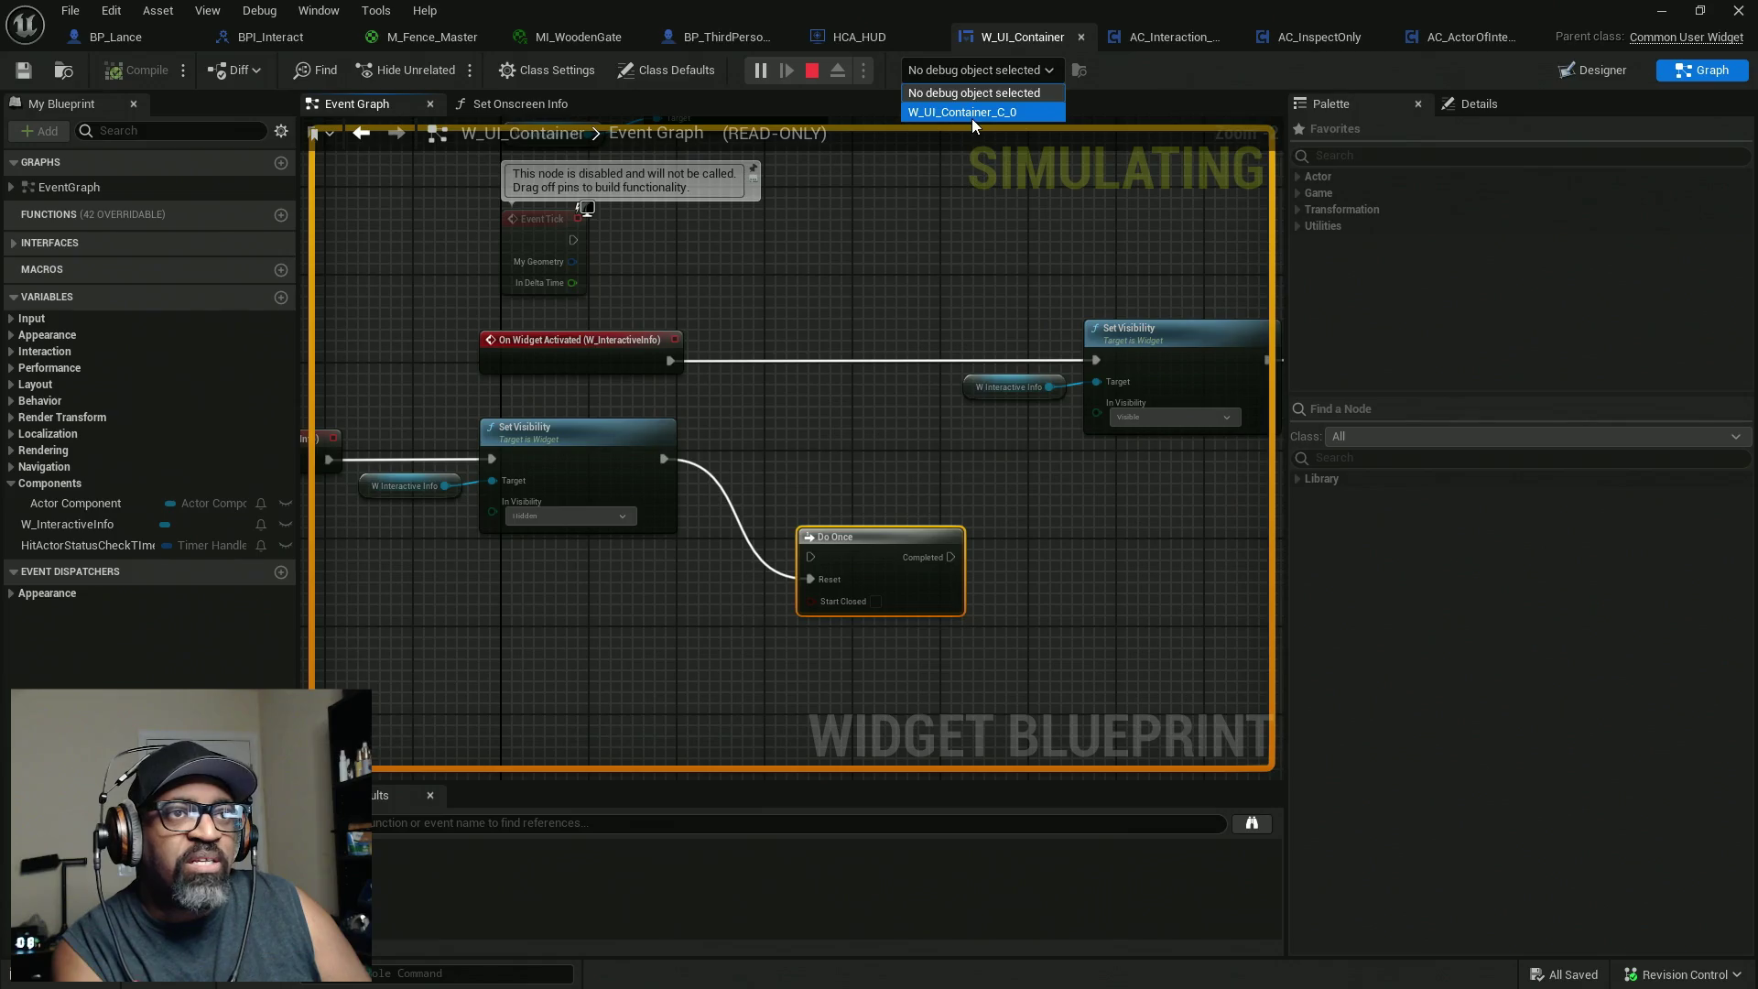
click(970, 114)
drag(990, 381, 646, 412)
drag(668, 279, 962, 263)
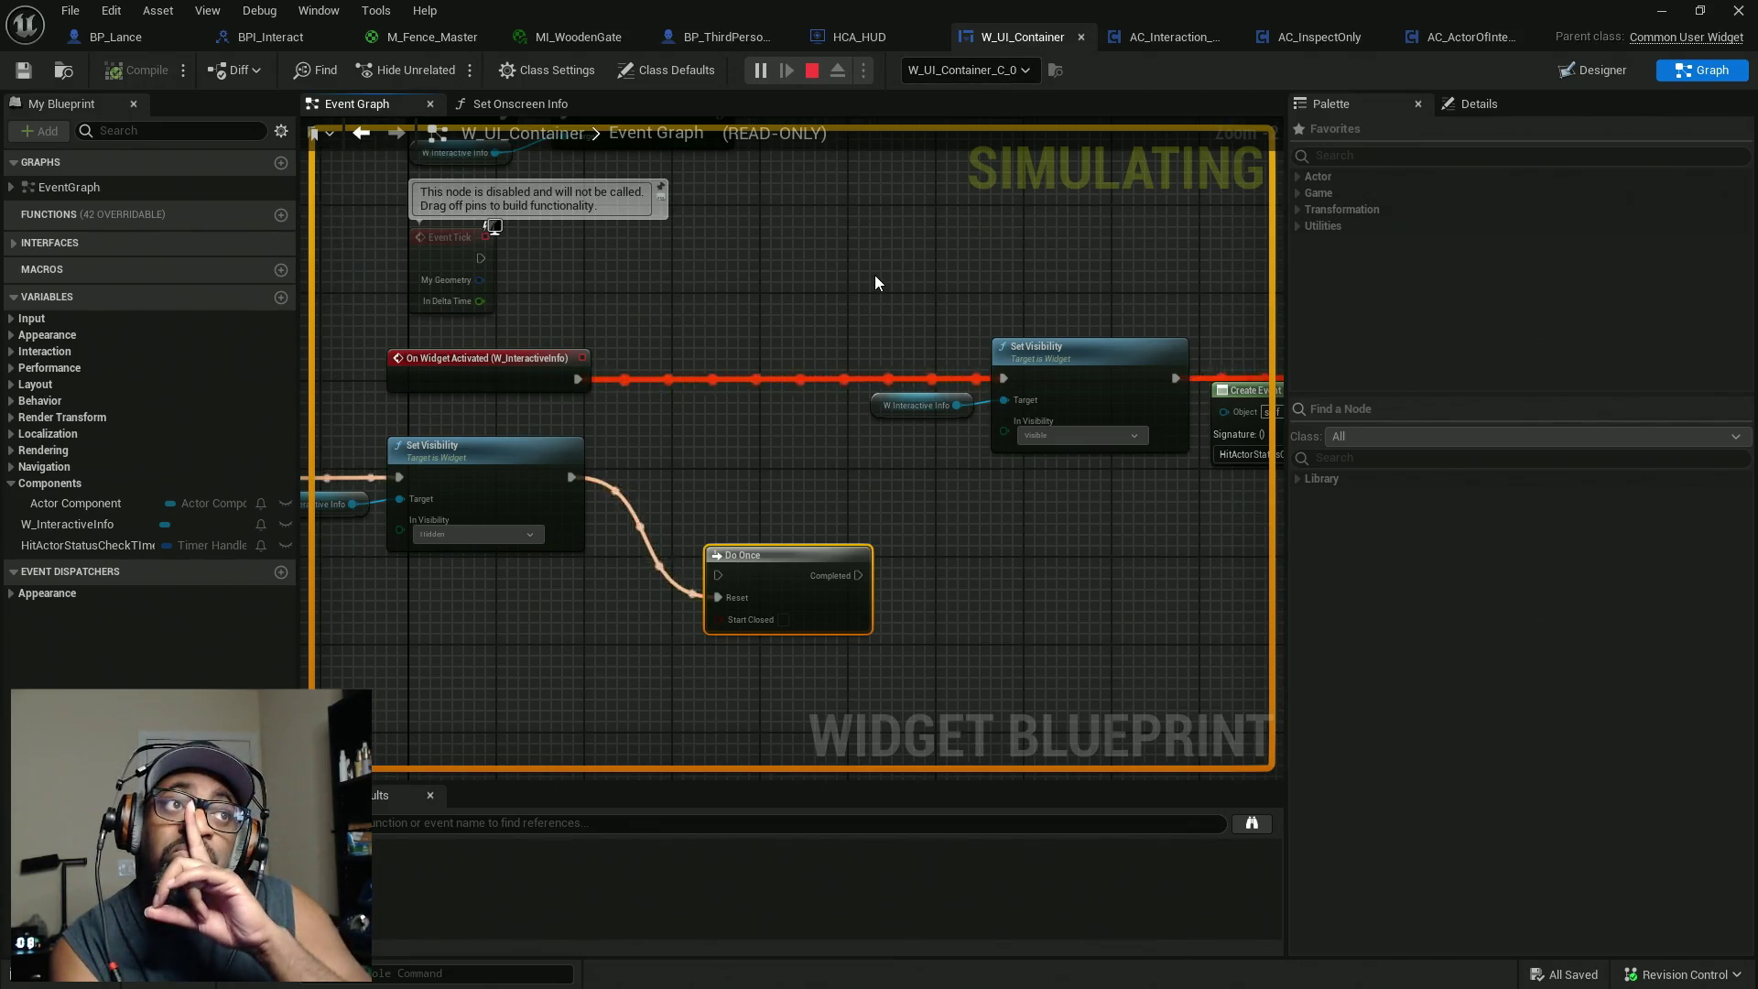
mouse_move(846, 367)
mouse_down()
mouse_move(1013, 235)
mouse_move(907, 399)
mouse_move(700, 467)
mouse_up()
Temporarily break on Get Current Hit Actor to check Actor Component, then remove the breakpoint.
right_click(733, 346)
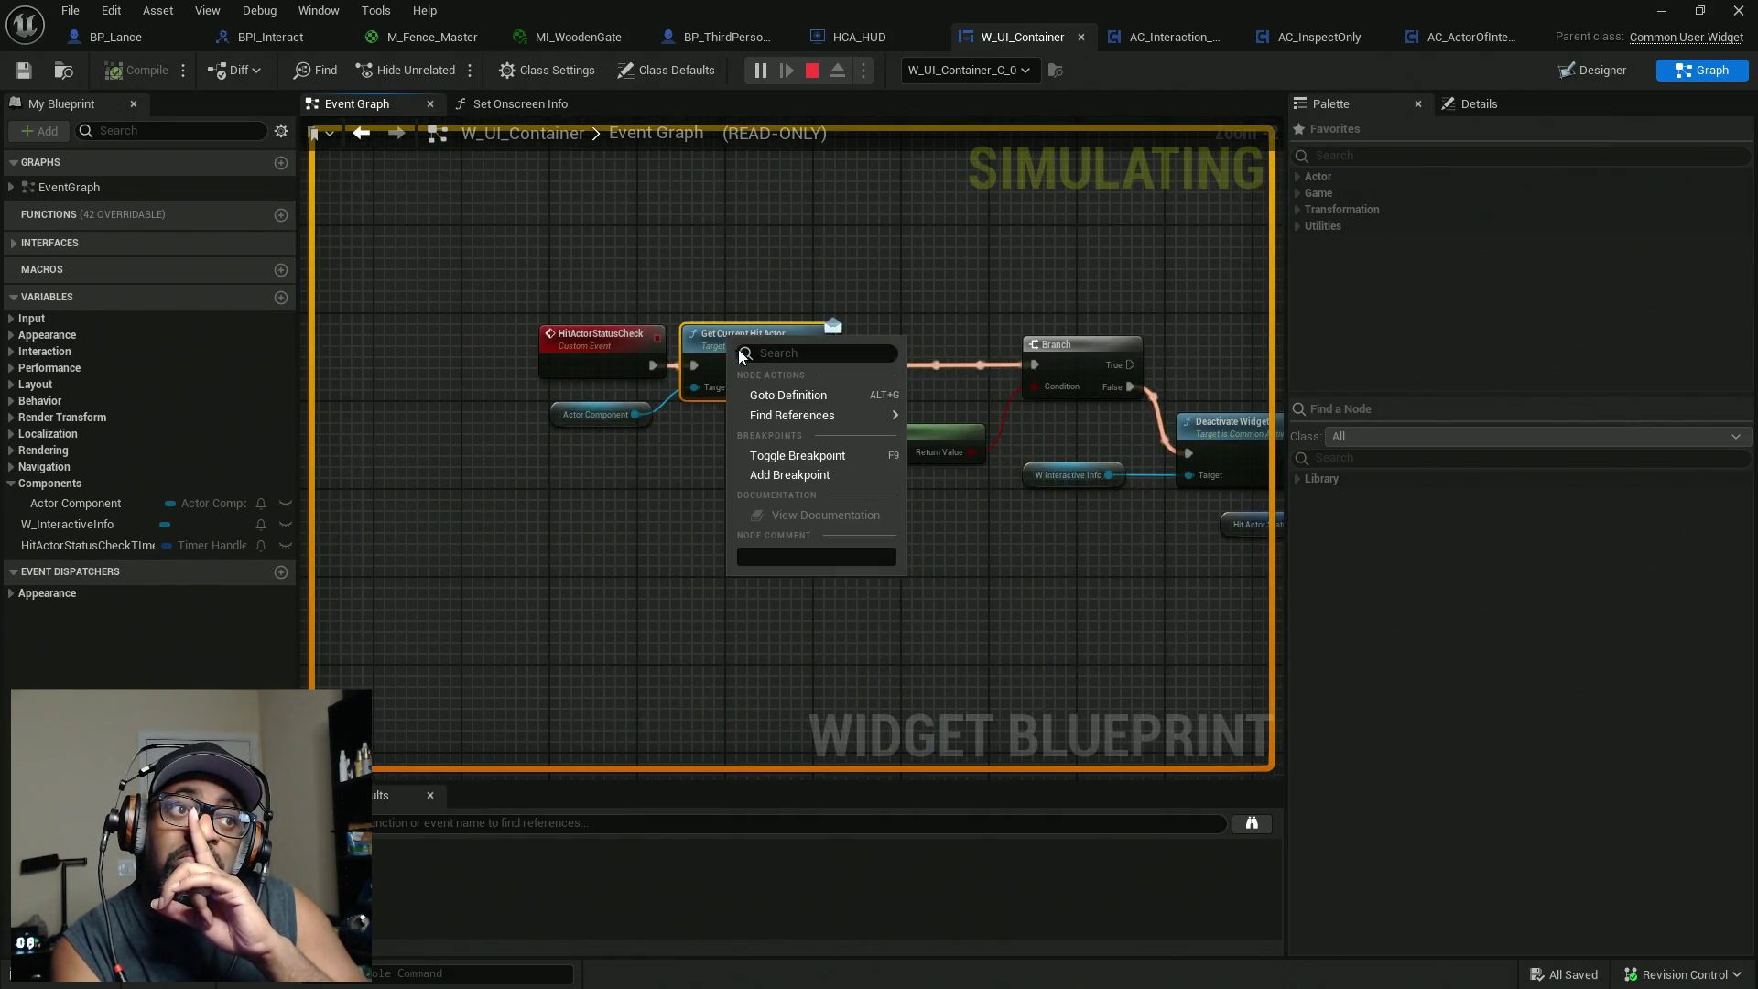
click(787, 476)
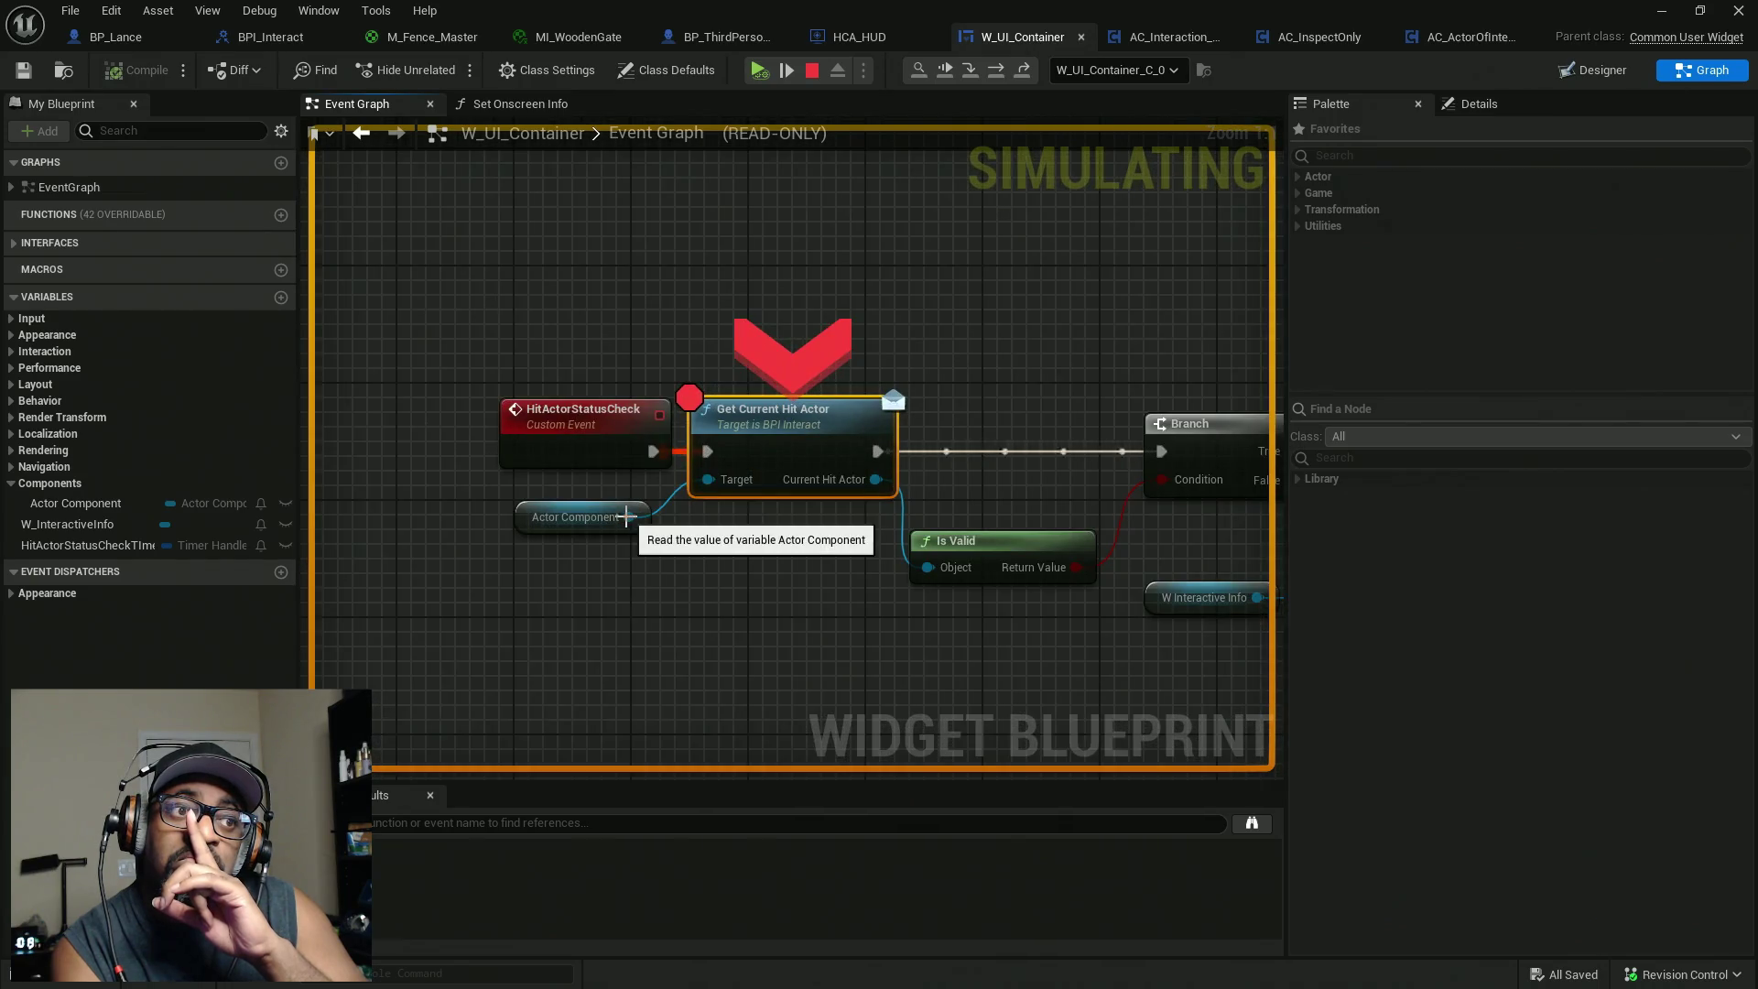
mouse_move(723, 479)
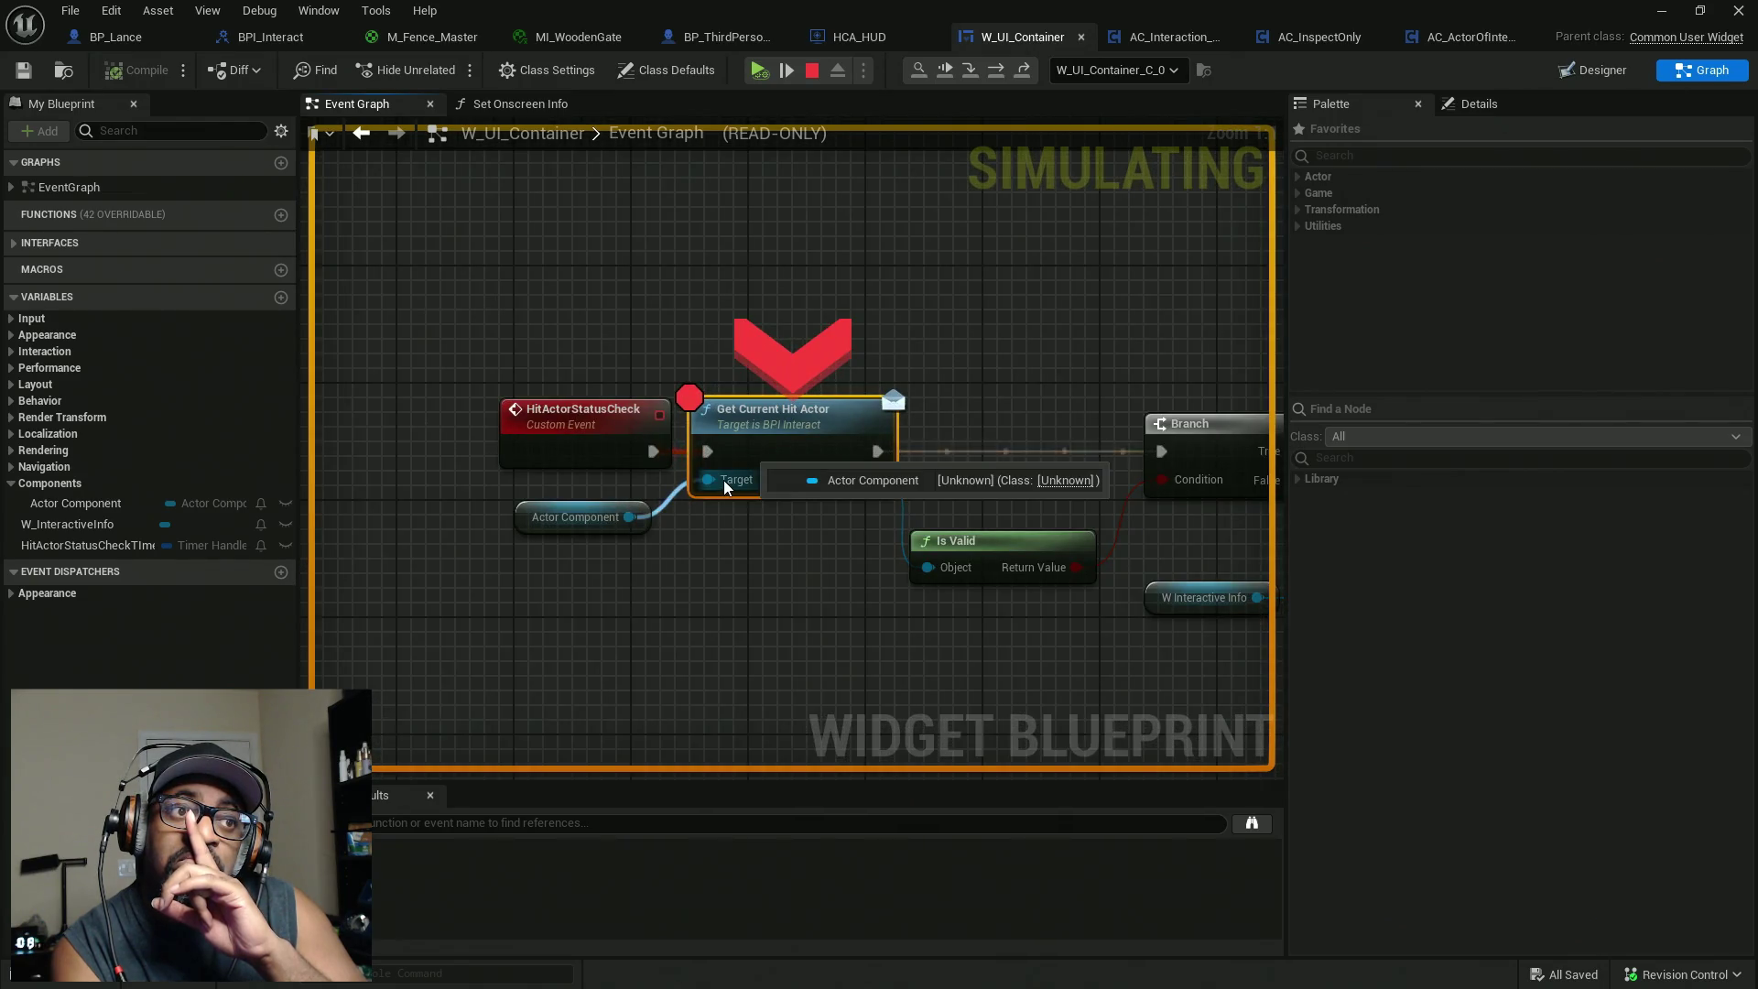
right_click(795, 417)
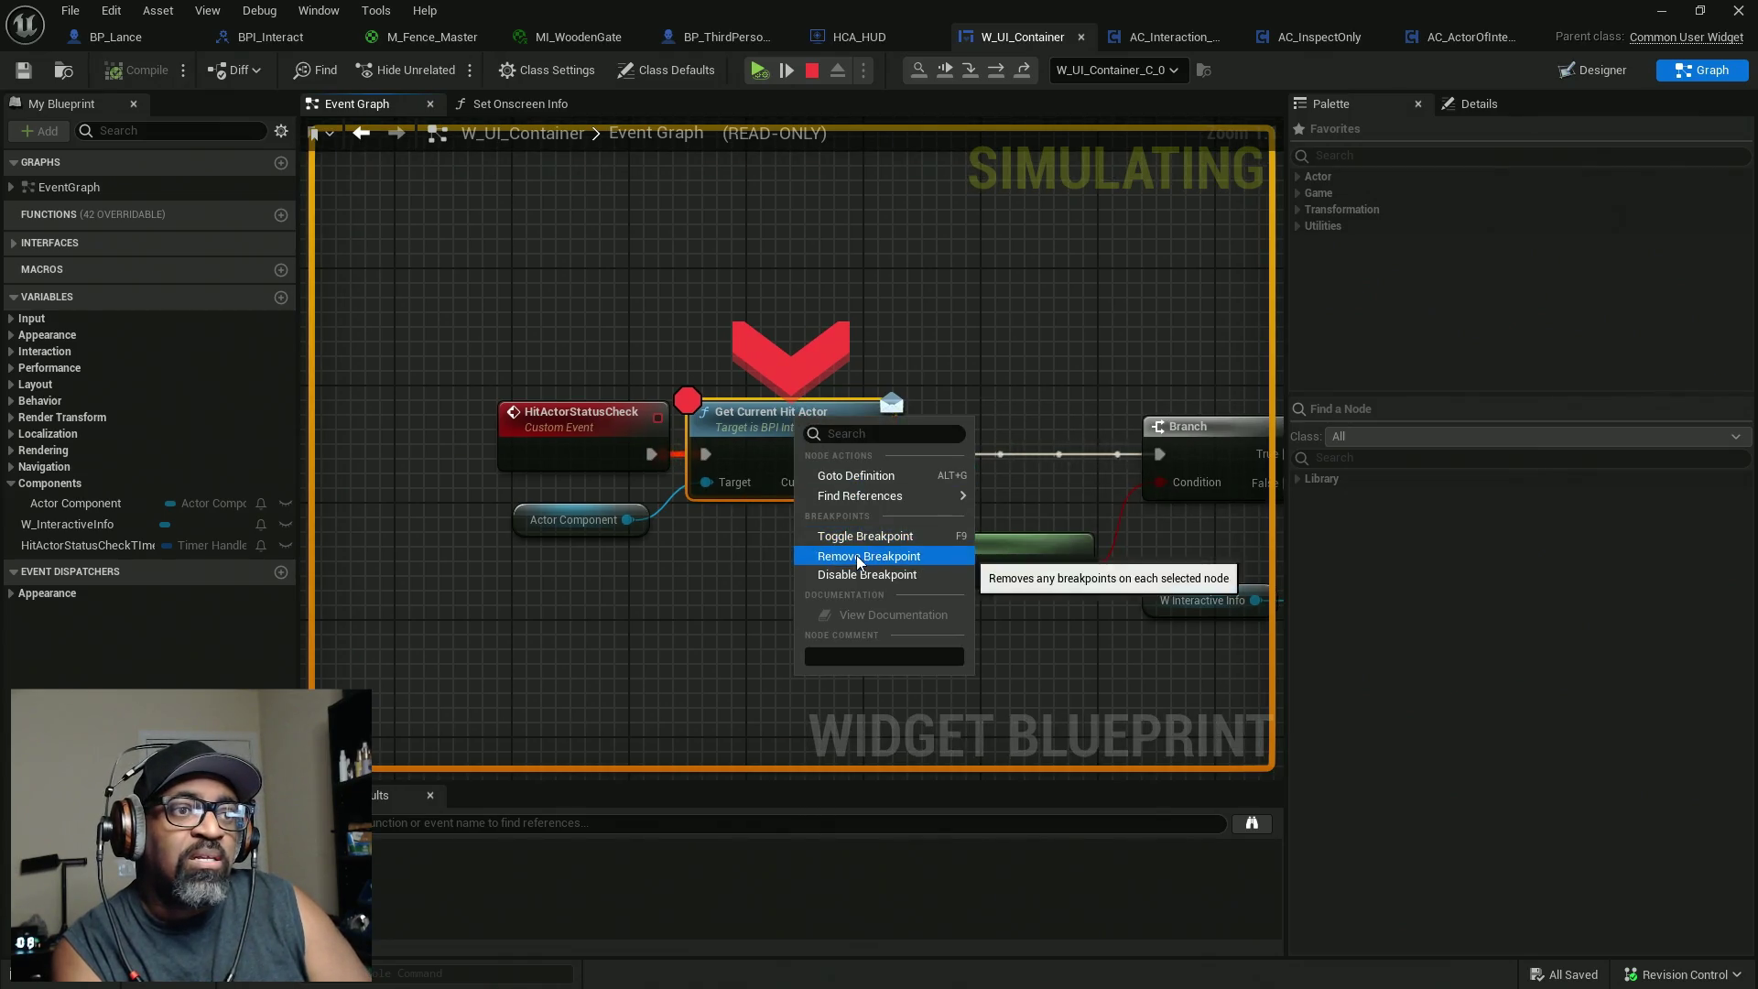
click(855, 555)
drag(968, 366, 995, 421)
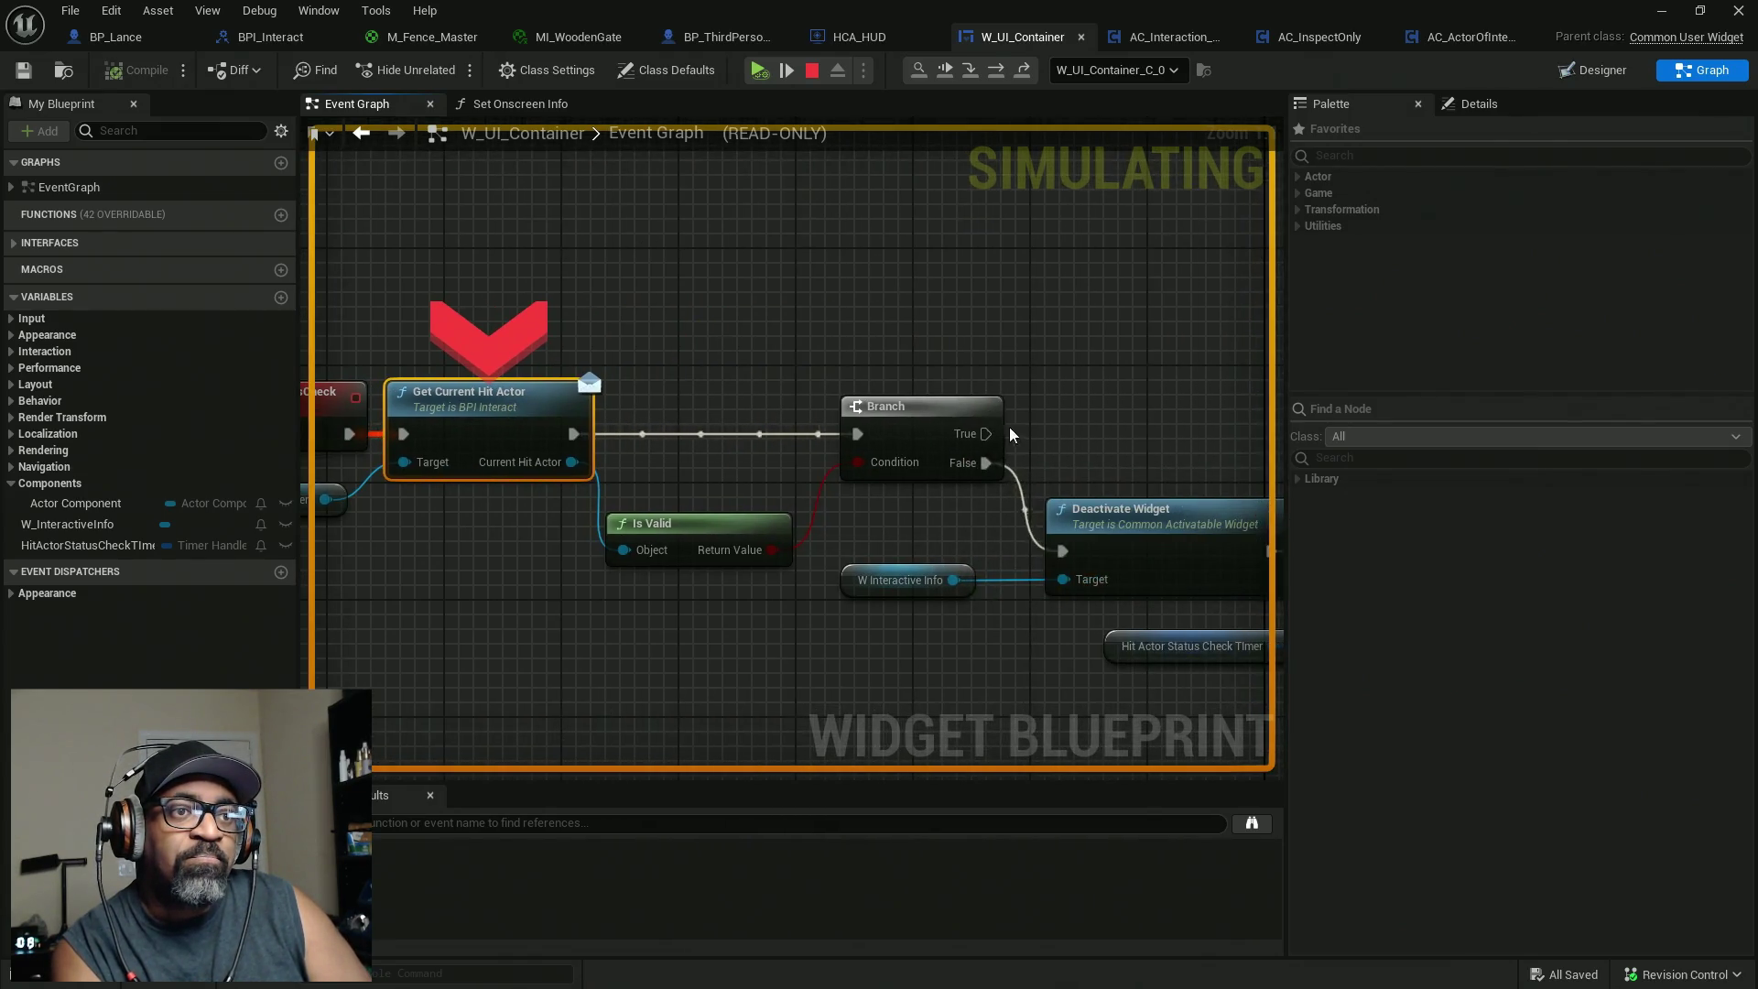
right_click(941, 444)
click(876, 357)
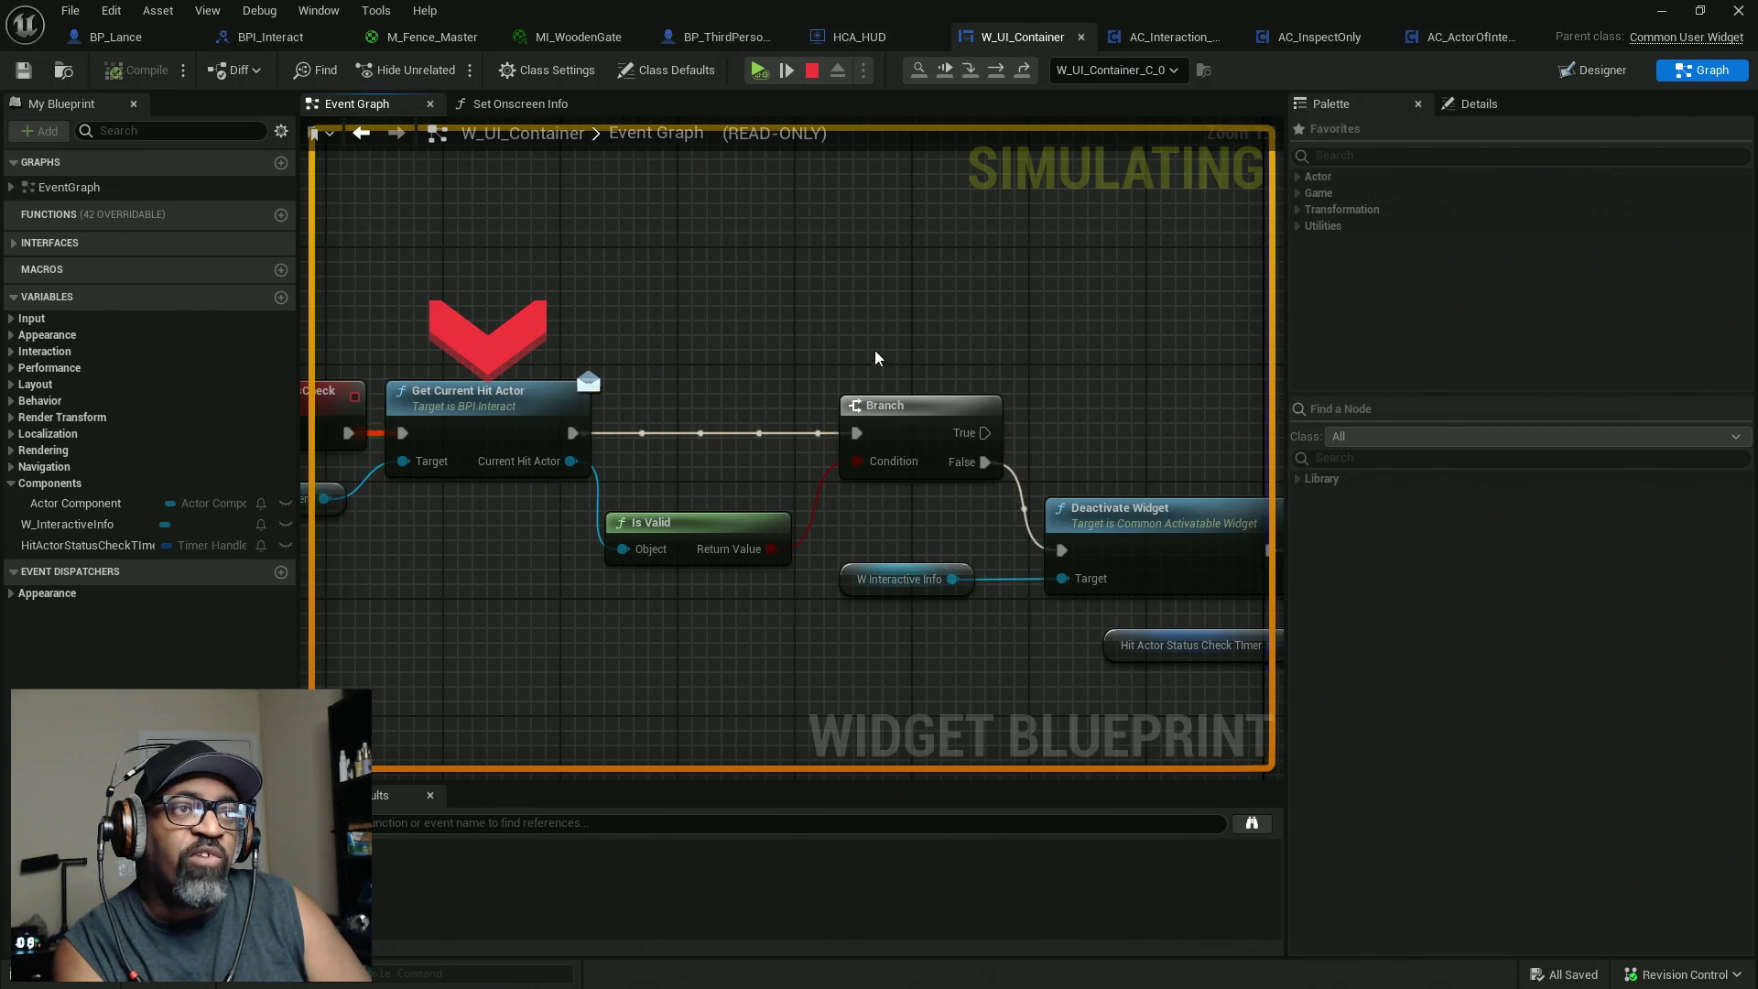
In Set Onscreen Info, break on the SET node to check Actor Component, remove it, then go to HCA_HUD.
click(518, 103)
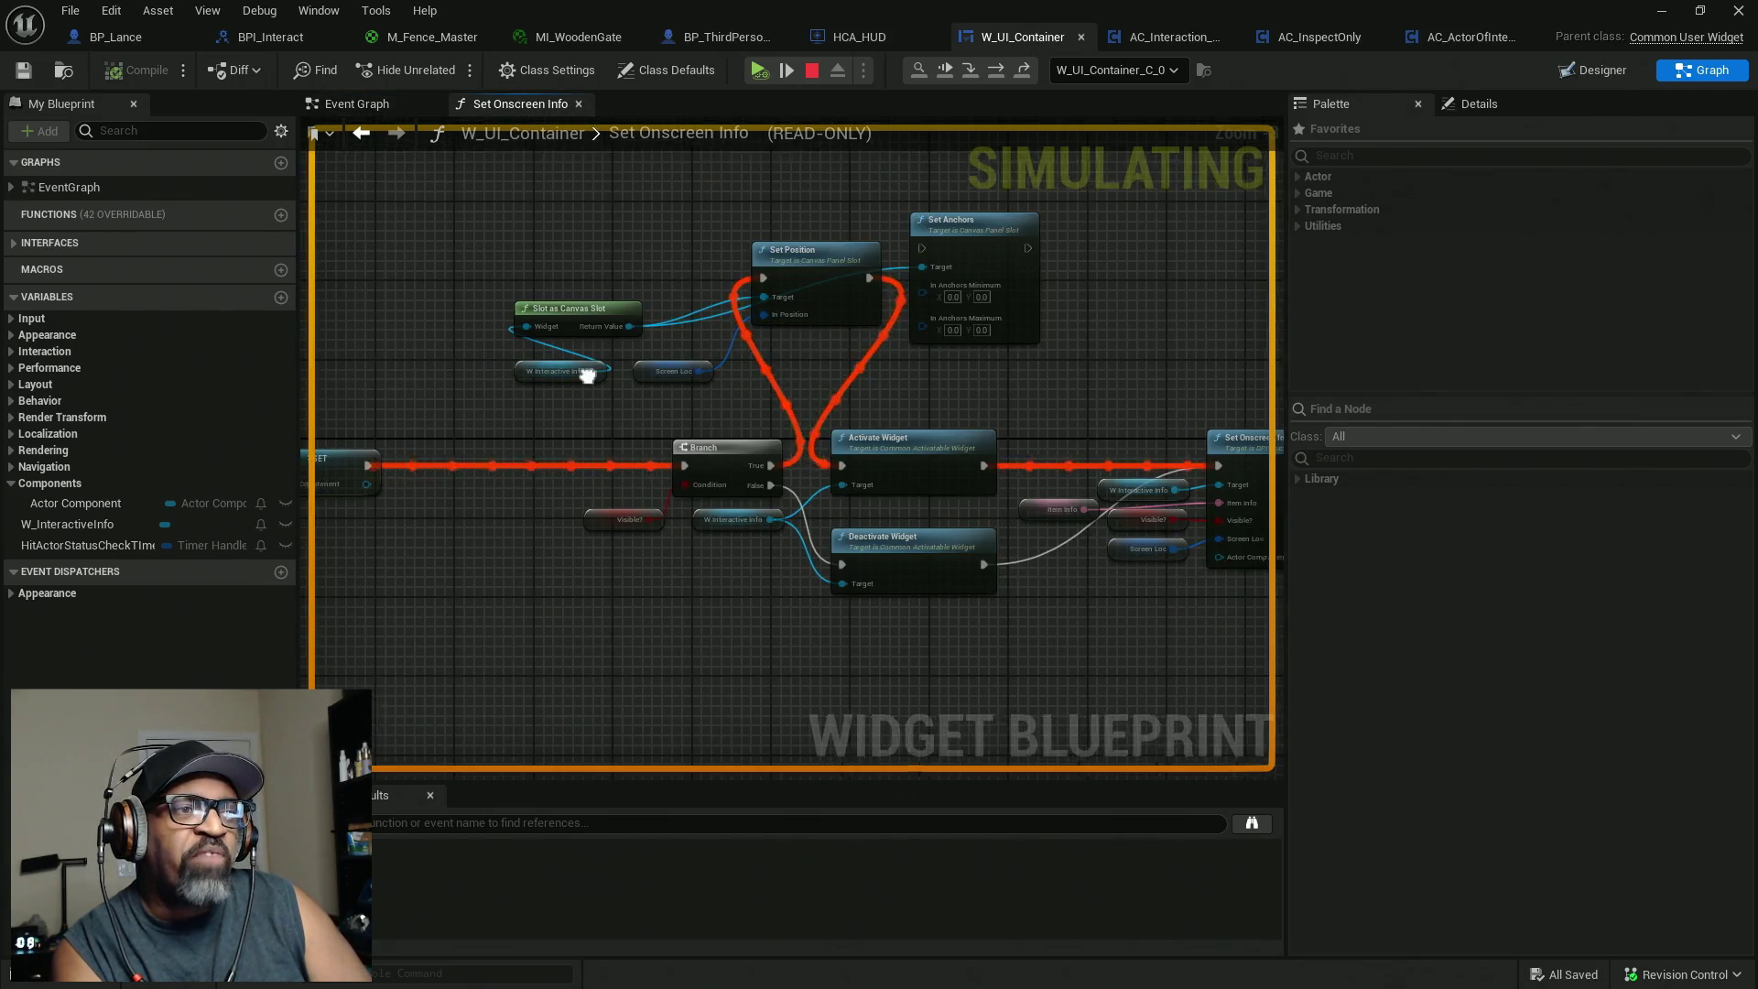
drag(765, 382, 979, 336)
drag(755, 443, 840, 439)
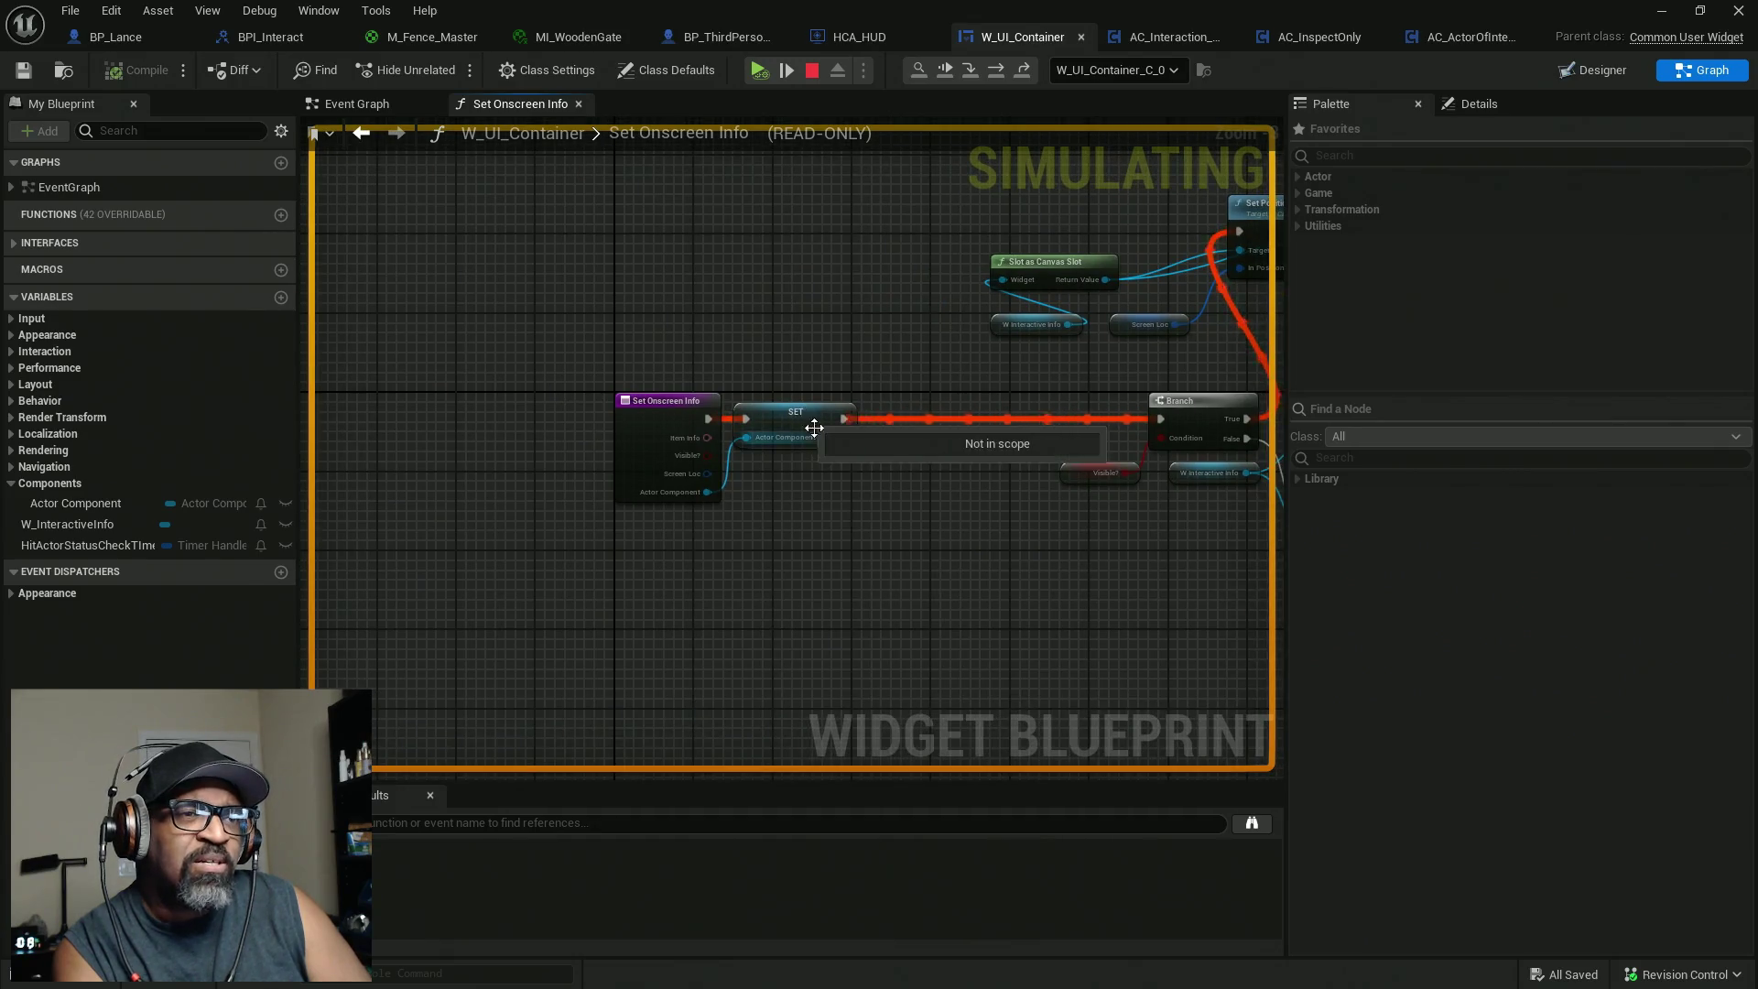
right_click(813, 423)
click(847, 510)
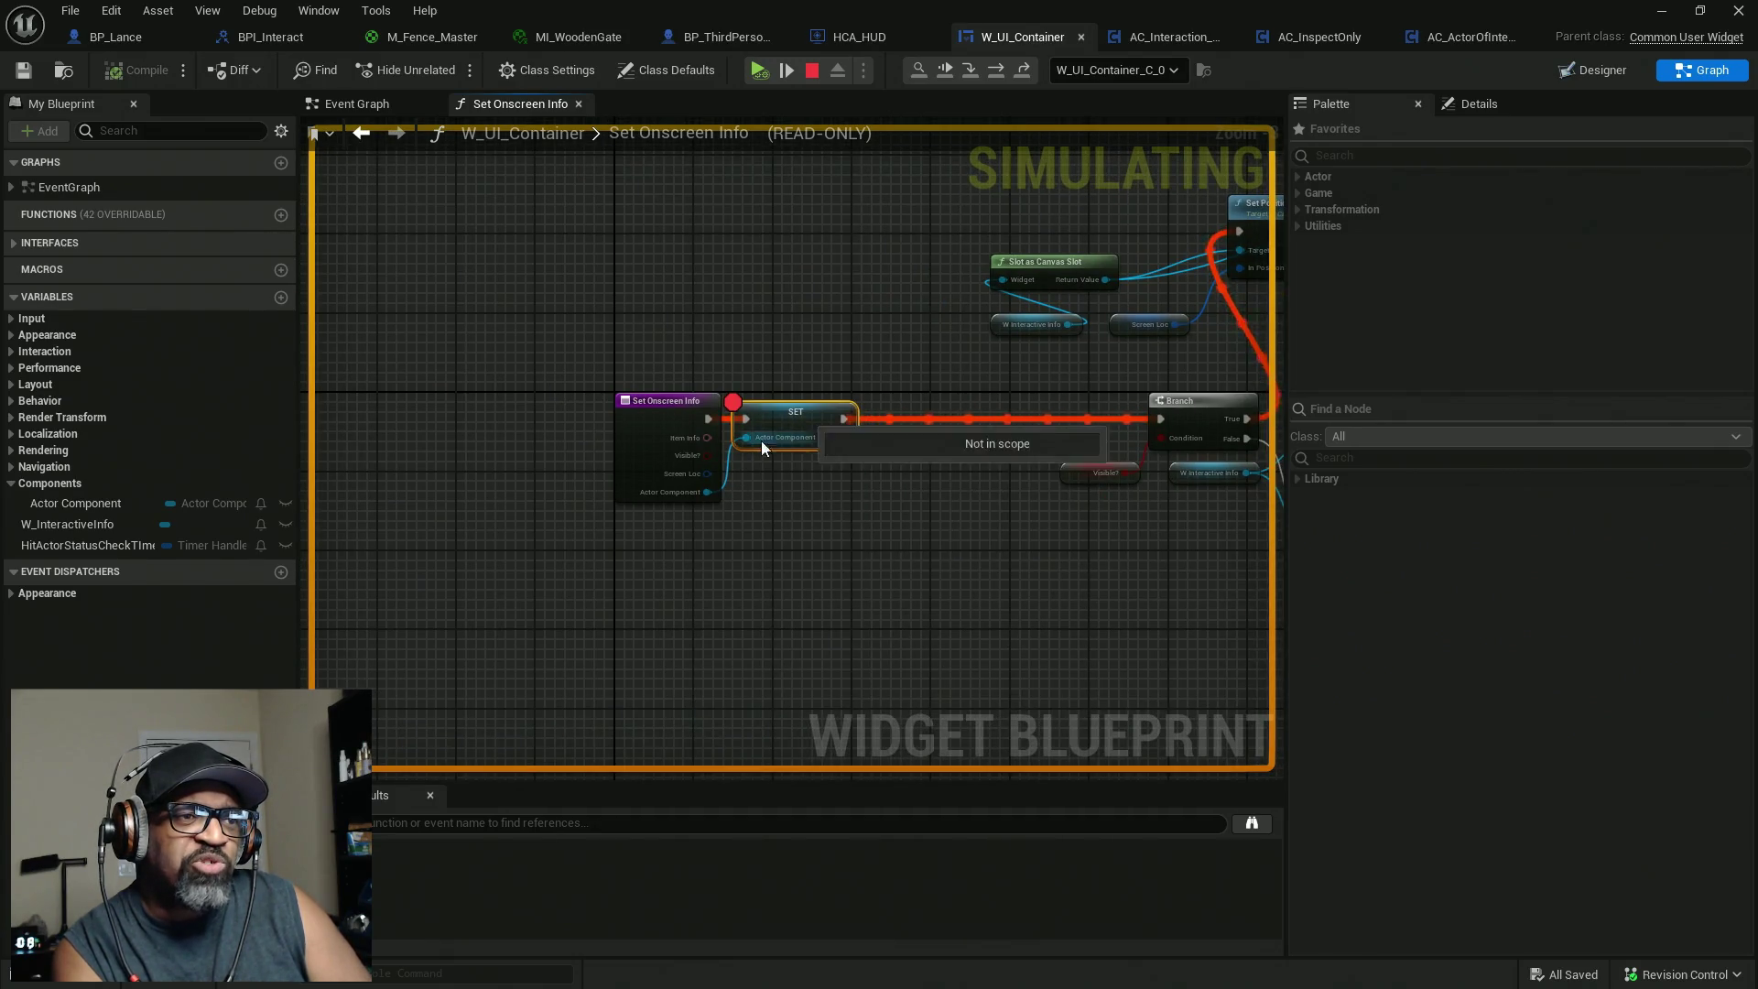
mouse_move(643, 541)
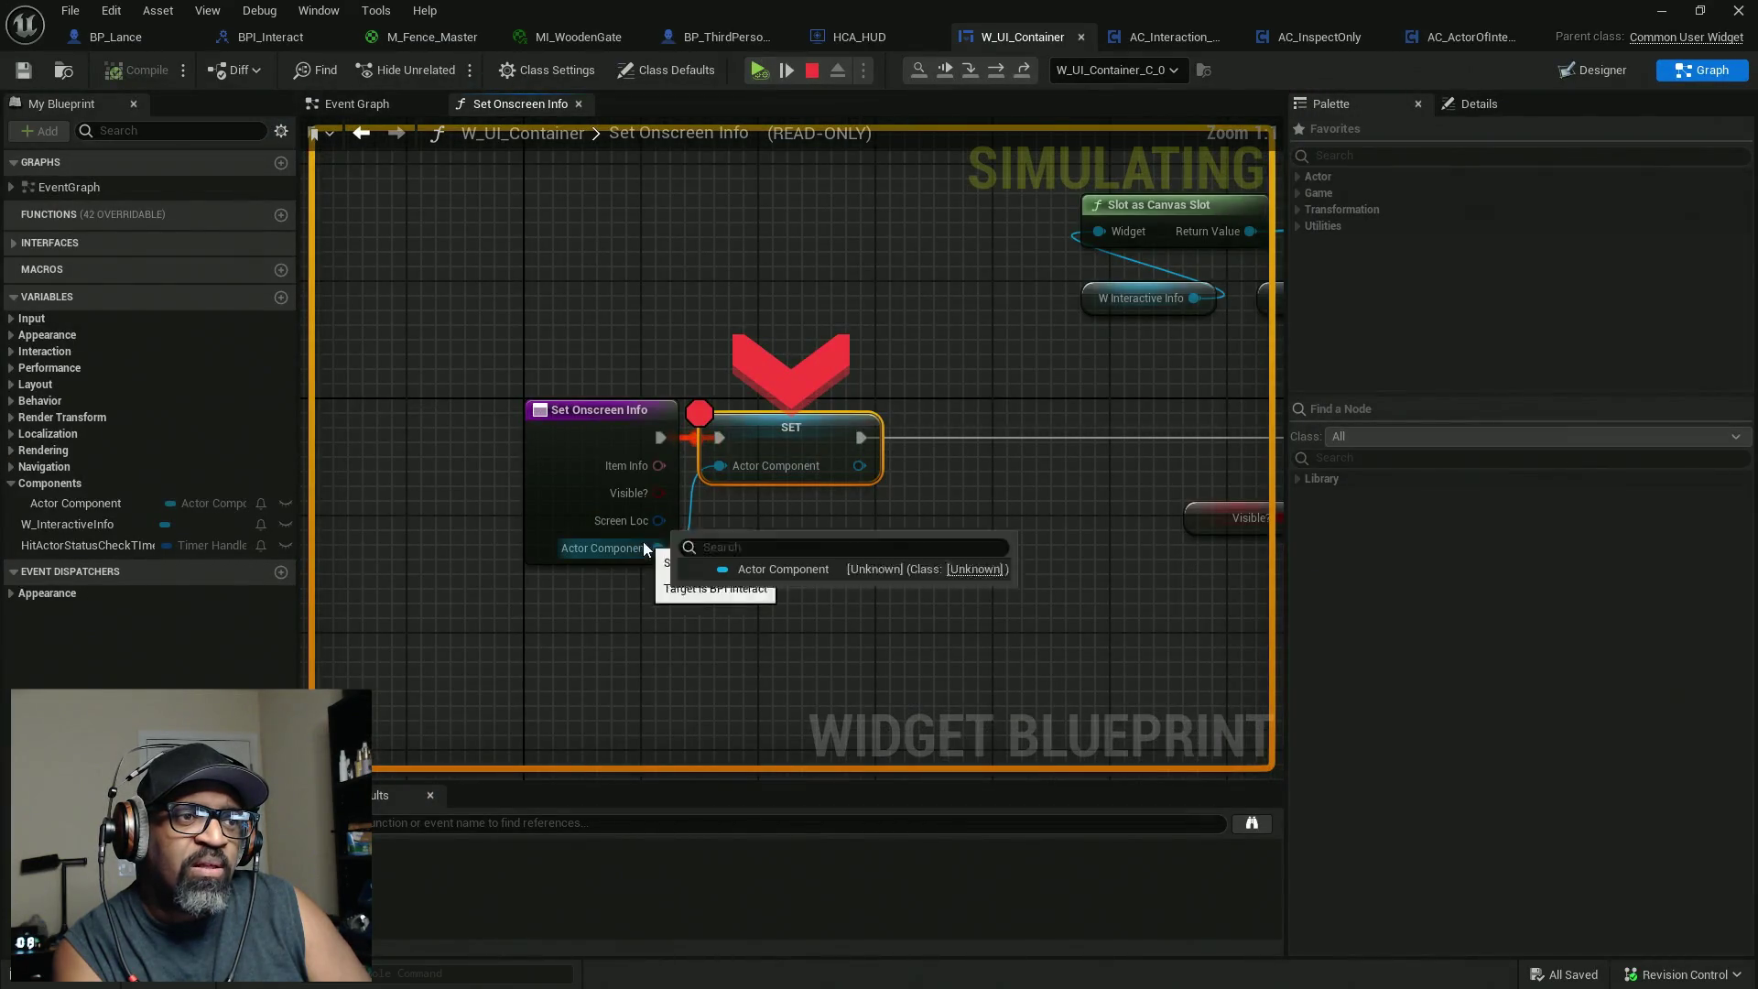
right_click(750, 426)
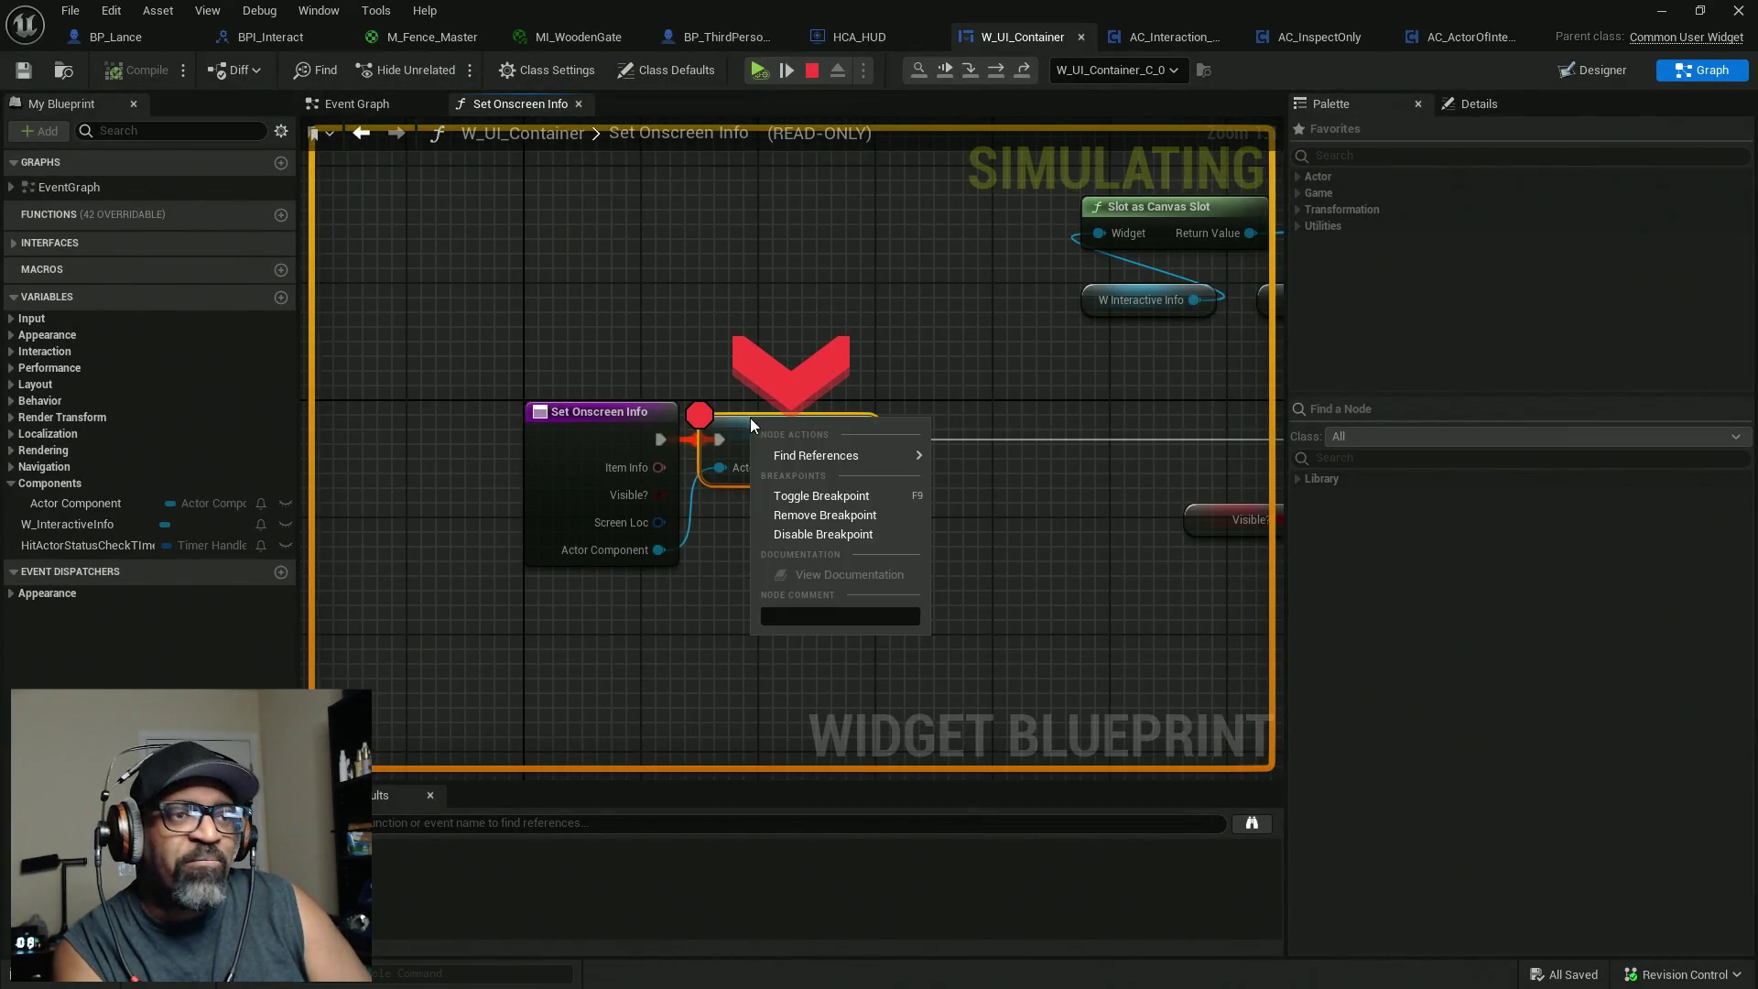
click(796, 515)
click(865, 36)
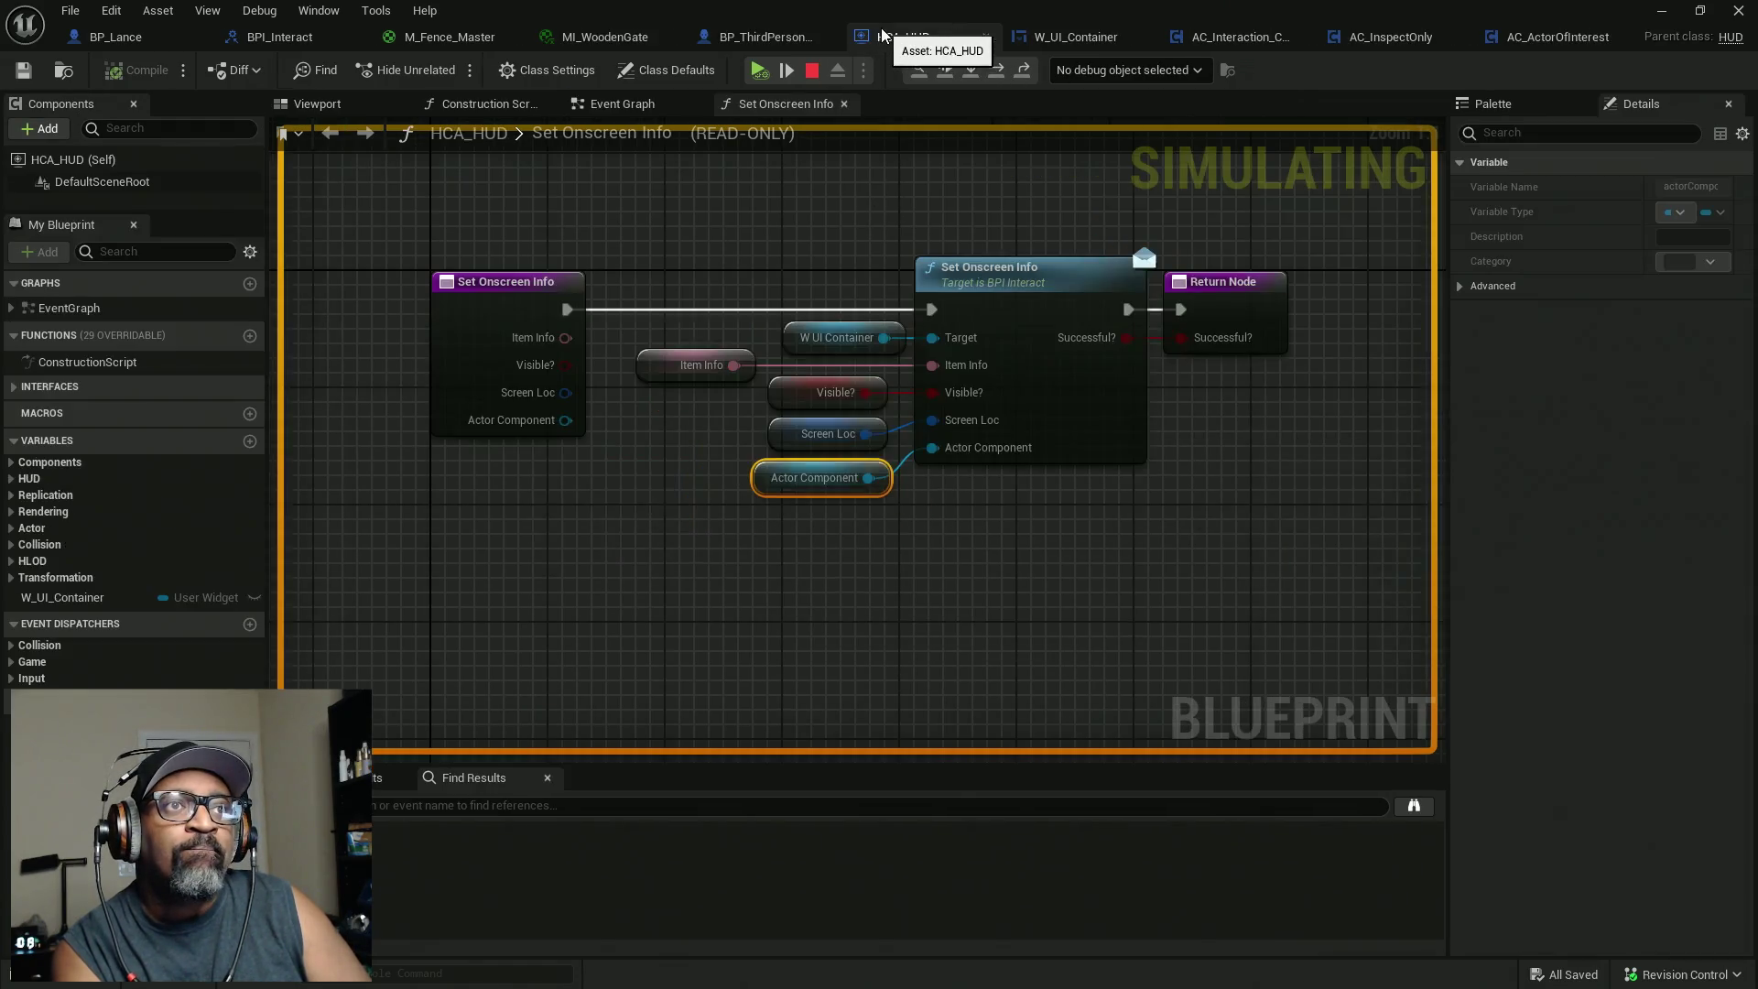
Add a breakpoint on HCA_HUD's Set Onscreen Info, inspect its Actor Component pin, then remove the breakpoint.
right_click(1088, 282)
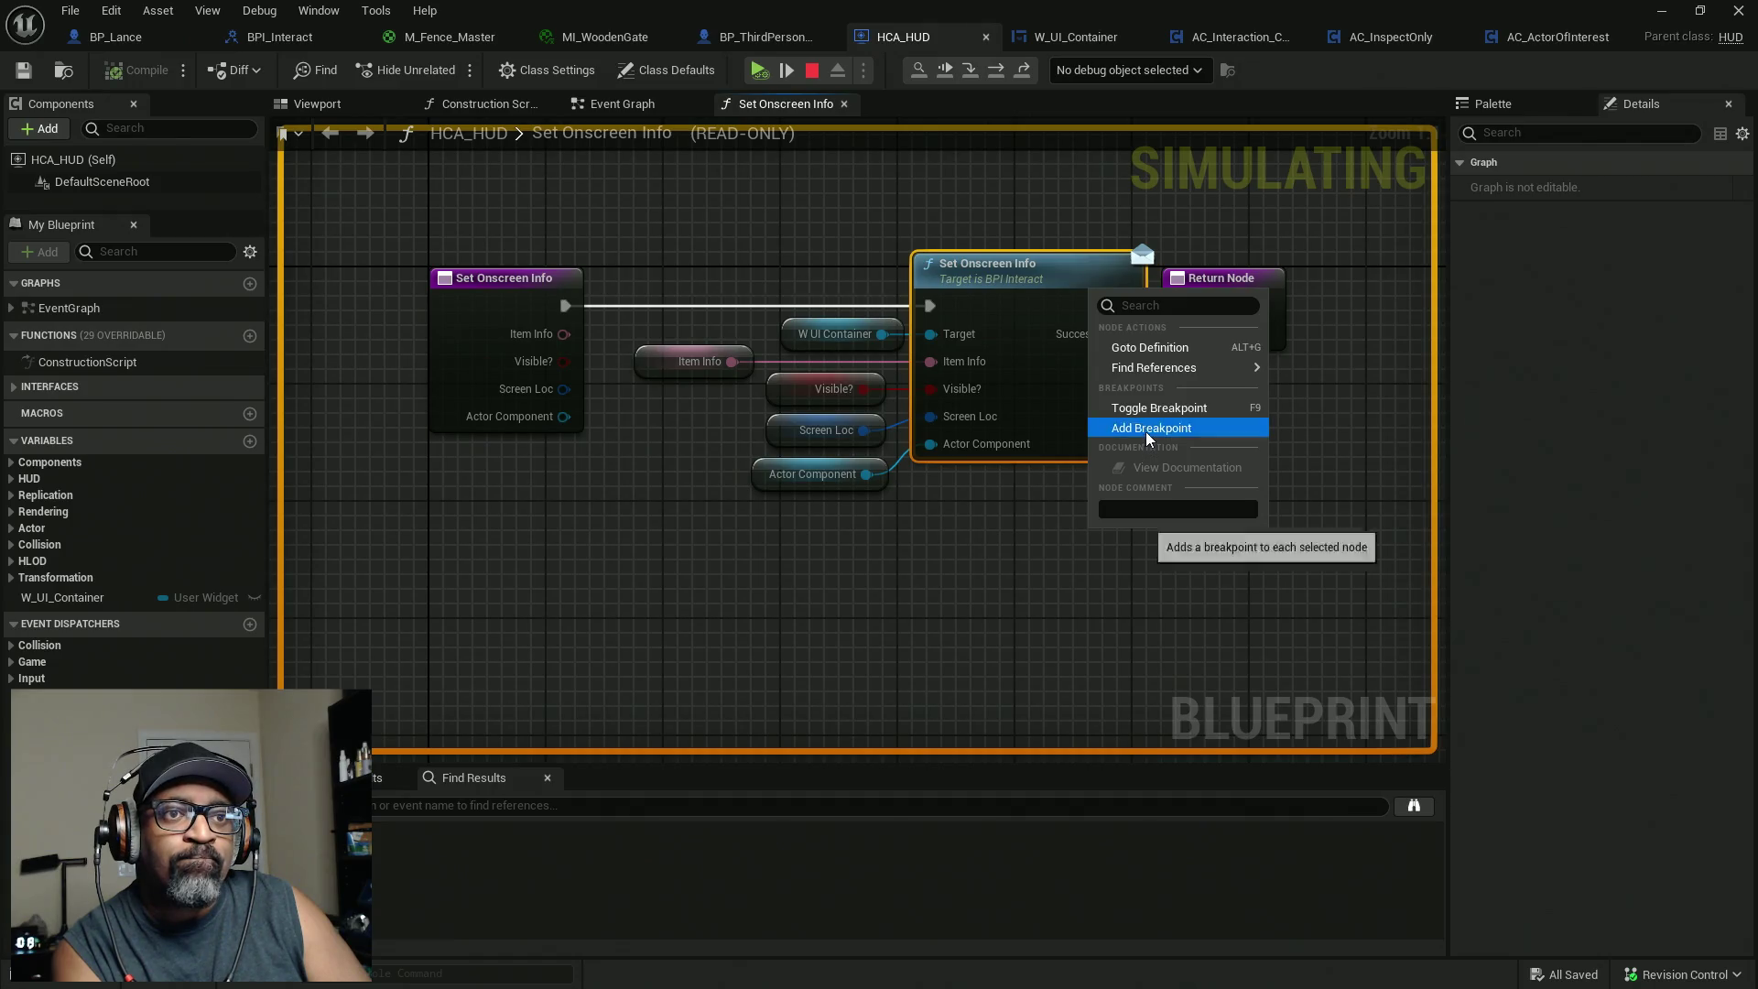
click(1149, 444)
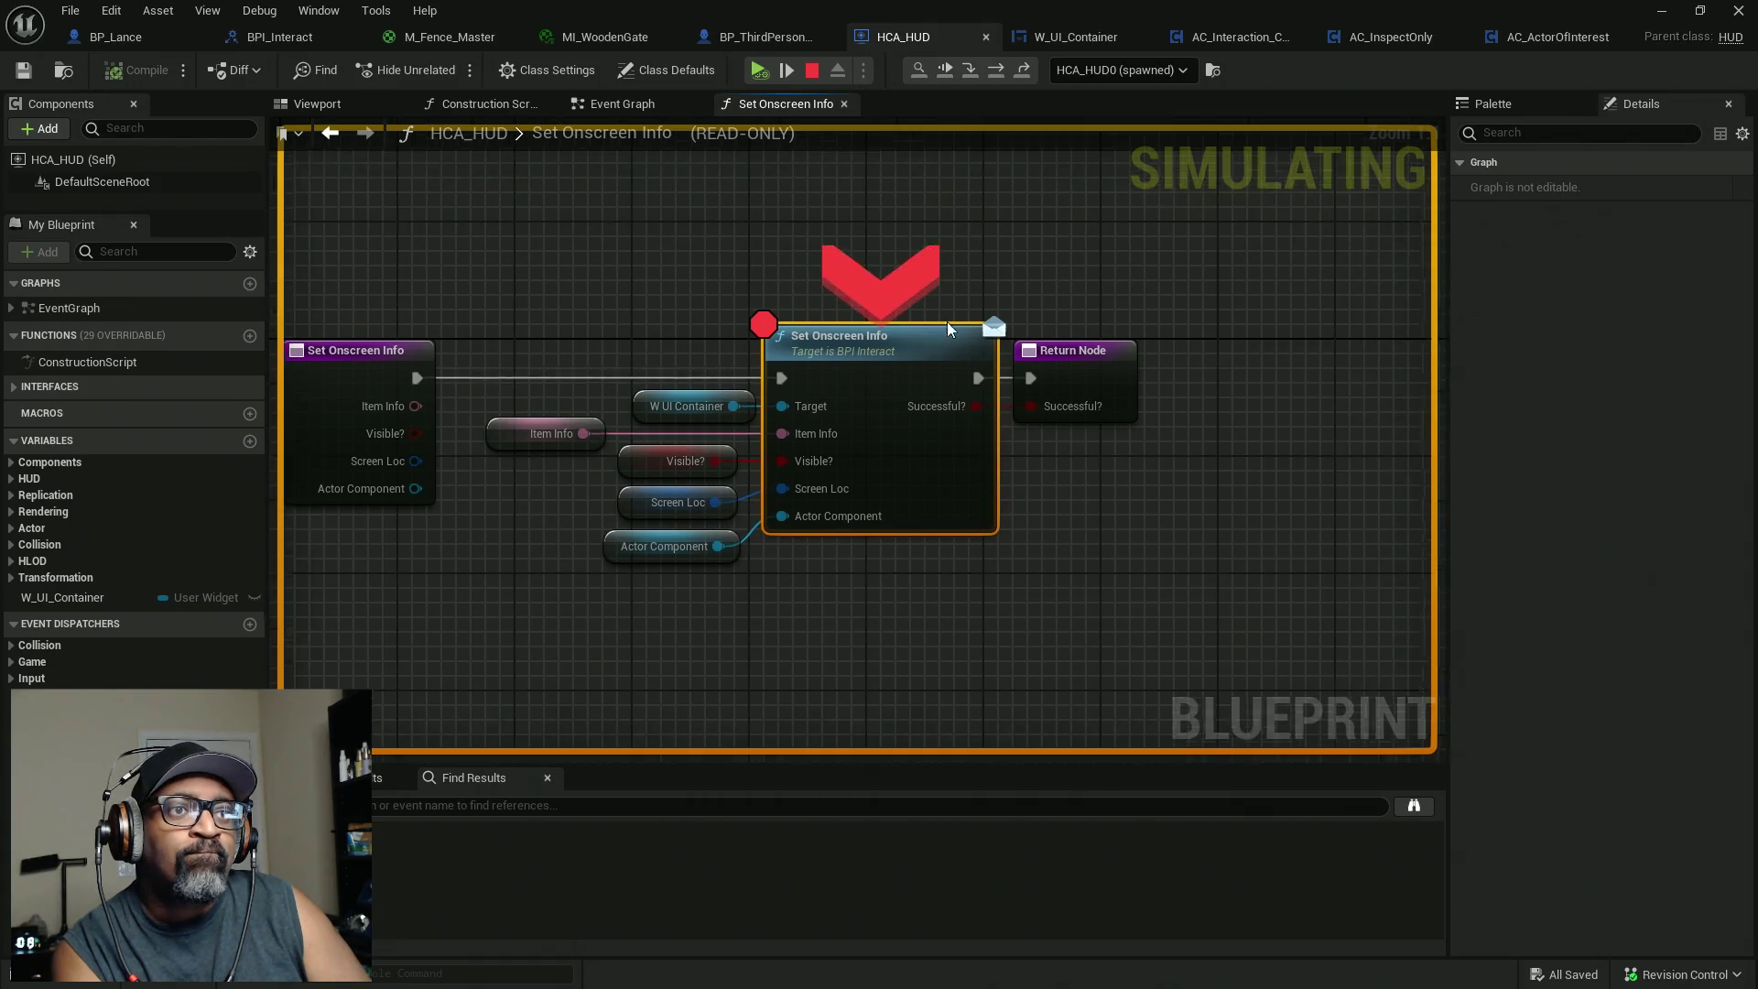
mouse_move(686, 561)
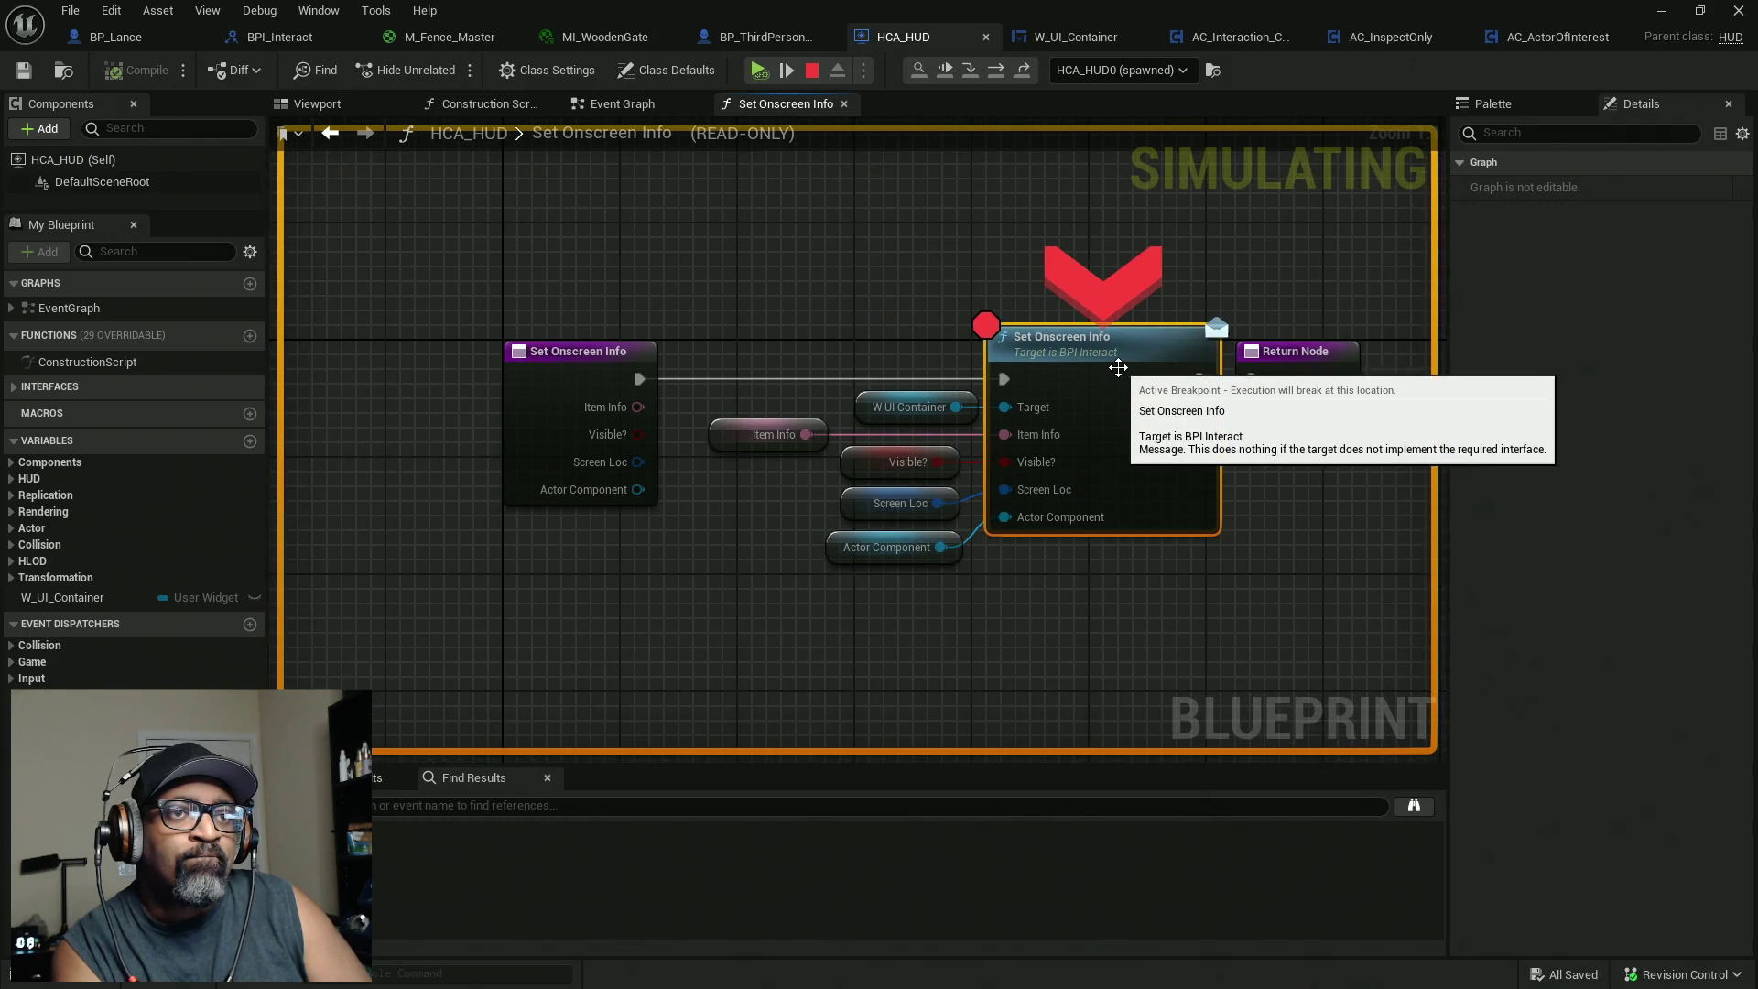
click(1152, 70)
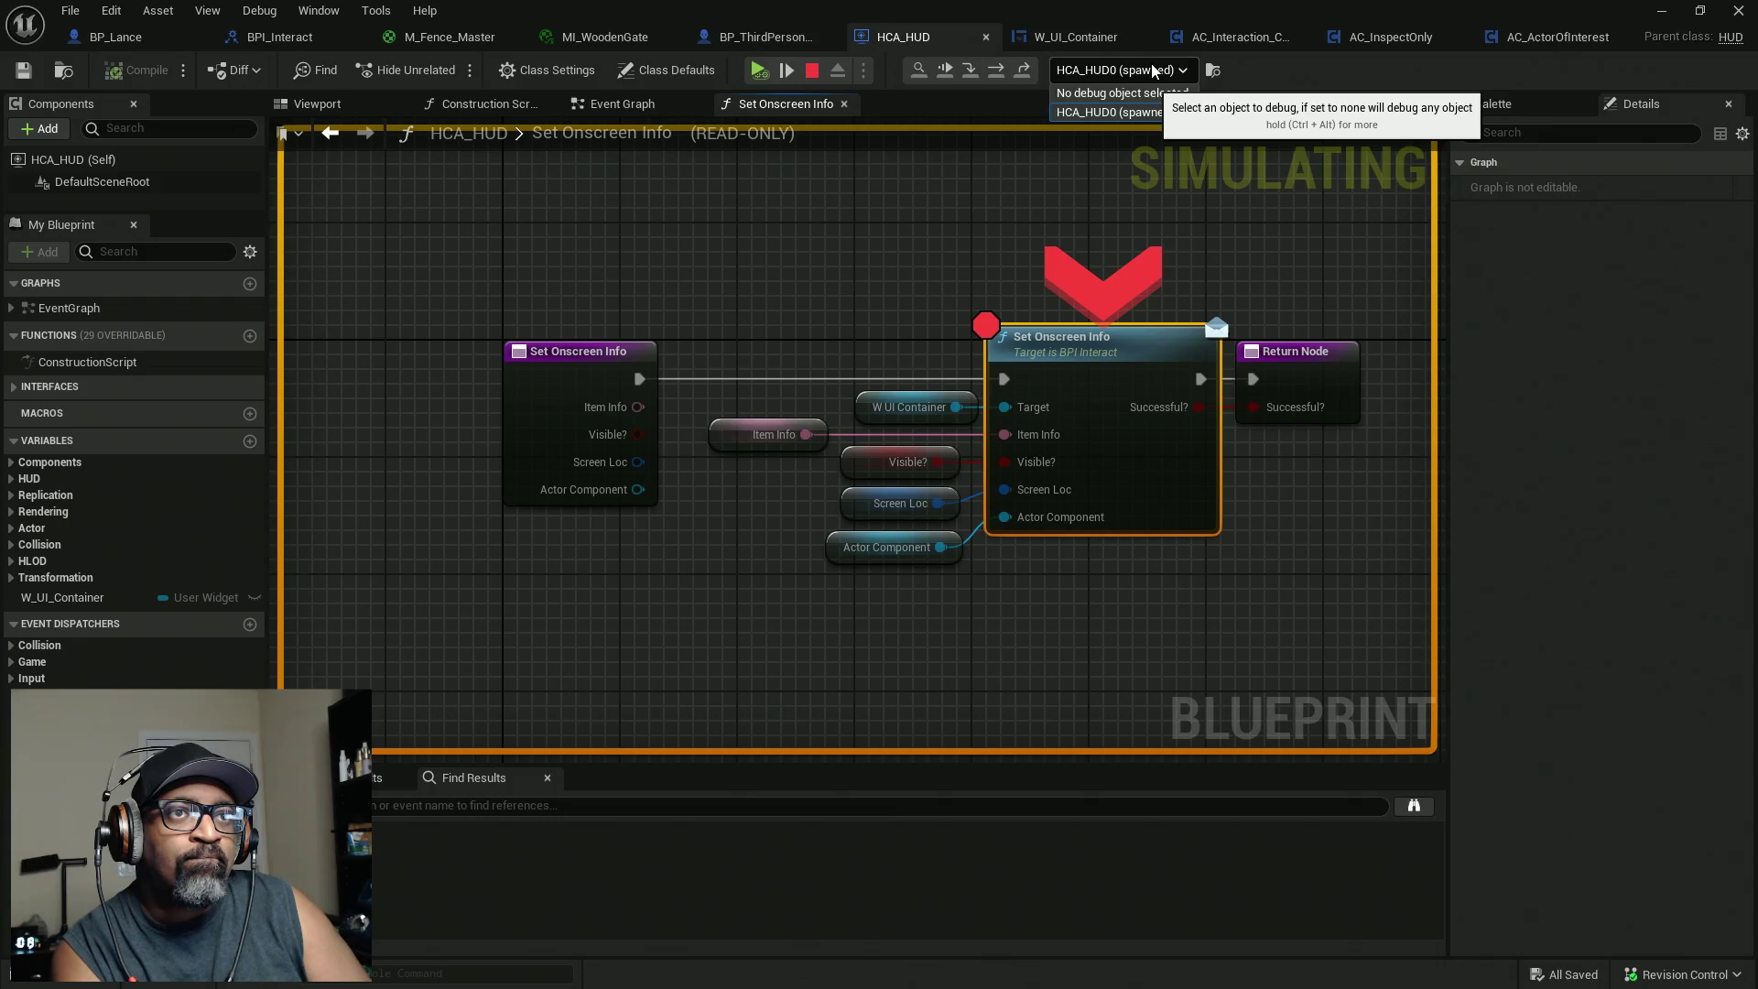
click(1152, 71)
right_click(1092, 359)
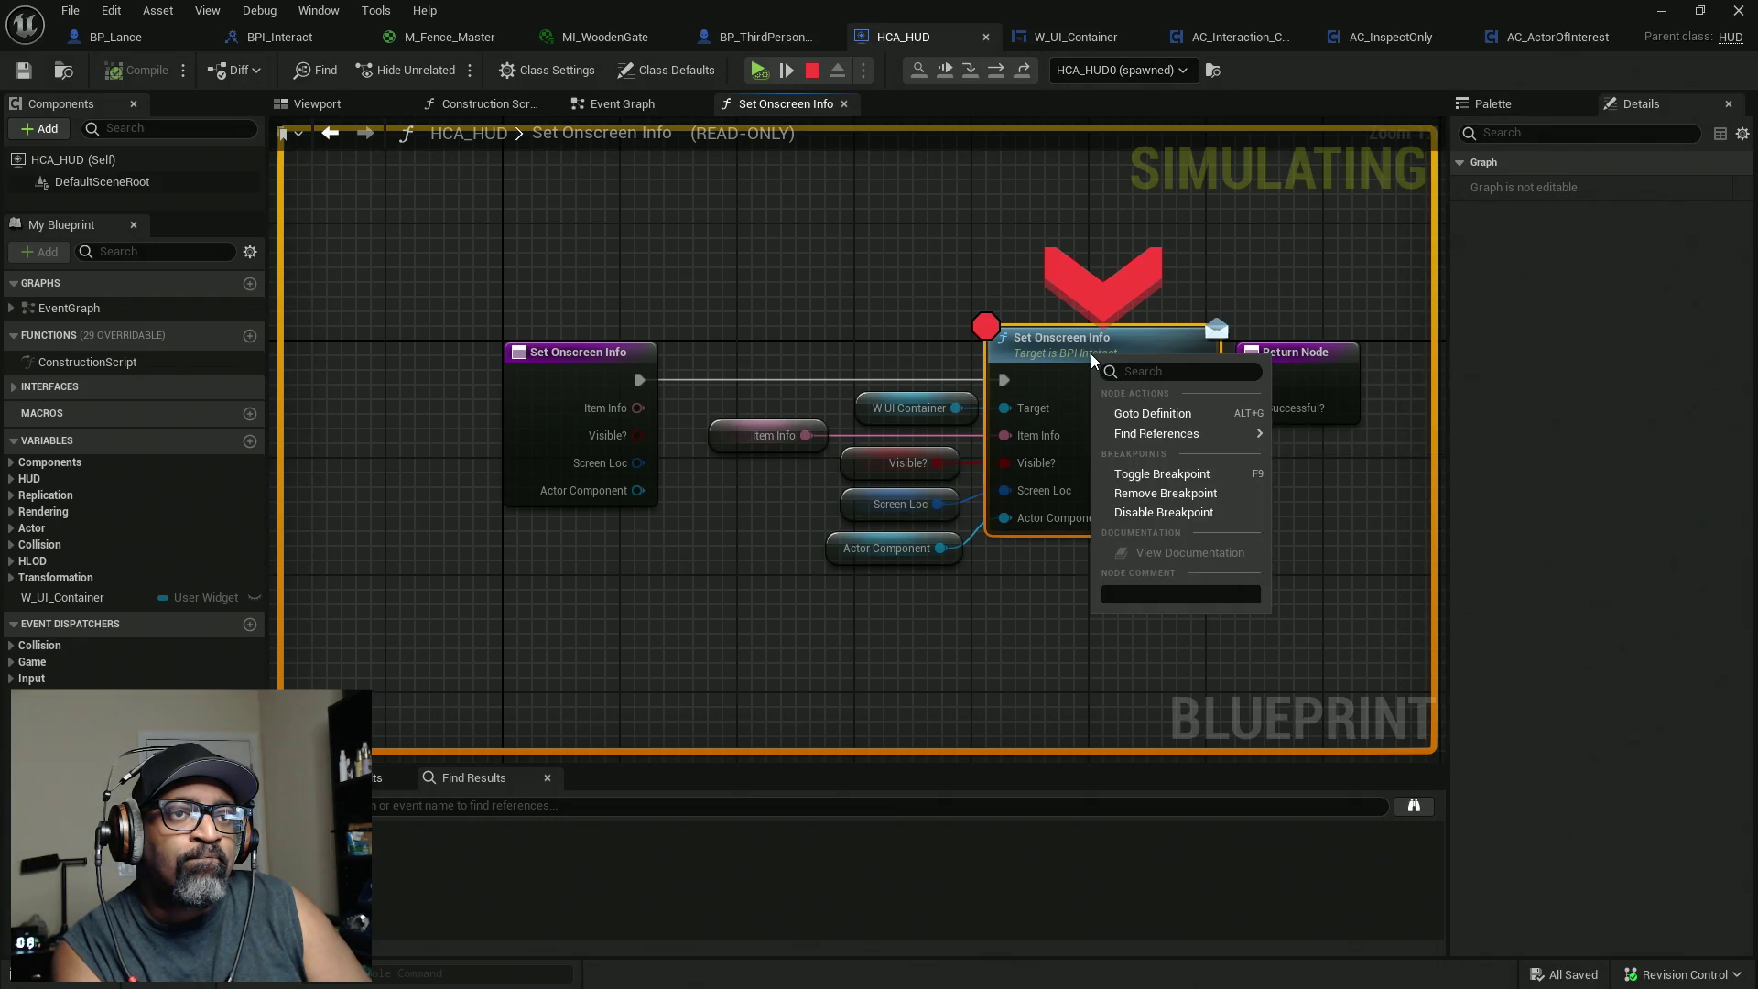
click(1134, 502)
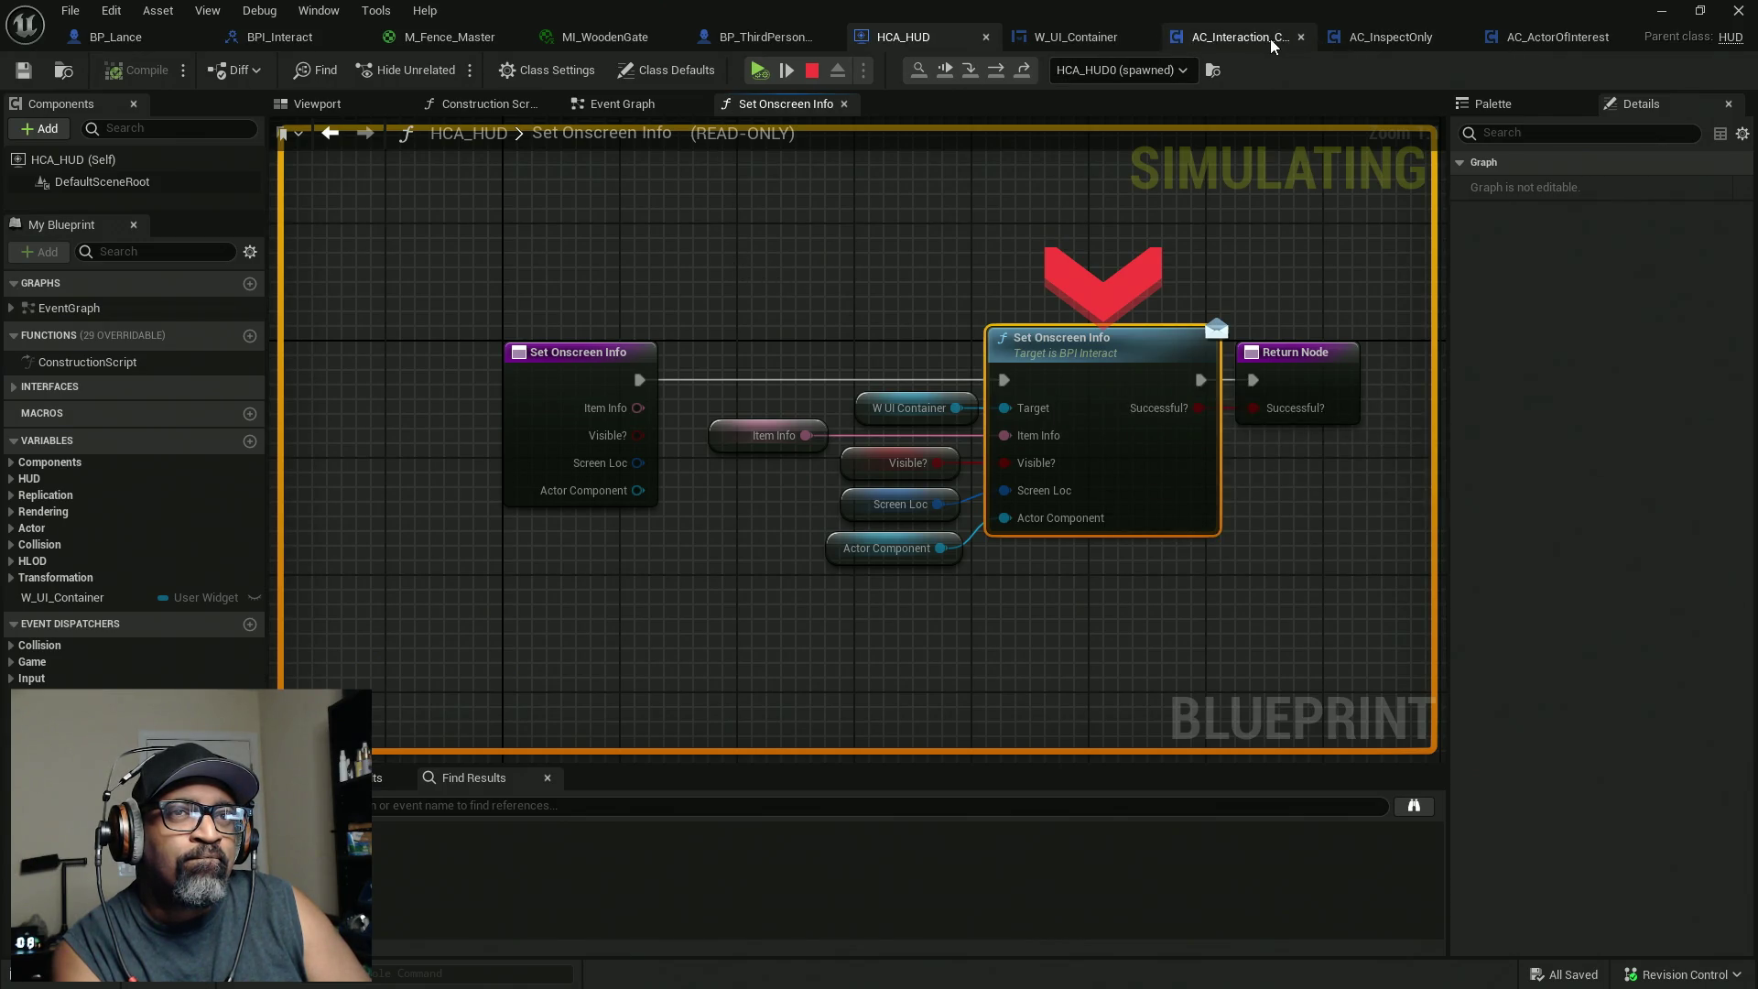
click(1241, 41)
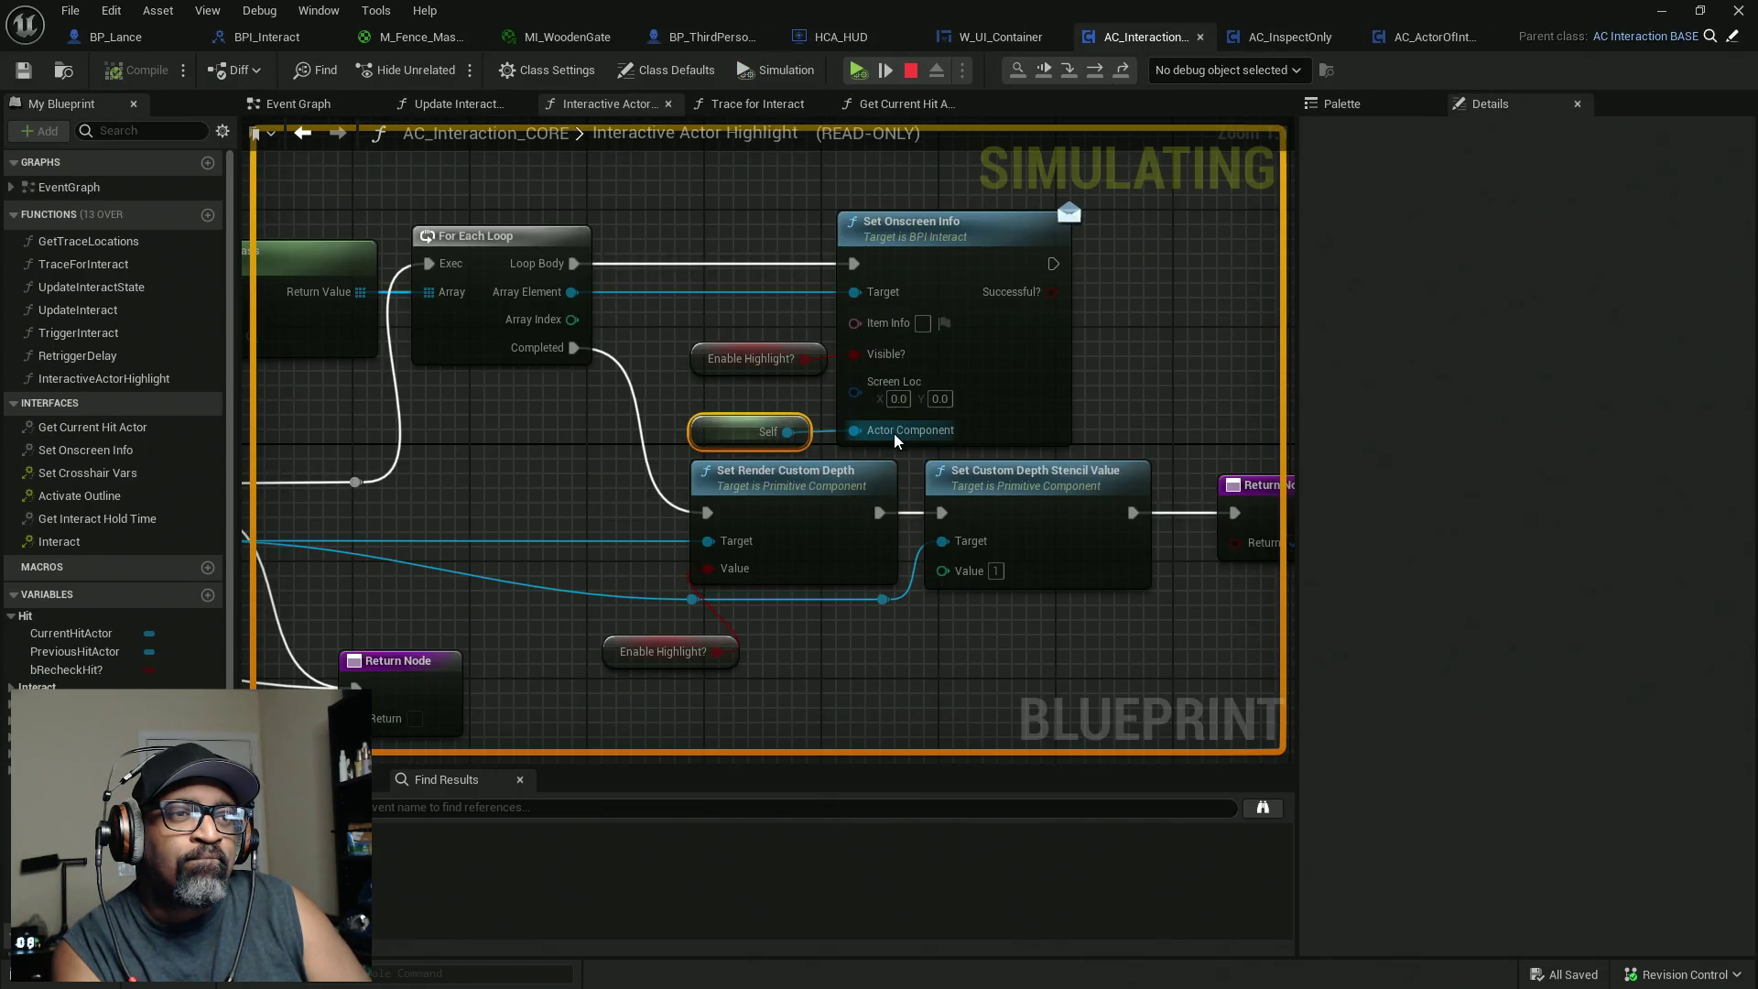
Toggle a breakpoint on AC_Interaction_CORE's Set Onscreen Info node.
right_click(976, 263)
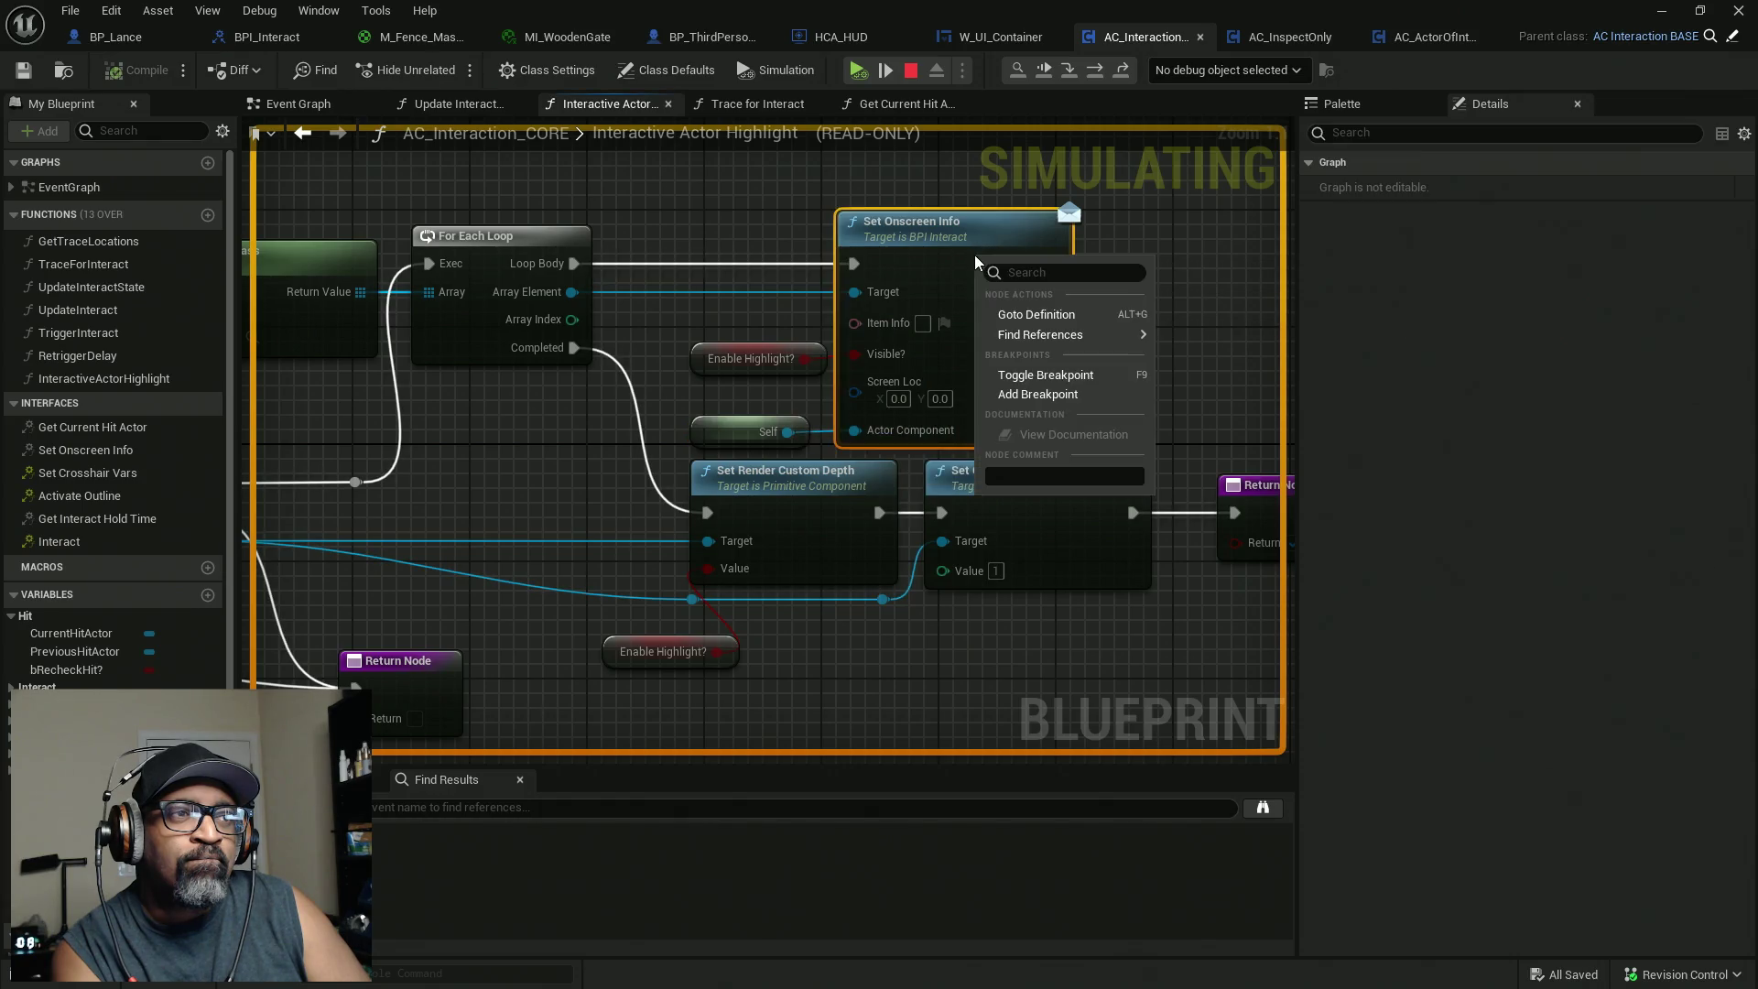
click(1036, 377)
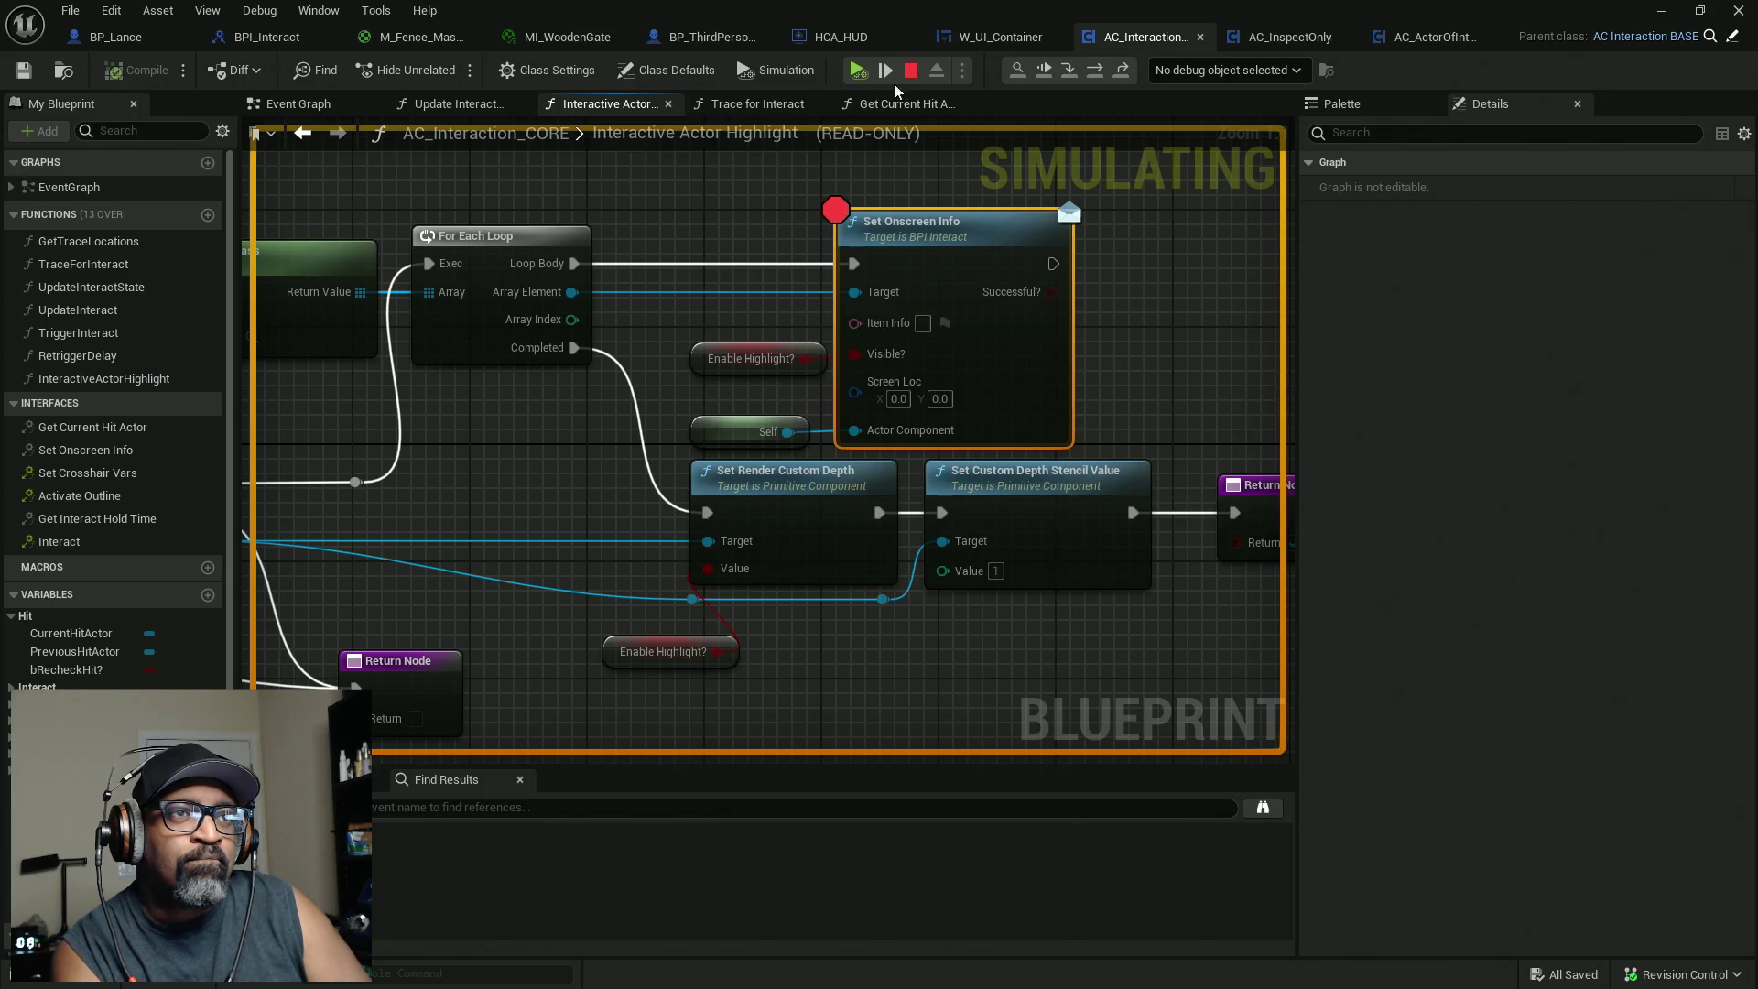
mouse_move(597, 547)
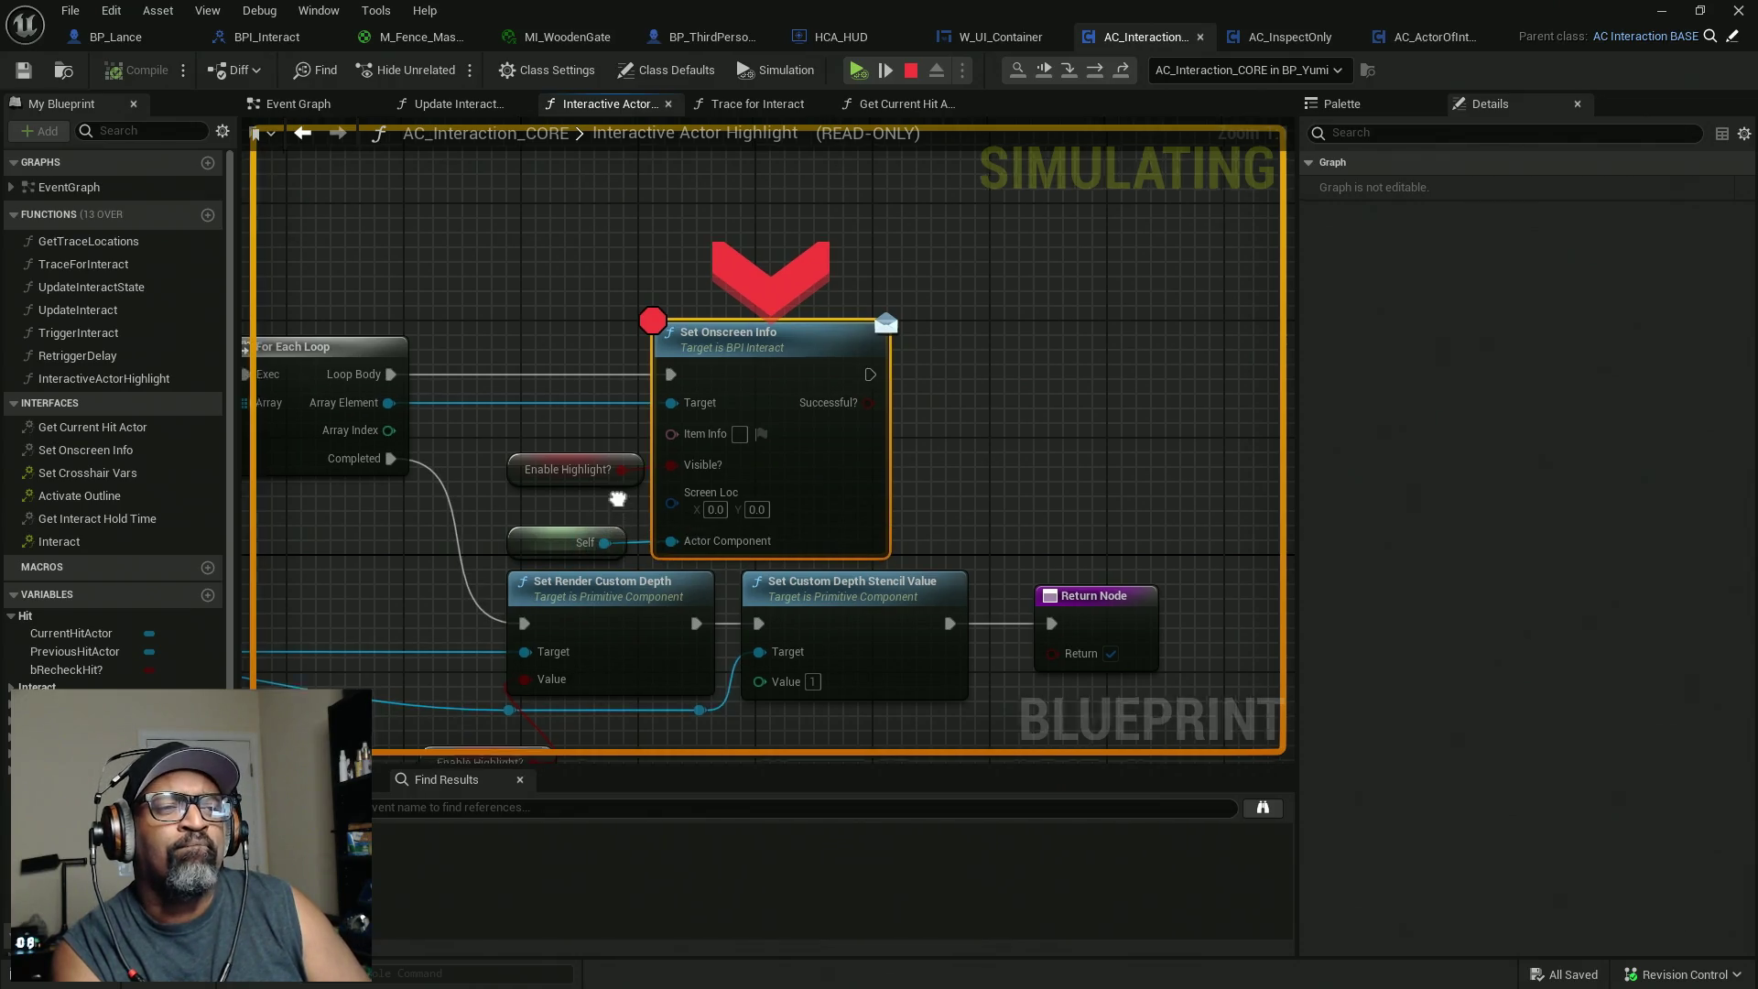
drag(663, 531, 815, 502)
mouse_move(749, 520)
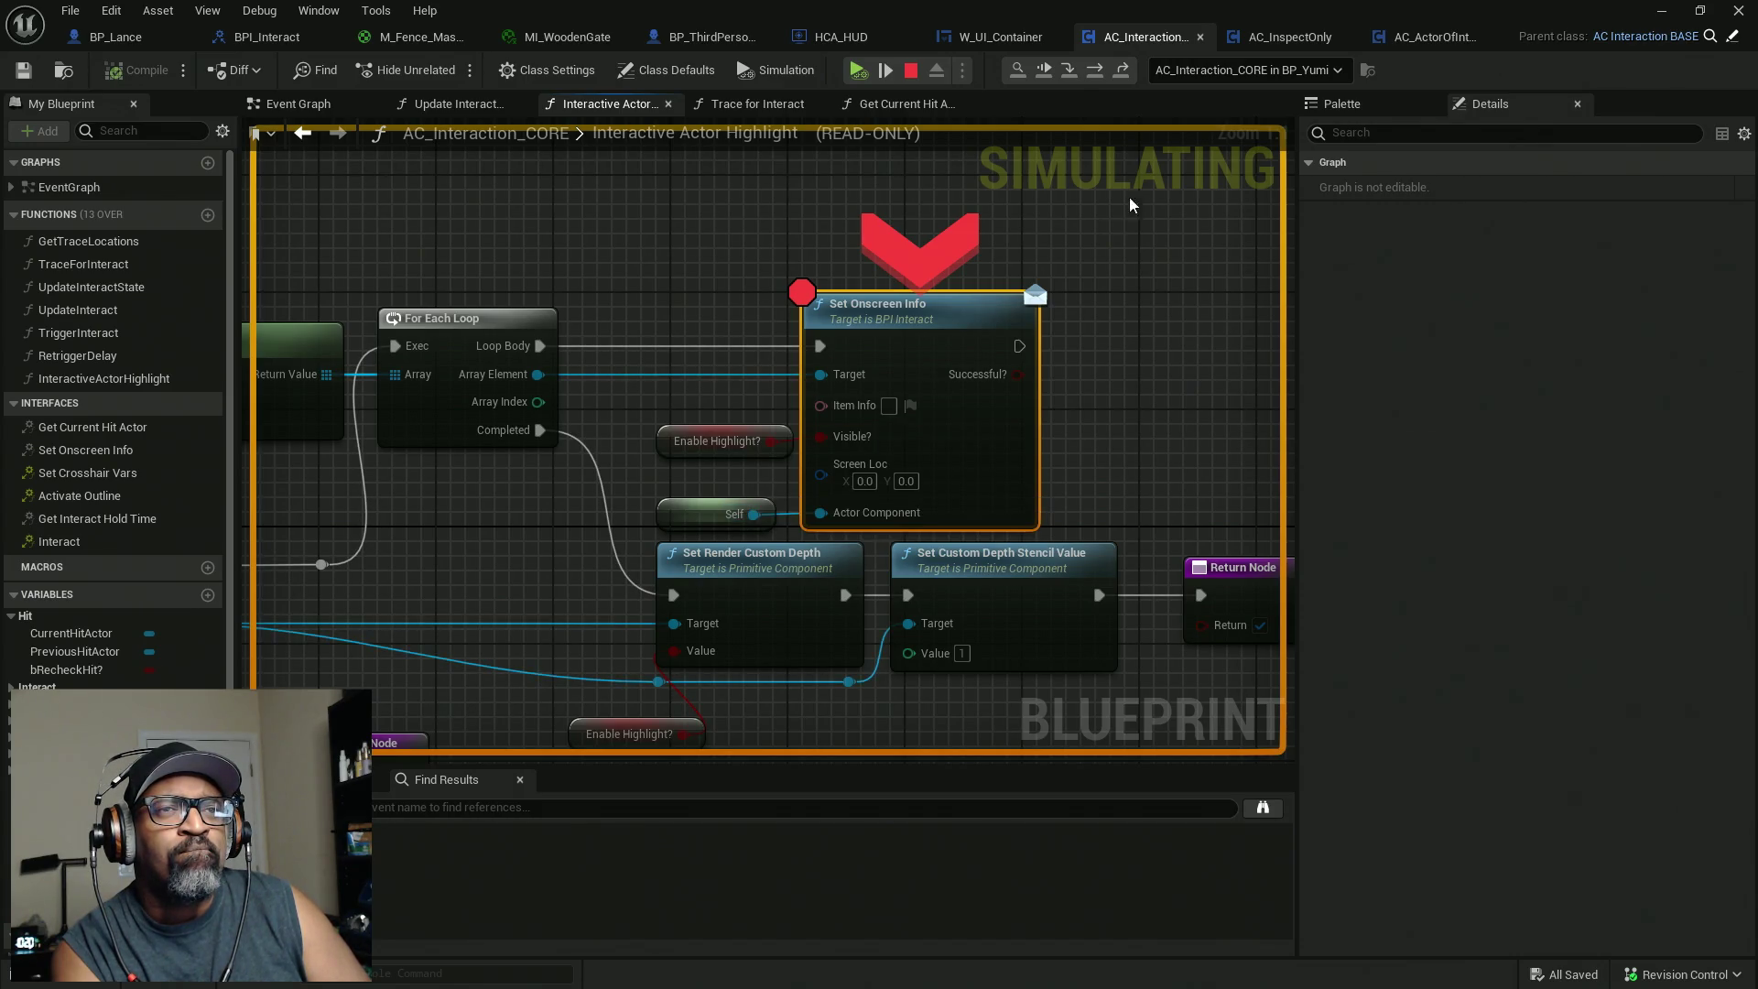
Debug the spawned BP_Lance0's component, review Get Components By Class and Set Onscreen Info, then resume.
click(1263, 71)
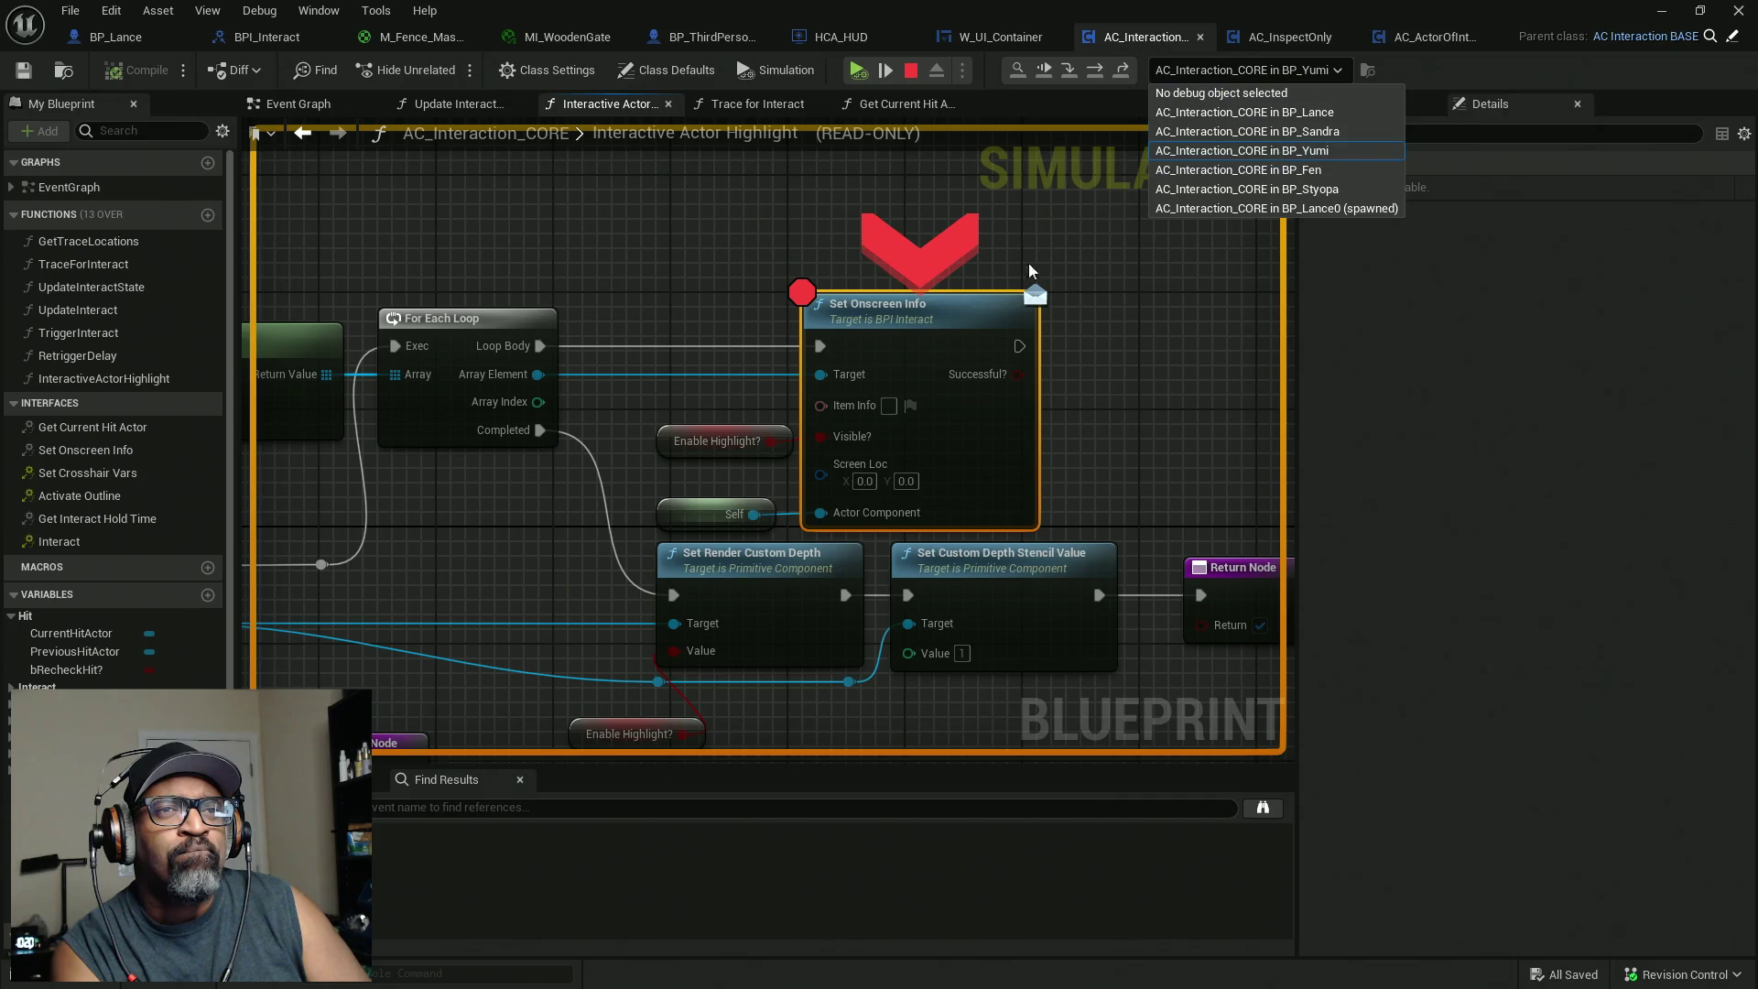
click(1309, 211)
mouse_move(862, 518)
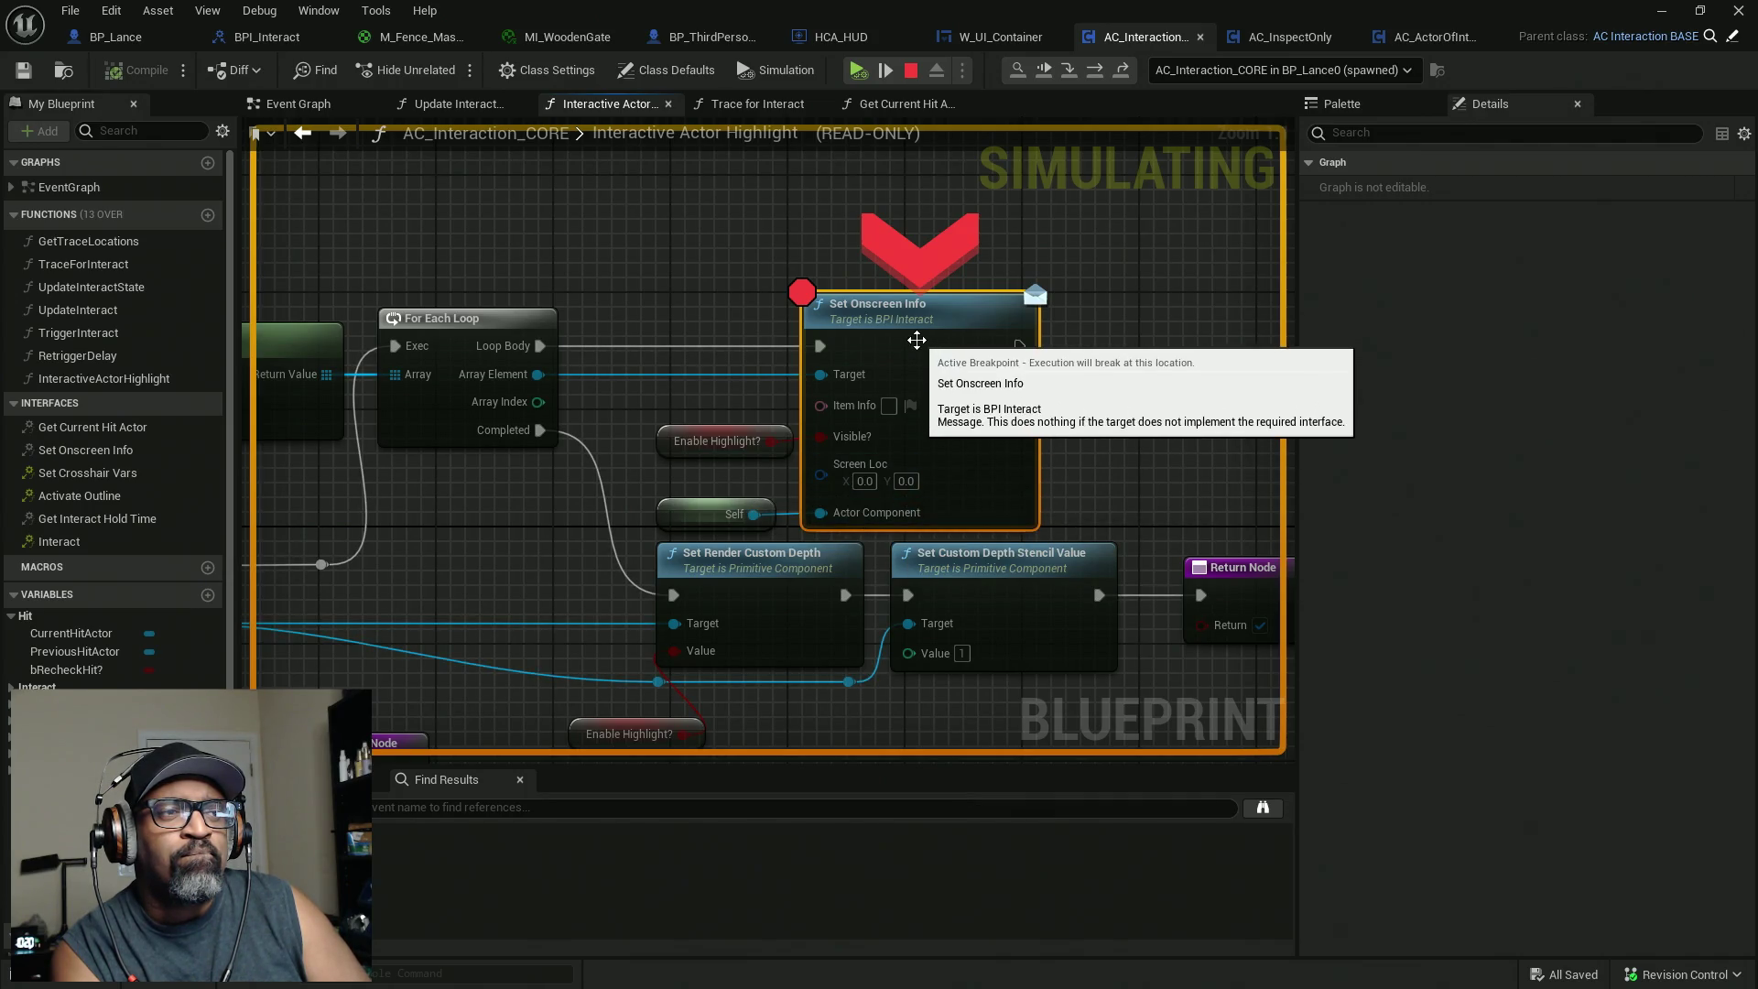
drag(621, 357, 987, 359)
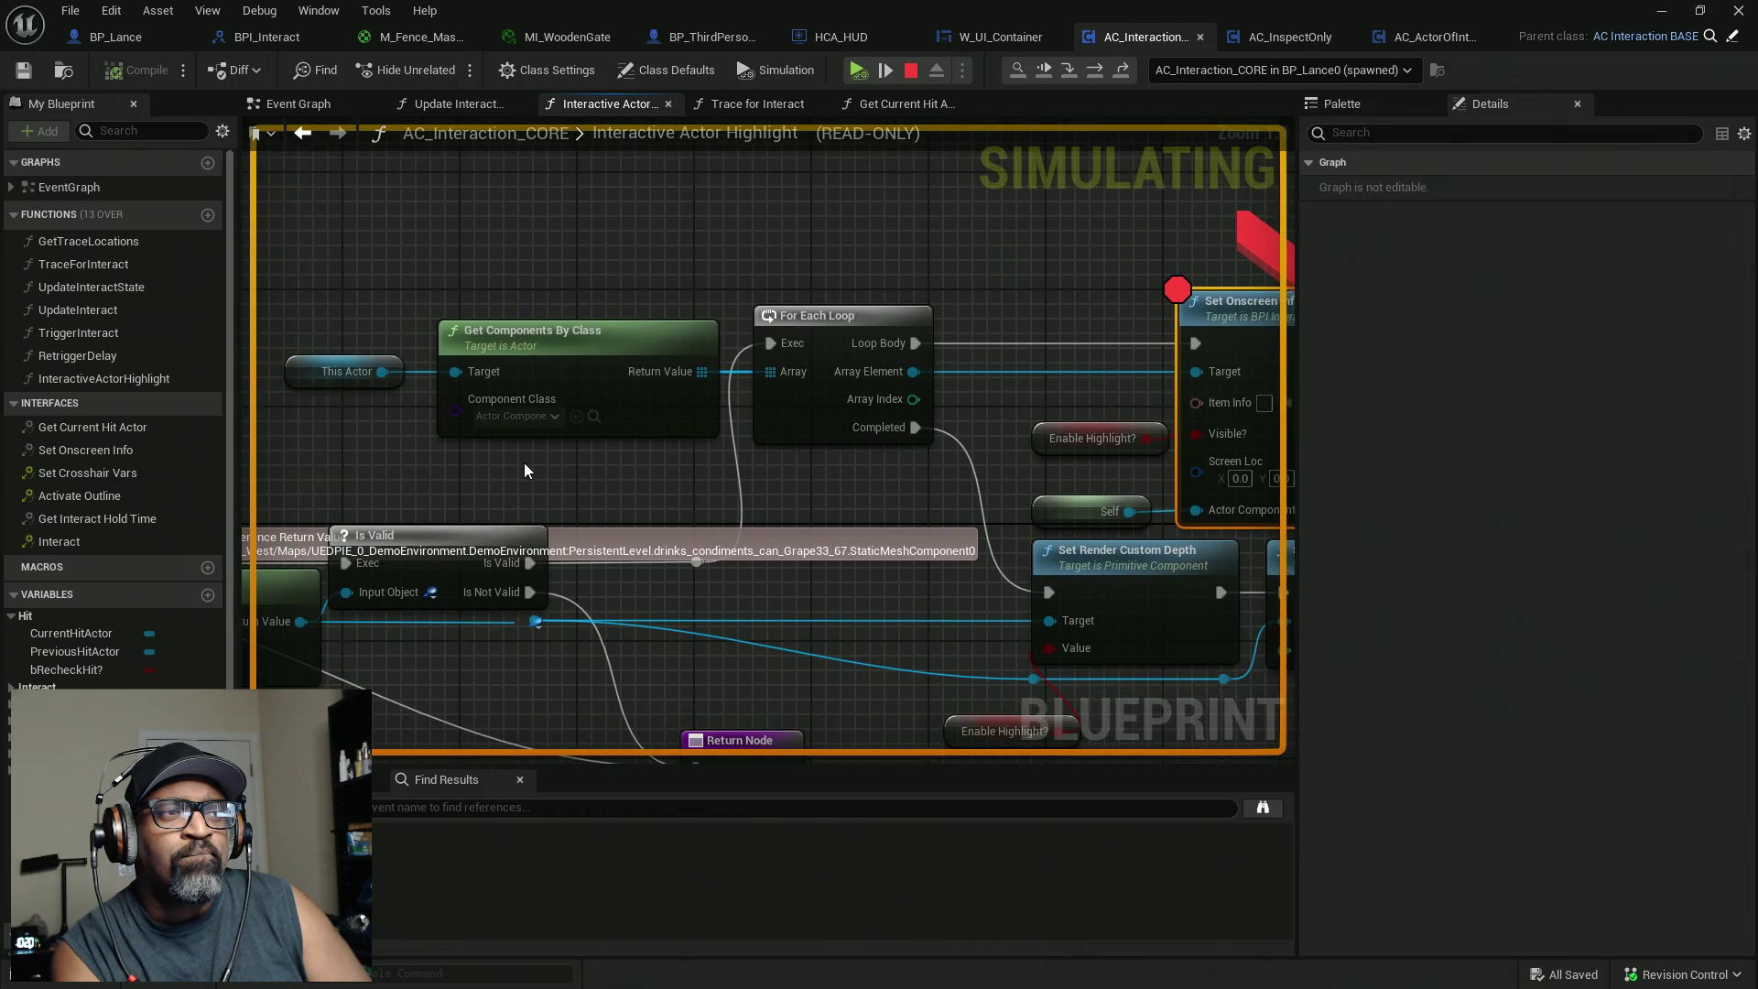
mouse_move(312, 280)
mouse_down()
mouse_move(416, 384)
mouse_move(549, 340)
mouse_up()
click(784, 260)
mouse_move(1032, 225)
mouse_down()
mouse_move(1122, 265)
mouse_move(1197, 331)
mouse_move(1171, 330)
mouse_up()
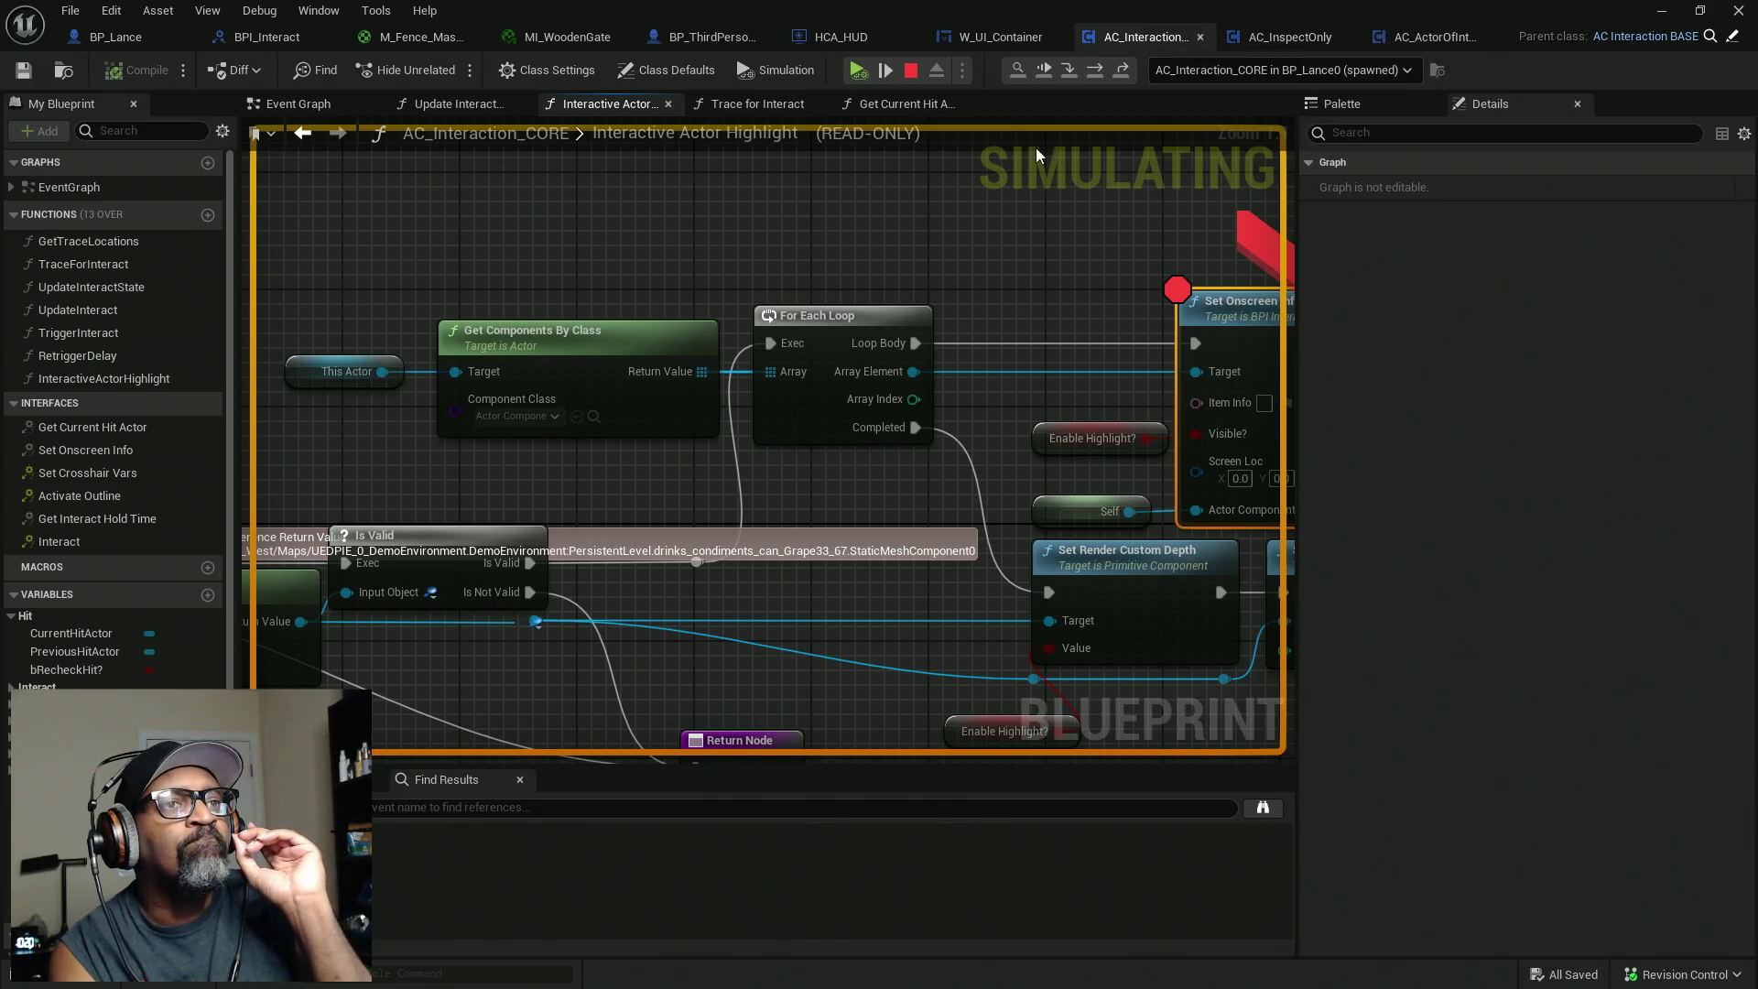
click(858, 71)
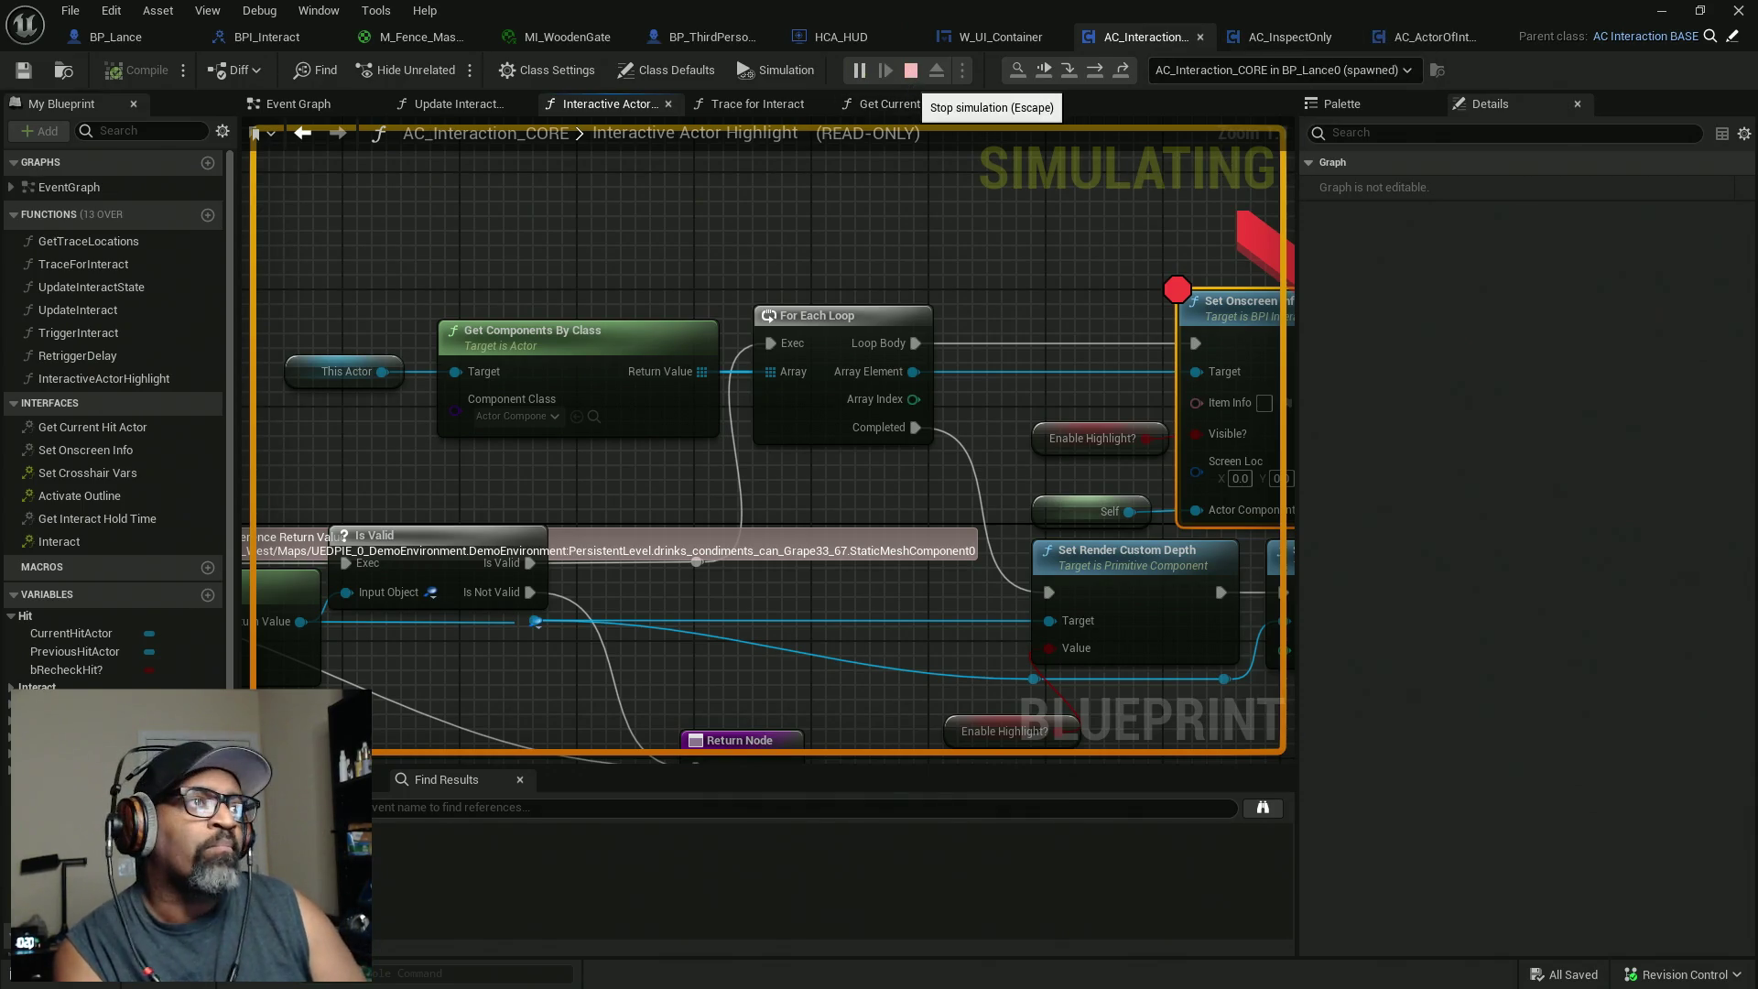
Check BPI_Interact's GetCurrentHitActor outputs, then review Set Onscreen Info's inputs in AC_Interaction_CORE.
click(276, 37)
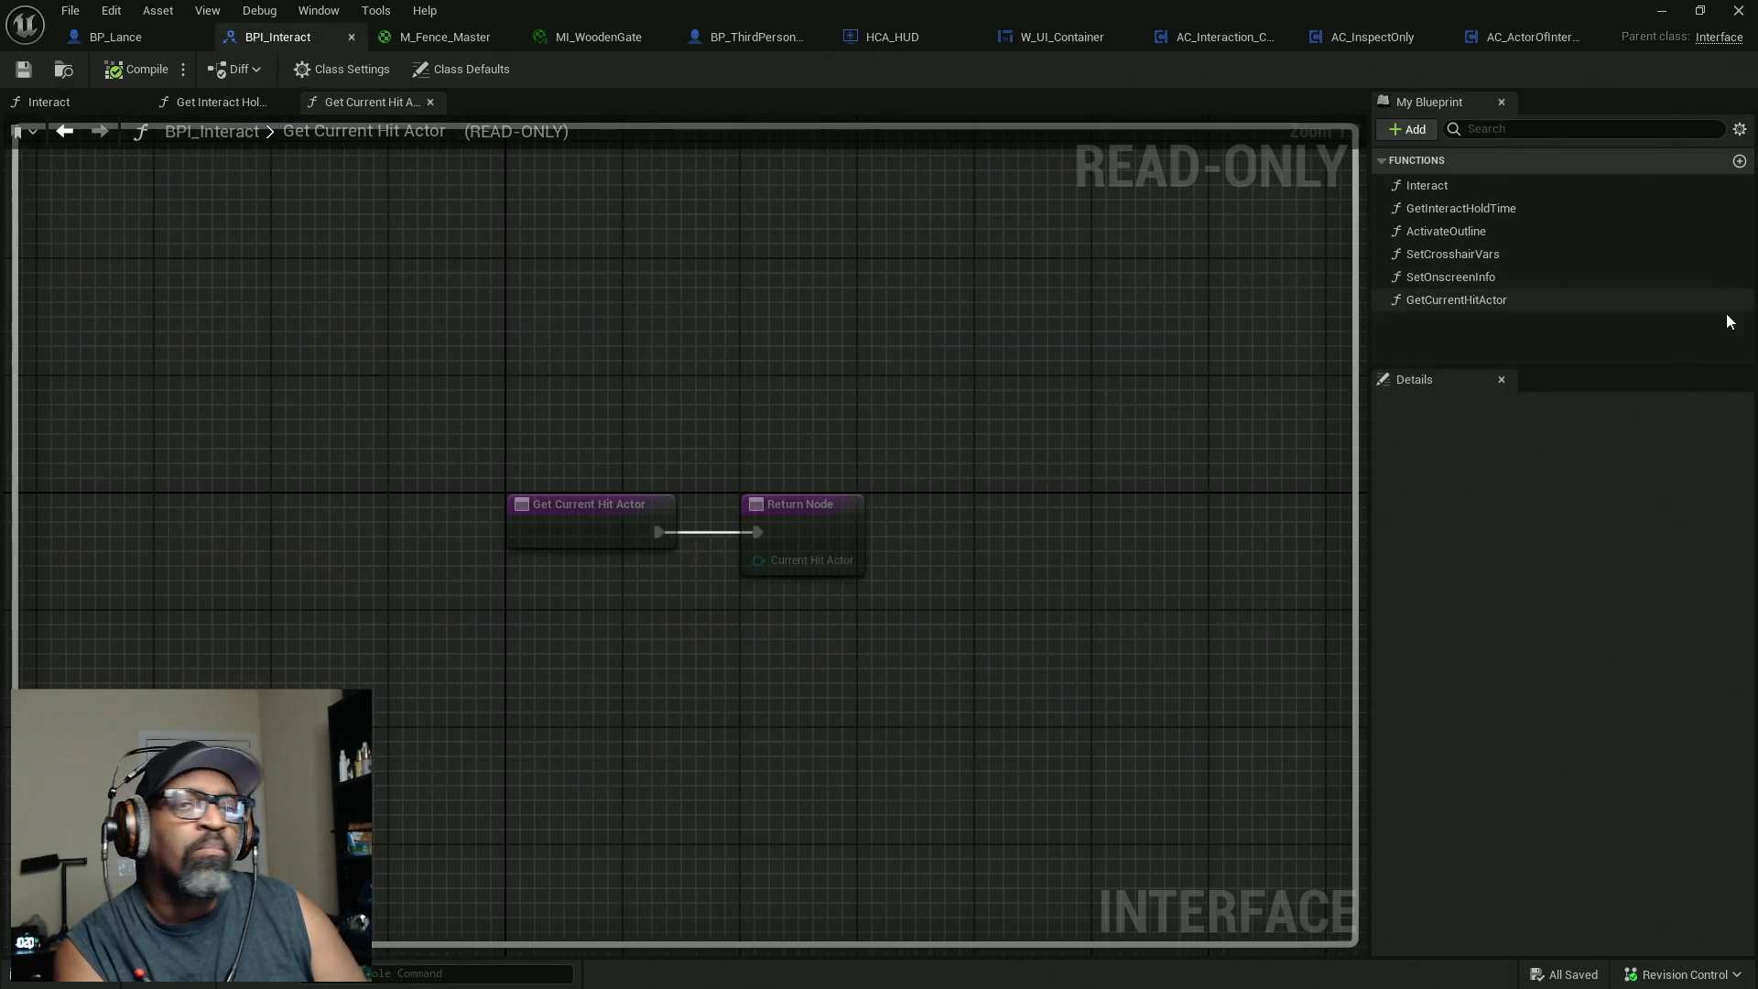
click(1444, 303)
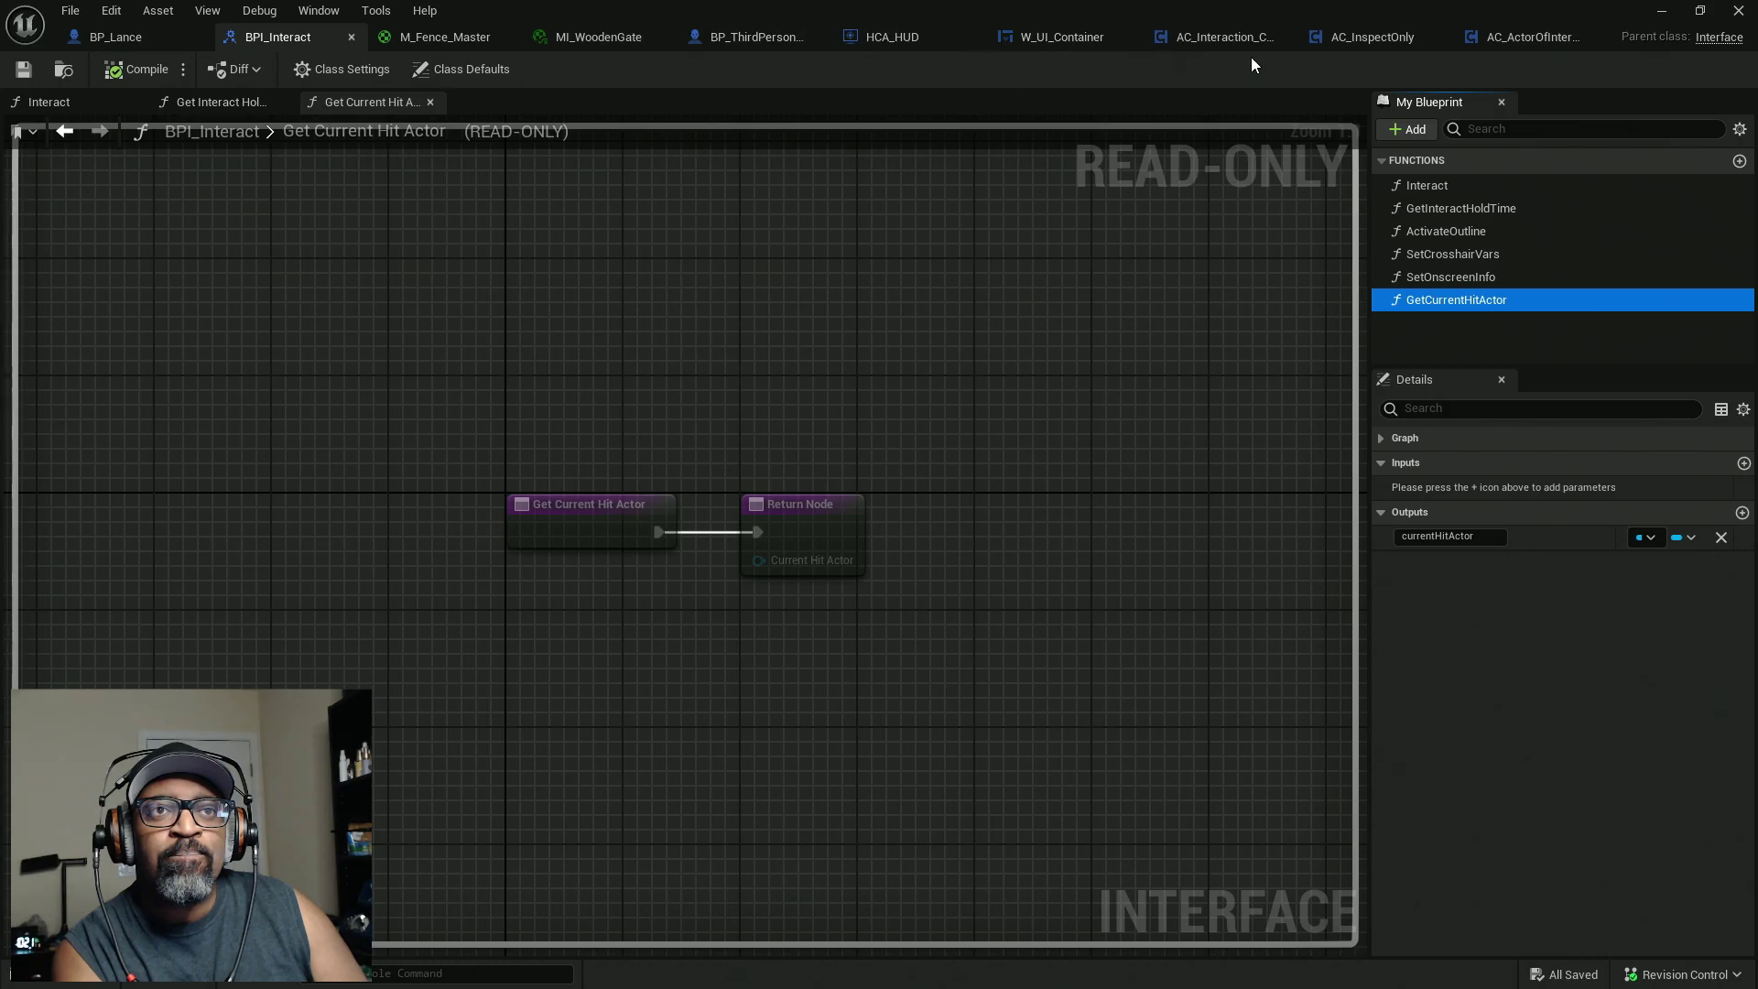
click(1194, 41)
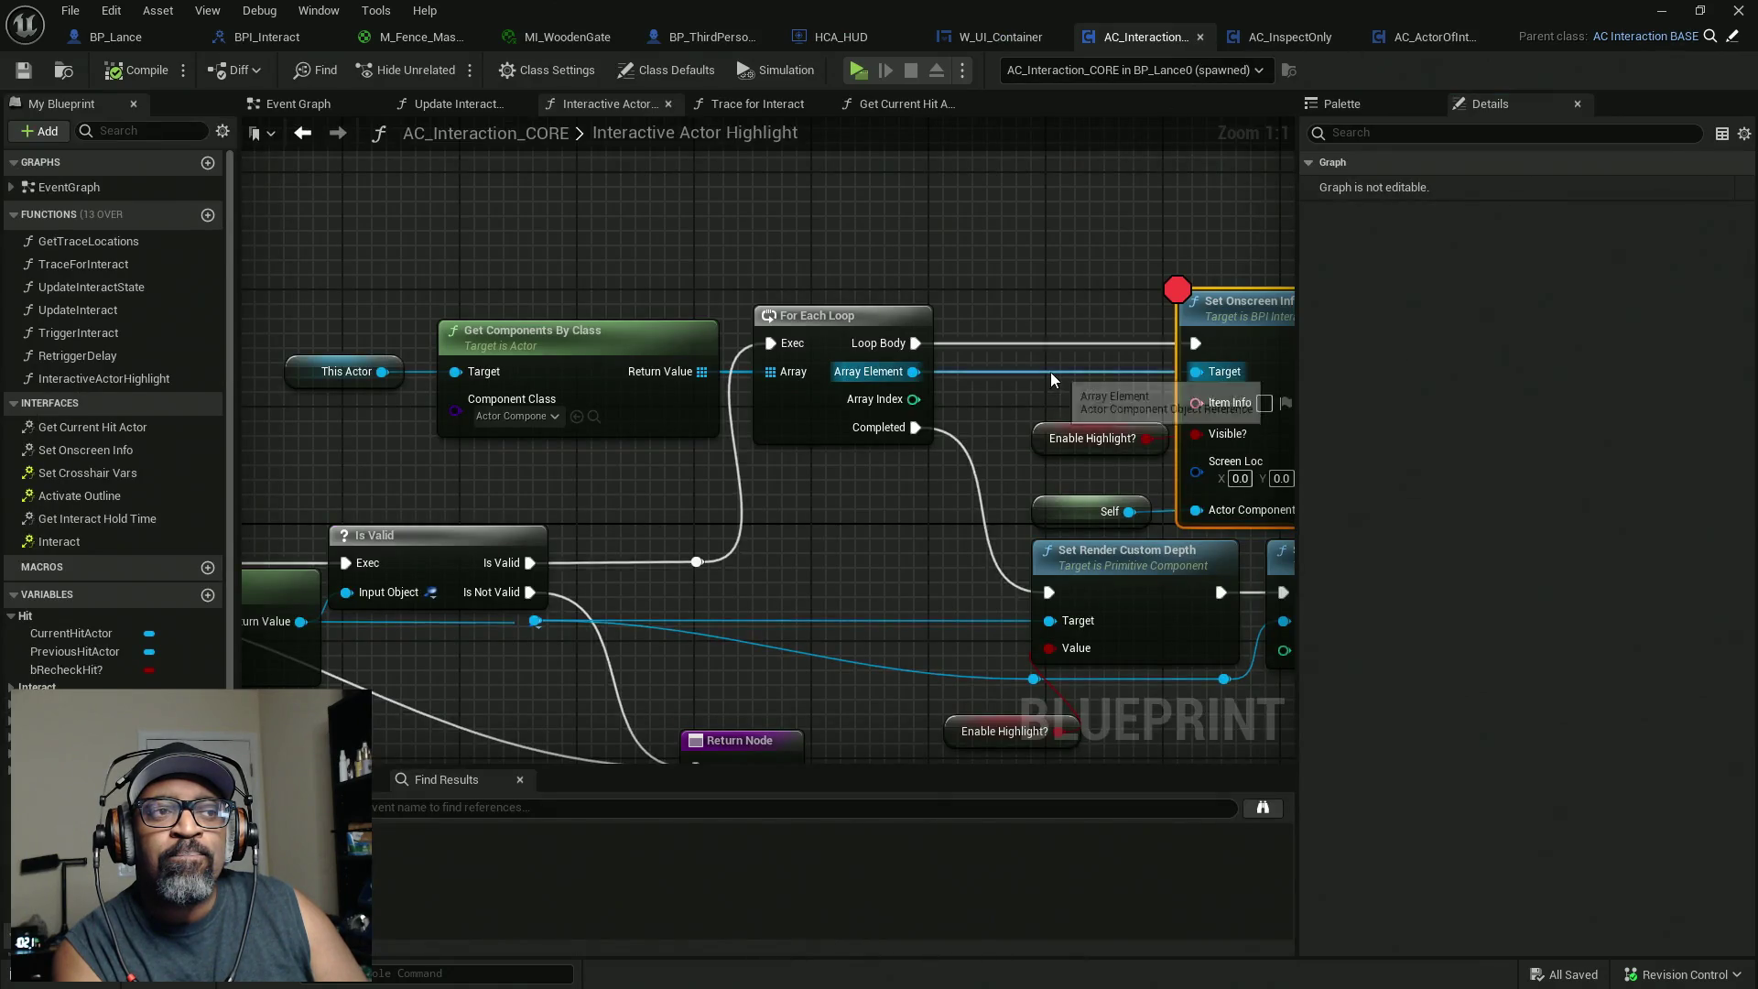
drag(1261, 365, 979, 357)
drag(1119, 226, 771, 517)
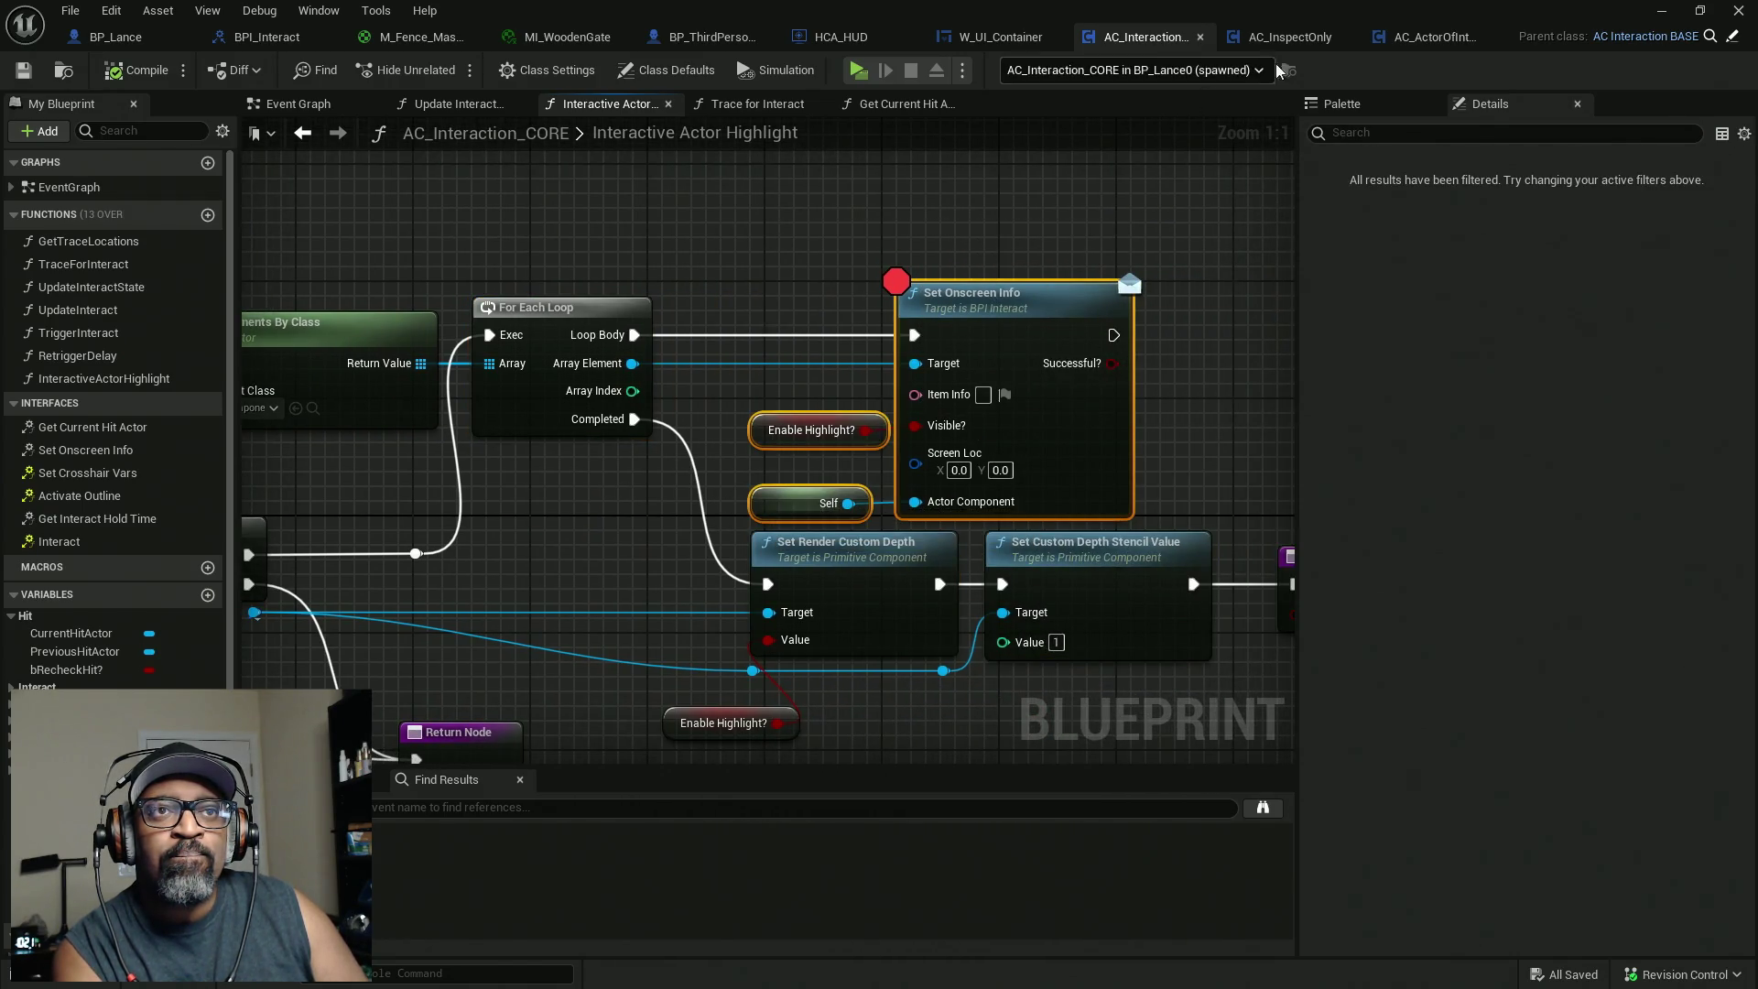
click(1286, 36)
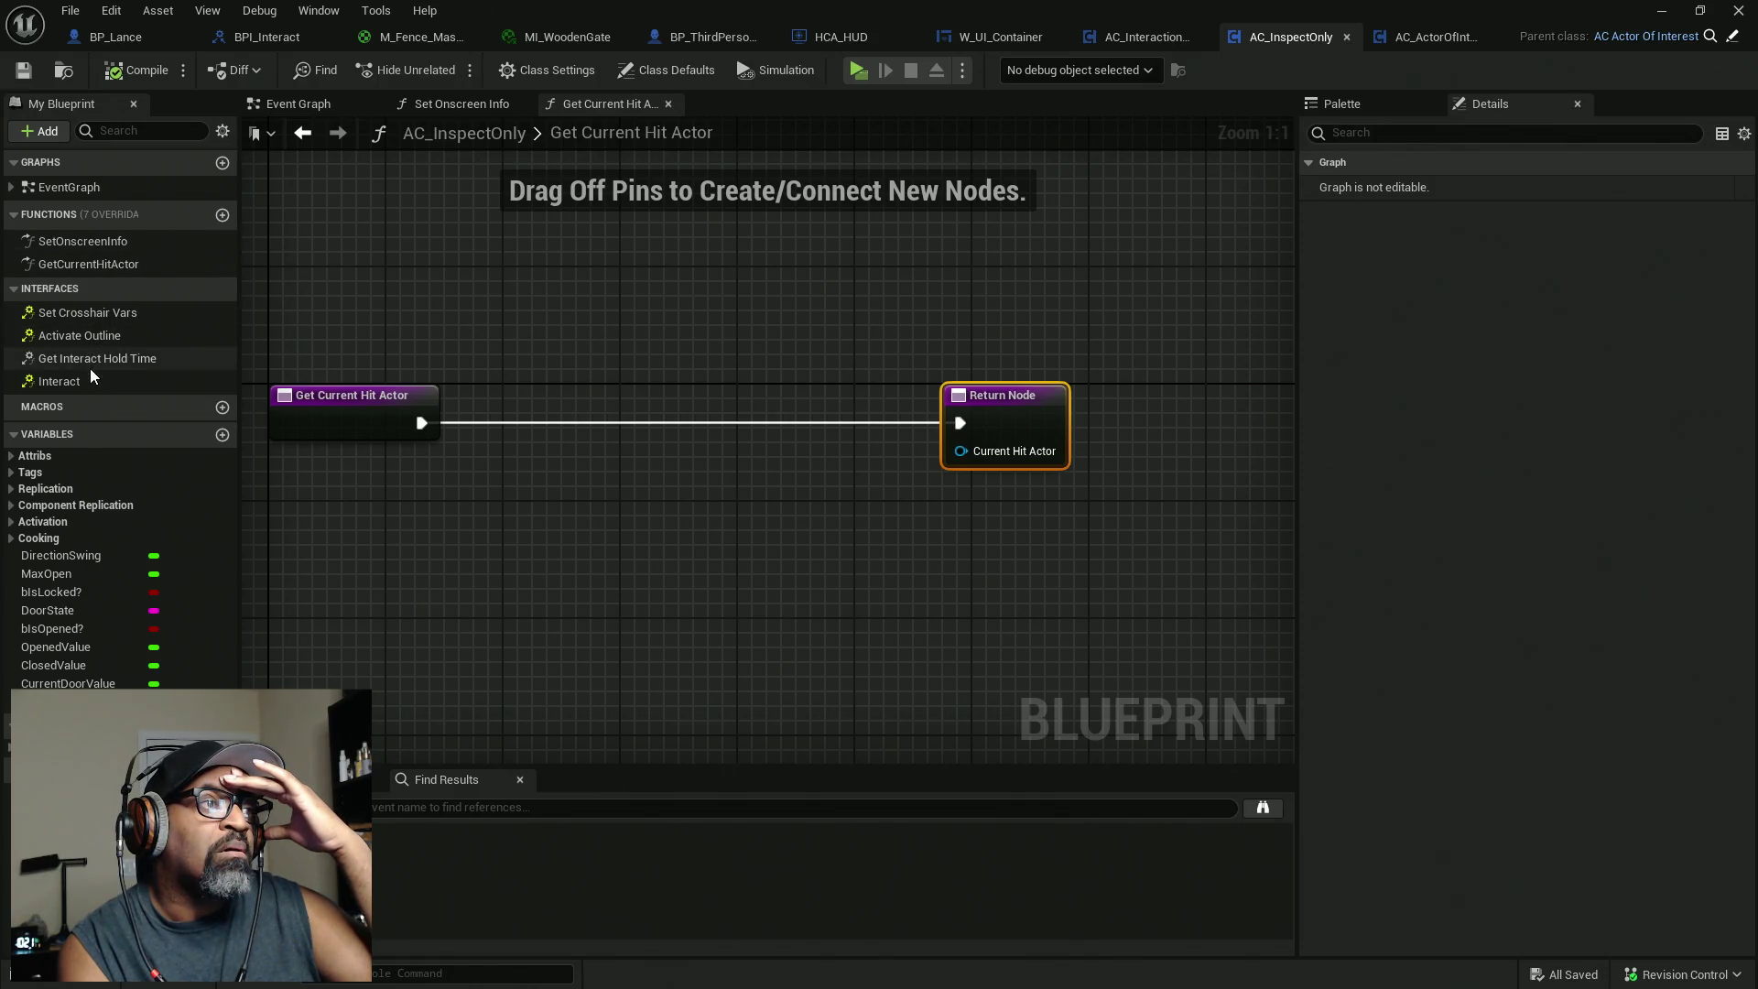
Open AC_InspectOnly's SetOnscreenInfo function and drag a new node off its Actor Component input.
double_click(89, 242)
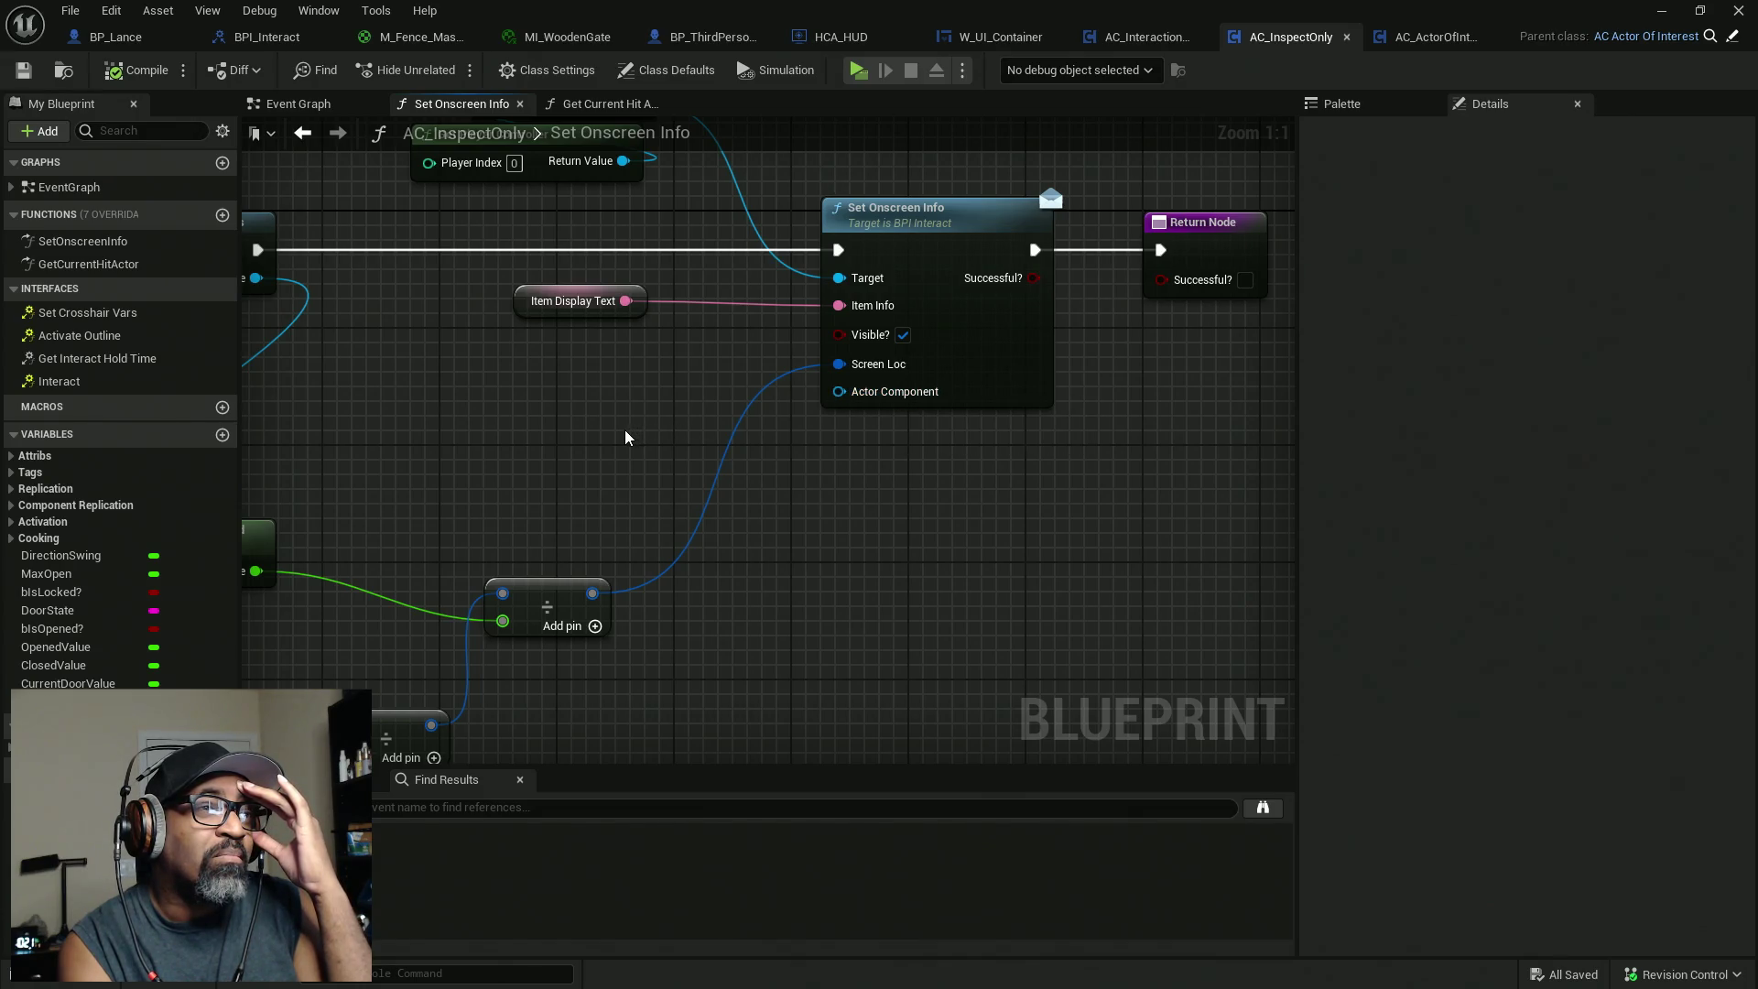
mouse_move(622, 434)
mouse_down()
mouse_move(692, 469)
mouse_move(738, 526)
mouse_move(840, 448)
mouse_up()
scroll(712, 513, down, 3)
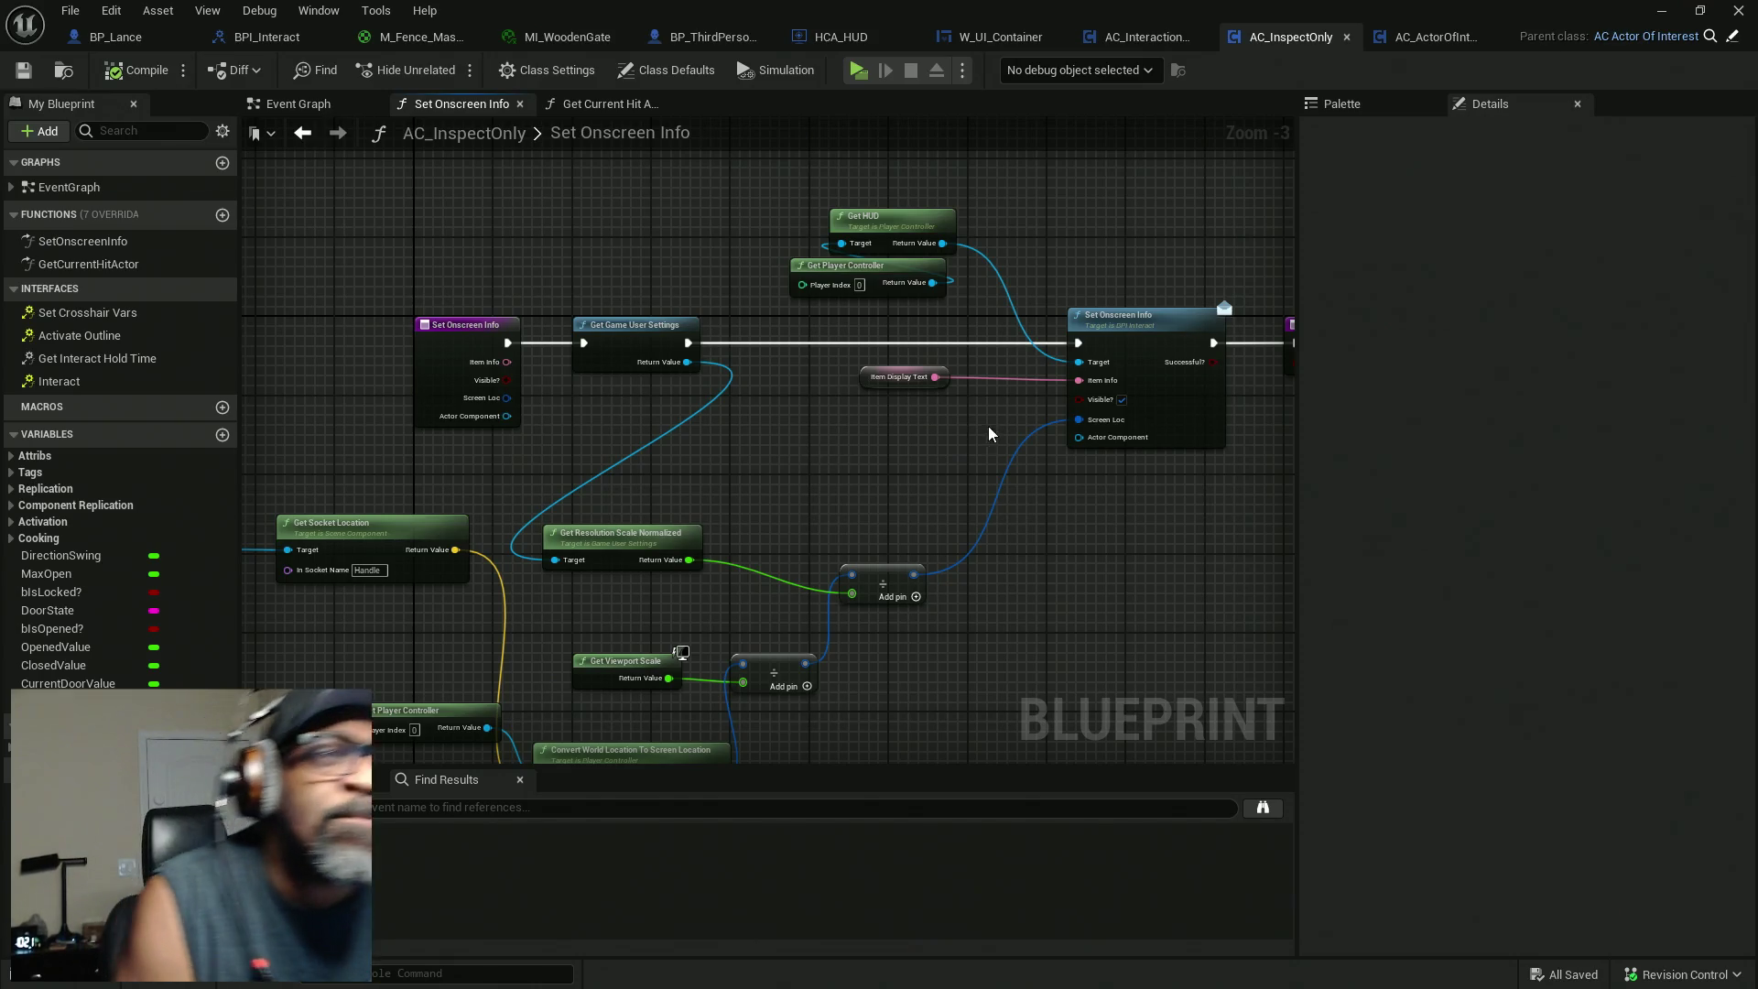
drag(1079, 437, 910, 427)
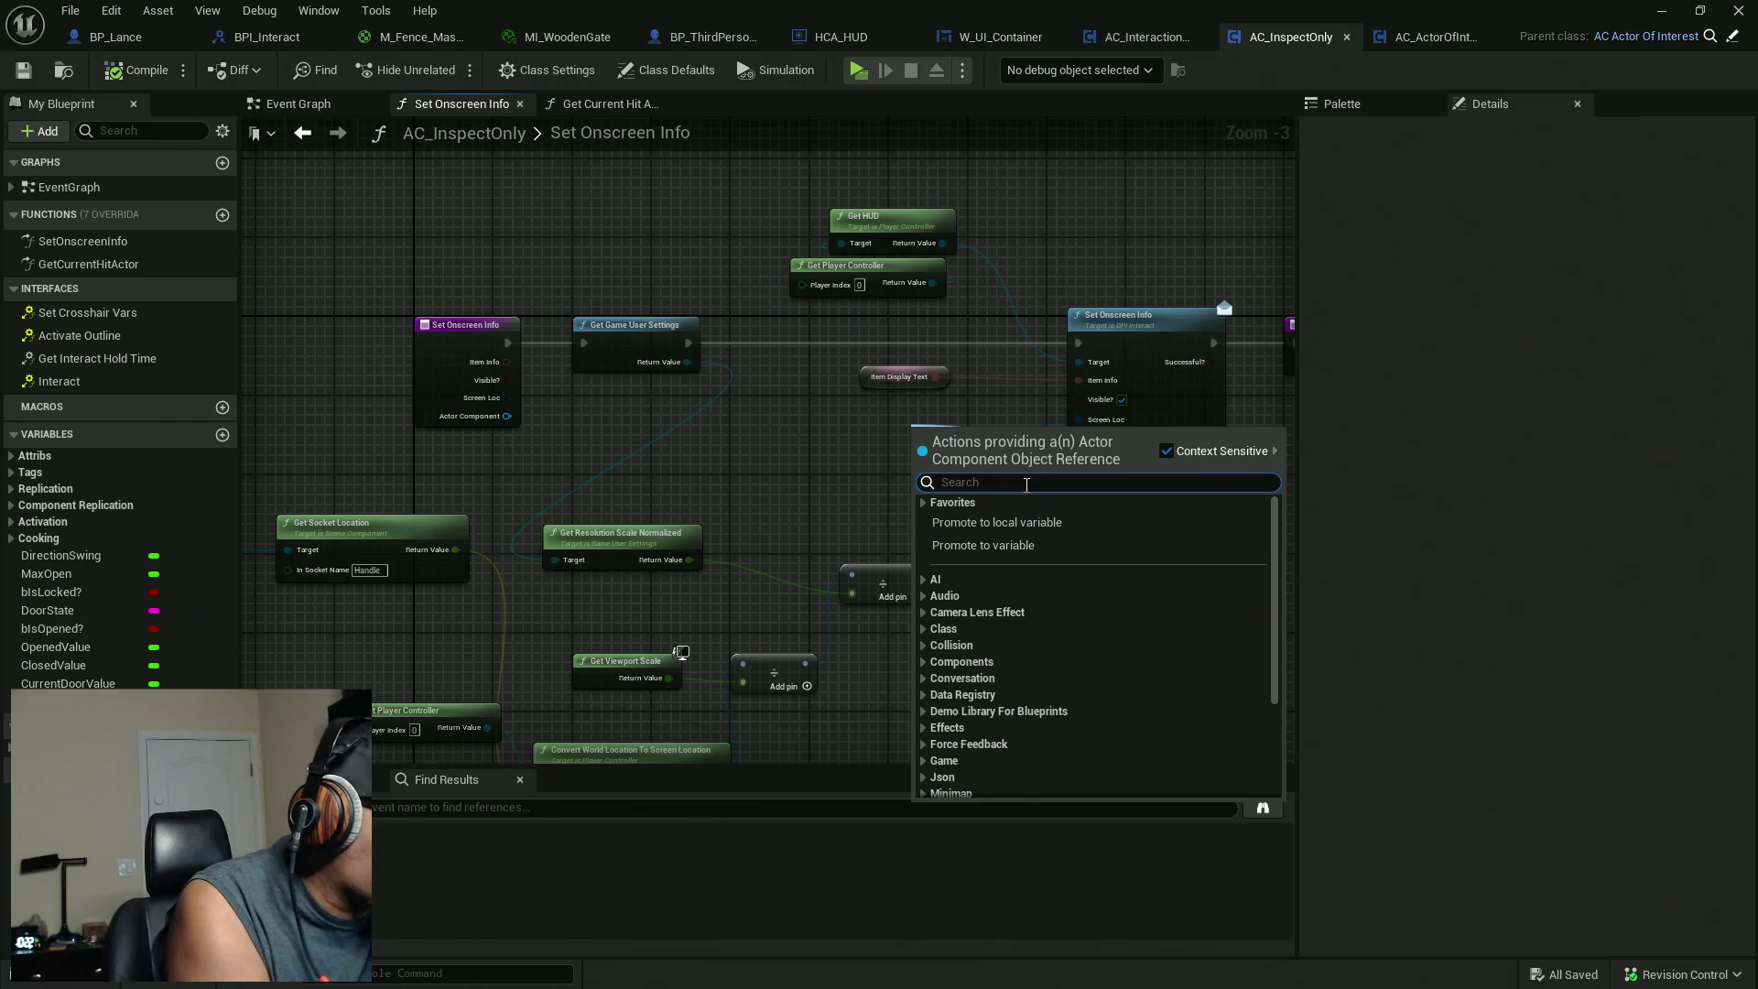
Search 'Actor Component' with Context Sensitive off and add the actorComponent getter beside Set Onscreen Info.
text(Actor C)
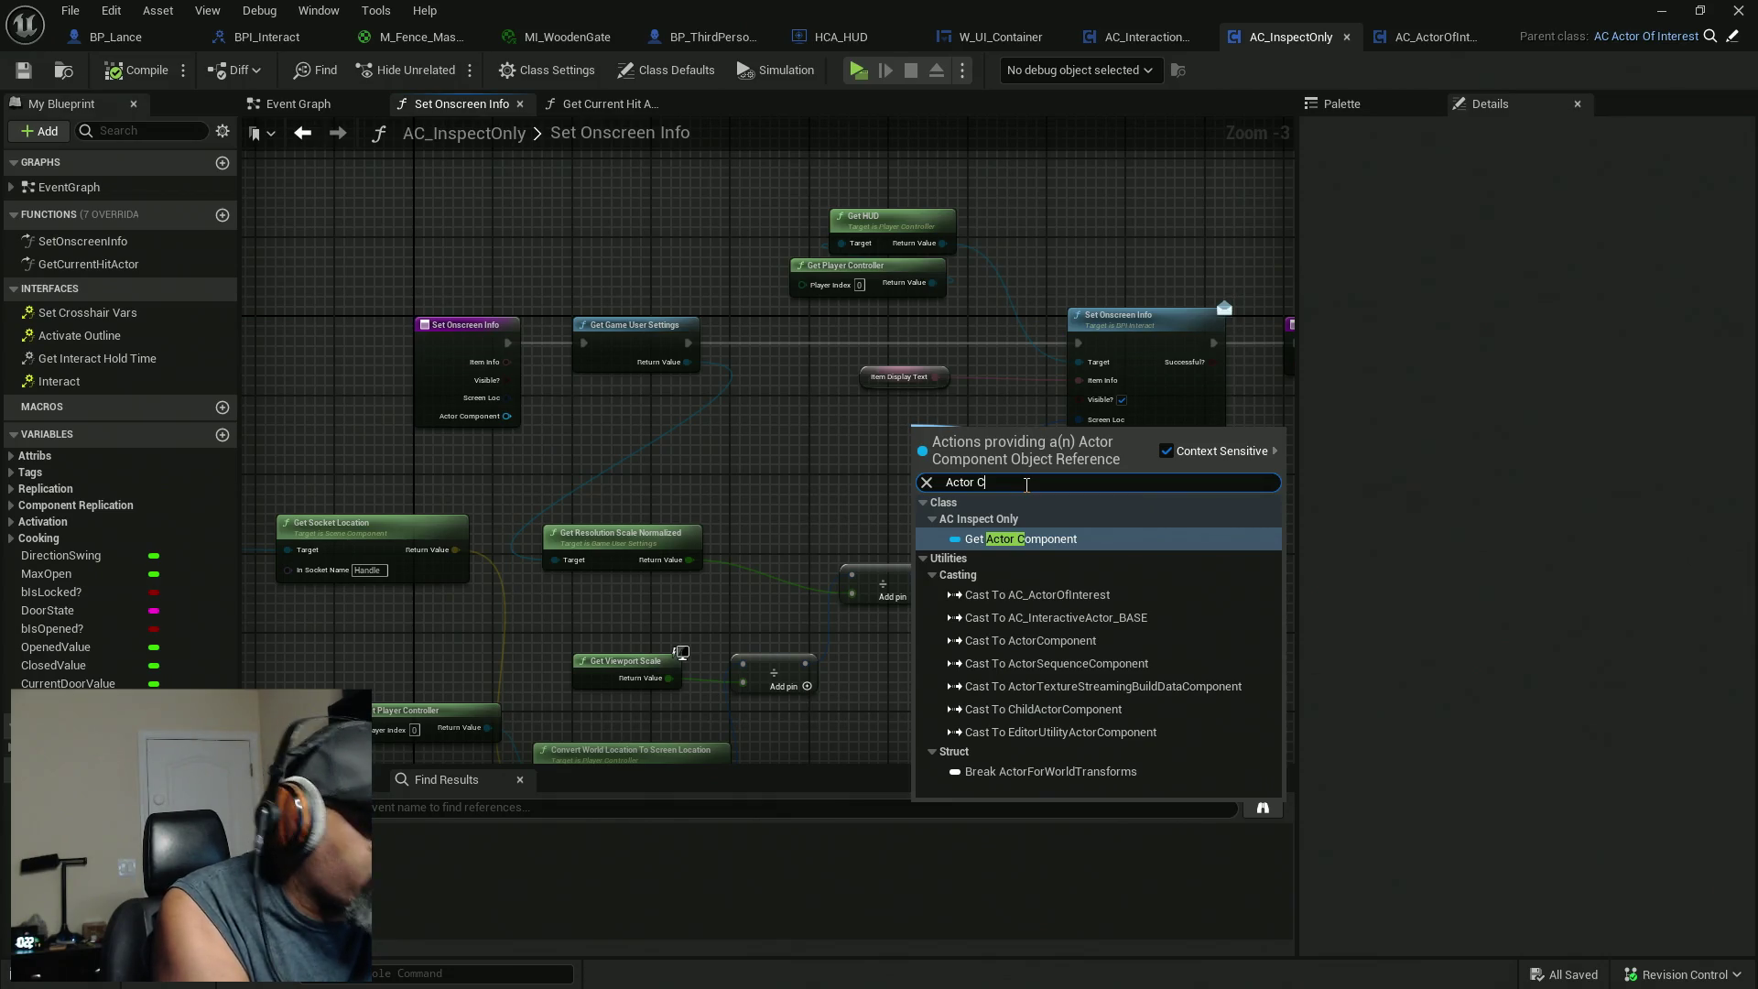
text(omponent)
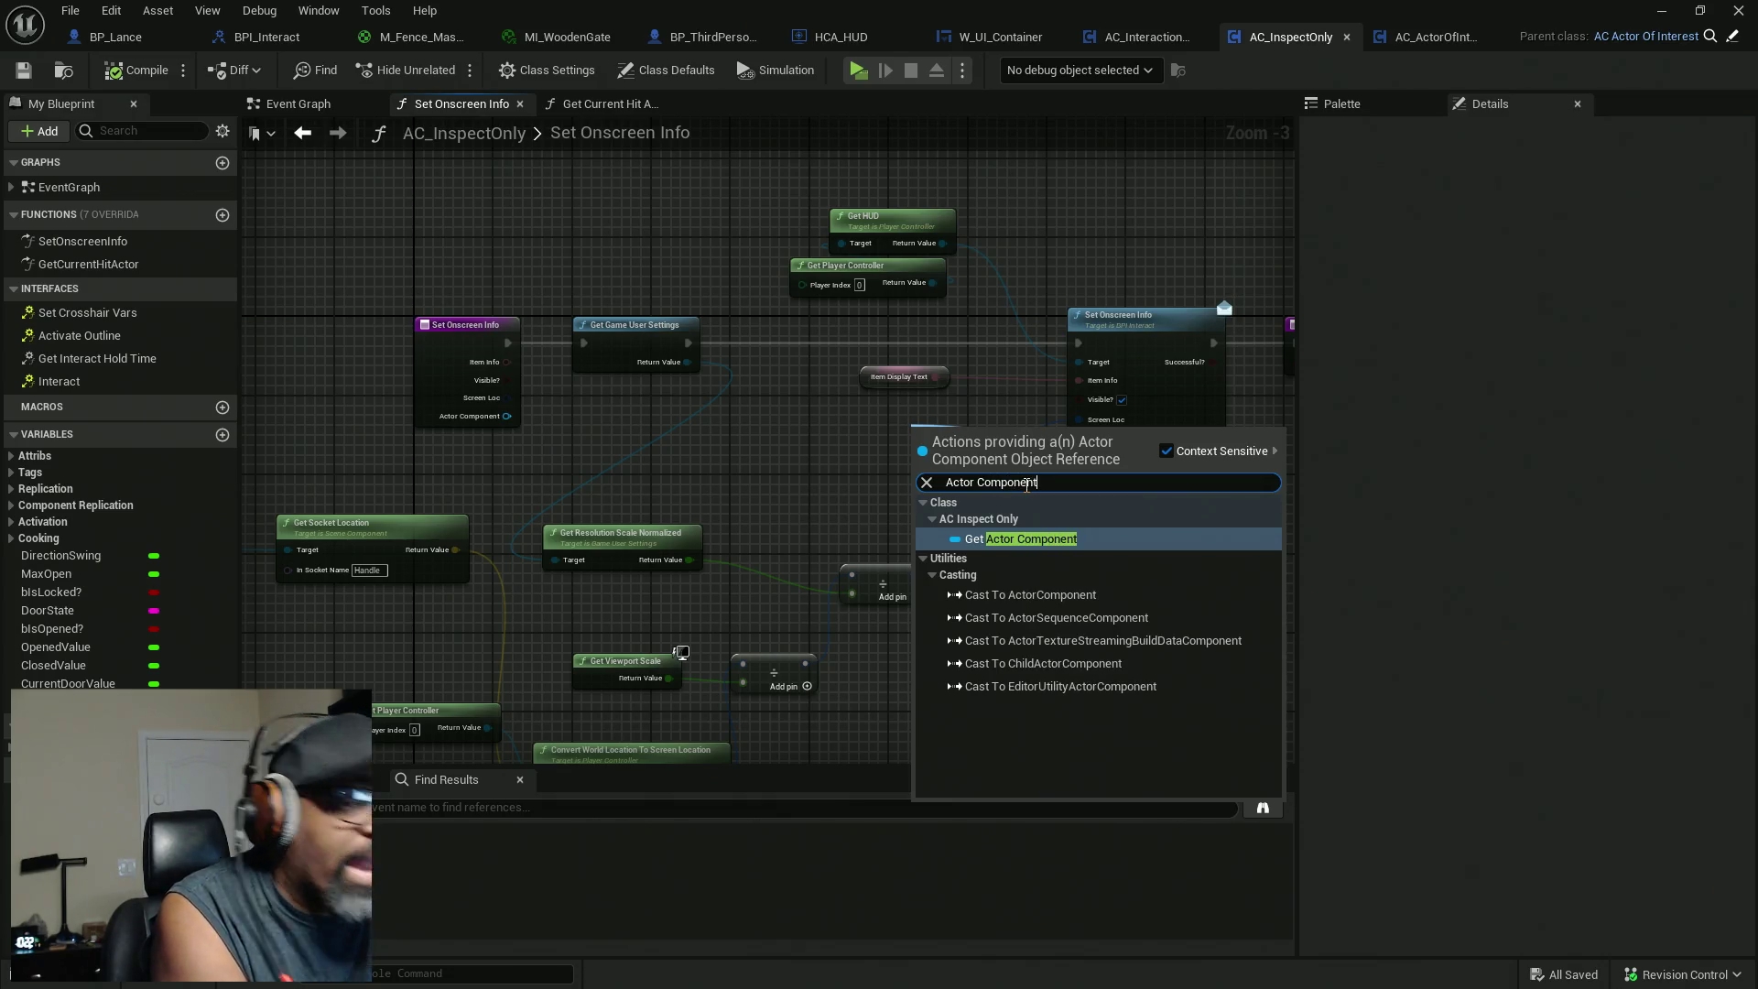
click(1166, 451)
scroll(1128, 645, down, 10)
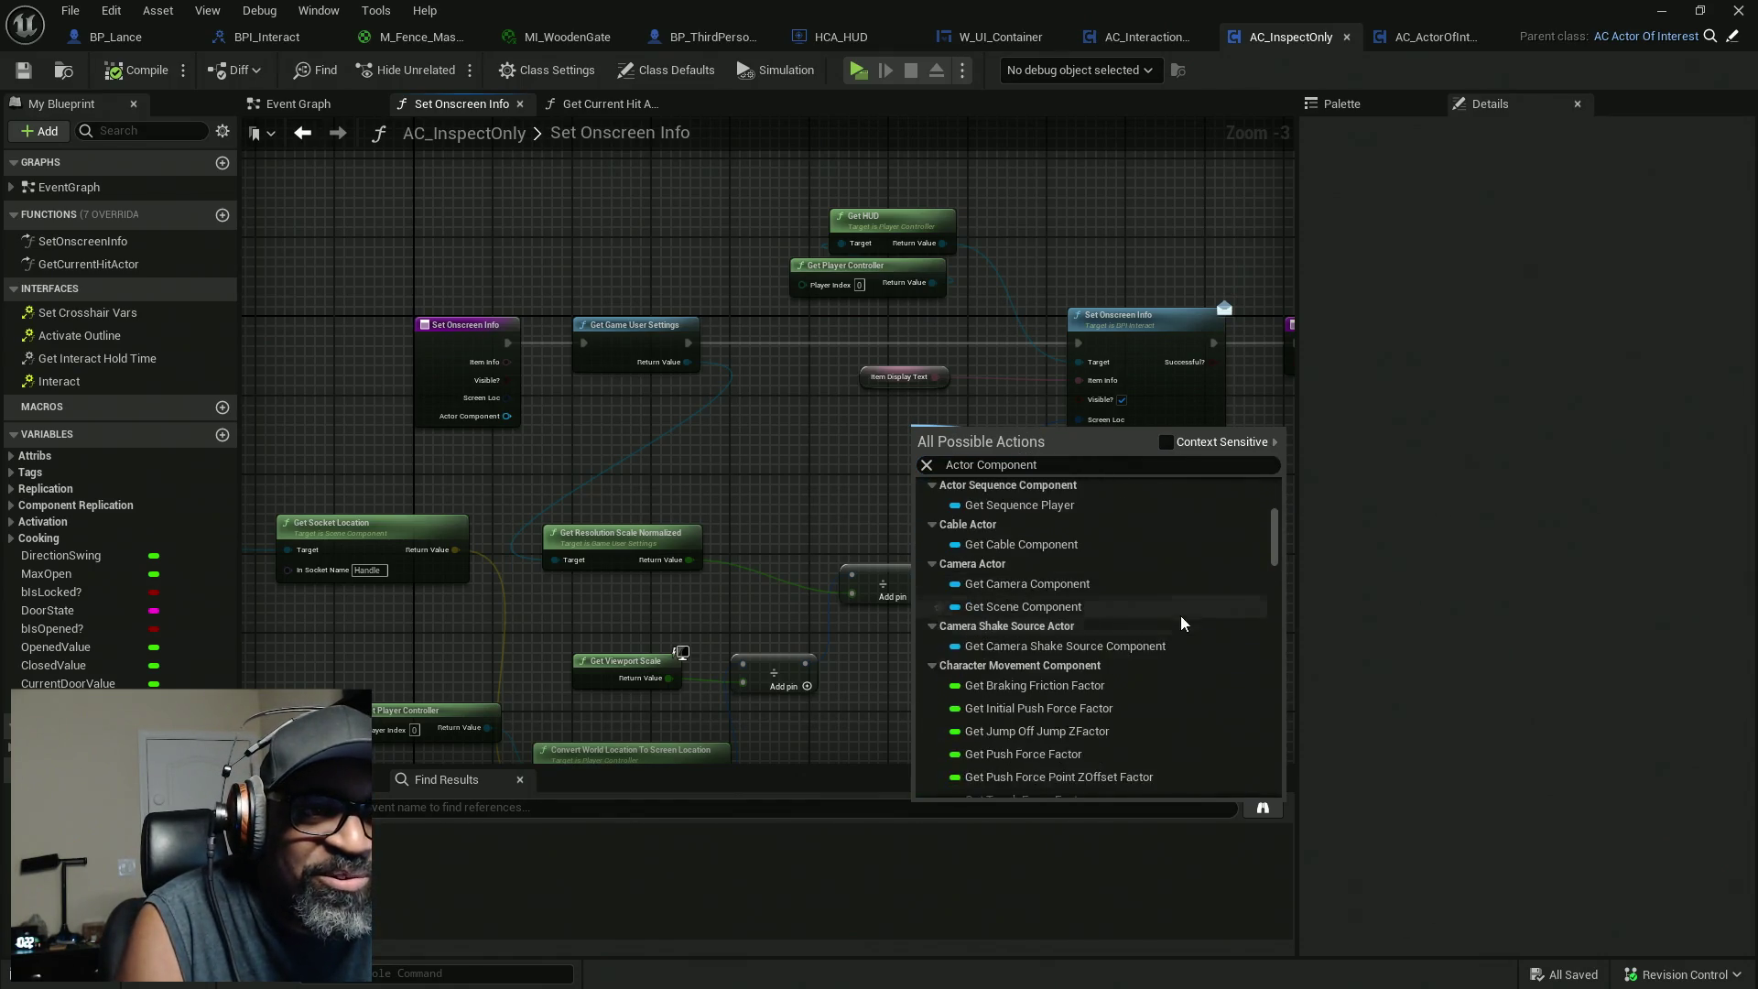
drag(1275, 568, 1275, 795)
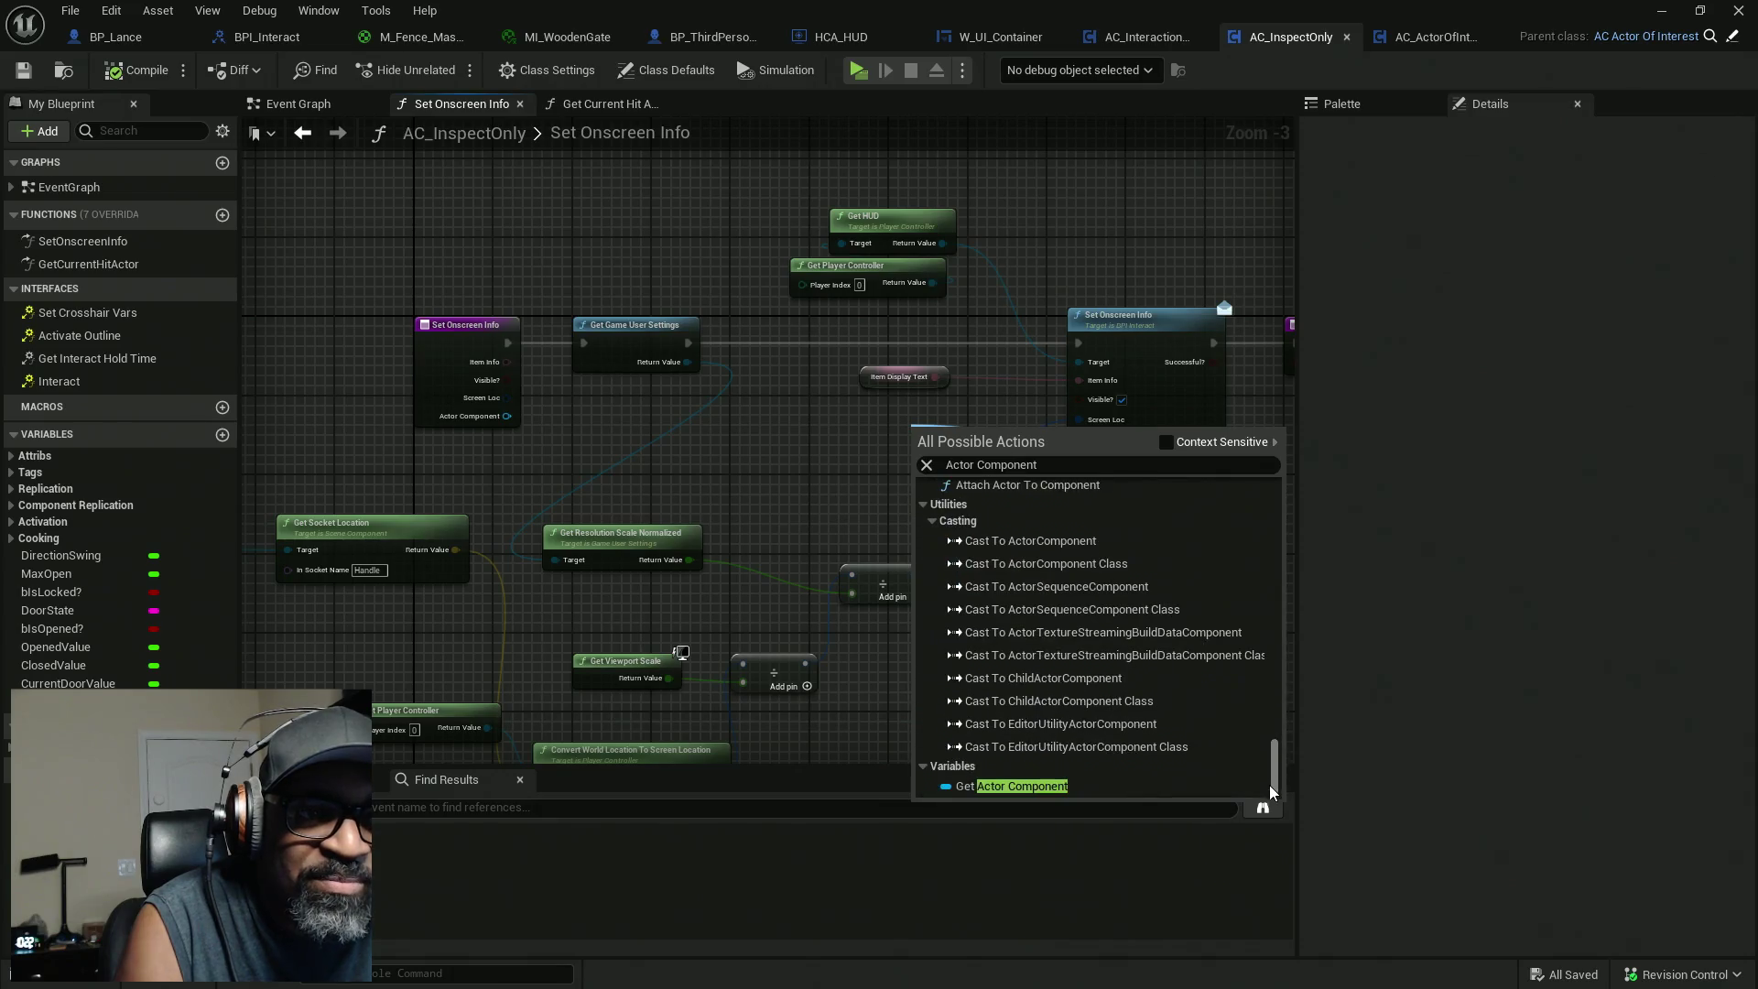
click(1088, 785)
scroll(970, 450, up, 3)
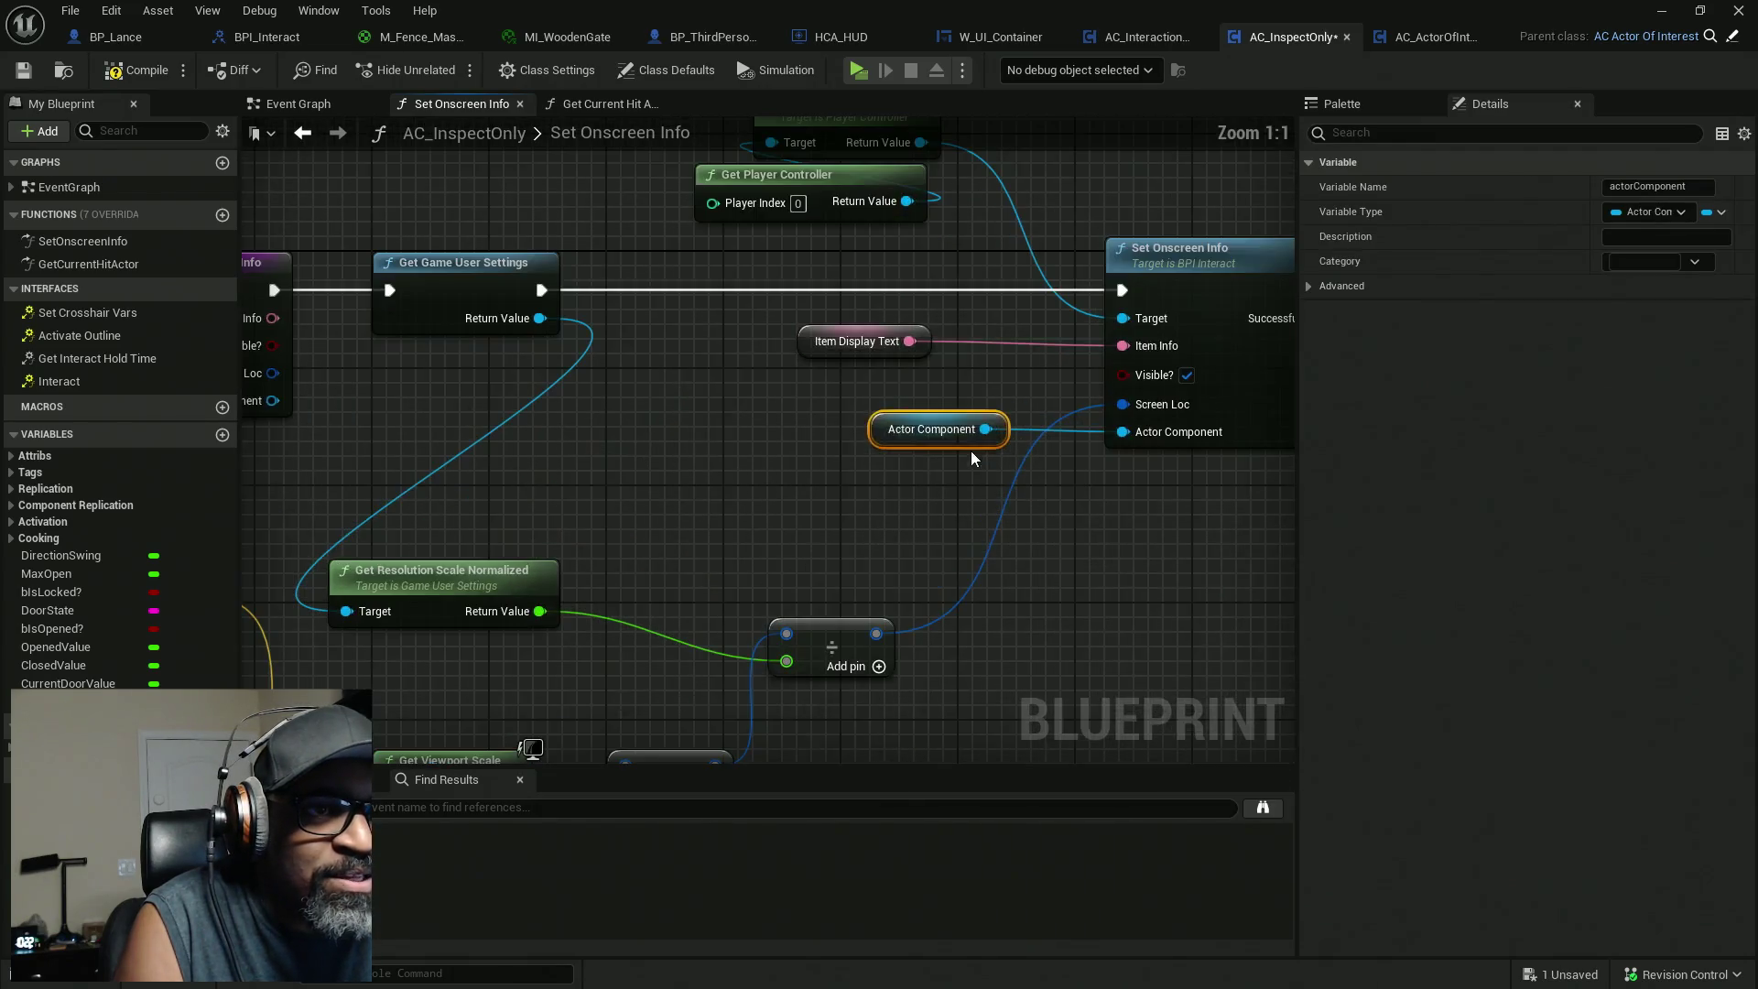
drag(881, 436, 957, 443)
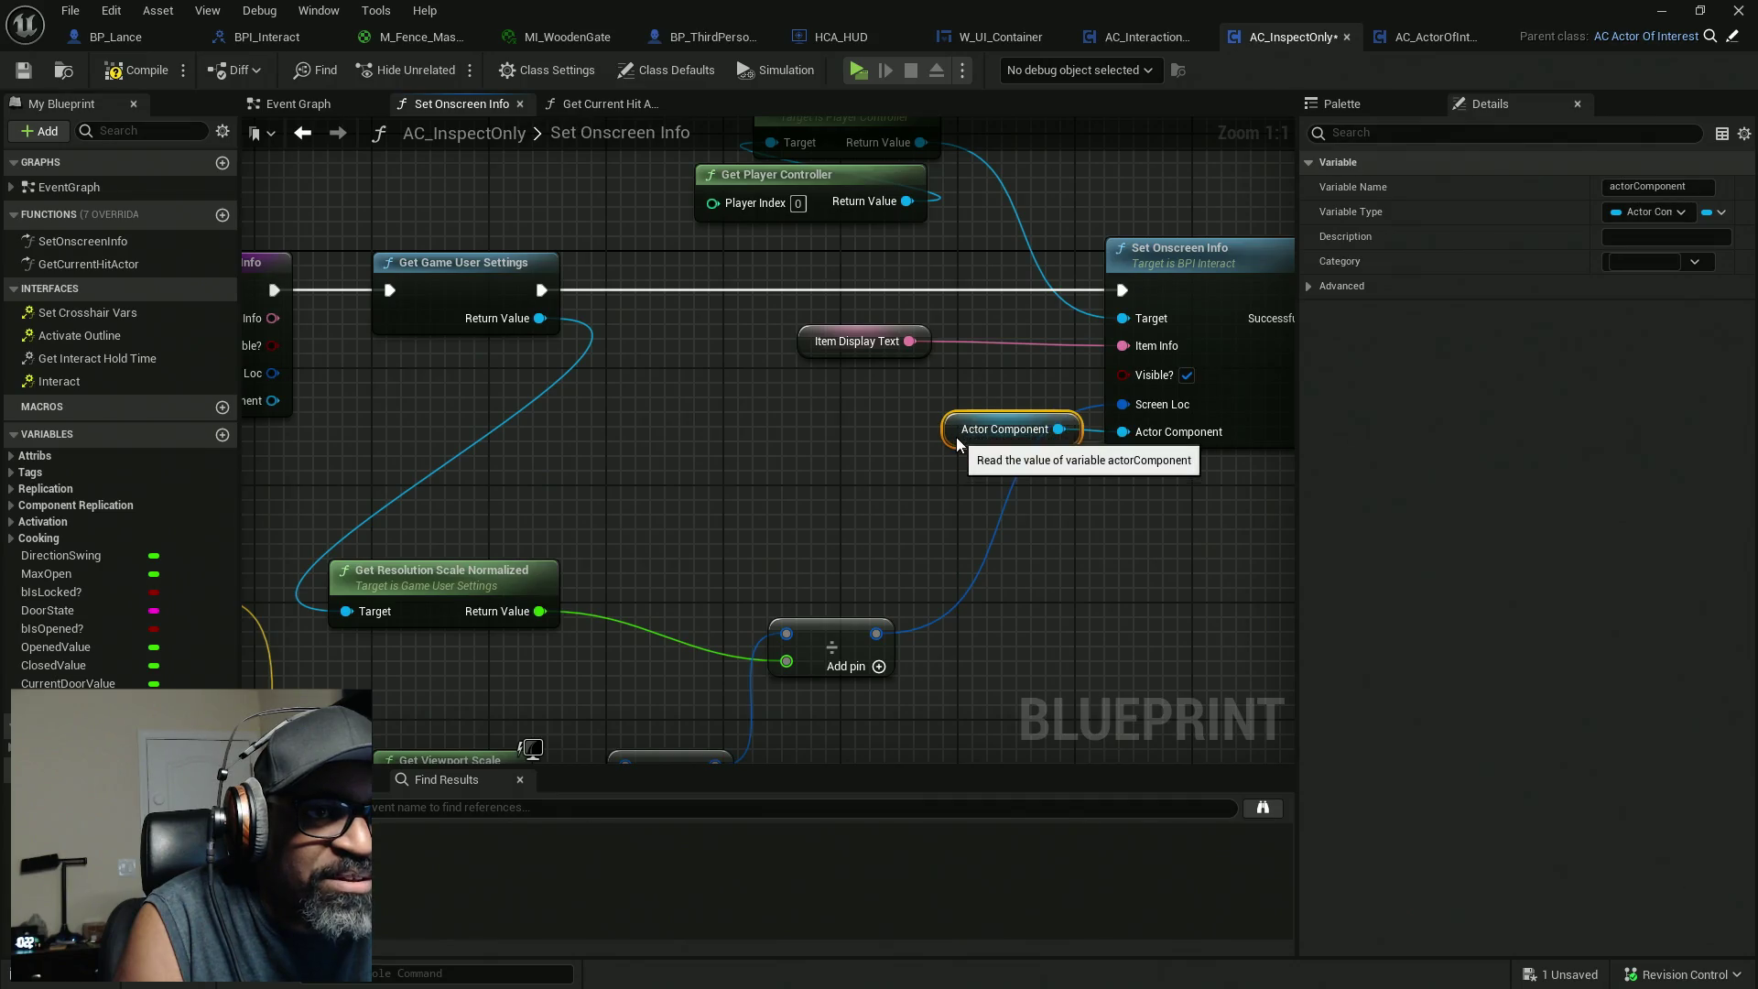
Review Set Onscreen Info with its getter and the Get HUD and Get Player Controller nodes.
drag(1101, 532, 870, 557)
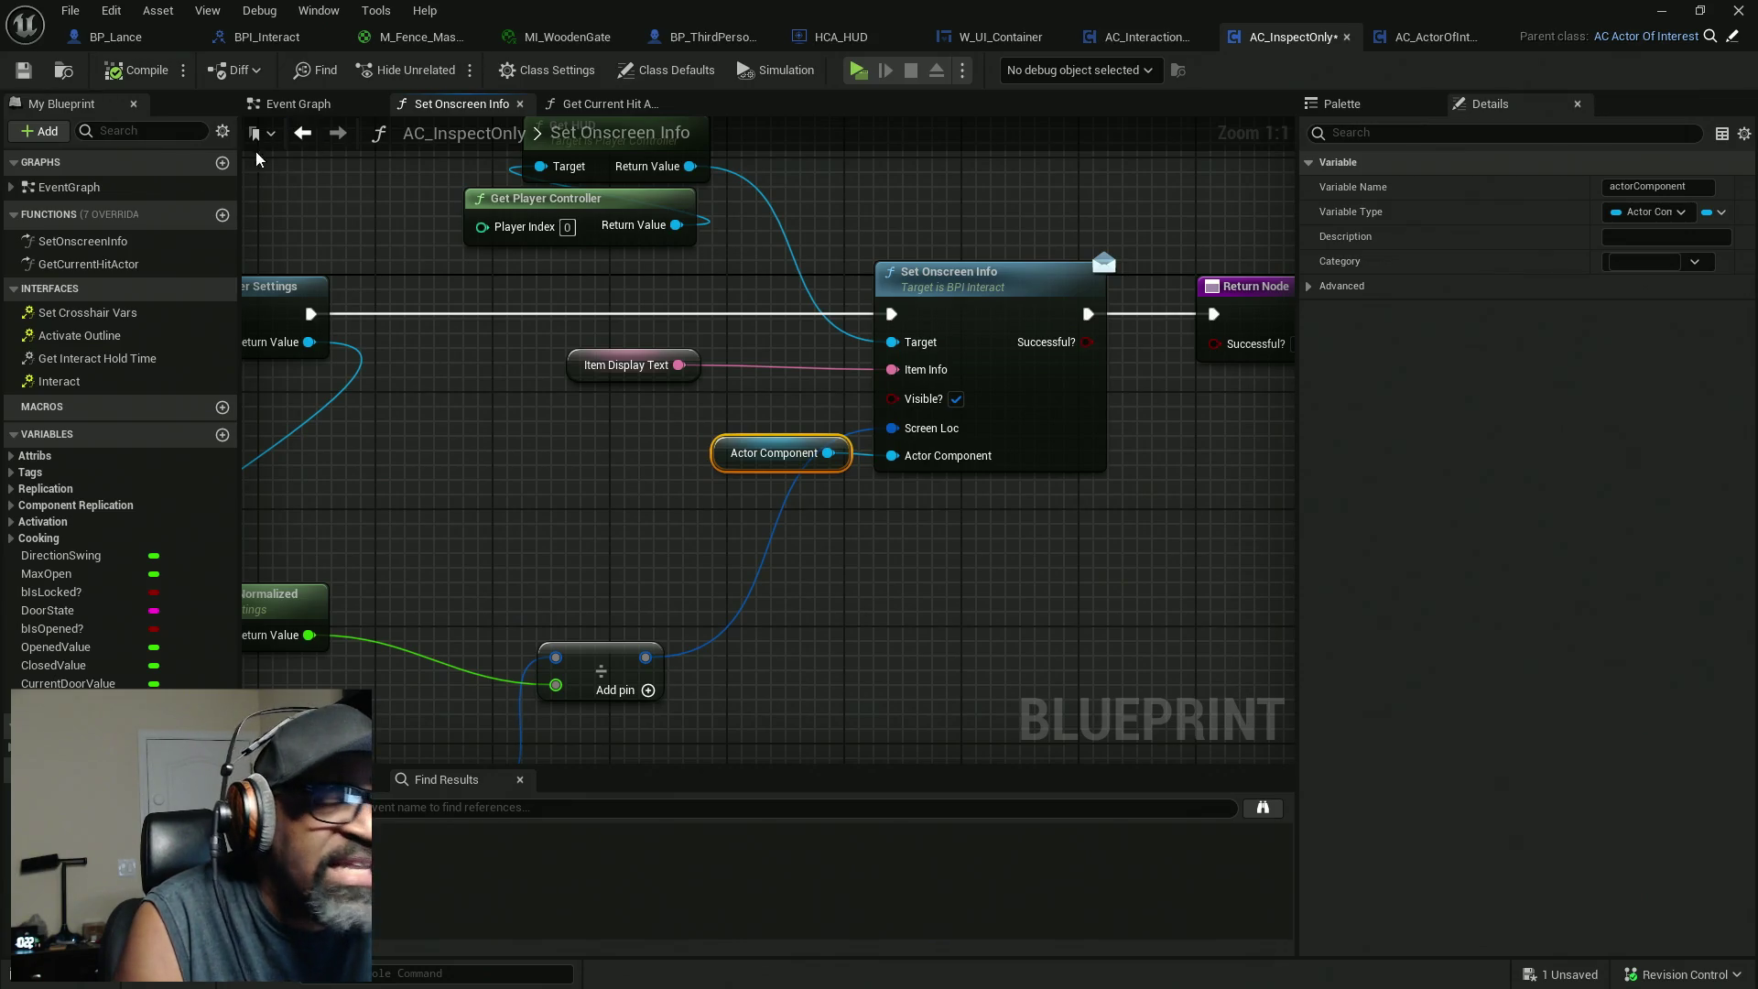
drag(798, 241, 986, 597)
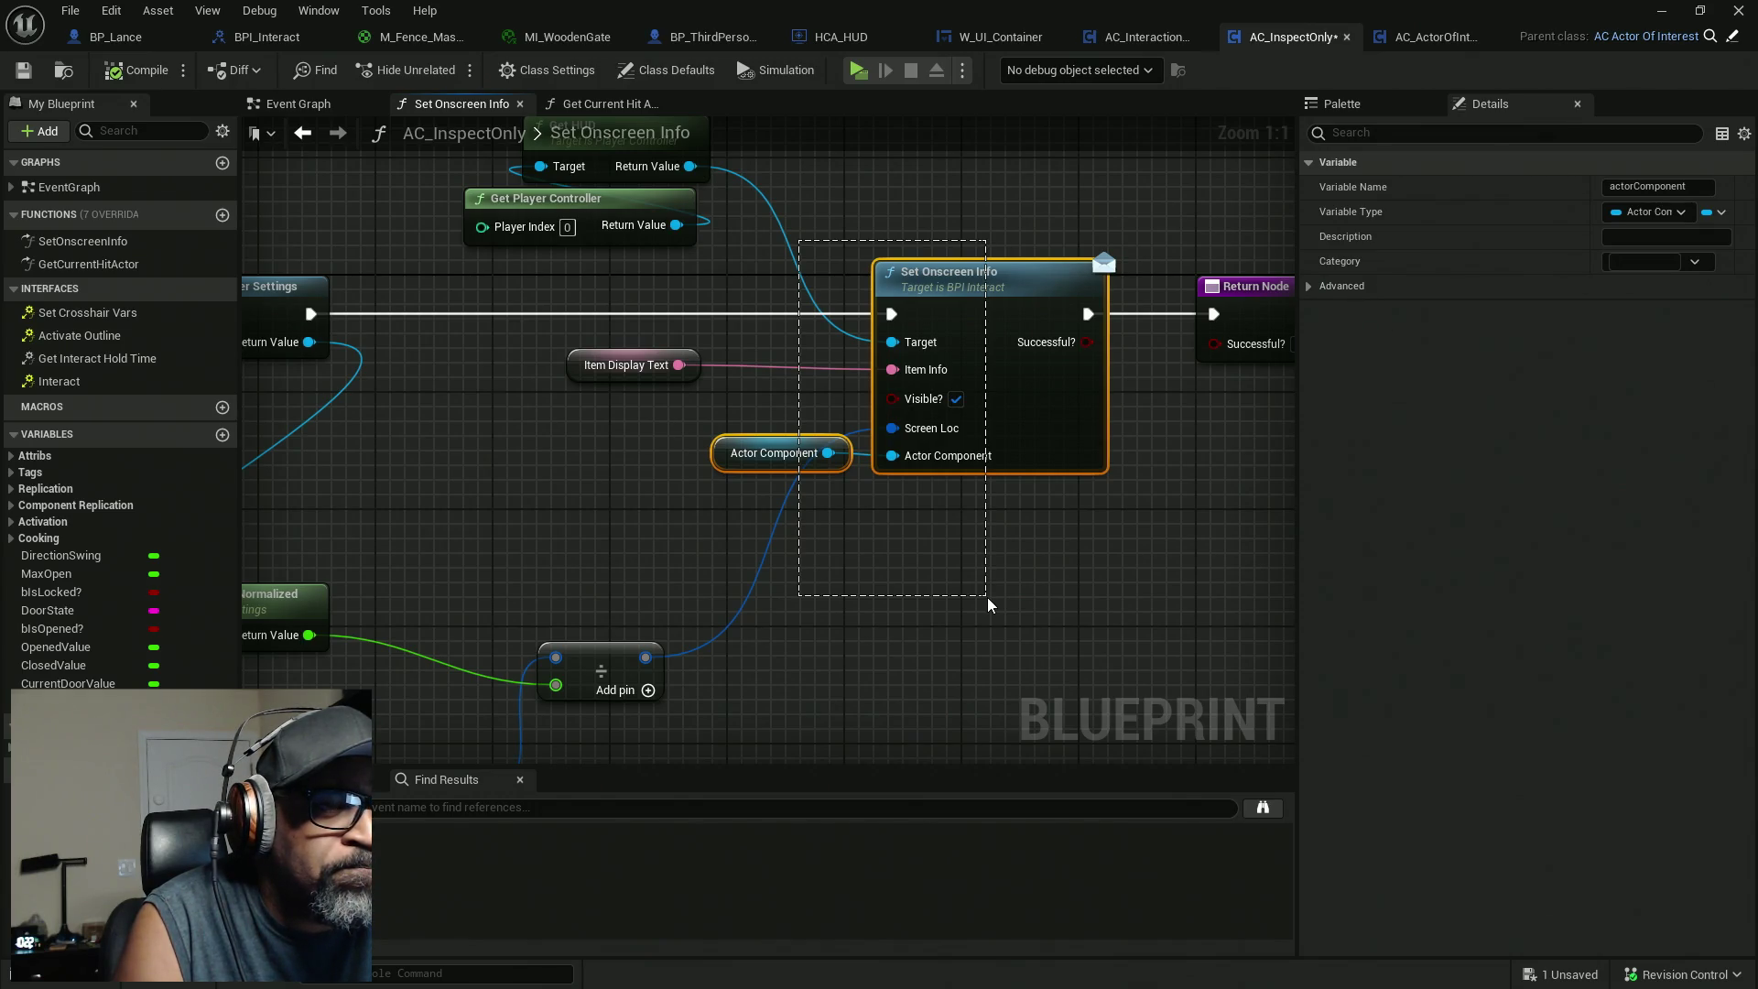
drag(987, 597, 987, 596)
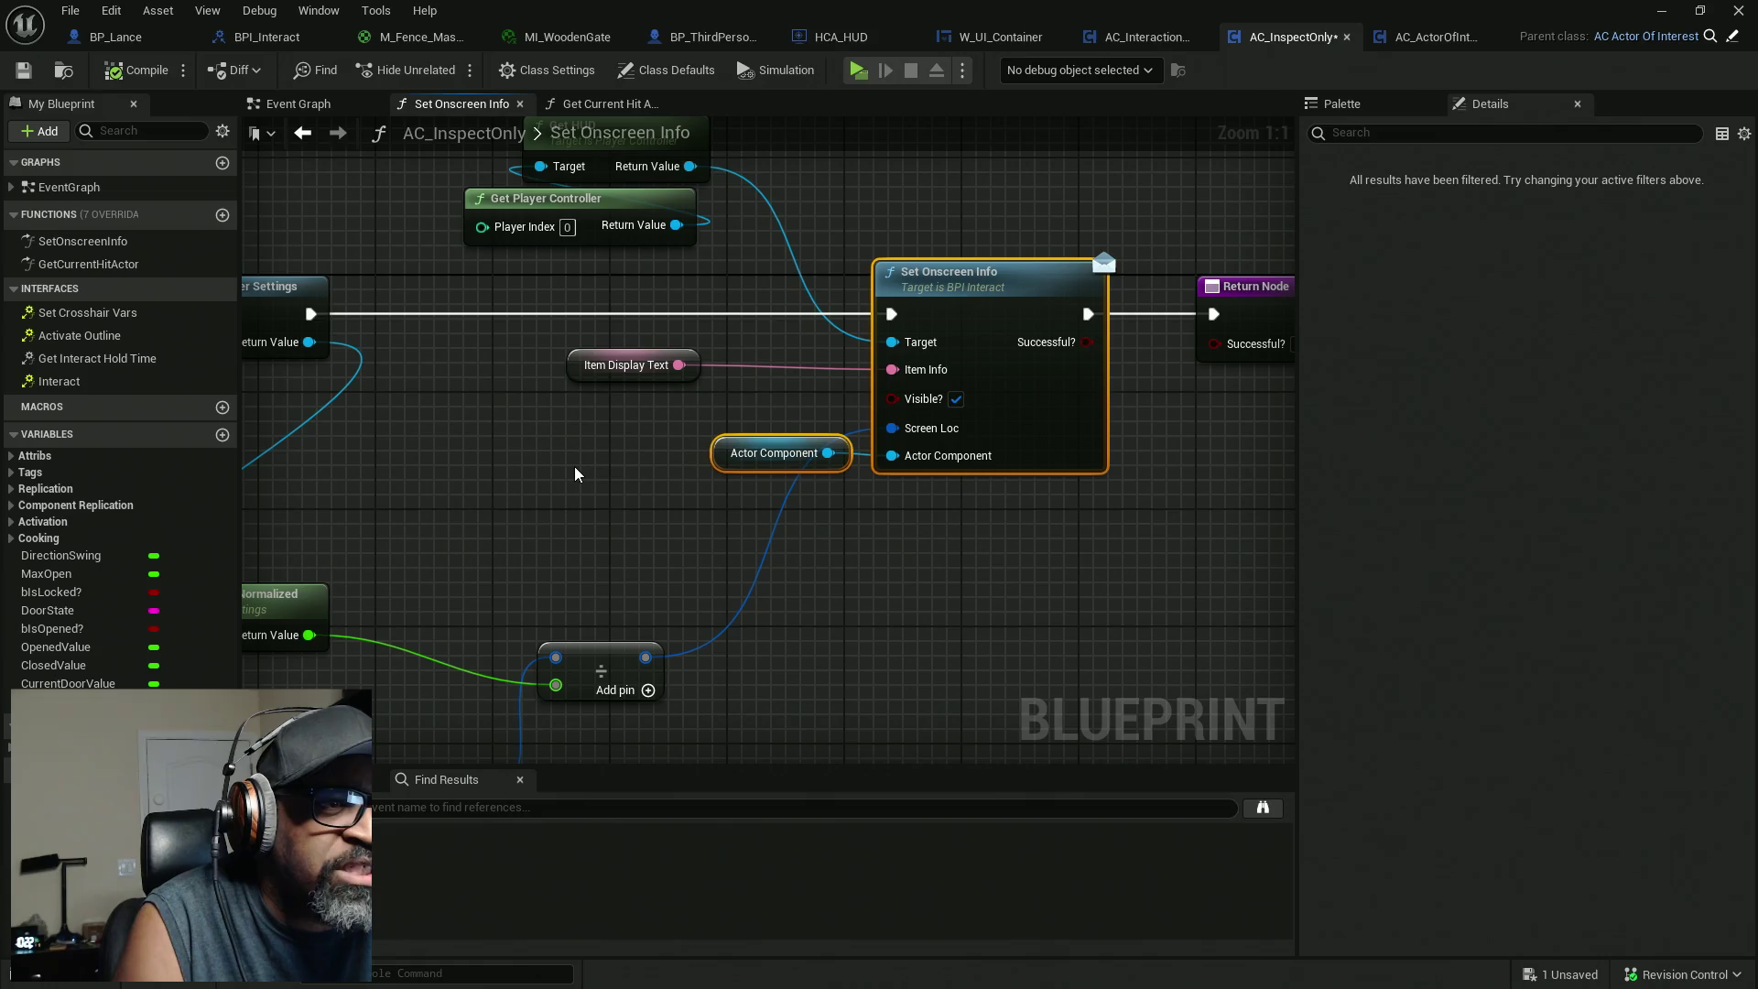
mouse_move(519, 195)
mouse_down()
mouse_move(591, 275)
mouse_move(913, 352)
mouse_up()
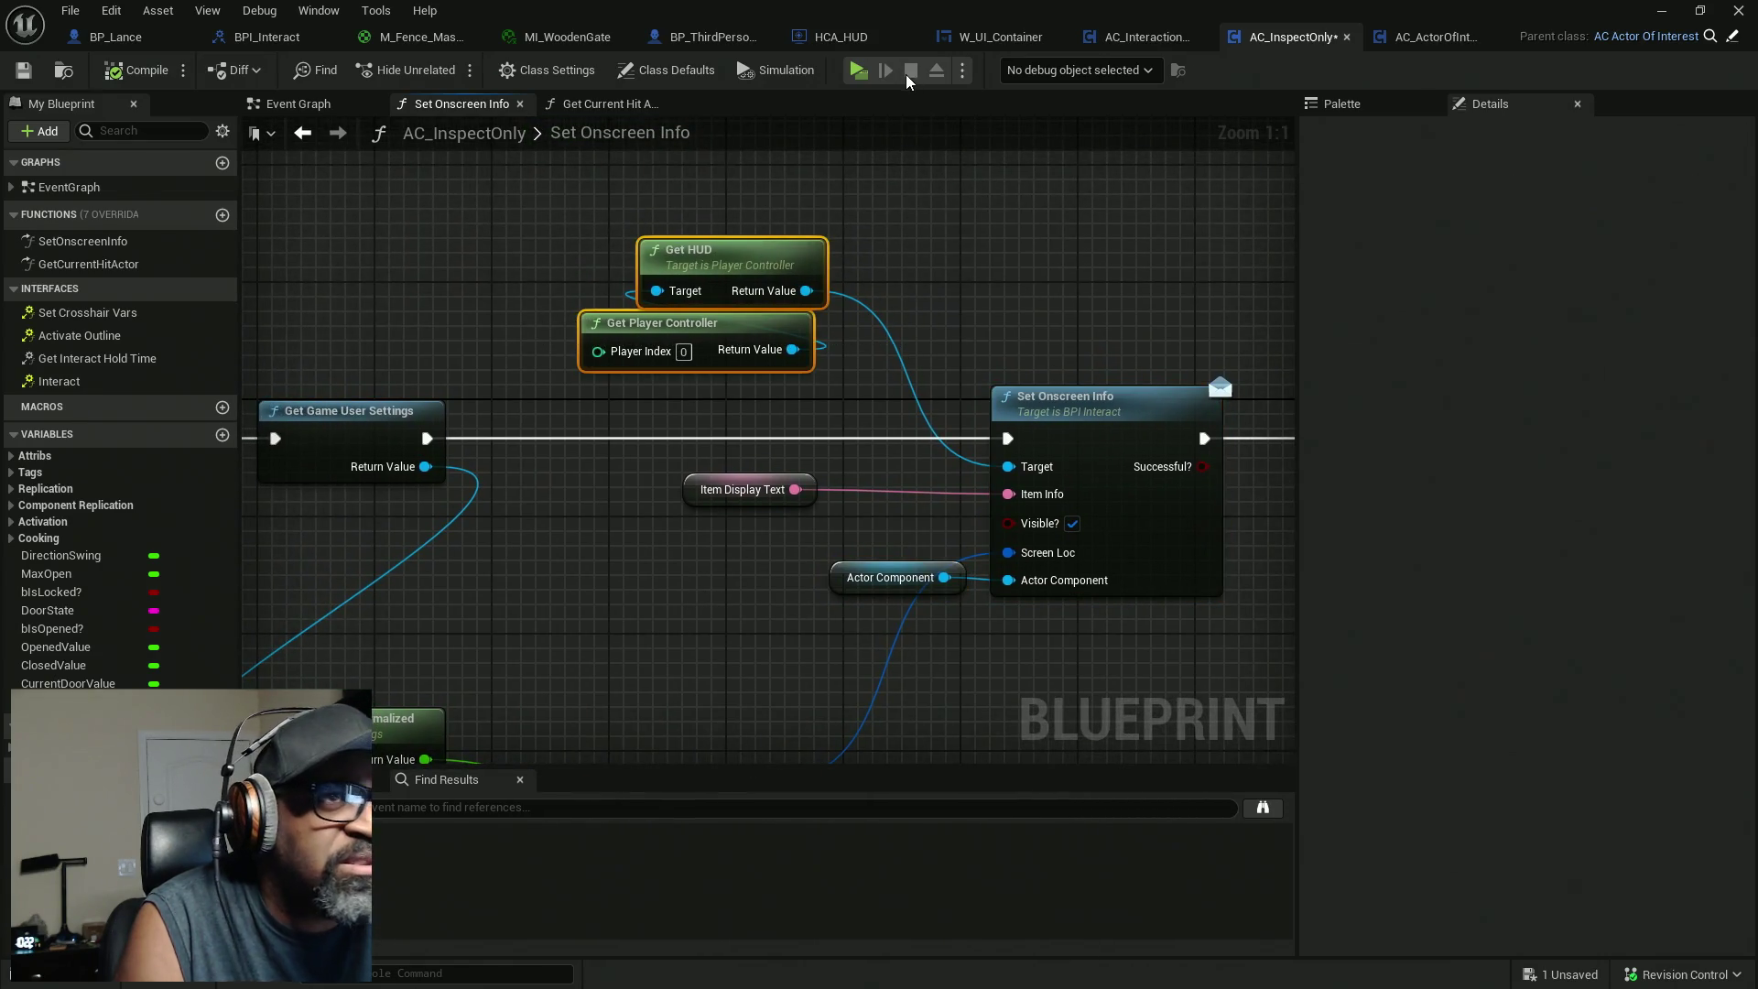
click(852, 41)
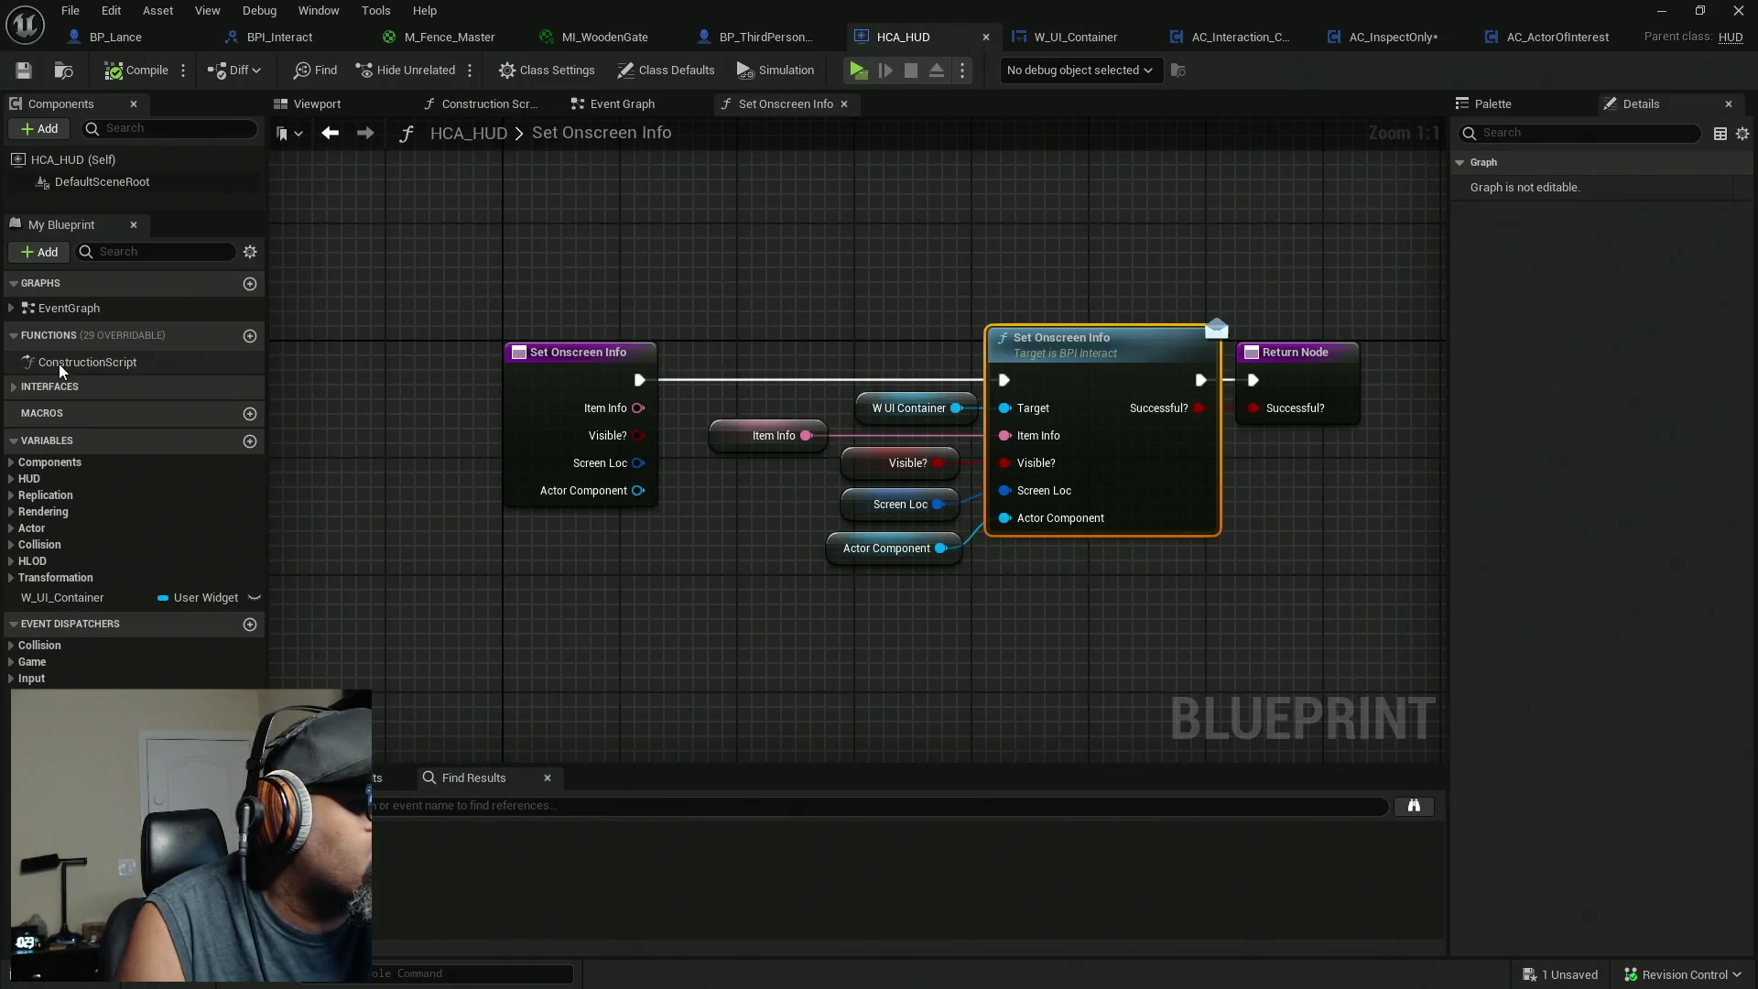
Review HCA_HUD's Set Onscreen Info entry and the nodes feeding its W UI Container call.
click(14, 387)
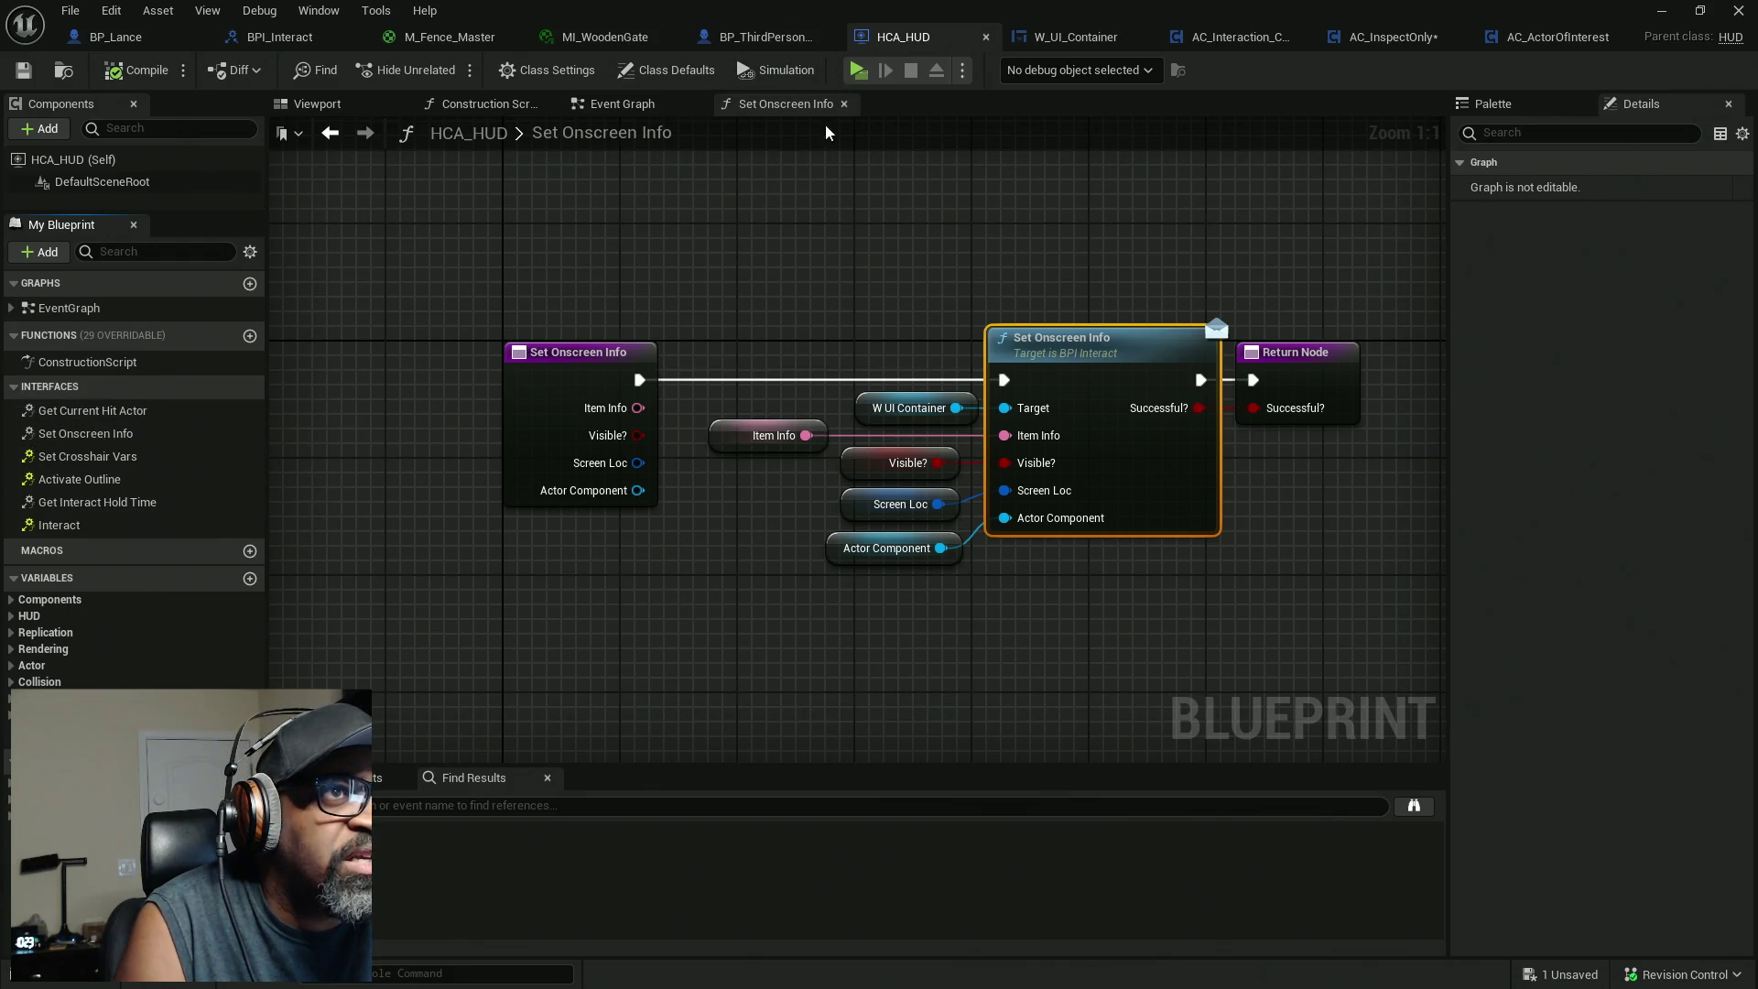
drag(554, 258, 629, 501)
mouse_move(1077, 190)
mouse_down()
mouse_move(856, 673)
mouse_move(729, 695)
mouse_up()
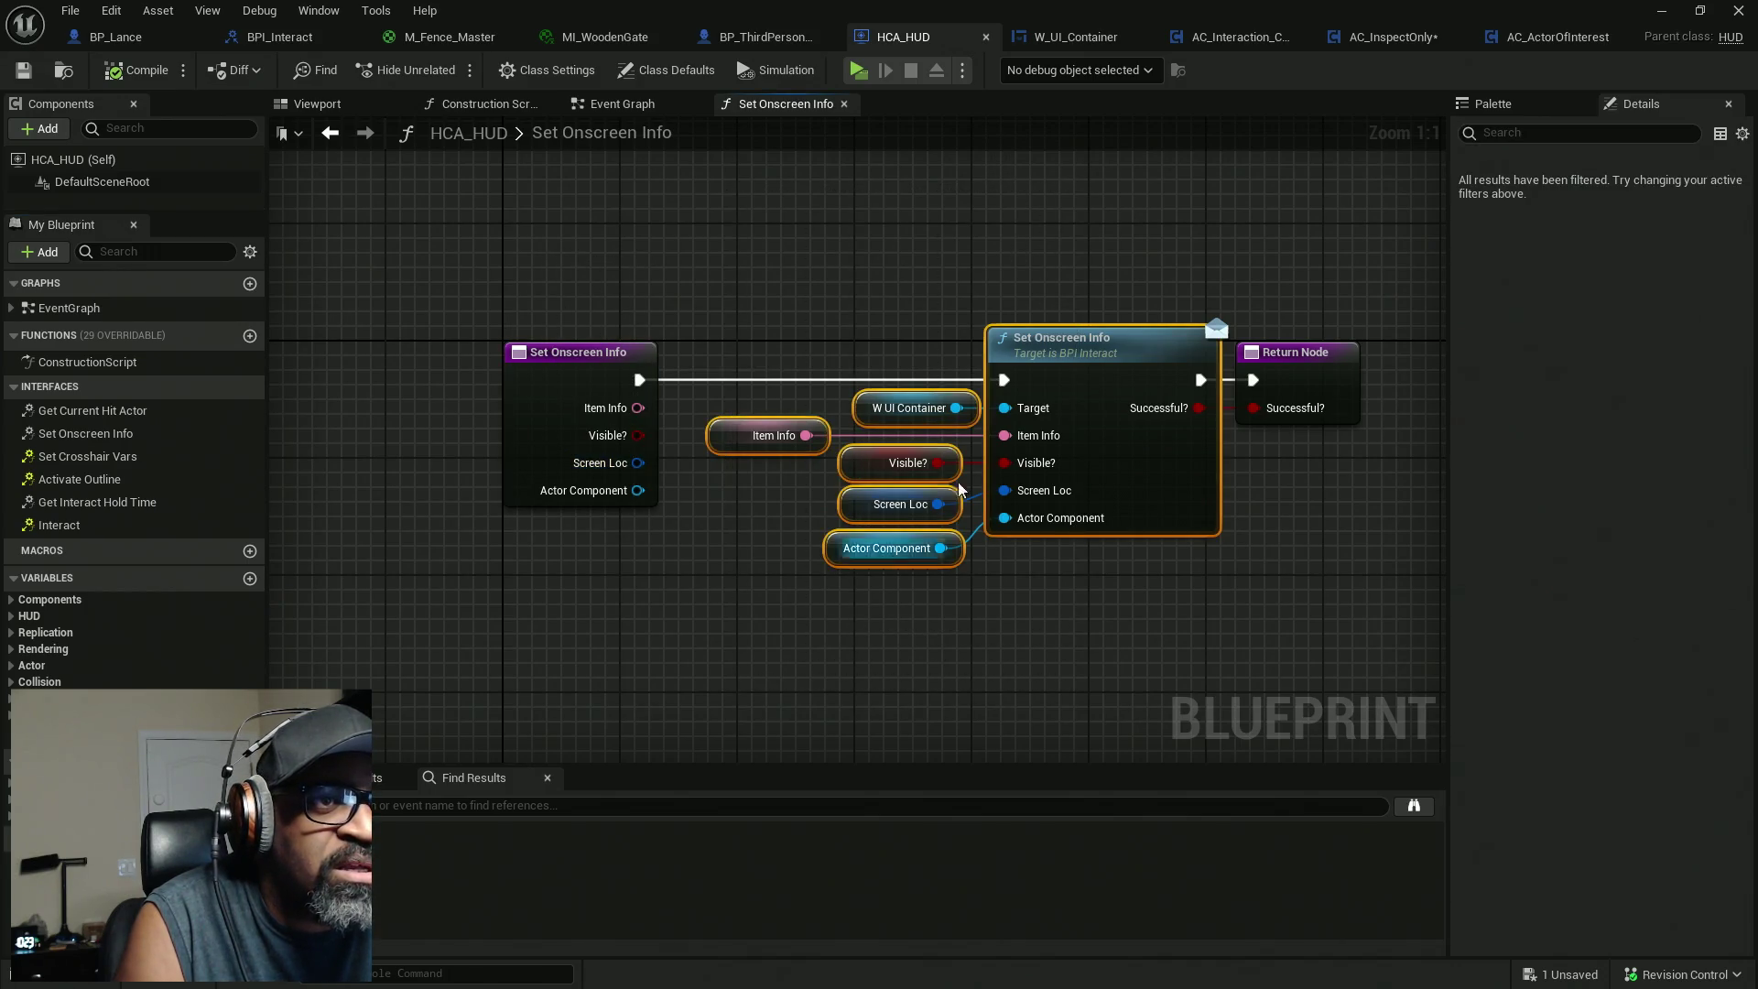
click(911, 407)
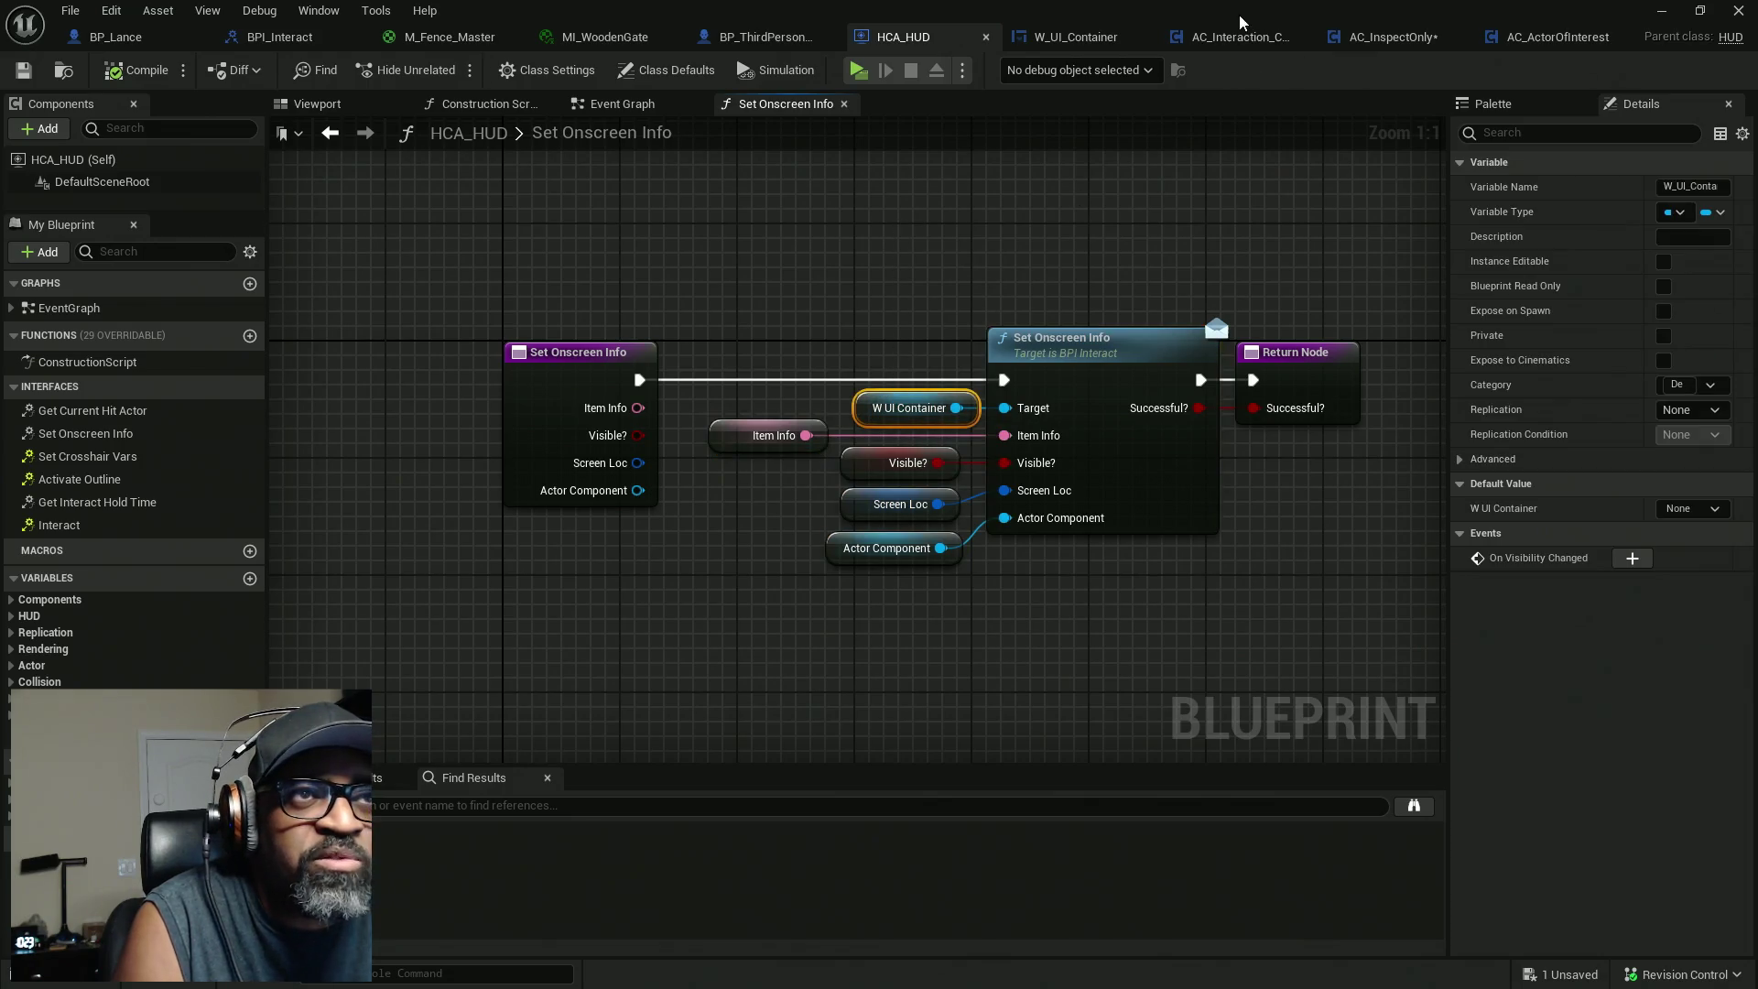
Review W_UI_Container's Set Onscreen Info and SET nodes, then return to the level.
click(1075, 37)
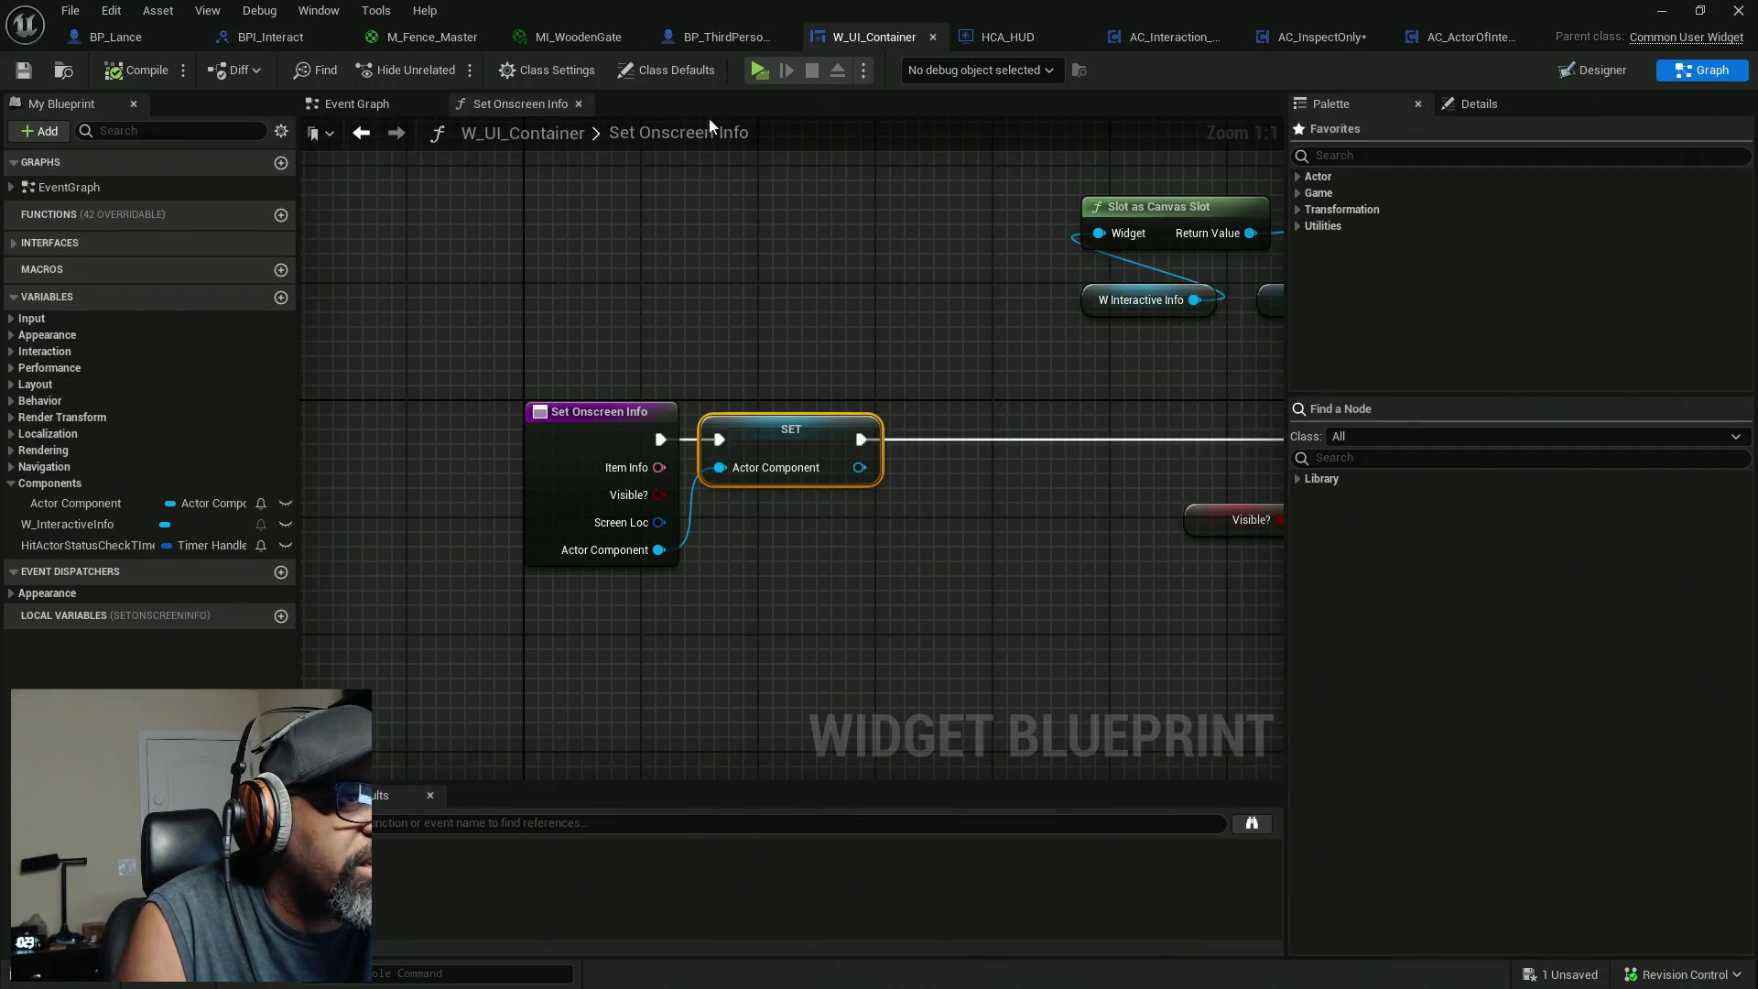
drag(820, 597, 684, 586)
drag(395, 224, 695, 641)
mouse_move(1028, 580)
mouse_down()
mouse_move(746, 542)
mouse_move(959, 545)
mouse_up()
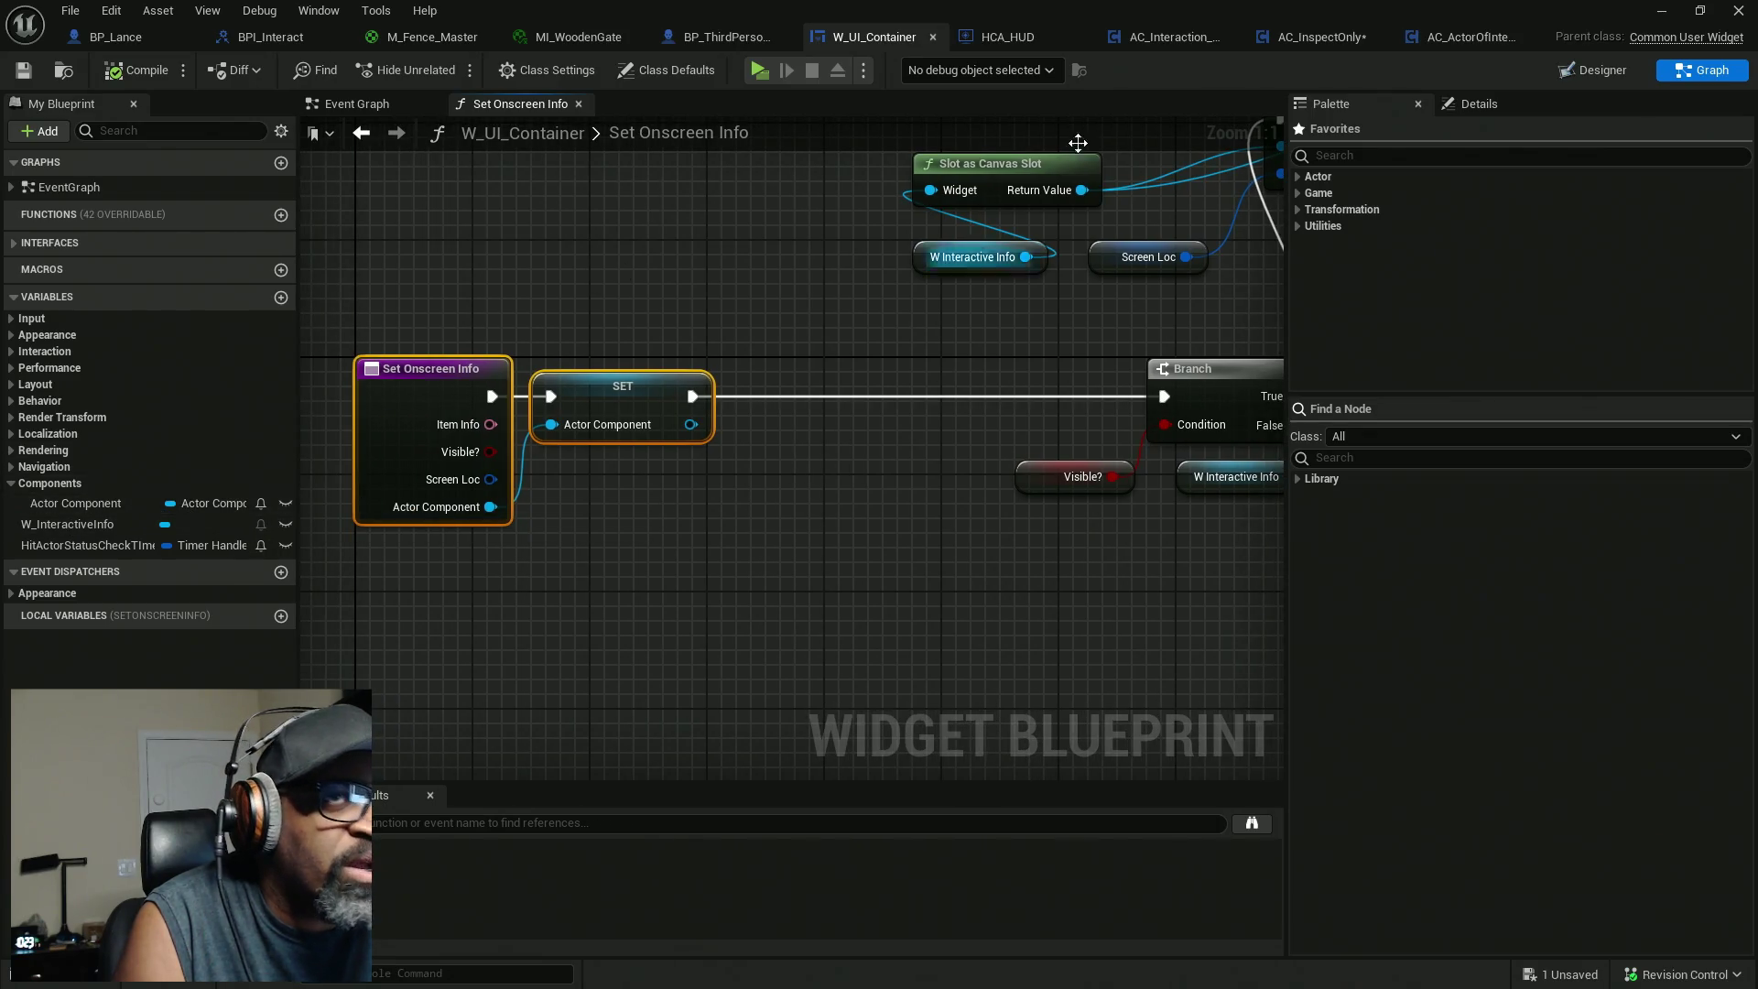
key(alt+Tab)
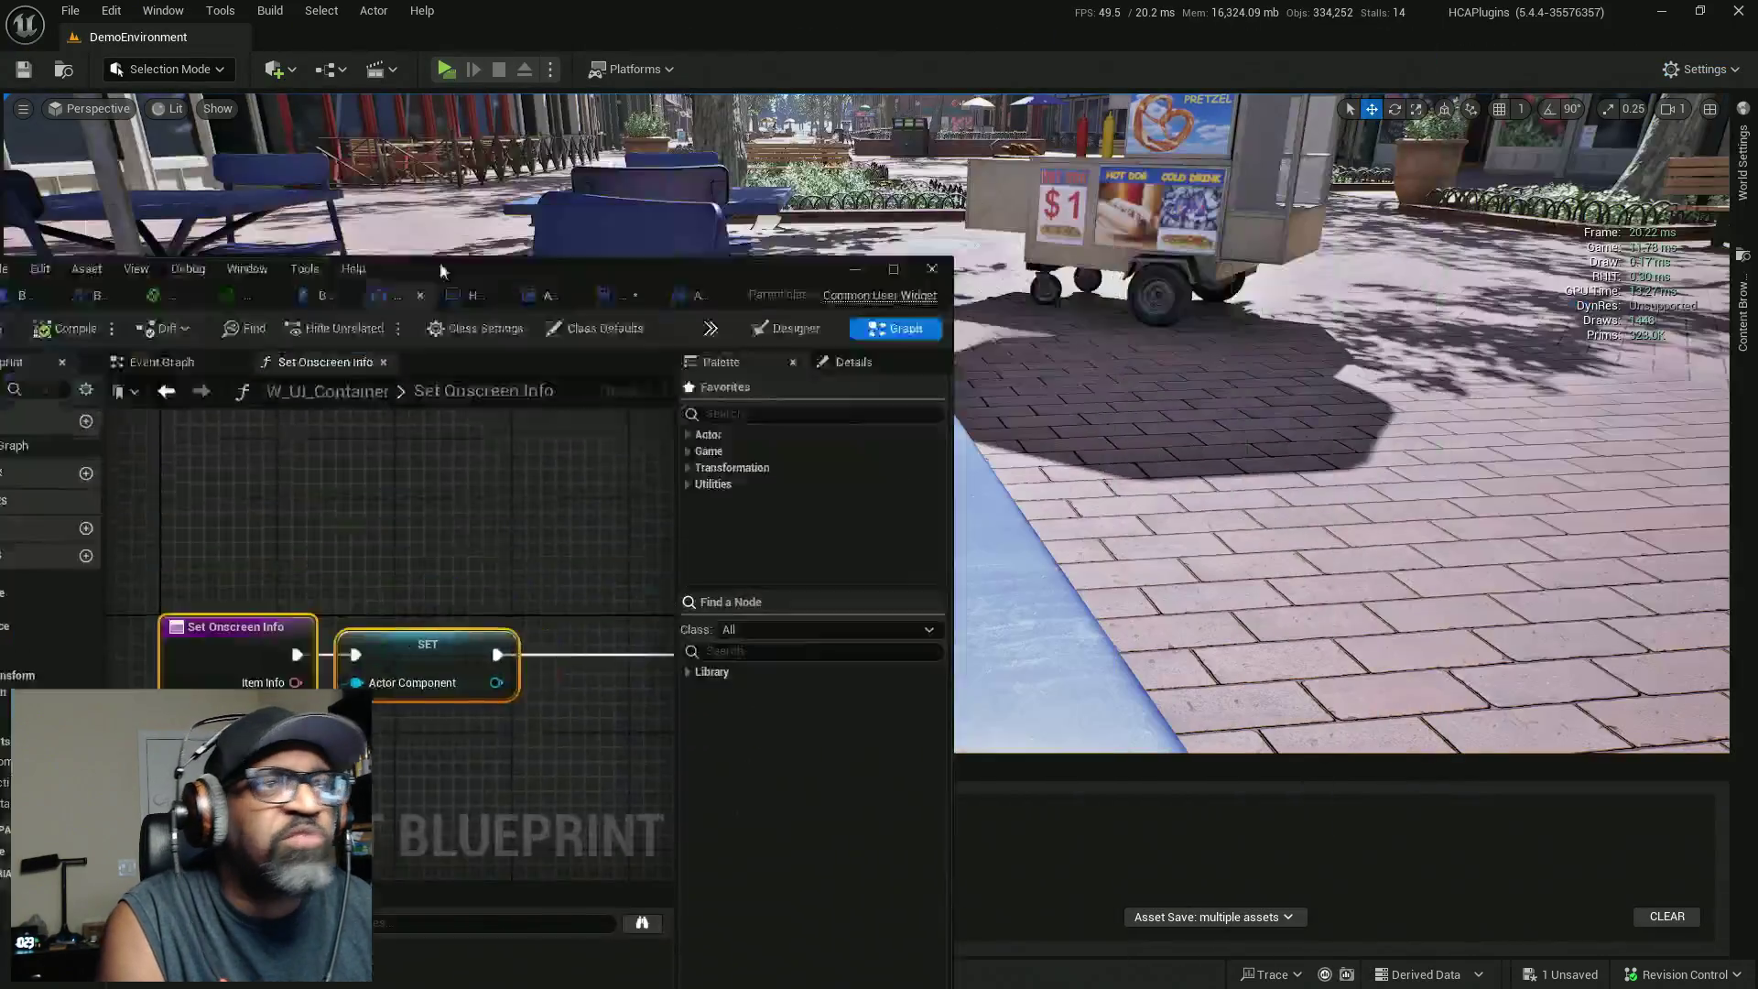
Play the level in a new window, stop, and relaunch the preview with Alt+P.
click(444, 73)
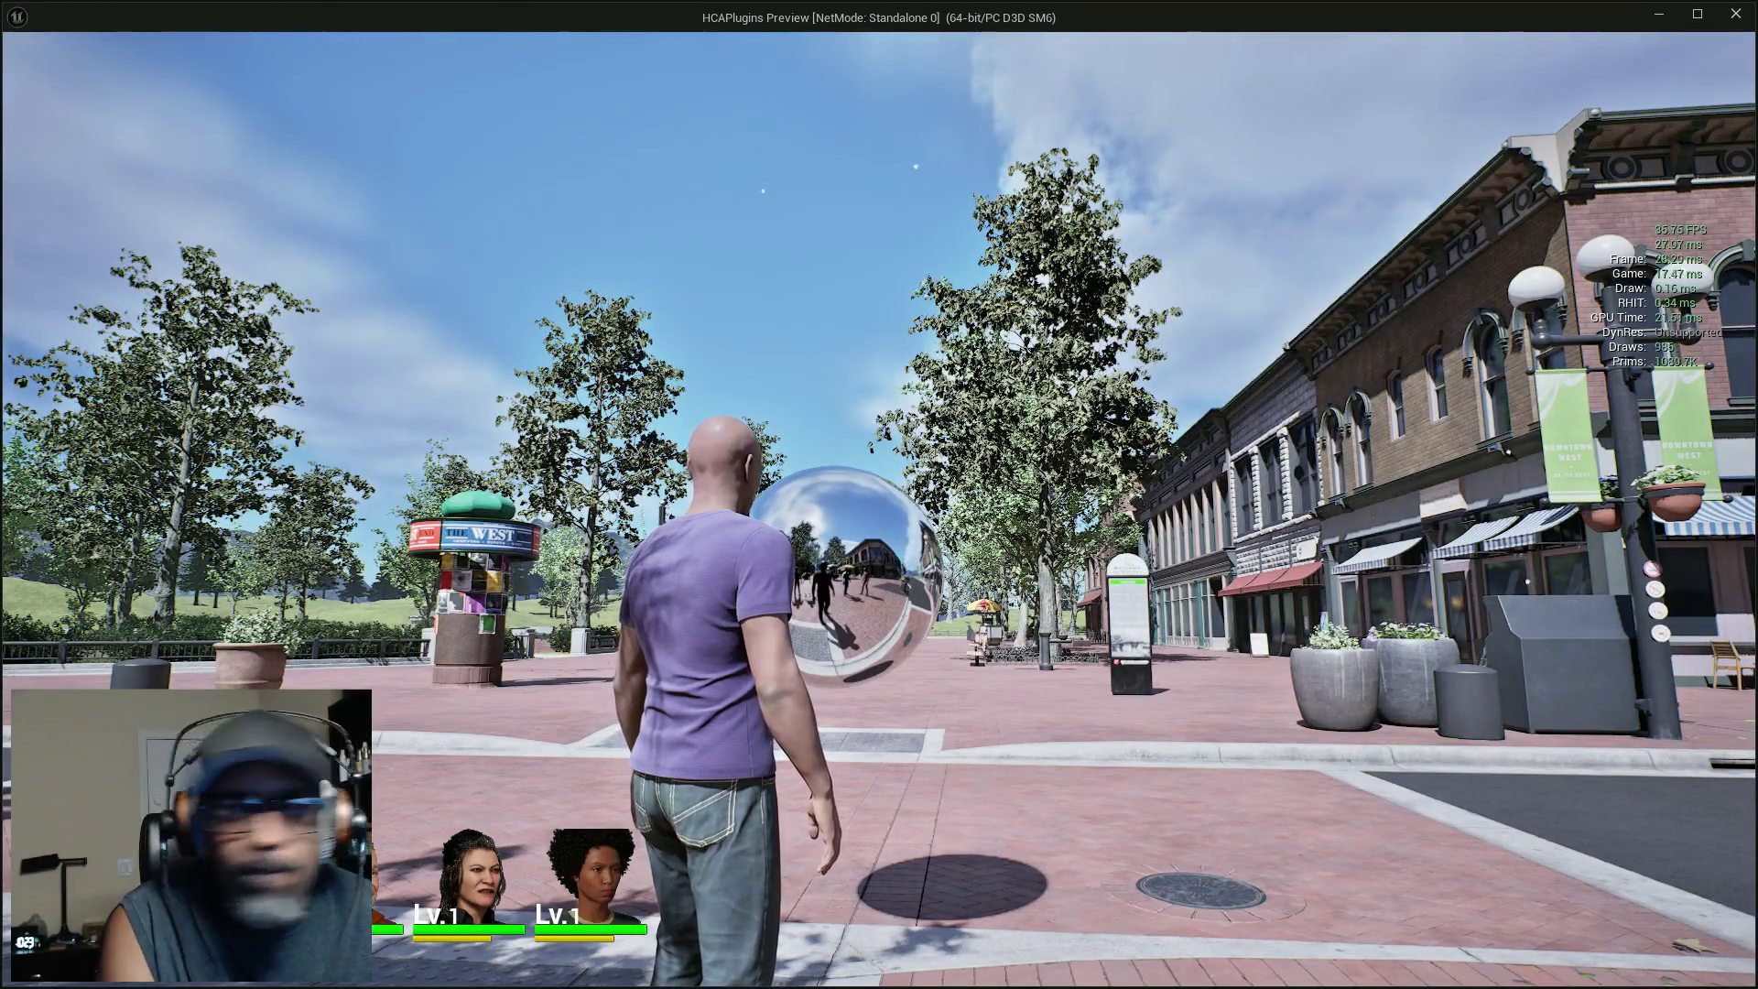
mouse_move(879, 495)
key(Escape)
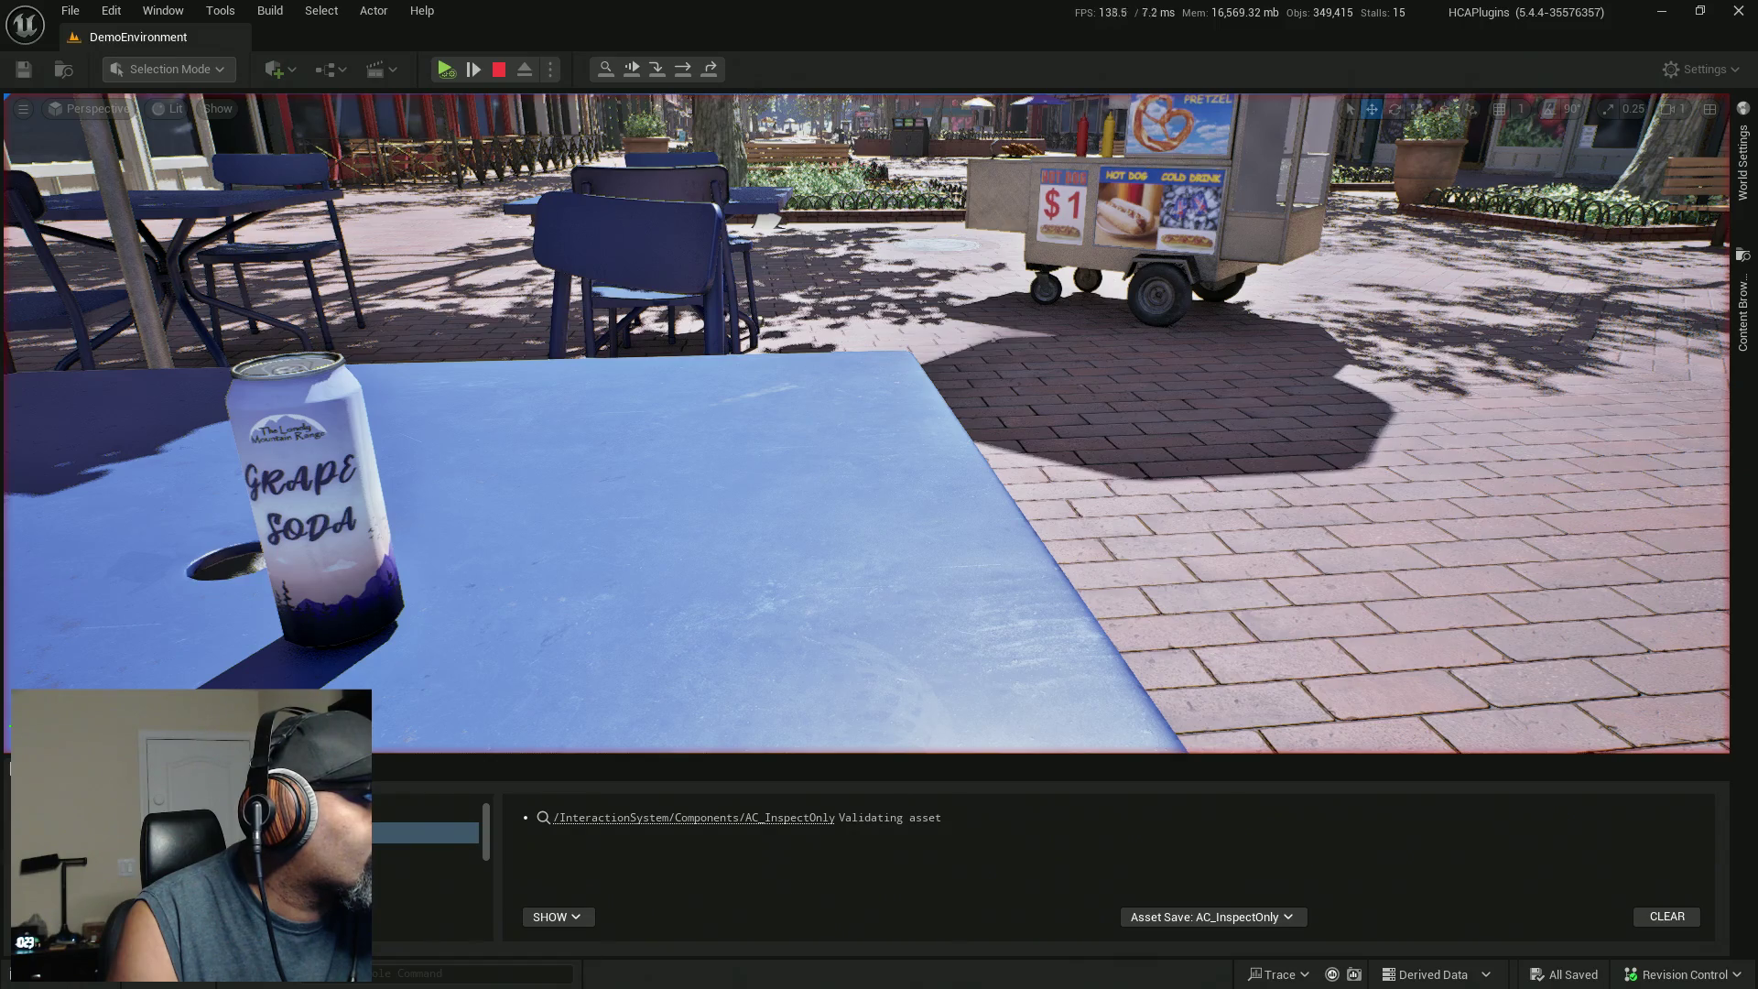
key(alt+p)
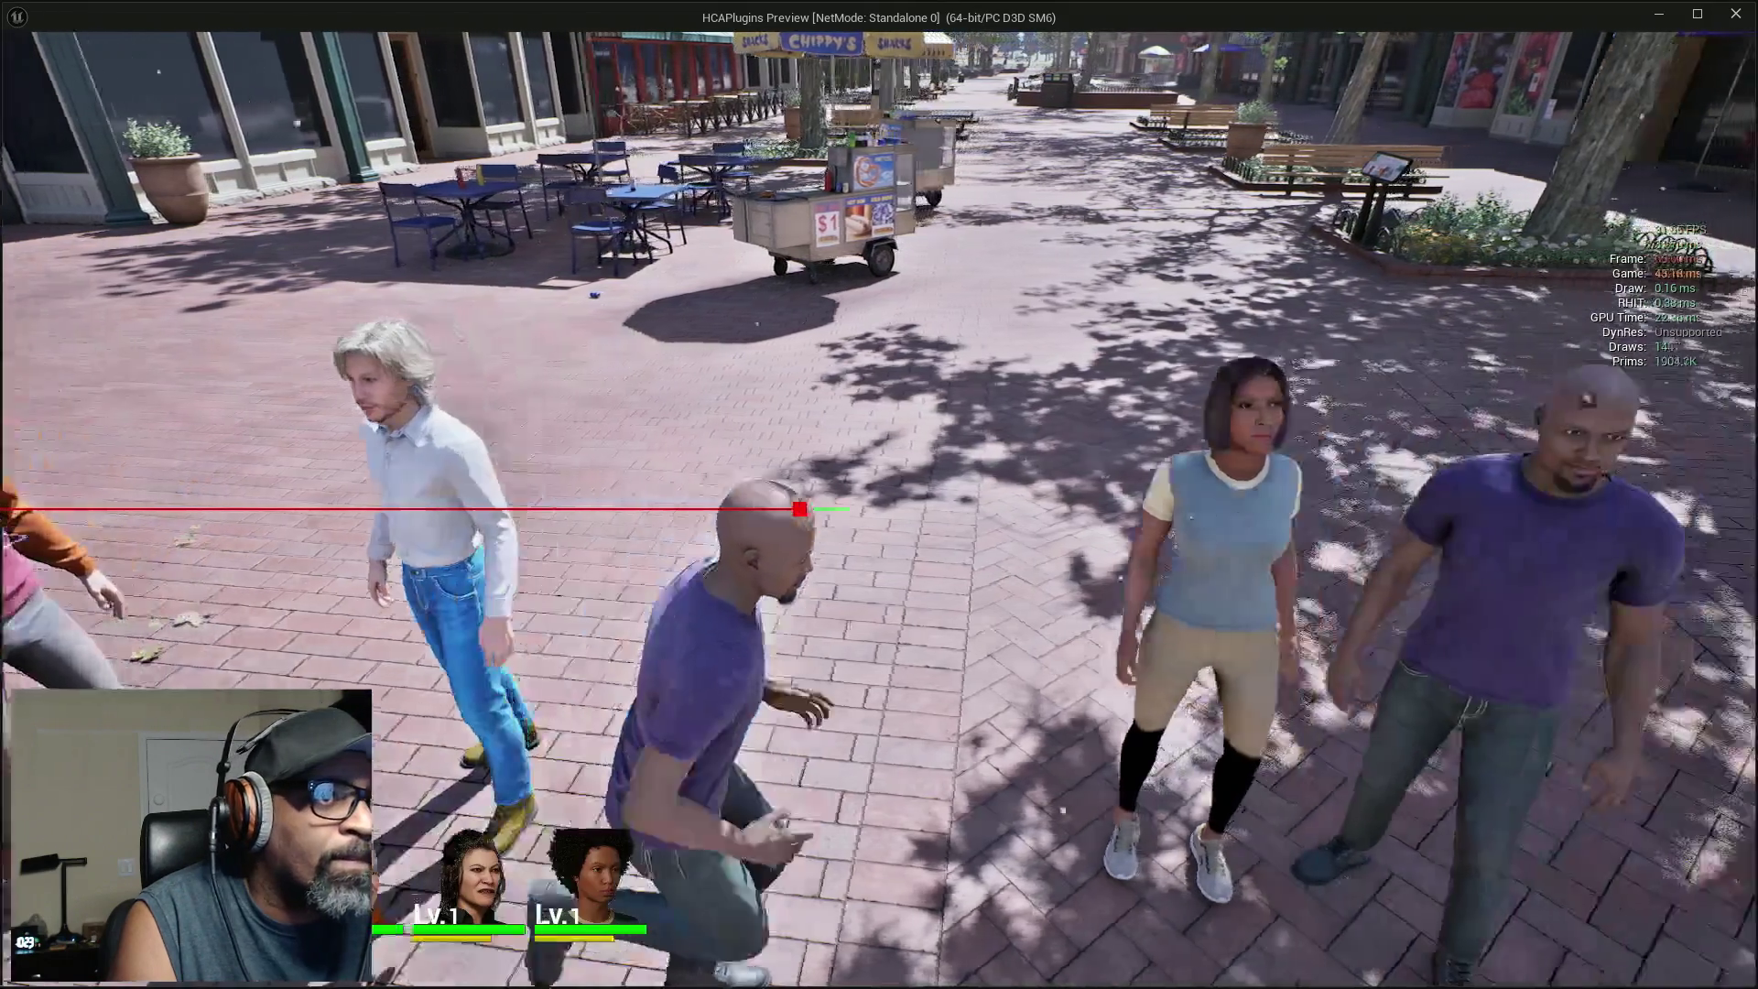
Walk to the cafe table, pick up the Soda Can to inspect it, and put it back.
key(w)
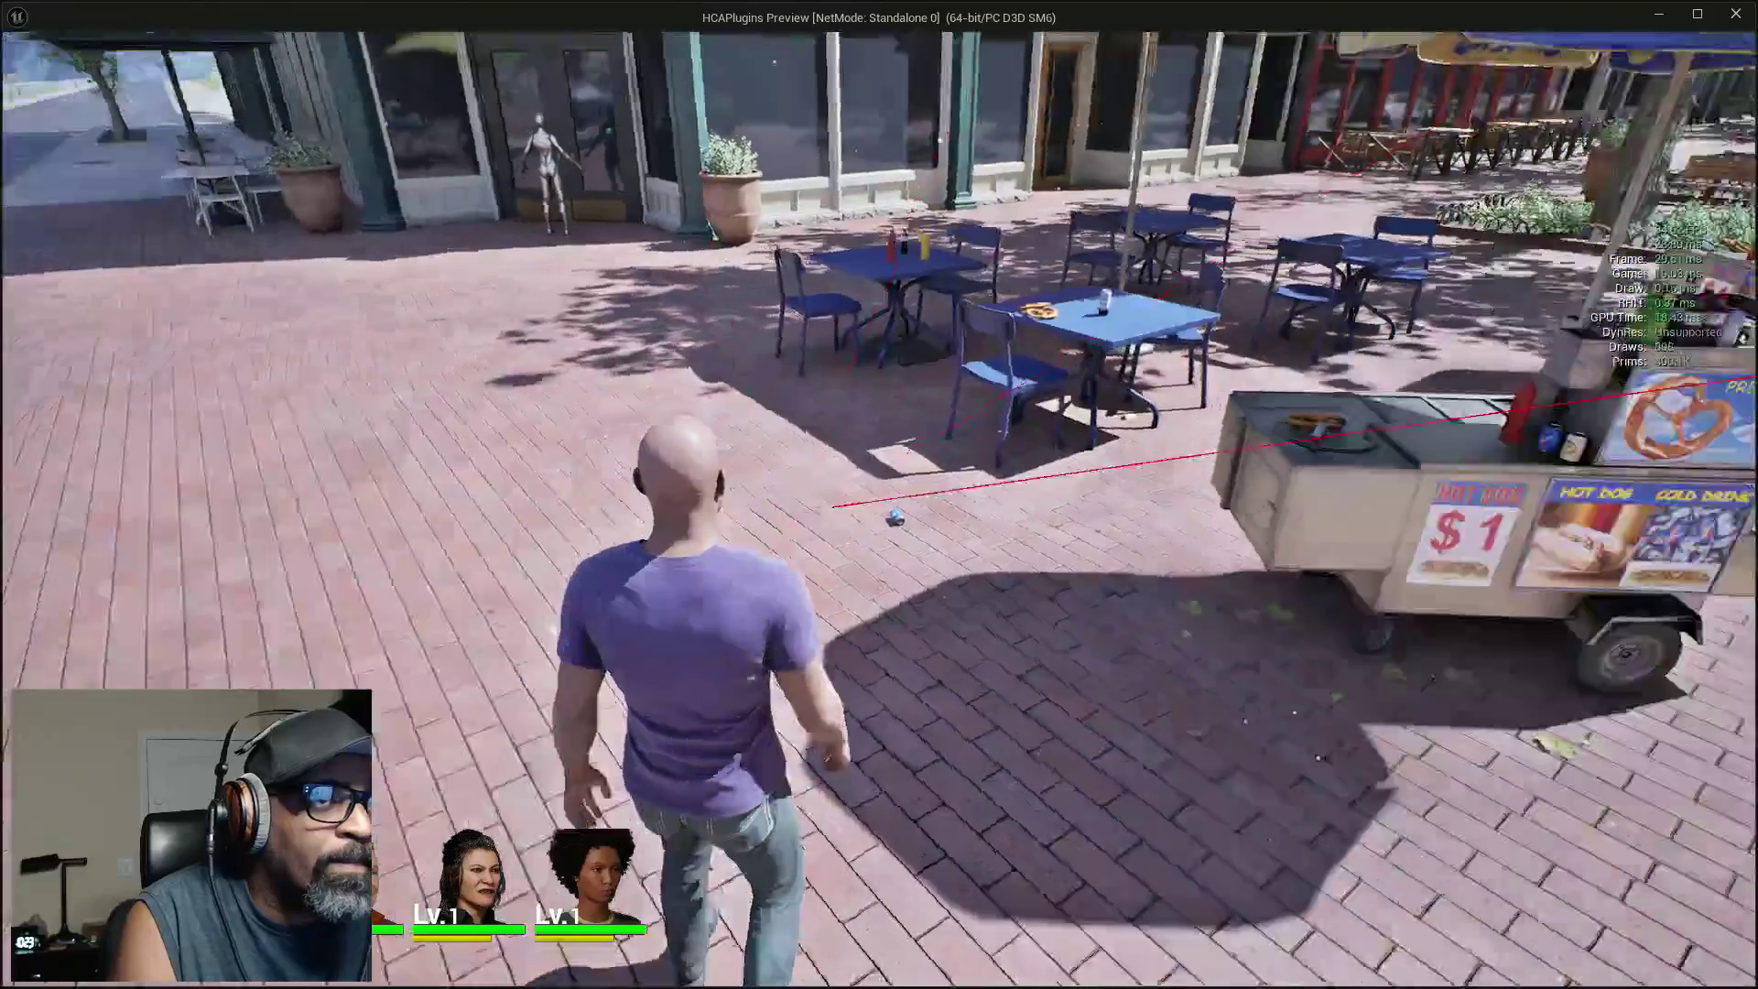
key(w)
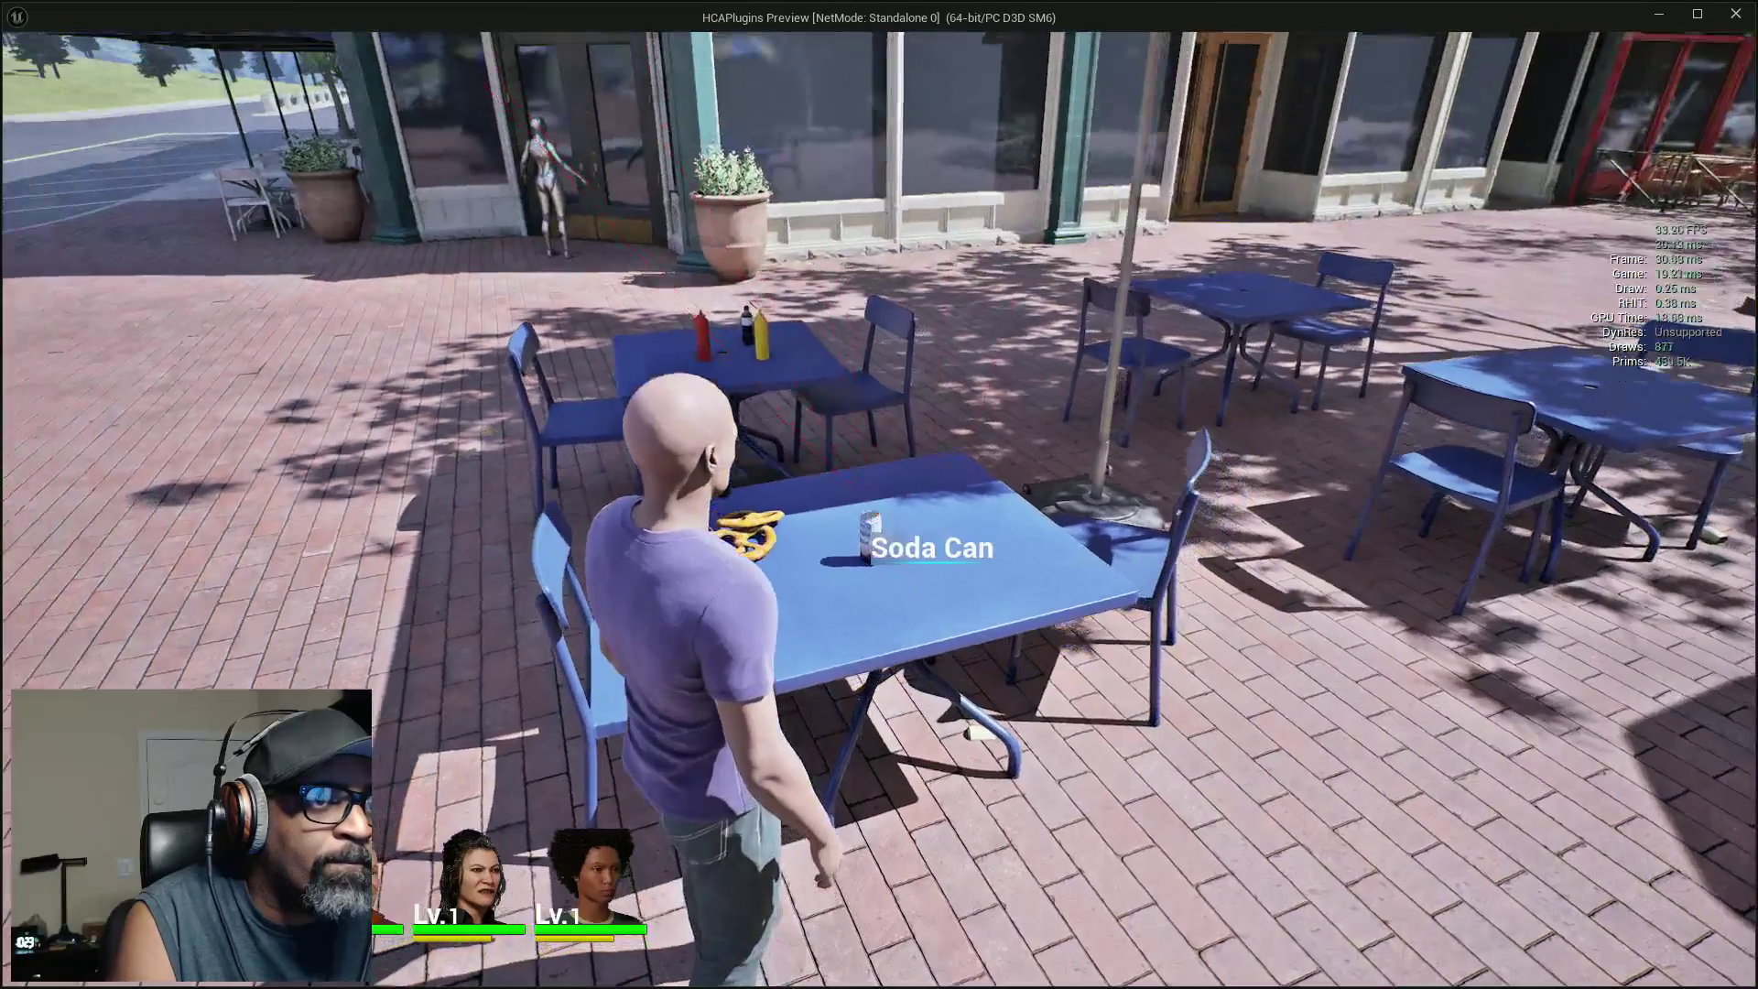
key(w)
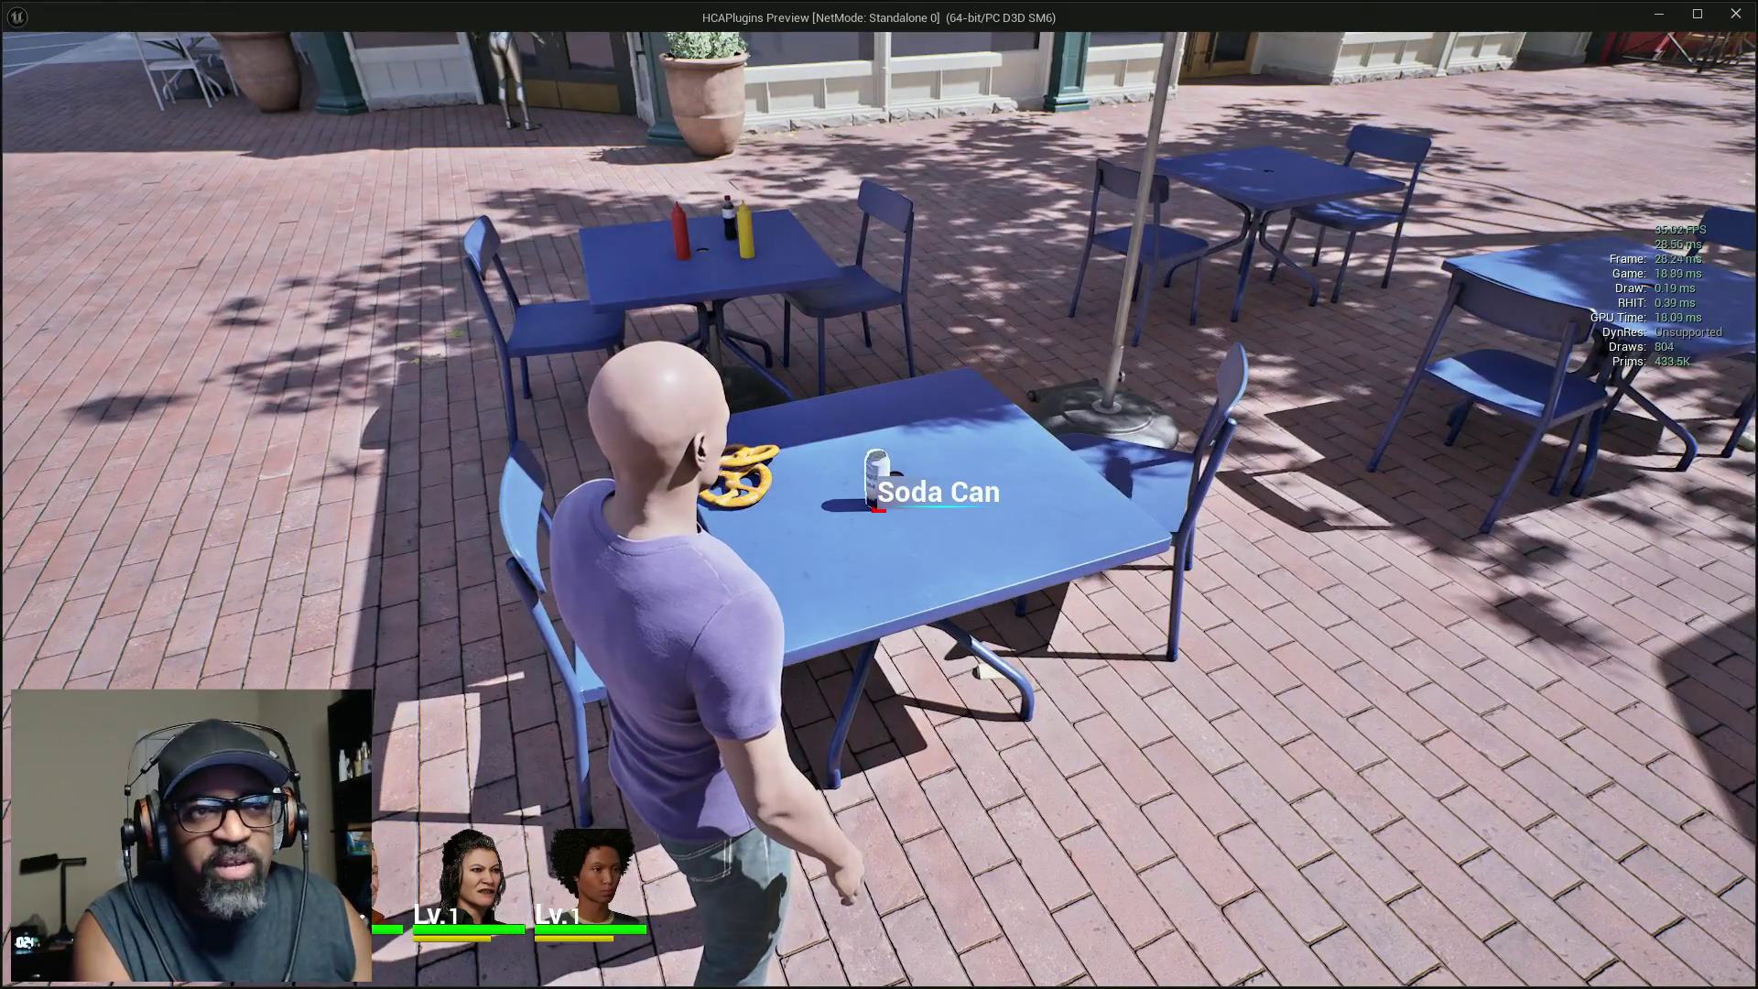
key(e)
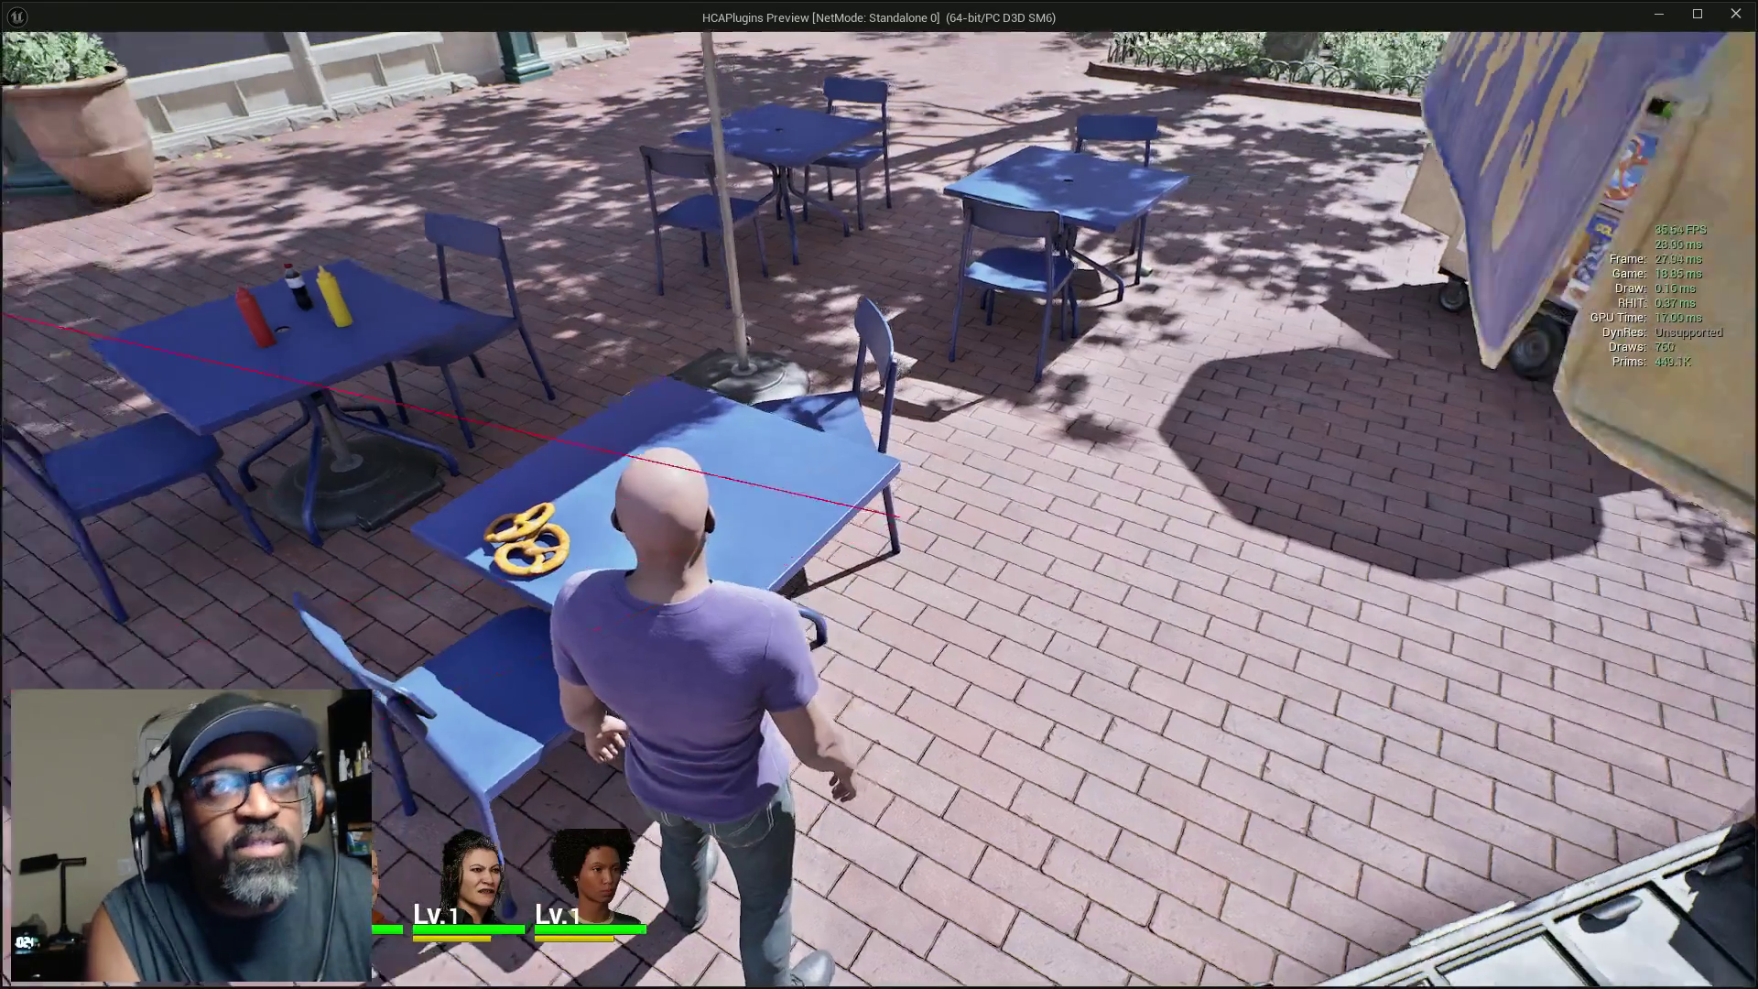
key(e)
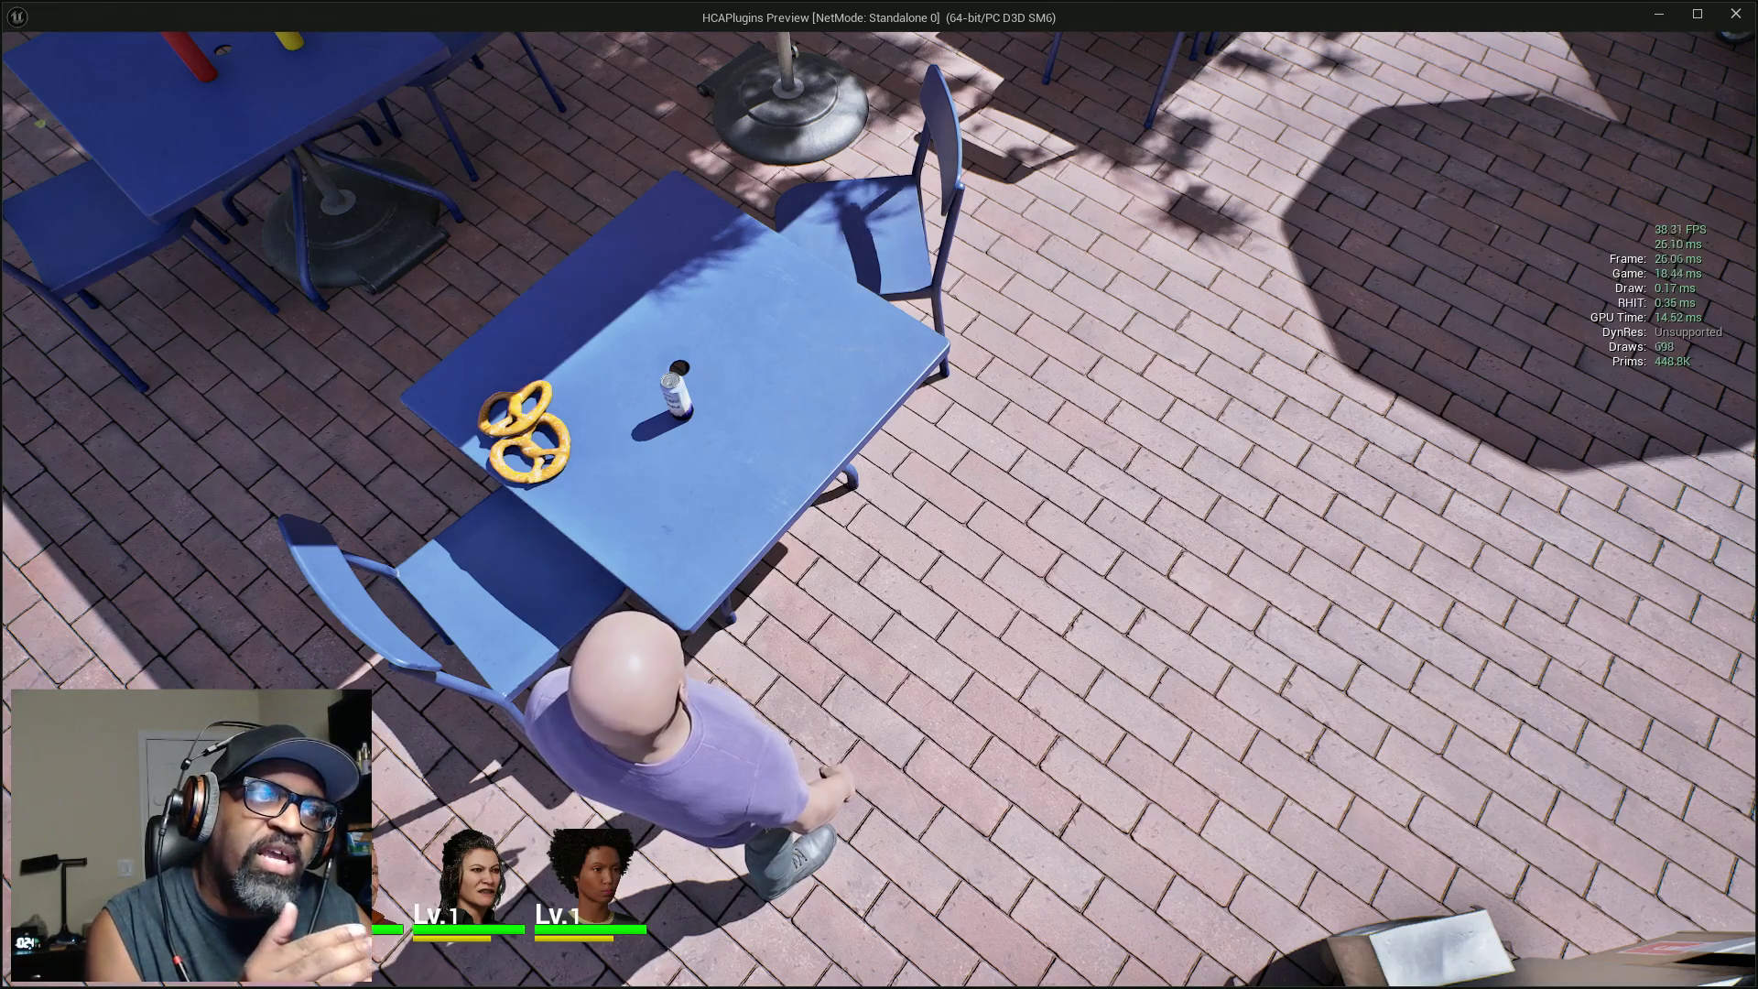
key(e)
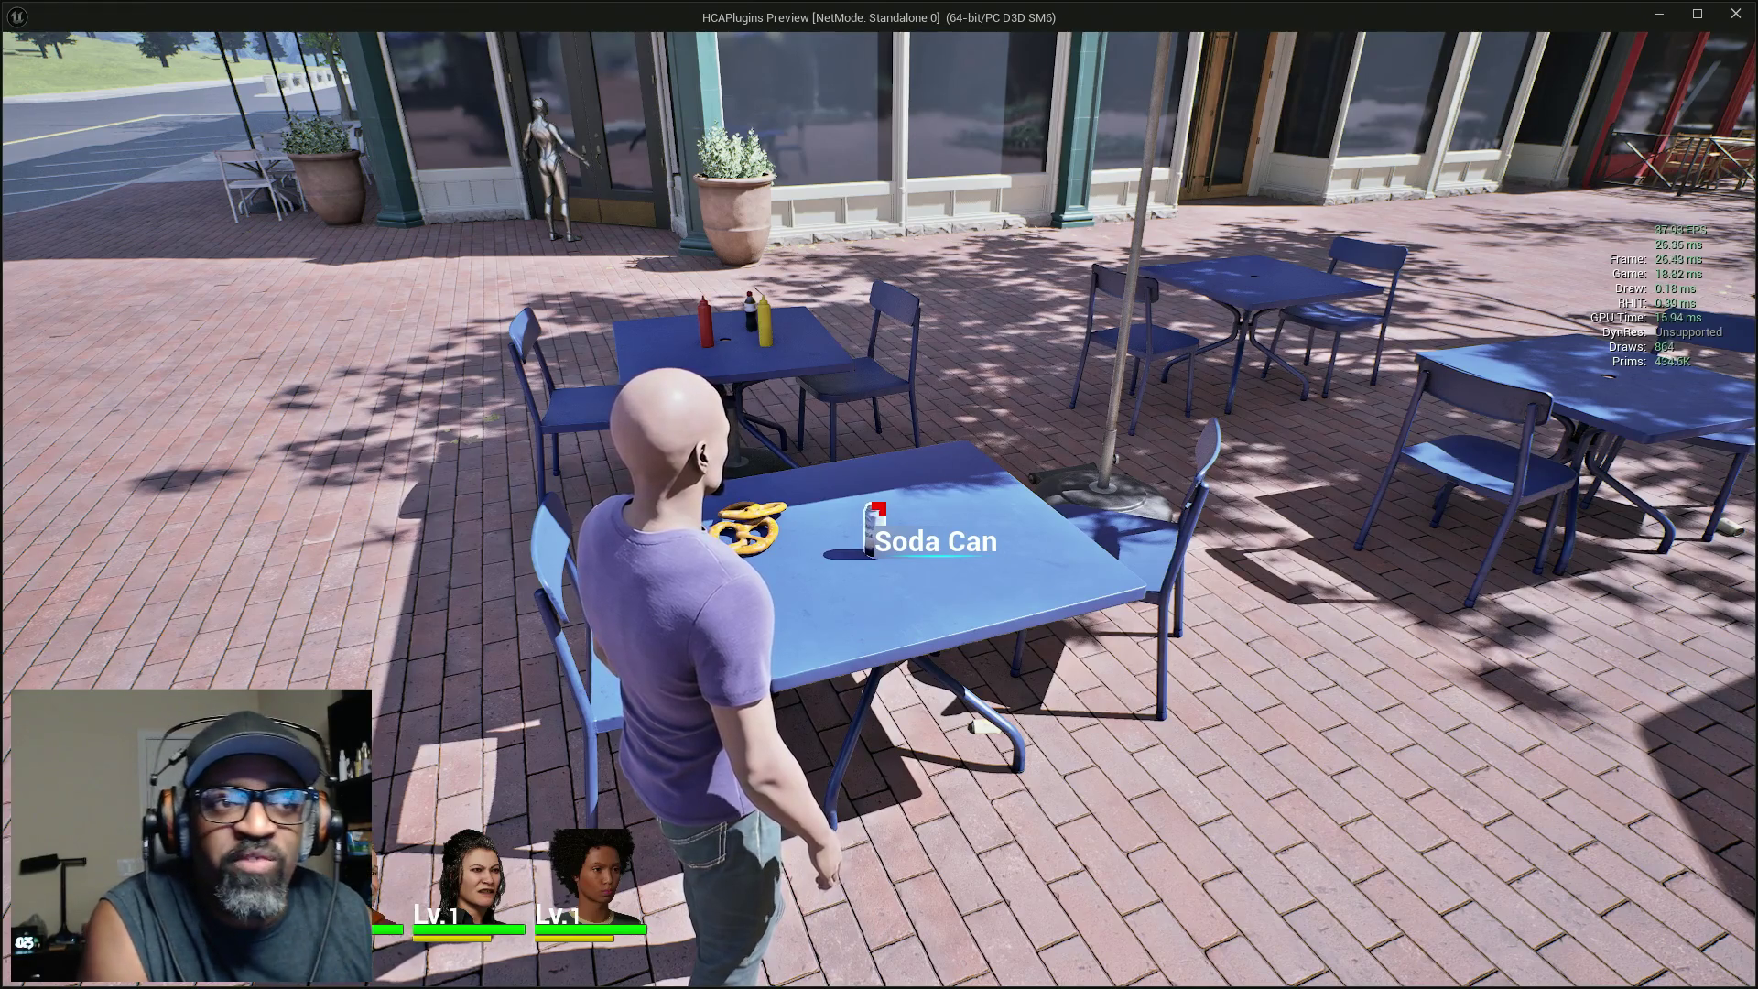
Swing the game camera toward the table before ending the play test.
drag(549, 439, 523, 453)
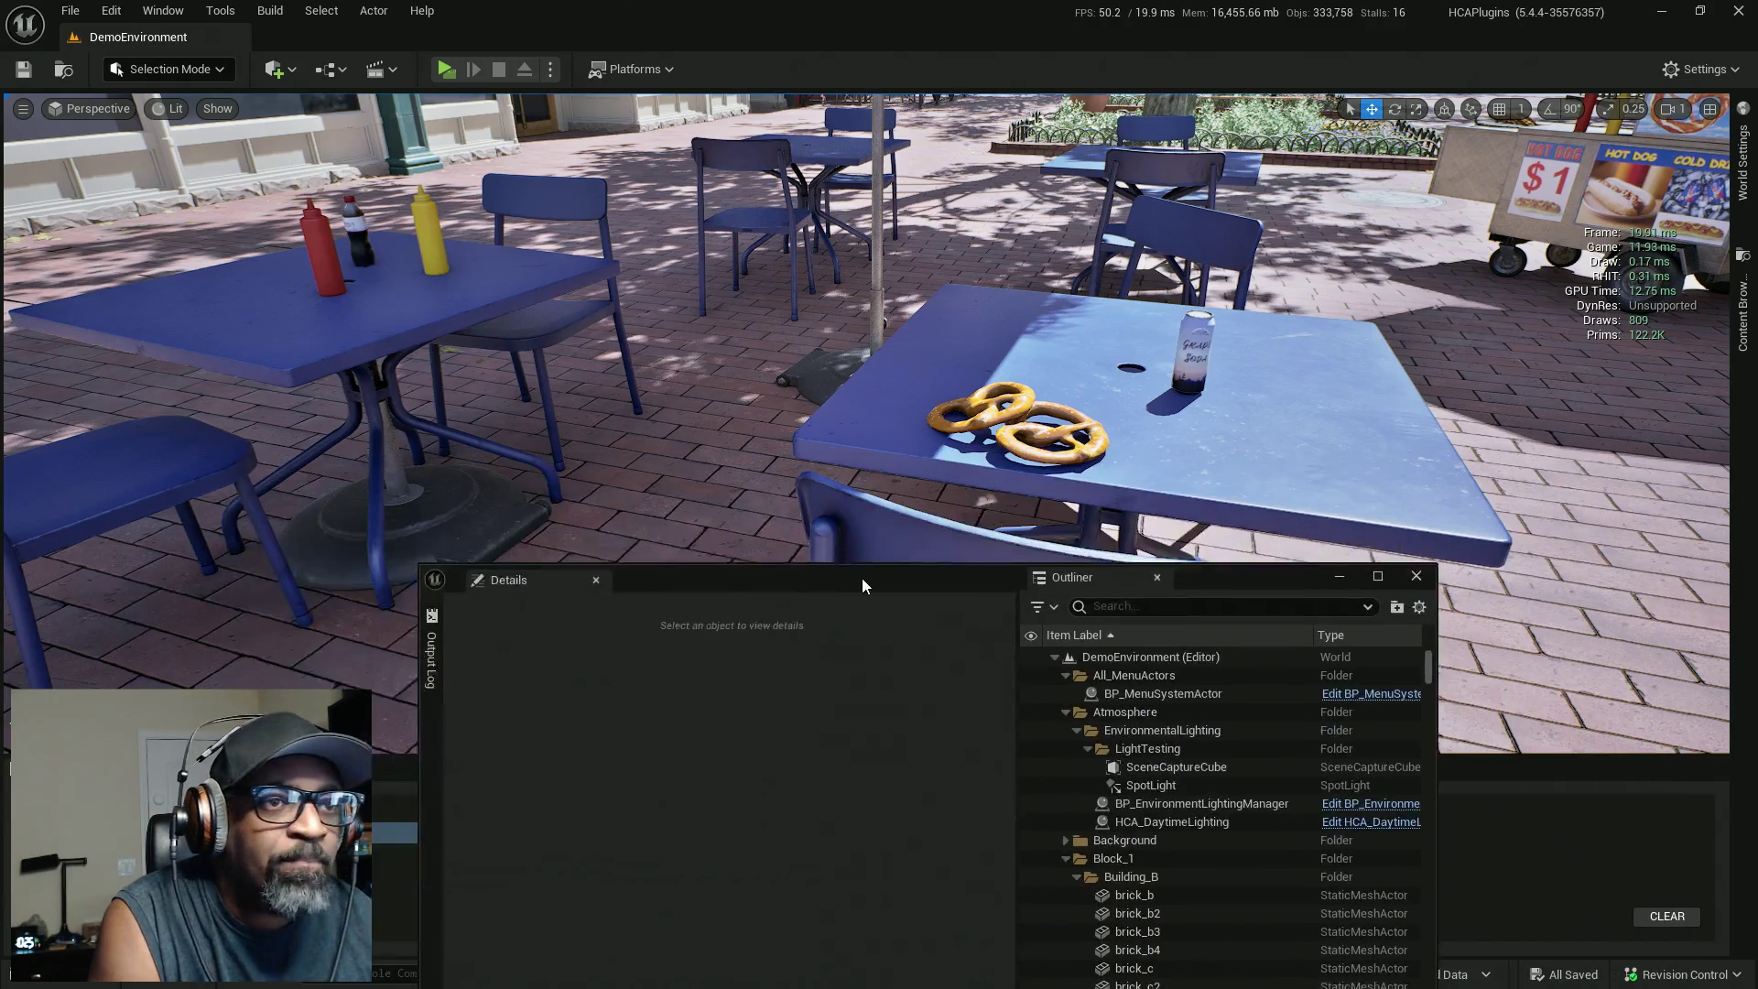
Select the grape soda can and its AC_InspectOnly component in Details.
click(1186, 364)
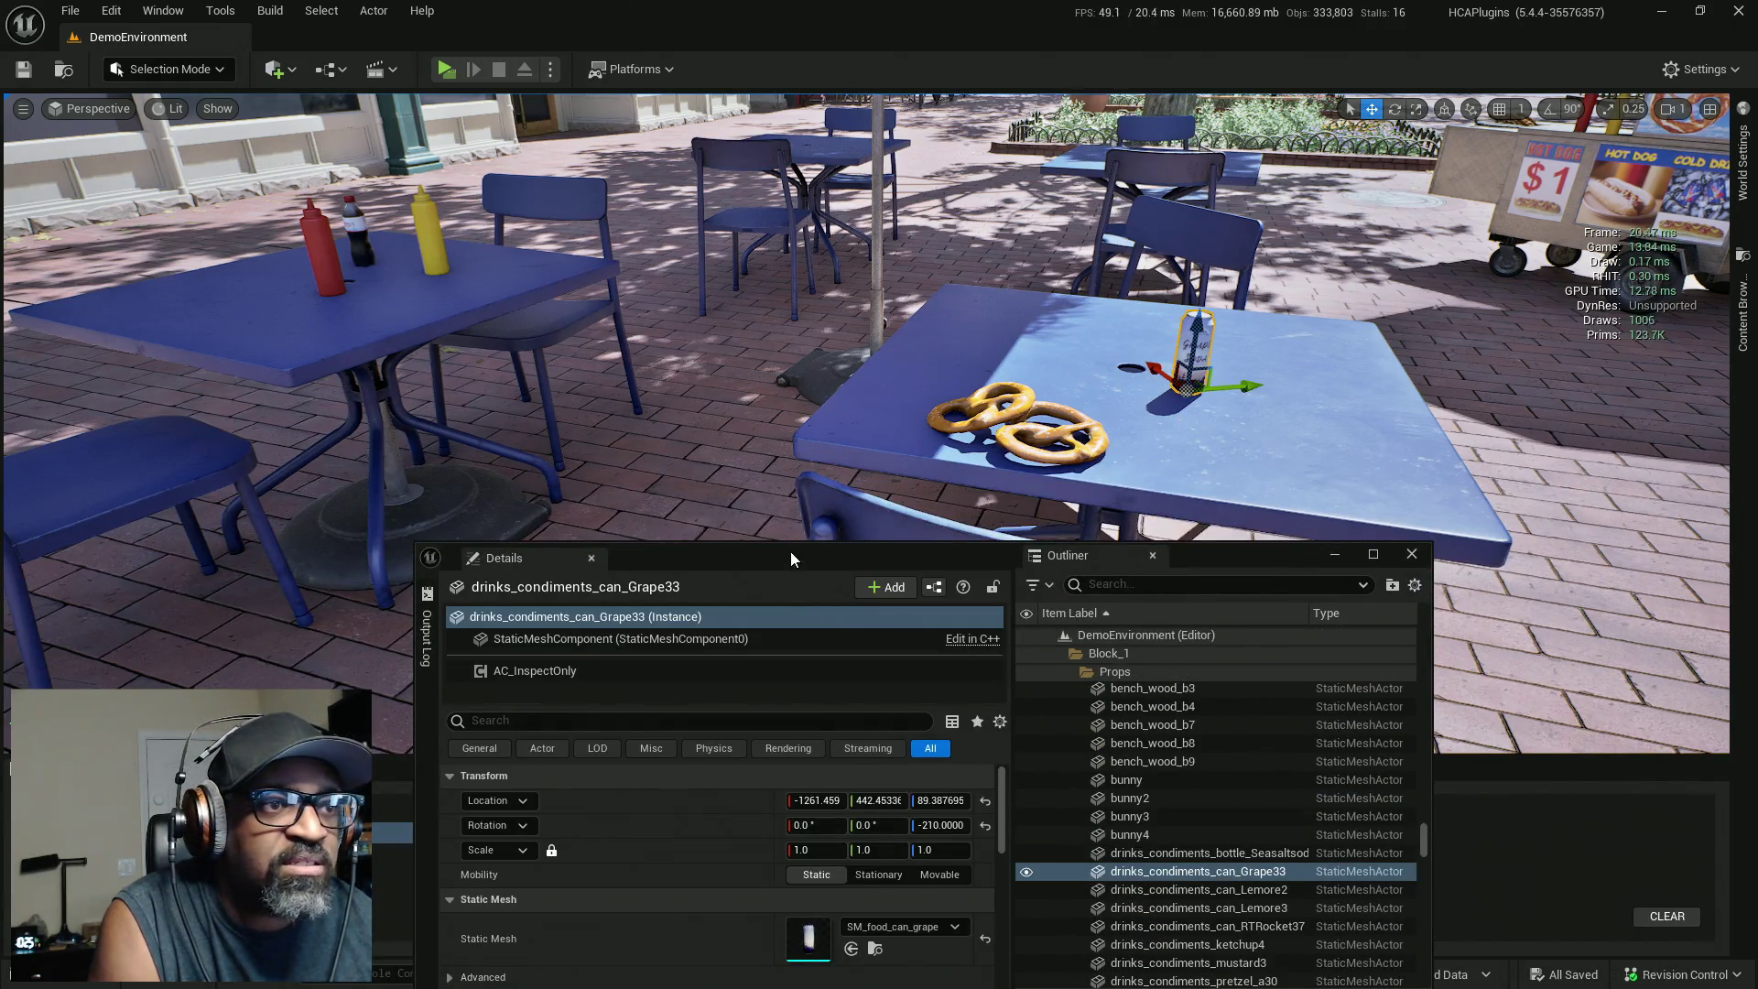
drag(790, 551, 775, 508)
click(567, 628)
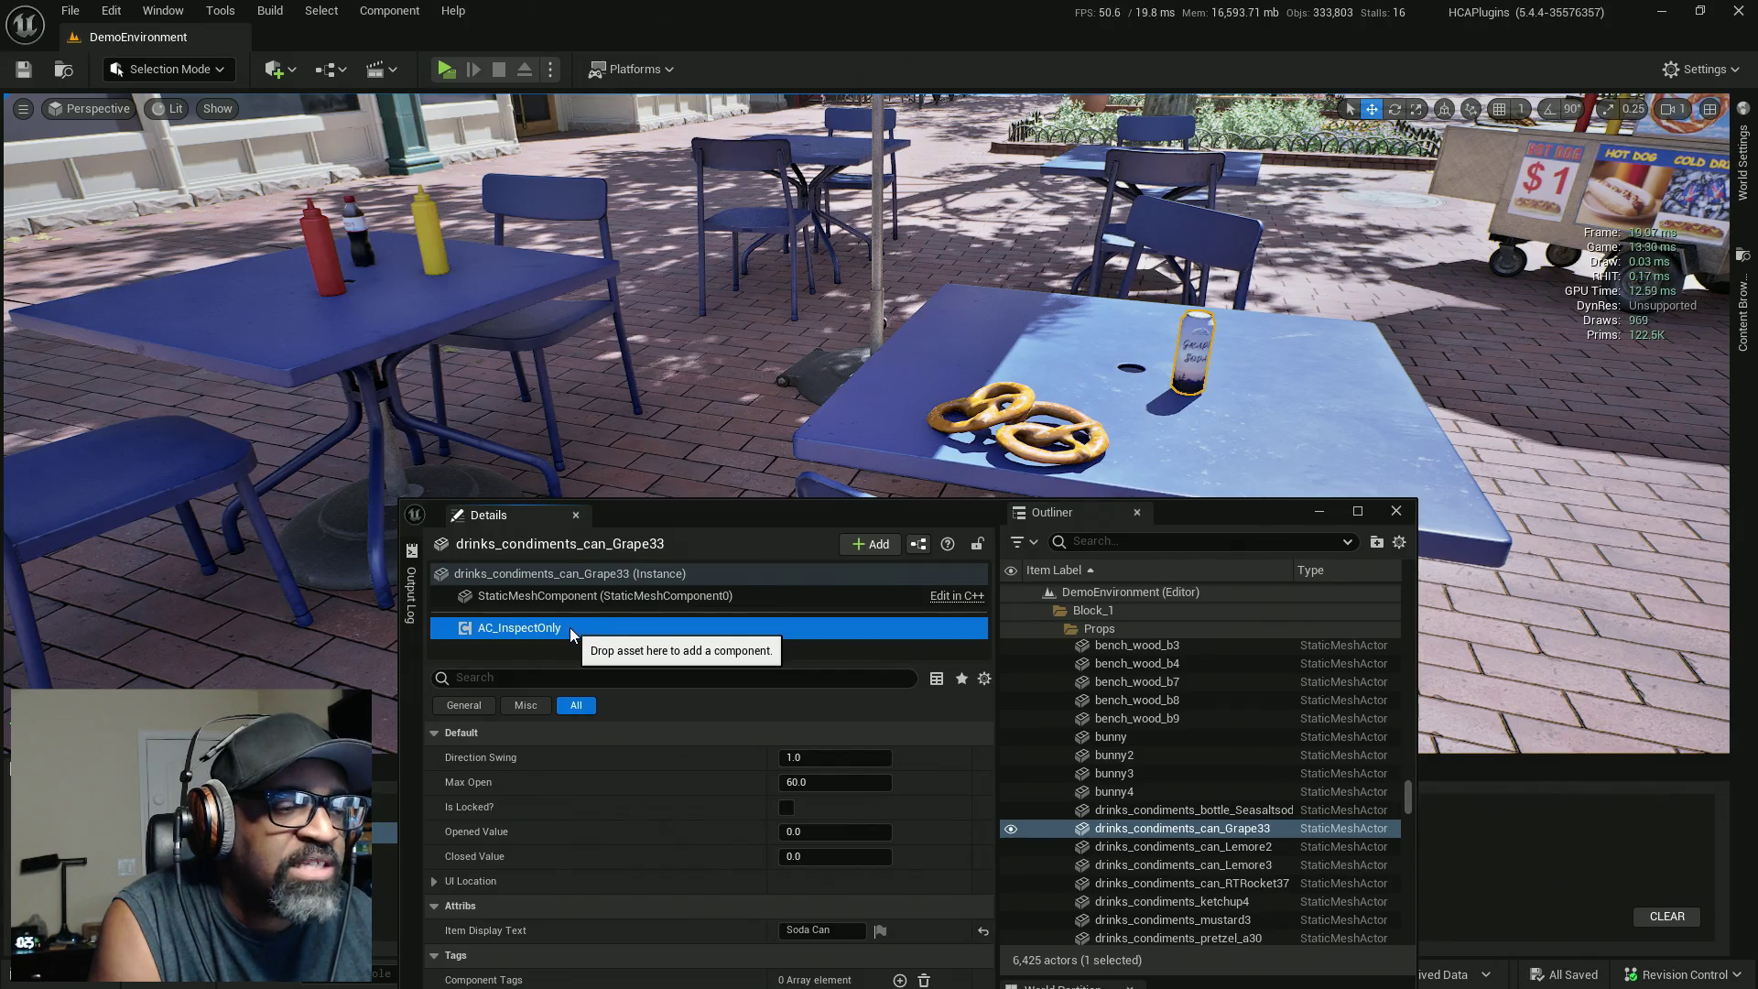
Copy the can's AC_InspectOnly component and select drinks_condiments_pretzel_b.
right_click(570, 629)
click(628, 684)
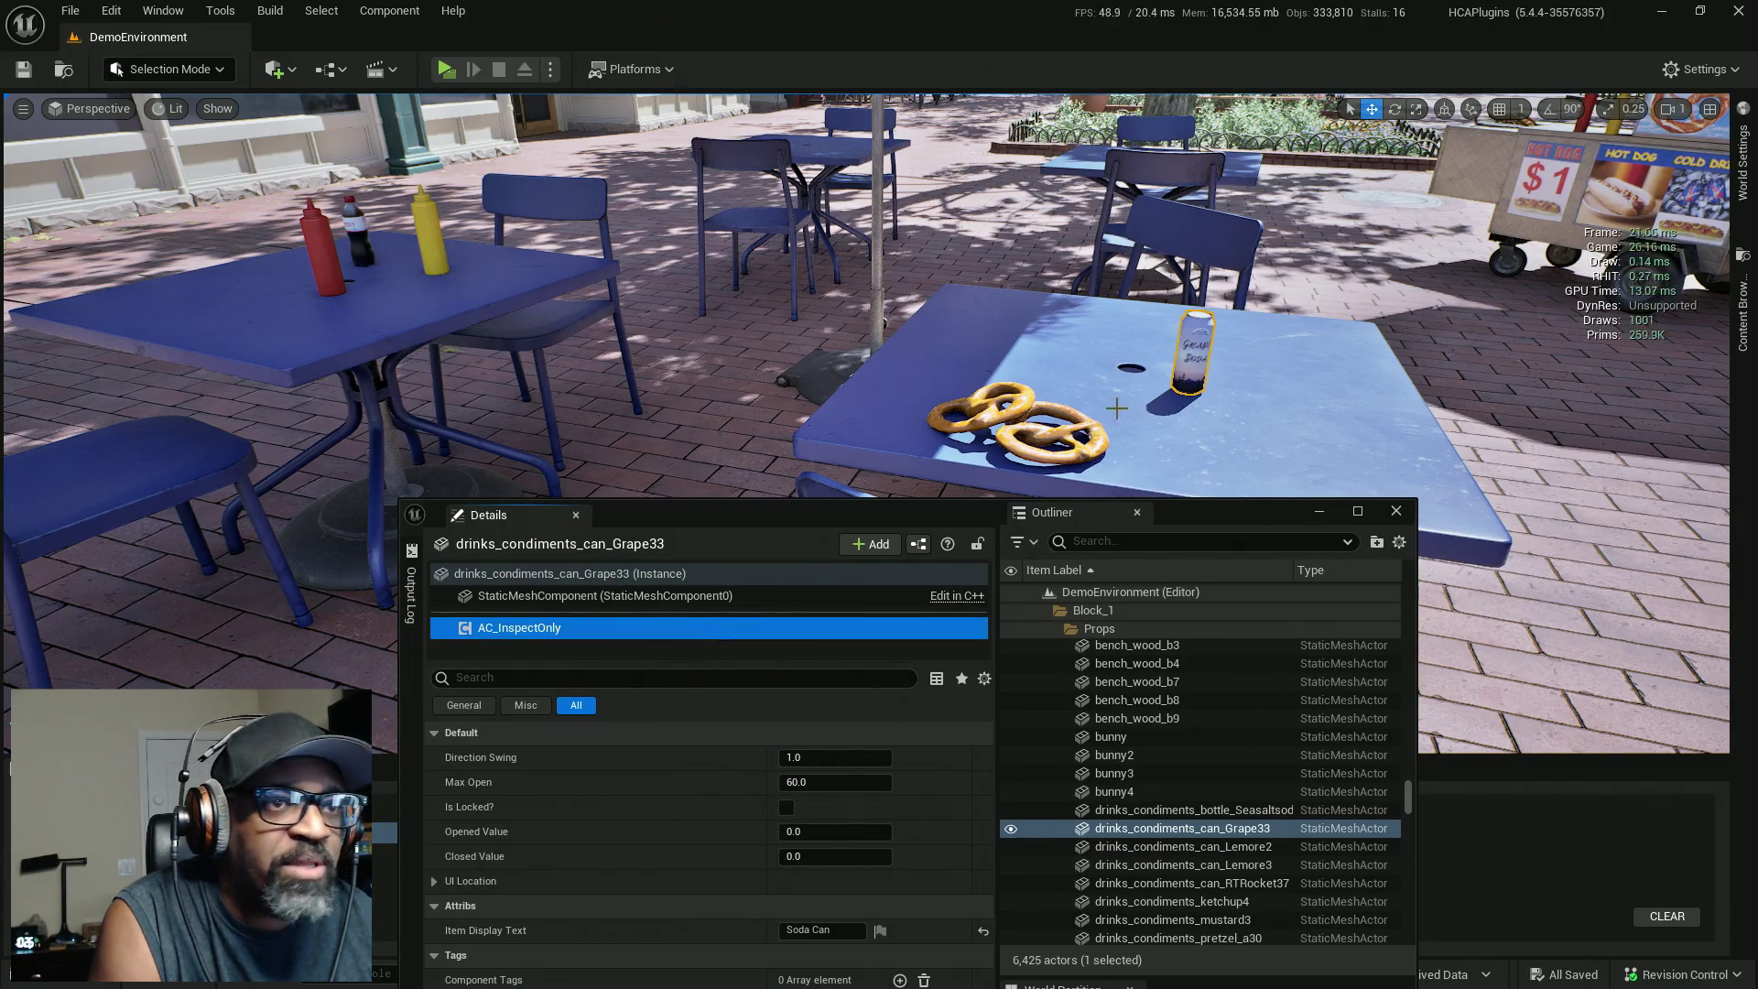
click(1048, 404)
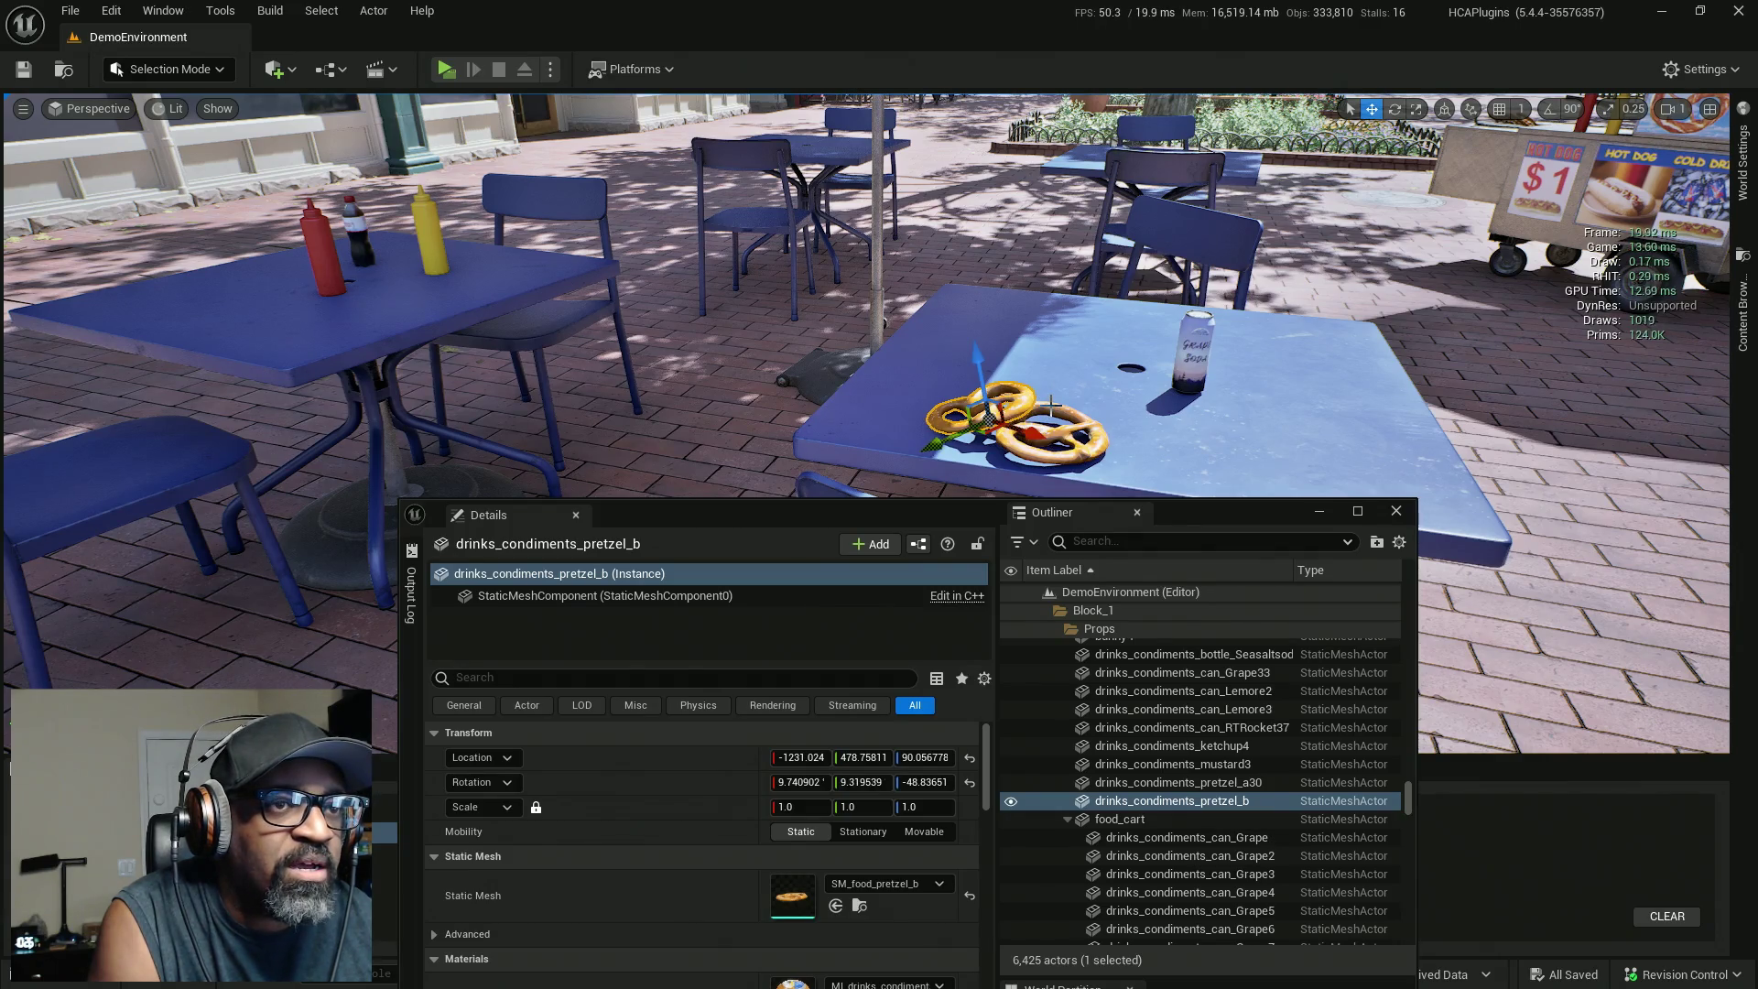
ctrl+click(1051, 407)
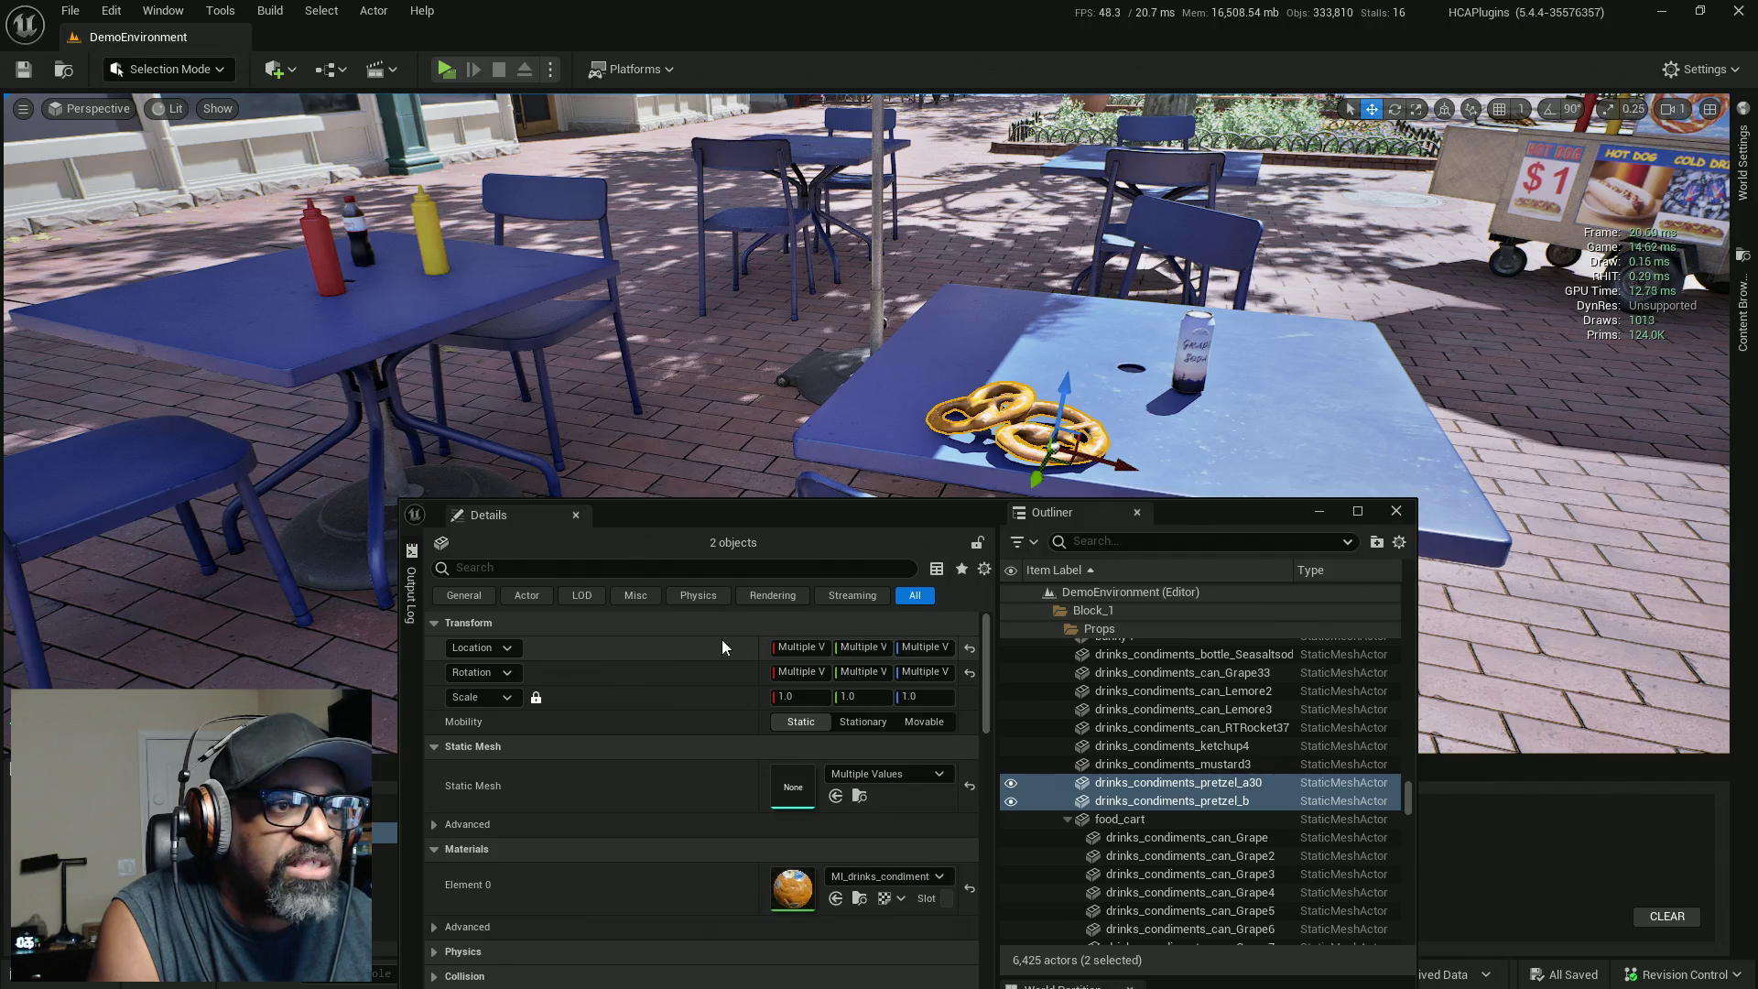
click(978, 416)
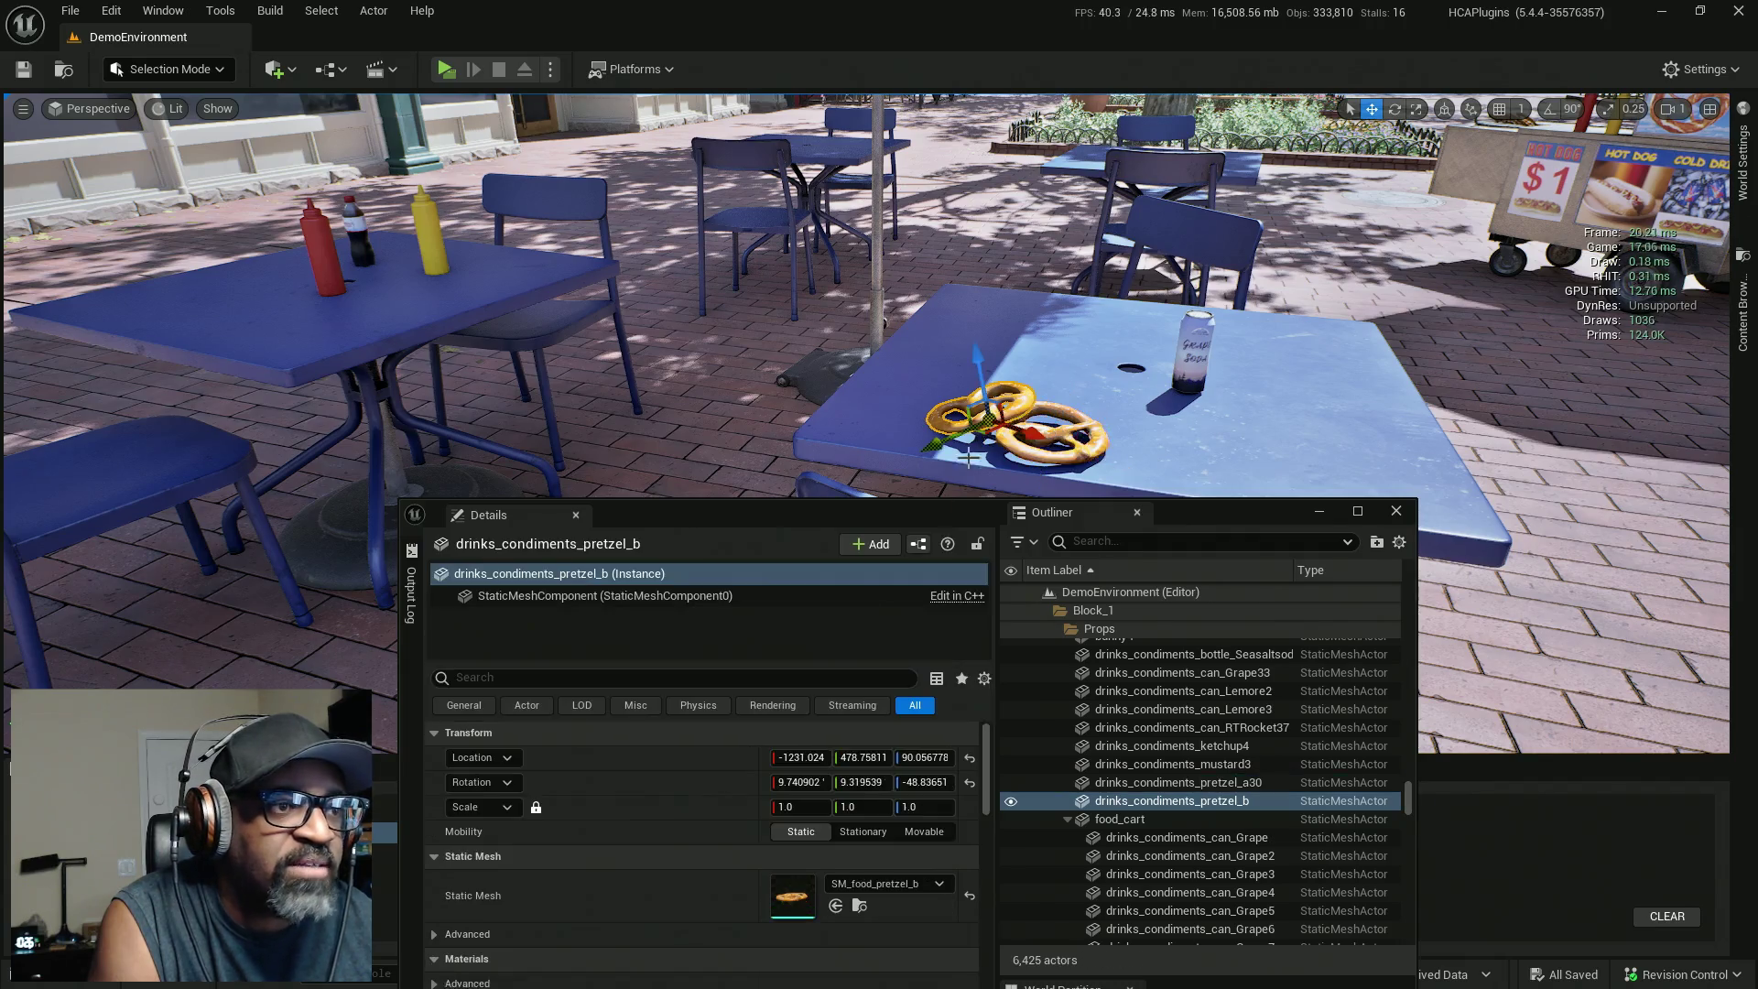
Paste AC_InspectOnly onto the pretzel and set its Item Display Text to Pretzel.
right_click(610, 631)
click(645, 673)
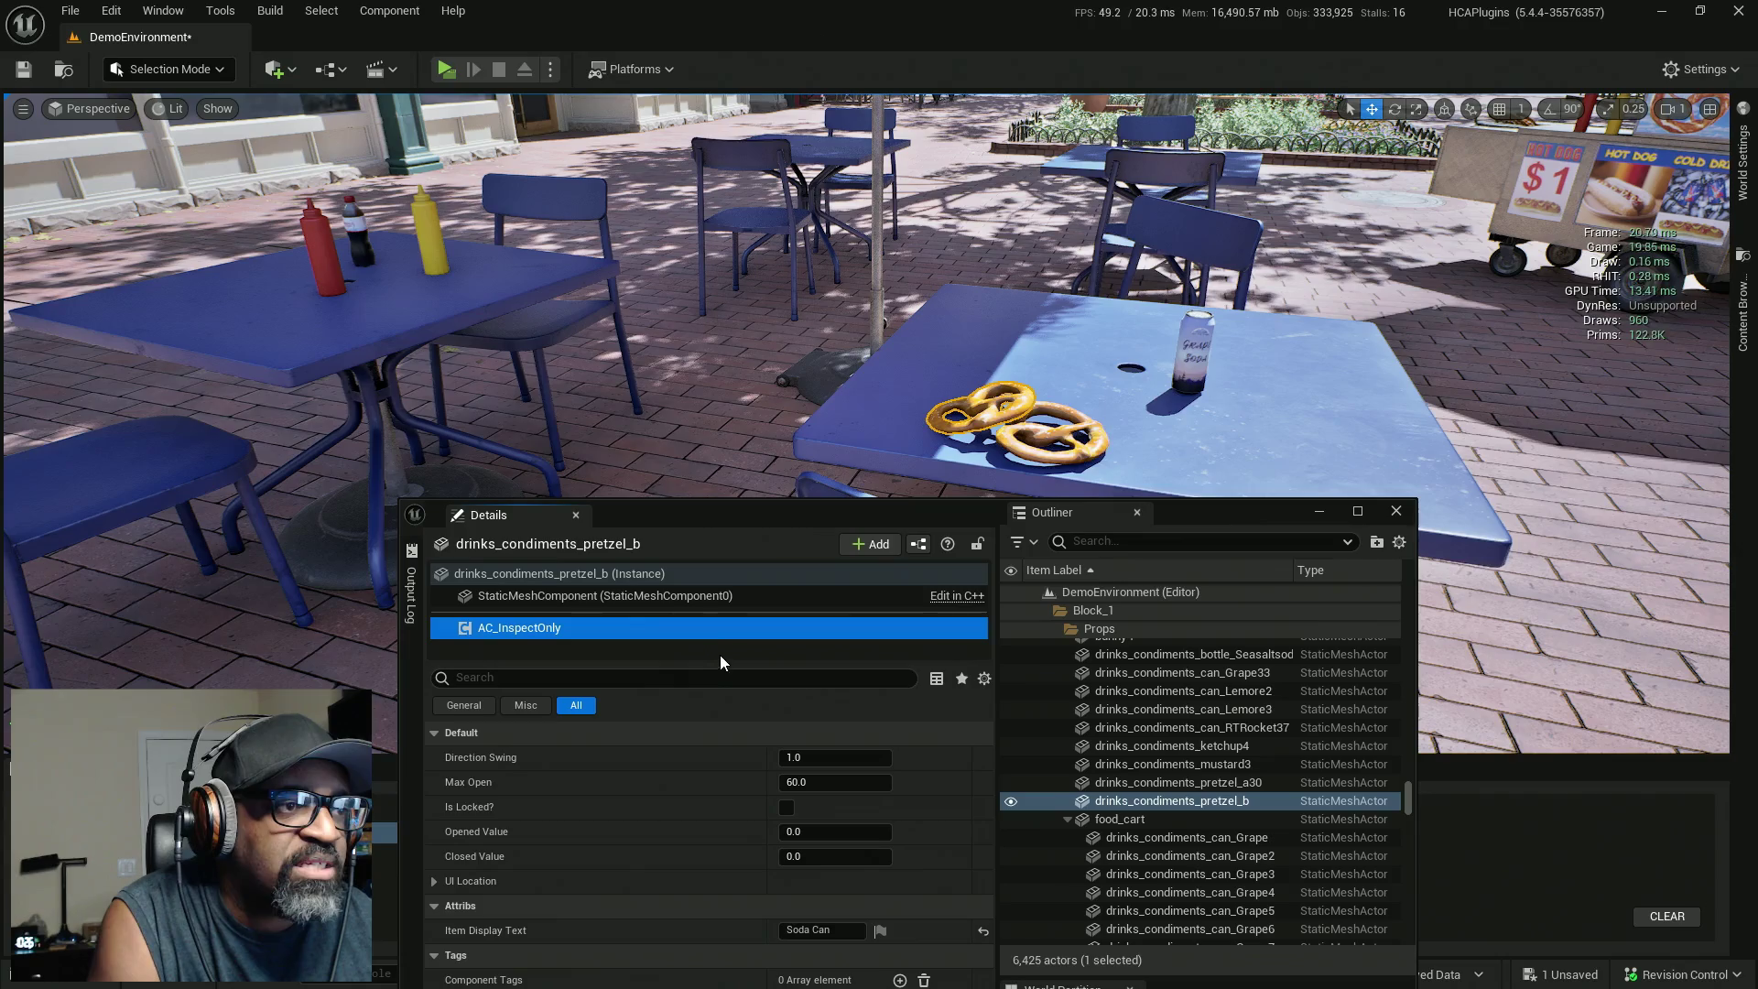
click(806, 930)
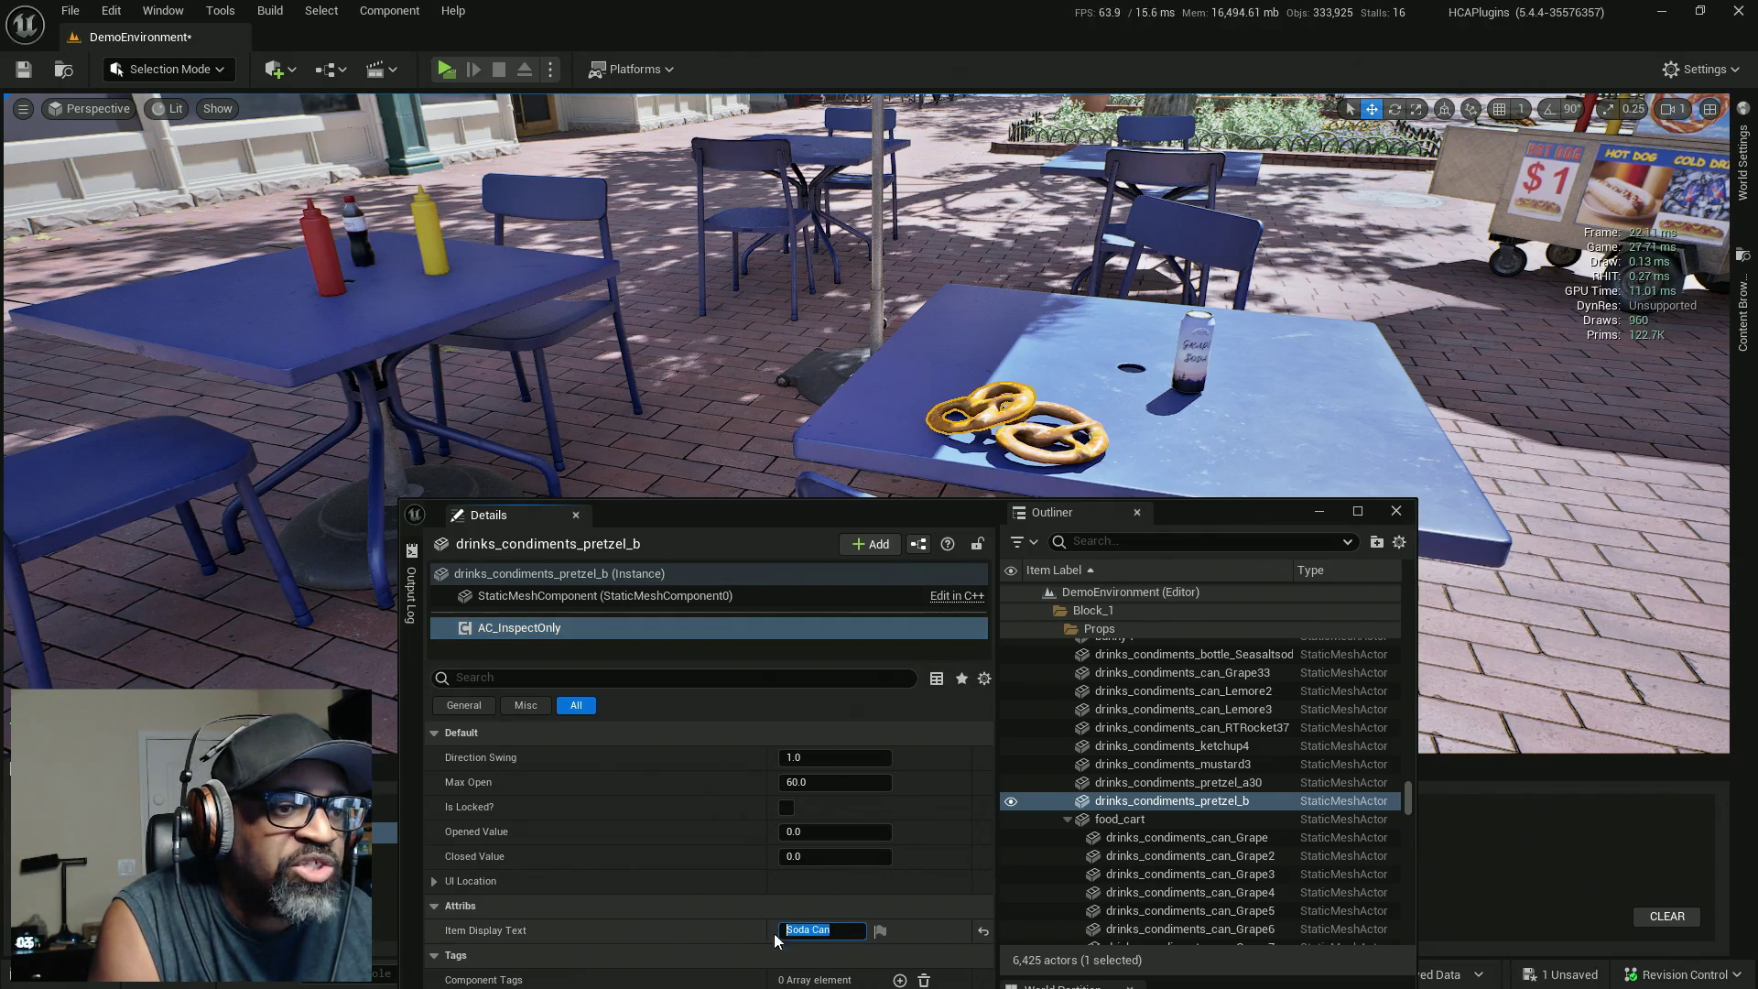
text(Pre)
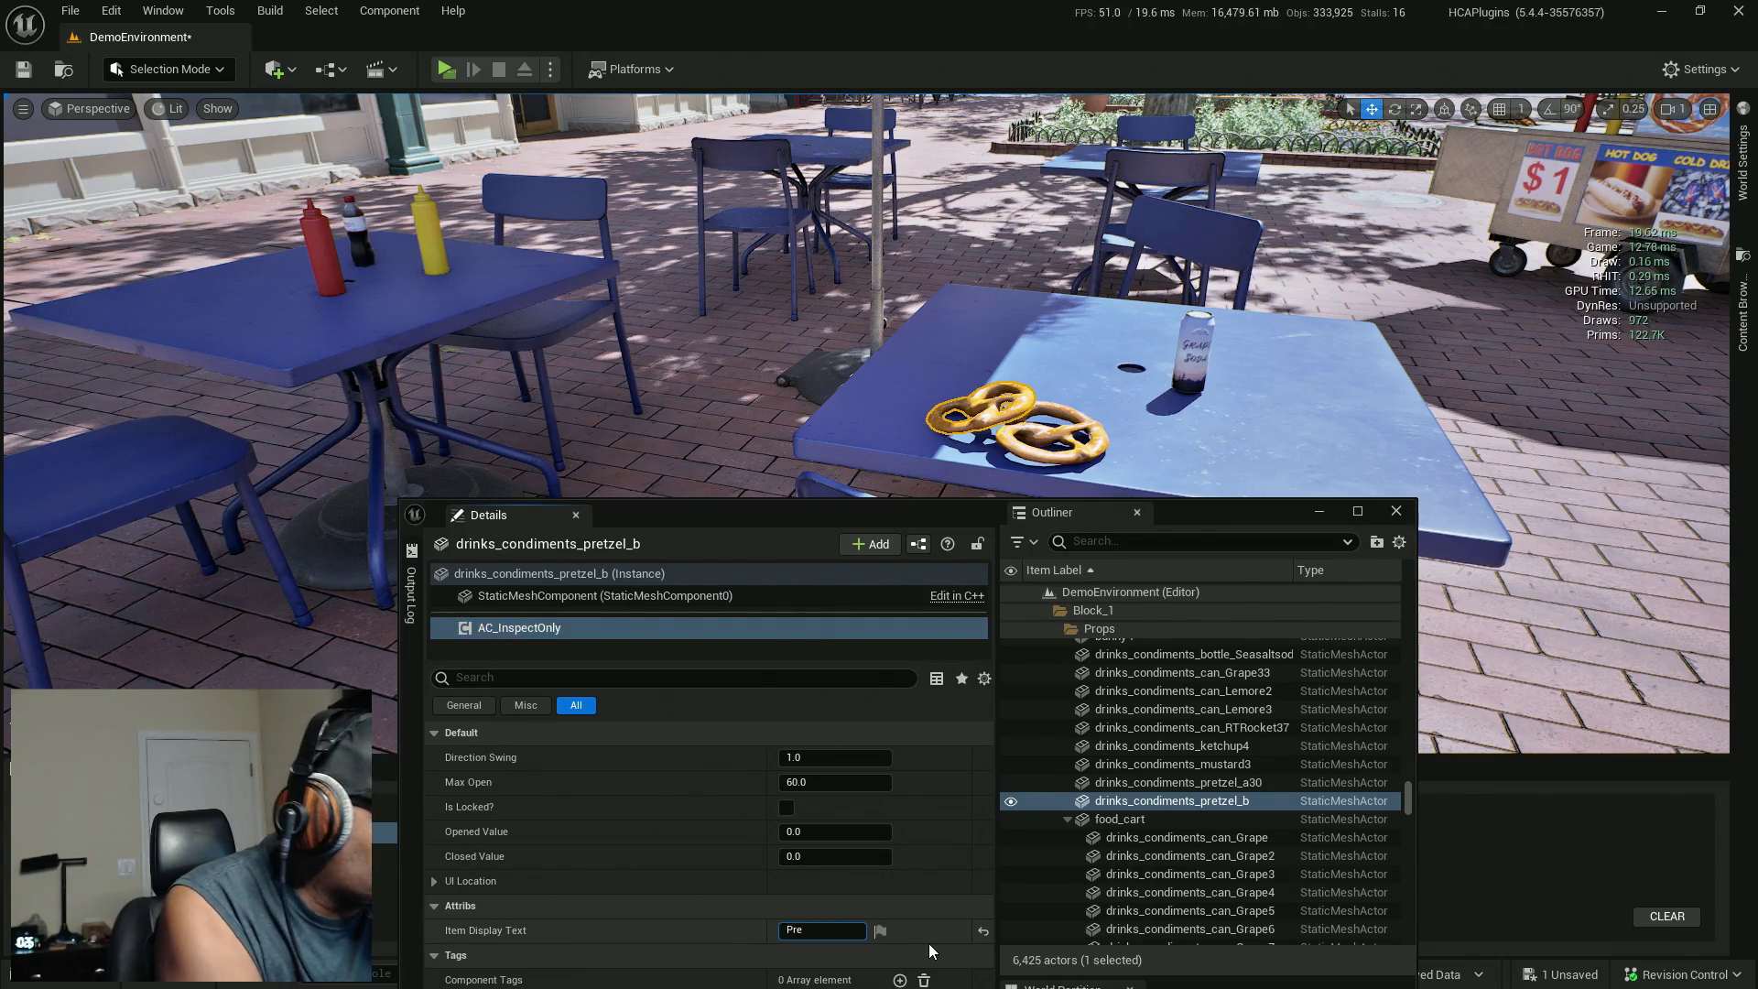
text(tzel)
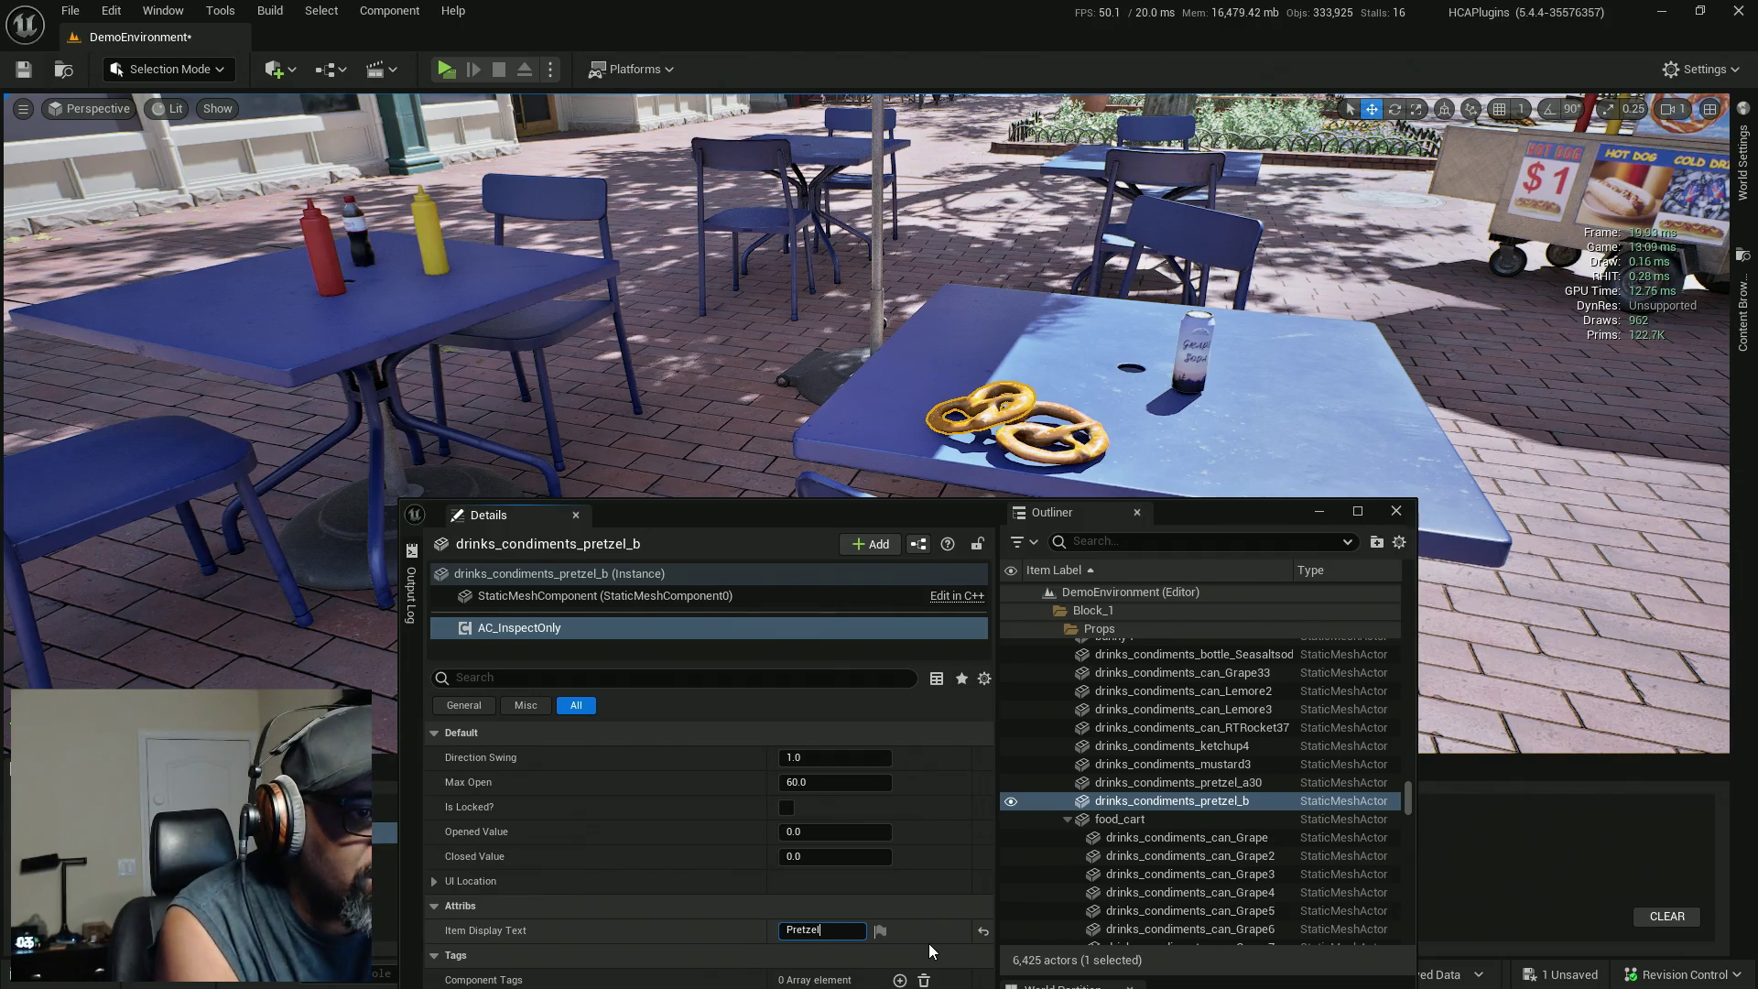
key(Return)
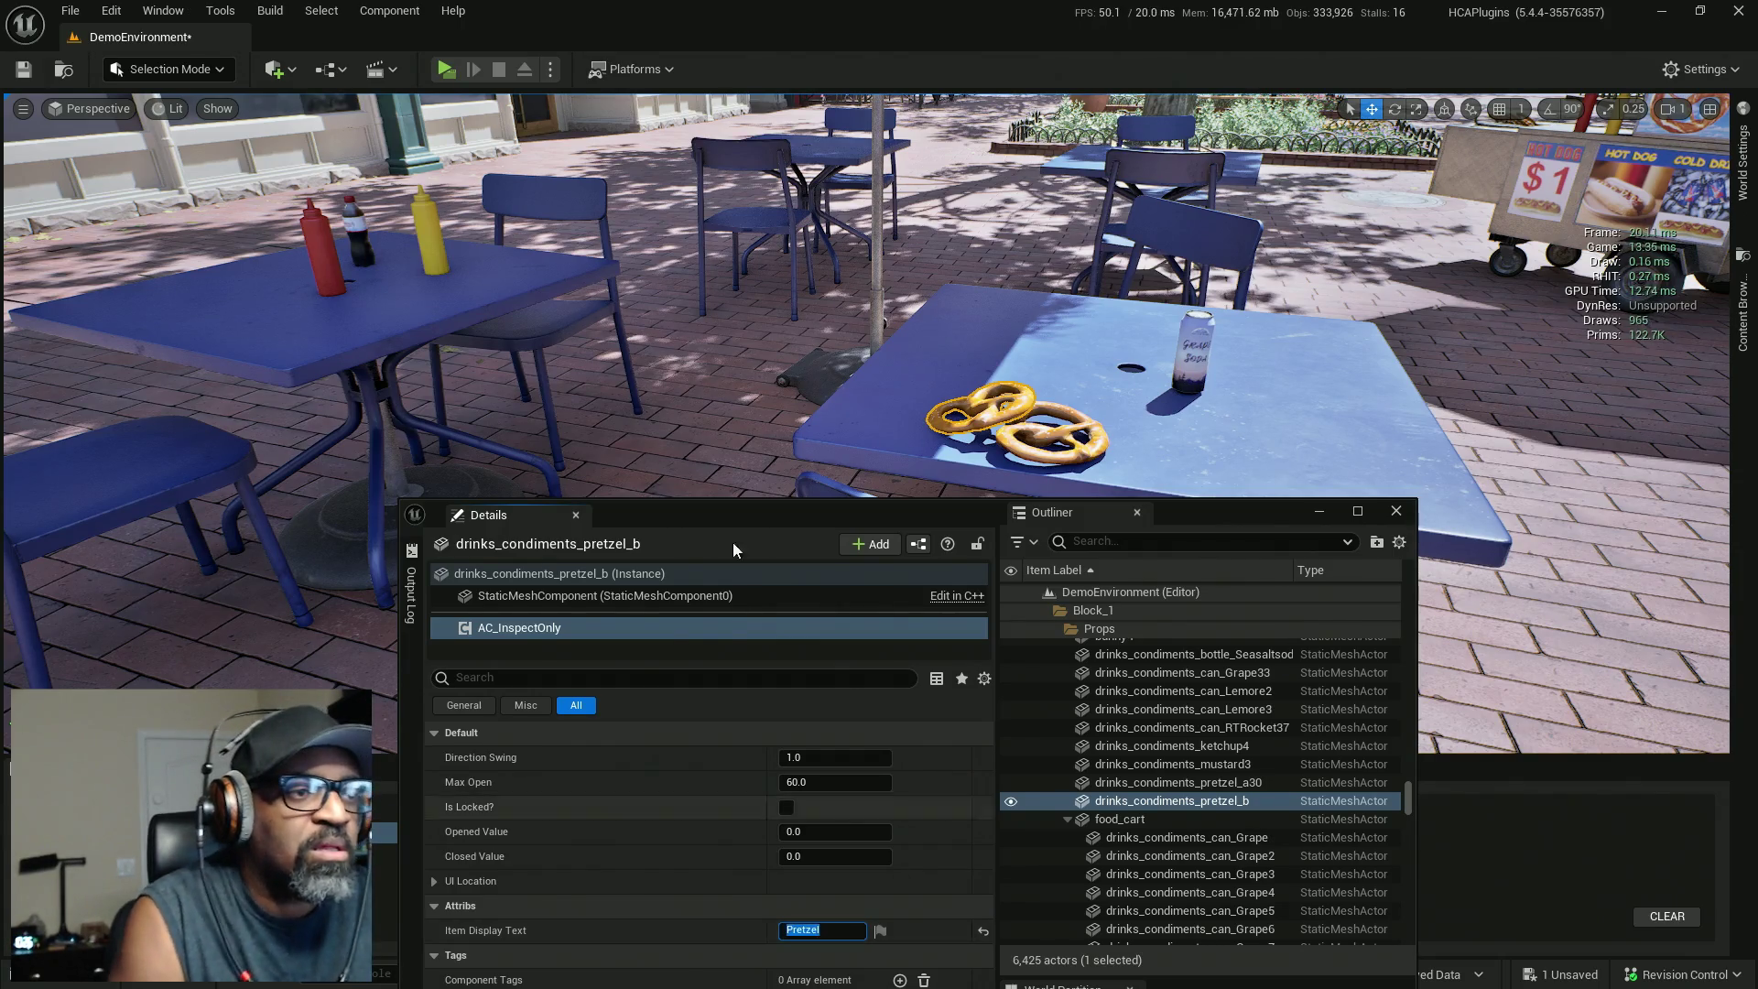
Copy the pretzel's inspect component and select drinks_condiments_pretzel_a30.
right_click(643, 628)
click(700, 685)
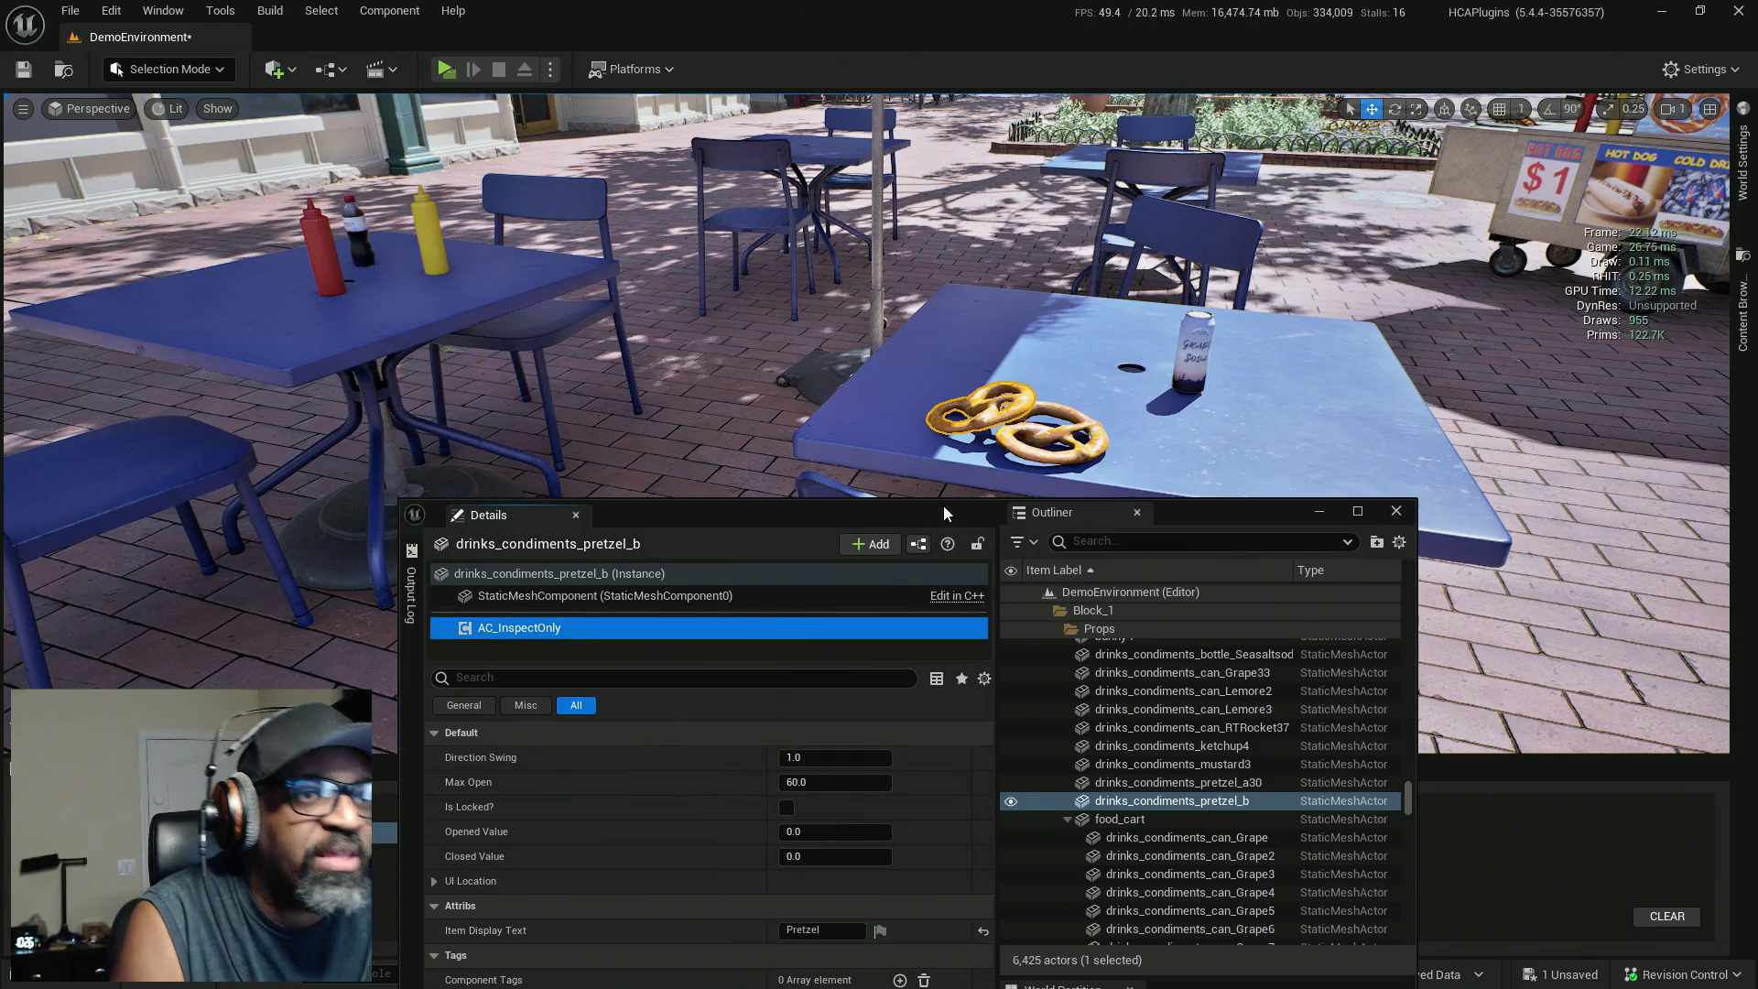
click(1032, 450)
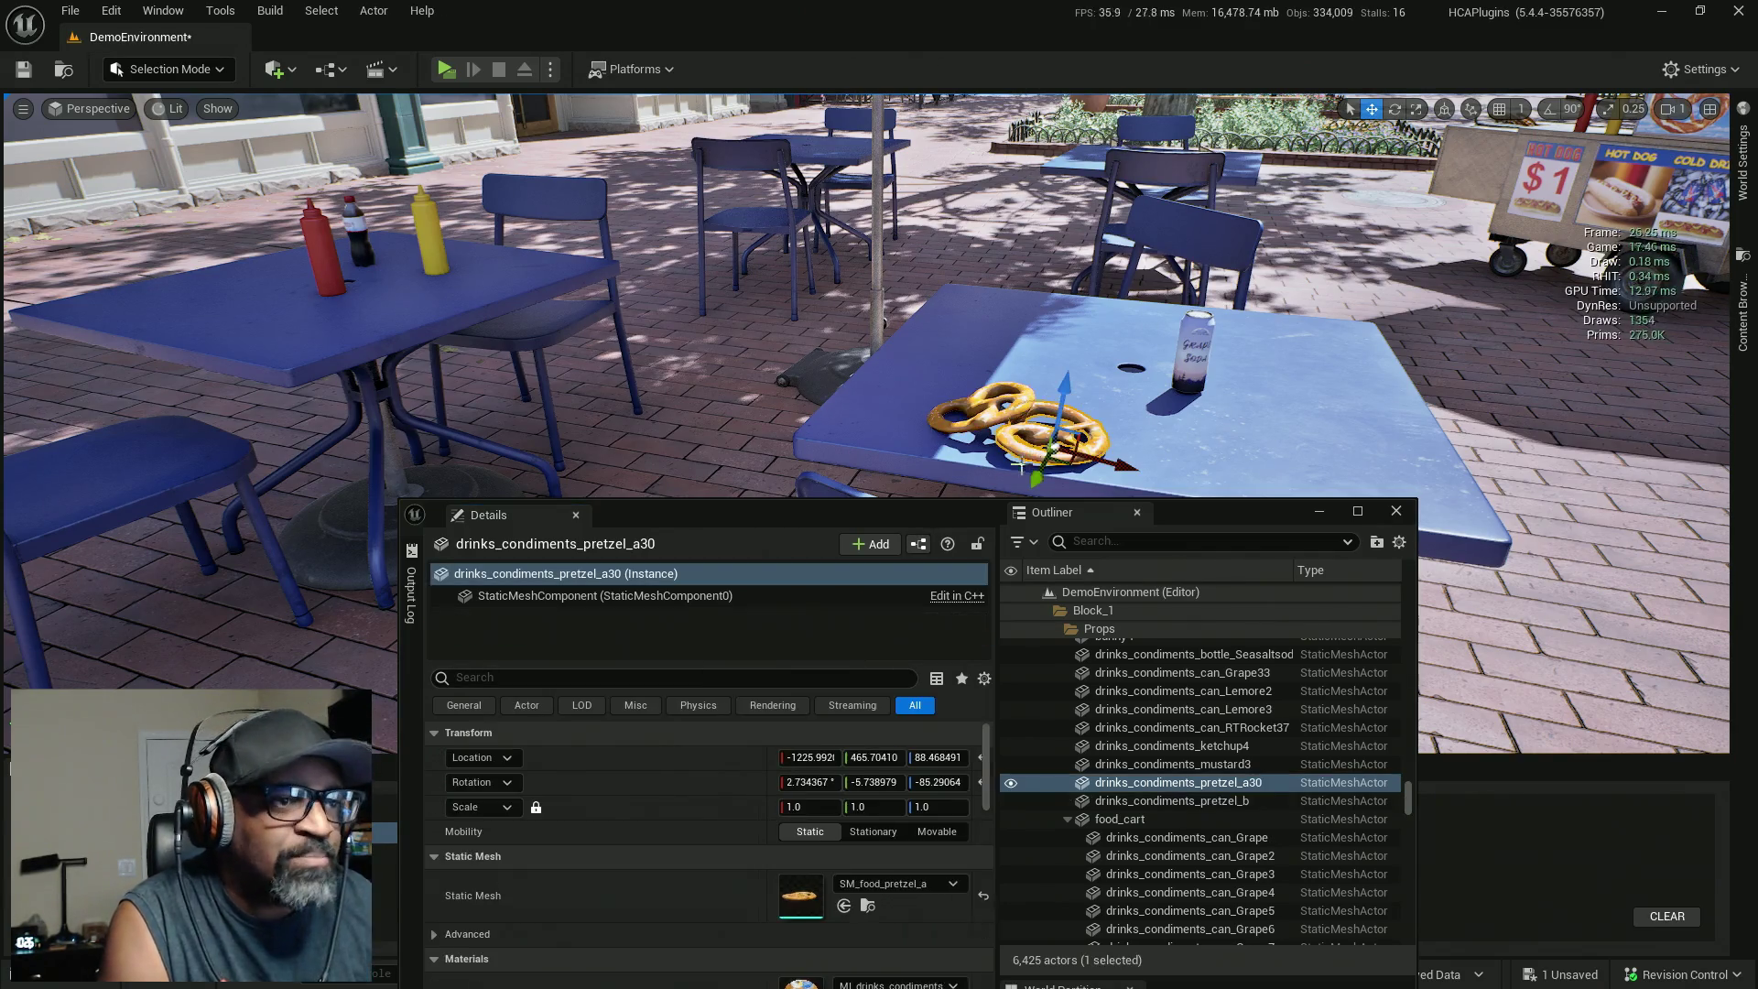
Add the inspect component to the second pretzel, then select both pretzel_b and pretzel_a30.
drag(634, 634, 668, 679)
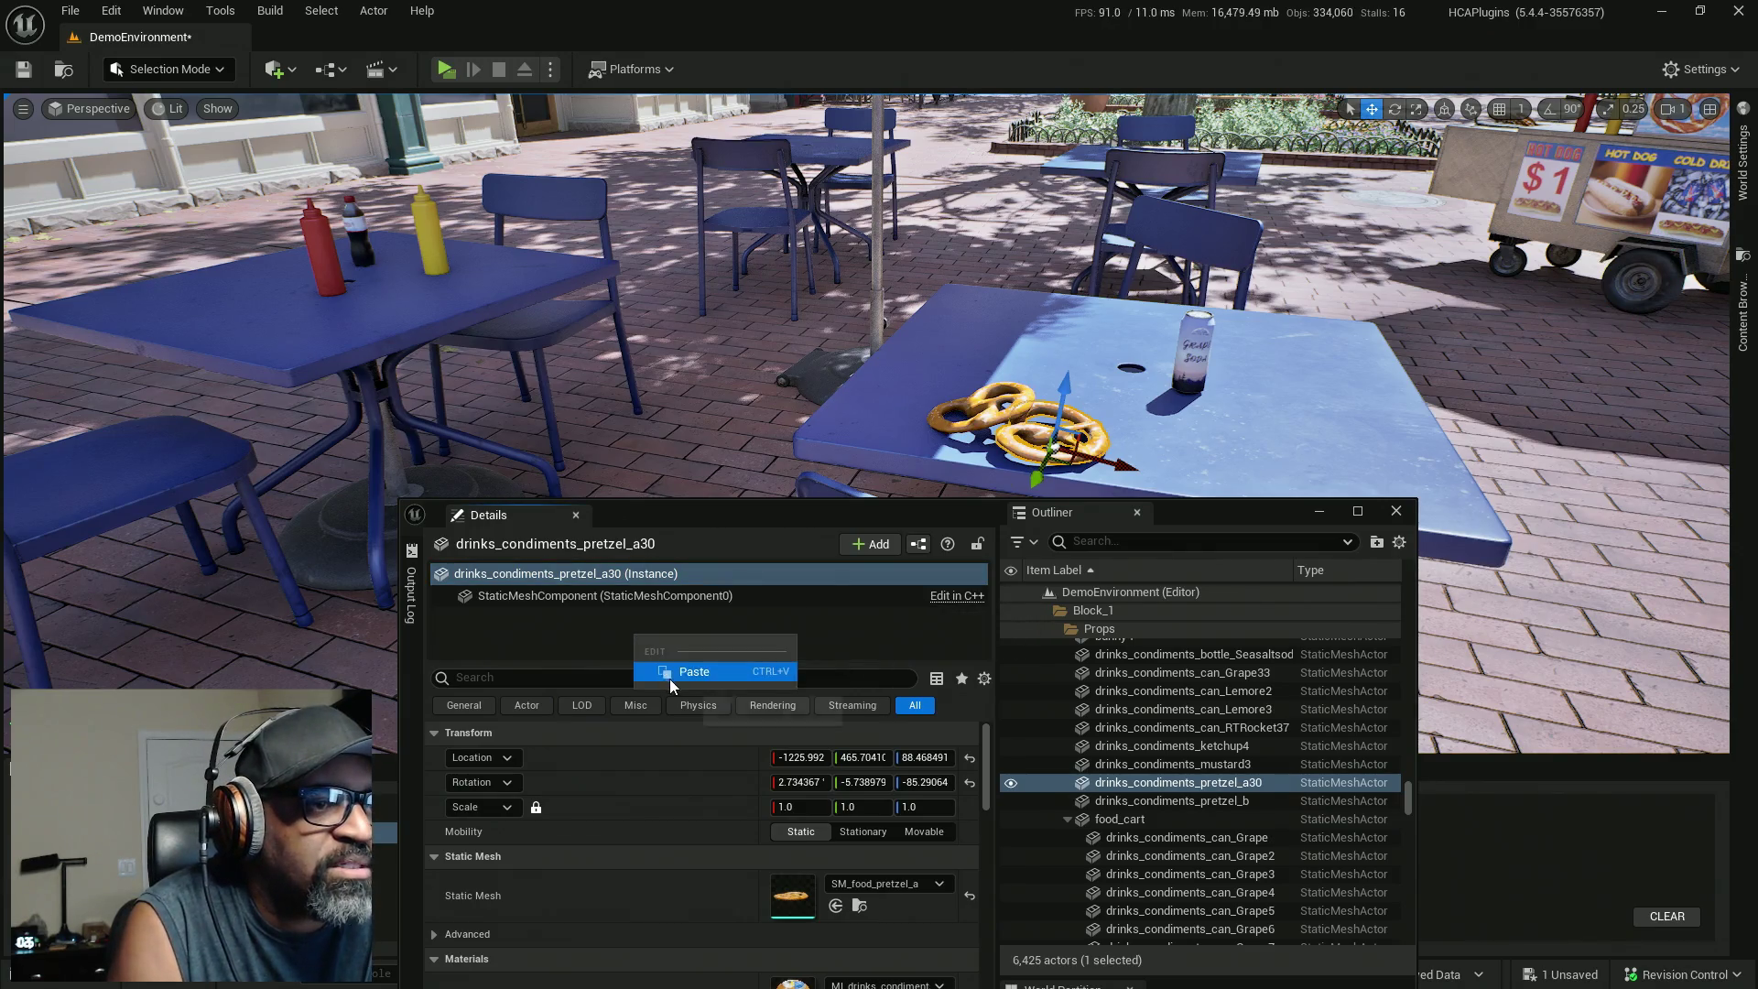
click(984, 418)
ctrl+click(970, 416)
mouse_move(1181, 512)
mouse_down()
mouse_move(1123, 465)
mouse_move(866, 5)
mouse_up()
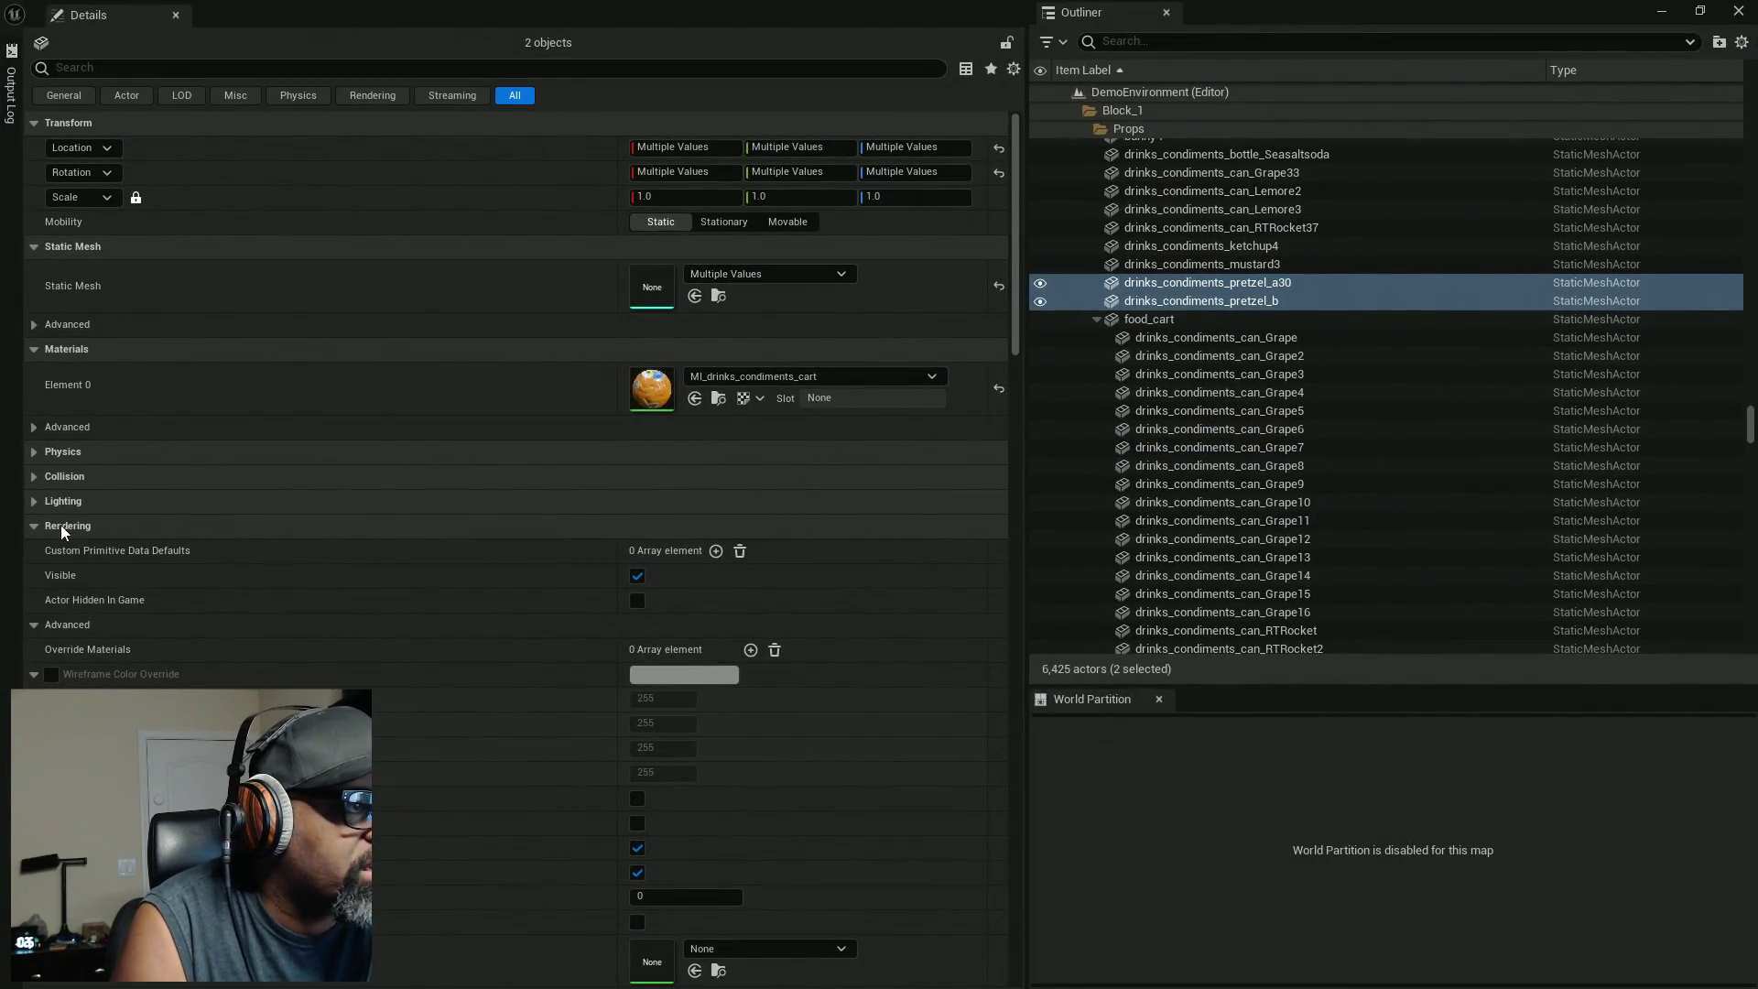
Switch both pretzels to Custom collision with Block on the Interact channel, then save the level.
click(36, 477)
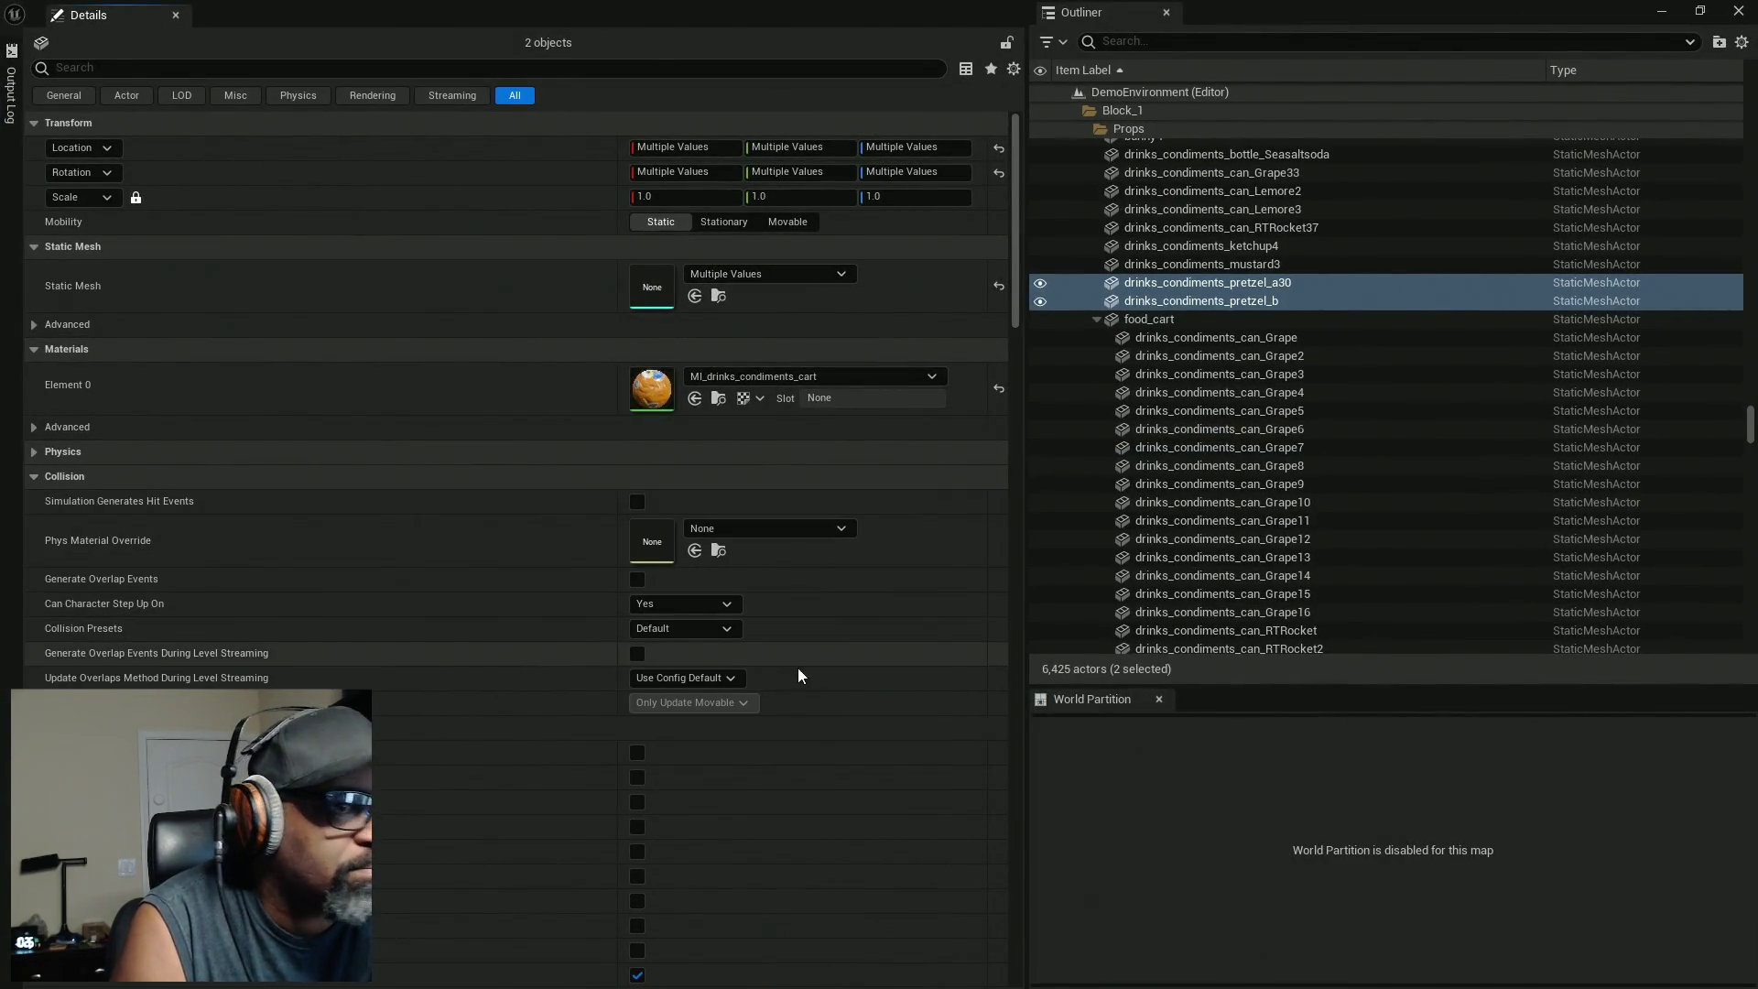
click(711, 632)
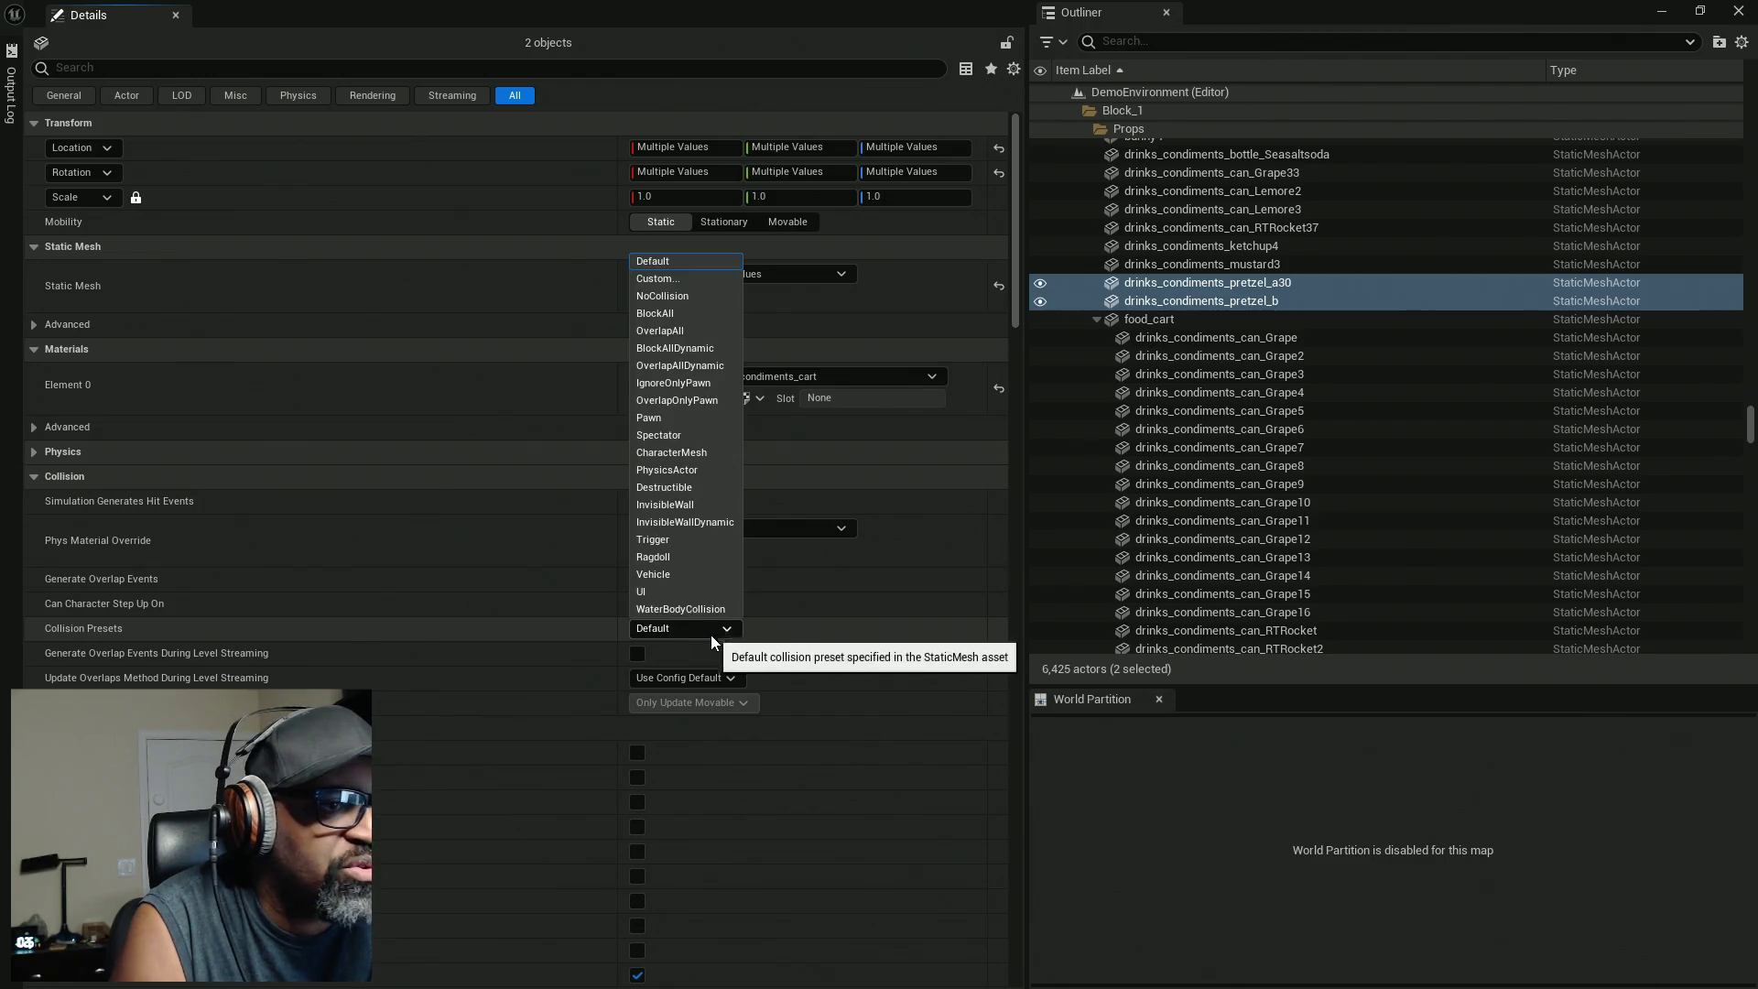
click(673, 279)
scroll(694, 602, down, 3)
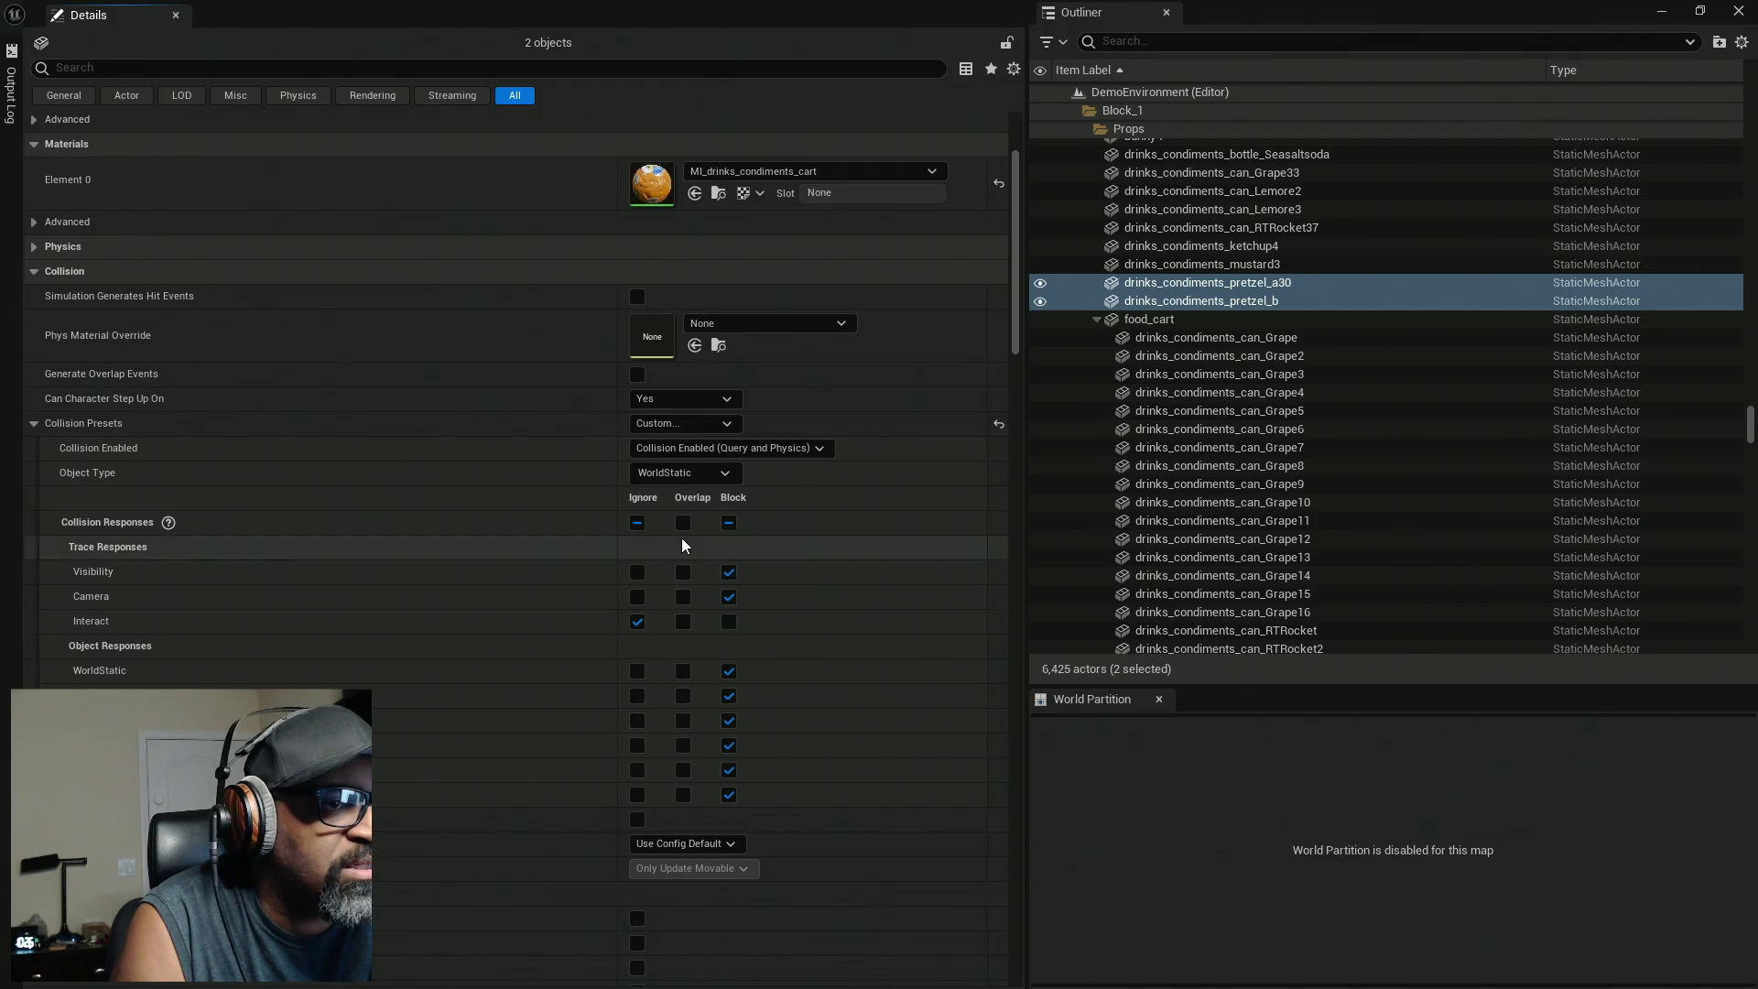
click(728, 621)
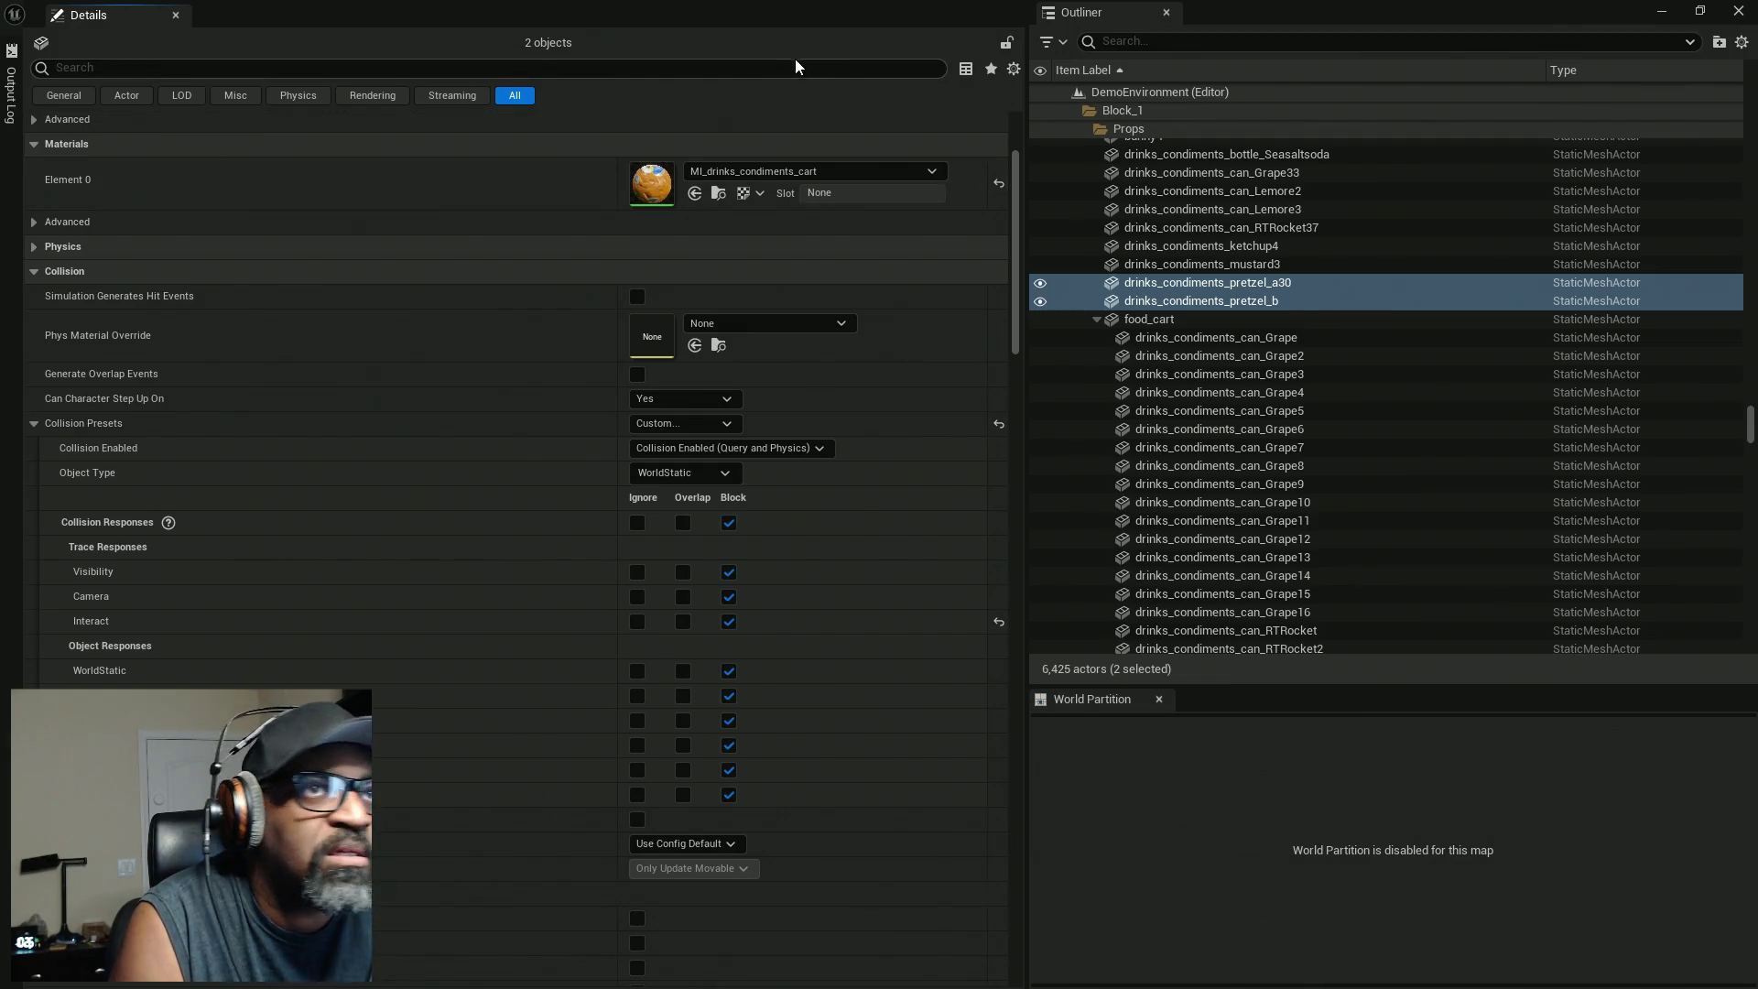
click(1661, 11)
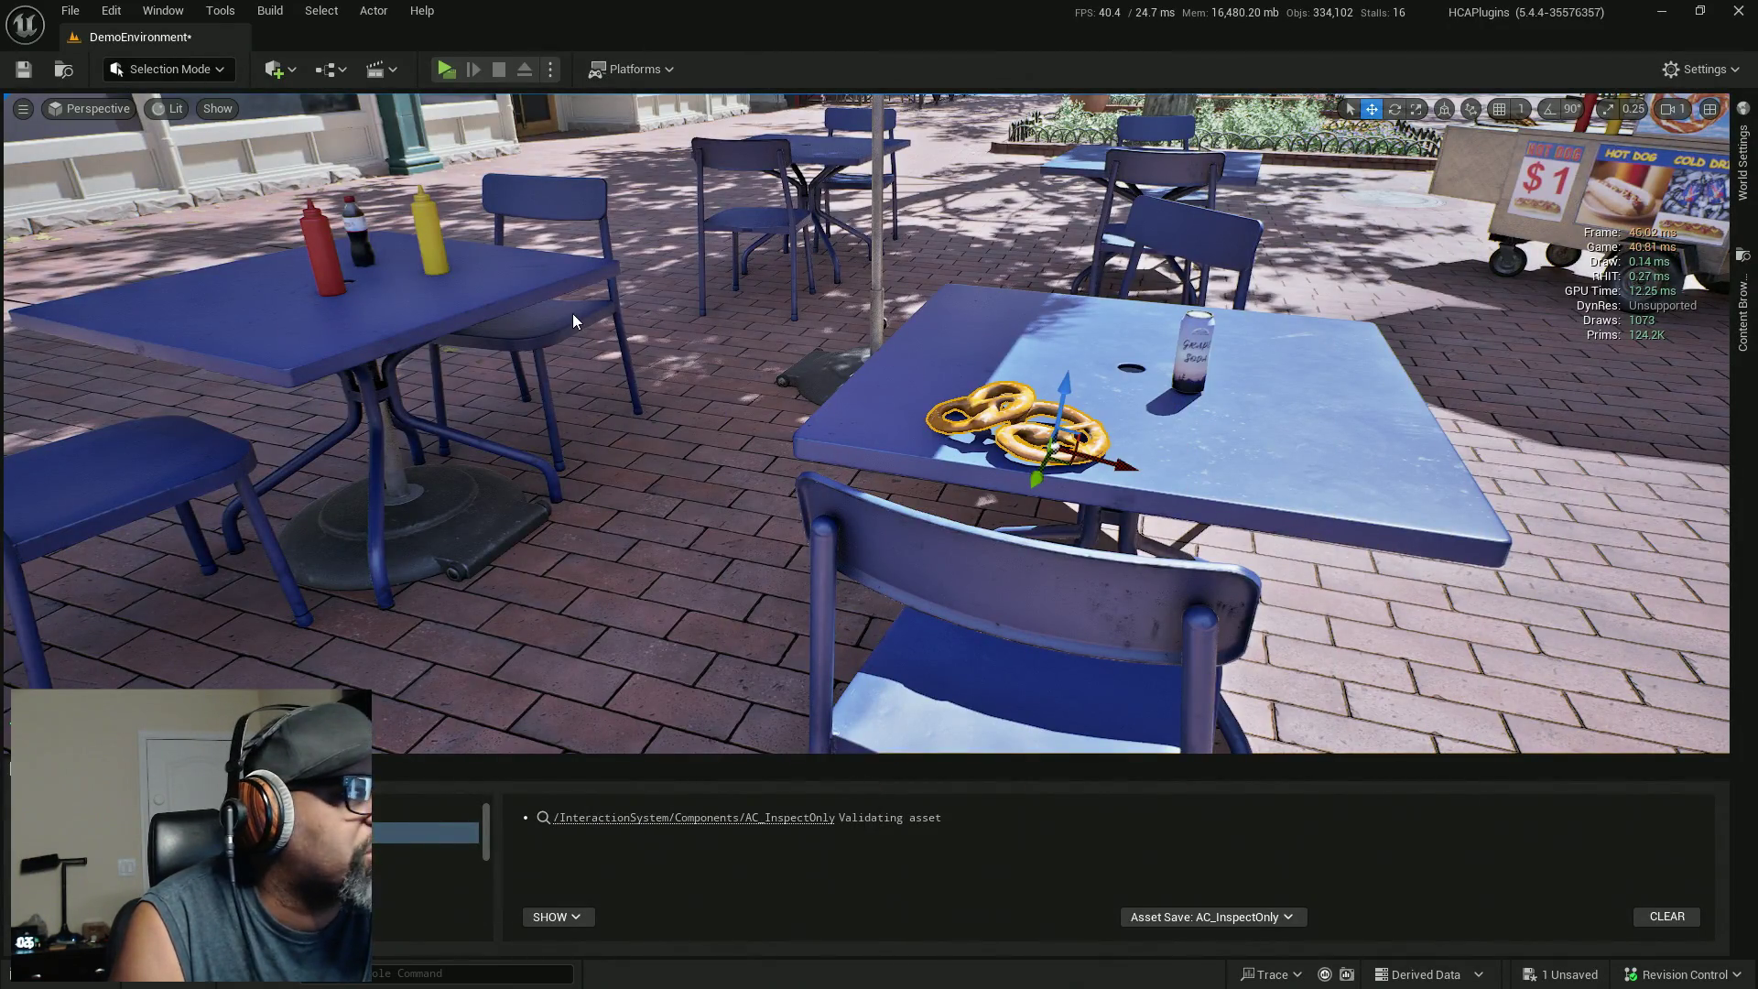
key(ctrl+s)
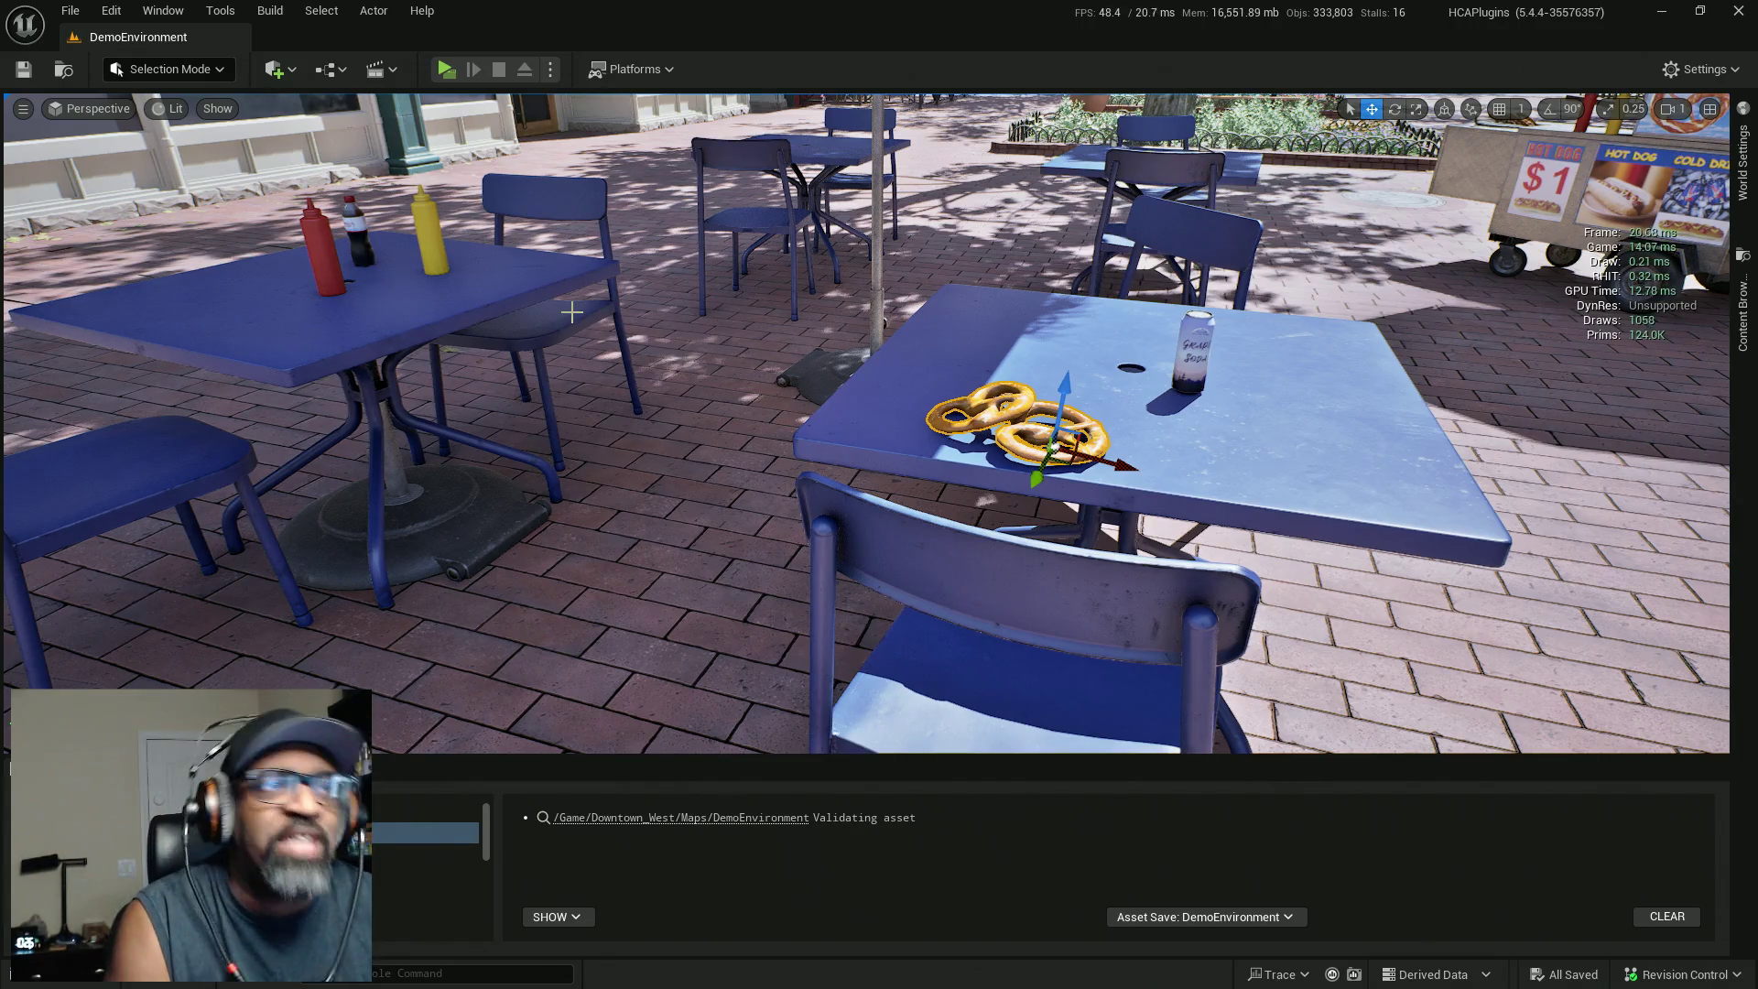
Turn the view toward the hot dog carts and pull back above the pretzel cart.
drag(572, 312, 824, 315)
mouse_move(668, 522)
mouse_down()
mouse_move(696, 521)
mouse_move(682, 568)
mouse_move(659, 412)
mouse_move(677, 508)
mouse_move(760, 508)
mouse_move(663, 448)
mouse_up()
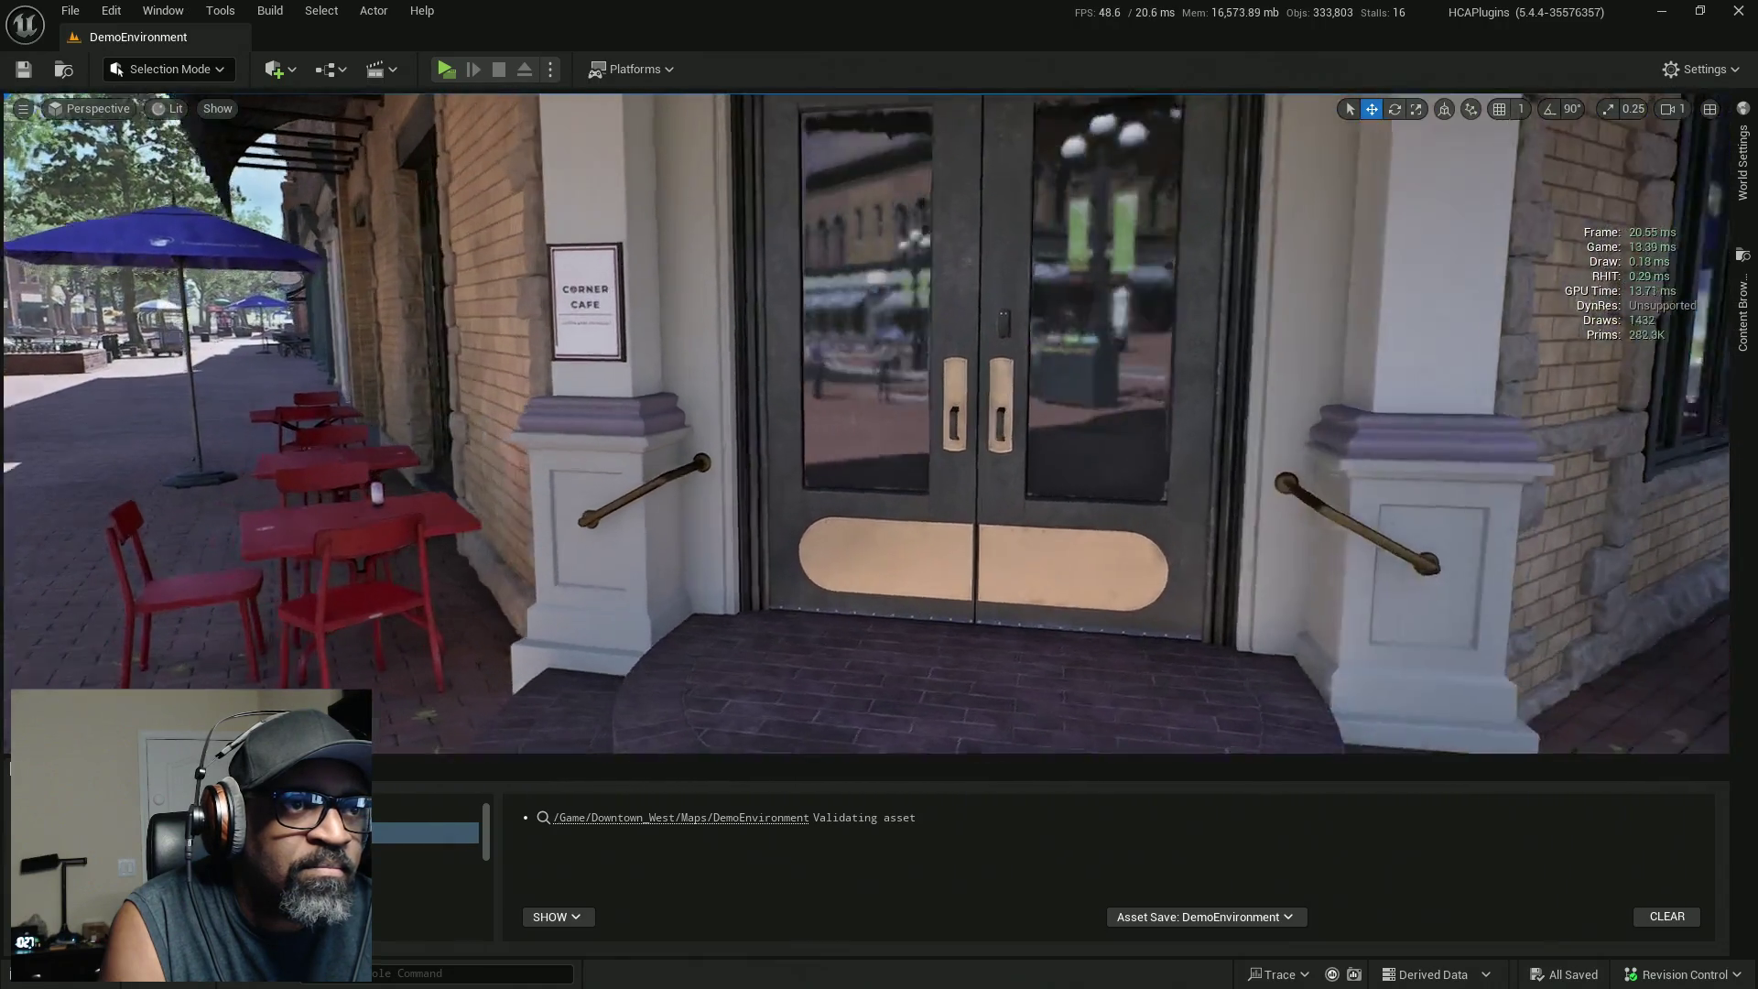
Select and frame the cafe door, then paste the AC_InspectOnly component onto it.
click(993, 450)
key(f)
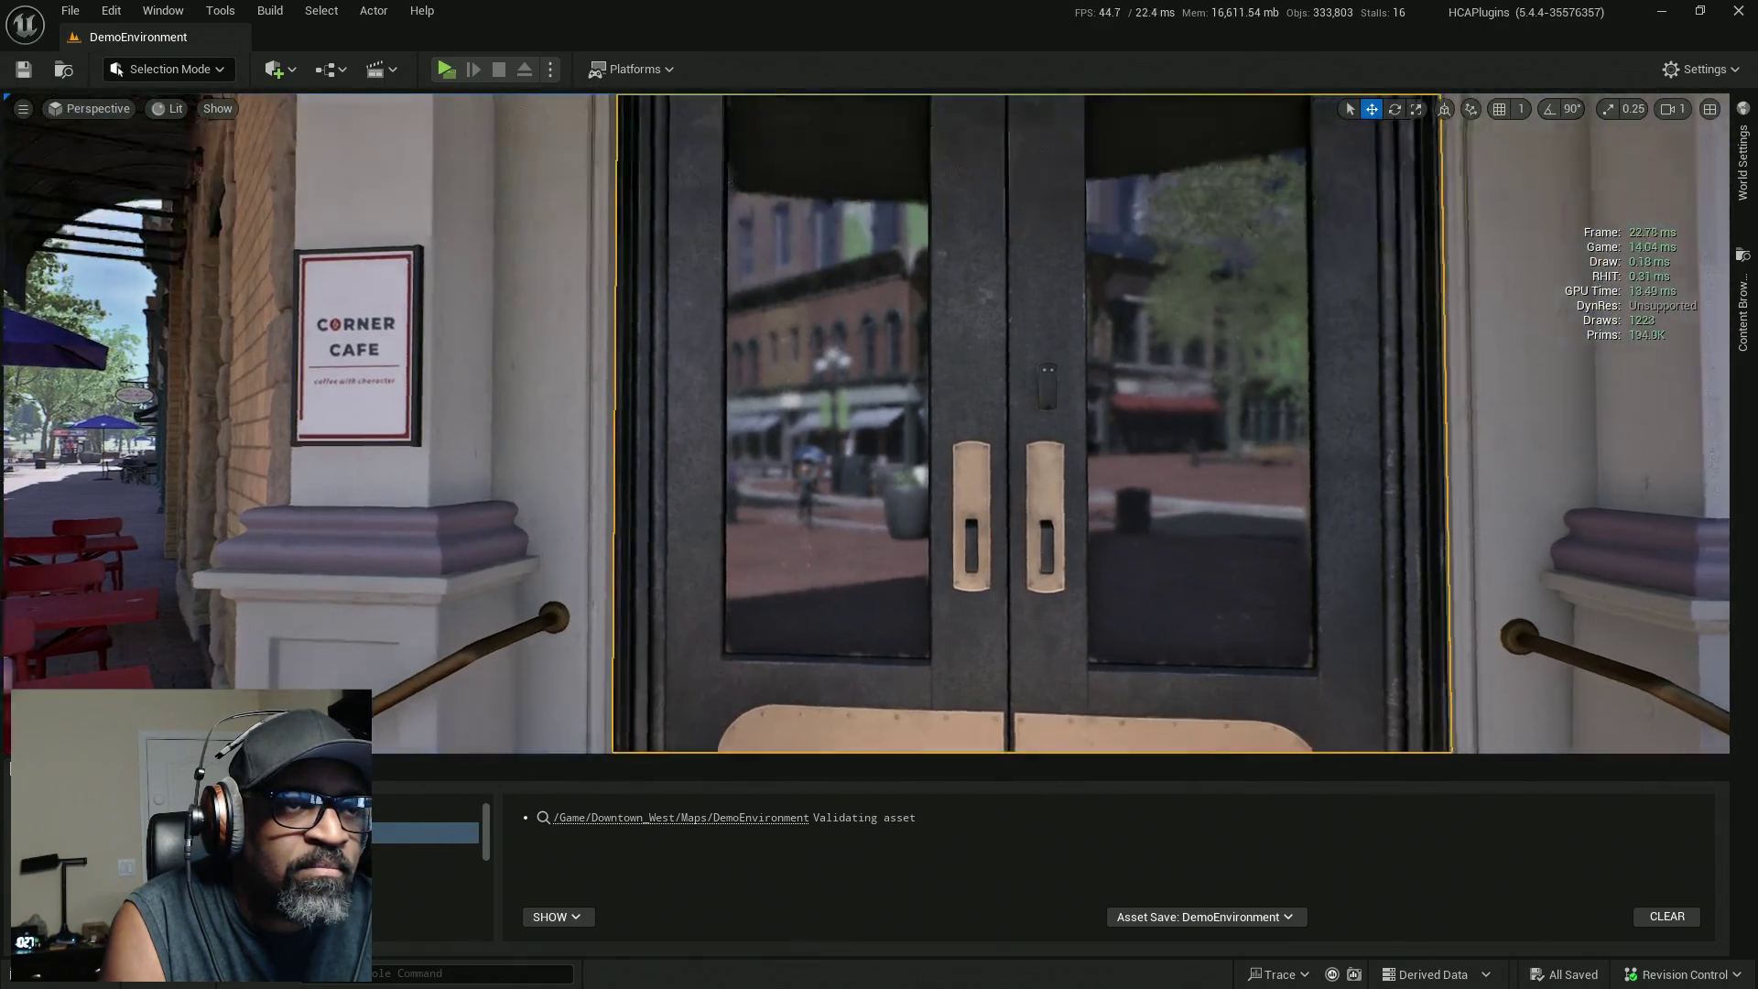
mouse_move(884, 363)
mouse_down()
mouse_move(885, 393)
mouse_move(1007, 393)
mouse_move(885, 363)
mouse_up()
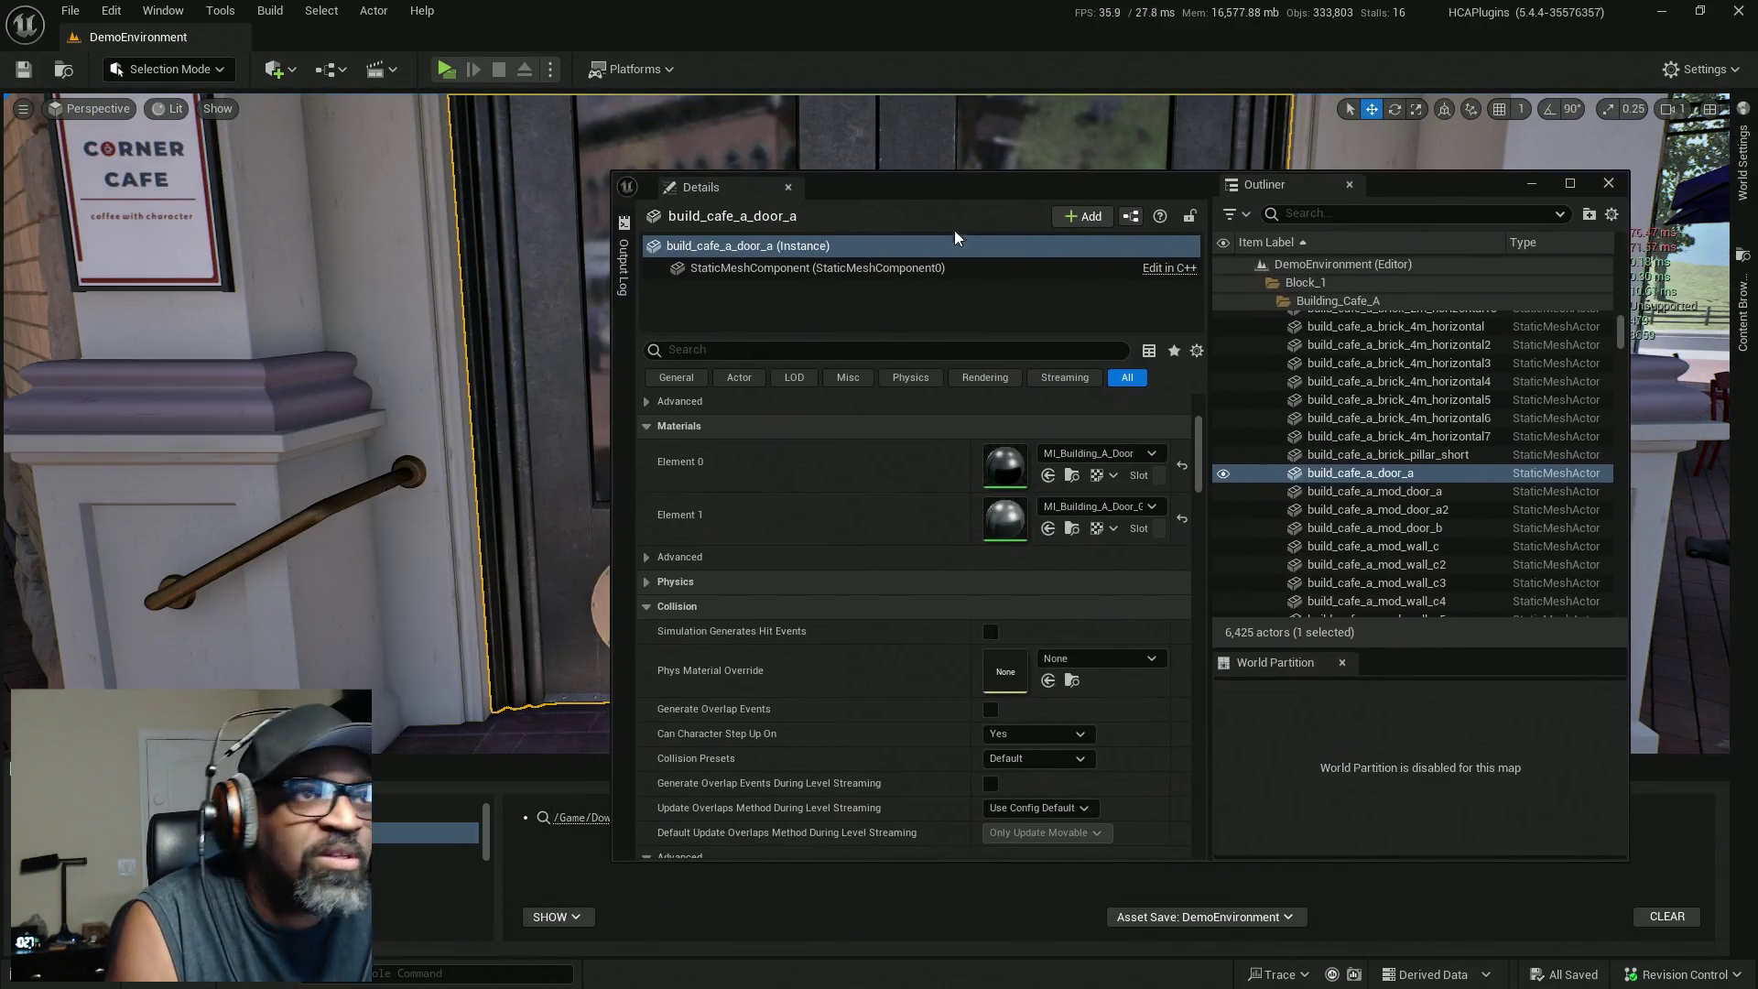
right_click(738, 304)
click(773, 338)
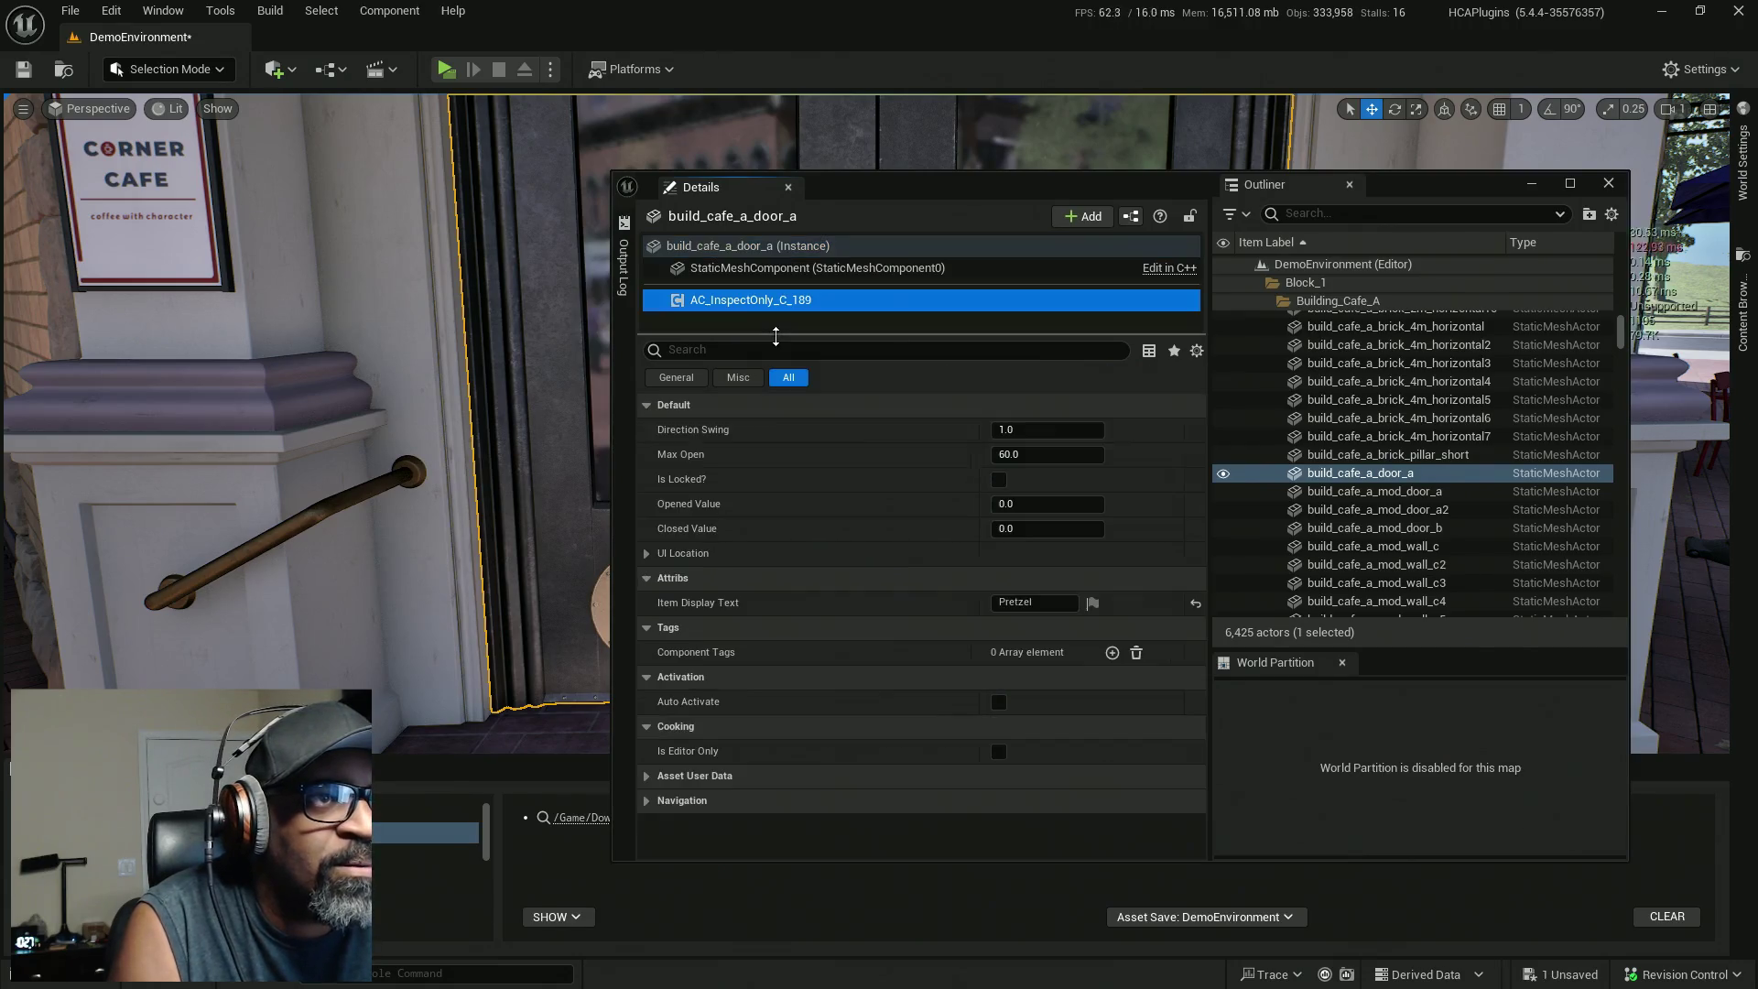
Set the door's Item Display Text to 'Door (Locked)'.
click(1025, 602)
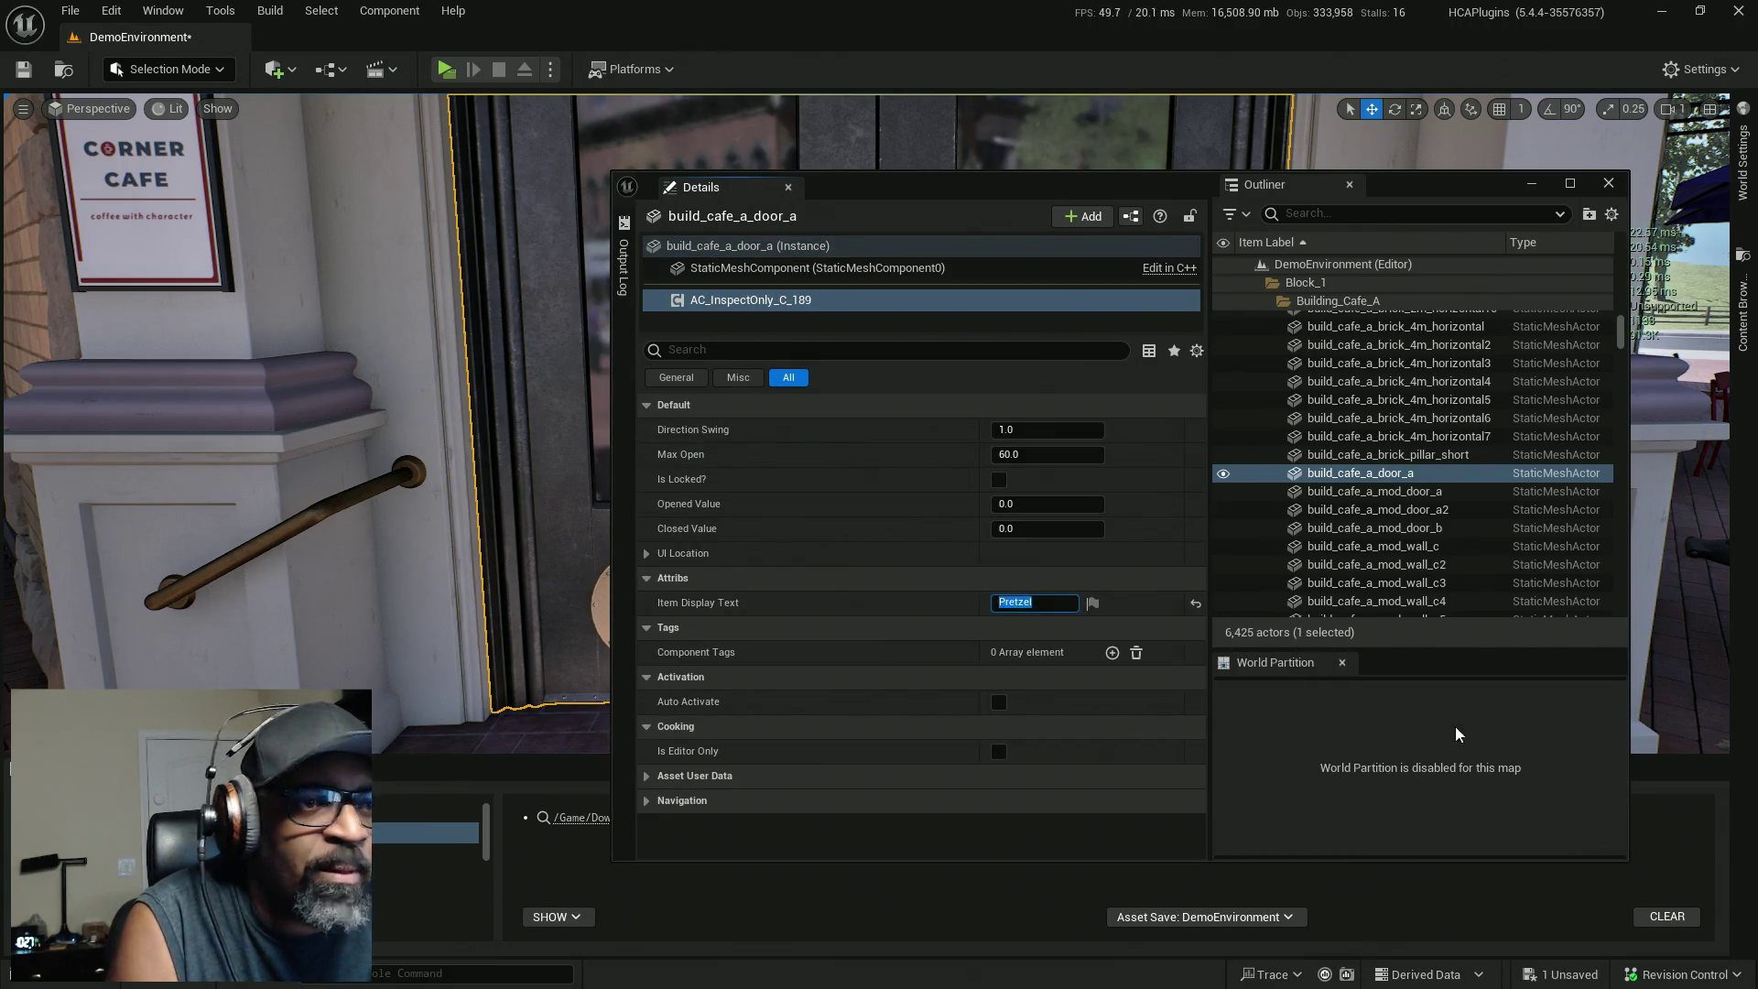
text(Door (Locked)
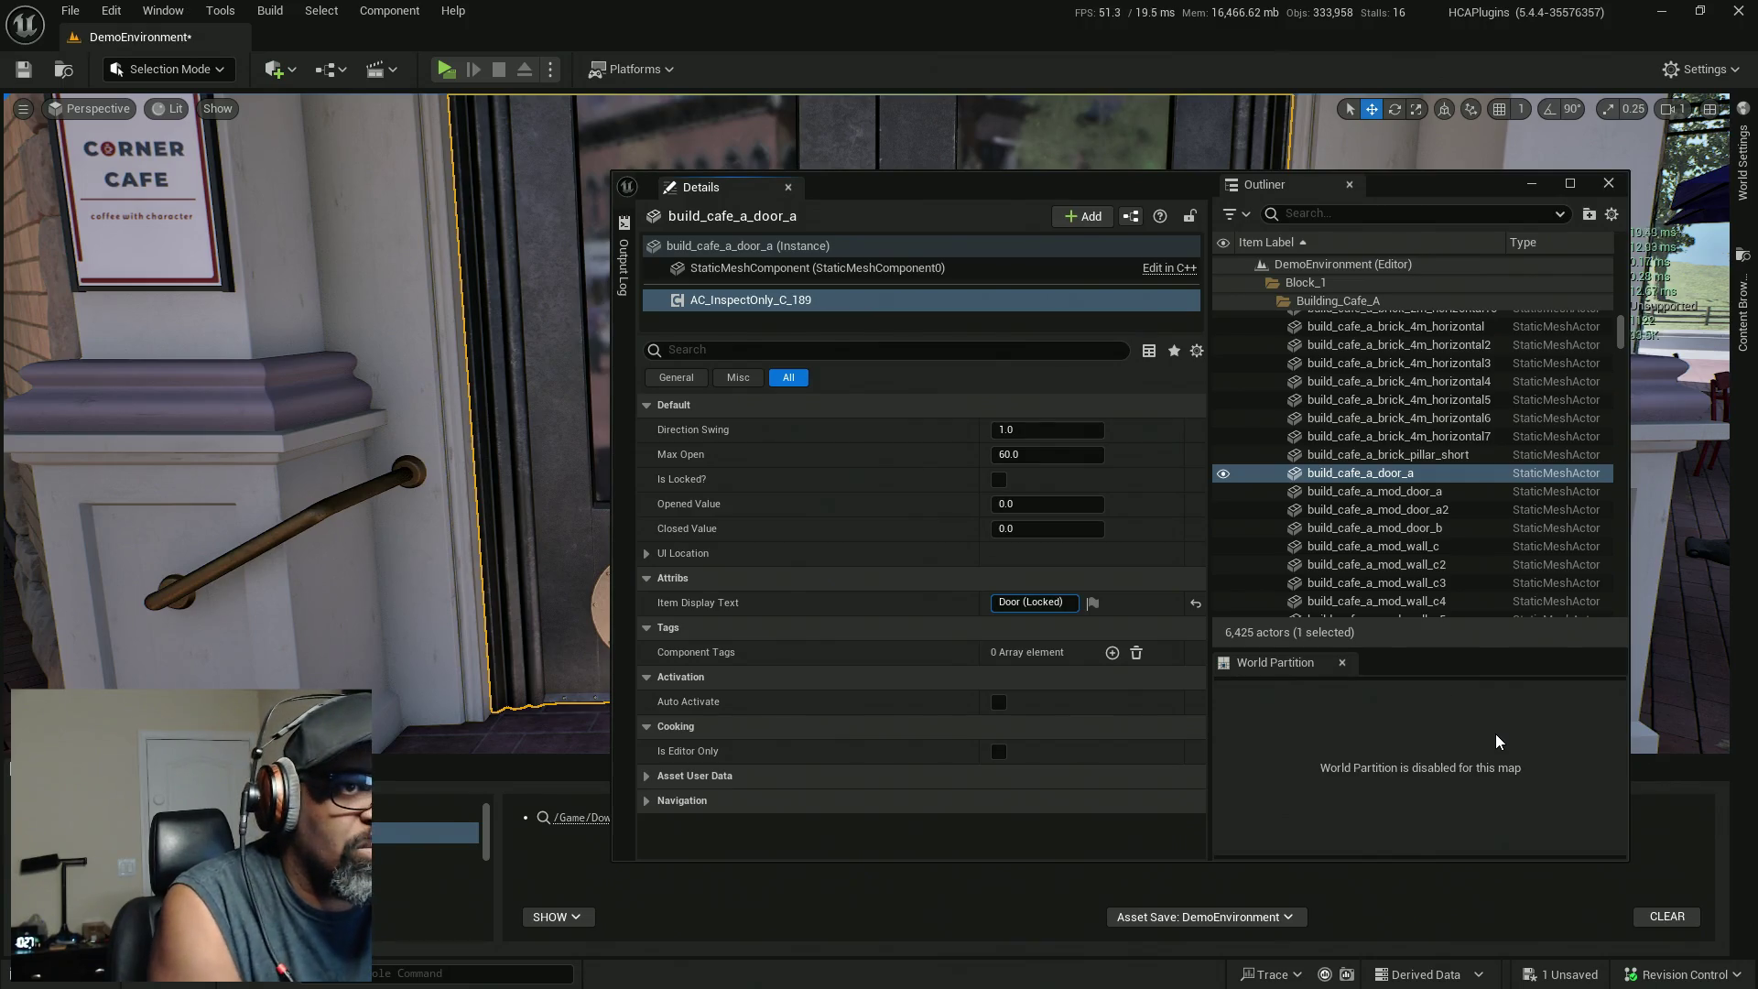
key(ctrl+a)
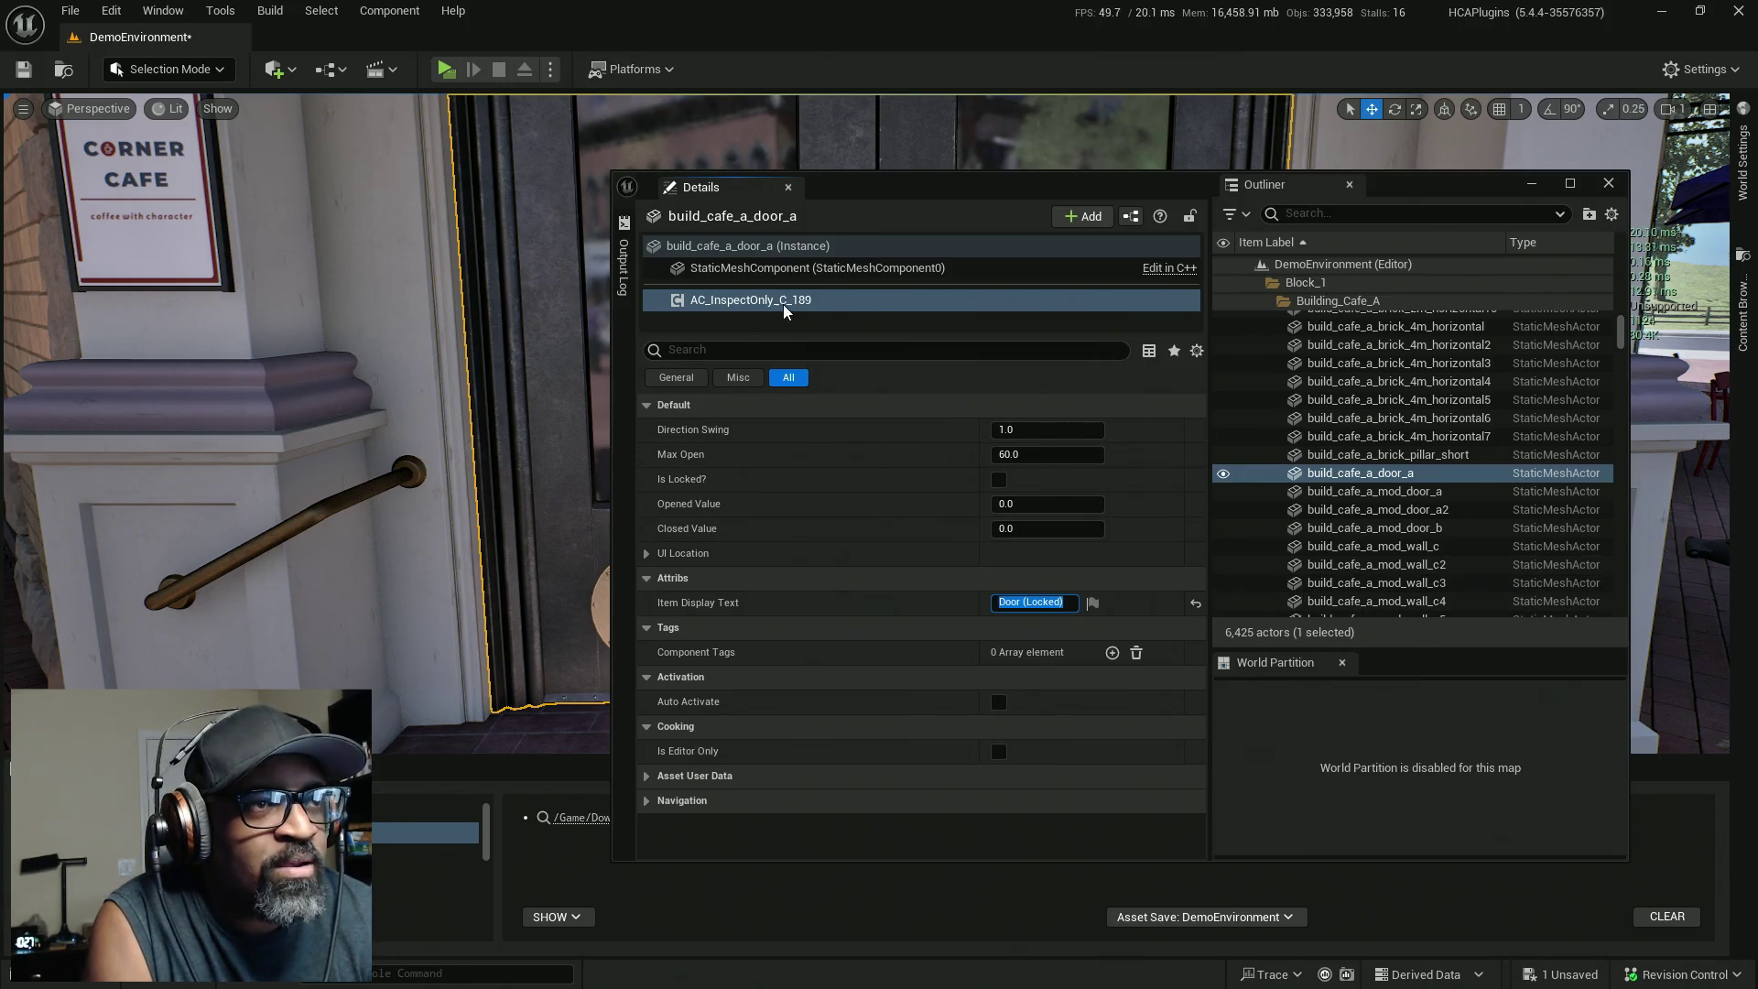
Give build_cafe_a_door_a Custom, Query Only collision blocking Interact, and save the level.
click(804, 247)
scroll(953, 696, down, 15)
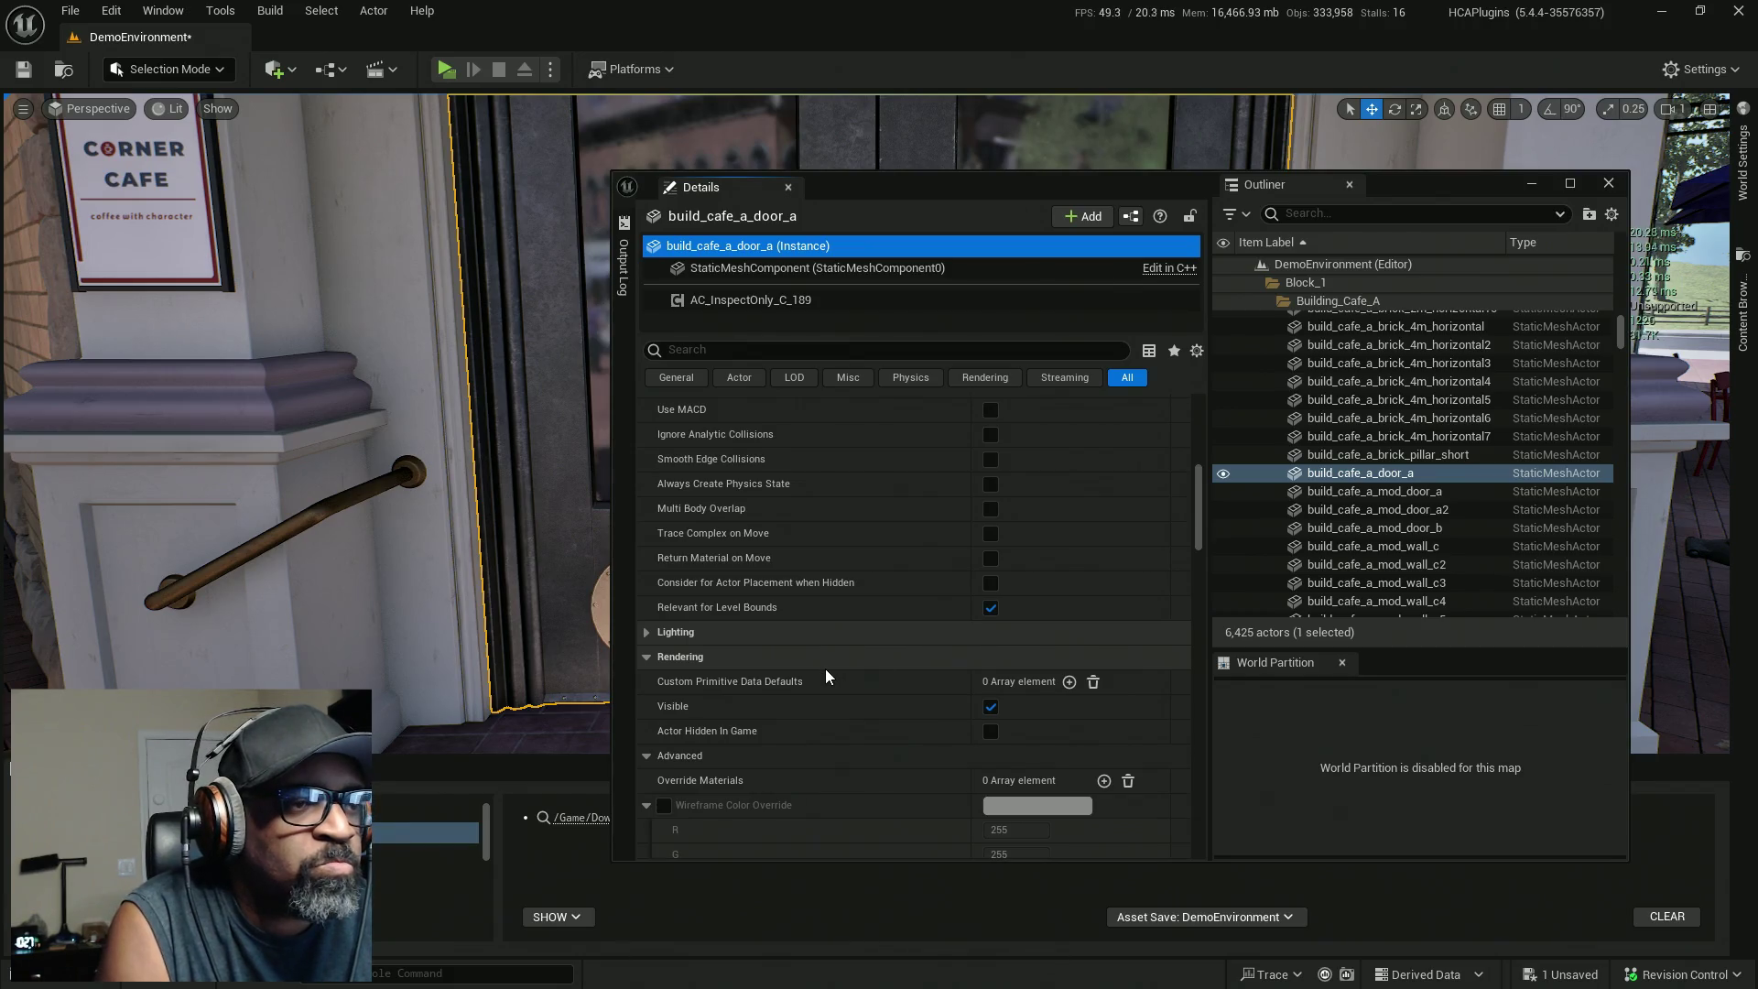
scroll(825, 668, up, 6)
click(1048, 584)
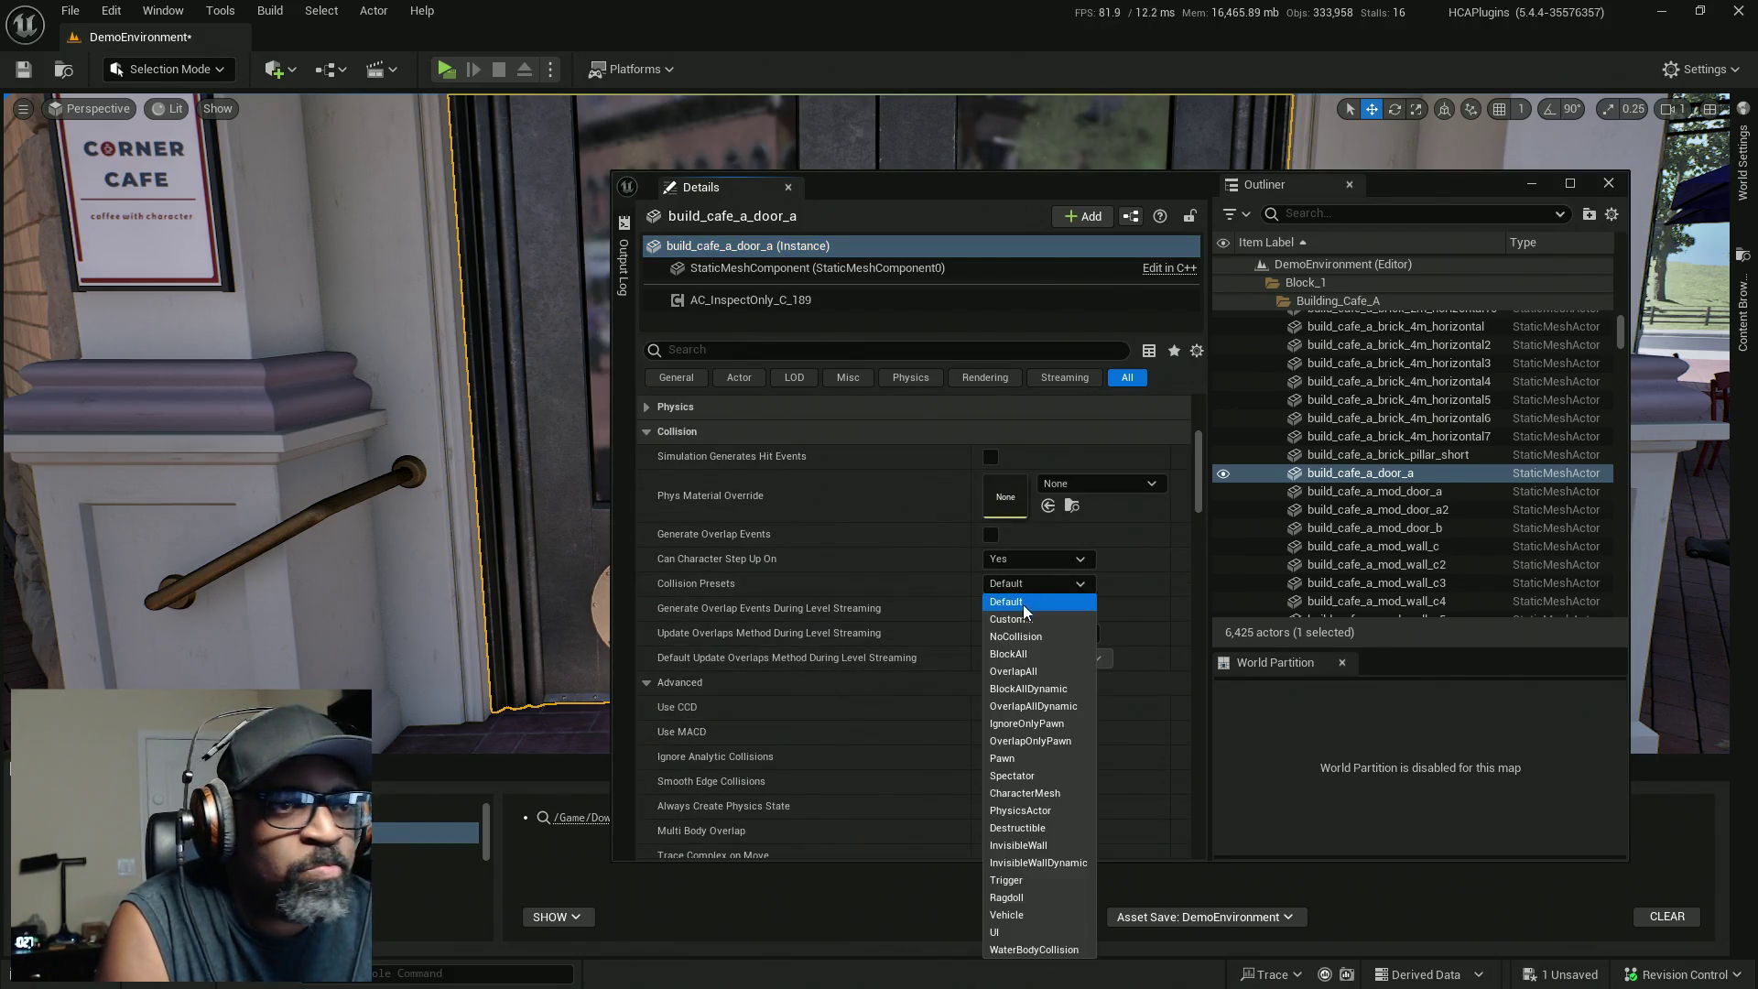
click(1023, 604)
click(1044, 610)
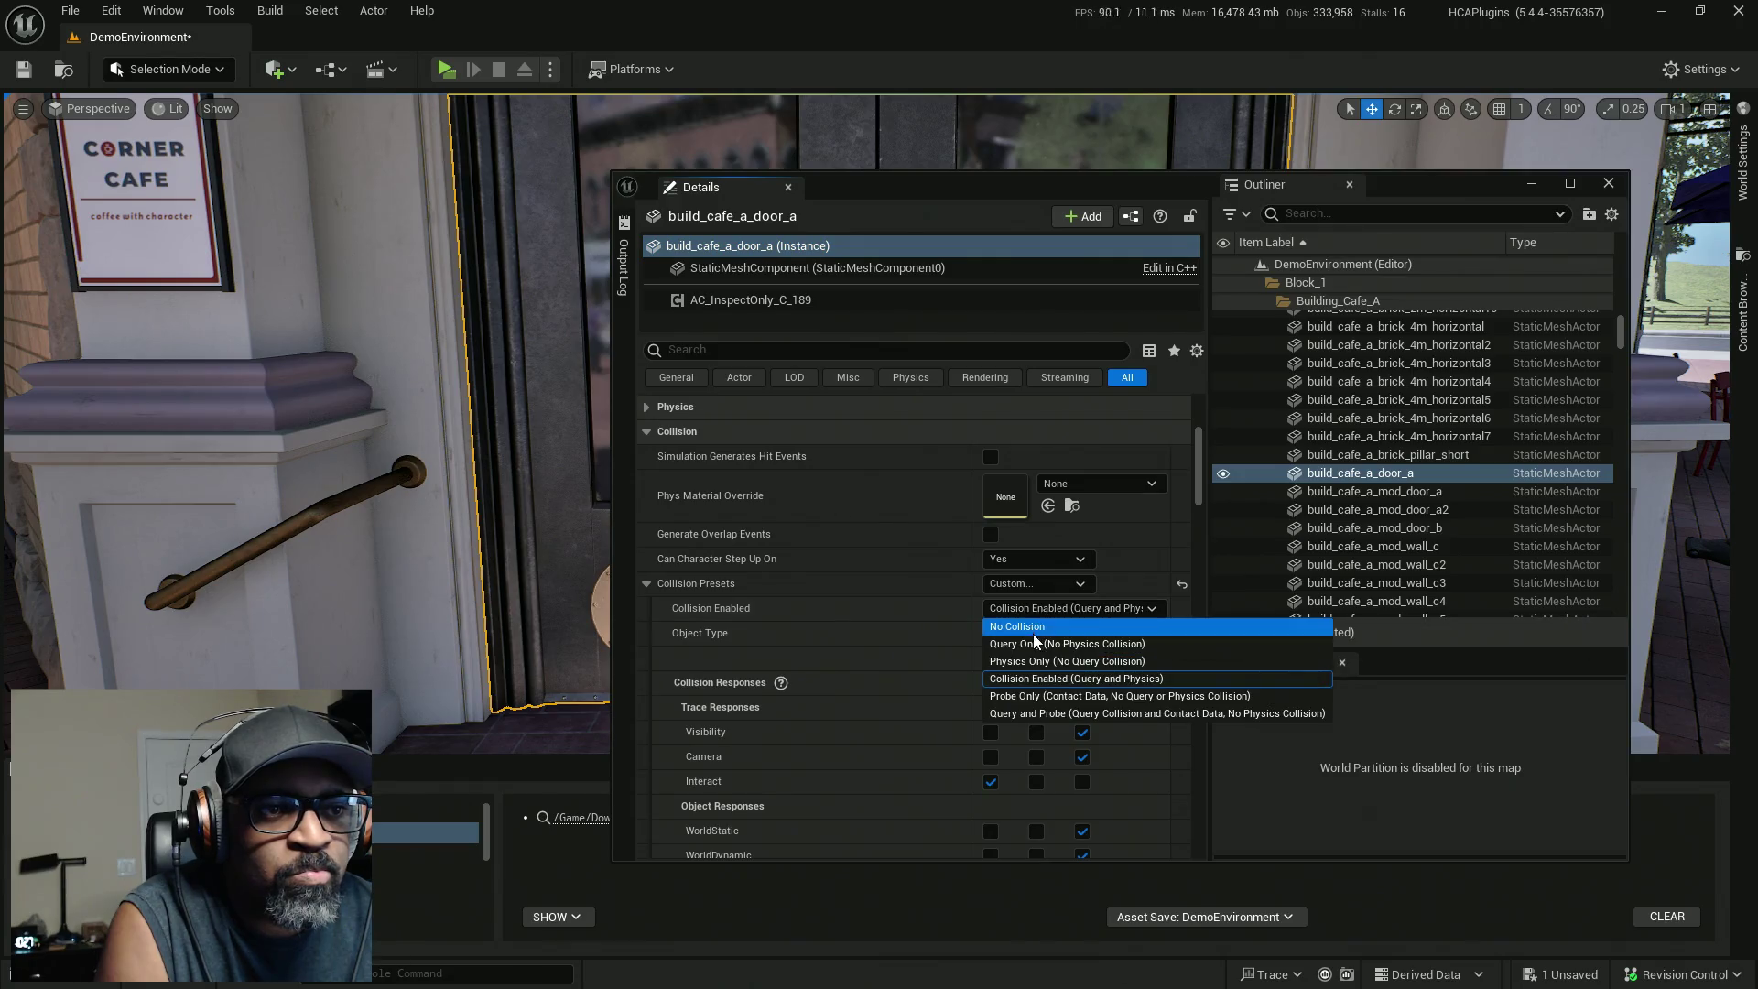
click(1032, 642)
click(1081, 782)
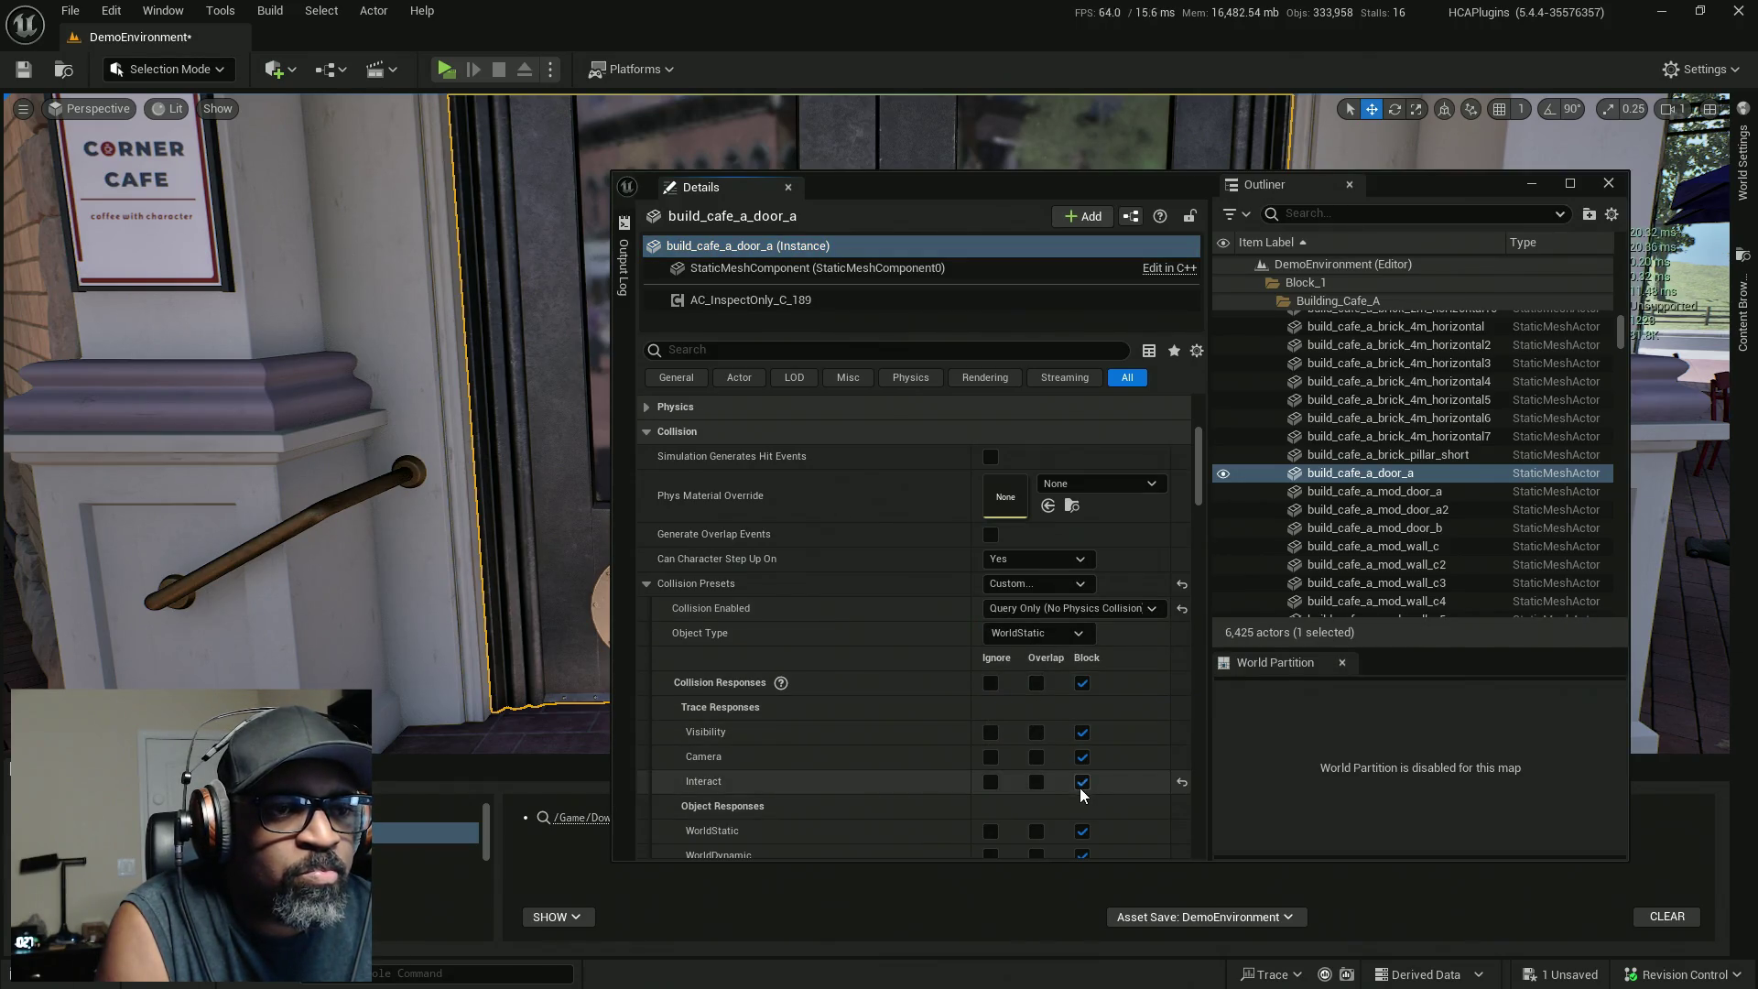
key(ctrl+s)
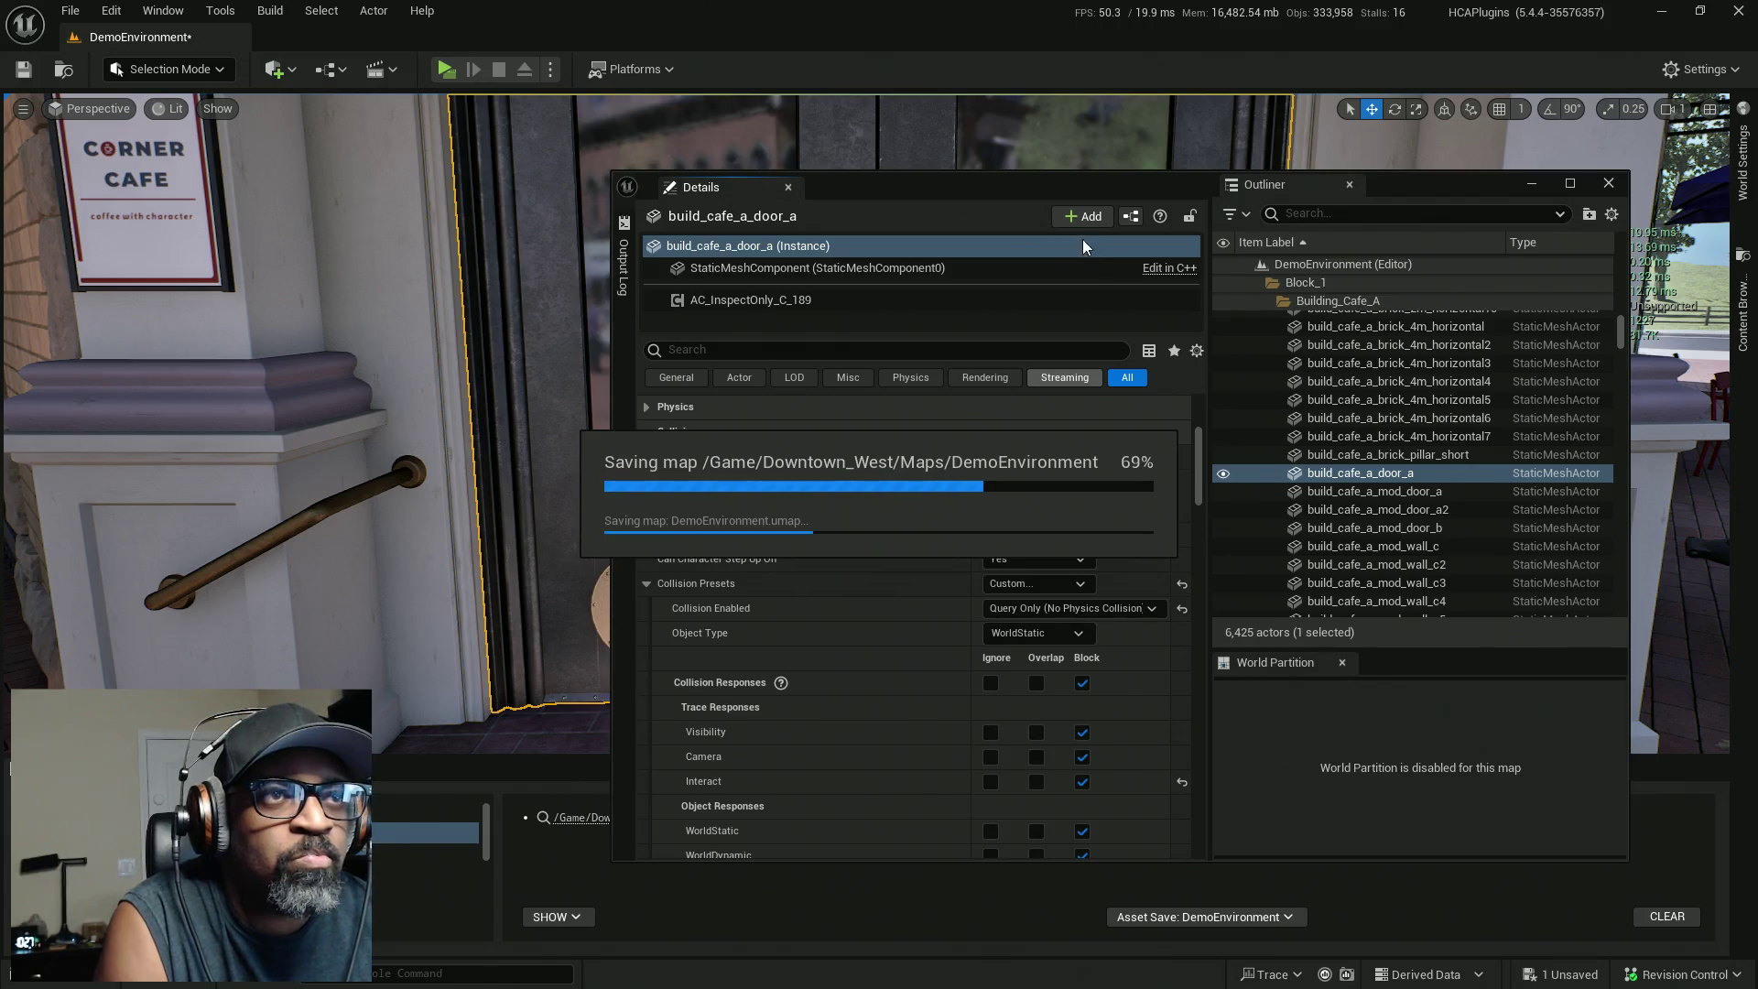
drag(1043, 164, 641, 146)
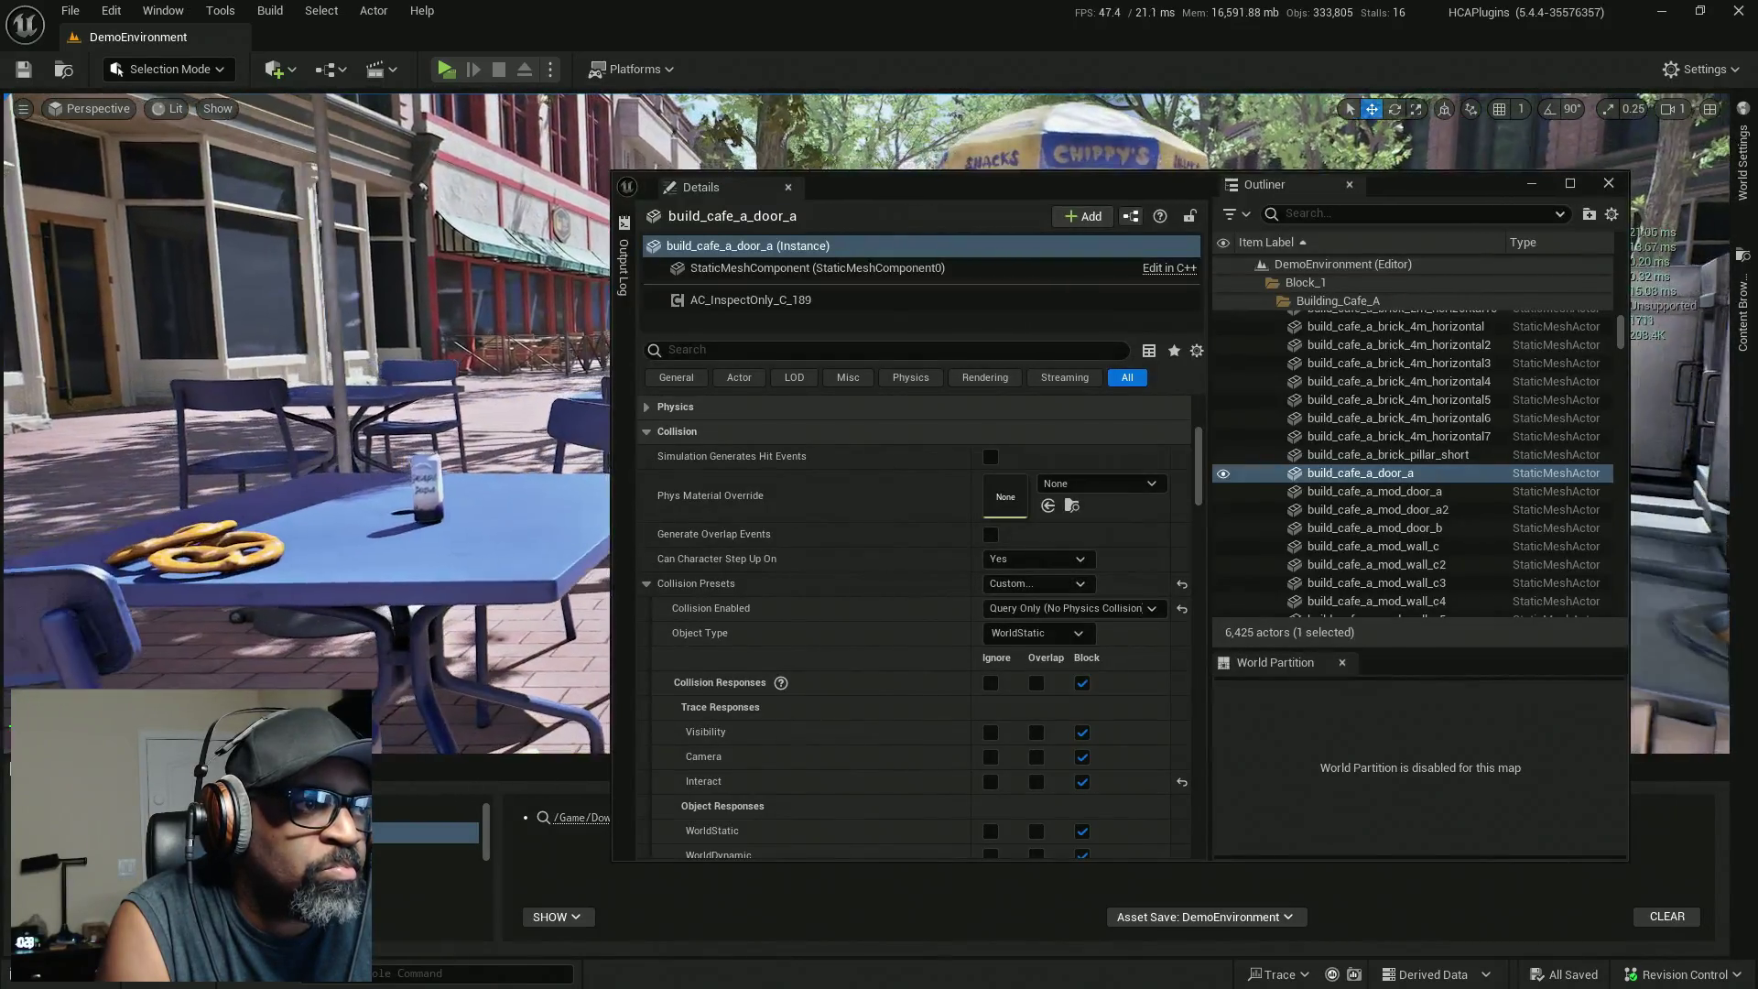
Select both table pretzels and set Collision Enabled to Query Only (No Physics Collision).
click(229, 536)
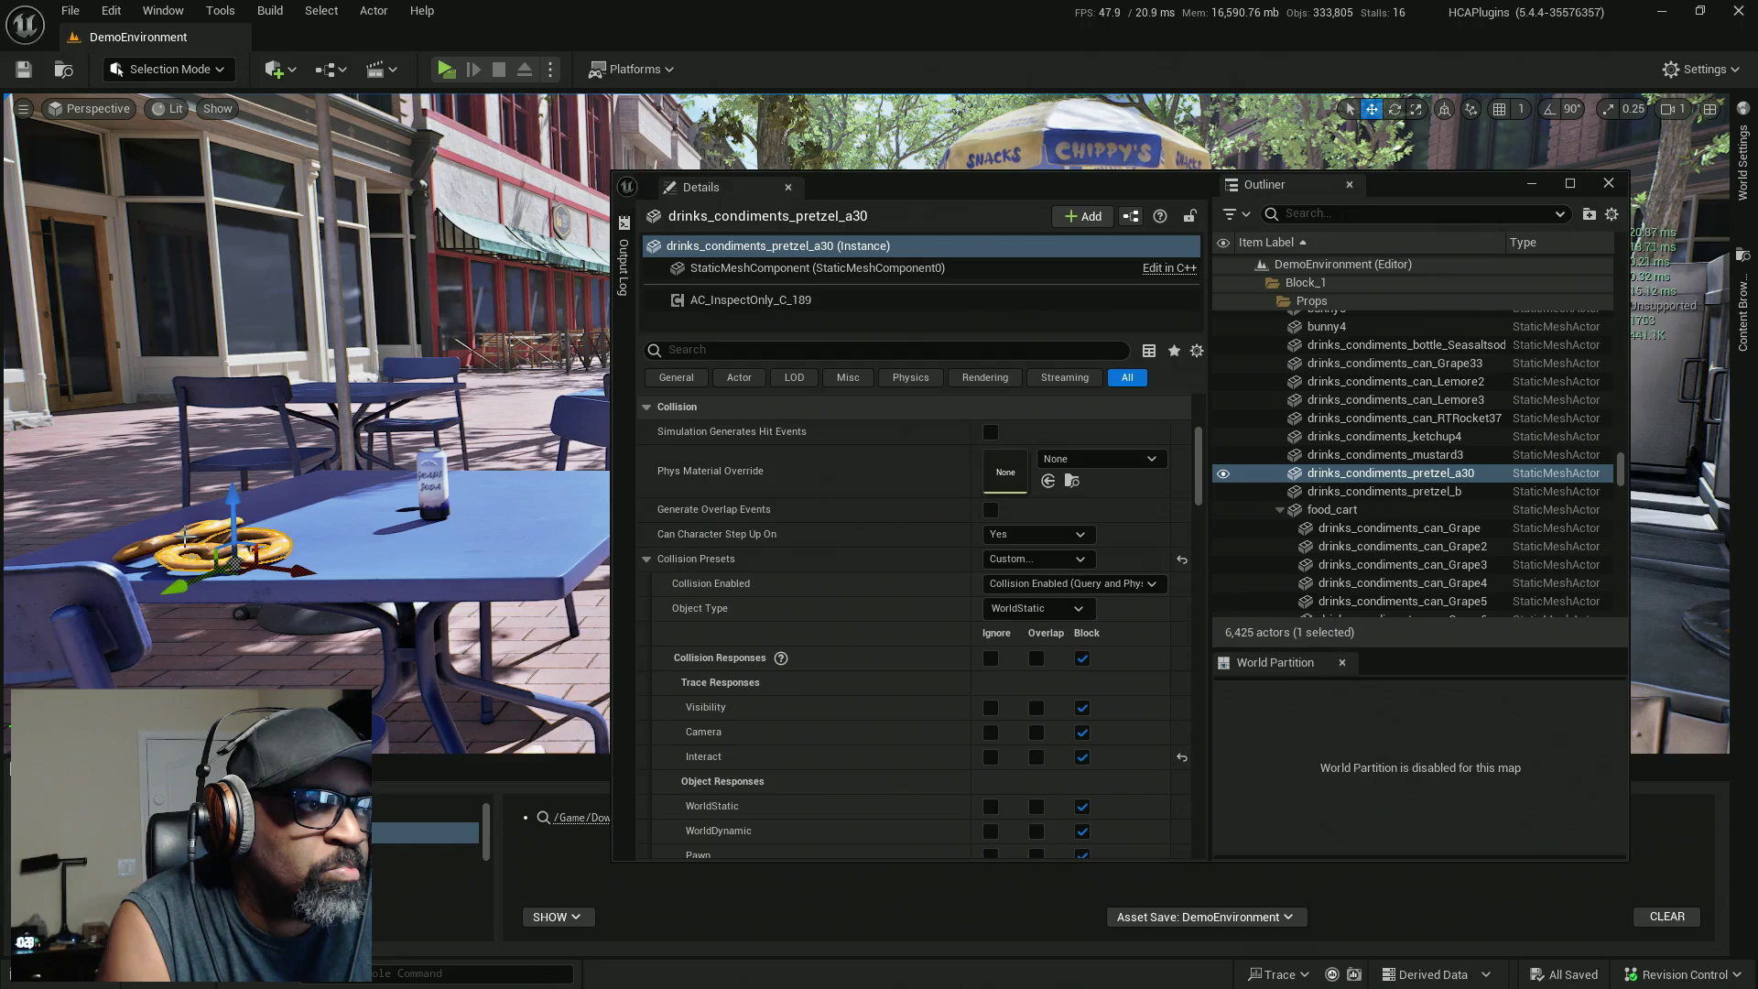
ctrl+click(174, 549)
click(1079, 474)
key(Escape)
click(1067, 473)
click(907, 348)
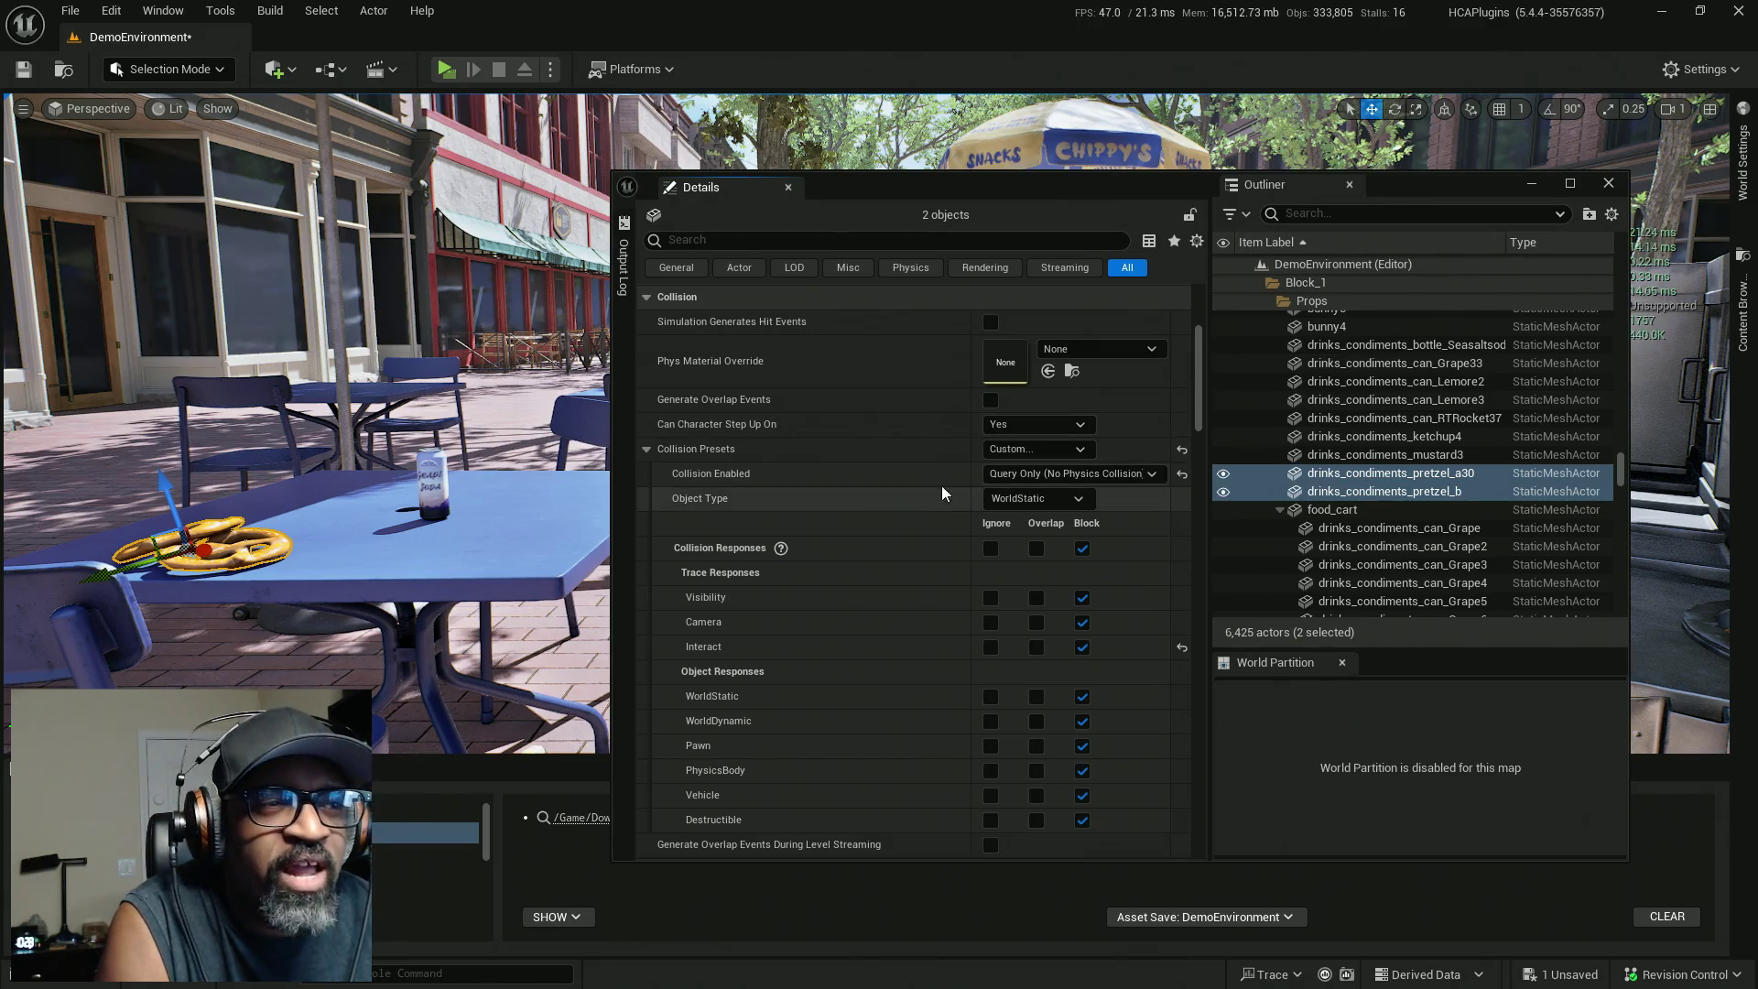
click(1049, 474)
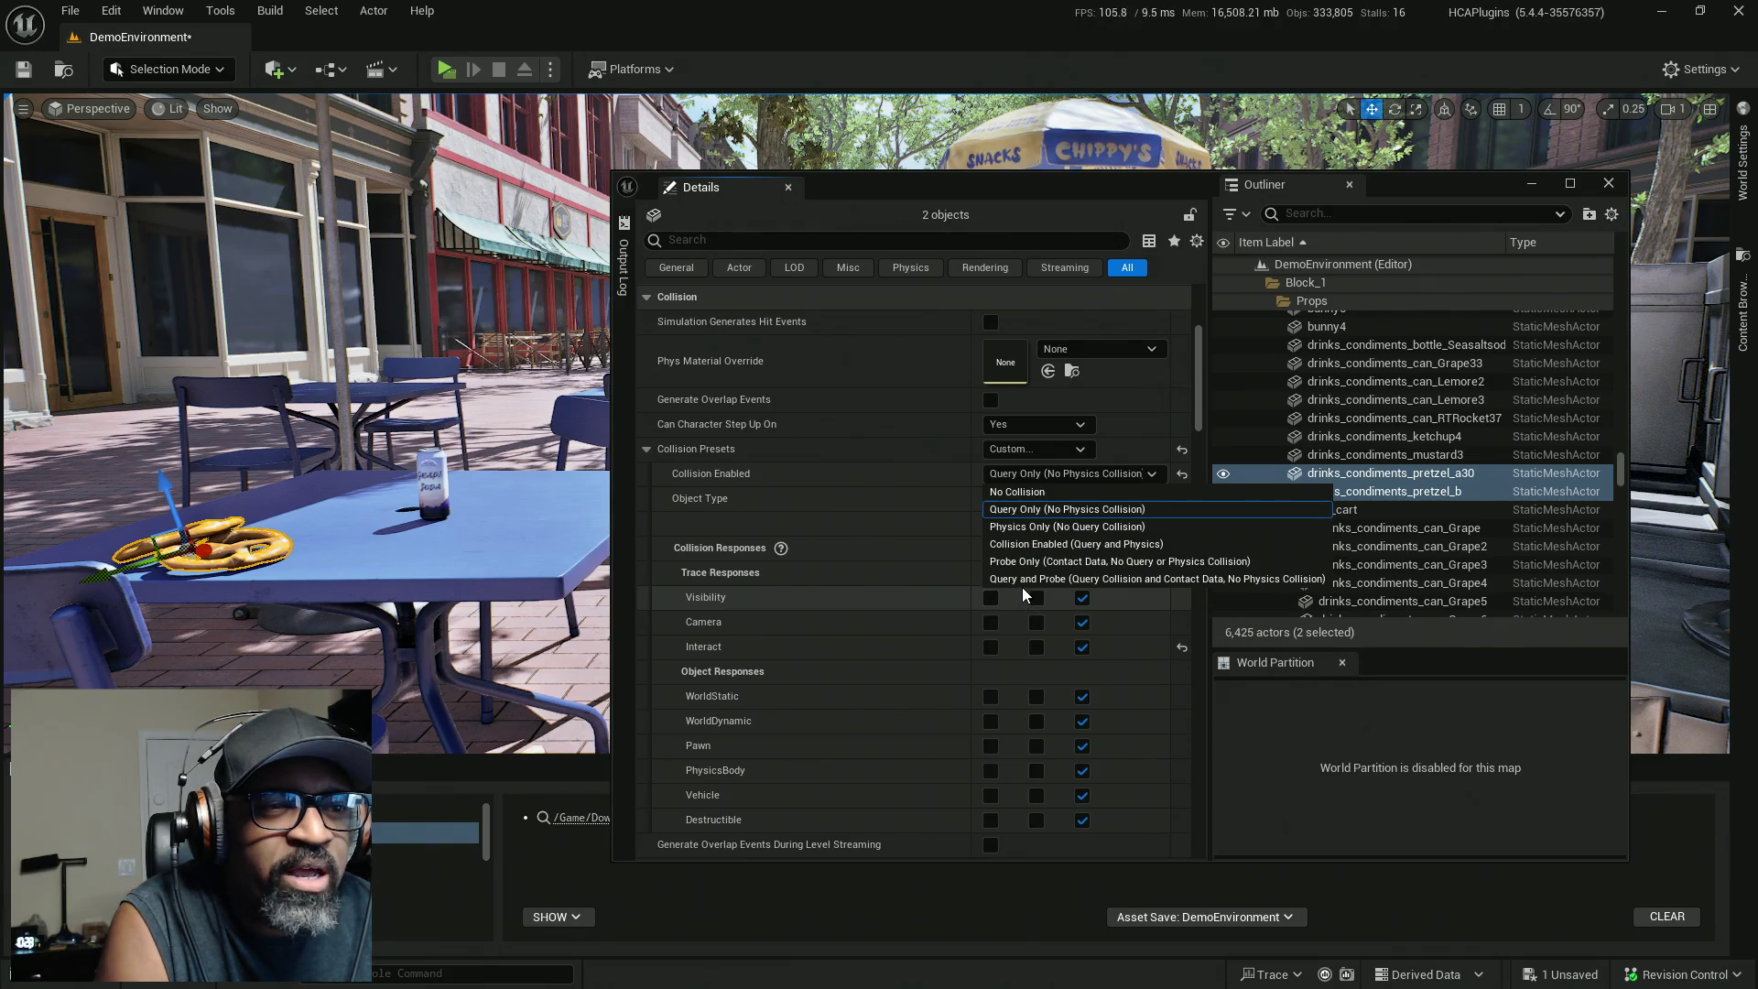
click(1188, 185)
drag(1171, 185, 0, 197)
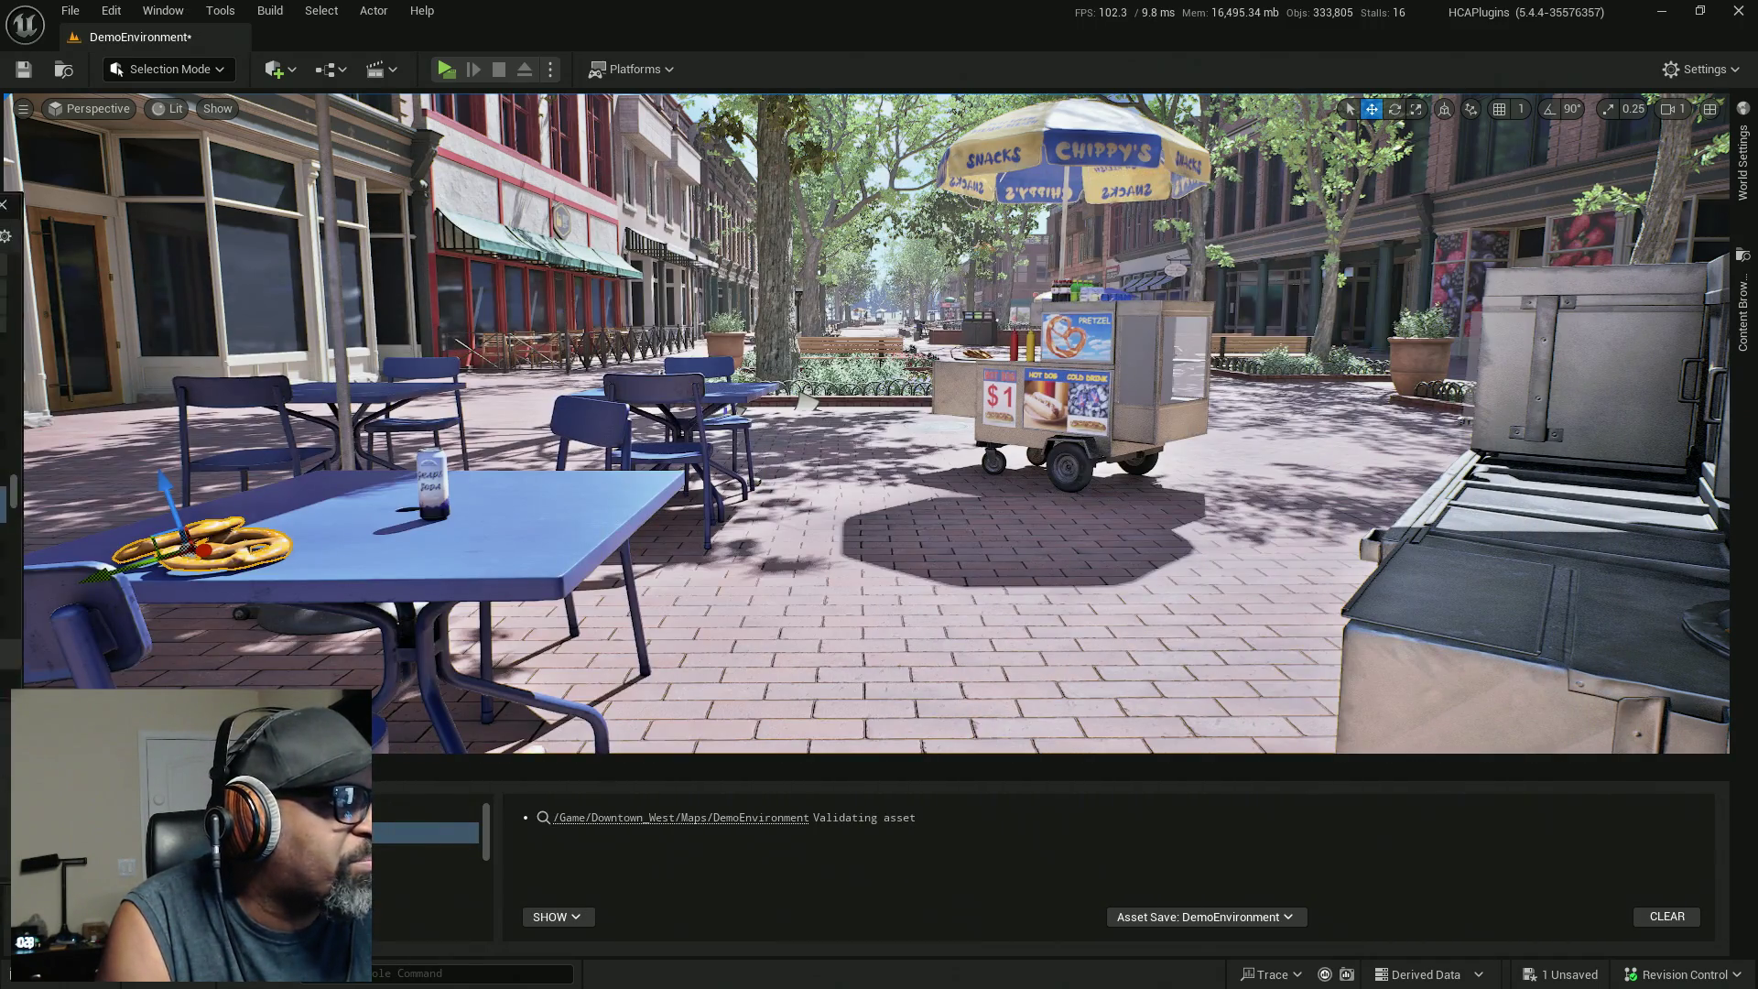
Toggle stat unit, then select ketchup4 and drinks_condiments_can_RTRocket37 together in the Outliner.
key(shift+l)
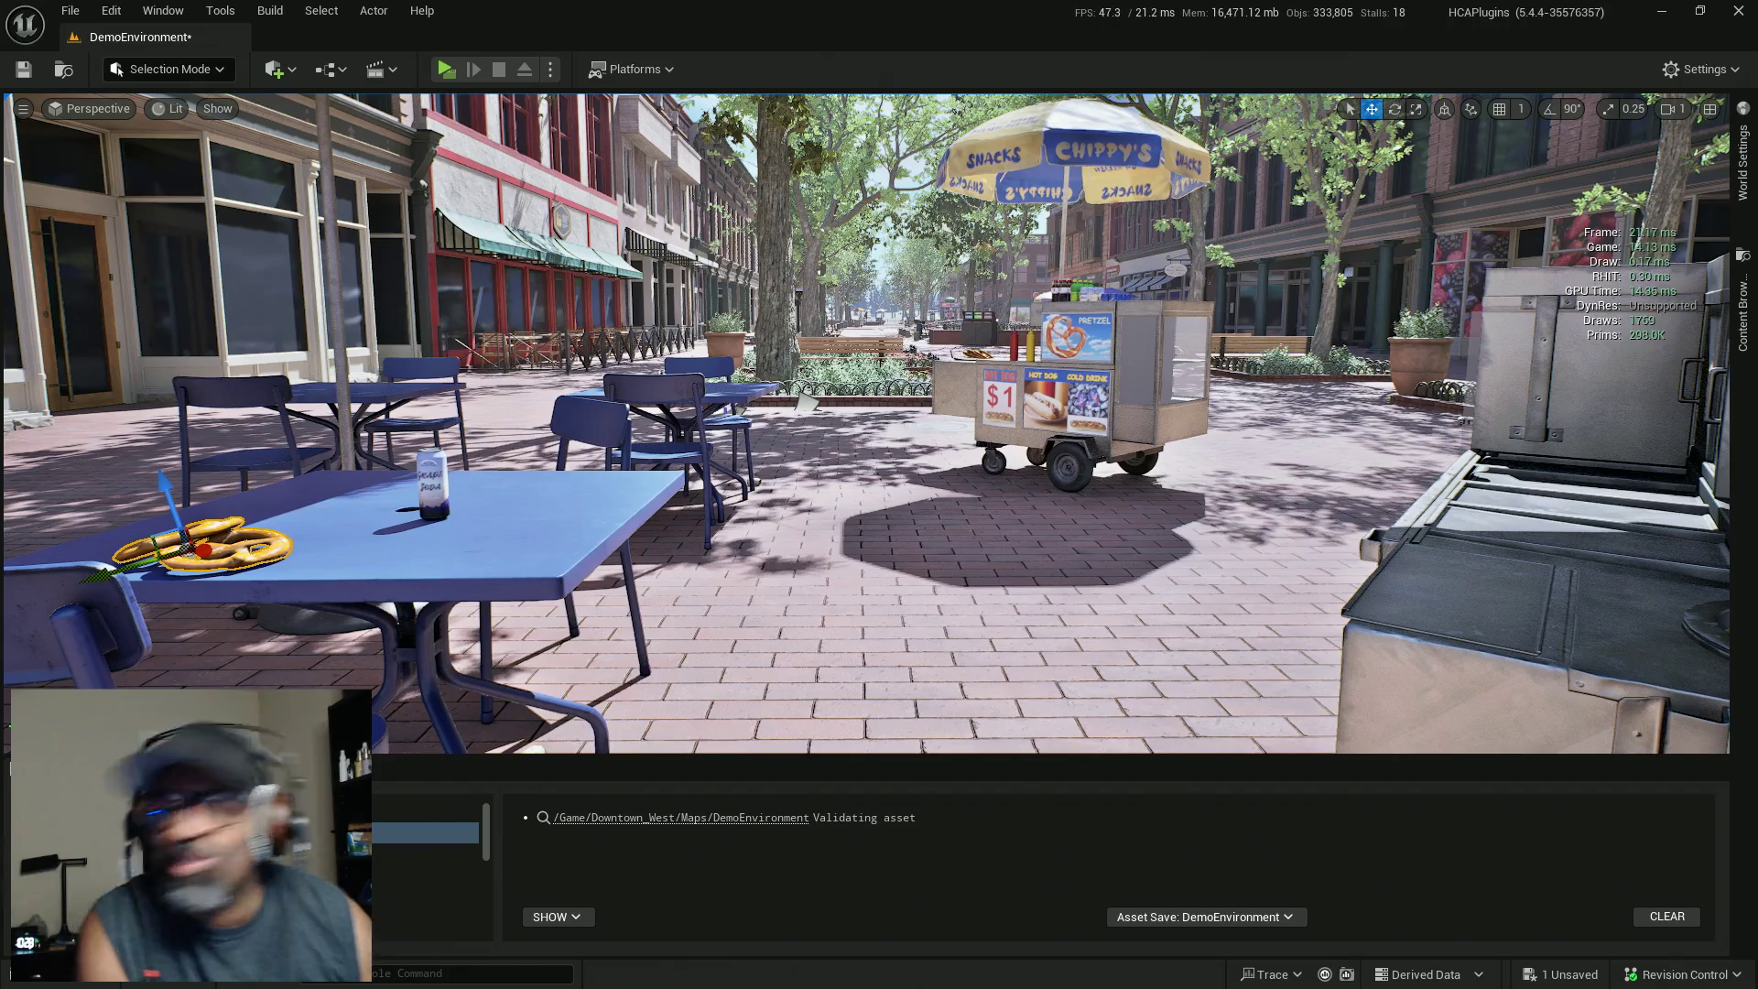
mouse_move(1134, 498)
mouse_down()
mouse_move(1080, 476)
mouse_move(1134, 498)
mouse_up()
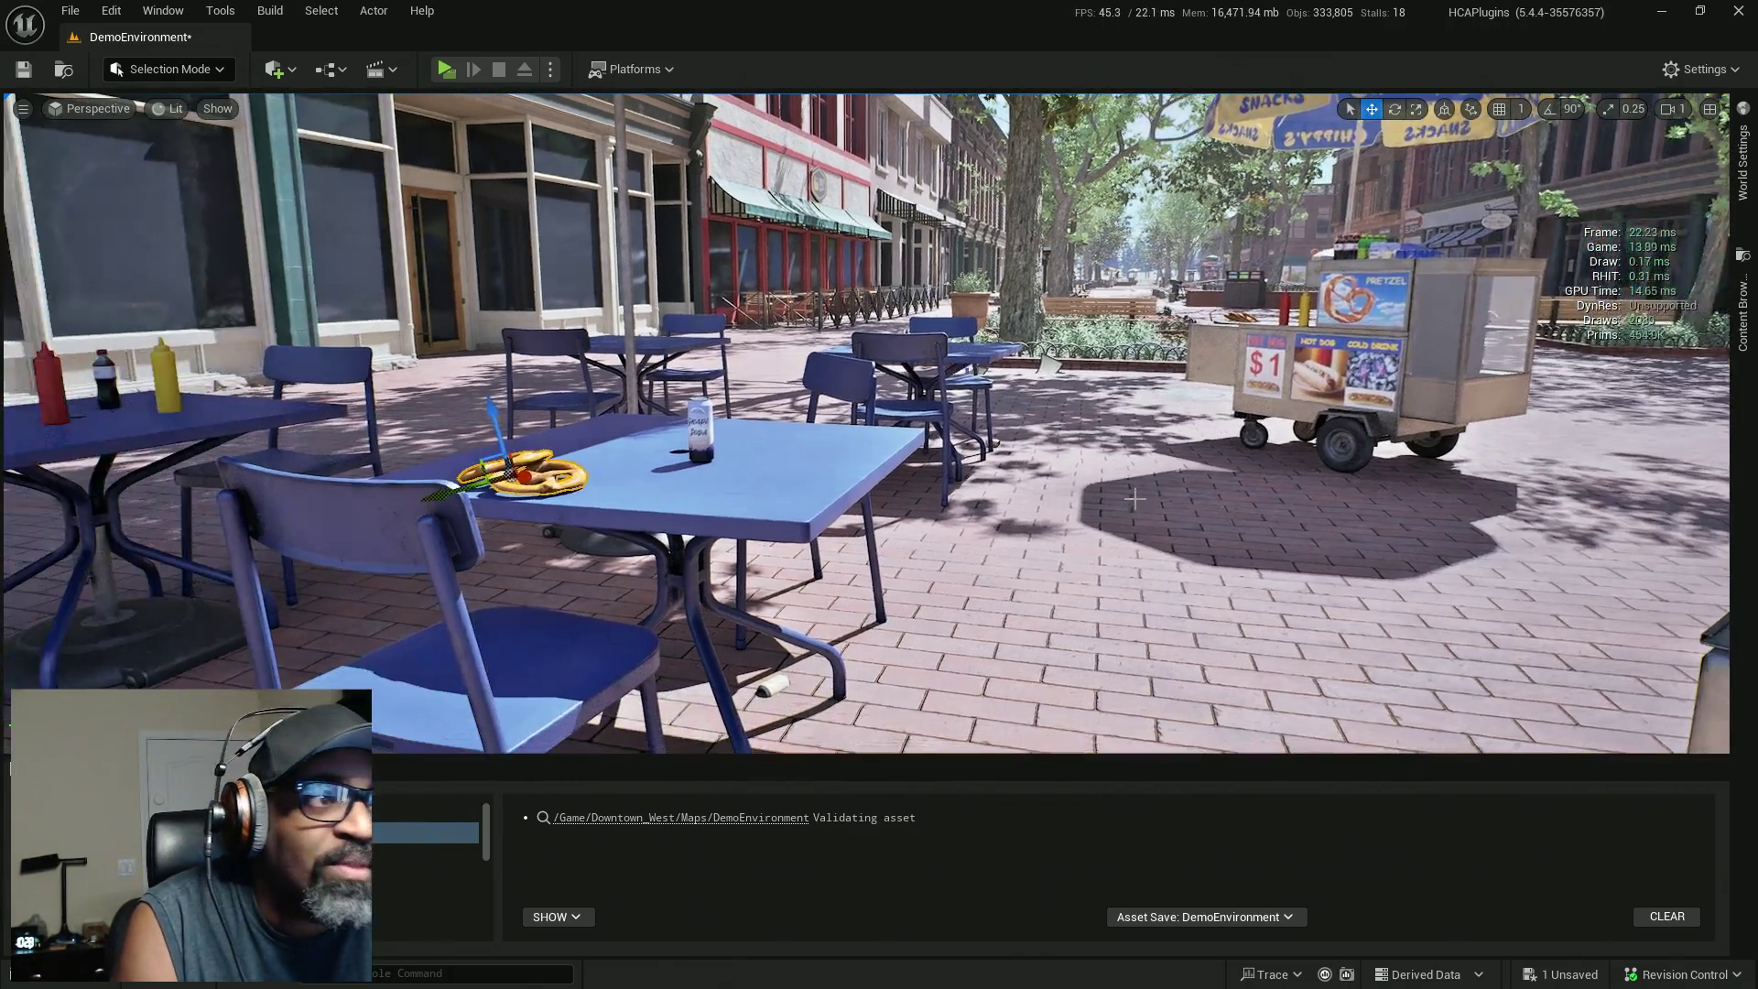
click(49, 395)
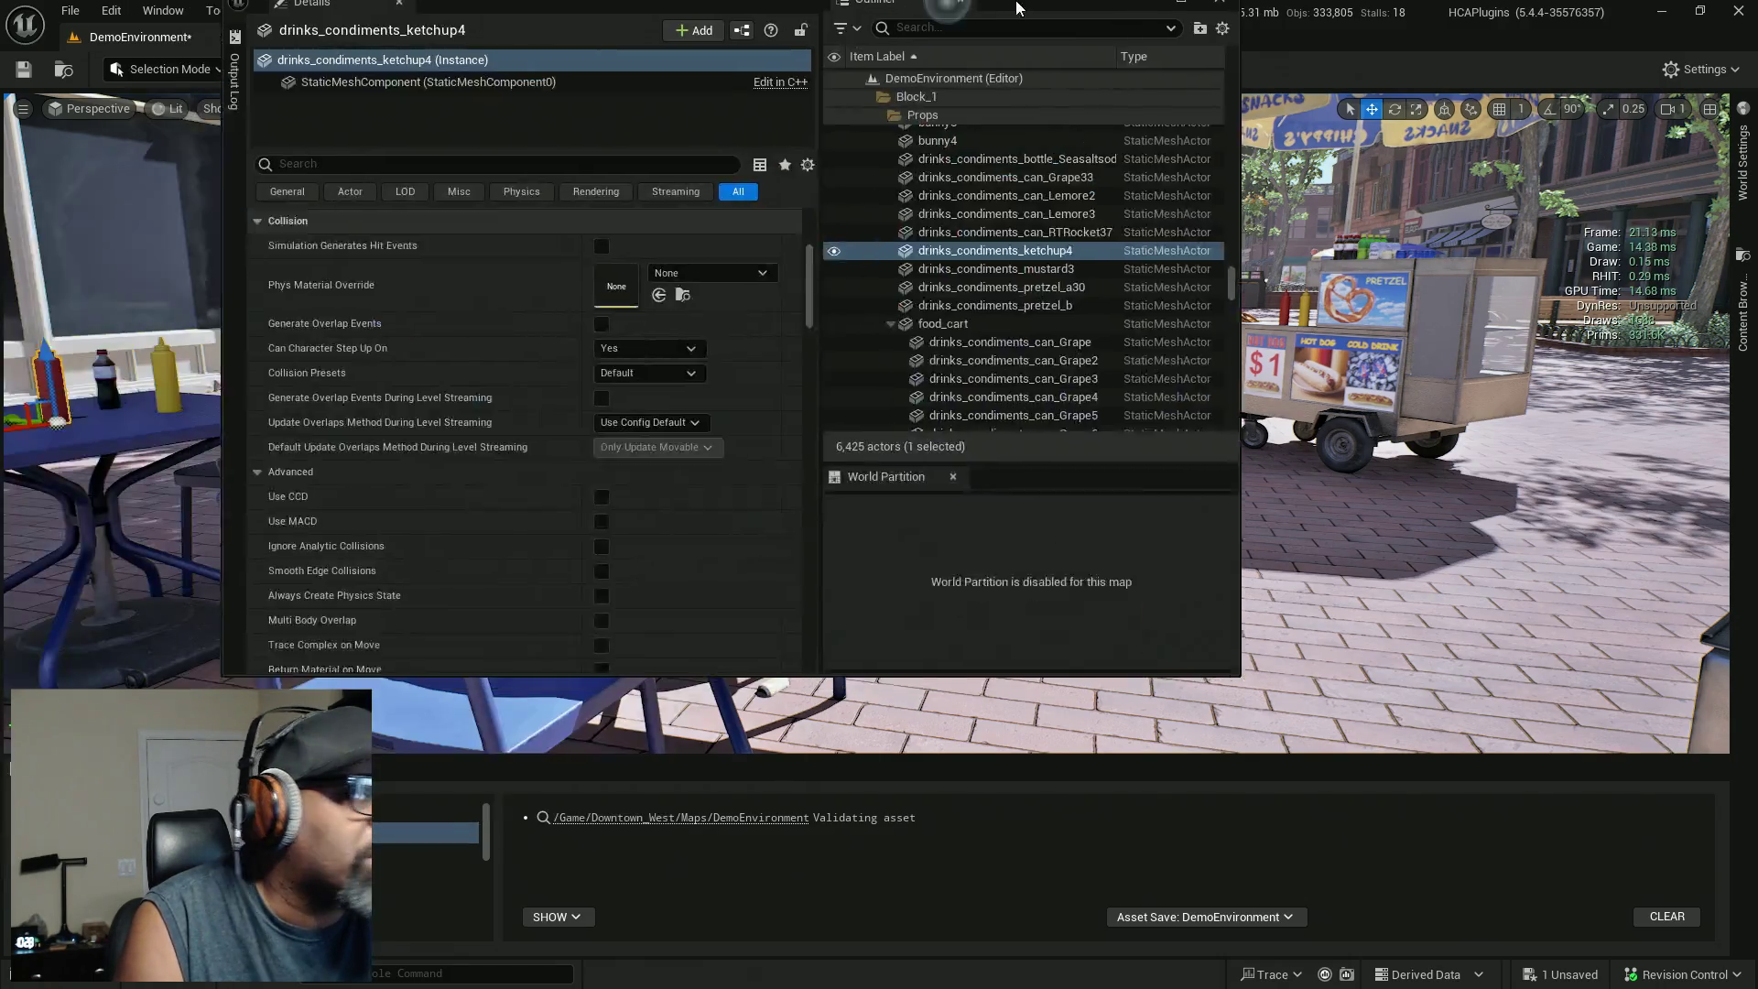
drag(1016, 8, 1016, 4)
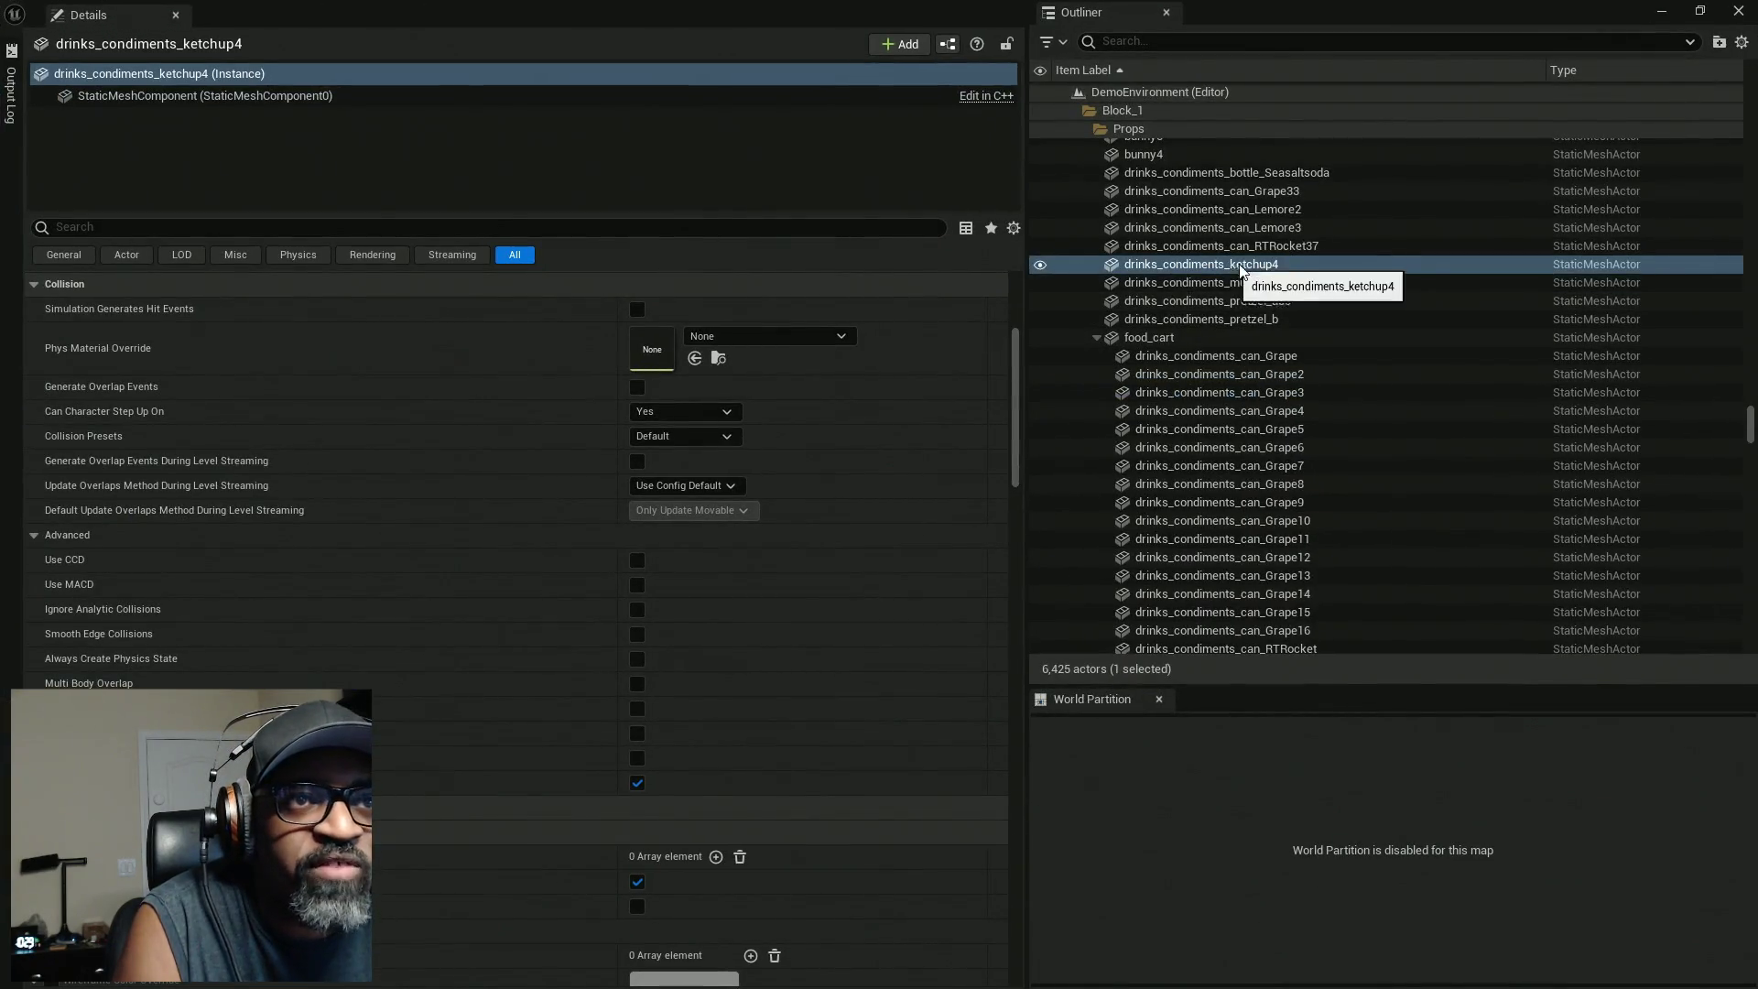
click(1268, 267)
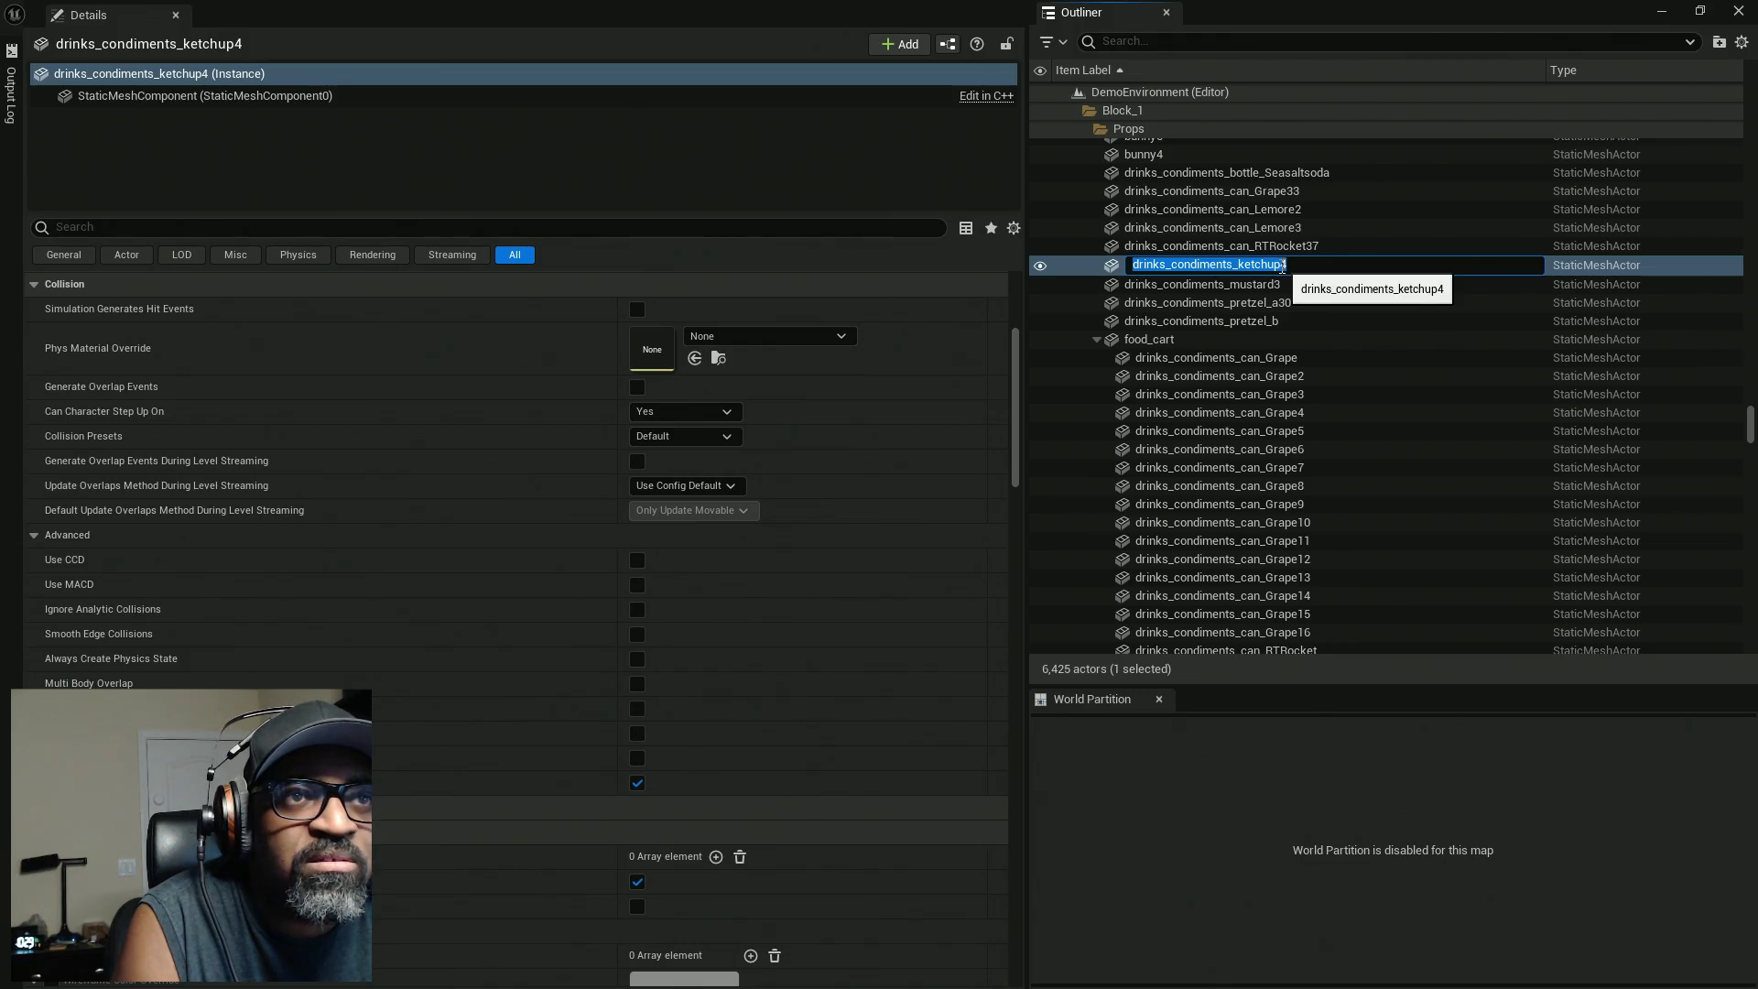
ctrl+click(1117, 249)
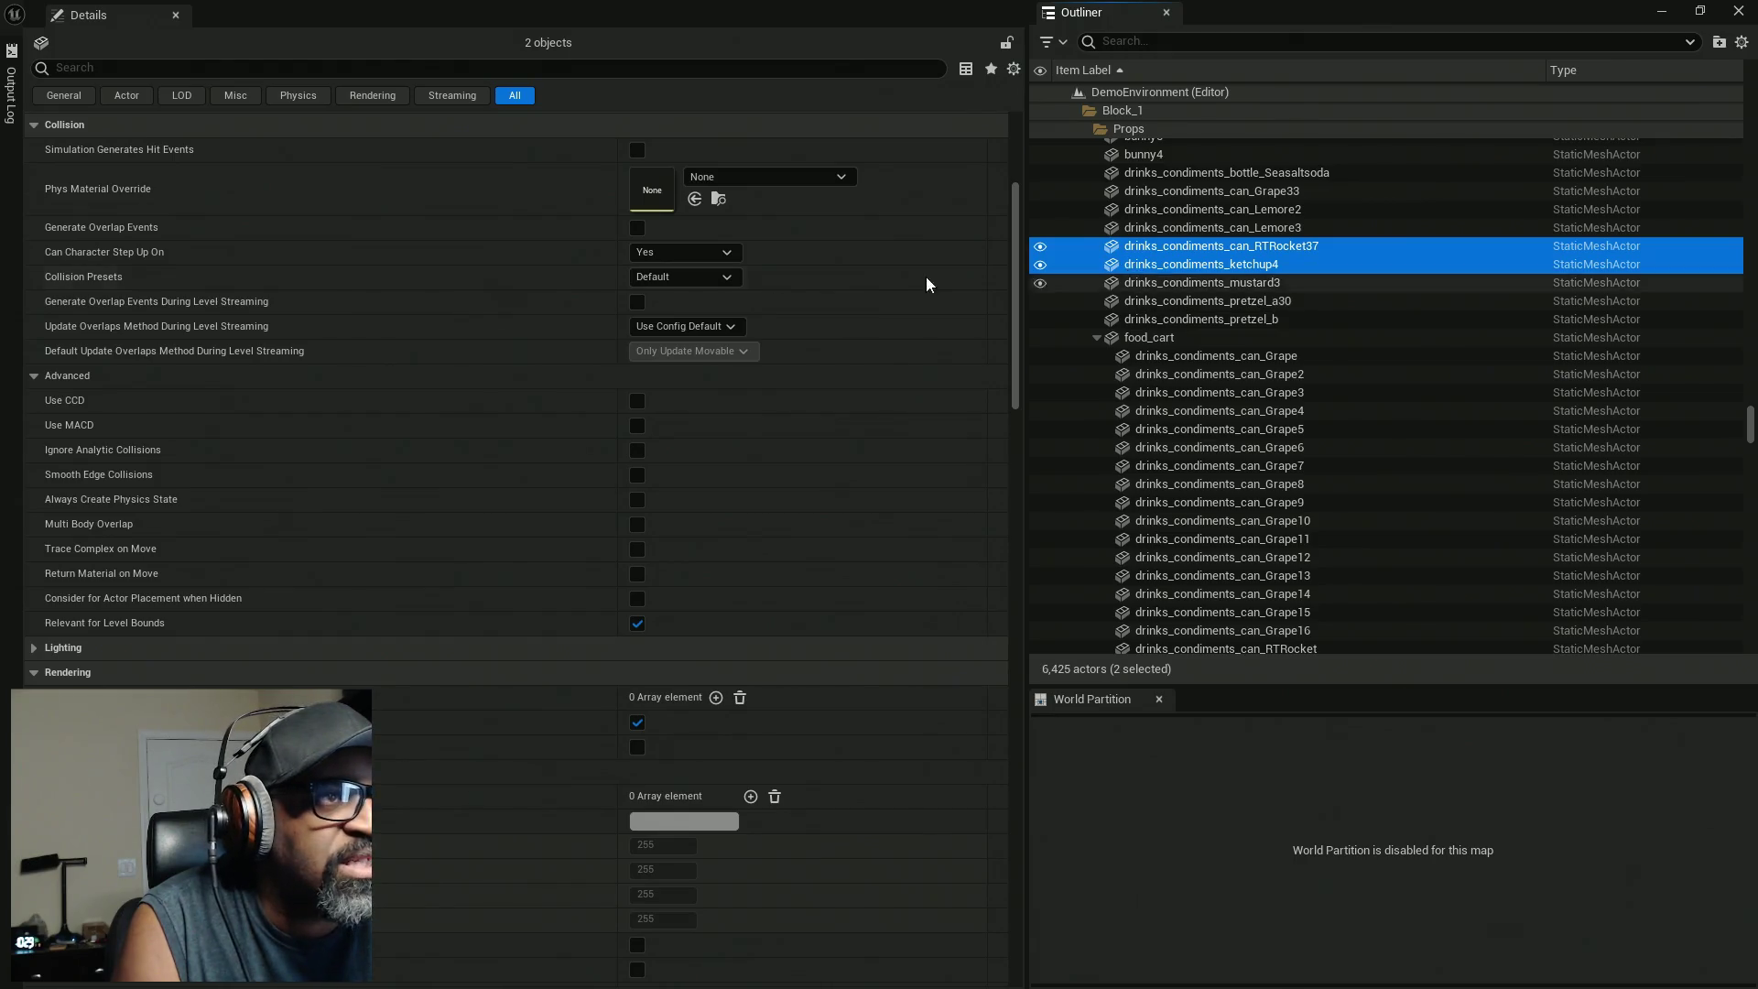